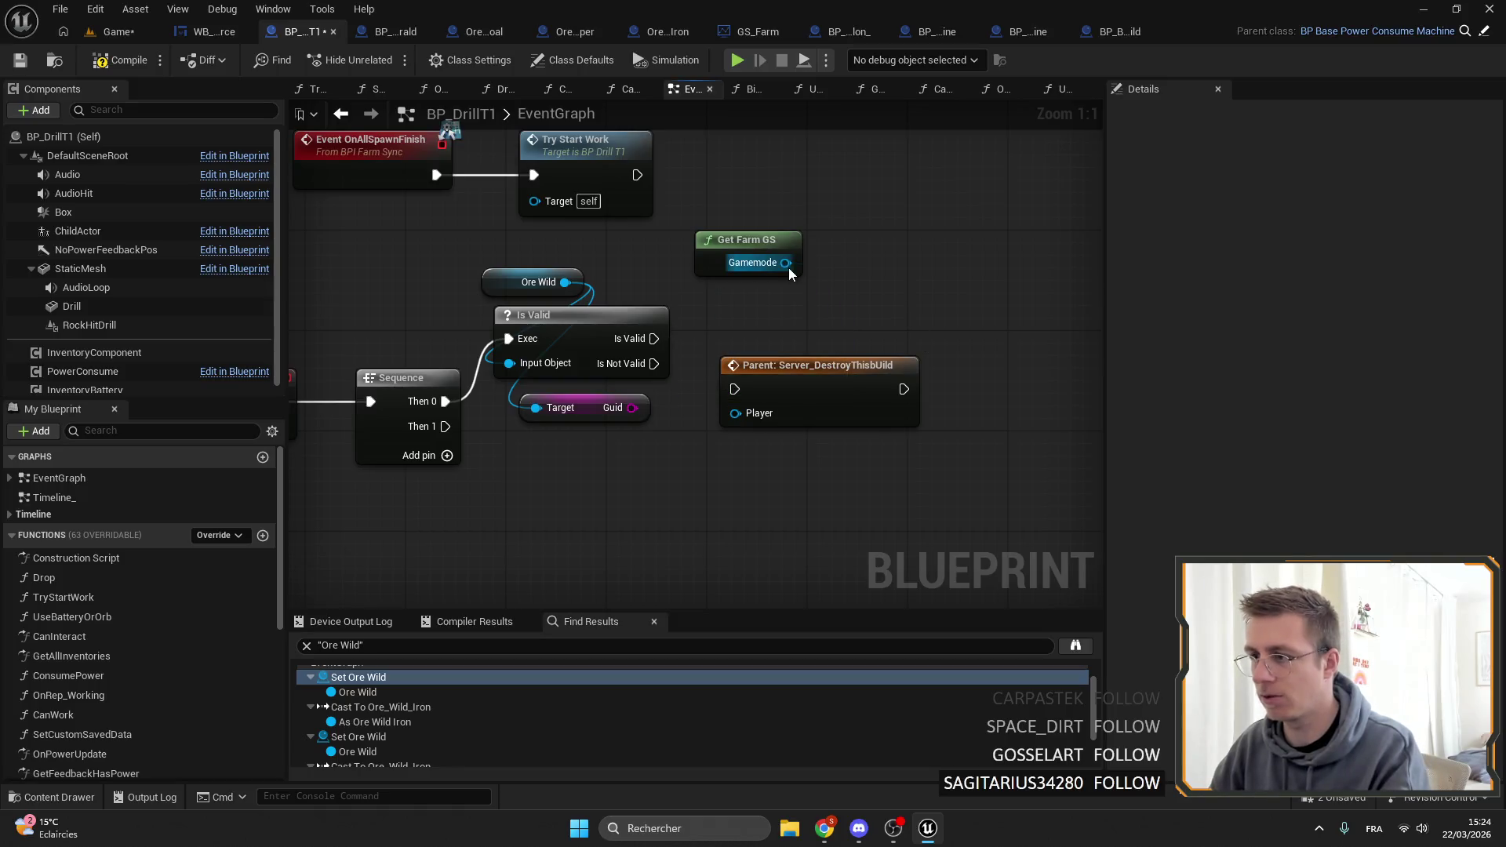
Add a Remove Drill Placed node from the Get Farm GS Gamemode output, restoring it after an accidental delete.
{"action": "left_click_drag", "start_coordinate": [785, 262], "coordinate": [844, 270]}
{"action": "type", "text": "remove drill"}
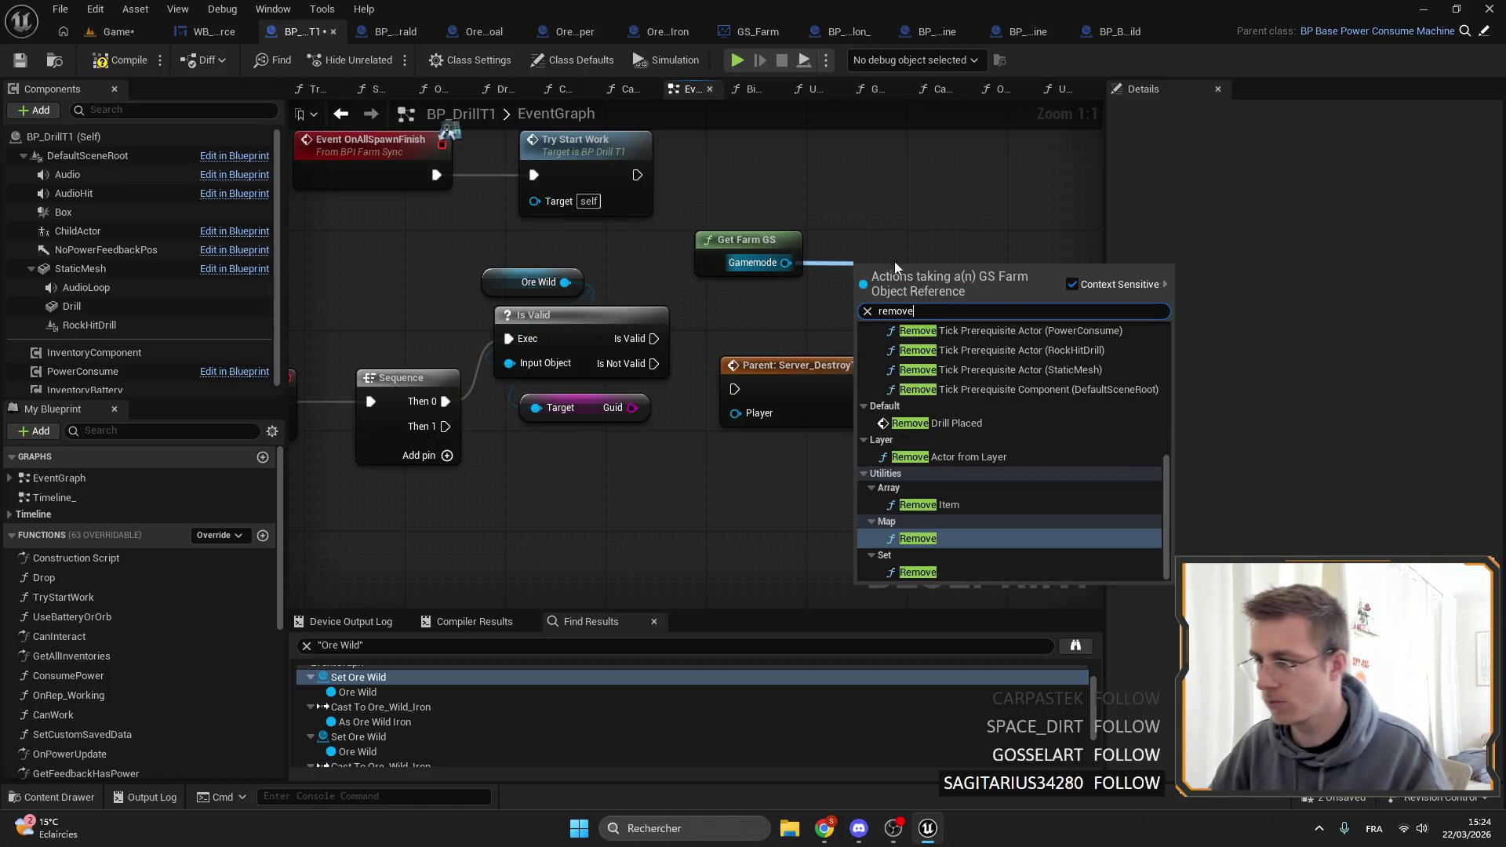
{"action": "left_click", "coordinate": [933, 430]}
{"action": "left_click_drag", "start_coordinate": [808, 404], "coordinate": [795, 542]}
{"action": "left_click", "coordinate": [913, 270]}
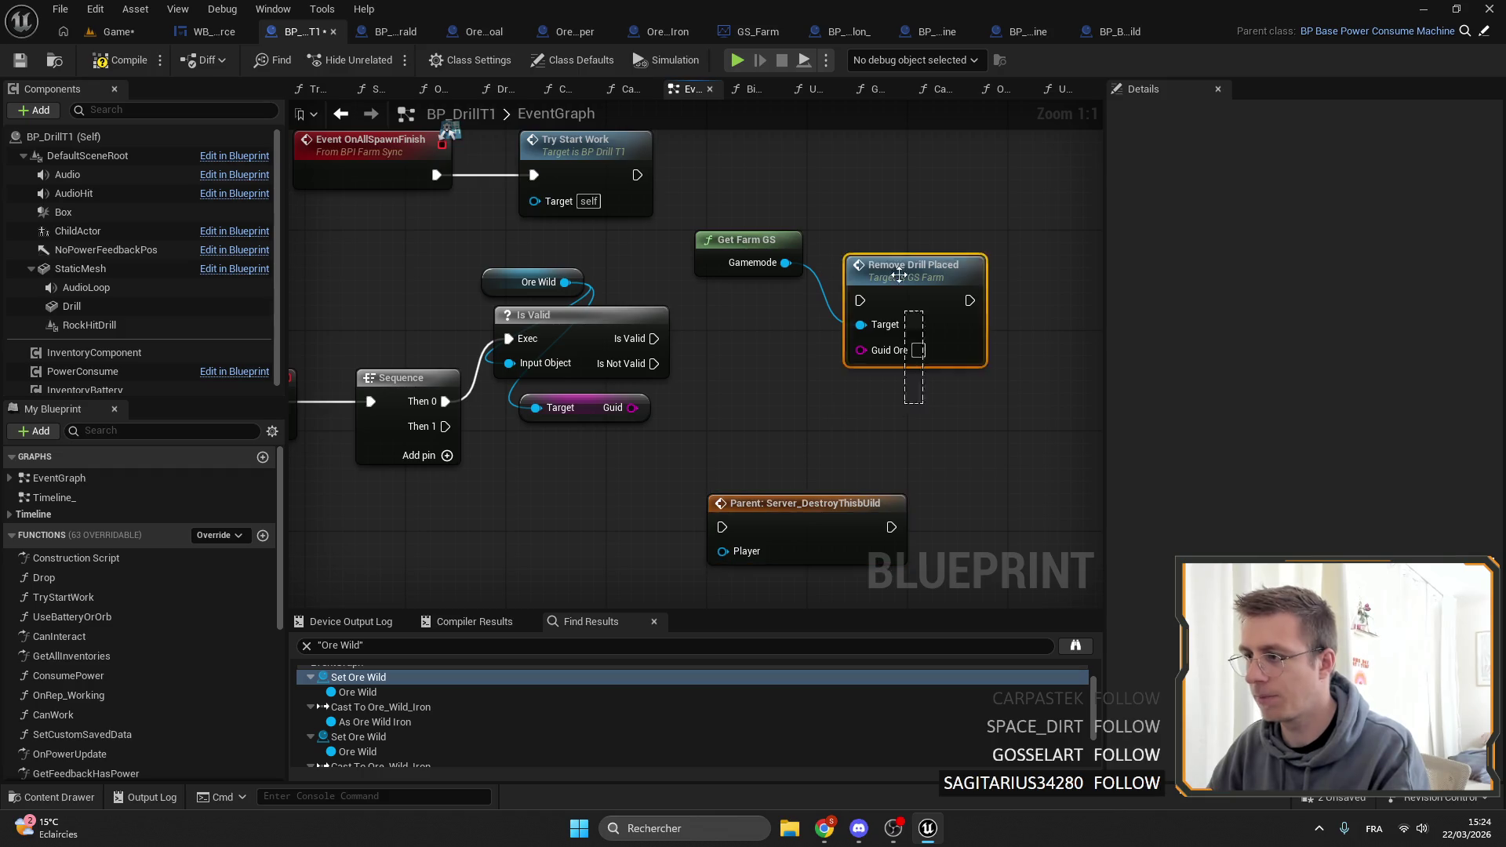
{"action": "key", "text": "Delete"}
{"action": "mouse_move", "coordinate": [785, 262]}
{"action": "left_mouse_down"}
{"action": "mouse_move", "coordinate": [878, 284]}
{"action": "mouse_move", "coordinate": [657, 318]}
{"action": "left_mouse_up"}
{"action": "key", "text": "ctrl+z"}
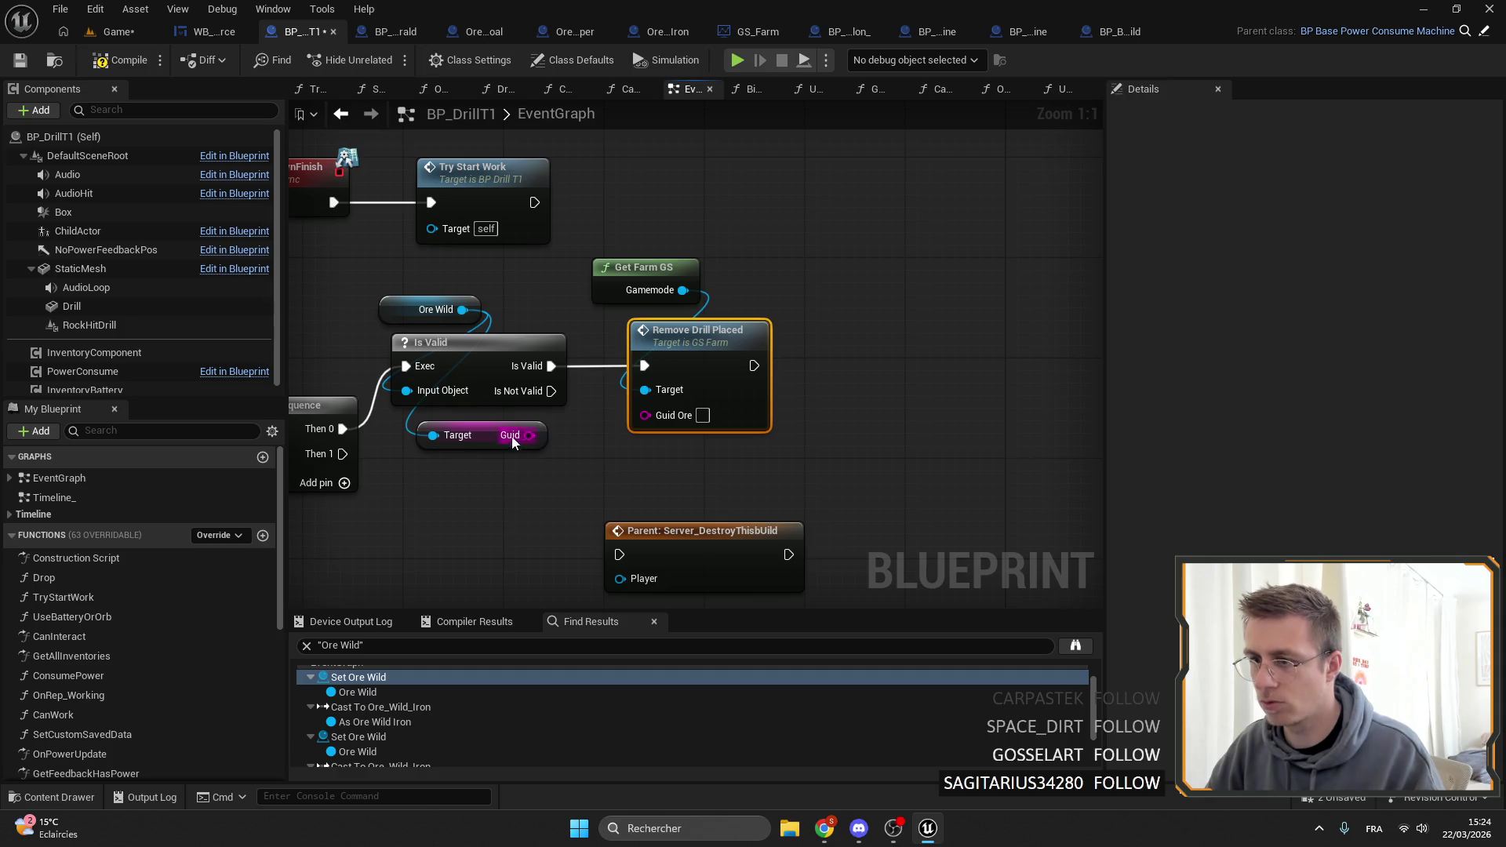
Wire Guid into Guid Ore and Player into Server_DestroyThisBuild, then close all other editor tabs.
{"action": "left_click_drag", "start_coordinate": [643, 423], "coordinate": [643, 423]}
{"action": "mouse_move", "coordinate": [784, 383]}
{"action": "left_mouse_down"}
{"action": "mouse_move", "coordinate": [637, 354]}
{"action": "mouse_move", "coordinate": [664, 386]}
{"action": "left_mouse_up"}
{"action": "mouse_move", "coordinate": [370, 313]}
{"action": "left_mouse_down"}
{"action": "mouse_move", "coordinate": [584, 388]}
{"action": "mouse_move", "coordinate": [708, 408]}
{"action": "left_mouse_up"}
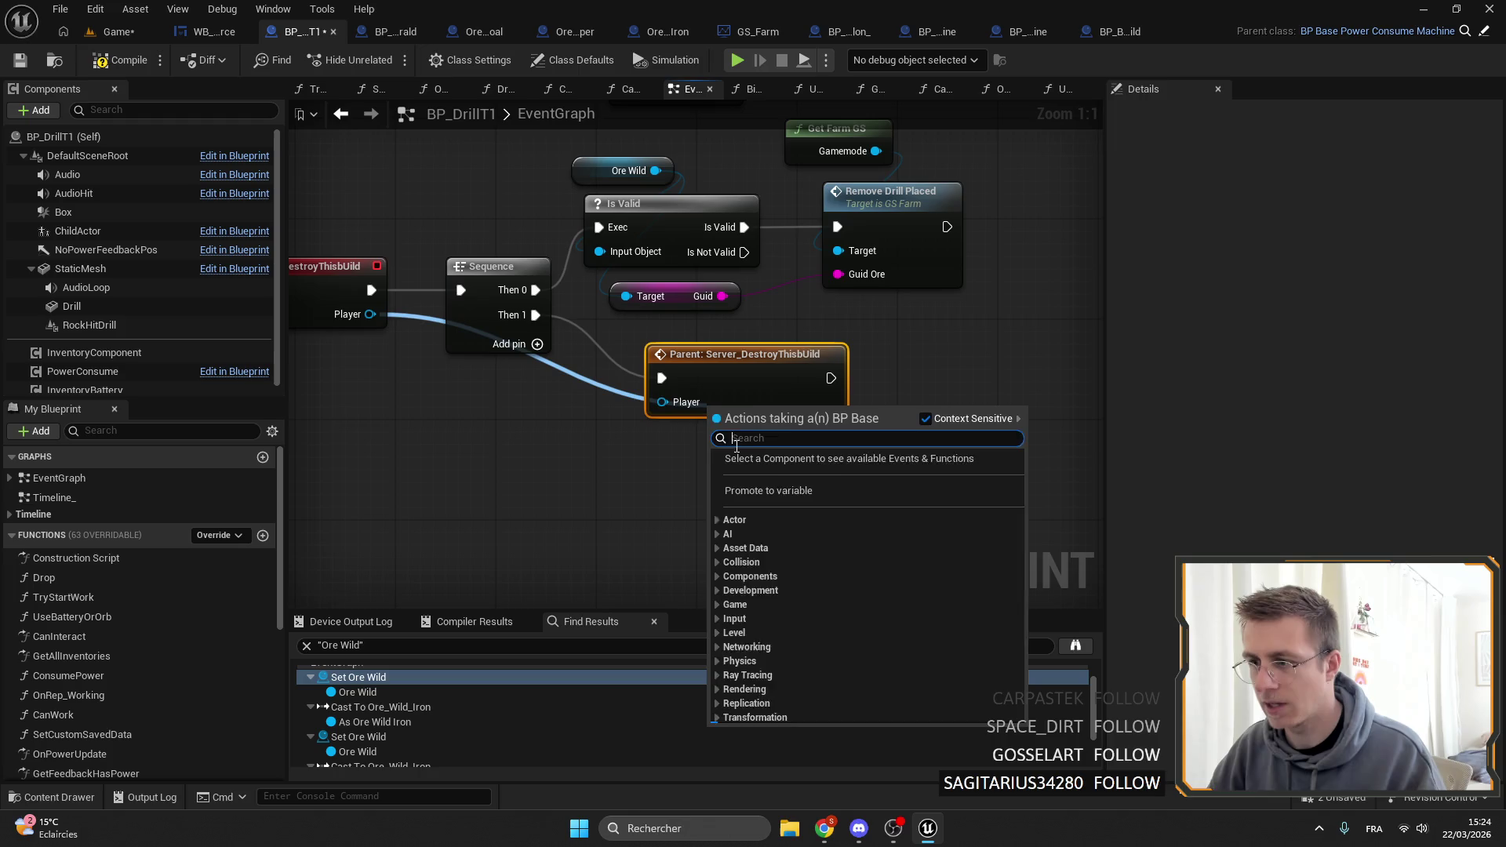
{"action": "mouse_move", "coordinate": [358, 314]}
{"action": "left_mouse_down"}
{"action": "mouse_move", "coordinate": [663, 401]}
{"action": "mouse_move", "coordinate": [655, 378]}
{"action": "left_mouse_up"}
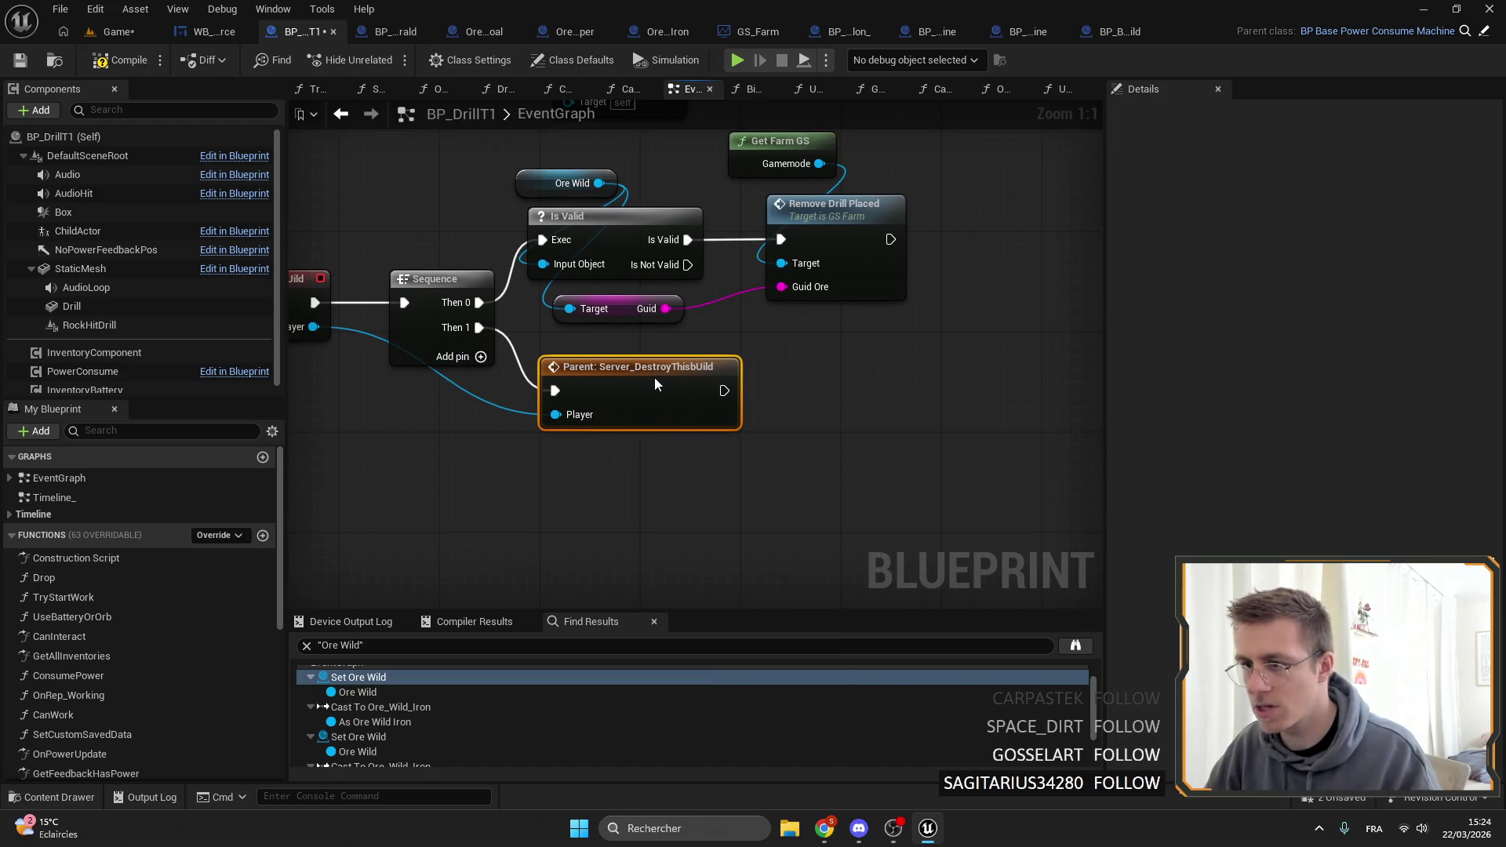
{"action": "left_click", "coordinate": [430, 292]}
{"action": "left_click_drag", "start_coordinate": [431, 293], "coordinate": [393, 281]}
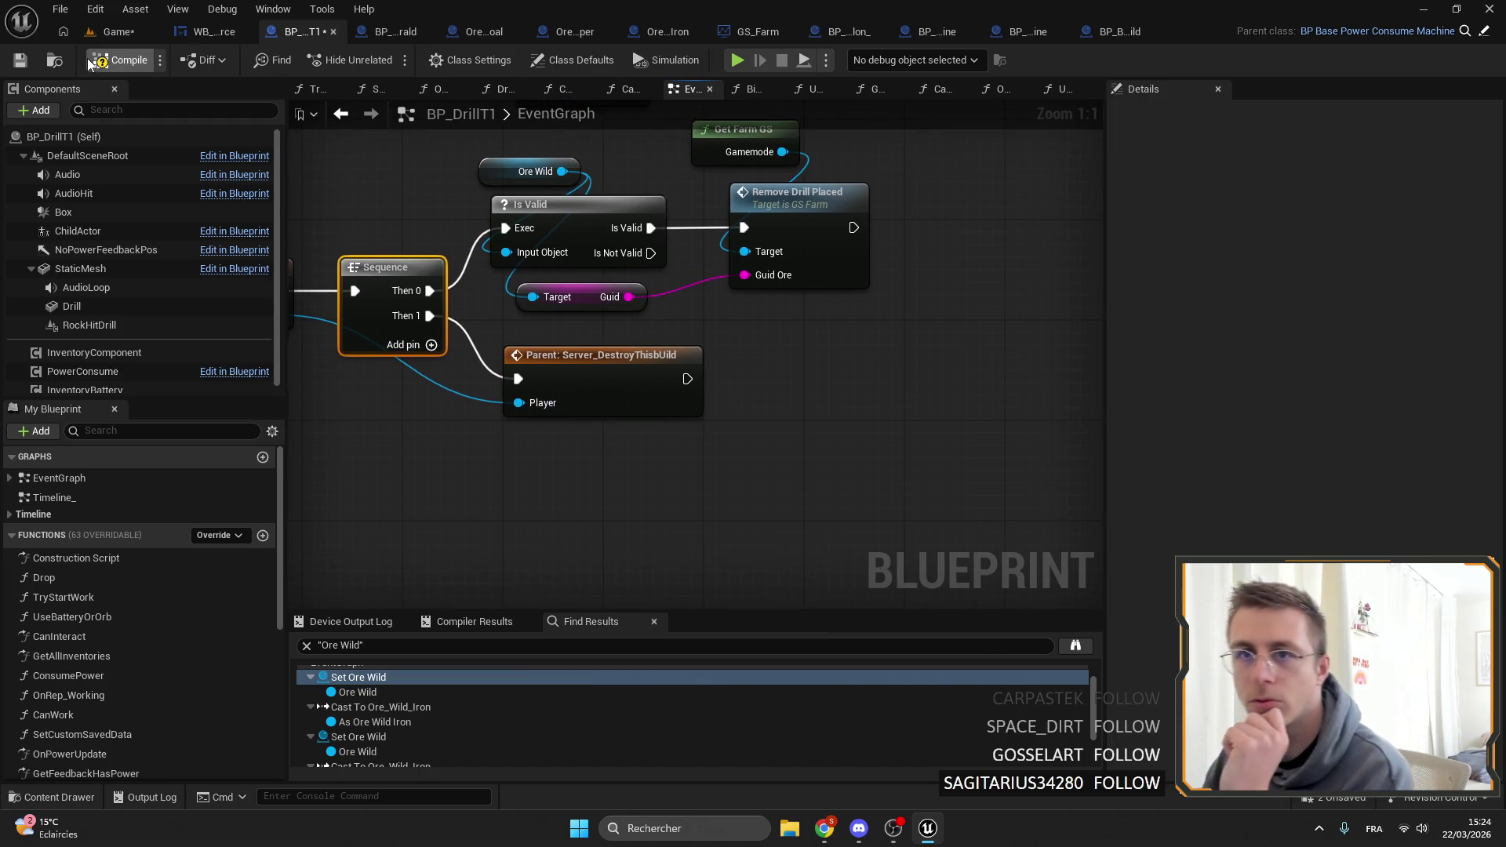
{"action": "right_click", "coordinate": [128, 26]}
{"action": "left_click", "coordinate": [192, 125]}
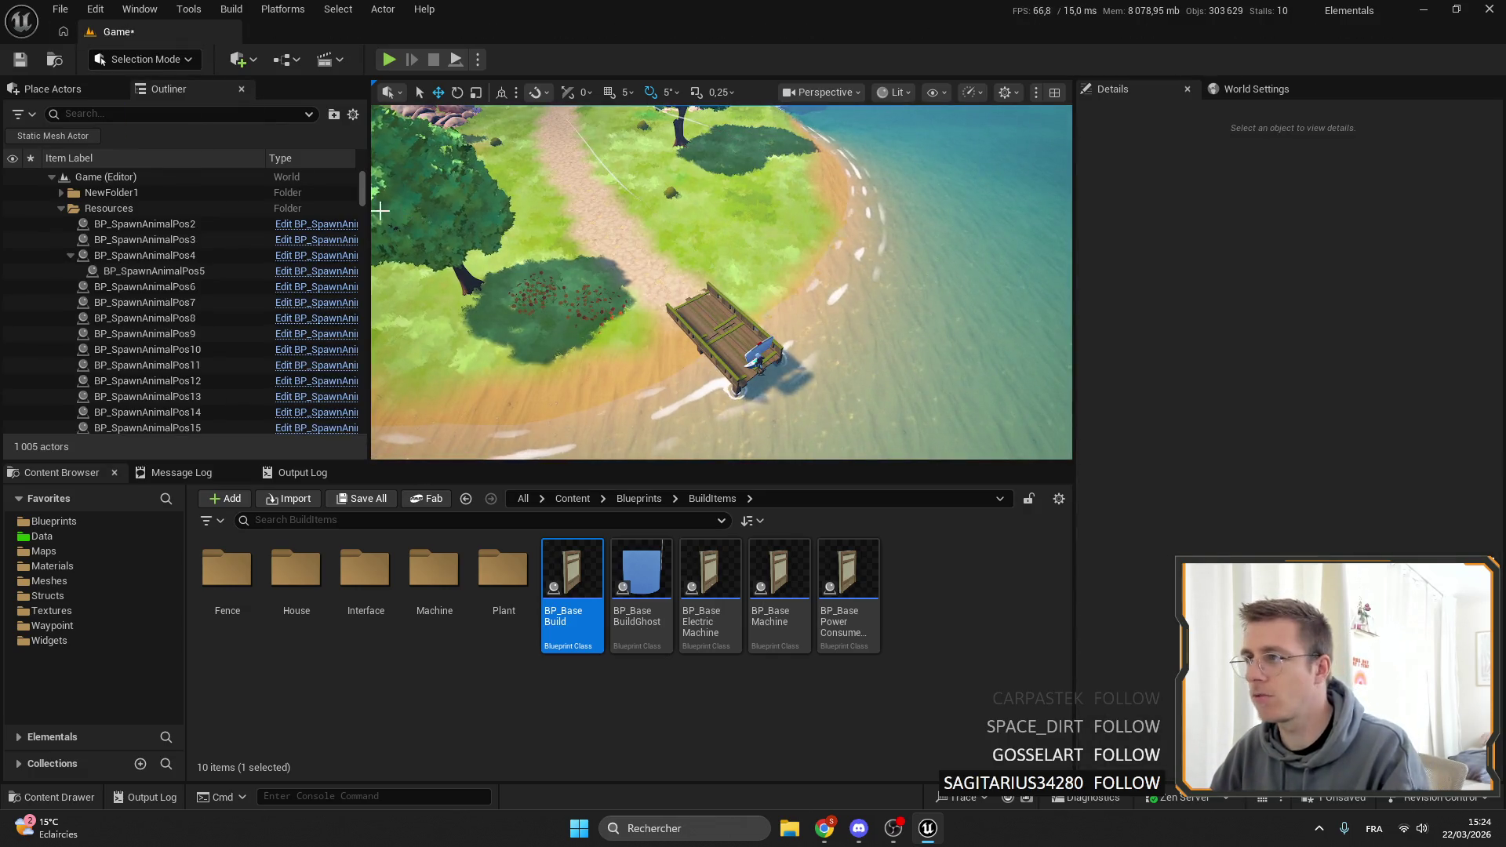
Save all changes, start a playtest, and check the inventory and island map.
{"action": "left_click", "coordinate": [21, 63]}
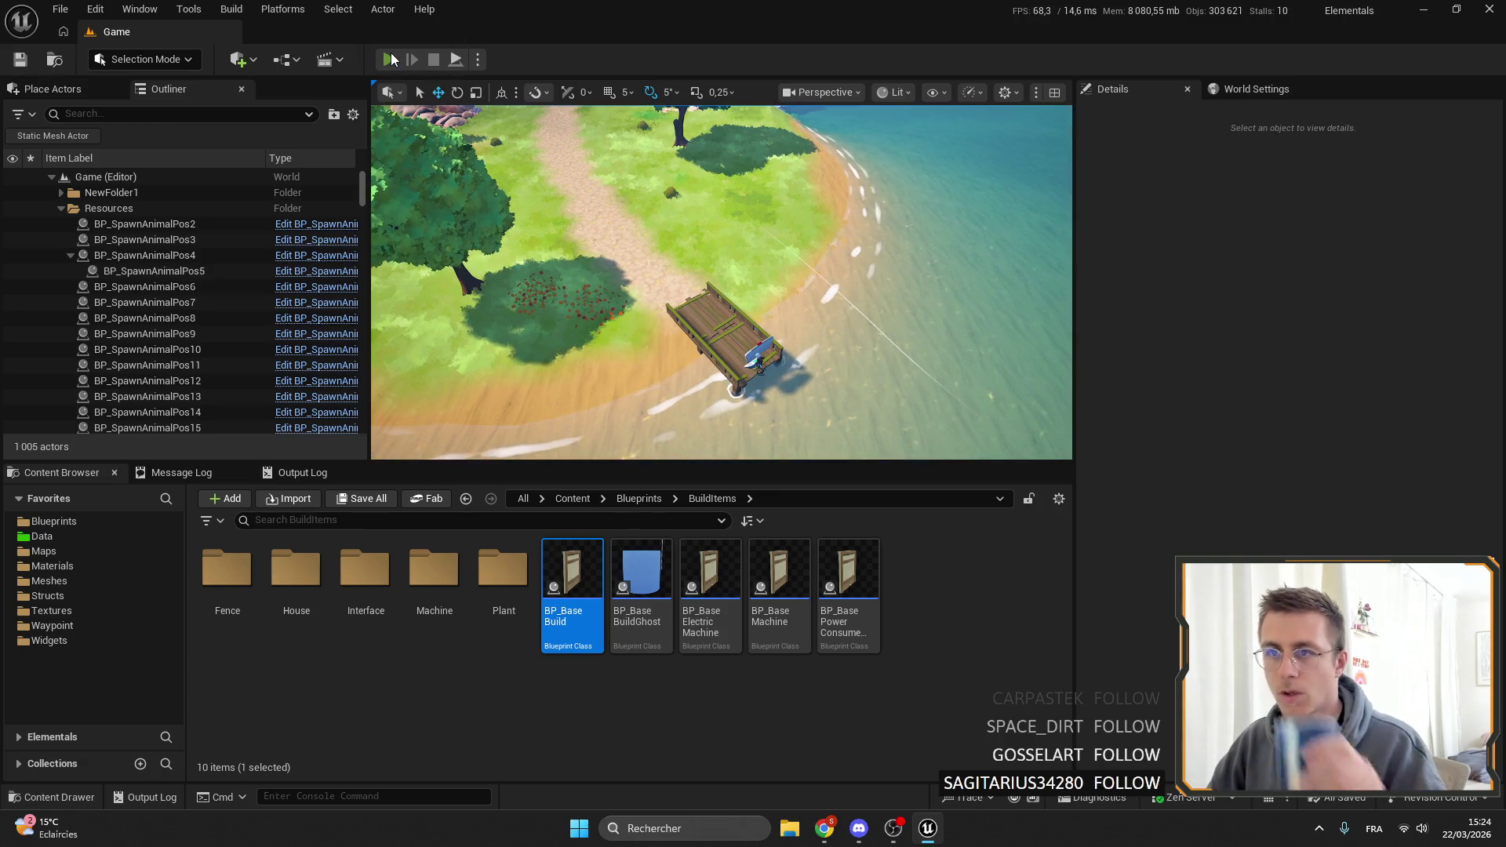
{"action": "left_click", "coordinate": [393, 59]}
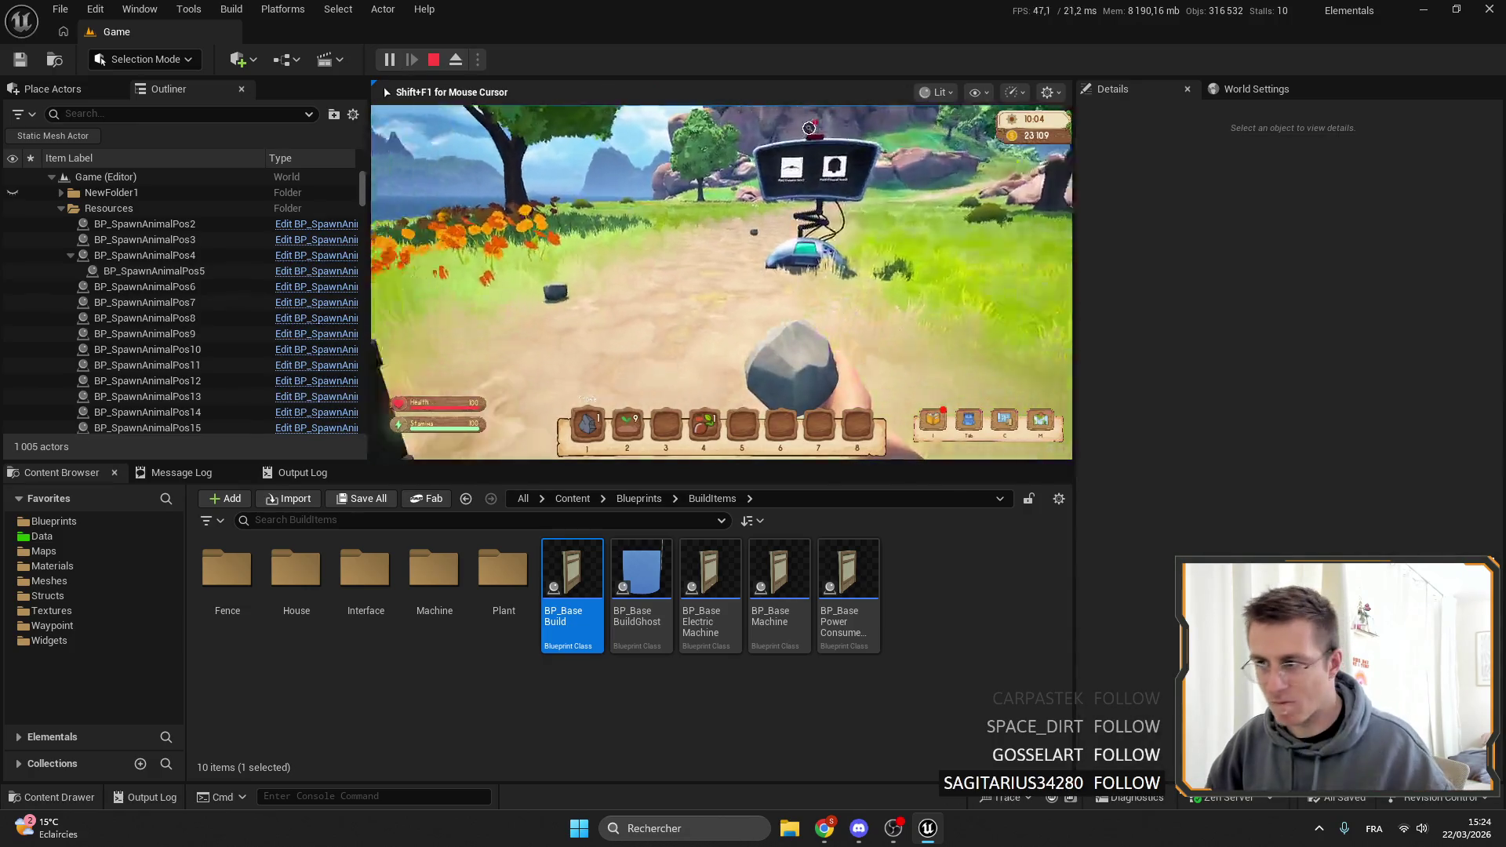
{"action": "key", "text": "i"}
{"action": "key", "text": "i"}
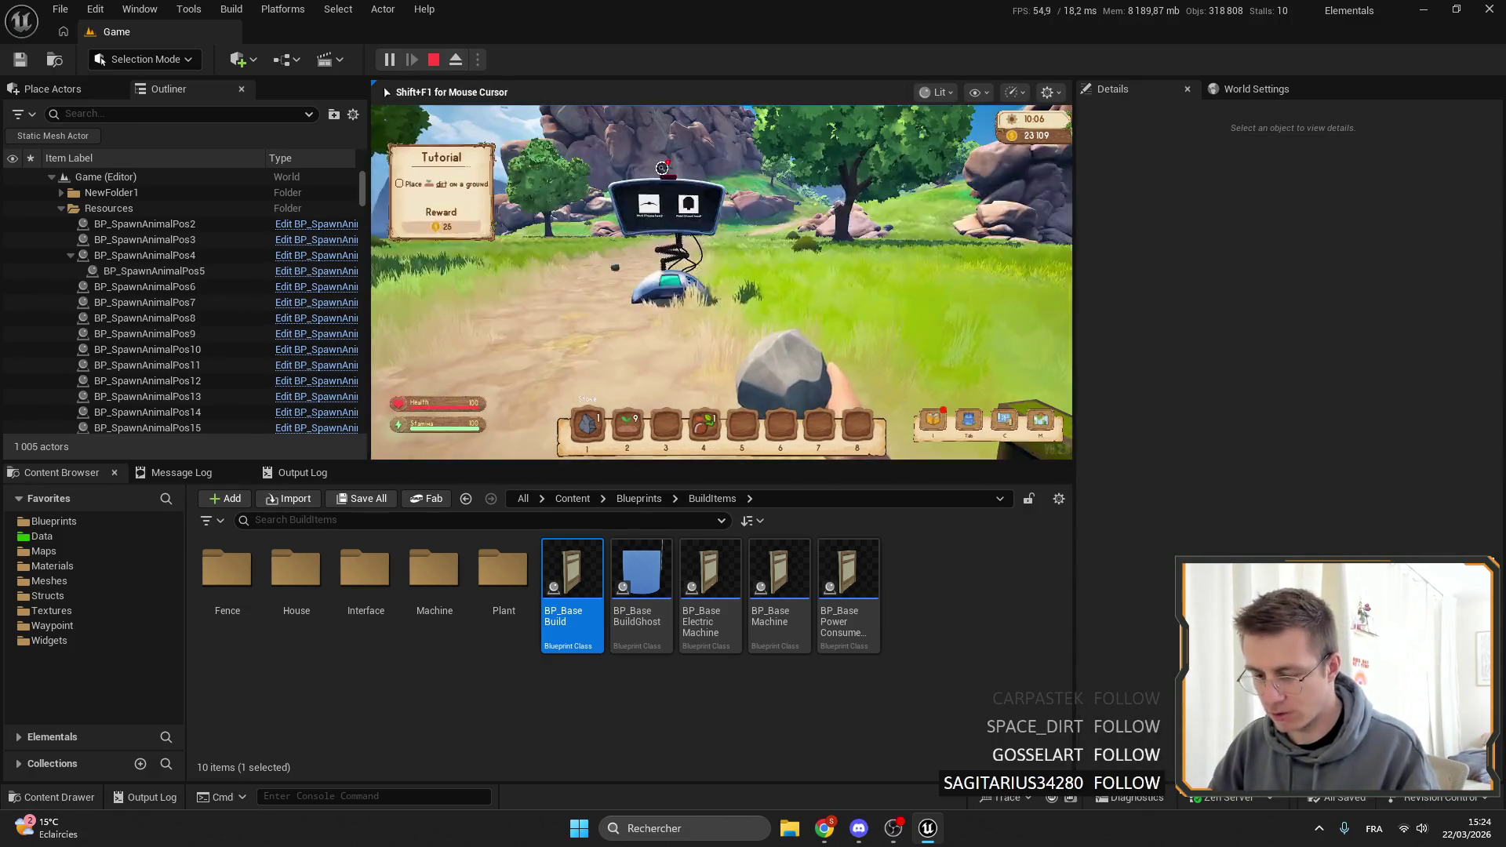
{"action": "key", "text": "m"}
{"action": "key", "text": "m"}
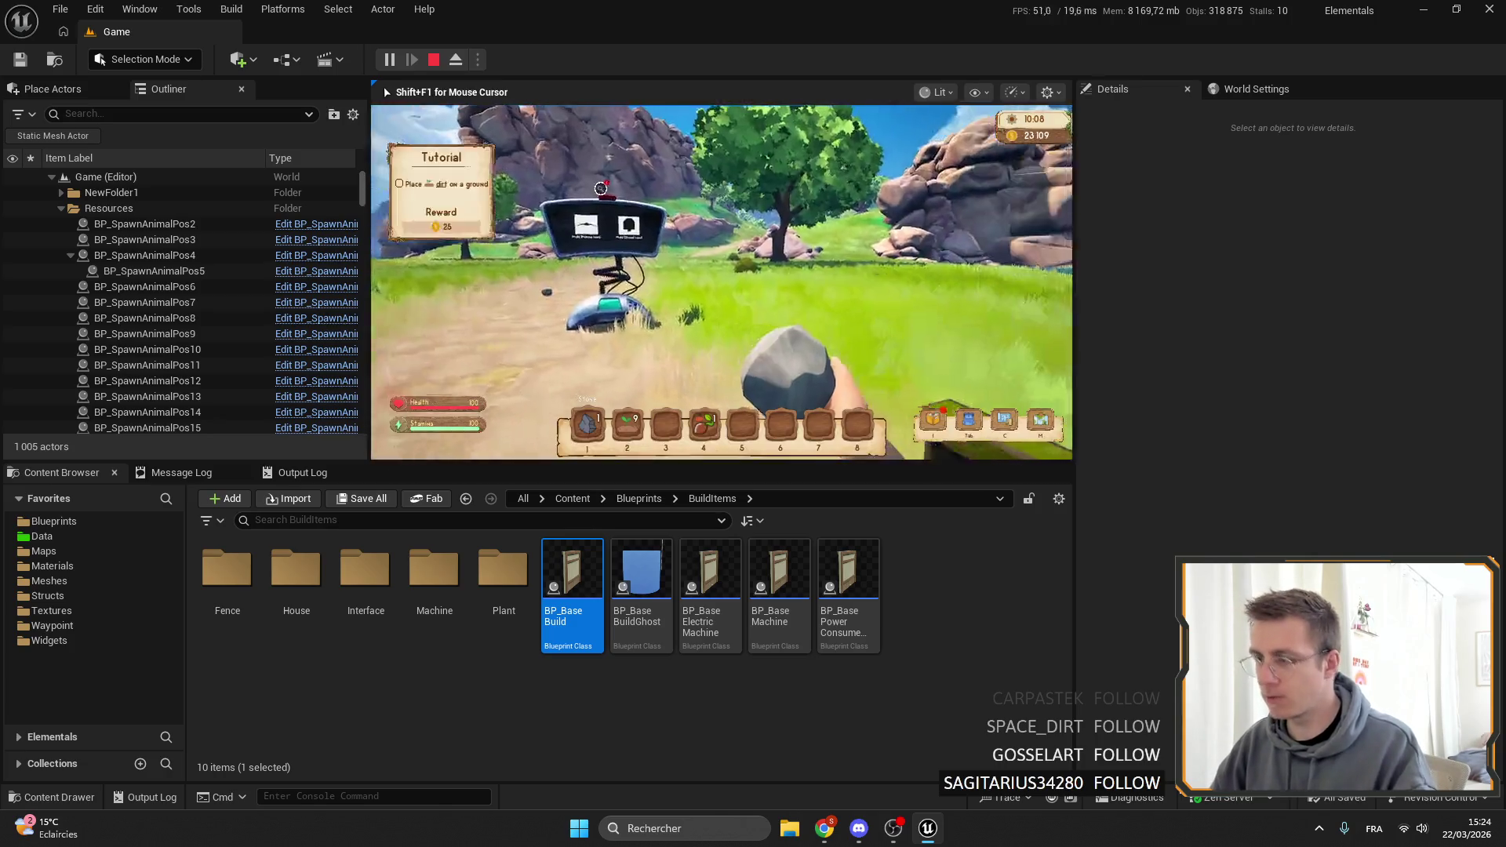
{"action": "key", "text": "F11"}
Walk toward the large rocks and hillside, checking the island map repeatedly.
{"action": "key", "text": "w"}
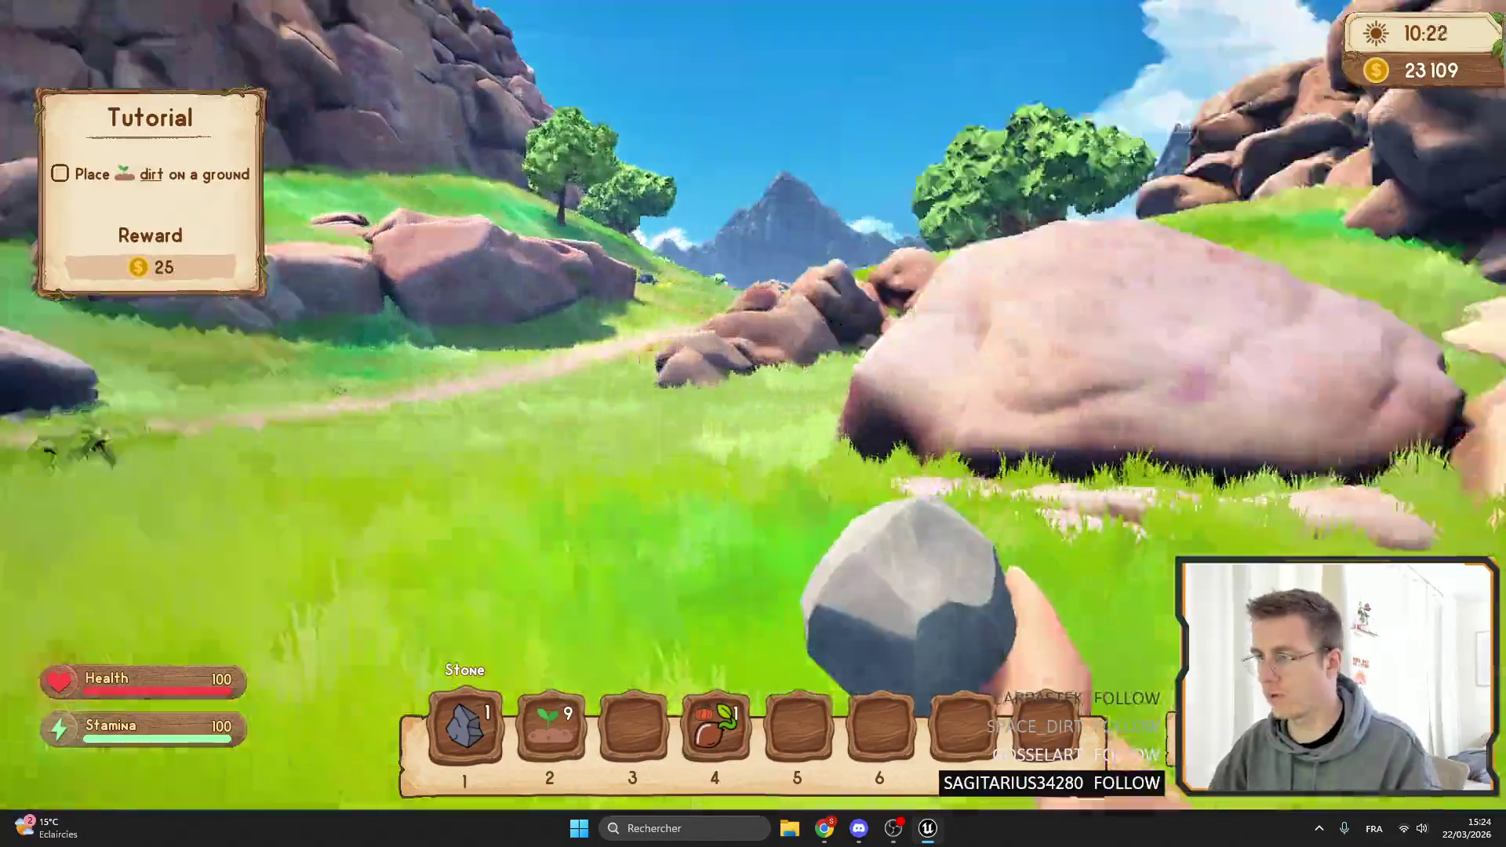
{"action": "key", "text": "w"}
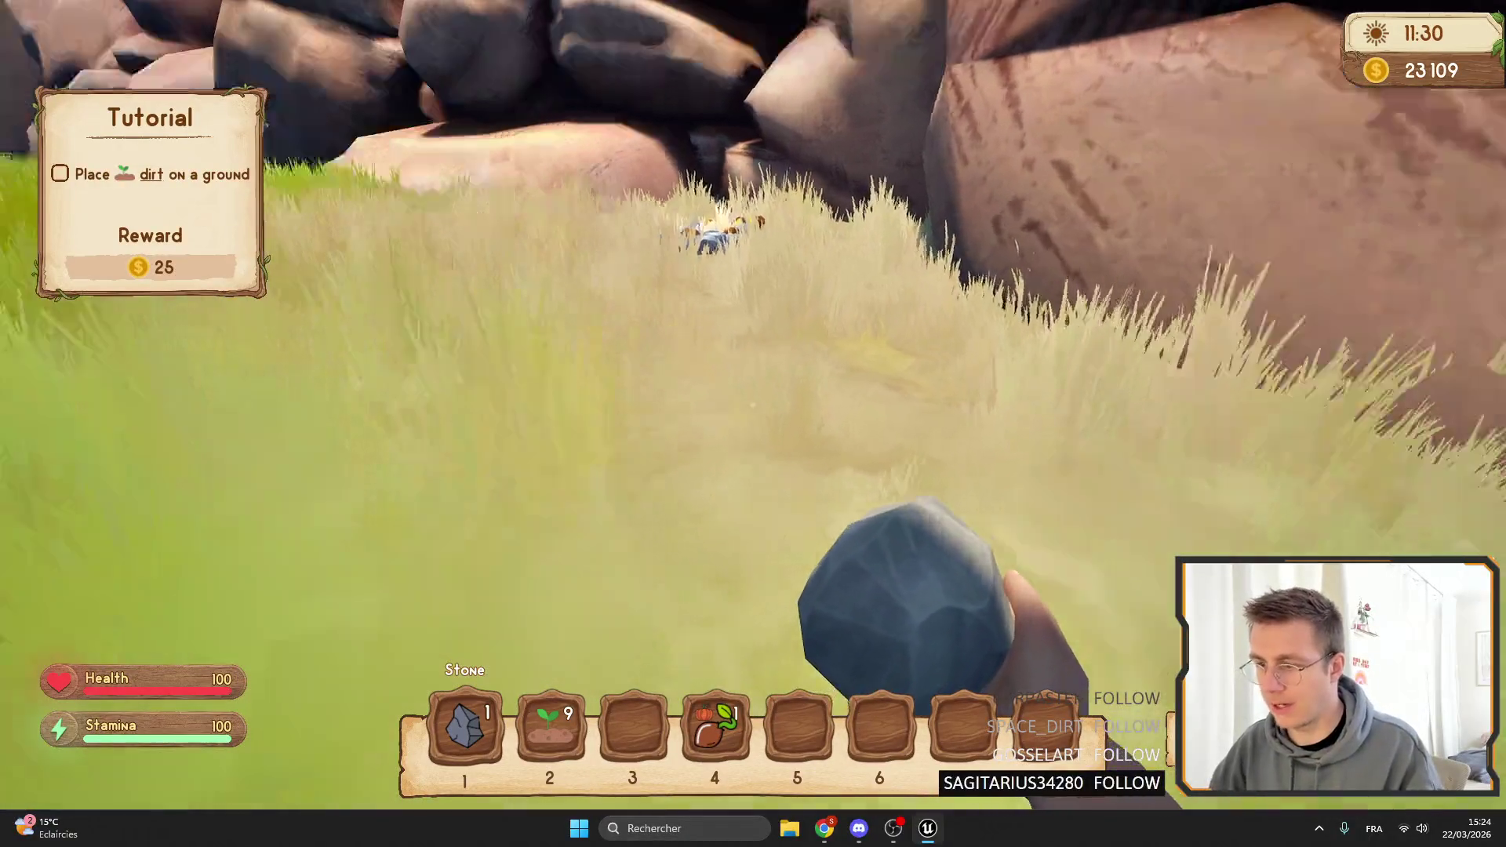
{"action": "key", "text": "m"}
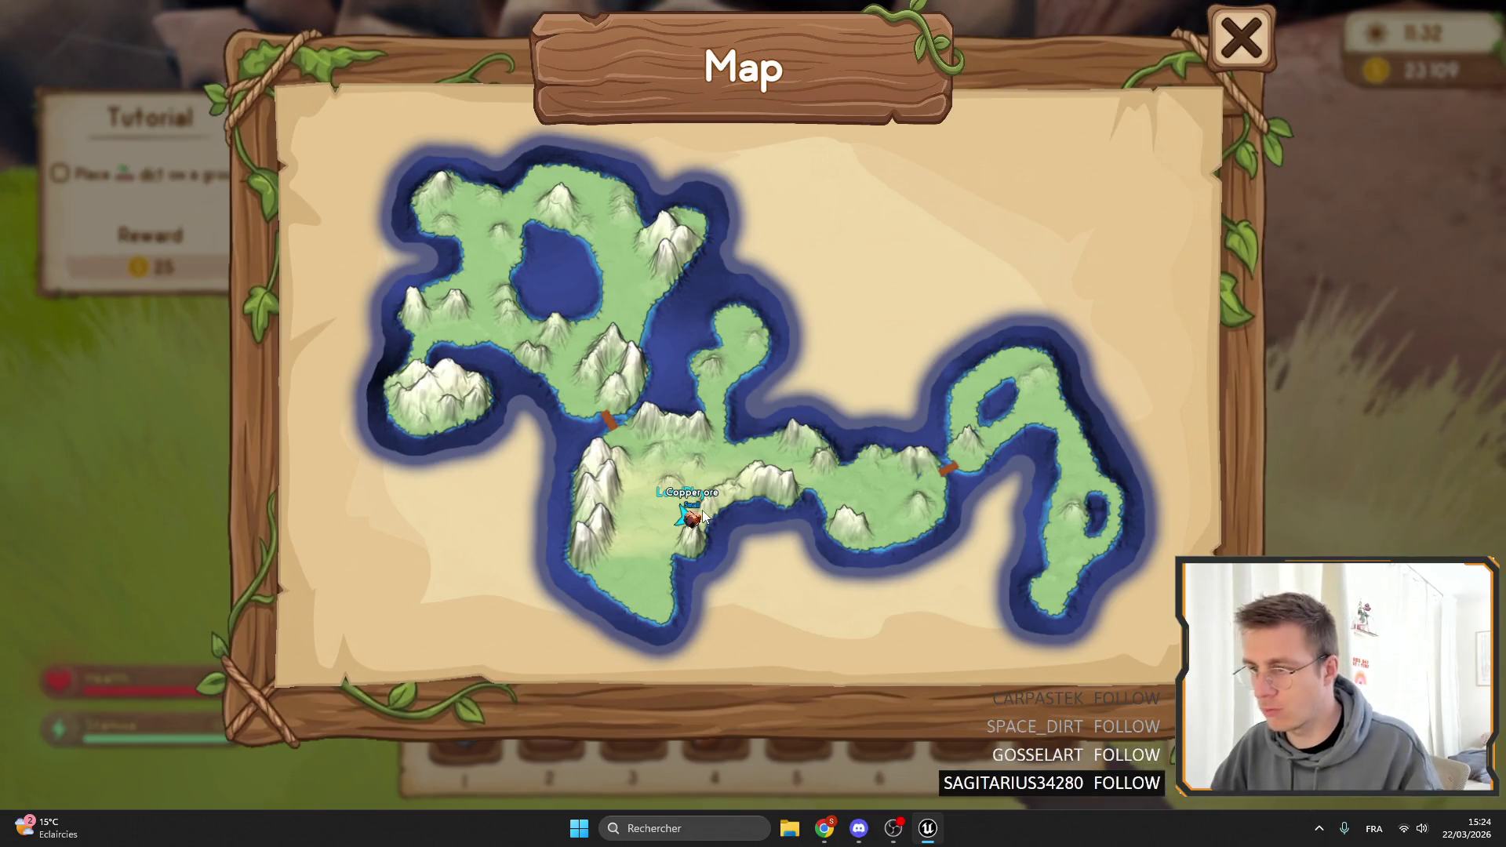
{"action": "key", "text": "m"}
{"action": "key", "text": "m"}
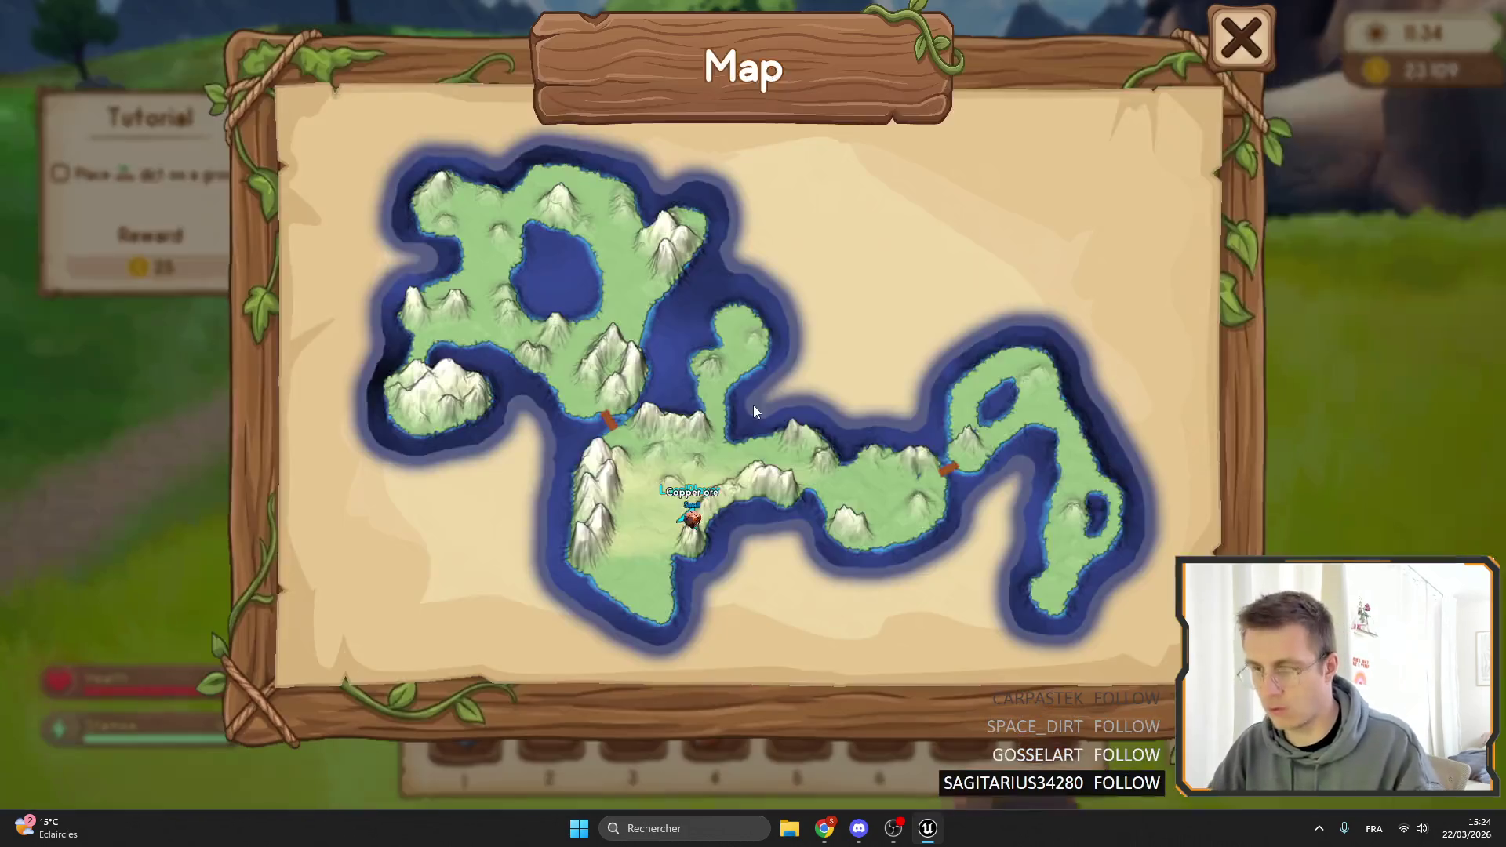
{"action": "key", "text": "m"}
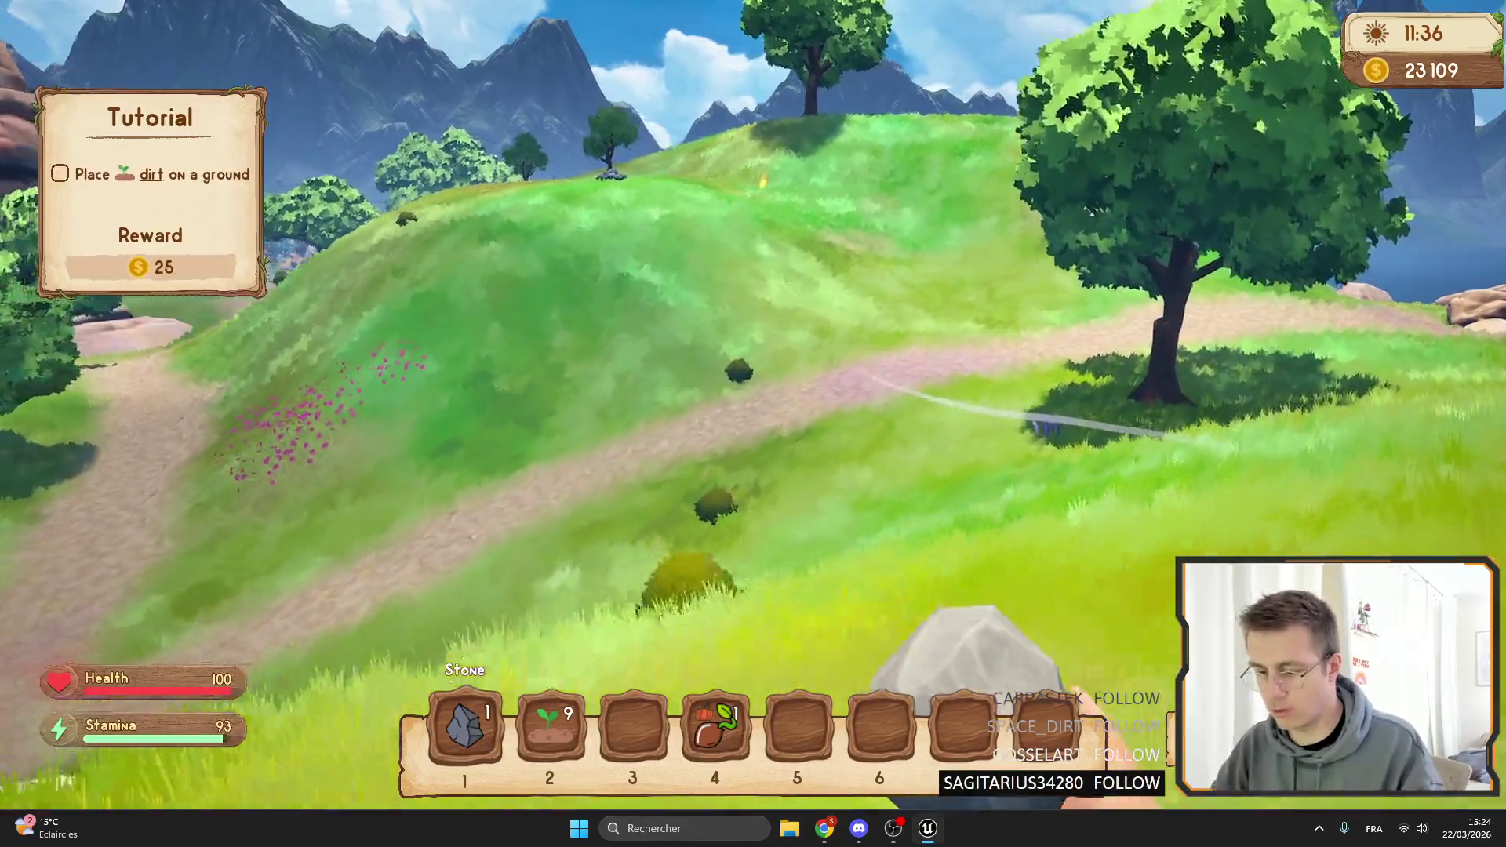
{"action": "key", "text": "m"}
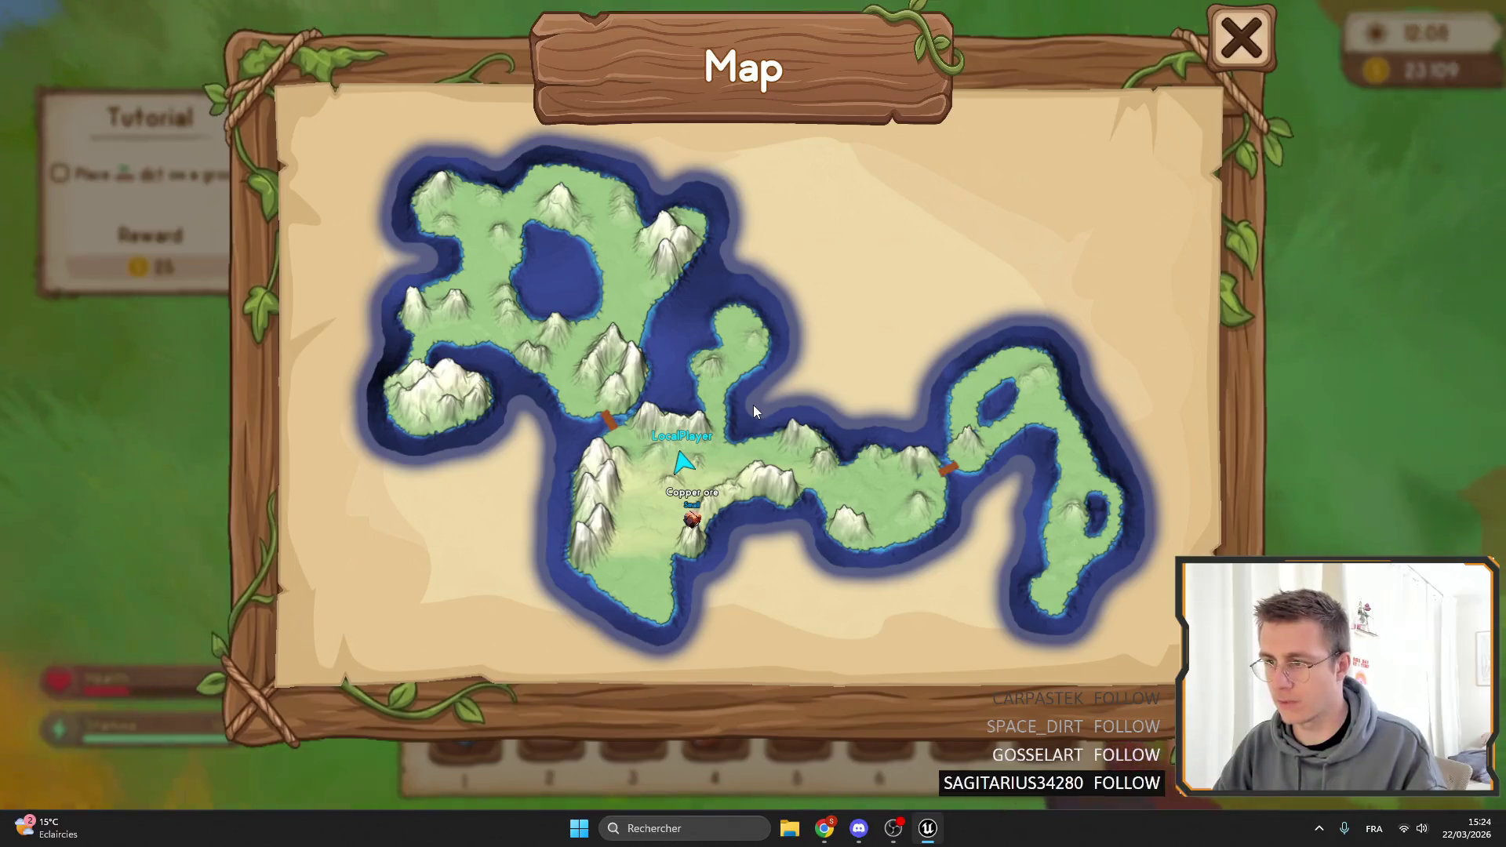
{"action": "key", "text": "m"}
{"action": "key", "text": "m"}
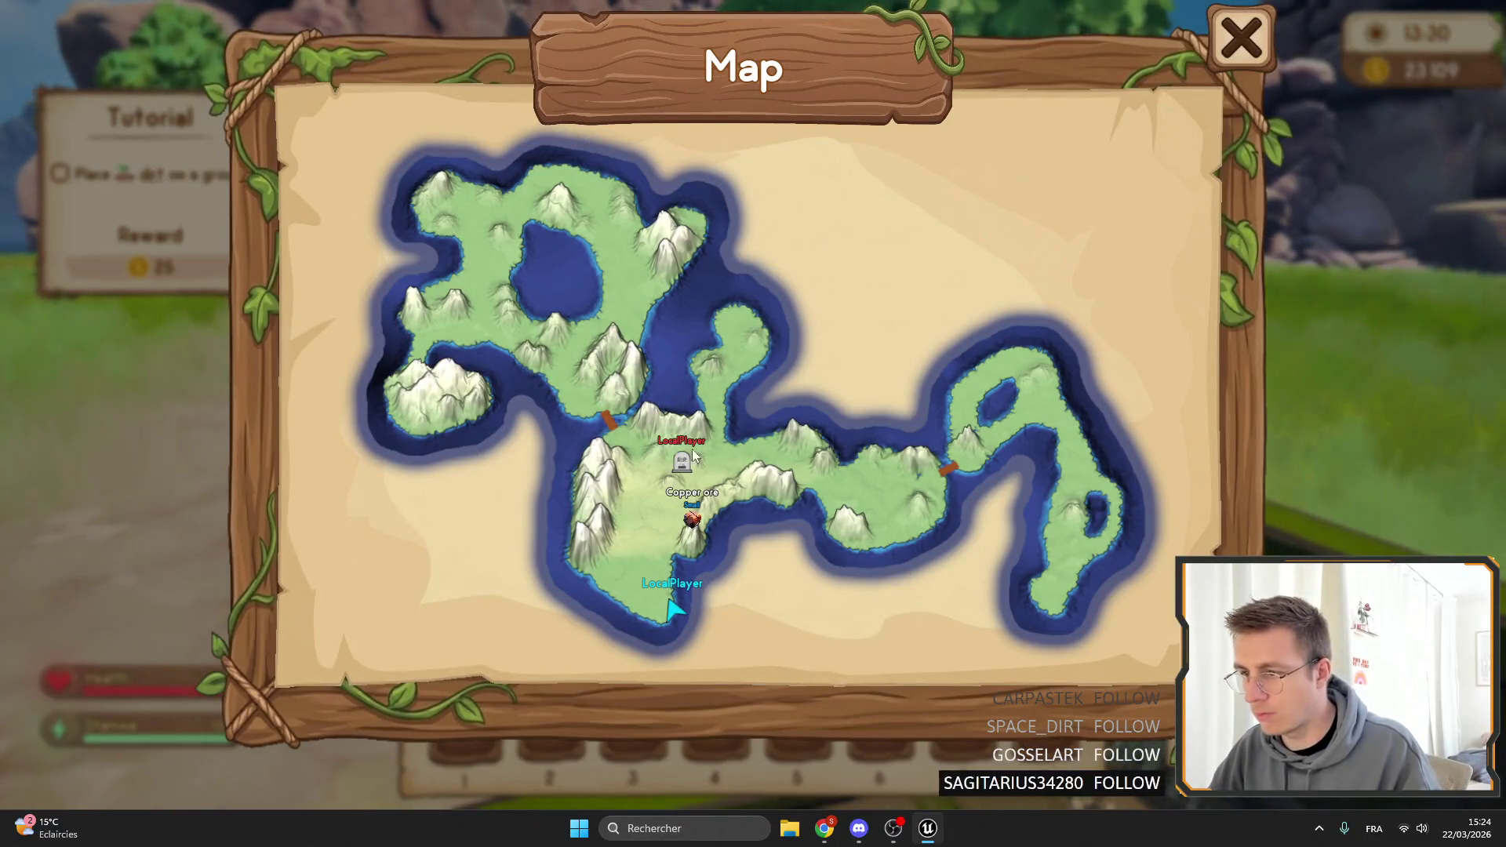
Take a stack of Drill Tier2 from the Tab item list into the hotbar.
{"action": "key", "text": "m"}
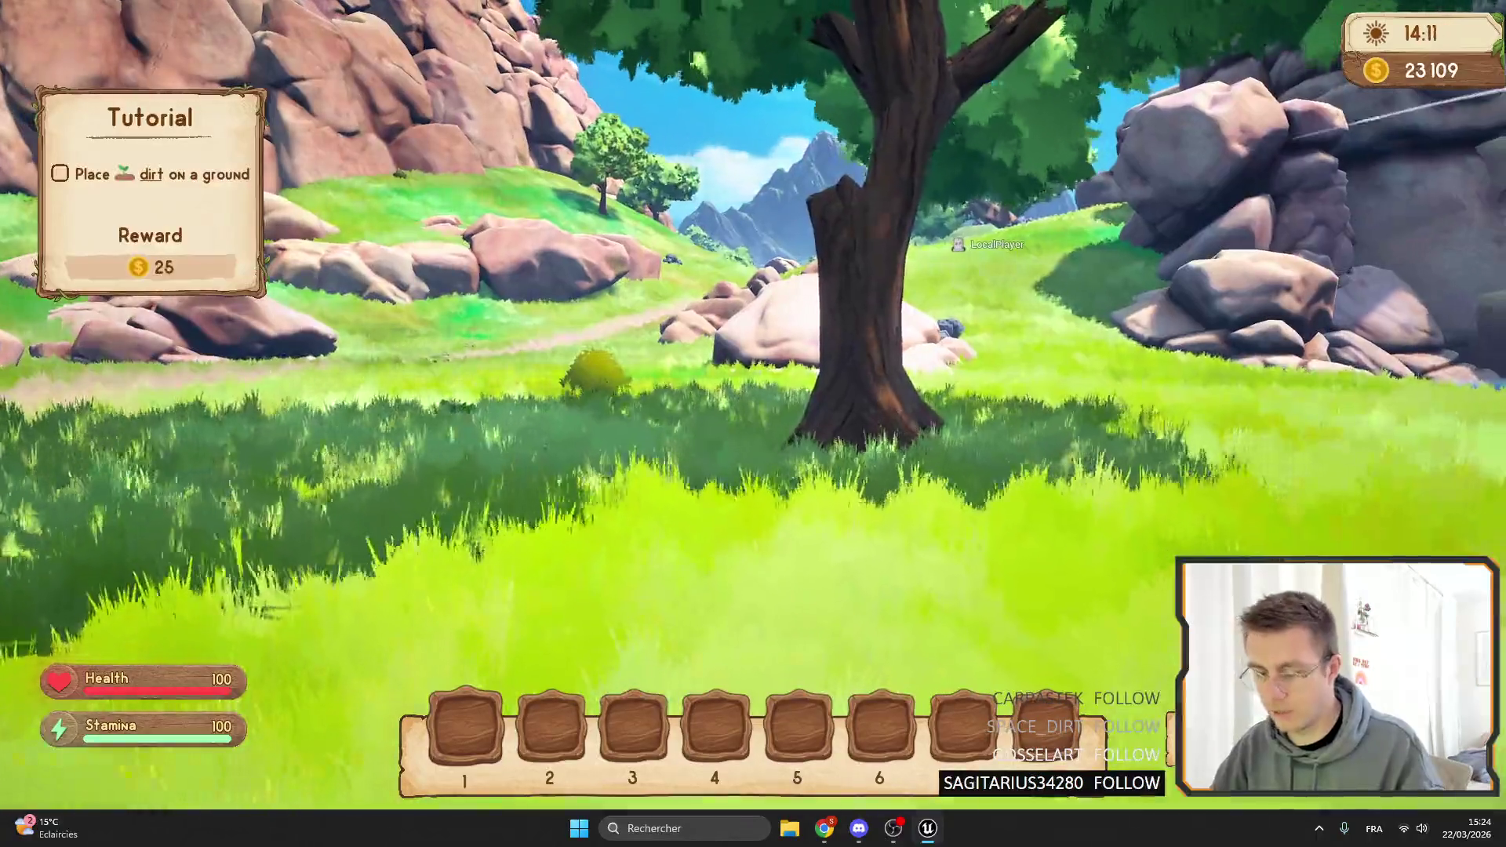
{"action": "key", "text": "Tab"}
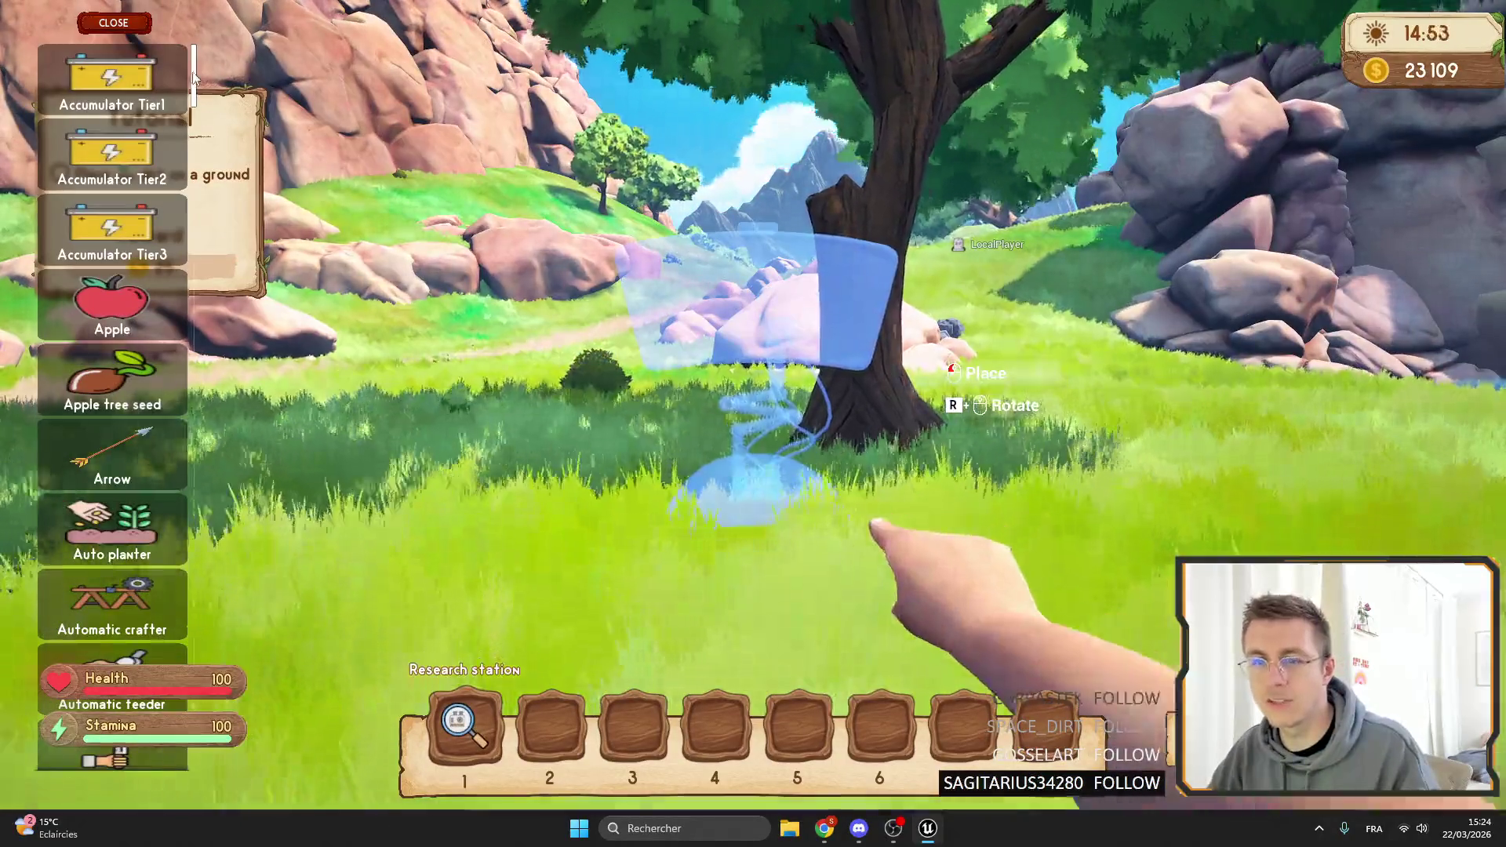
{"action": "scroll", "coordinate": [198, 108], "scroll_direction": "down", "scroll_amount": 5}
{"action": "left_click_drag", "start_coordinate": [198, 108], "coordinate": [183, 302]}
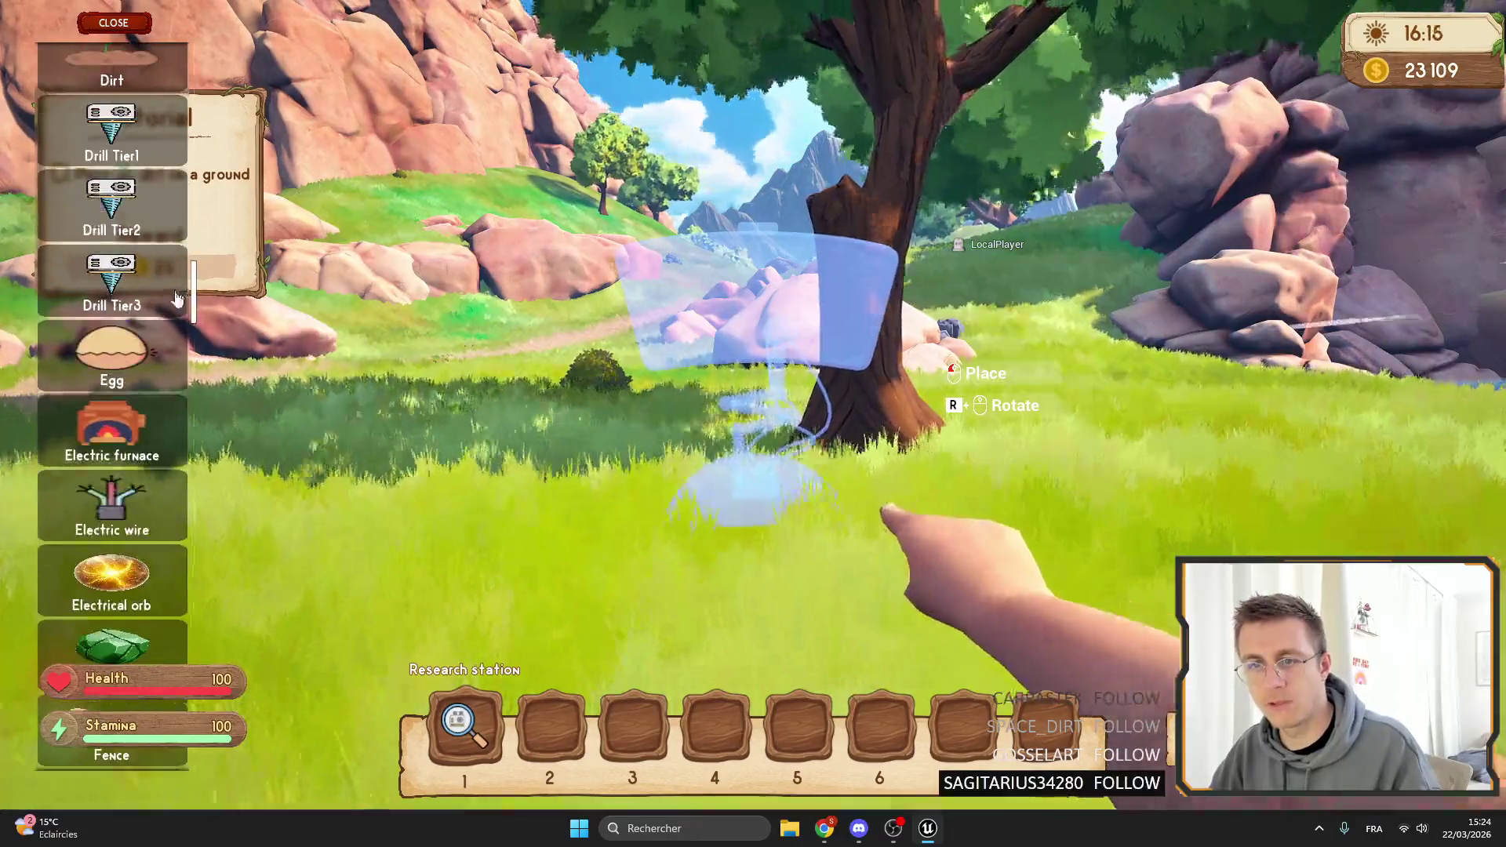
{"action": "left_click", "coordinate": [144, 141]}
{"action": "key", "text": "Escape"}
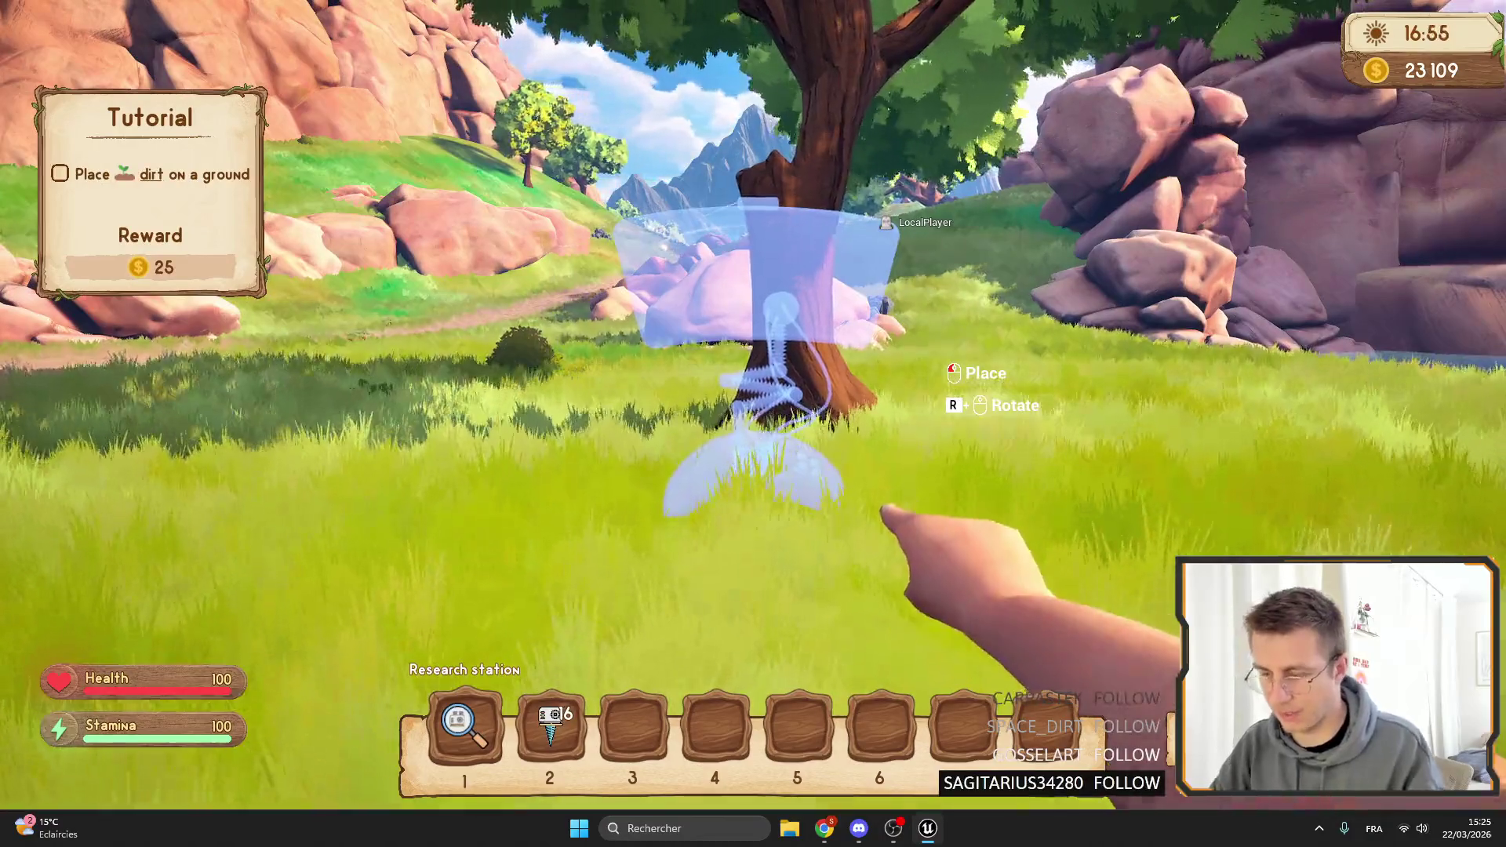
Equip hotbar slot 2 and place a Drill Tier2 on the copper ore node.
{"action": "key", "text": "w"}
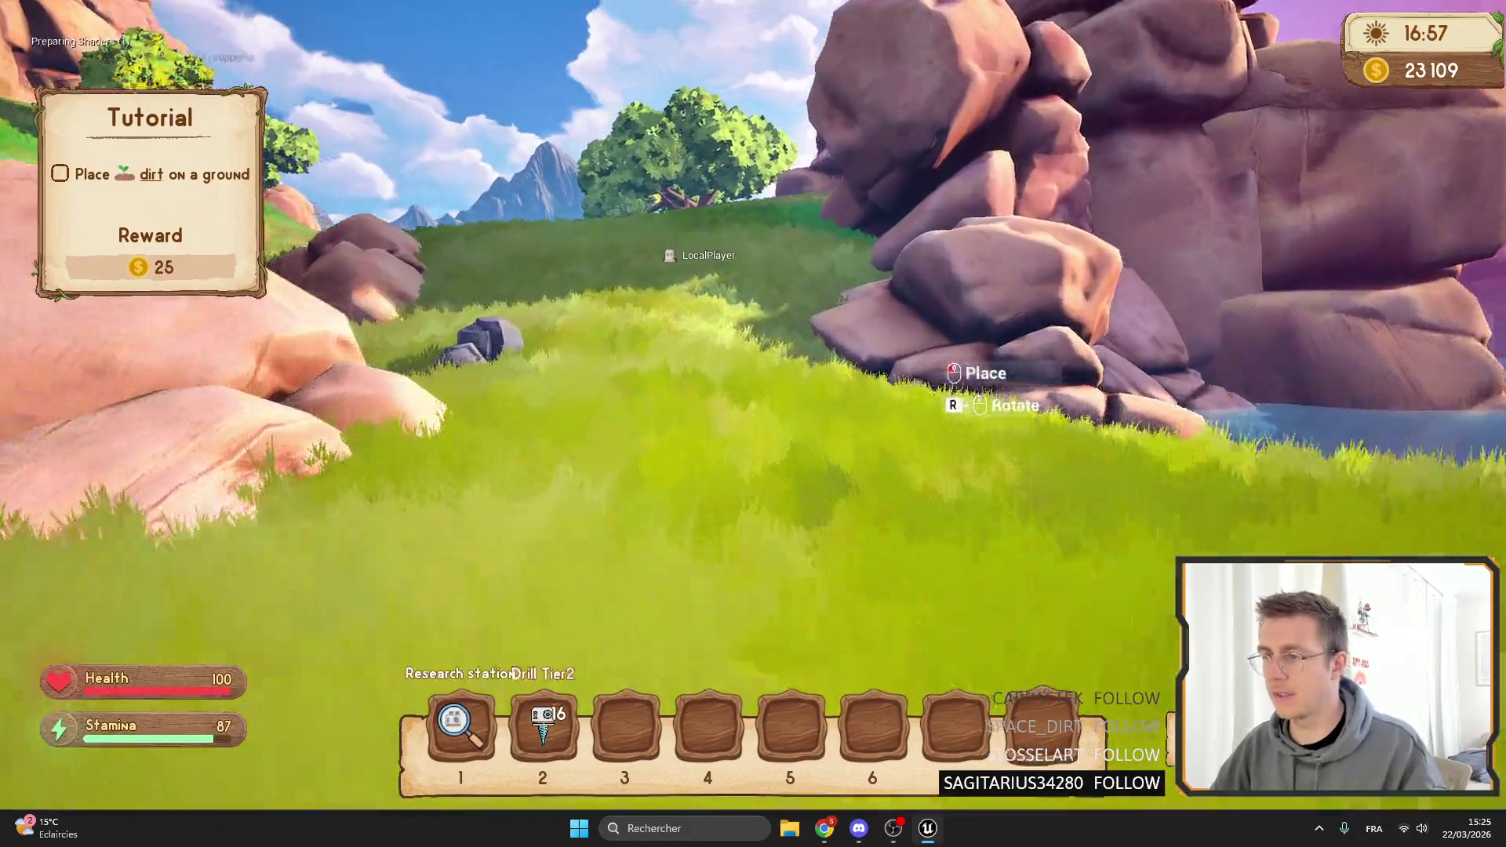
{"action": "key", "text": "2"}
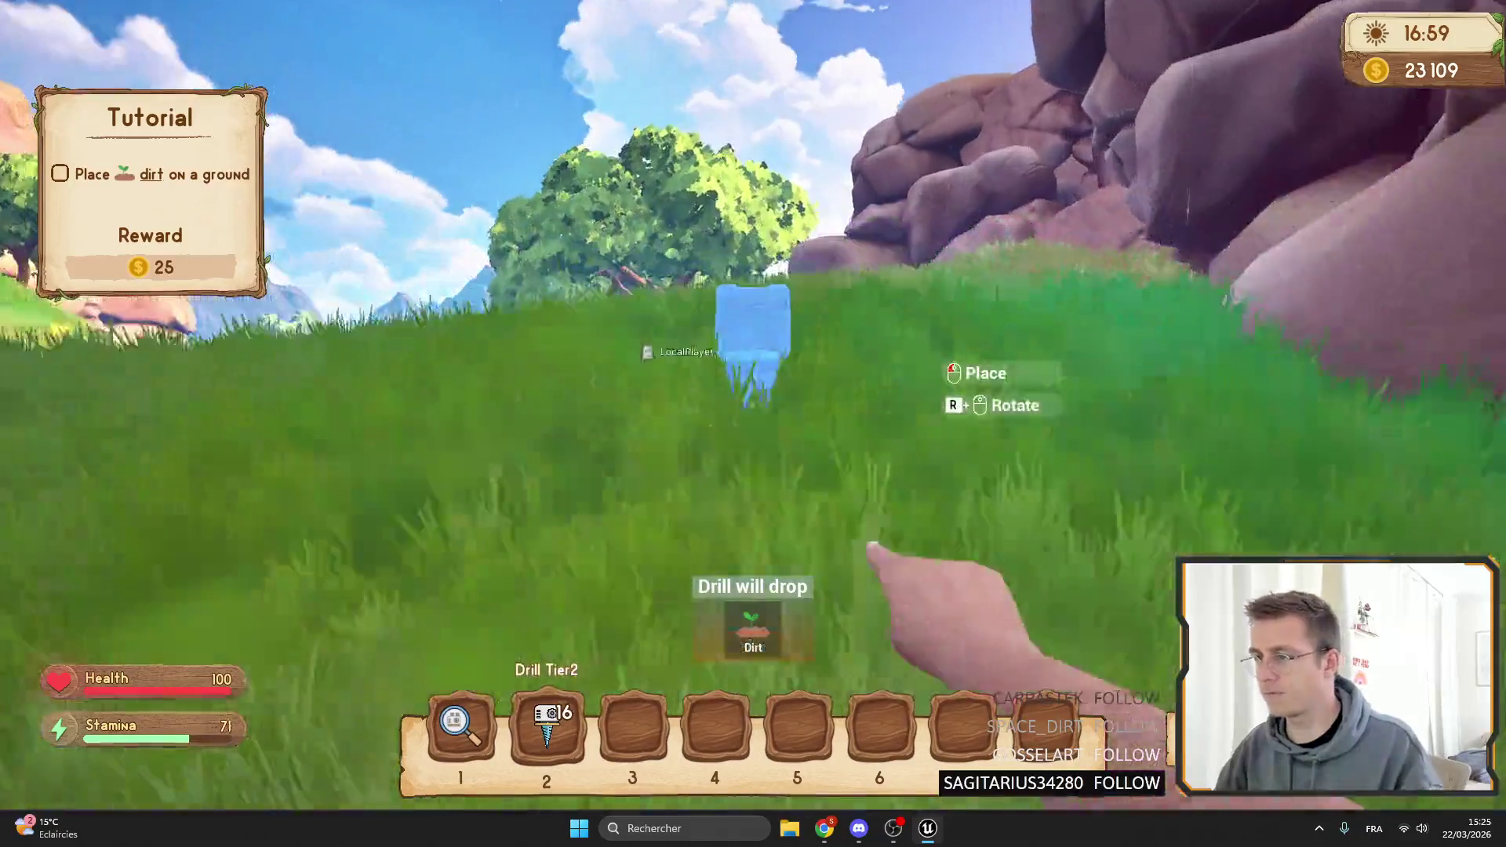
{"action": "key", "text": "w"}
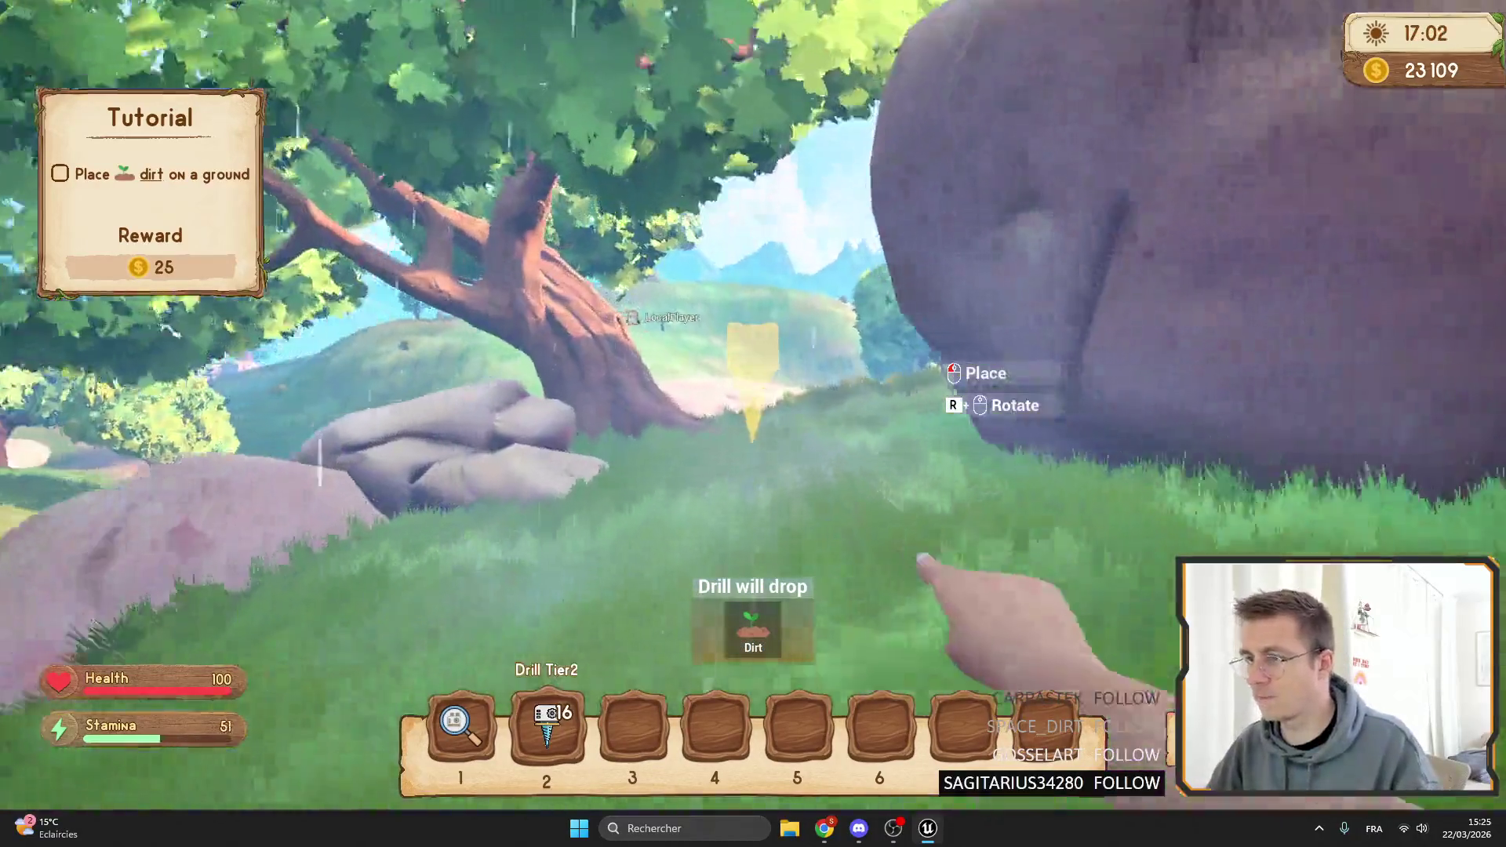
{"action": "key", "text": "w"}
{"action": "left_click", "coordinate": [753, 424]}
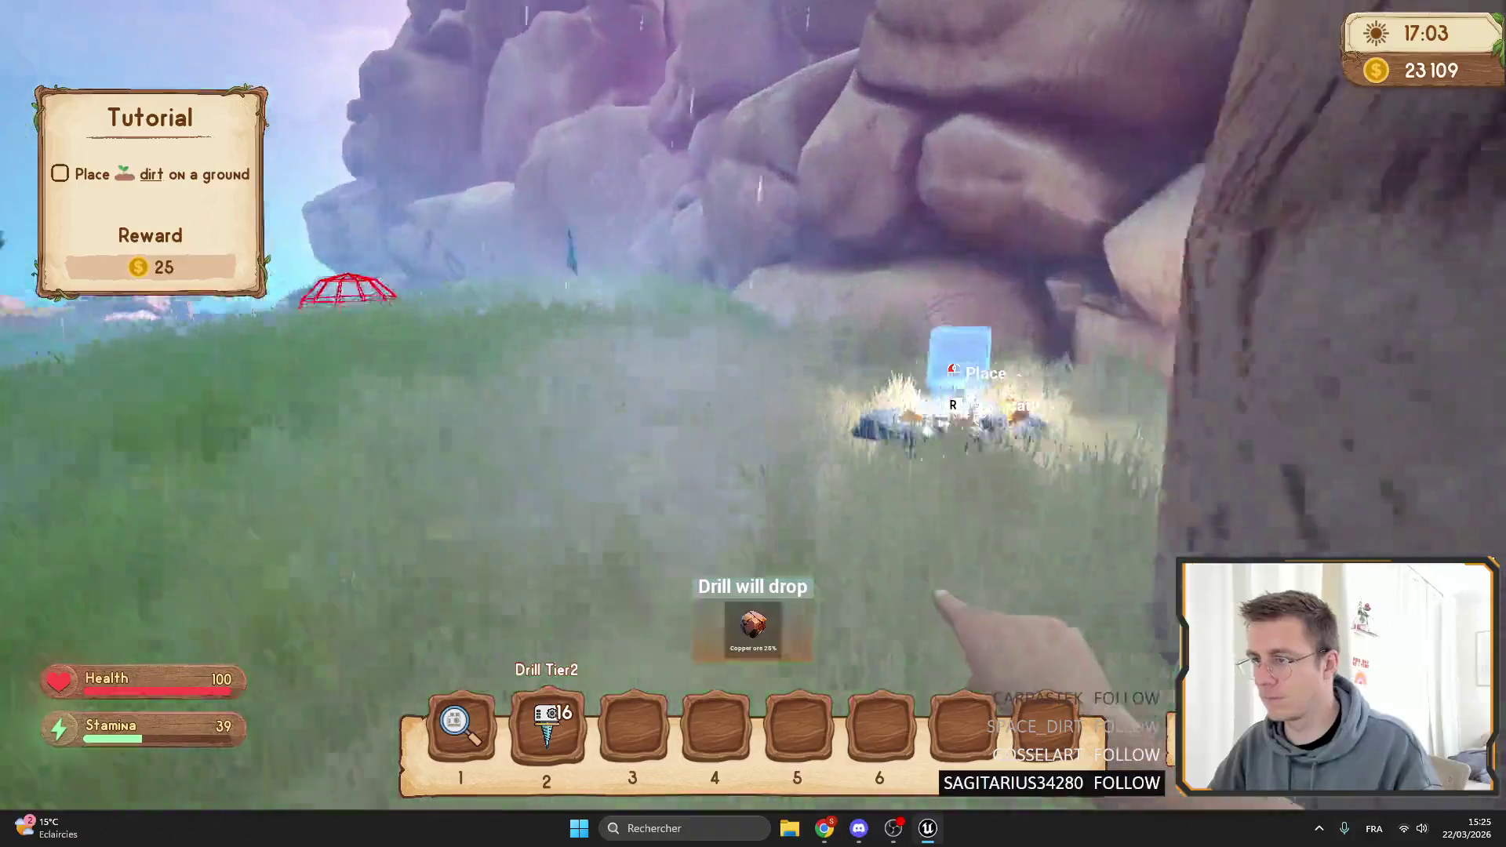
{"action": "key", "text": "m"}
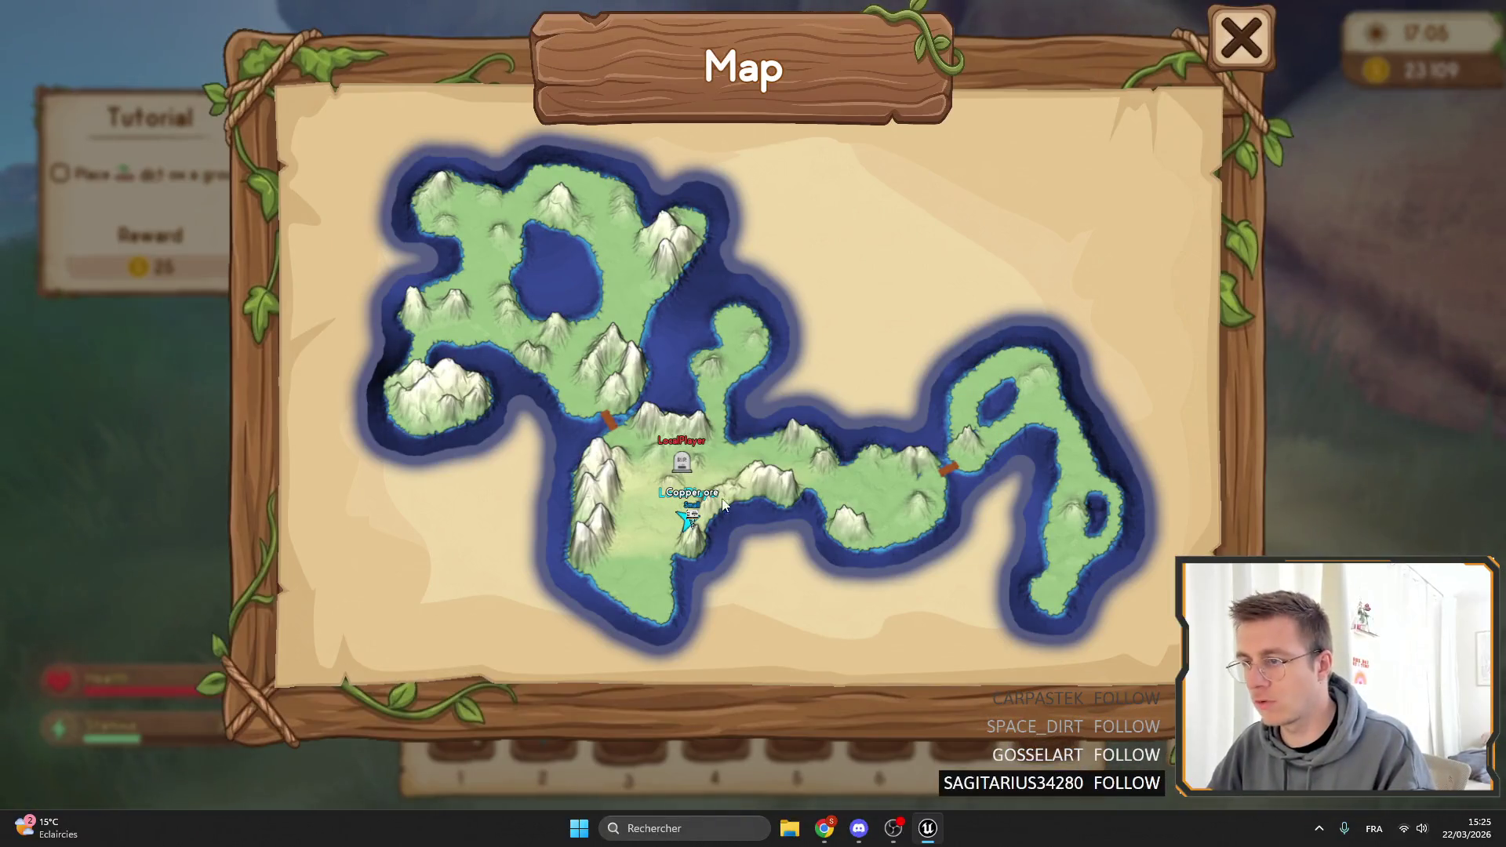
Close and reopen the island map while looking across the meadow.
{"action": "key", "text": "m"}
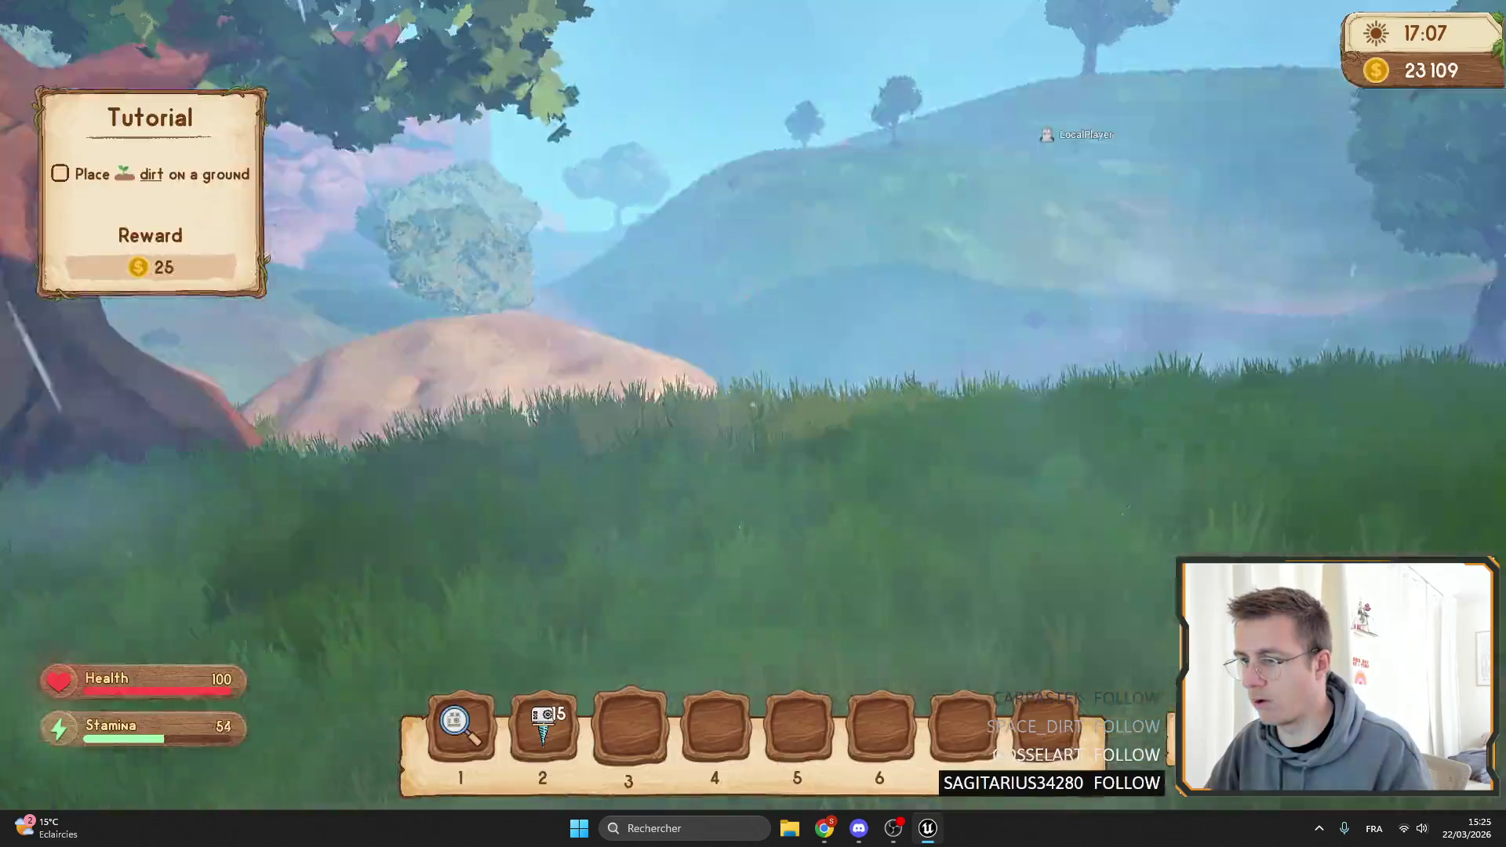
{"action": "key", "text": "m"}
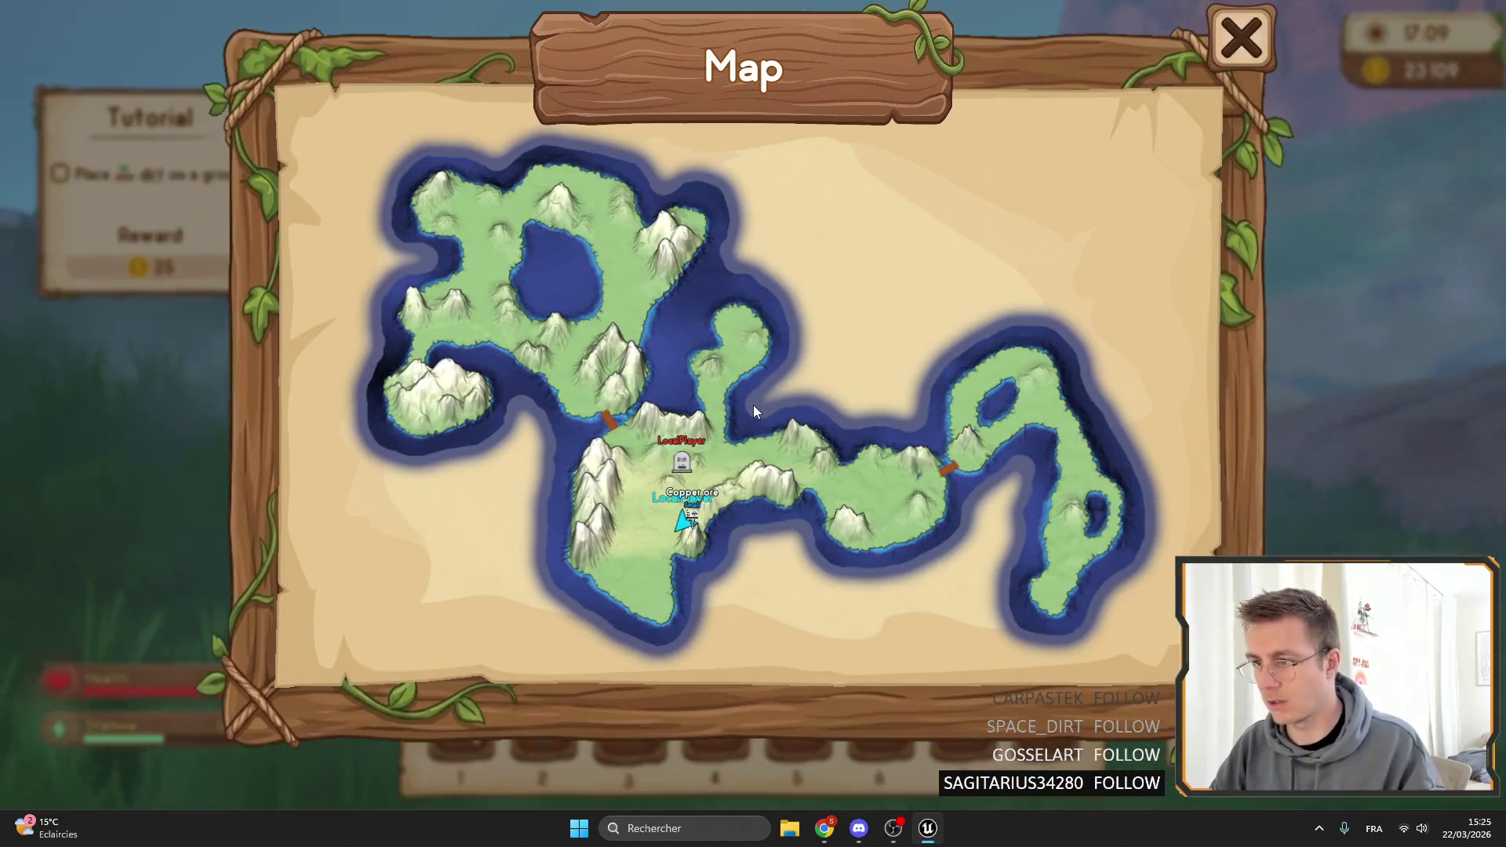
{"action": "key", "text": "m"}
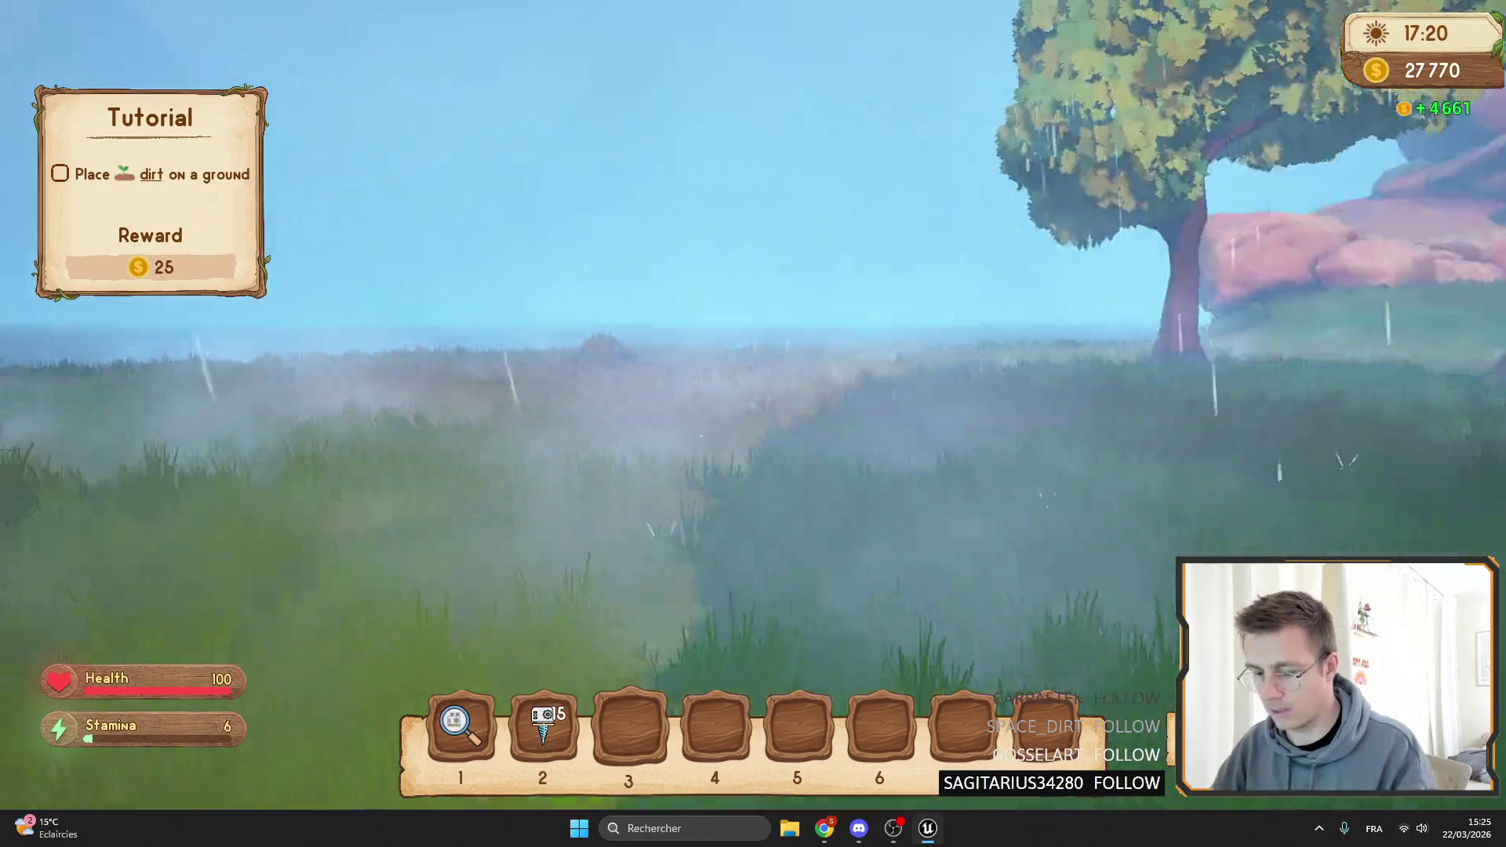
{"action": "key", "text": "m"}
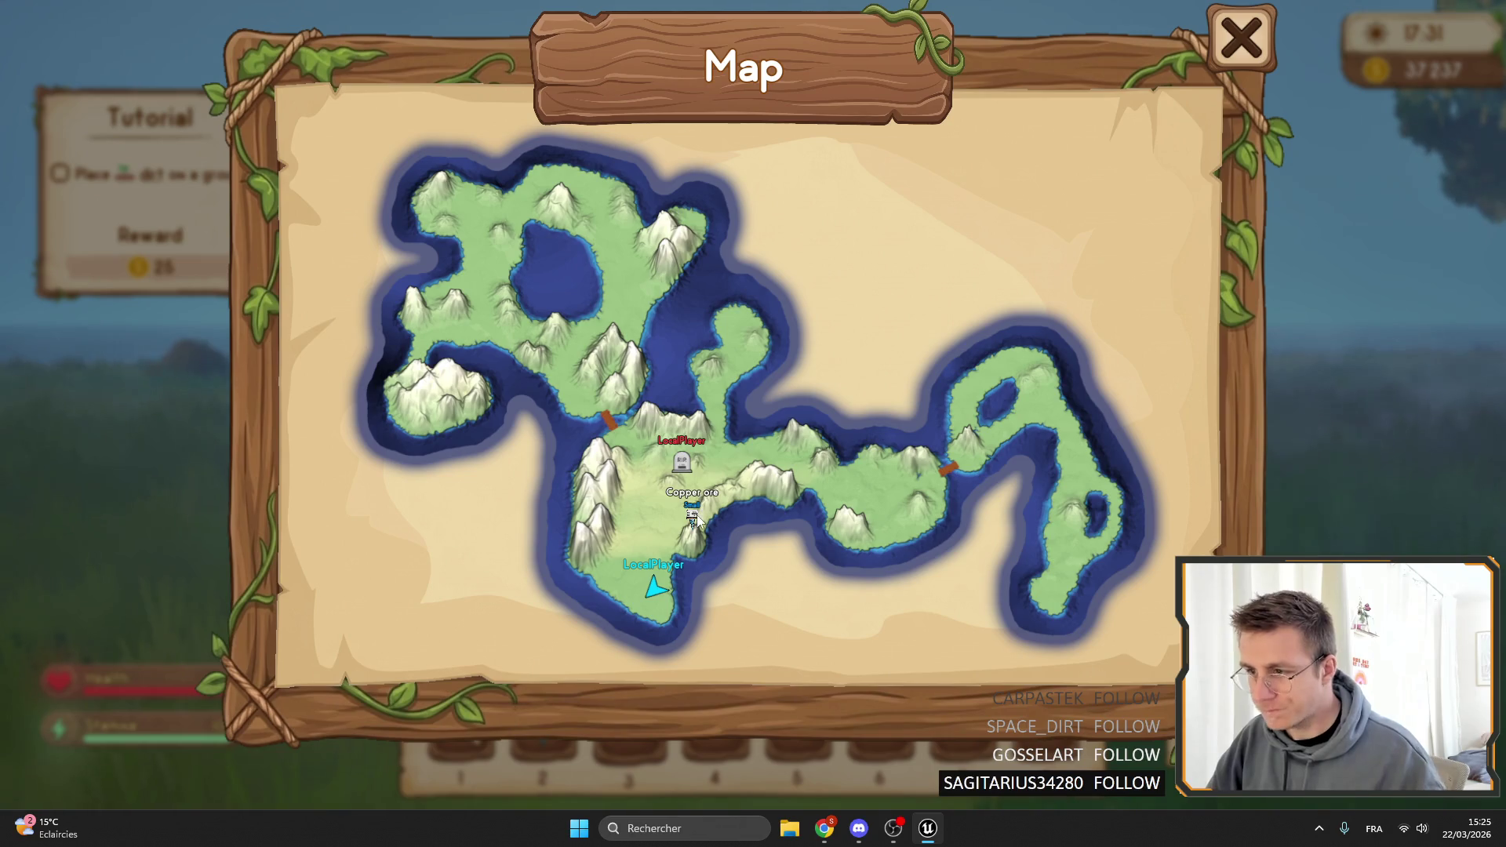
Check the backpack and world map, then run to the machine on the deck.
{"action": "key", "text": "m"}
{"action": "key", "text": "i"}
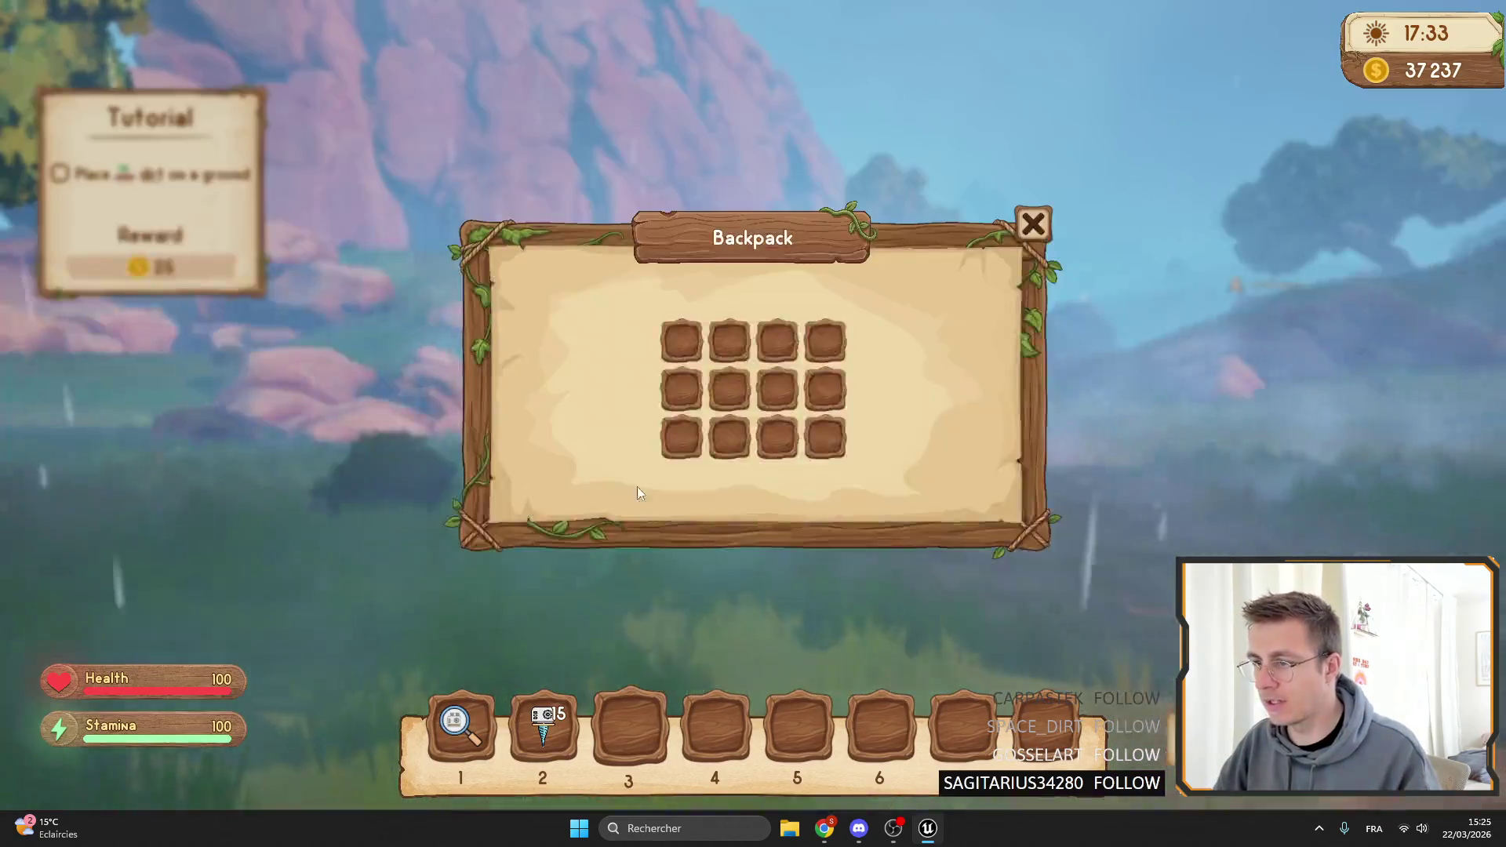
{"action": "key", "text": "i"}
{"action": "key", "text": "m"}
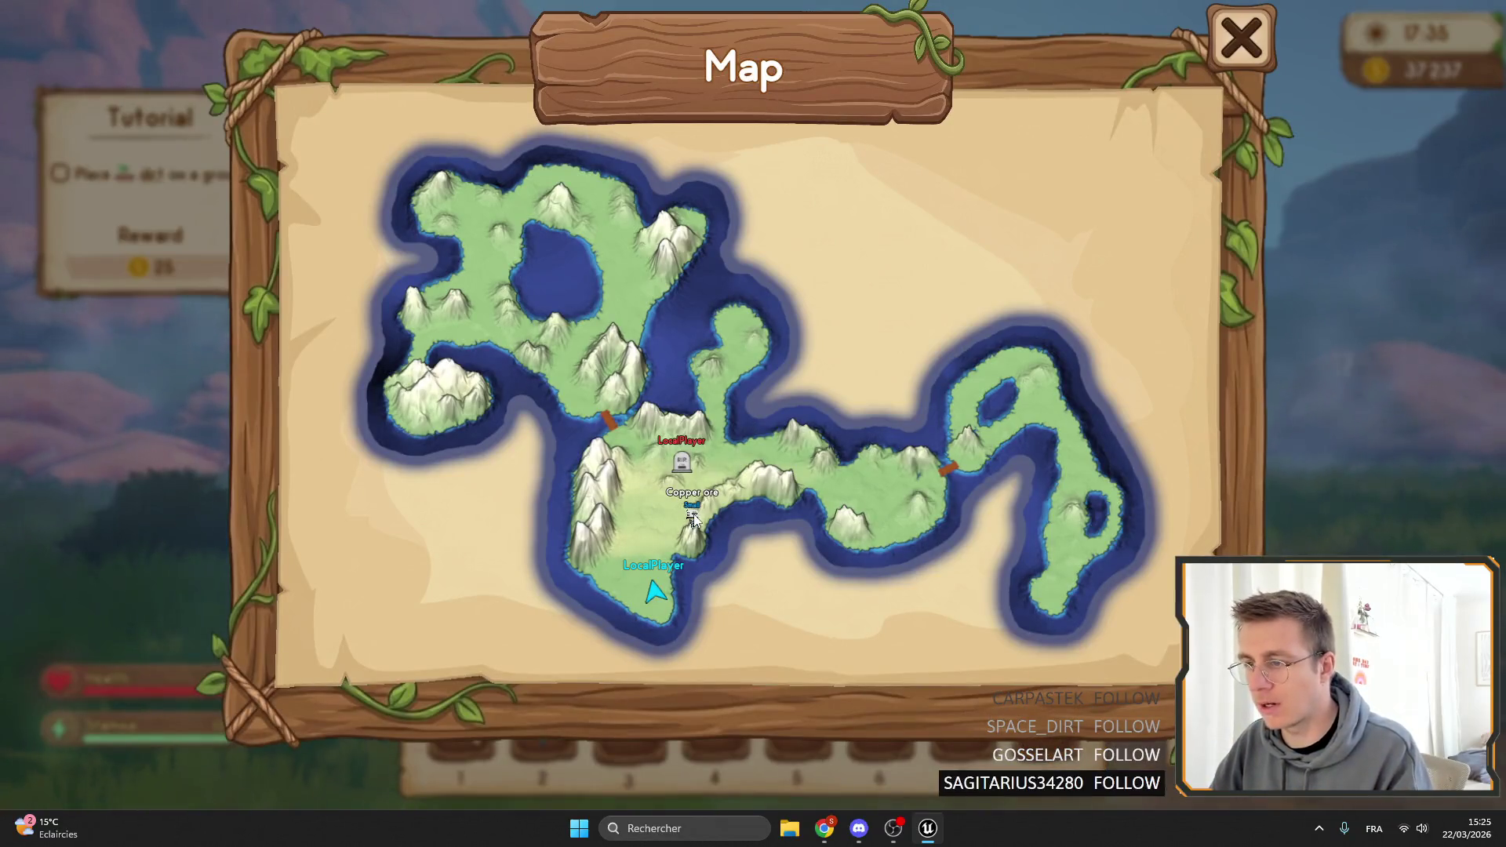
{"action": "key", "text": "m"}
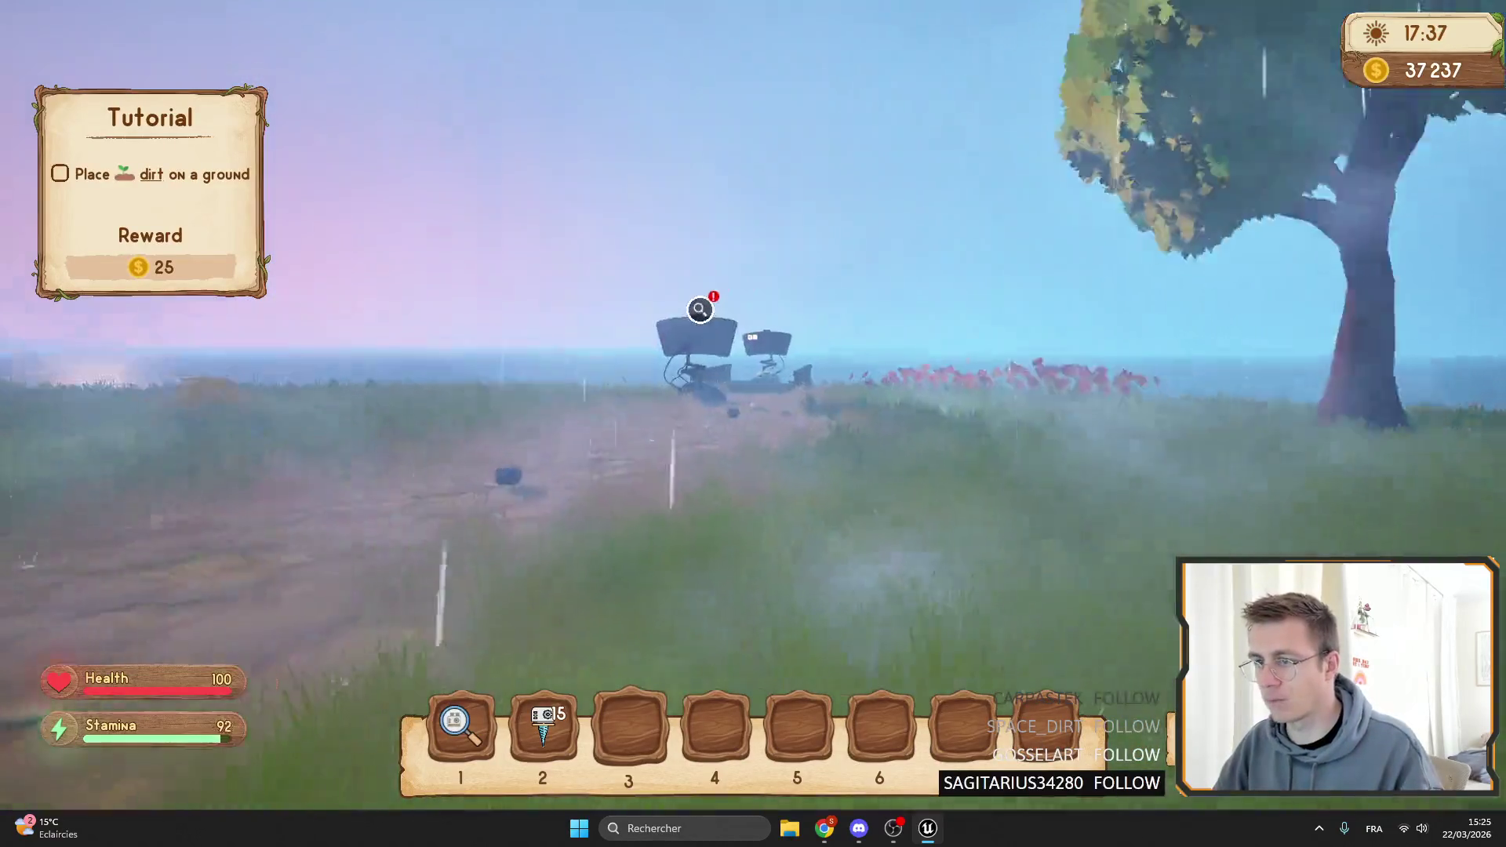
{"action": "key", "text": "w"}
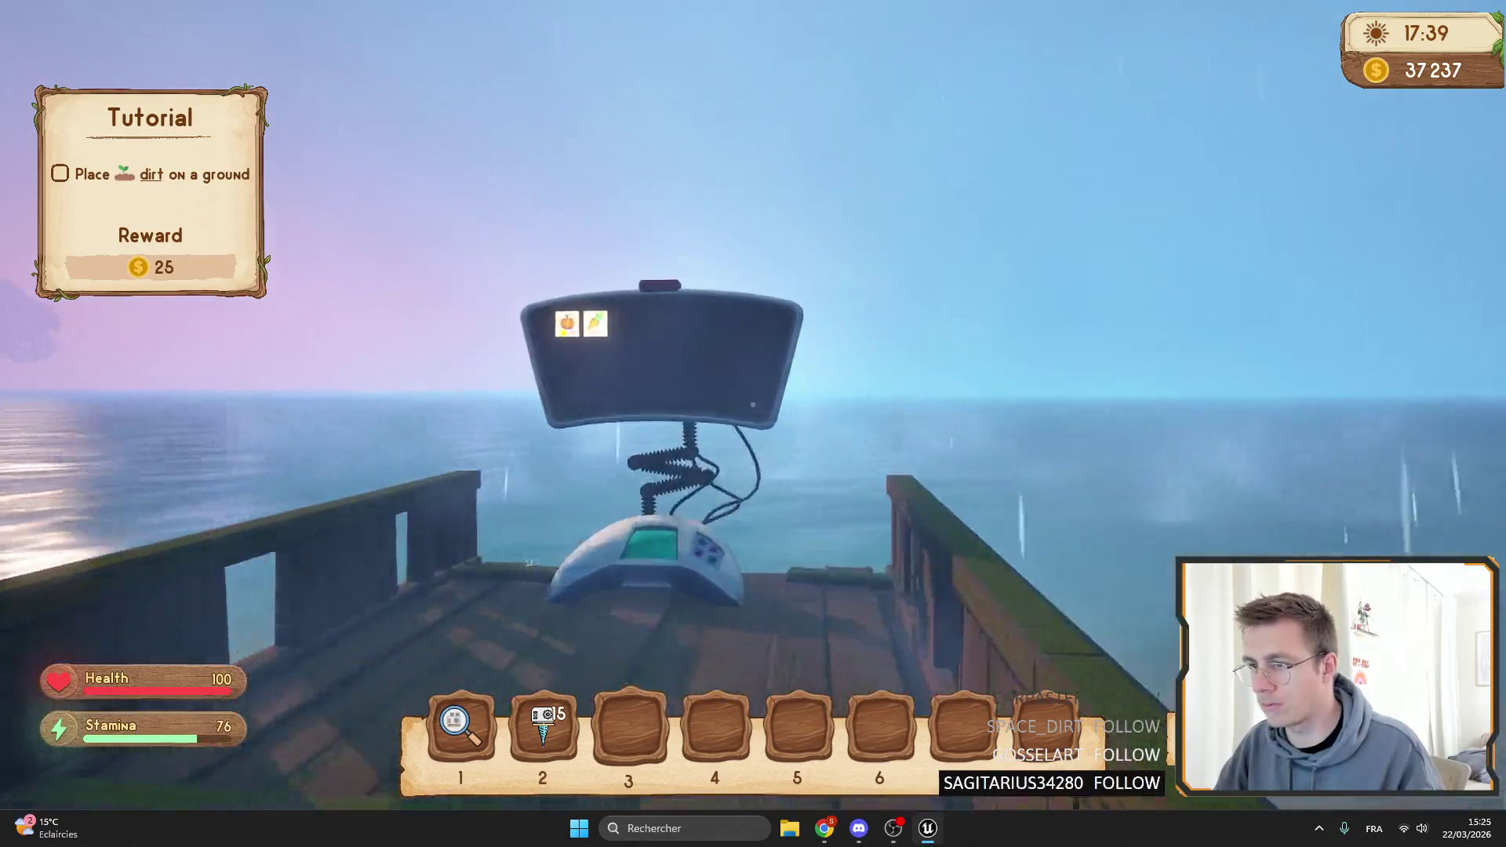
Look at the Market, then open the Research station.
{"action": "key", "text": "f"}
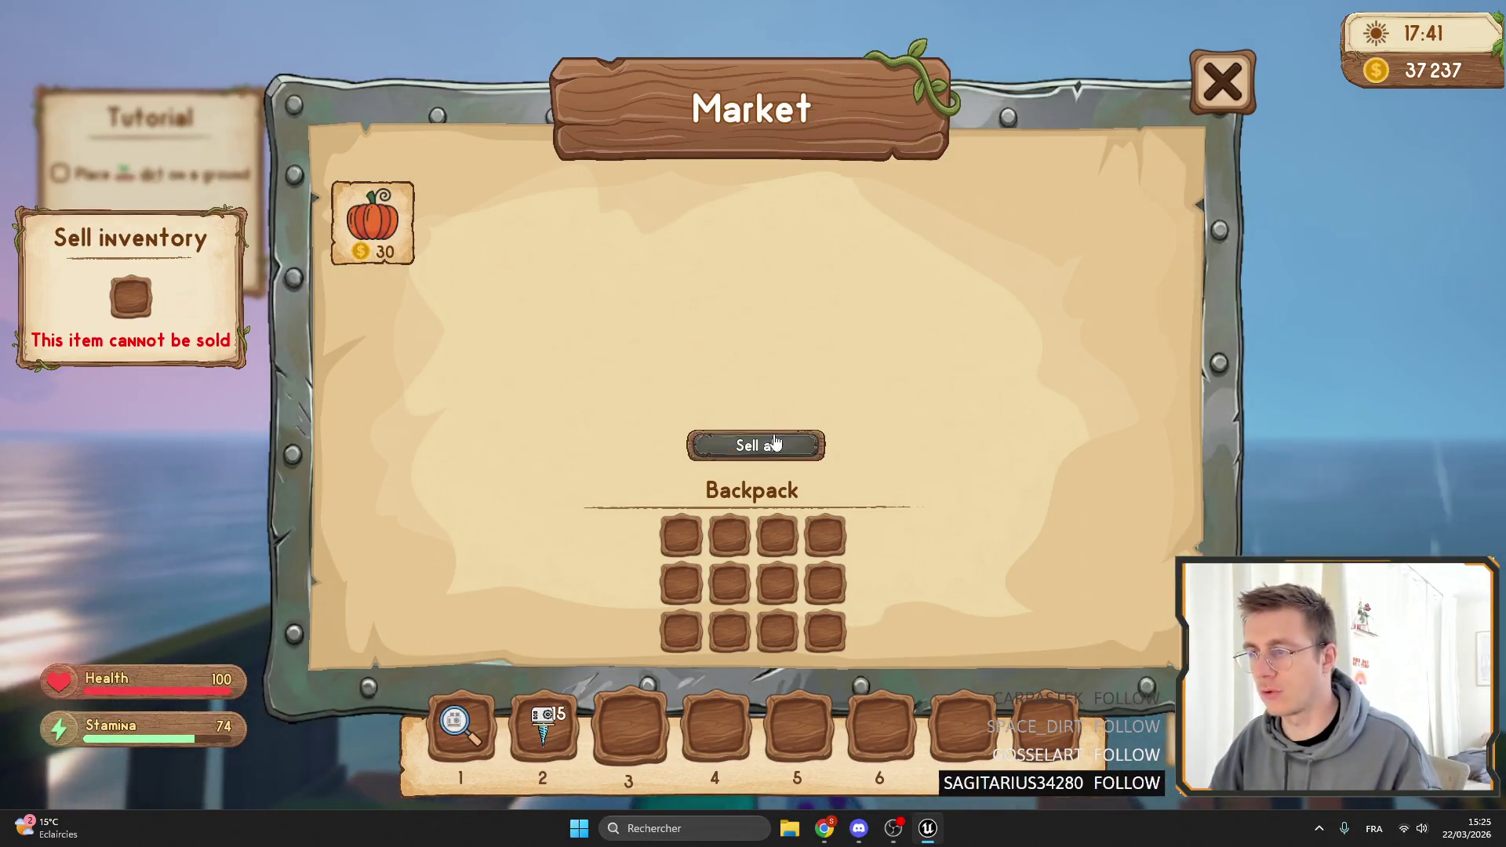
{"action": "key", "text": "Escape"}
{"action": "key", "text": "w"}
{"action": "key", "text": "f"}
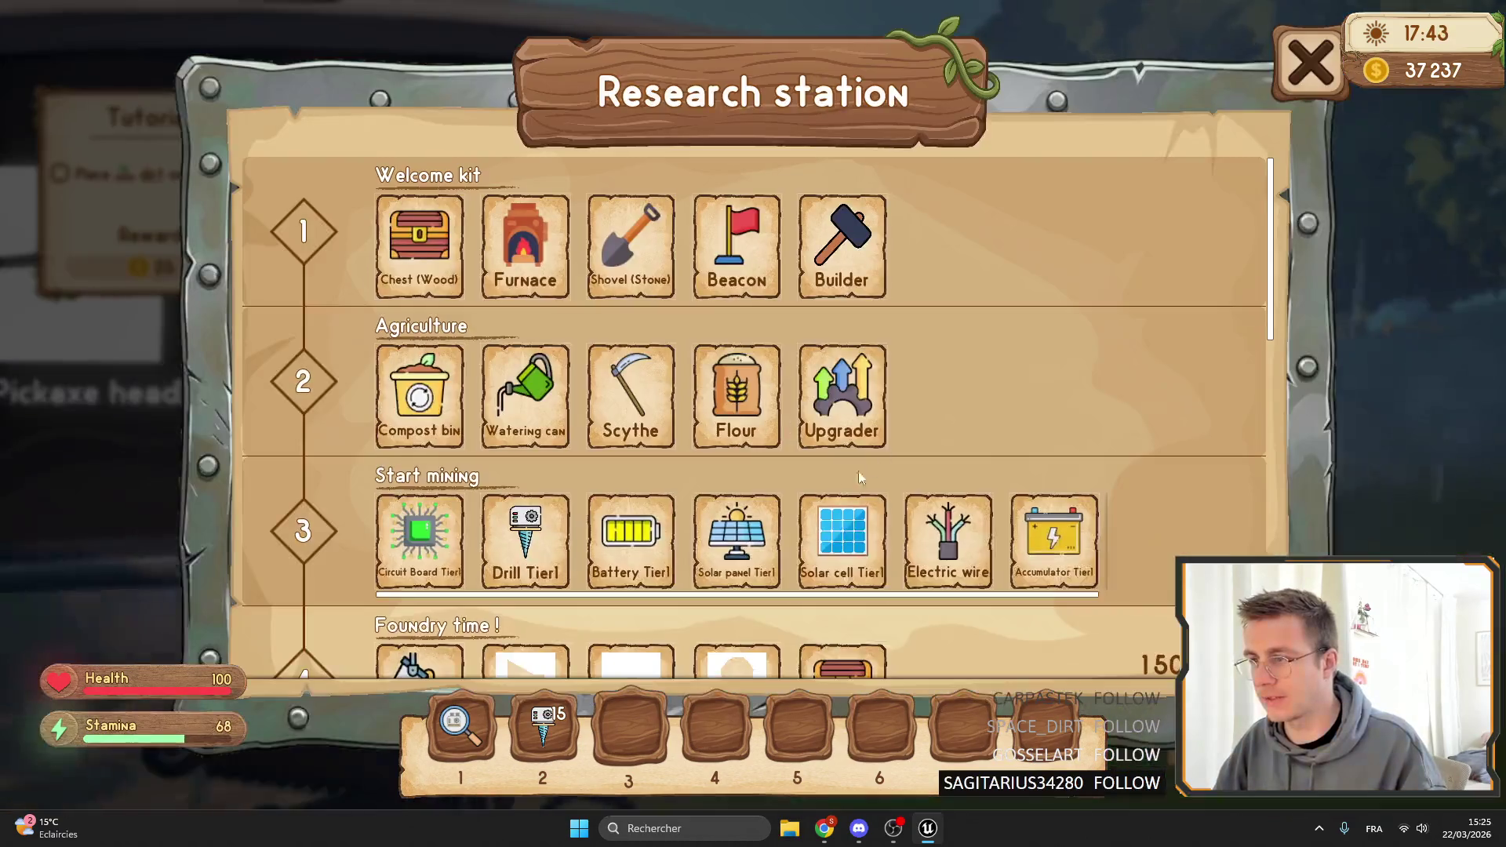
Unlock research tiers Foundry time, Let's fight!, Let's connect the world and Plant automatisation.
{"action": "scroll", "coordinate": [1137, 377], "scroll_direction": "down", "scroll_amount": 4}
{"action": "left_click", "coordinate": [1186, 384]}
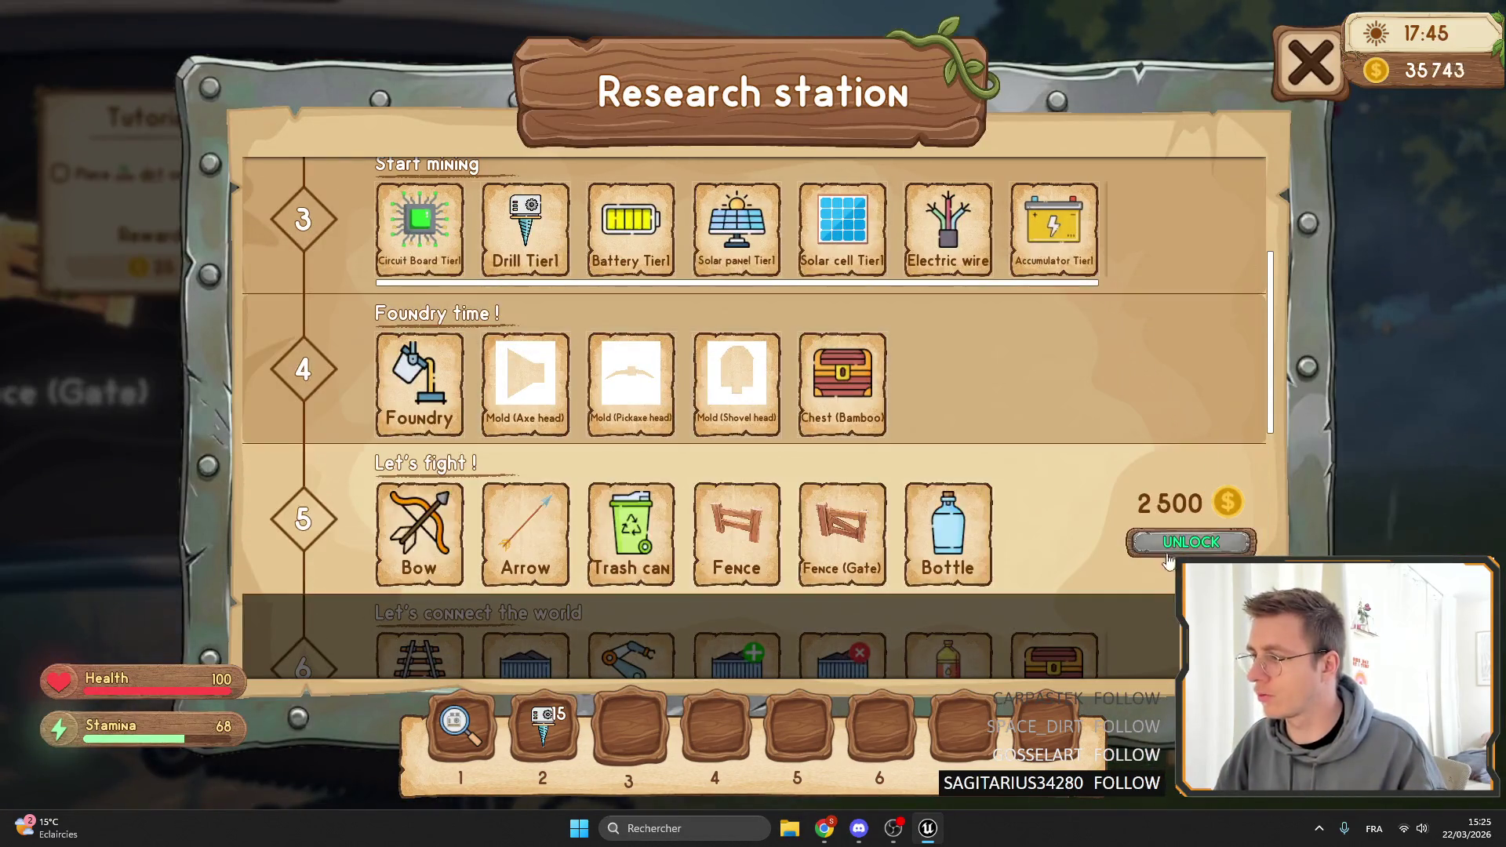
{"action": "left_click", "coordinate": [1191, 541]}
{"action": "scroll", "coordinate": [1191, 541], "scroll_direction": "down", "scroll_amount": 2}
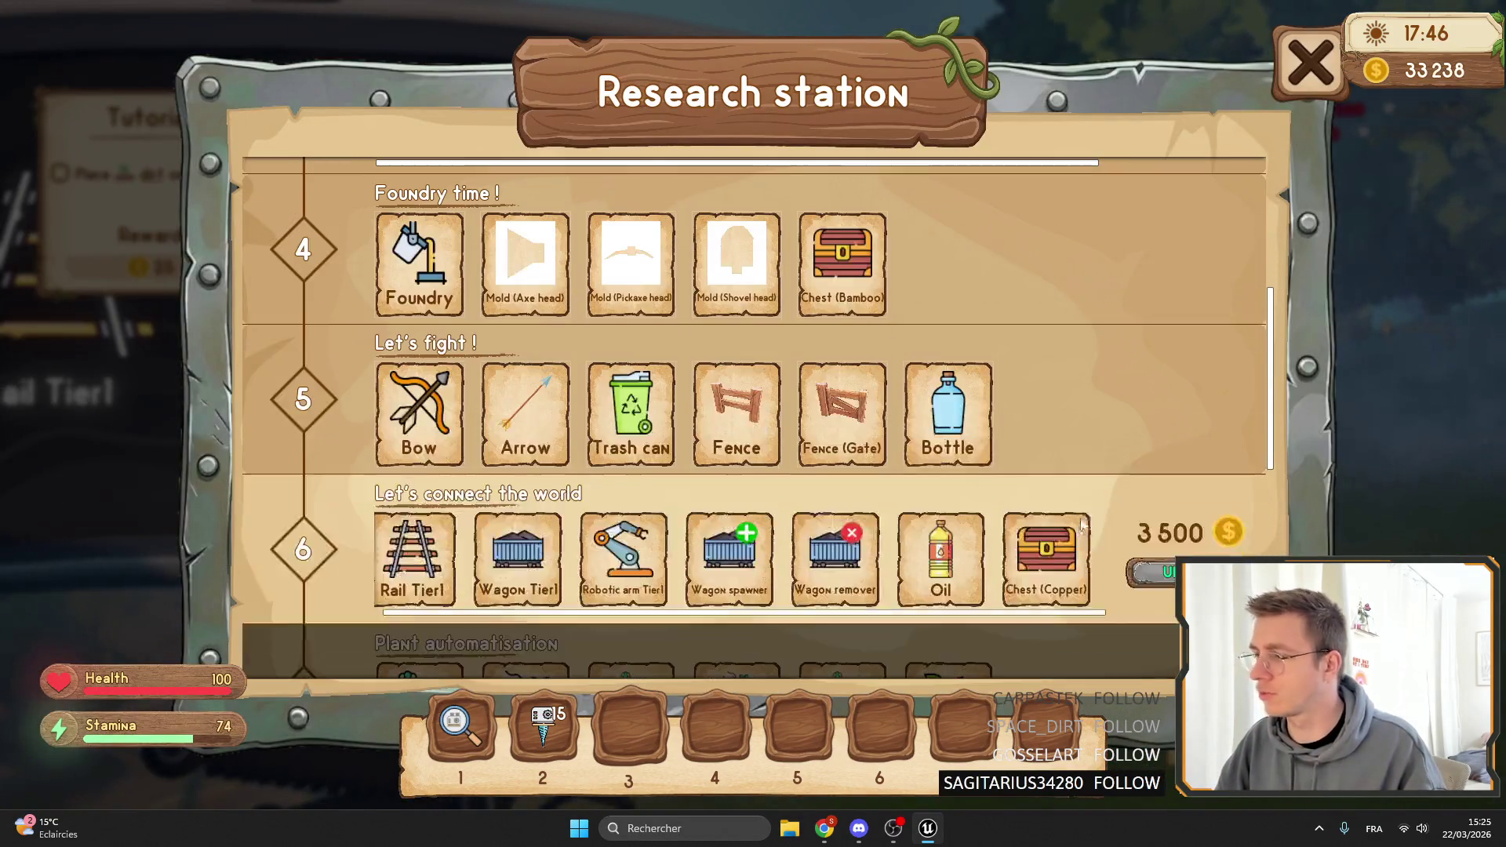
{"action": "left_click", "coordinate": [1165, 574]}
{"action": "scroll", "coordinate": [1165, 575], "scroll_direction": "down", "scroll_amount": 2}
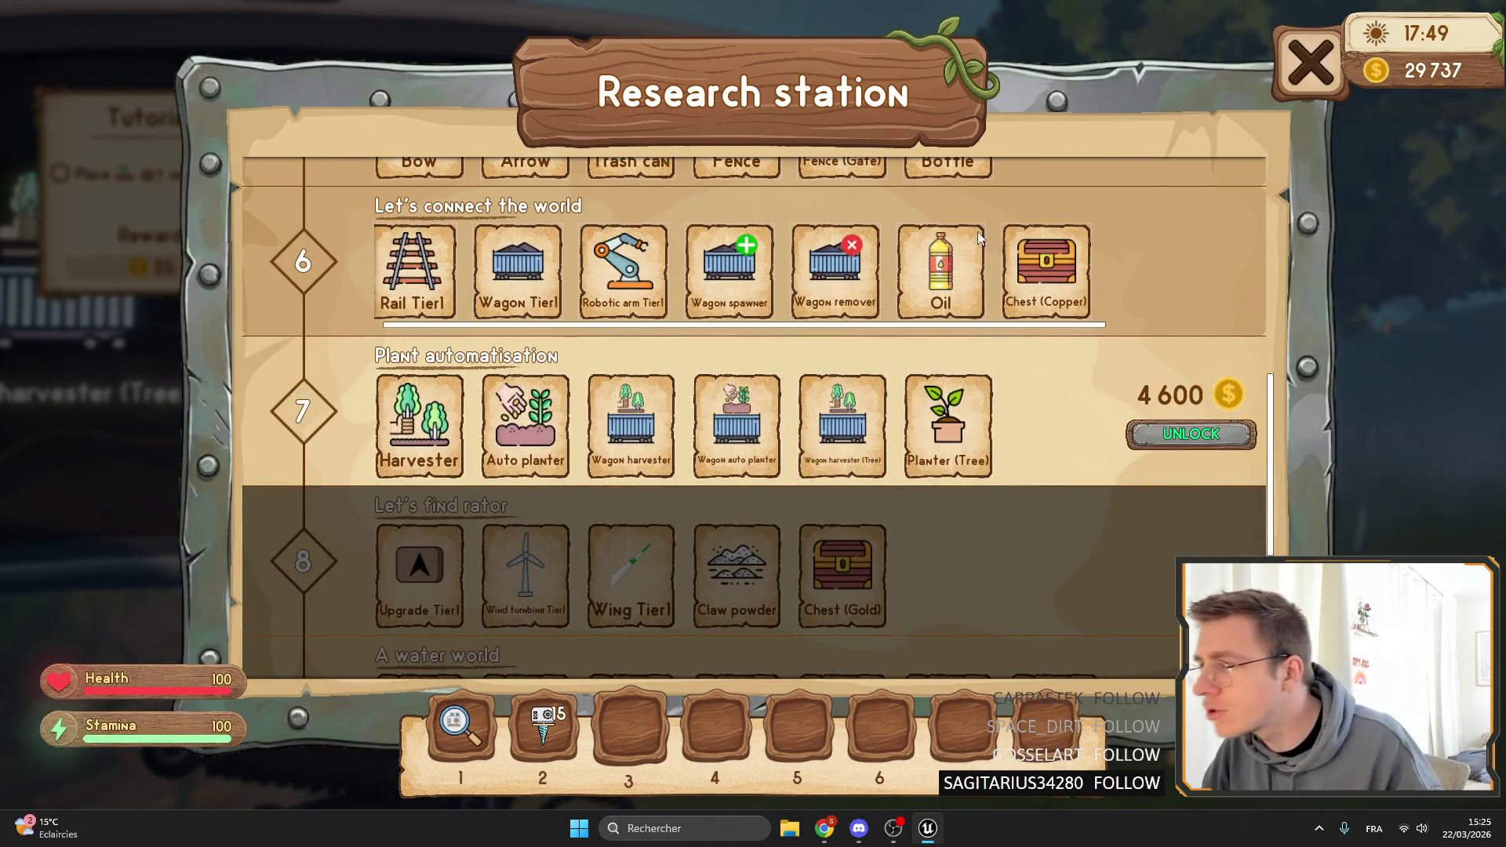
{"action": "scroll", "coordinate": [907, 287], "scroll_direction": "up", "scroll_amount": 2}
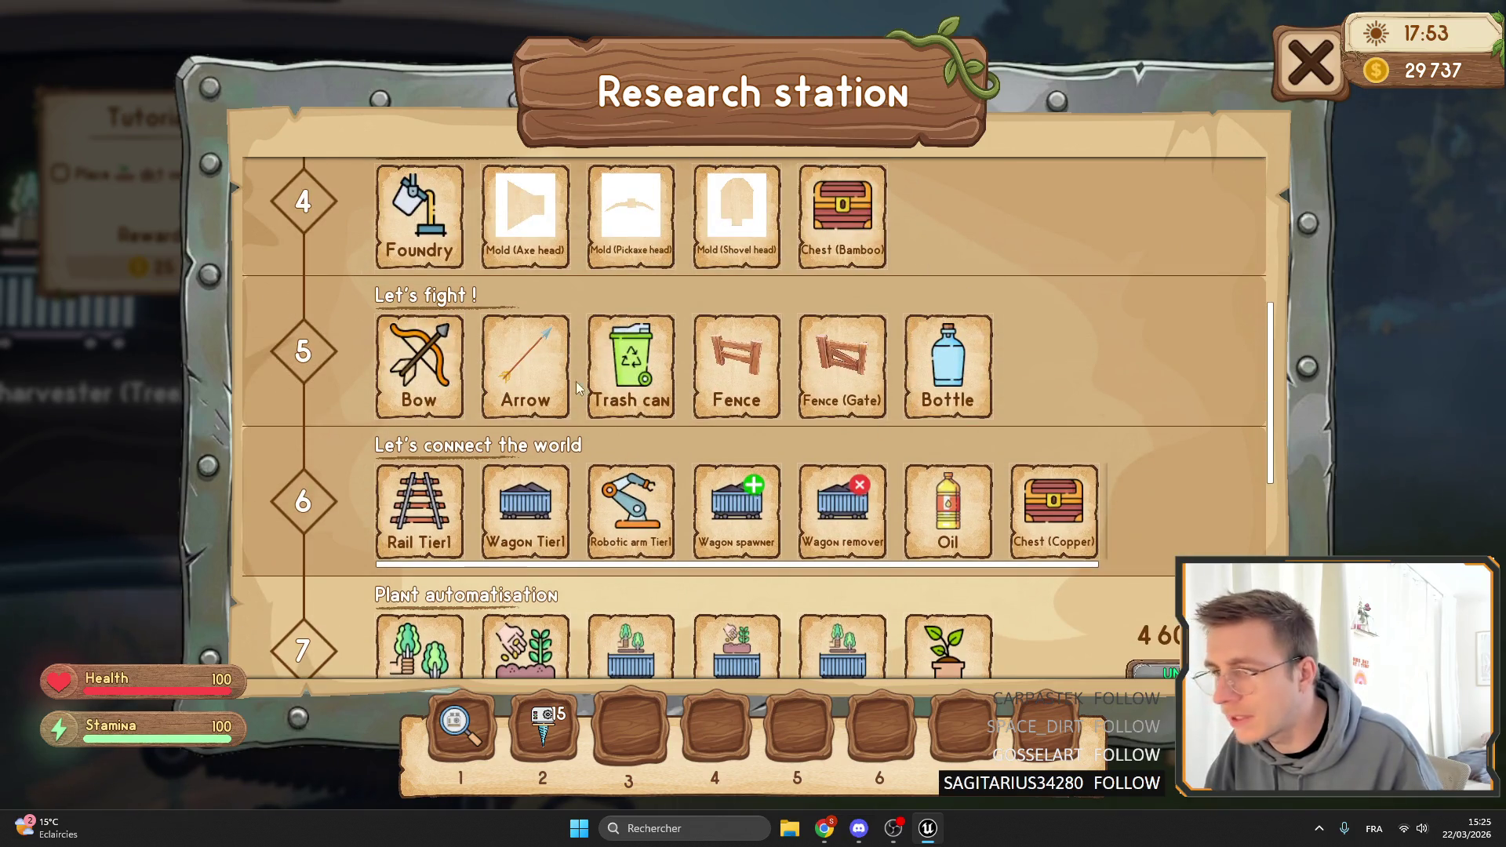
{"action": "scroll", "coordinate": [576, 386], "scroll_direction": "down", "scroll_amount": 1}
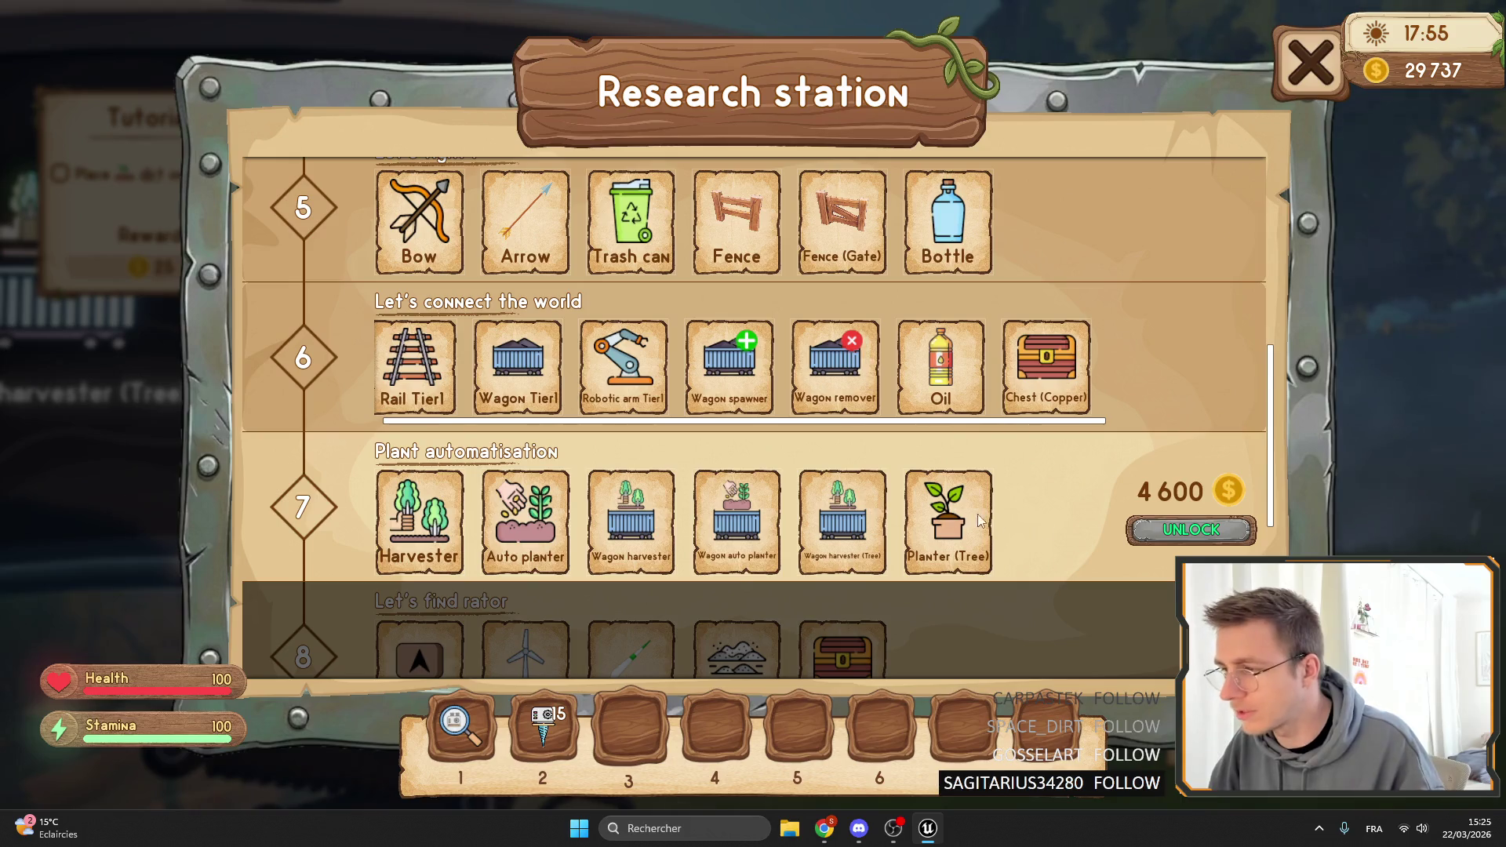
{"action": "left_click", "coordinate": [1147, 539]}
Stop the playtest and show the Content/Widgets folder.
{"action": "key", "text": "Escape"}
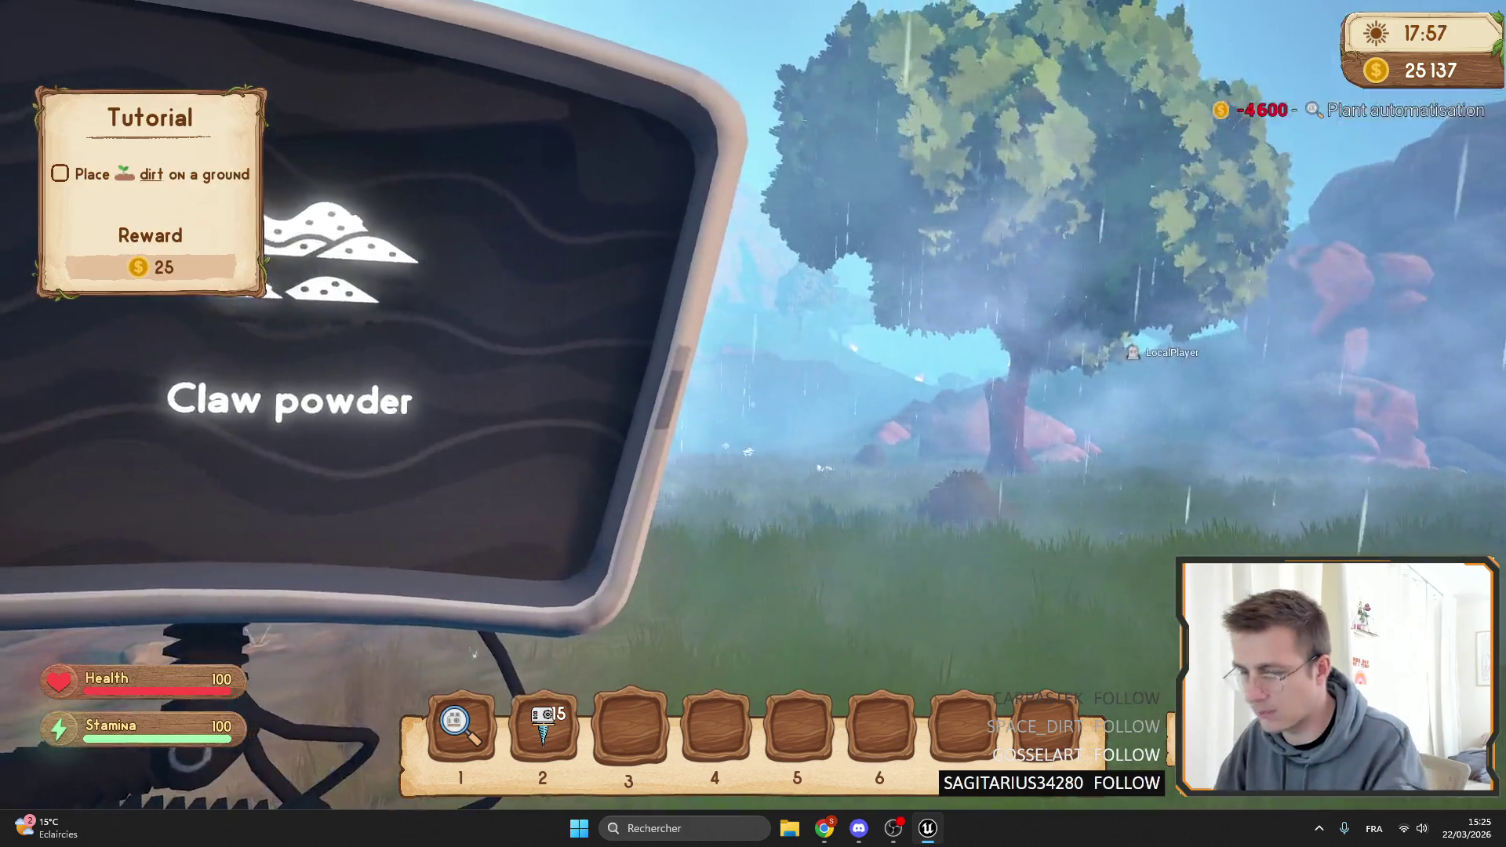
{"action": "key", "text": "F11"}
{"action": "key", "text": "Escape"}
{"action": "left_click", "coordinate": [118, 642]}
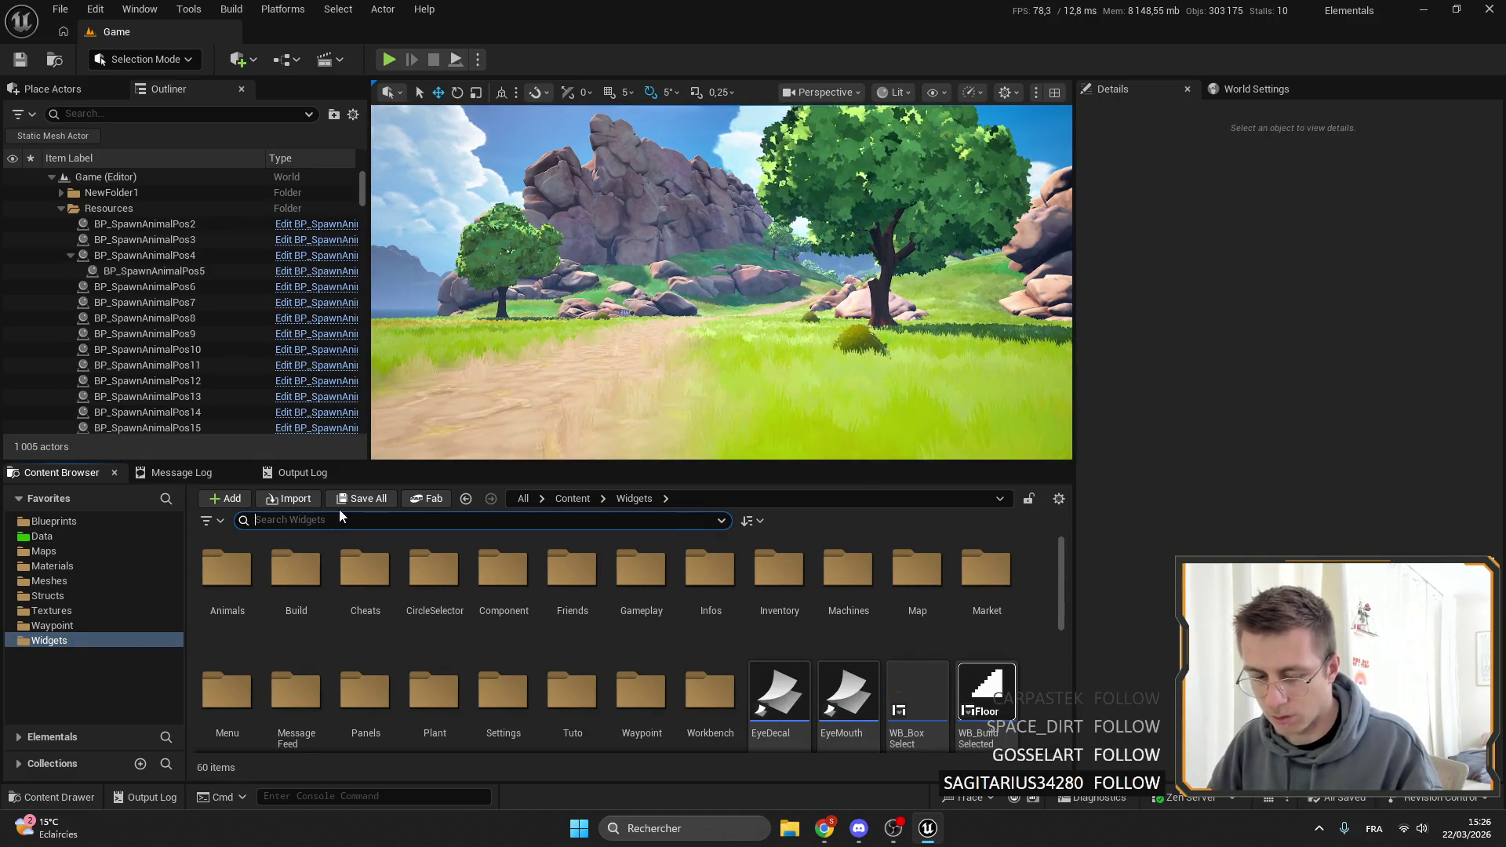
Search 'market' and open the WB_MarketItemReward and WB_MarketSell widget blueprints.
{"action": "type", "text": "market"}
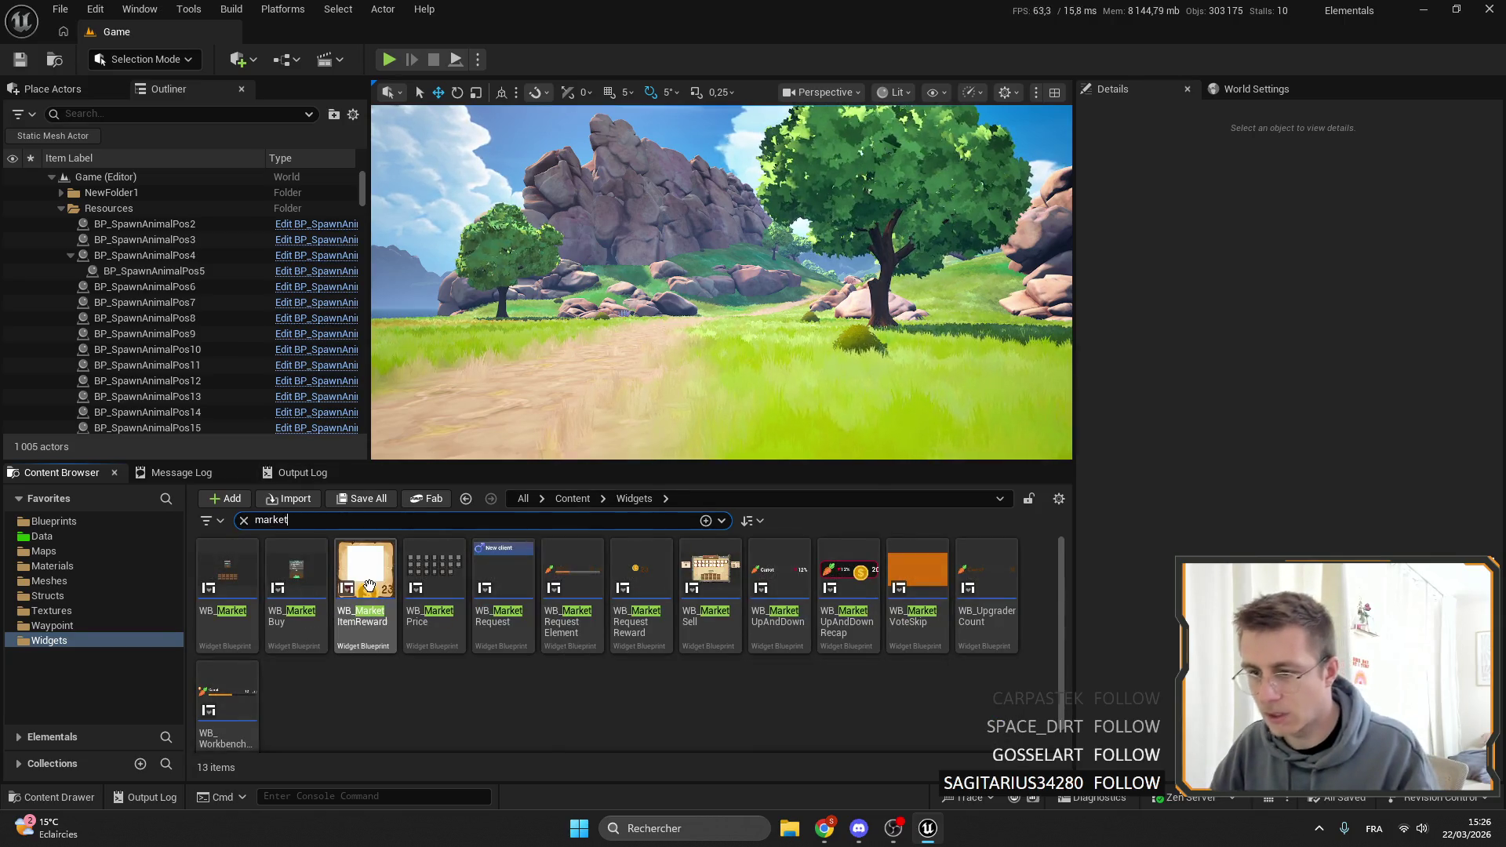
{"action": "double_click", "coordinate": [364, 568]}
{"action": "scroll", "coordinate": [663, 289], "scroll_direction": "up", "scroll_amount": 10}
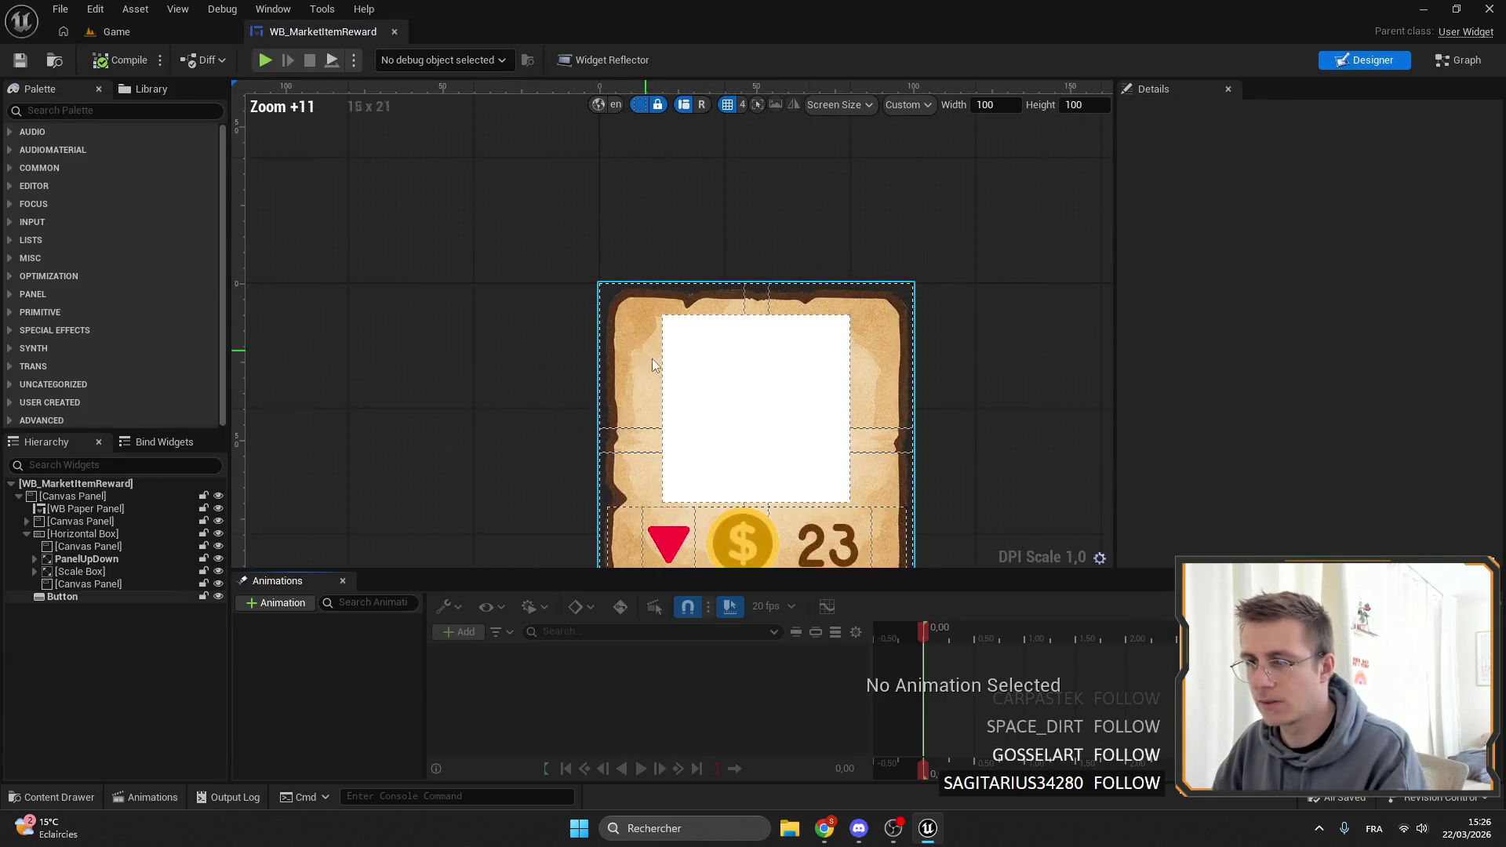
{"action": "left_click", "coordinate": [169, 34]}
{"action": "double_click", "coordinate": [686, 572]}
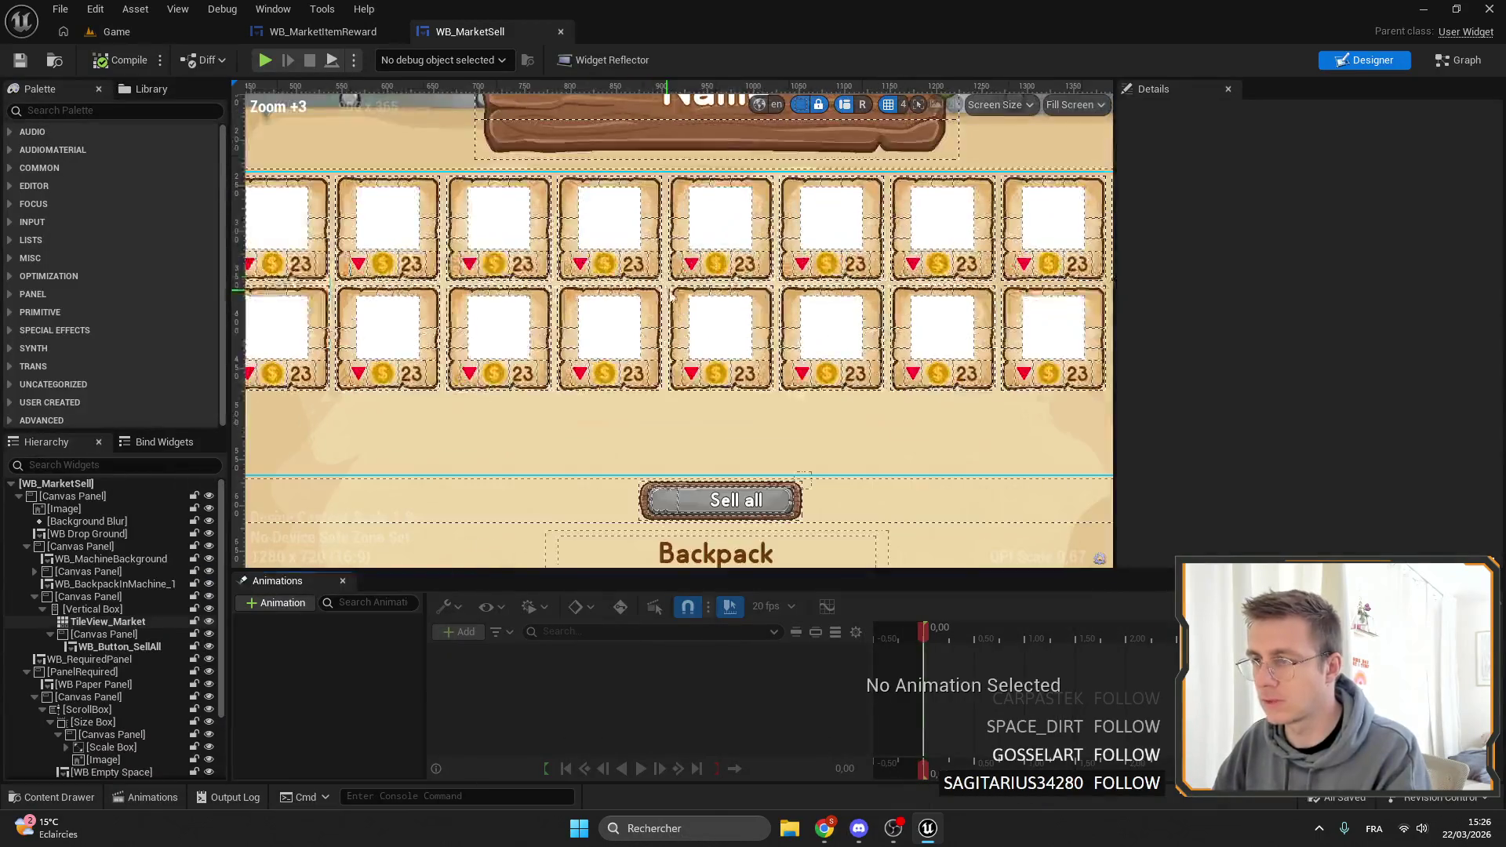
{"action": "scroll", "coordinate": [1315, 404], "scroll_direction": "up", "scroll_amount": 3}
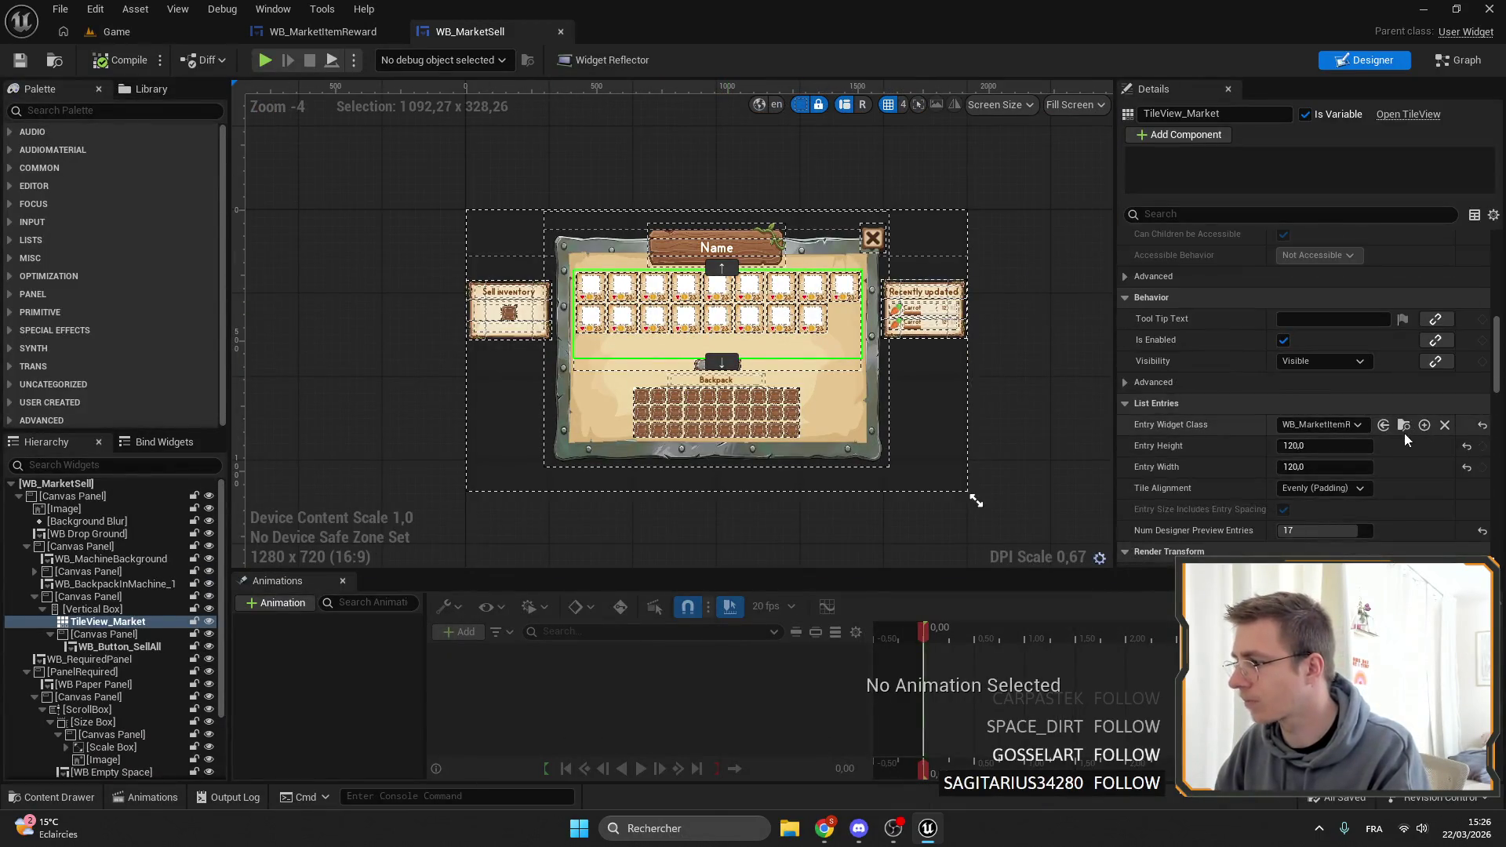
{"action": "left_click", "coordinate": [116, 31]}
In WB_MarketItemReward, inspect the Icon and price-row widgets, deleting then restoring the trailing canvas panel.
{"action": "left_click", "coordinate": [322, 32]}
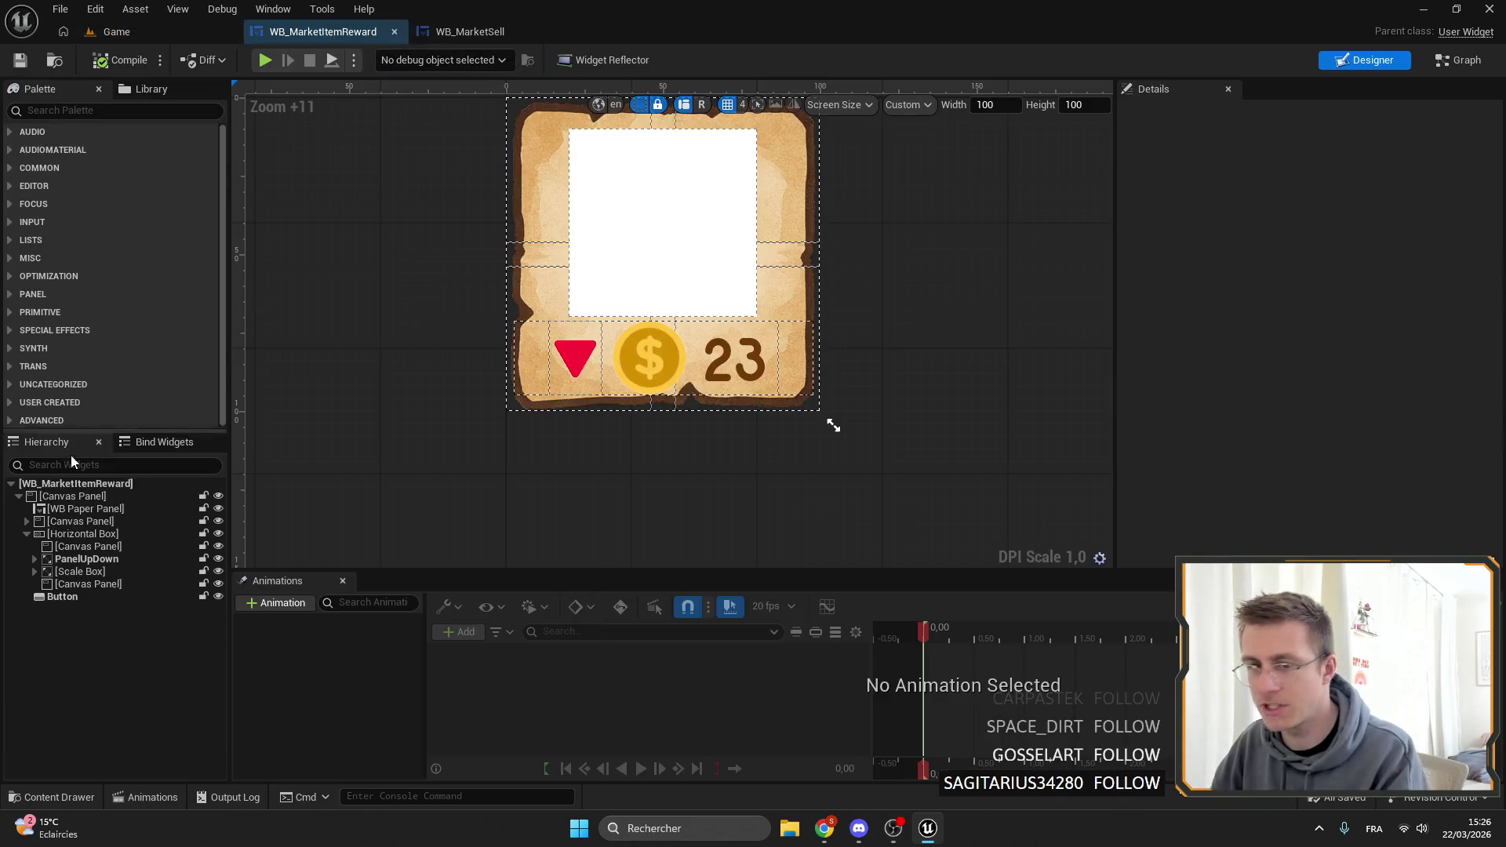
{"action": "left_click", "coordinate": [29, 534]}
{"action": "left_click", "coordinate": [26, 521]}
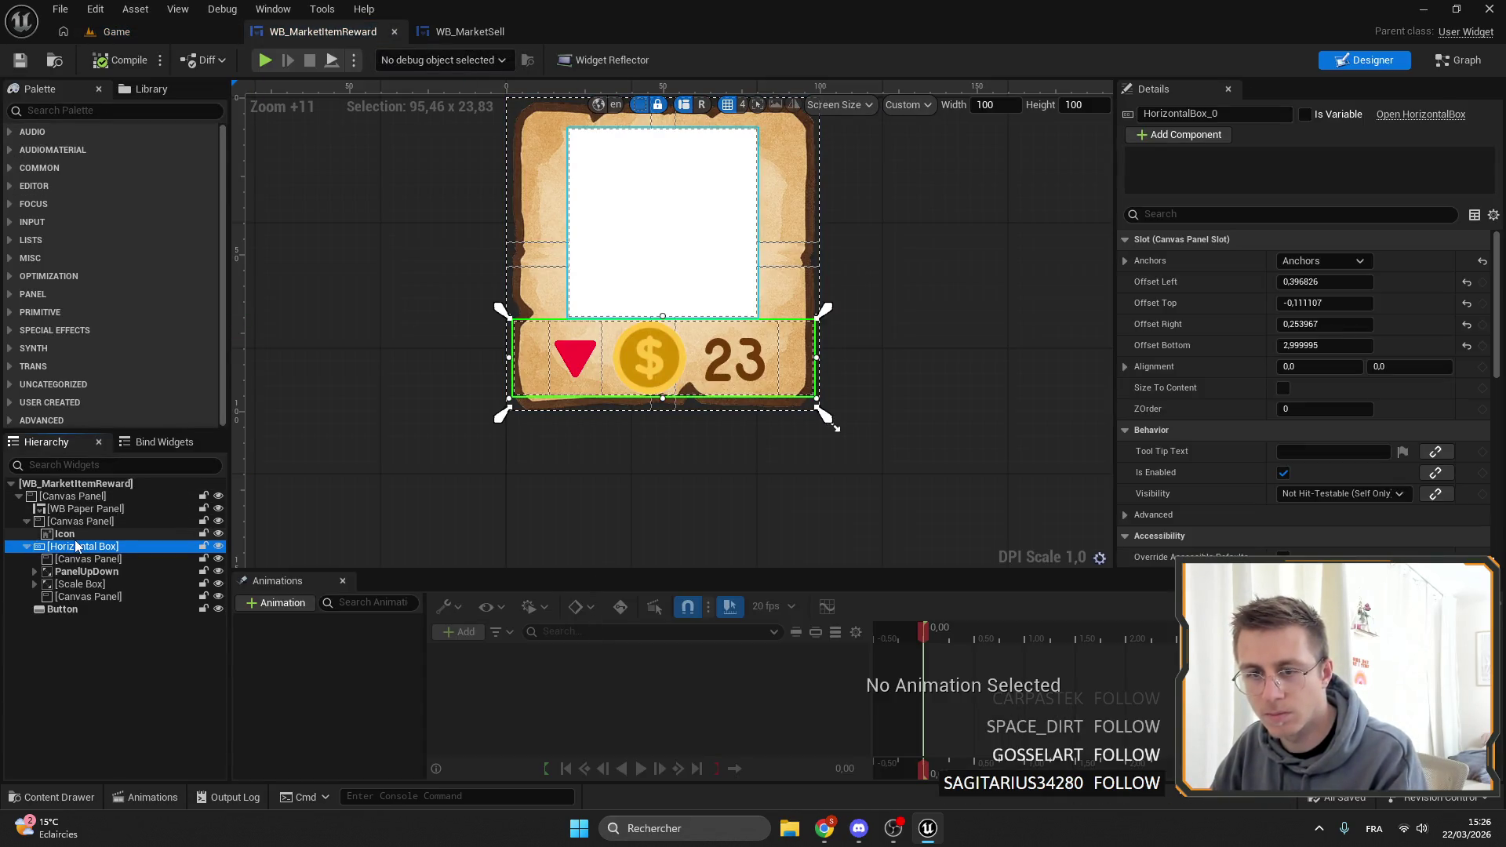
{"action": "left_click", "coordinate": [65, 534]}
{"action": "double_click", "coordinate": [60, 522]}
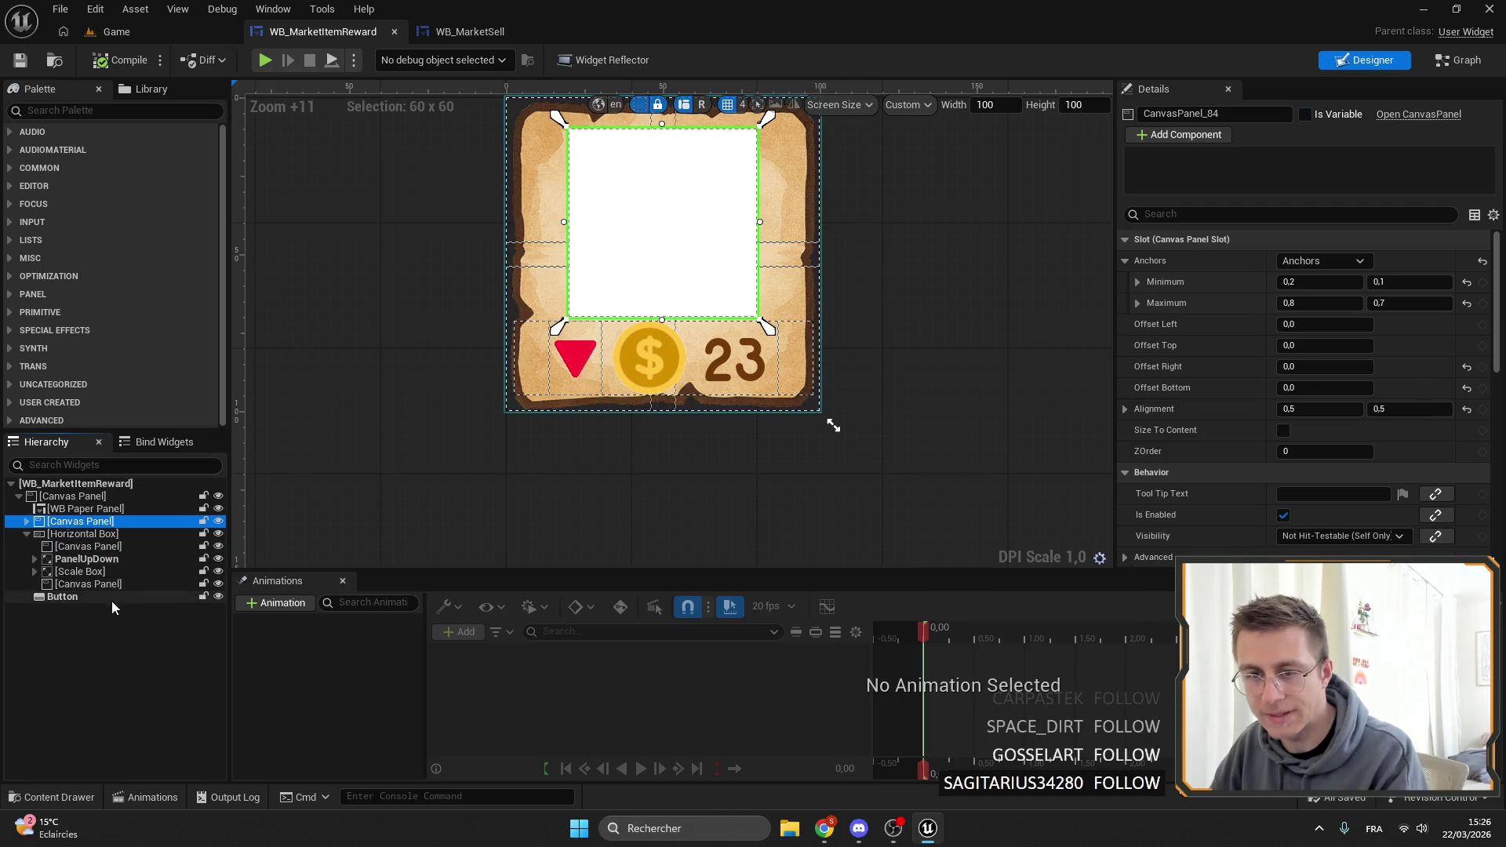
{"action": "left_click", "coordinate": [67, 584]}
{"action": "key", "text": "Delete"}
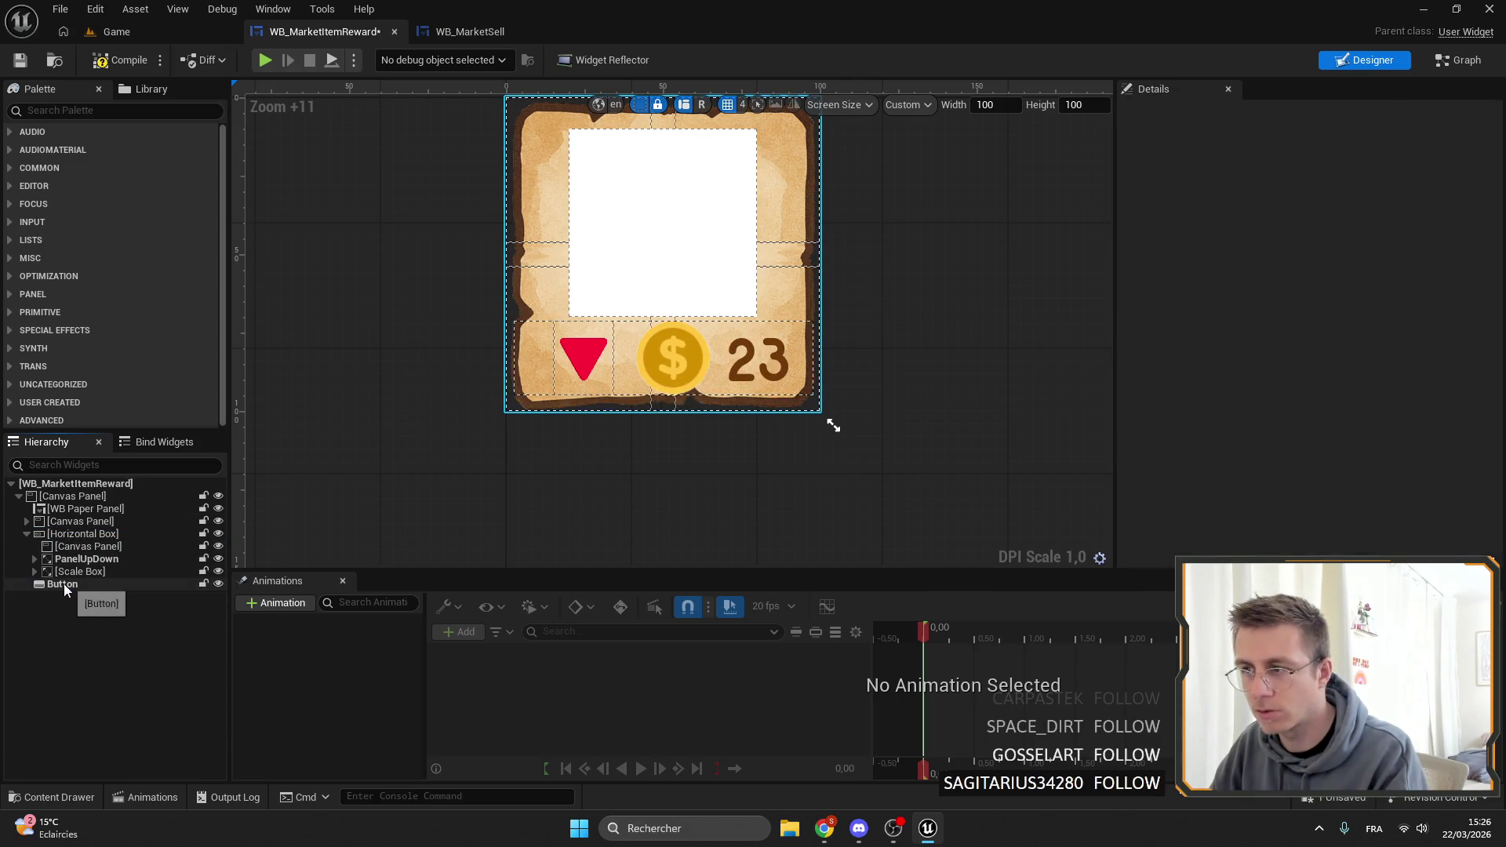
{"action": "key", "text": "ctrl+z"}
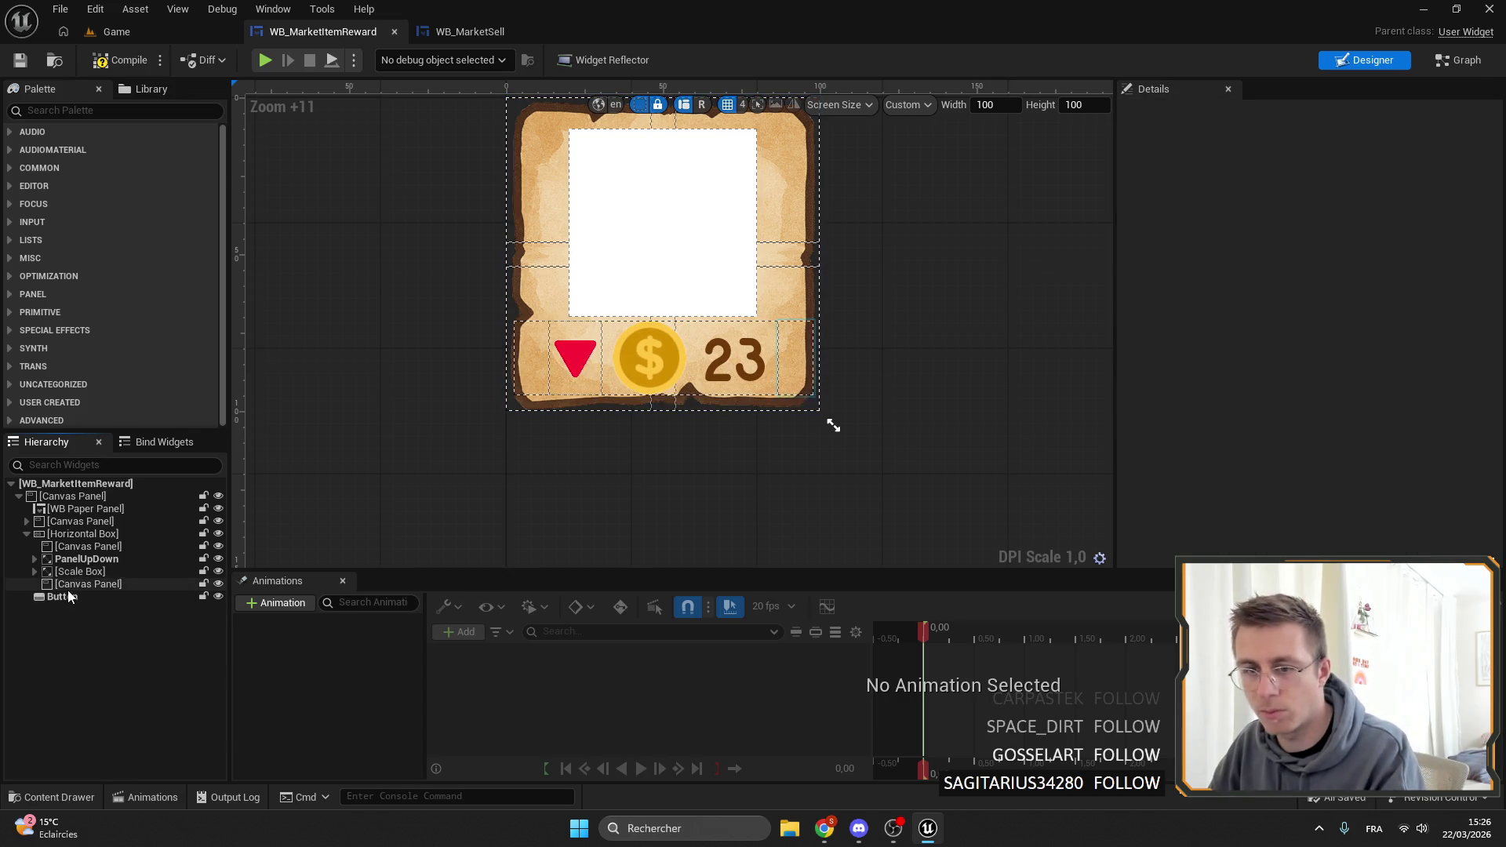
Inspect the PanelUpDown scale box, price-row canvas panels and the tile Button's background colour.
{"action": "left_click", "coordinate": [72, 560]}
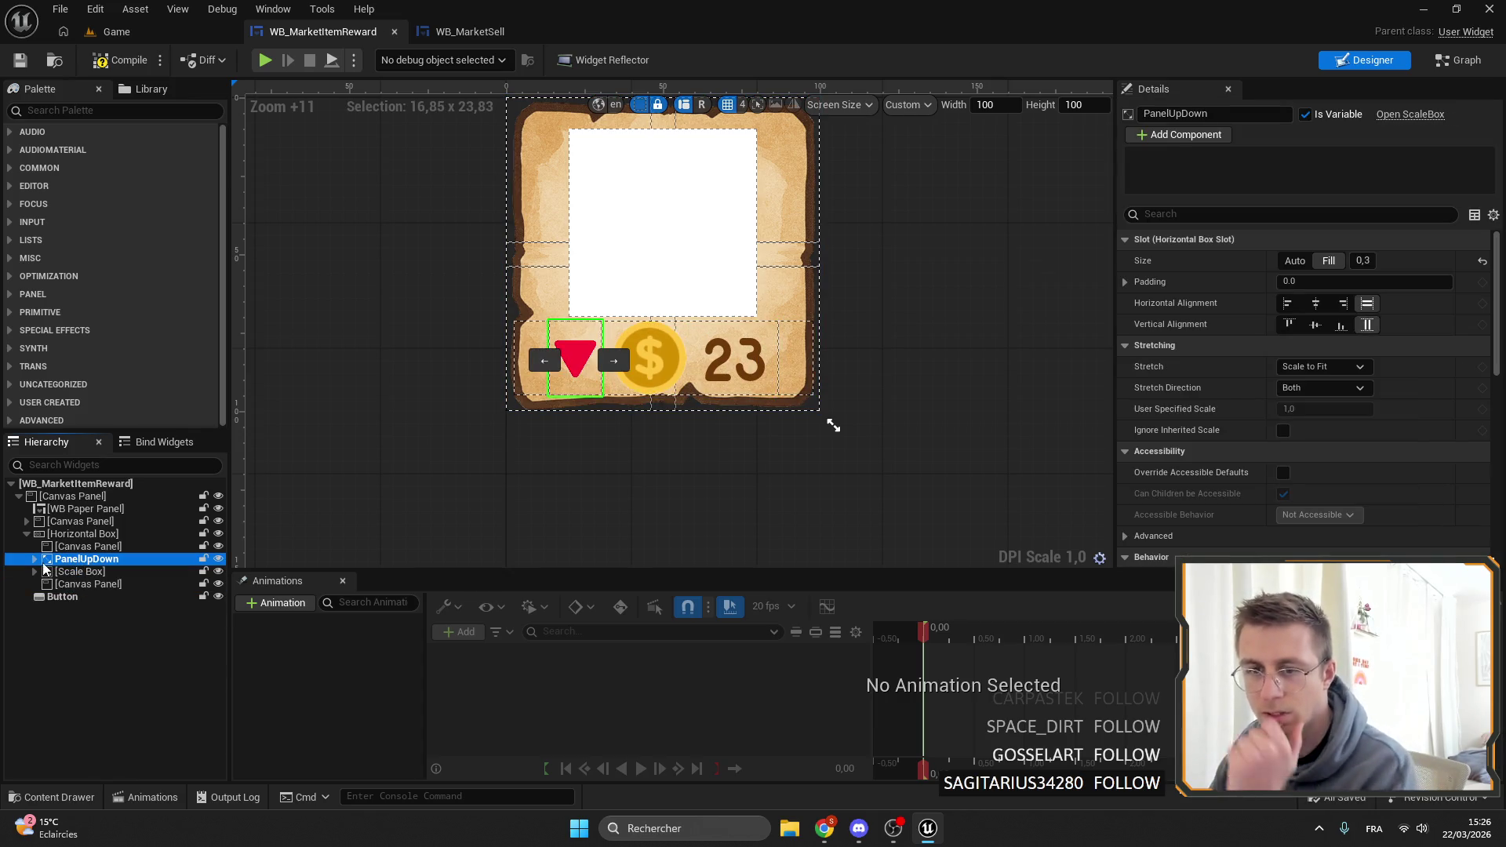
{"action": "left_click", "coordinate": [55, 534]}
{"action": "left_click", "coordinate": [61, 548]}
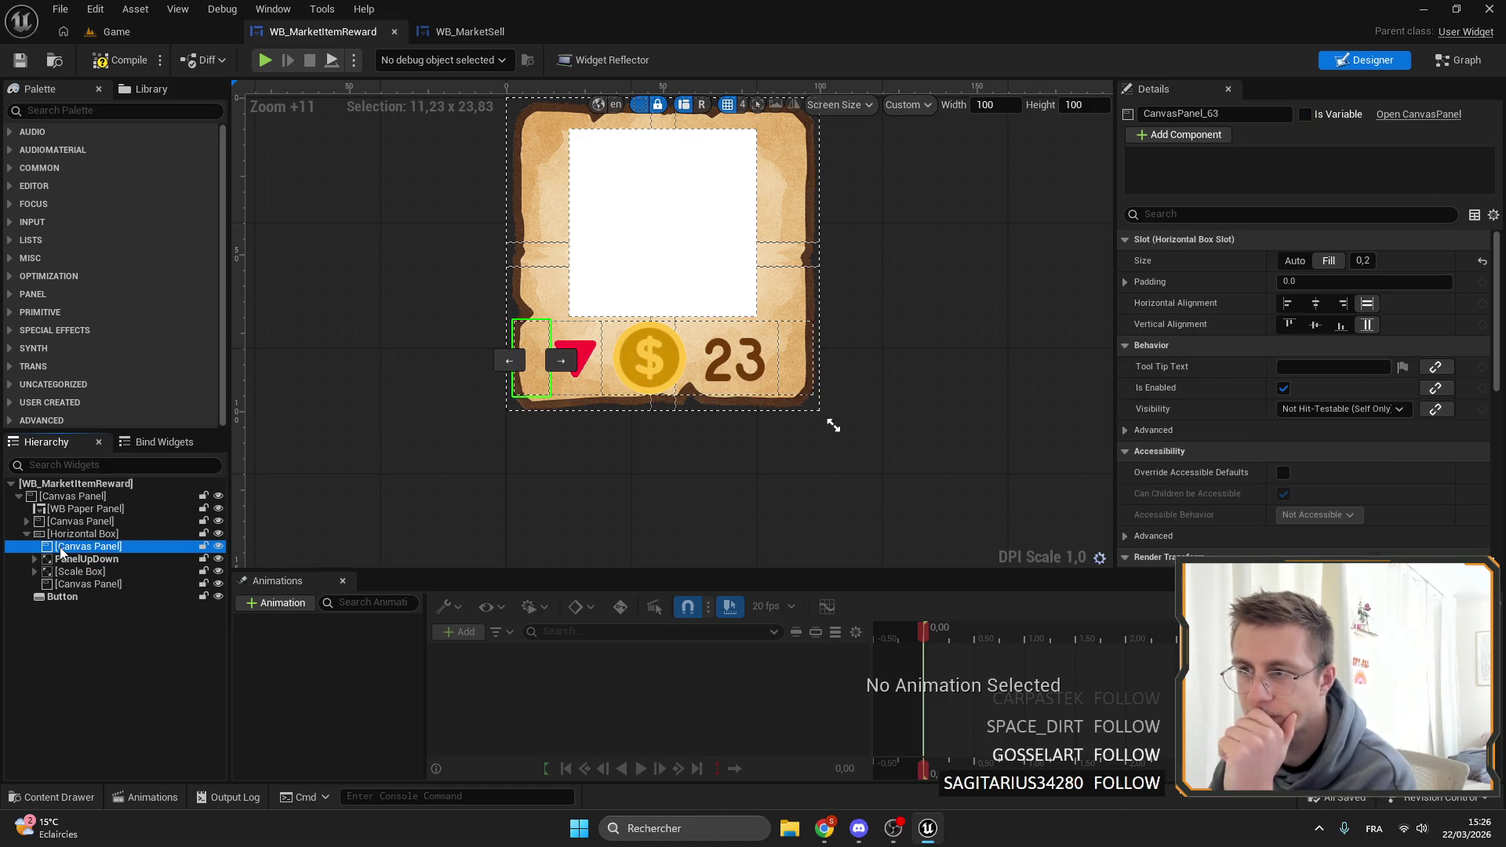
{"action": "left_click", "coordinate": [49, 596]}
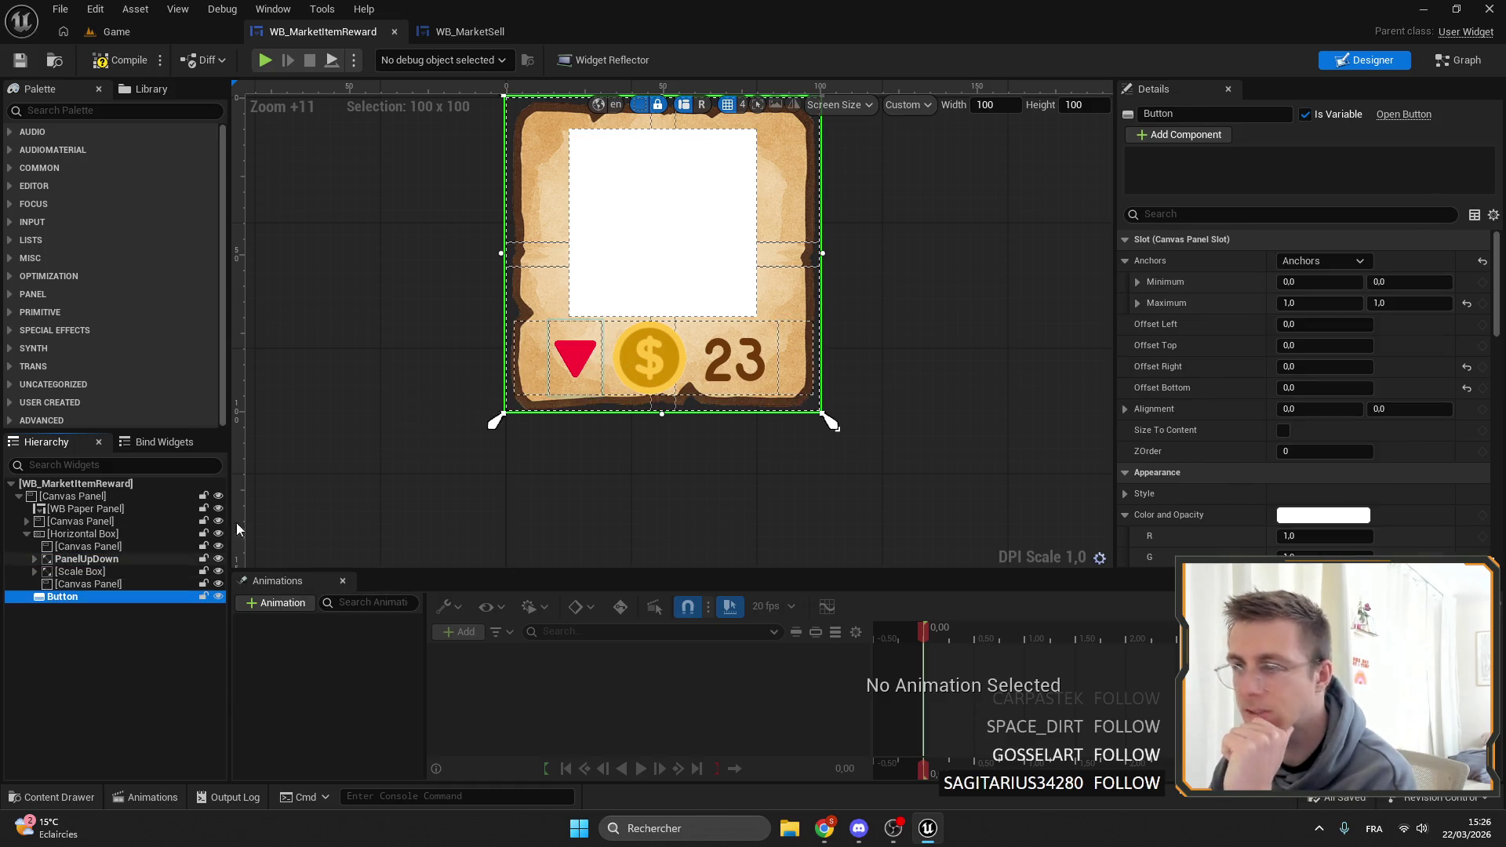
{"action": "scroll", "coordinate": [1317, 392], "scroll_direction": "down", "scroll_amount": 5}
{"action": "left_click", "coordinate": [1323, 421]}
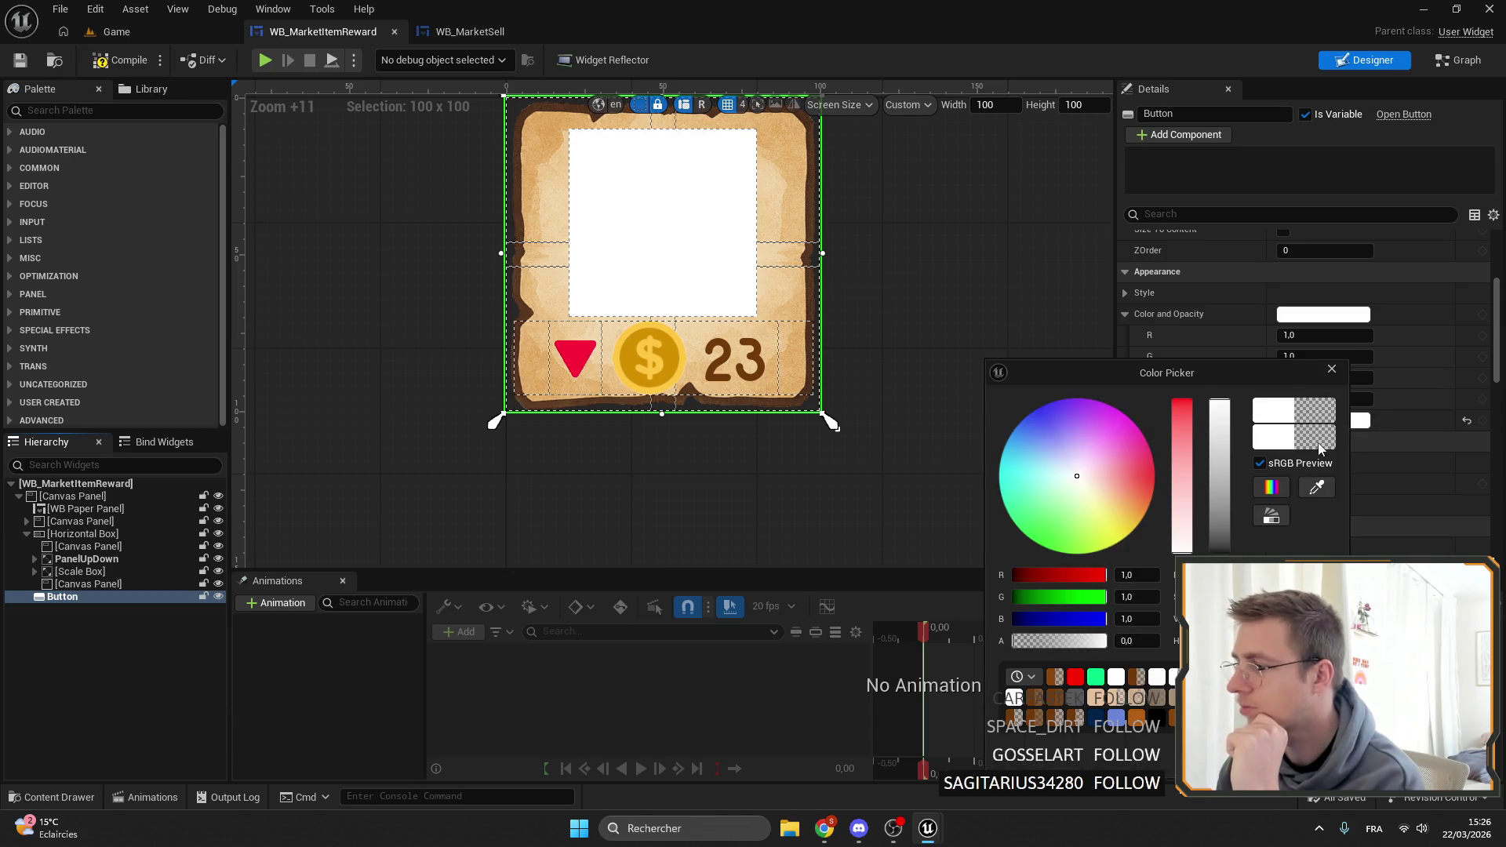
{"action": "key", "text": "Escape"}
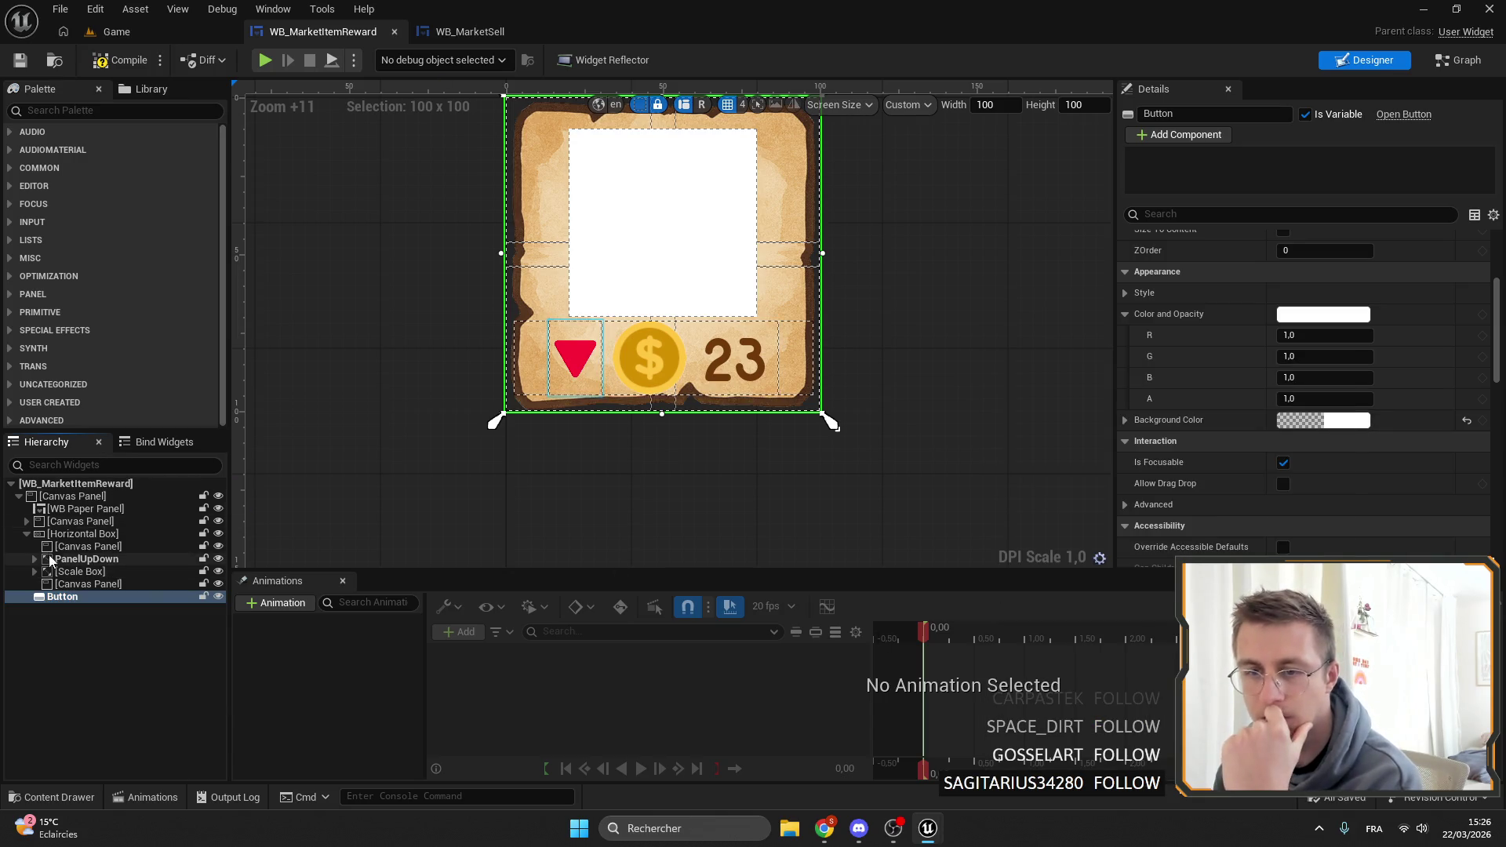
Select the Icon image and WB Paper Panel, then zoom and pan around the card canvas.
{"action": "left_click", "coordinate": [27, 521]}
{"action": "left_click", "coordinate": [59, 534]}
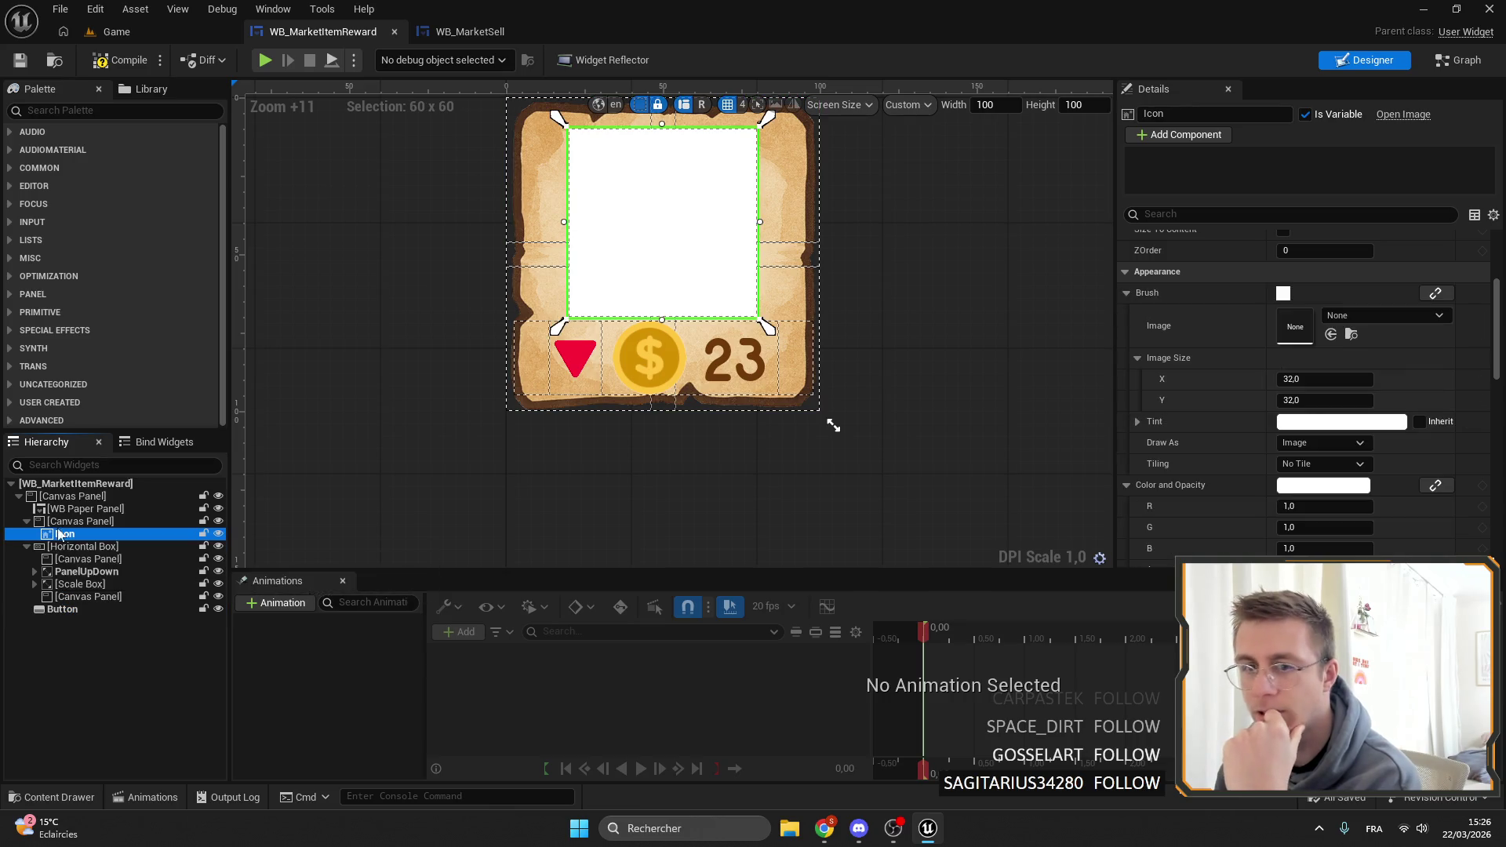
{"action": "left_click", "coordinate": [78, 510]}
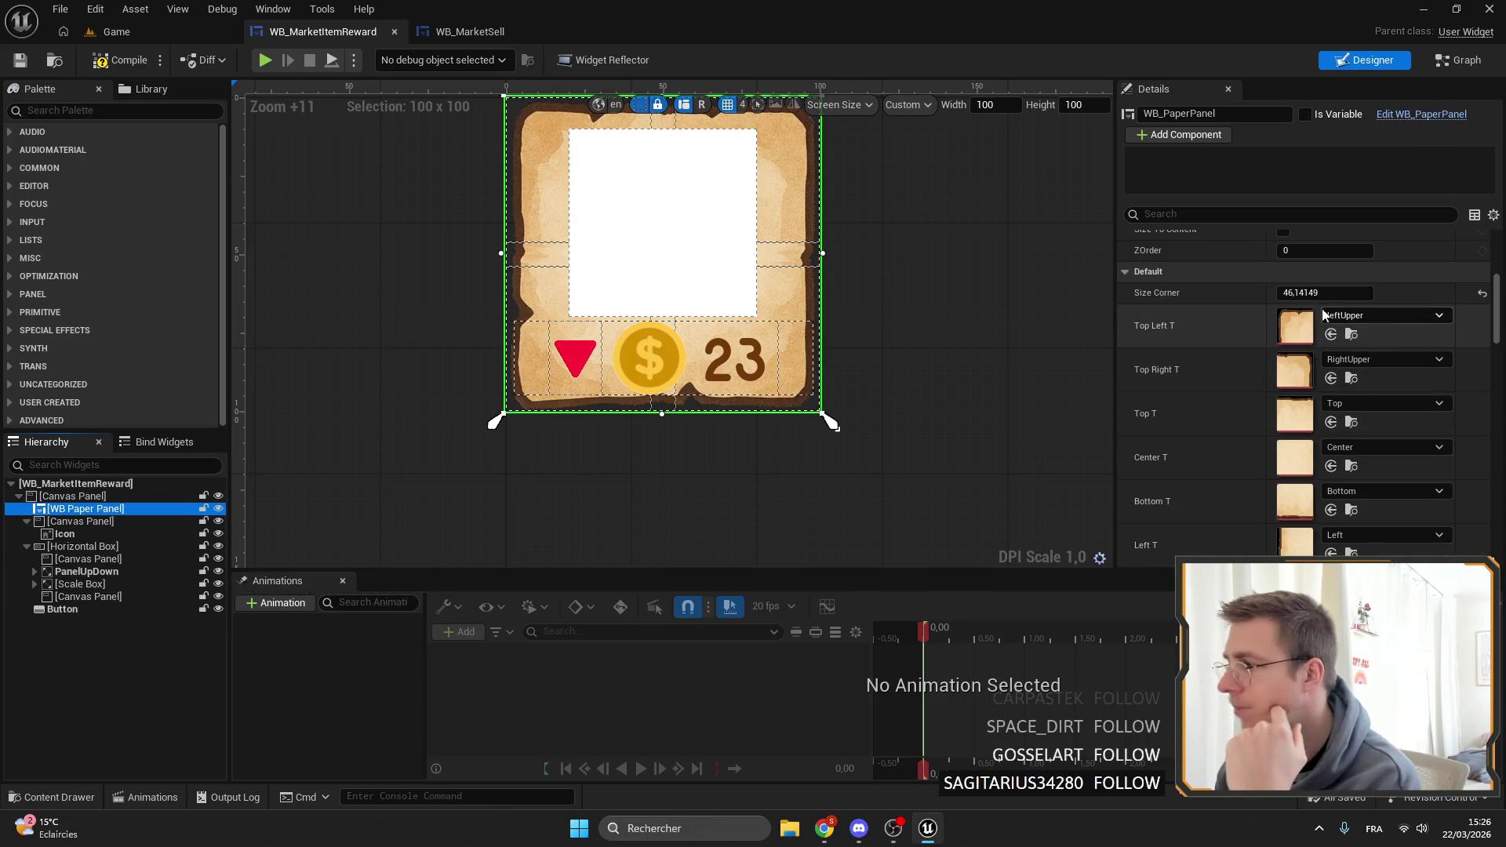
{"action": "scroll", "coordinate": [676, 255], "scroll_direction": "up", "scroll_amount": 8}
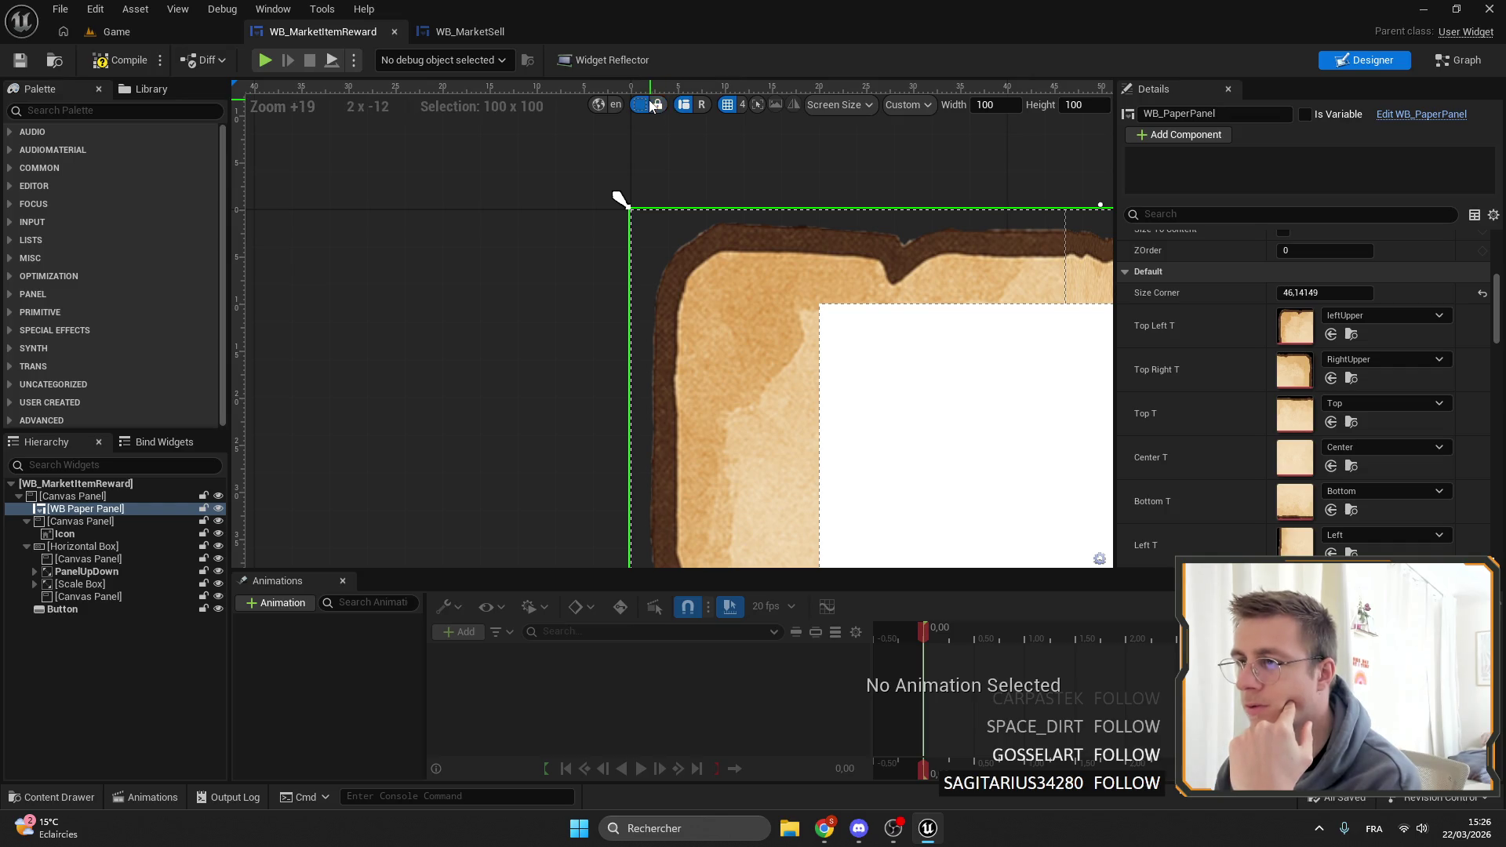
{"action": "left_click", "coordinate": [600, 176]}
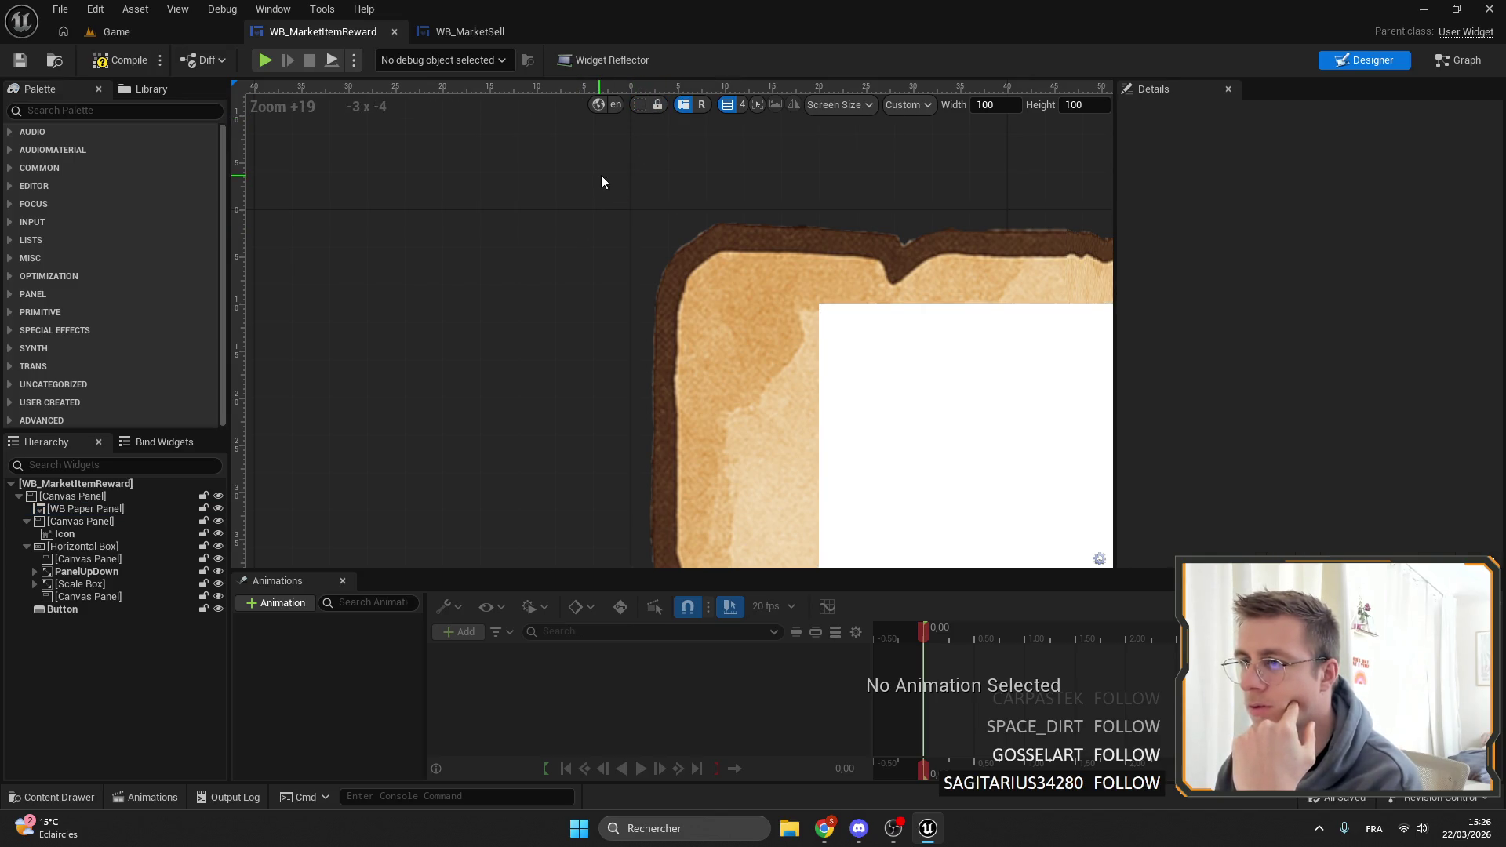
{"action": "scroll", "coordinate": [625, 177], "scroll_direction": "up", "scroll_amount": 1}
{"action": "left_click_drag", "start_coordinate": [613, 188], "coordinate": [523, 187]}
{"action": "scroll", "coordinate": [551, 237], "scroll_direction": "down", "scroll_amount": 10}
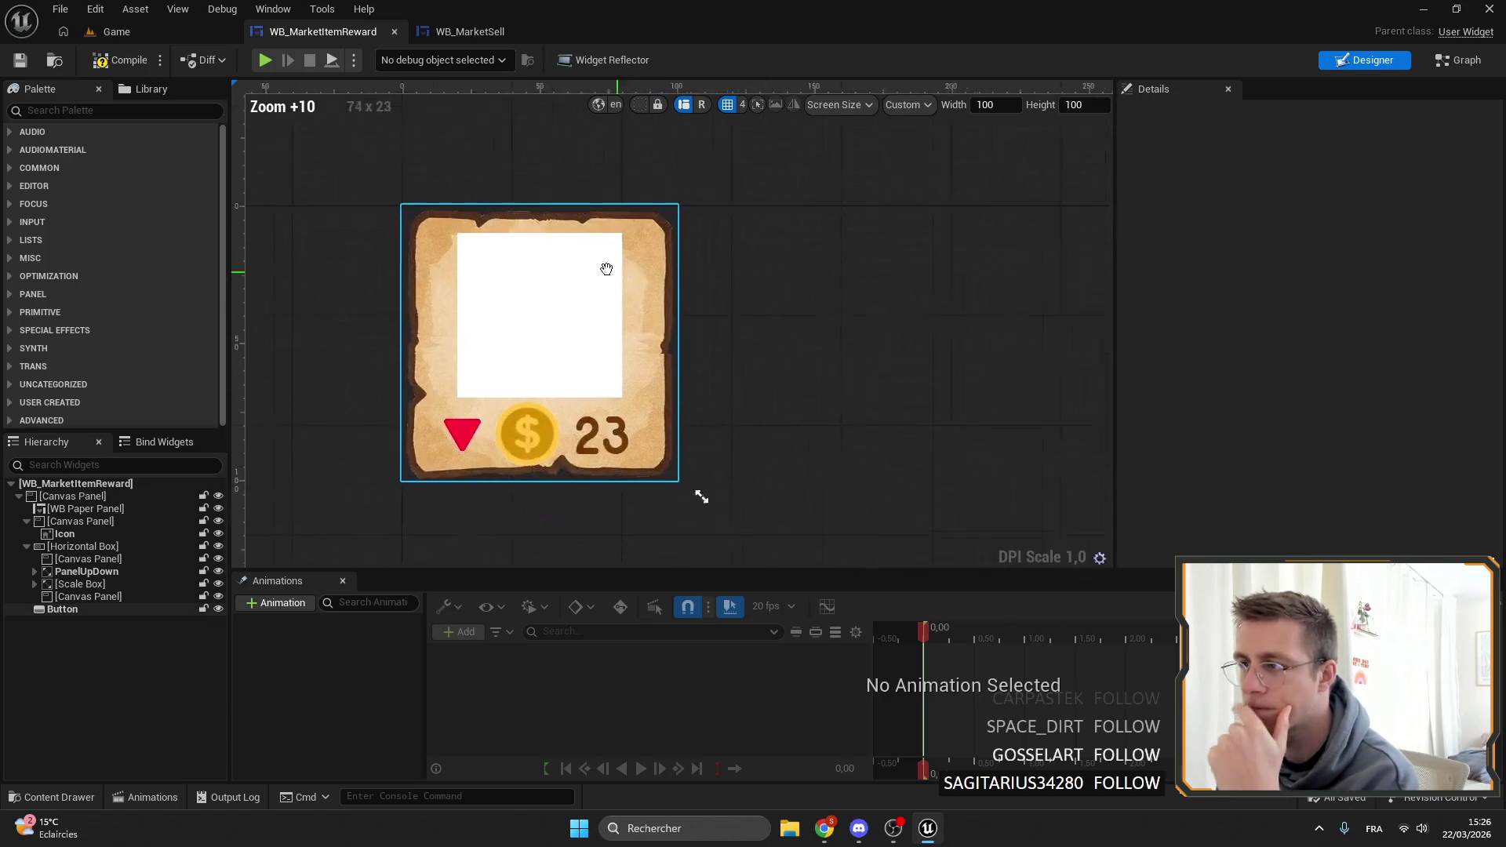
{"action": "scroll", "coordinate": [680, 148], "scroll_direction": "up", "scroll_amount": 10}
{"action": "scroll", "coordinate": [663, 153], "scroll_direction": "down", "scroll_amount": 12}
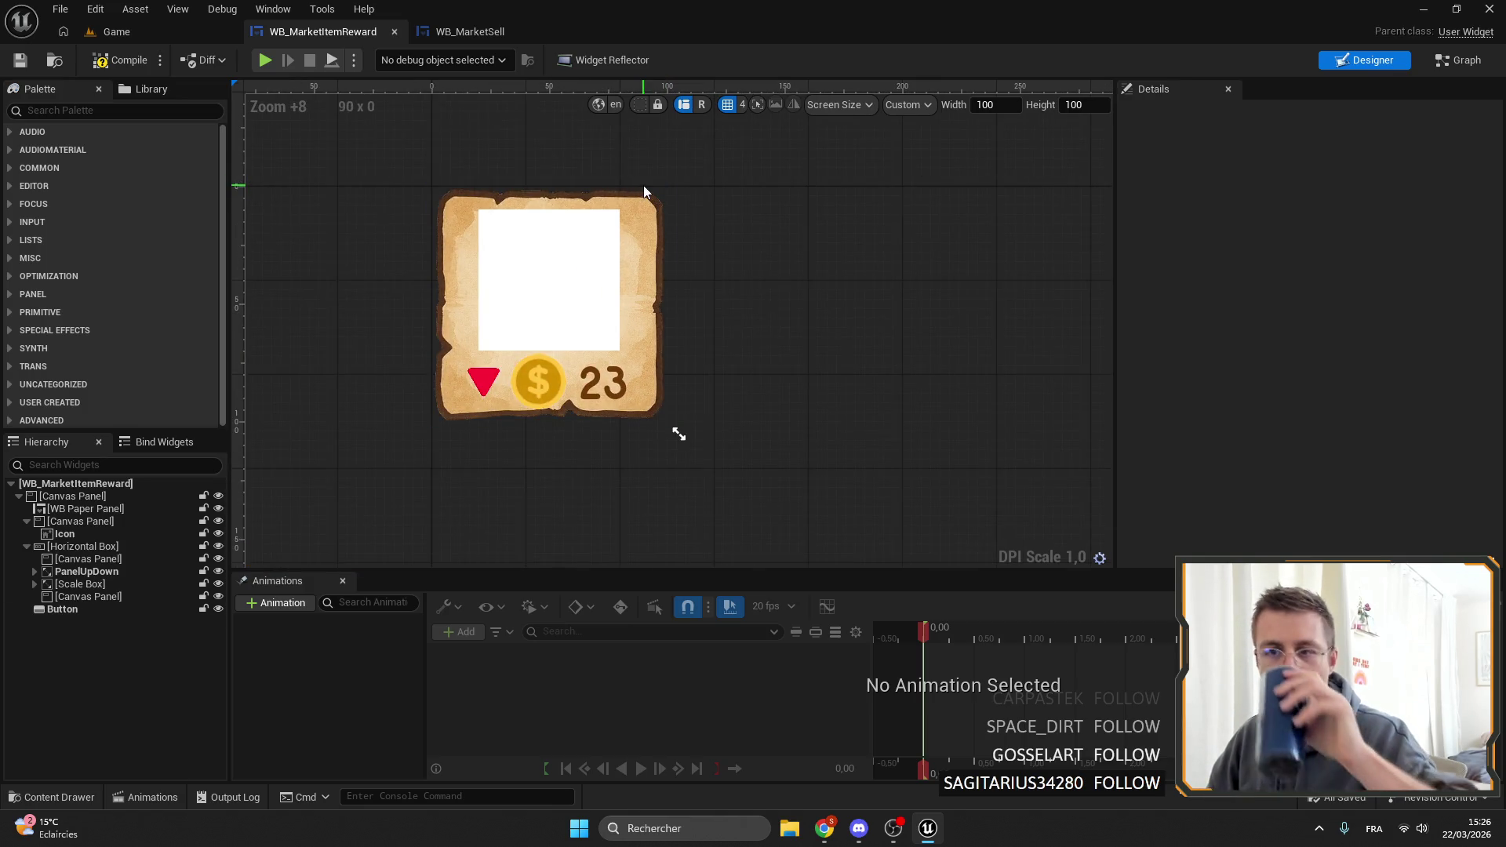
{"action": "scroll", "coordinate": [499, 171], "scroll_direction": "up", "scroll_amount": 4}
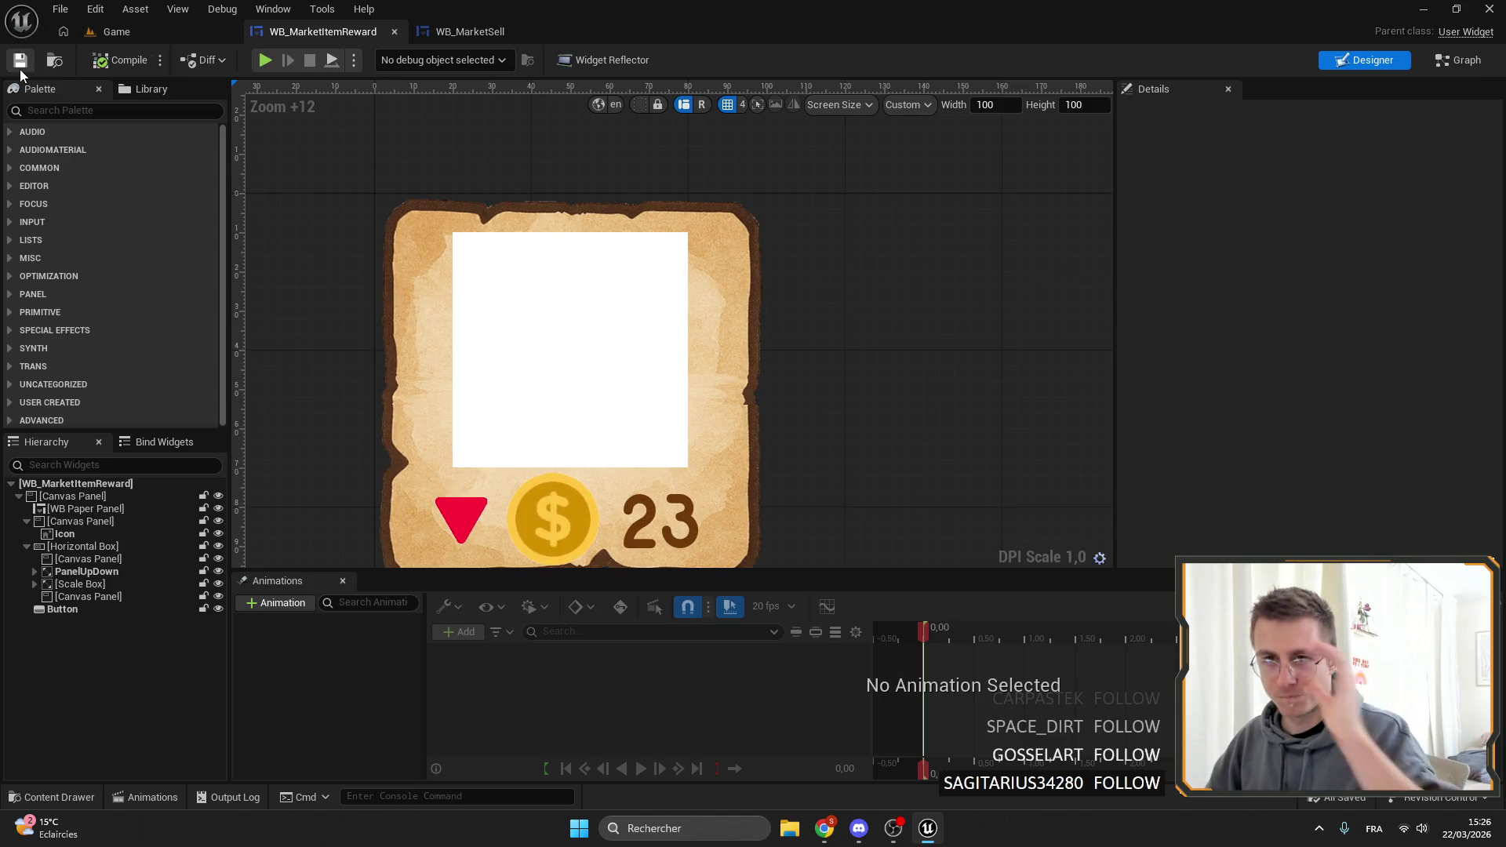
In WB_MarketSell select WB_MachineBackground and hide the dashed outlines, then return to the Game level.
{"action": "left_click", "coordinate": [451, 32]}
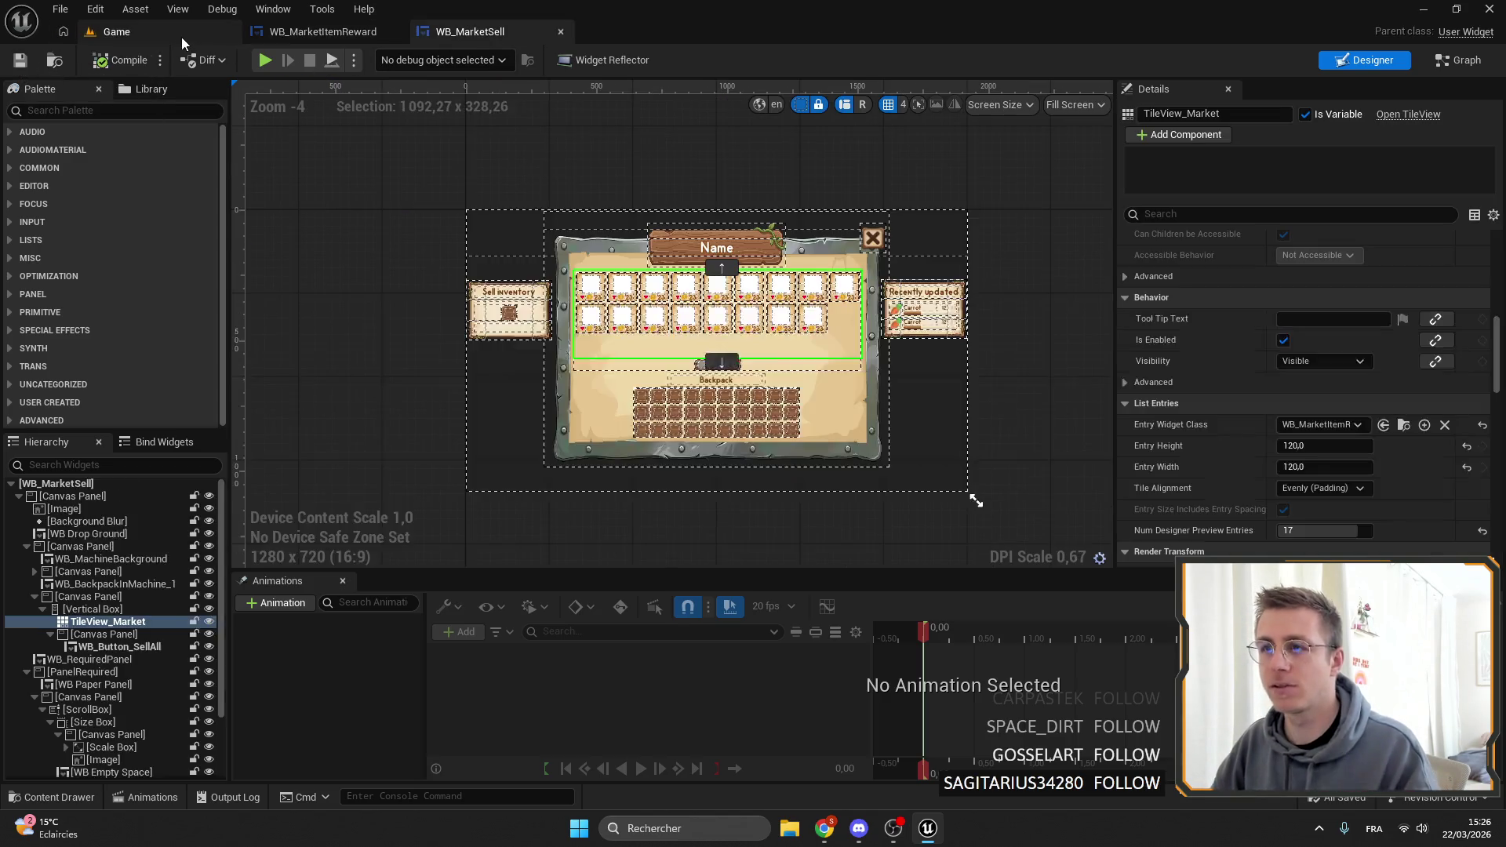
{"action": "scroll", "coordinate": [470, 206], "scroll_direction": "up", "scroll_amount": 15}
{"action": "left_click", "coordinate": [465, 194]}
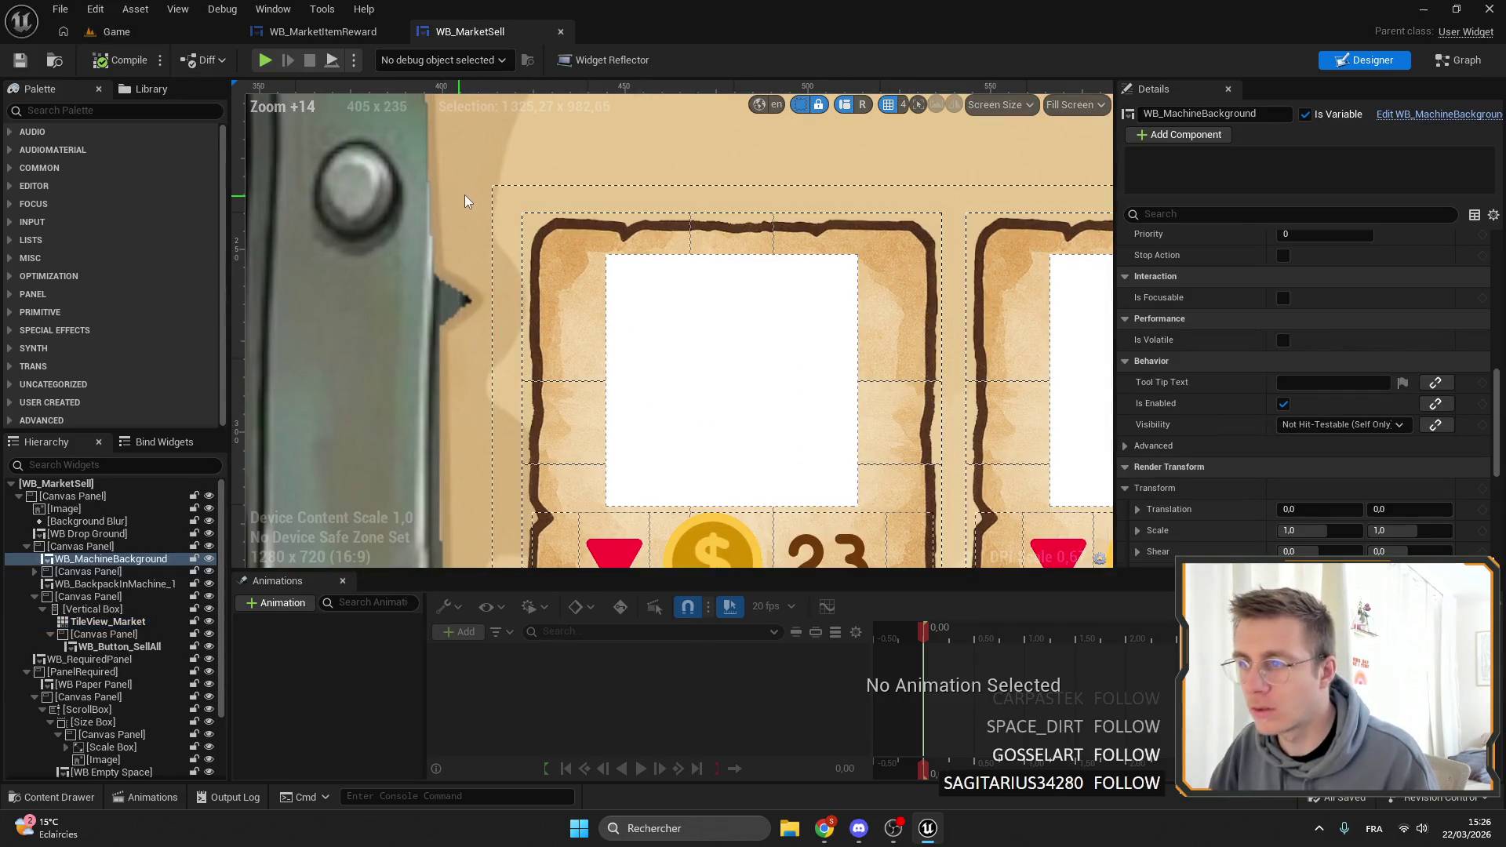
{"action": "left_click", "coordinate": [798, 106]}
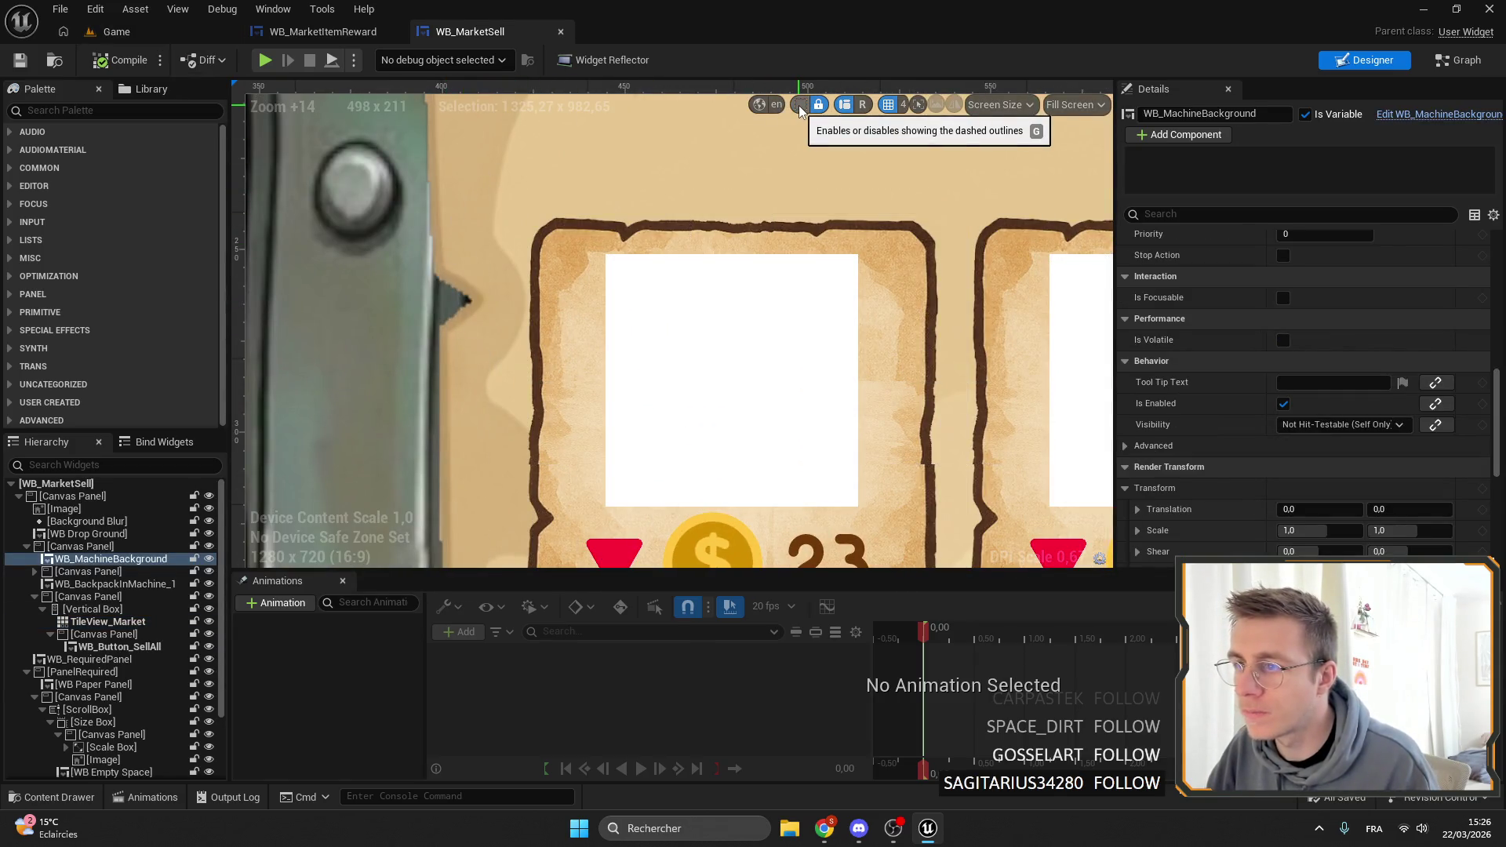
{"action": "scroll", "coordinate": [620, 204], "scroll_direction": "down", "scroll_amount": 6}
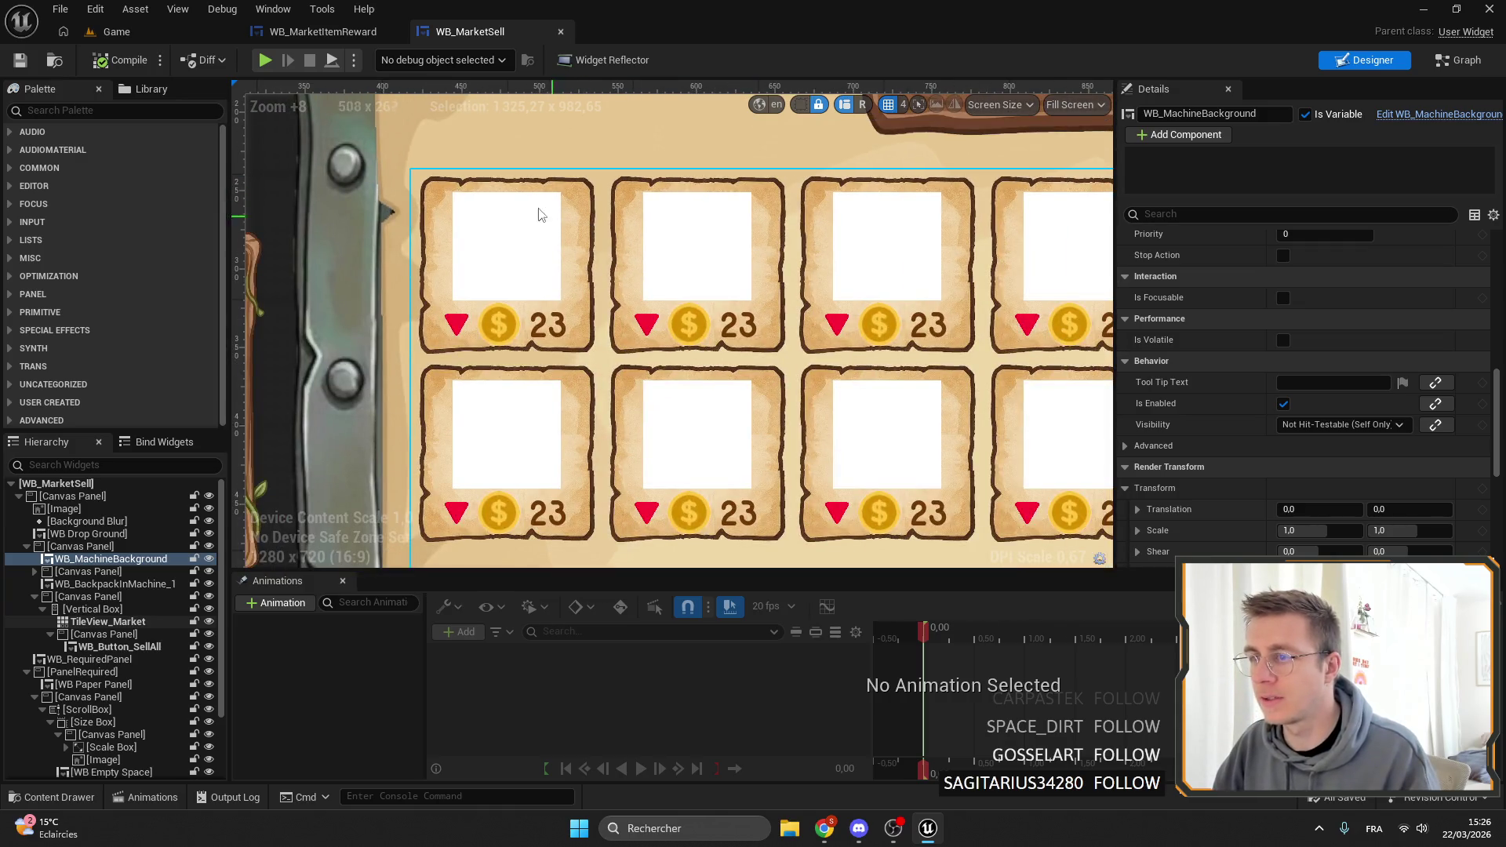
{"action": "left_click", "coordinate": [314, 33]}
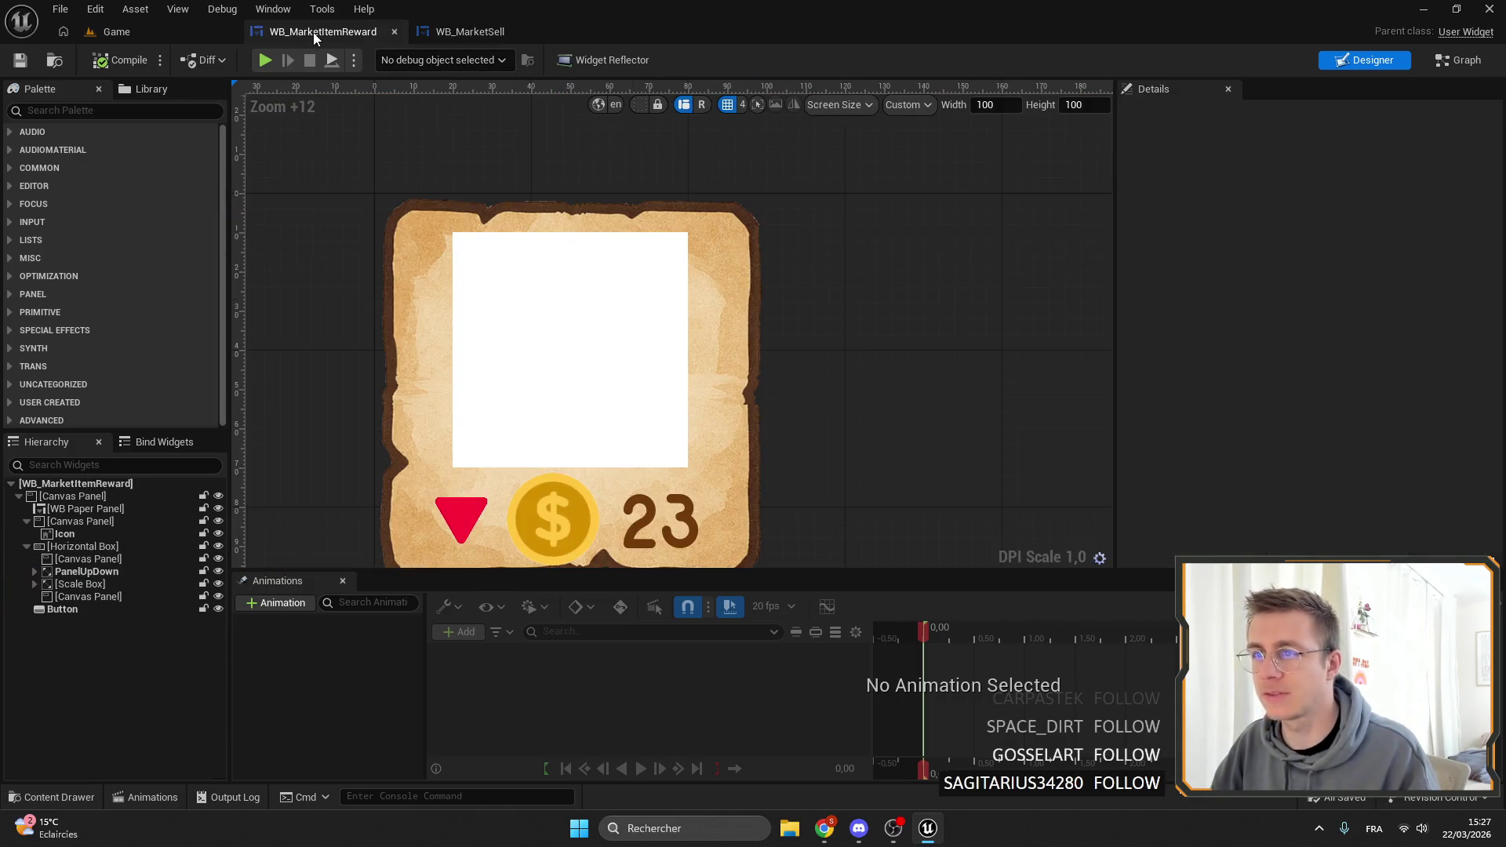
{"action": "left_click", "coordinate": [146, 30]}
Playtest fullscreen to view the Research station, then stop and reopen WB_MarketItemReward.
{"action": "left_click", "coordinate": [389, 60]}
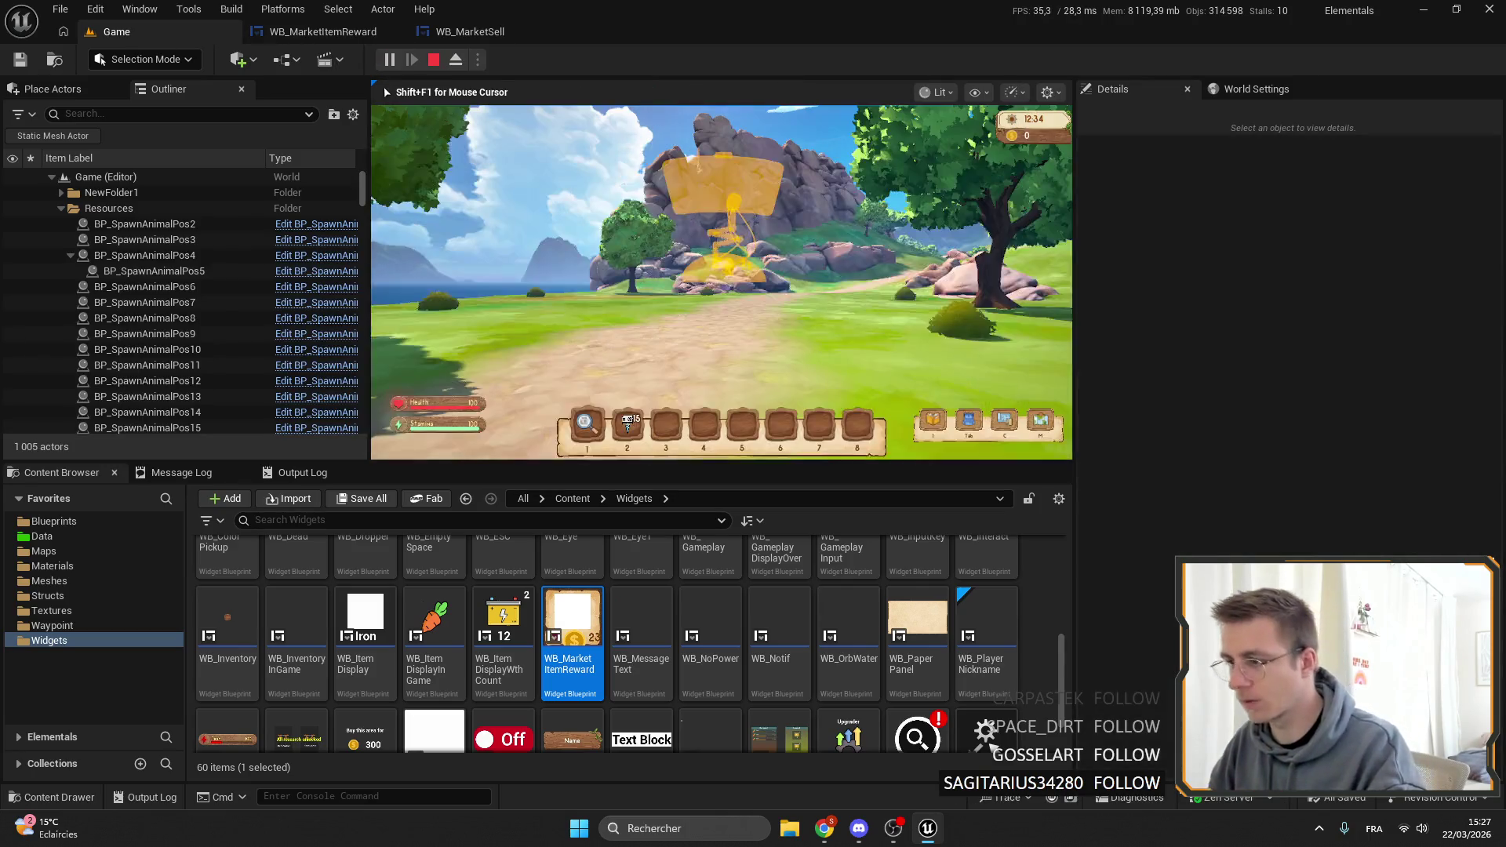
{"action": "key", "text": "F11"}
{"action": "key", "text": "f"}
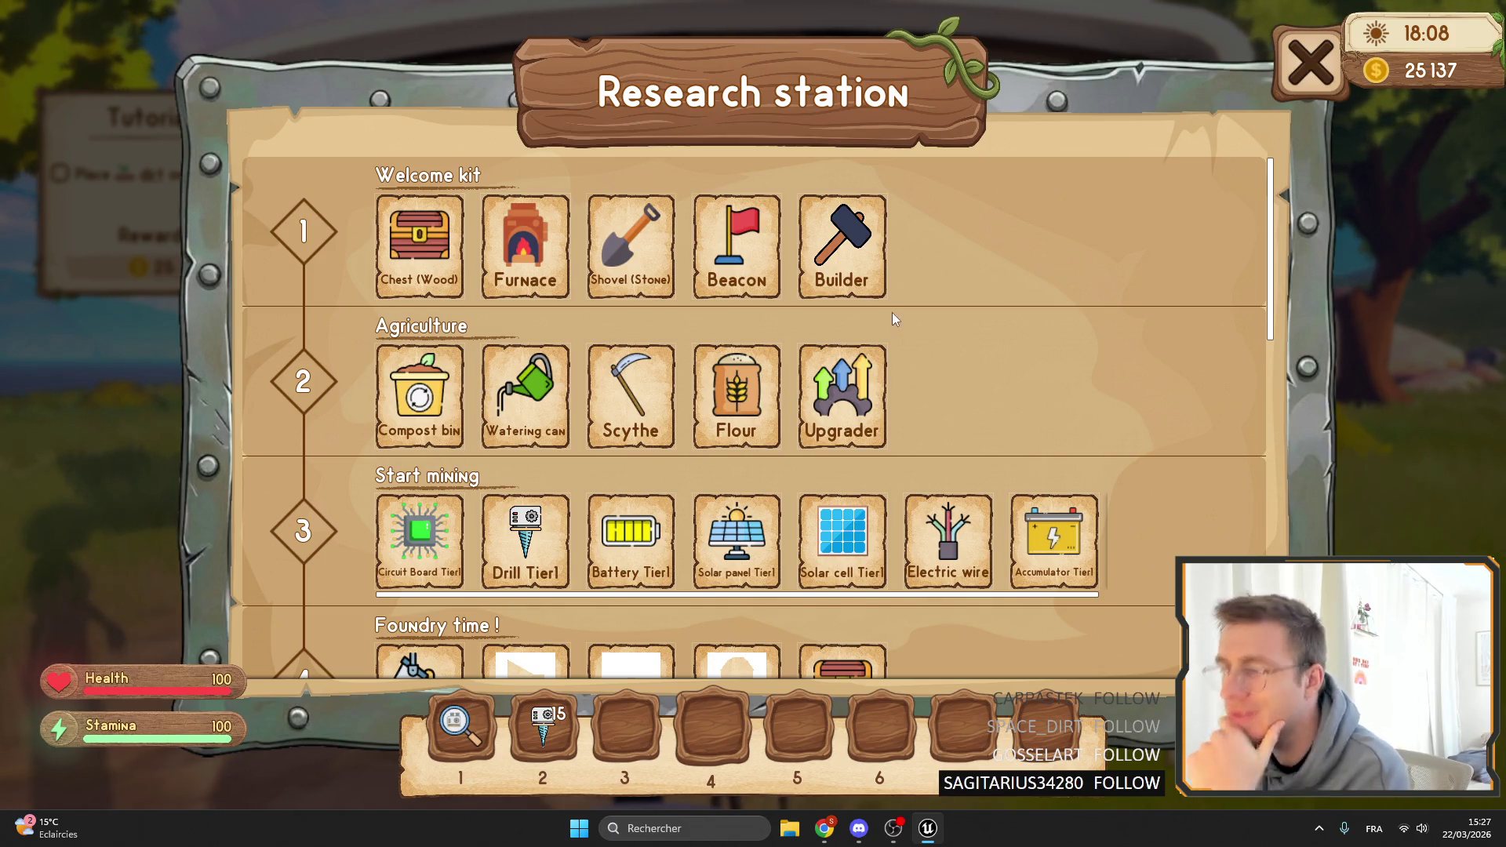
{"action": "key", "text": "Escape"}
{"action": "key", "text": "Escape"}
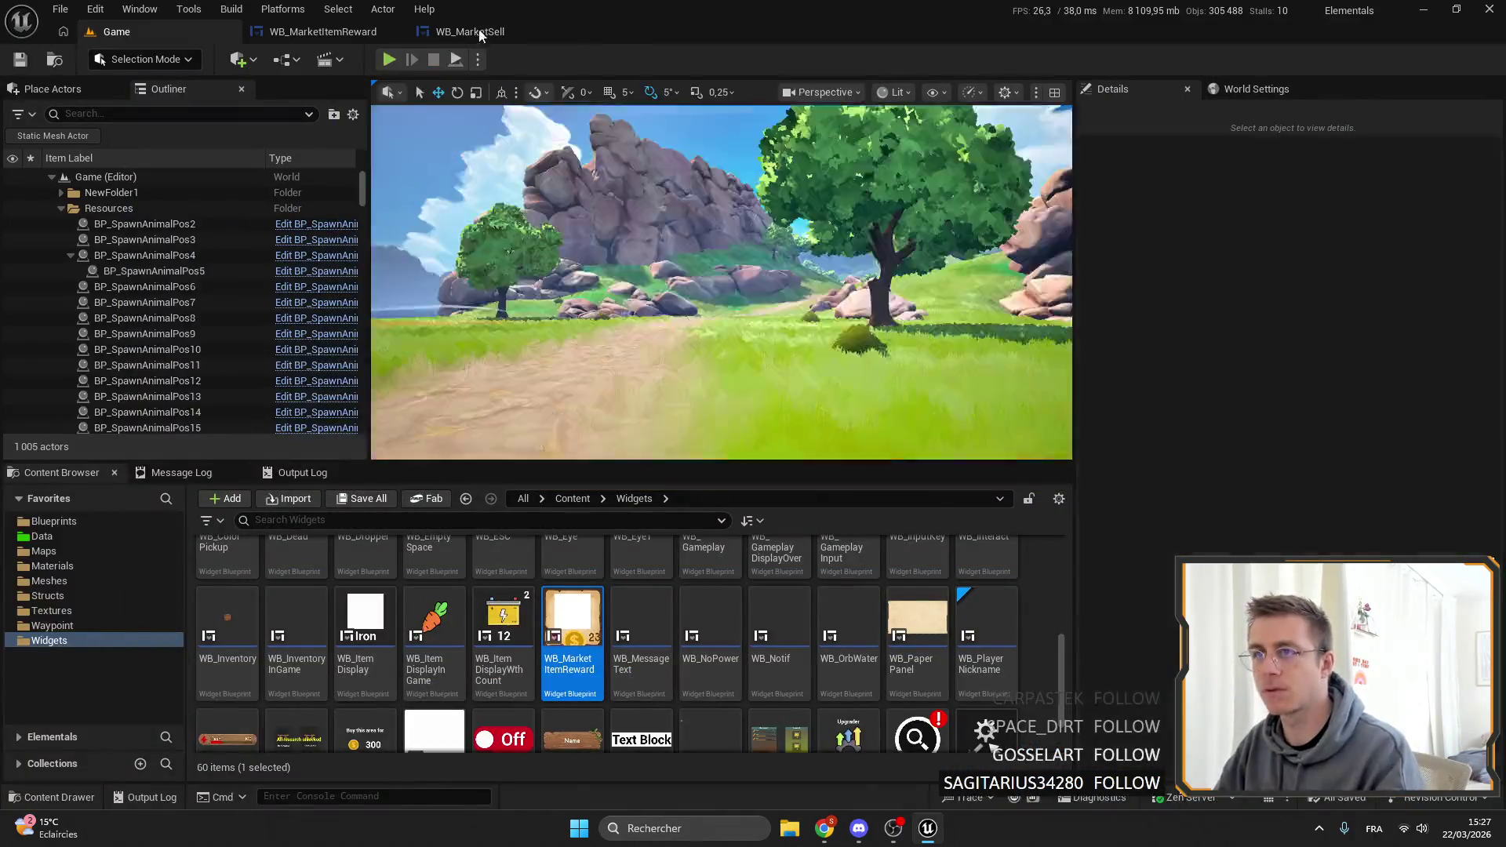
{"action": "left_click", "coordinate": [479, 31]}
{"action": "left_click", "coordinate": [338, 33]}
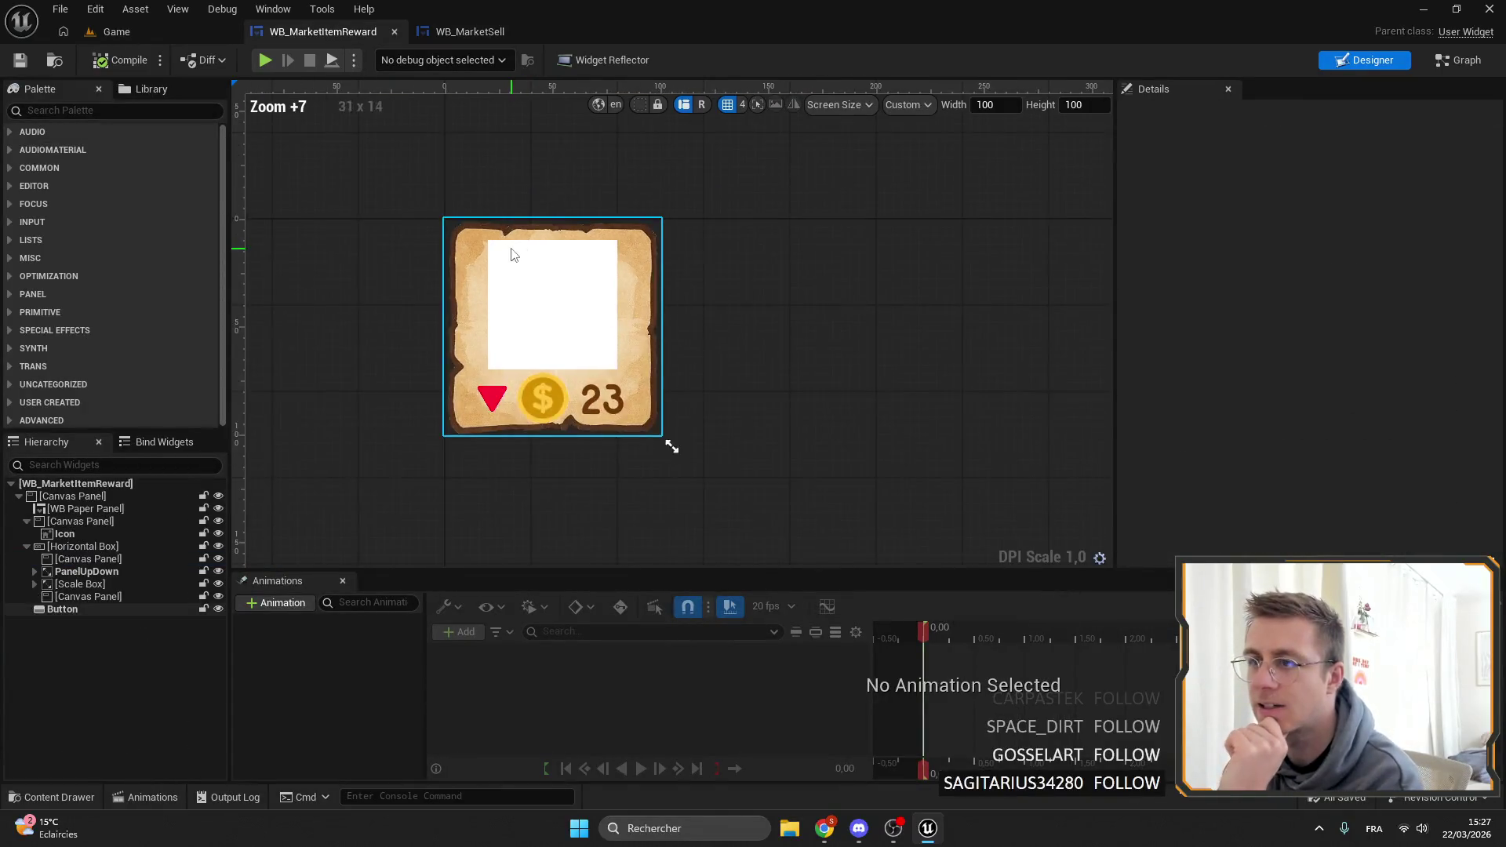
Set WB_PaperPanel's Visibility to Hidden, save WB_MarketItemReward, and return to the Game level.
{"action": "scroll", "coordinate": [511, 254], "scroll_direction": "up", "scroll_amount": 6}
{"action": "left_click", "coordinate": [79, 533]}
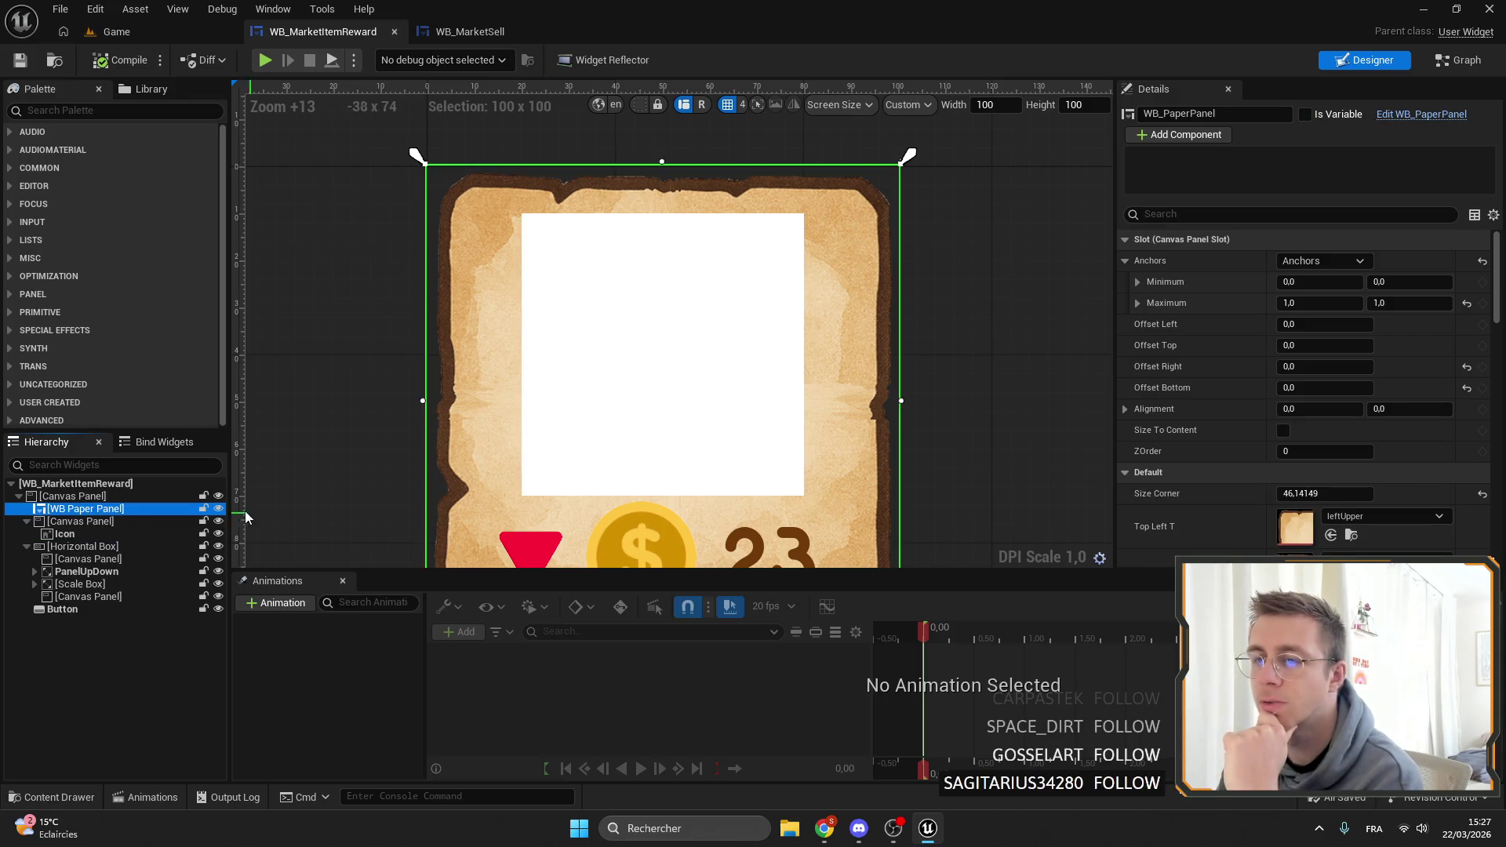
{"action": "scroll", "coordinate": [1360, 433], "scroll_direction": "down", "scroll_amount": 5}
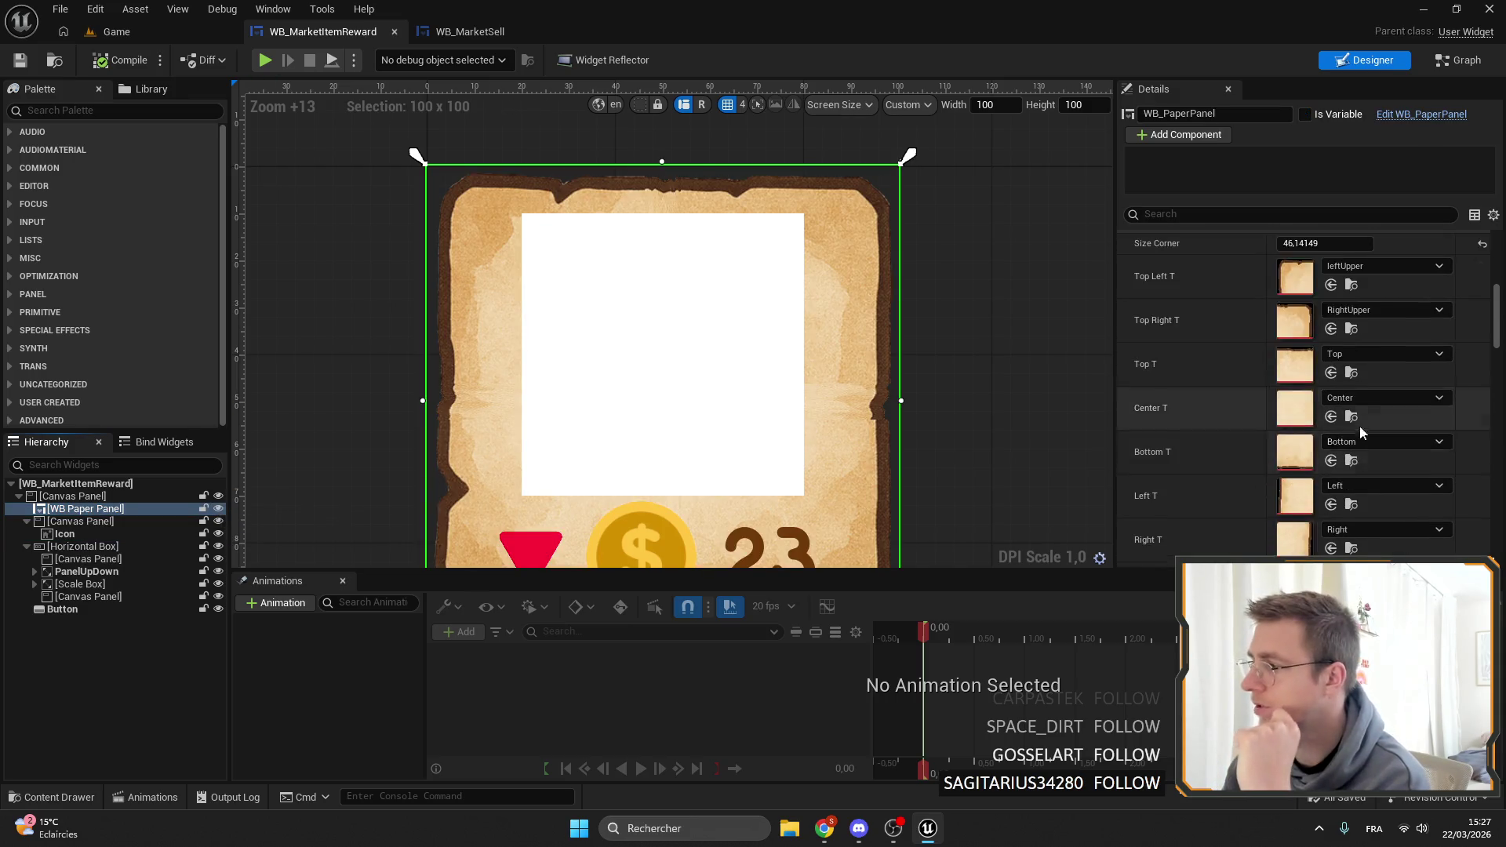
{"action": "scroll", "coordinate": [1361, 433], "scroll_direction": "down", "scroll_amount": 10}
{"action": "scroll", "coordinate": [1349, 435], "scroll_direction": "up", "scroll_amount": 6}
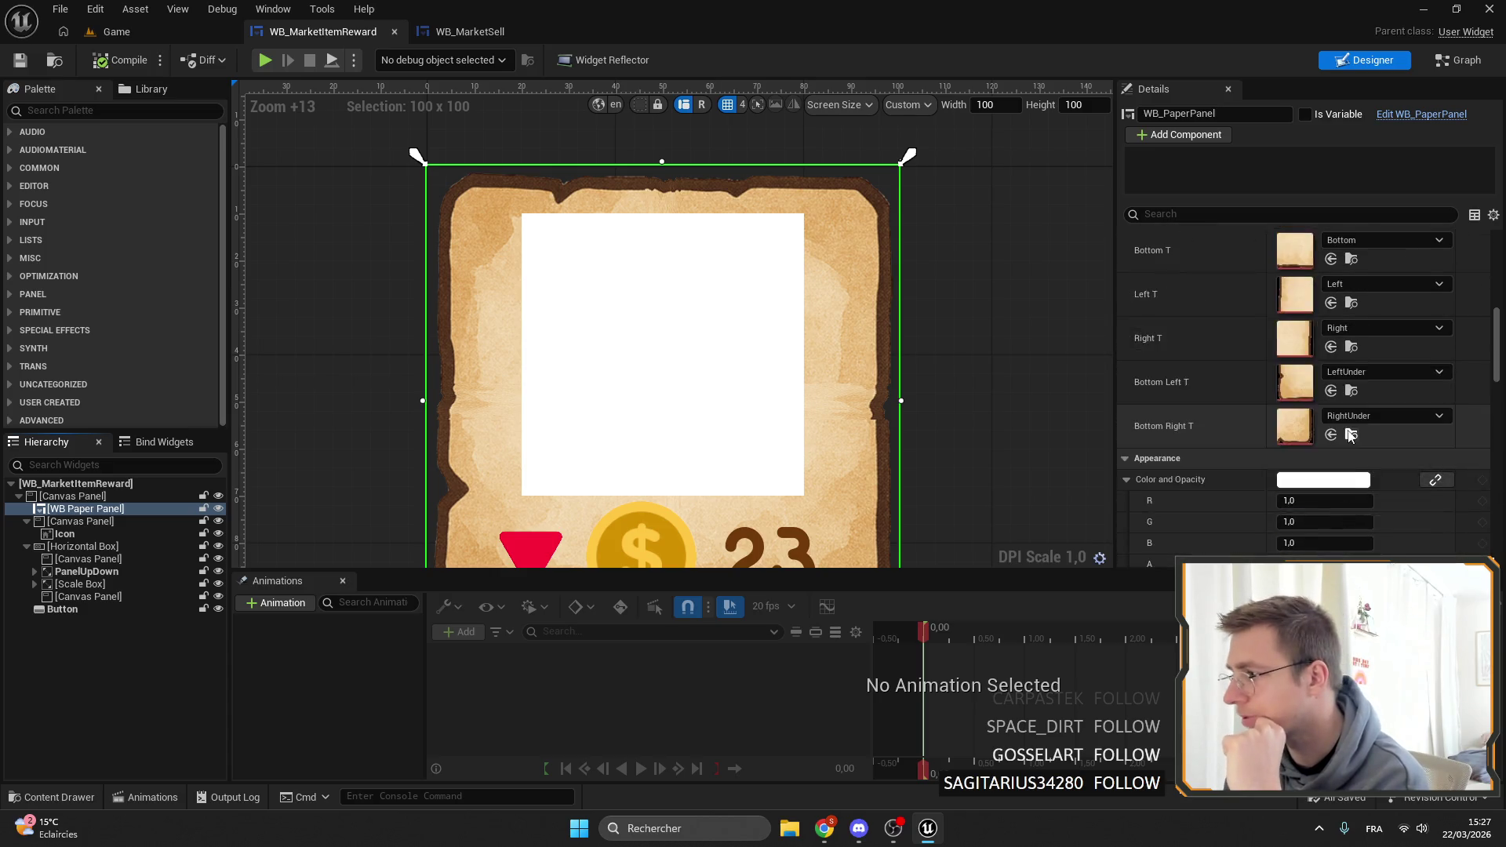
{"action": "scroll", "coordinate": [1347, 432], "scroll_direction": "up", "scroll_amount": 6}
{"action": "scroll", "coordinate": [1270, 447], "scroll_direction": "down", "scroll_amount": 6}
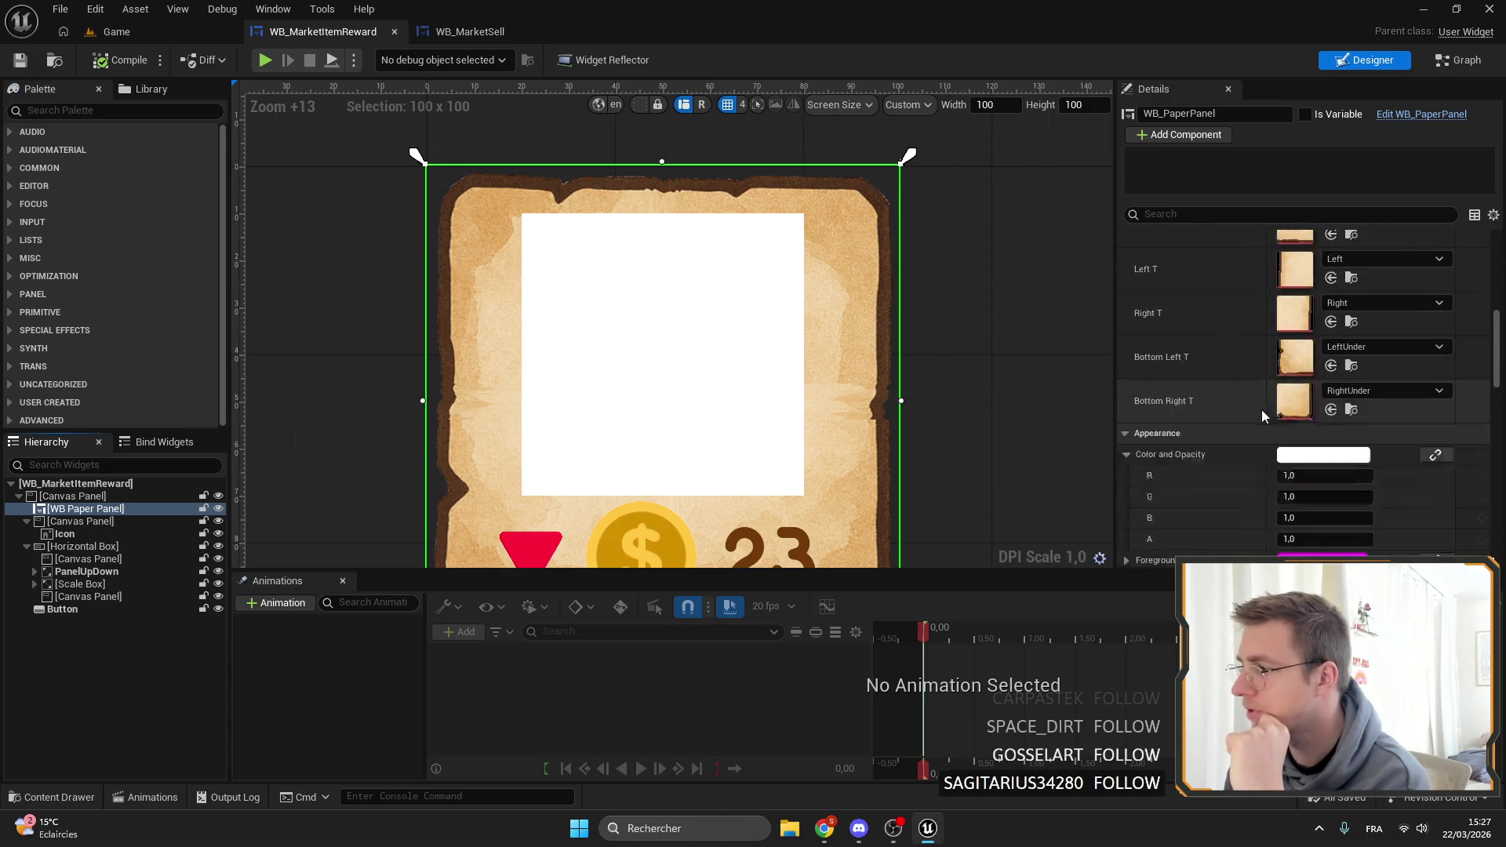
{"action": "scroll", "coordinate": [1263, 415], "scroll_direction": "down", "scroll_amount": 15}
{"action": "left_click", "coordinate": [1309, 369]}
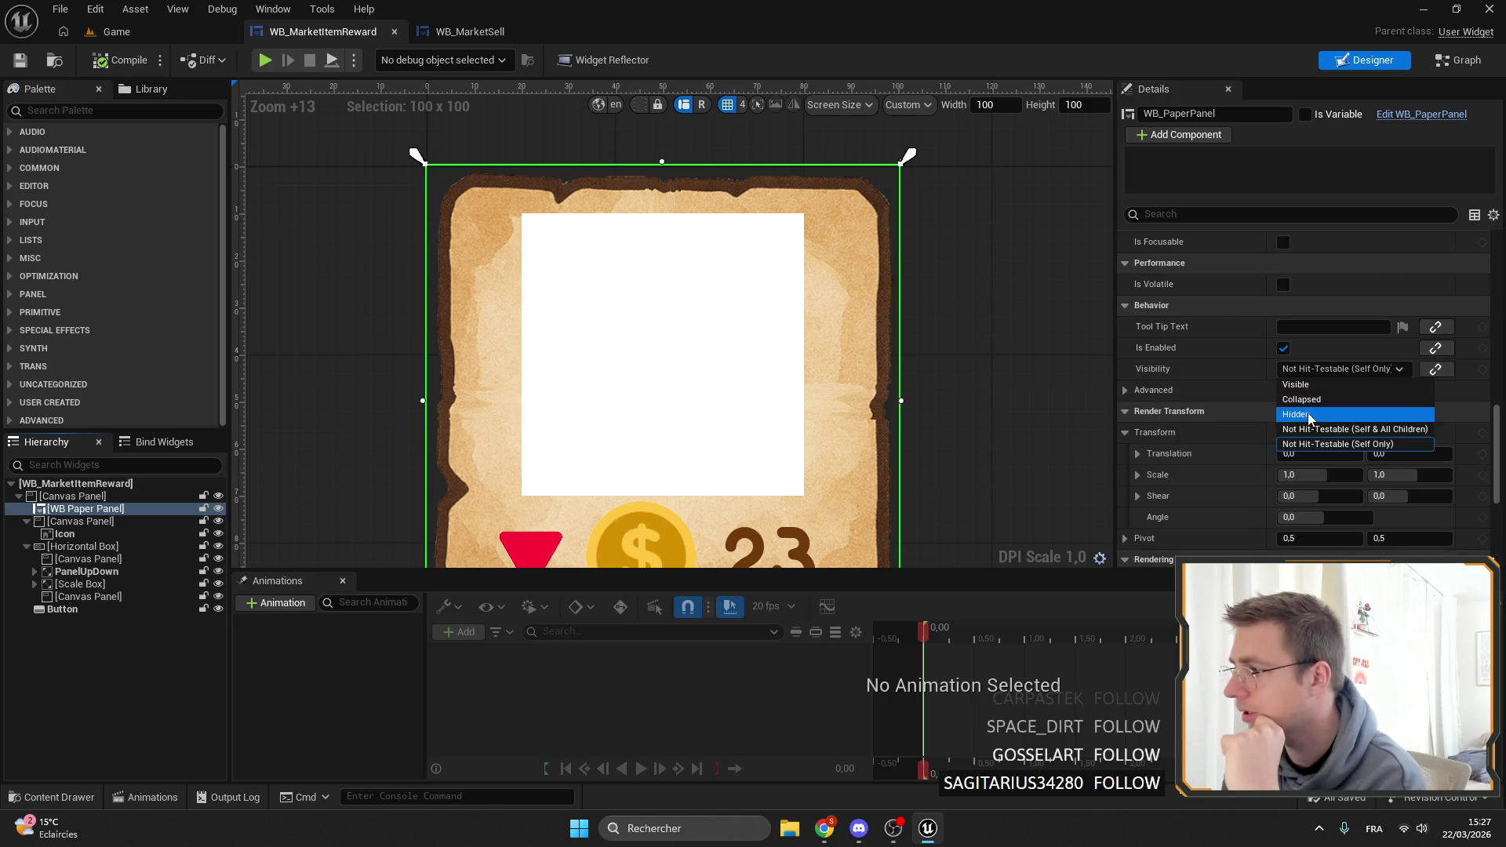
{"action": "left_click", "coordinate": [1308, 414]}
{"action": "left_click", "coordinate": [17, 61]}
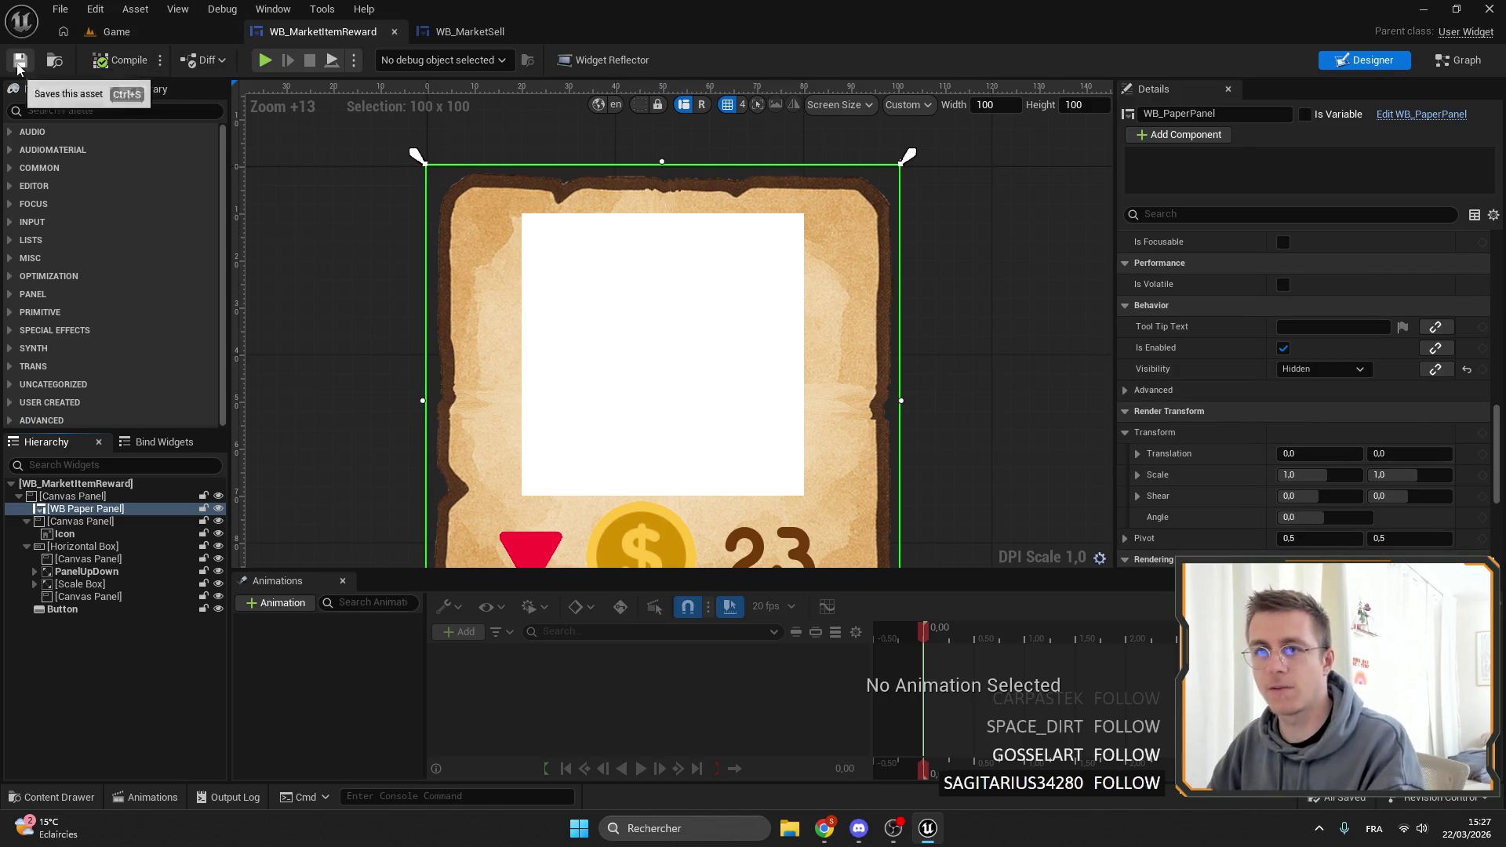
{"action": "left_click", "coordinate": [173, 38]}
Playtest again, open and scroll the Research station in-game, then stop playing.
{"action": "left_click", "coordinate": [389, 60]}
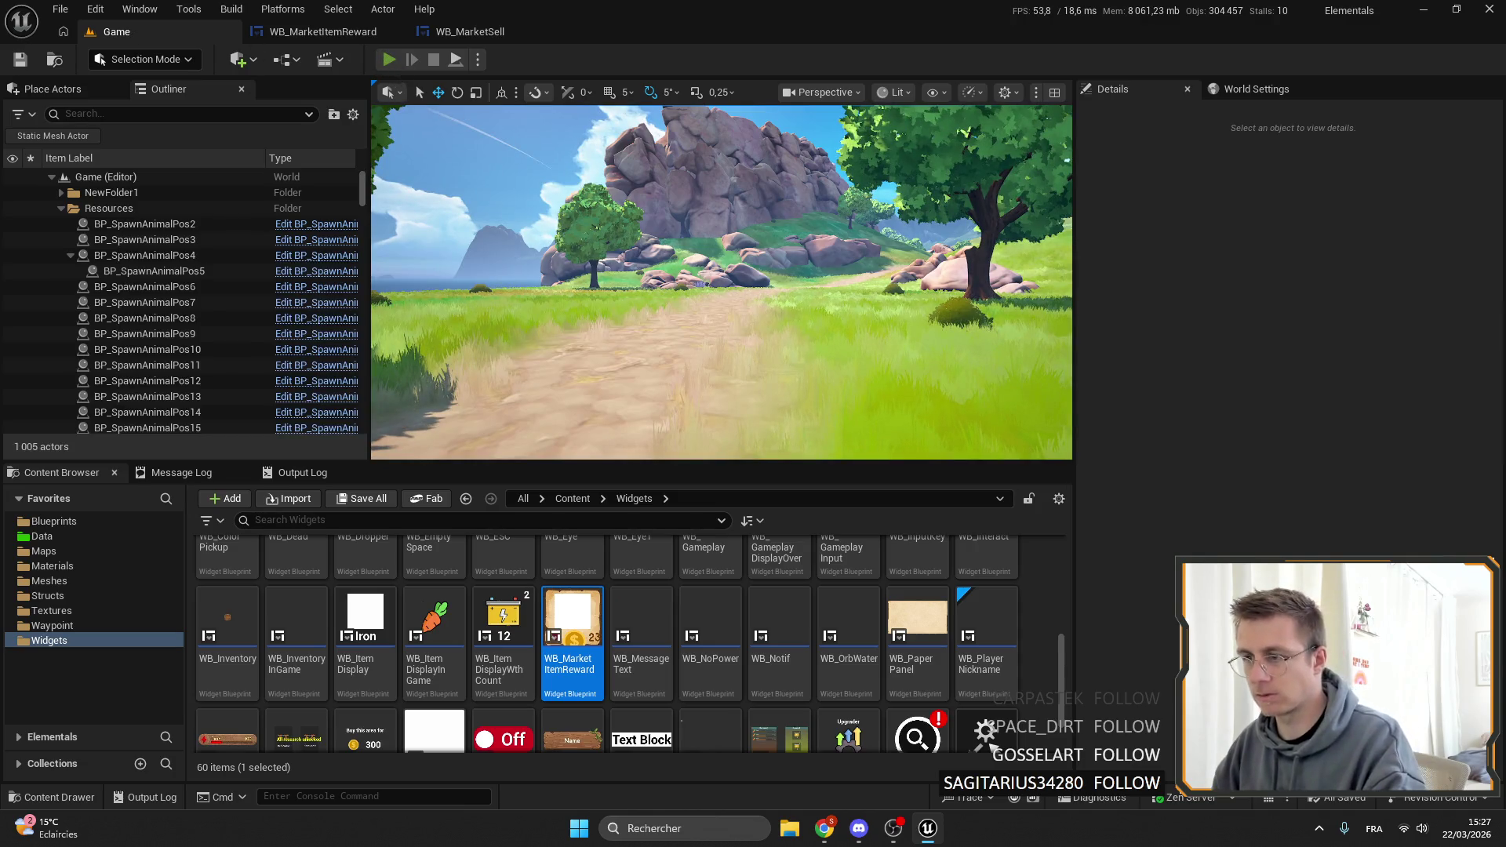
{"action": "key", "text": "f"}
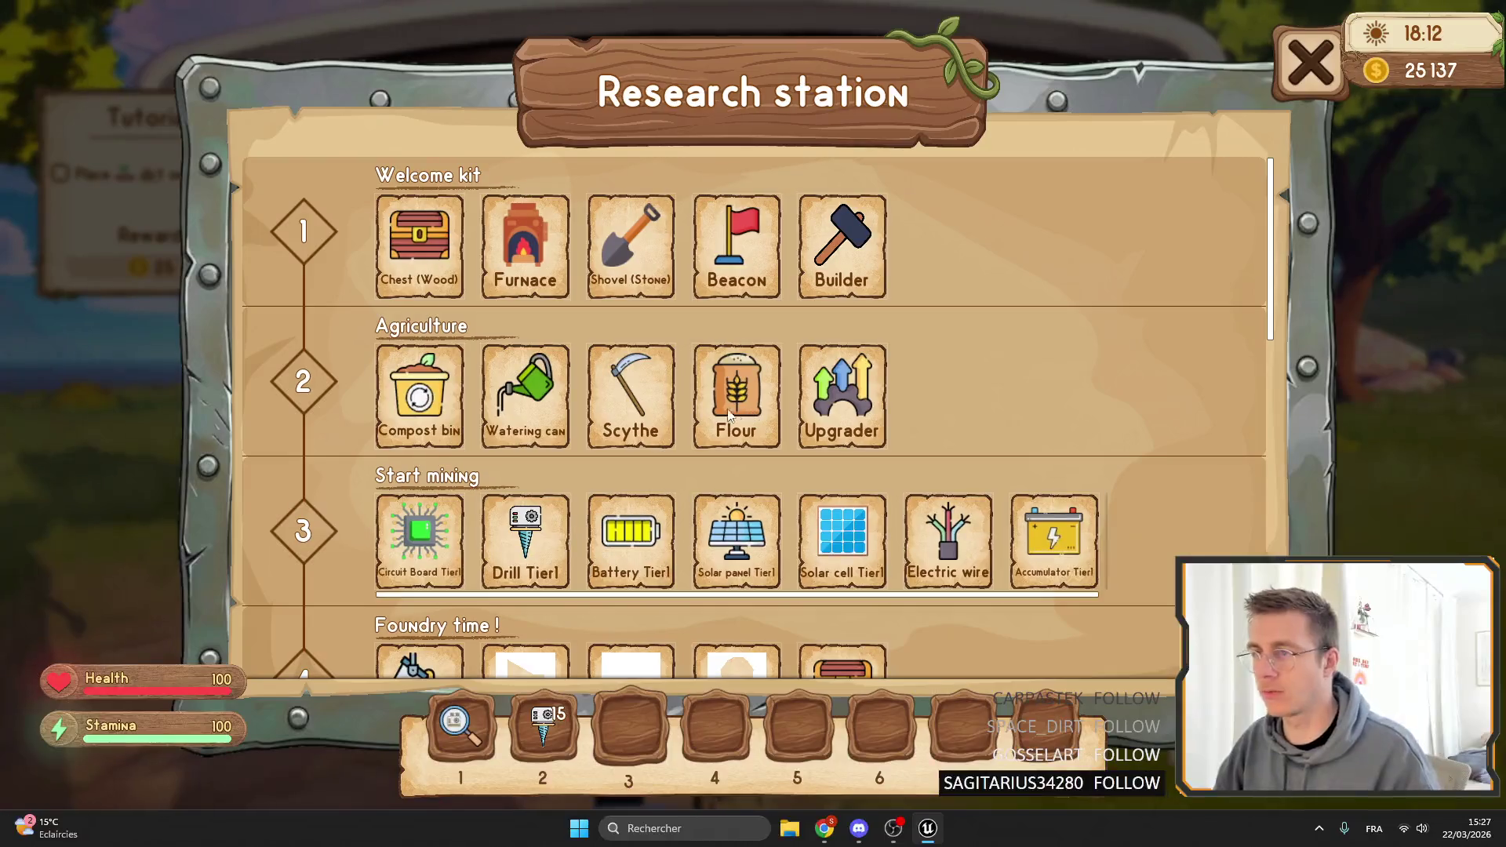
{"action": "scroll", "coordinate": [484, 385], "scroll_direction": "down", "scroll_amount": 2}
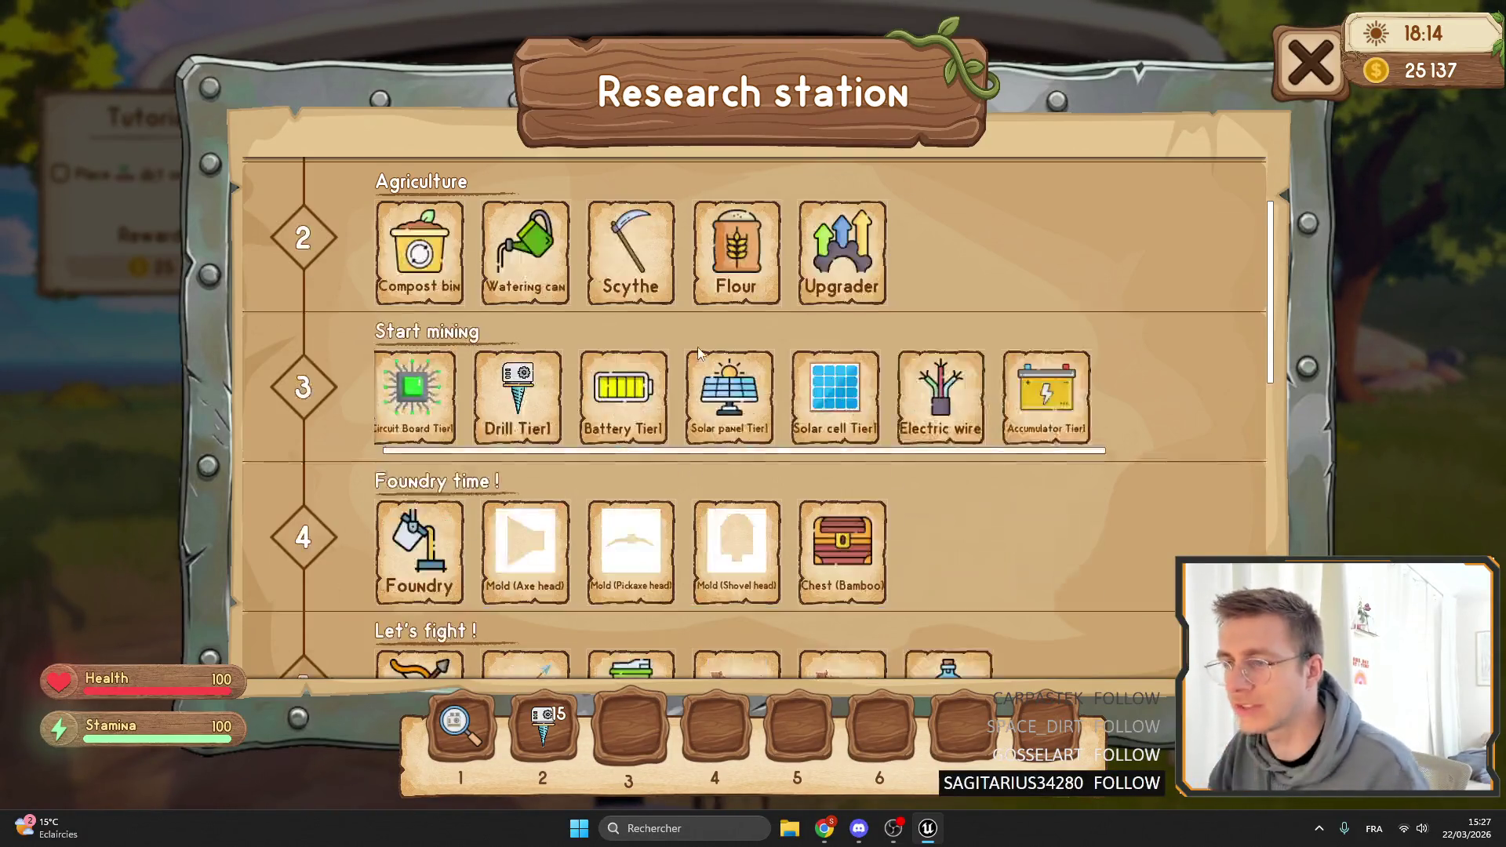
{"action": "key", "text": "Escape"}
{"action": "key", "text": "F11"}
Revert the WB Paper Panel visibility in WB_MarketItemReward and save it.
{"action": "left_click", "coordinate": [486, 31]}
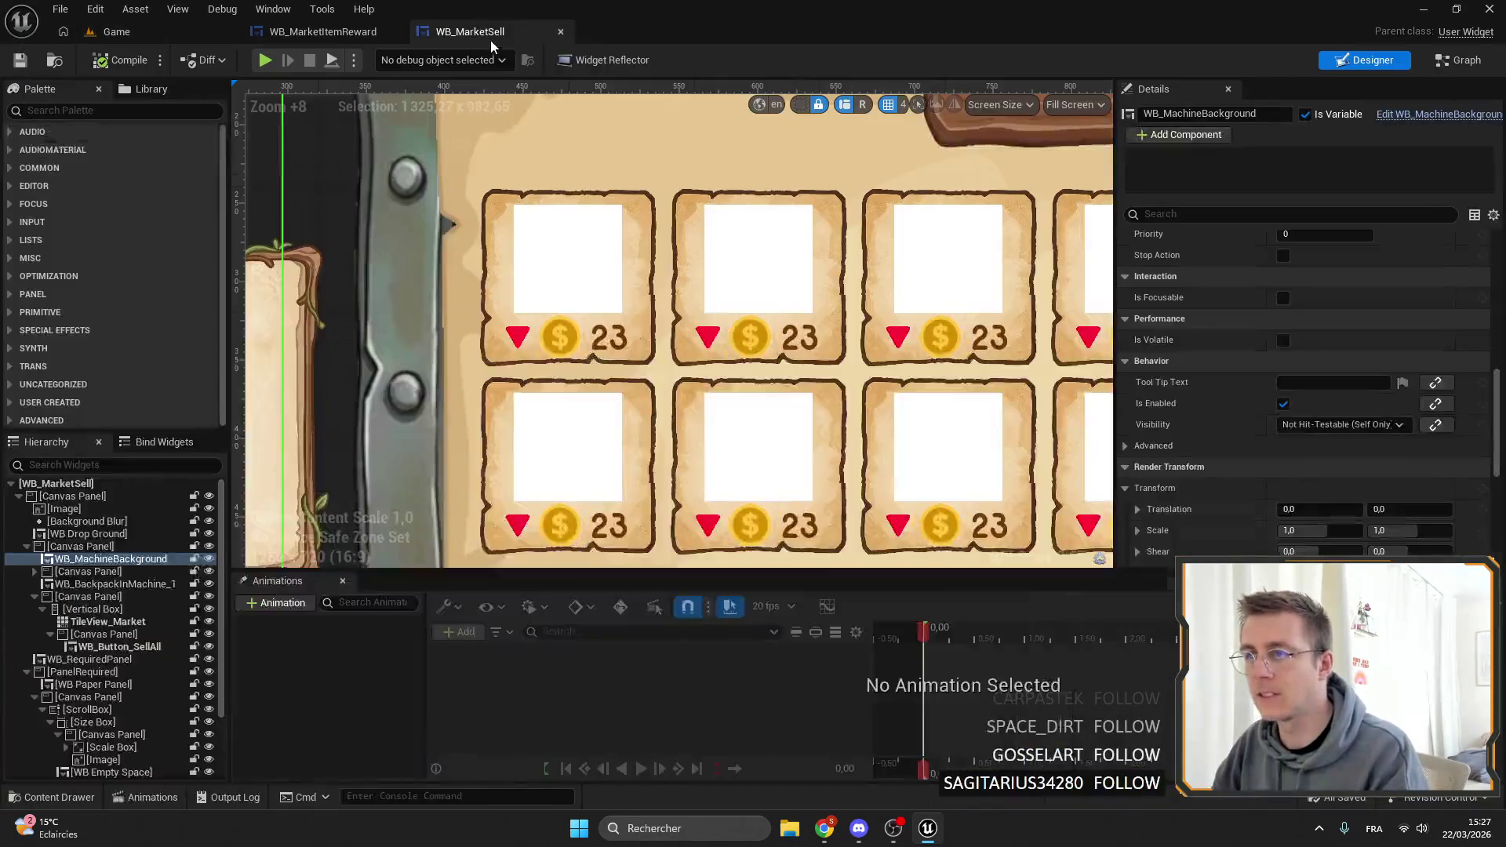
{"action": "left_click", "coordinate": [319, 29]}
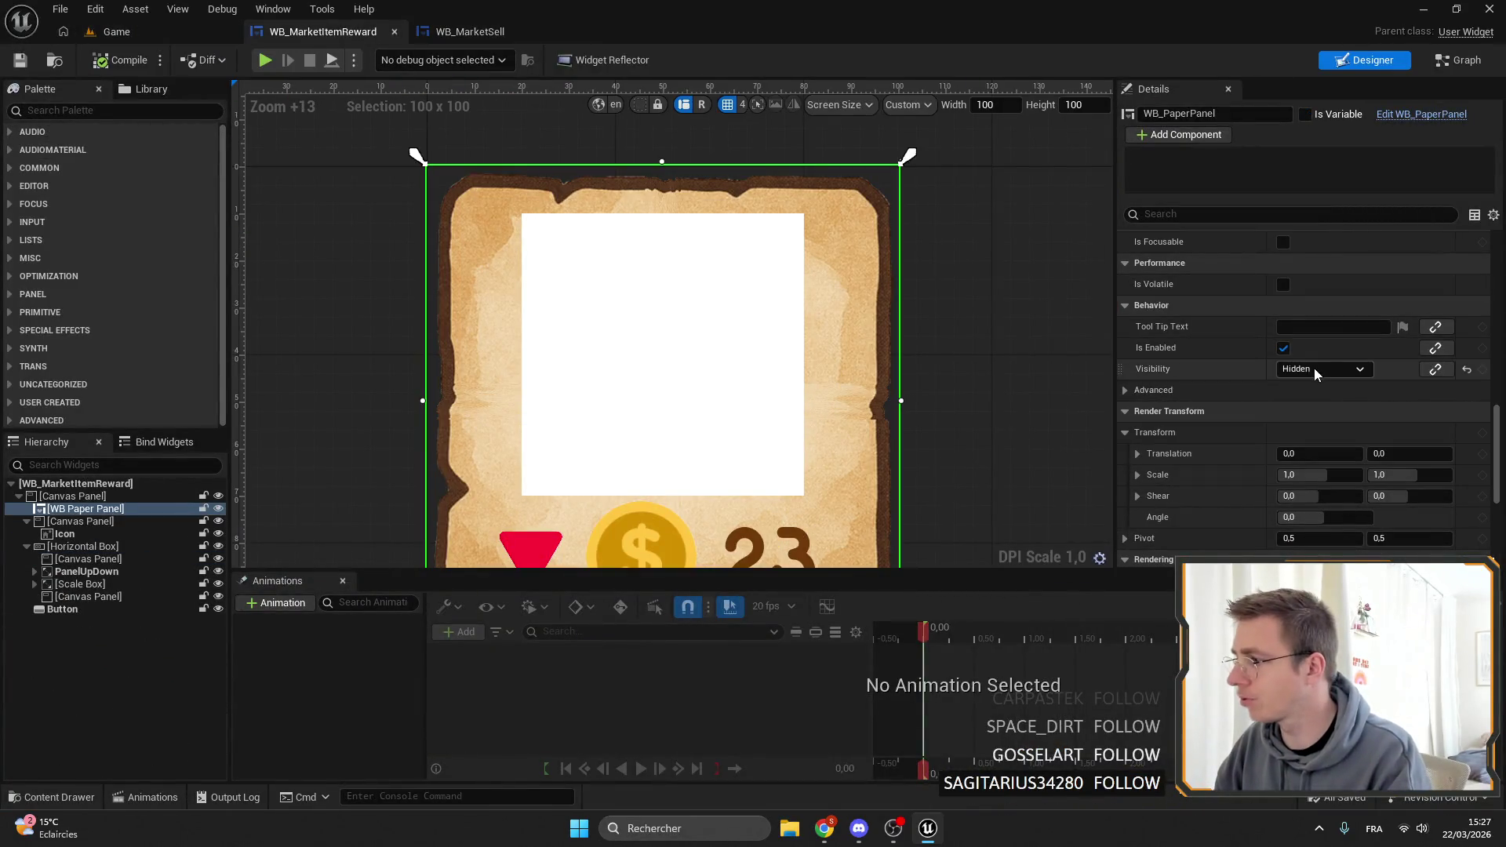
{"action": "left_click", "coordinate": [17, 62]}
Back on the Game level, search the Content Browser for 'res' and open WB_ResearchStationNew.
{"action": "left_click", "coordinate": [186, 32]}
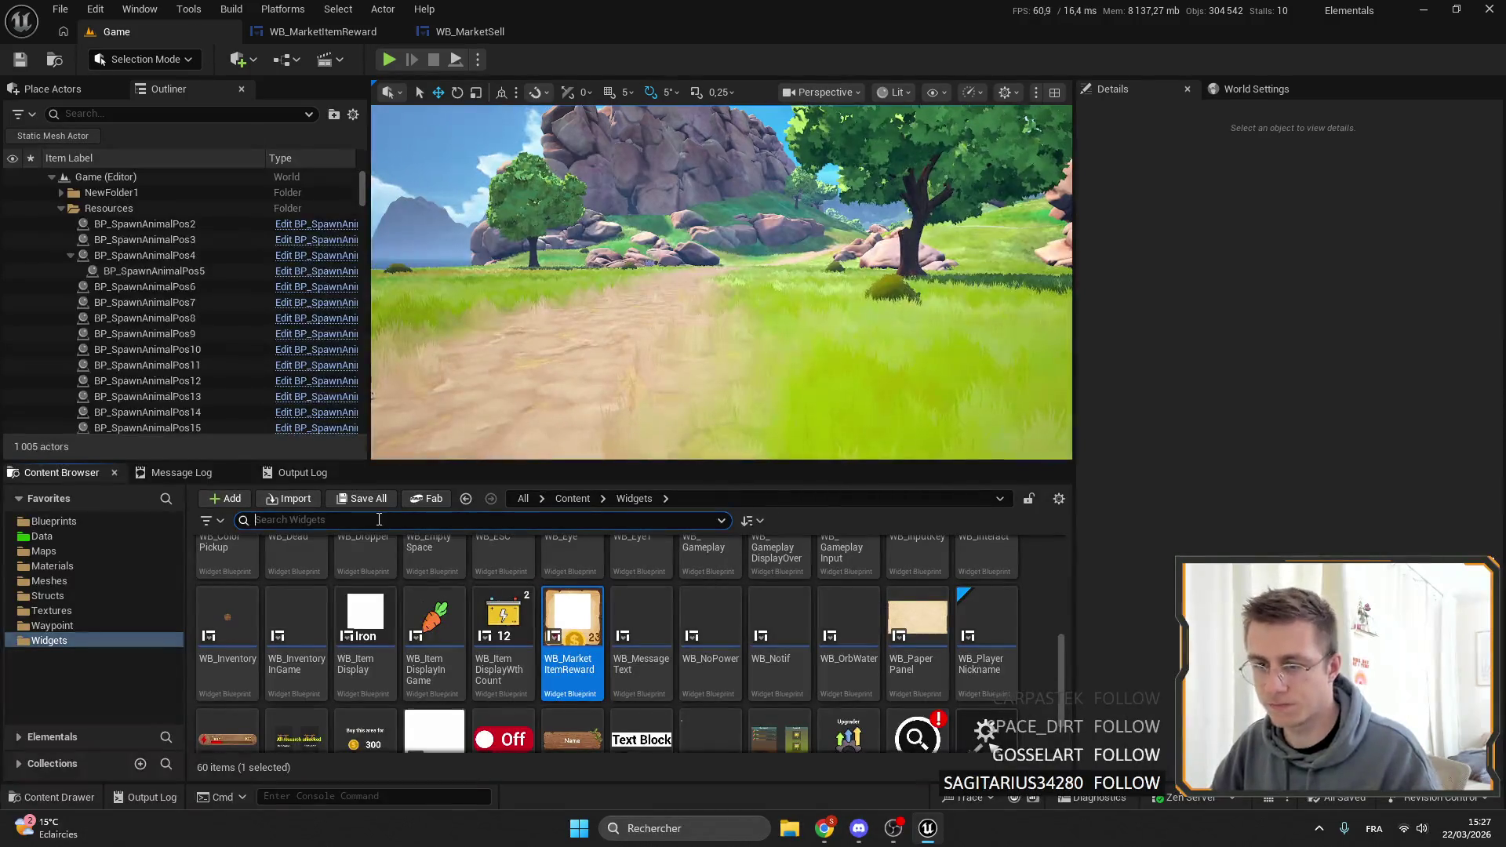
{"action": "type", "text": "res"}
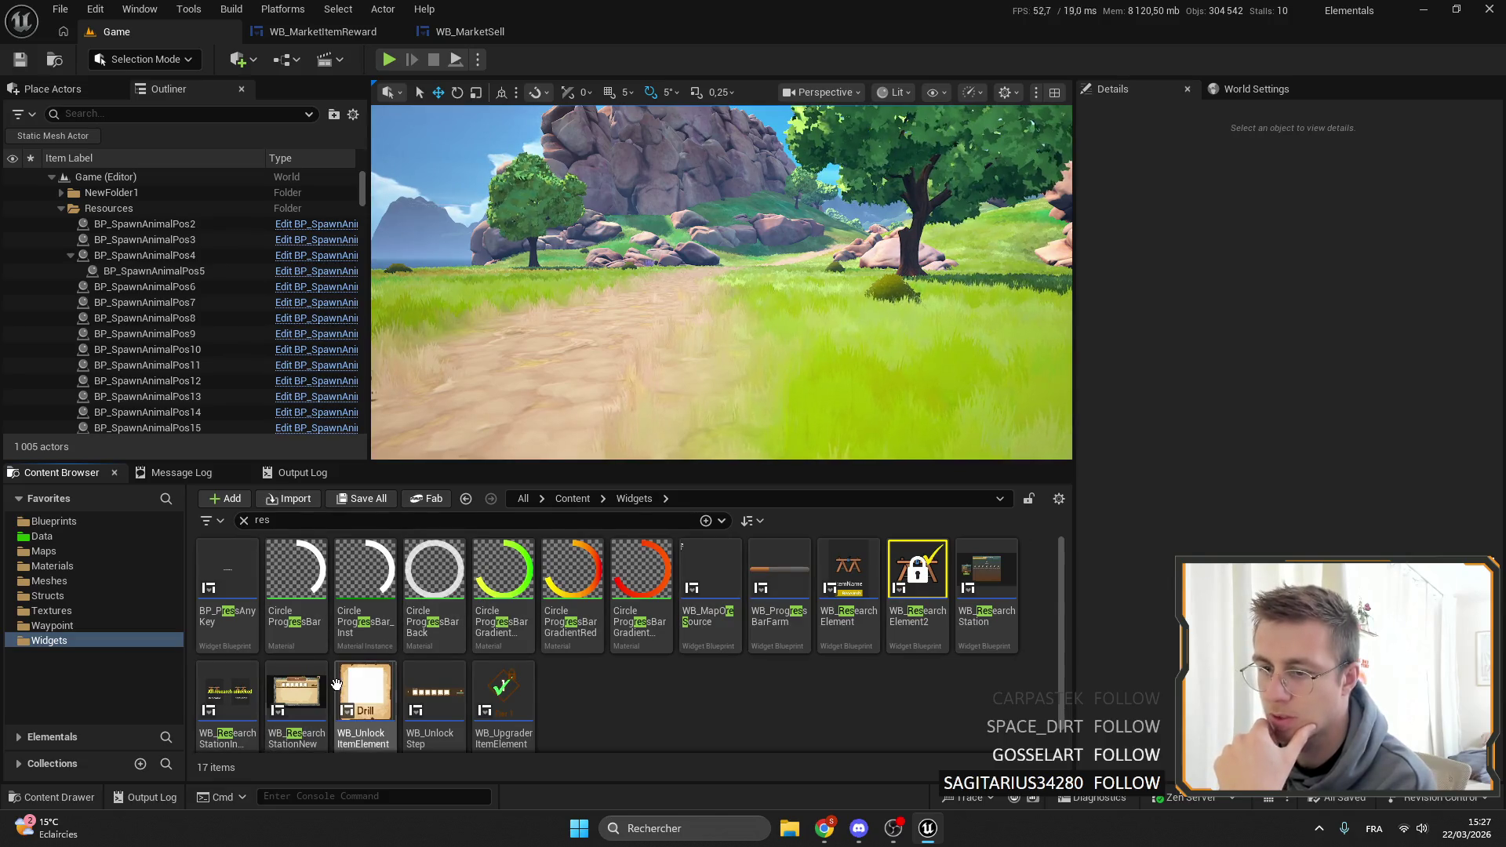
{"action": "left_click", "coordinate": [297, 685]}
{"action": "double_click", "coordinate": [296, 684]}
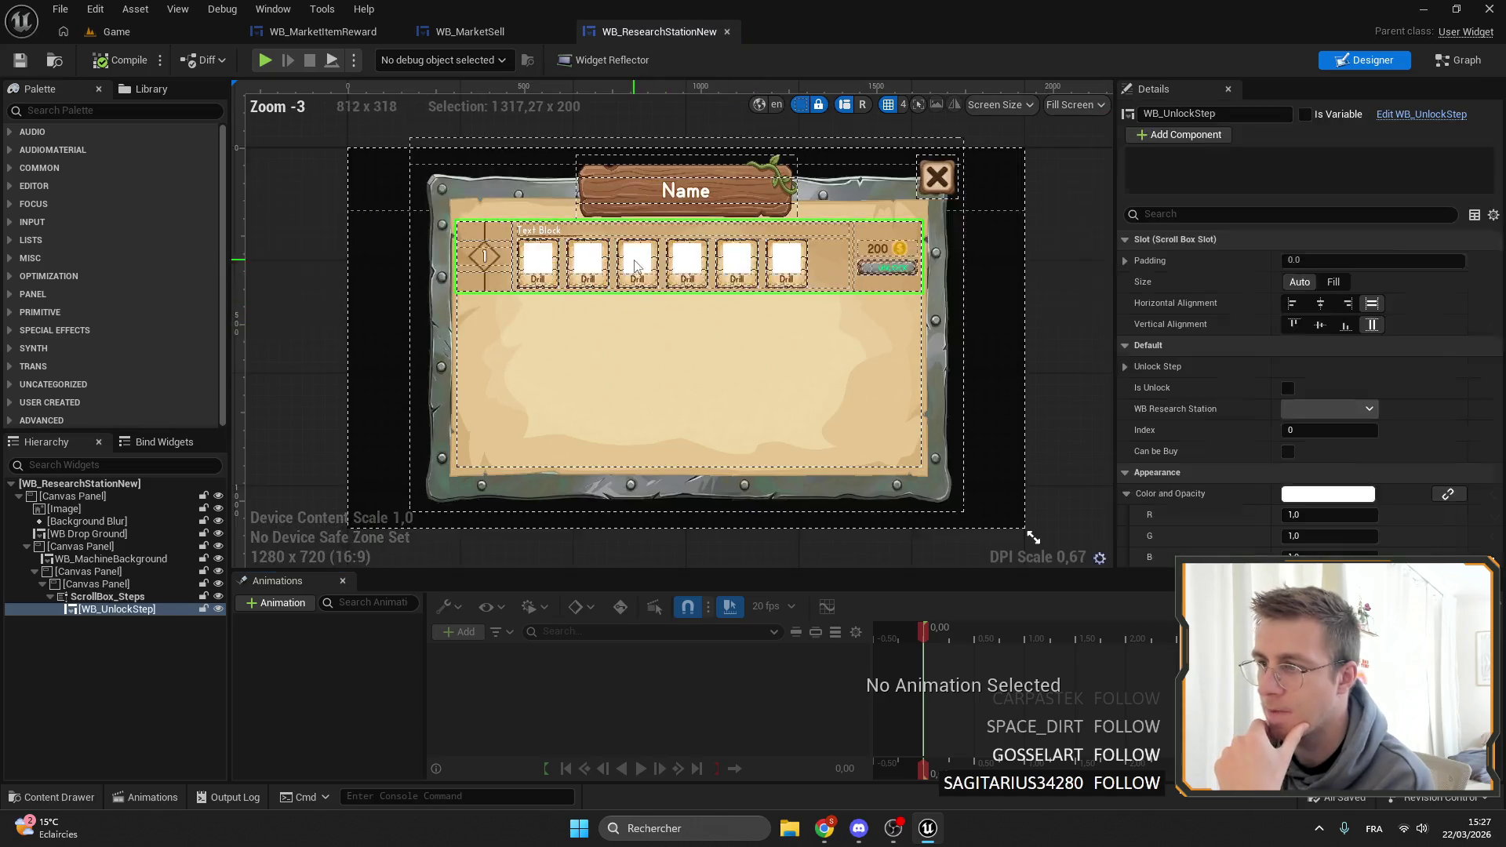
In WB_UnlockStep, select the first unlock item element and edit its name.
{"action": "double_click", "coordinate": [716, 256]}
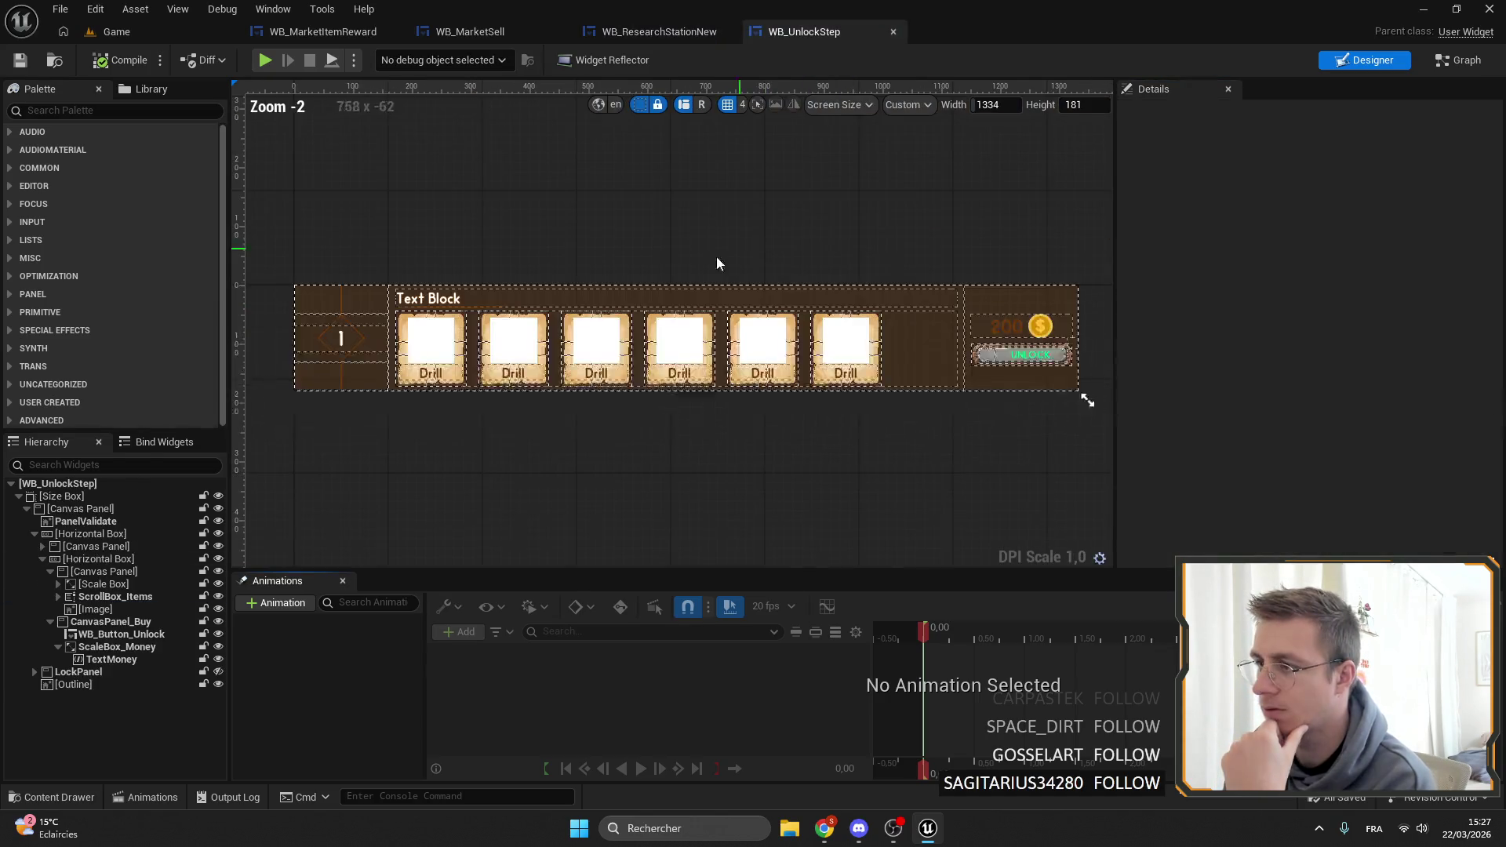
{"action": "scroll", "coordinate": [717, 256], "scroll_direction": "up", "scroll_amount": 4}
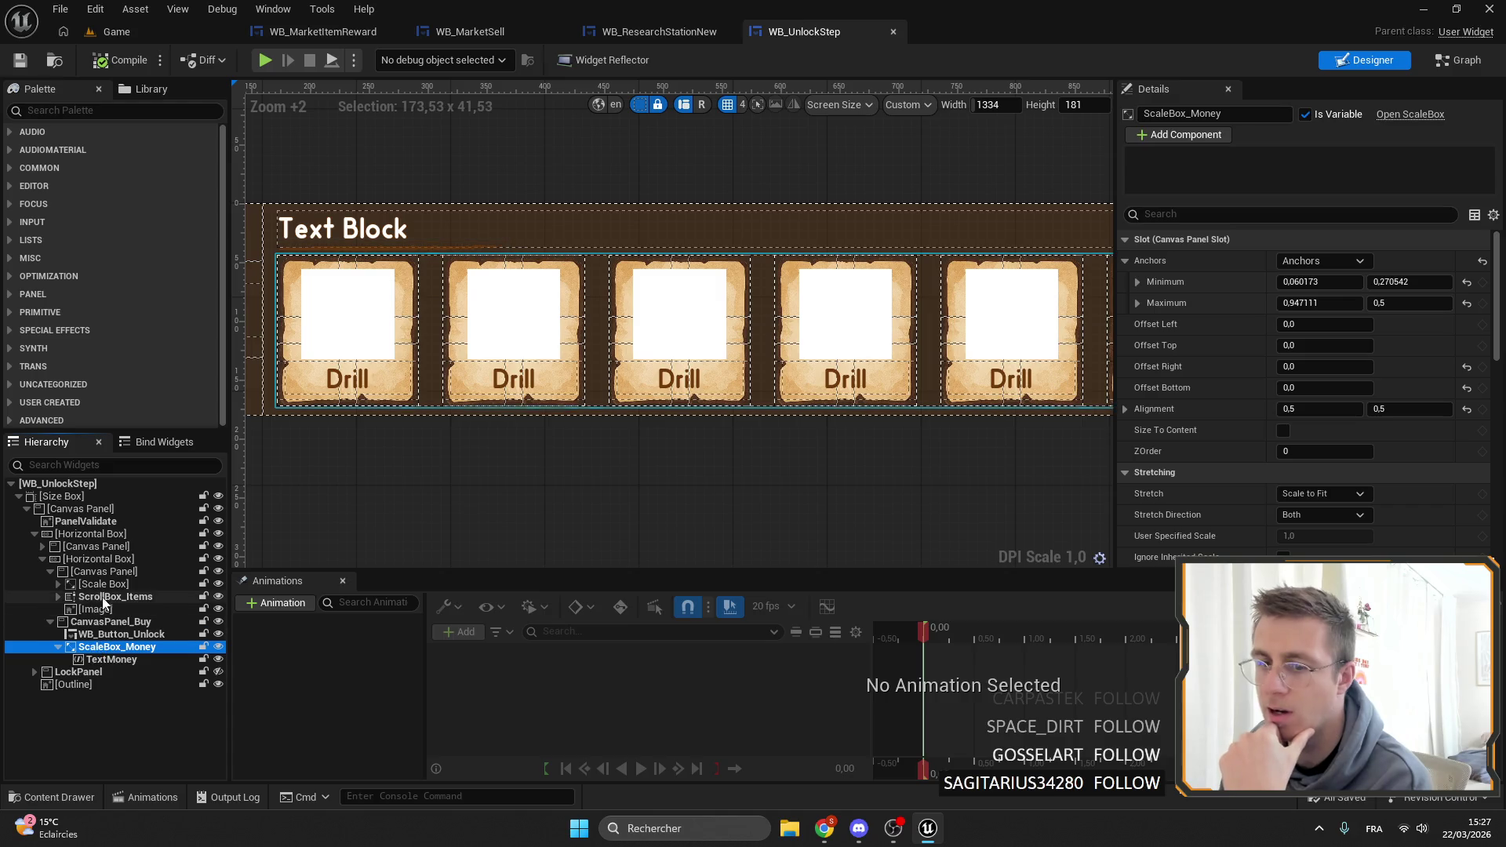
{"action": "left_click", "coordinate": [58, 597]}
{"action": "left_click", "coordinate": [93, 609]}
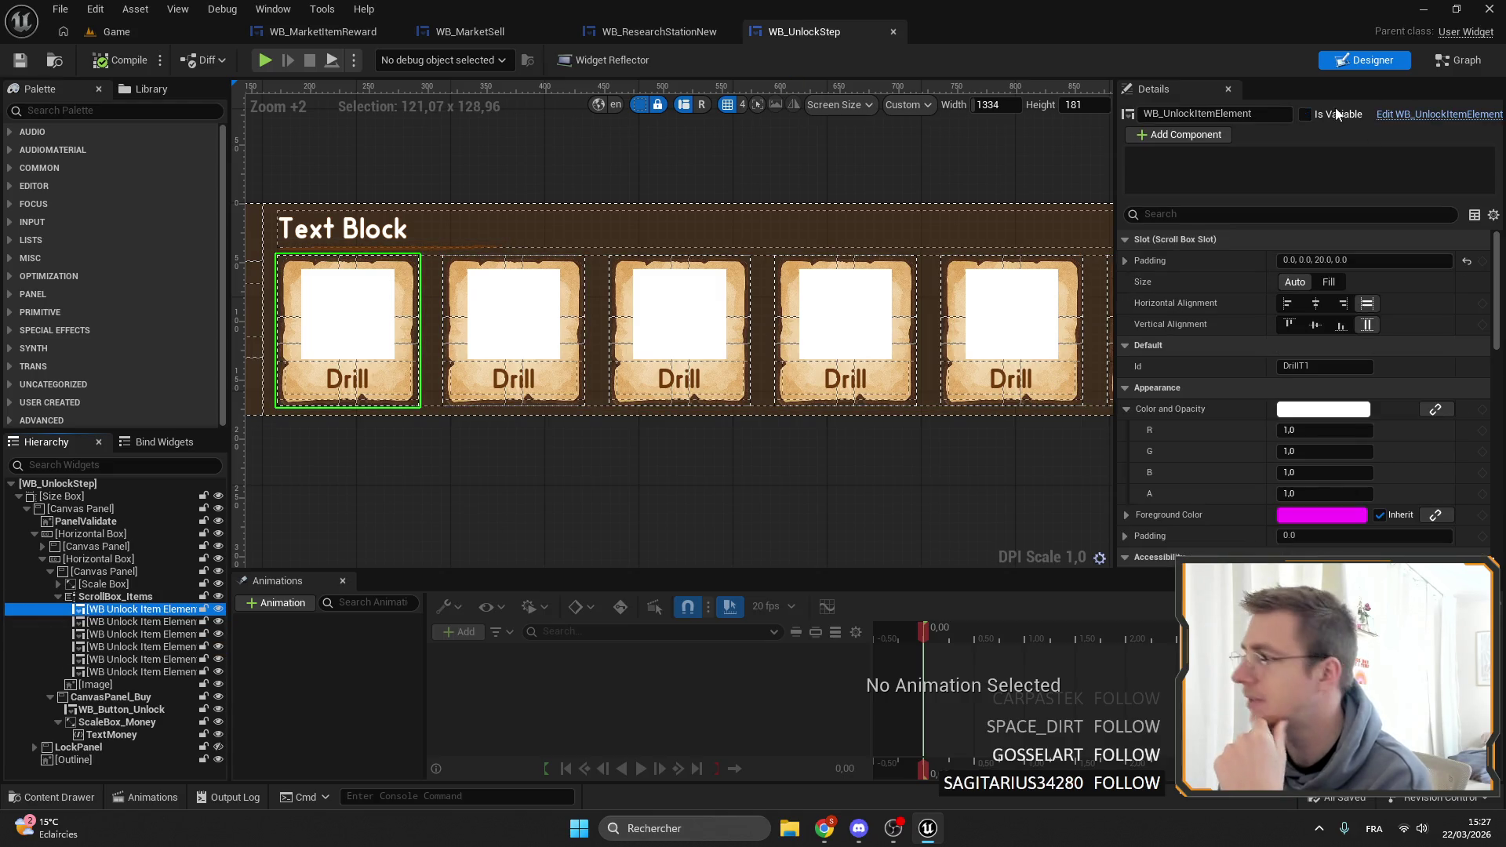
{"action": "left_click", "coordinate": [1239, 113]}
{"action": "key", "text": "BackSpace"}
{"action": "key", "text": "BackSpace"}
{"action": "key", "text": "Return"}
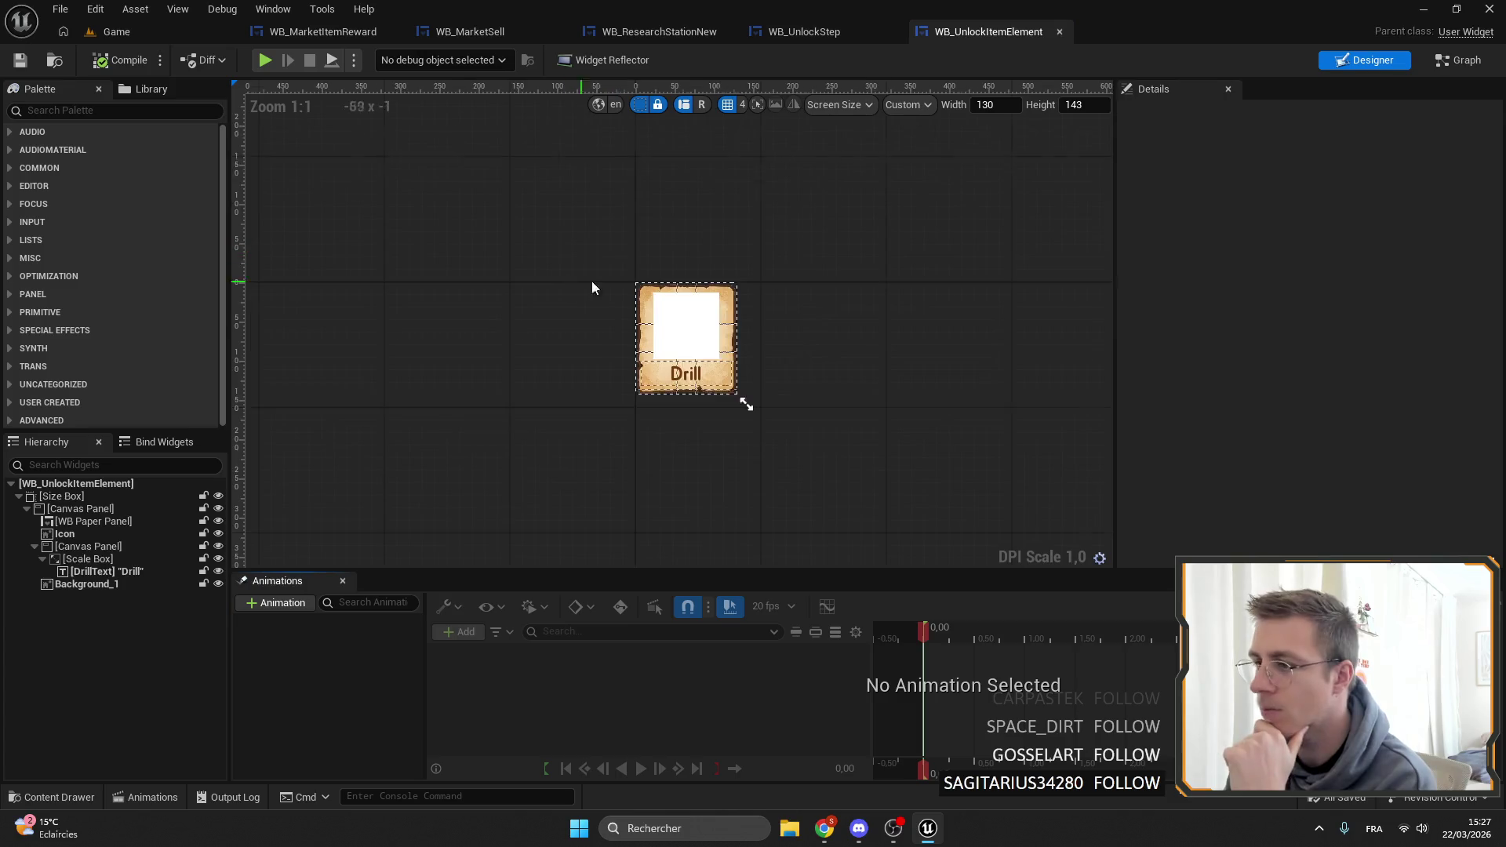
Delete the Background_1 layer from the Drill card and close the unlock item widget editor.
{"action": "scroll", "coordinate": [689, 224], "scroll_direction": "up", "scroll_amount": 10}
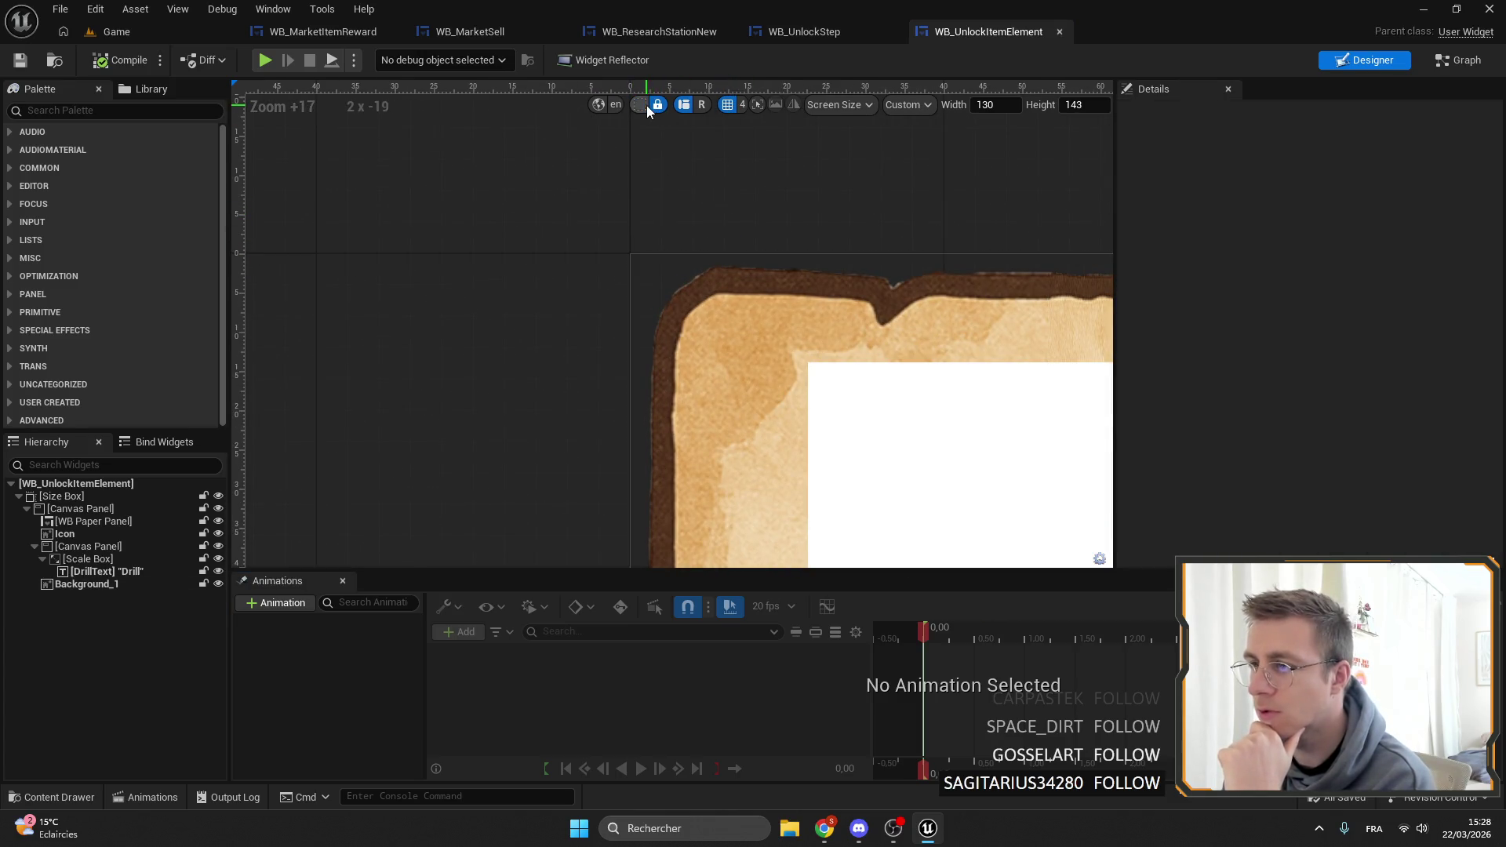
{"action": "left_click", "coordinate": [85, 535]}
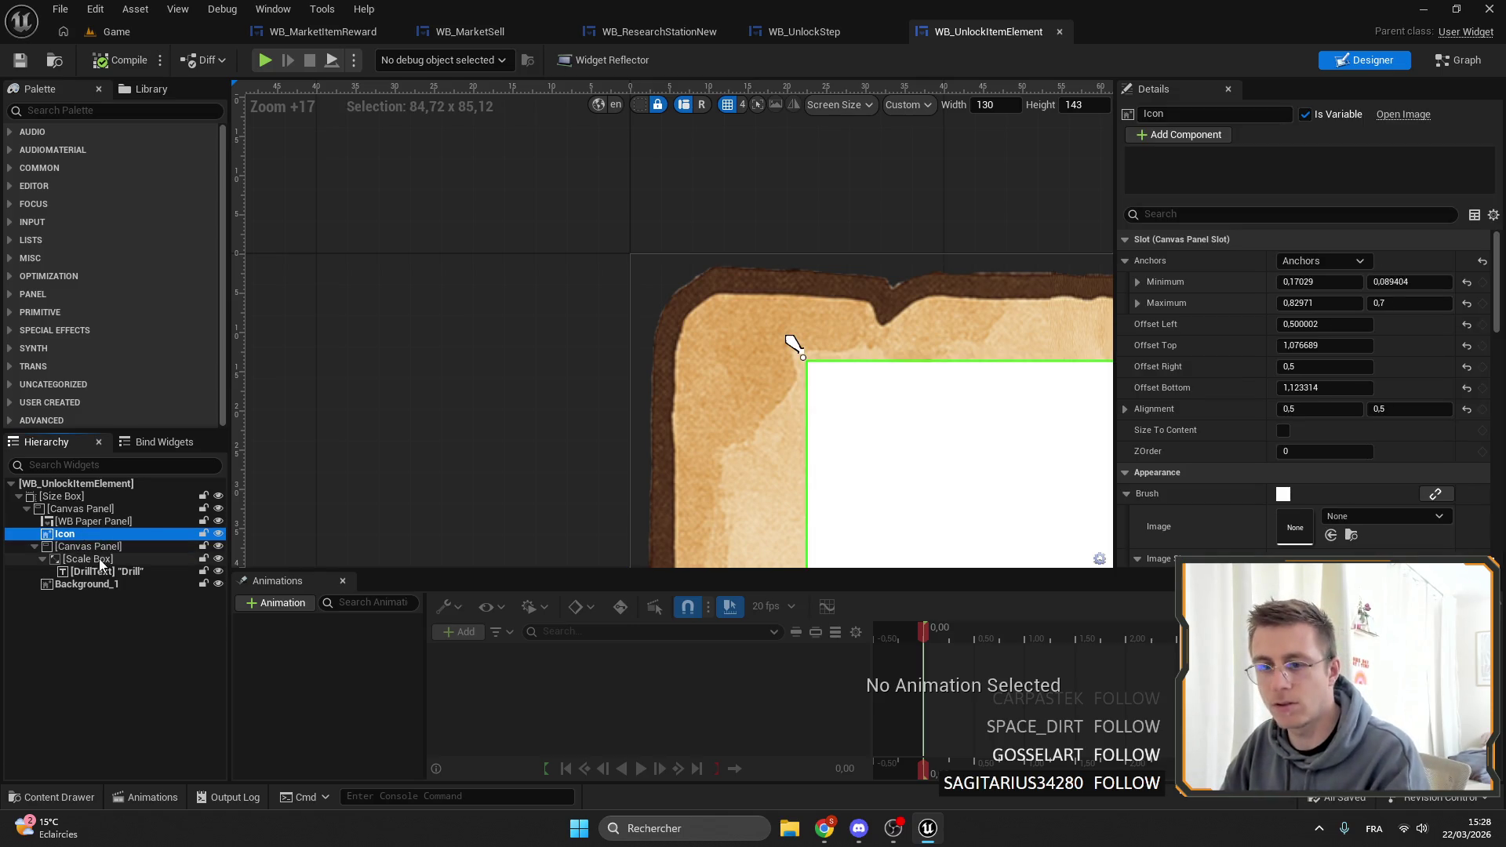
{"action": "left_click", "coordinate": [86, 583]}
{"action": "key", "text": "Delete"}
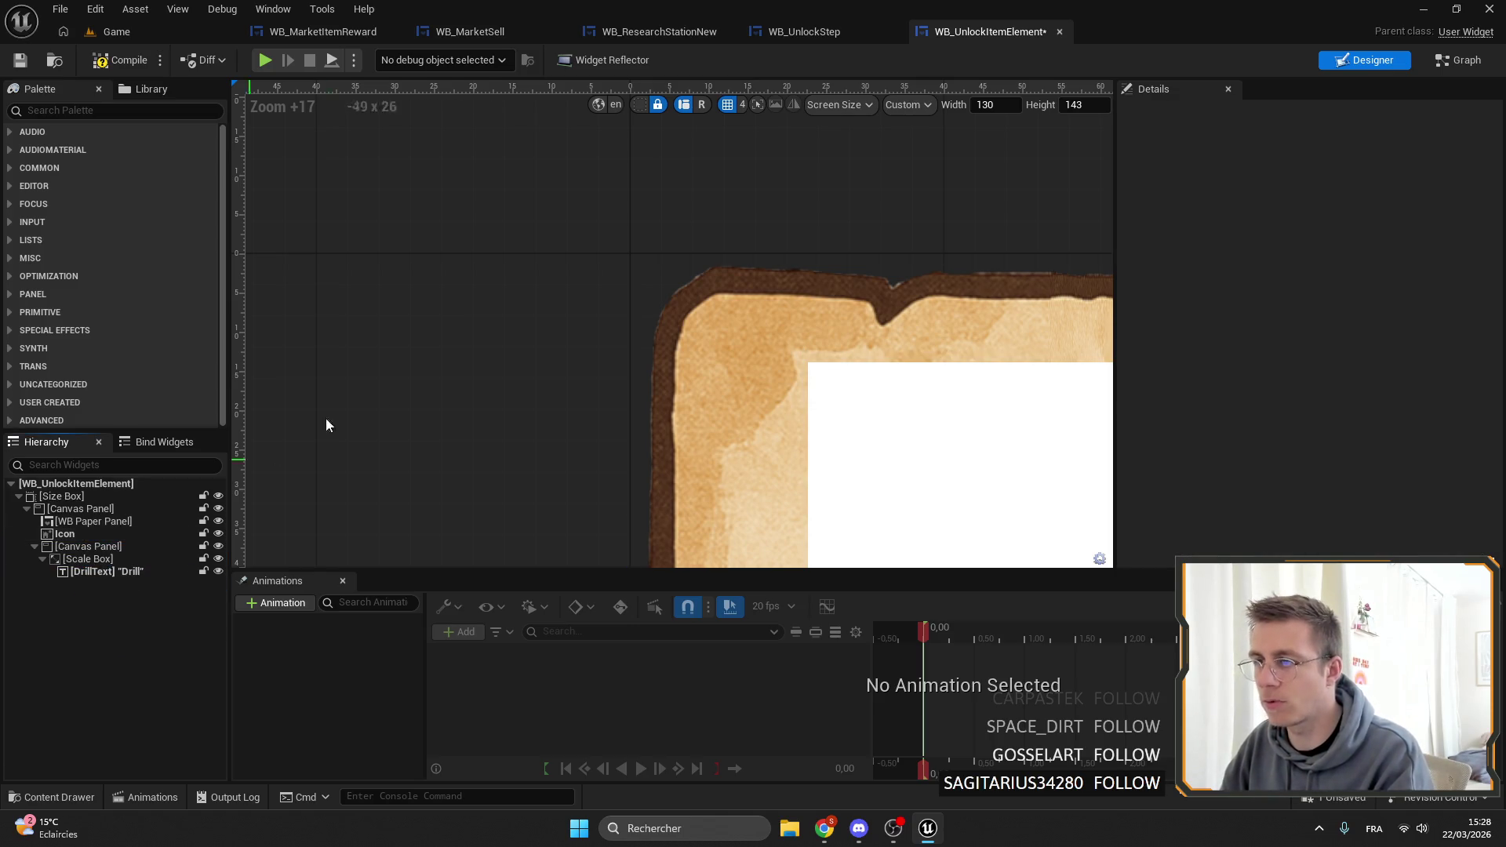
{"action": "scroll", "coordinate": [326, 425], "scroll_direction": "down", "scroll_amount": 9}
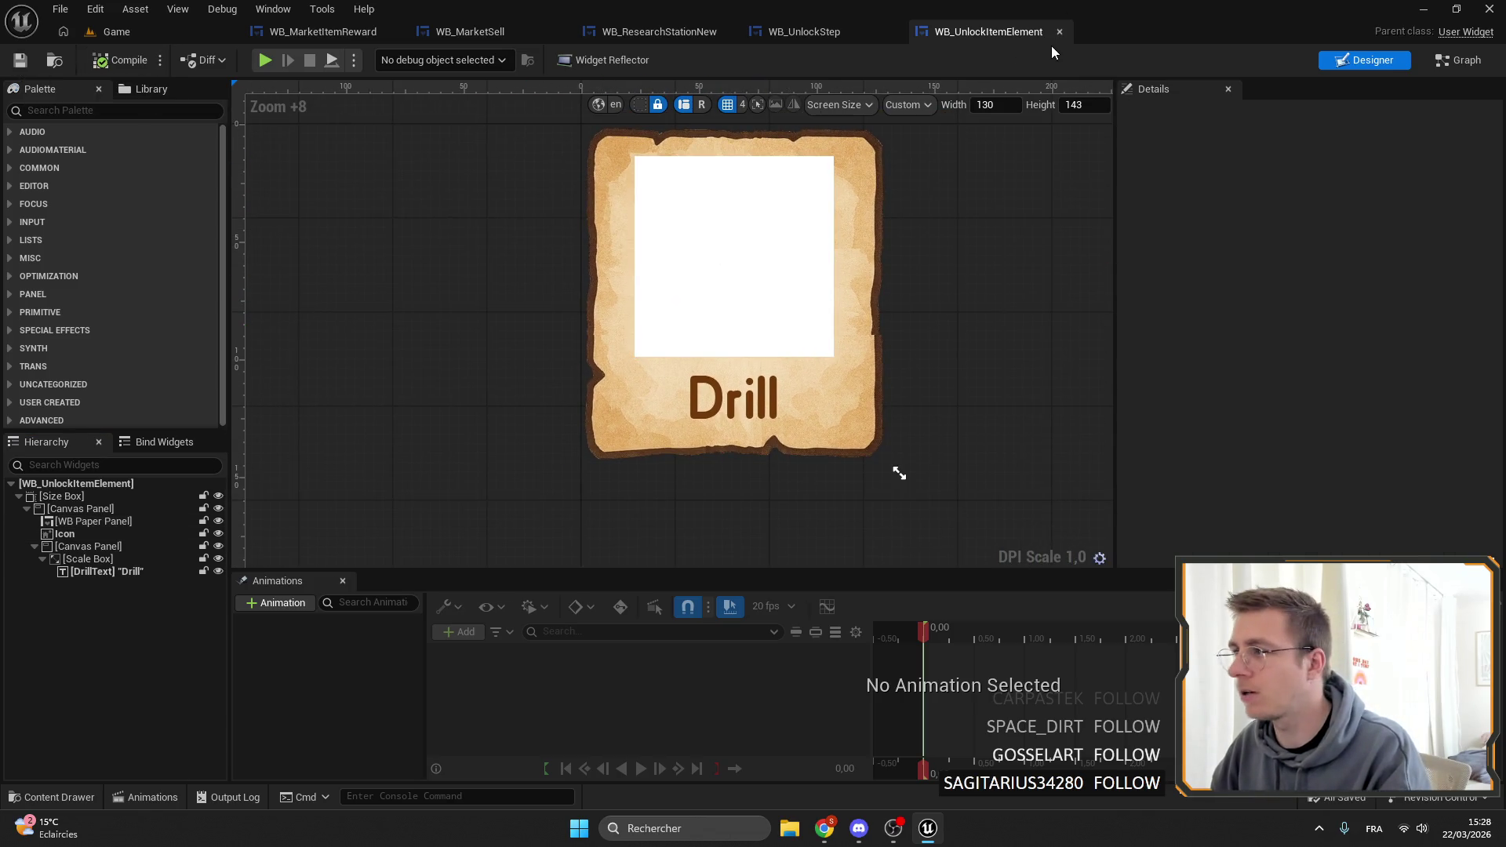
{"action": "middle_click", "coordinate": [1017, 36]}
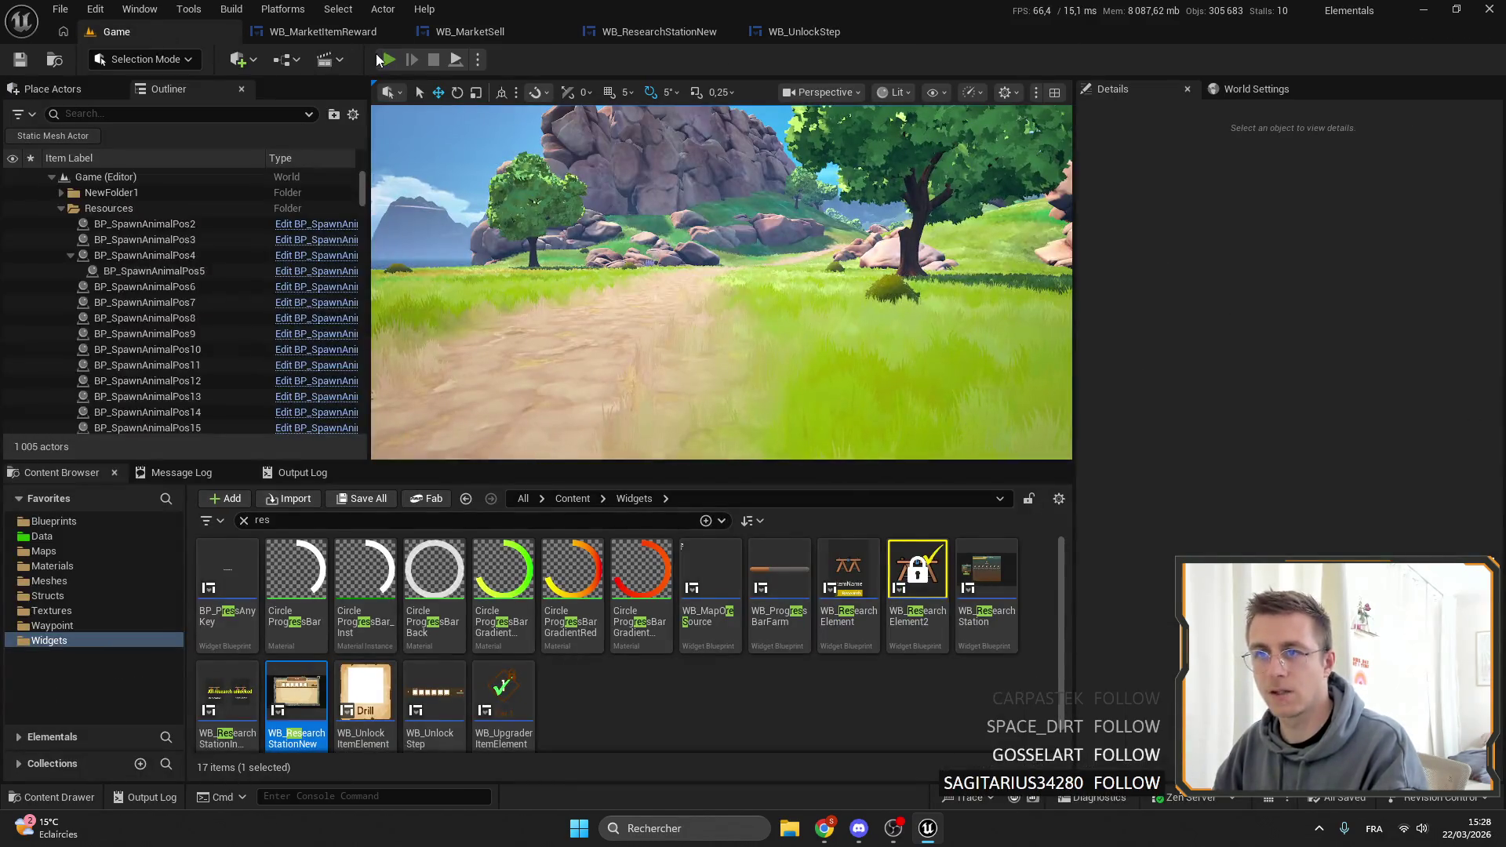
Playtest full screen and unlock research section 8 for 5600 coins, leaving 19,537.
{"action": "key", "text": "alt+p"}
{"action": "key", "text": "F11"}
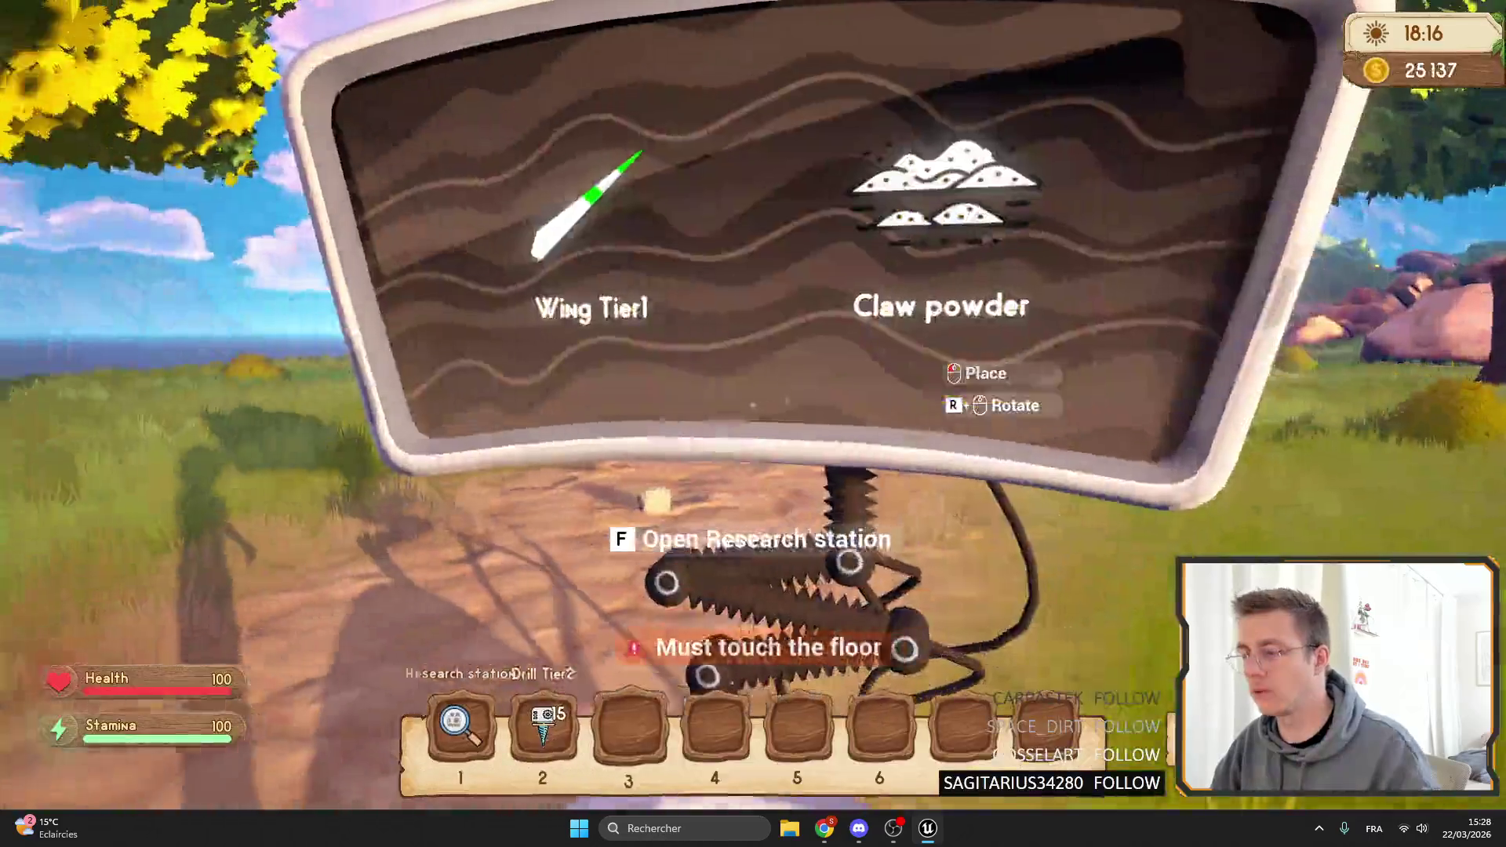
{"action": "key", "text": "f"}
{"action": "scroll", "coordinate": [728, 381], "scroll_direction": "down", "scroll_amount": 5}
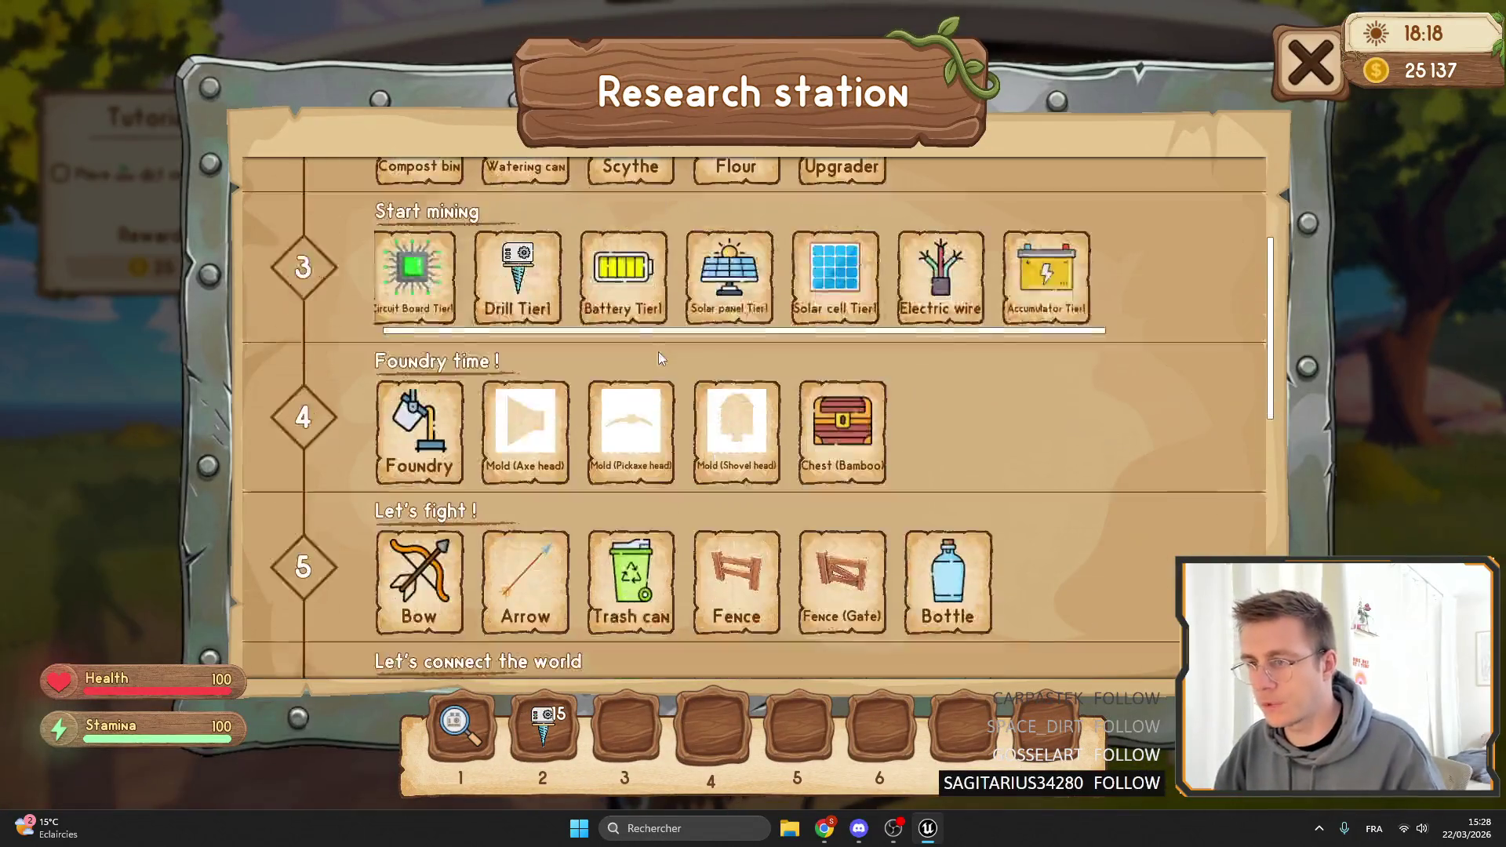
{"action": "scroll", "coordinate": [729, 382], "scroll_direction": "down", "scroll_amount": 4}
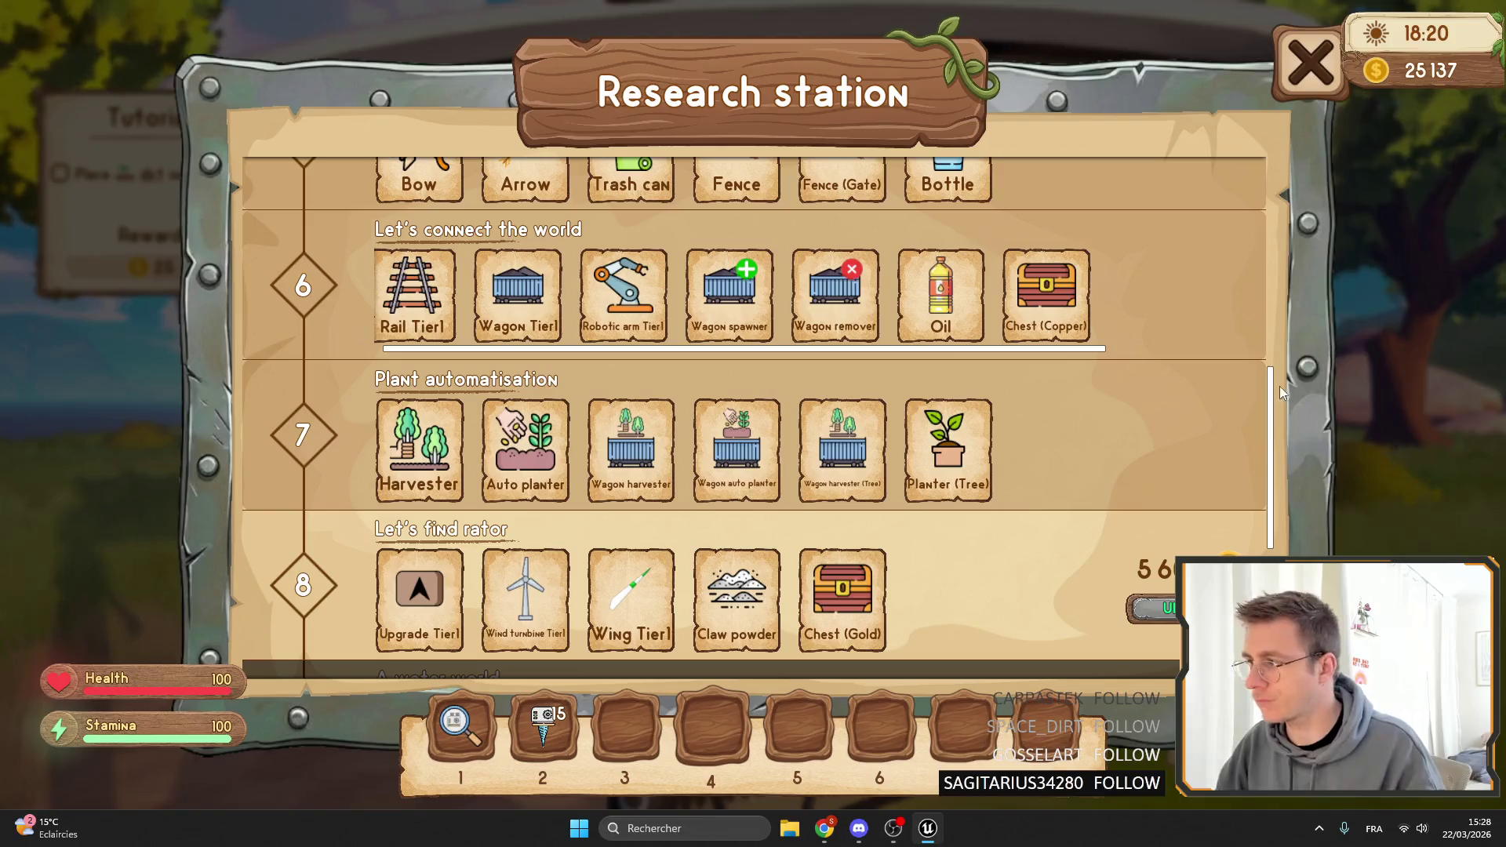
{"action": "scroll", "coordinate": [1280, 392], "scroll_direction": "down", "scroll_amount": 5}
{"action": "left_click", "coordinate": [1177, 282]}
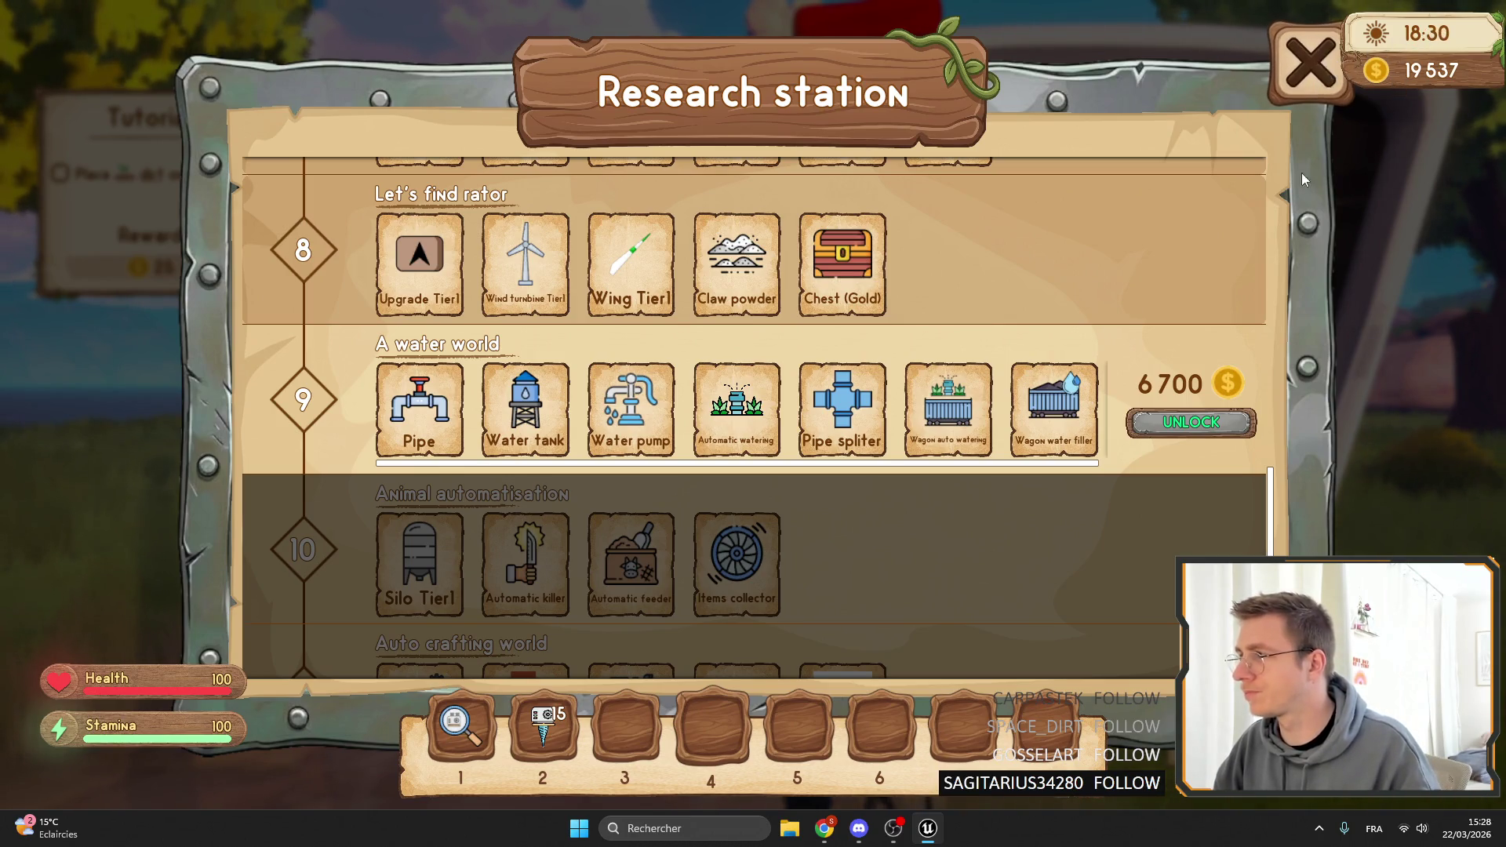
{"action": "left_click", "coordinate": [1308, 63]}
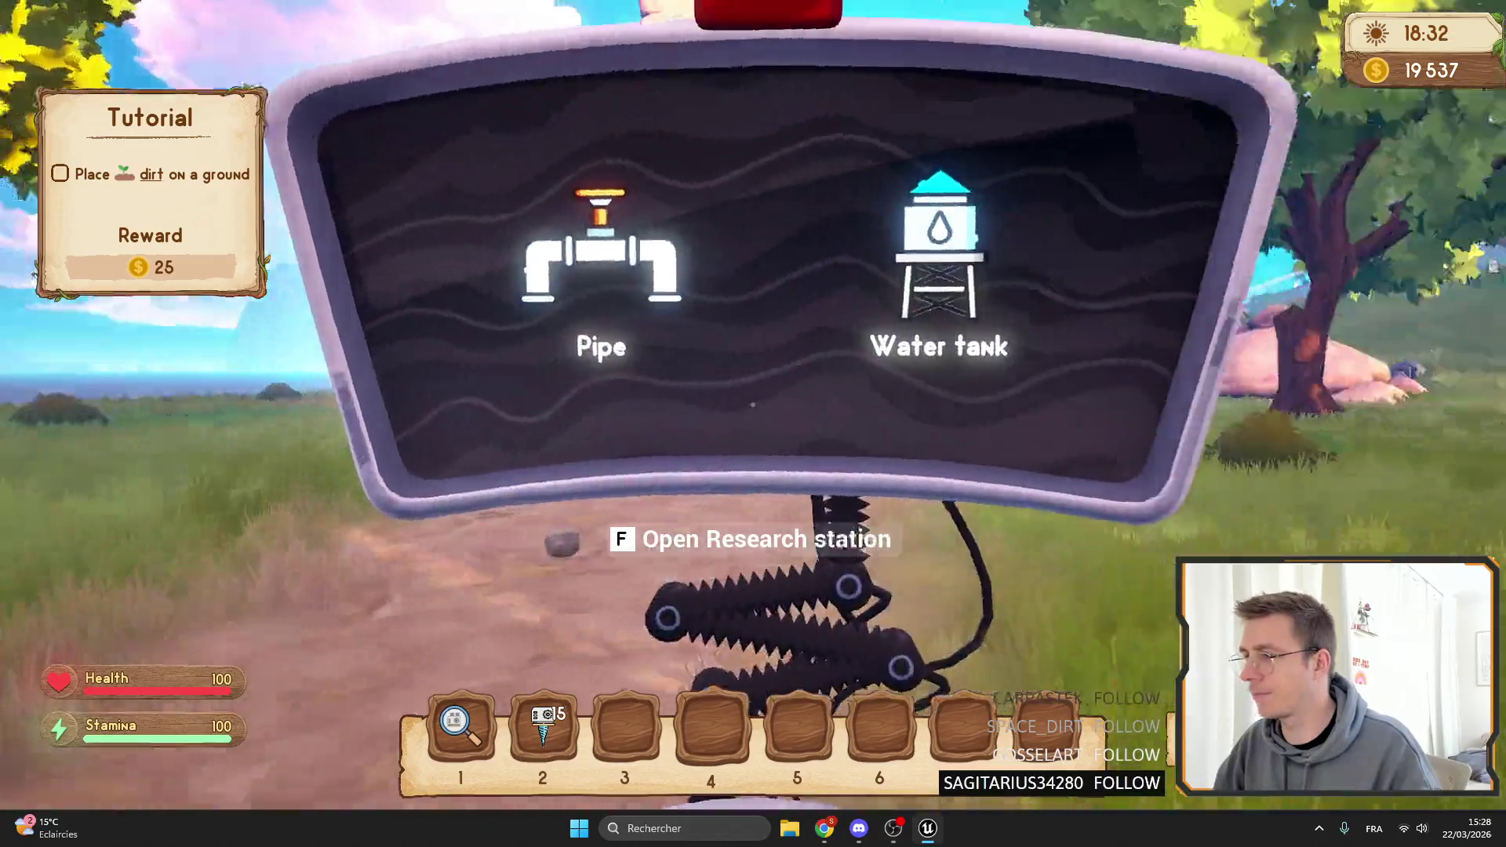
Recheck the research station, then view the inventory panel and world map.
{"action": "key", "text": "f"}
{"action": "scroll", "coordinate": [774, 447], "scroll_direction": "down", "scroll_amount": 2}
{"action": "key", "text": "Escape"}
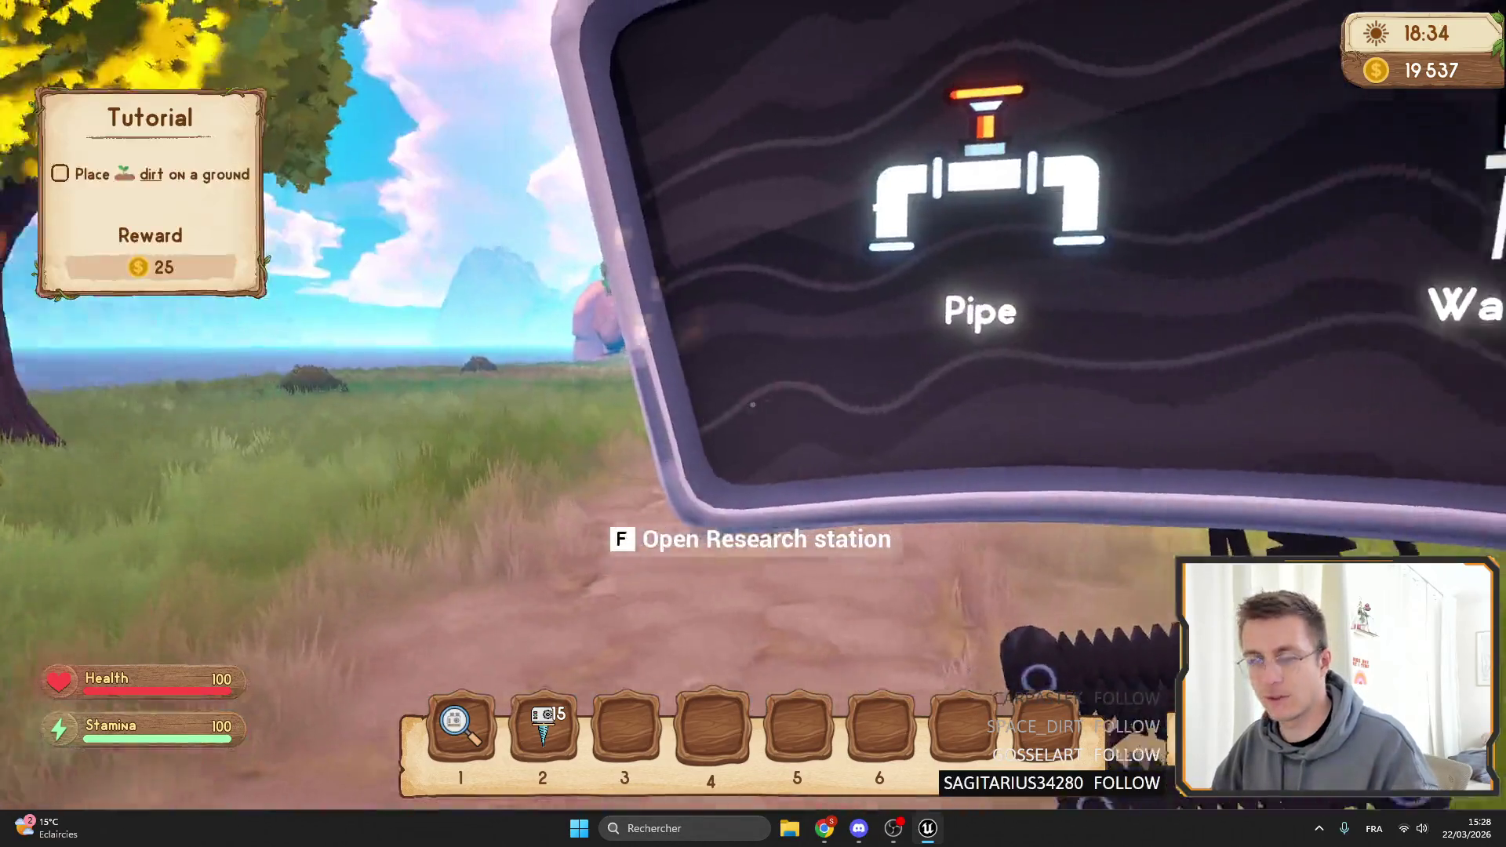
{"action": "key", "text": "F11"}
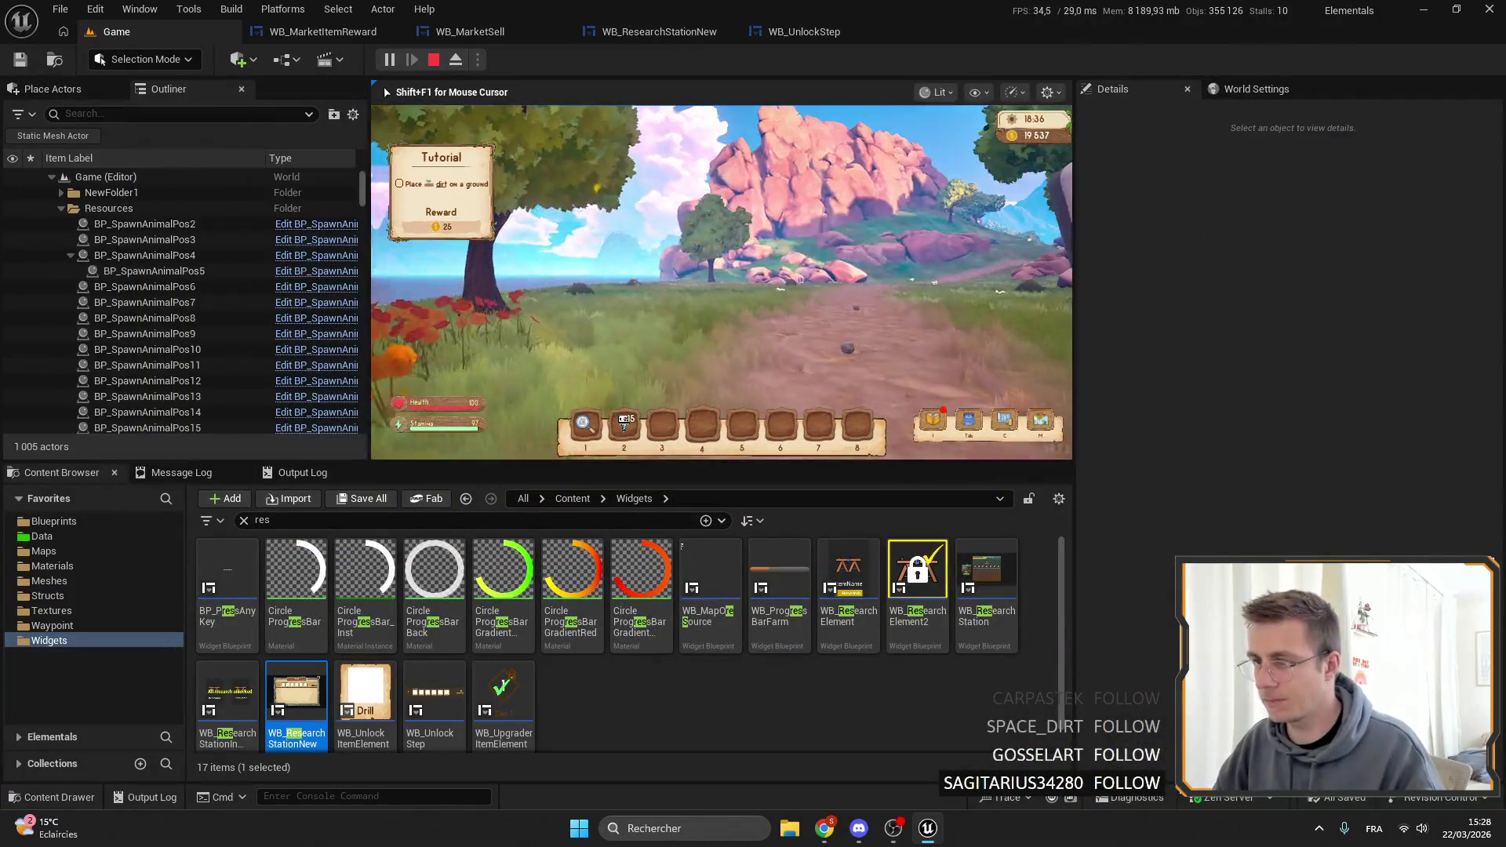
{"action": "key", "text": "Tab"}
{"action": "key", "text": "Tab"}
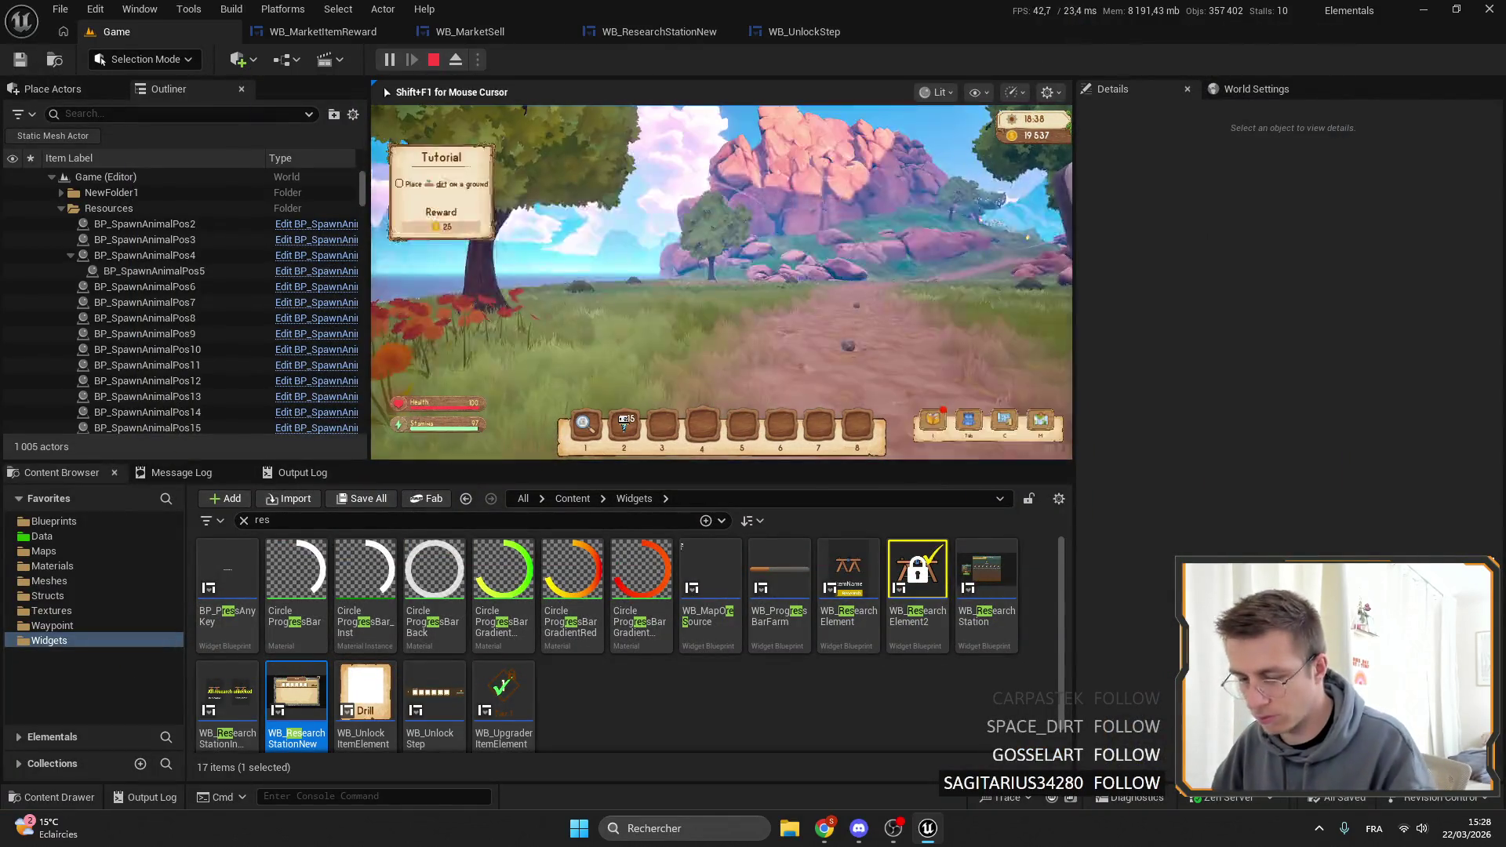
{"action": "key", "text": "m"}
{"action": "key", "text": "m"}
{"action": "key", "text": "F11"}
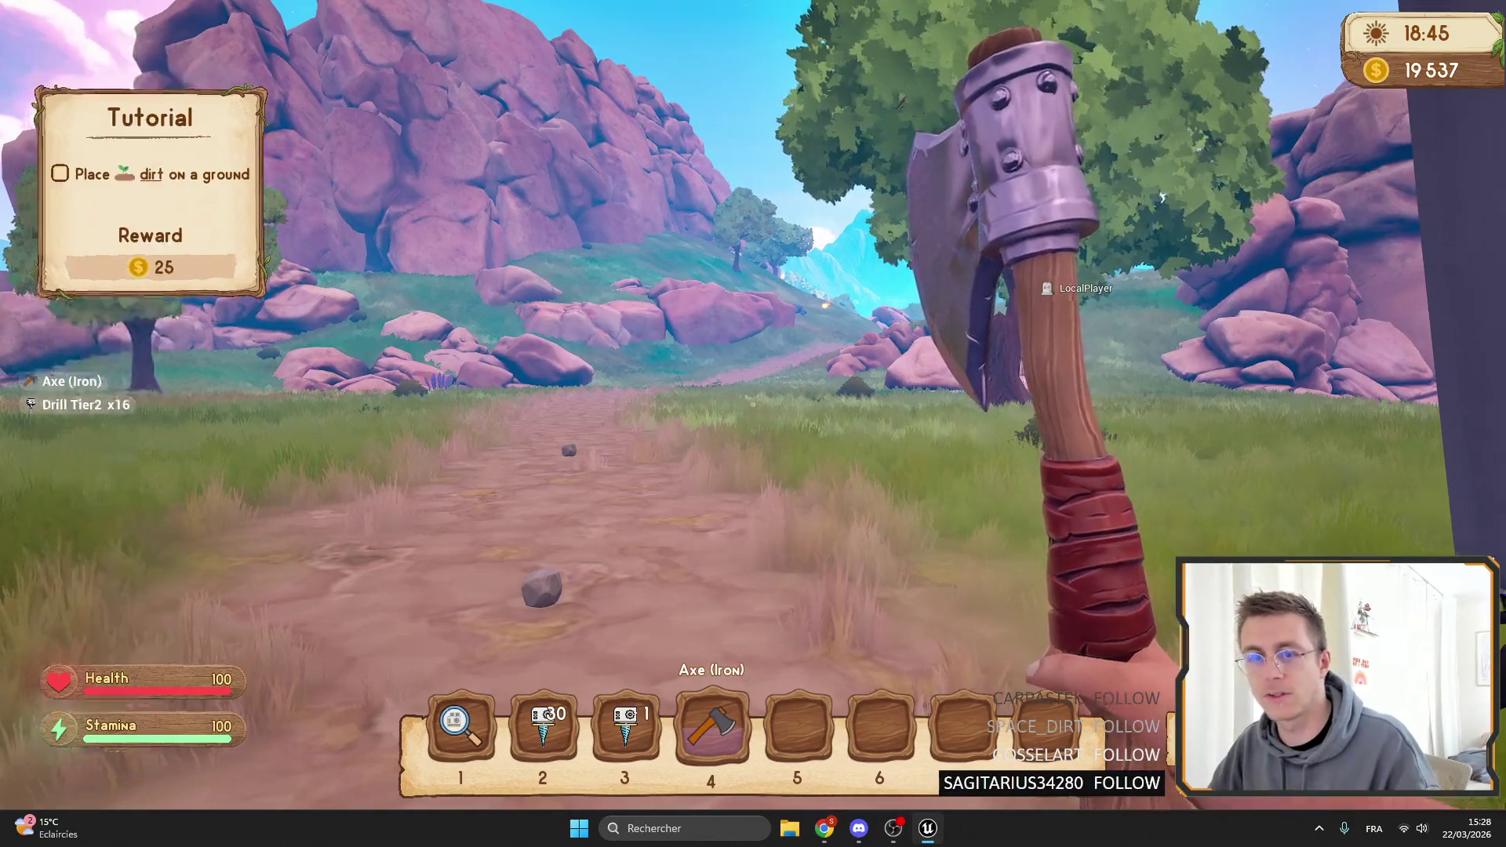
Walk to the drill chest by the rock and down the hill, checking the map.
{"action": "key", "text": "w"}
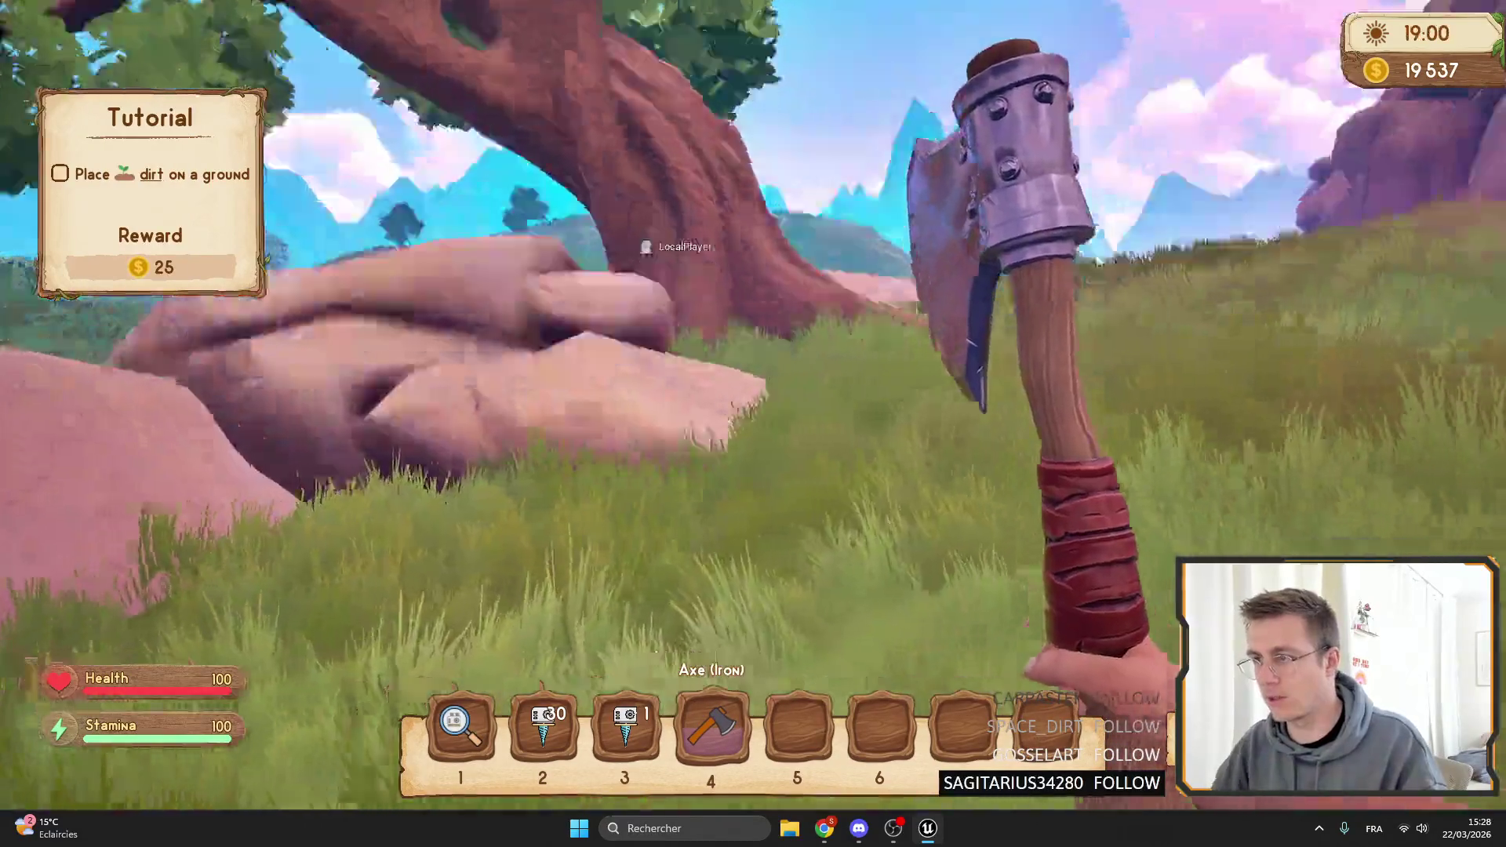
{"action": "key", "text": "w"}
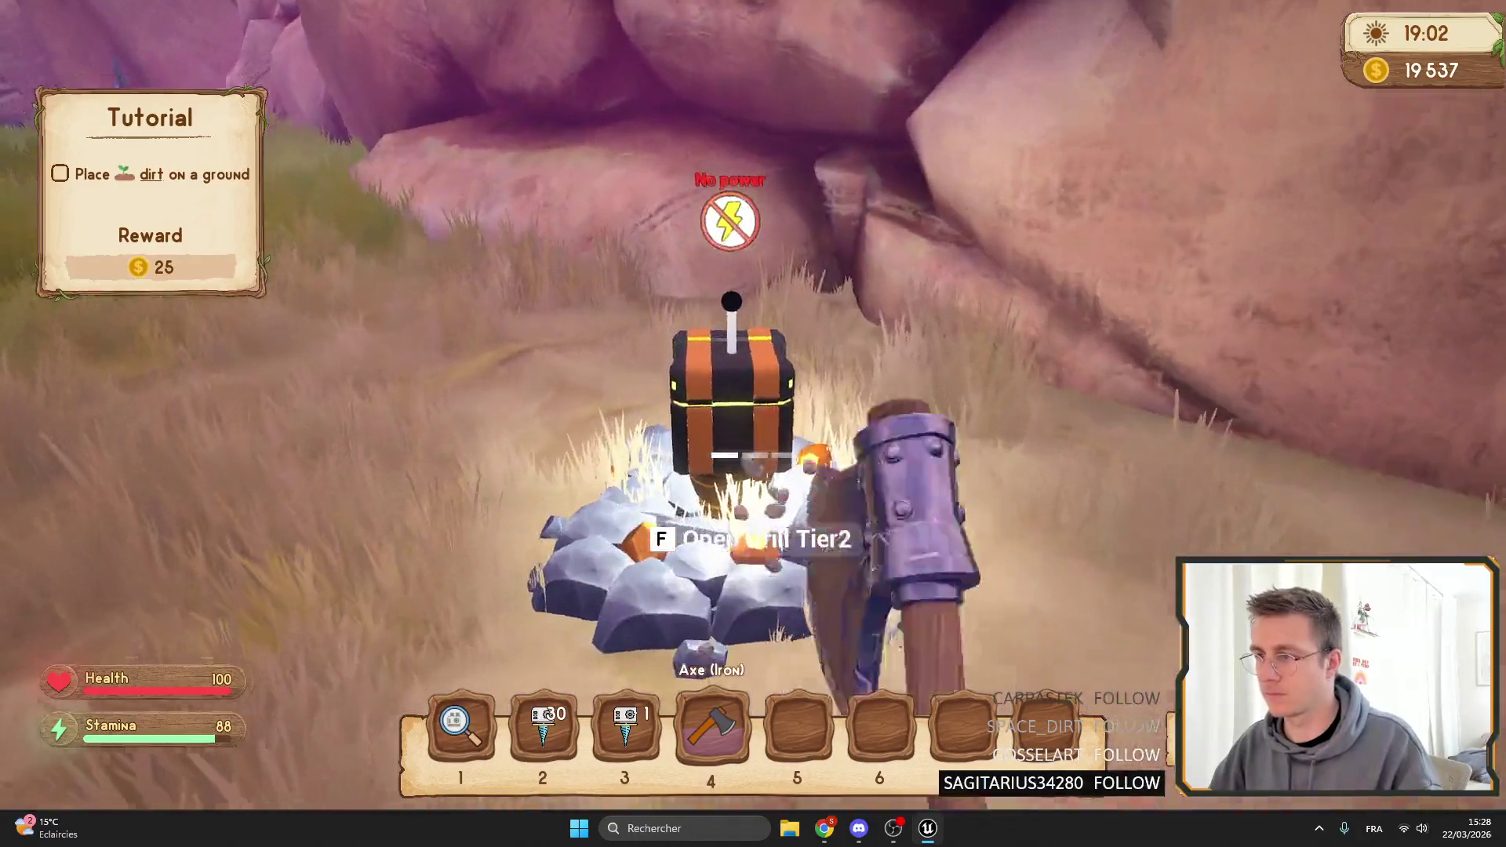
{"action": "key", "text": "m"}
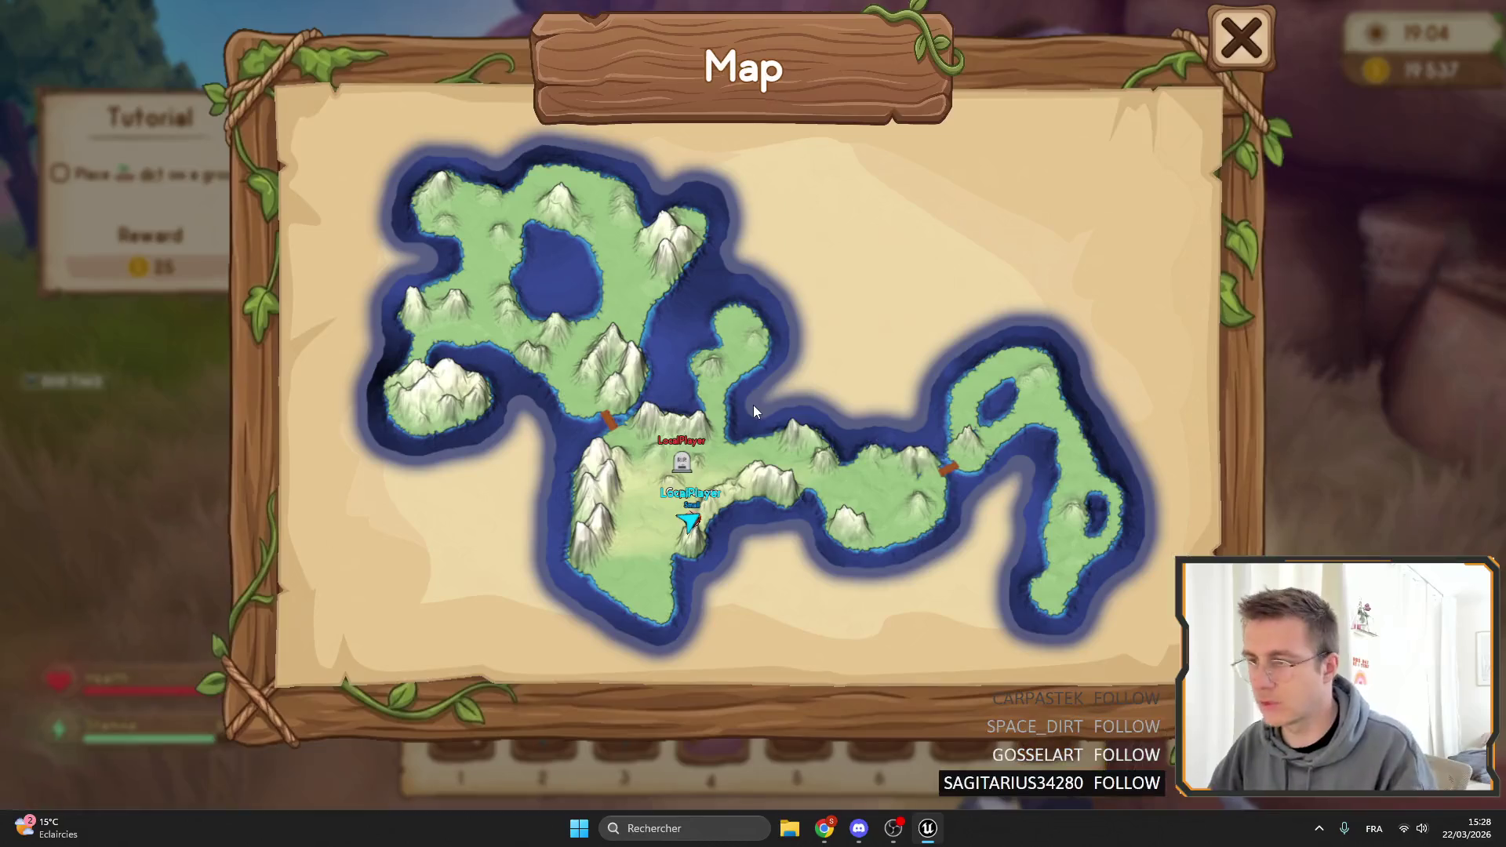
{"action": "key", "text": "m"}
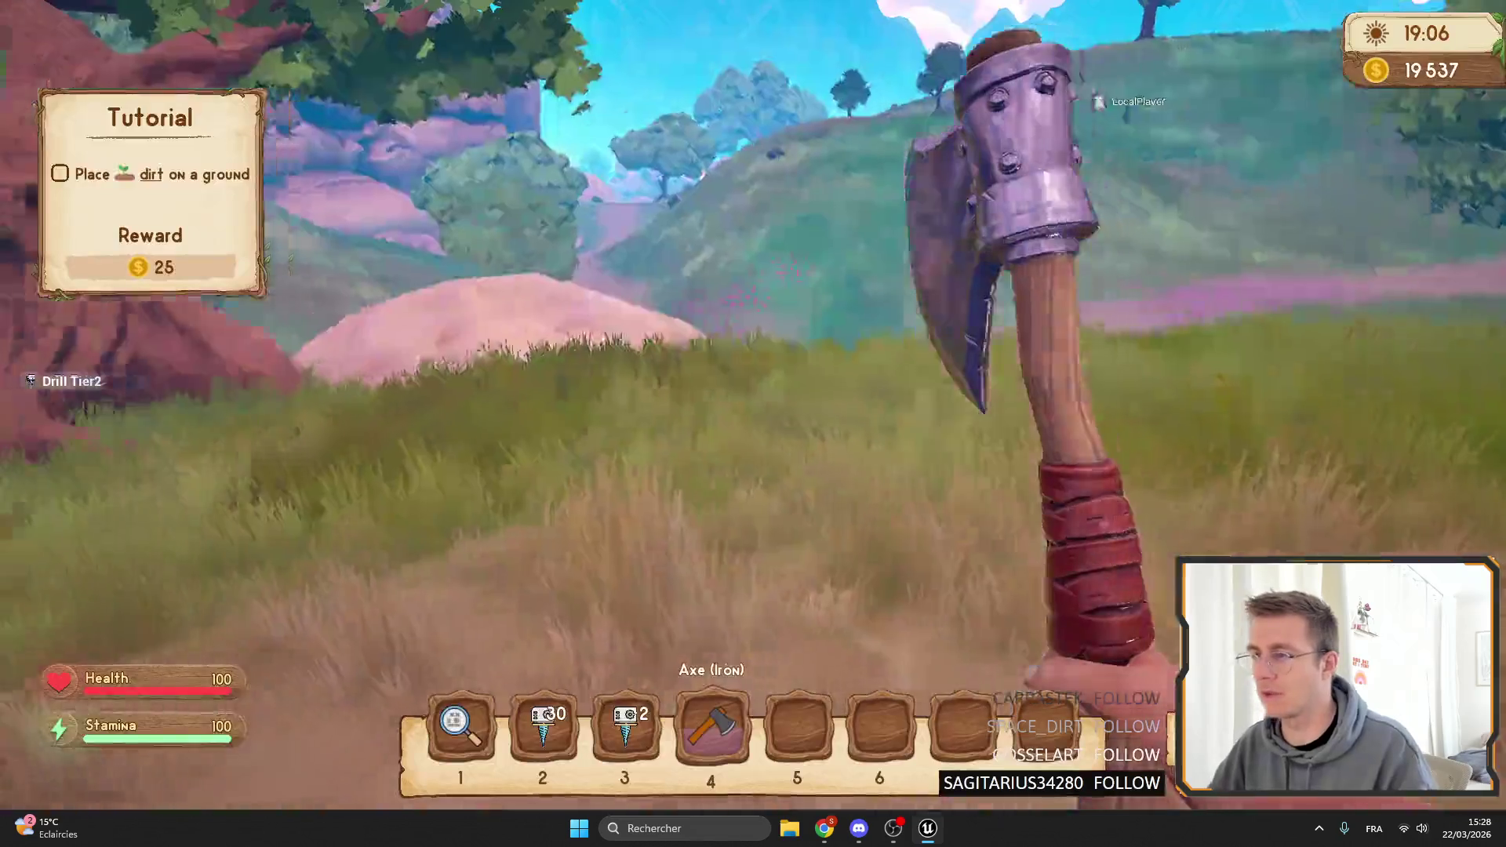
{"action": "key", "text": "w"}
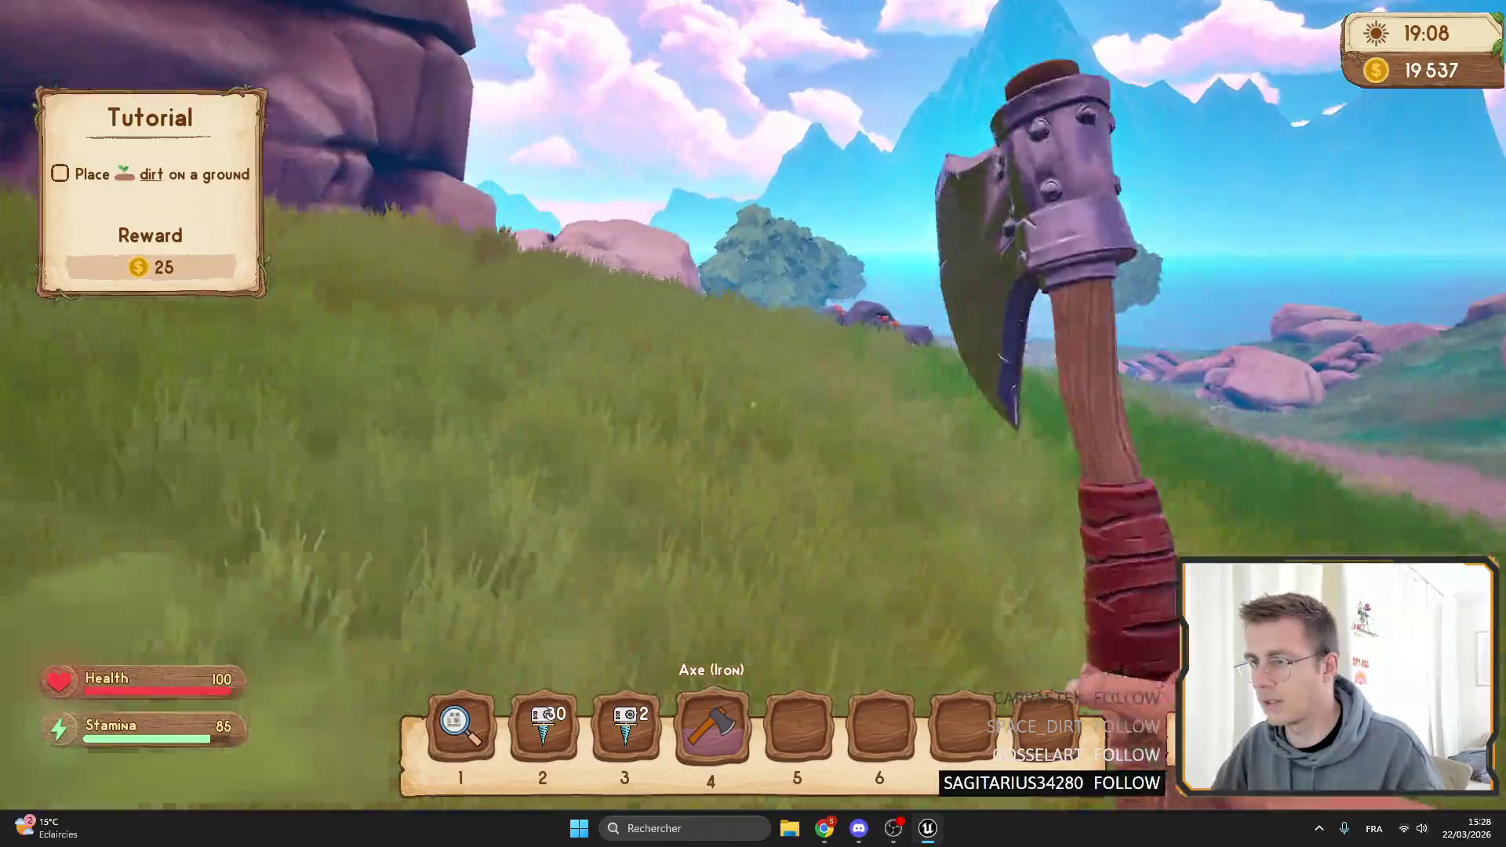
{"action": "key", "text": "w"}
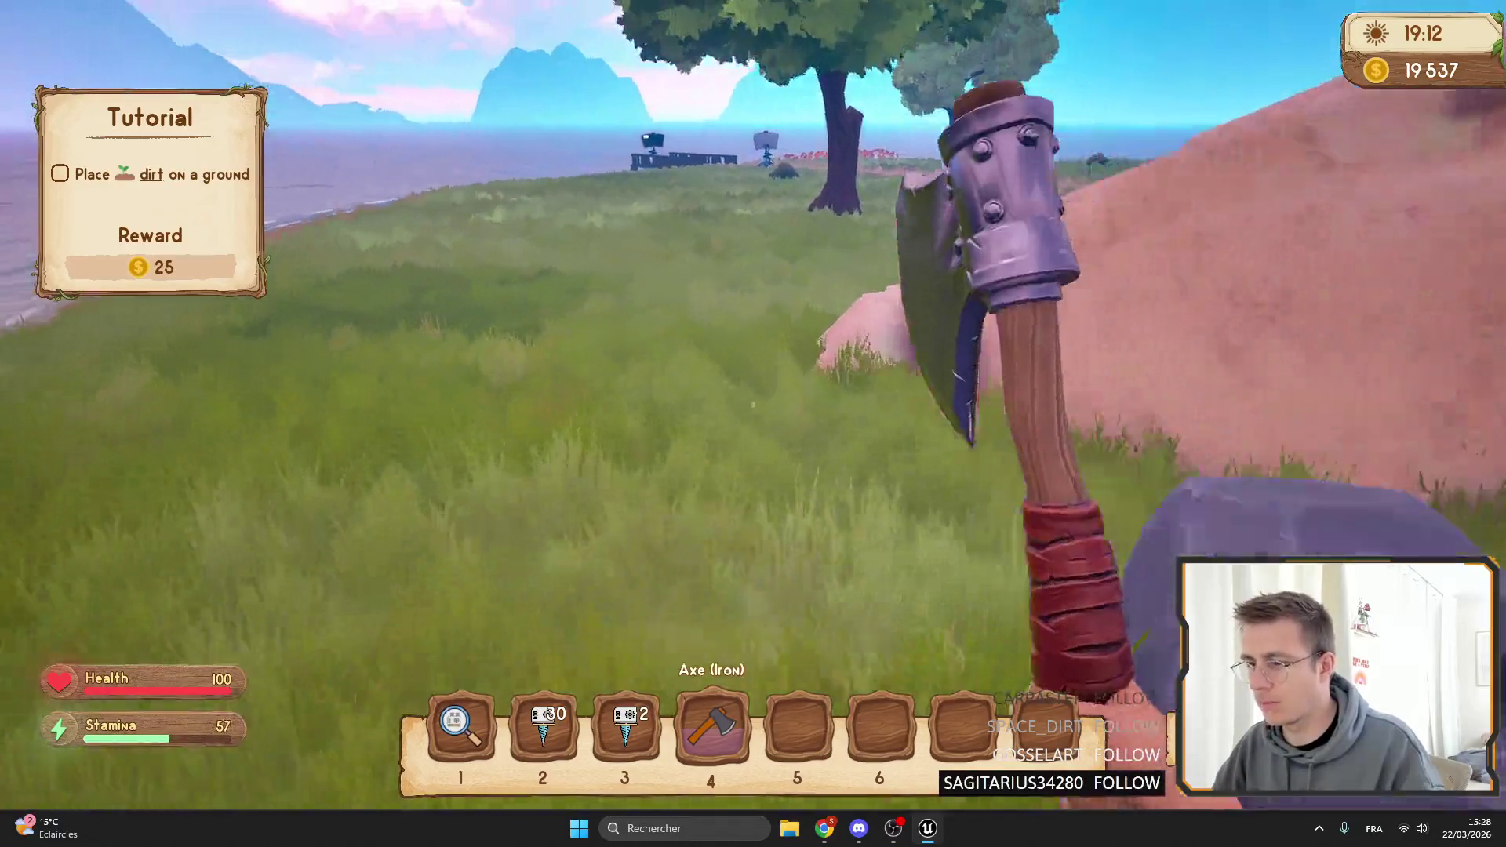
Place the Drill Tier2, open its panel, then end the playtest.
{"action": "key", "text": "3"}
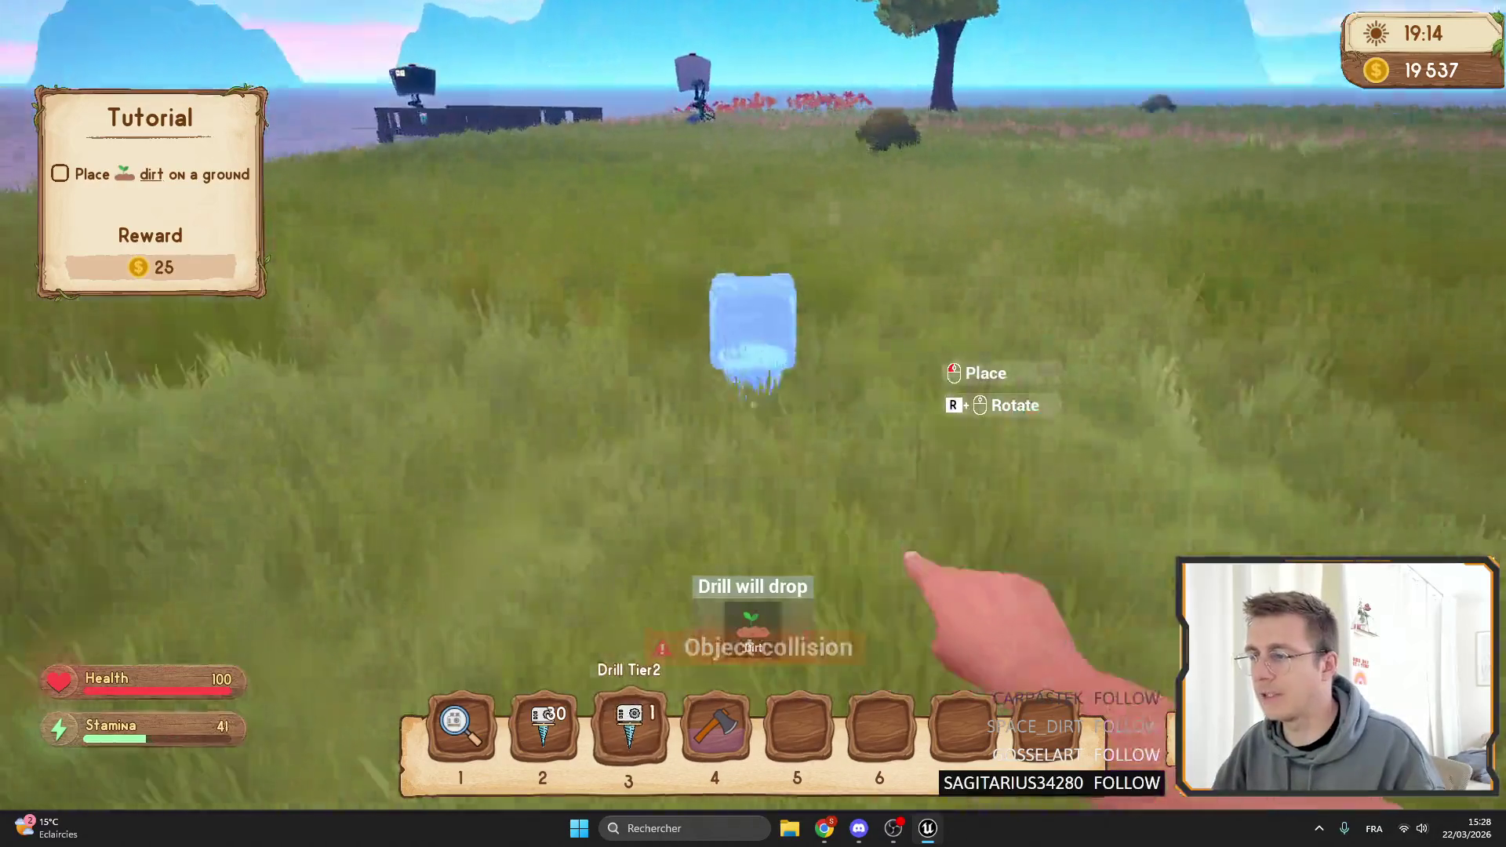
{"action": "key", "text": "4"}
{"action": "key", "text": "m"}
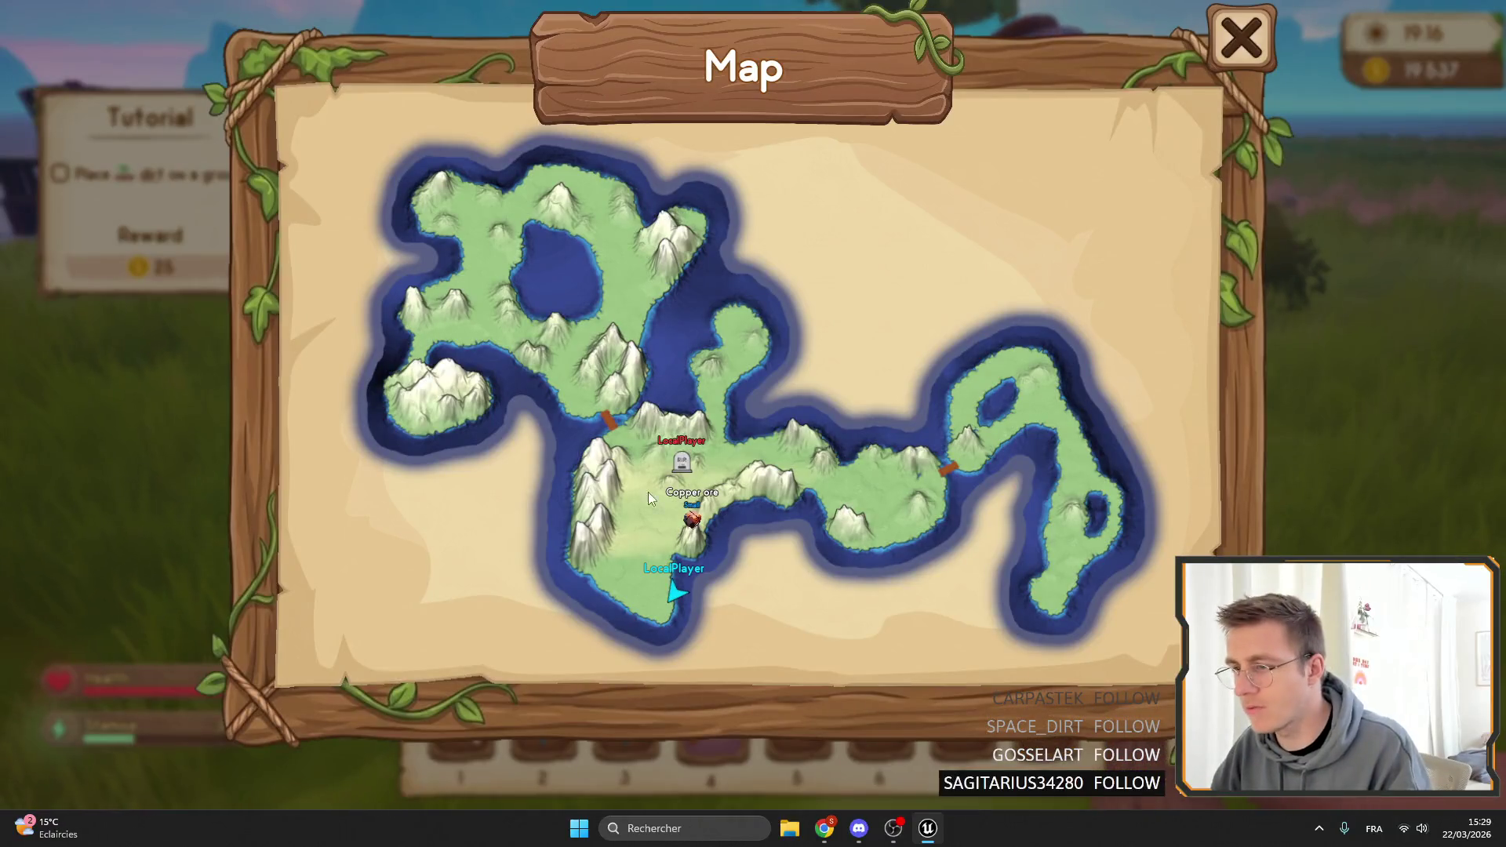
{"action": "key", "text": "m"}
{"action": "key", "text": "w"}
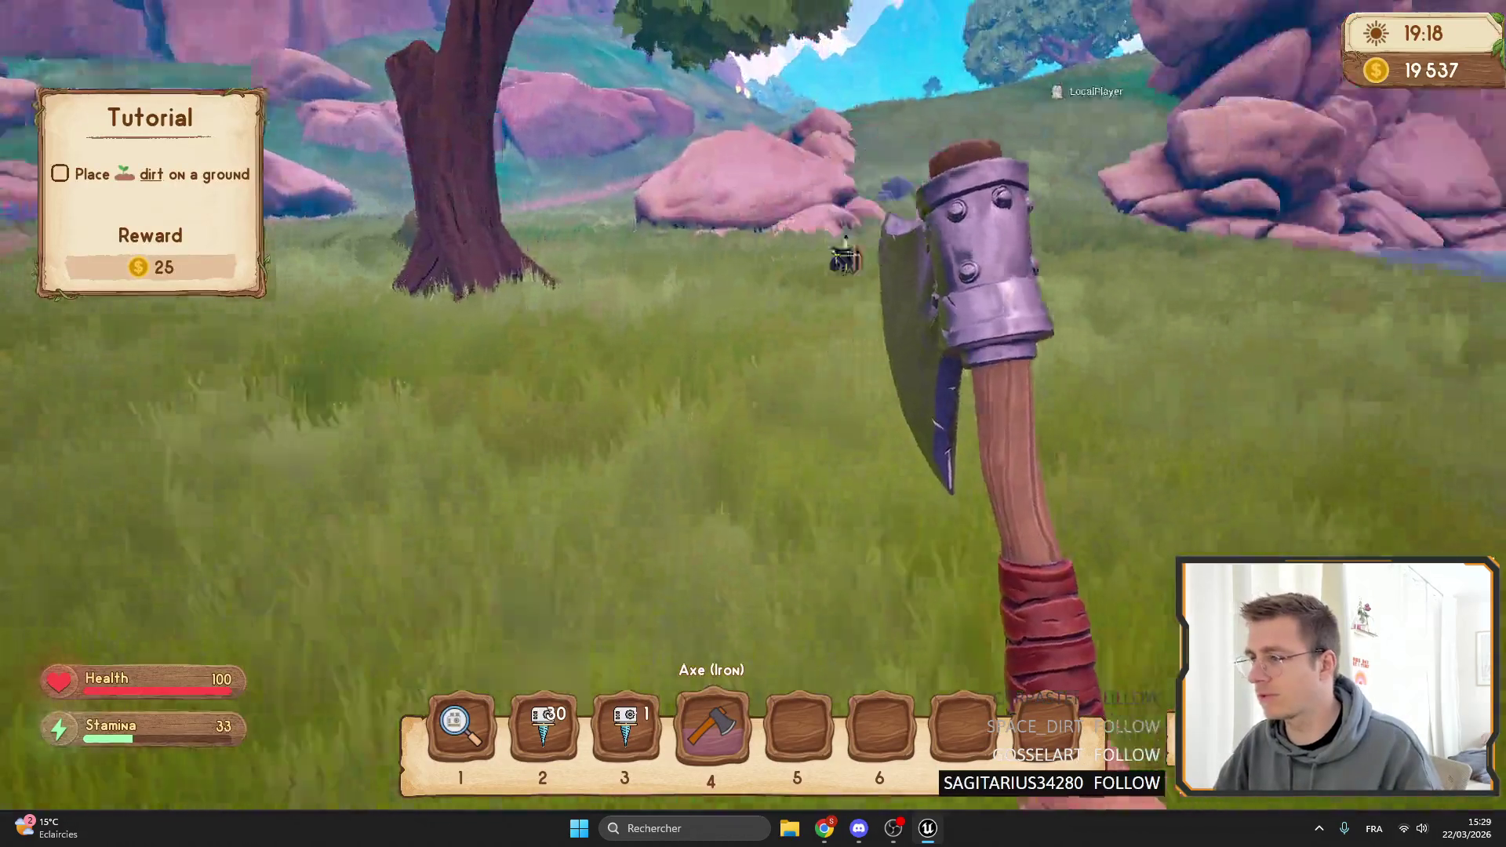
{"action": "key", "text": "e"}
{"action": "key", "text": "e"}
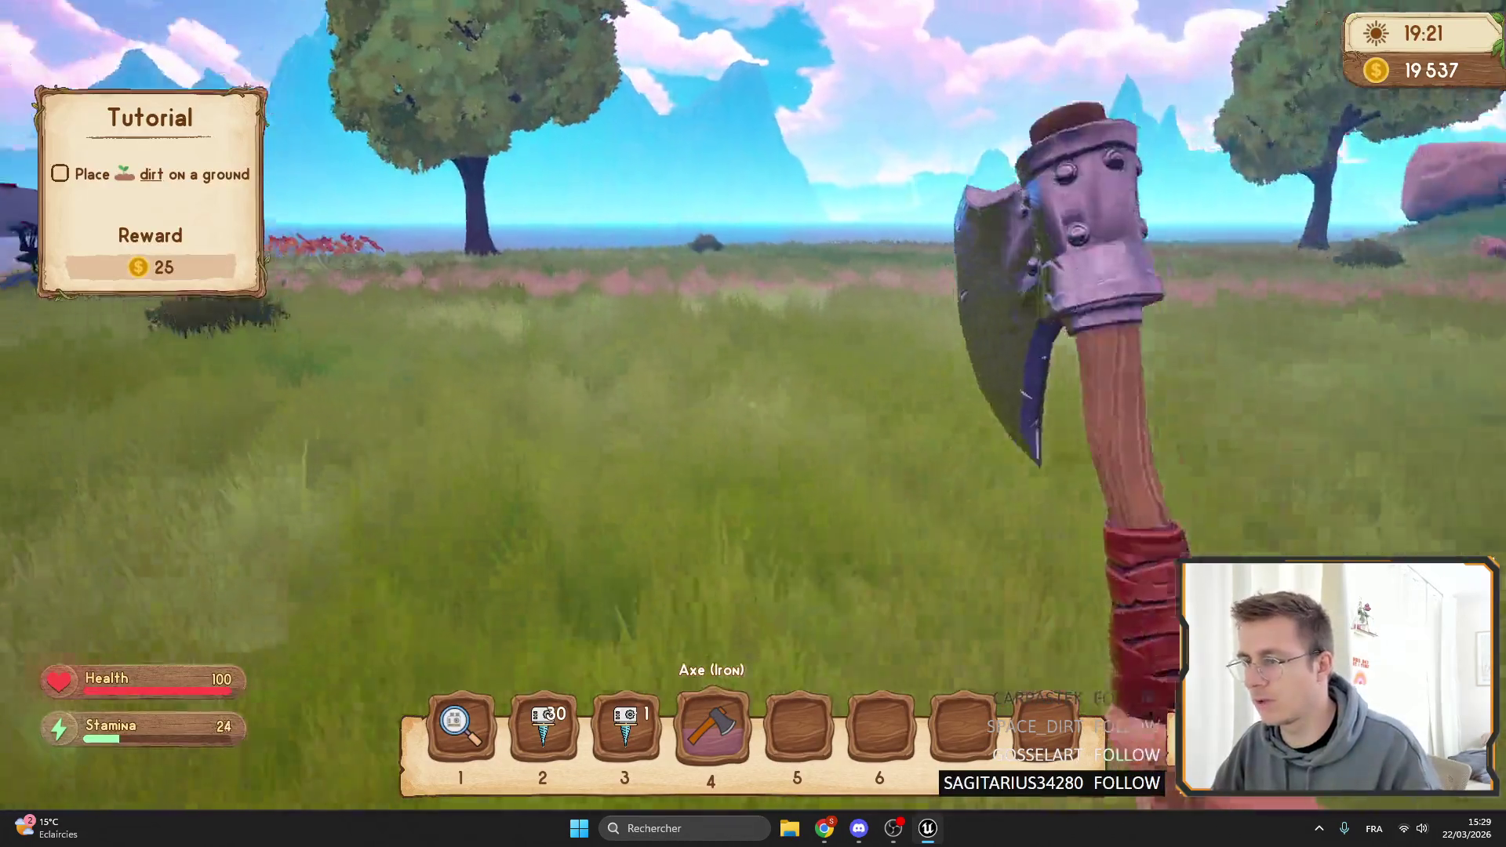
{"action": "key", "text": "F11"}
{"action": "key", "text": "Escape"}
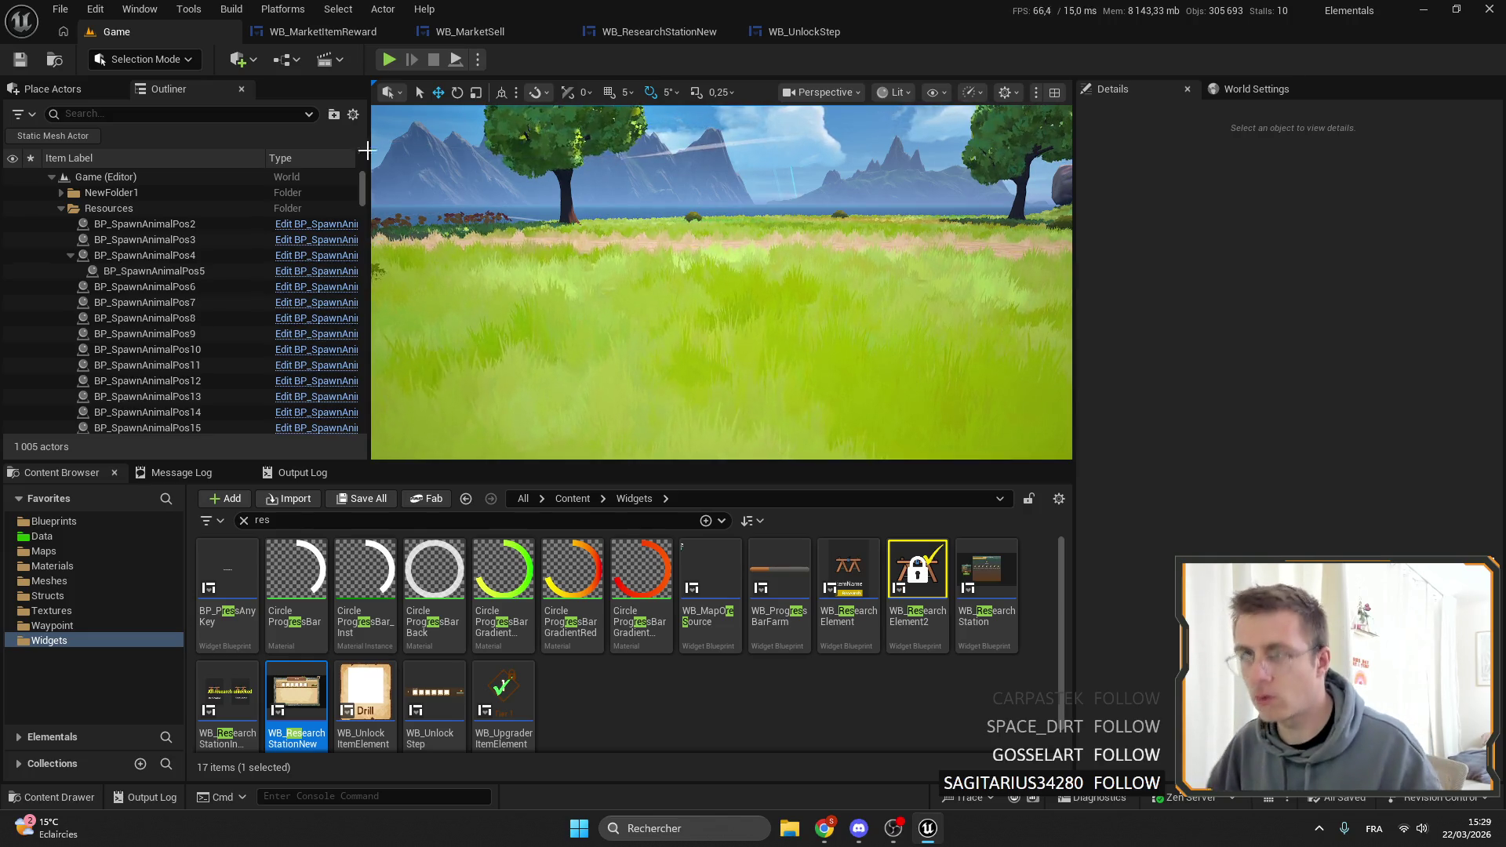
Playtest and walk up to the carrot plant to confirm it can be collected.
{"action": "key", "text": "alt+p"}
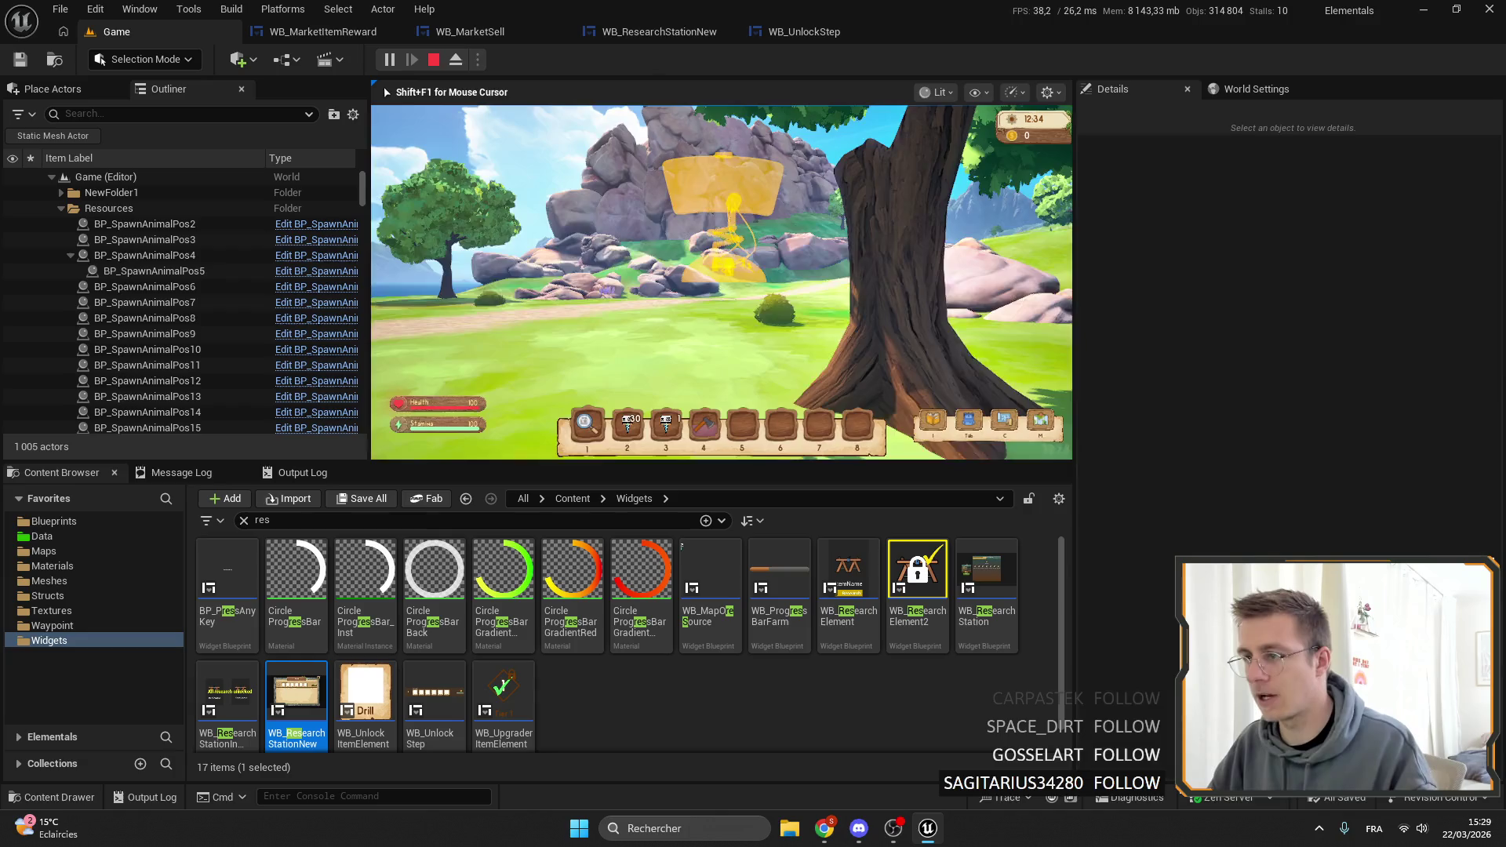
{"action": "key", "text": "shift+w"}
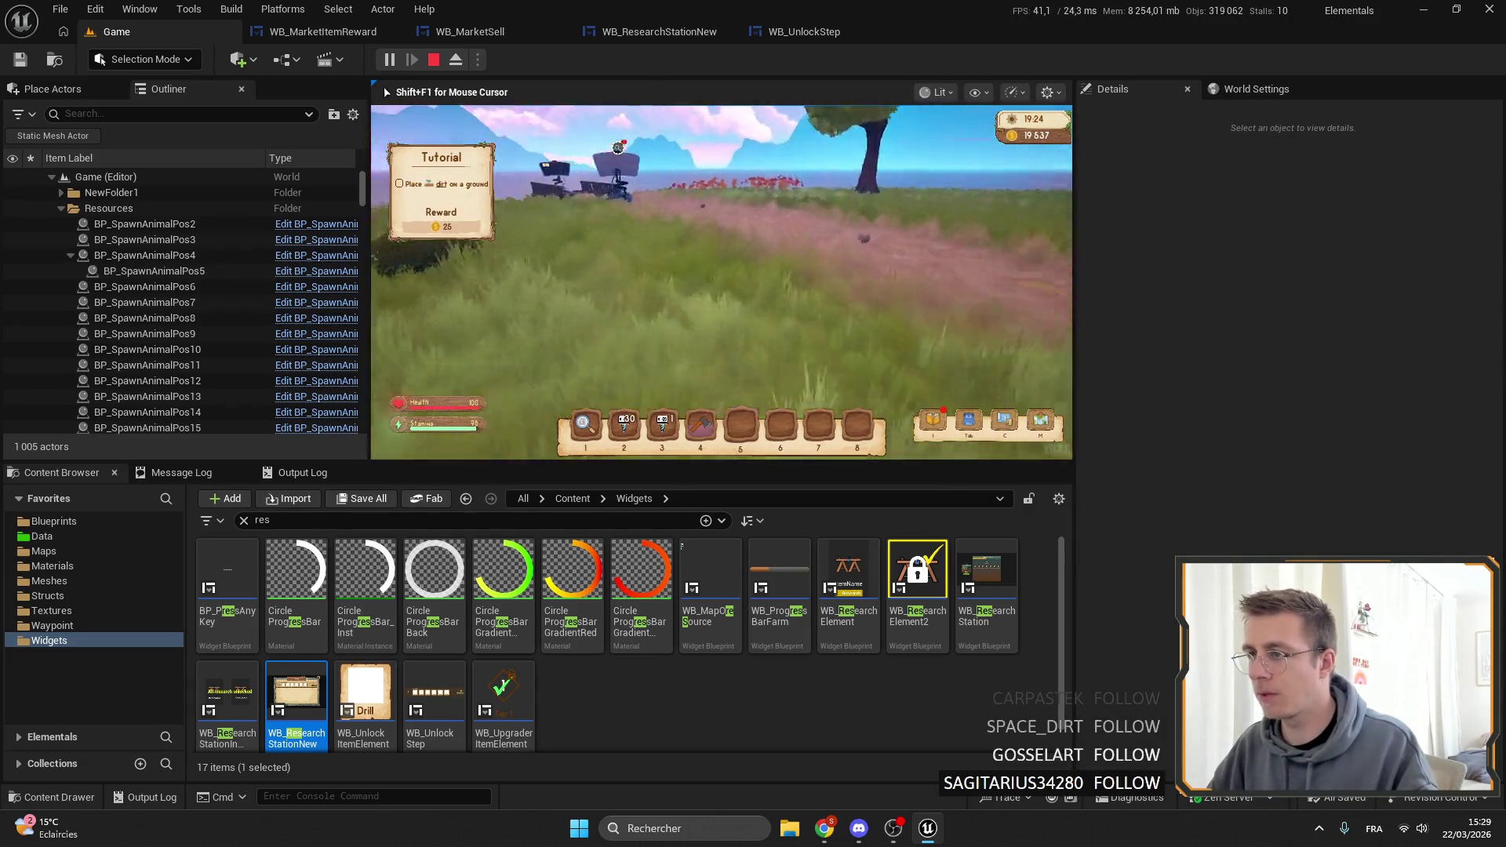
{"action": "key", "text": "w"}
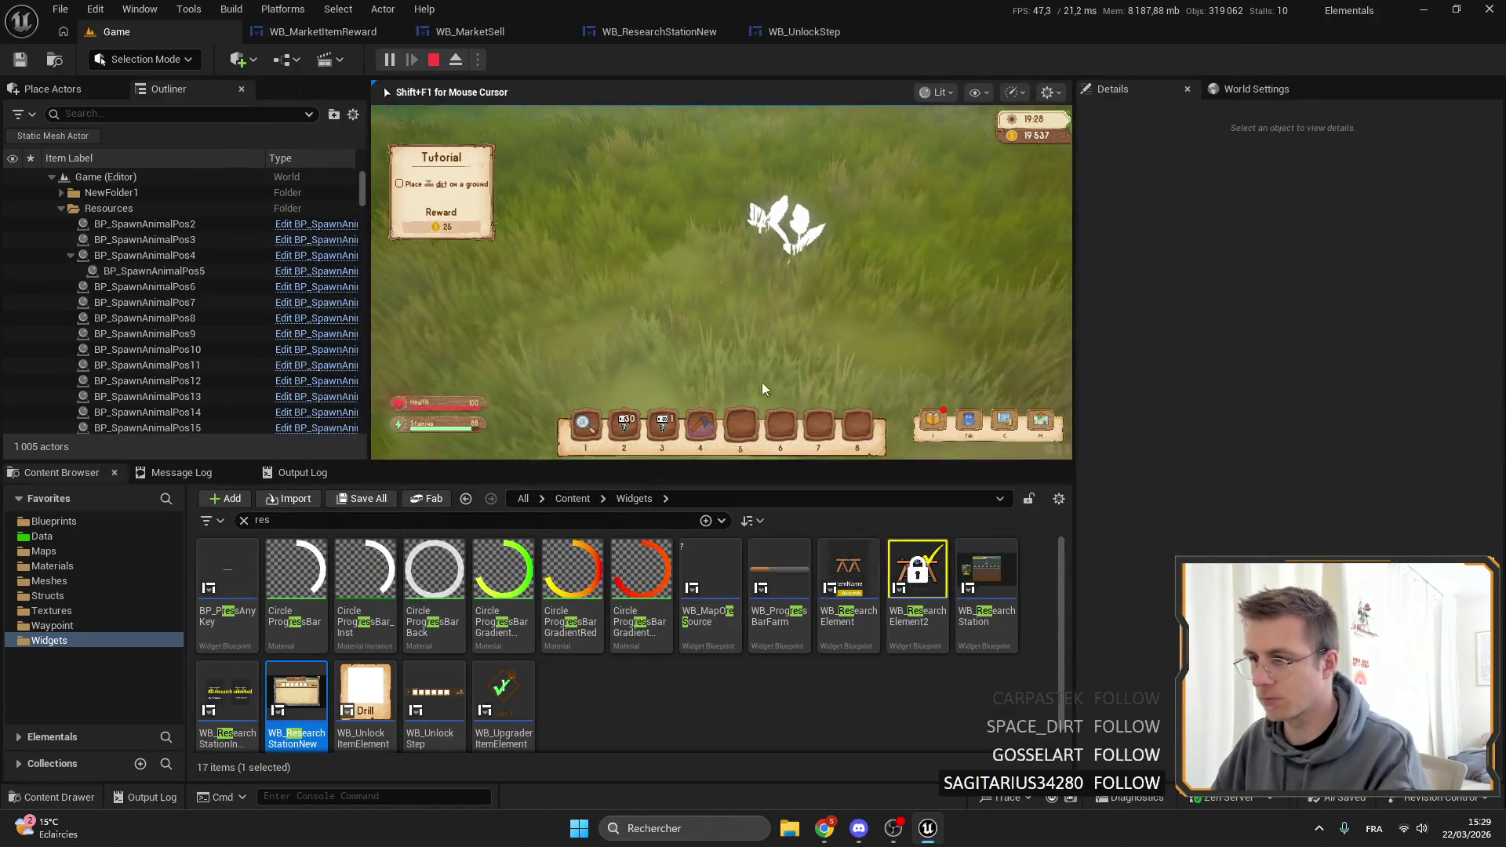
{"action": "key", "text": "F11"}
{"action": "key", "text": "w"}
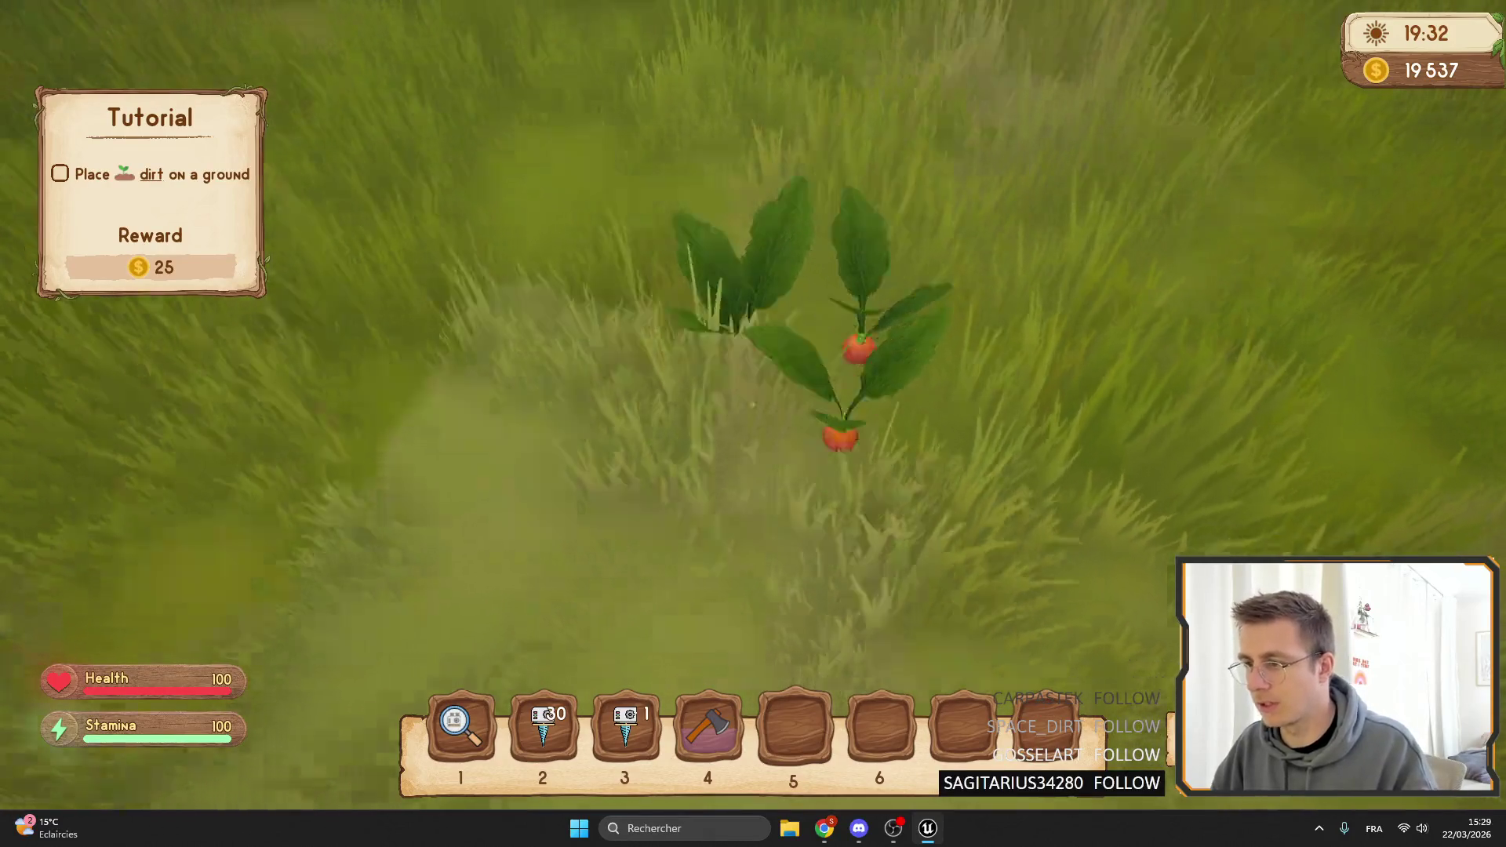
{"action": "key", "text": "F11"}
{"action": "key", "text": "Escape"}
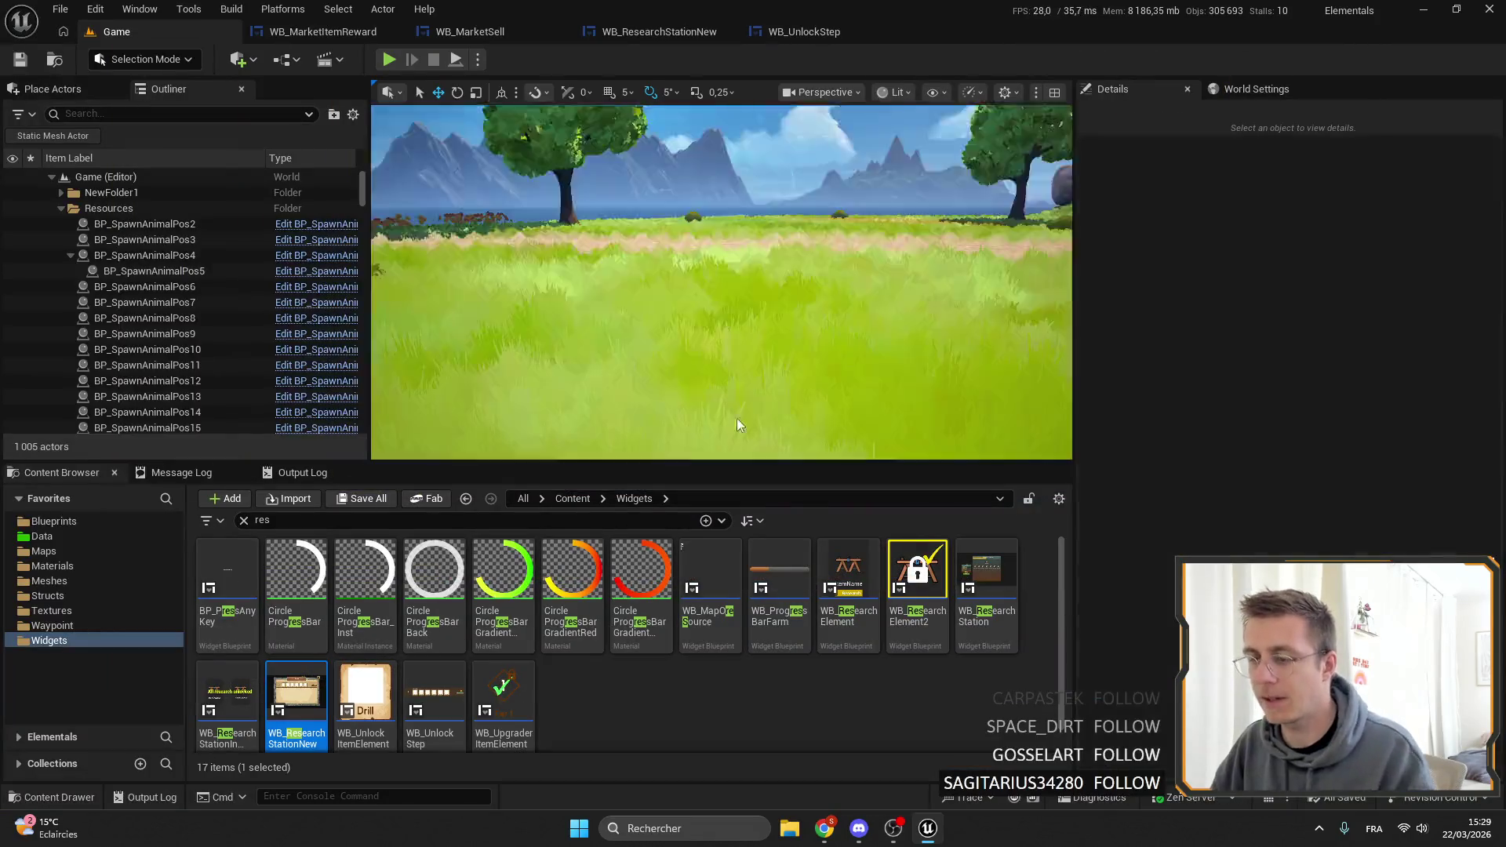
Filter the Blueprints folder for 'plant' and open BP_CarrotPlant.
{"action": "left_click", "coordinate": [32, 523]}
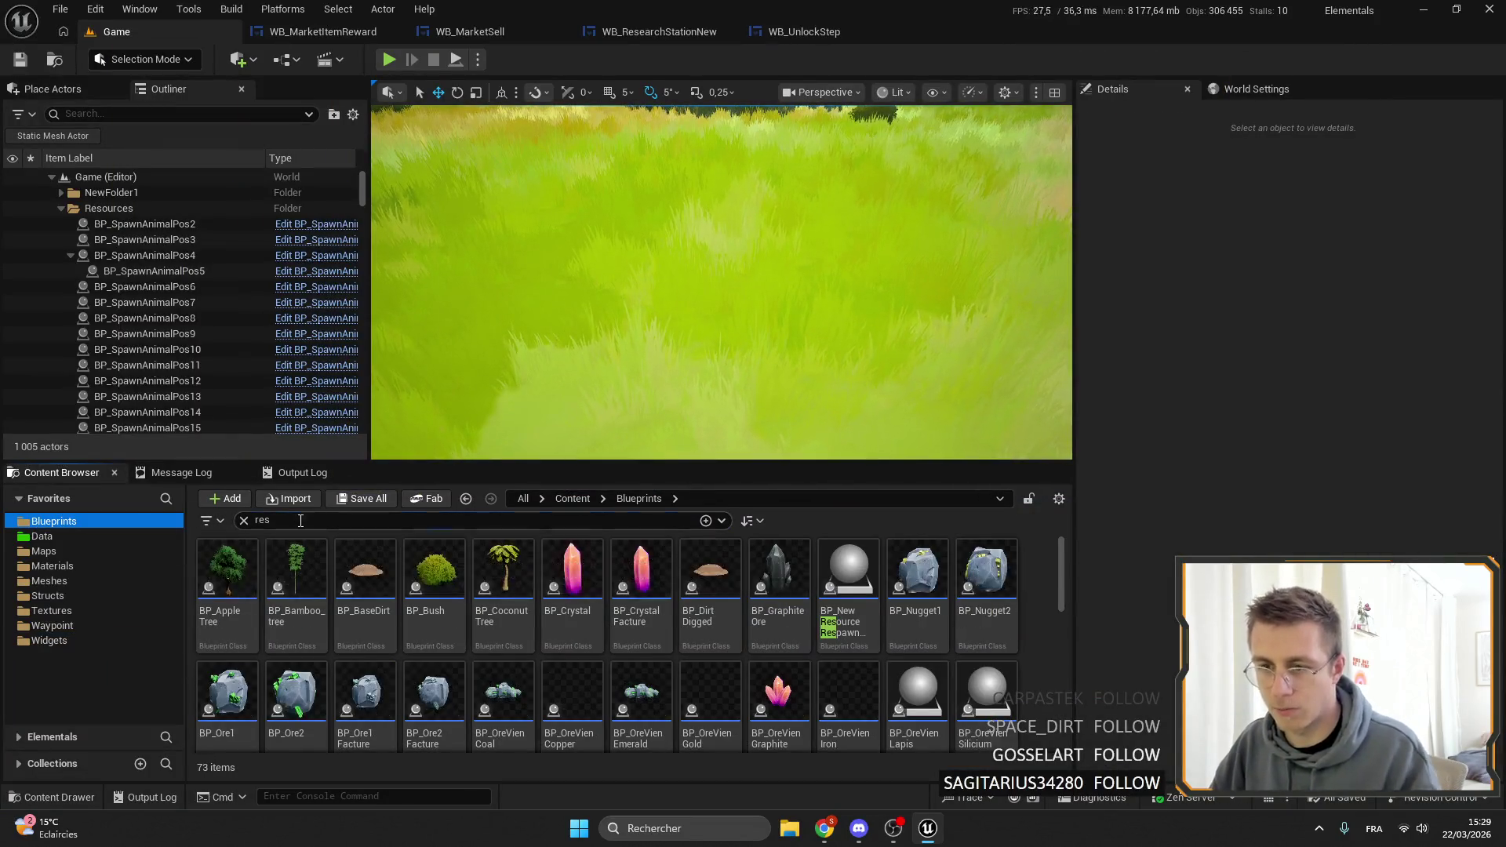
{"action": "type", "text": "plant"}
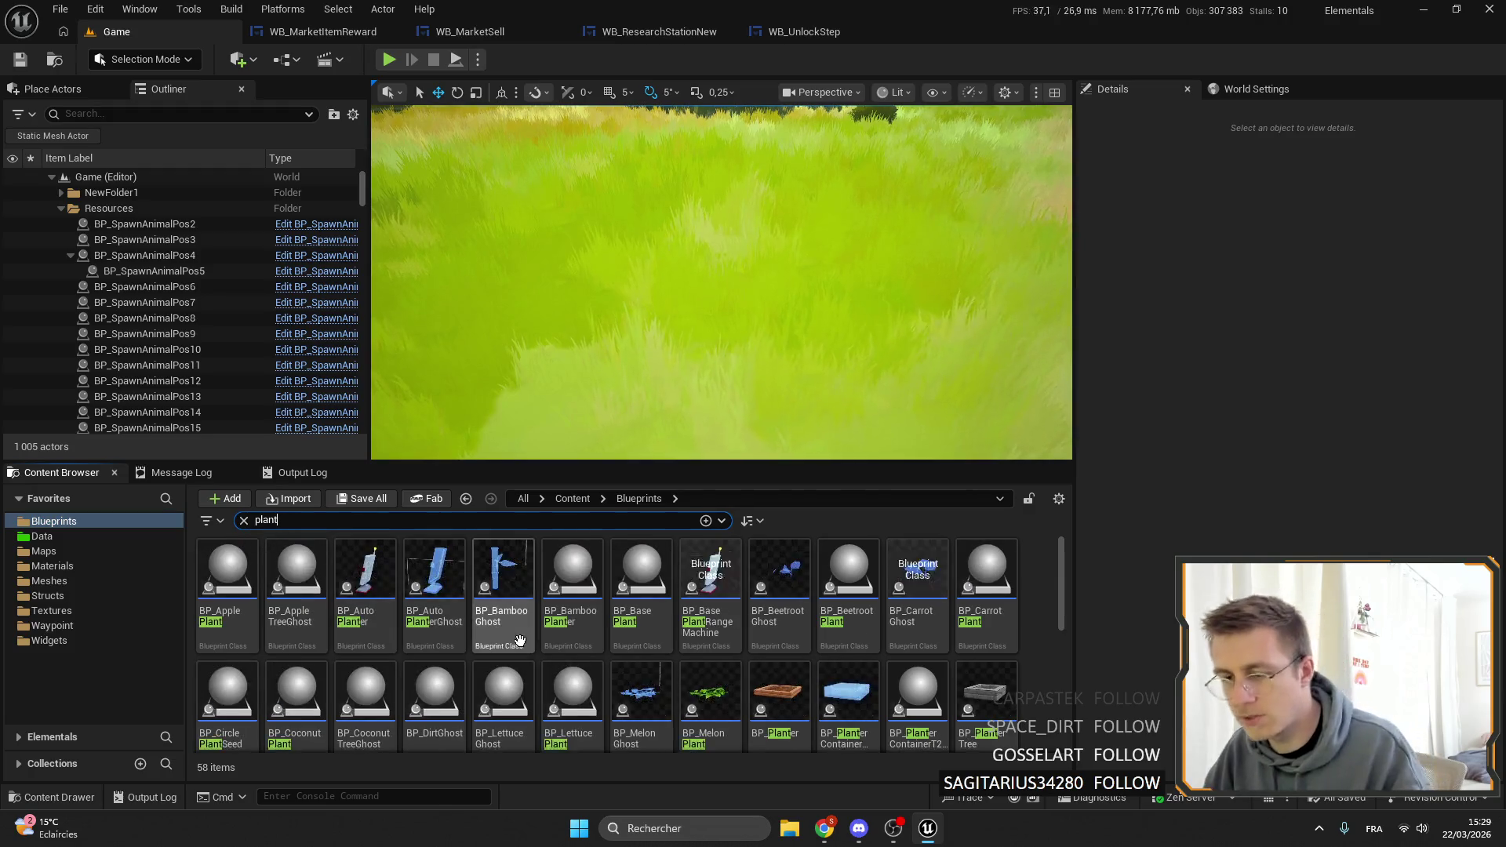
{"action": "double_click", "coordinate": [972, 549]}
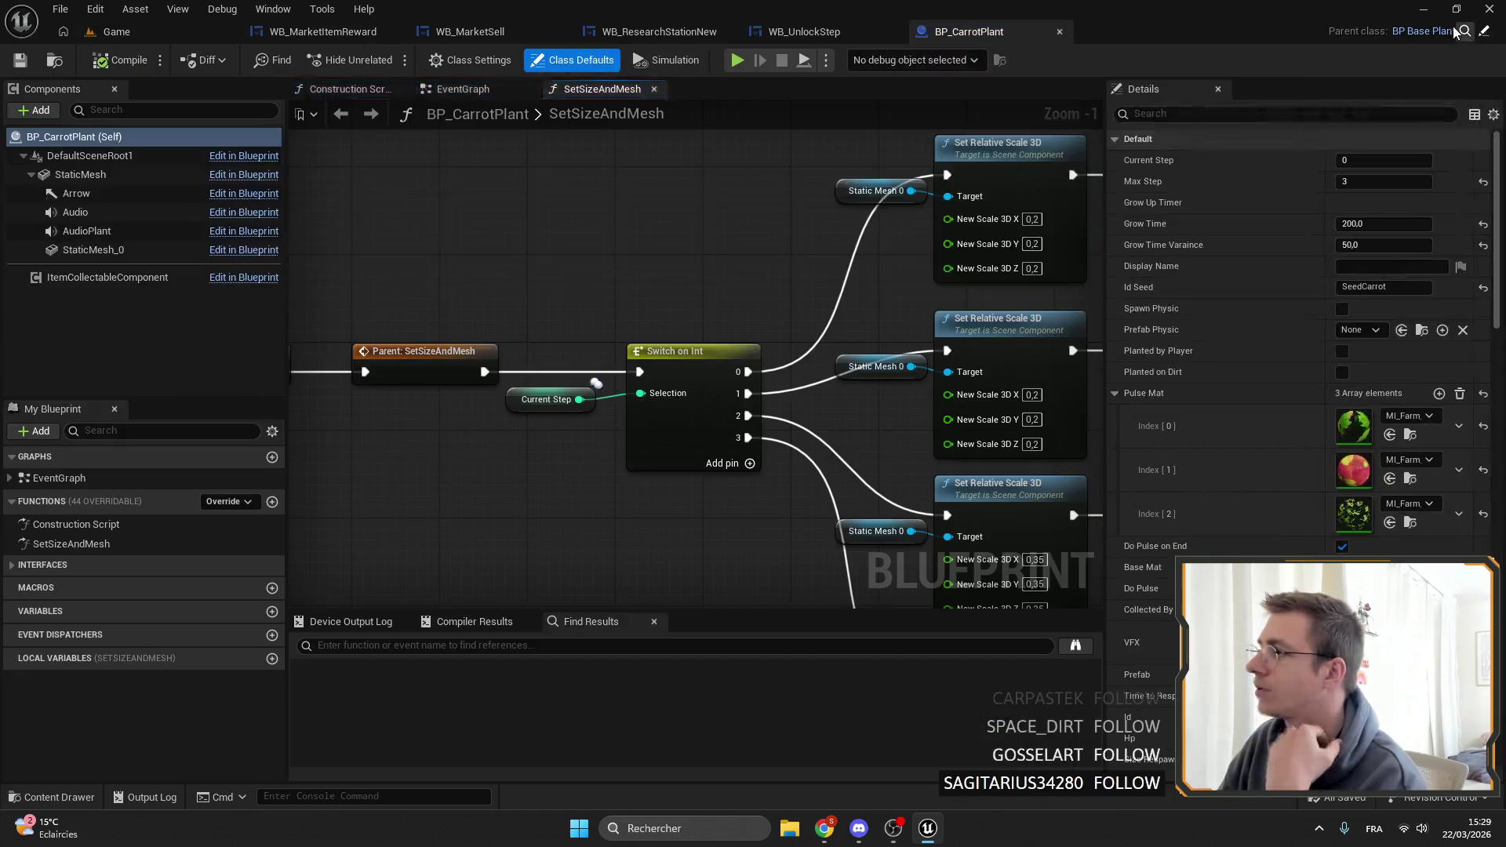
In the parent BP_BasePlant, expand StaticMesh's child components and select StaticMesh_0.
{"action": "left_click", "coordinate": [1464, 34]}
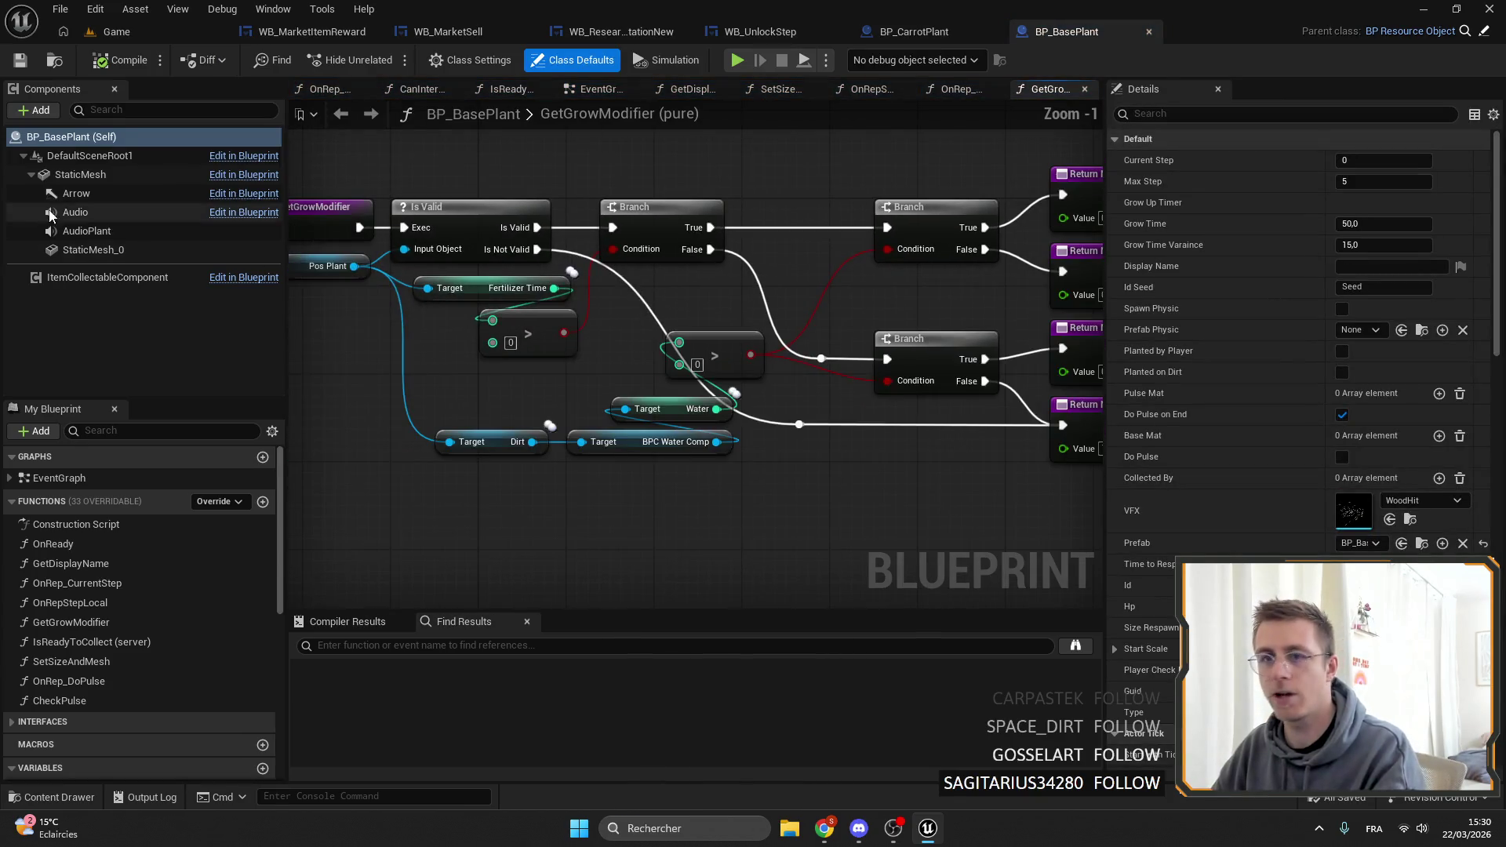
{"action": "double_click", "coordinate": [50, 176]}
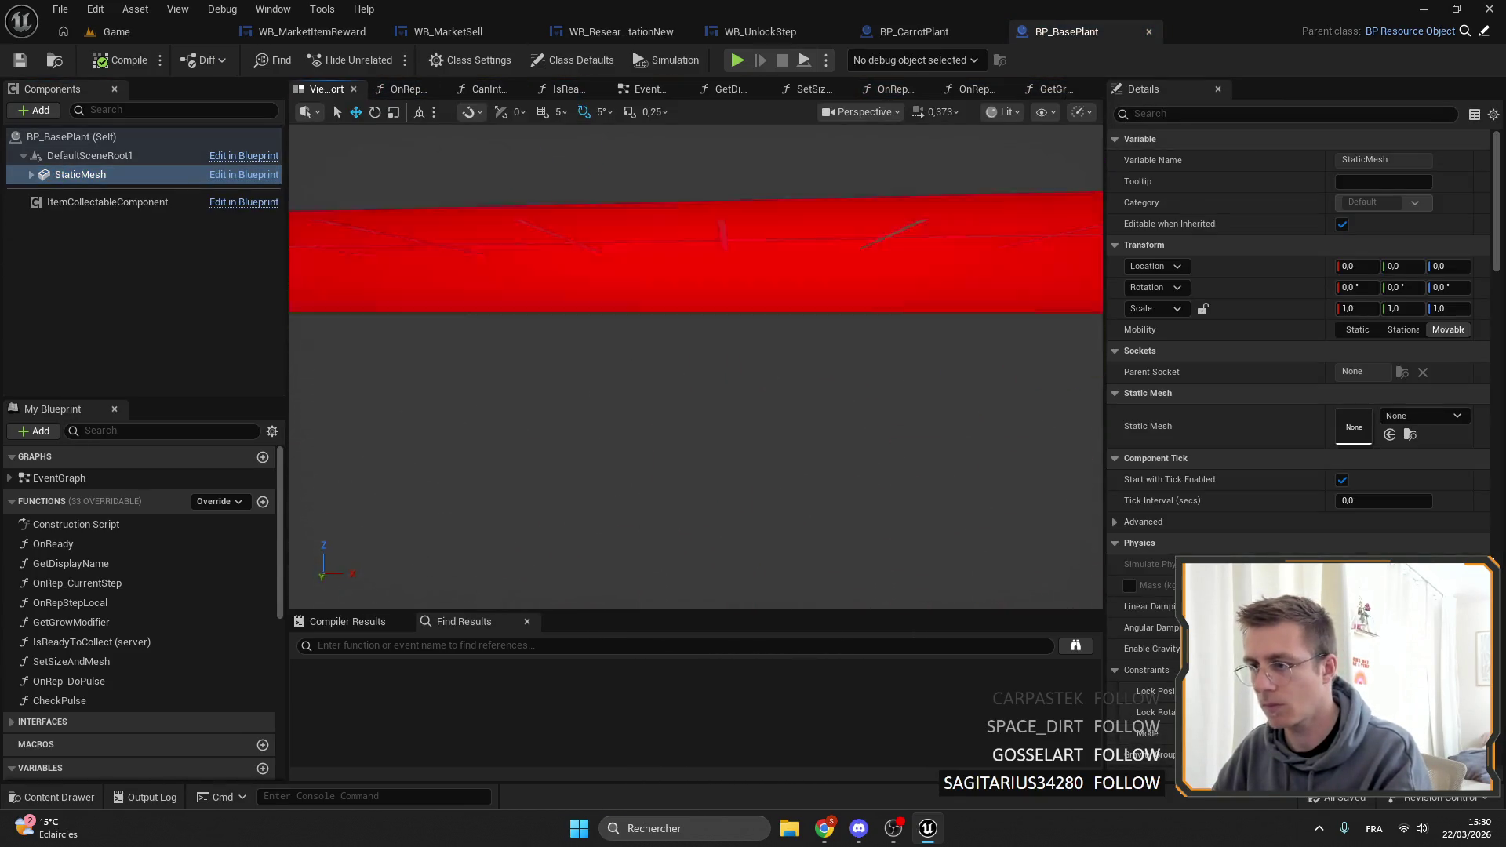
{"action": "left_click", "coordinate": [29, 174]}
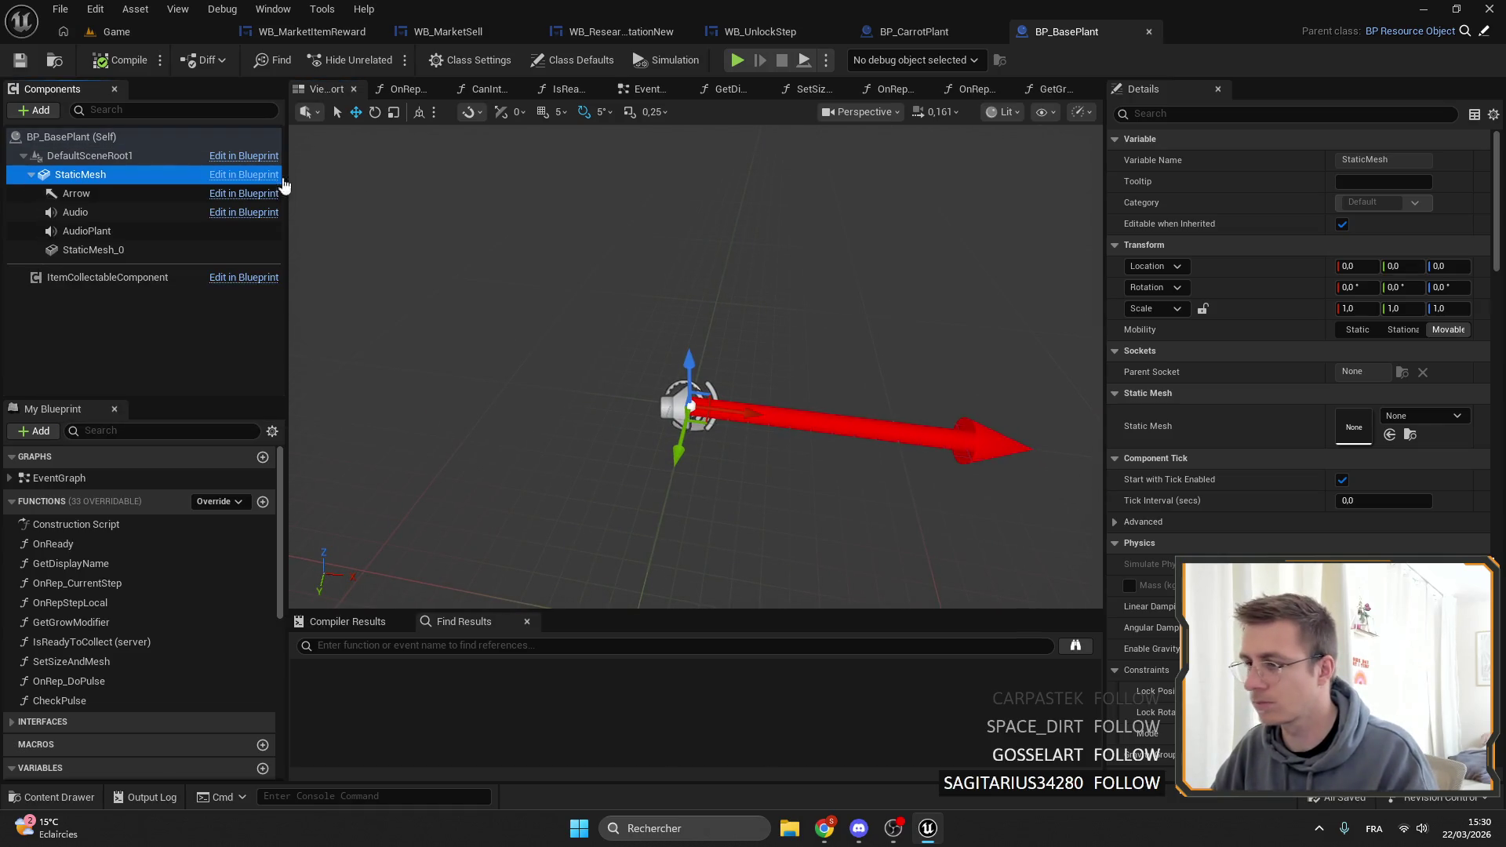
{"action": "left_click", "coordinate": [920, 33]}
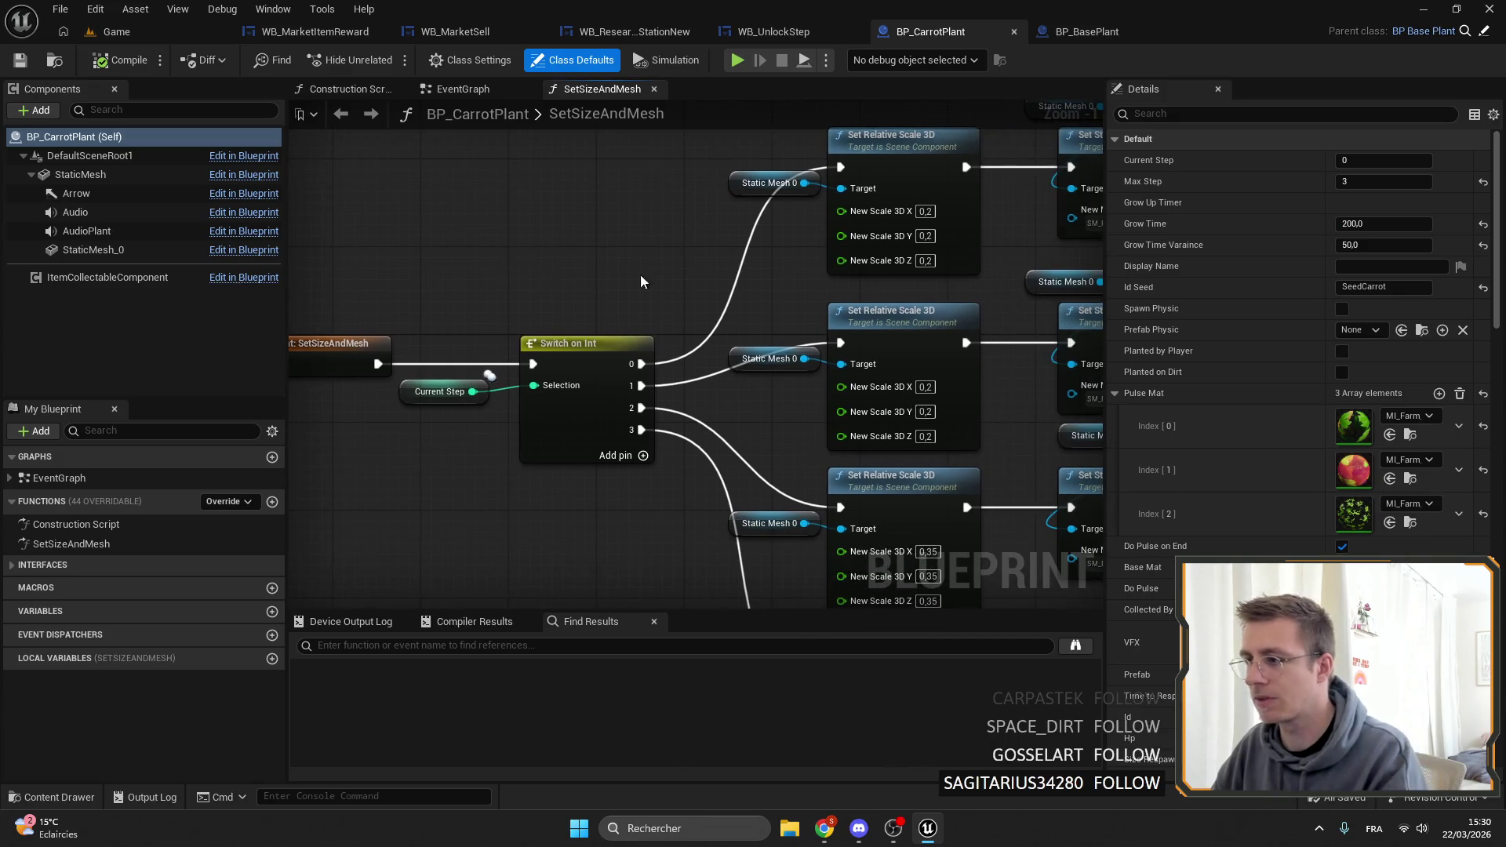
{"action": "left_click", "coordinate": [1081, 31]}
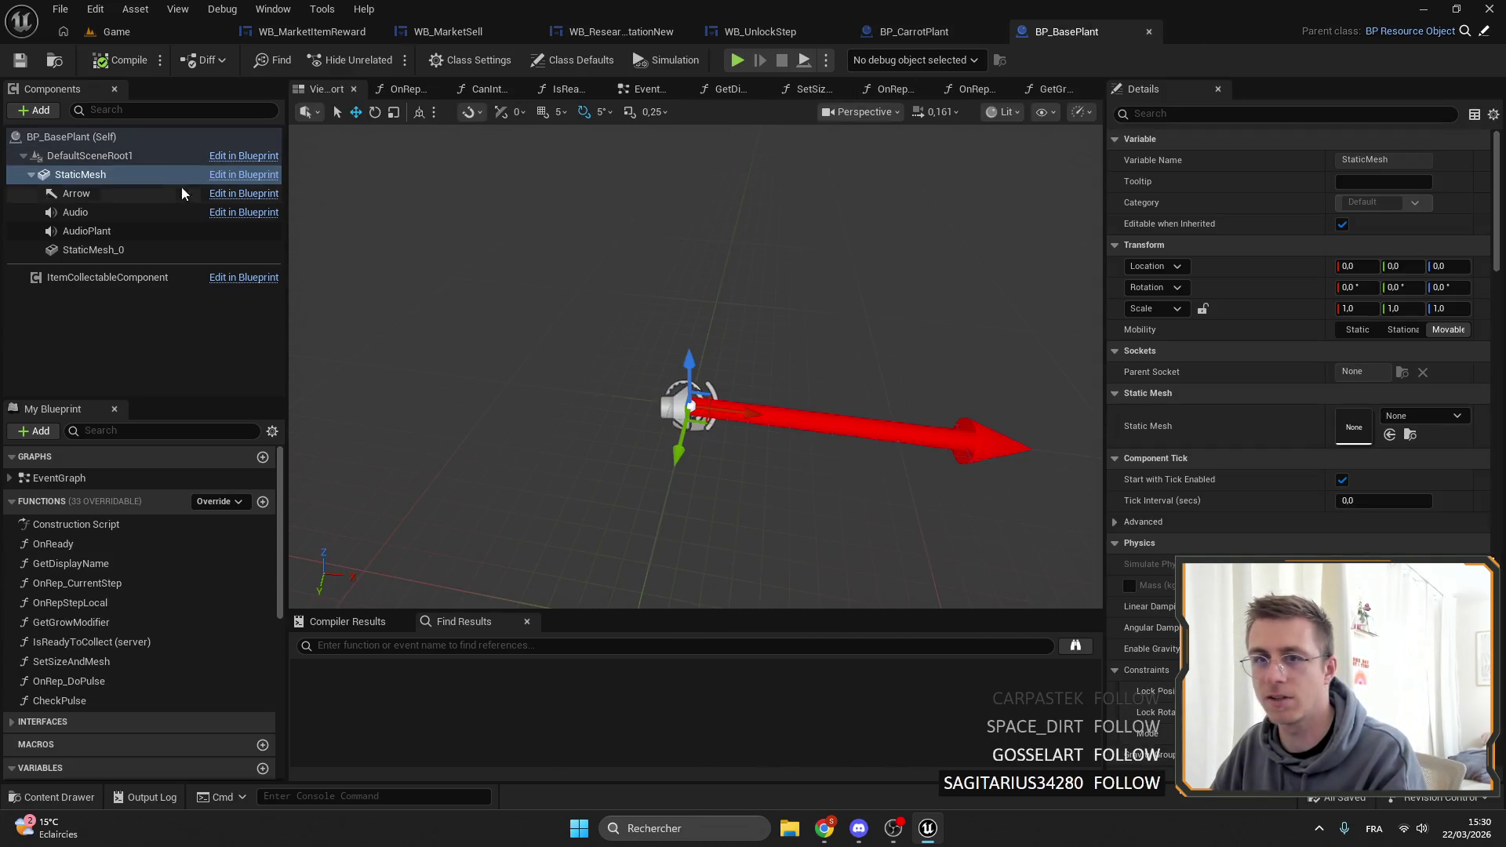
{"action": "left_click", "coordinate": [87, 253]}
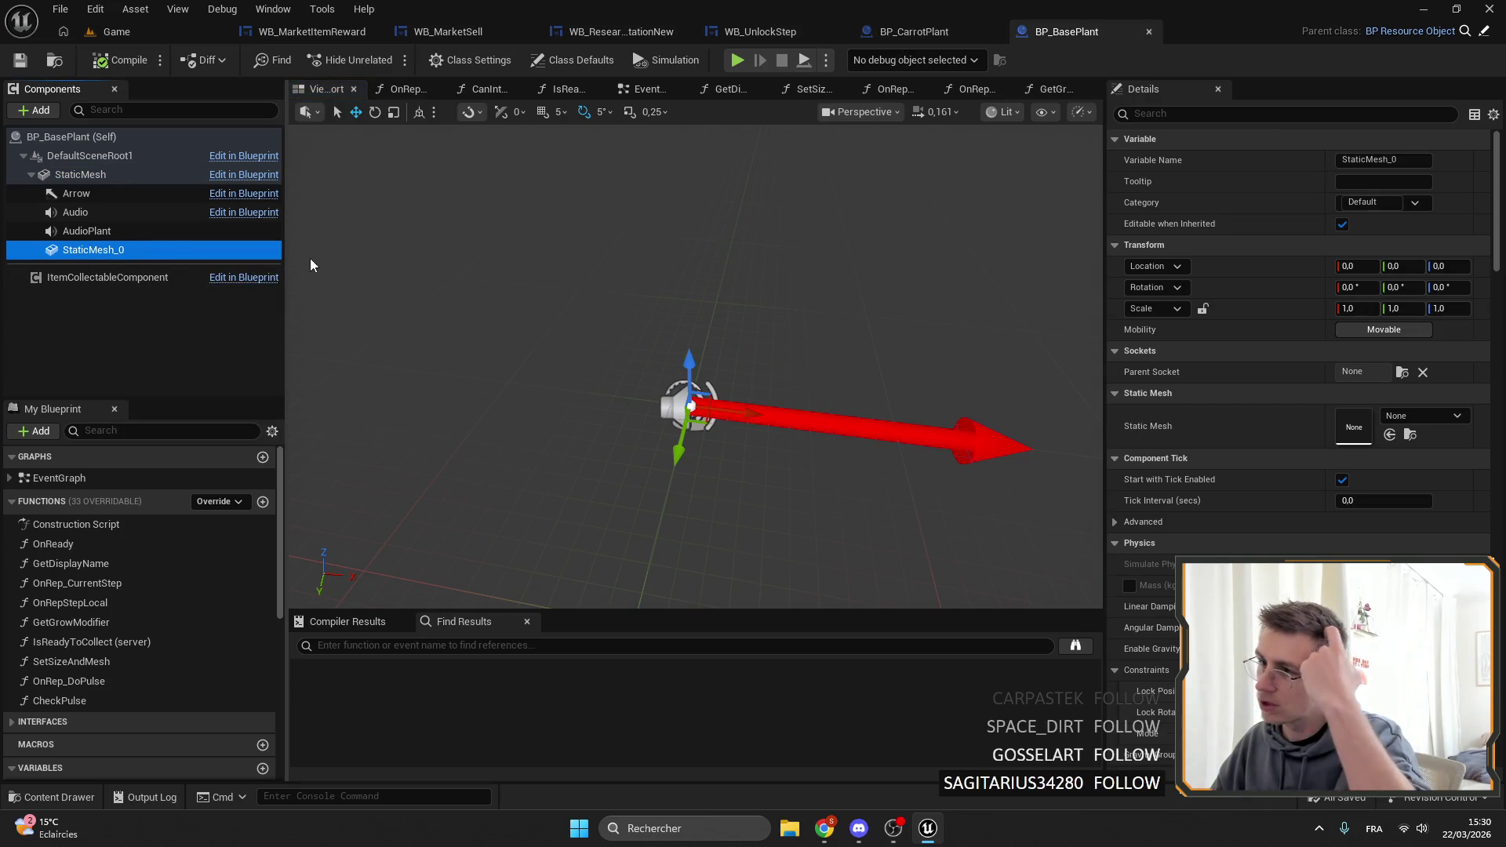
Add a Sphere Collision named Sphere under StaticMesh_0 by searching 'coll'.
{"action": "left_click", "coordinate": [46, 110]}
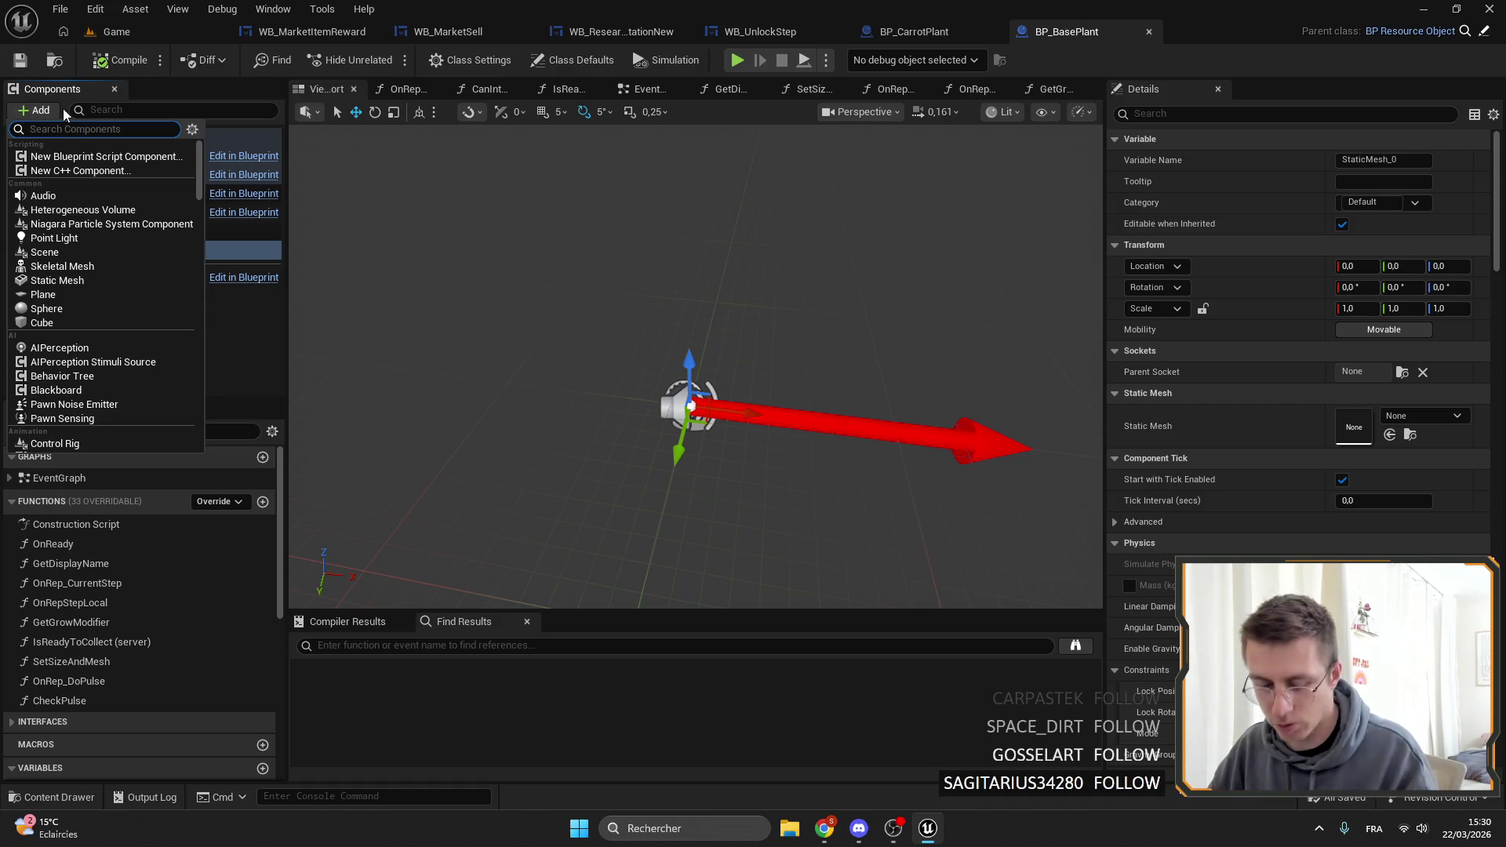
{"action": "type", "text": "cILL"}
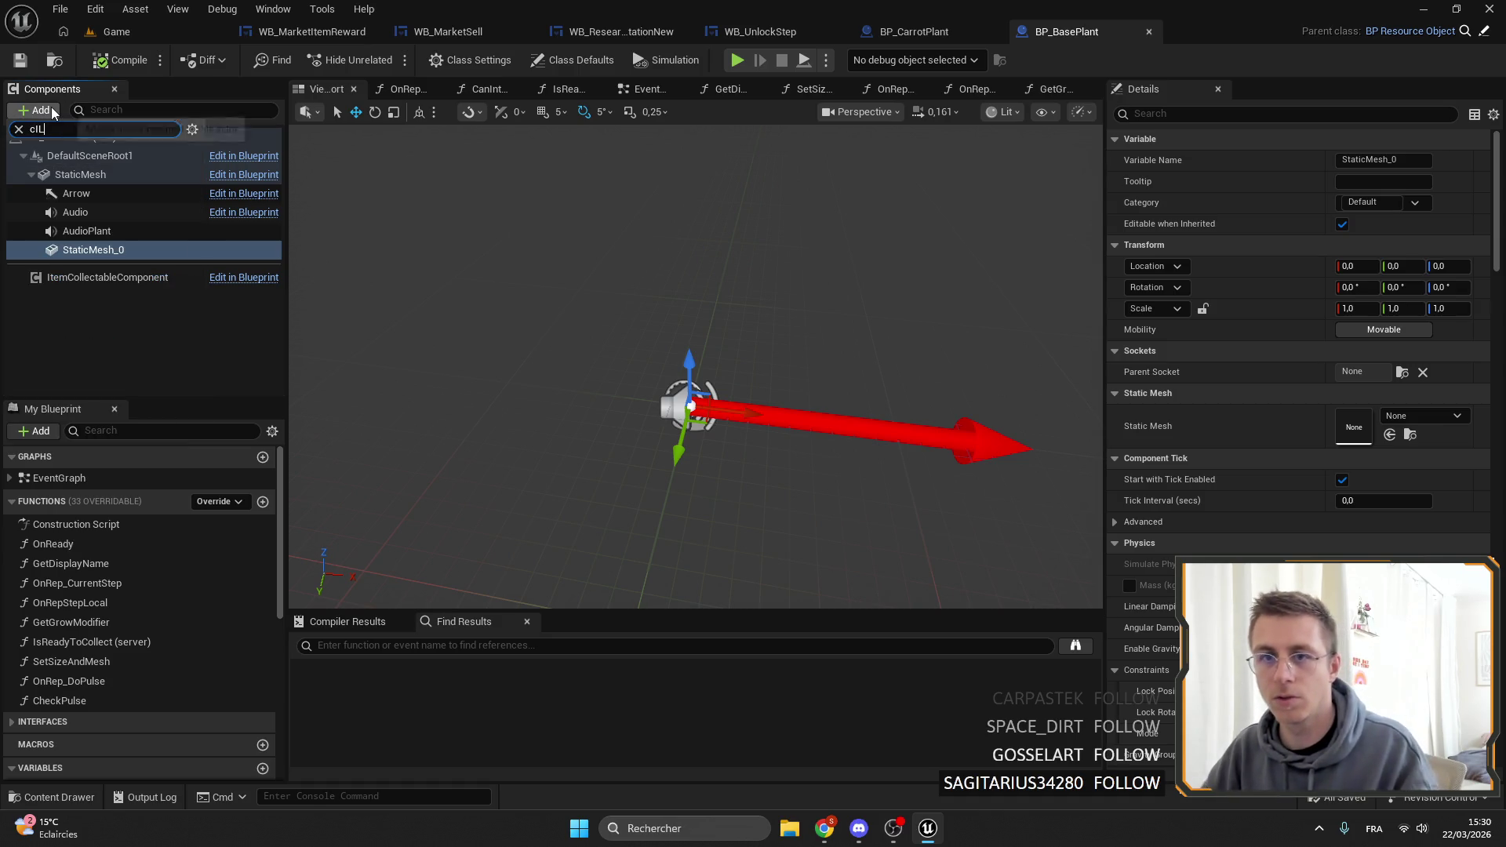
{"action": "key", "text": "BackSpace"}
{"action": "key", "text": "BackSpace"}
{"action": "key", "text": "BackSpace"}
{"action": "type", "text": "oll"}
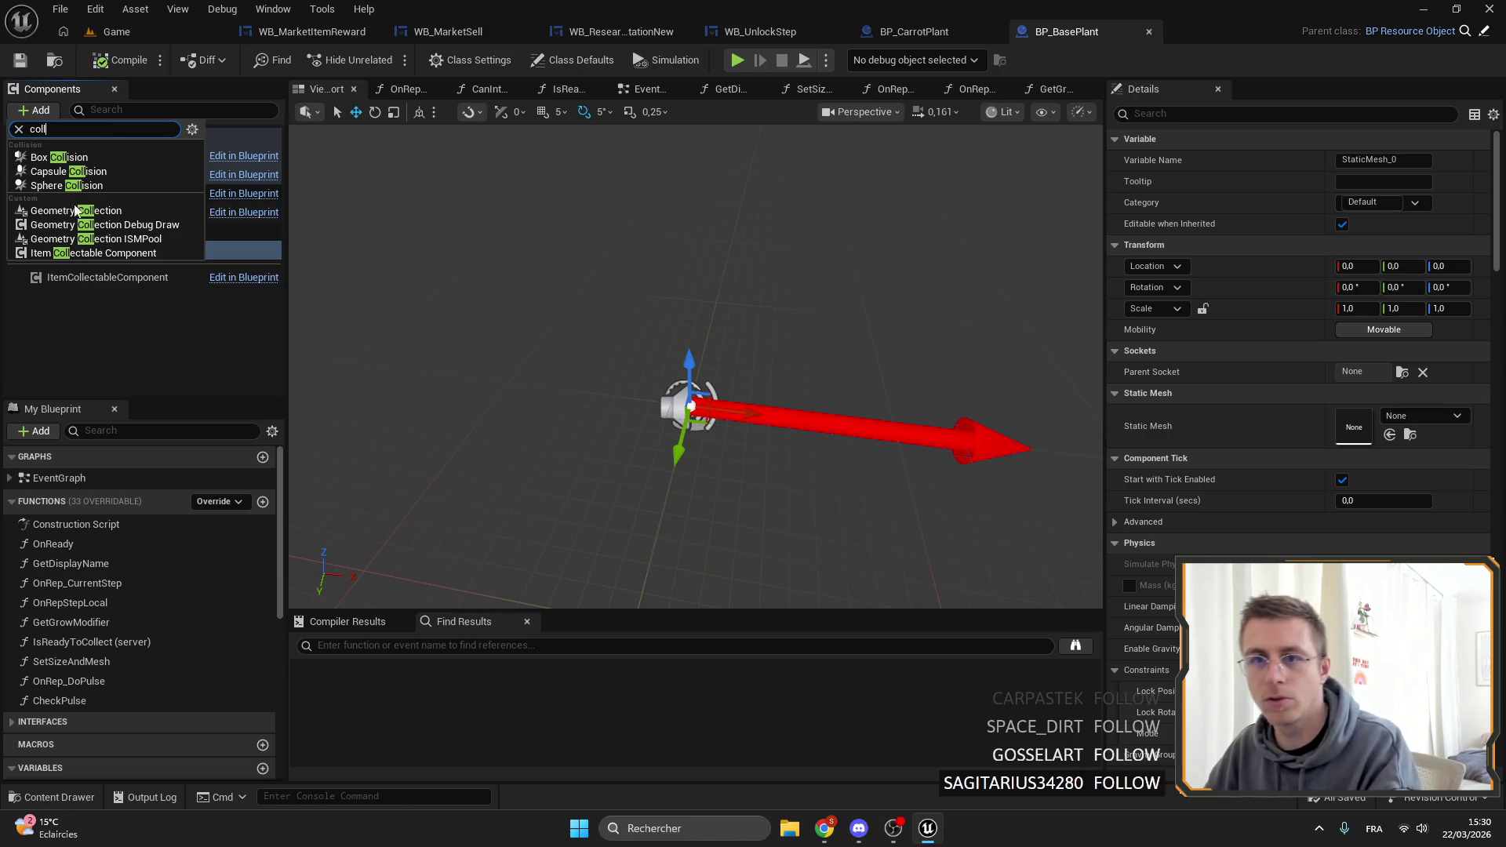
{"action": "left_click", "coordinate": [67, 185]}
{"action": "key", "text": "Return"}
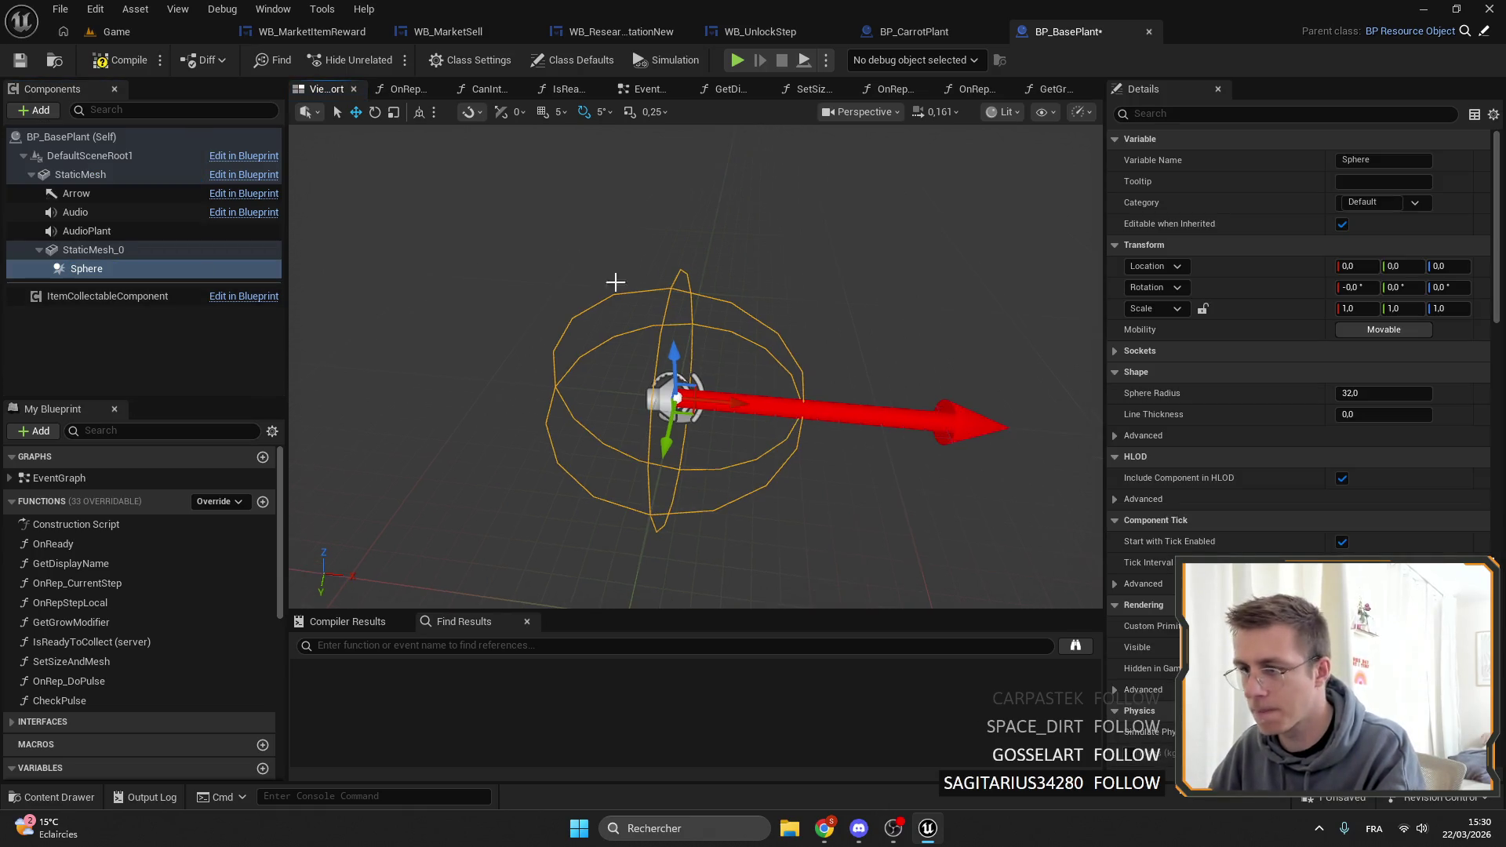
Save BP_BasePlant and return to the level editor.
{"action": "key", "text": "ctrl+s"}
{"action": "left_click", "coordinate": [928, 34]}
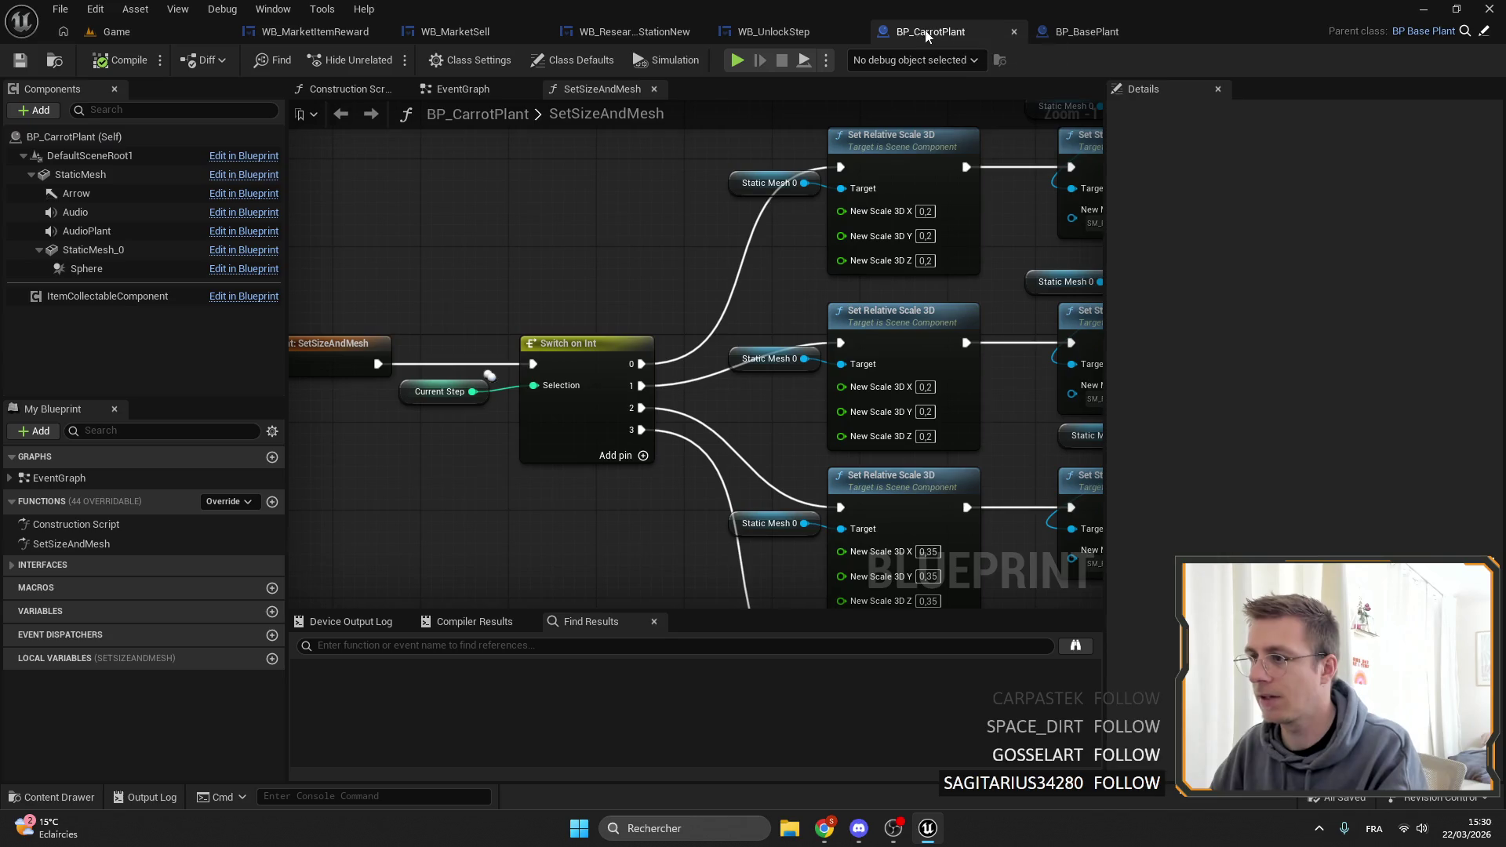
{"action": "left_click", "coordinate": [51, 61]}
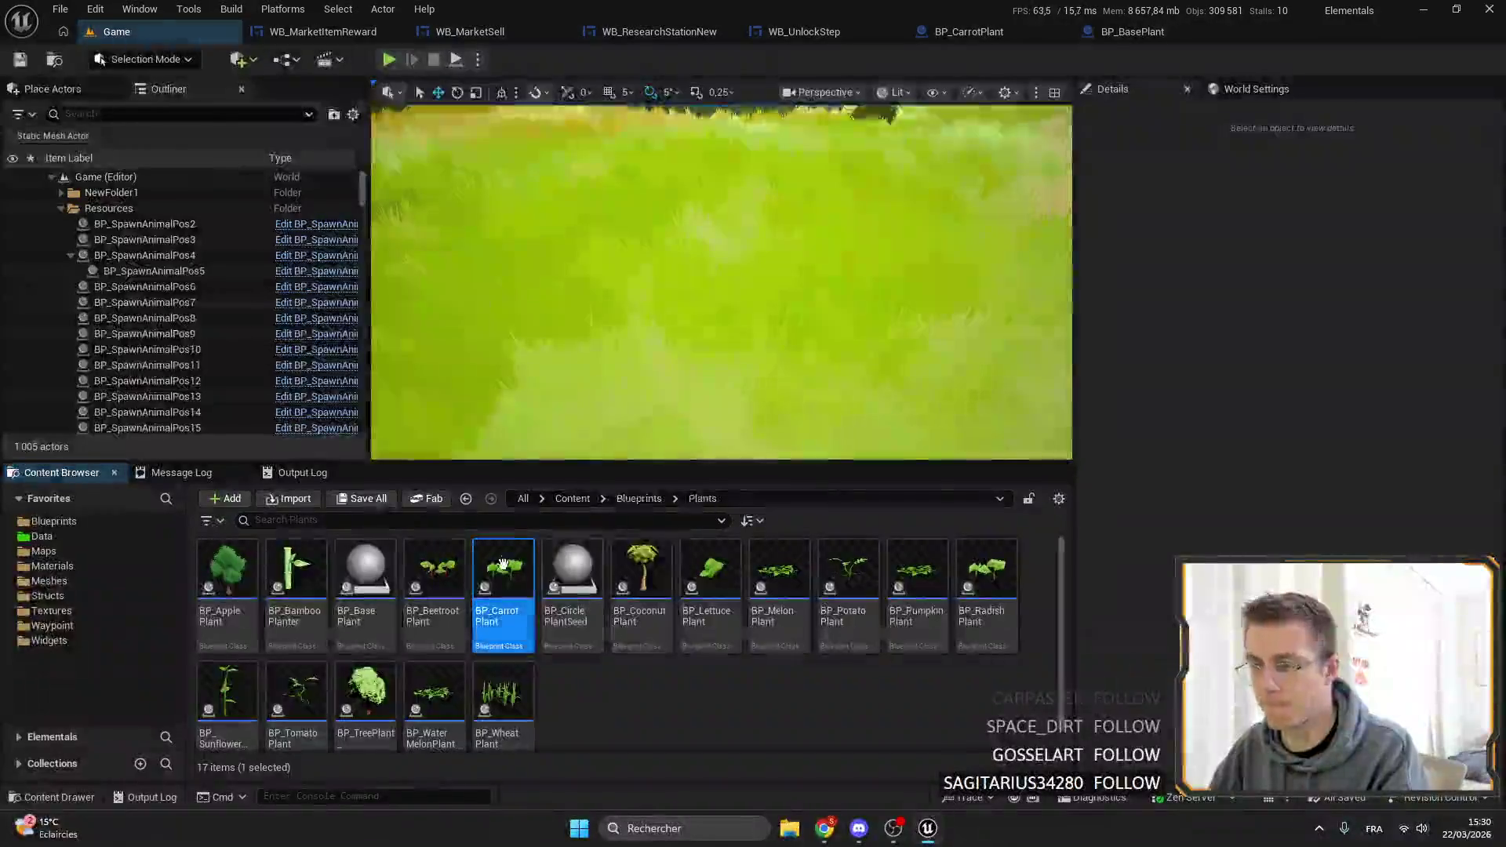
Place a BP_CarrotPlant into the level and select its Sphere component.
{"action": "left_click_drag", "start_coordinate": [717, 236], "coordinate": [717, 229]}
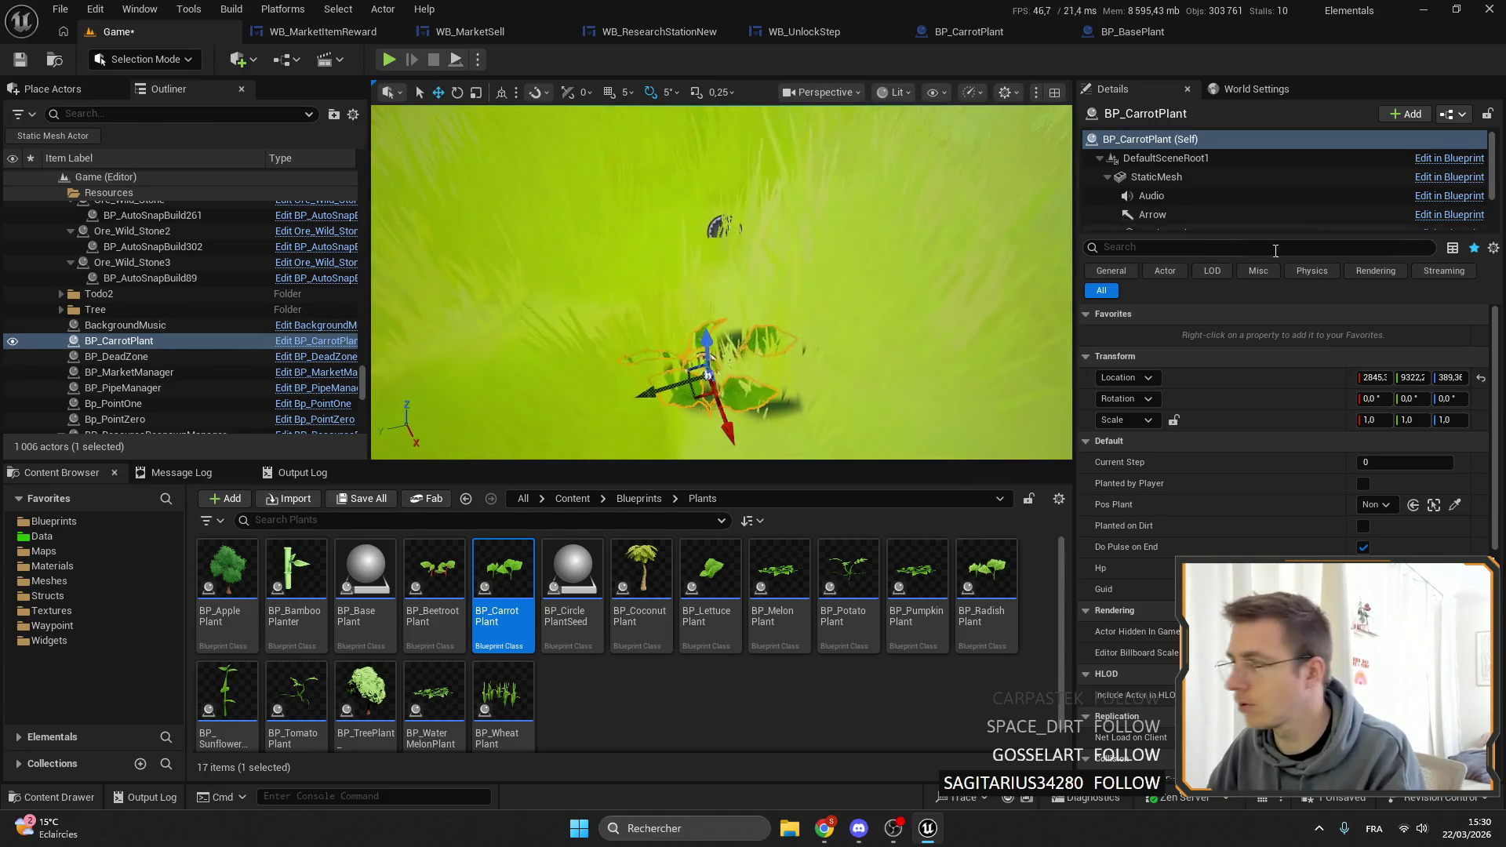
{"action": "scroll", "coordinate": [1190, 202], "scroll_direction": "down", "scroll_amount": 3}
{"action": "left_click", "coordinate": [1162, 183]}
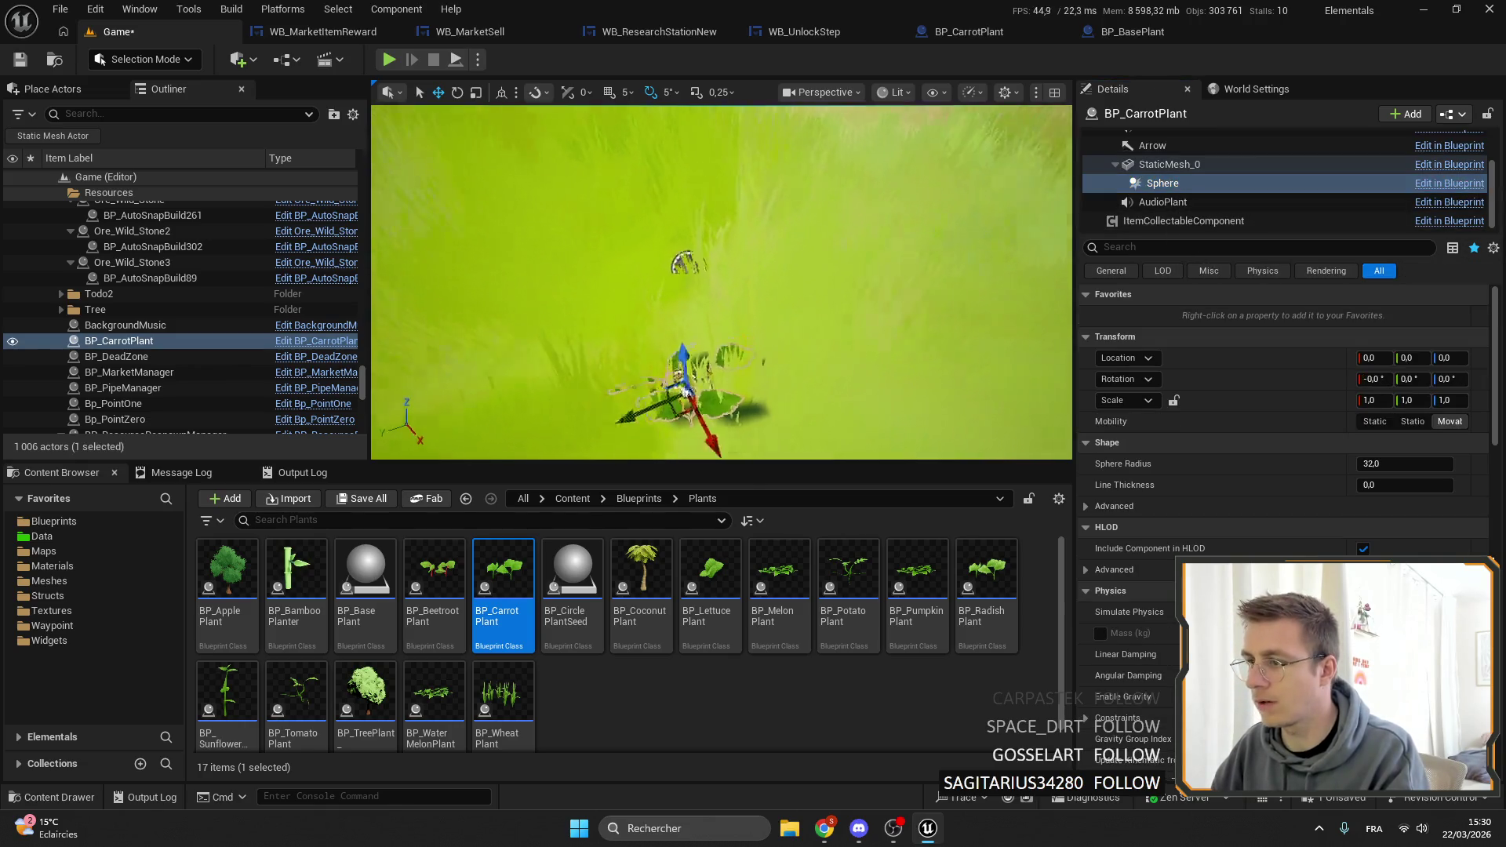
{"action": "left_click_drag", "start_coordinate": [718, 307], "coordinate": [743, 278]}
Set BP_BasePlant's sphere radius to 5, then compile and save.
{"action": "left_click", "coordinate": [1106, 35]}
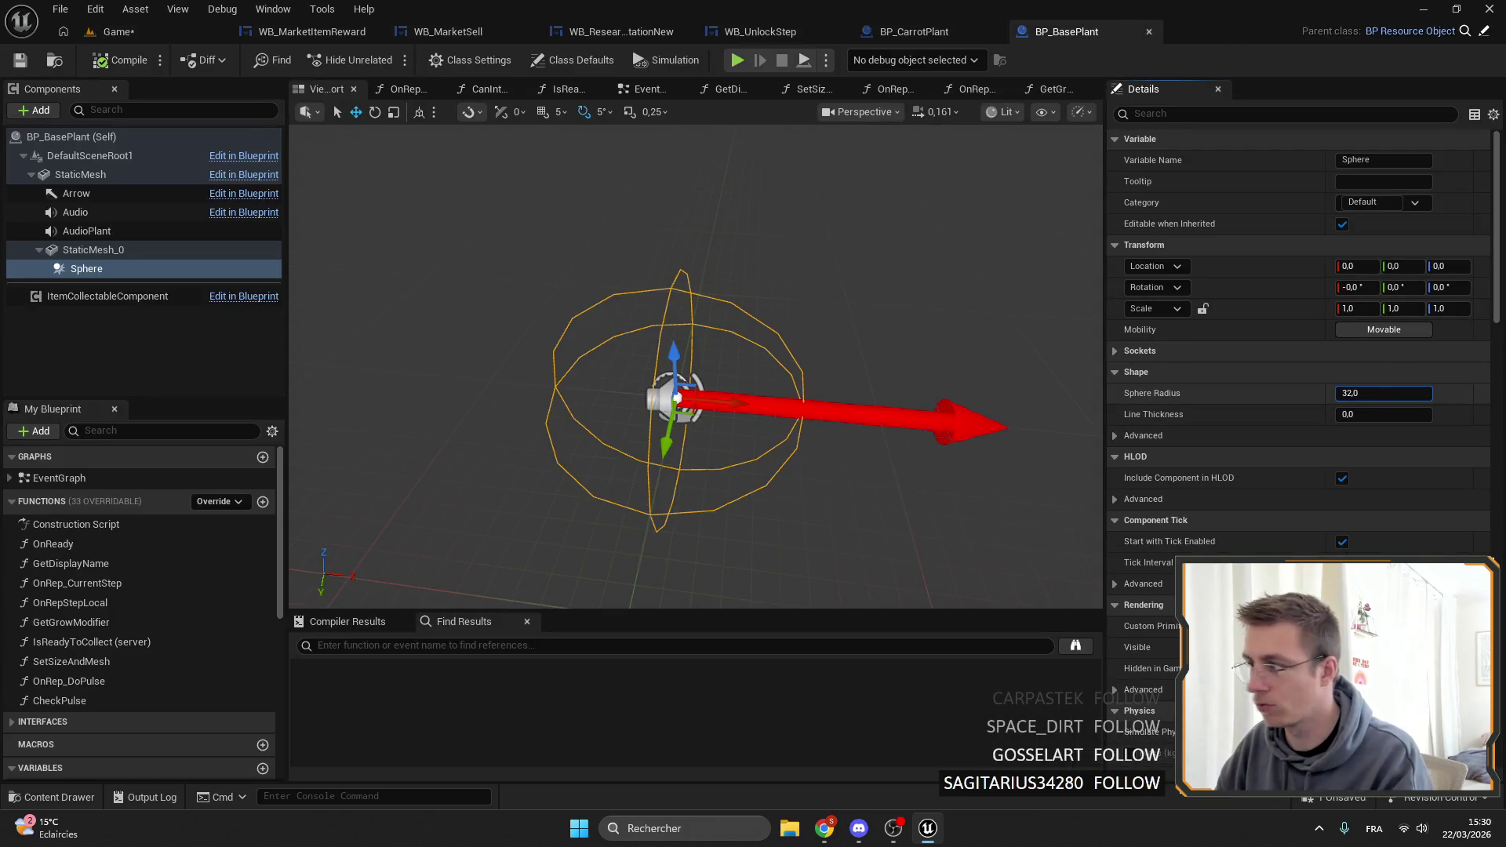
{"action": "left_click_drag", "start_coordinate": [1361, 392], "coordinate": [1325, 392]}
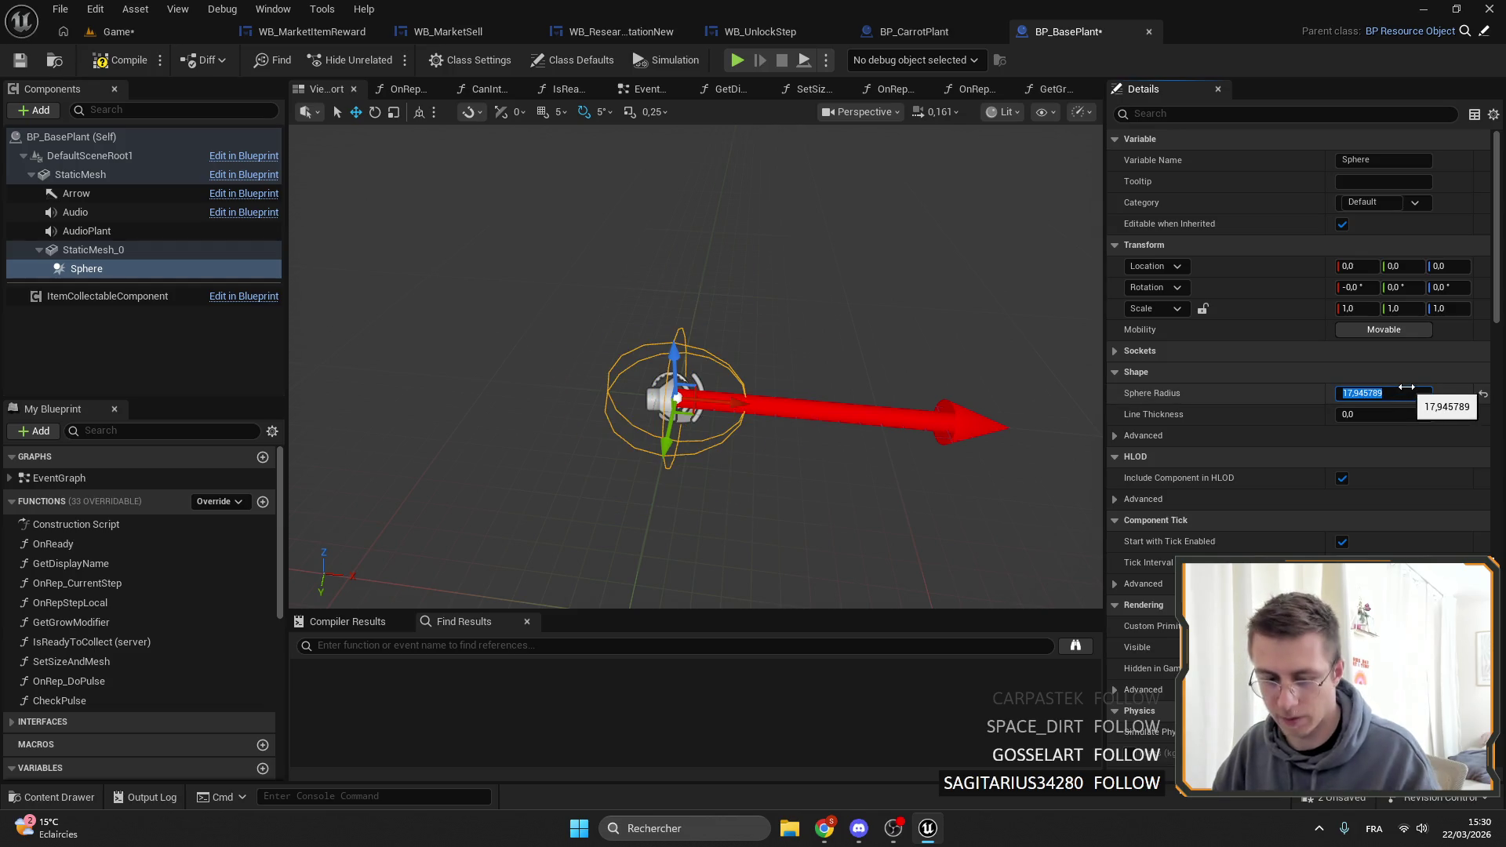
{"action": "key", "text": "Return"}
{"action": "scroll", "coordinate": [840, 296], "scroll_direction": "up", "scroll_amount": 5}
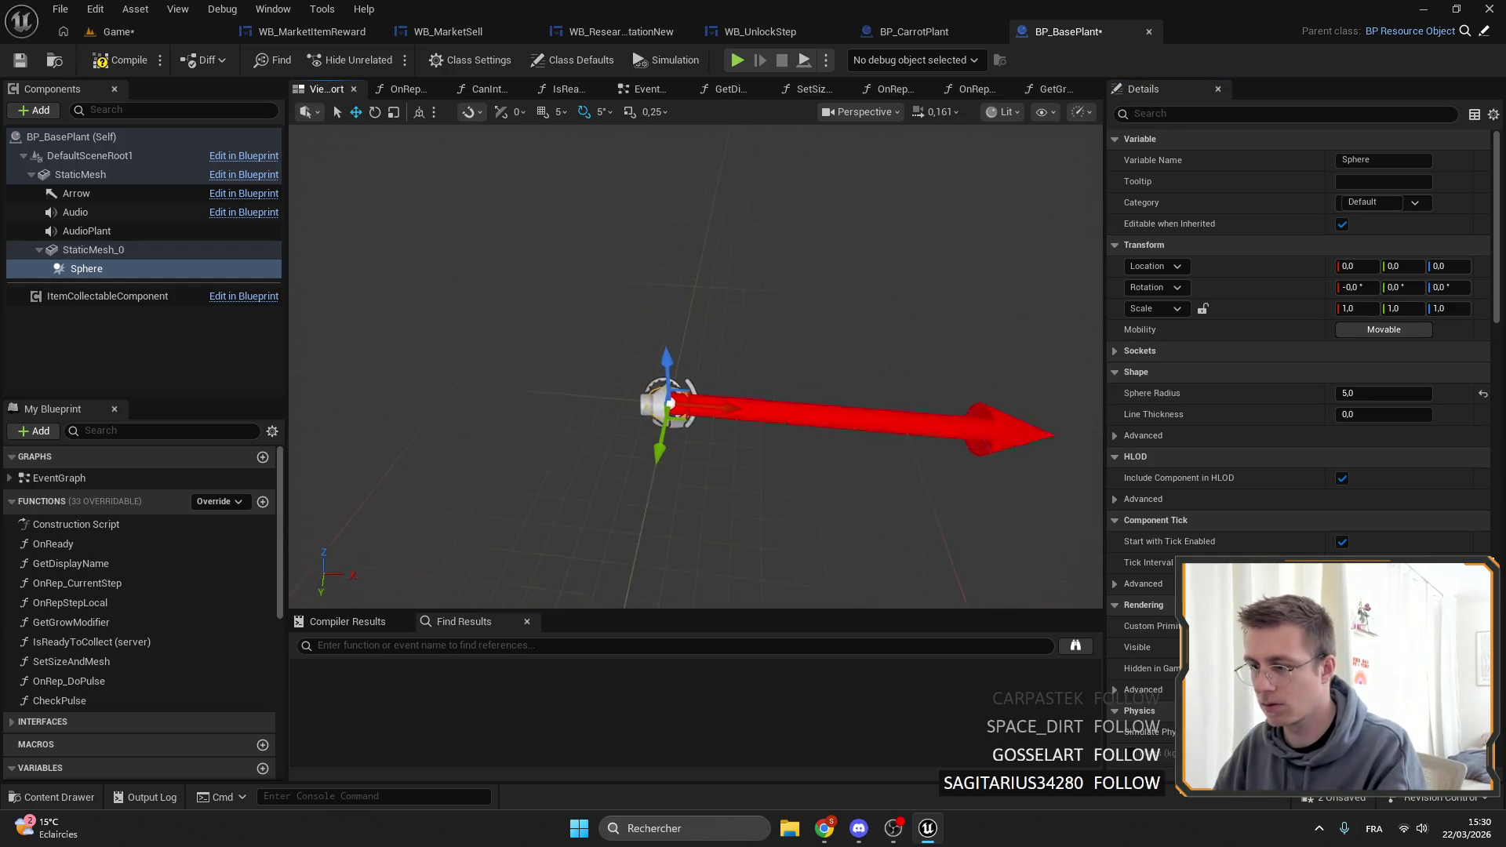
{"action": "left_click", "coordinate": [32, 61]}
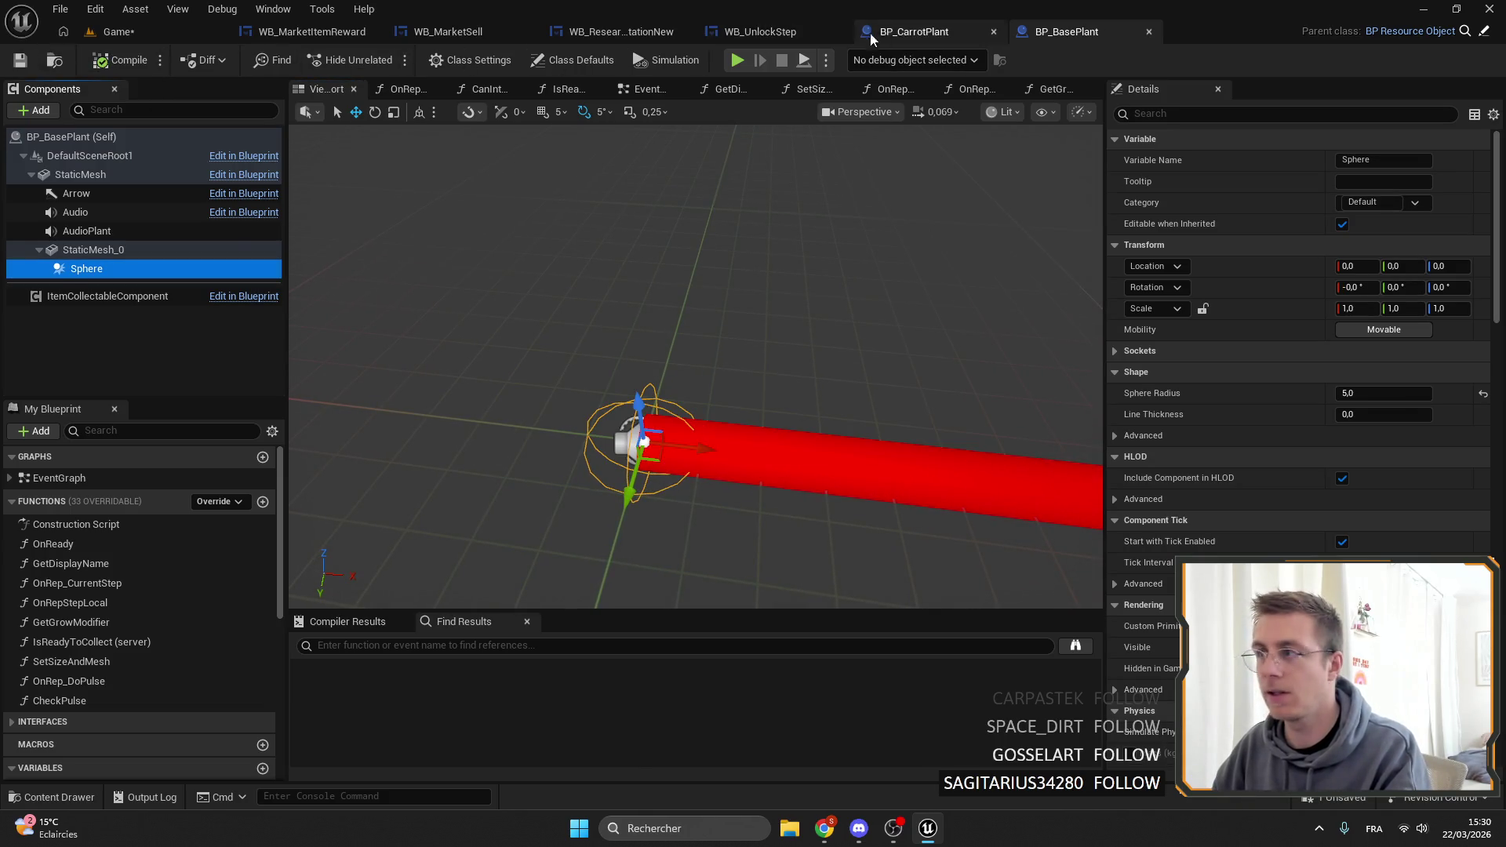
Reparent Sphere directly under StaticMesh in BP_BasePlant and save.
{"action": "left_click", "coordinate": [918, 31]}
{"action": "left_click", "coordinate": [118, 31]}
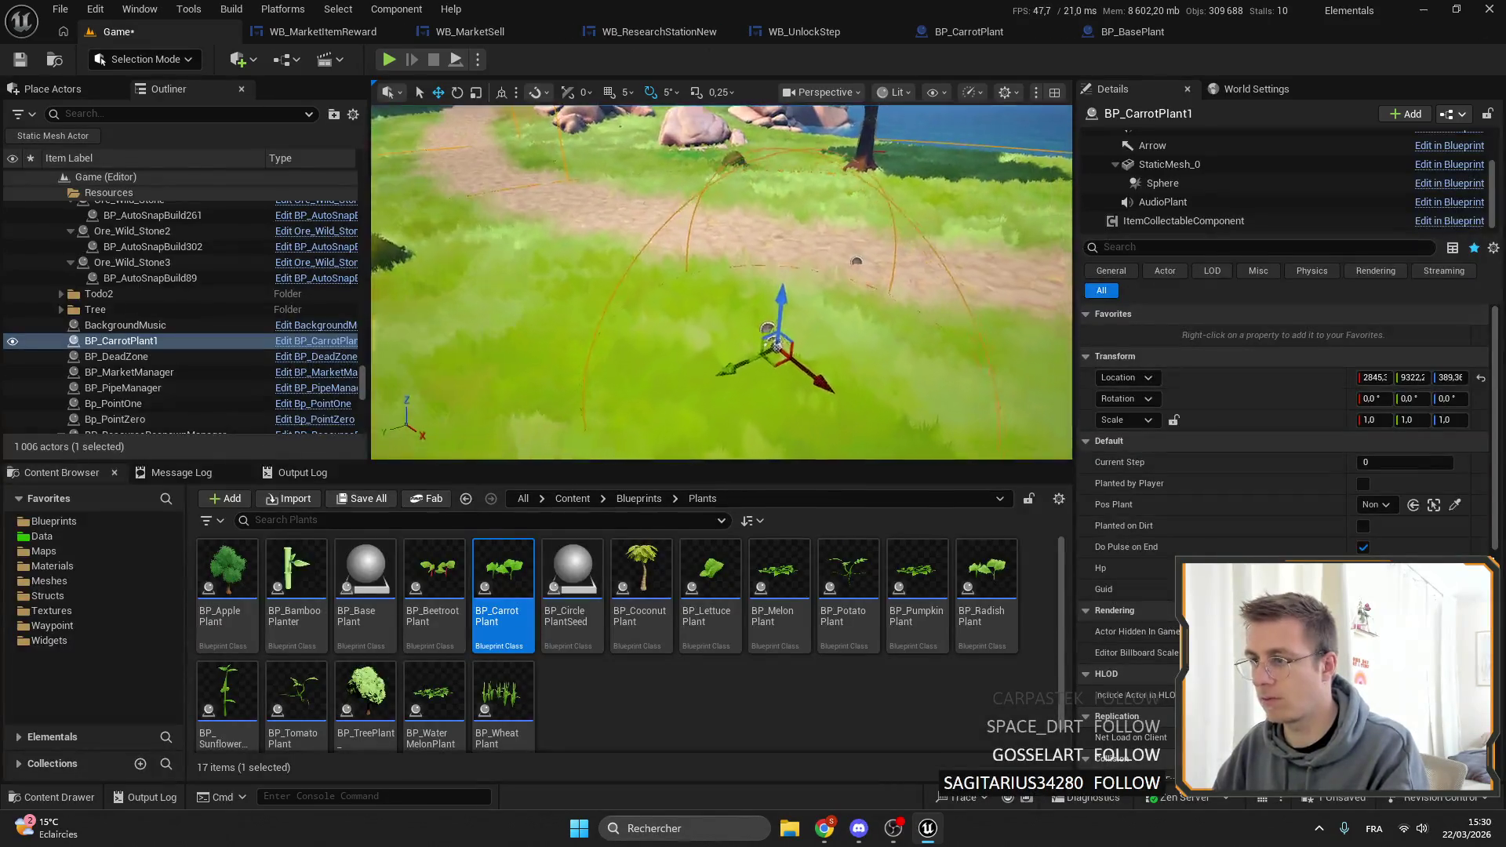
{"action": "left_click", "coordinate": [1130, 31]}
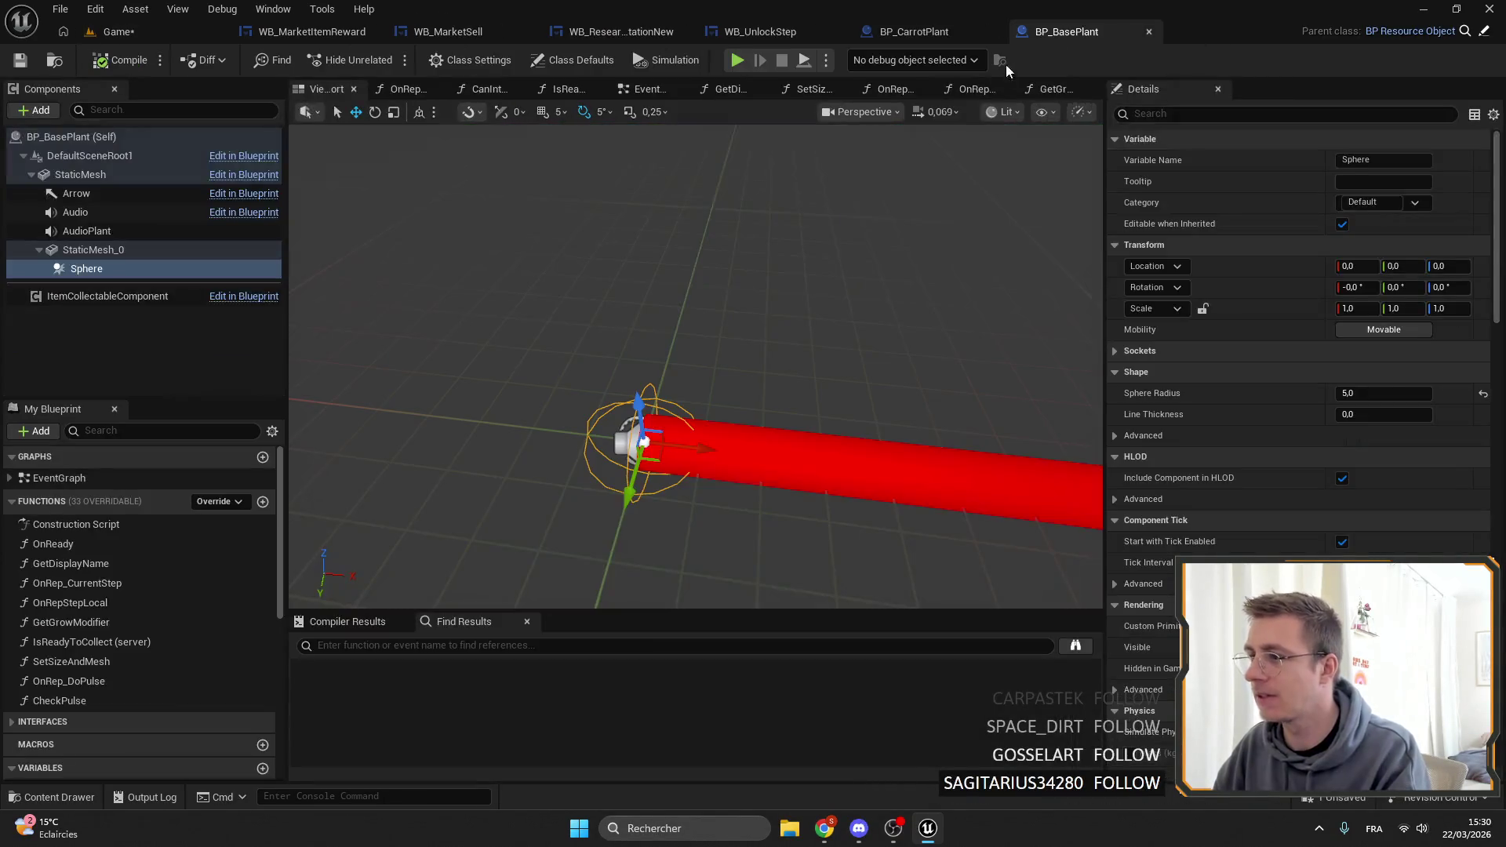
{"action": "left_click_drag", "start_coordinate": [538, 265], "coordinate": [509, 235]}
{"action": "left_click_drag", "start_coordinate": [91, 269], "coordinate": [100, 176]}
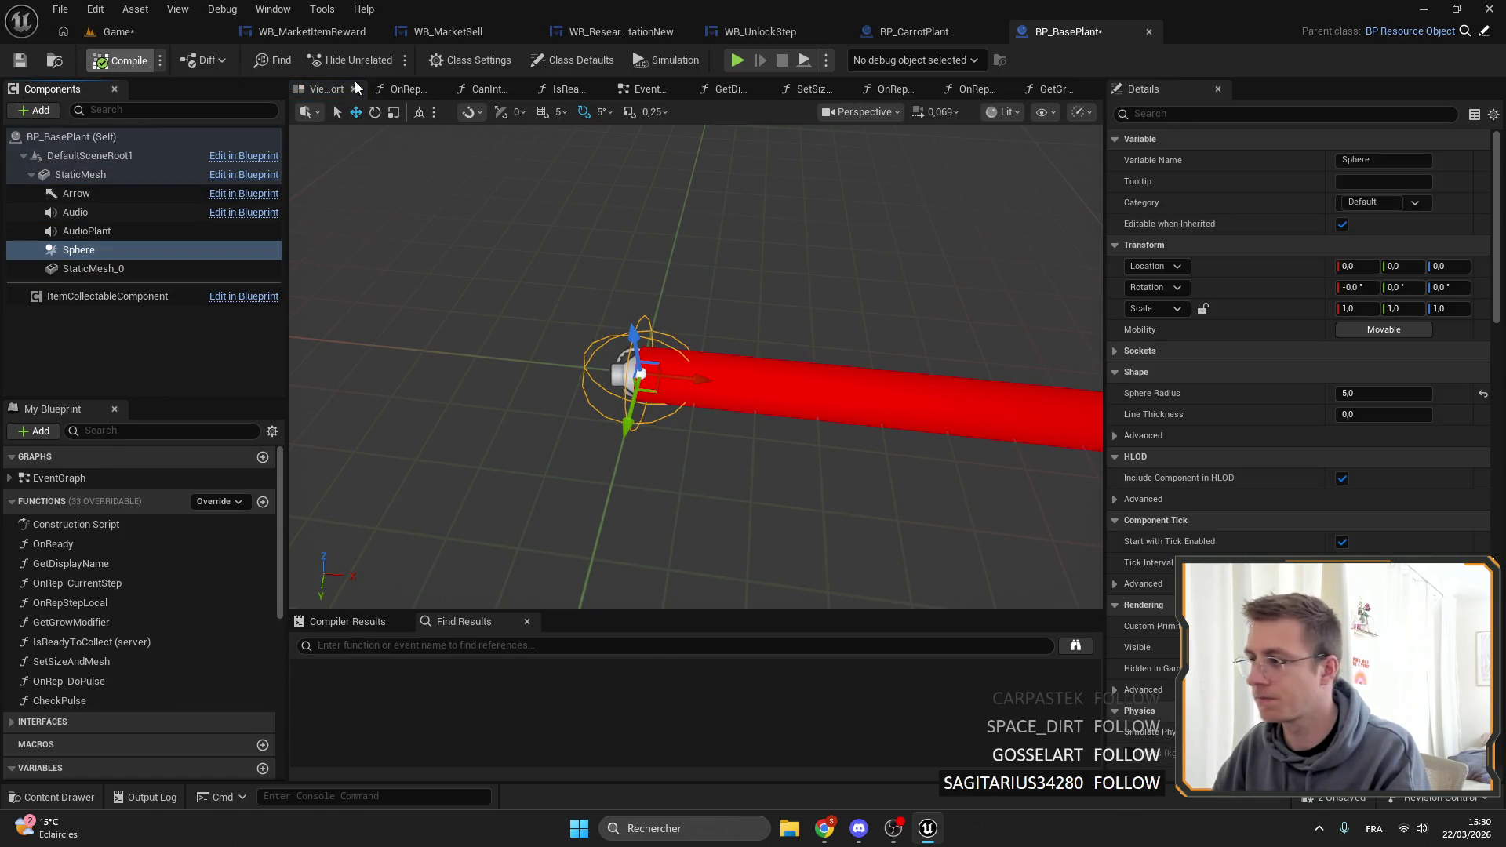
{"action": "key", "text": "ctrl+s"}
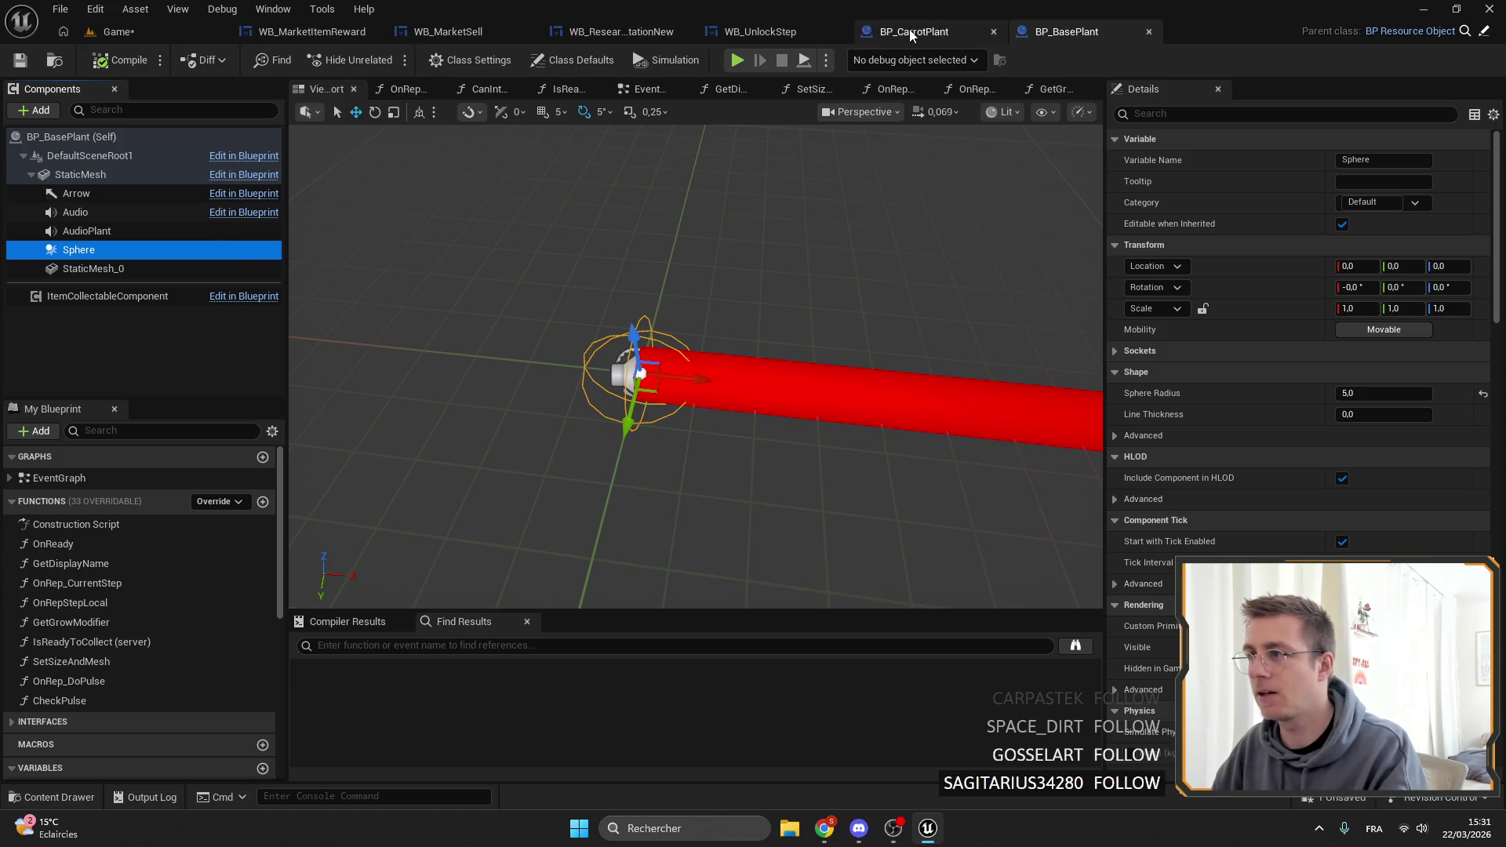
Enlarge the placed carrot plant's collision sphere in the level to preview its reach.
{"action": "left_click", "coordinate": [911, 35]}
{"action": "left_click", "coordinate": [141, 31]}
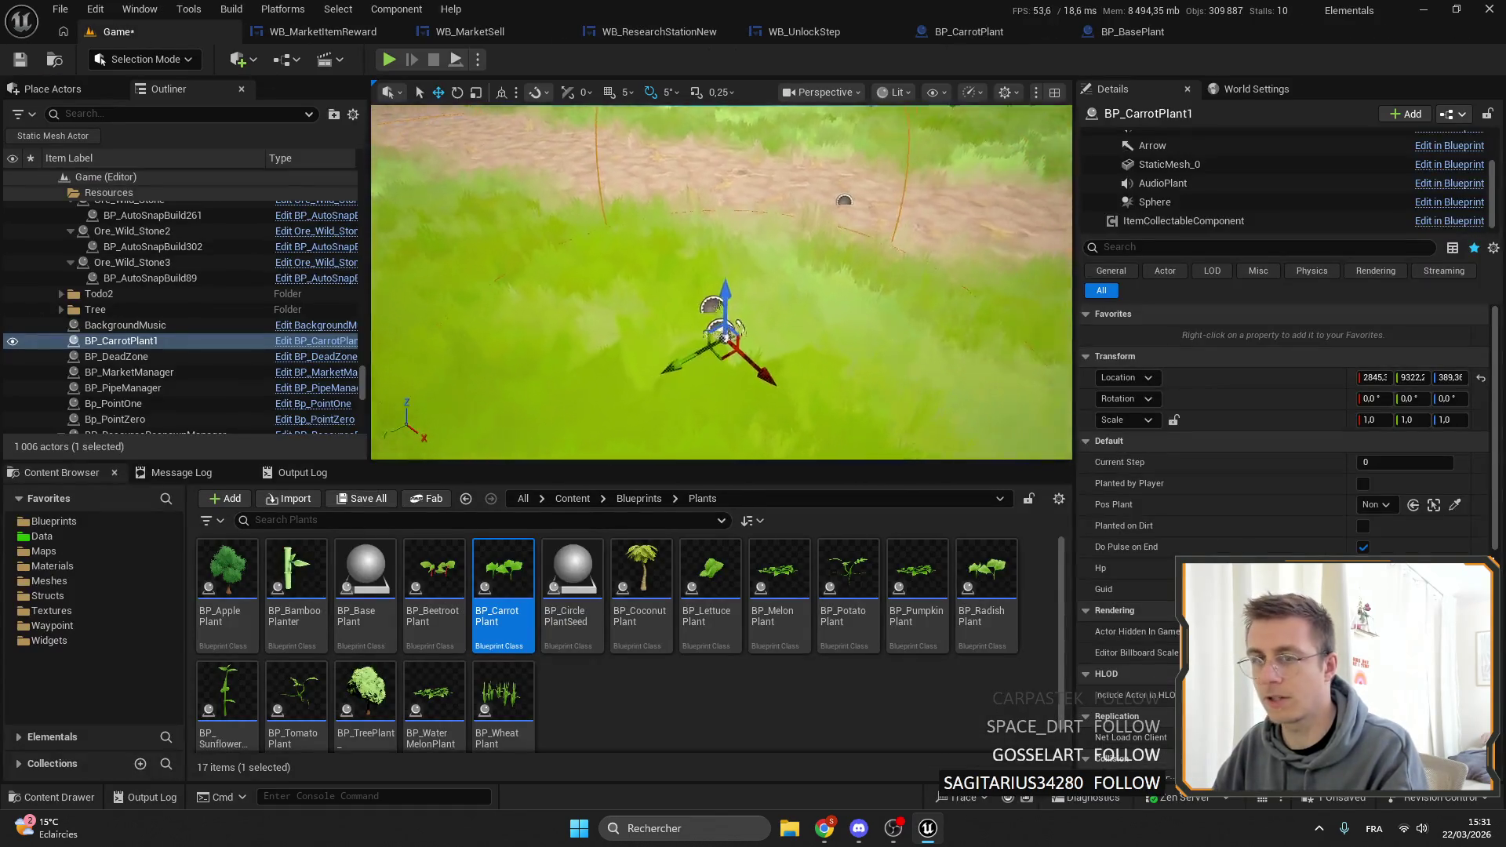
{"action": "left_click", "coordinate": [1184, 201]}
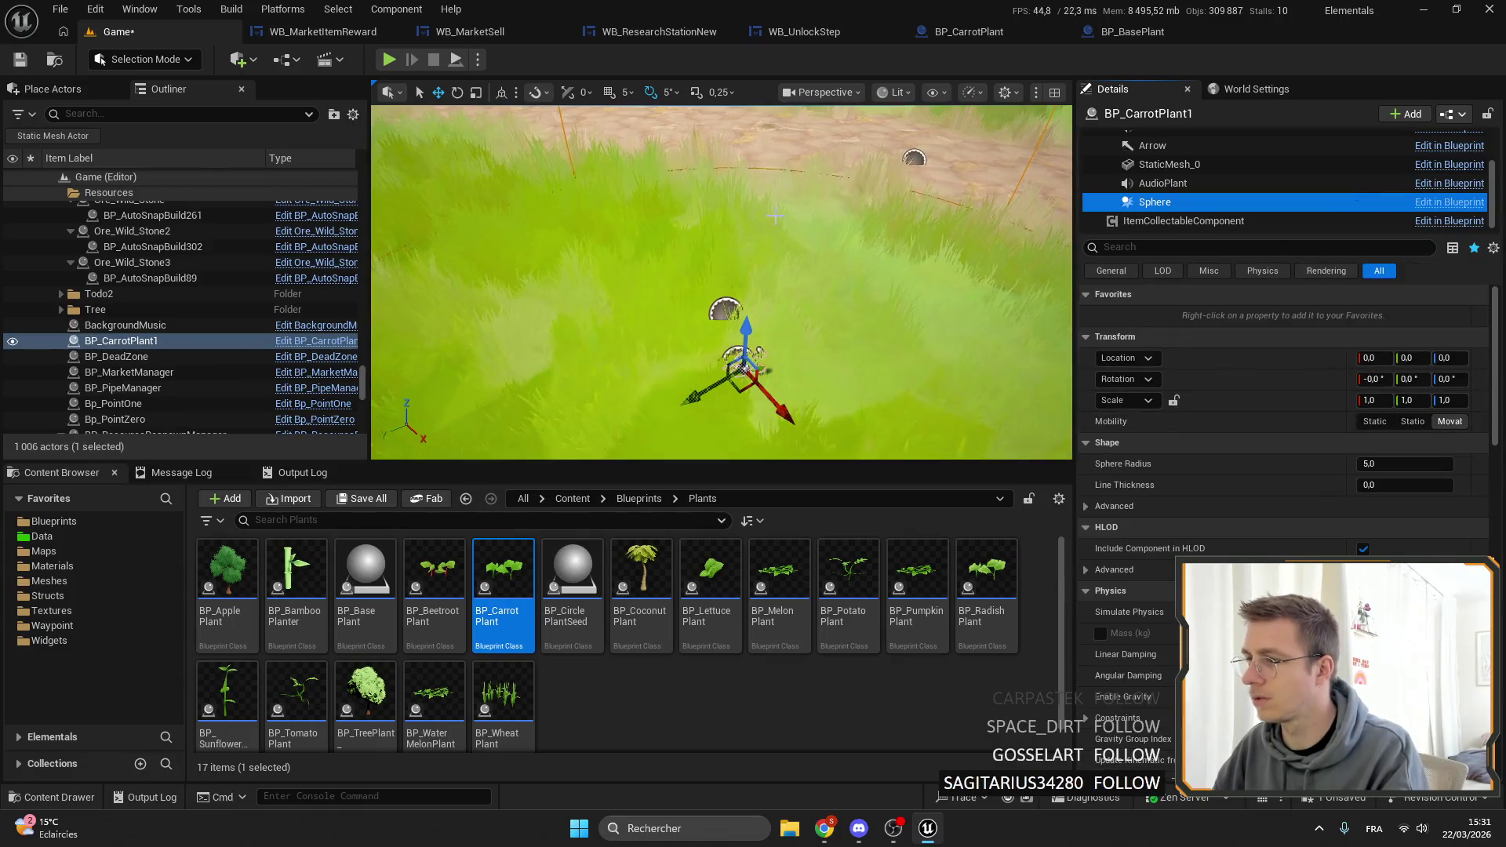
{"action": "mouse_move", "coordinate": [775, 215]}
{"action": "left_mouse_down"}
{"action": "mouse_move", "coordinate": [761, 274]}
{"action": "mouse_move", "coordinate": [757, 236]}
{"action": "mouse_move", "coordinate": [757, 282]}
{"action": "left_mouse_up"}
{"action": "left_click_drag", "start_coordinate": [1369, 464], "coordinate": [1404, 464]}
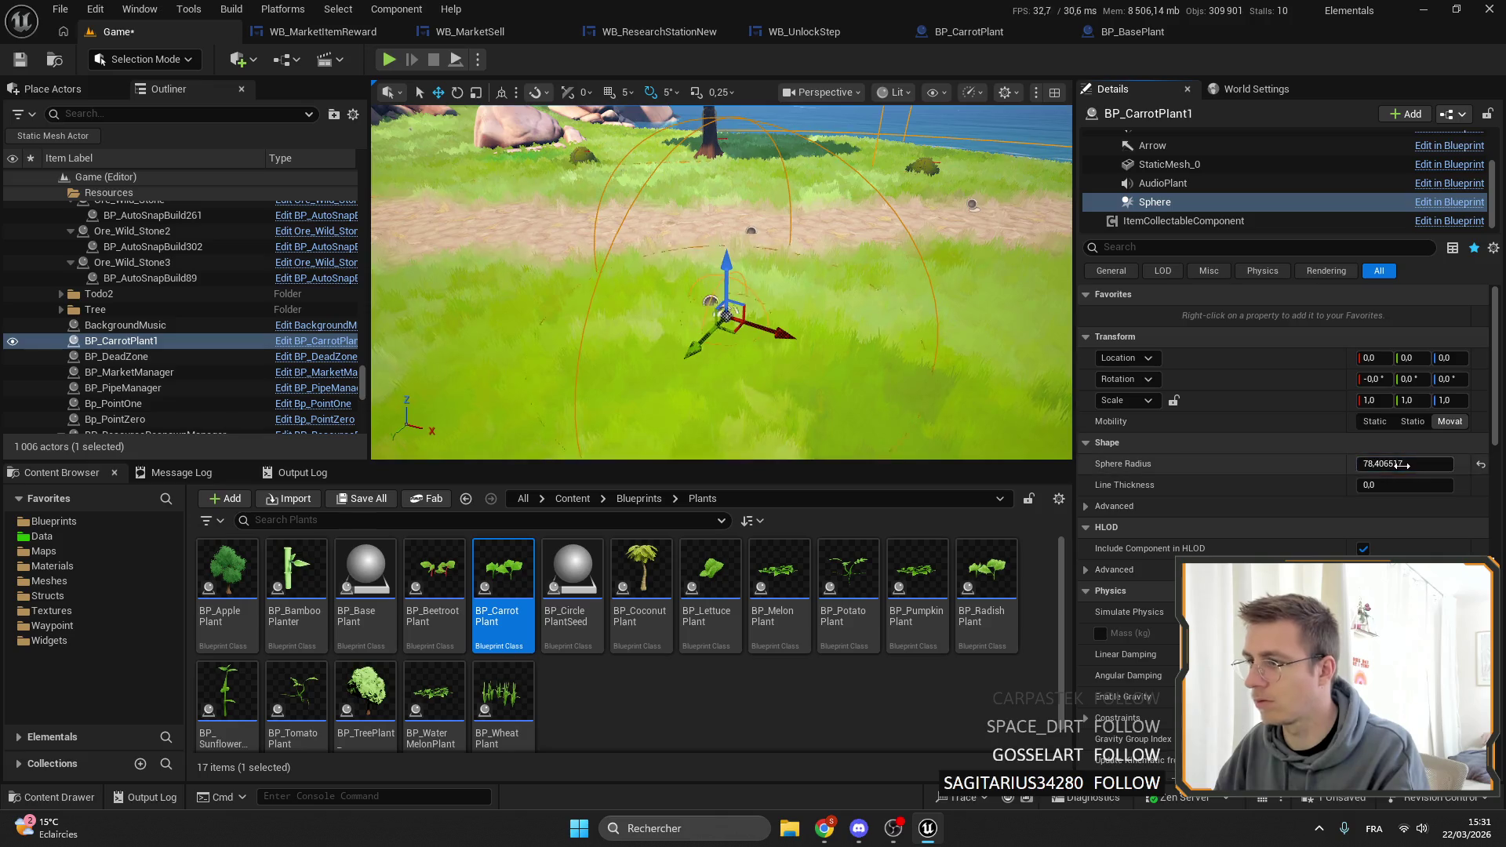
{"action": "left_click_drag", "start_coordinate": [757, 283], "coordinate": [757, 232]}
Set BP_BasePlant's Sphere Radius to 30 and save the blueprint.
{"action": "left_click", "coordinate": [1387, 463]}
{"action": "type", "text": "5"}
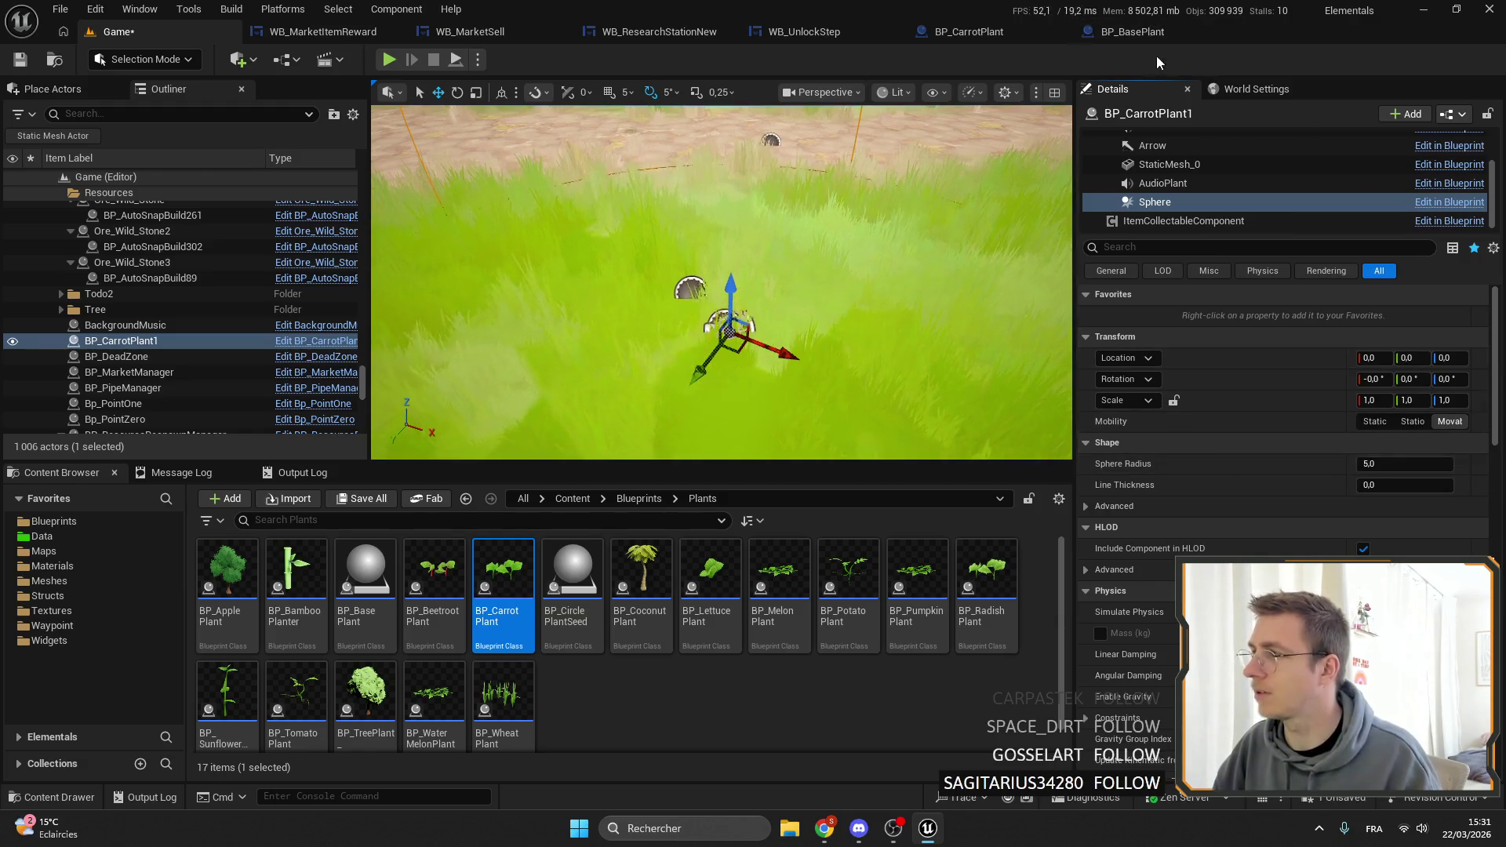
{"action": "left_click", "coordinate": [1132, 32]}
{"action": "left_click", "coordinate": [1373, 407]}
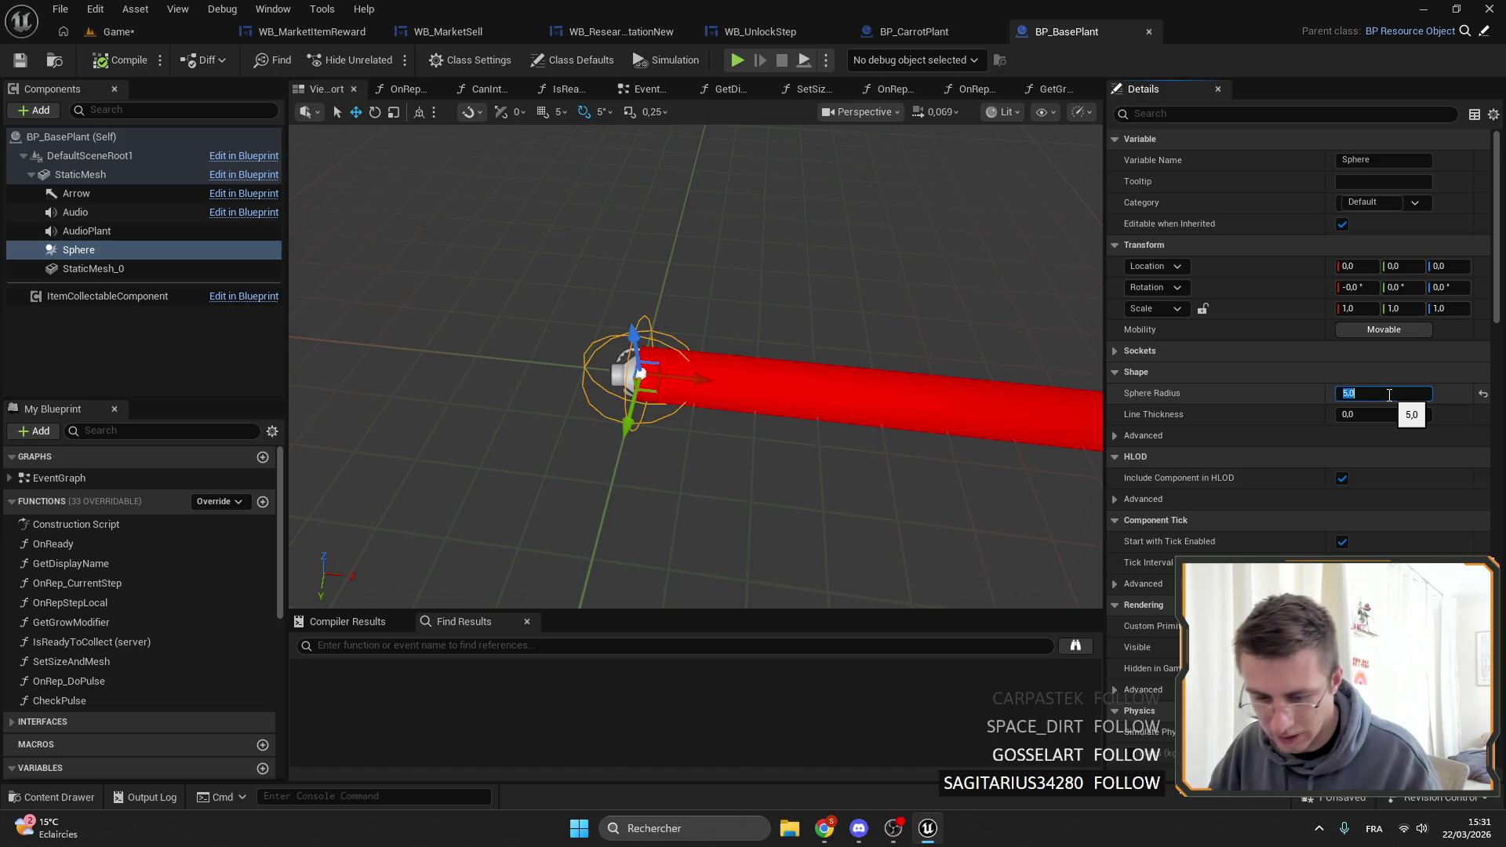
{"action": "type", "text": "30"}
{"action": "key", "text": "Return"}
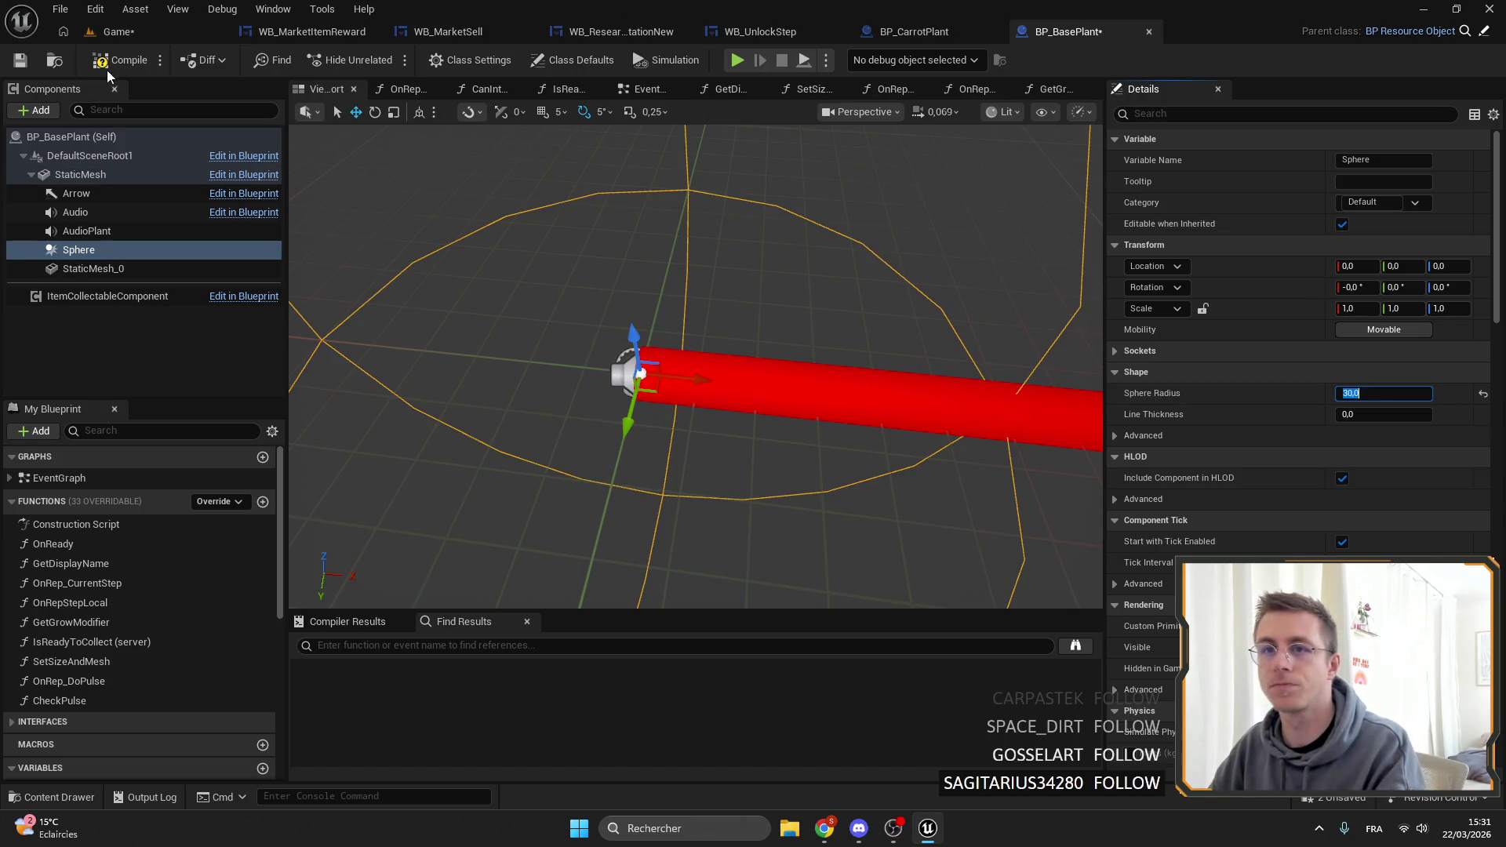
{"action": "left_click", "coordinate": [20, 60]}
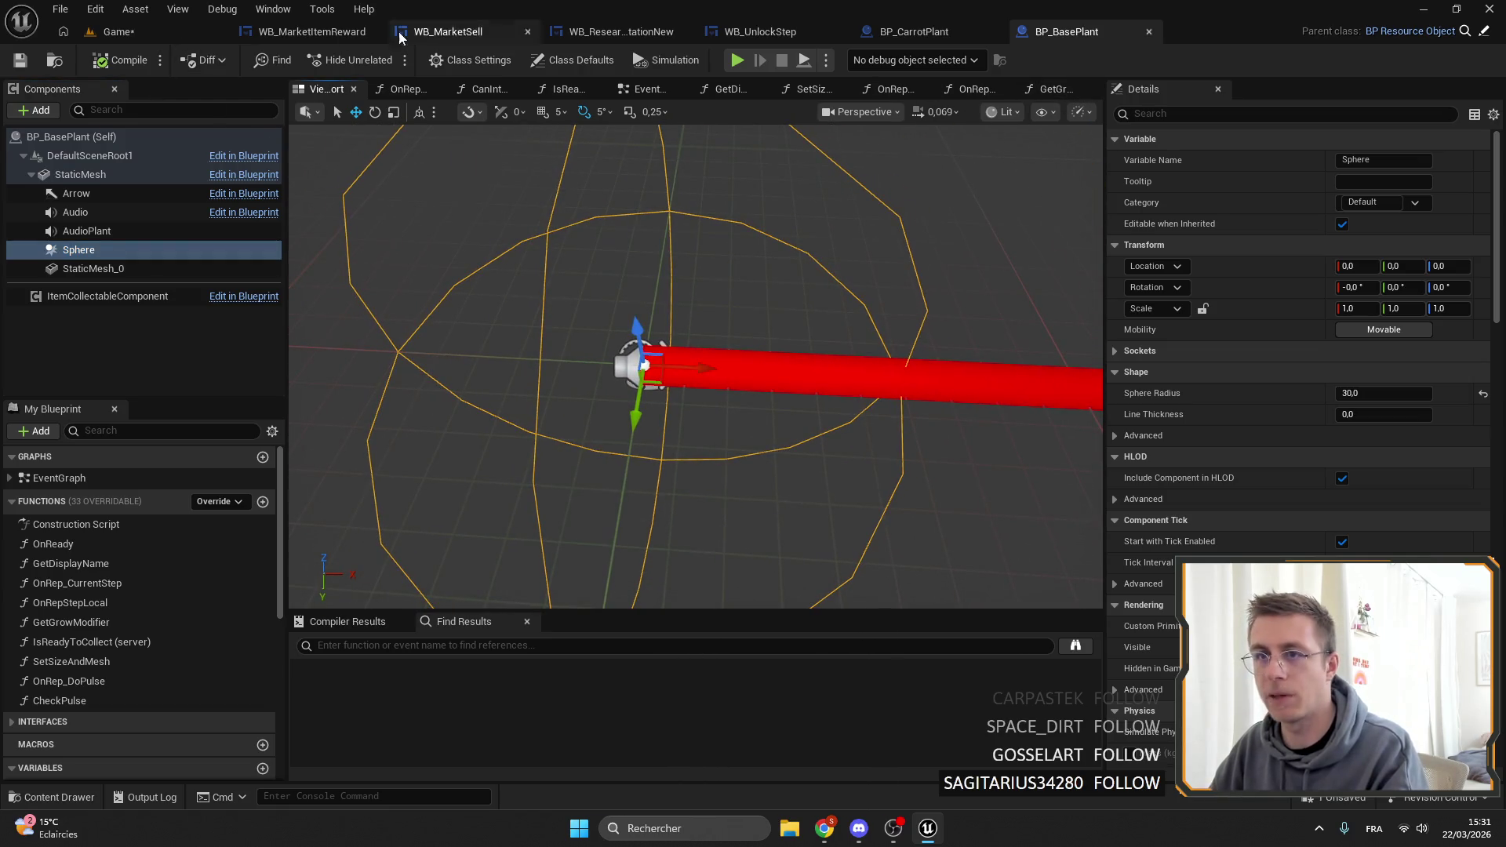
Switch the sphere to a Custom collision preset with every response set to Ignore.
{"action": "scroll", "coordinate": [1302, 370], "scroll_direction": "down", "scroll_amount": 10}
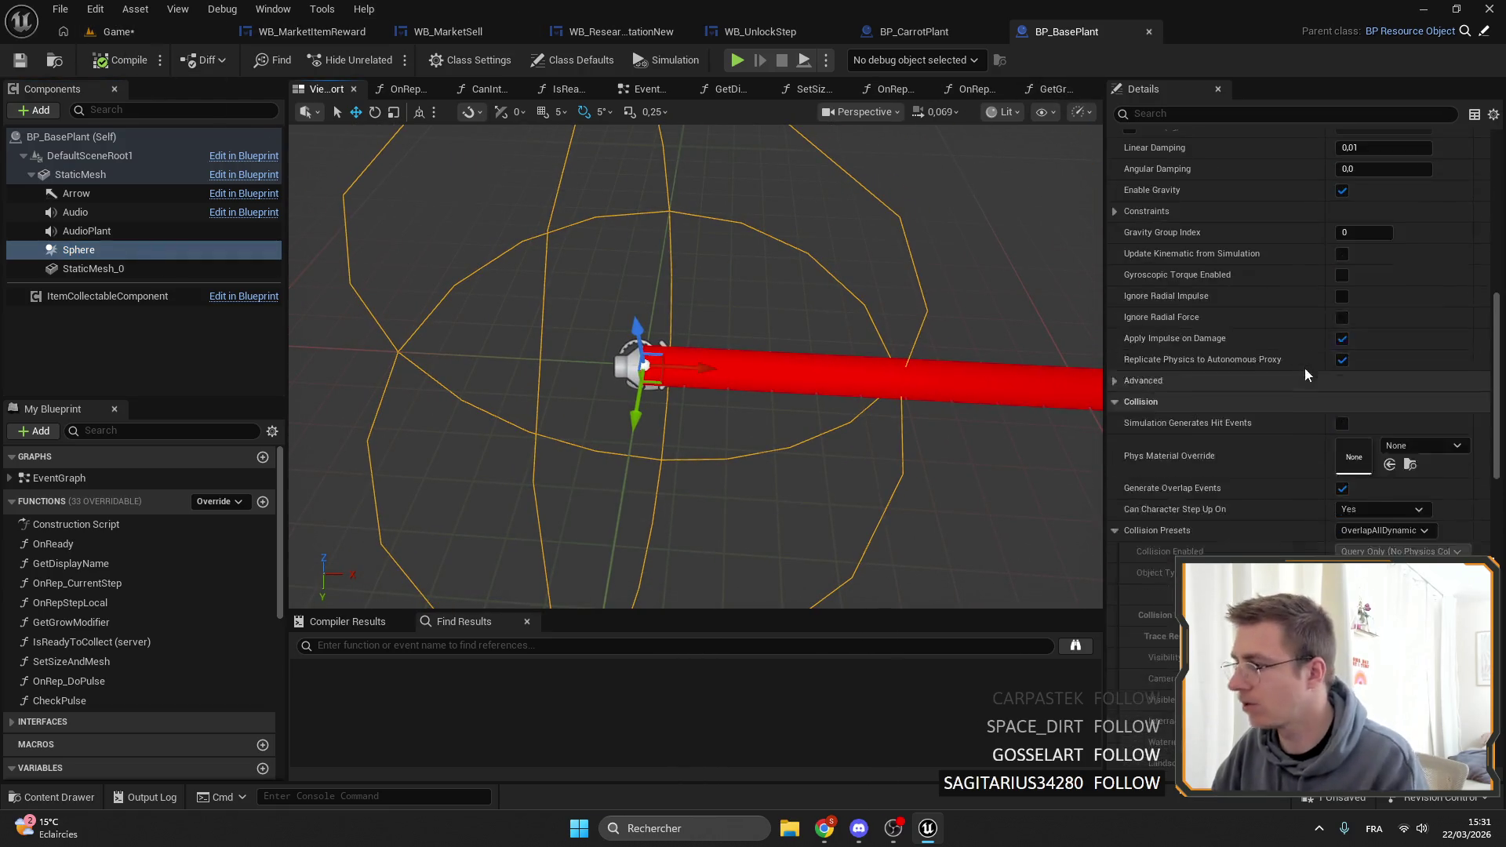
{"action": "left_click", "coordinate": [1395, 380]}
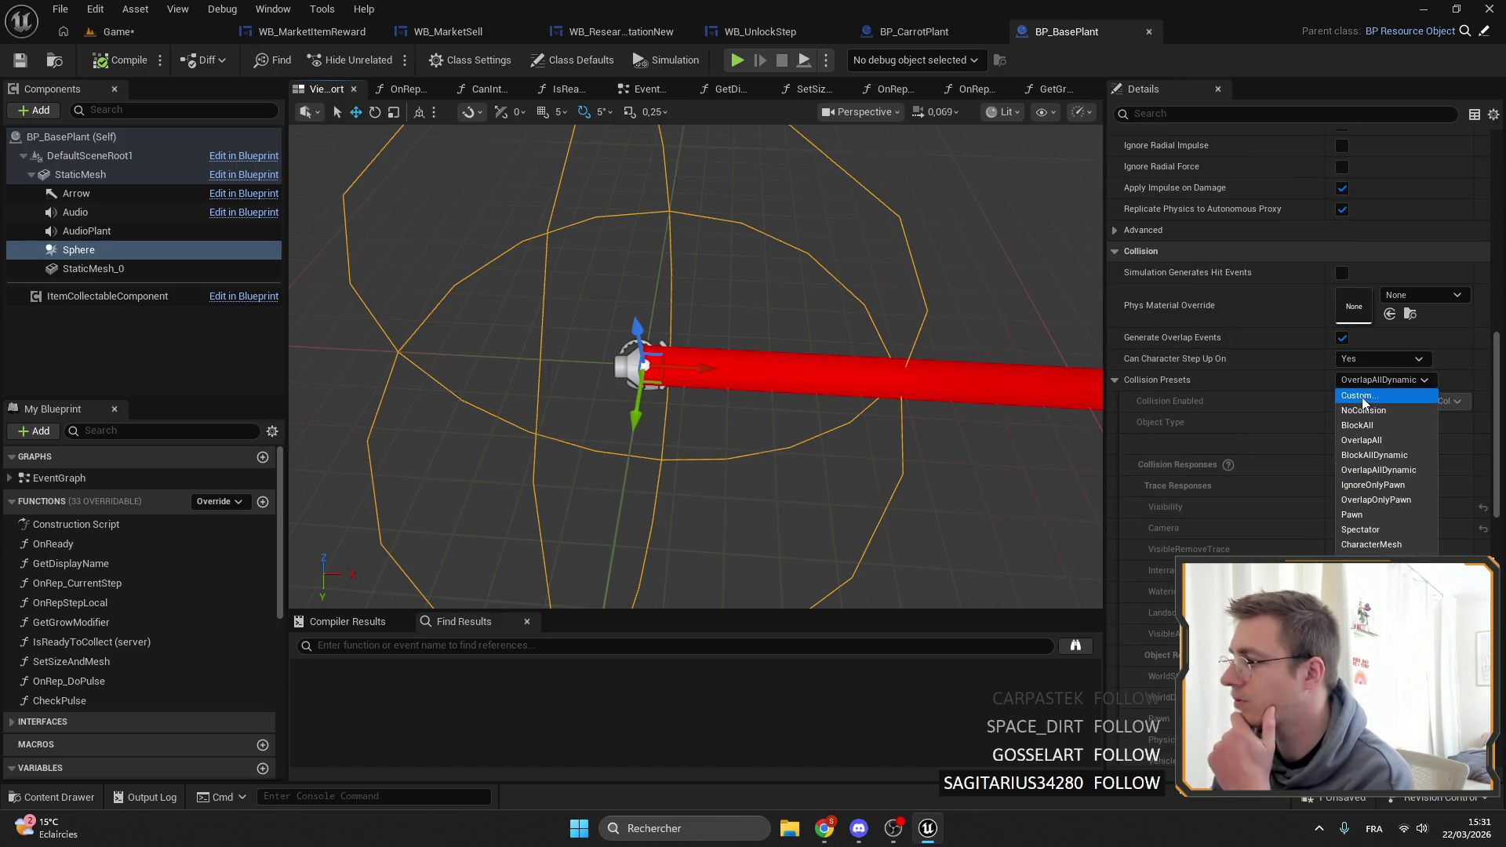
{"action": "left_click", "coordinate": [1363, 400]}
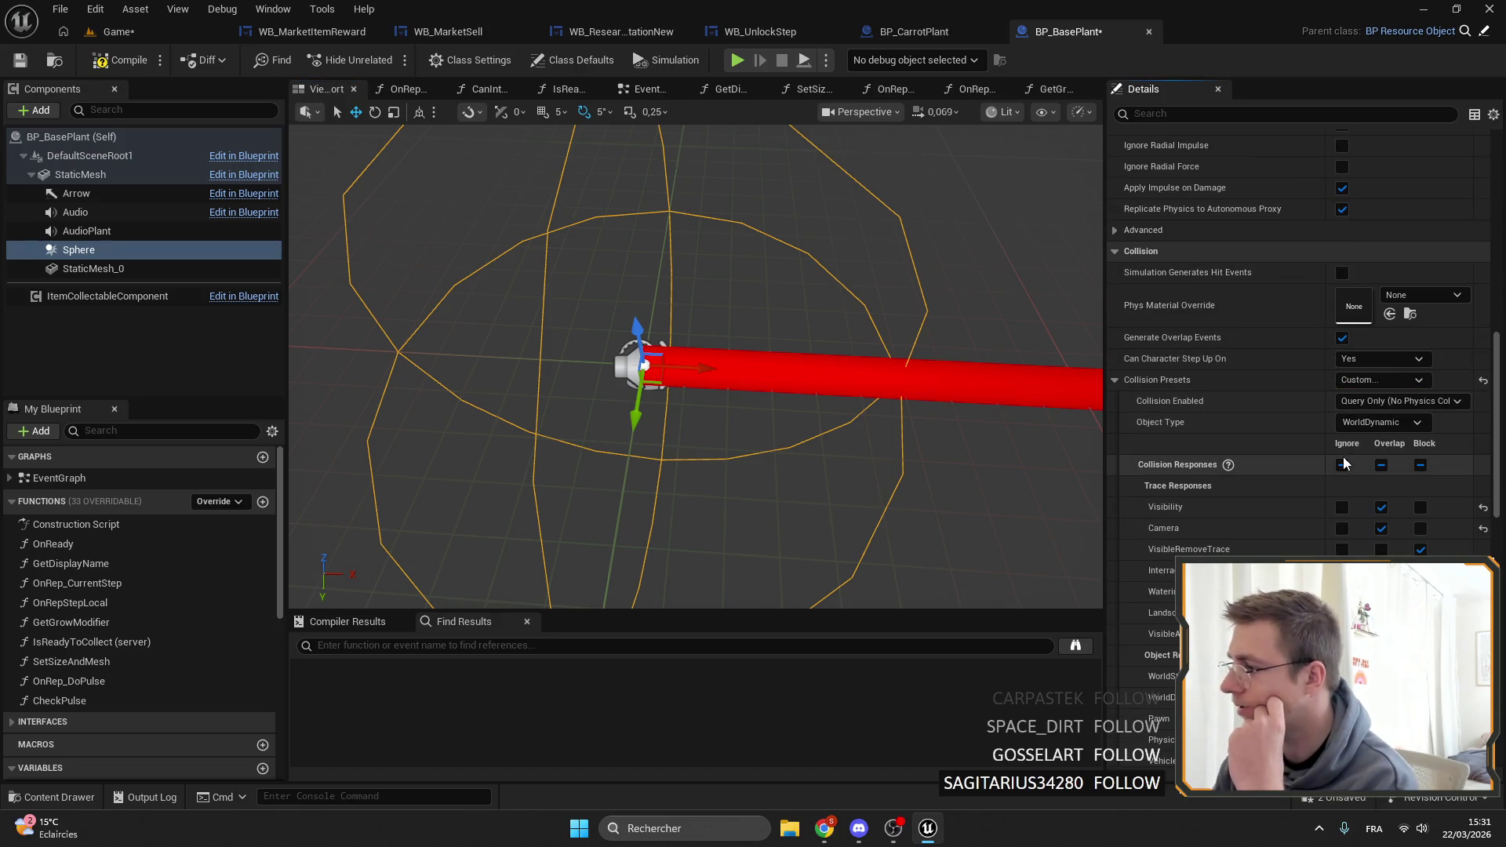
{"action": "scroll", "coordinate": [1341, 469], "scroll_direction": "down", "scroll_amount": 5}
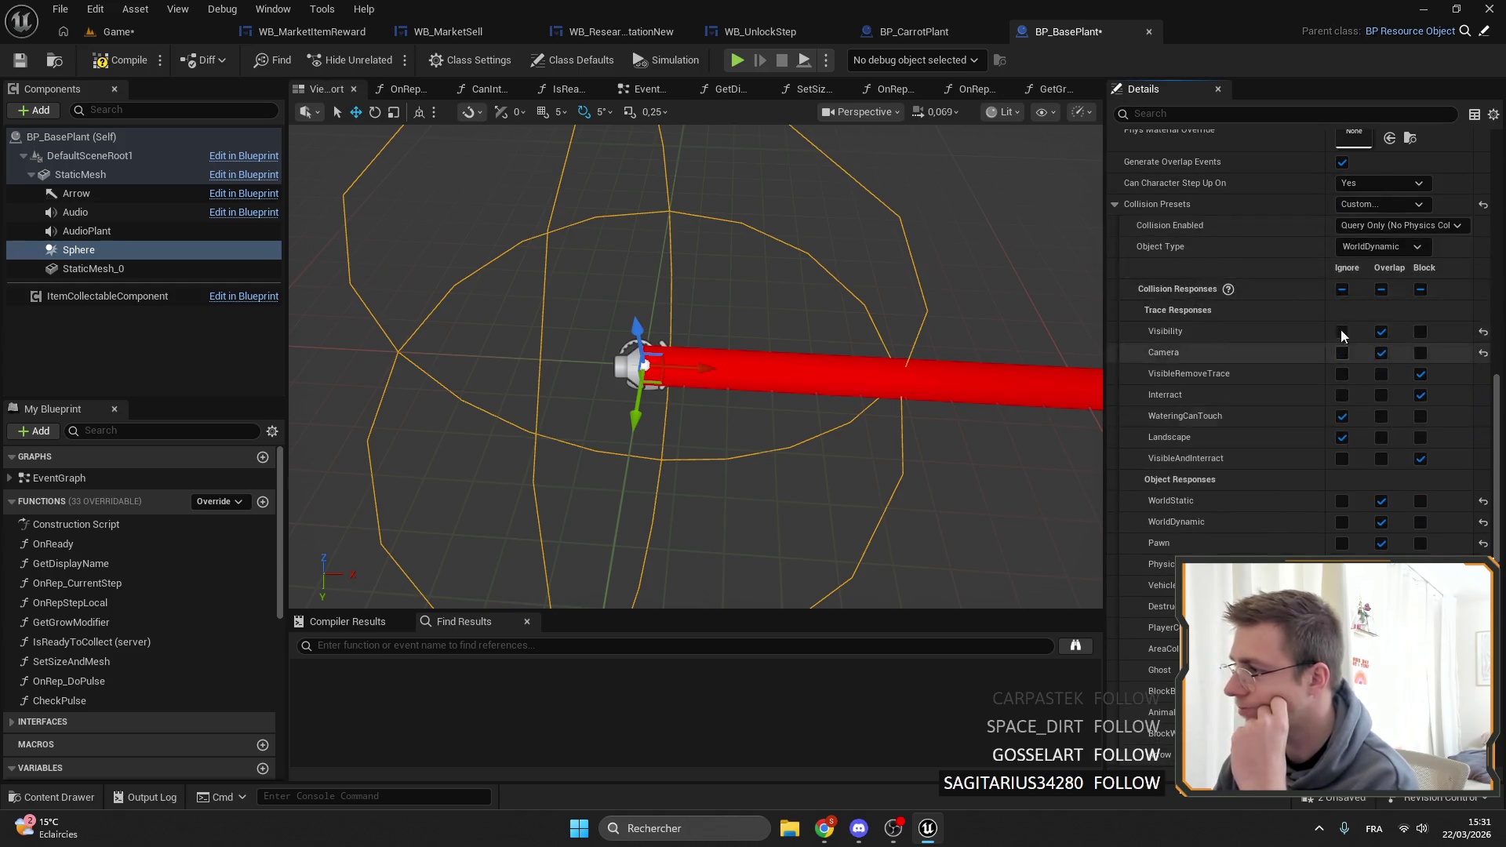
{"action": "left_click", "coordinate": [1342, 292]}
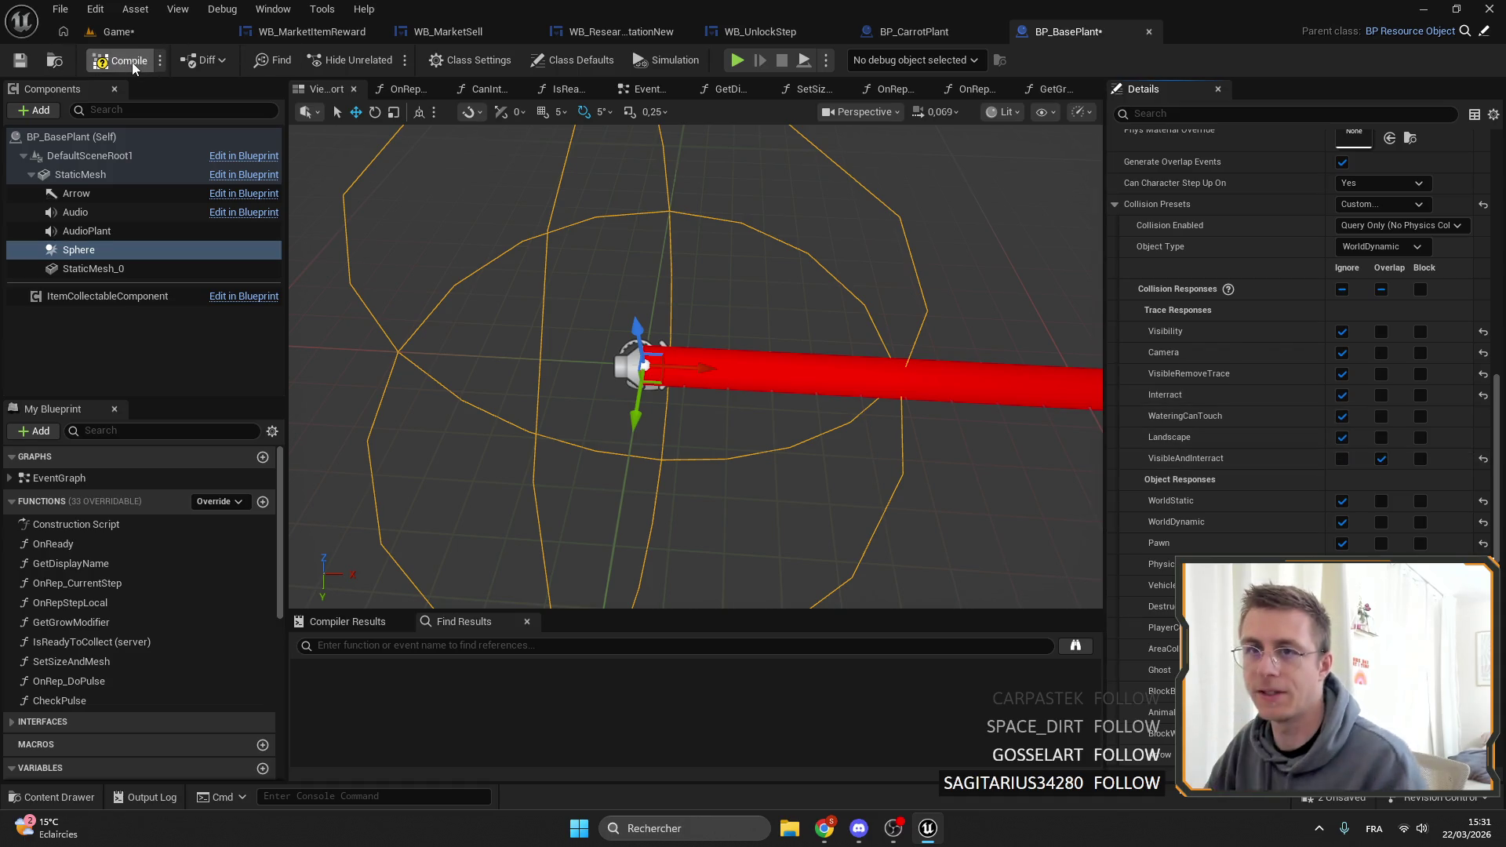
Set the sphere's object type to AreaCollision, No Collision, and disable Generate Overlap Events.
{"action": "left_click", "coordinate": [19, 60]}
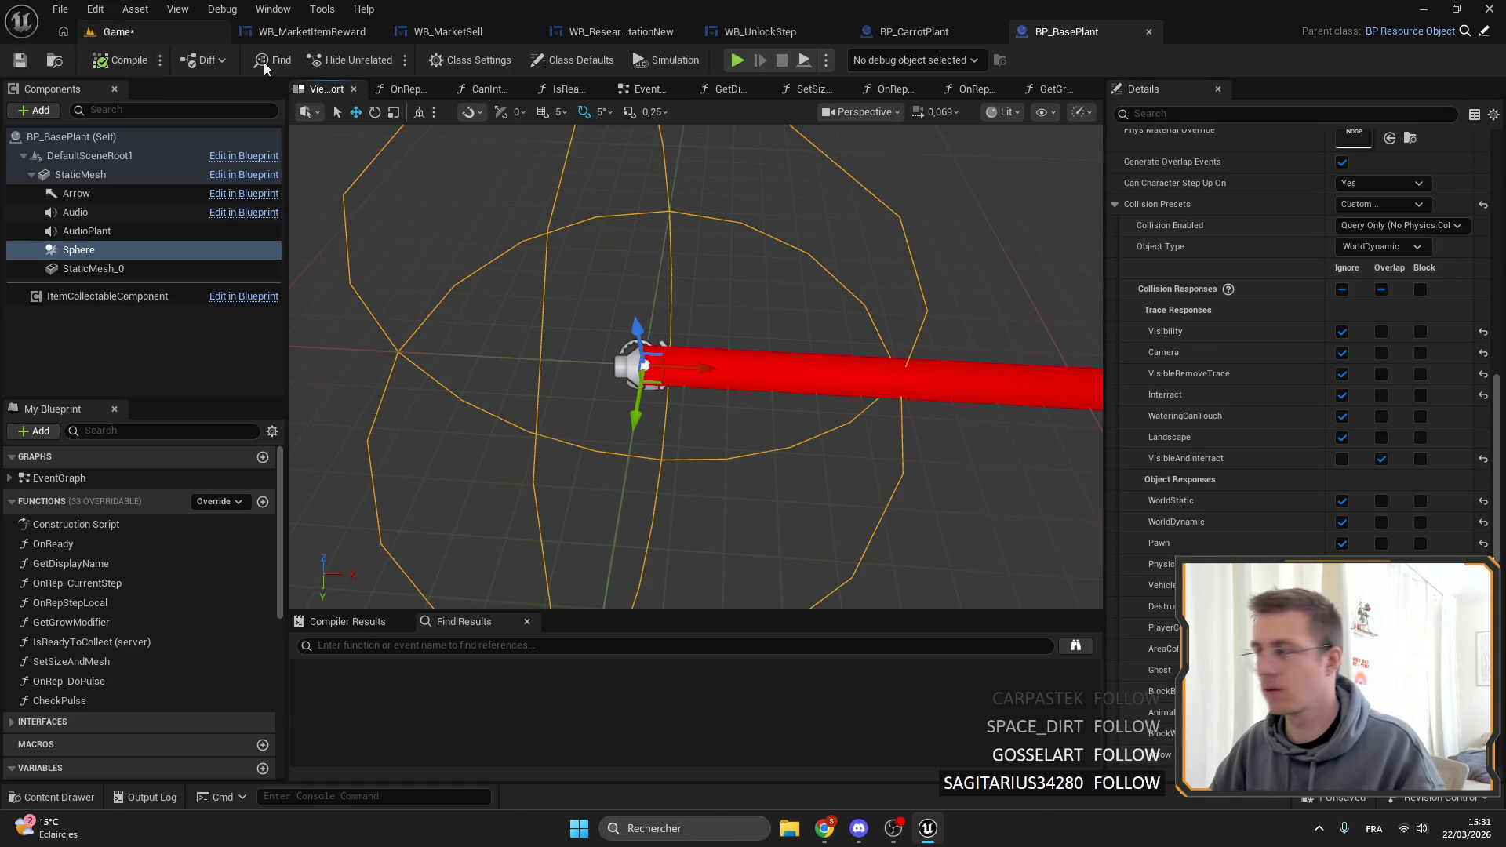
{"action": "left_click", "coordinate": [1402, 248]}
{"action": "left_click", "coordinate": [1369, 264]}
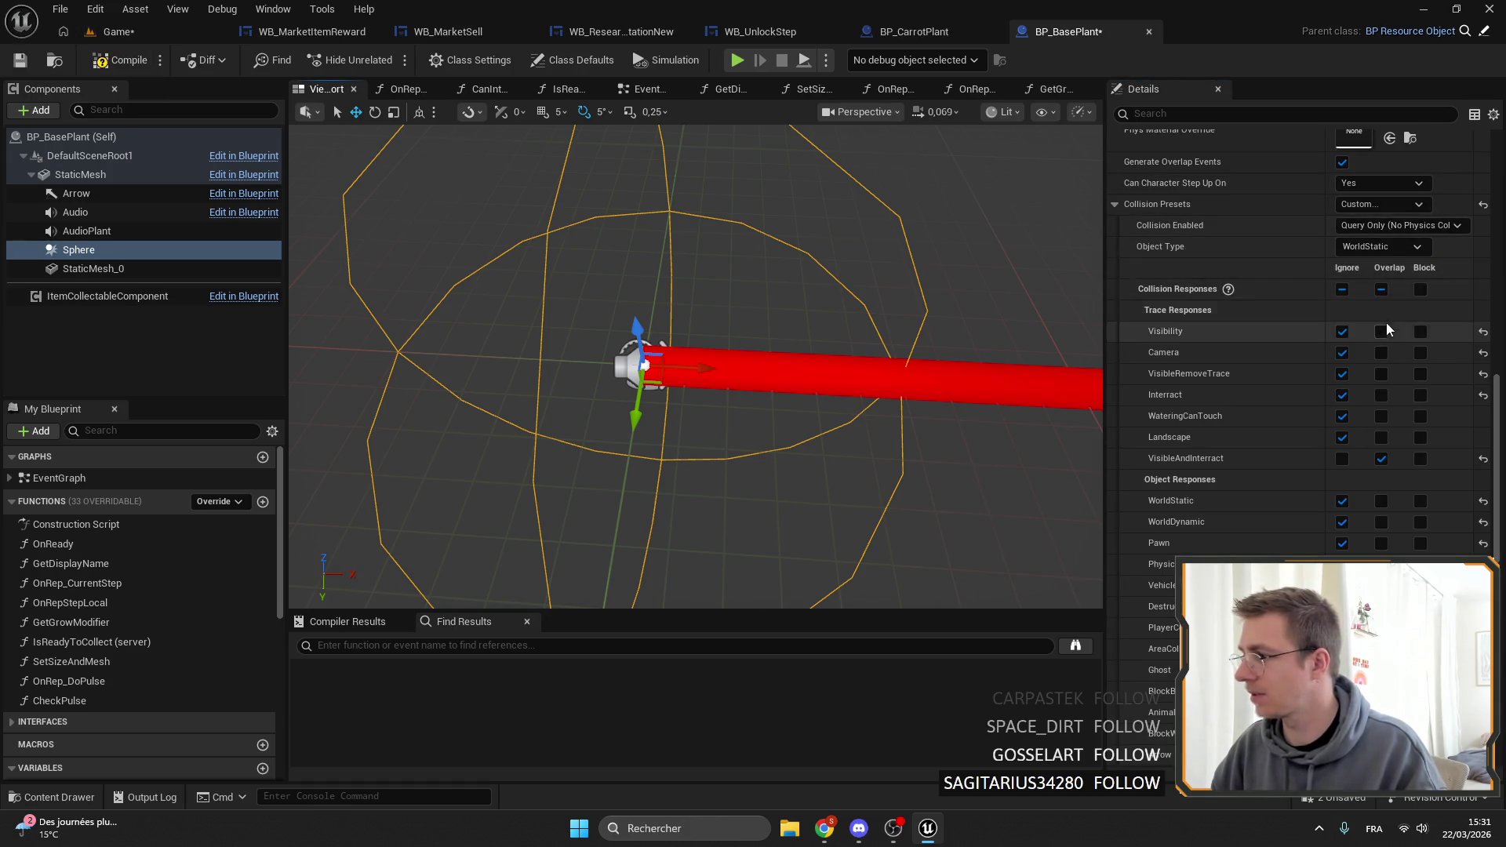
{"action": "left_click", "coordinate": [1381, 247]}
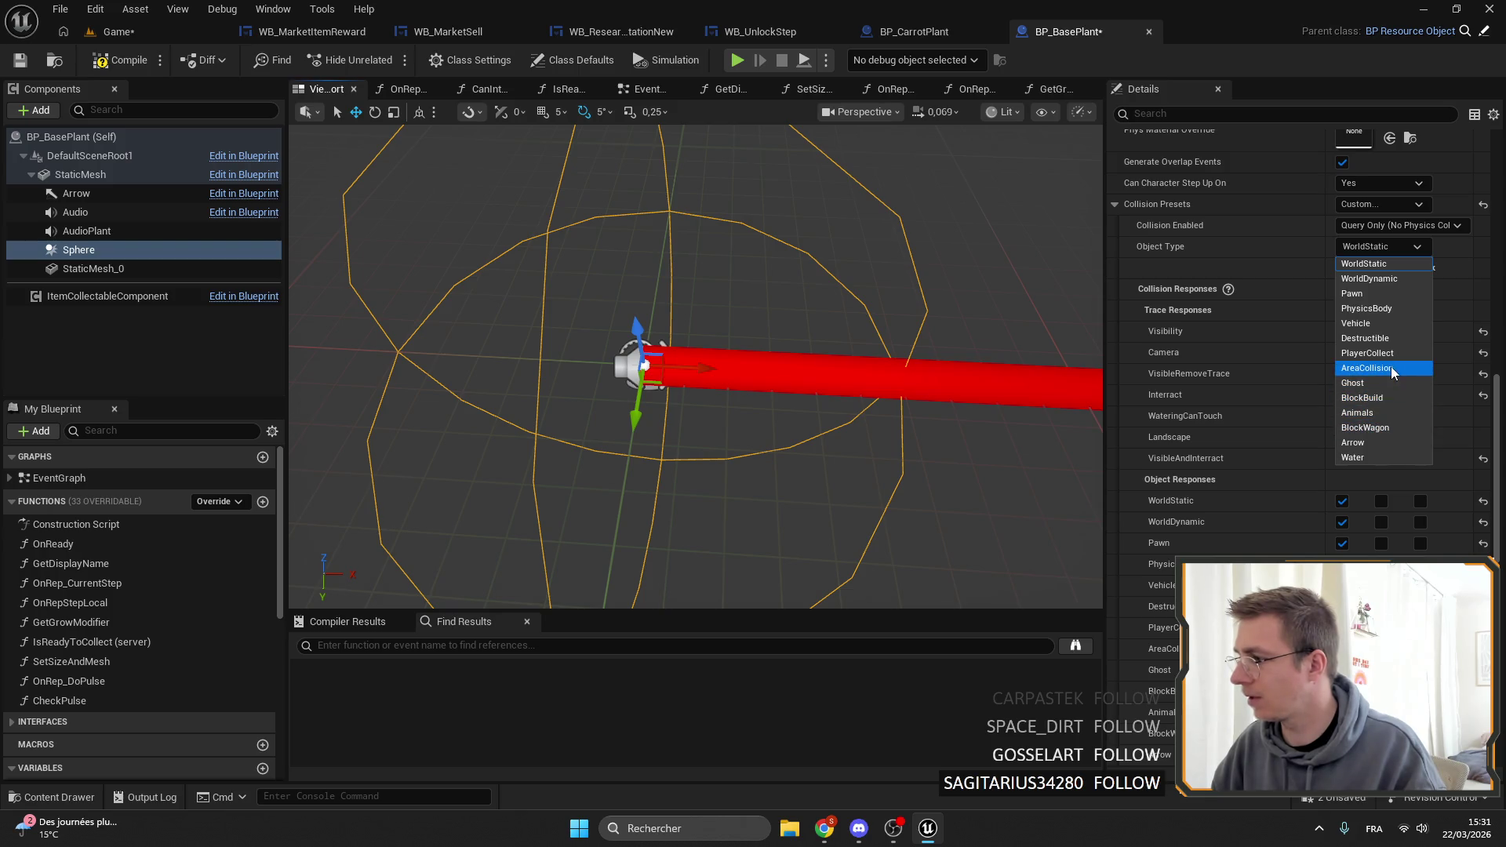
{"action": "left_click", "coordinate": [1395, 227]}
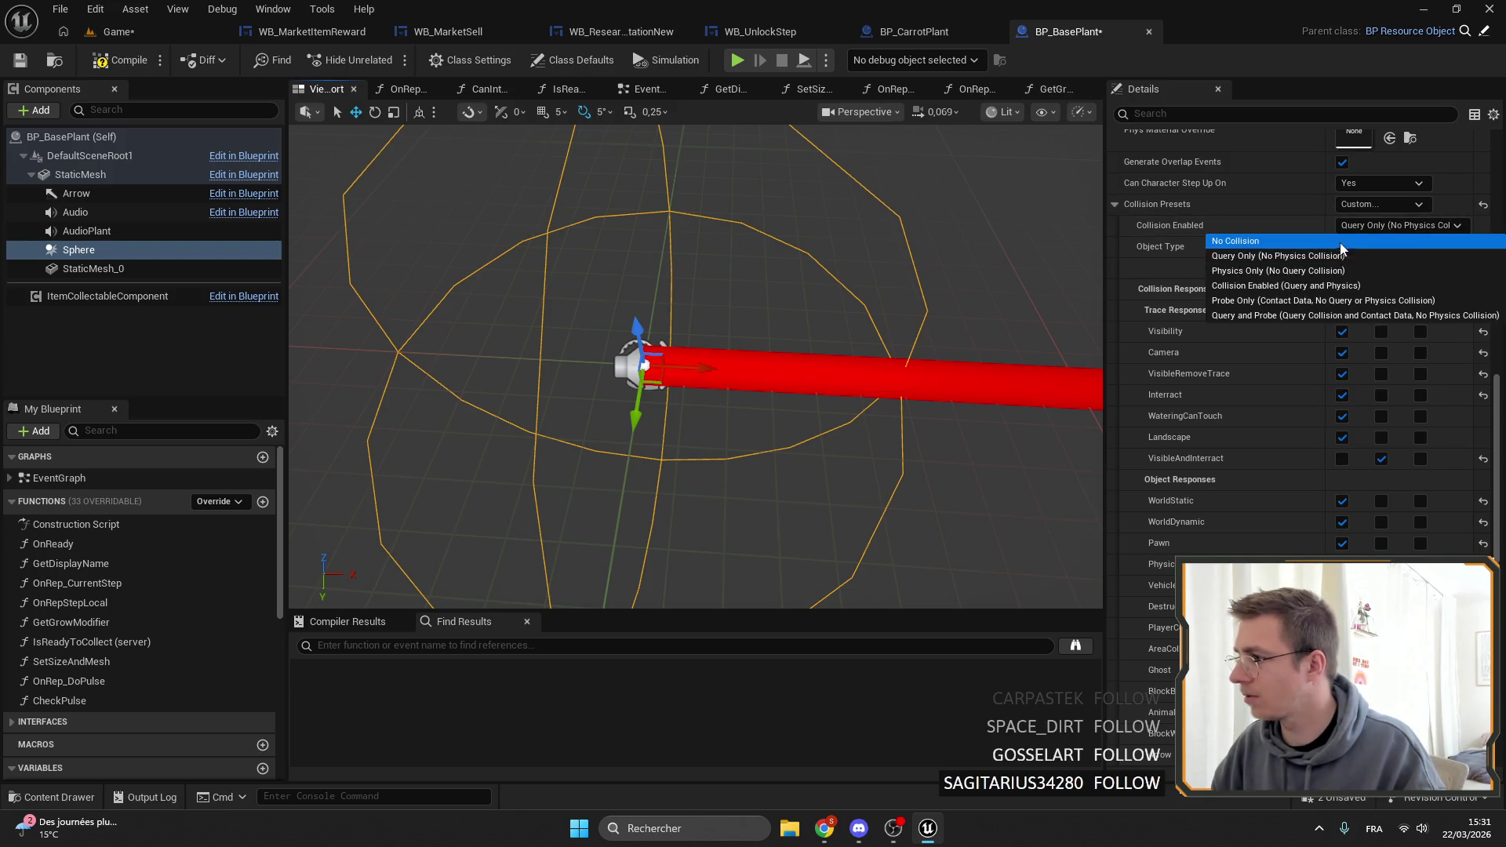
{"action": "key", "text": "Return"}
{"action": "left_click", "coordinate": [1342, 161]}
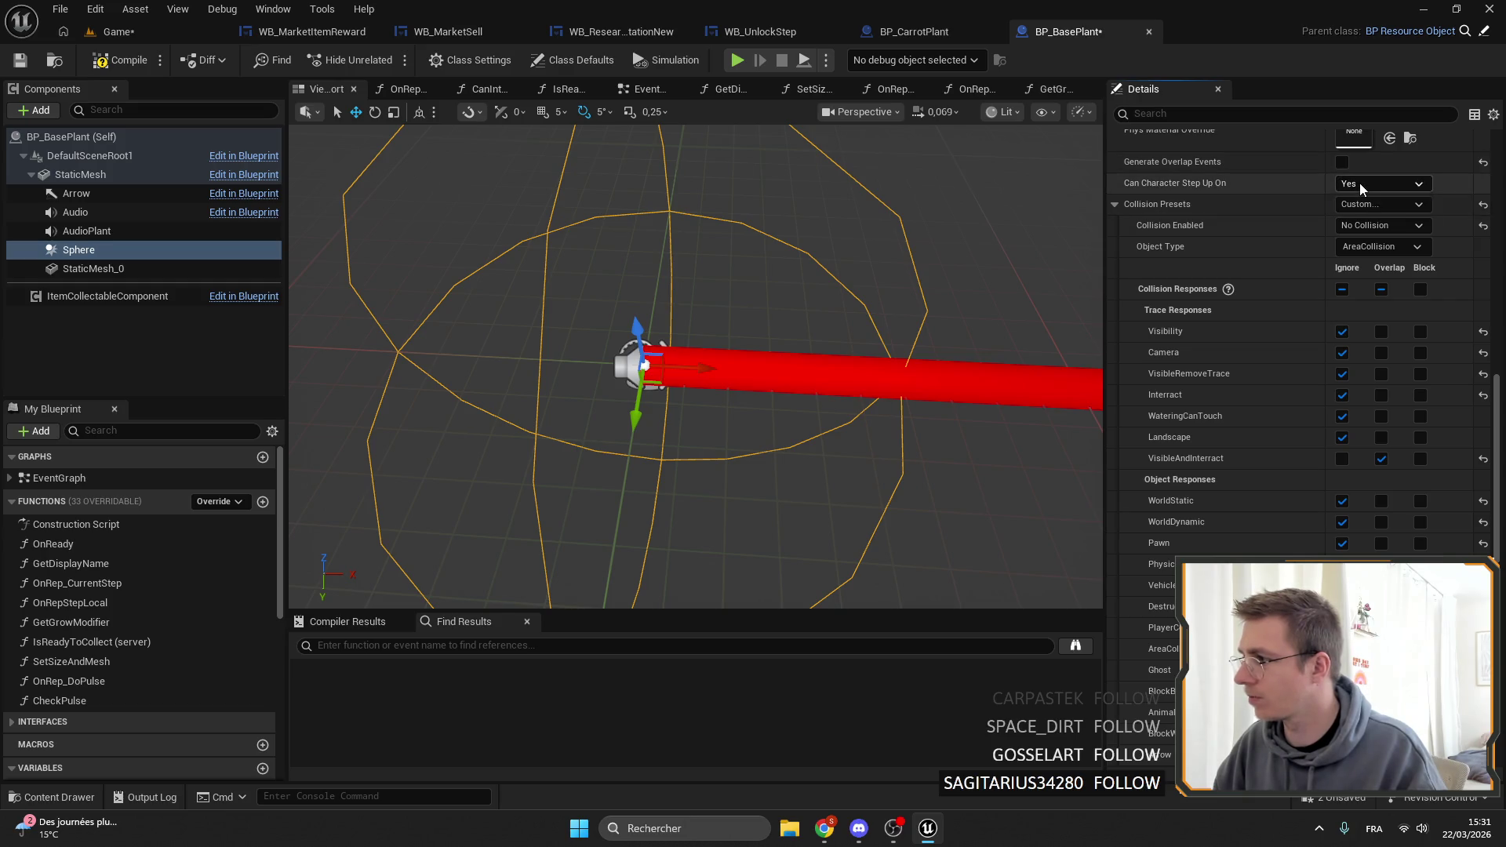
Set Can Character Step Up On to No, save, and return to the Game level.
{"action": "left_click", "coordinate": [1380, 183]}
{"action": "left_click", "coordinate": [1365, 212]}
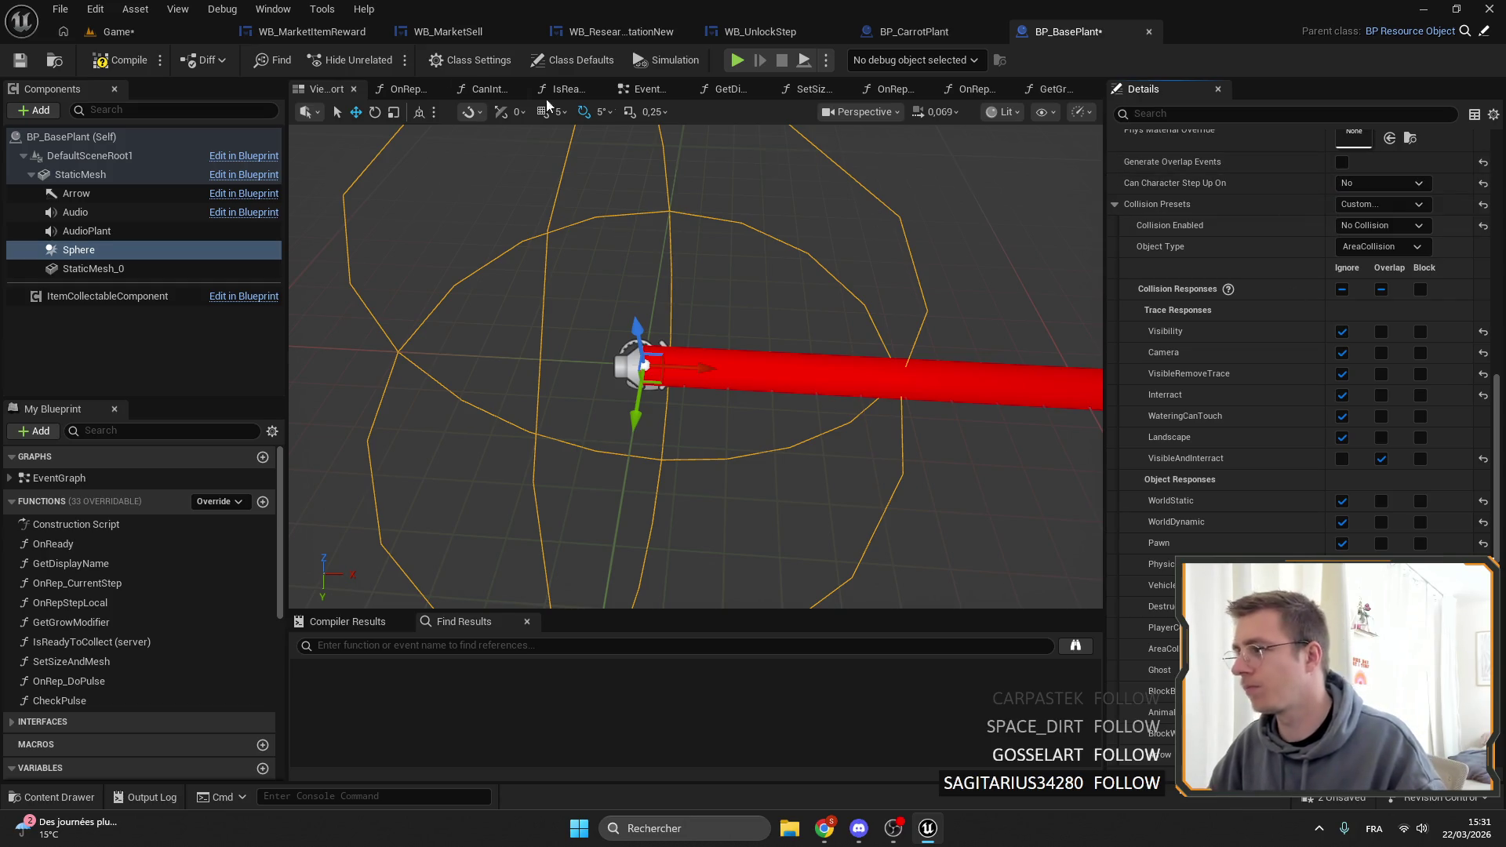
{"action": "left_click", "coordinate": [21, 61]}
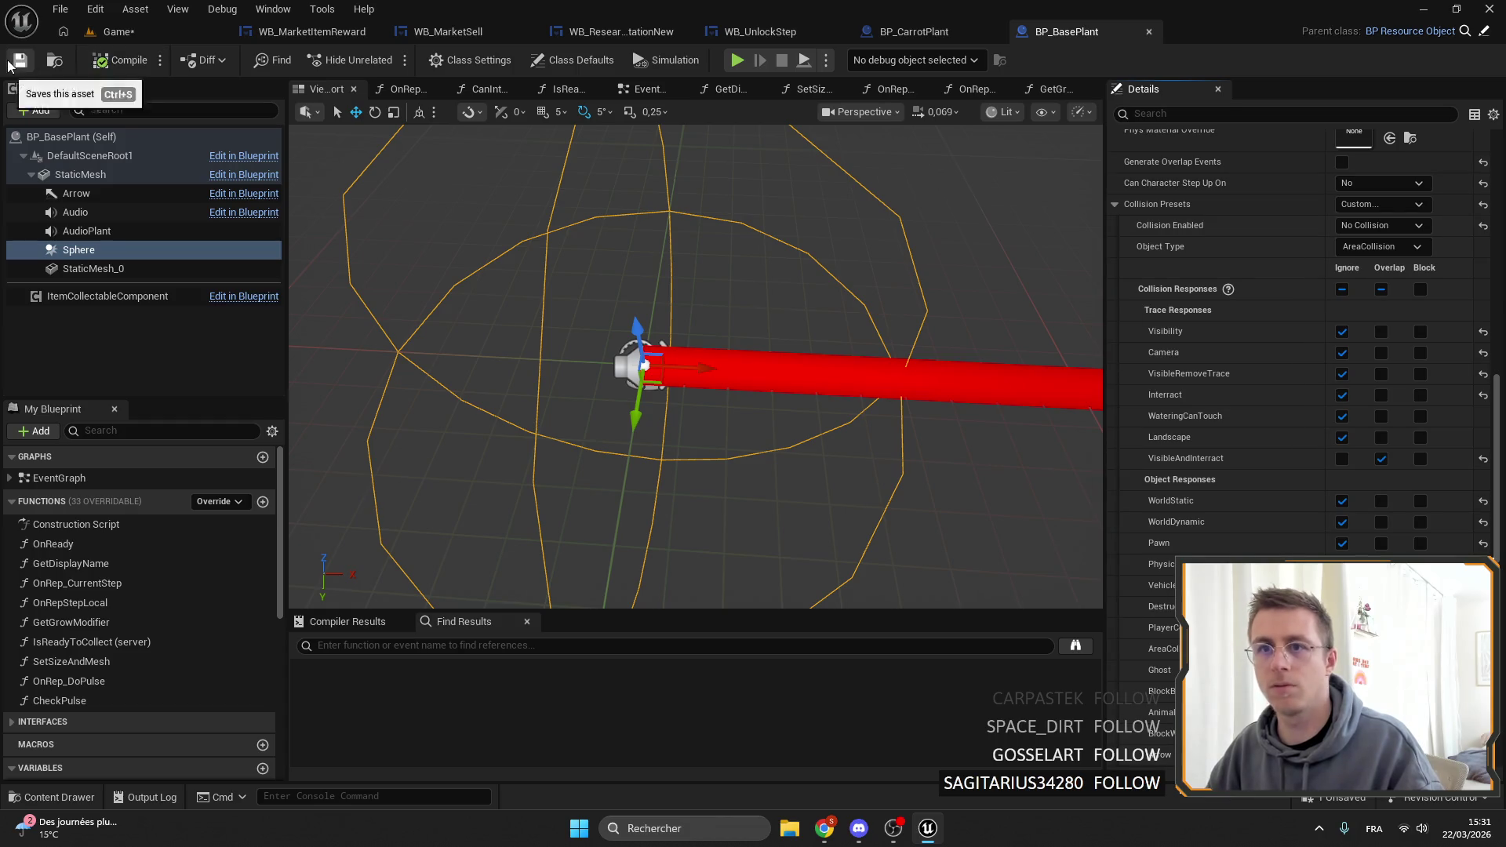
{"action": "left_click", "coordinate": [114, 31]}
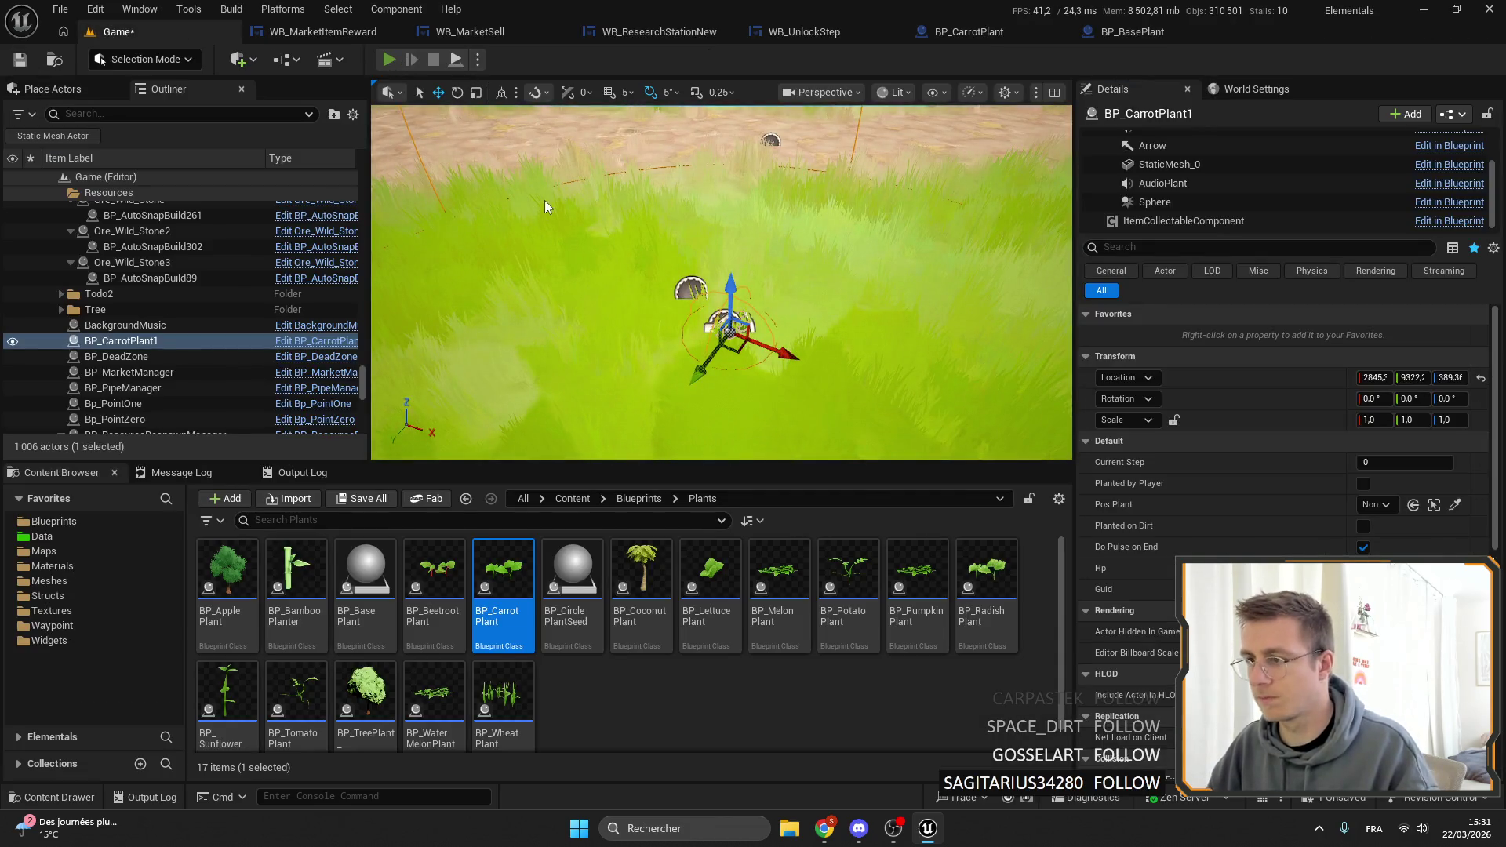
Run a quick full-screen playtest of the carrot plant, then stop.
{"action": "key", "text": "alt+p"}
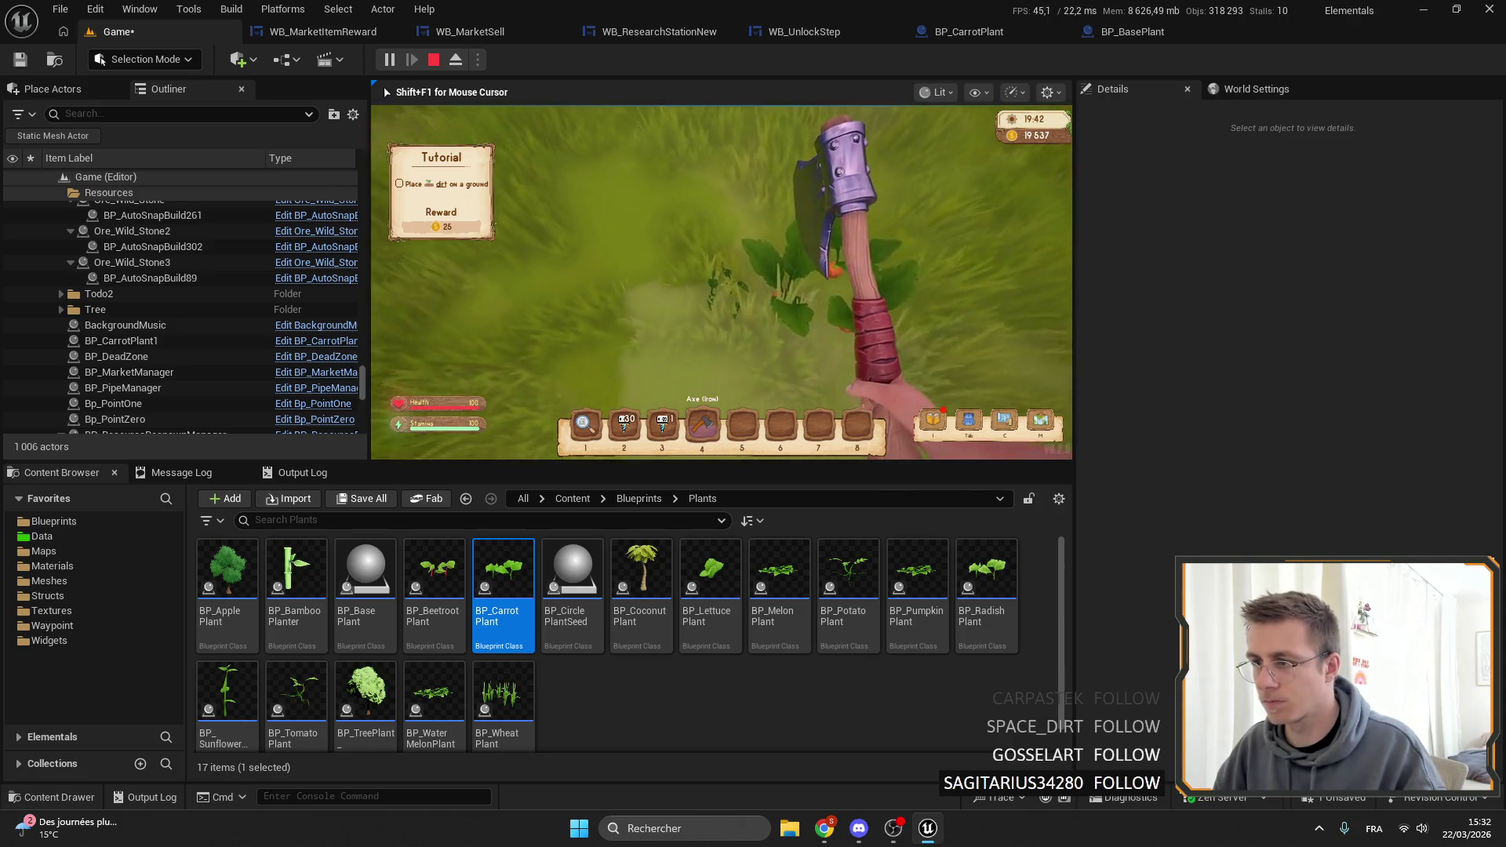
{"action": "key", "text": "F11"}
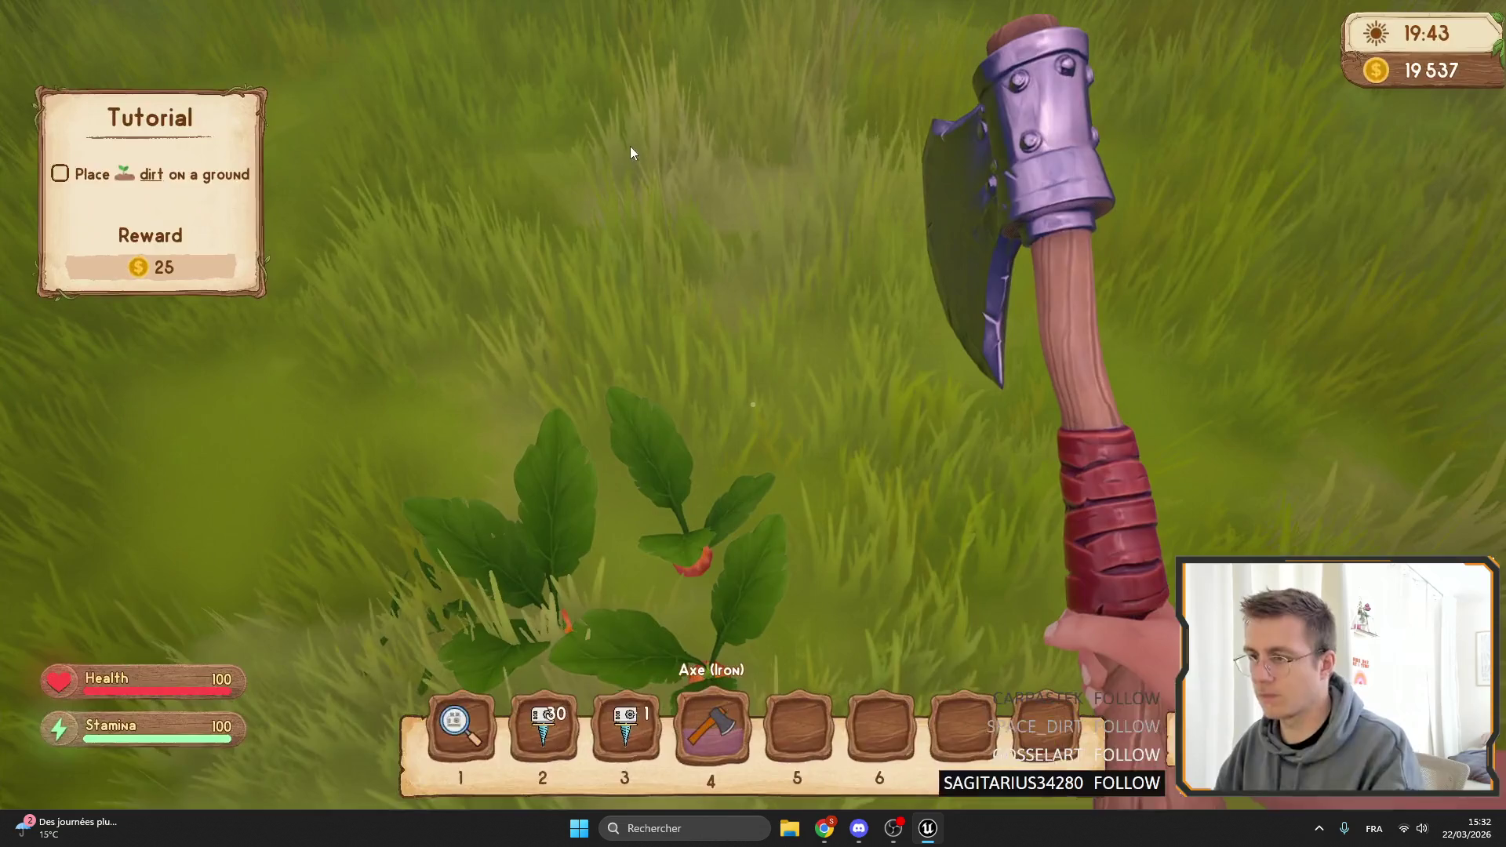
{"action": "key", "text": "Escape"}
{"action": "key", "text": "F11"}
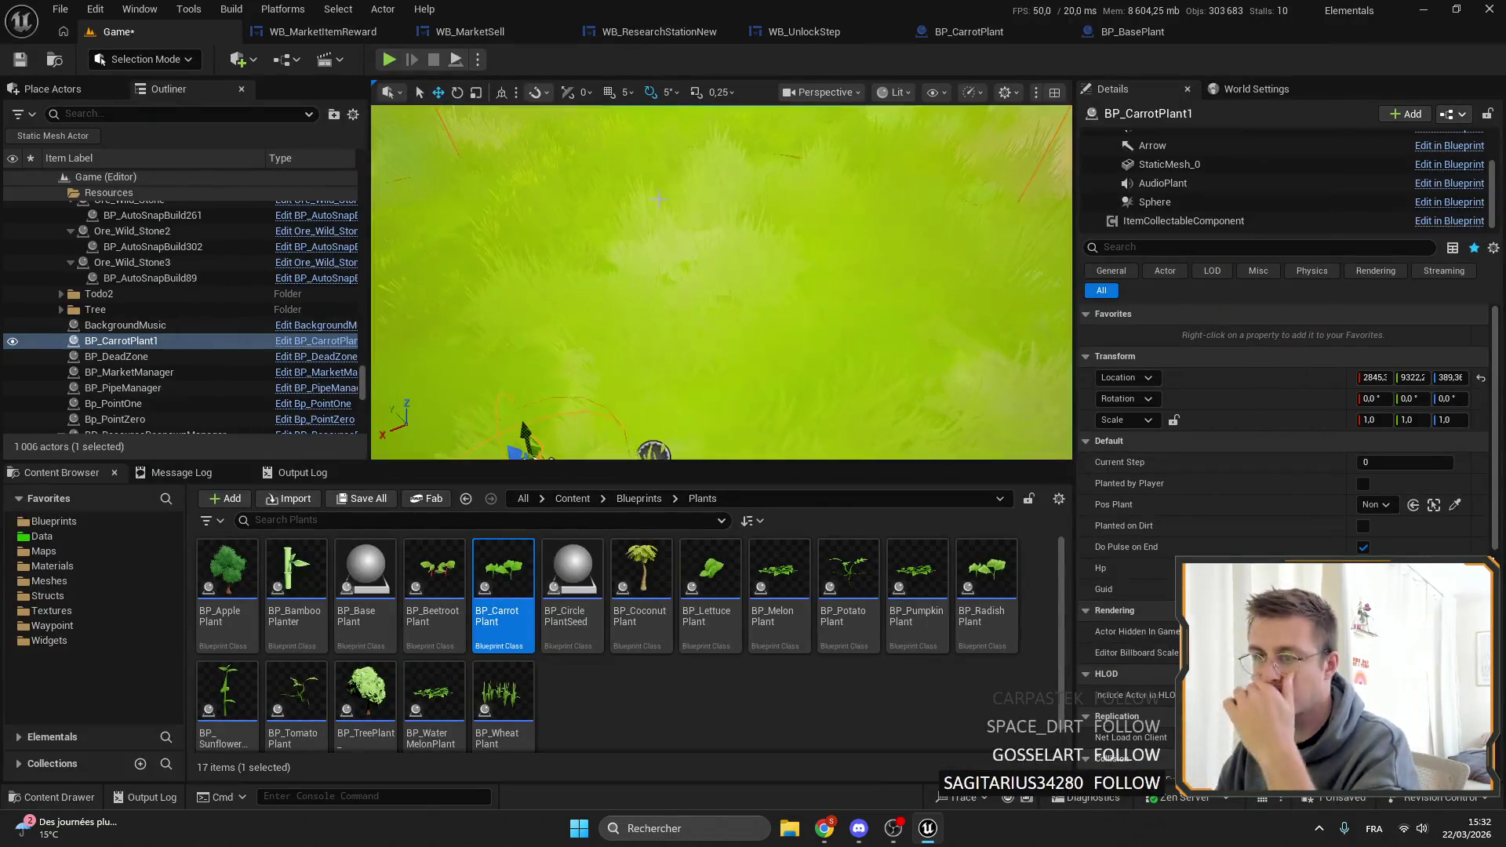
Delete the placed BP_CarrotPlant1 from the level and save the level.
{"action": "key", "text": "f"}
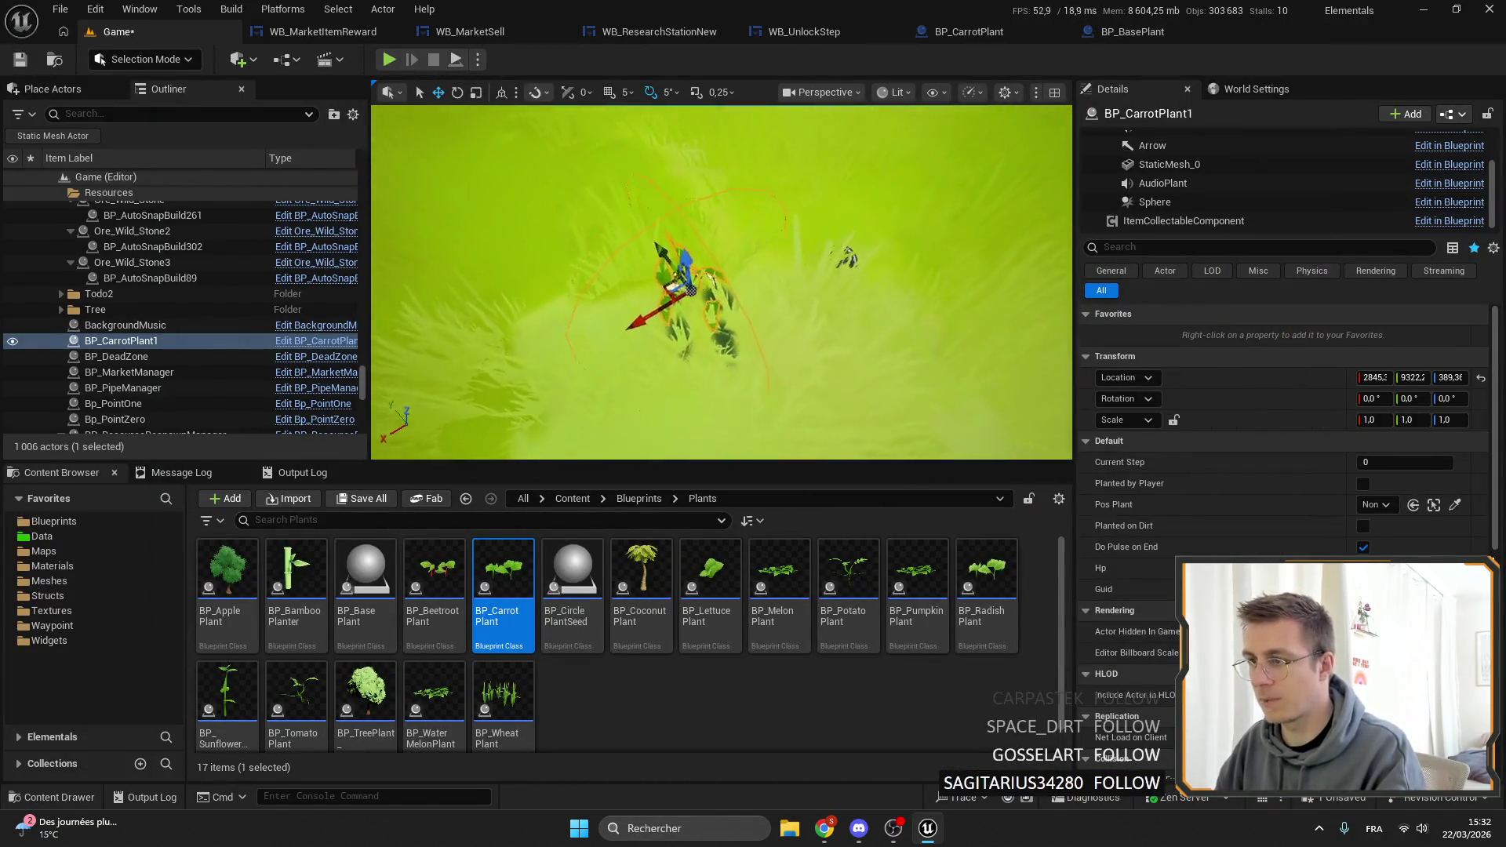
{"action": "key", "text": "Delete"}
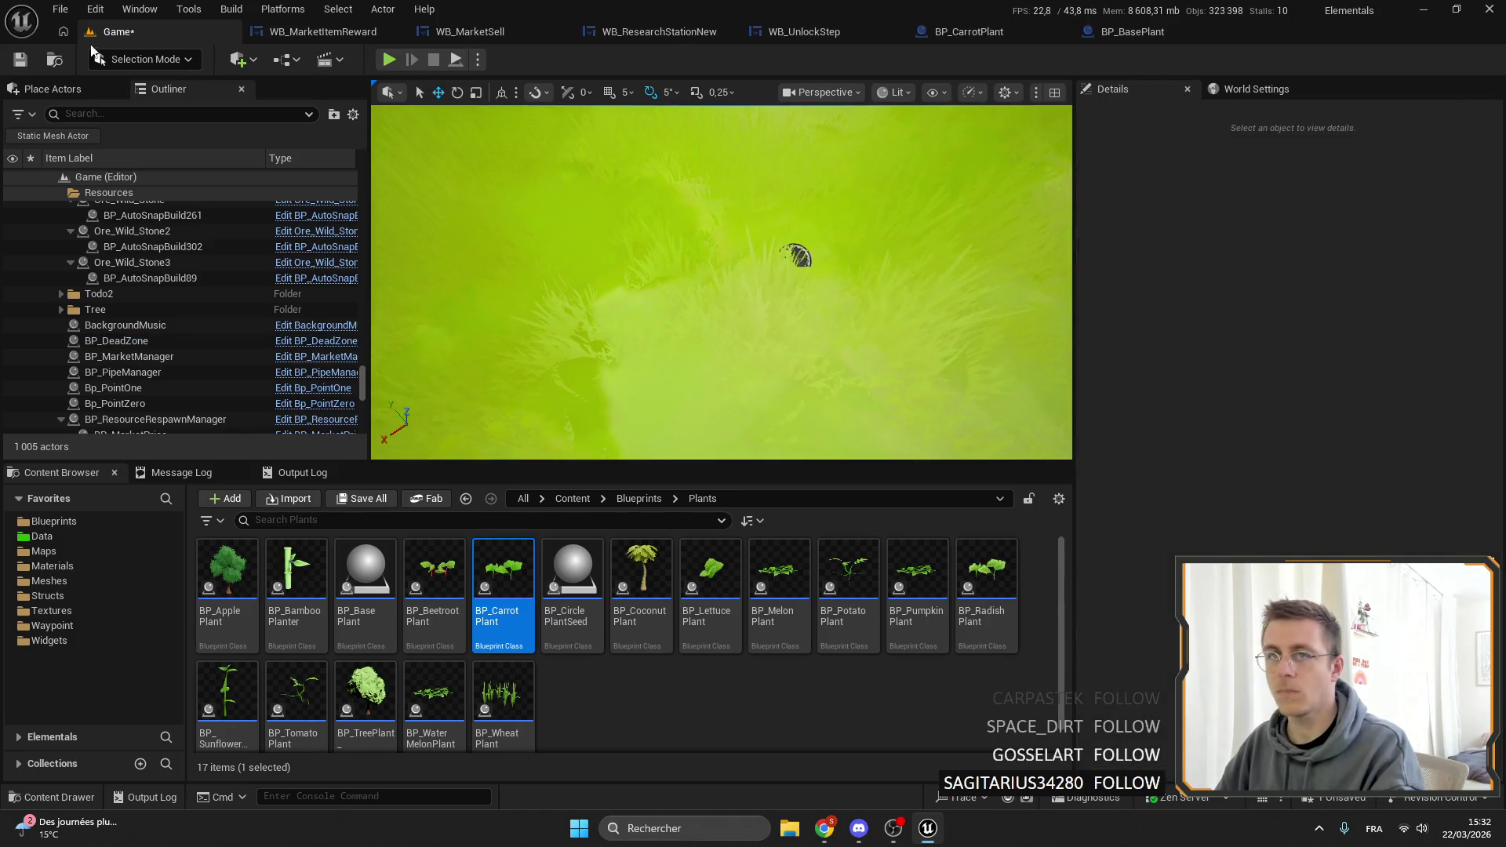
{"action": "left_click", "coordinate": [23, 58]}
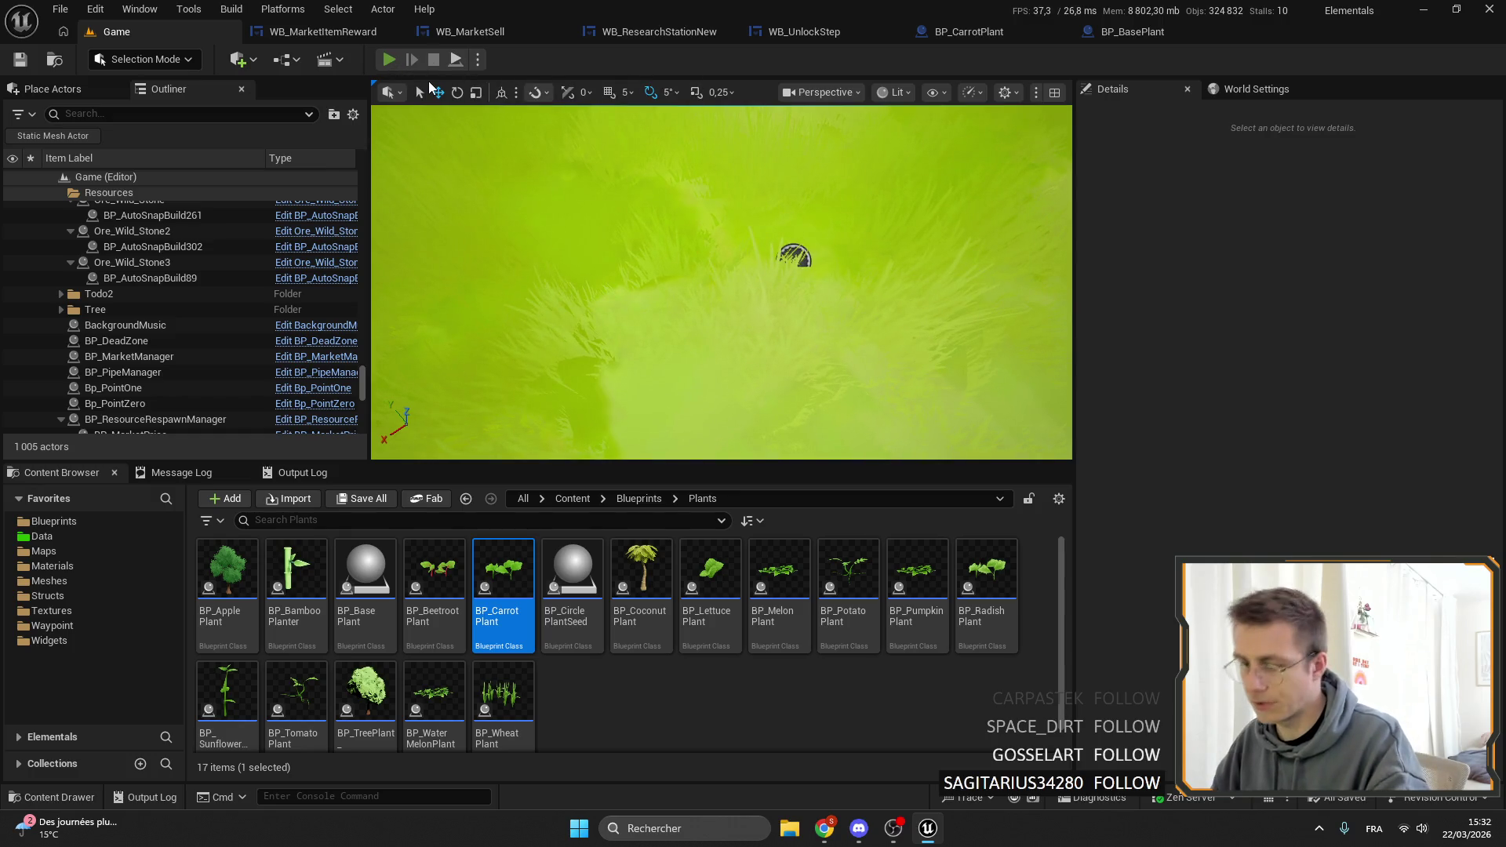
Playtest again holding the iron axe to check carrots, then stop and open the Blueprints folder.
{"action": "key", "text": "alt+p"}
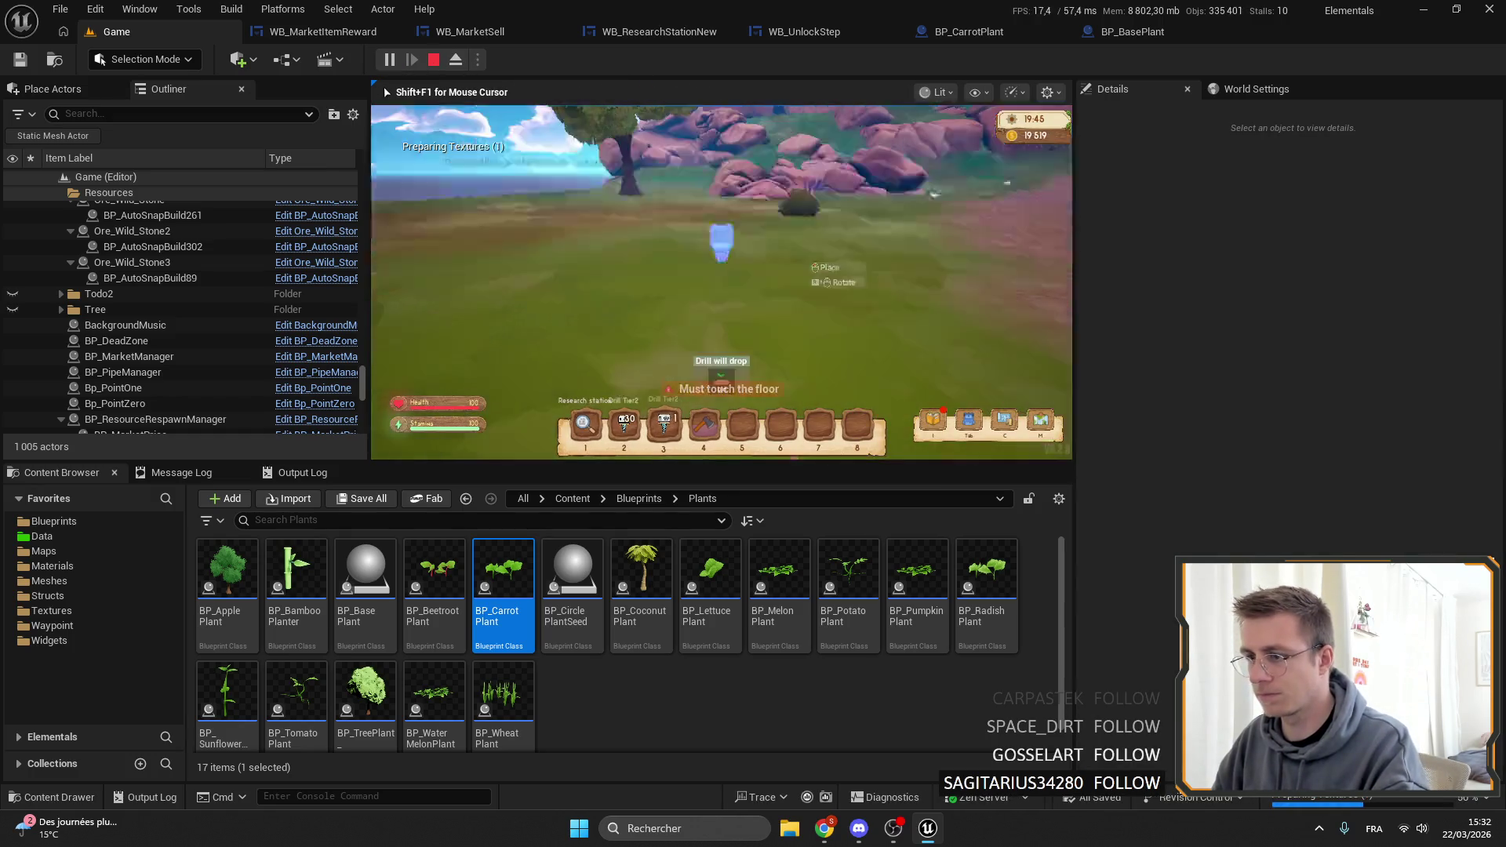
{"action": "key", "text": "4"}
{"action": "key", "text": "F11"}
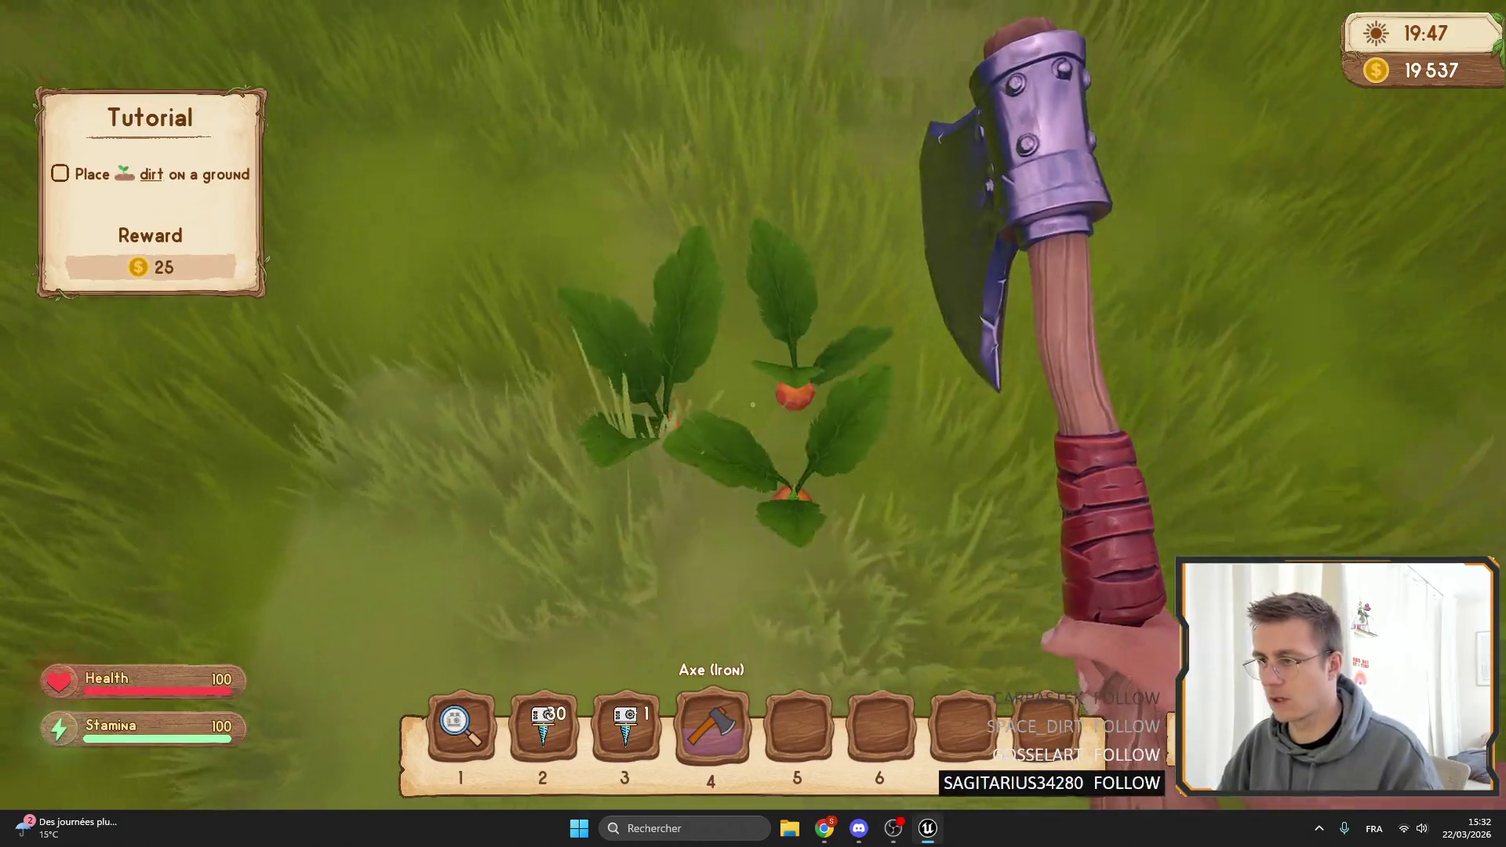
{"action": "key", "text": "F11"}
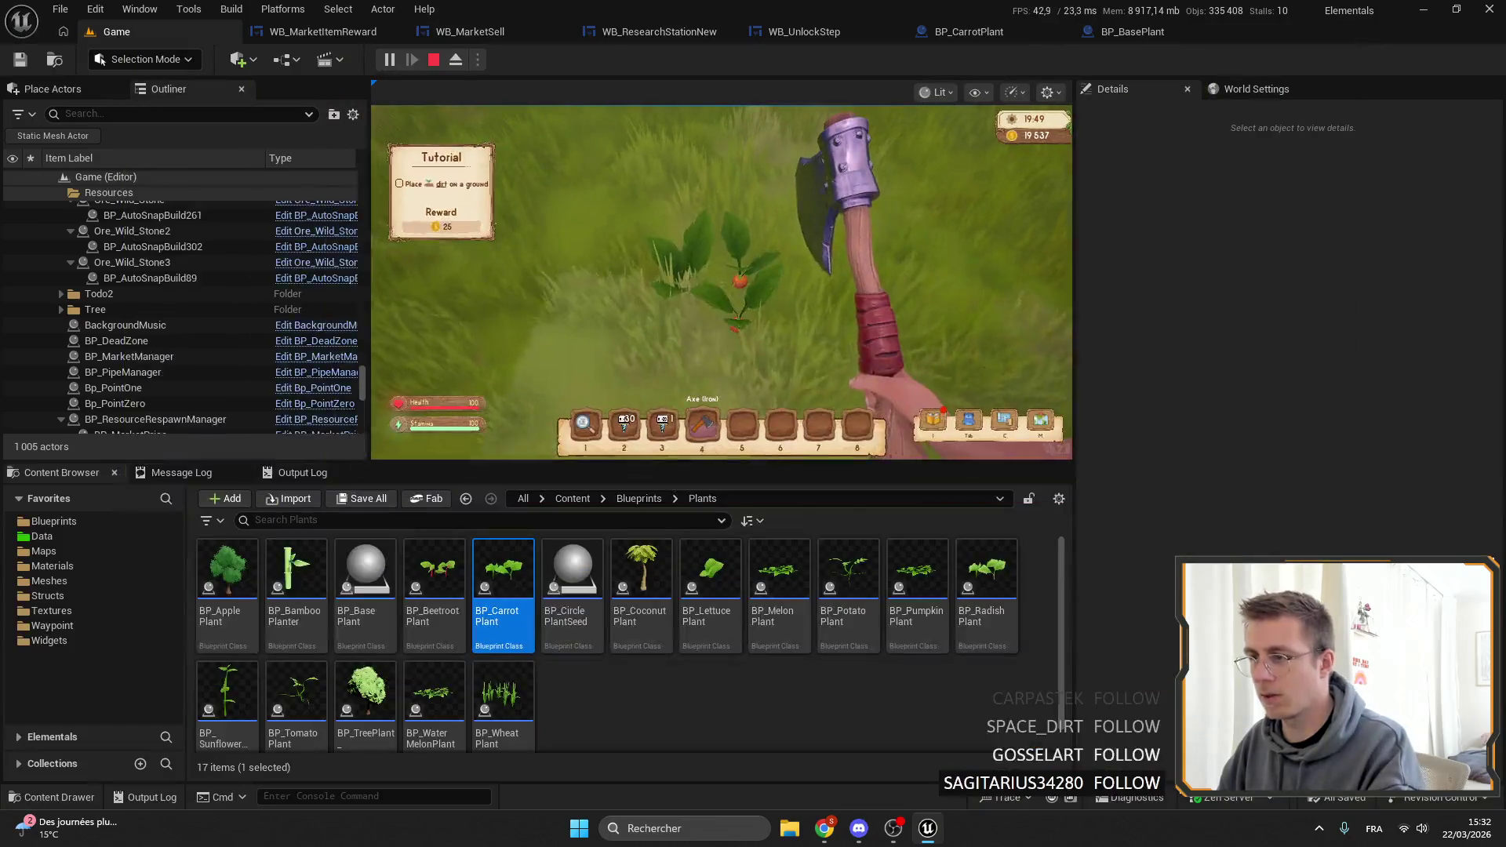
{"action": "key", "text": "Escape"}
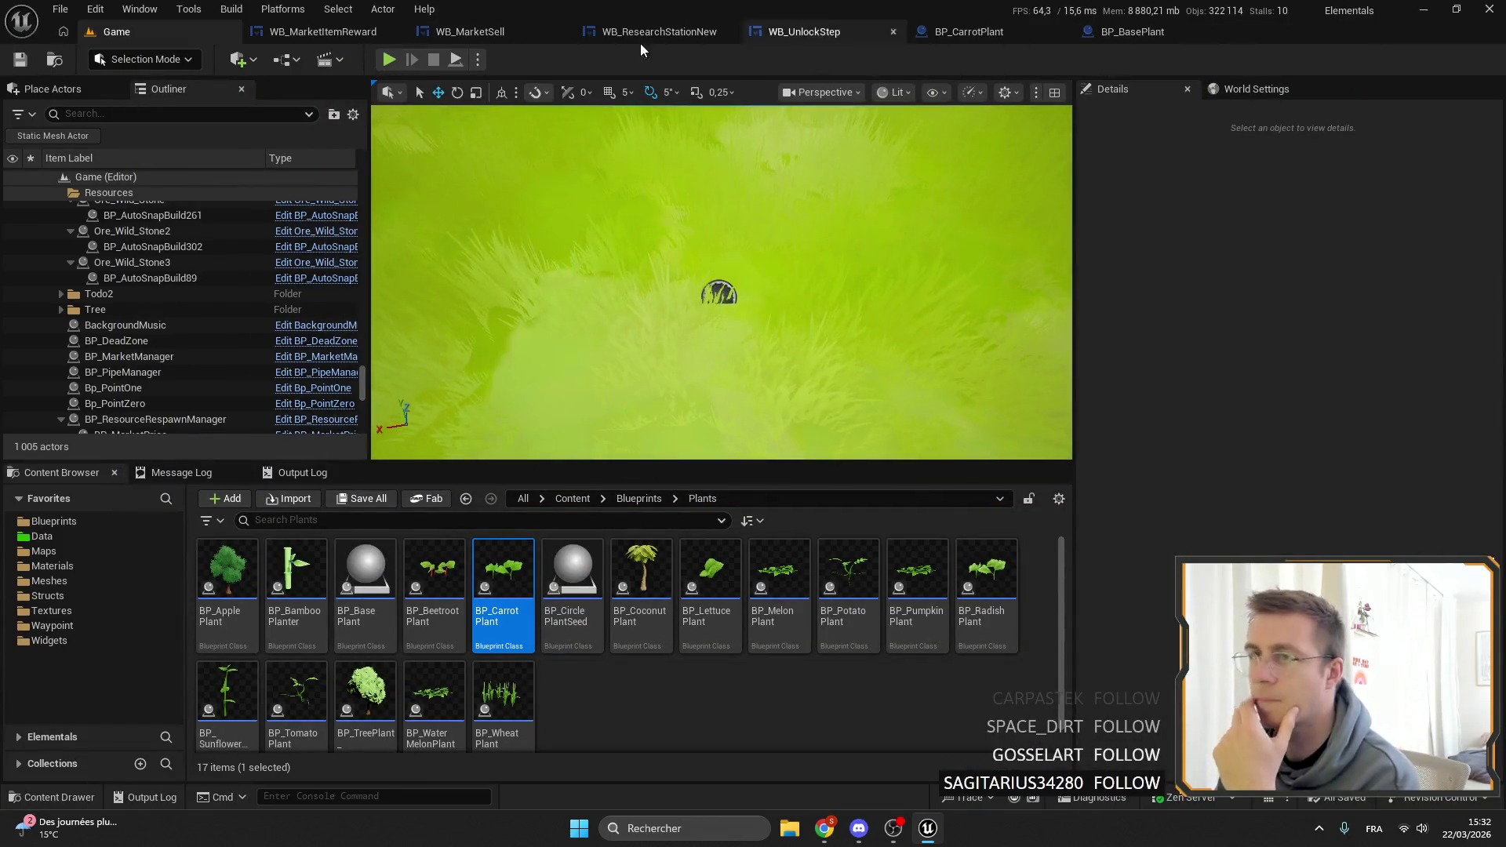
{"action": "left_click", "coordinate": [78, 520]}
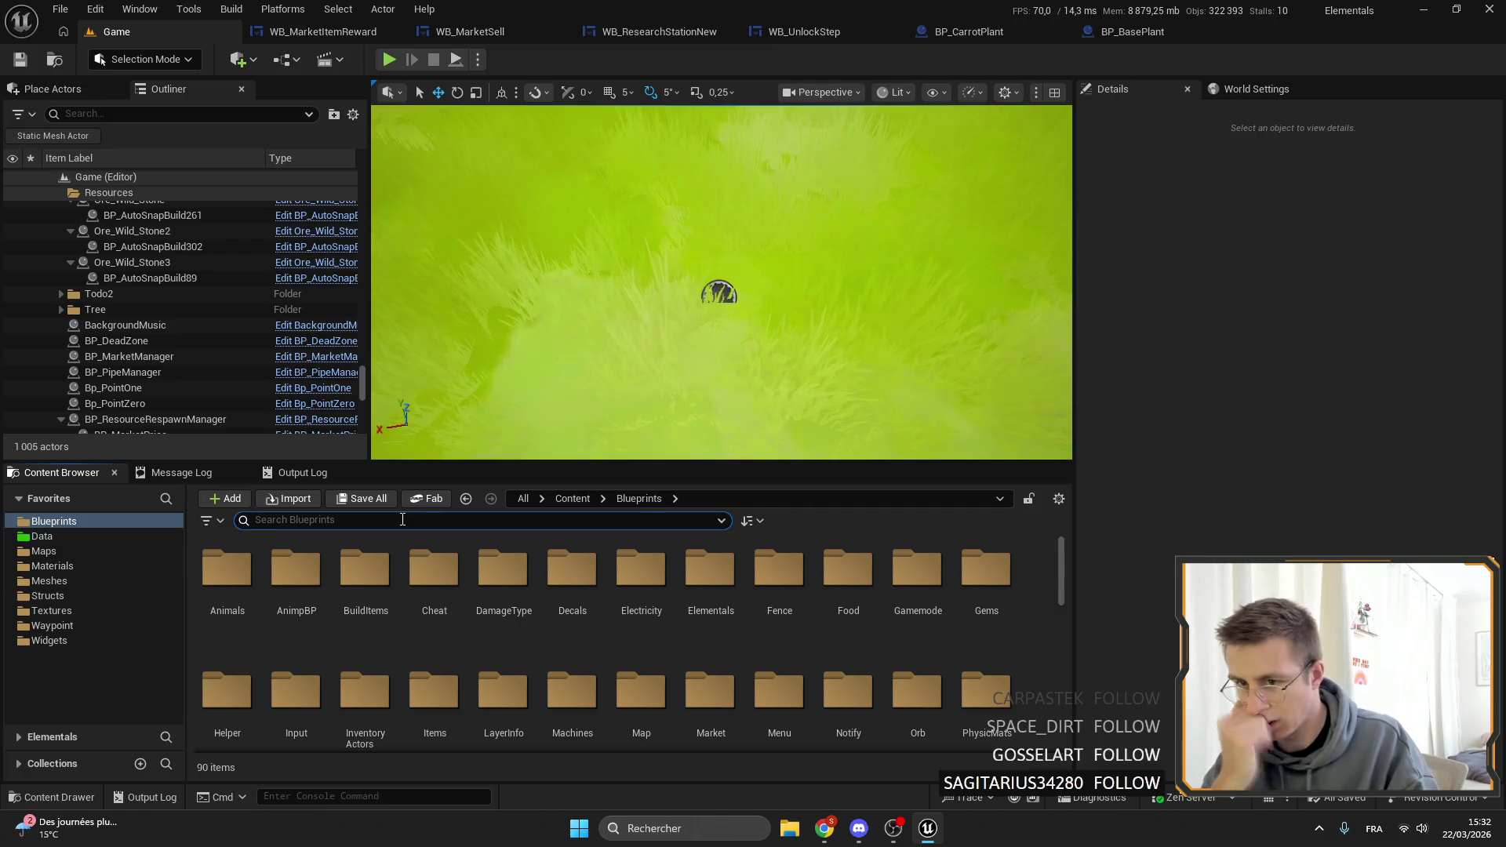
Open BP_BaseCharacter and search its blueprint for INTERRACT references.
{"action": "scroll", "coordinate": [571, 572], "scroll_direction": "down", "scroll_amount": 5}
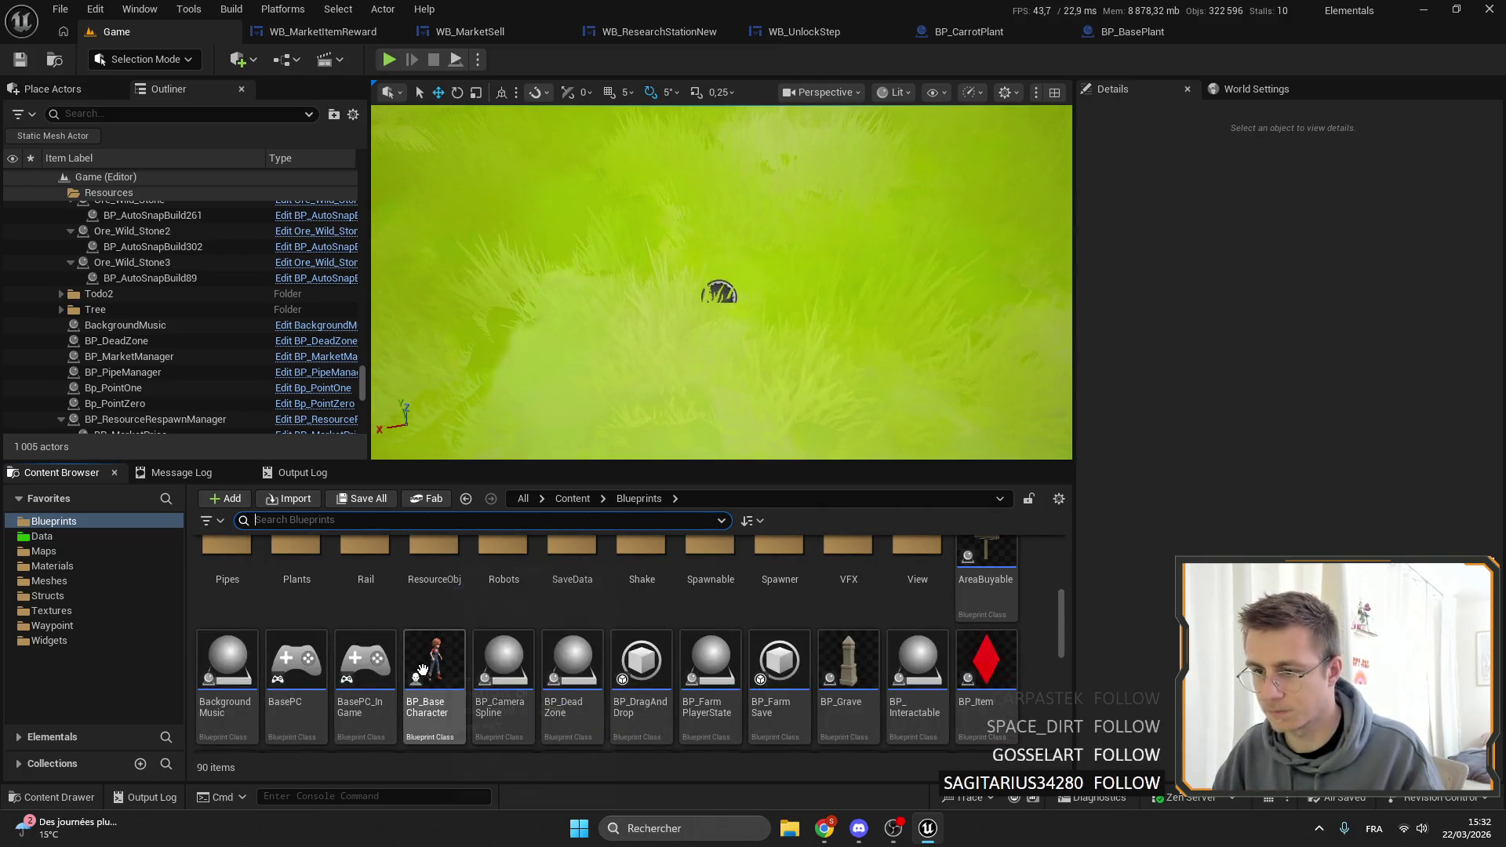
{"action": "double_click", "coordinate": [422, 668]}
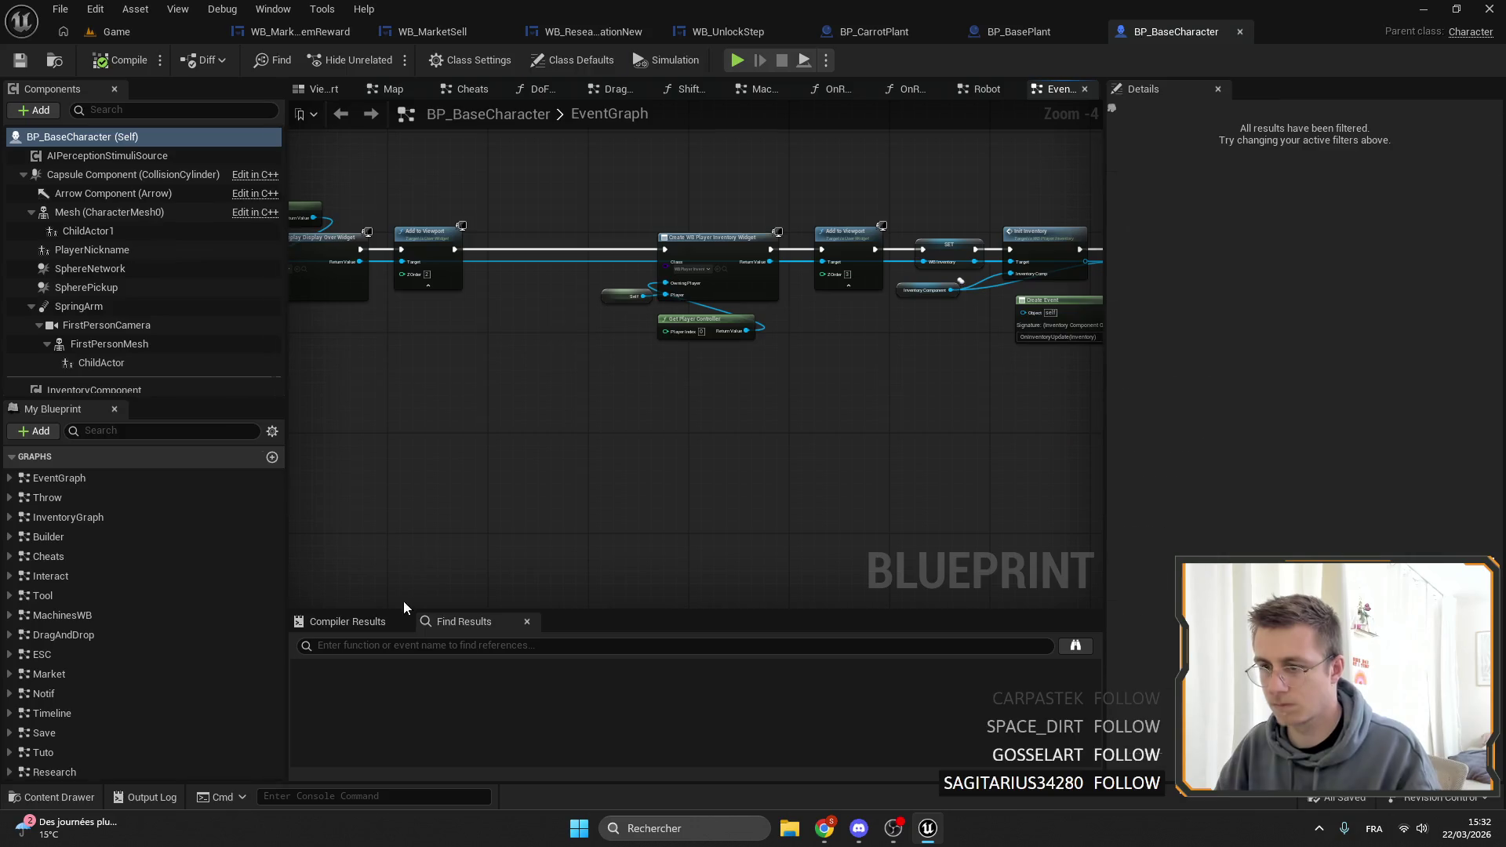
{"action": "left_click", "coordinate": [505, 650]}
{"action": "type", "text": "INTERRACT"}
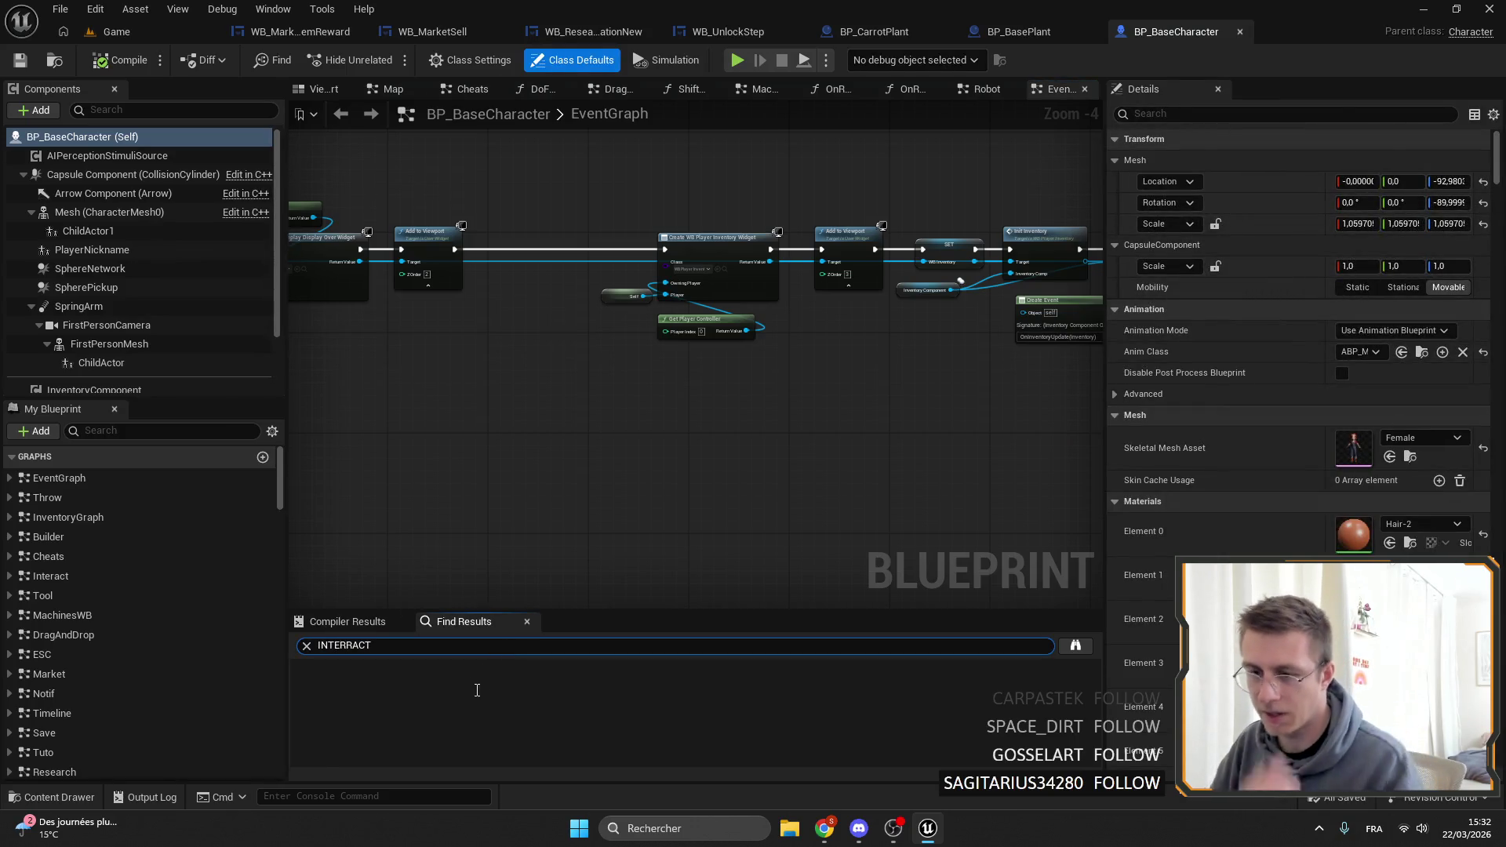
{"action": "key", "text": "Return"}
Inspect the sphere trace's channel in the ManageInterract function graph, then return to BP_BasePlant.
{"action": "left_click", "coordinate": [401, 731]}
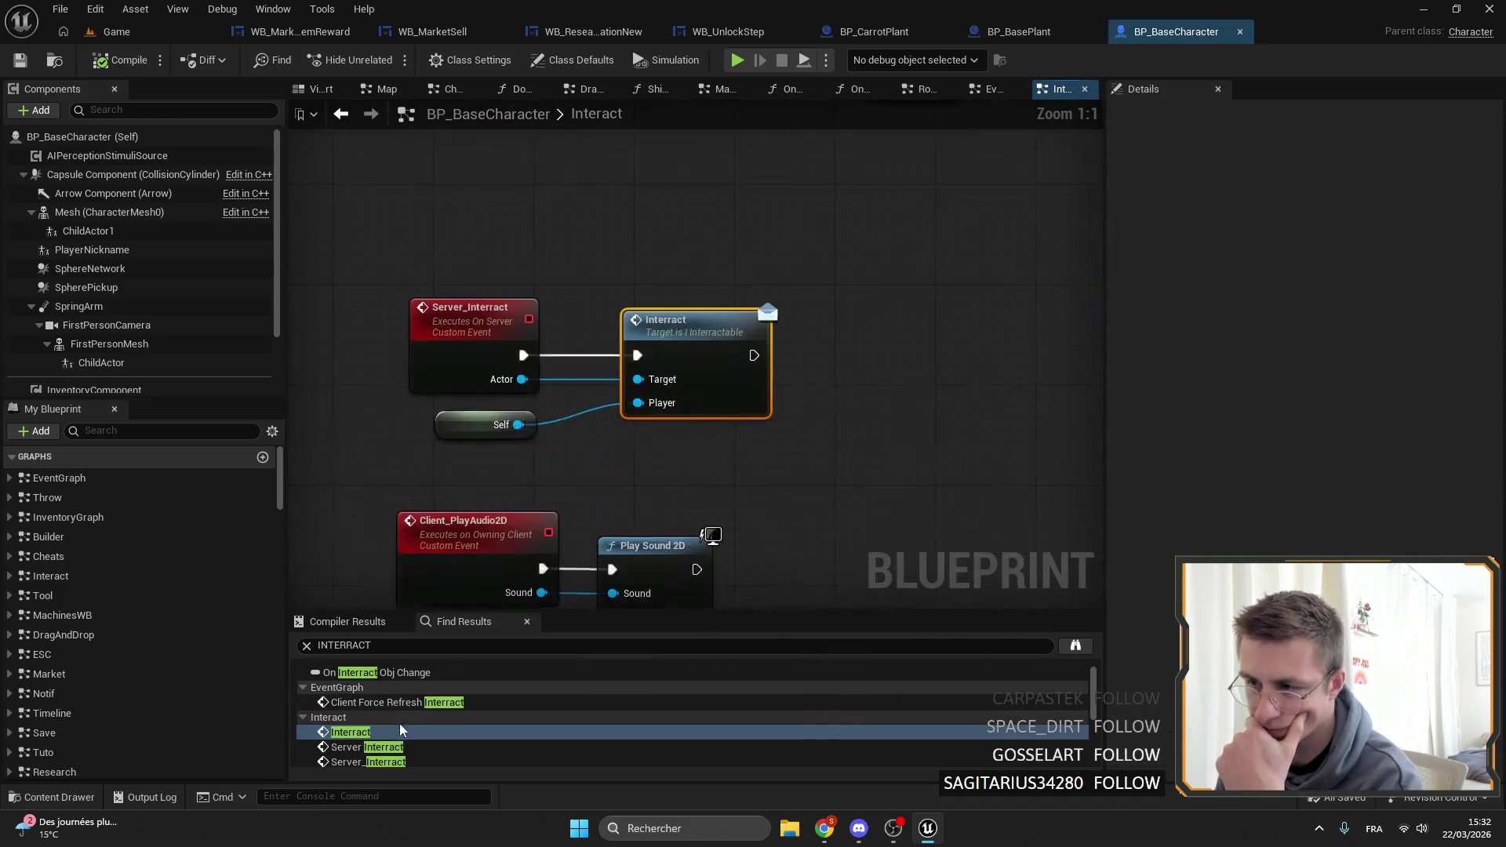
{"action": "scroll", "coordinate": [428, 737], "scroll_direction": "down", "scroll_amount": 2}
{"action": "left_click", "coordinate": [416, 717]}
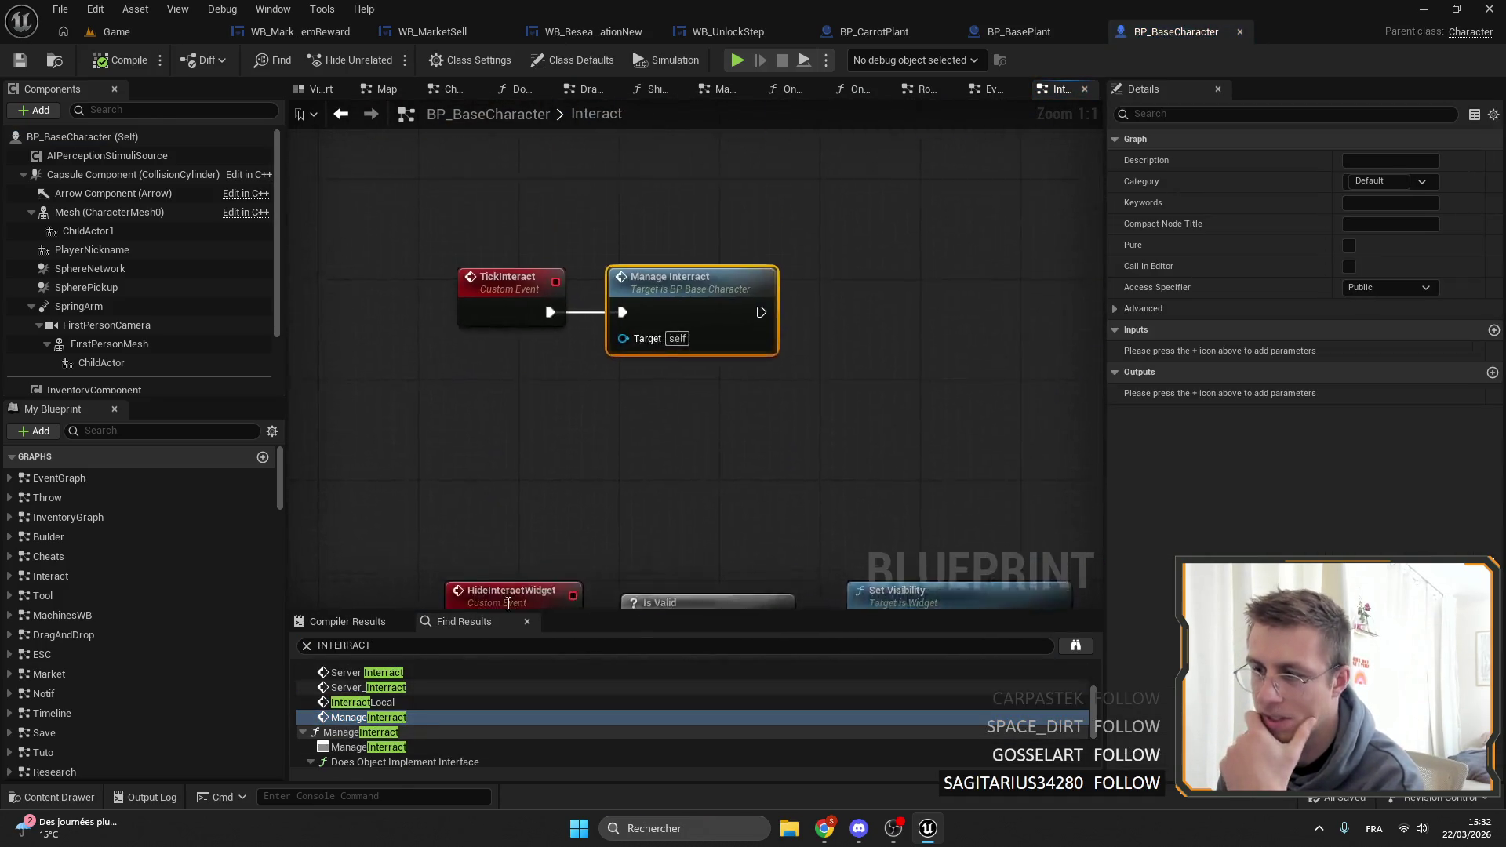
{"action": "double_click", "coordinate": [706, 283]}
{"action": "scroll", "coordinate": [542, 342], "scroll_direction": "up", "scroll_amount": 5}
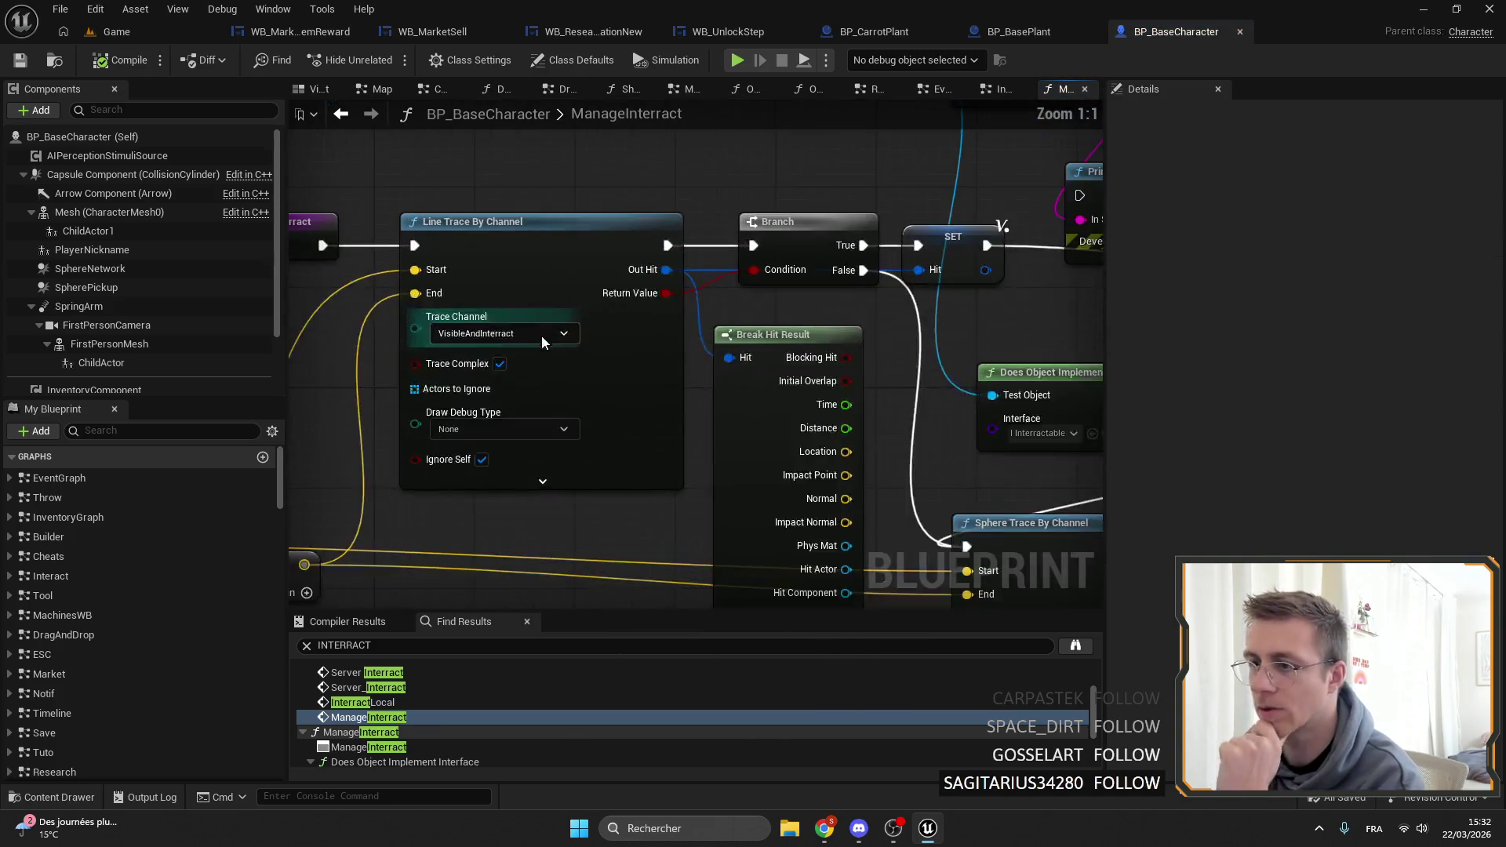
{"action": "scroll", "coordinate": [810, 422], "scroll_direction": "down", "scroll_amount": 3}
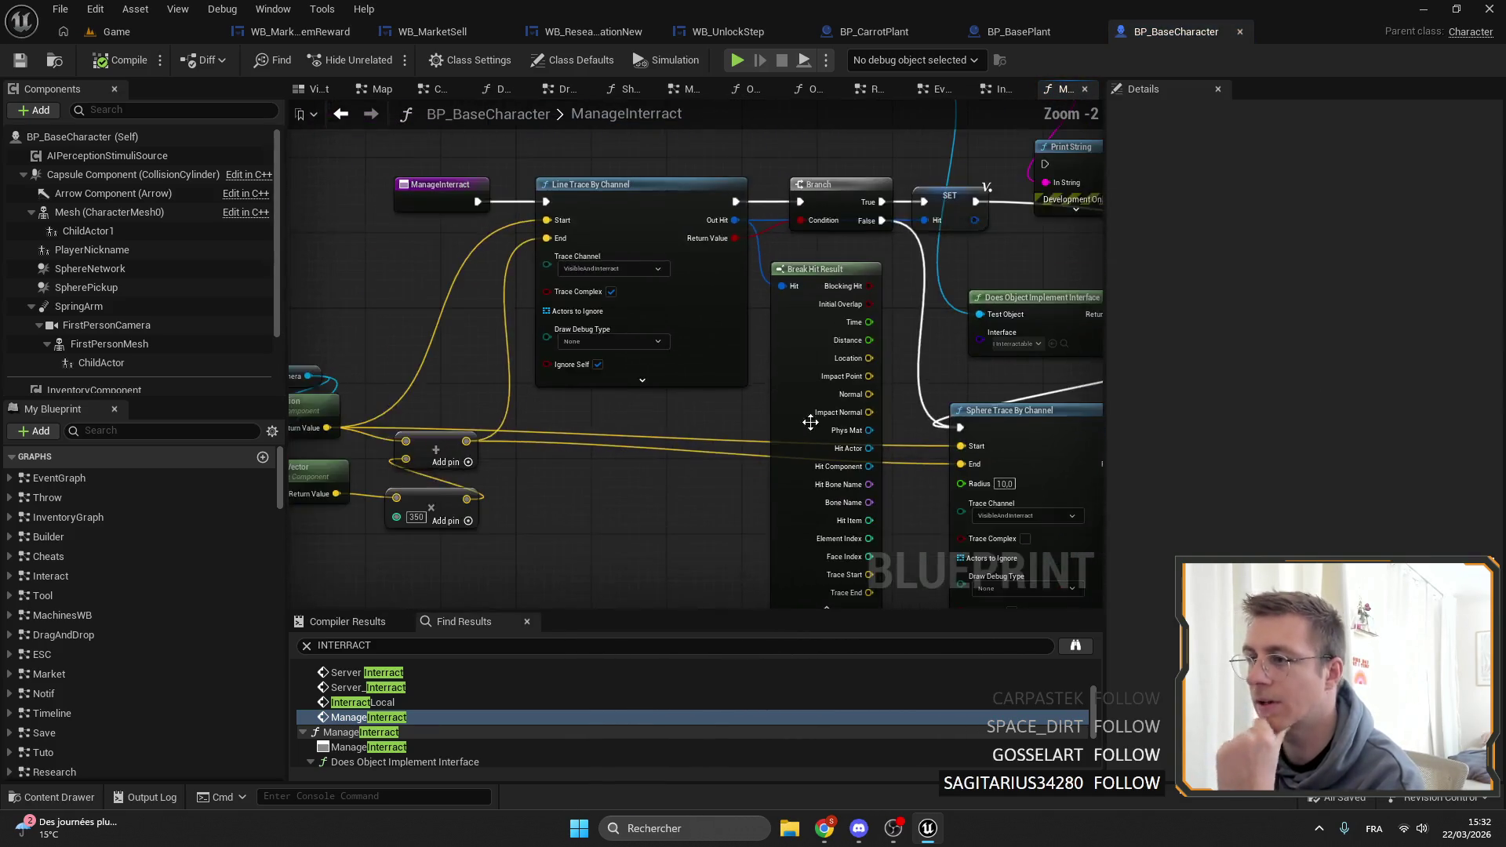
{"action": "left_click_drag", "start_coordinate": [810, 422], "coordinate": [538, 350]}
{"action": "left_click_drag", "start_coordinate": [888, 454], "coordinate": [561, 448]}
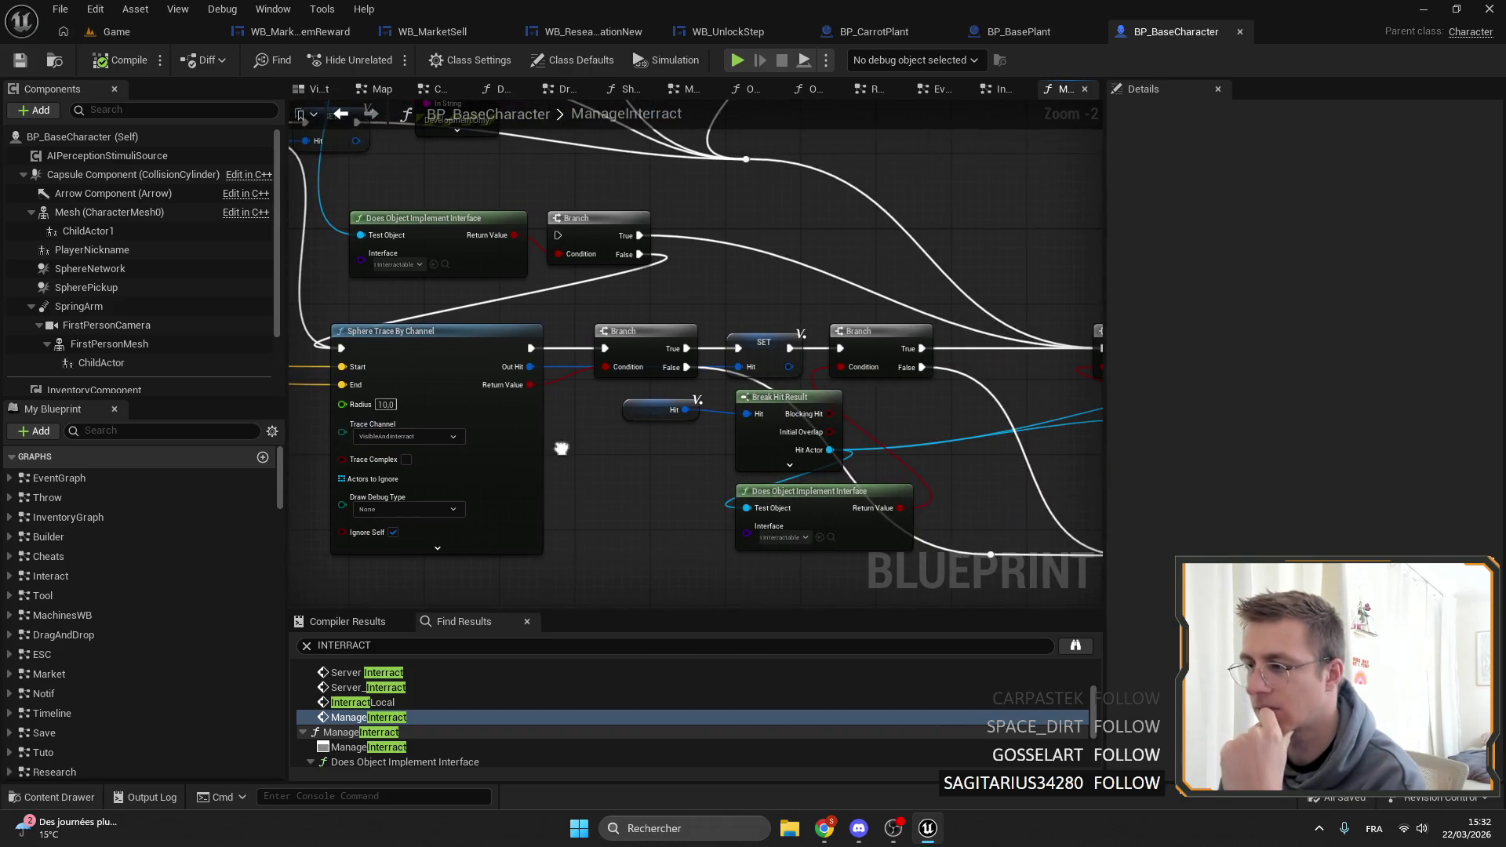
{"action": "left_click", "coordinate": [1011, 31]}
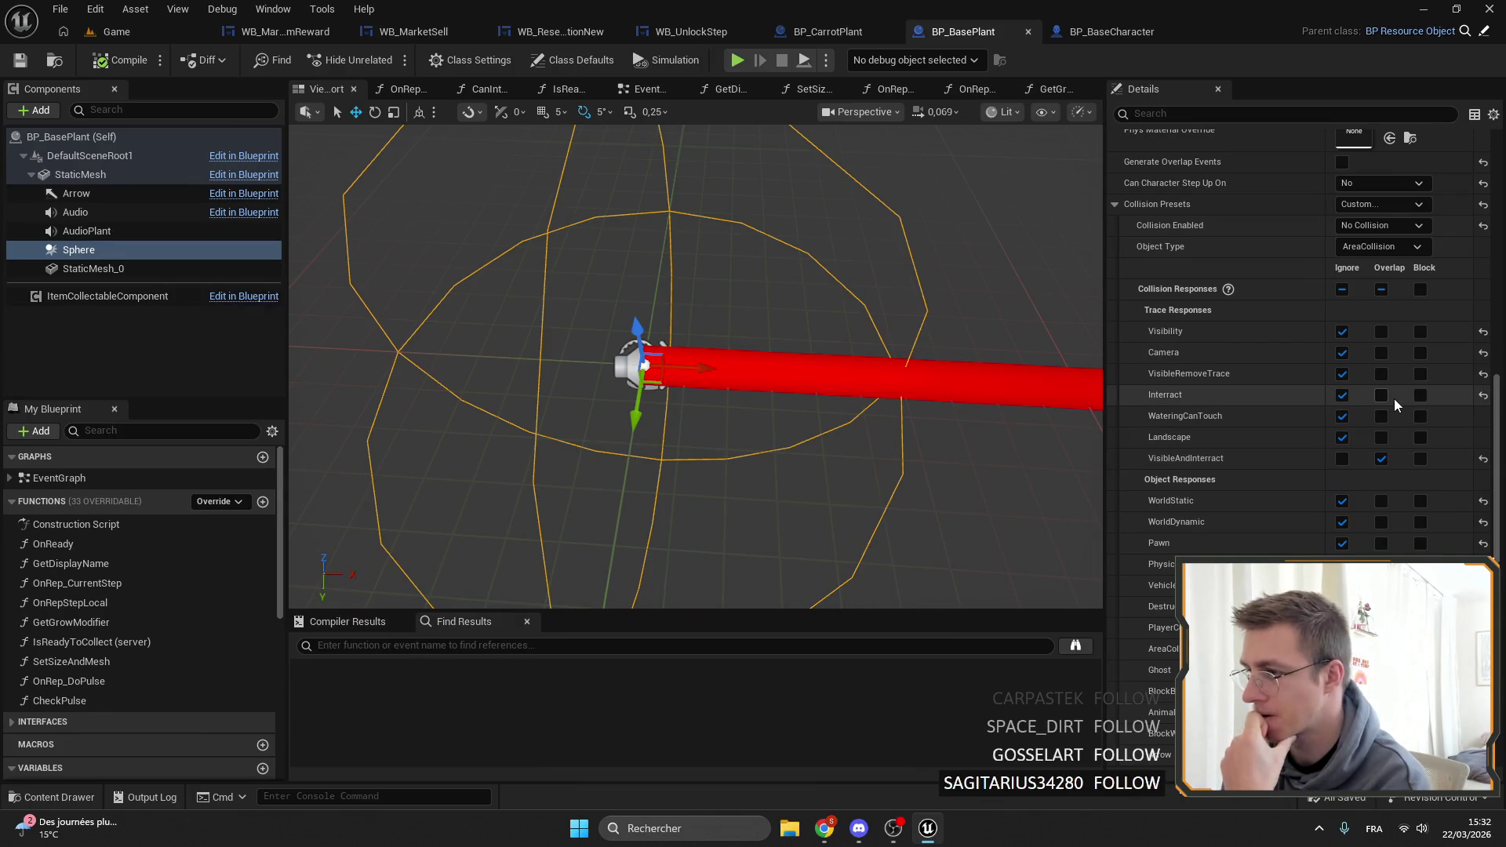
Set the Sphere's Collision Enabled to Query Only (No Physics Collision) and compile BP_BasePlant.
{"action": "scroll", "coordinate": [1391, 398], "scroll_direction": "down", "scroll_amount": 5}
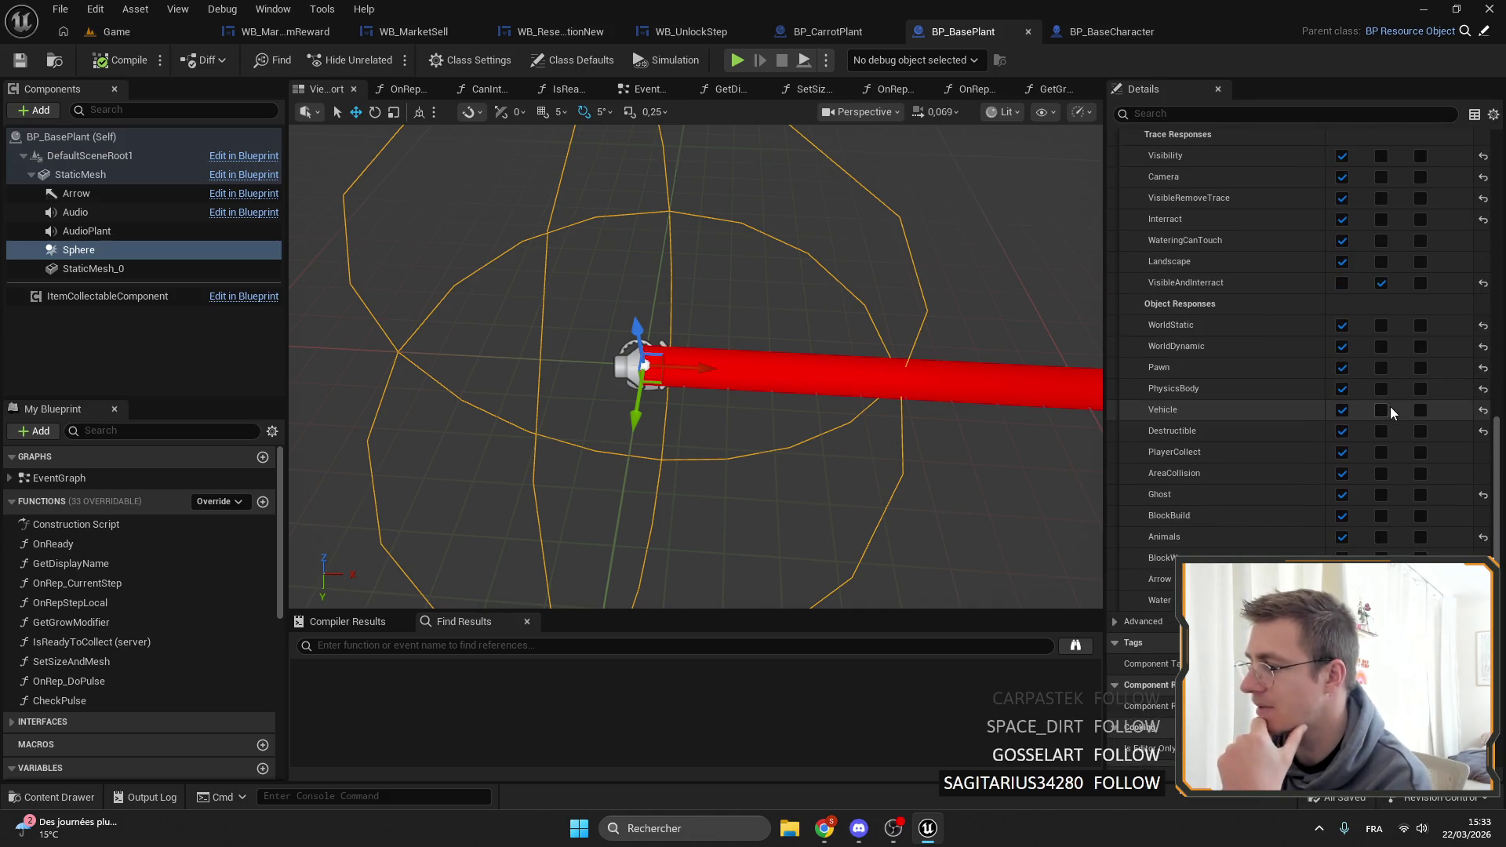
{"action": "scroll", "coordinate": [1390, 407], "scroll_direction": "up", "scroll_amount": 6}
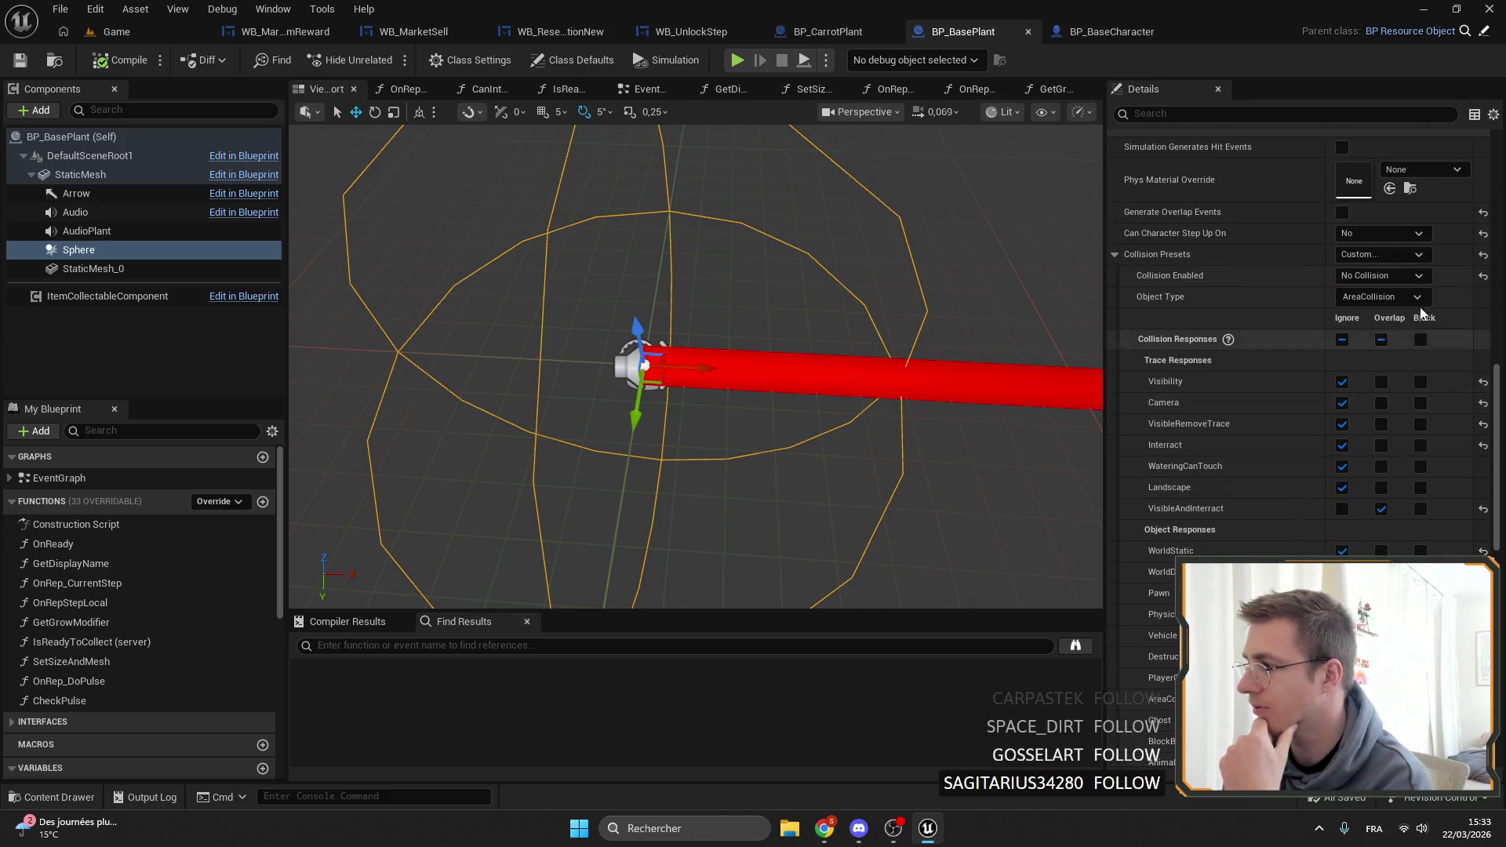
{"action": "left_click", "coordinate": [1385, 277]}
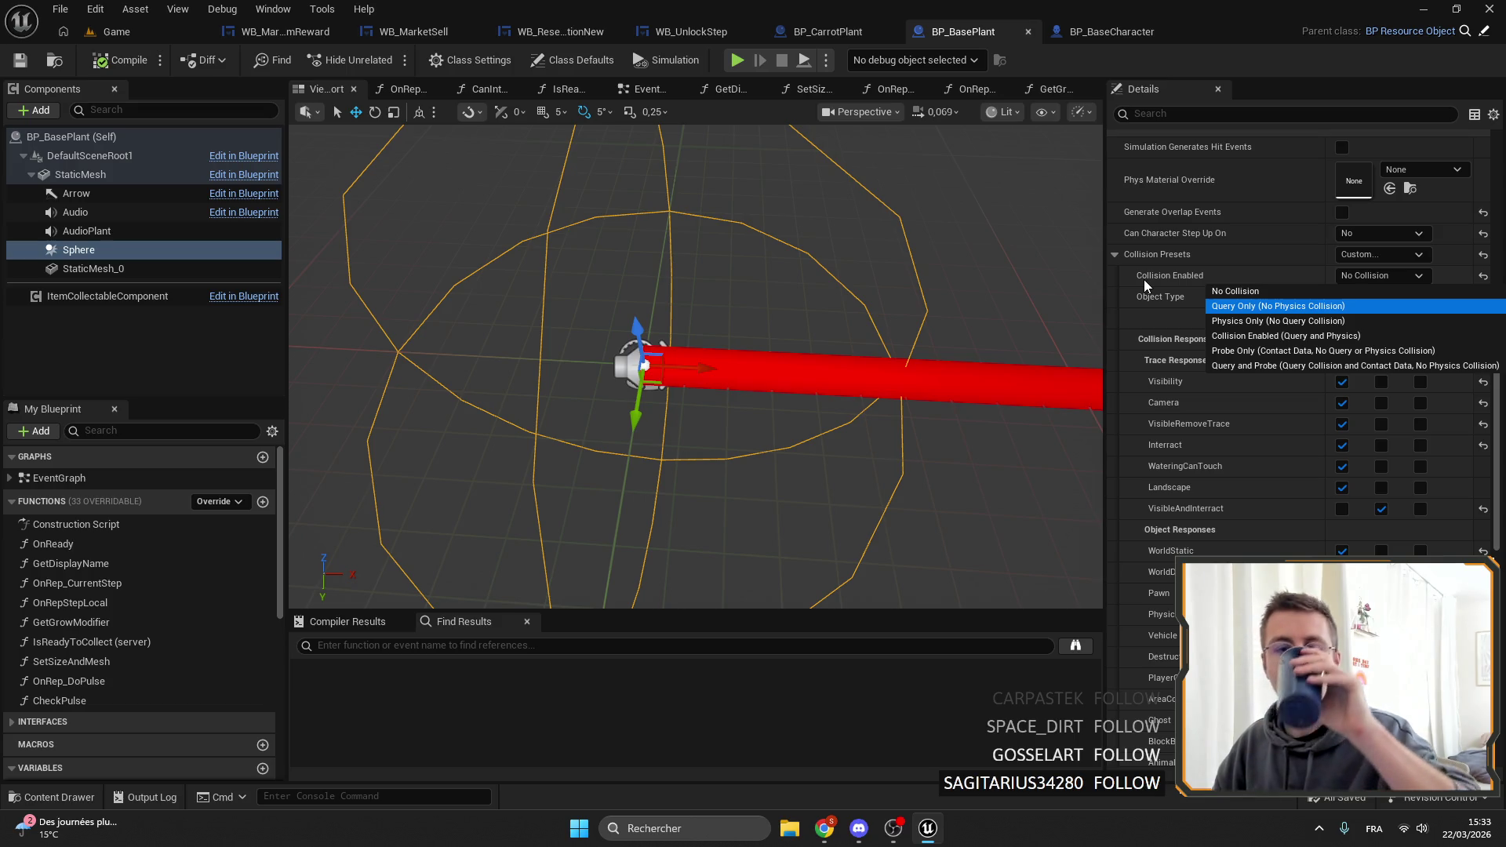
{"action": "key", "text": "Return"}
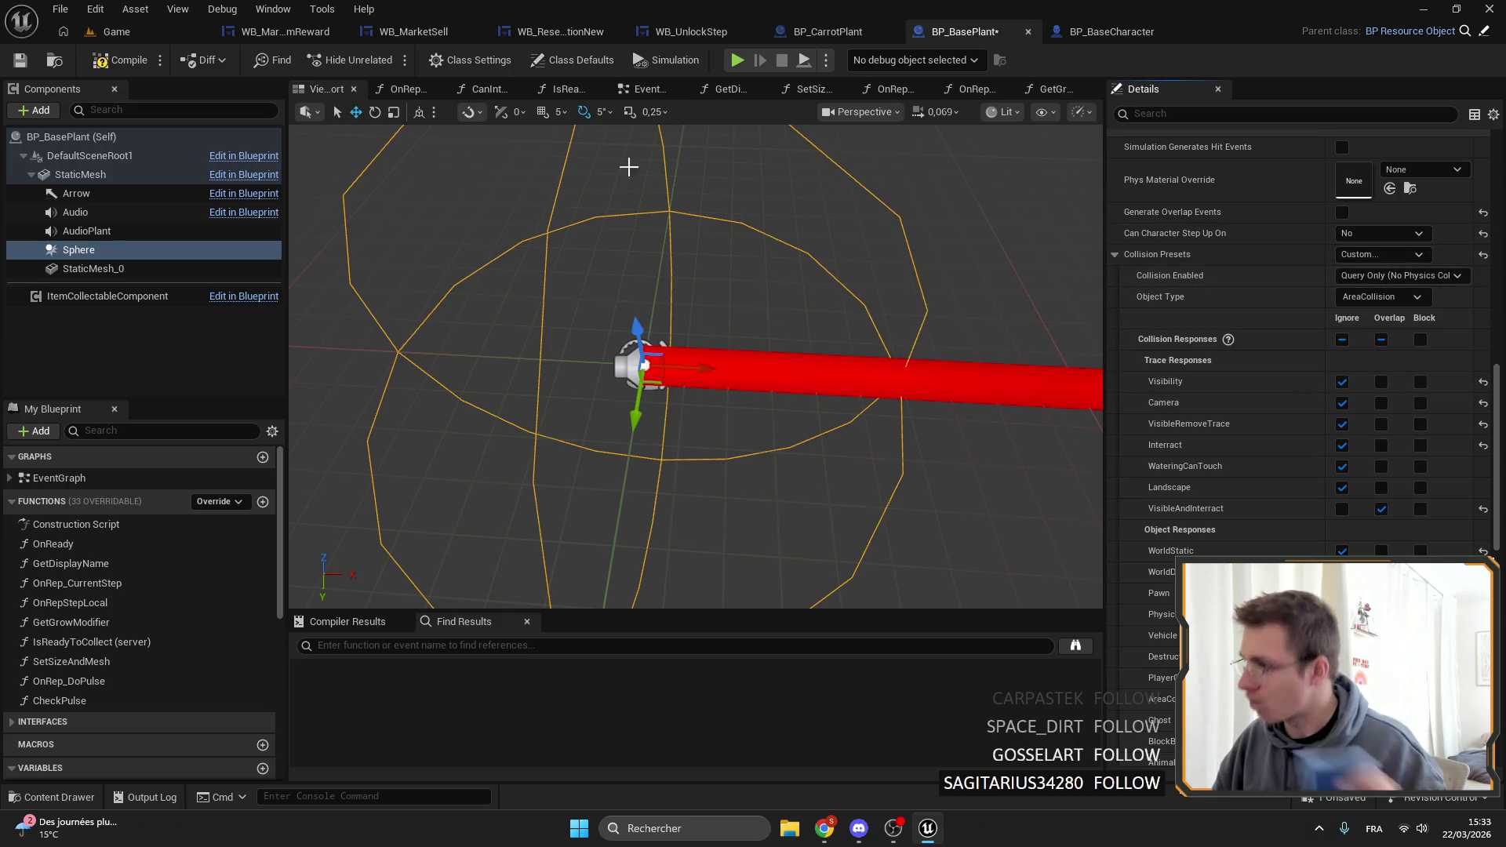
{"action": "left_click", "coordinate": [119, 61]}
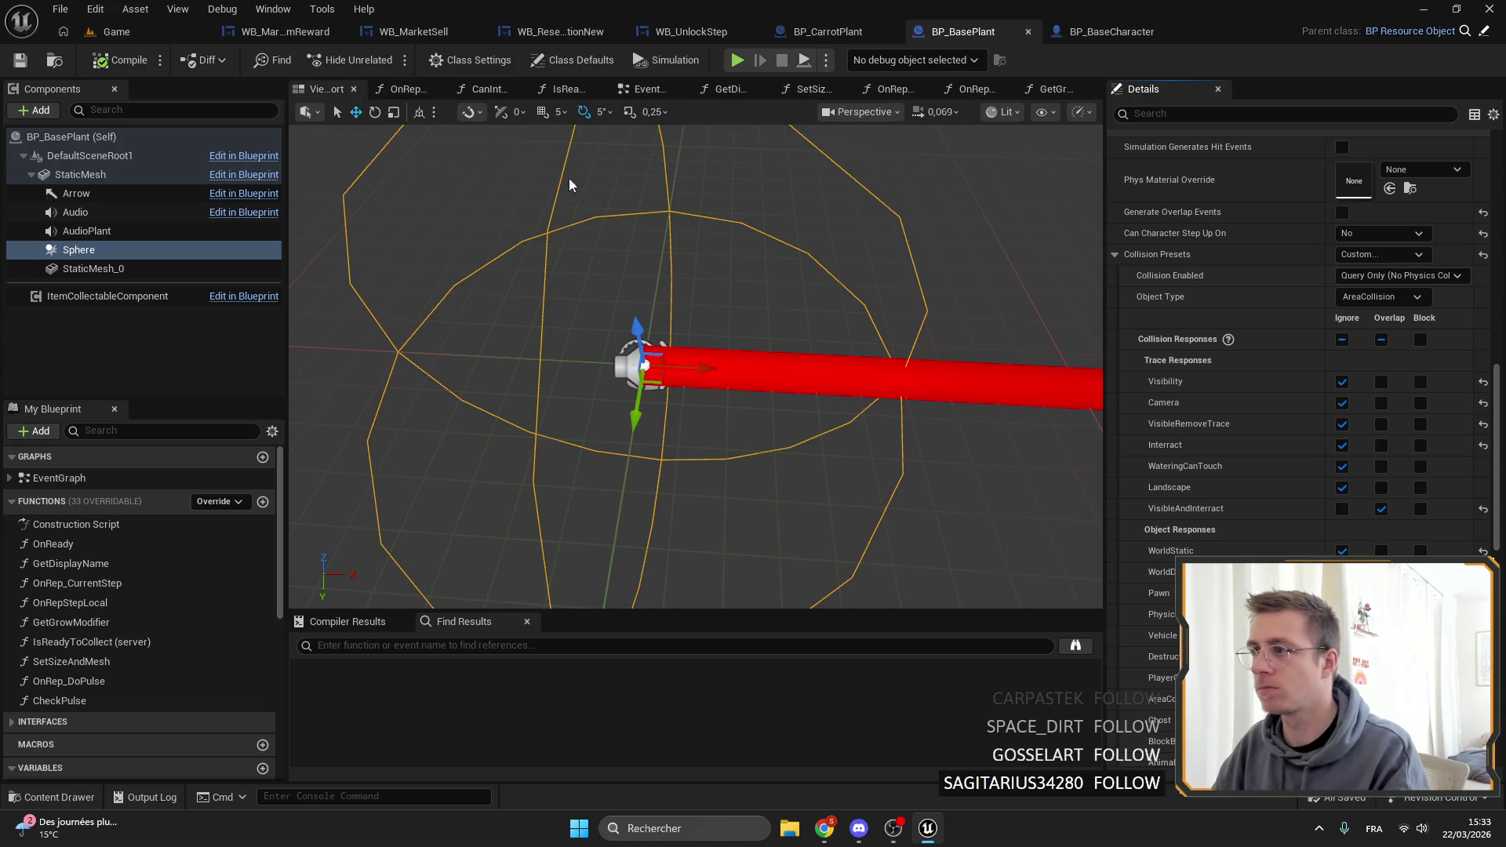
Start a playtest from the Game level, eject with F8, and select the carrot's Sphere.
{"action": "left_click", "coordinate": [116, 32]}
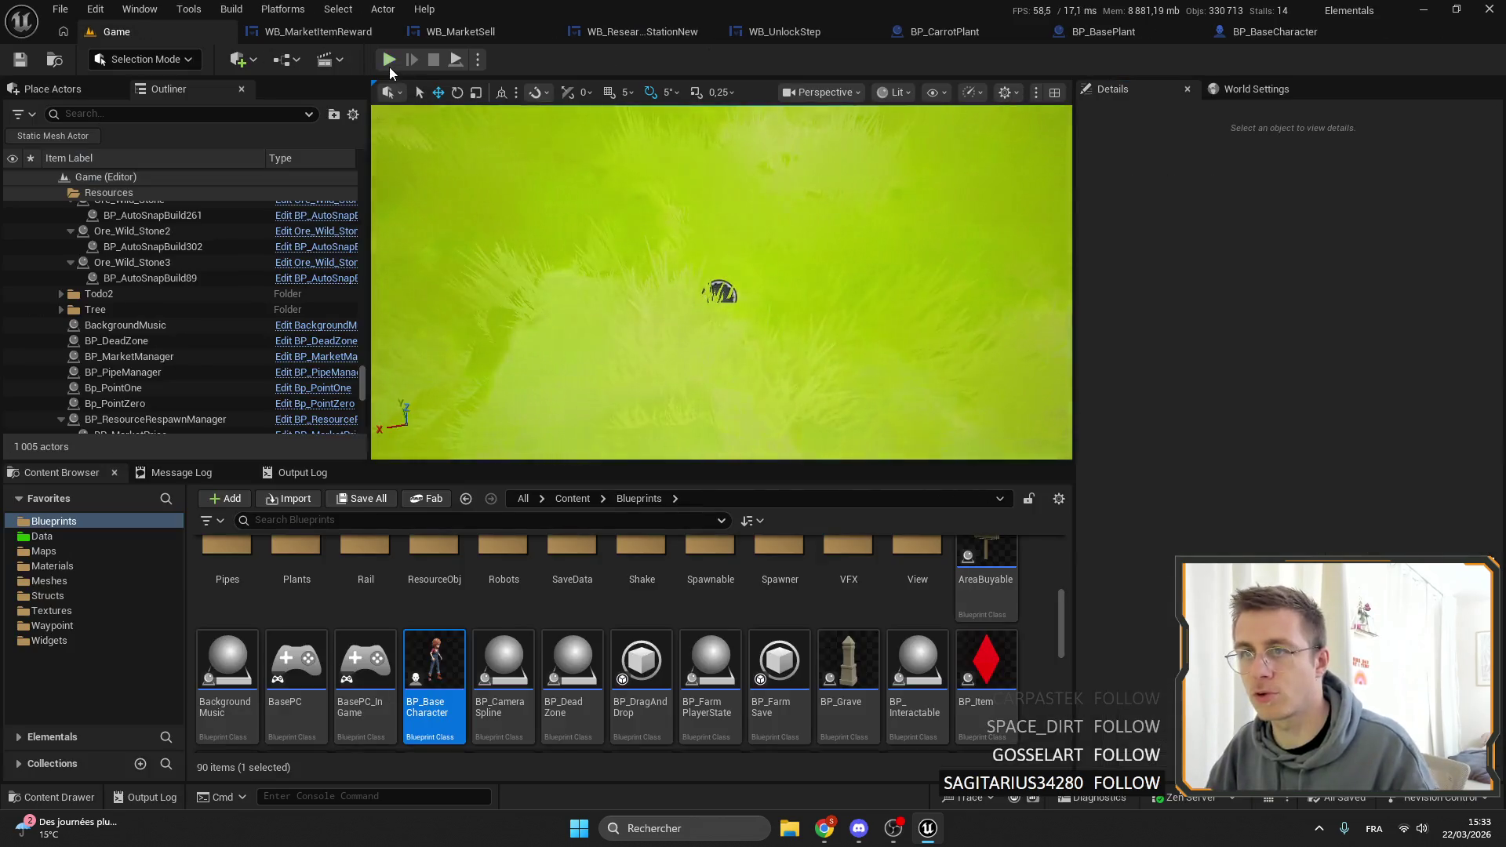
{"action": "left_click", "coordinate": [388, 60]}
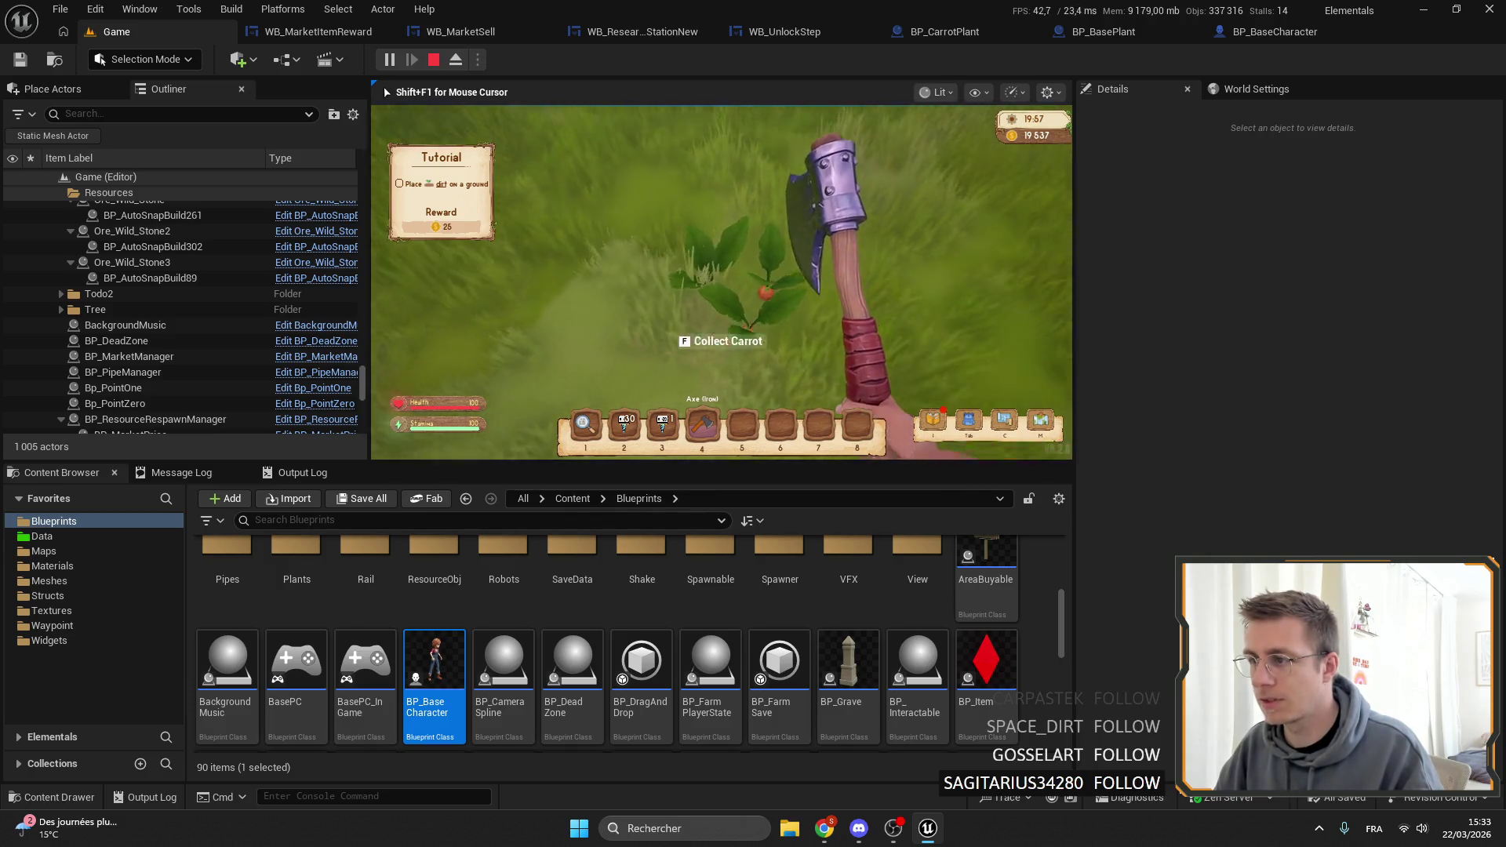
{"action": "key", "text": "F8"}
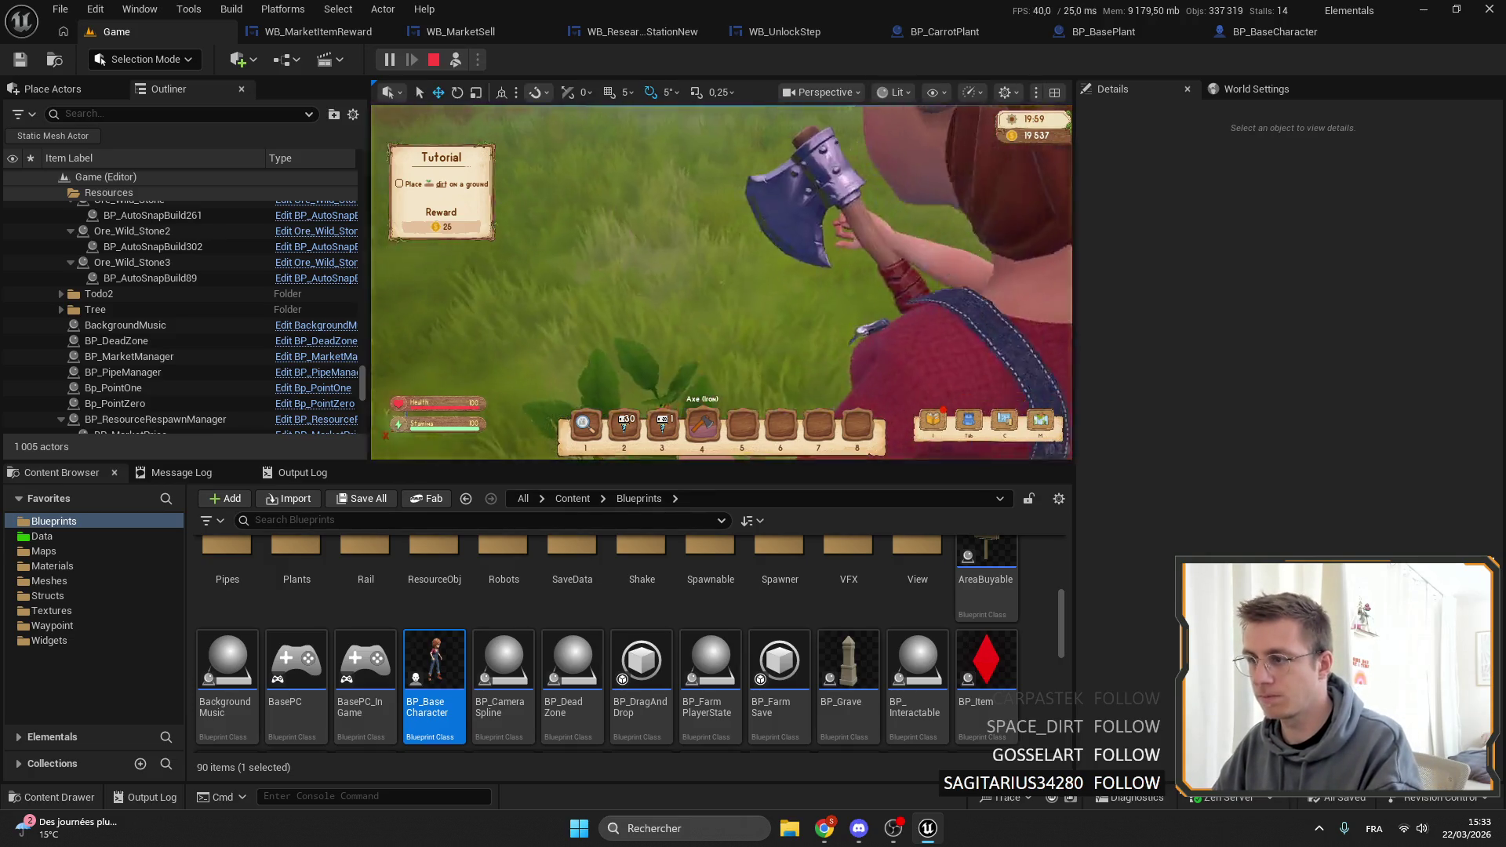
{"action": "left_click", "coordinate": [700, 305]}
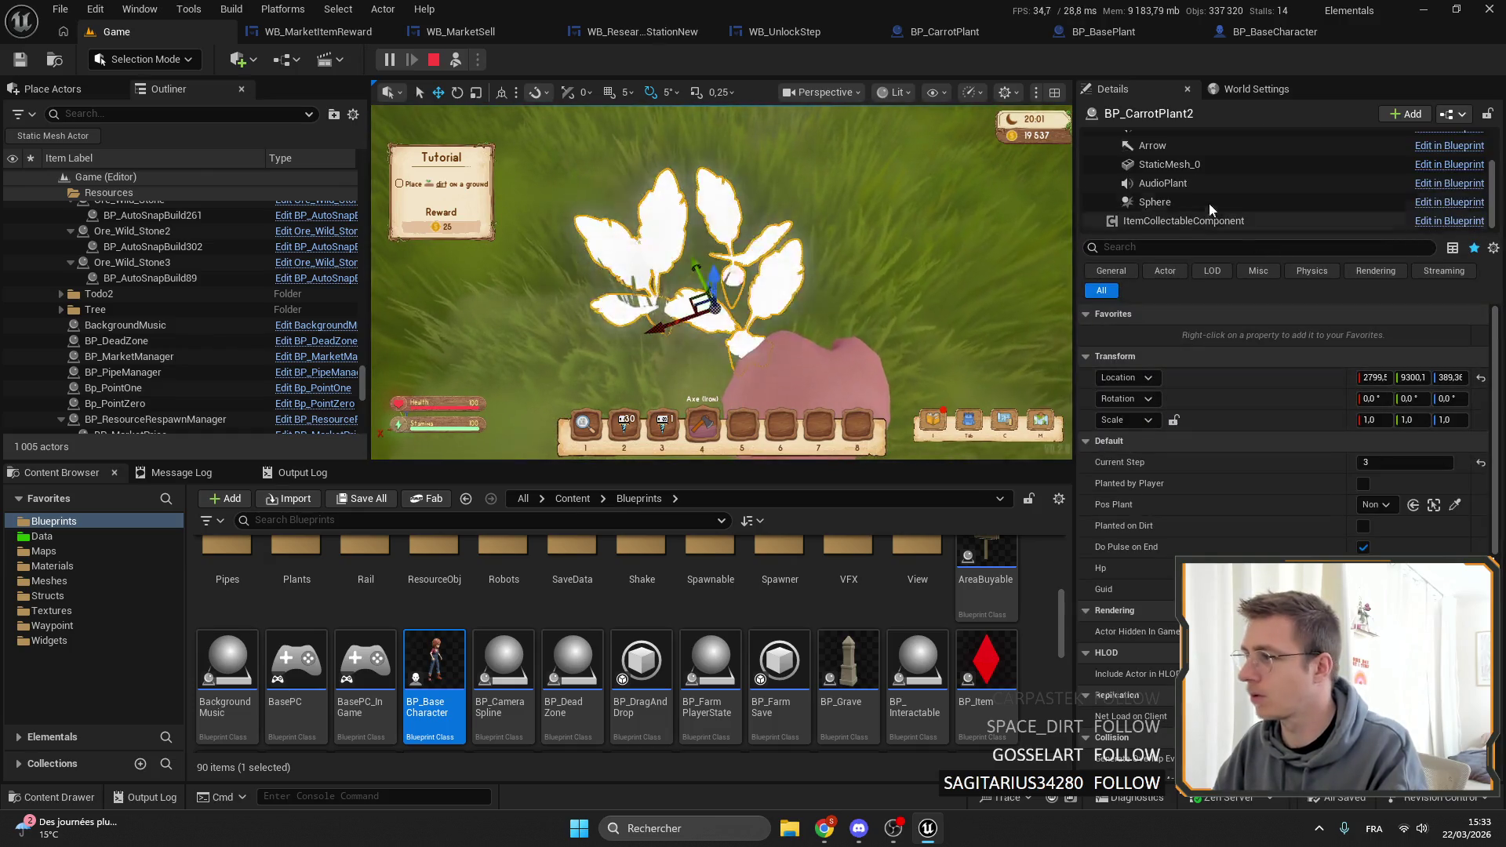
{"action": "left_click", "coordinate": [1171, 202]}
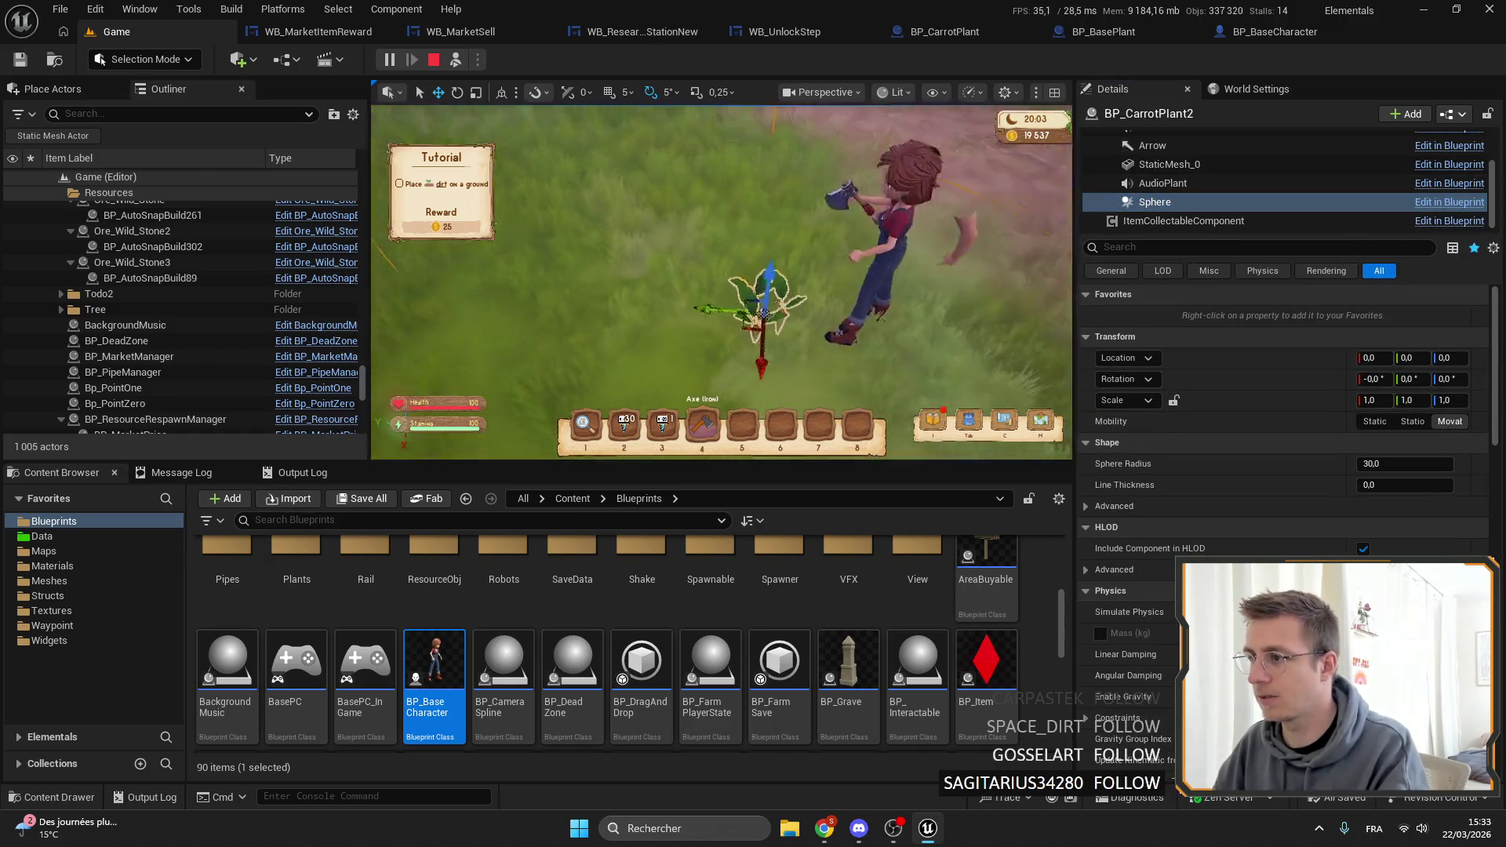
{"action": "key", "text": "f"}
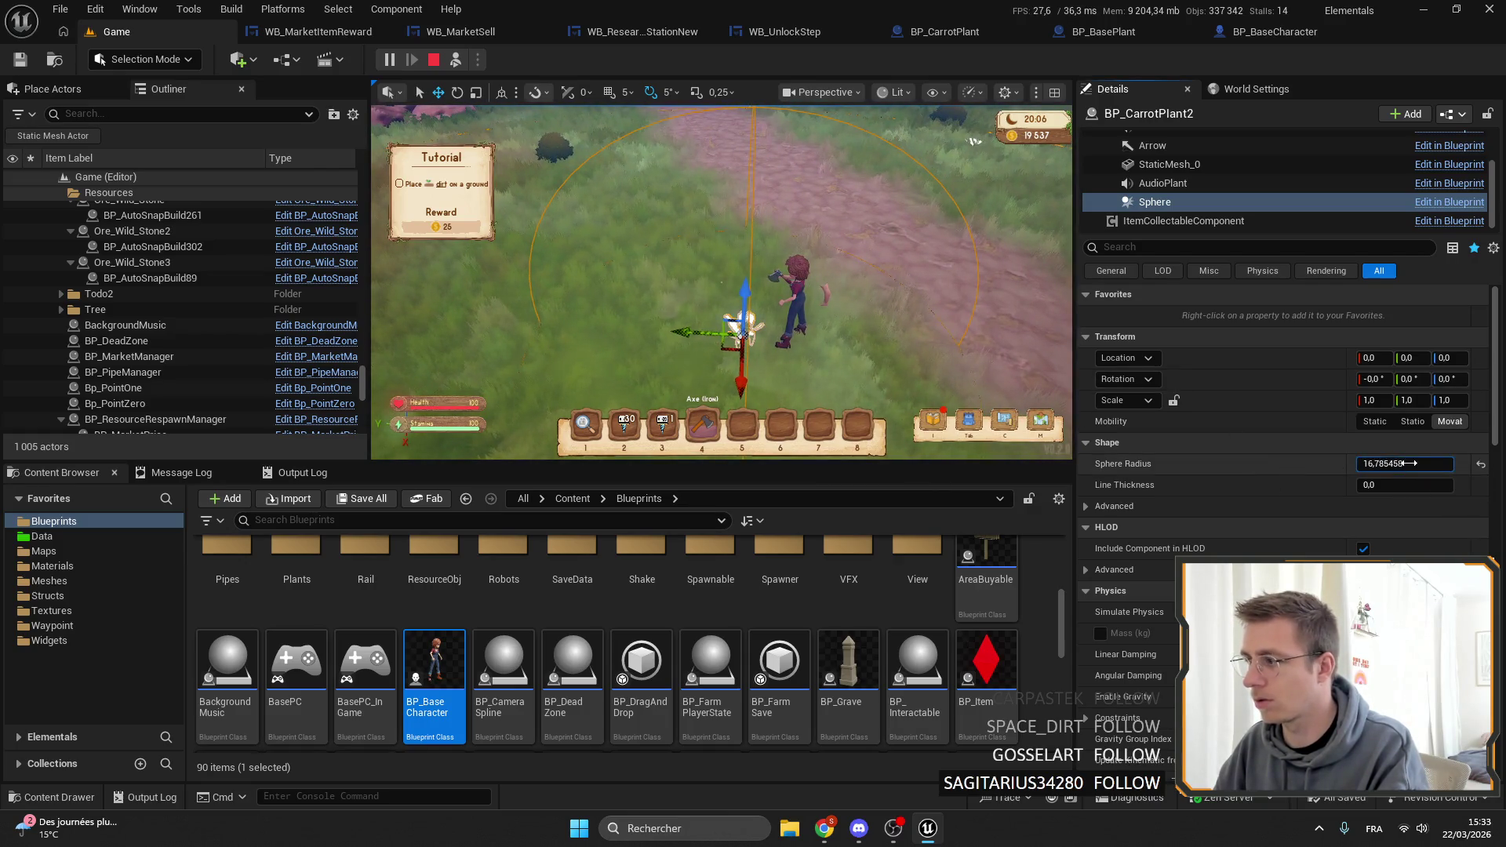
Try larger and smaller sphere radii, reset the radius to 30, and stop the playtest.
{"action": "left_click_drag", "start_coordinate": [1415, 463], "coordinate": [1415, 462]}
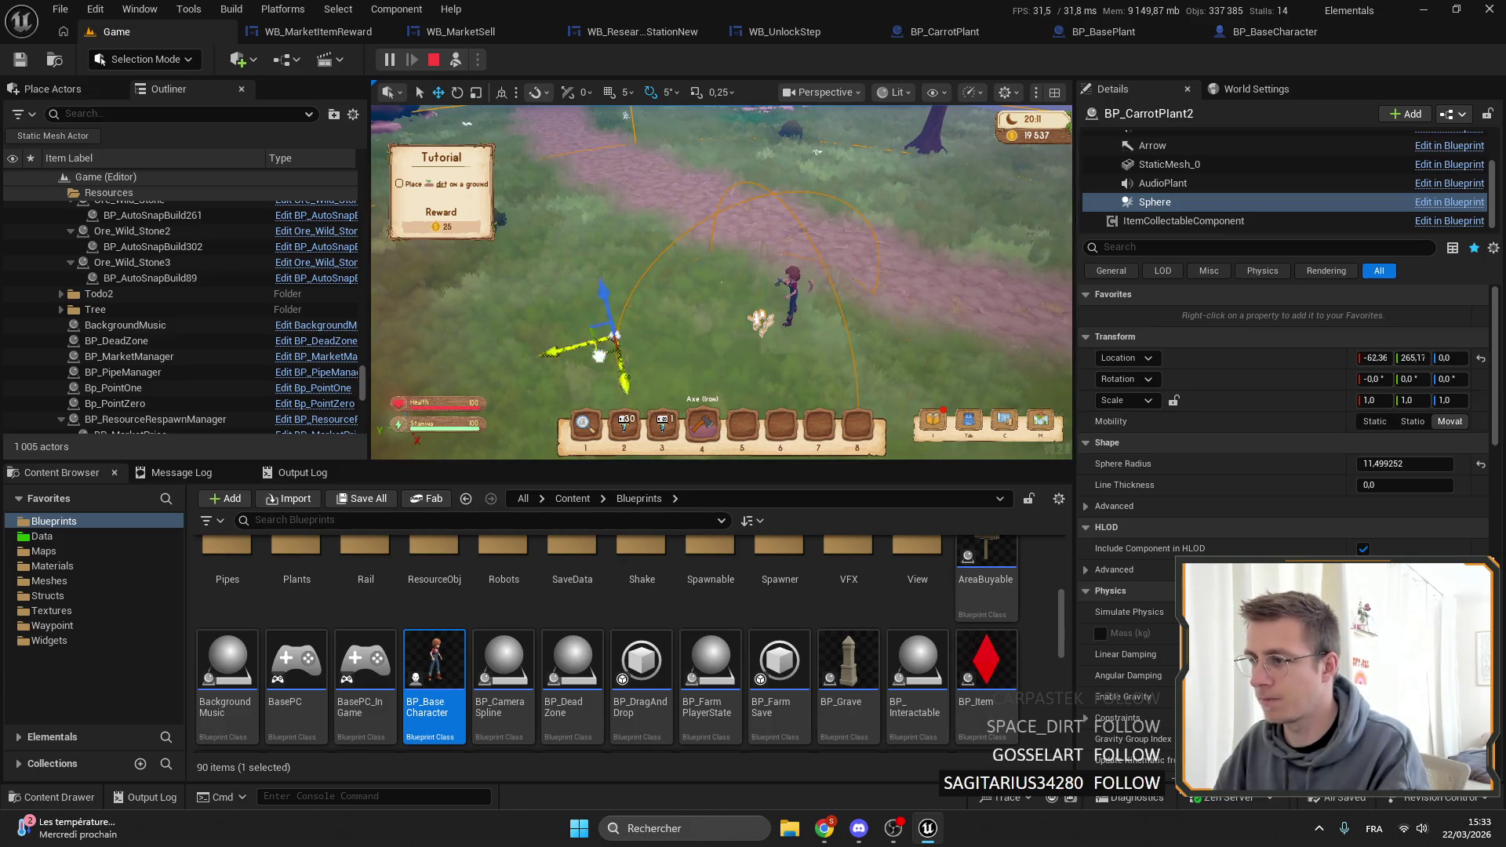
{"action": "key", "text": "f"}
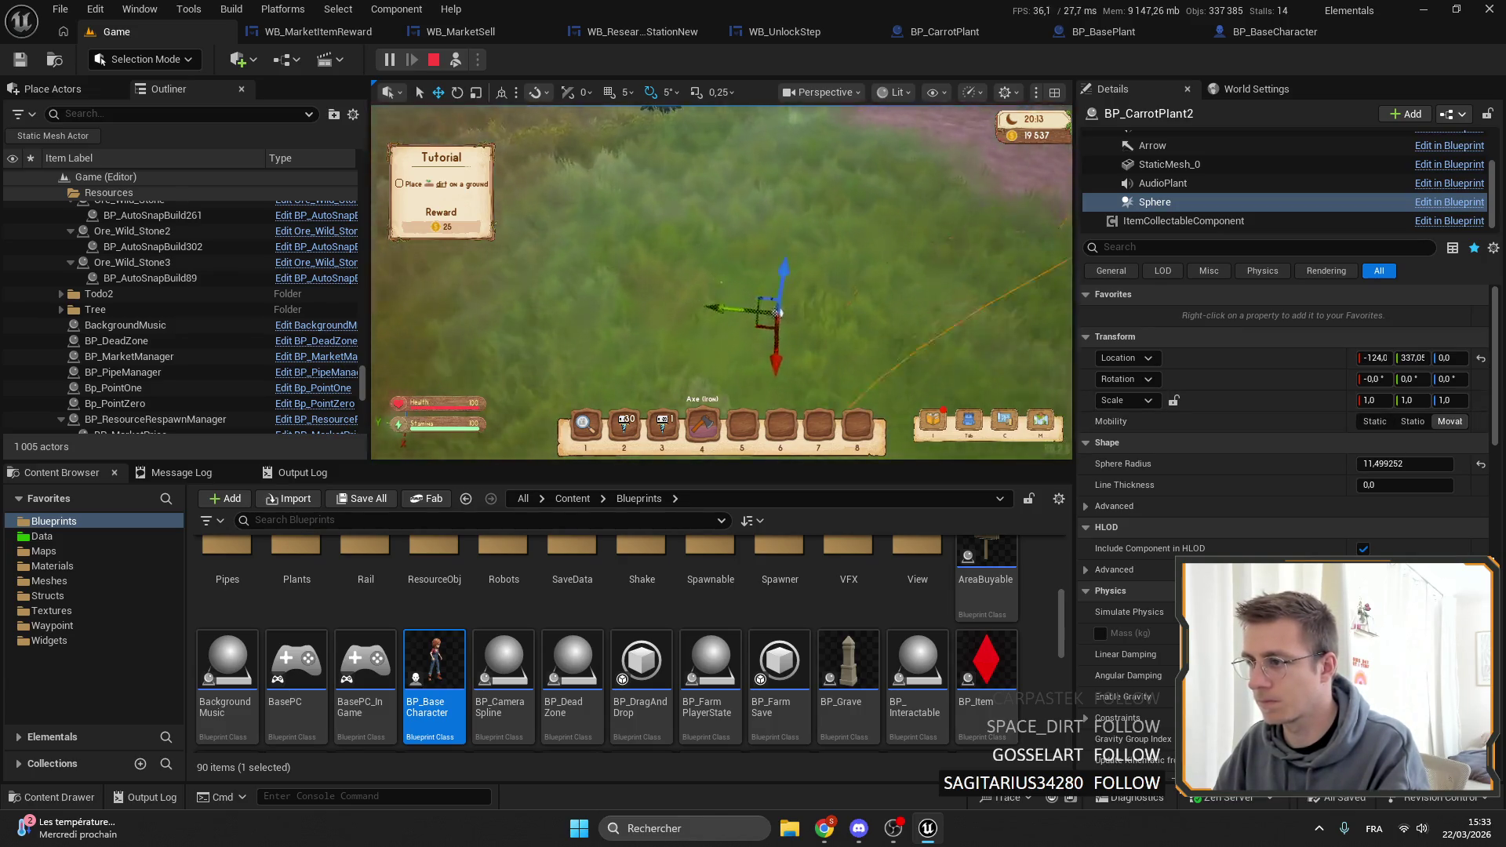
{"action": "left_click_drag", "start_coordinate": [1404, 463], "coordinate": [1415, 463]}
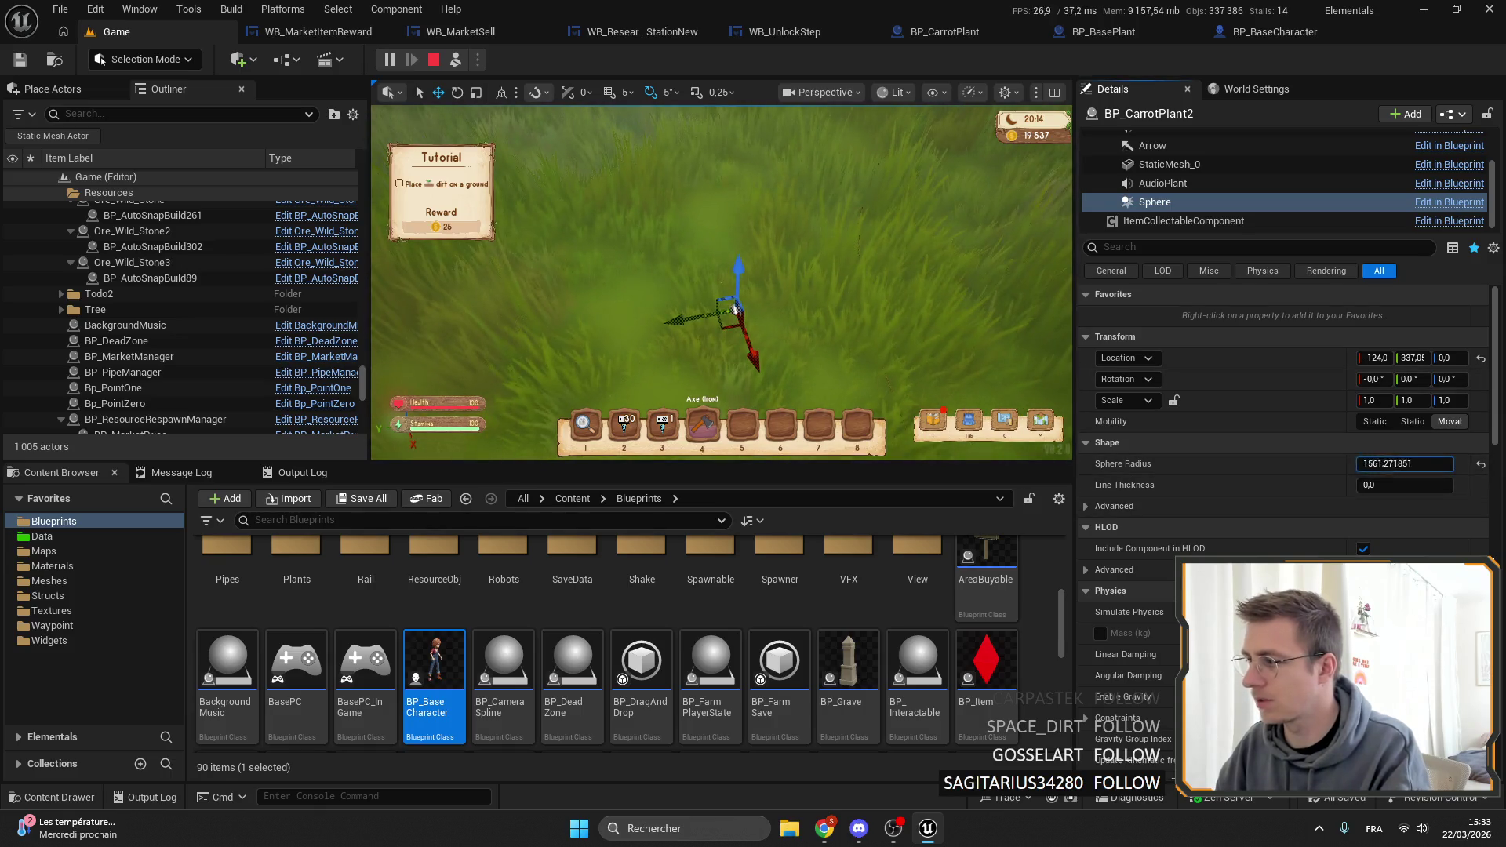
{"action": "scroll", "coordinate": [645, 300], "scroll_direction": "down", "scroll_amount": 10}
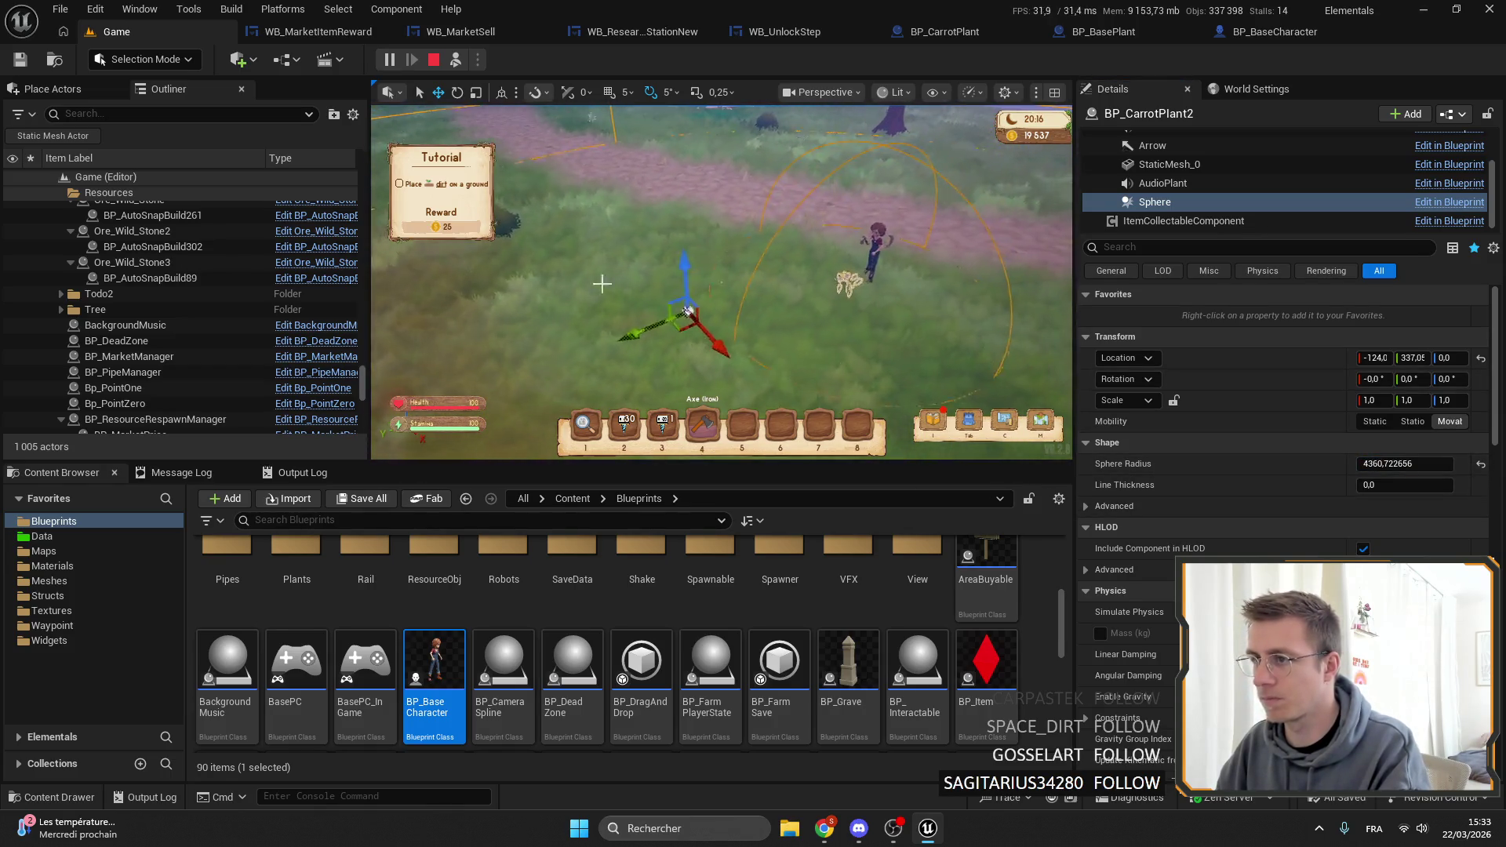
{"action": "mouse_move", "coordinate": [838, 404]}
{"action": "left_mouse_down"}
{"action": "mouse_move", "coordinate": [659, 316]}
{"action": "mouse_move", "coordinate": [662, 378]}
{"action": "left_mouse_up"}
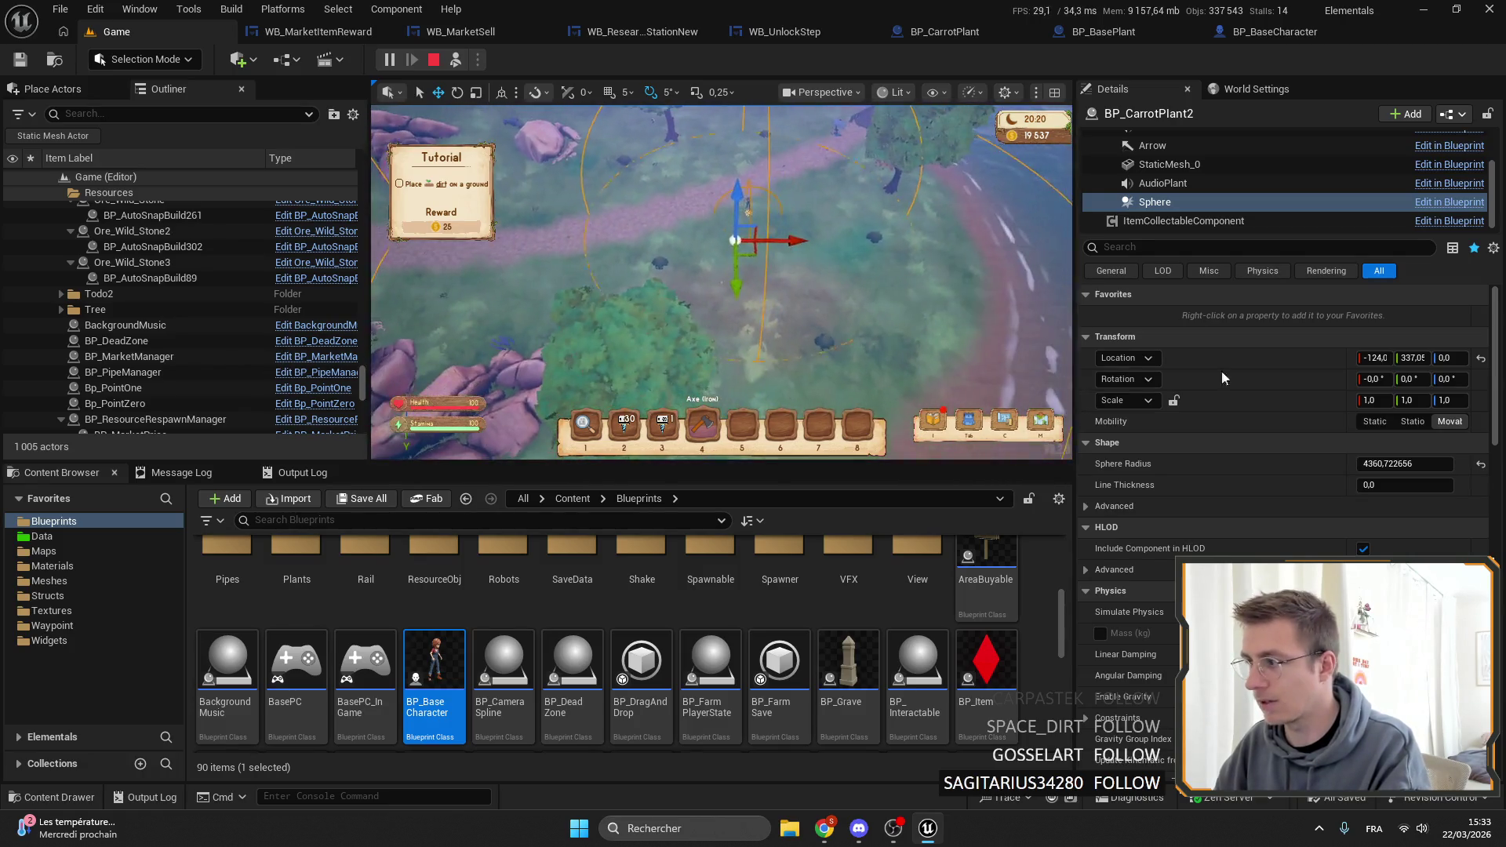
{"action": "left_click_drag", "start_coordinate": [1427, 476], "coordinate": [1349, 475]}
{"action": "left_click", "coordinate": [1480, 464]}
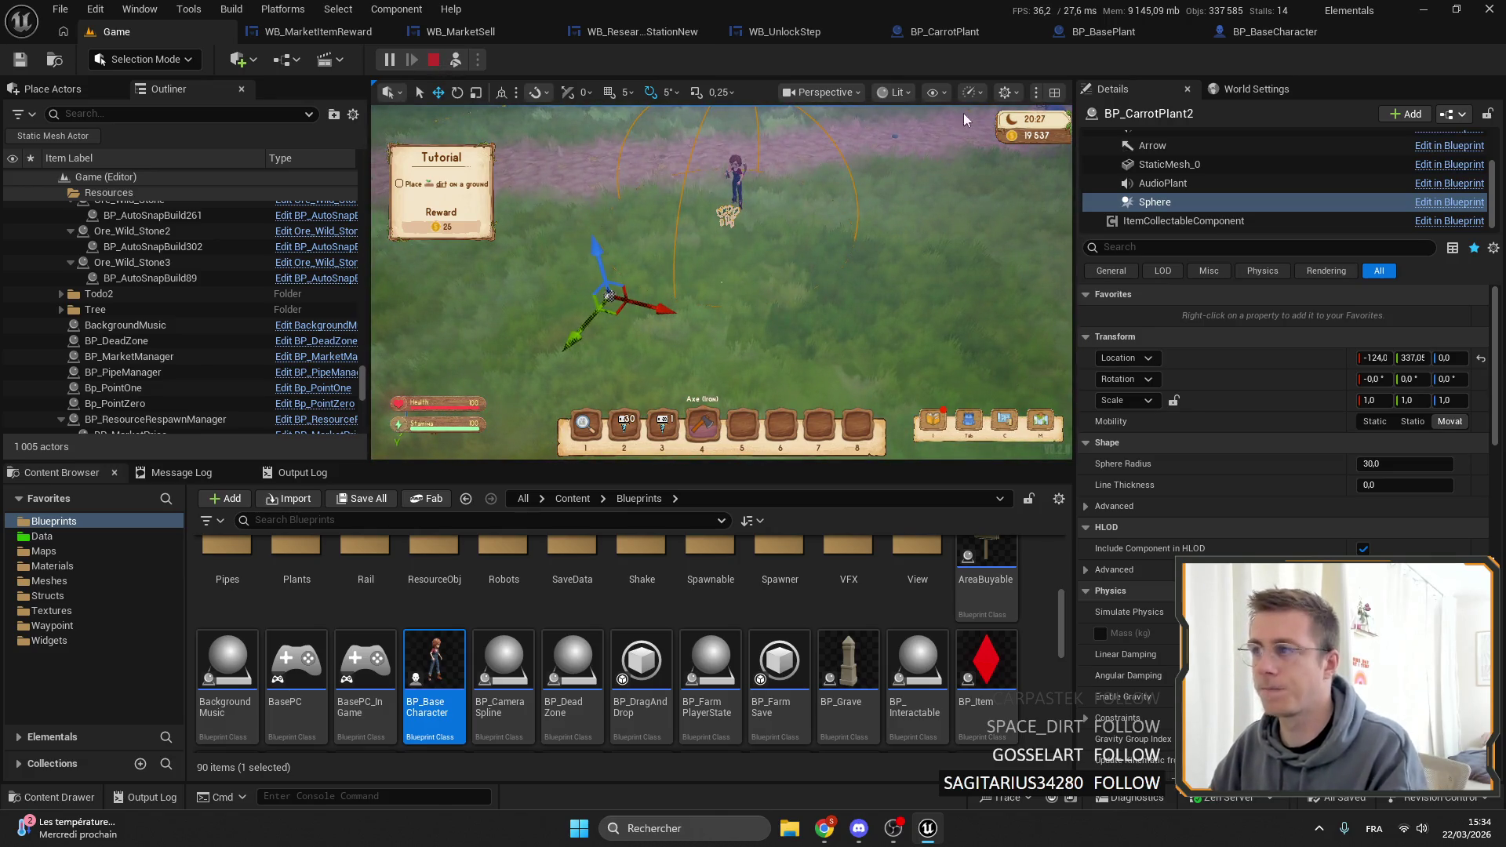
{"action": "left_click", "coordinate": [433, 59]}
{"action": "left_click", "coordinate": [1075, 40]}
{"action": "left_click_drag", "start_coordinate": [713, 191], "coordinate": [695, 256]}
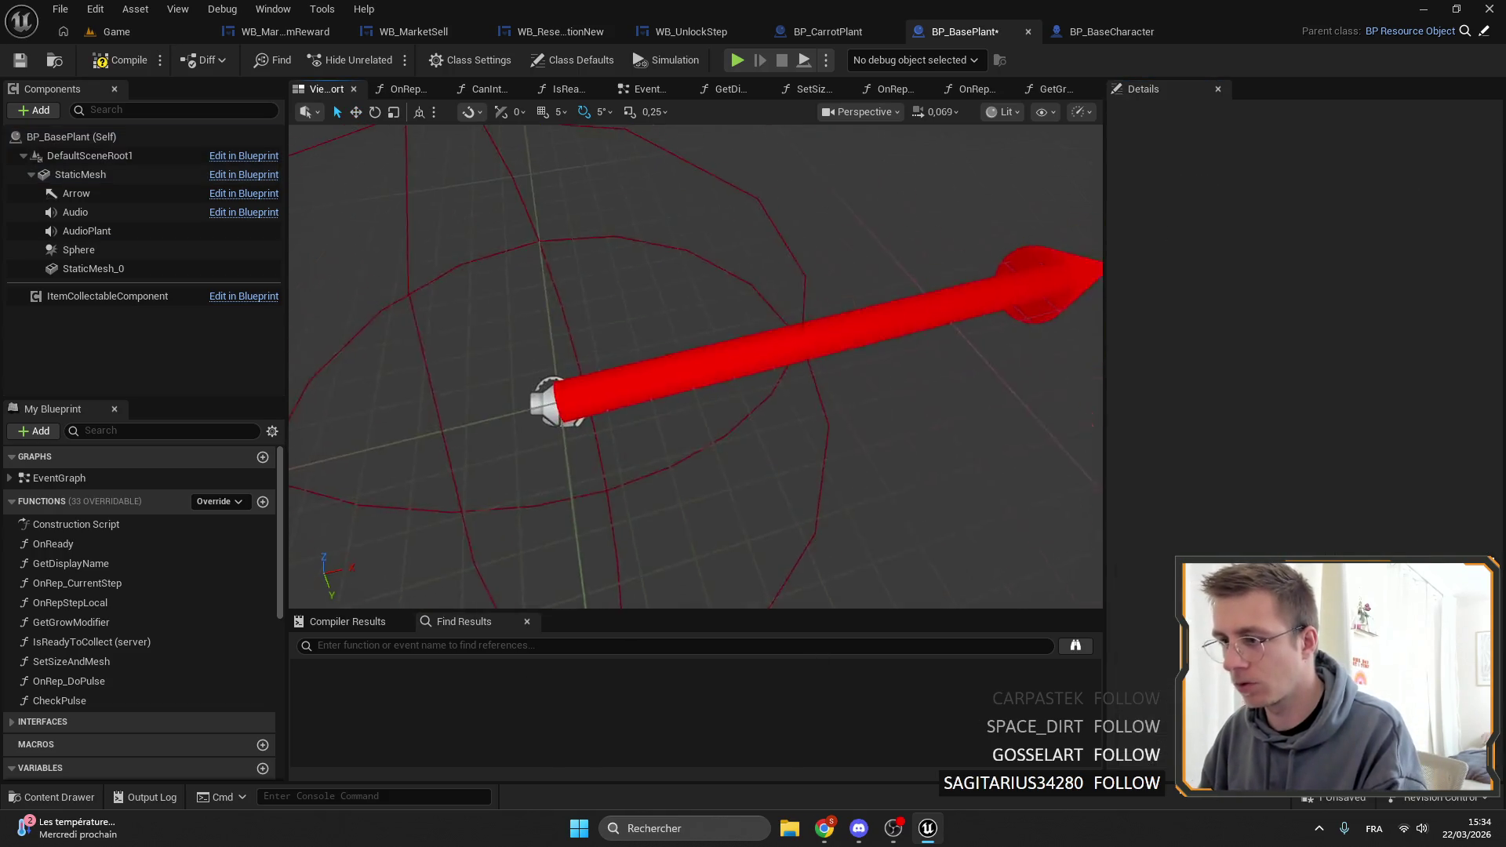
Review the Sphere collision settings in both BP_BasePlant and BP_CarrotPlant.
{"action": "left_click", "coordinate": [92, 269]}
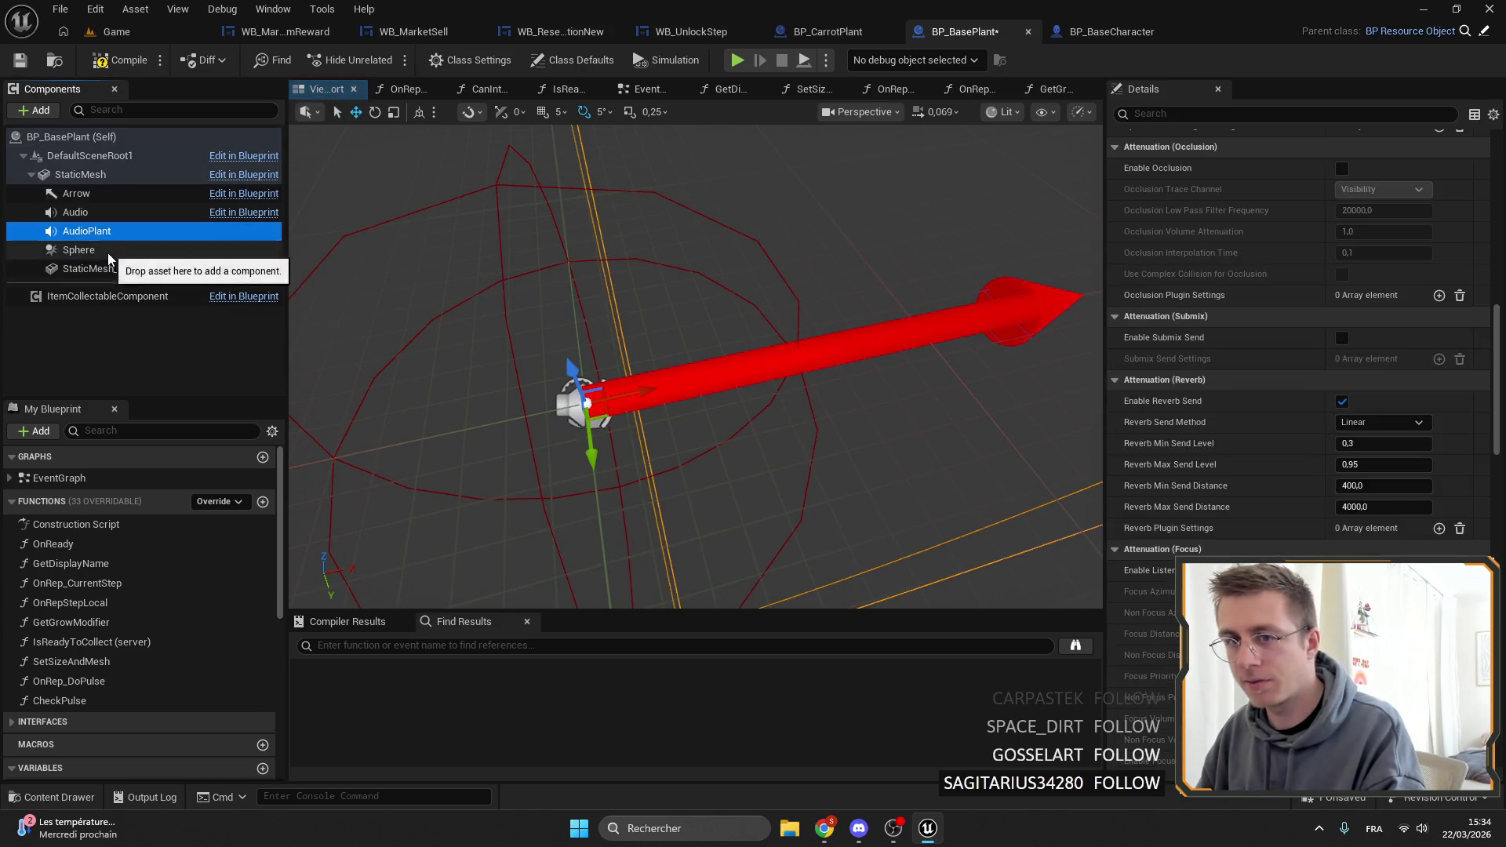
{"action": "left_click", "coordinate": [82, 249]}
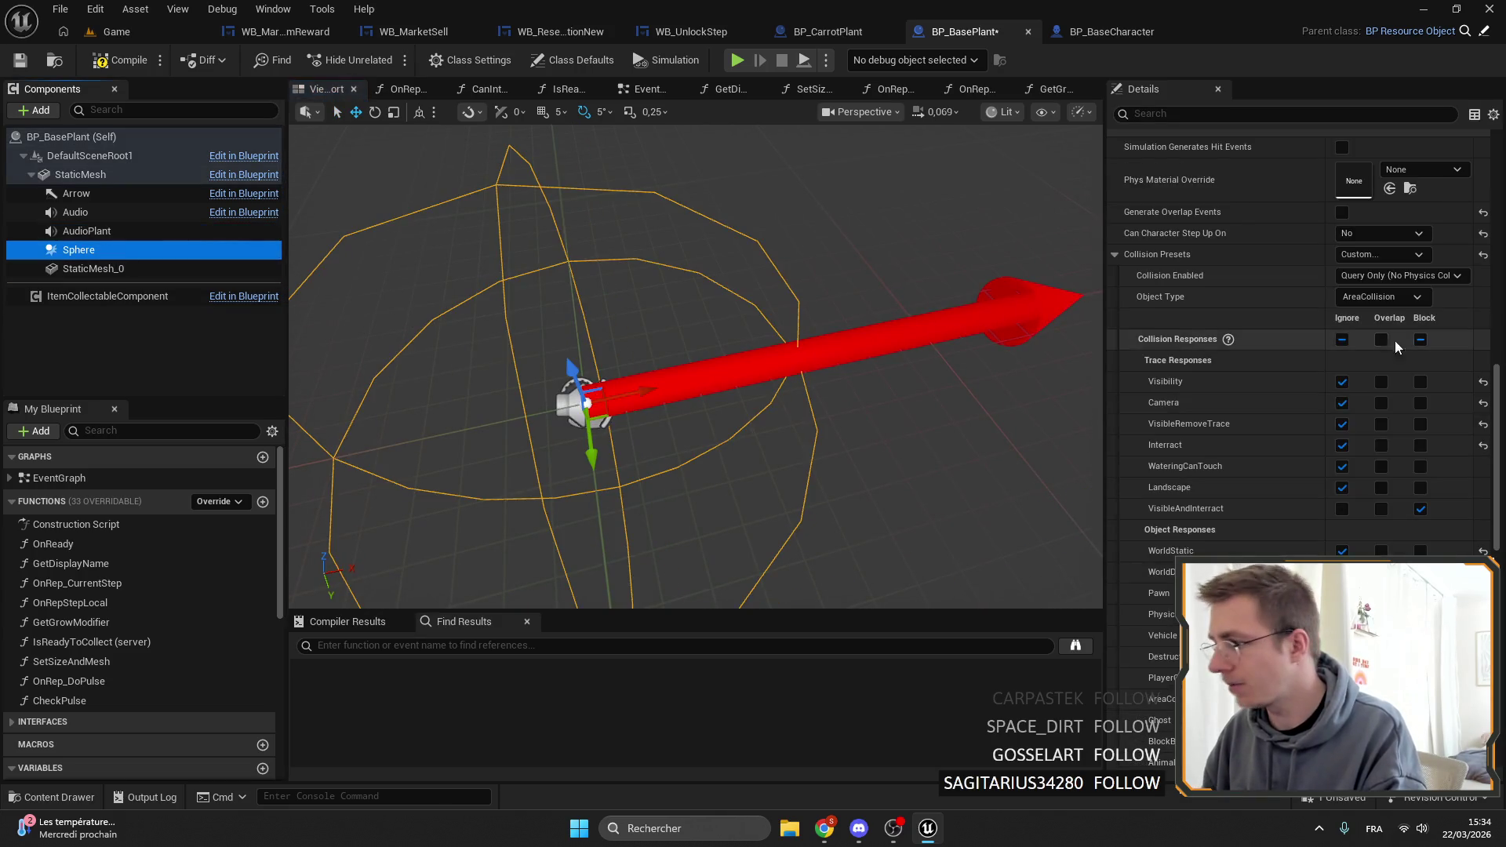
{"action": "left_click", "coordinate": [820, 34]}
{"action": "left_click", "coordinate": [74, 249]}
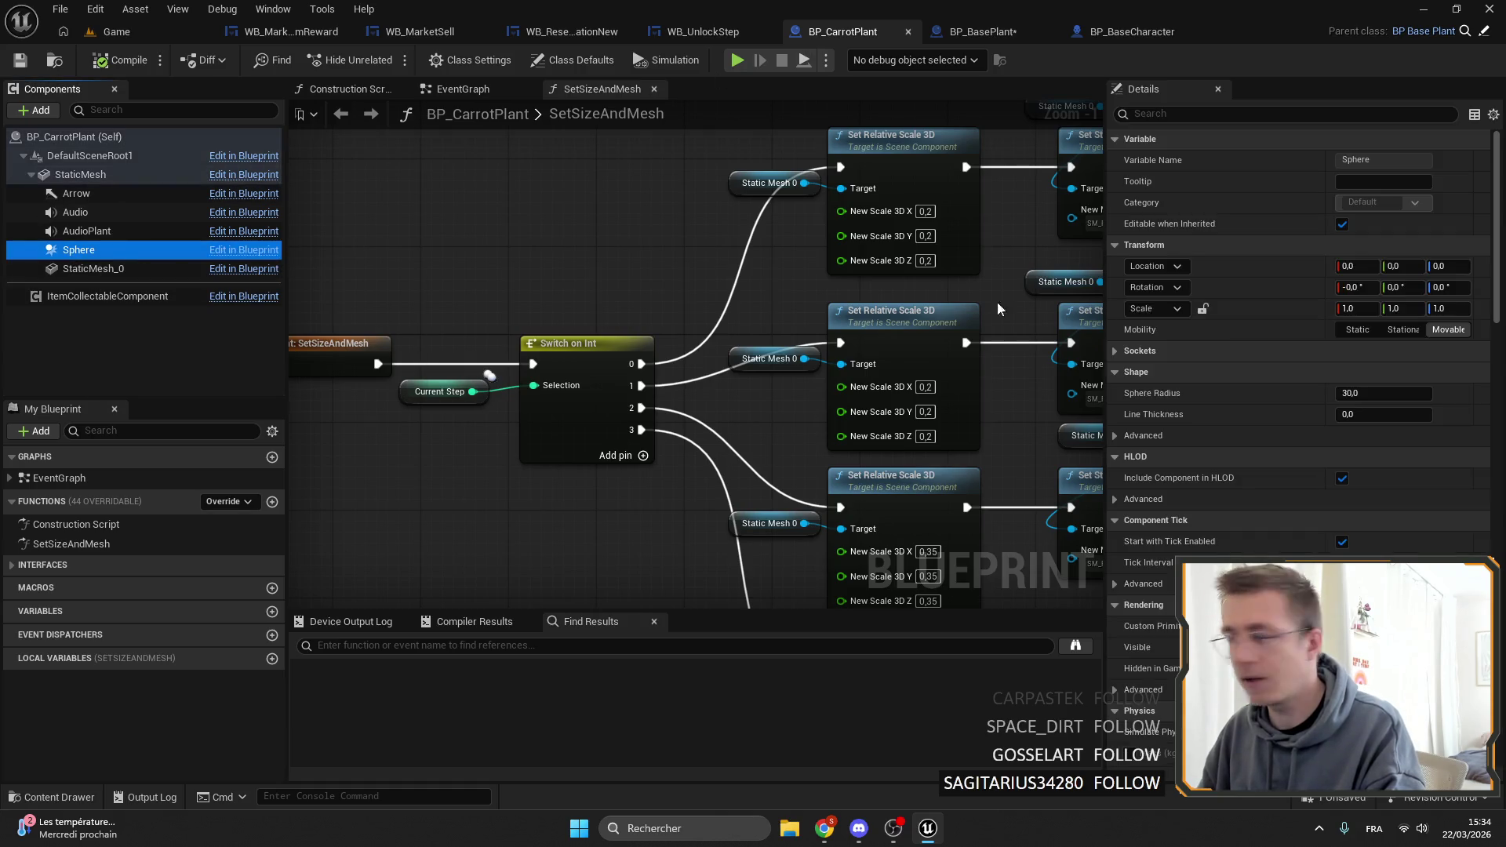
{"action": "scroll", "coordinate": [1278, 378], "scroll_direction": "down", "scroll_amount": 5}
{"action": "scroll", "coordinate": [1239, 377], "scroll_direction": "down", "scroll_amount": 5}
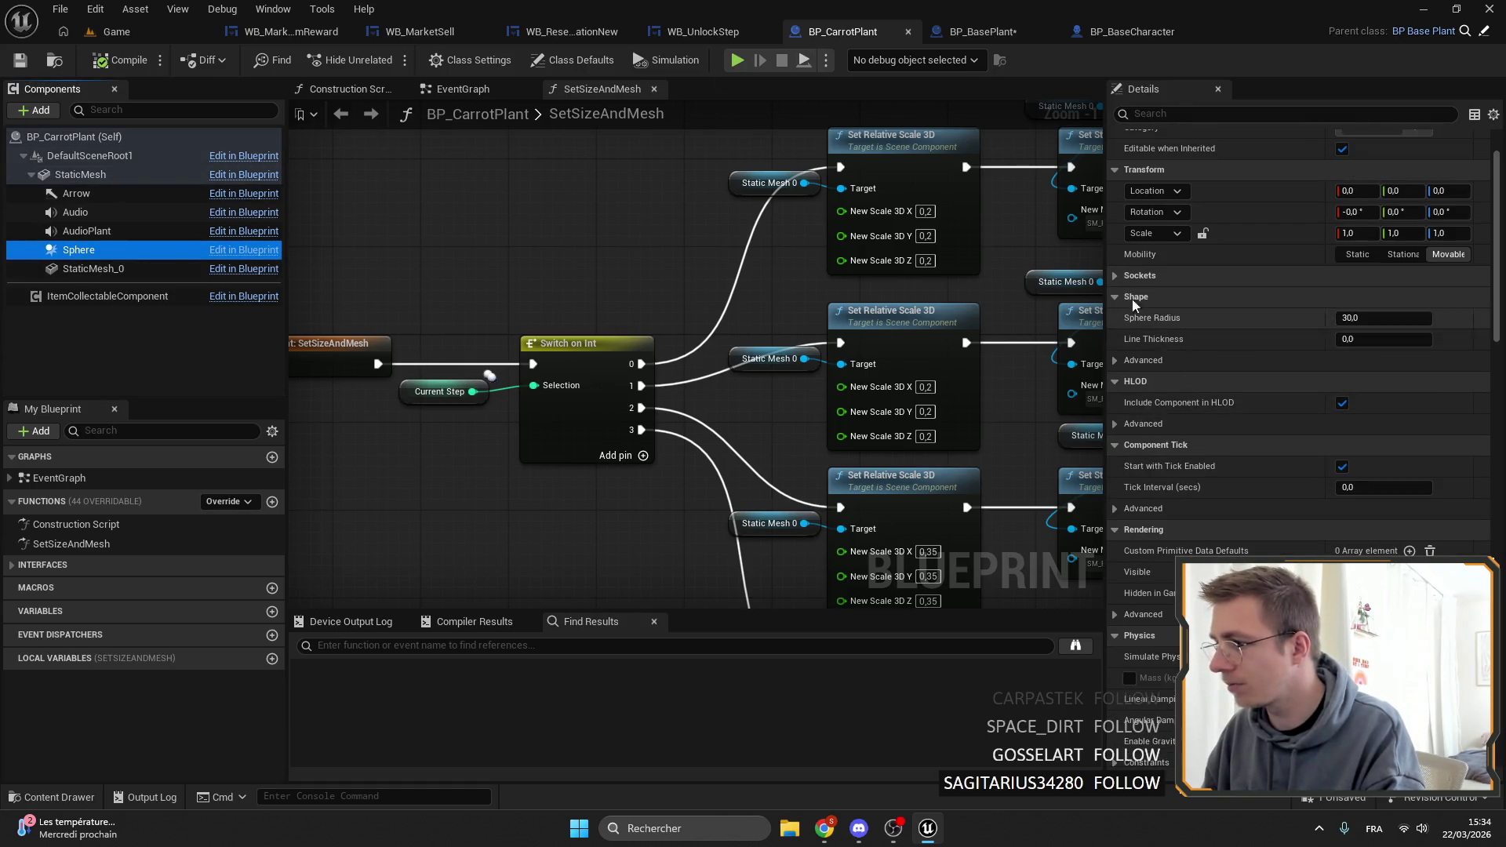
{"action": "scroll", "coordinate": [1197, 382], "scroll_direction": "down", "scroll_amount": 15}
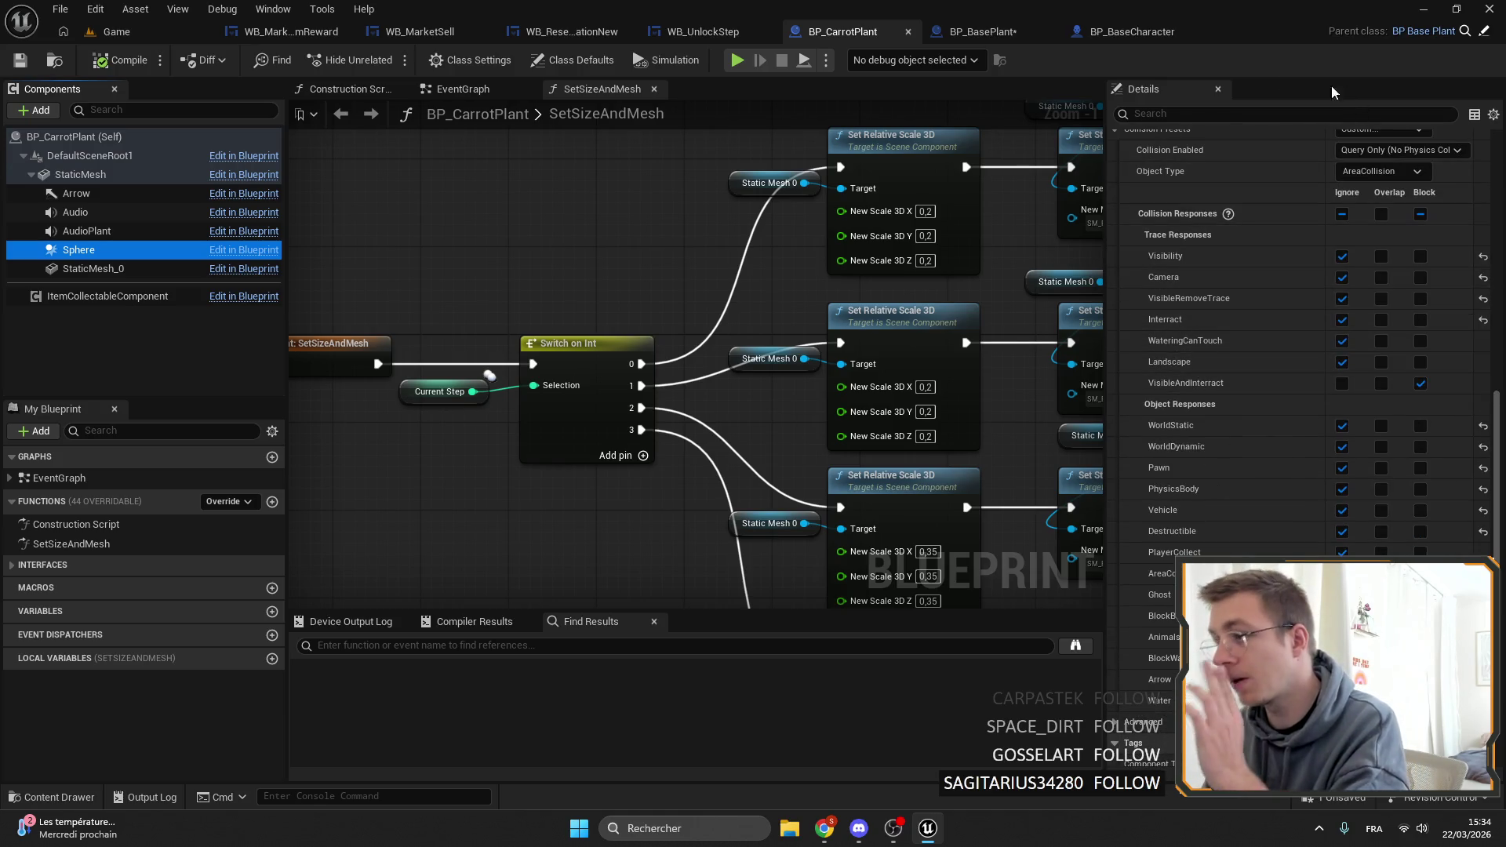
Inspect the interact line trace in BP_BaseCharacter's graph and compile the blueprint.
{"action": "left_click", "coordinate": [1012, 30]}
{"action": "left_click", "coordinate": [1103, 30]}
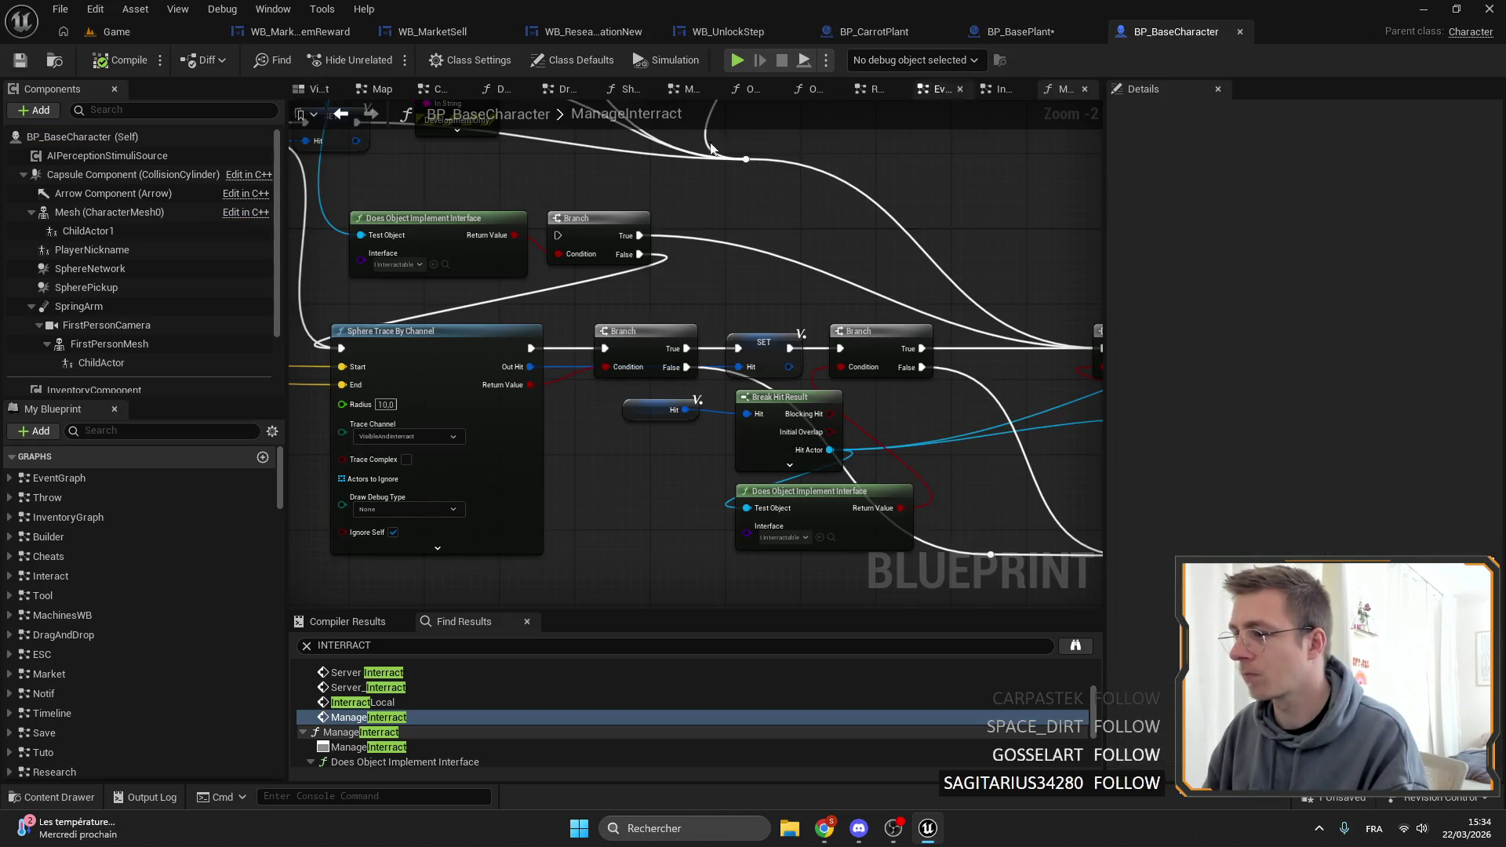
{"action": "left_click_drag", "start_coordinate": [549, 353], "coordinate": [672, 361]}
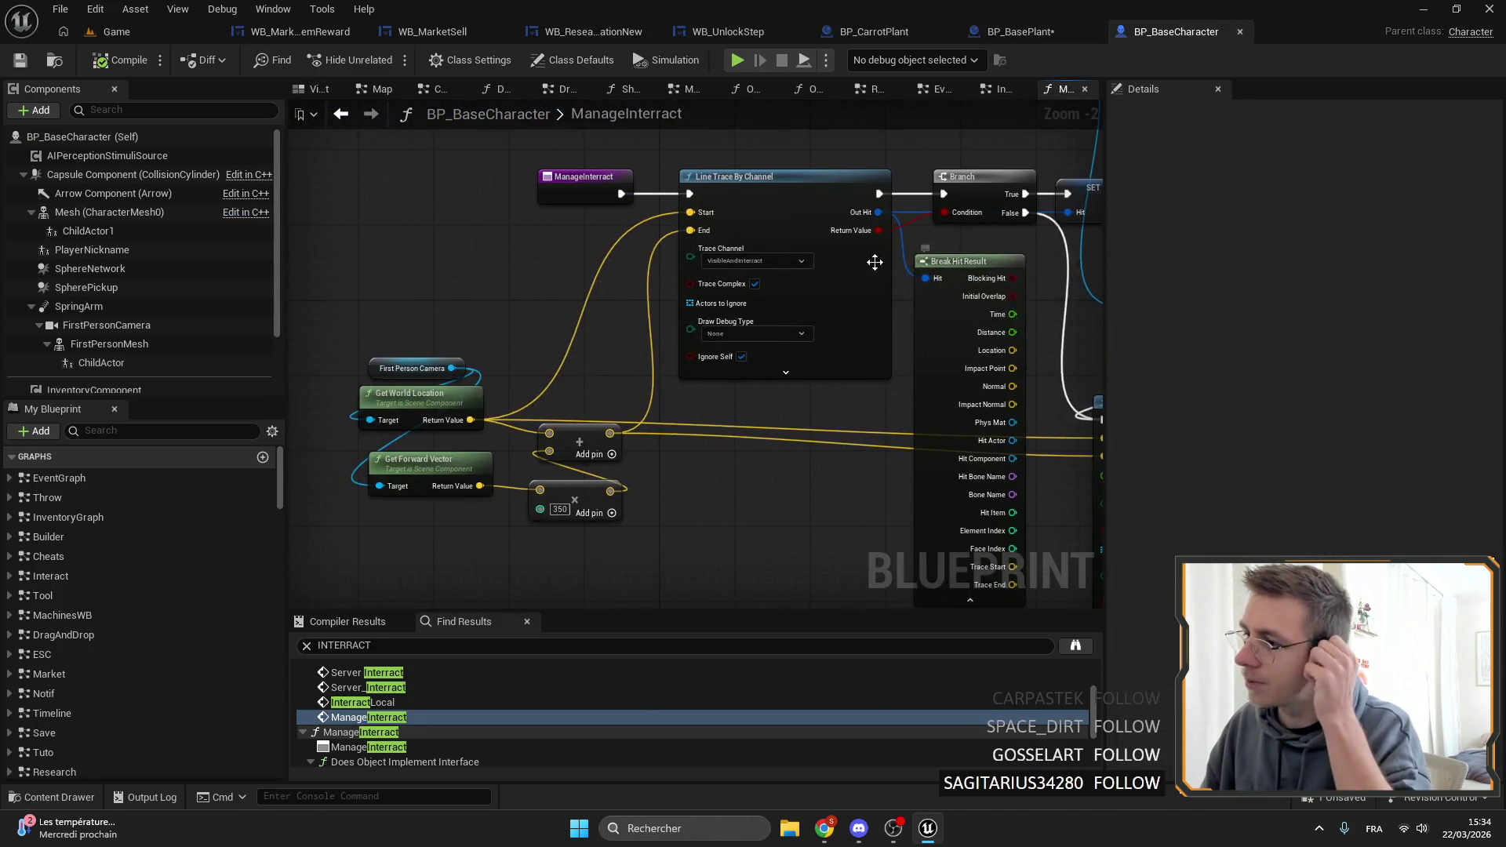
{"action": "left_click", "coordinate": [125, 57]}
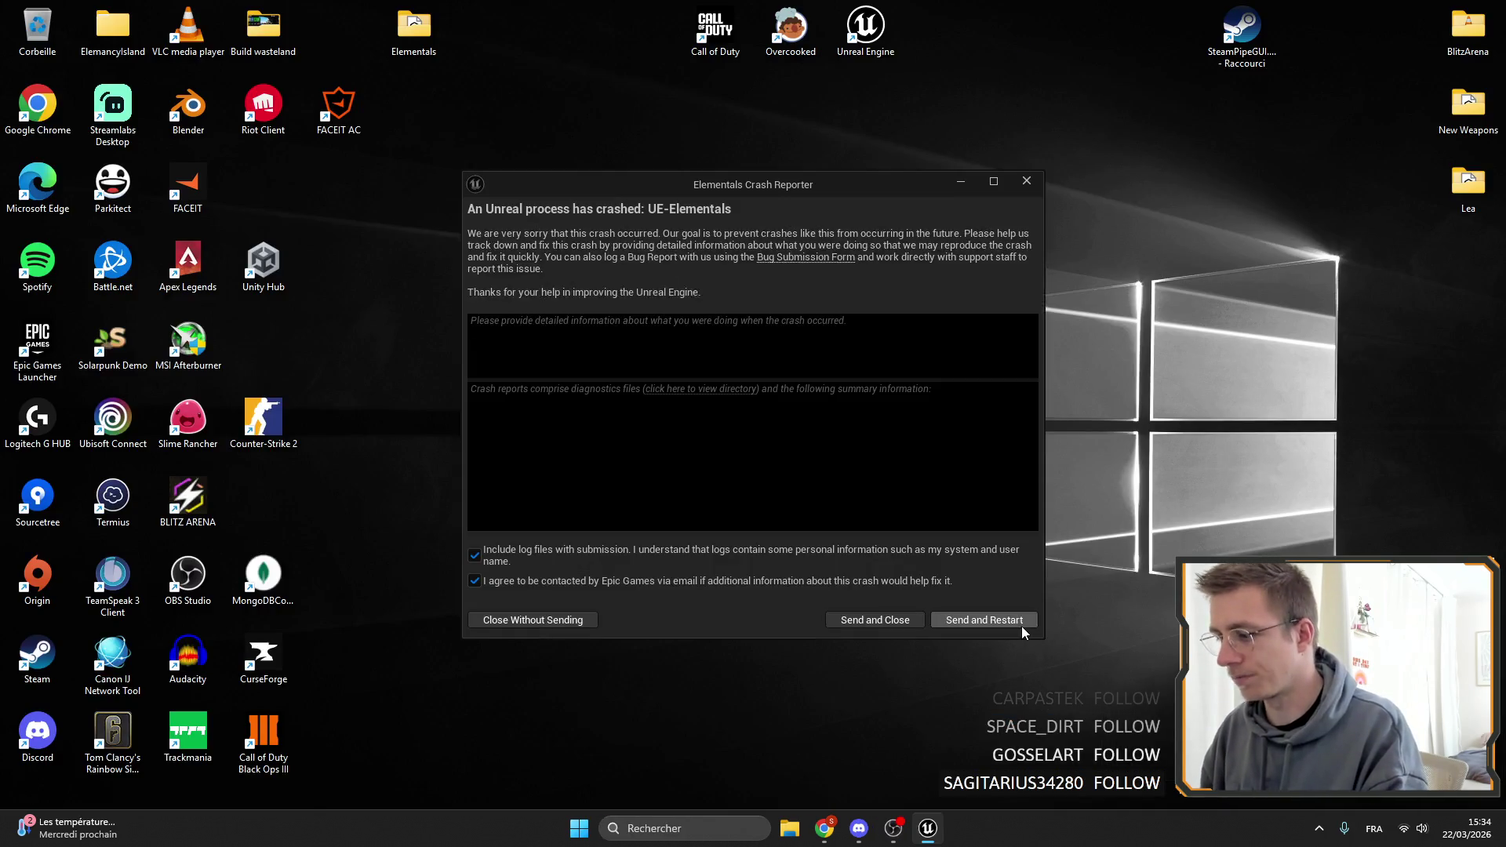
Send the crash report and restart the editor back on the Game level.
{"action": "left_click", "coordinate": [1016, 624]}
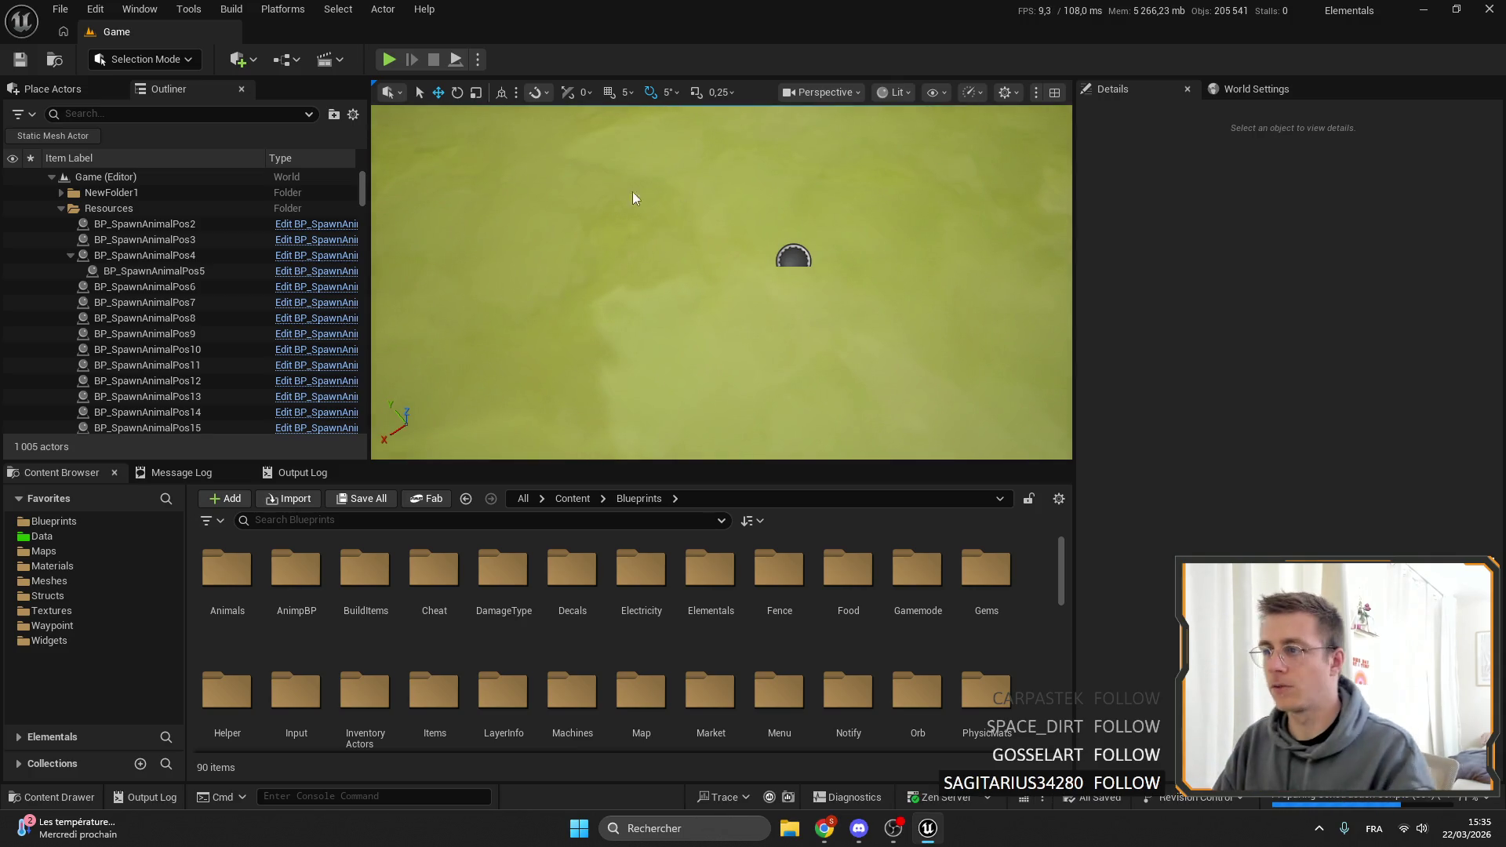
Close the widget editor tabs, including WB_MarketSell, WB_ResearchStationNew and WB_UnlockStep.
{"action": "right_click", "coordinate": [720, 272]}
{"action": "key", "text": "Escape"}
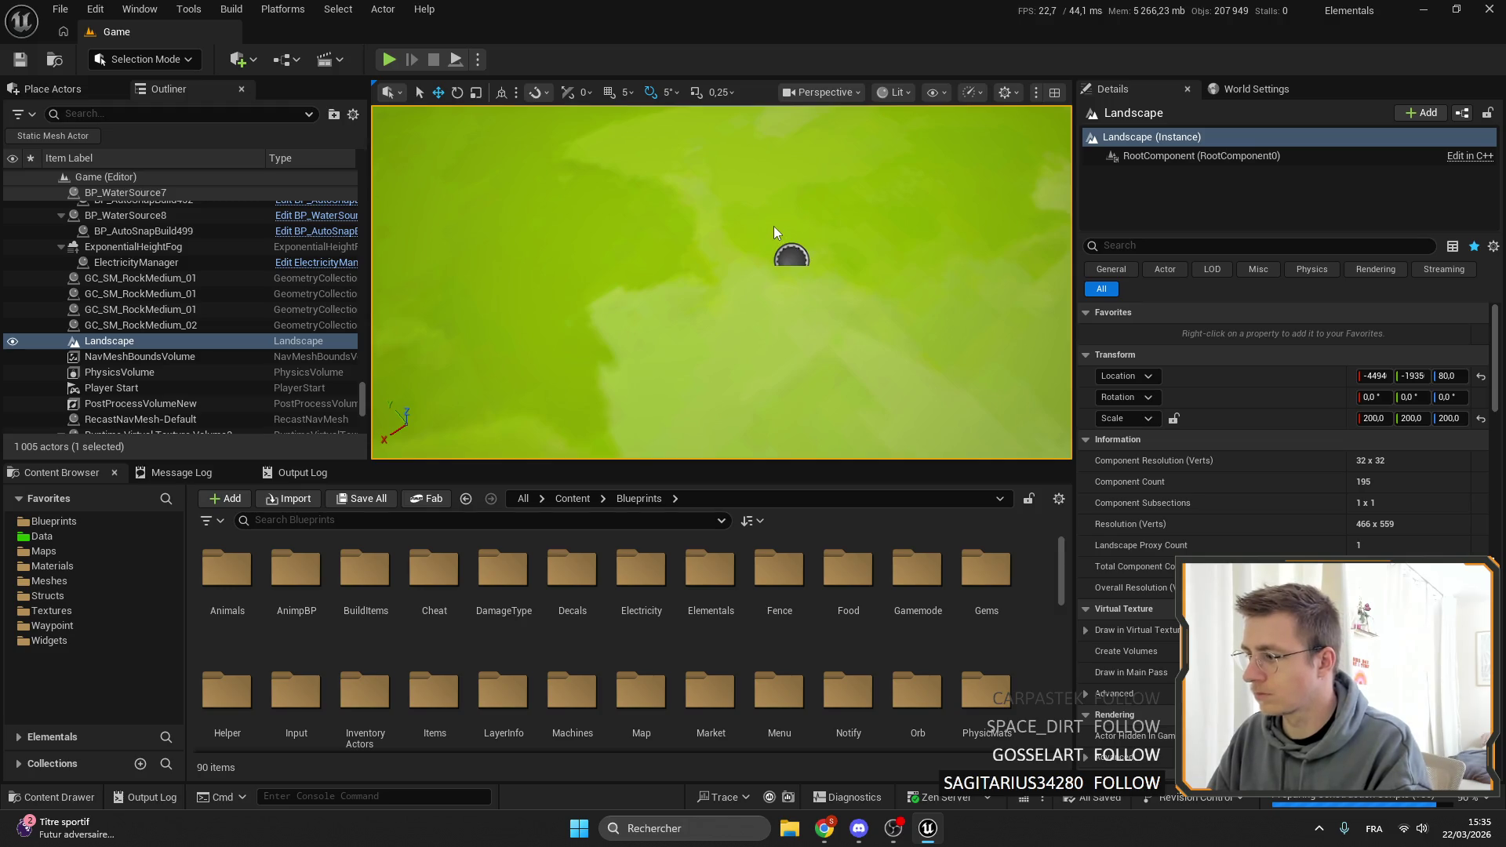
{"action": "key", "text": "alt+Tab"}
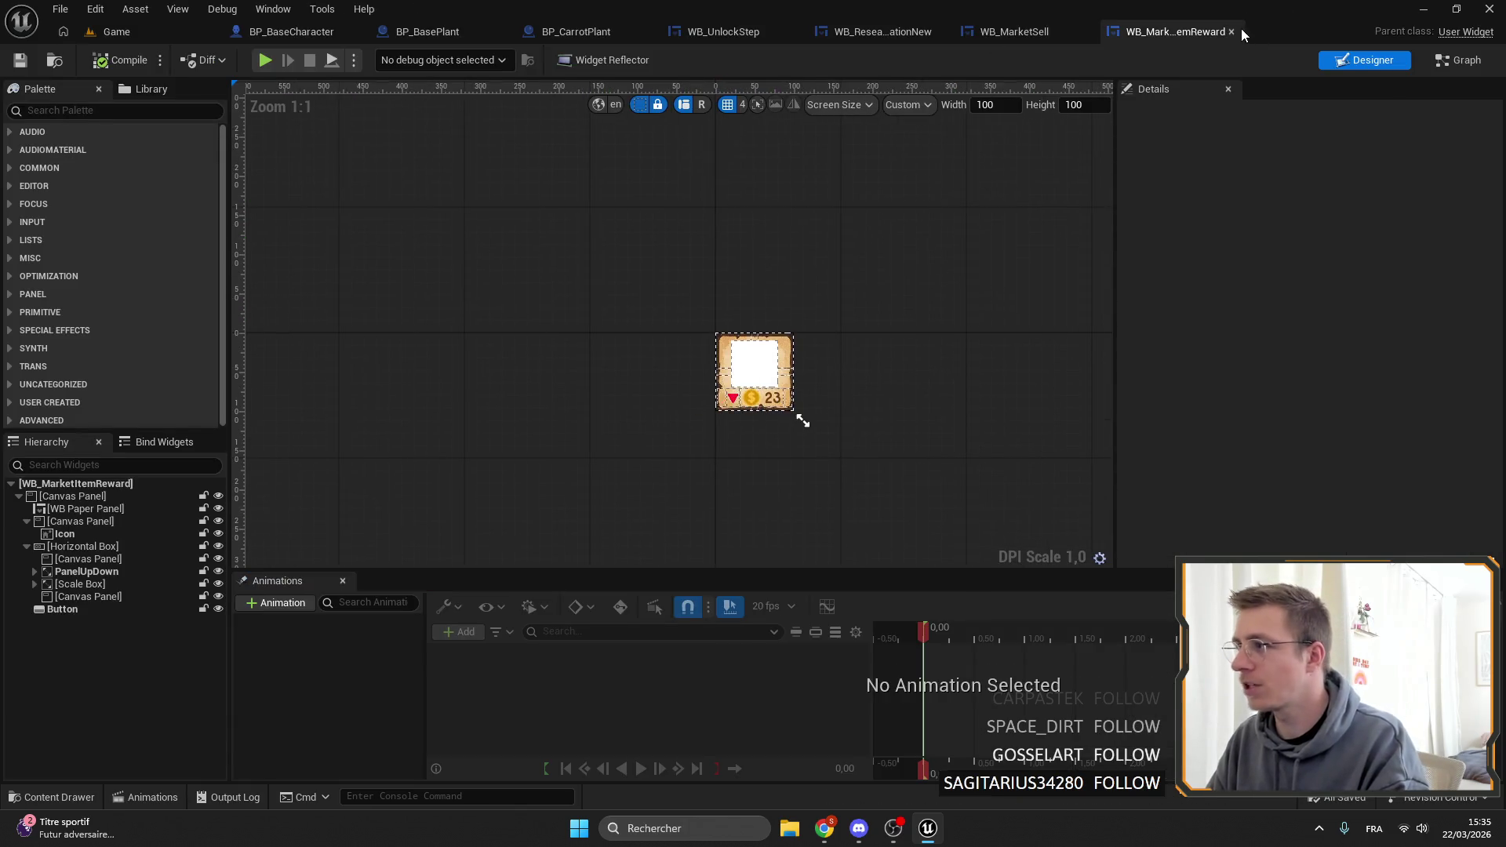
{"action": "left_click", "coordinate": [1021, 35]}
{"action": "left_click", "coordinate": [1213, 34]}
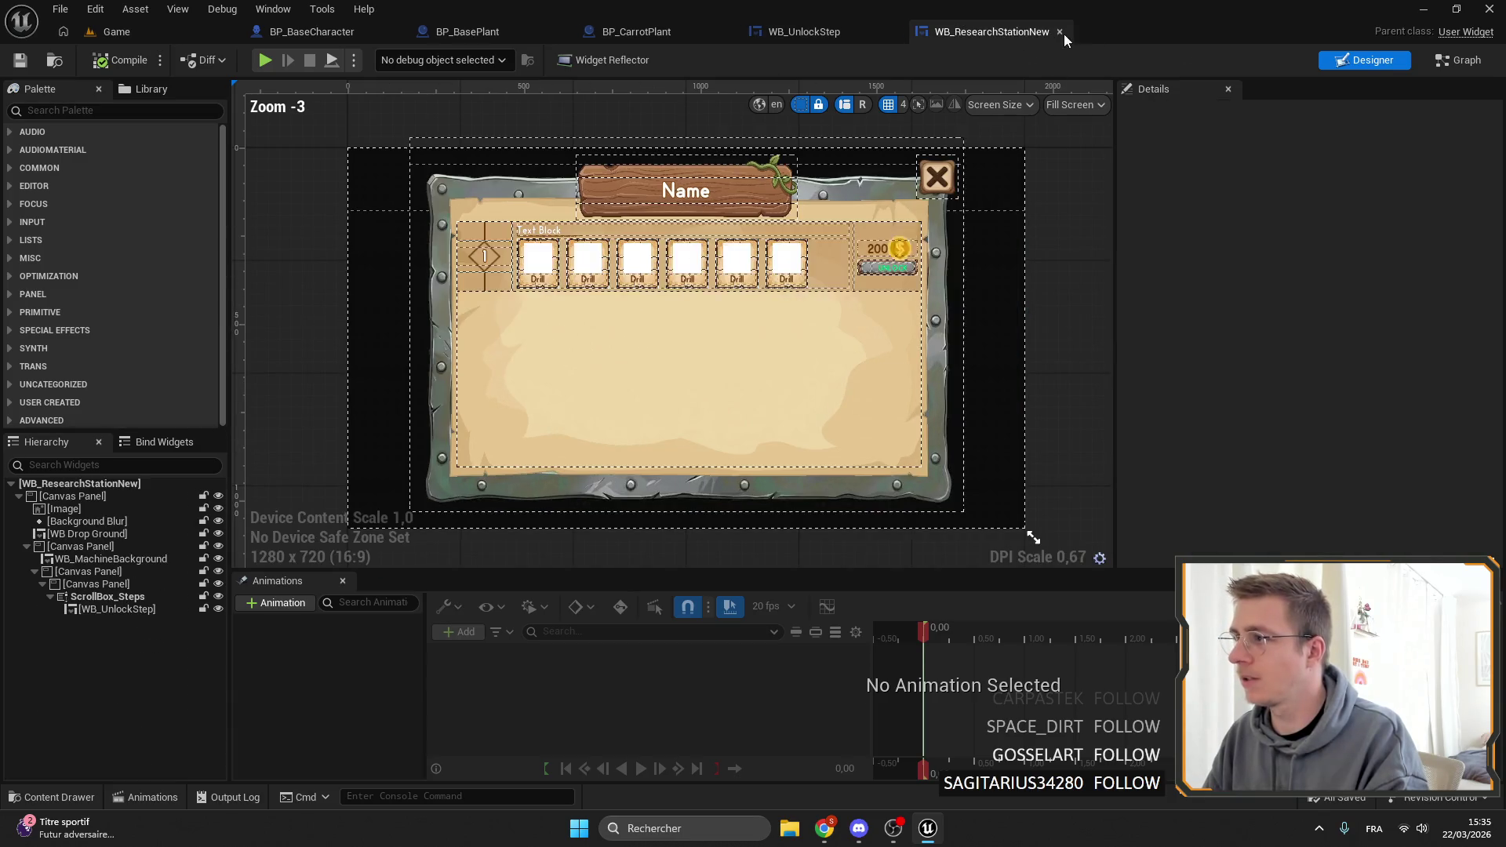
{"action": "left_click", "coordinate": [1063, 34]}
{"action": "left_click", "coordinate": [893, 34]}
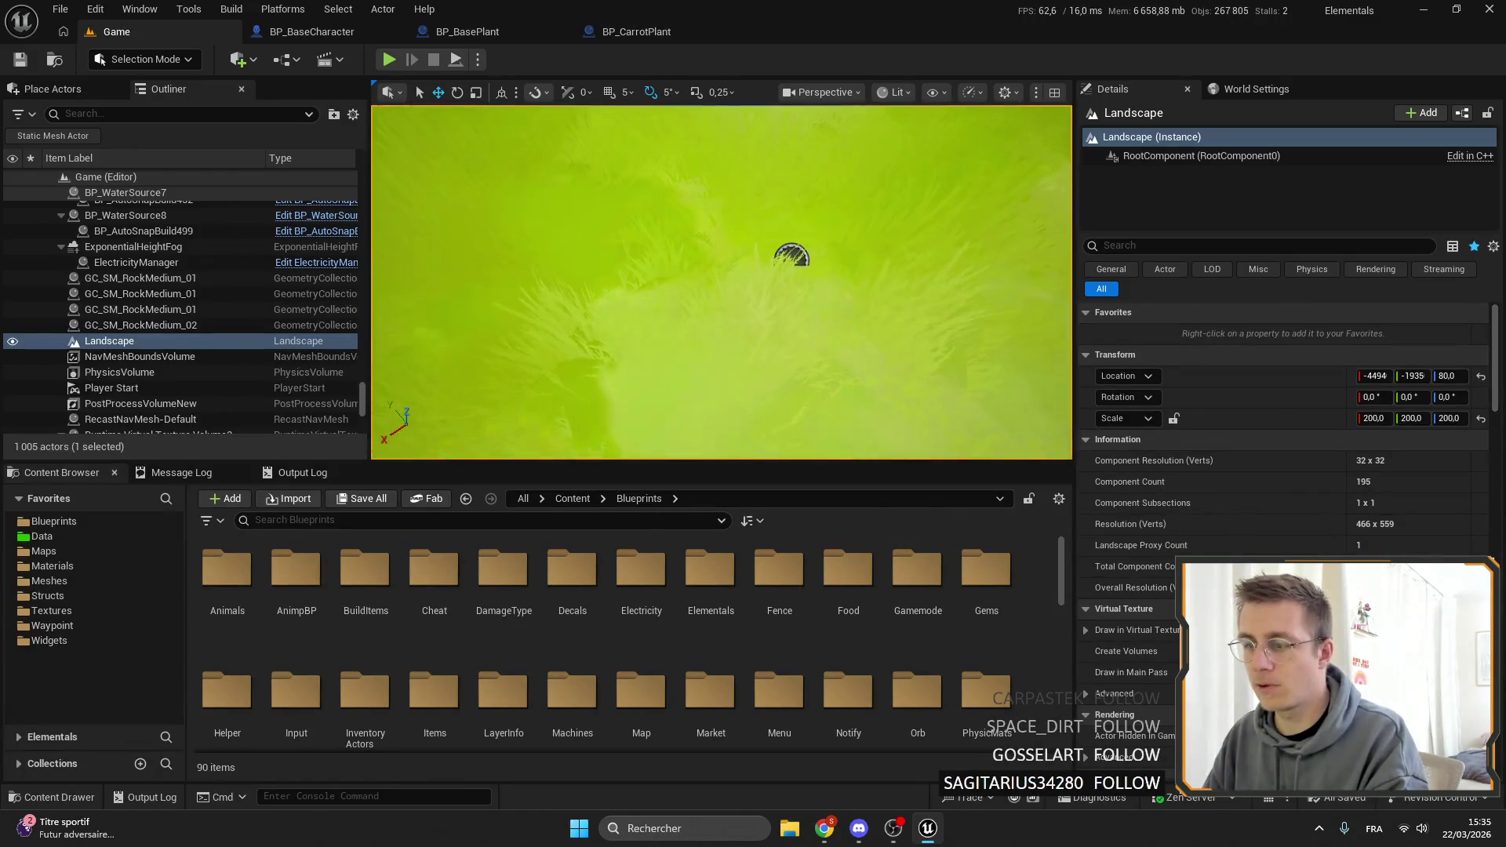
Drag BP_CarrotPlant from the Plants folder into the level and set its Current Step to 3.
{"action": "left_click", "coordinate": [635, 31]}
{"action": "left_click", "coordinate": [70, 62]}
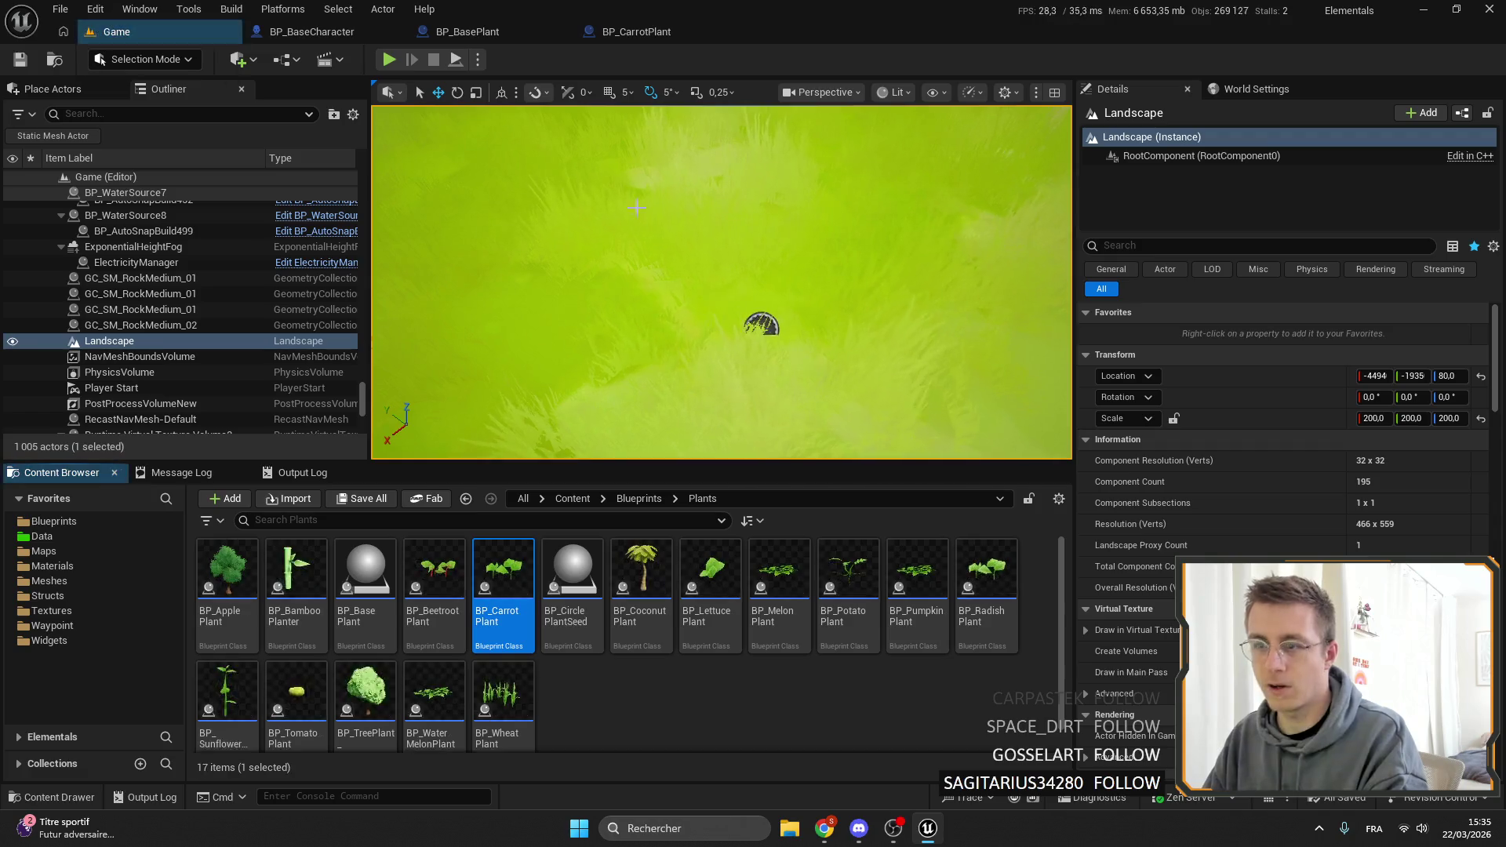
{"action": "left_click_drag", "start_coordinate": [516, 584], "coordinate": [797, 306]}
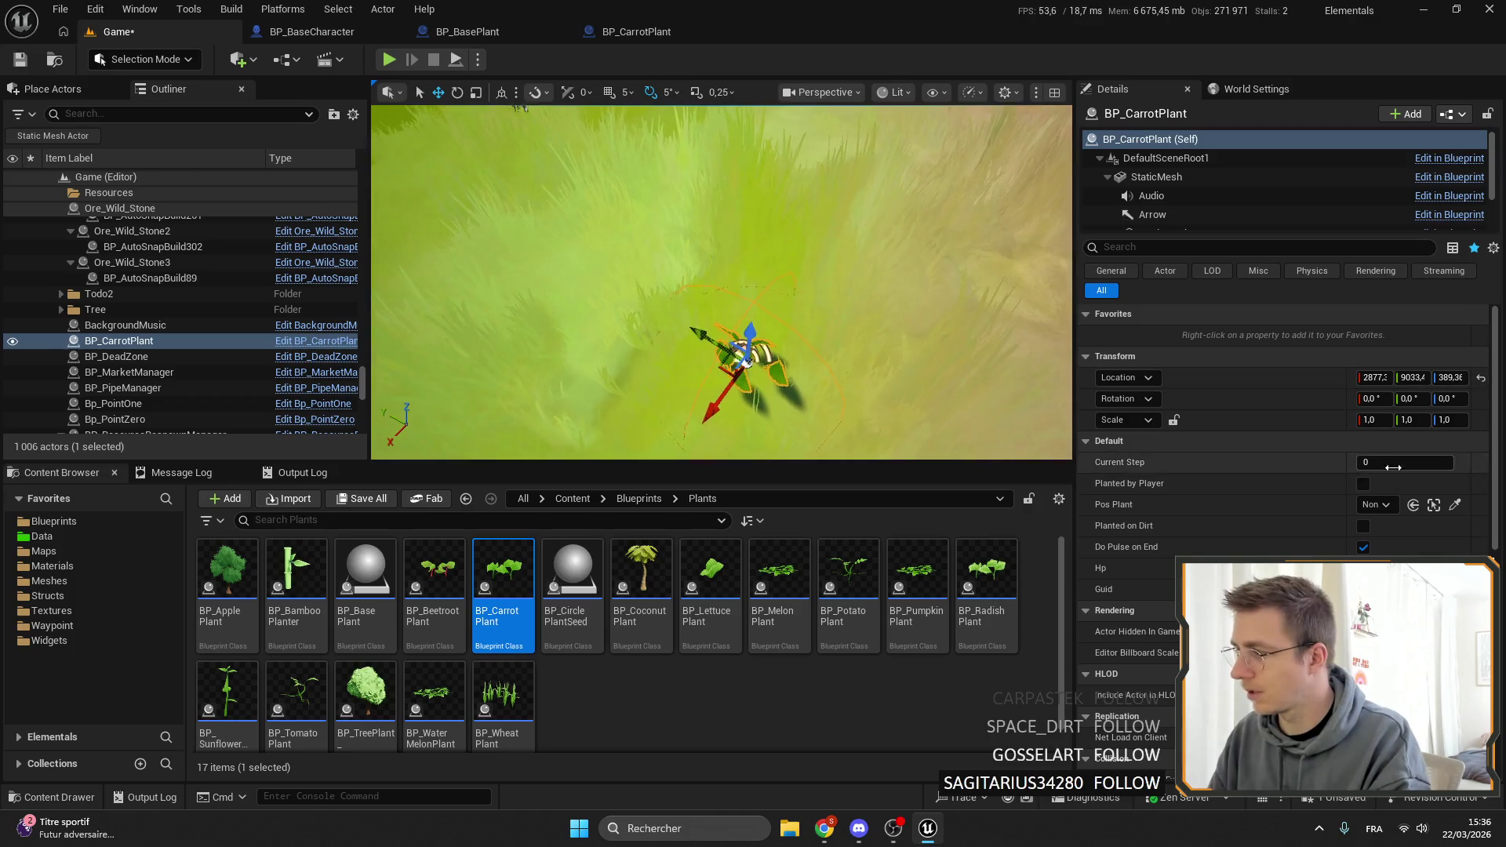
{"action": "left_click", "coordinate": [1442, 459]}
{"action": "type", "text": "3"}
{"action": "key", "text": "Return"}
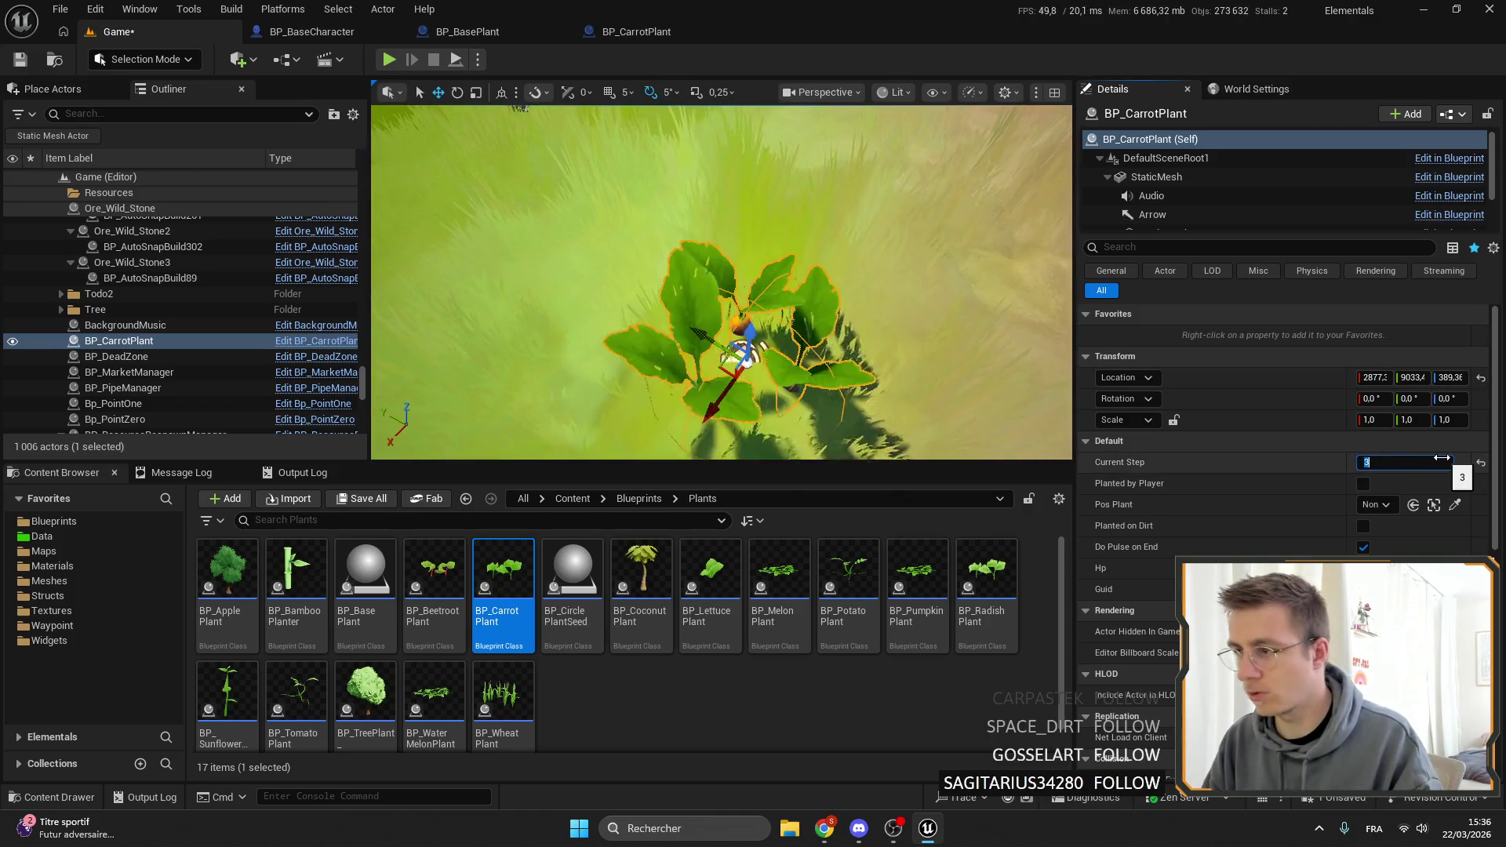
{"action": "scroll", "coordinate": [722, 283], "scroll_direction": "down", "scroll_amount": 3}
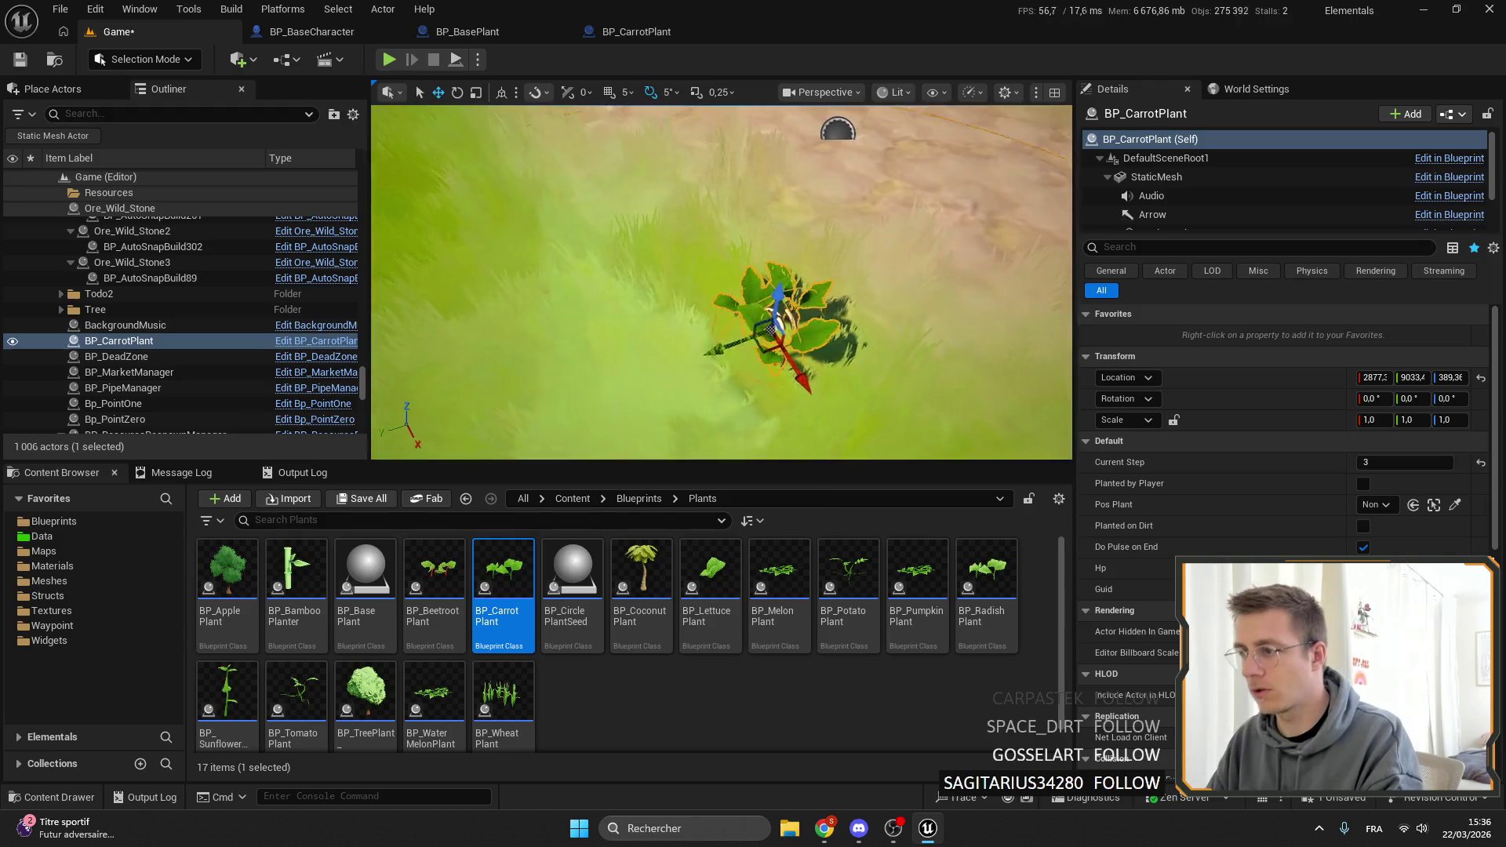
{"action": "left_click_drag", "start_coordinate": [662, 326], "coordinate": [703, 334]}
Save the Game map, then playtest by hitting the carrot plant with the iron axe.
{"action": "left_click", "coordinate": [686, 288]}
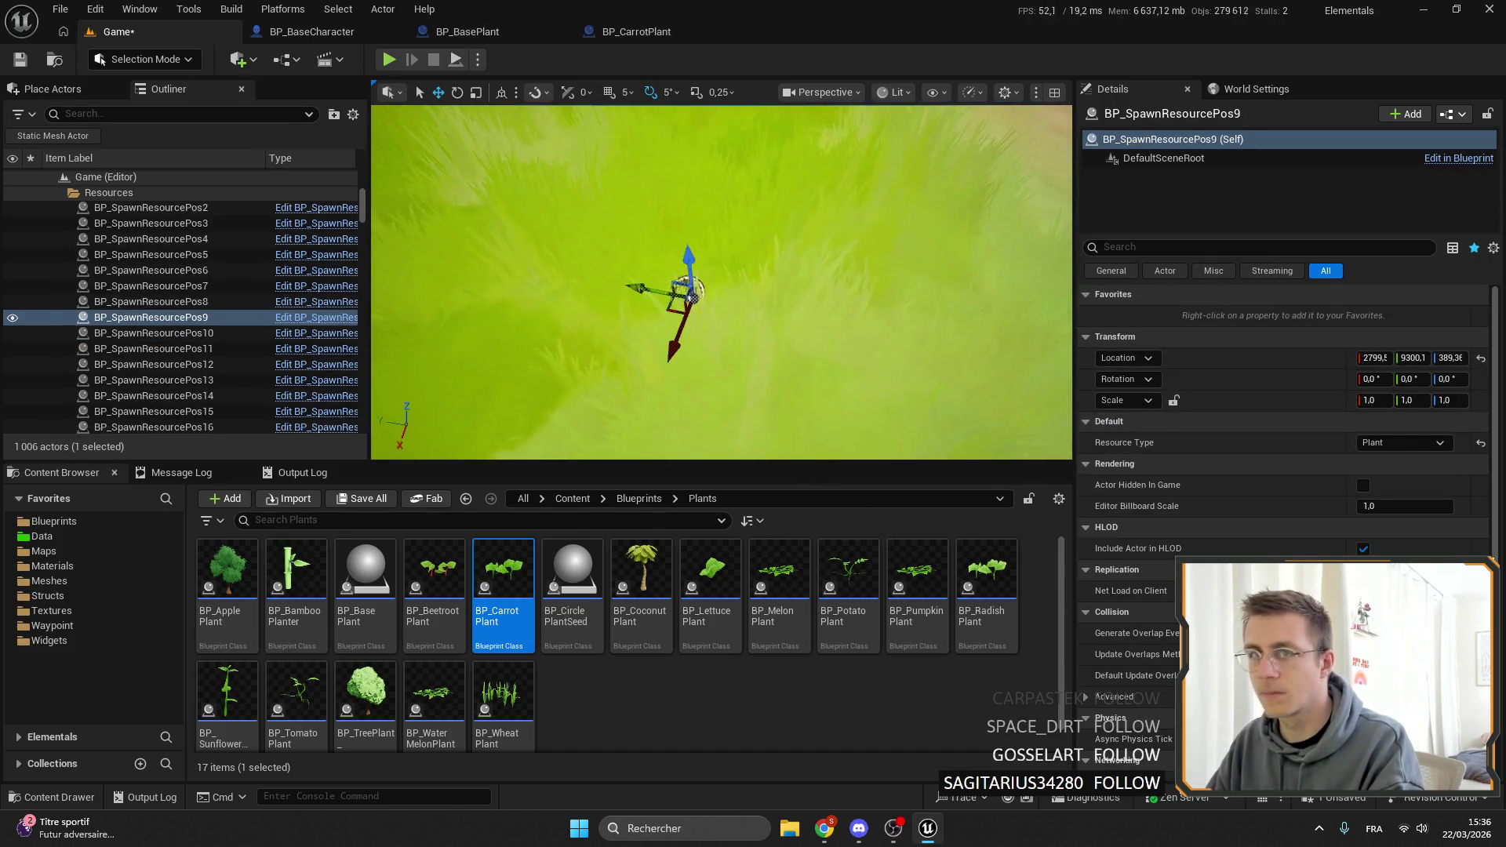
{"action": "key", "text": "ctrl+s"}
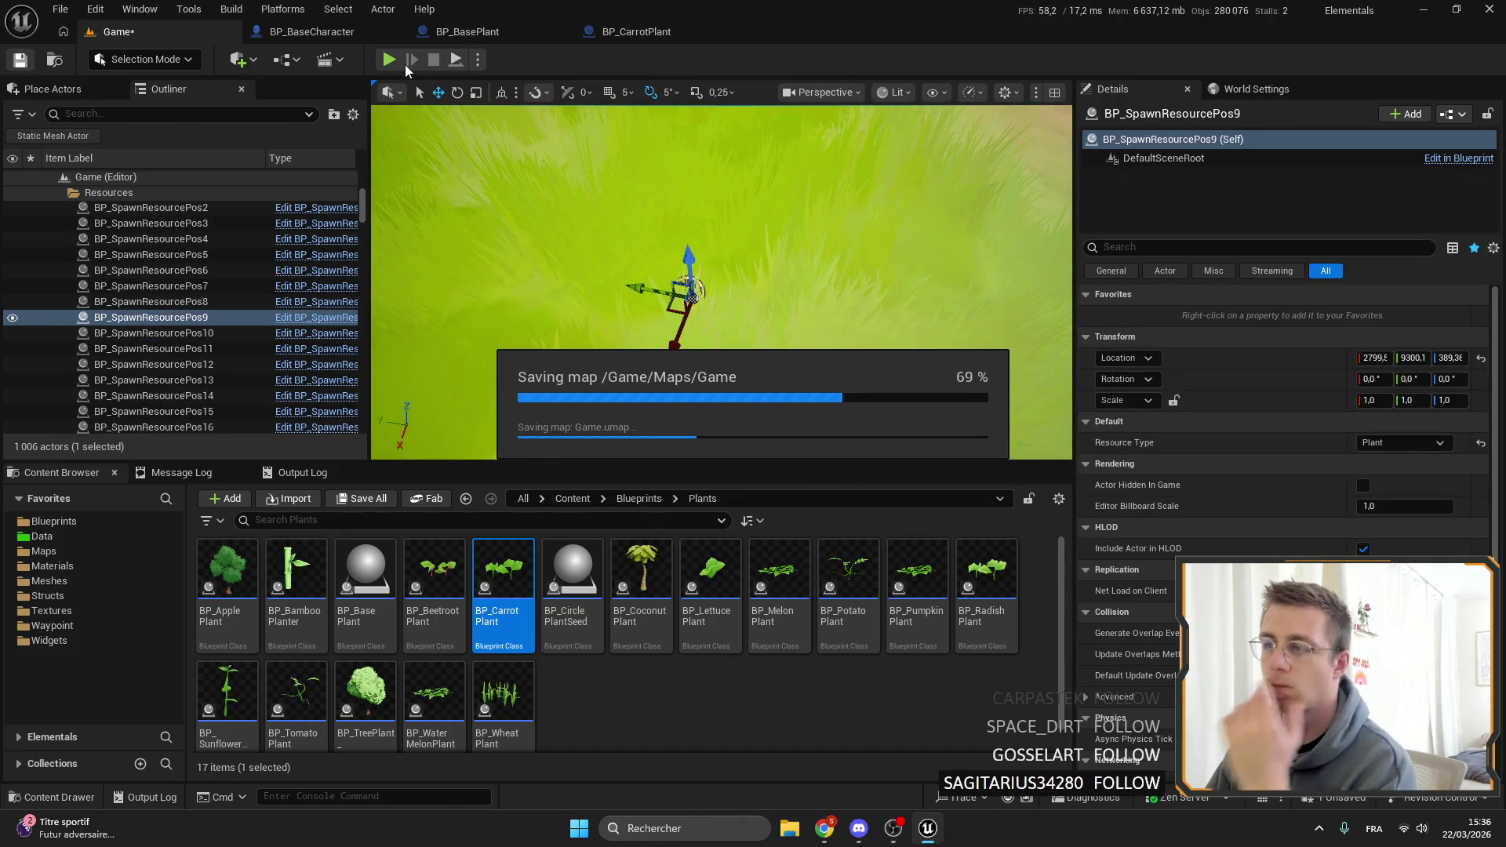
{"action": "key", "text": "alt+p"}
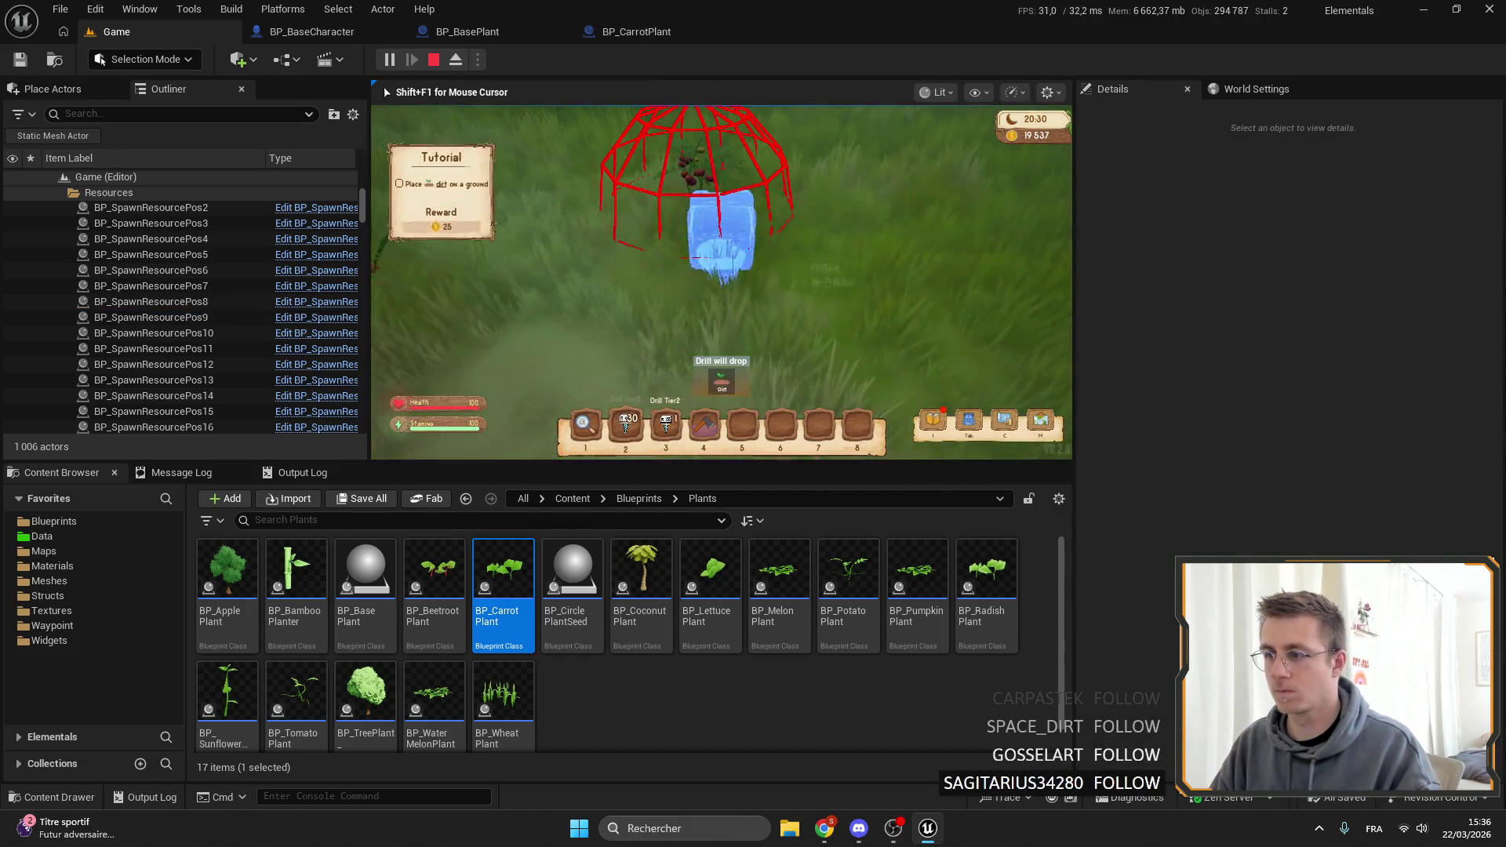
{"action": "key", "text": "4"}
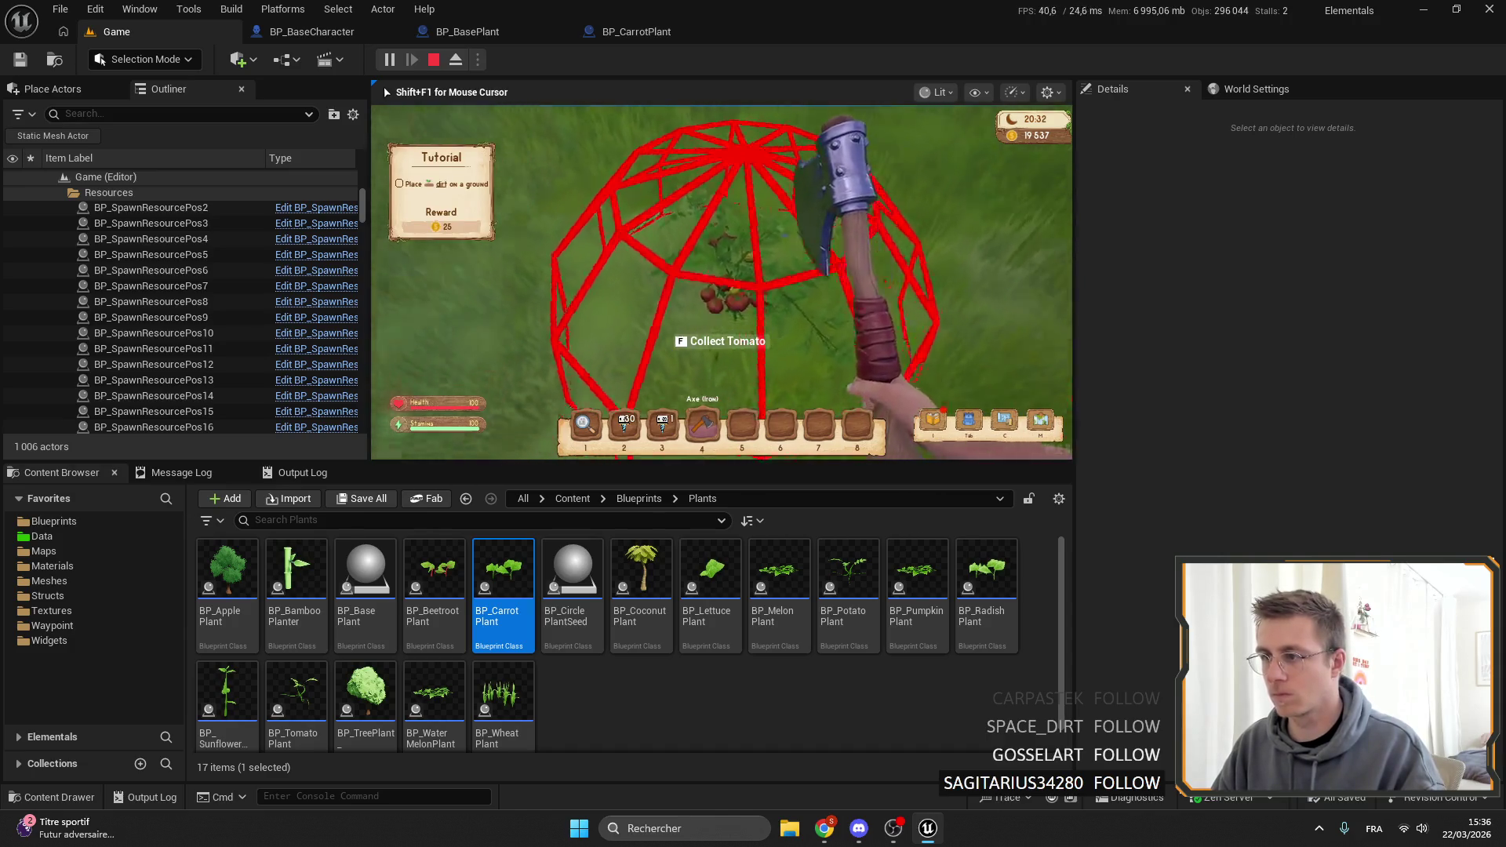
{"action": "key", "text": "f"}
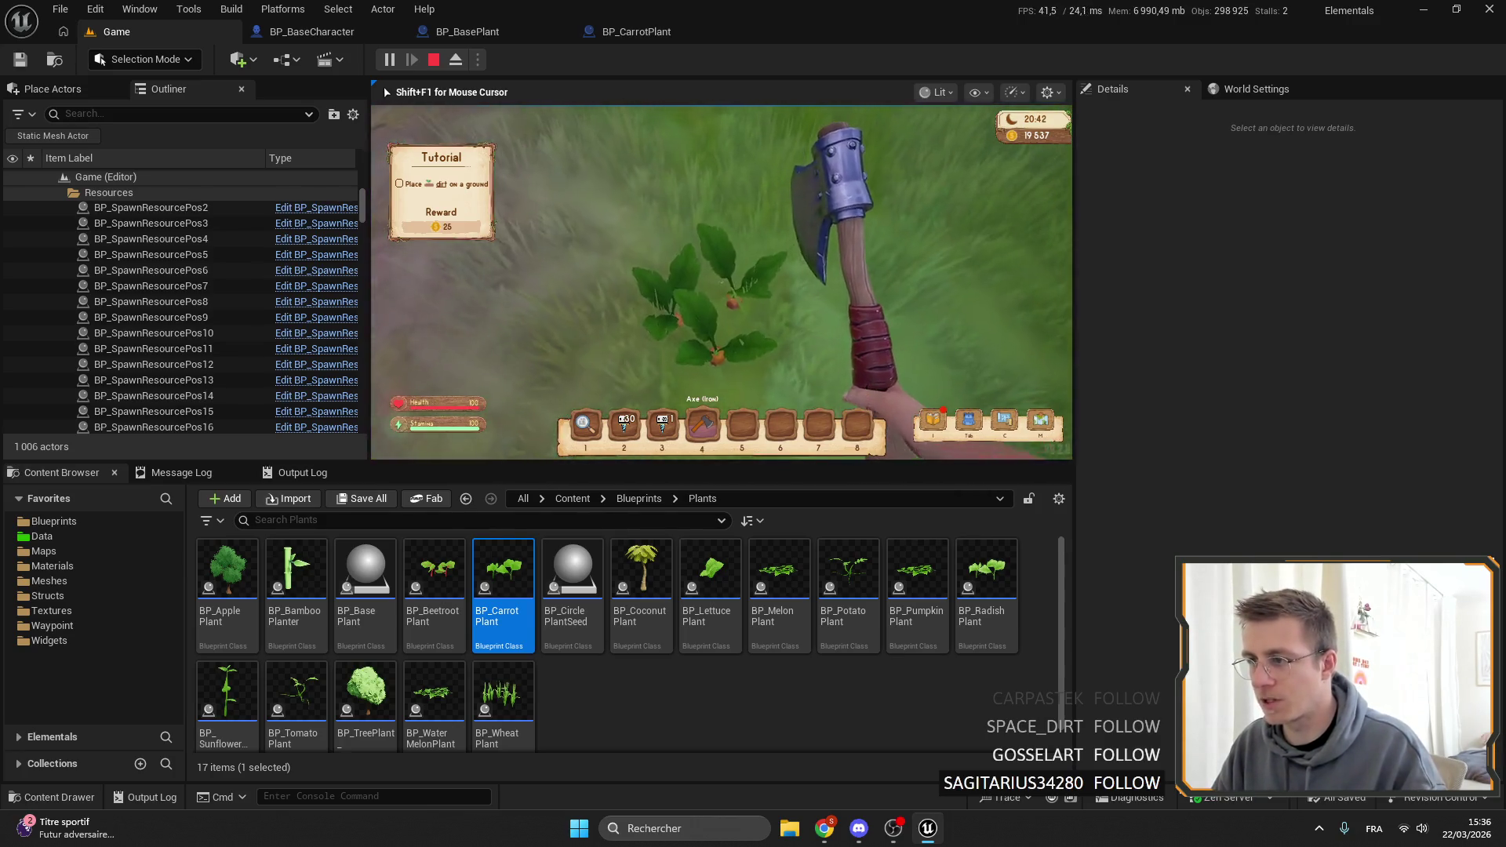
{"action": "key", "text": "F11"}
{"action": "key", "text": "Escape"}
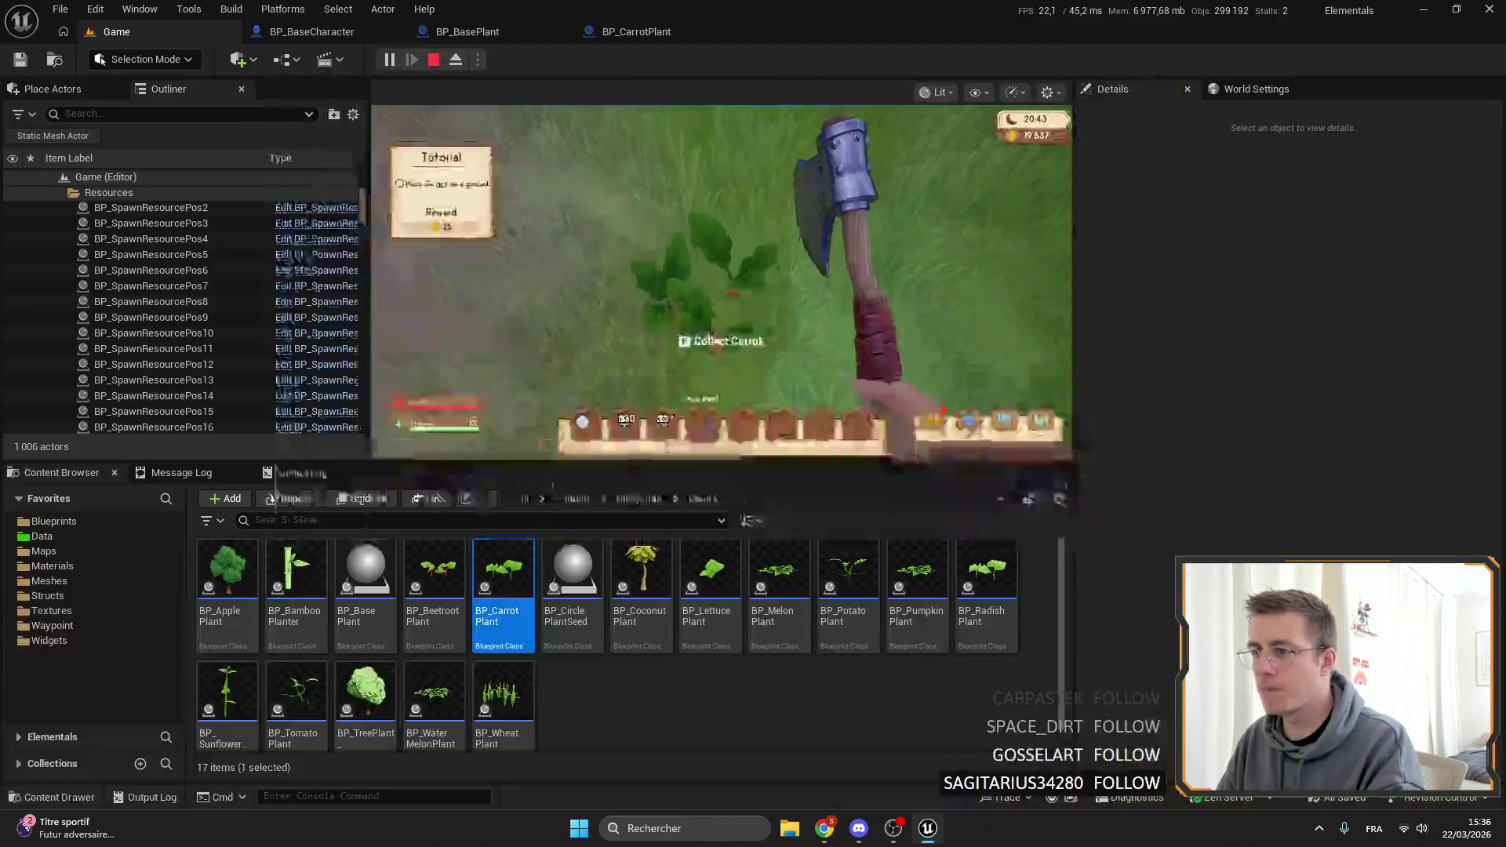
{"action": "left_click", "coordinate": [666, 33]}
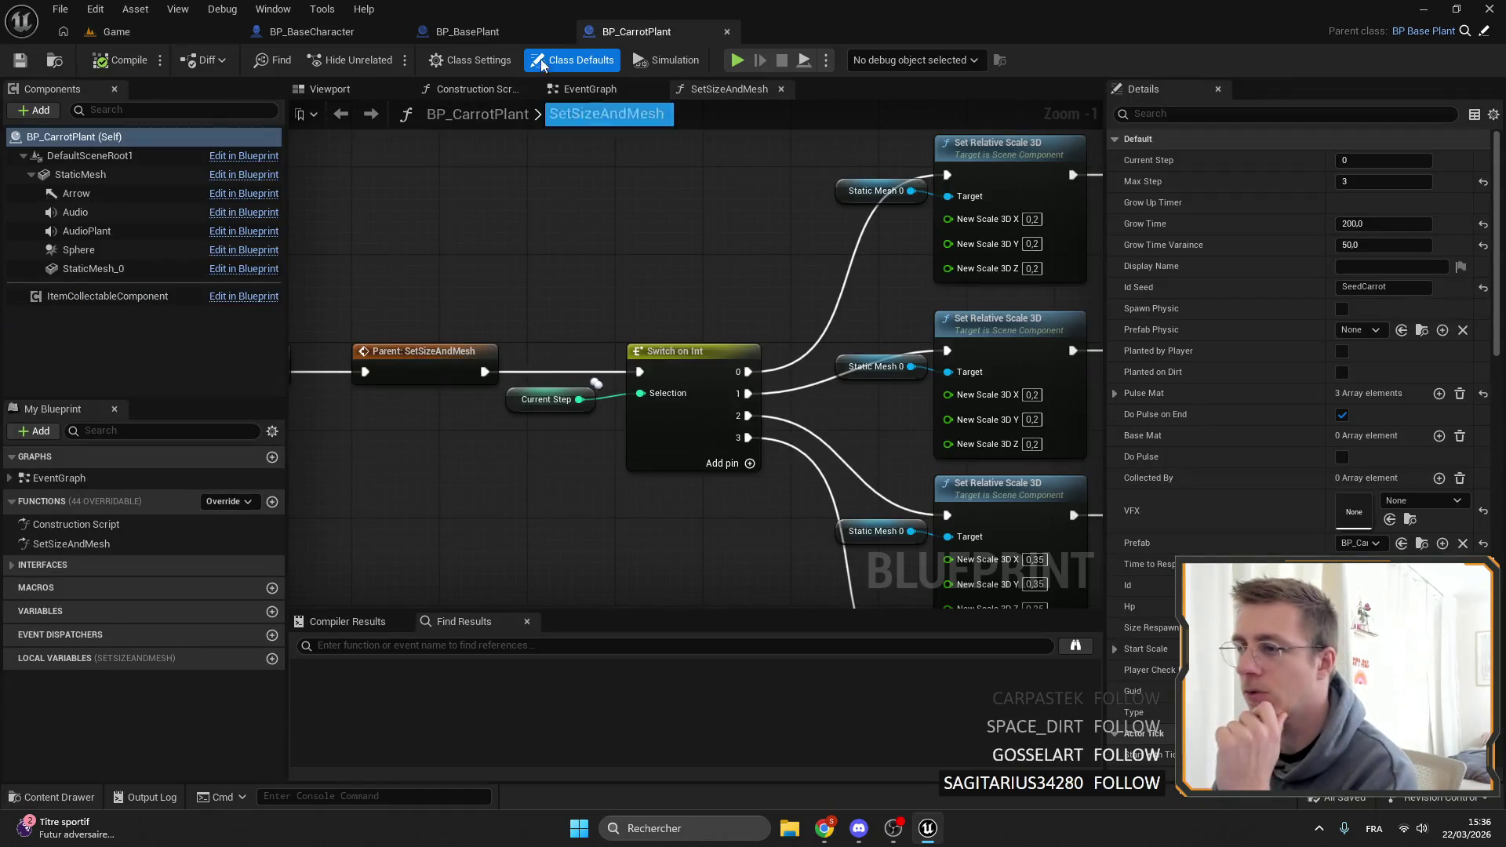
Give BP_BasePlant's Sphere Query Only collision and WorldStatic object type, then save it.
{"action": "left_click", "coordinate": [462, 31]}
{"action": "left_click", "coordinate": [76, 250]}
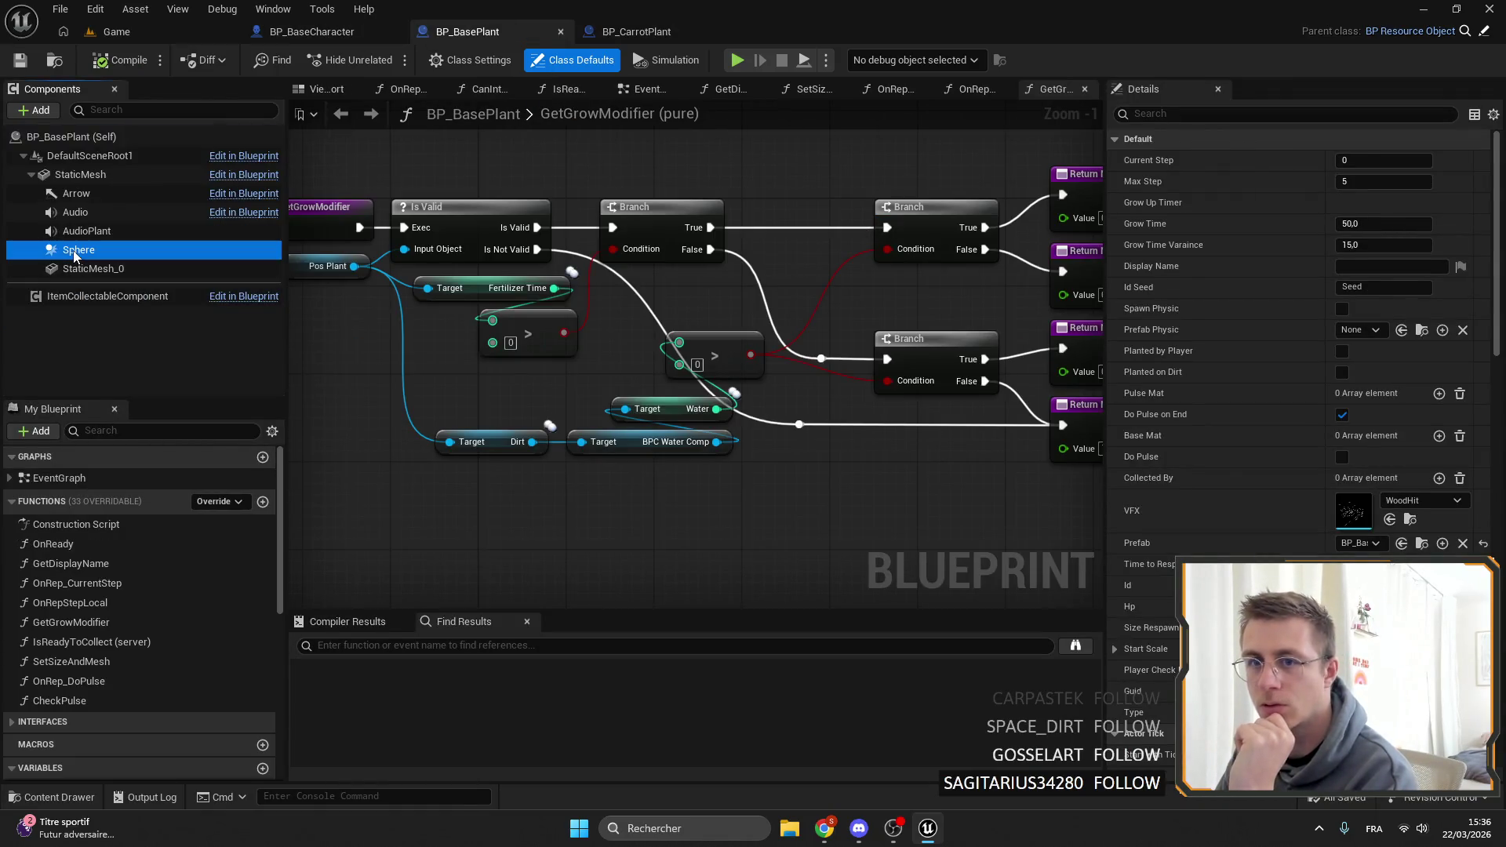
{"action": "scroll", "coordinate": [1324, 383], "scroll_direction": "down", "scroll_amount": 2}
{"action": "scroll", "coordinate": [1324, 382], "scroll_direction": "down", "scroll_amount": 10}
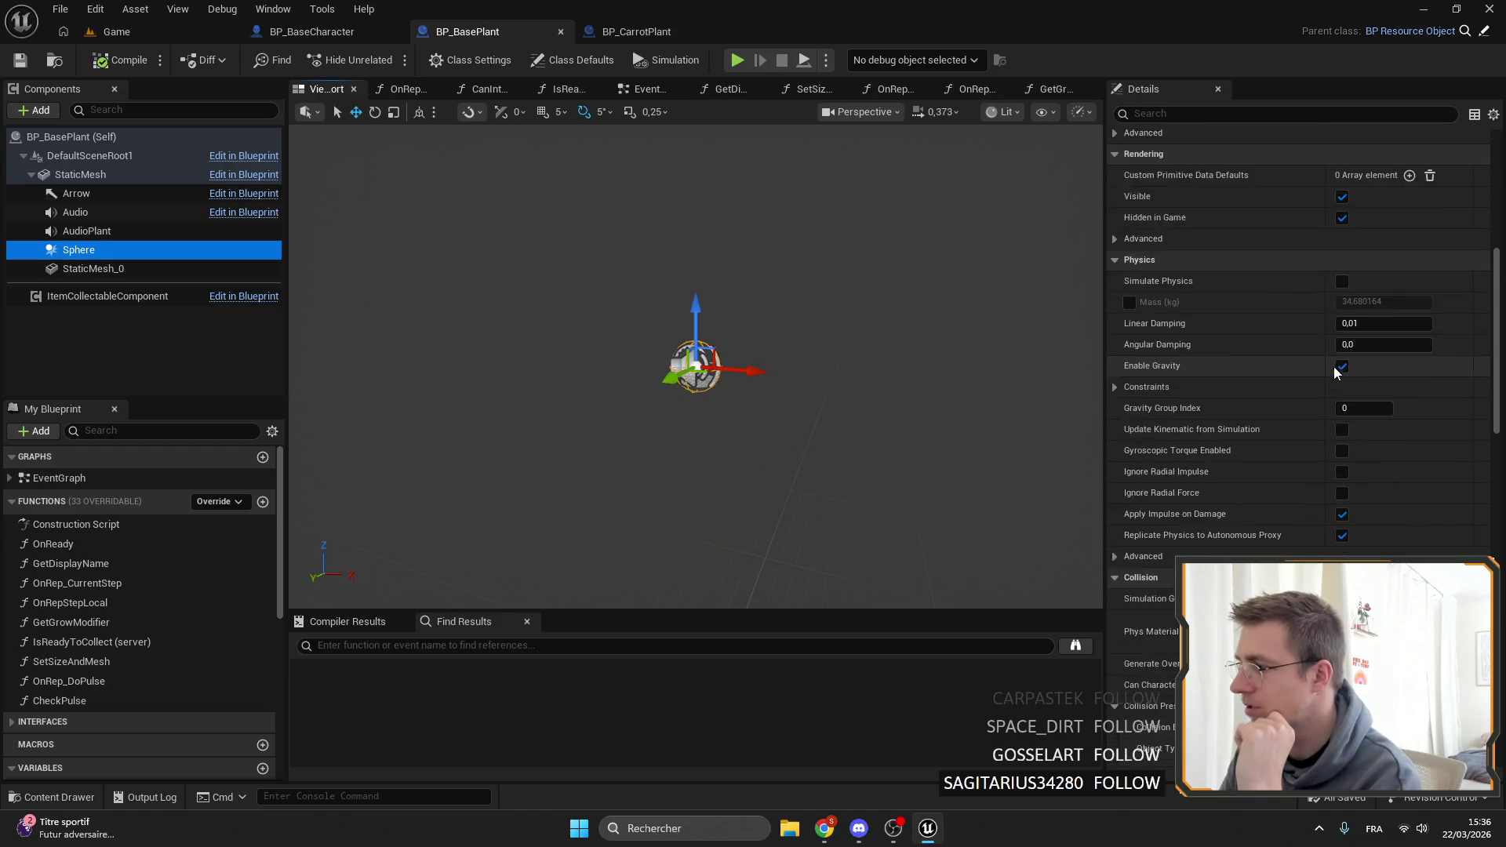
{"action": "left_click", "coordinate": [1389, 255]}
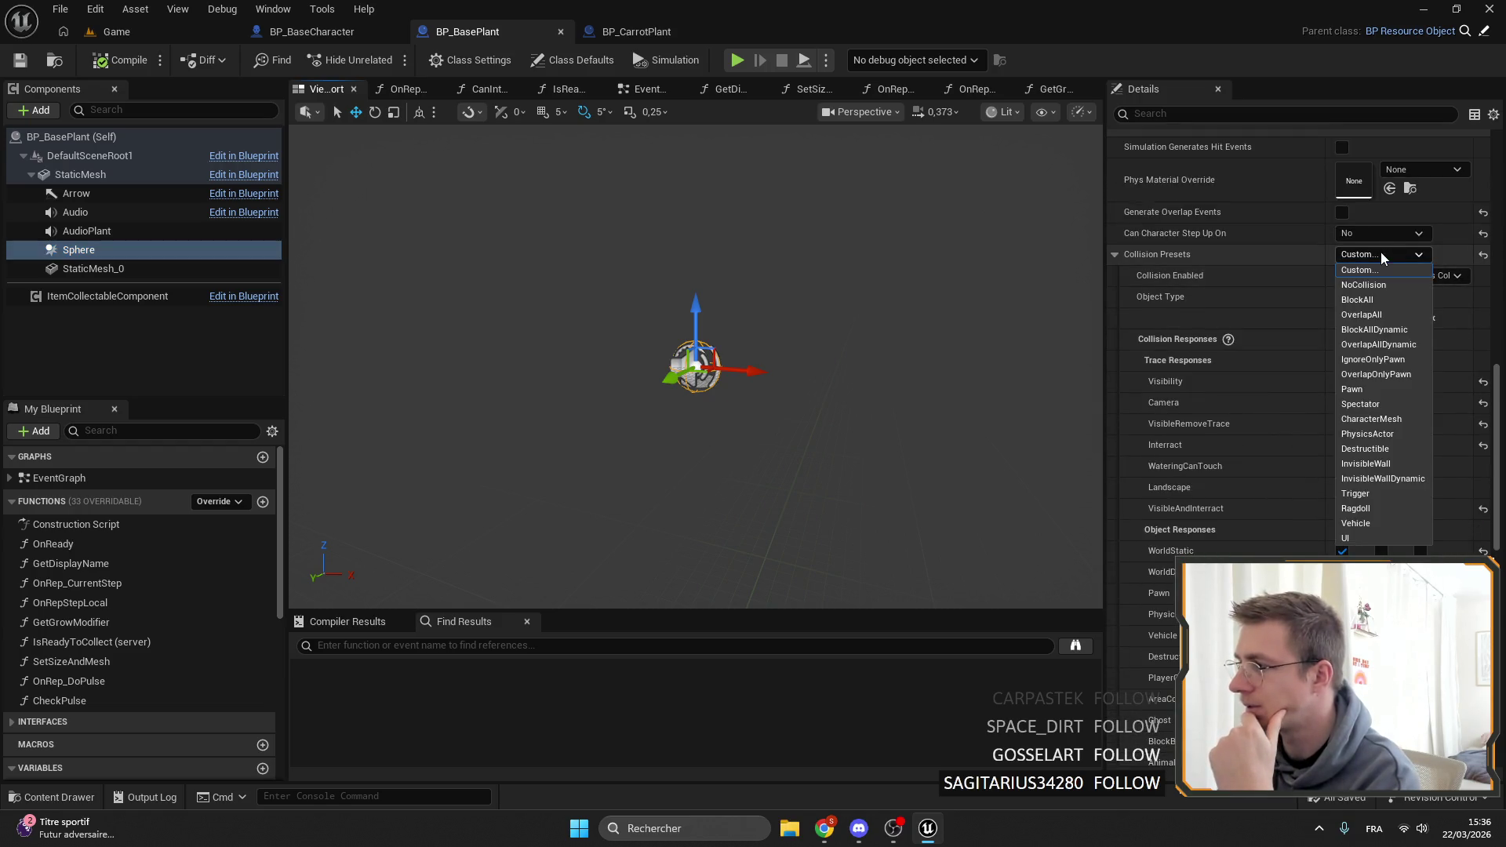
{"action": "left_click", "coordinate": [1390, 256]}
{"action": "left_click", "coordinate": [1404, 275]}
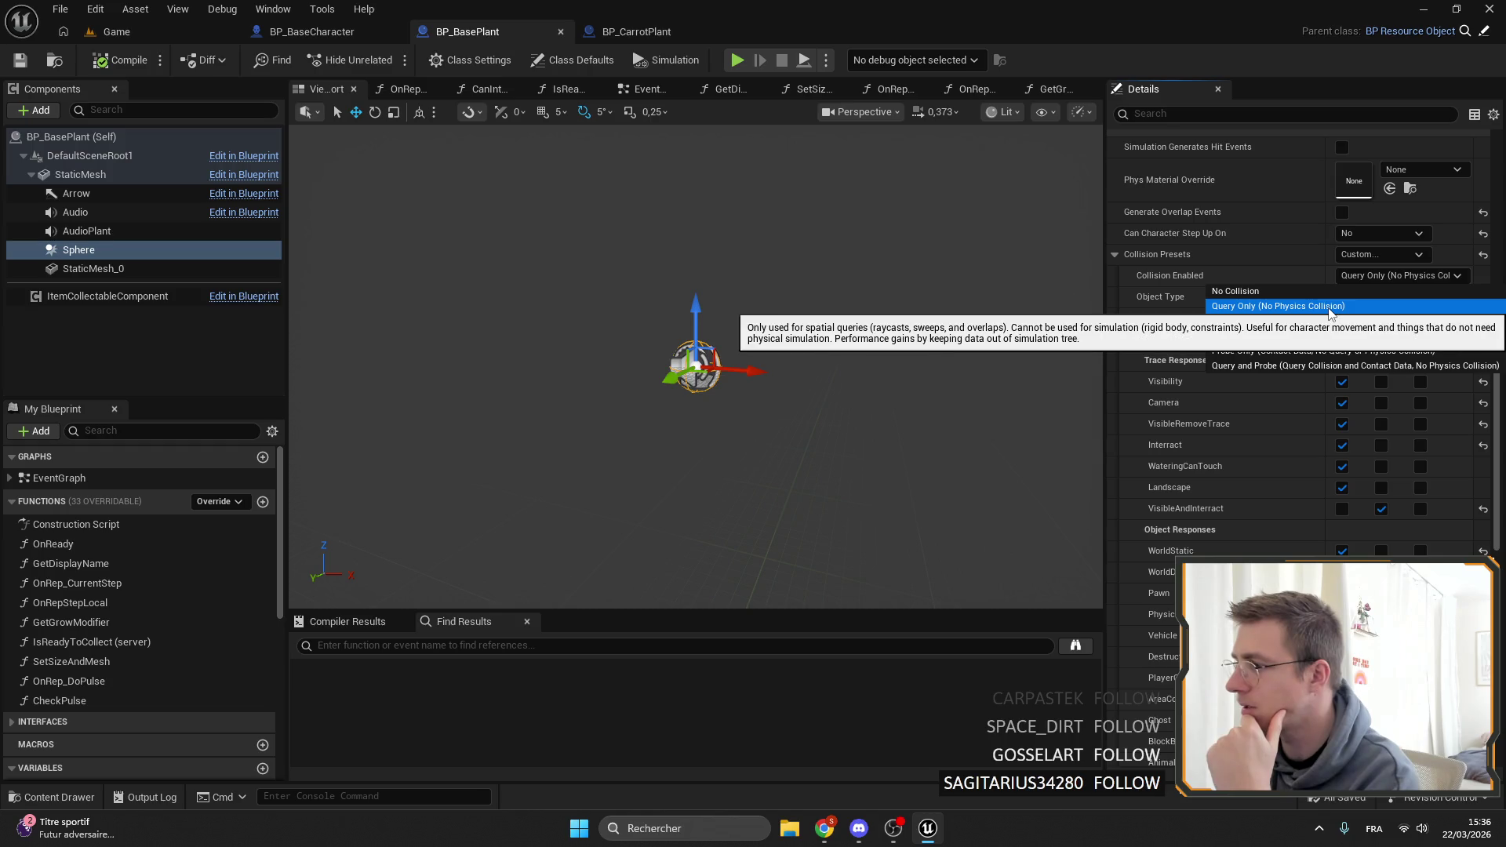
{"action": "left_click", "coordinate": [1368, 276]}
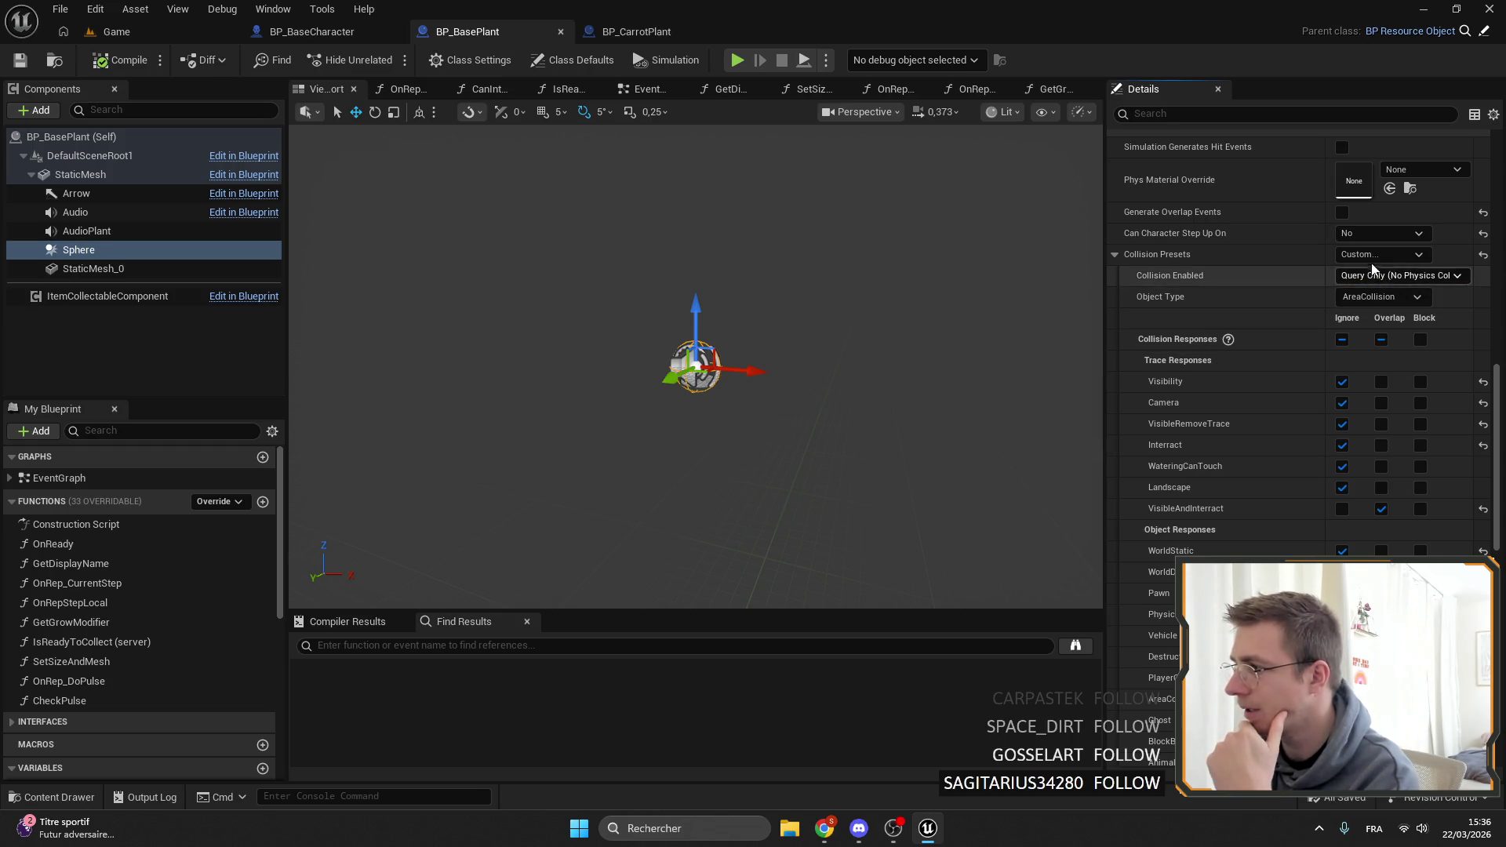
{"action": "left_click", "coordinate": [1366, 274]}
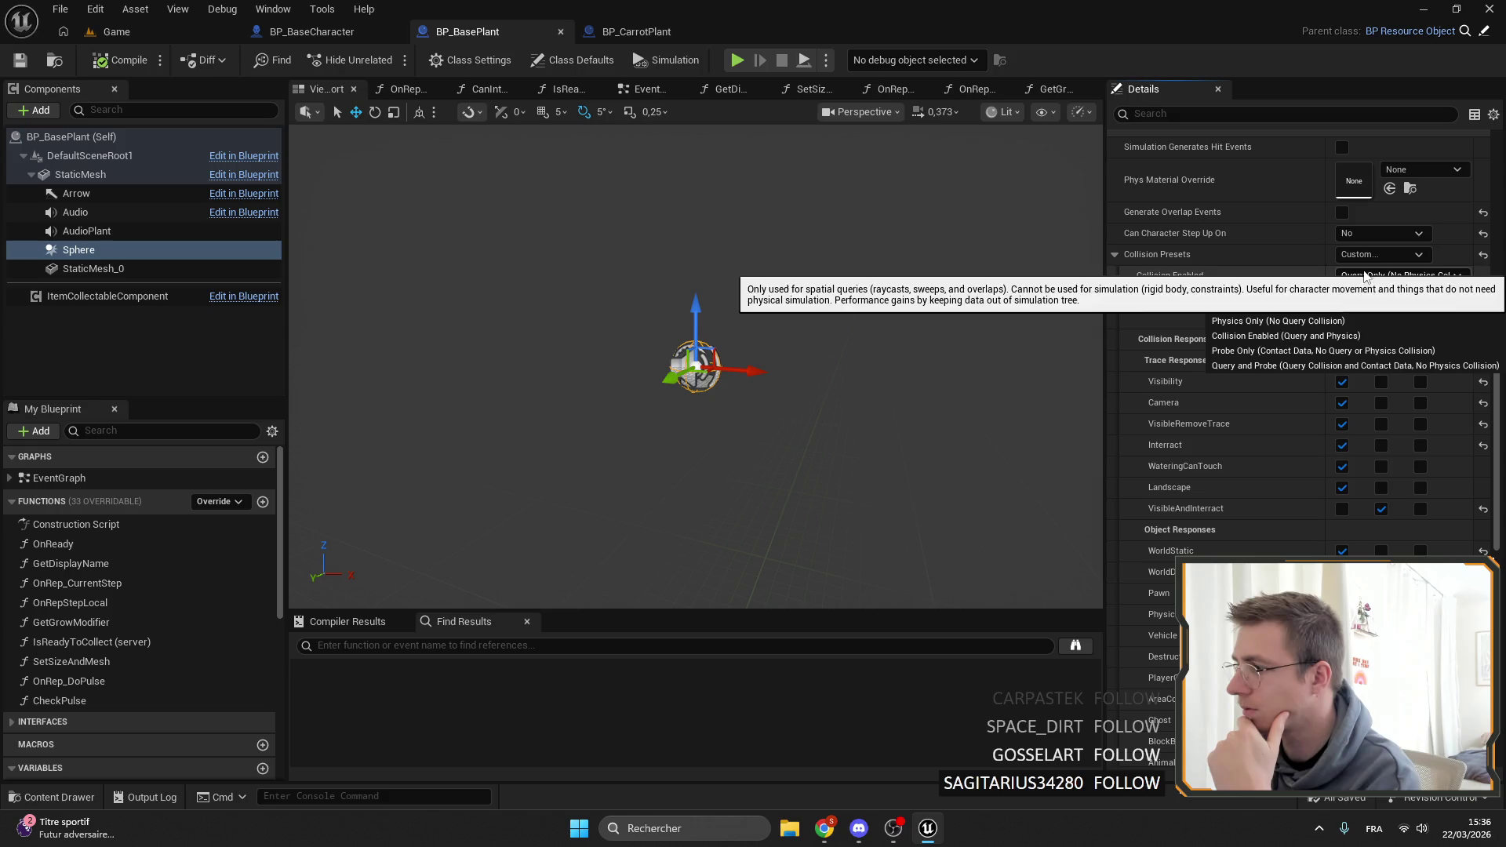
{"action": "left_click", "coordinate": [1254, 306]}
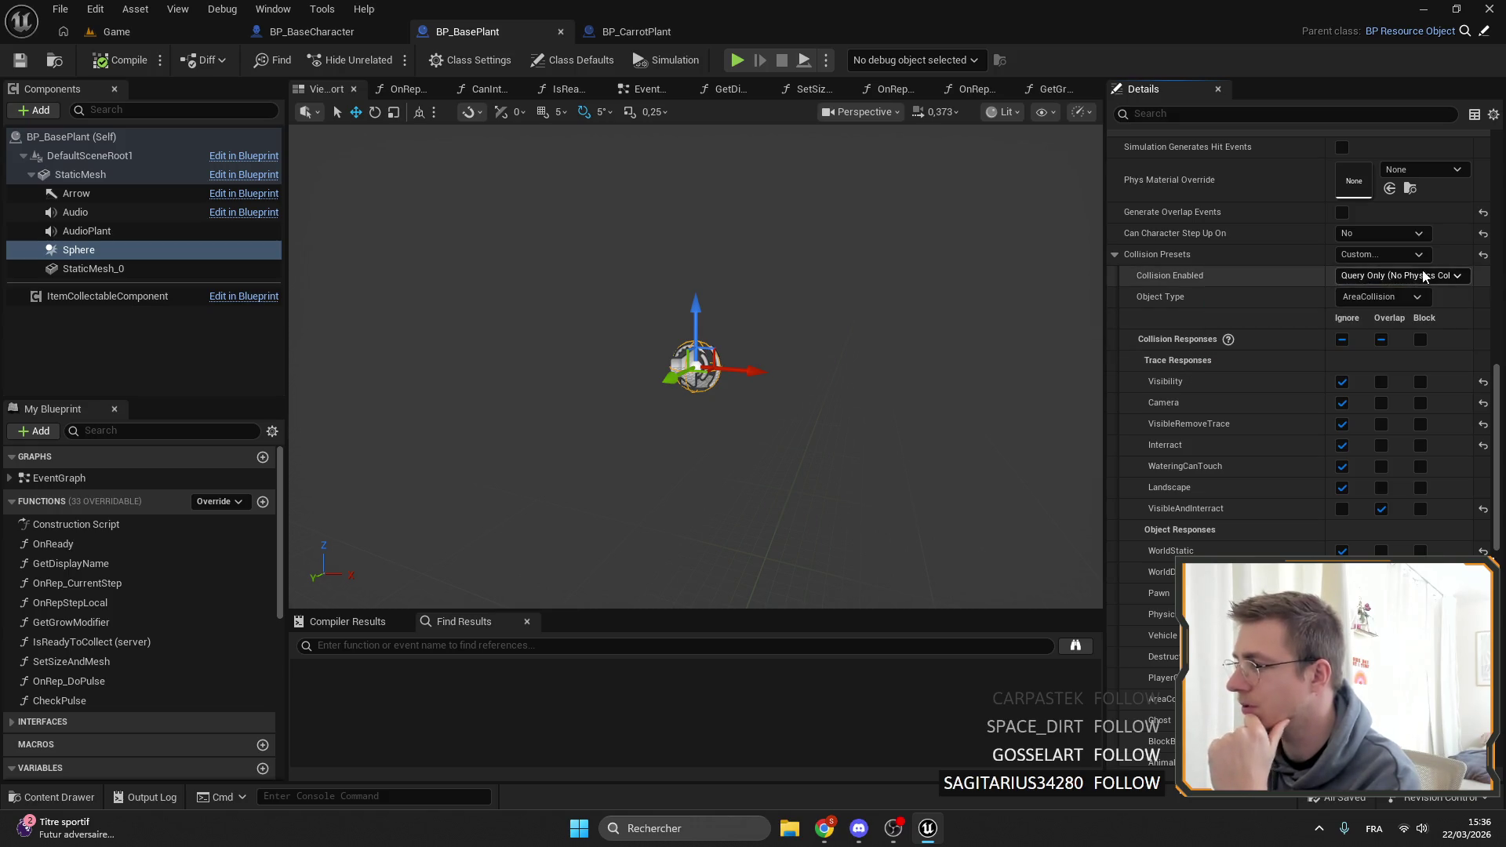
{"action": "left_click", "coordinate": [1395, 295]}
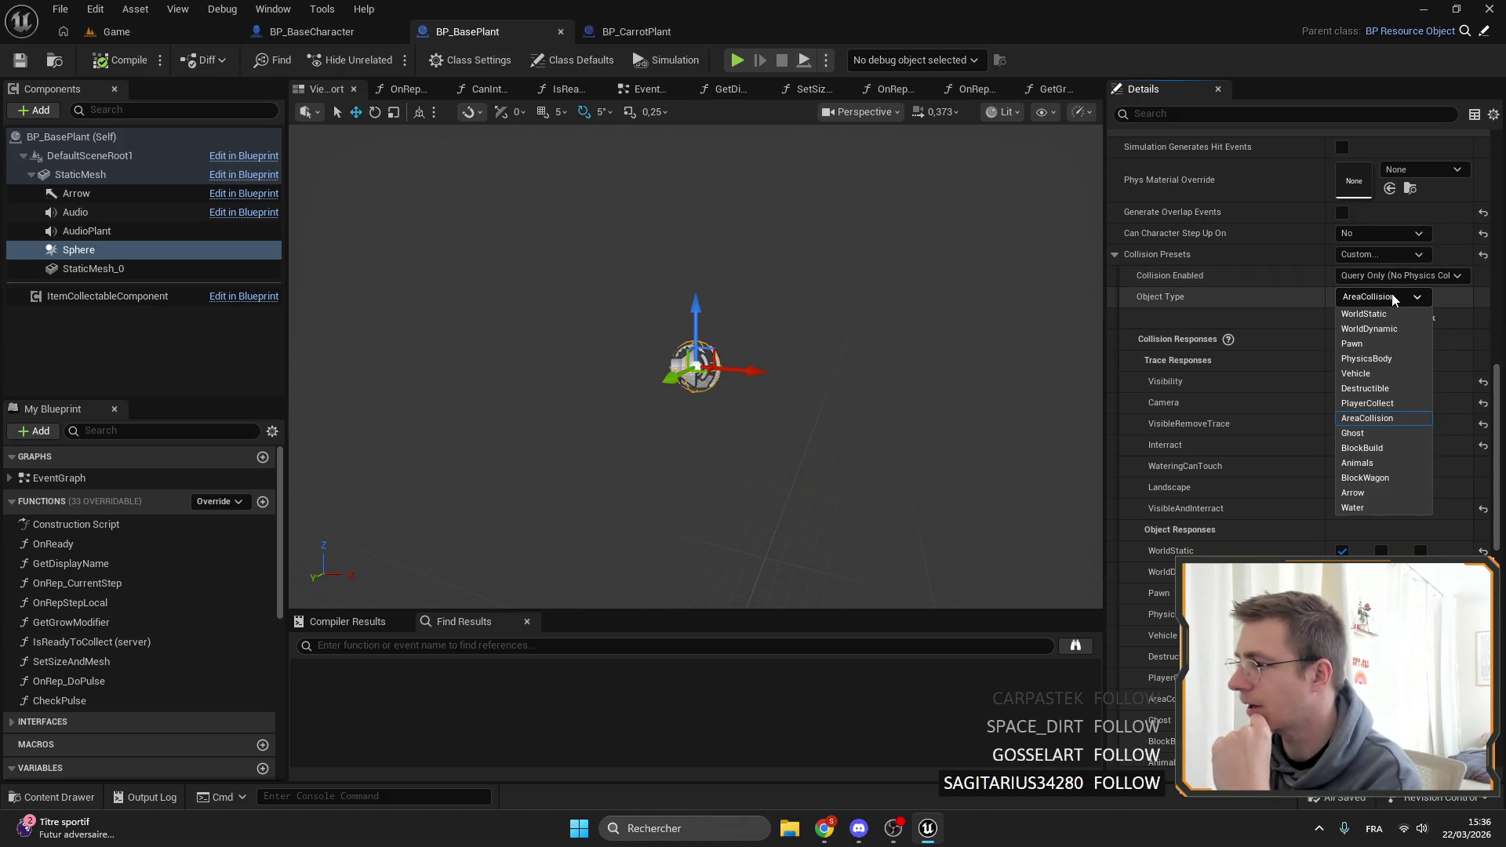
{"action": "left_click", "coordinate": [1399, 296]}
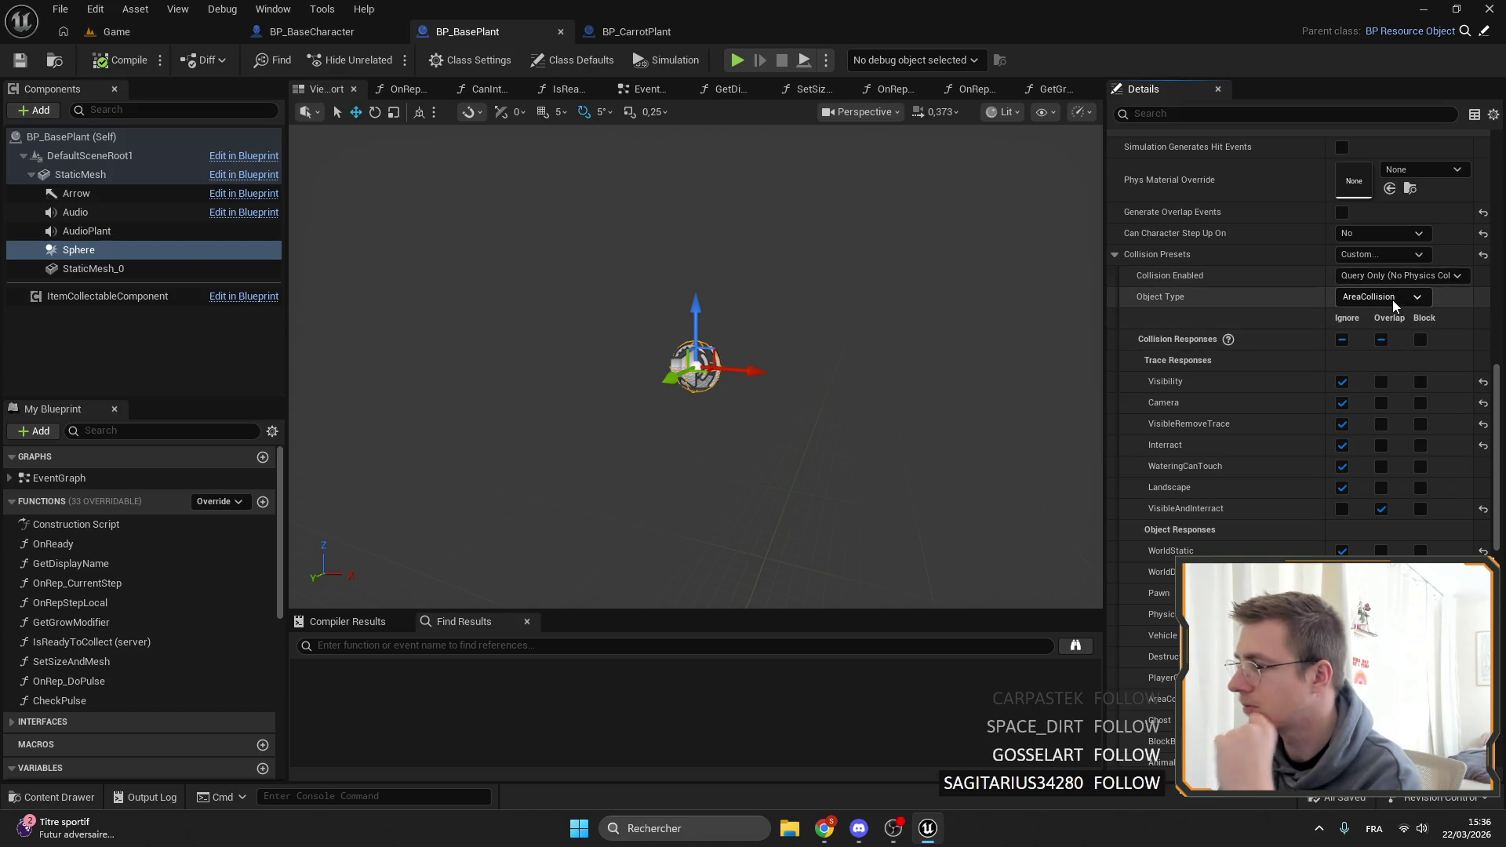
{"action": "left_click", "coordinate": [1393, 298]}
{"action": "left_click", "coordinate": [1380, 312]}
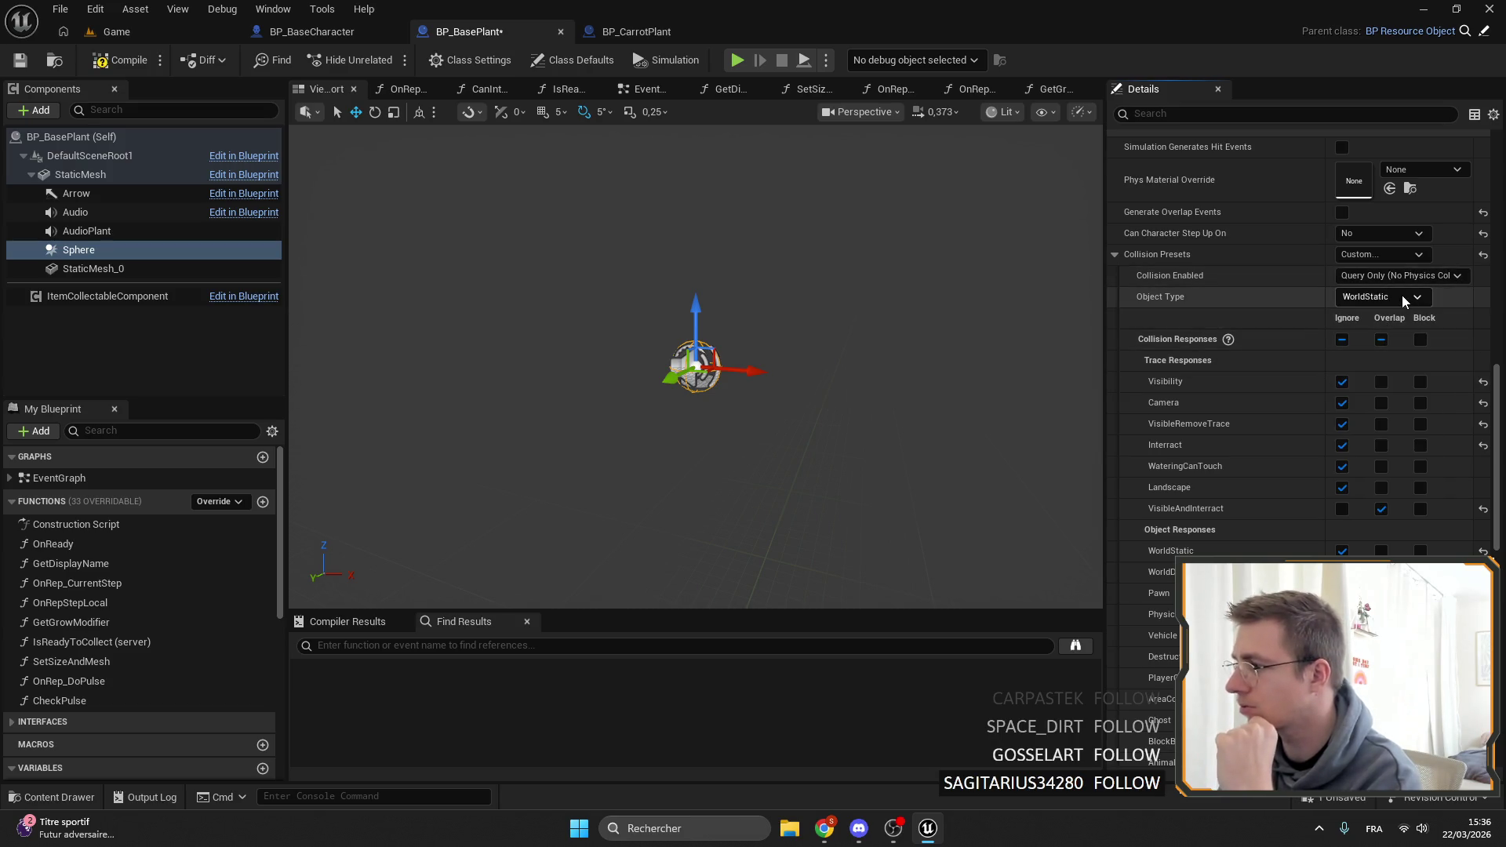
{"action": "left_click", "coordinate": [24, 61]}
{"action": "left_click", "coordinate": [116, 31]}
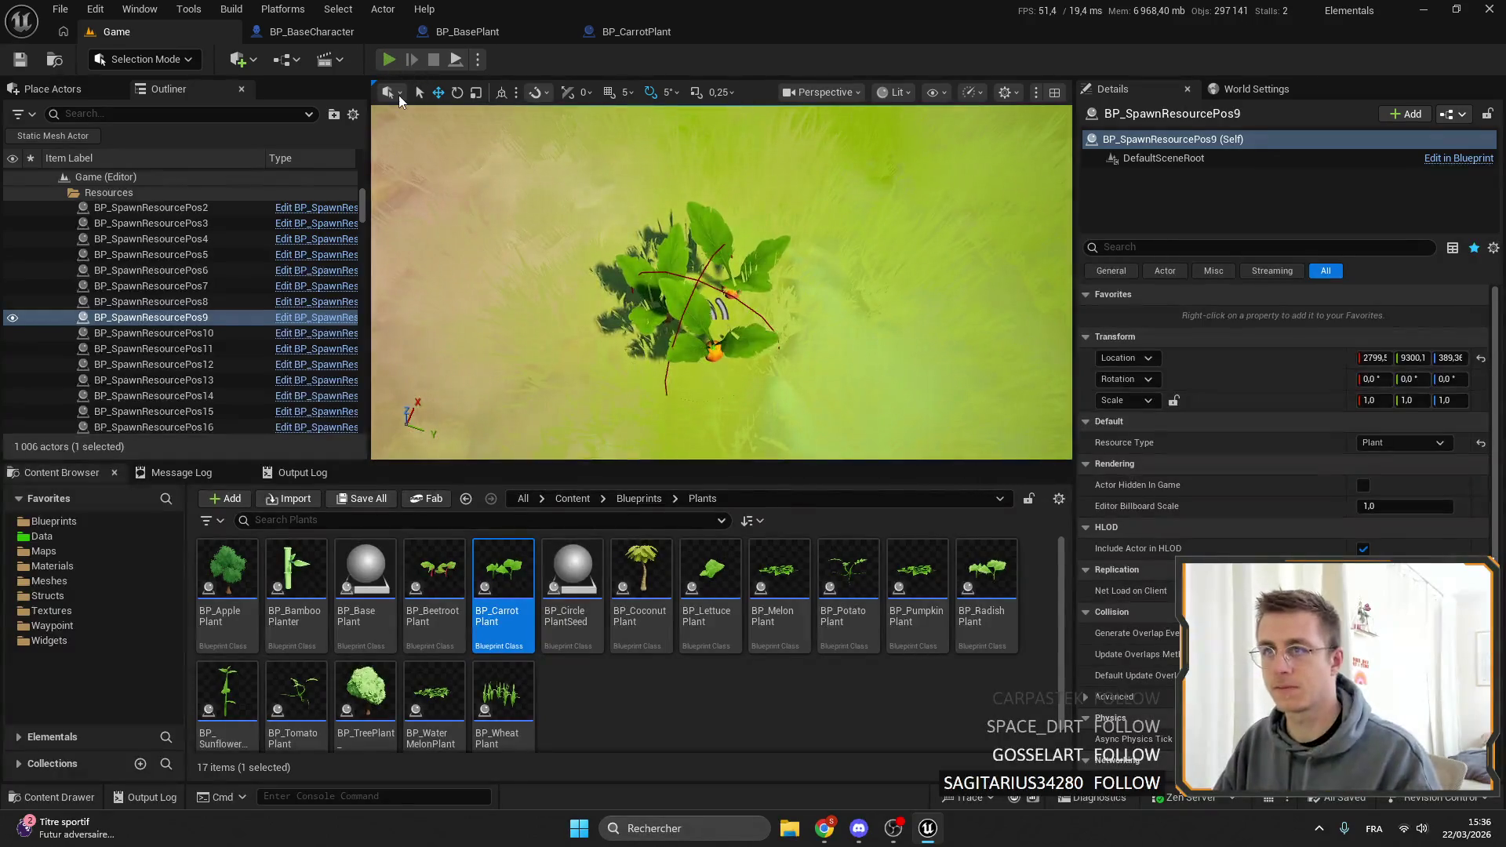
During a playtest, set the Sphere to block VisibleAndInteract and save BP_BasePlant.
{"action": "left_click", "coordinate": [388, 60]}
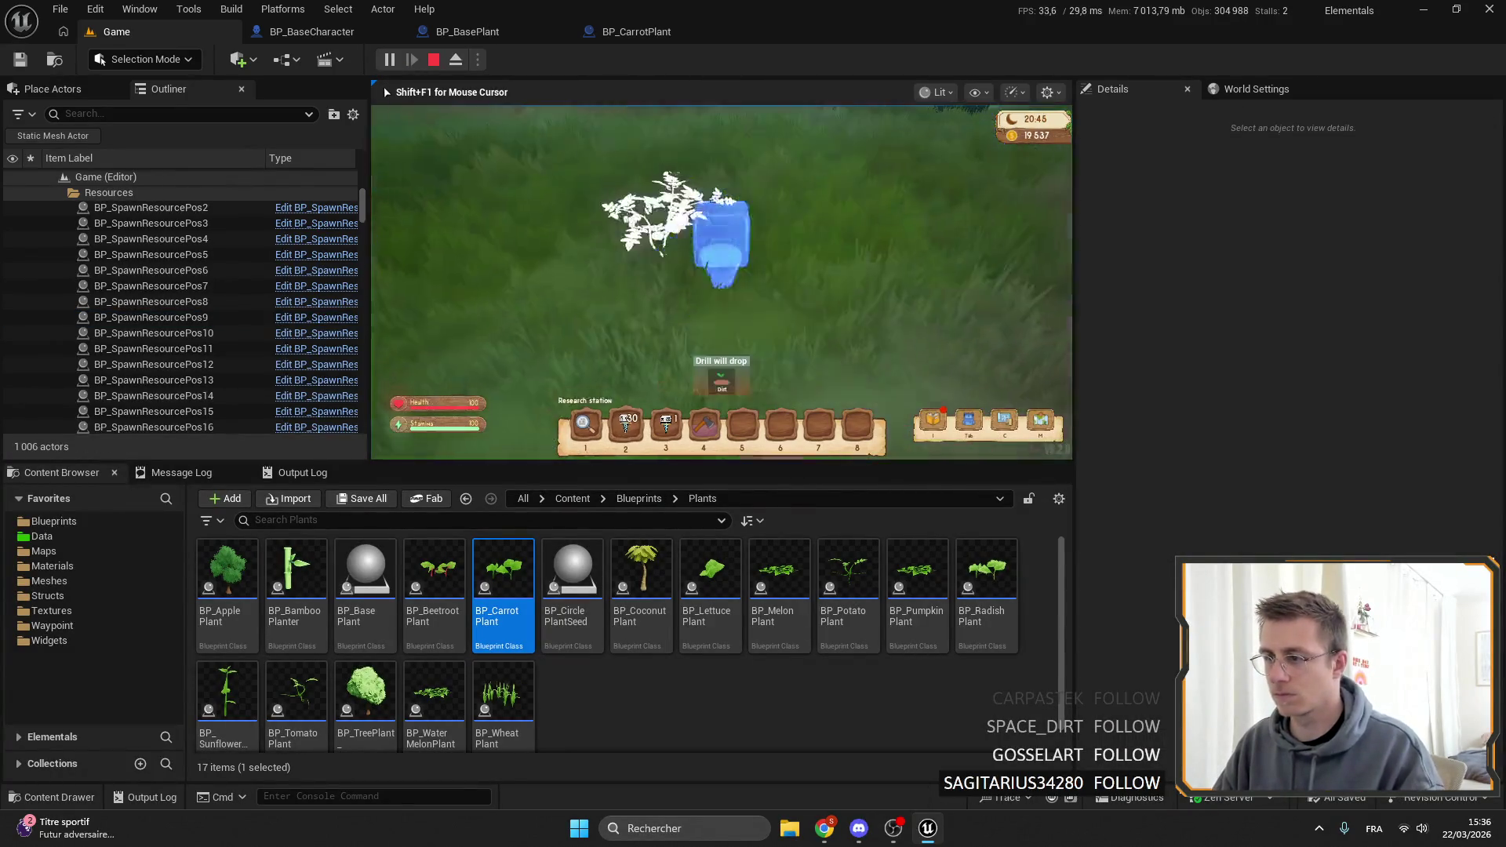
{"action": "key", "text": "4"}
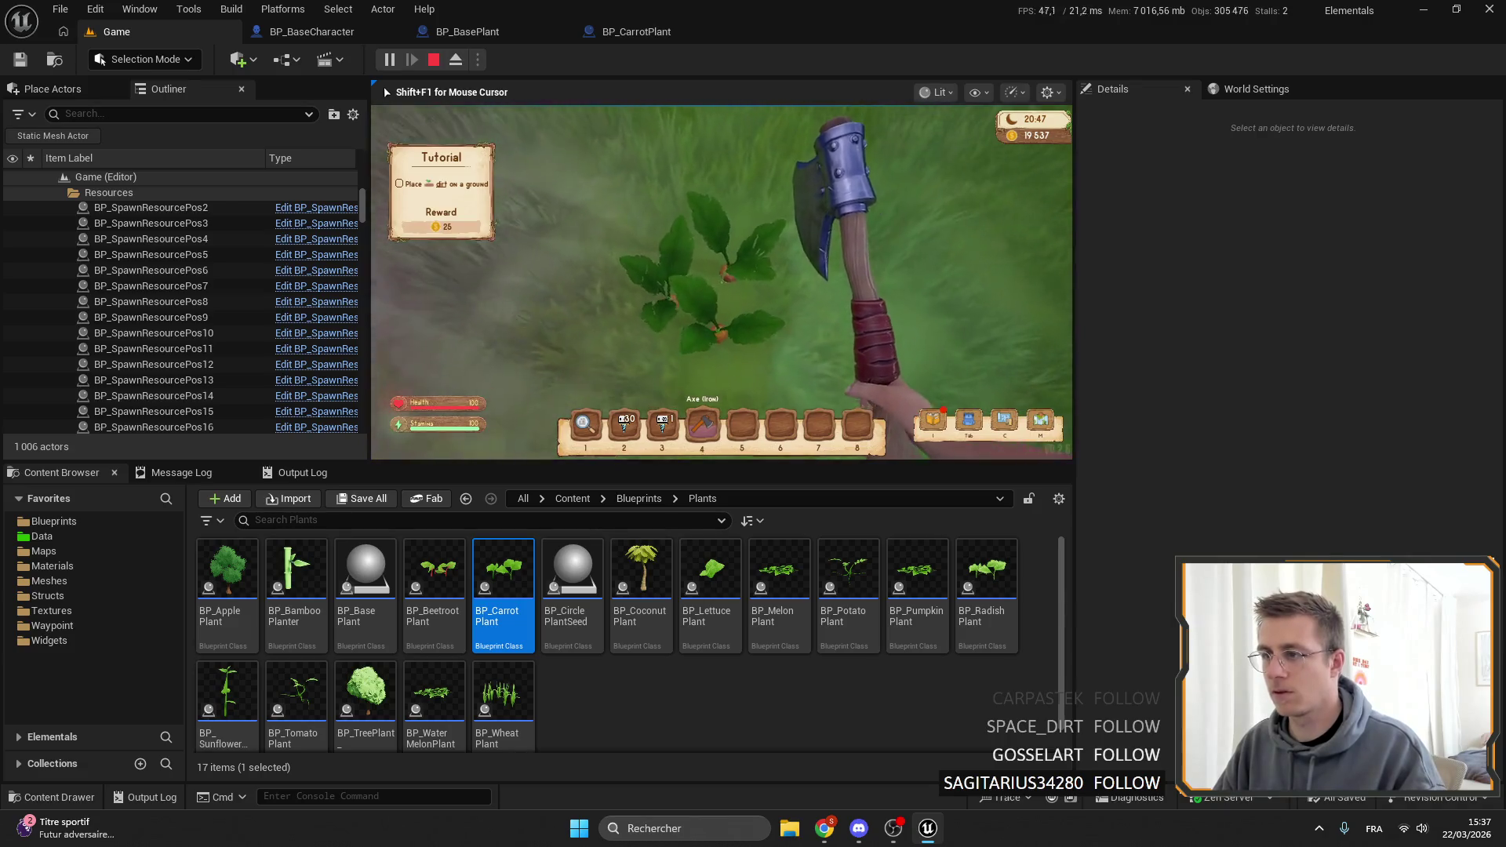
{"action": "key", "text": "shift+F1"}
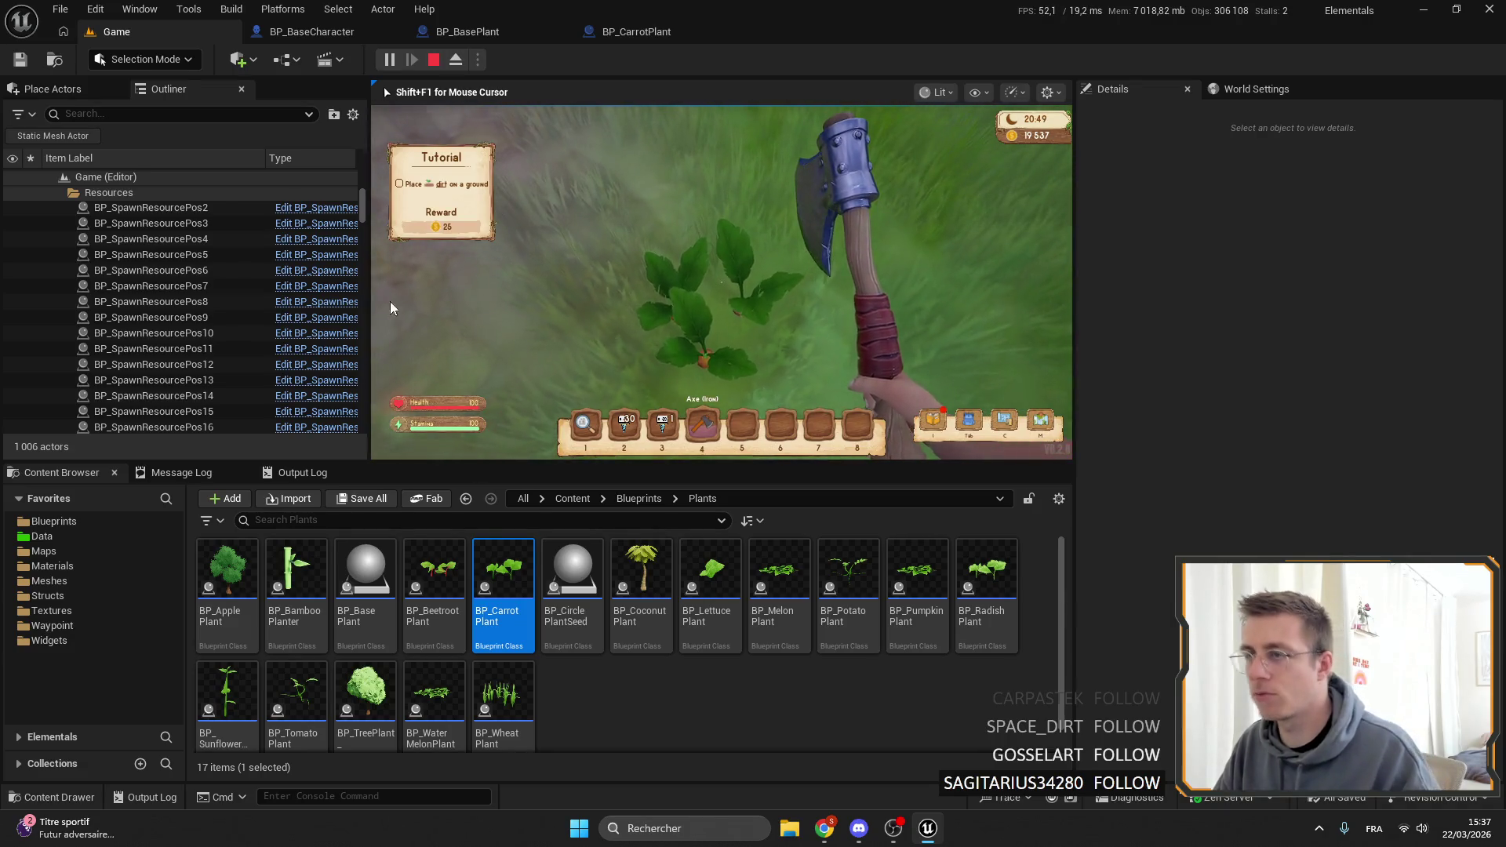
{"action": "left_click", "coordinate": [496, 34]}
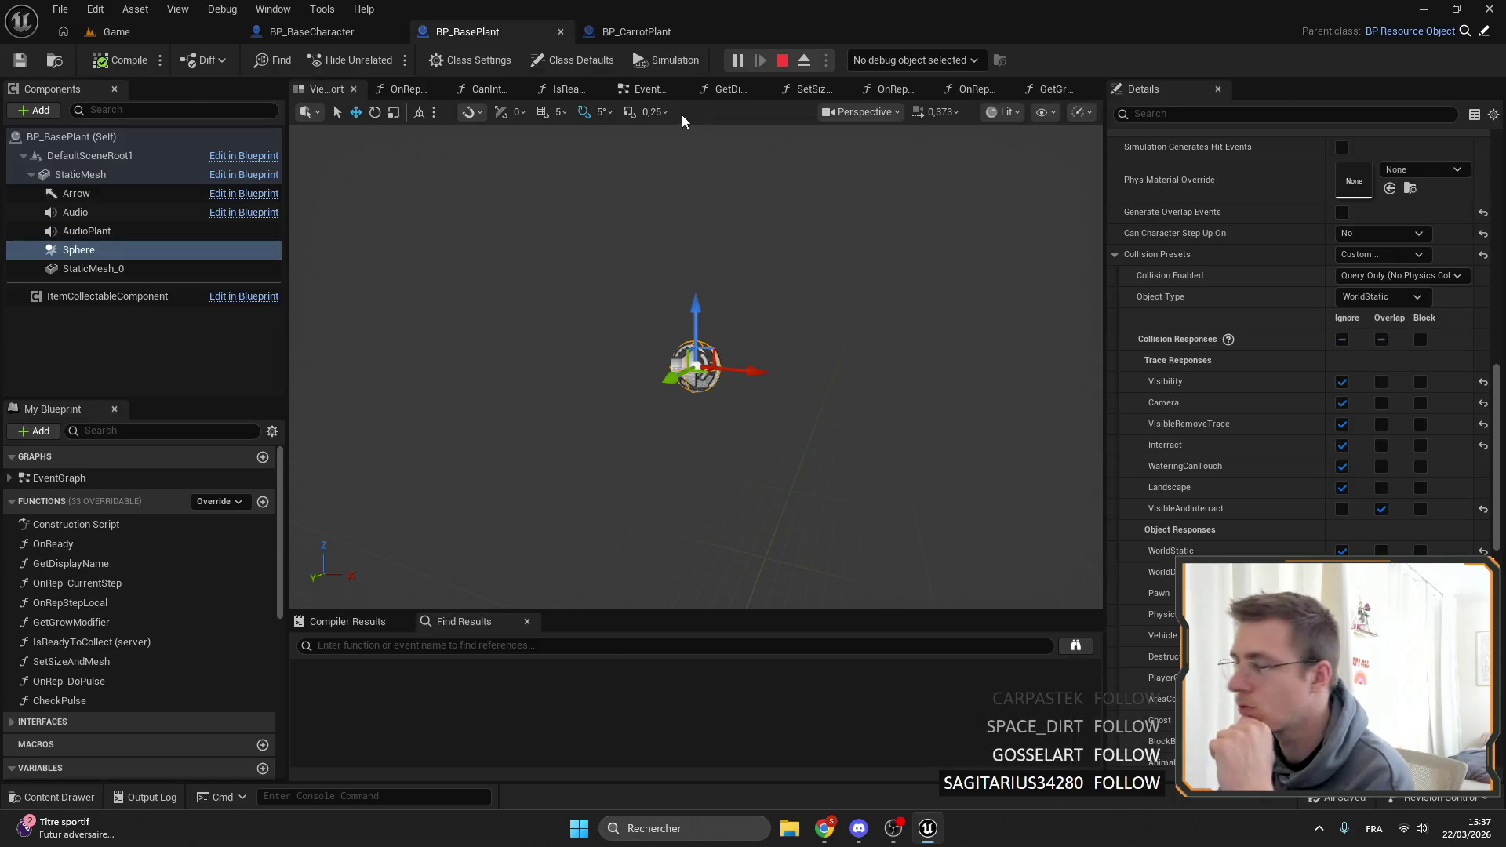
{"action": "scroll", "coordinate": [1403, 439], "scroll_direction": "down", "scroll_amount": 2}
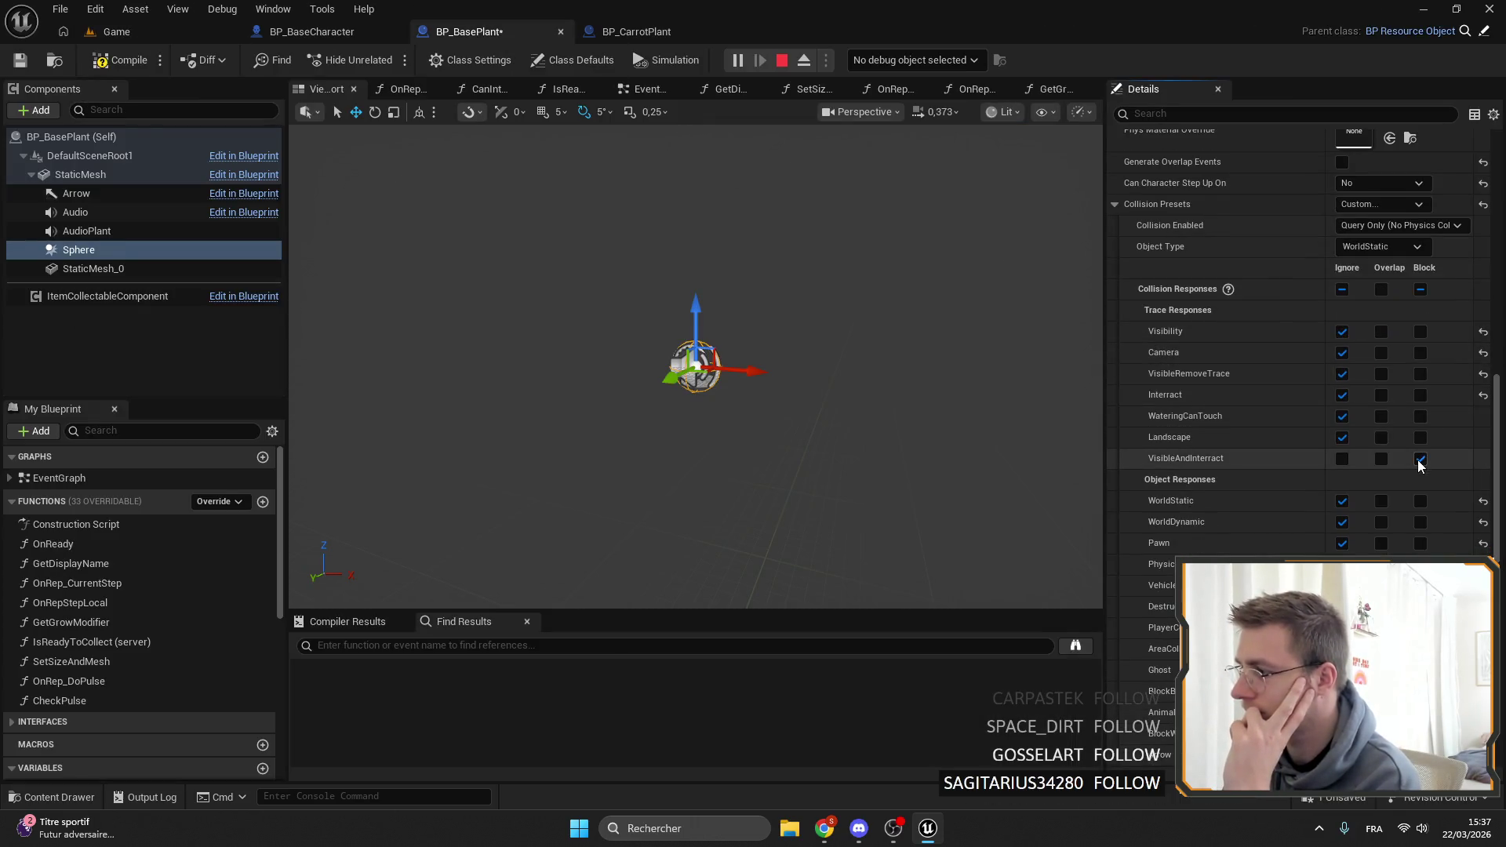
{"action": "left_click", "coordinate": [20, 61]}
Hit and collect the carrot, harvest the tomato, cycle hotbar items, then end the playtest.
{"action": "left_click", "coordinate": [133, 28]}
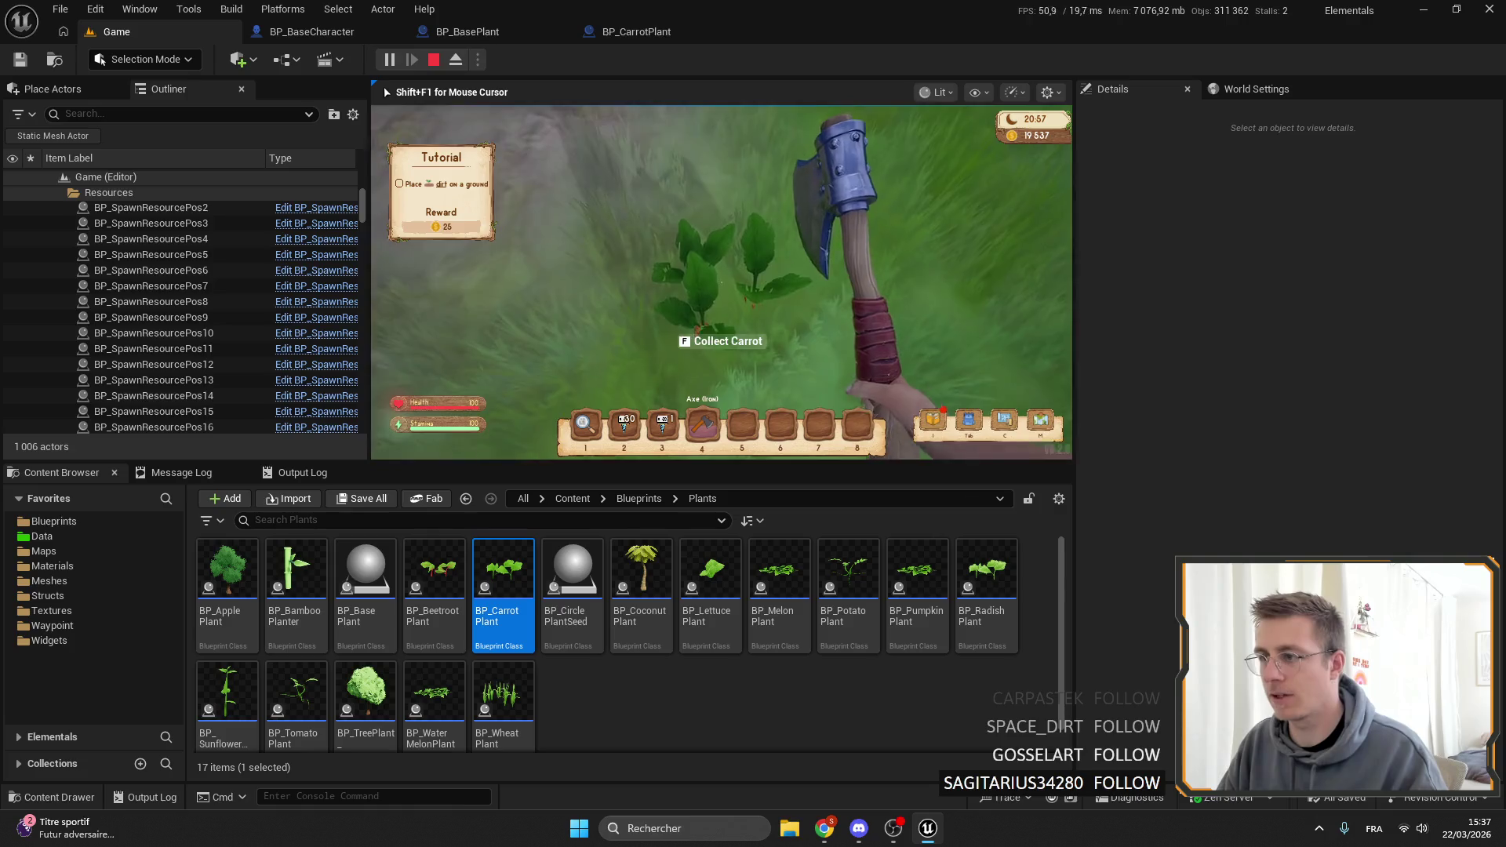
{"action": "left_click", "coordinate": [722, 283]}
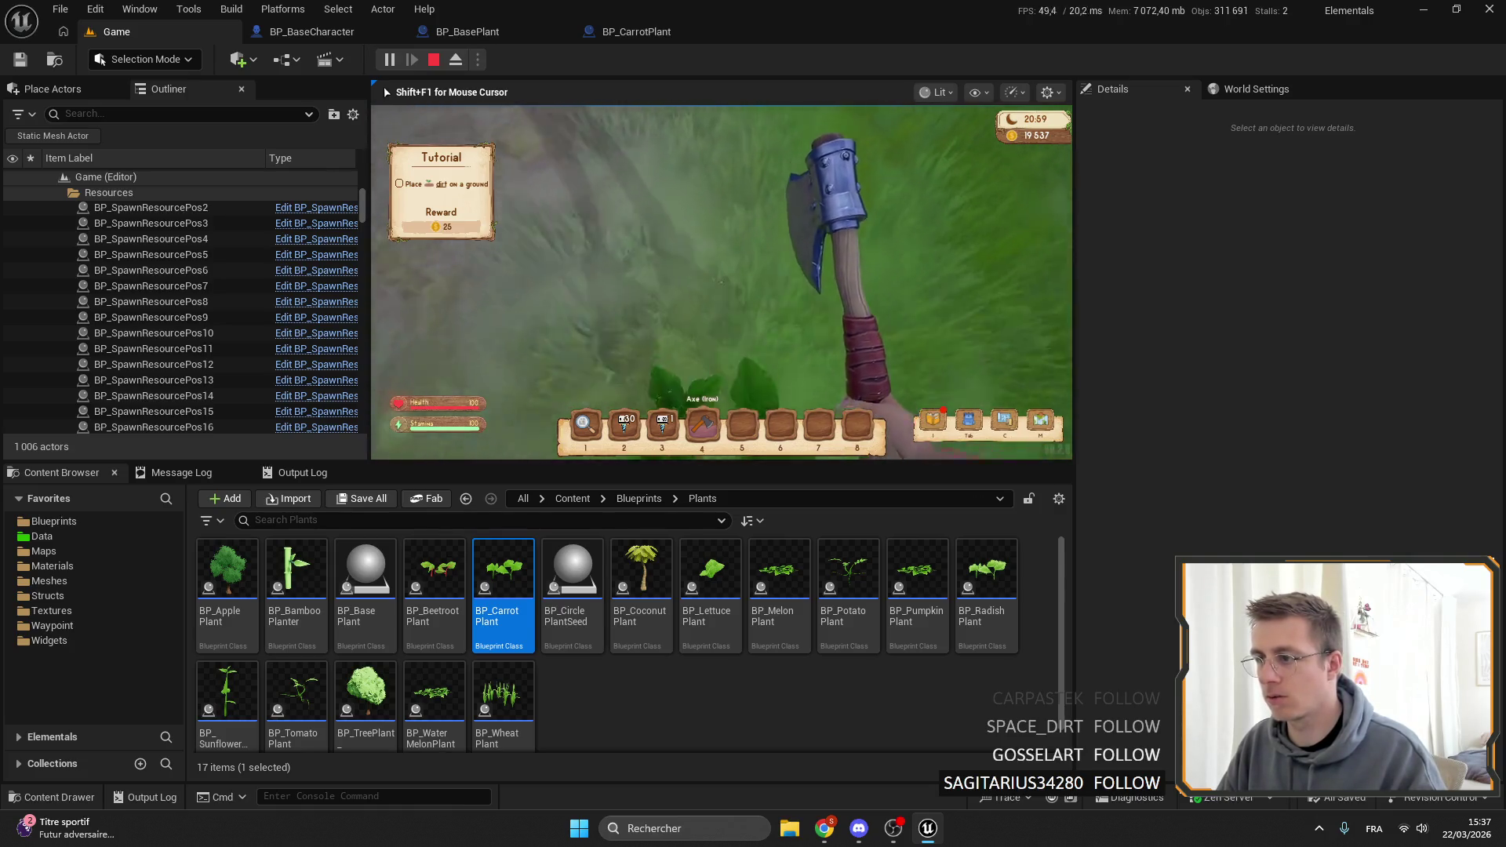
{"action": "key", "text": "f"}
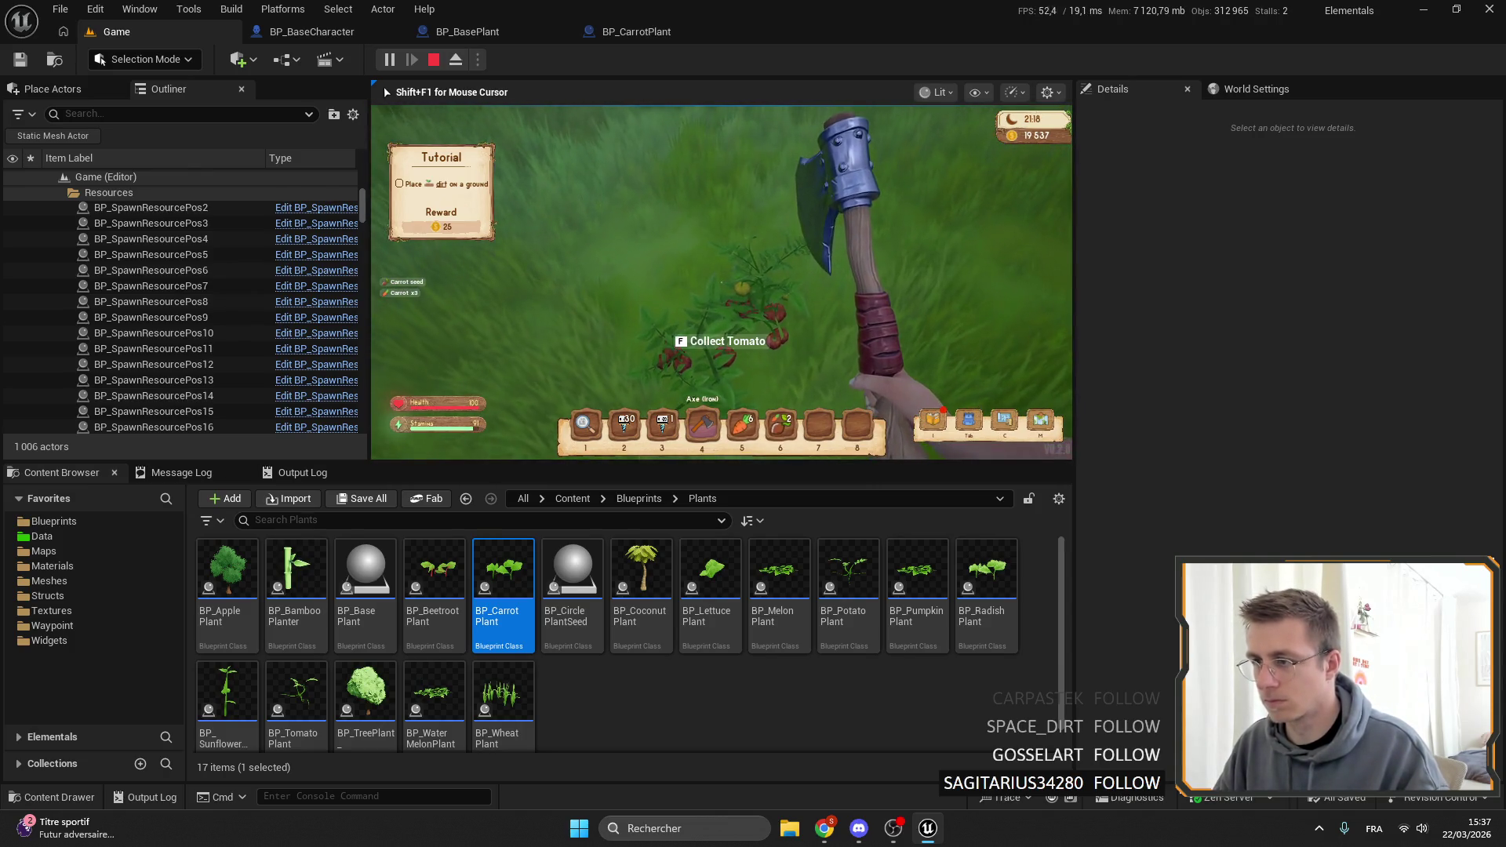
{"action": "key", "text": "f"}
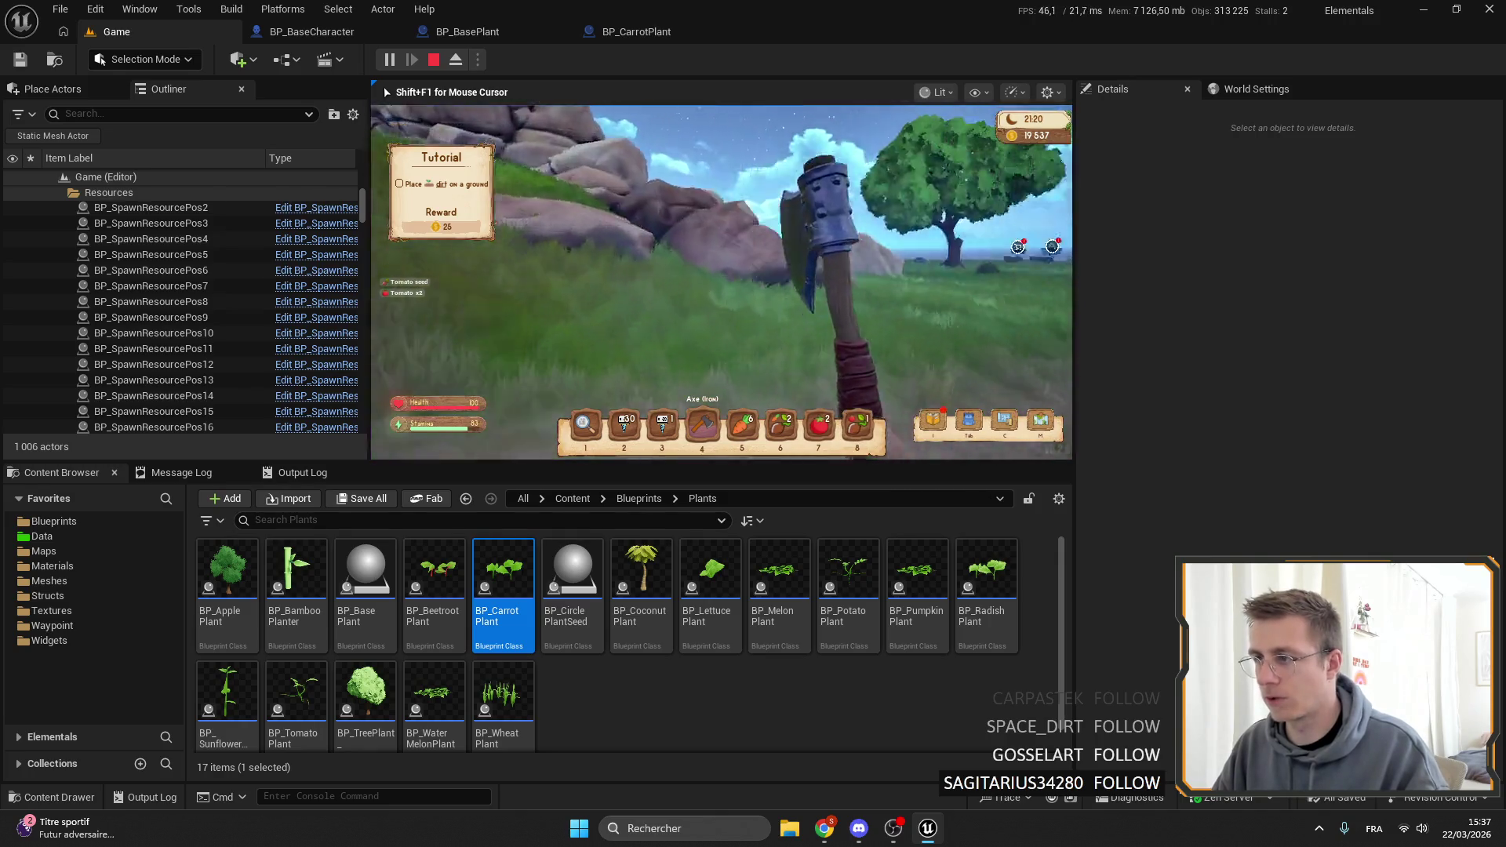
{"action": "key", "text": "w"}
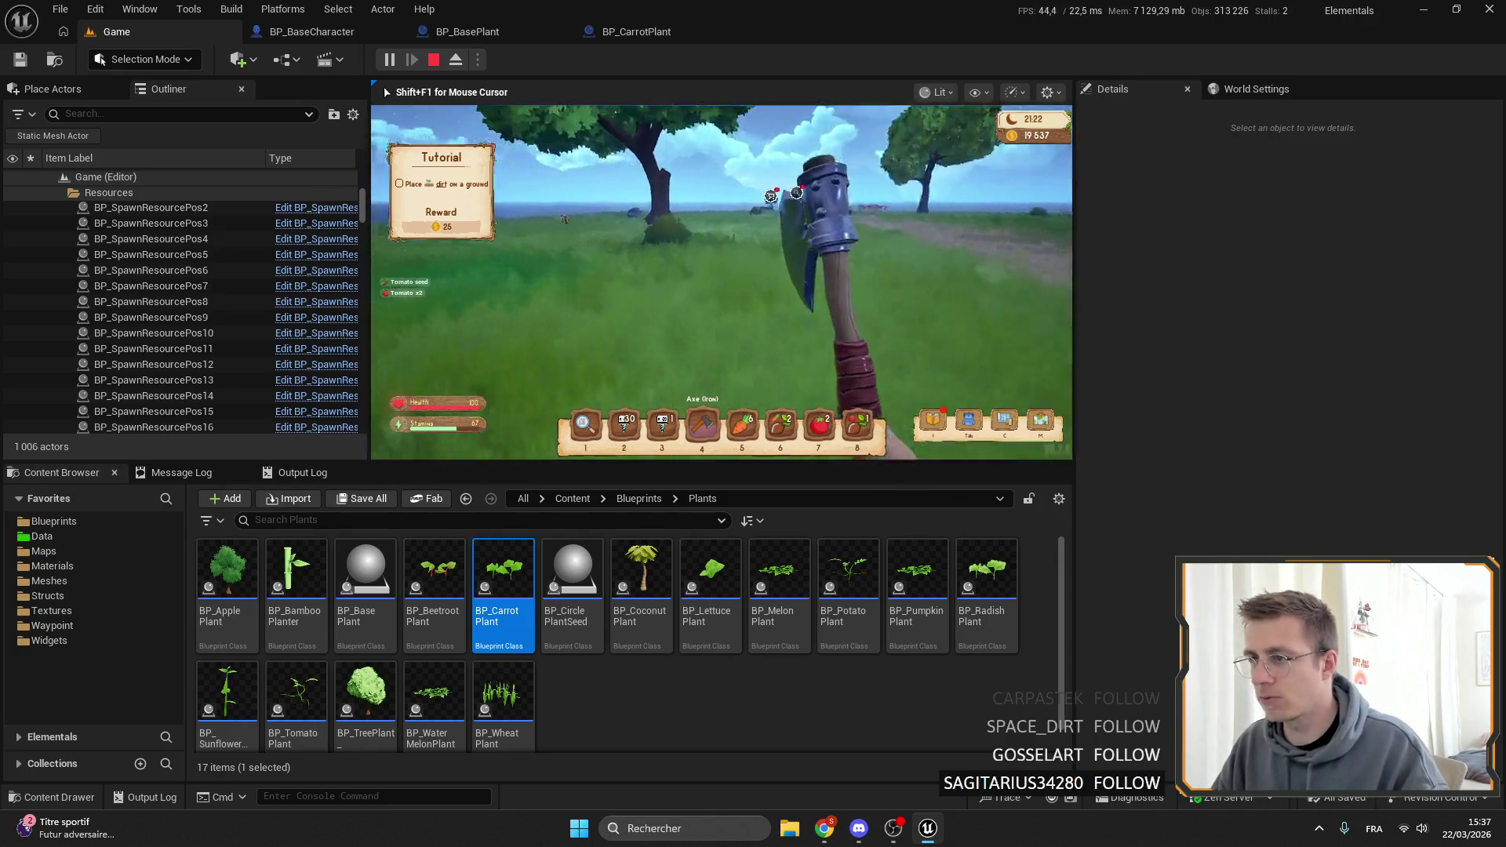
{"action": "key", "text": "w"}
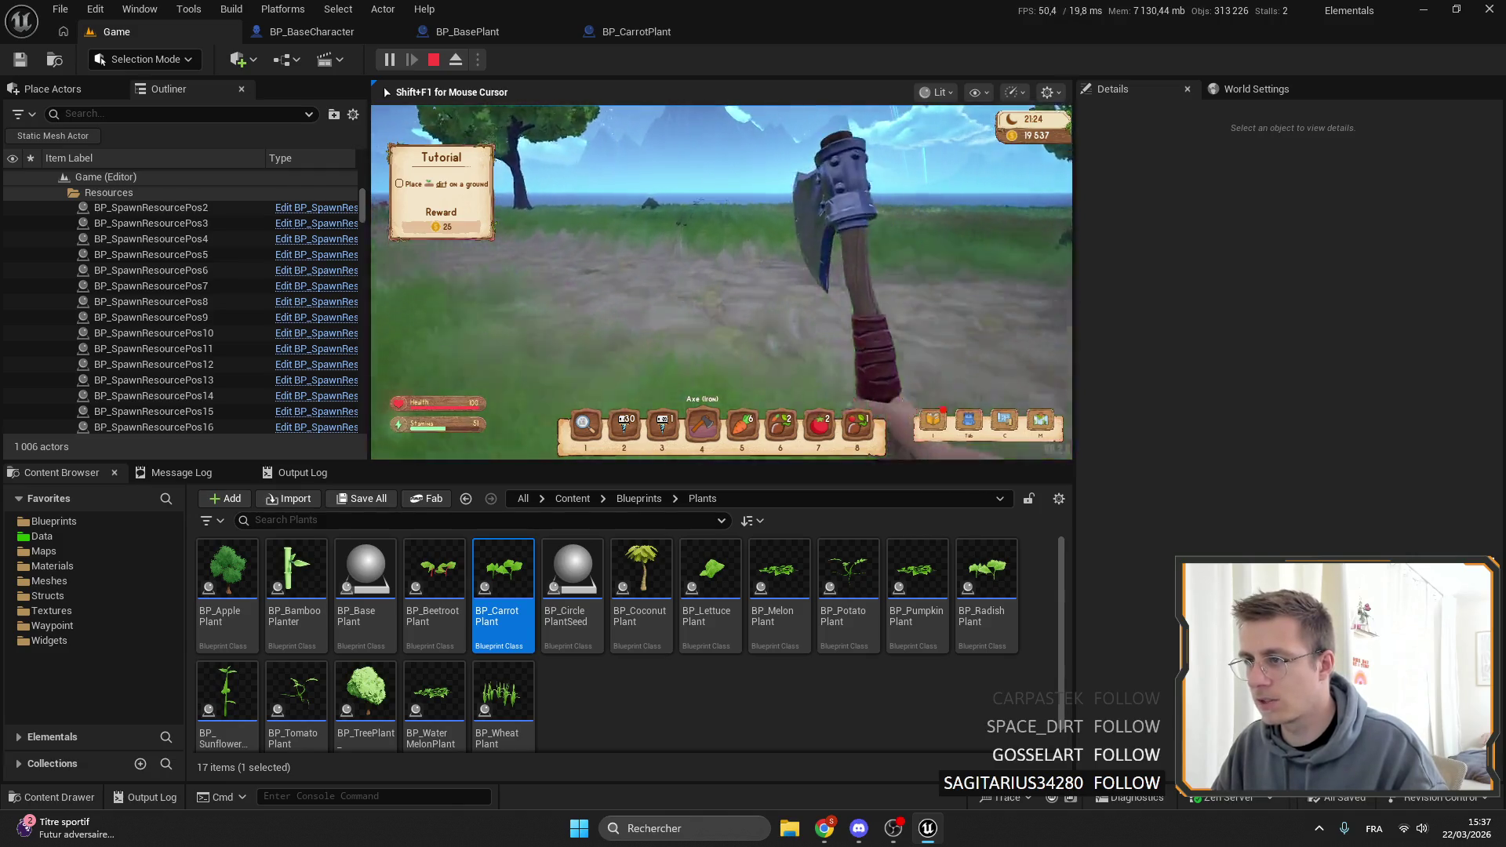
{"action": "key", "text": "3"}
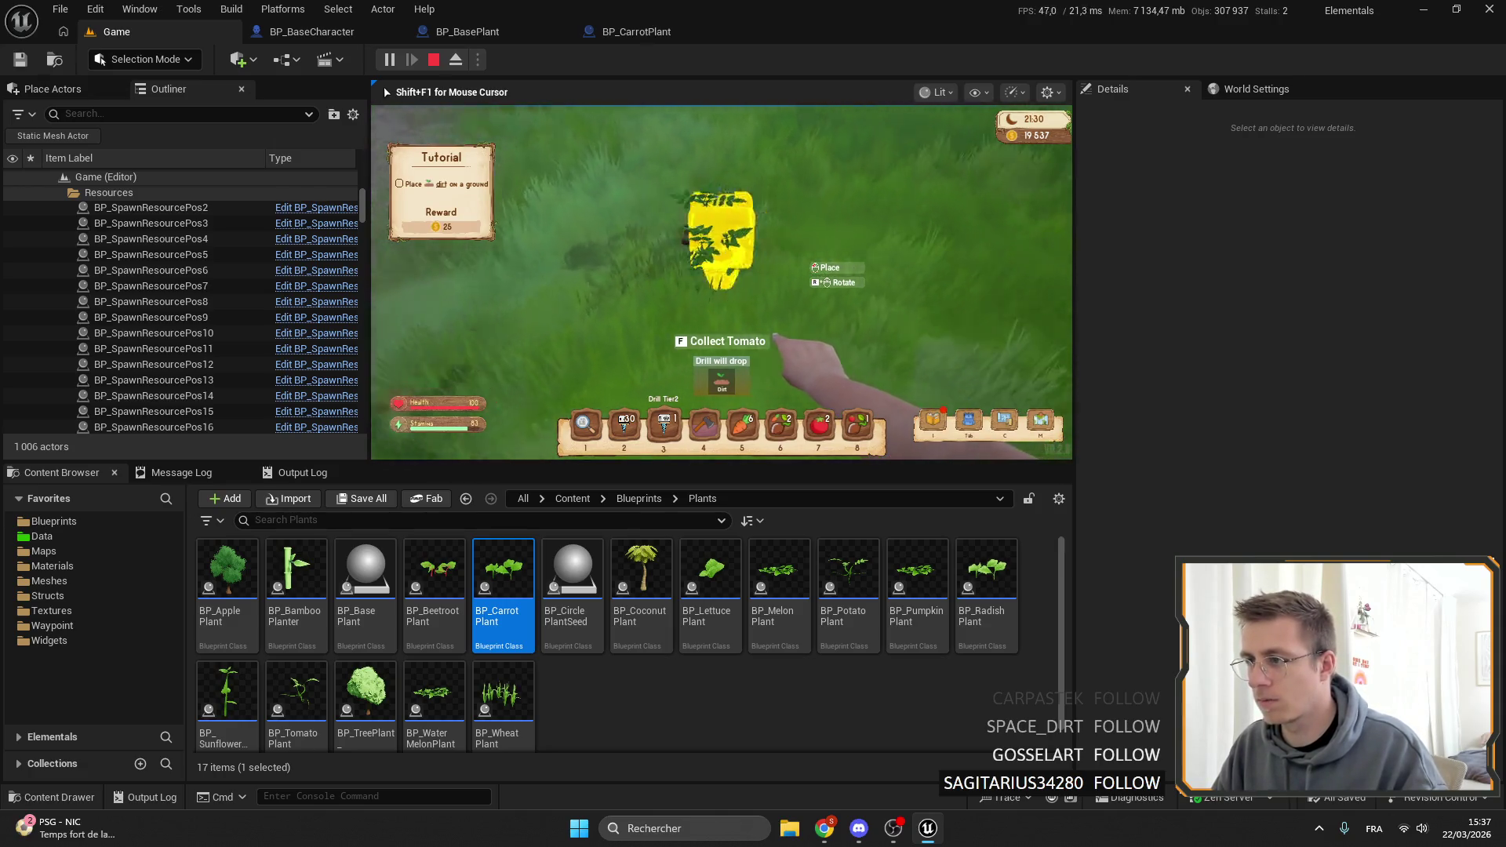
{"action": "key", "text": "5"}
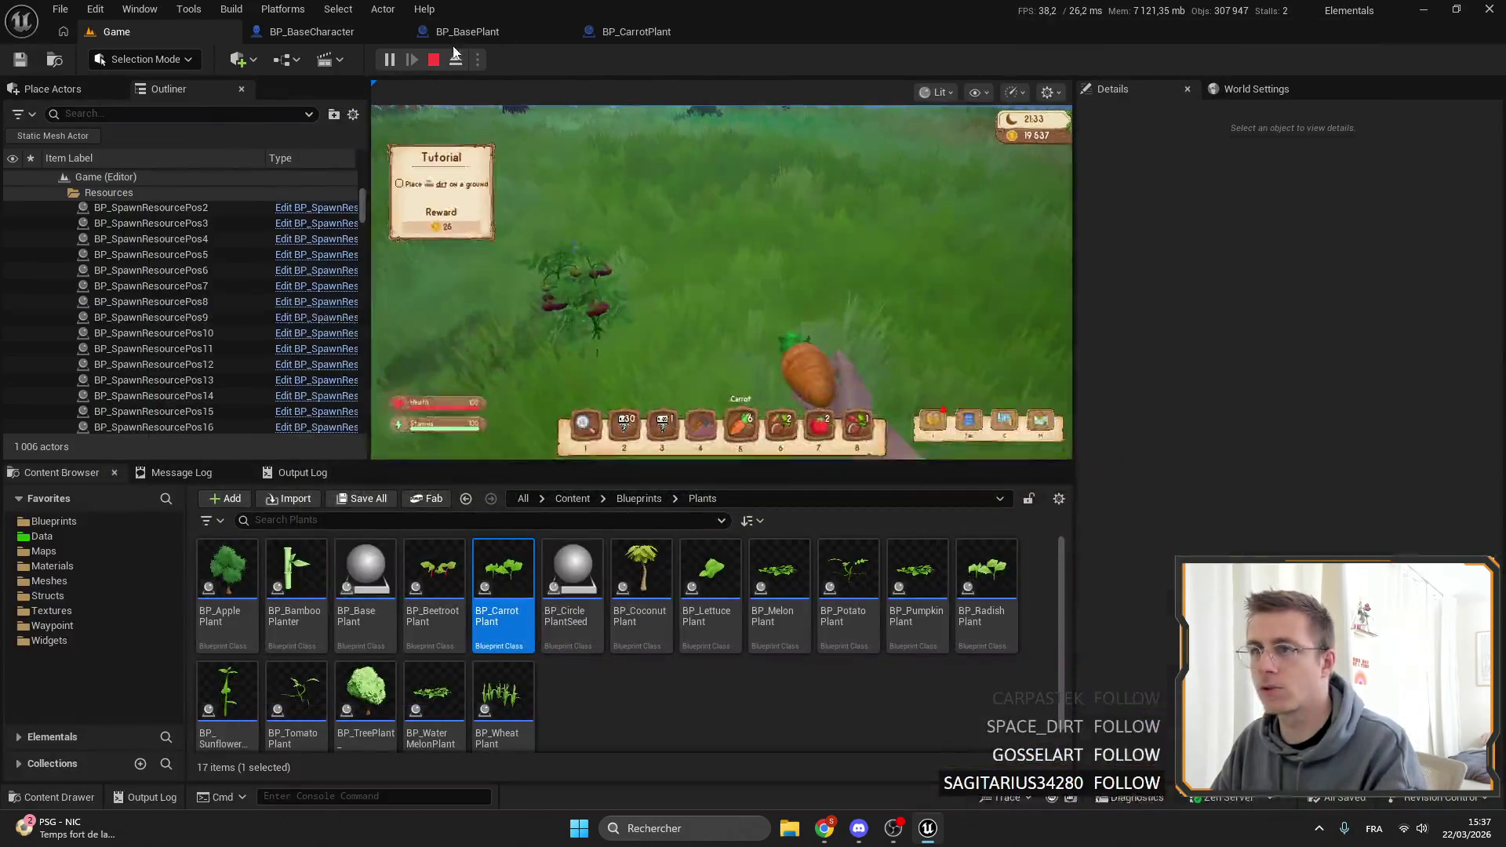
{"action": "key", "text": "Escape"}
{"action": "left_click", "coordinate": [470, 33]}
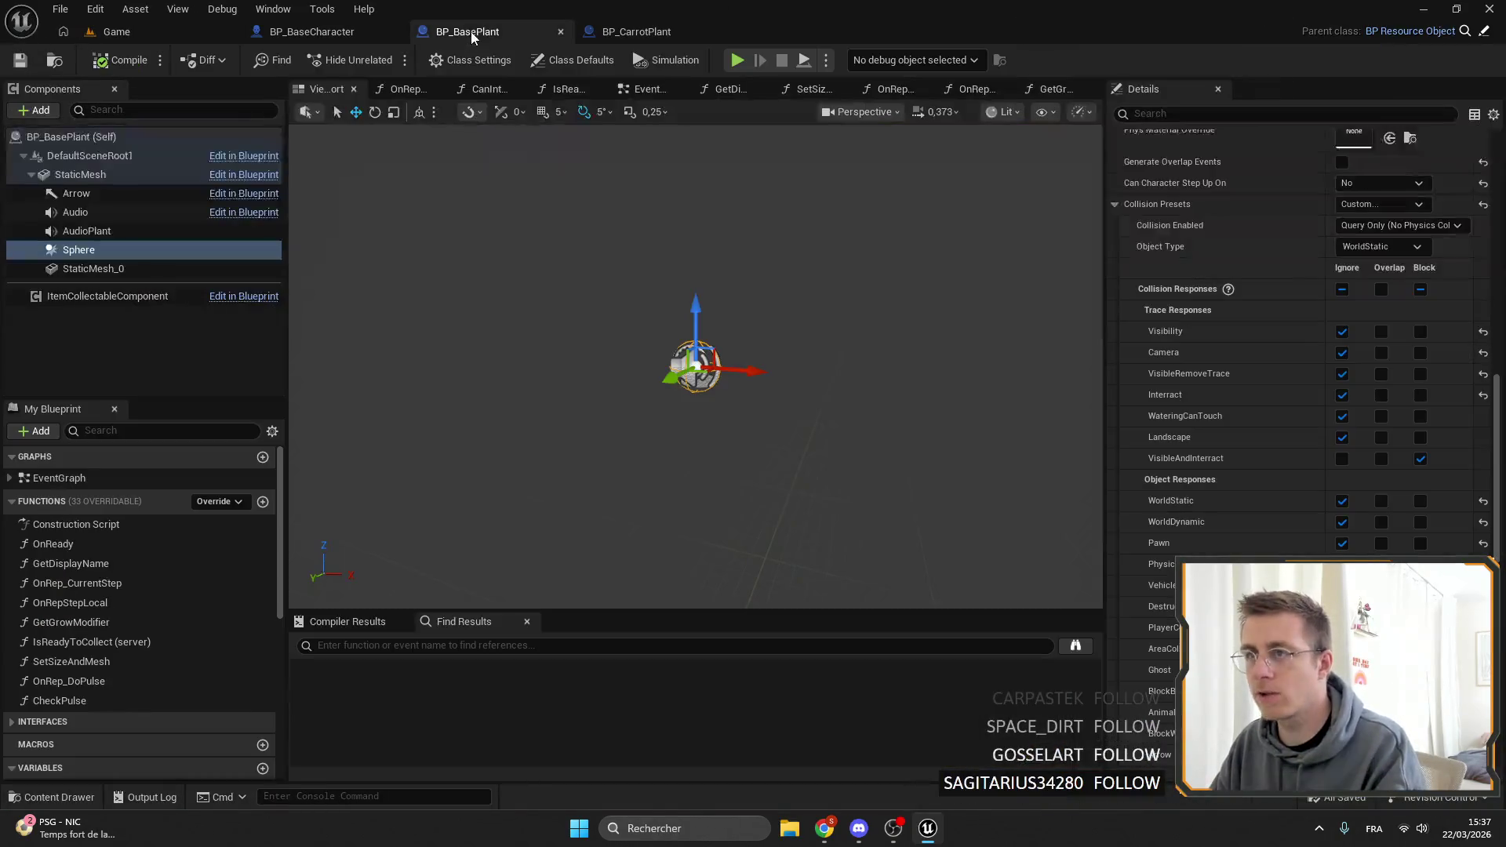
Set the Sphere's VisibleAndInteract collision response back to Overlap.
{"action": "left_click", "coordinate": [1382, 460]}
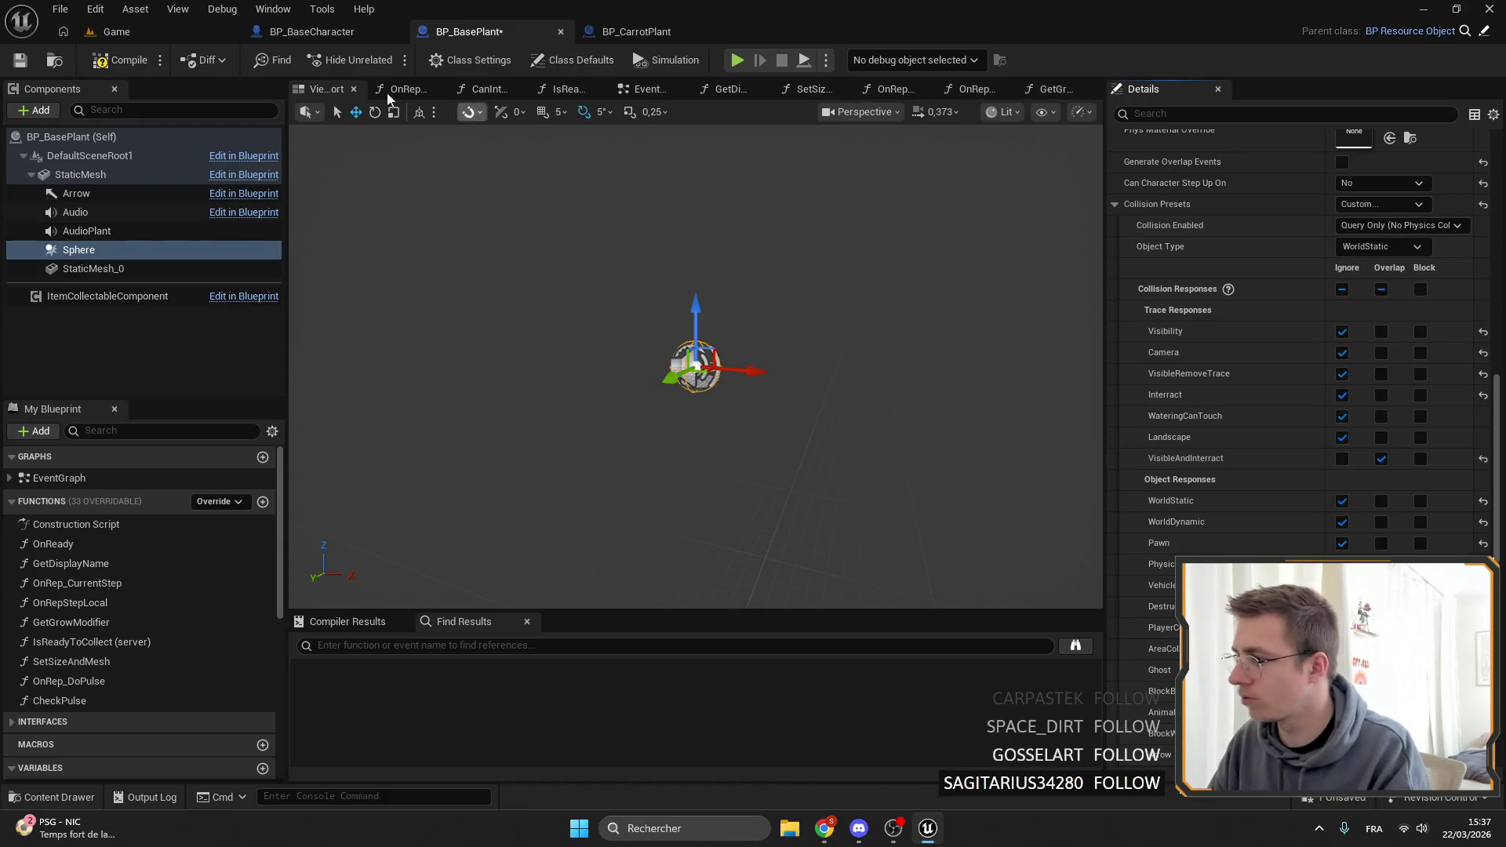
{"action": "left_click", "coordinate": [111, 250]}
{"action": "scroll", "coordinate": [1349, 367], "scroll_direction": "down", "scroll_amount": 5}
{"action": "scroll", "coordinate": [1348, 367], "scroll_direction": "up", "scroll_amount": 15}
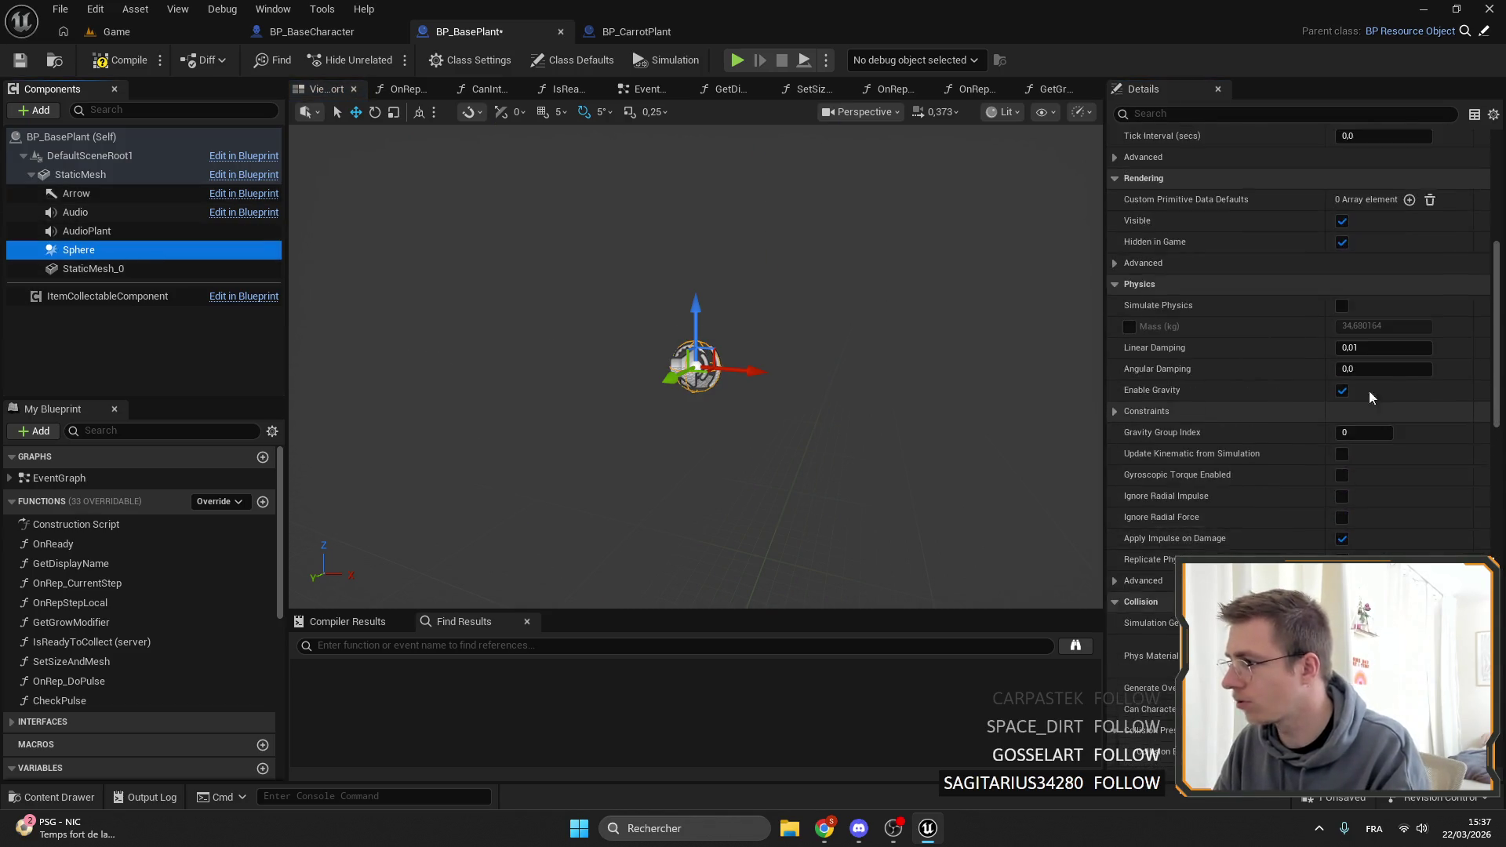
Change the BP_BasePlant sphere radius from 30 to 25 and save the blueprint.
{"action": "left_click", "coordinate": [1357, 365]}
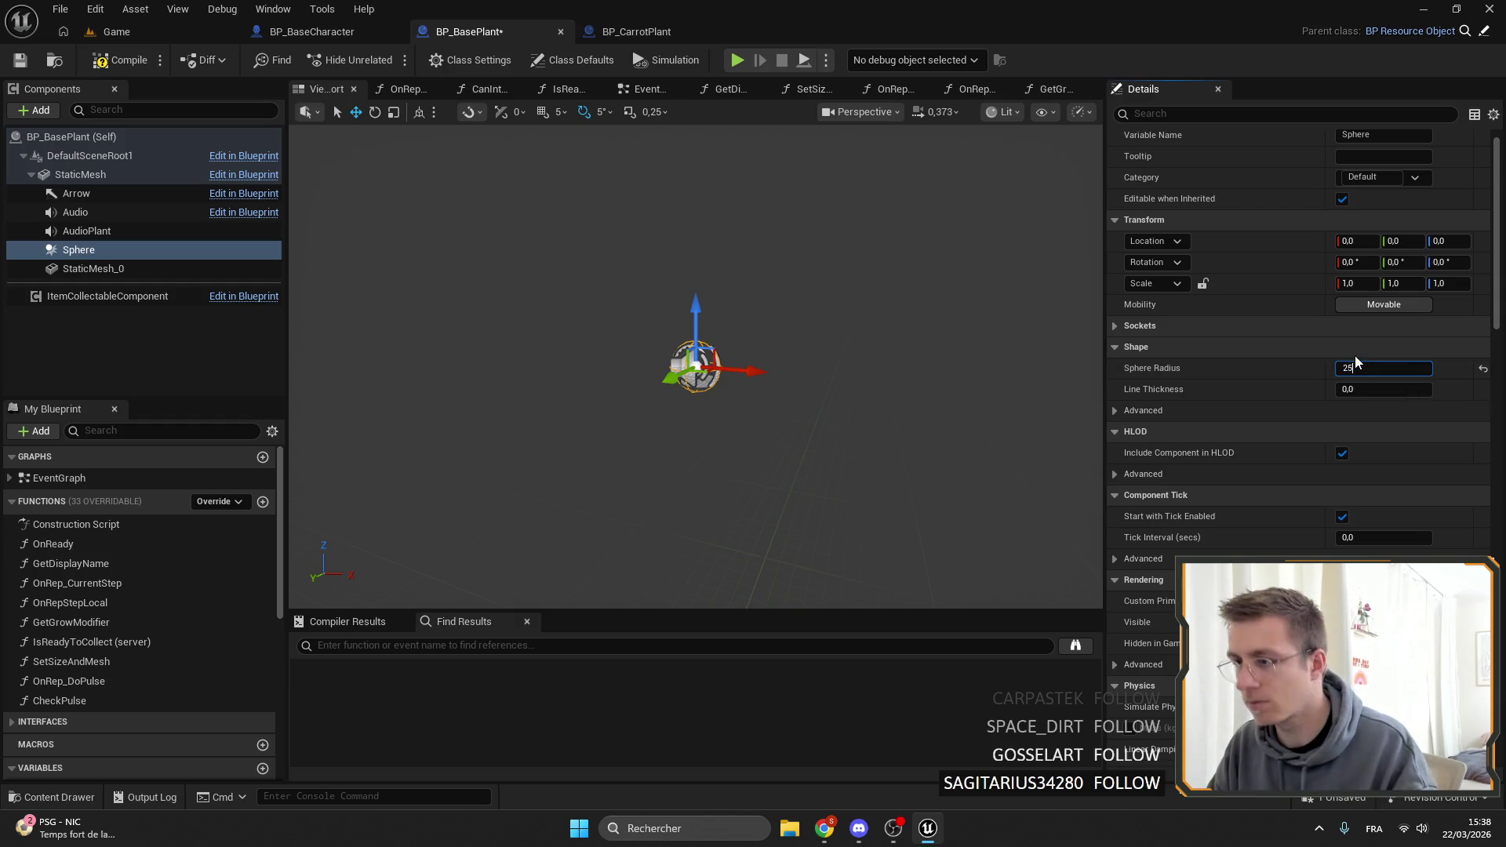
{"action": "key", "text": "Return"}
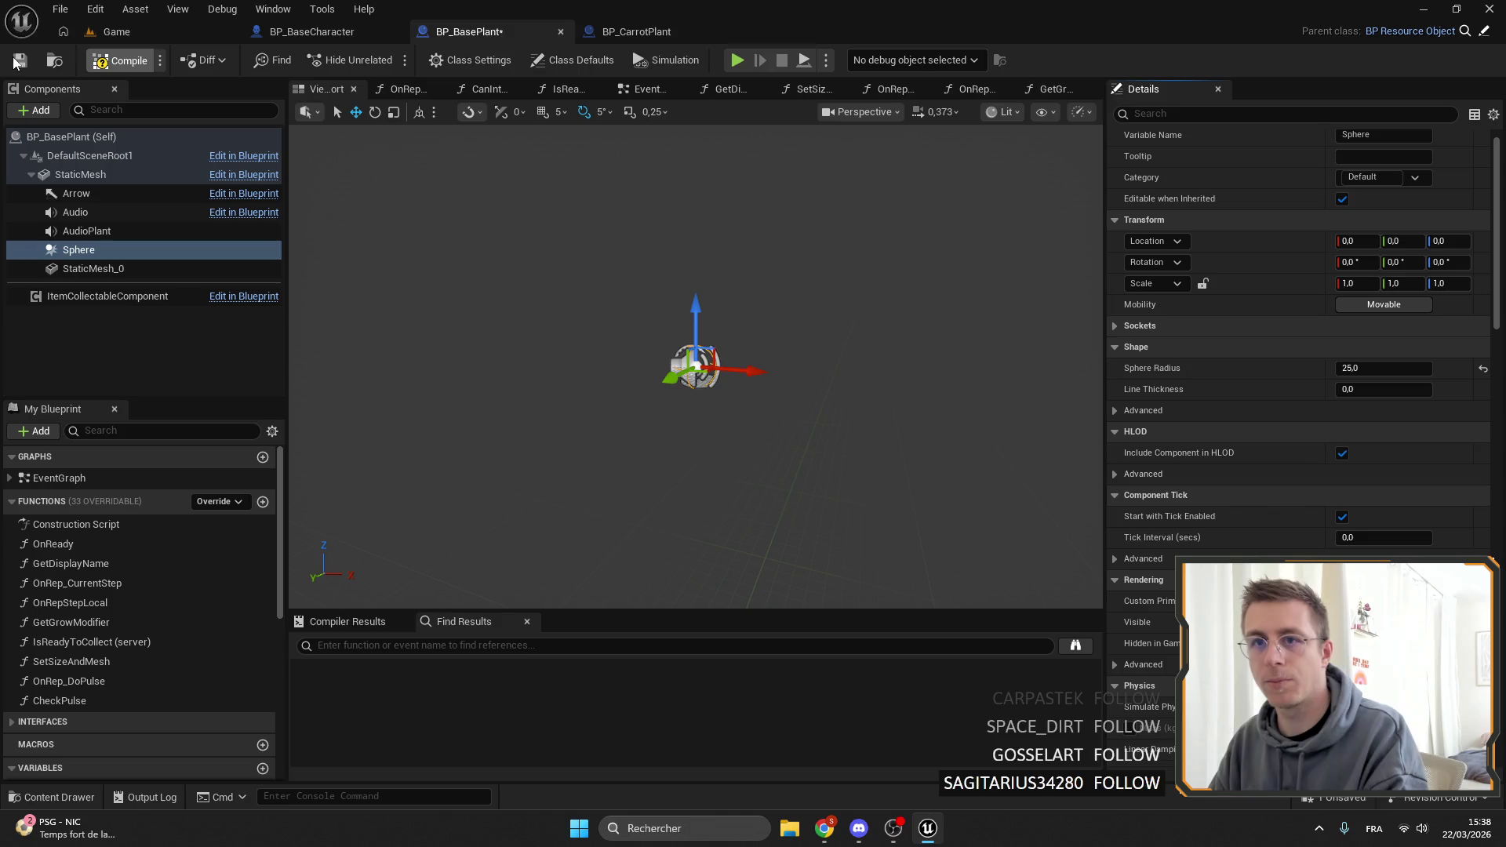
{"action": "left_click", "coordinate": [20, 59]}
{"action": "left_click", "coordinate": [135, 9]}
Playtest the Game level with the axe equipped and confirm the Collect Carrot prompt appears.
{"action": "left_click", "coordinate": [116, 31]}
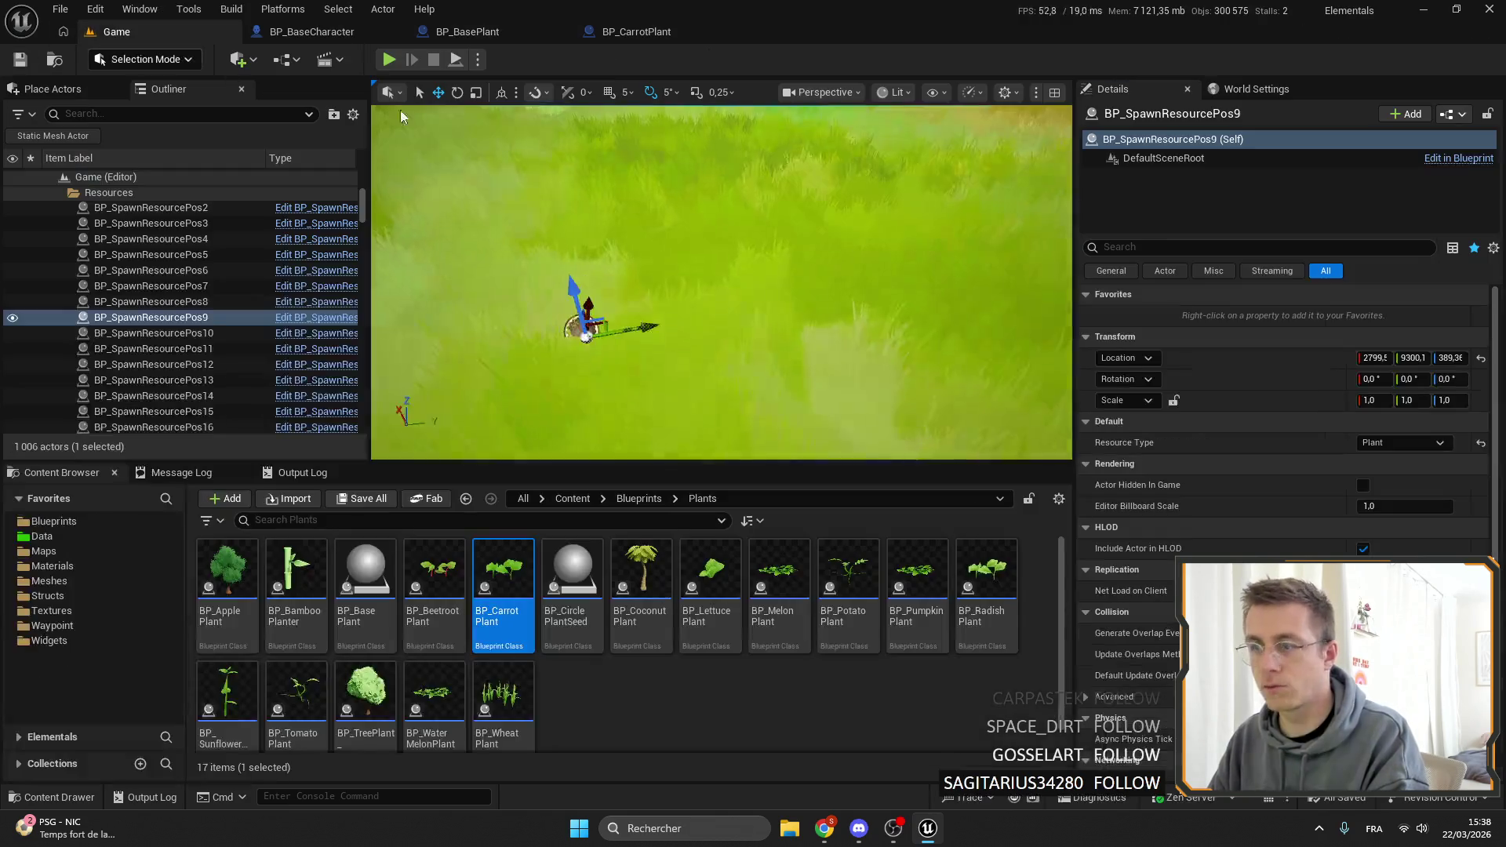
{"action": "key", "text": "f"}
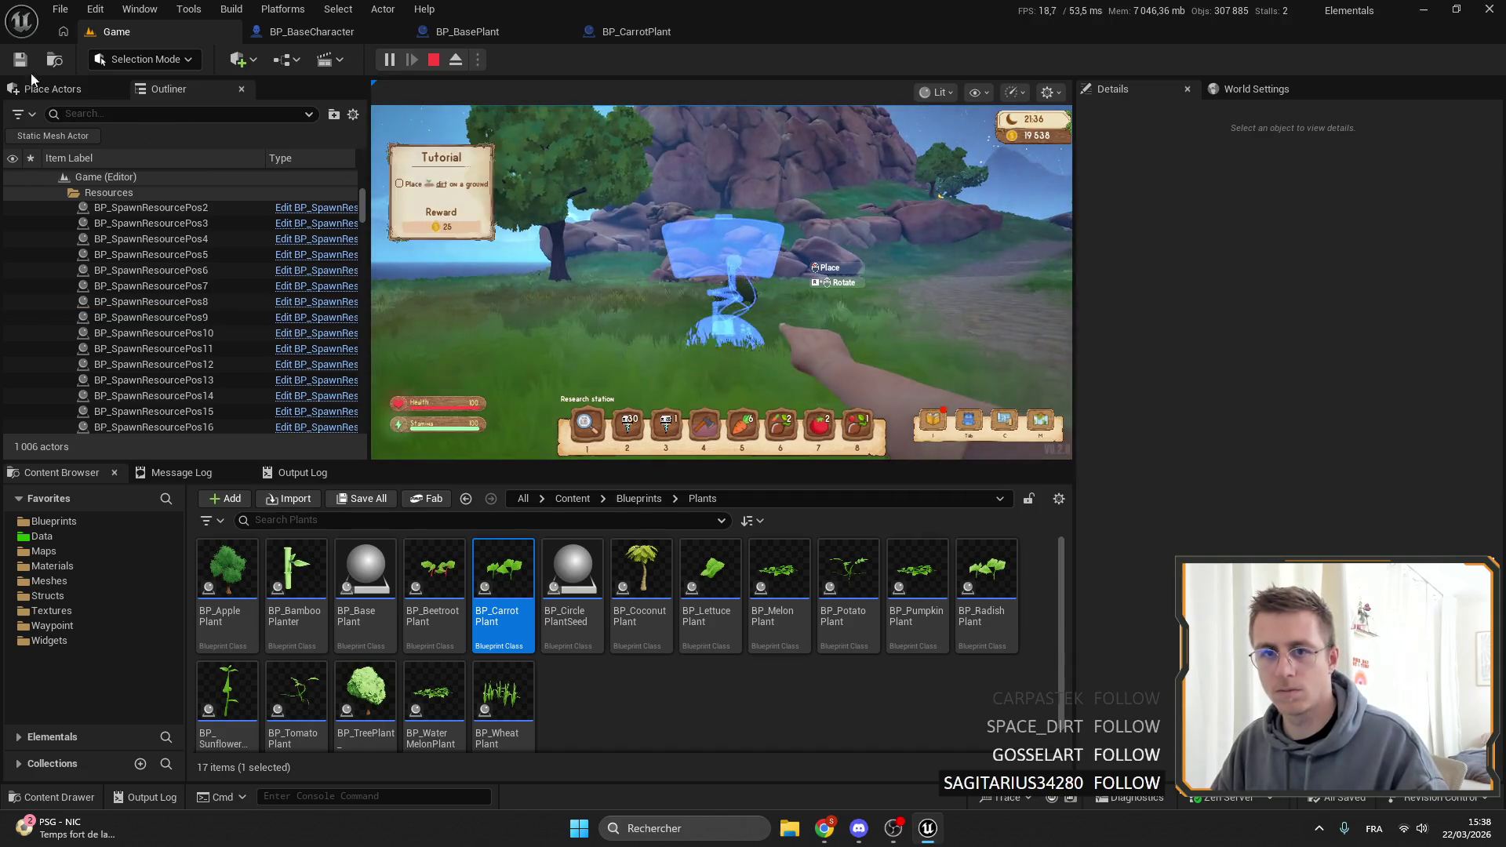
{"action": "left_click", "coordinate": [721, 283]}
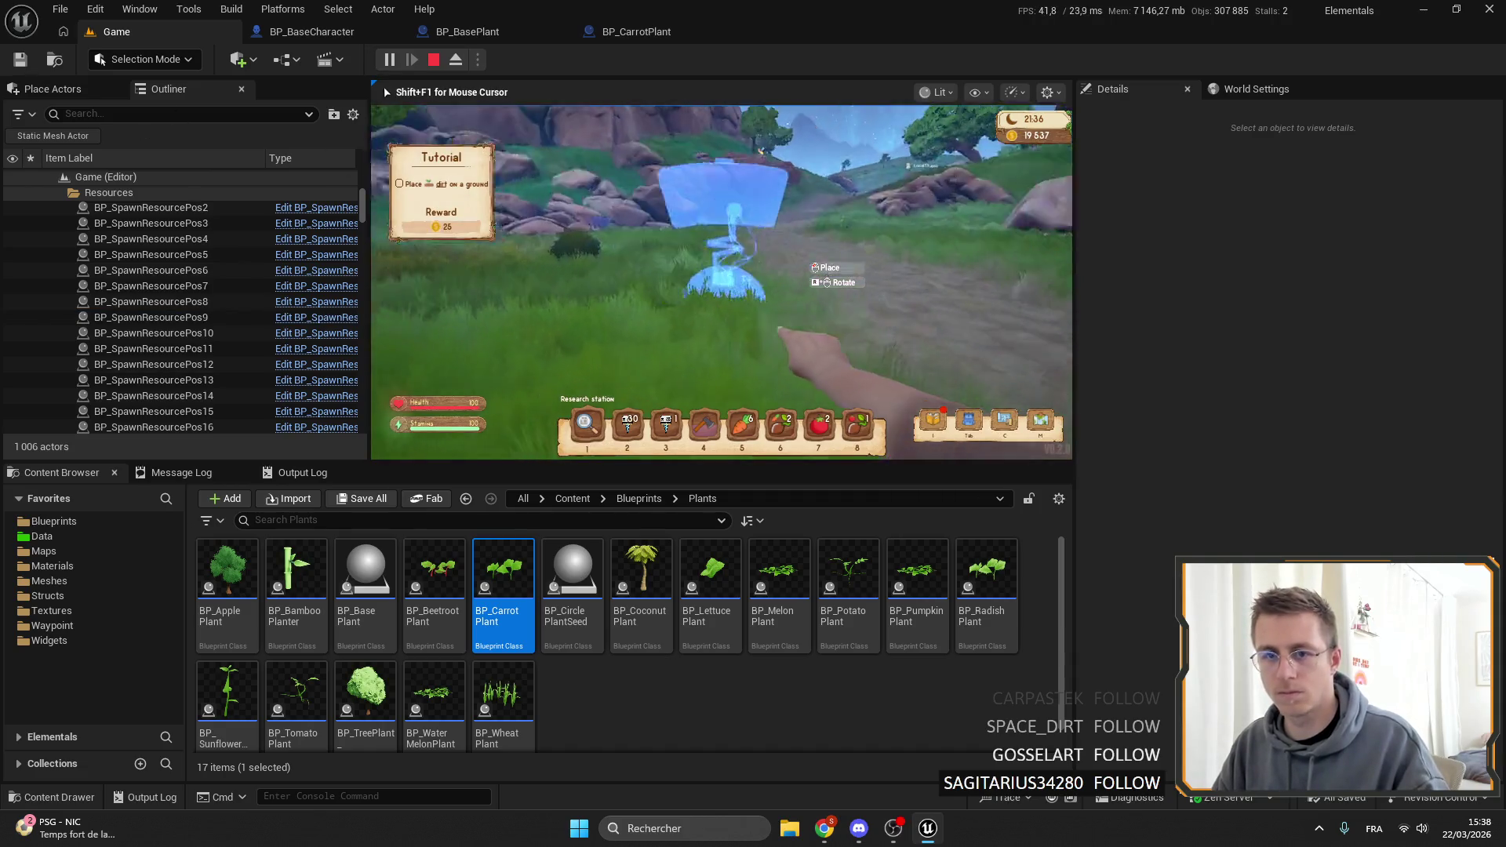
{"action": "key", "text": "4"}
{"action": "key", "text": "w"}
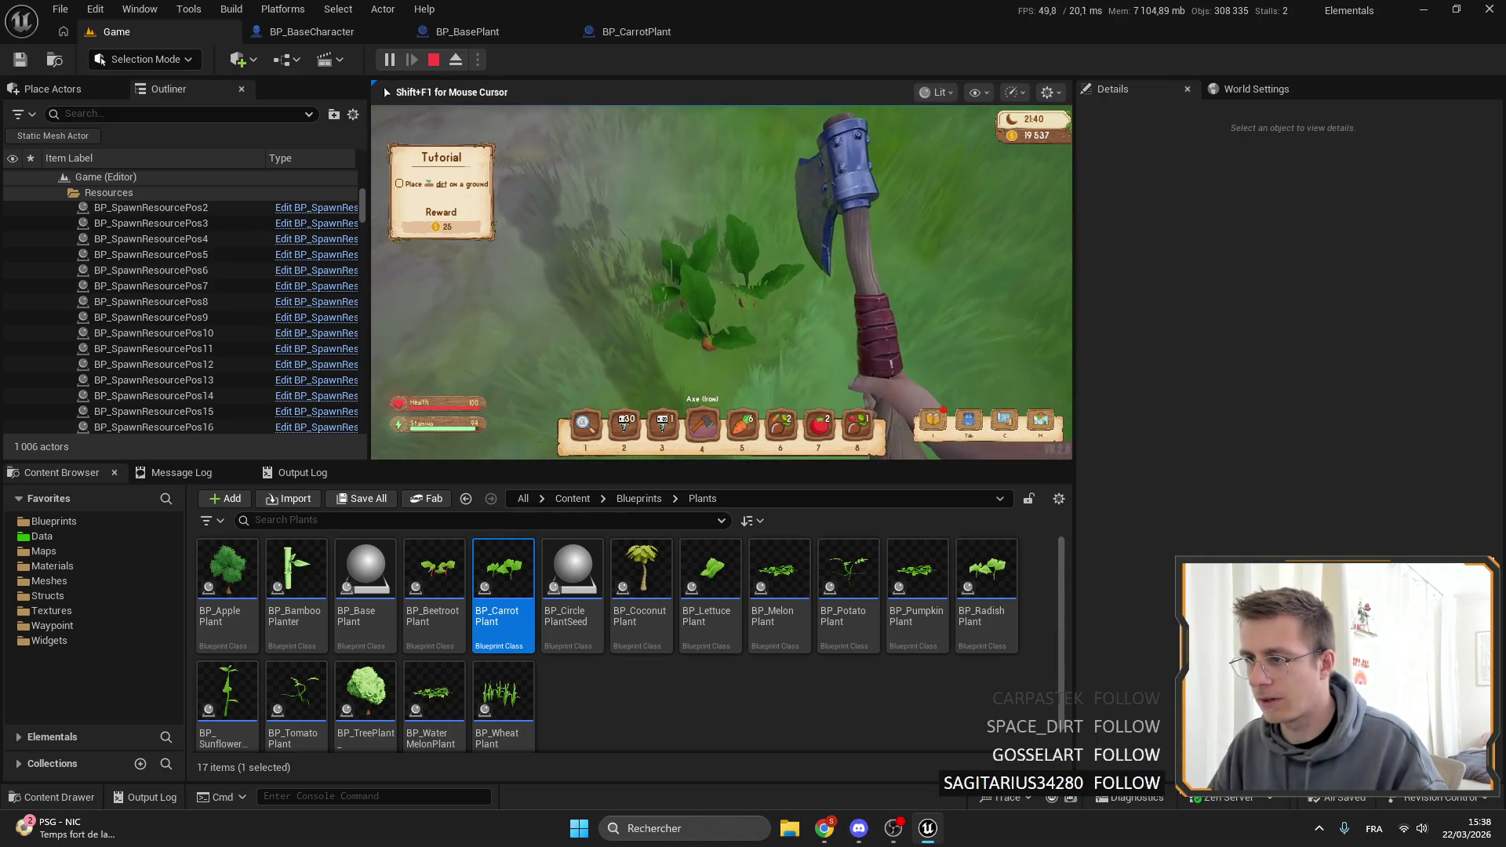
{"action": "mouse_move", "coordinate": [721, 341]}
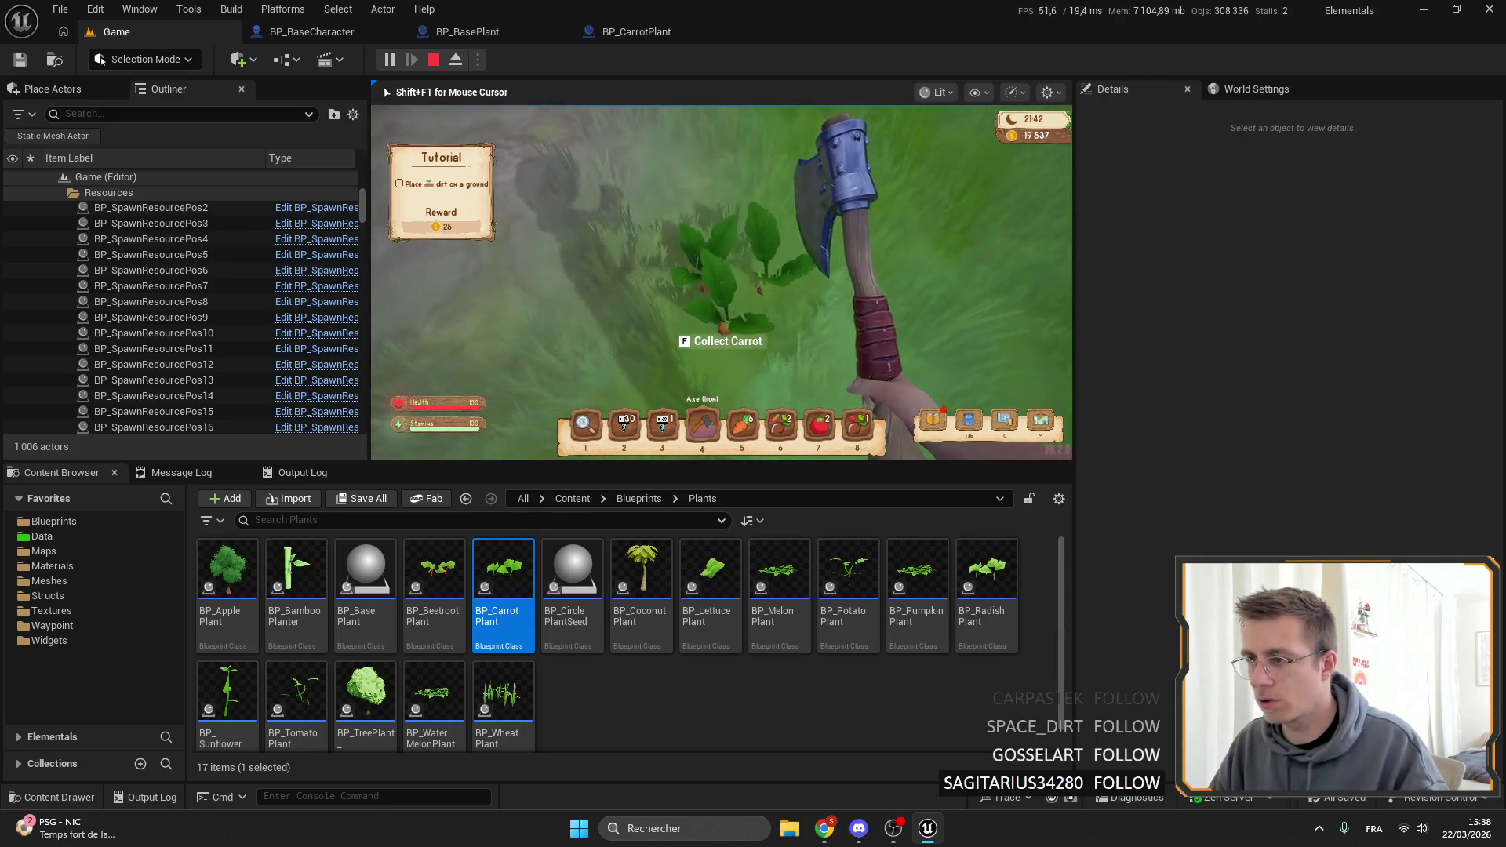
{"action": "key", "text": "shift+F1"}
Switch one BP_BasePlant sphere collision response from Overlap to Block, then compile and save.
{"action": "left_click", "coordinate": [525, 30]}
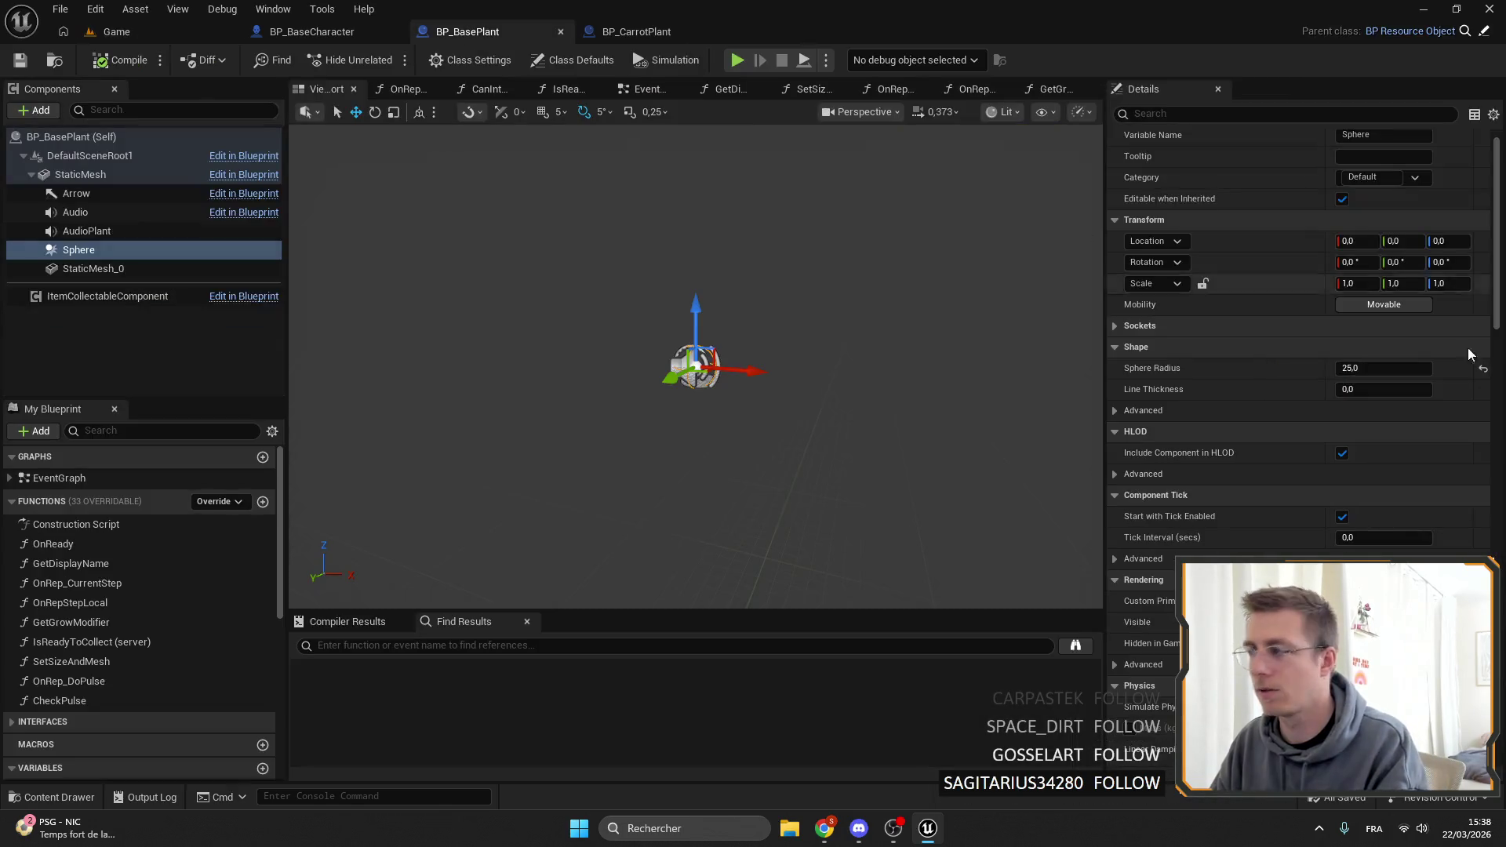
{"action": "scroll", "coordinate": [1385, 451], "scroll_direction": "down", "scroll_amount": 5}
{"action": "scroll", "coordinate": [1386, 451], "scroll_direction": "down", "scroll_amount": 2}
{"action": "left_click", "coordinate": [1420, 553]}
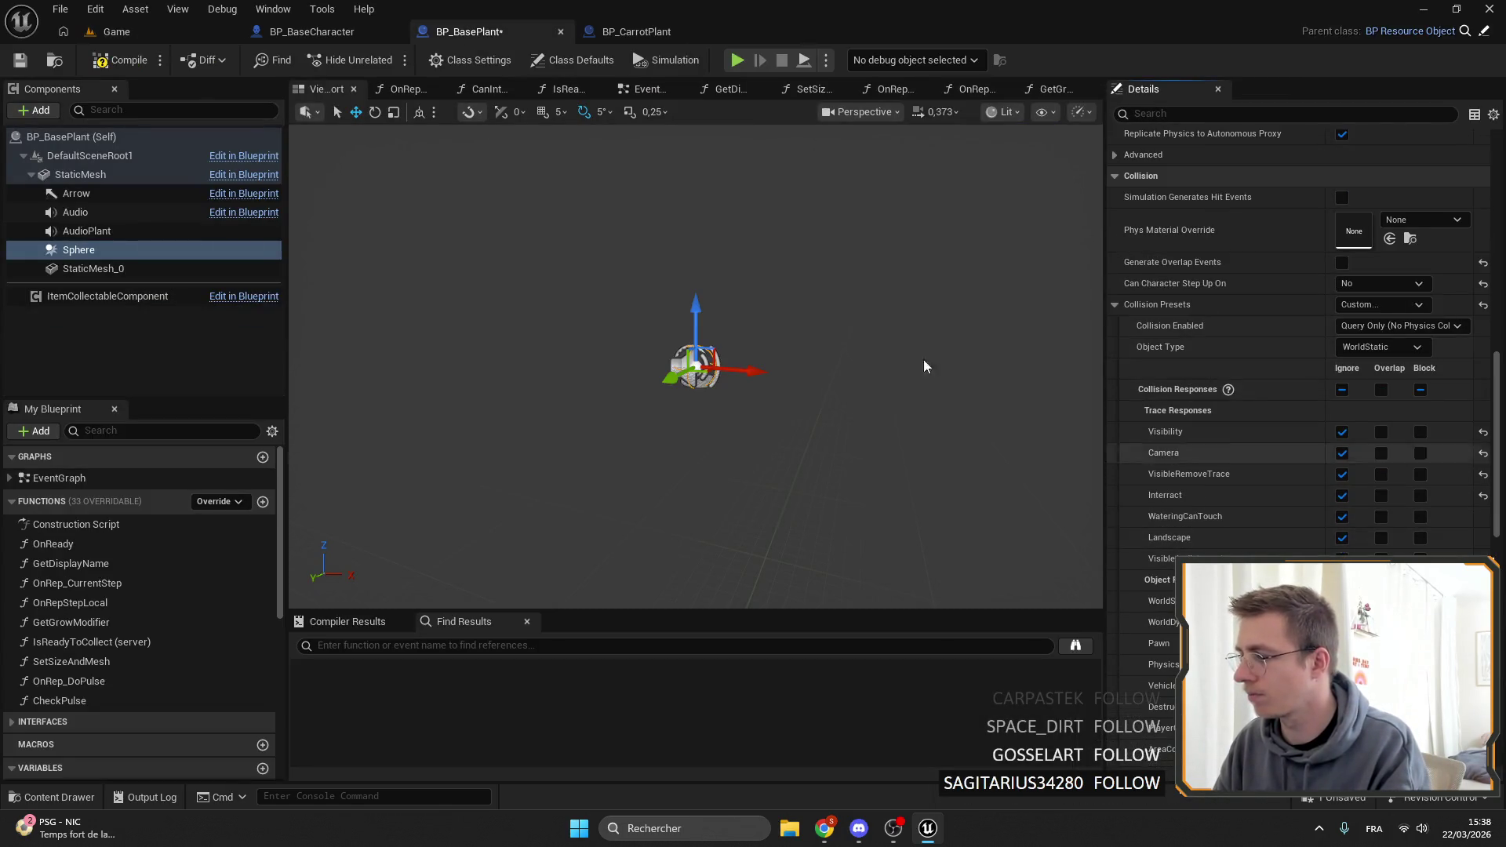
{"action": "left_click", "coordinate": [21, 60]}
Playtest the Game level, collecting the carrot and tomato plants, then equip the tomato.
{"action": "left_click", "coordinate": [116, 31]}
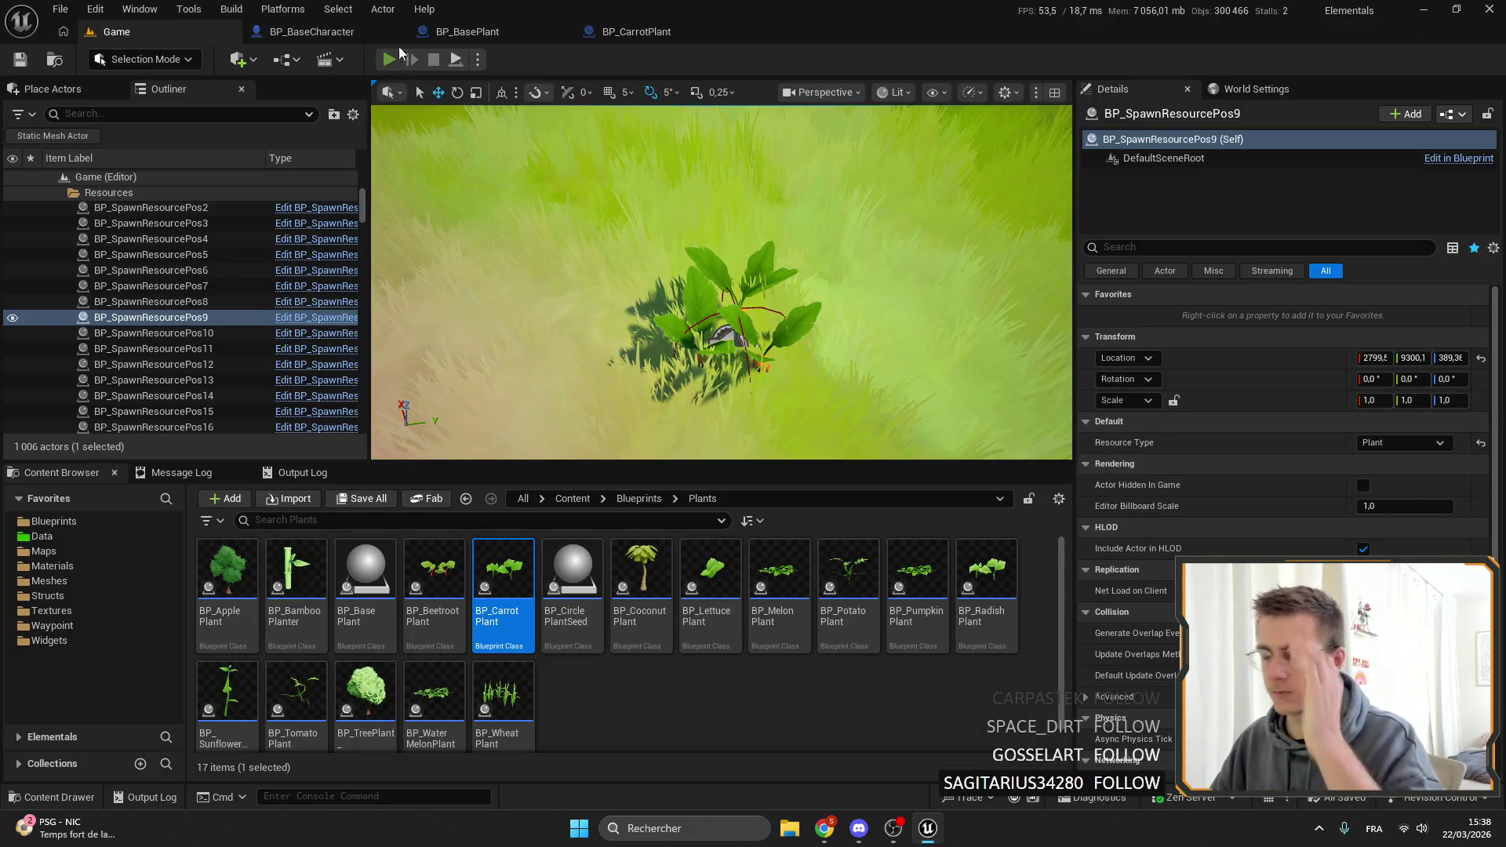
{"action": "left_click", "coordinate": [393, 59]}
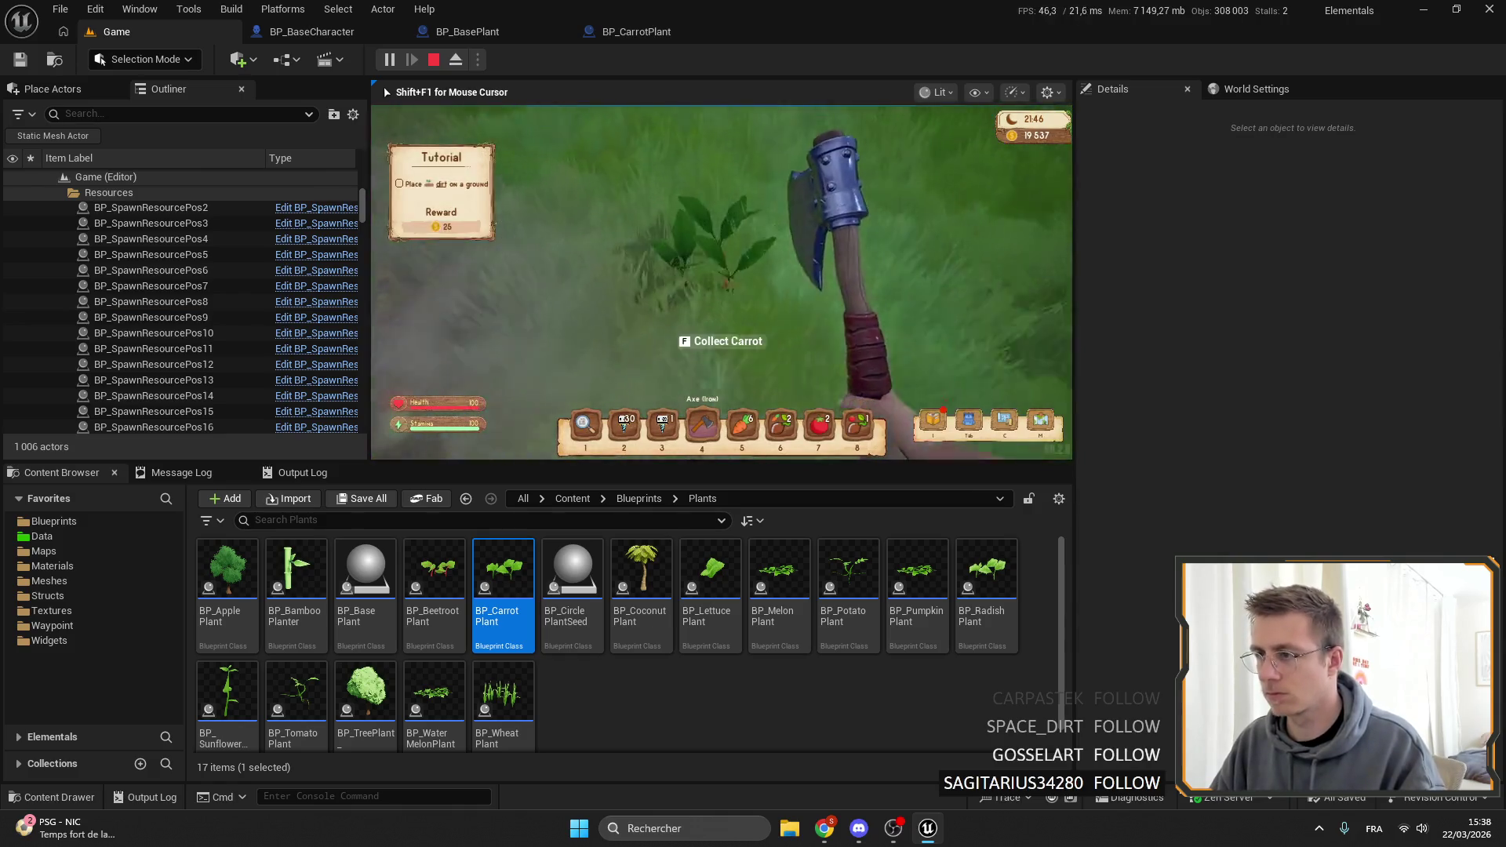
{"action": "key", "text": "f"}
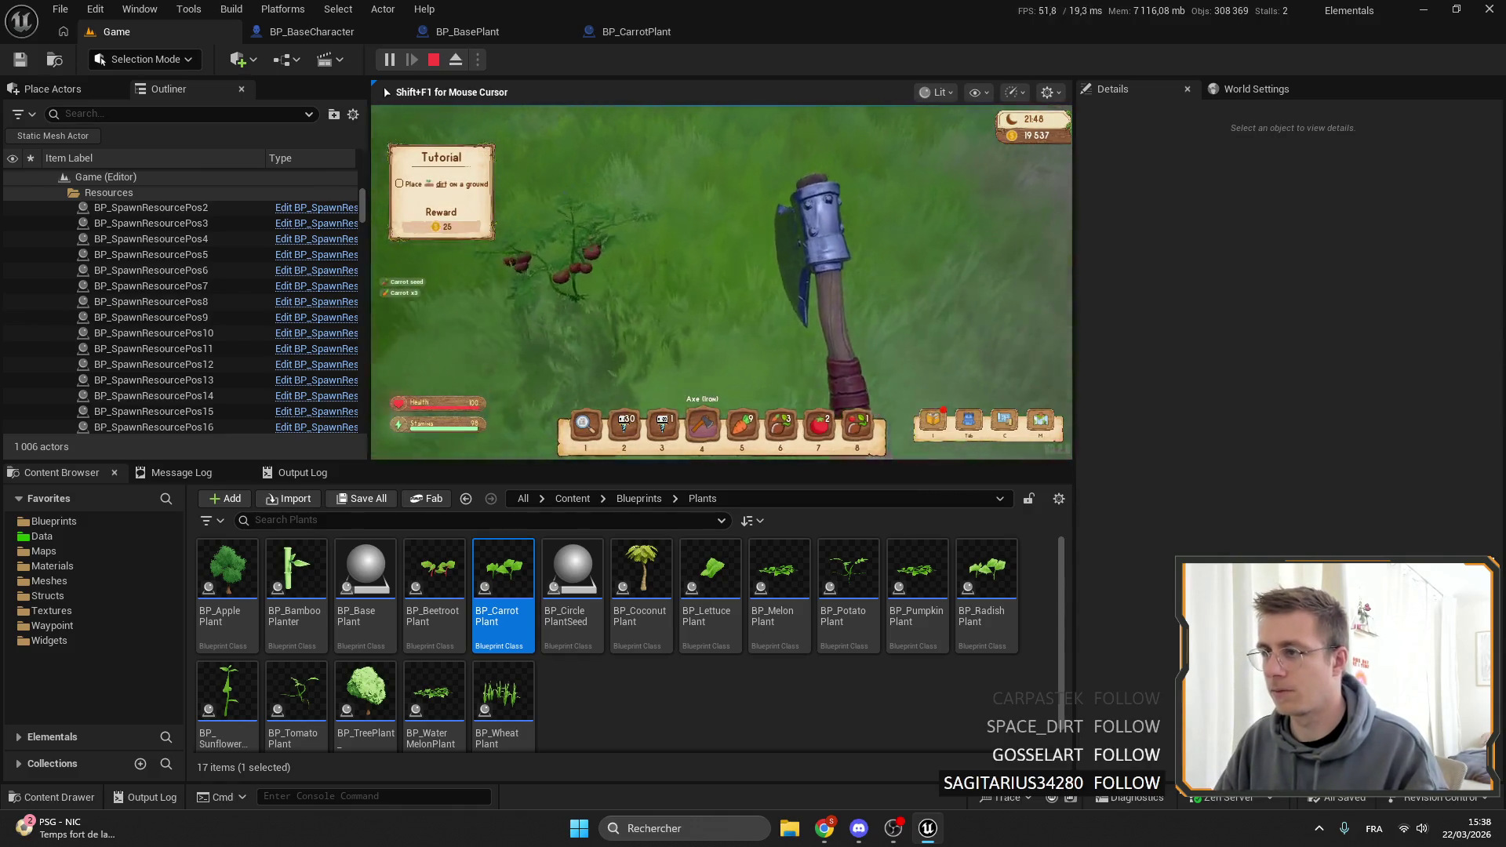
{"action": "key", "text": "f"}
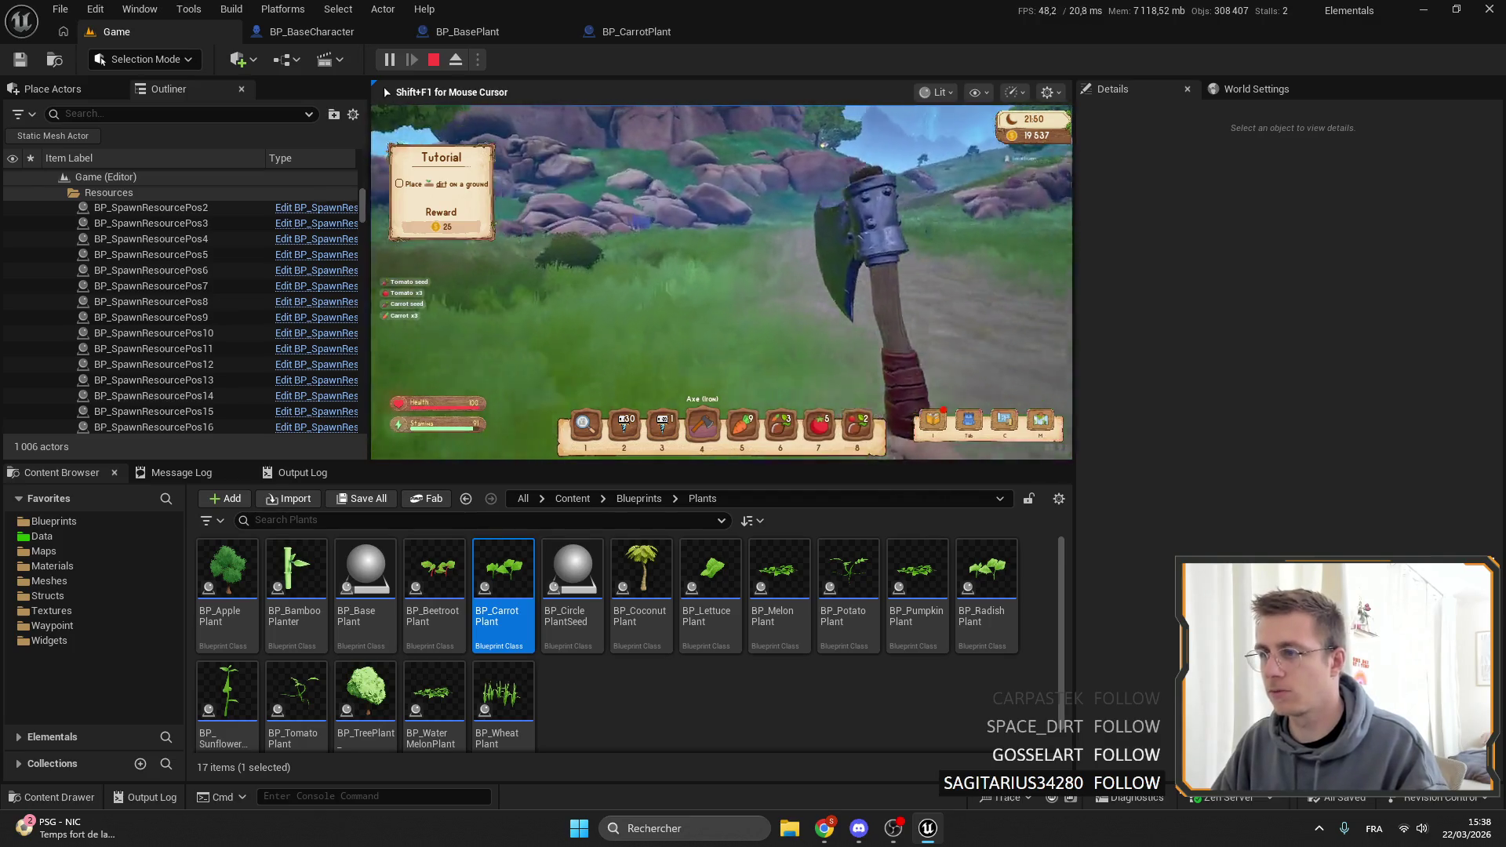
{"action": "key", "text": "shift+w"}
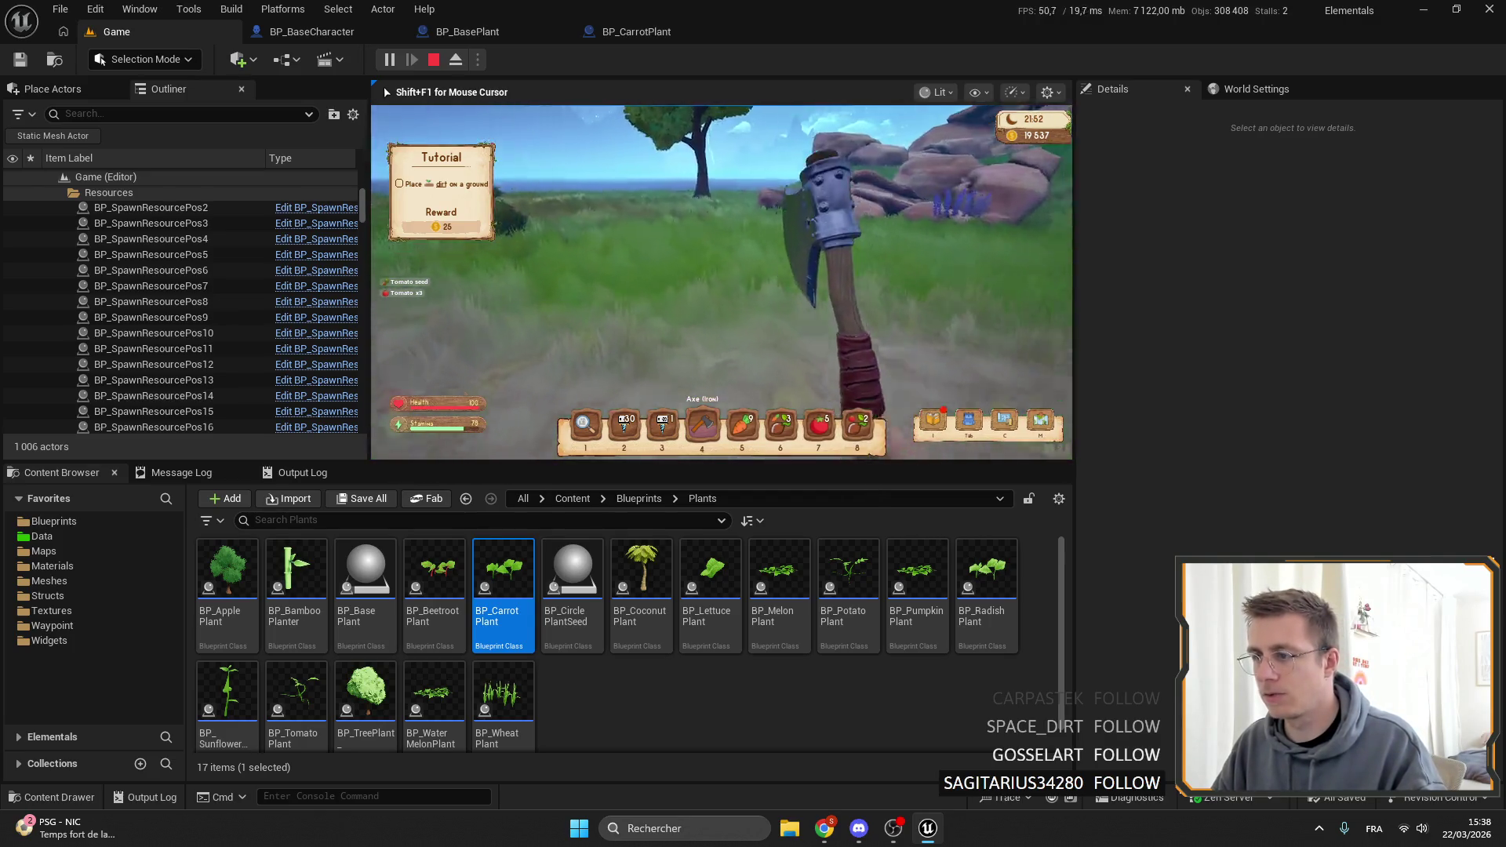
{"action": "key", "text": "7"}
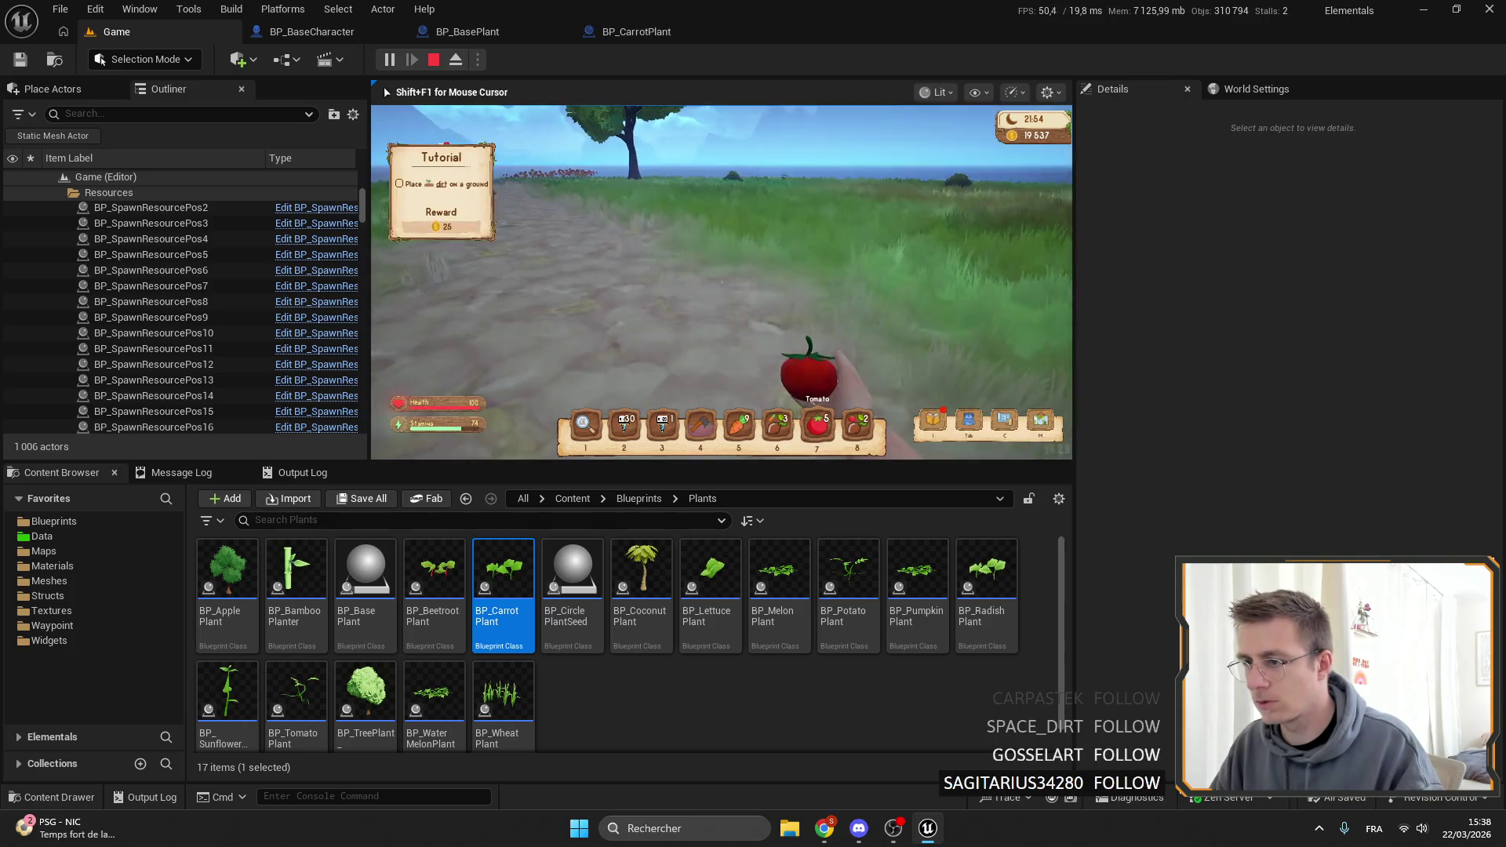
Pick Dirt from the in-game item list and equip it for placing.
{"action": "key", "text": "Tab"}
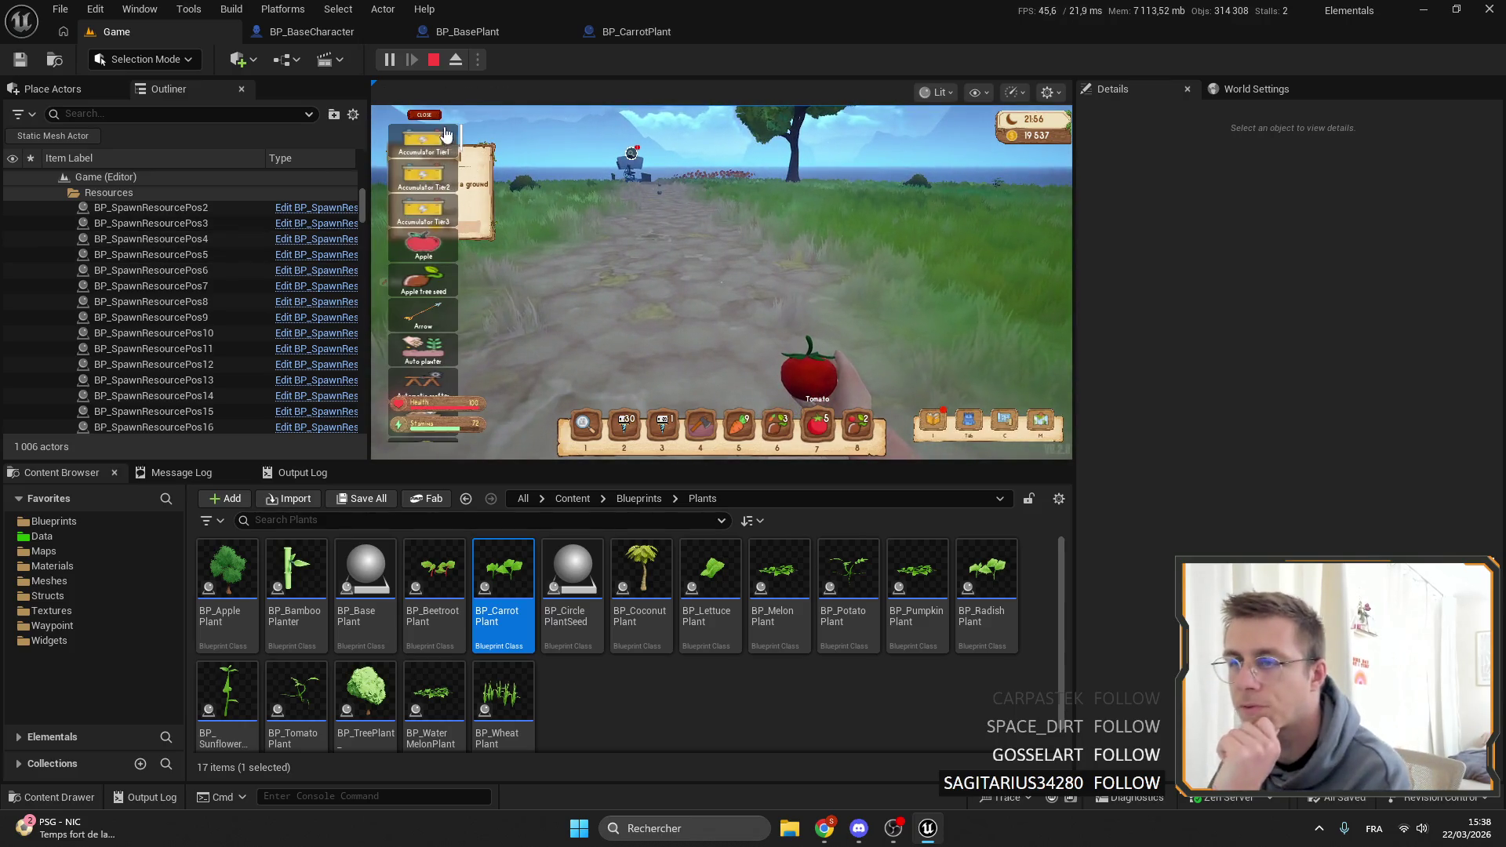
{"action": "scroll", "coordinate": [463, 137], "scroll_direction": "down", "scroll_amount": 5}
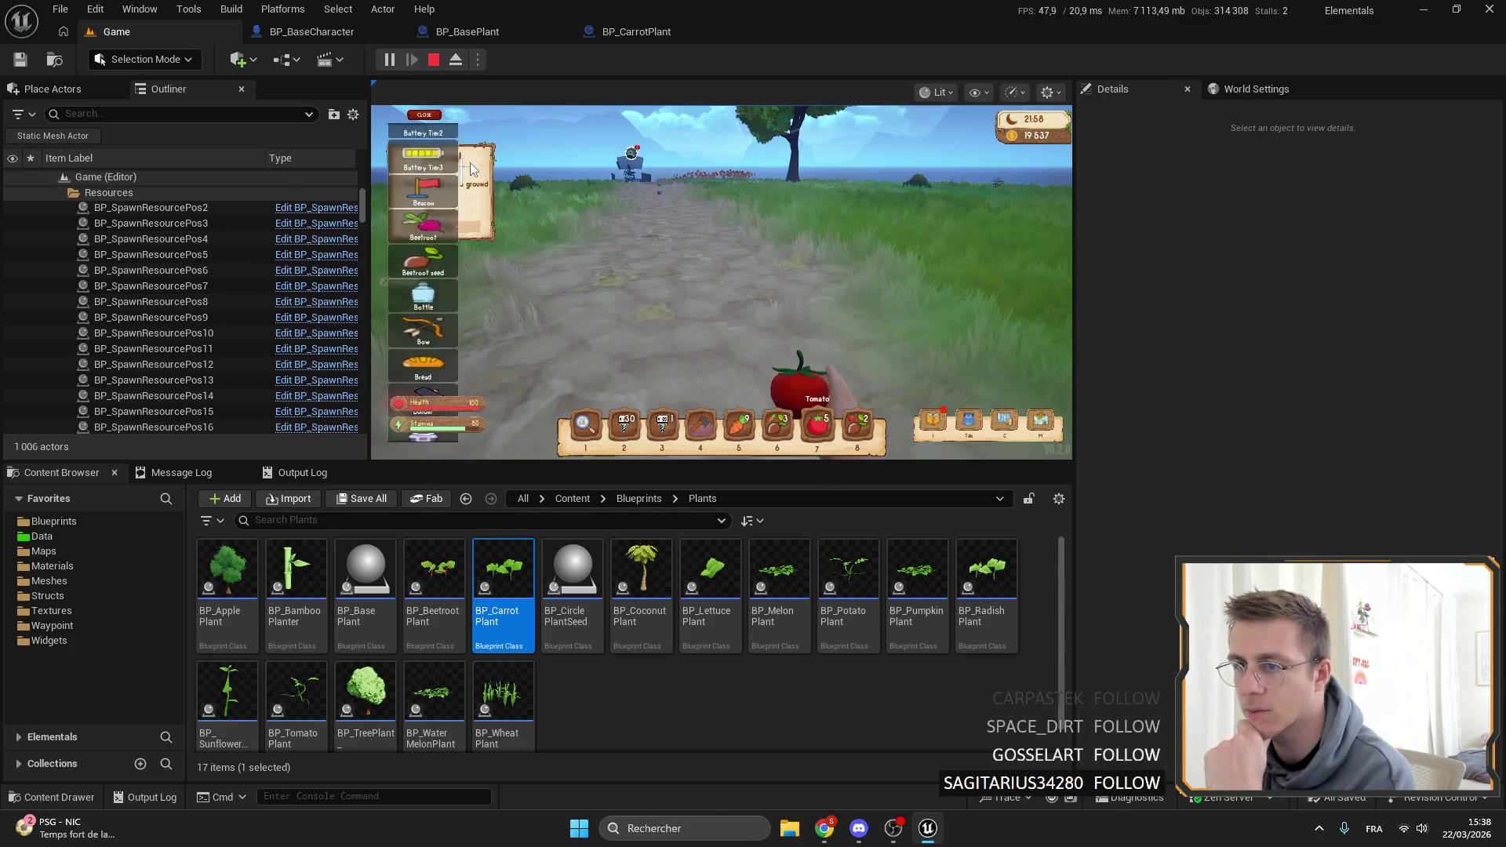
{"action": "scroll", "coordinate": [471, 182], "scroll_direction": "down", "scroll_amount": 10}
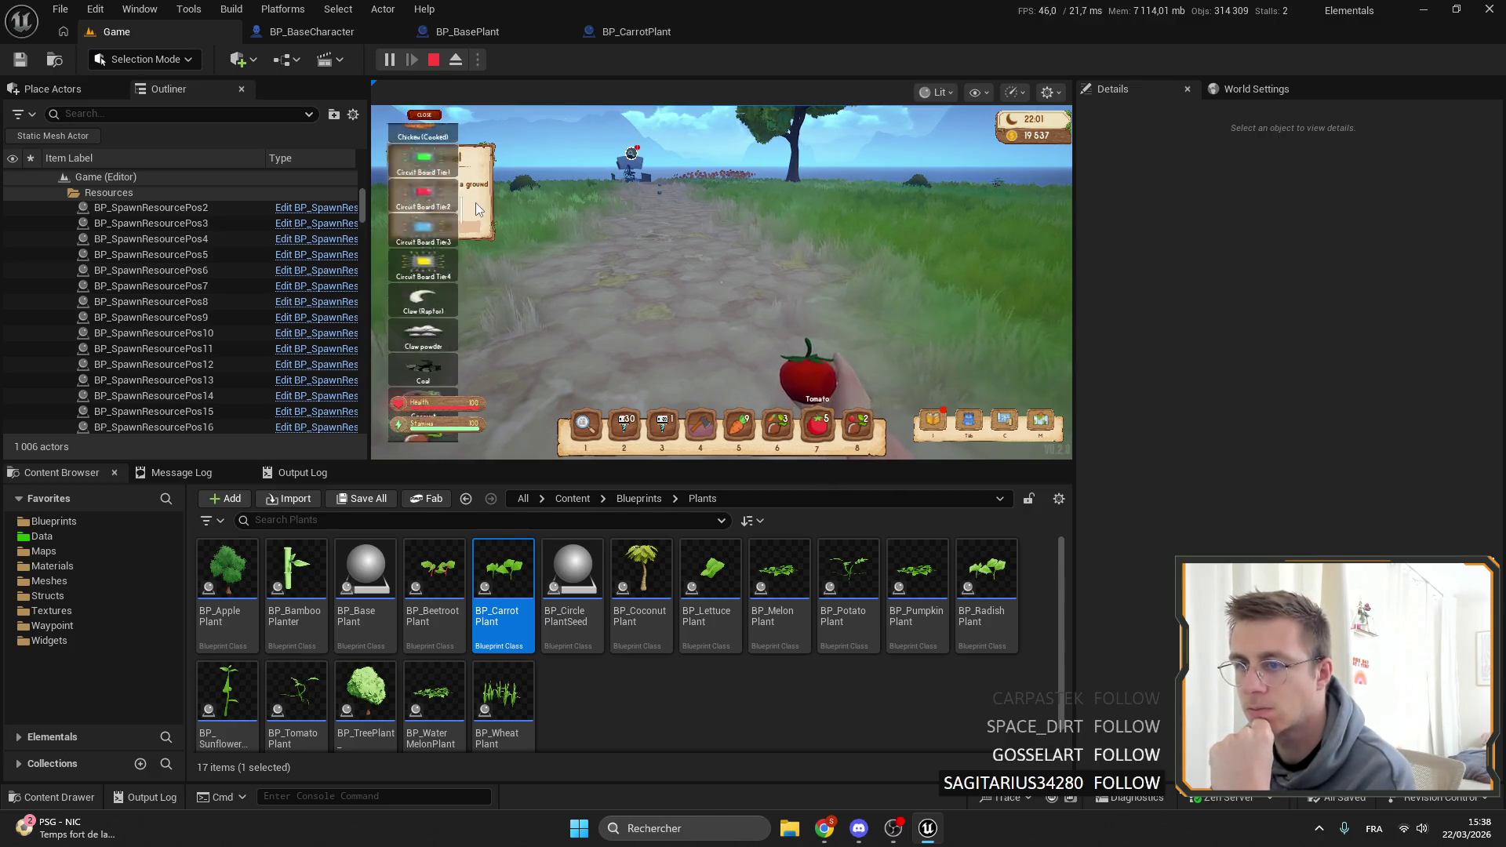
{"action": "scroll", "coordinate": [477, 216], "scroll_direction": "down", "scroll_amount": 2}
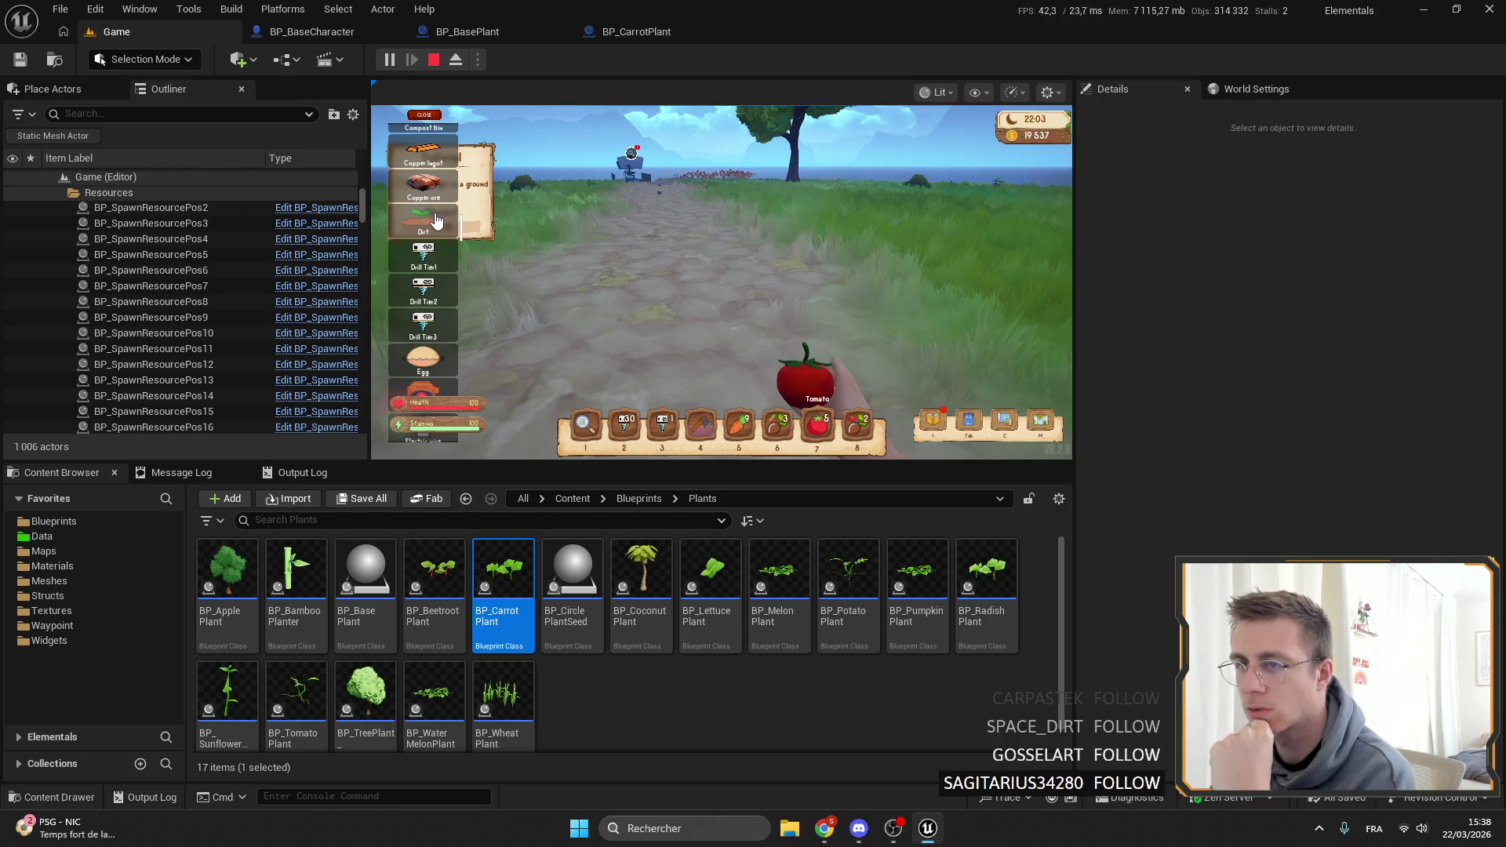
{"action": "left_click", "coordinate": [426, 114]}
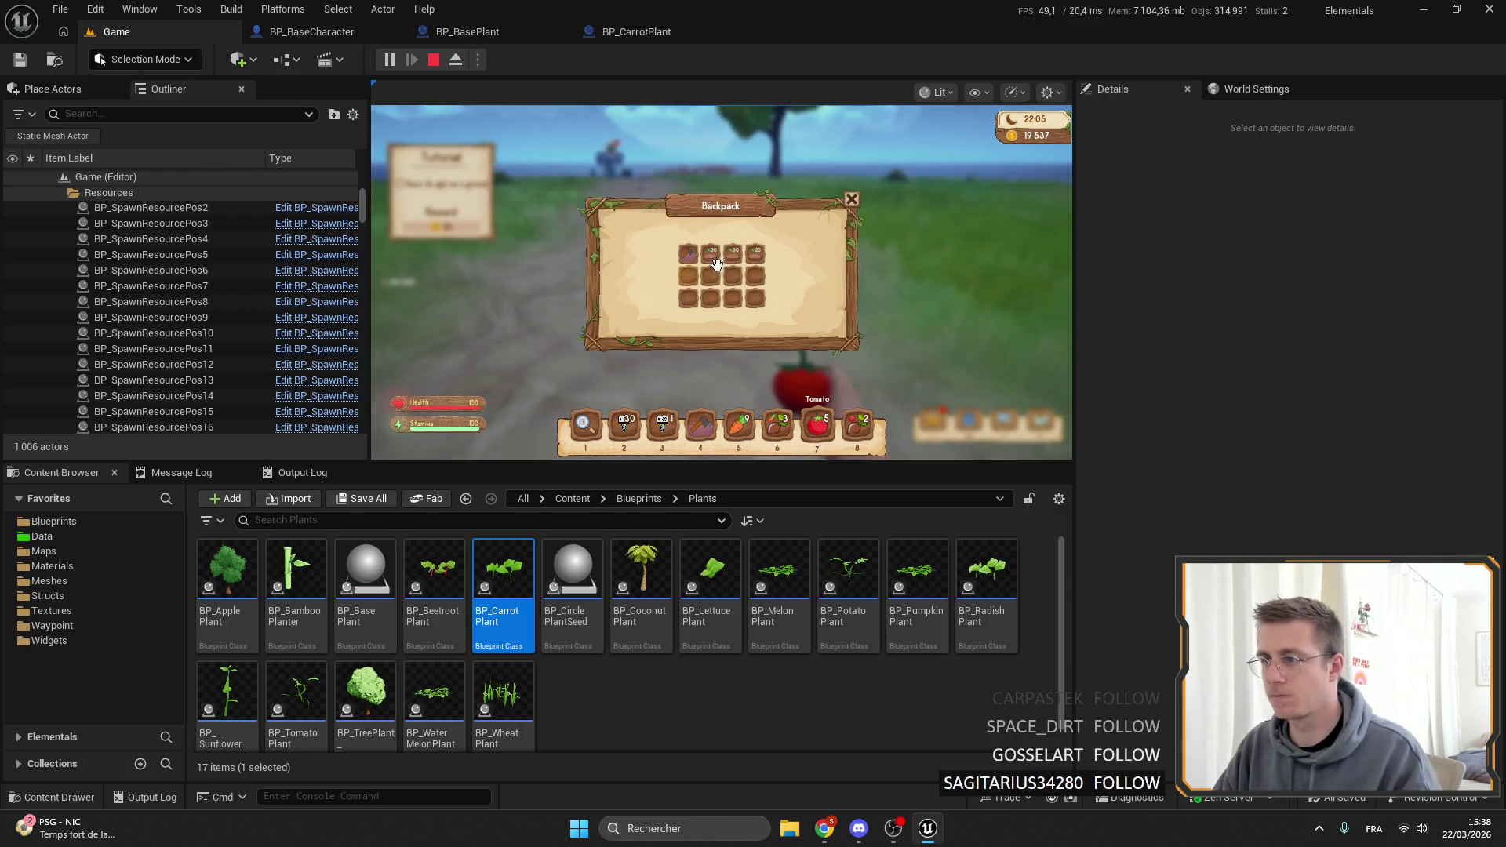
{"action": "left_click", "coordinate": [789, 319]}
{"action": "key", "text": "5"}
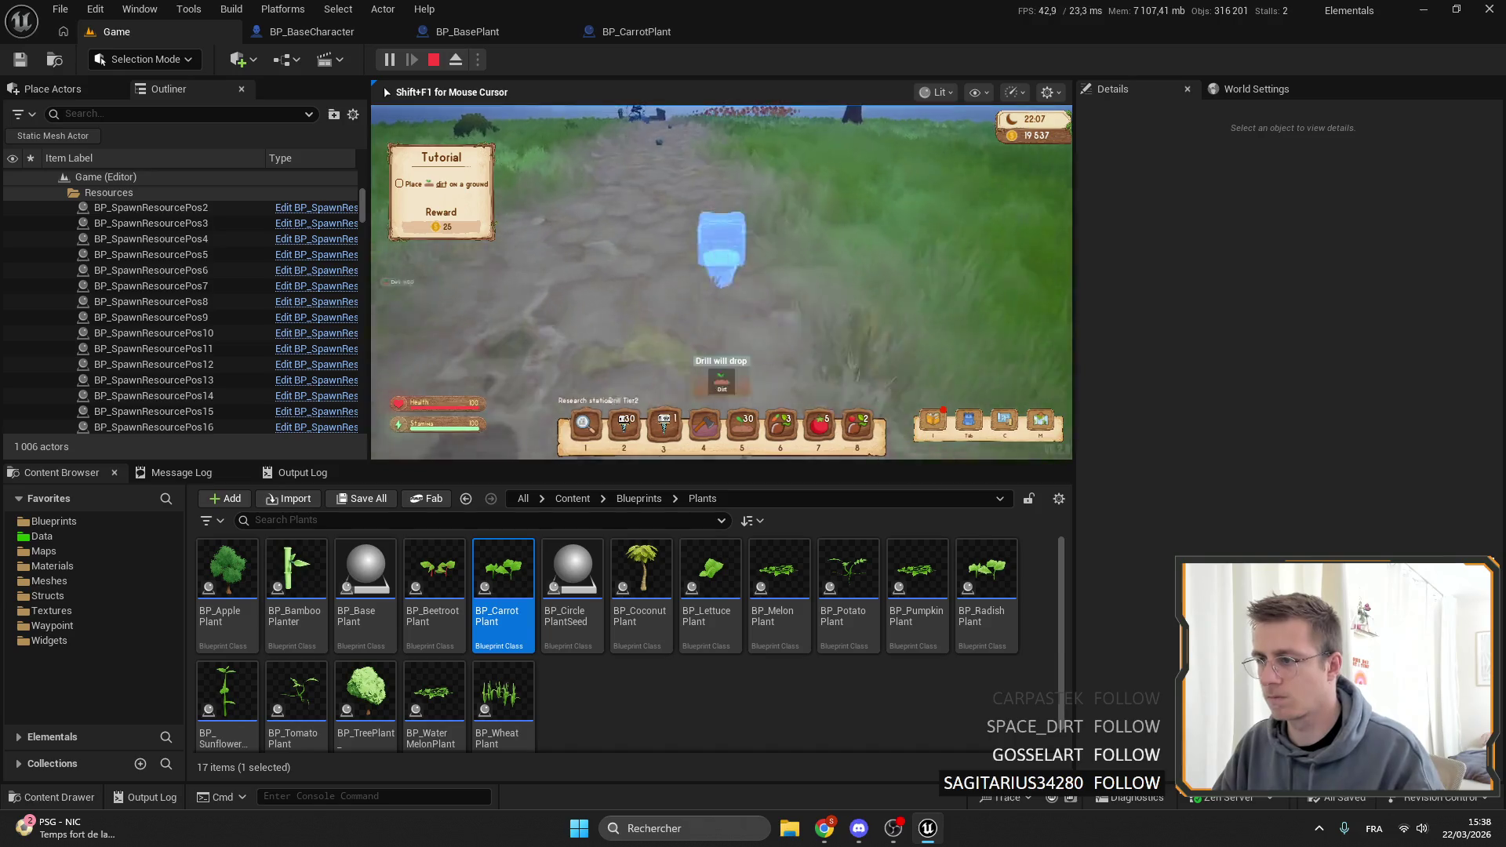
Place dirt on the ground and sow carrot seeds and the next seeds on it.
{"action": "left_click", "coordinate": [721, 282]}
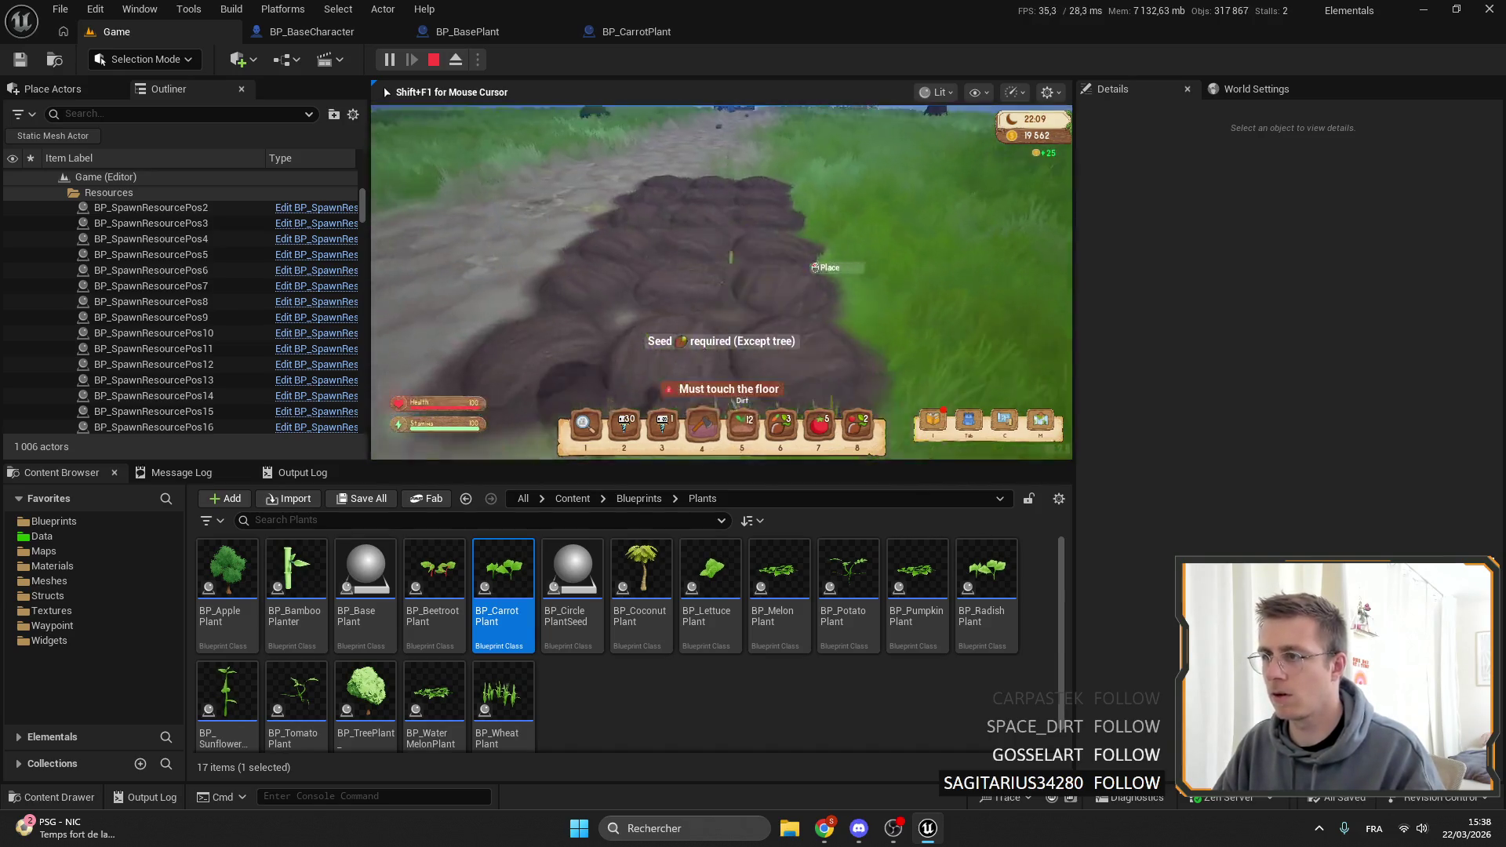
{"action": "key", "text": "6"}
{"action": "left_click", "coordinate": [721, 290]}
{"action": "left_click", "coordinate": [722, 290]}
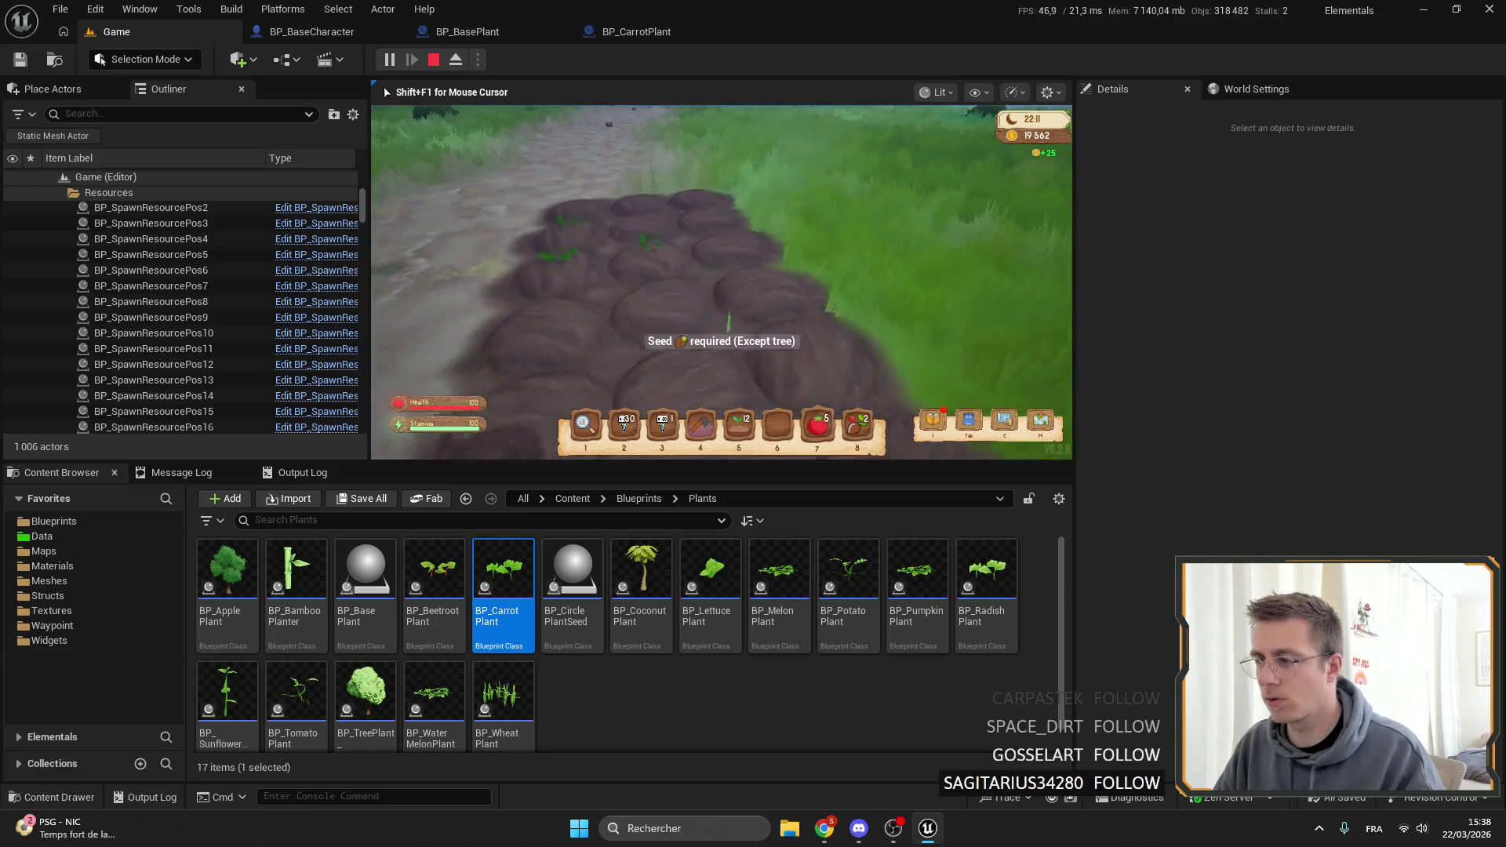
{"action": "key", "text": "8"}
{"action": "left_click", "coordinate": [722, 290]}
{"action": "left_click", "coordinate": [722, 282]}
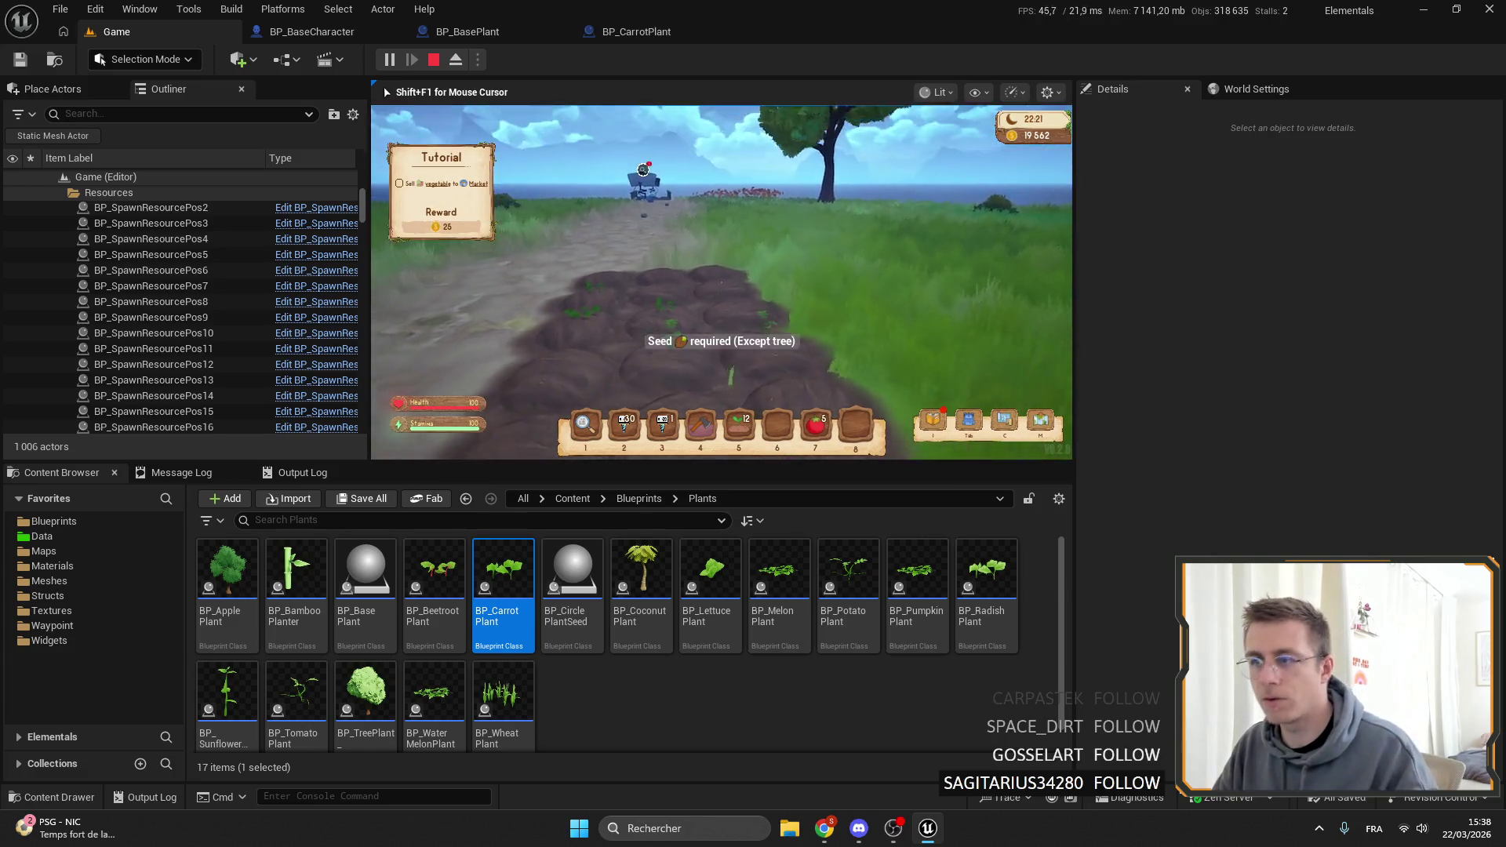
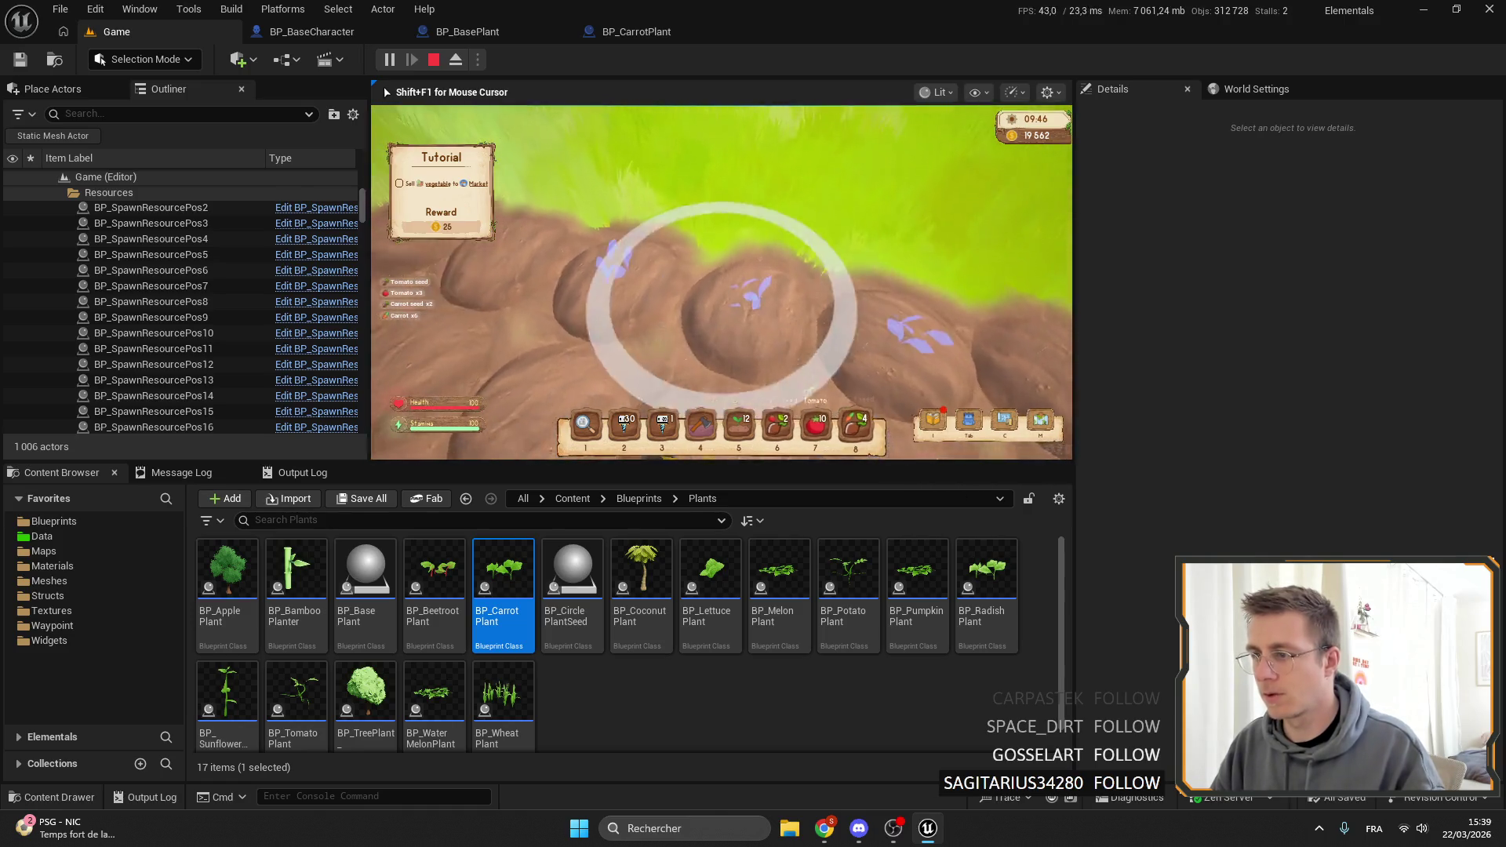
Plant the carrot seeds in the soil and walk along the field path toward the robot.
{"action": "left_click", "coordinate": [792, 274]}
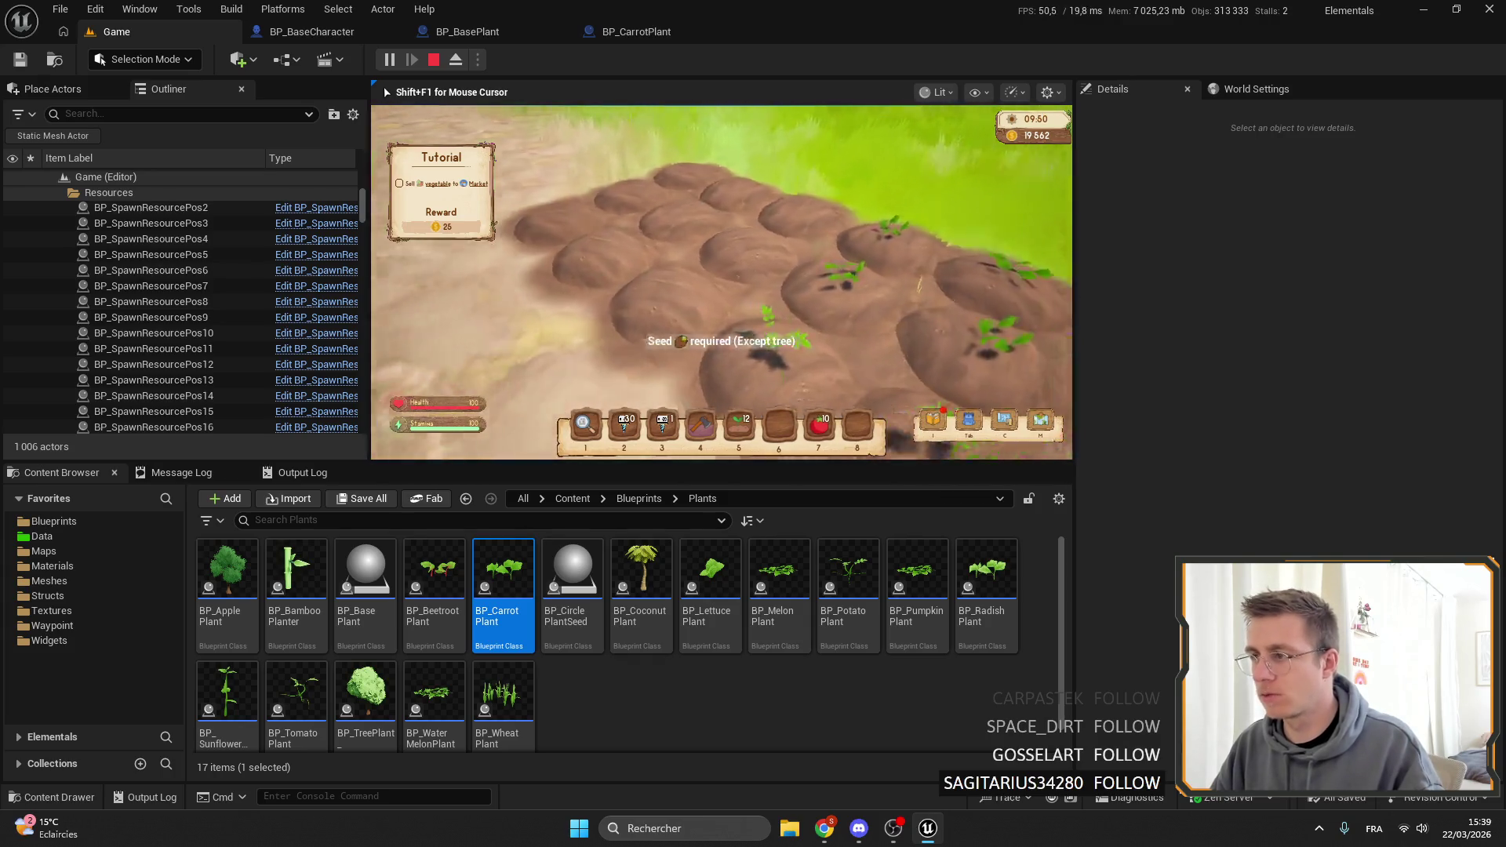
{"action": "key", "text": "Tab"}
{"action": "key", "text": "Tab"}
{"action": "key", "text": "w"}
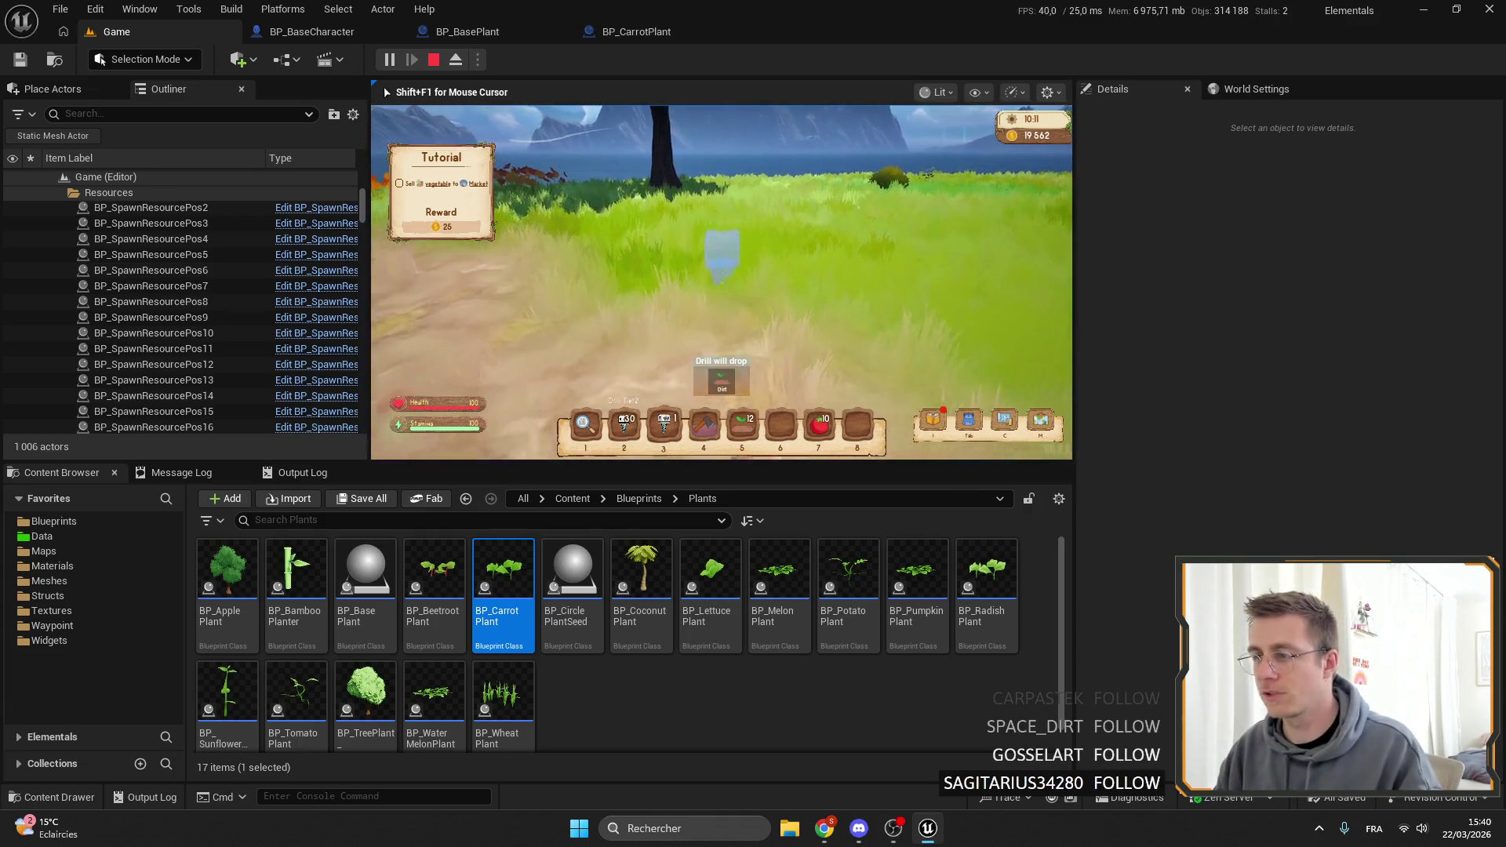
Equip the Iron Axe, walk through the grassy field, and stop the play session.
{"action": "key", "text": "4"}
{"action": "scroll", "coordinate": [722, 282], "scroll_direction": "up", "scroll_amount": 3}
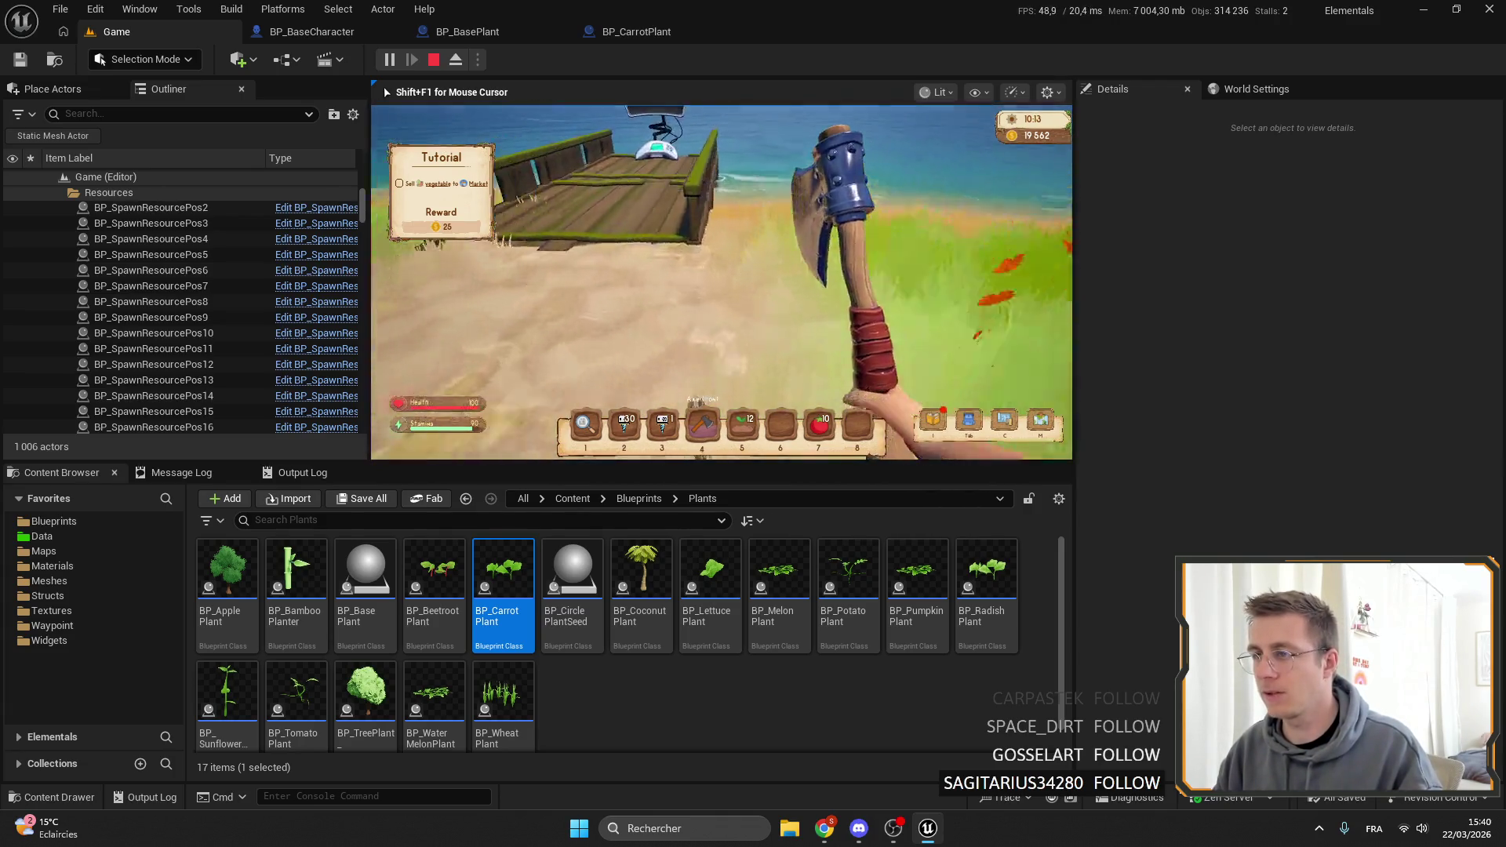
{"action": "key", "text": "w"}
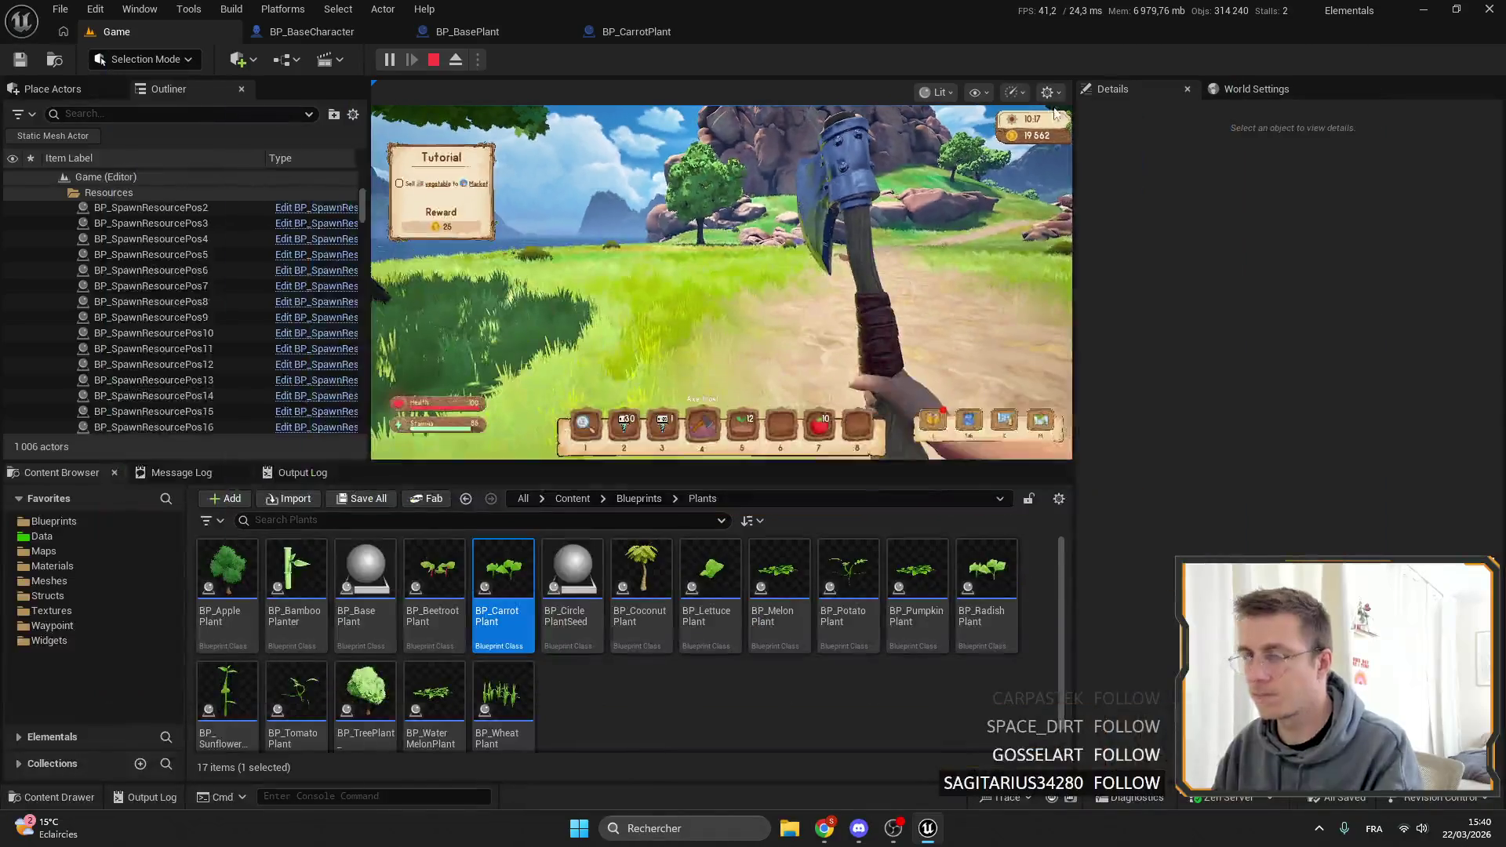
{"action": "key", "text": "Escape"}
In BP_BaseToolAttack's DoTrace, insert a Branch between Sphere Trace and Return Node, then undo it.
{"action": "left_click", "coordinate": [514, 25]}
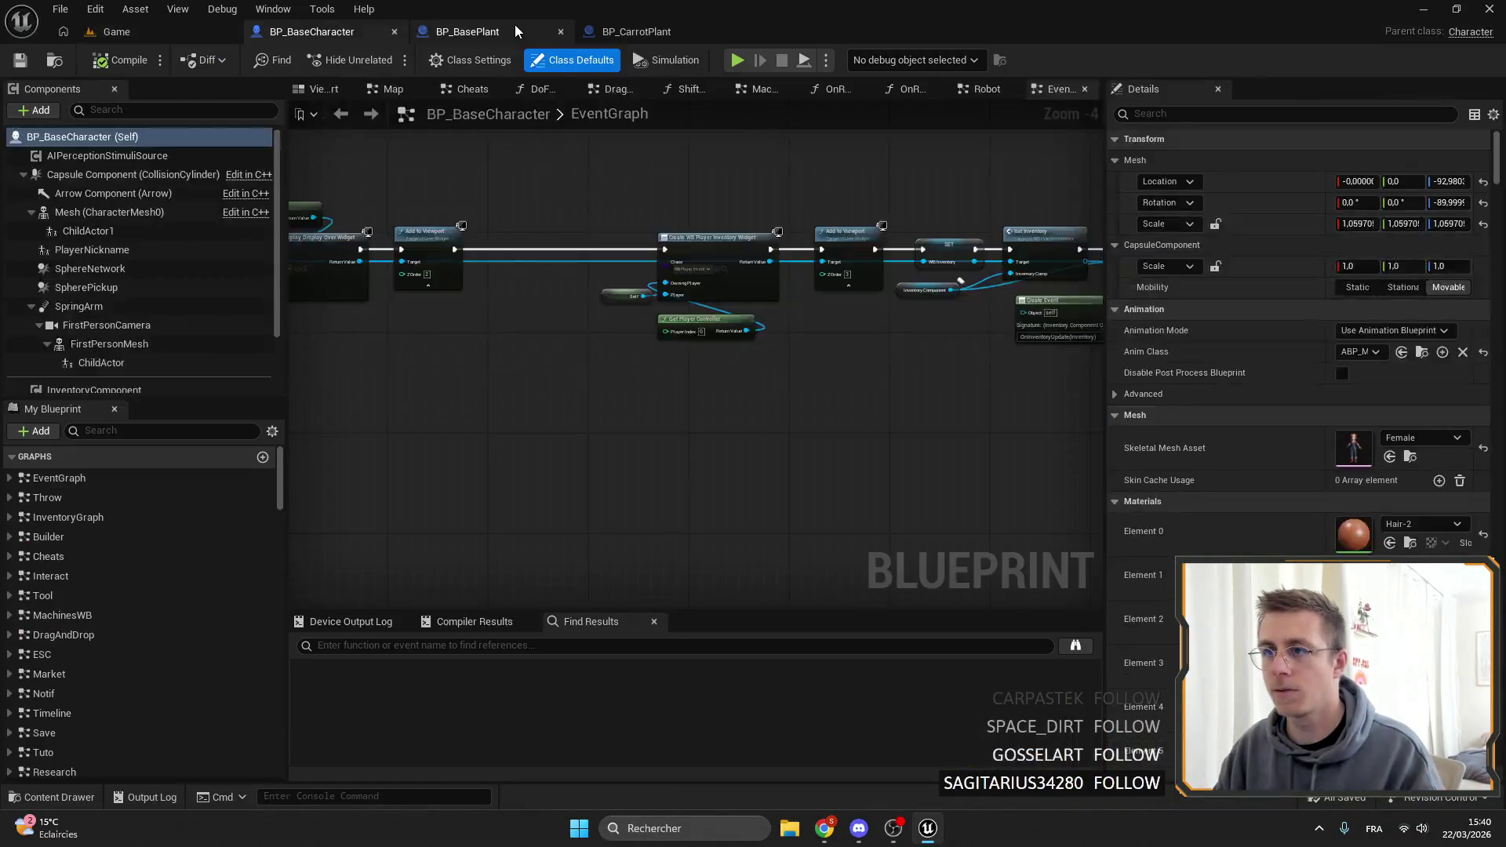
{"action": "left_click", "coordinate": [628, 31]}
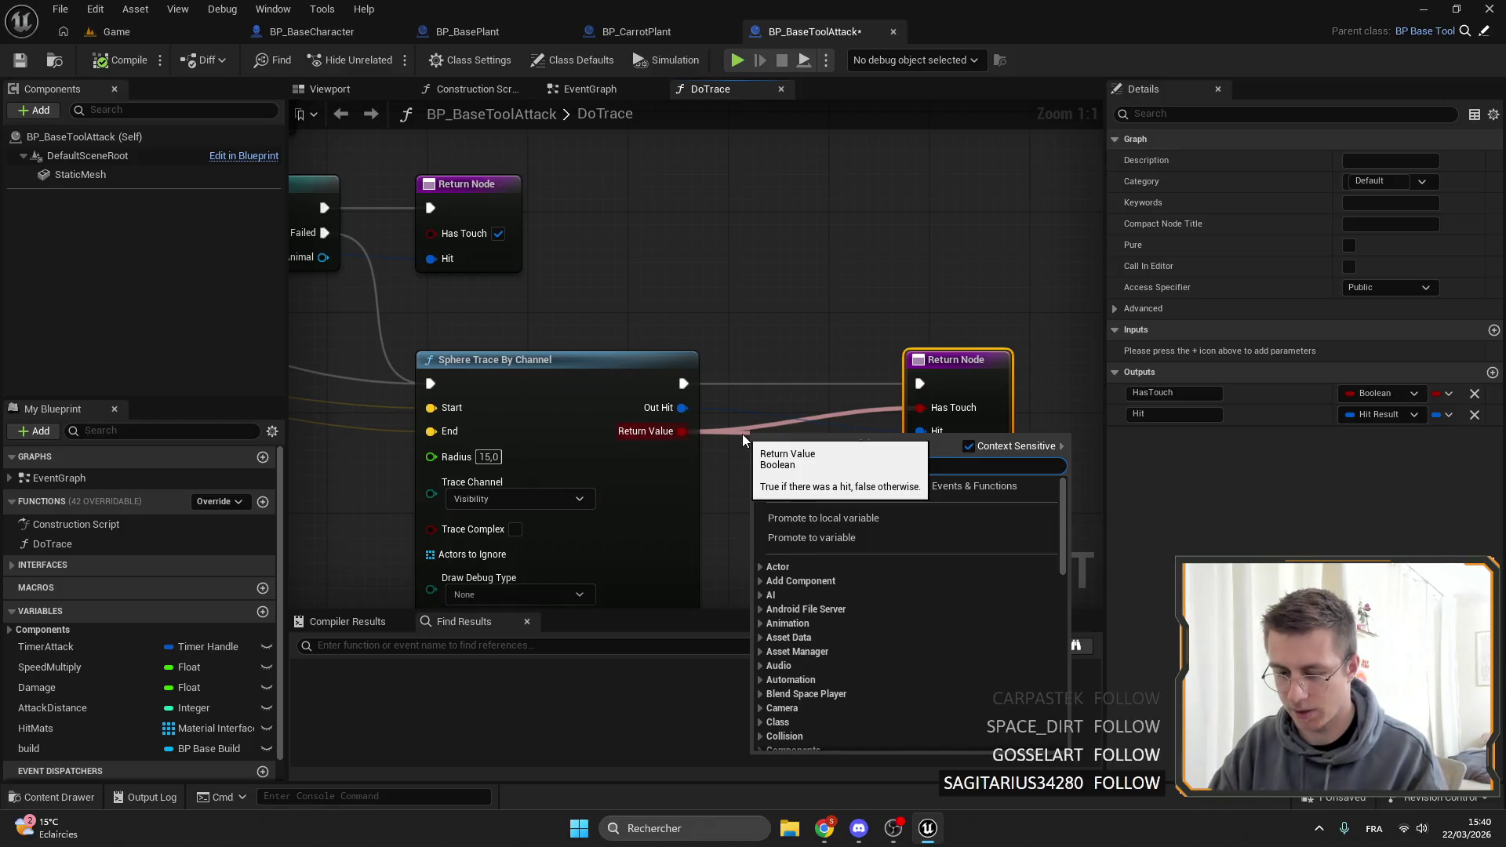
{"action": "type", "text": "branch"}
{"action": "key", "text": "Return"}
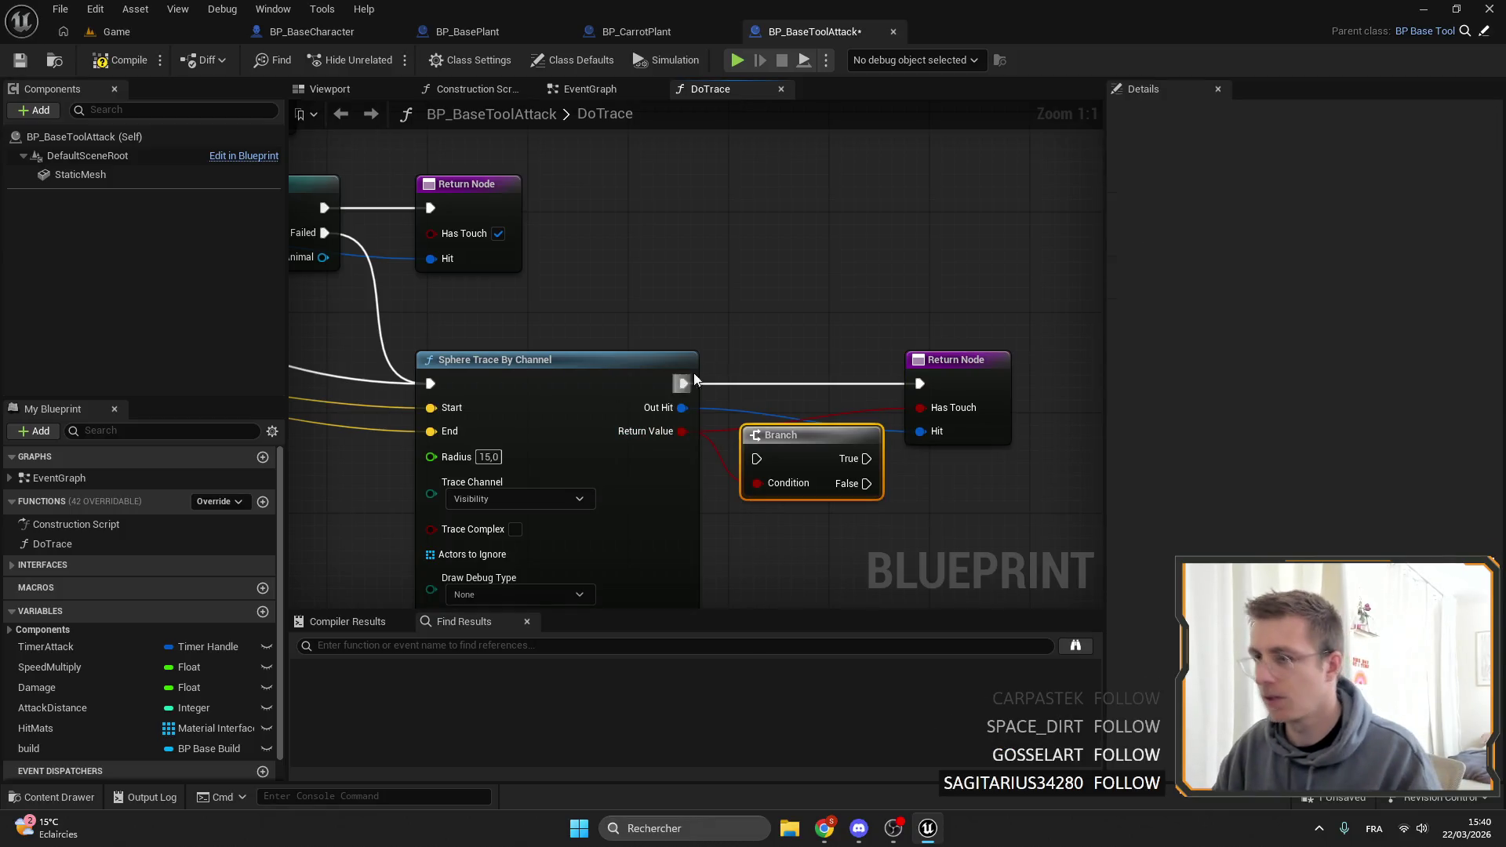
{"action": "mouse_move", "coordinate": [683, 384]}
{"action": "left_mouse_down"}
{"action": "mouse_move", "coordinate": [757, 458]}
{"action": "mouse_move", "coordinate": [796, 359]}
{"action": "left_mouse_up"}
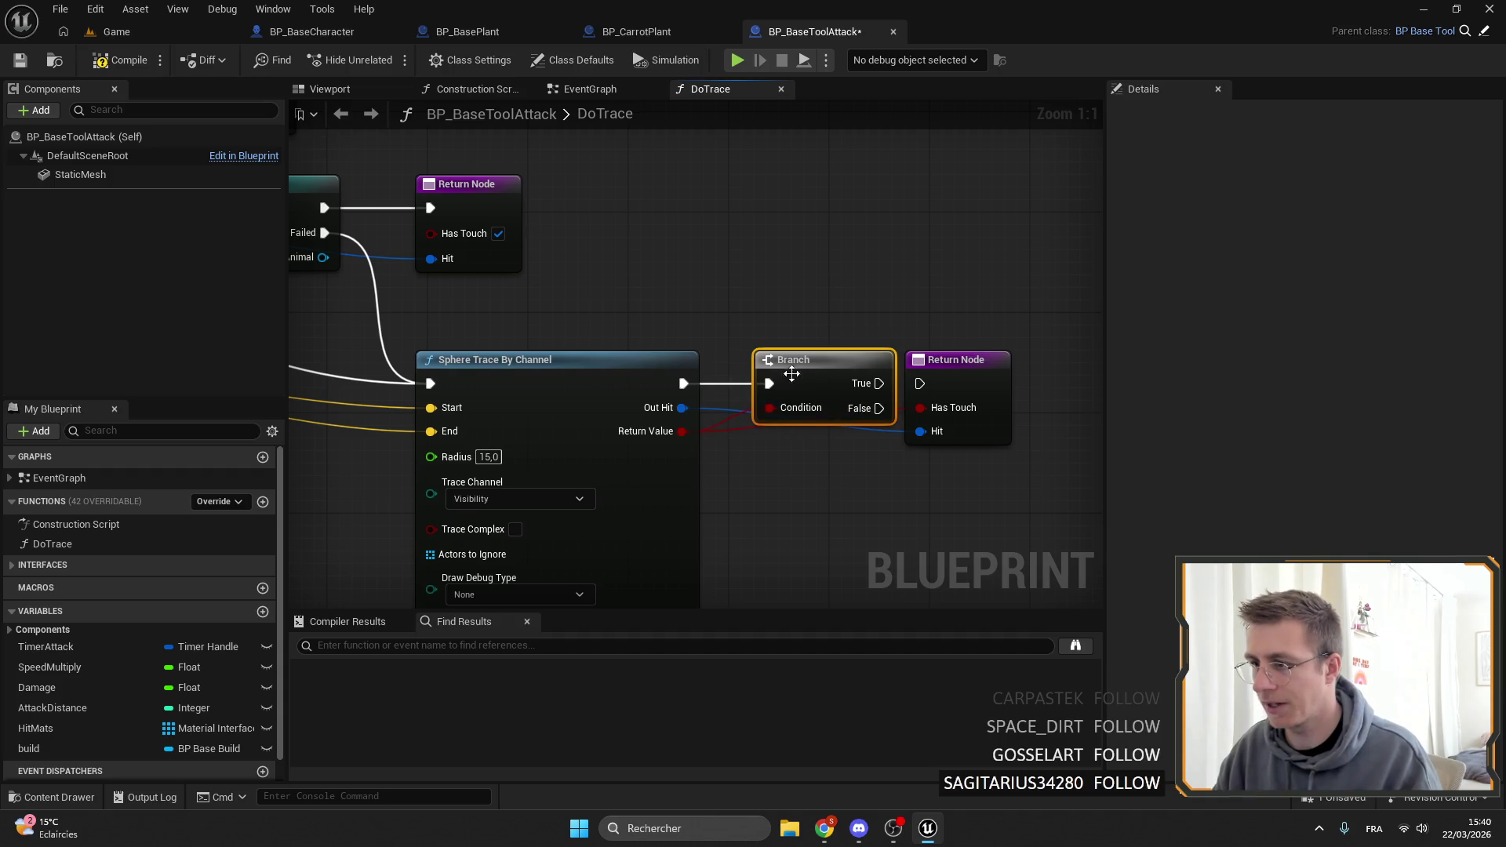
{"action": "mouse_move", "coordinate": [878, 384]}
{"action": "left_mouse_down"}
{"action": "mouse_move", "coordinate": [930, 394]}
{"action": "mouse_move", "coordinate": [921, 384]}
{"action": "left_mouse_up"}
{"action": "scroll", "coordinate": [863, 384], "scroll_direction": "down", "scroll_amount": 3}
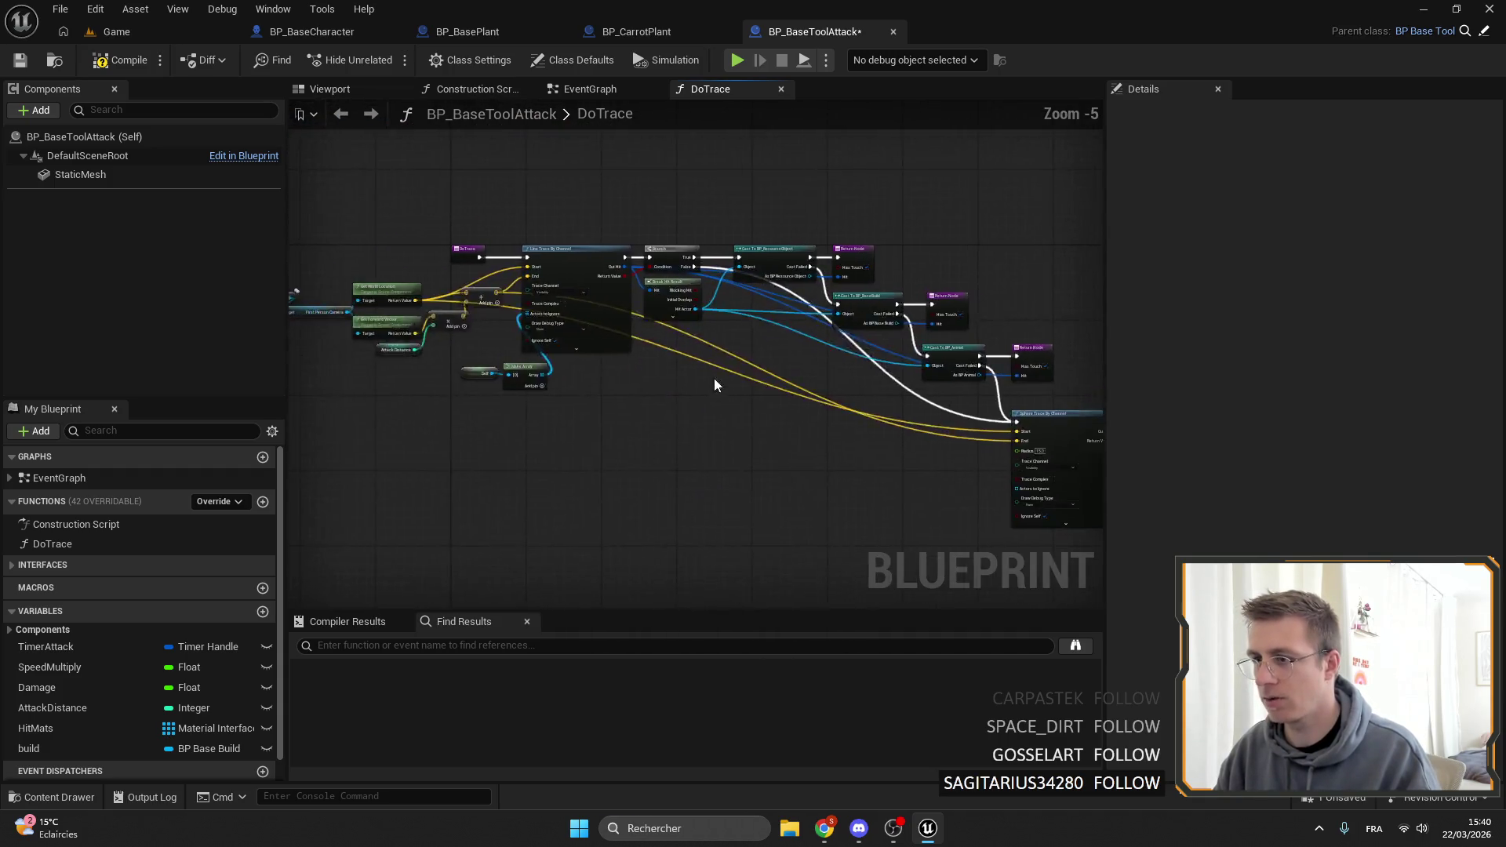
{"action": "scroll", "coordinate": [766, 389], "scroll_direction": "up", "scroll_amount": 2}
{"action": "mouse_move", "coordinate": [802, 438]}
{"action": "left_mouse_down"}
{"action": "mouse_move", "coordinate": [753, 422]}
{"action": "mouse_move", "coordinate": [803, 437]}
{"action": "left_mouse_up"}
{"action": "key", "text": "ctrl+z"}
{"action": "key", "text": "ctrl+z"}
{"action": "key", "text": "ctrl+z"}
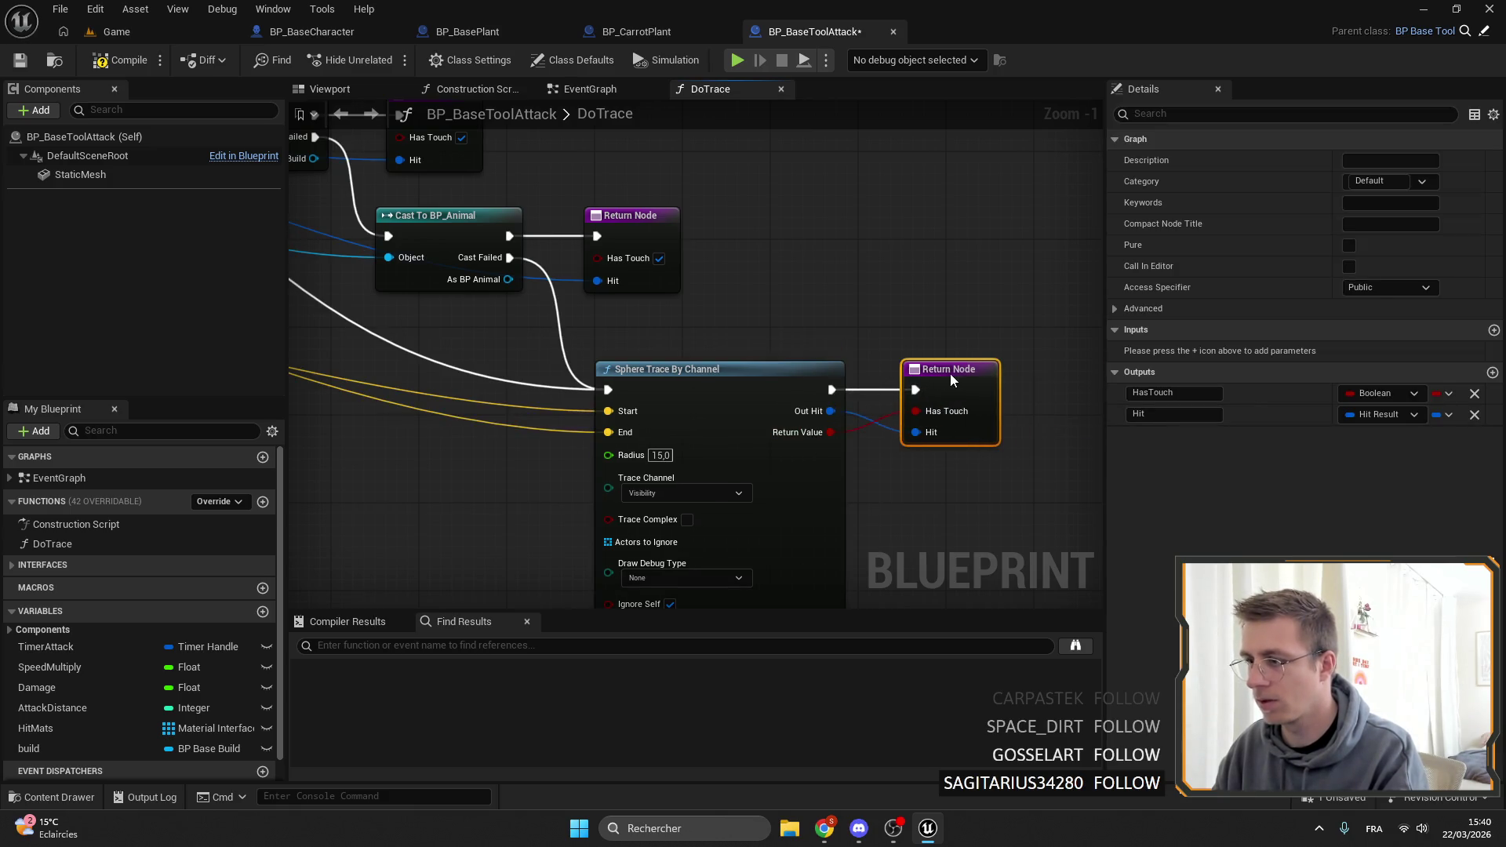
Compile and save BP_BaseToolAttack, then find all references to the DoTrace function.
{"action": "left_click", "coordinate": [57, 66]}
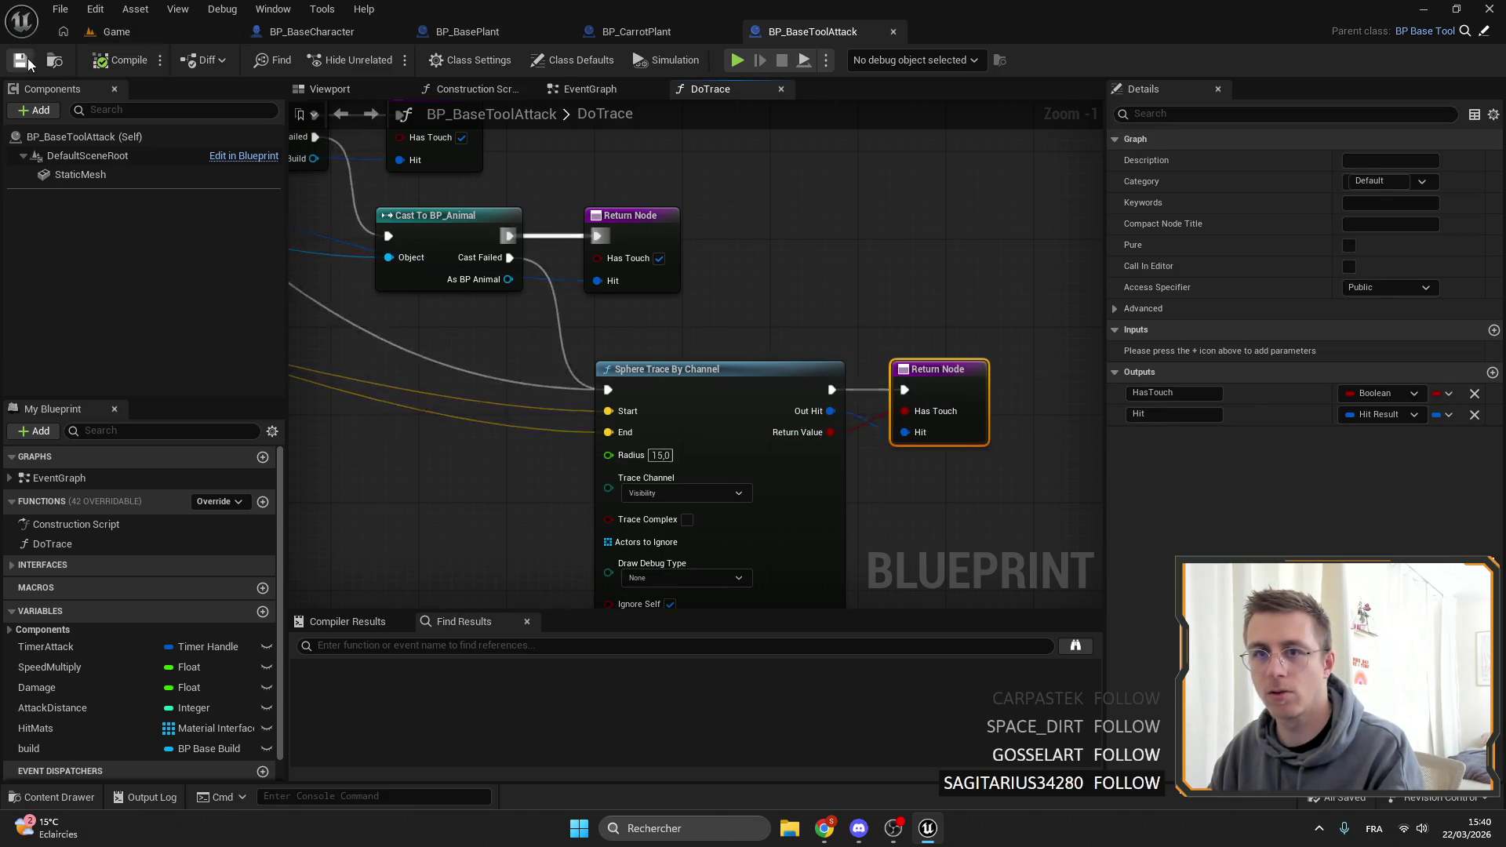
{"action": "key", "text": "Home"}
{"action": "left_click", "coordinate": [79, 549]}
{"action": "right_click", "coordinate": [79, 552]}
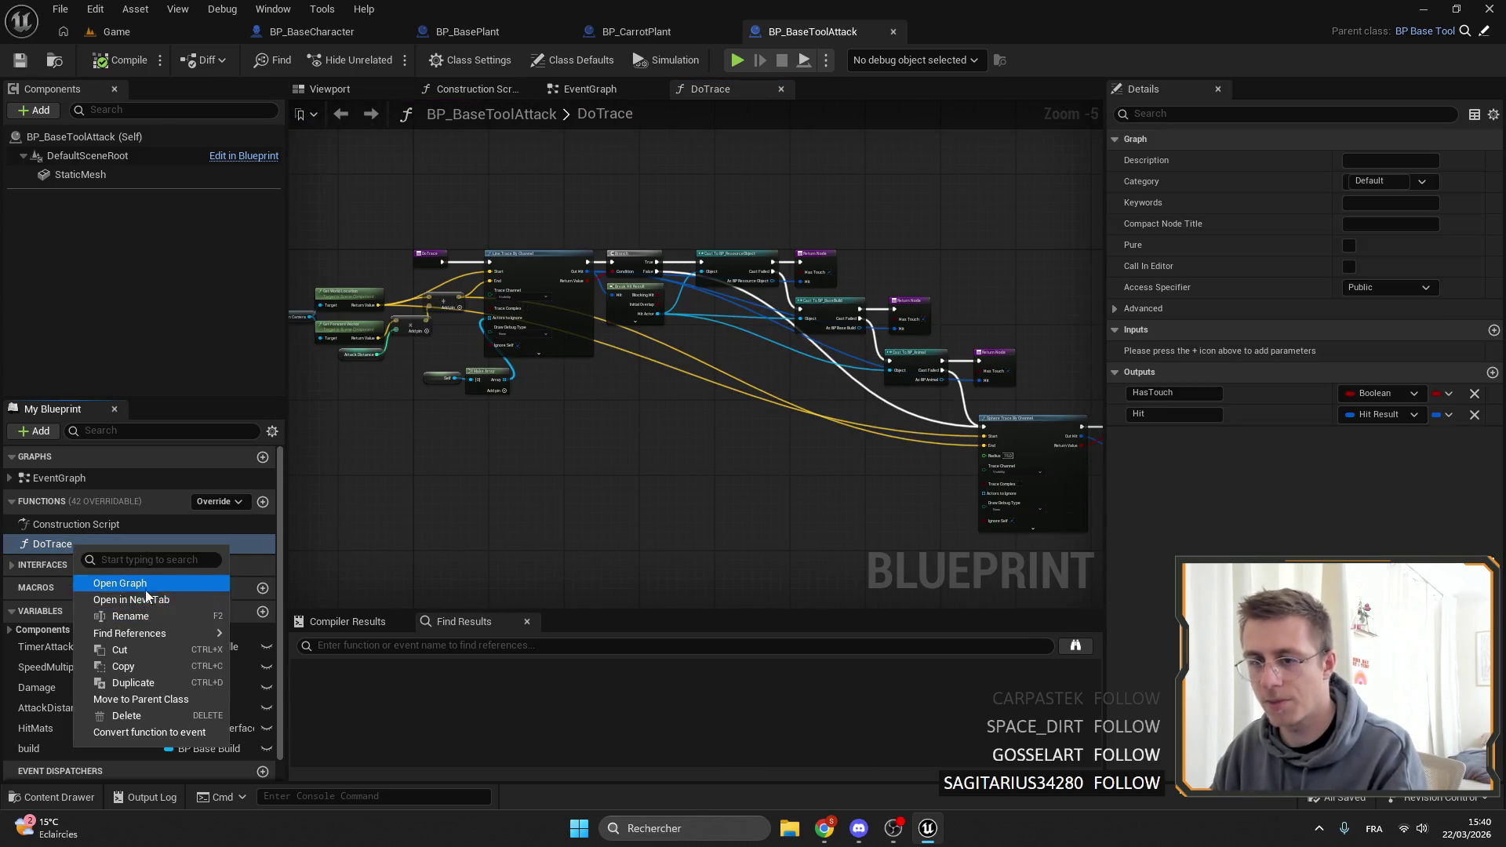
{"action": "mouse_move", "coordinate": [141, 627]}
{"action": "left_click", "coordinate": [314, 642]}
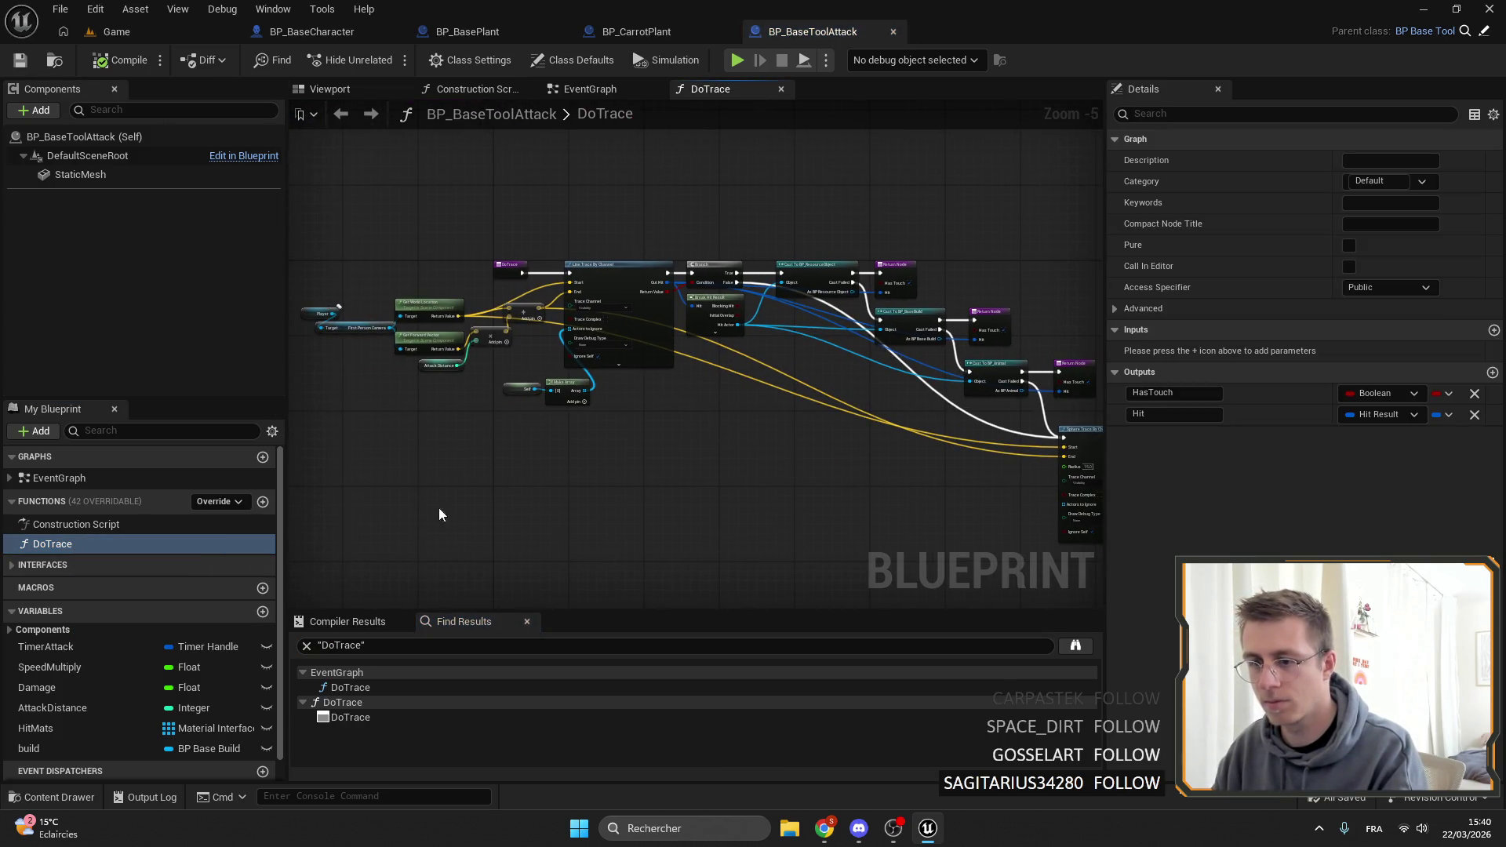
Jump to the DoTrace call in EventGraph and inspect the camera shake, Cast, Spawn Decal and Server Hit Resource nodes.
{"action": "double_click", "coordinate": [351, 688]}
{"action": "scroll", "coordinate": [619, 453], "scroll_direction": "down", "scroll_amount": 3}
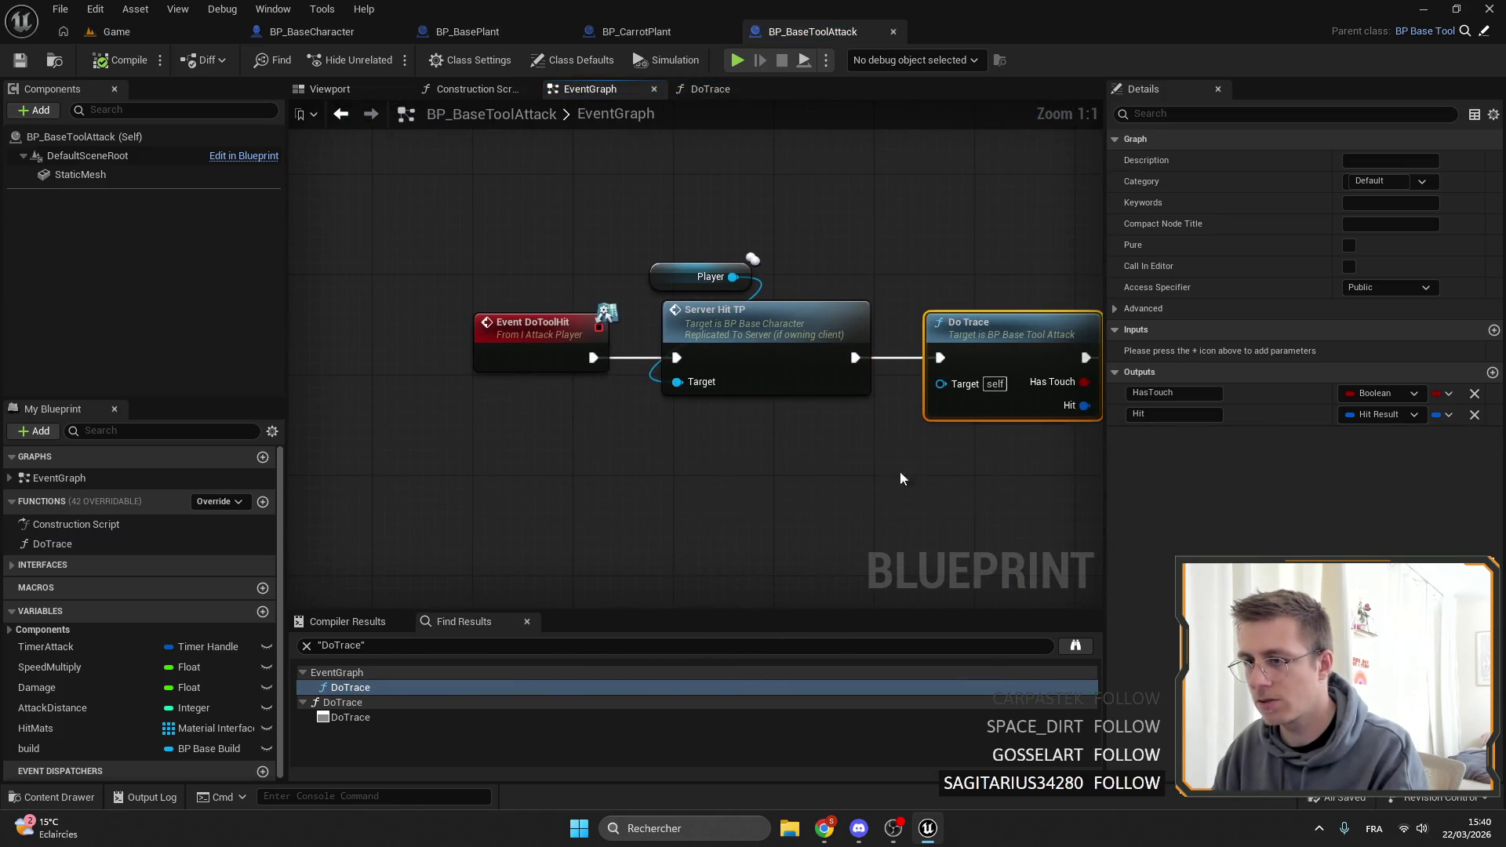
{"action": "mouse_move", "coordinate": [900, 477]}
{"action": "left_mouse_down"}
{"action": "mouse_move", "coordinate": [779, 440]}
{"action": "mouse_move", "coordinate": [941, 392]}
{"action": "mouse_move", "coordinate": [765, 357]}
{"action": "mouse_move", "coordinate": [531, 357]}
{"action": "left_mouse_up"}
{"action": "mouse_move", "coordinate": [872, 306]}
{"action": "left_mouse_down"}
{"action": "mouse_move", "coordinate": [421, 301]}
{"action": "mouse_move", "coordinate": [843, 291]}
{"action": "left_mouse_up"}
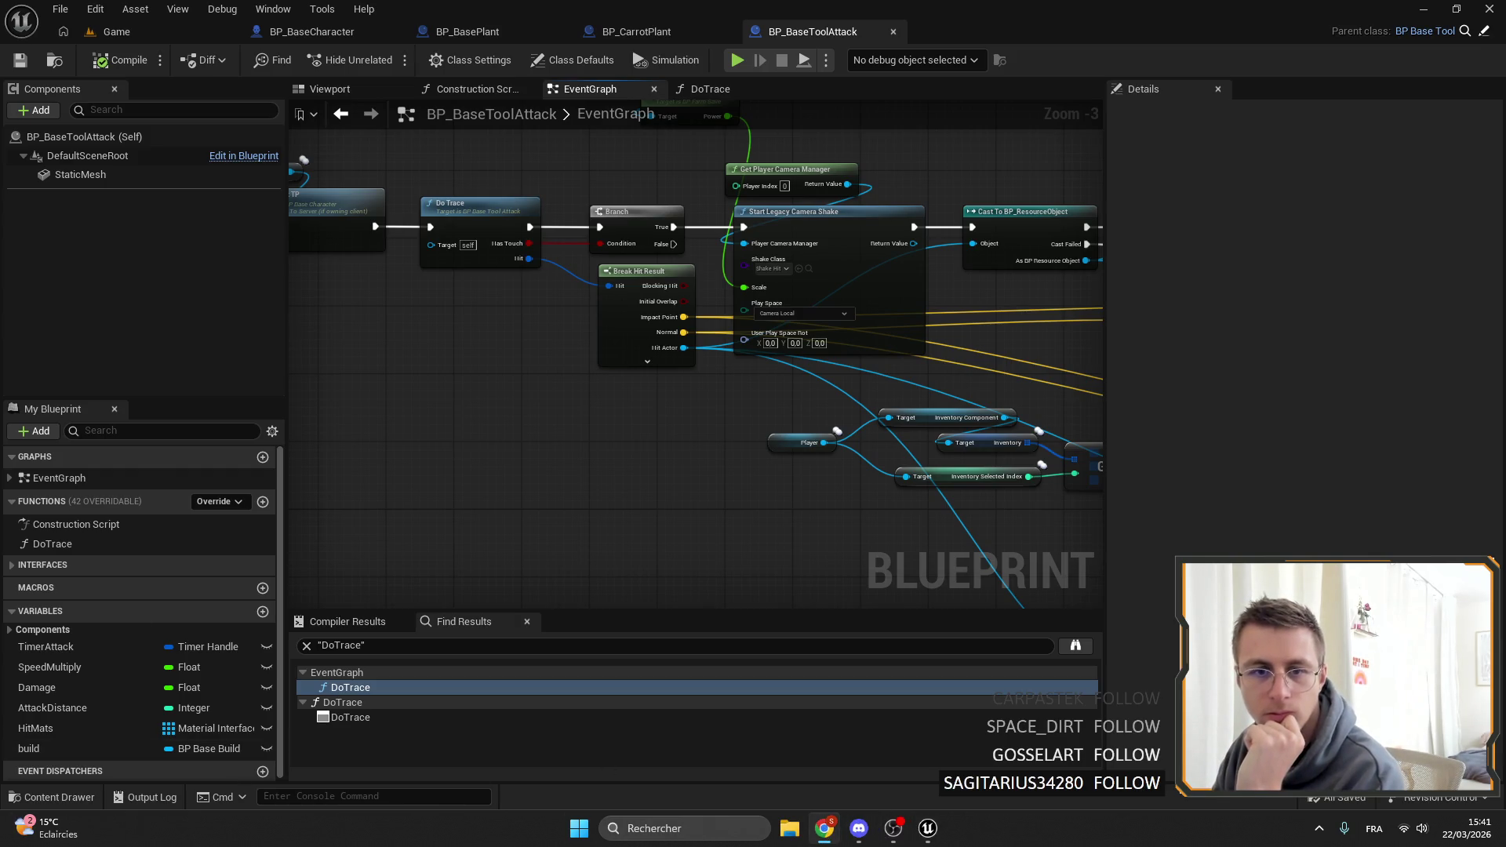
{"action": "left_click_drag", "start_coordinate": [938, 113], "coordinate": [506, 201]}
{"action": "scroll", "coordinate": [507, 201], "scroll_direction": "up", "scroll_amount": 3}
{"action": "mouse_move", "coordinate": [439, 235]}
{"action": "left_mouse_down"}
{"action": "mouse_move", "coordinate": [784, 259]}
{"action": "mouse_move", "coordinate": [815, 235]}
{"action": "mouse_move", "coordinate": [815, 336]}
{"action": "mouse_move", "coordinate": [773, 349]}
{"action": "mouse_move", "coordinate": [447, 208]}
{"action": "mouse_move", "coordinate": [586, 200]}
{"action": "left_mouse_up"}
Select the Event DoToolHit node, then return to the Game level editor.
{"action": "left_click", "coordinate": [667, 368]}
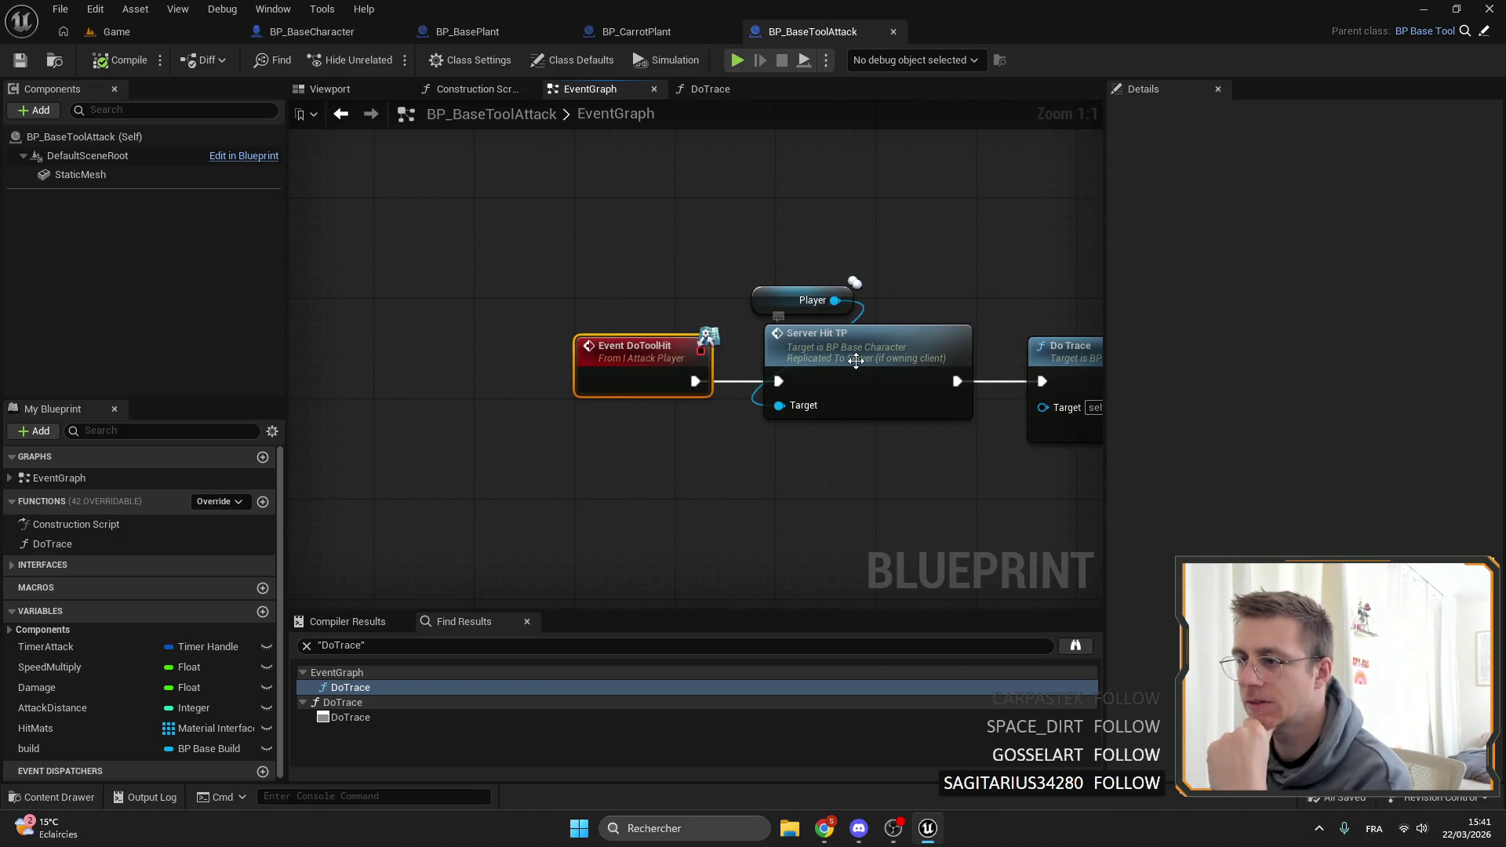
{"action": "scroll", "coordinate": [904, 235], "scroll_direction": "down", "scroll_amount": 4}
{"action": "scroll", "coordinate": [740, 280], "scroll_direction": "down", "scroll_amount": 4}
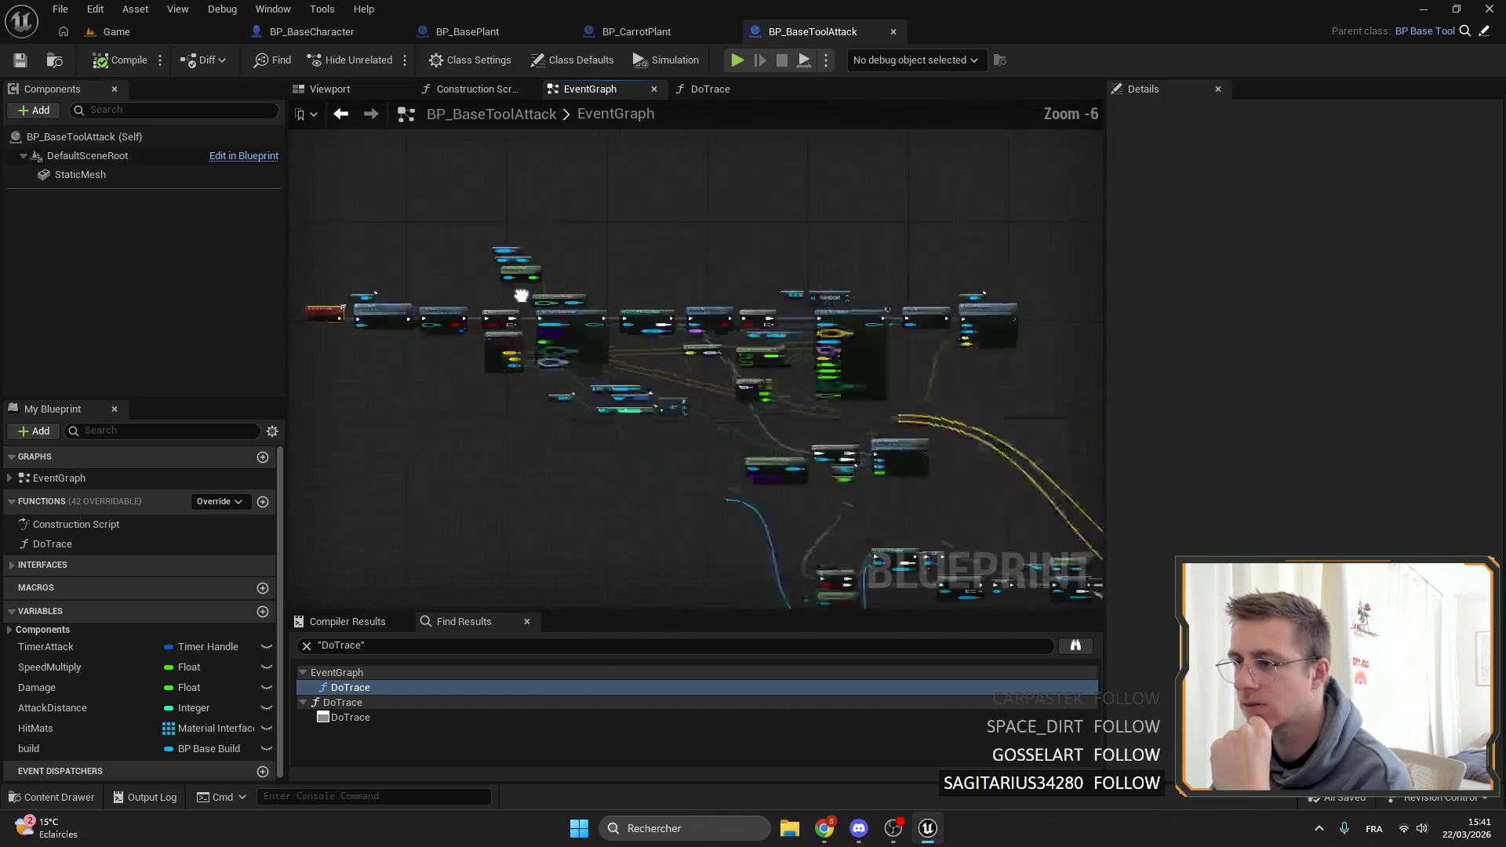
{"action": "left_click", "coordinate": [124, 32]}
Open the Axe_Iron blueprint and inspect its Event OnLeftClick and Do Trace nodes.
{"action": "double_click", "coordinate": [356, 571]}
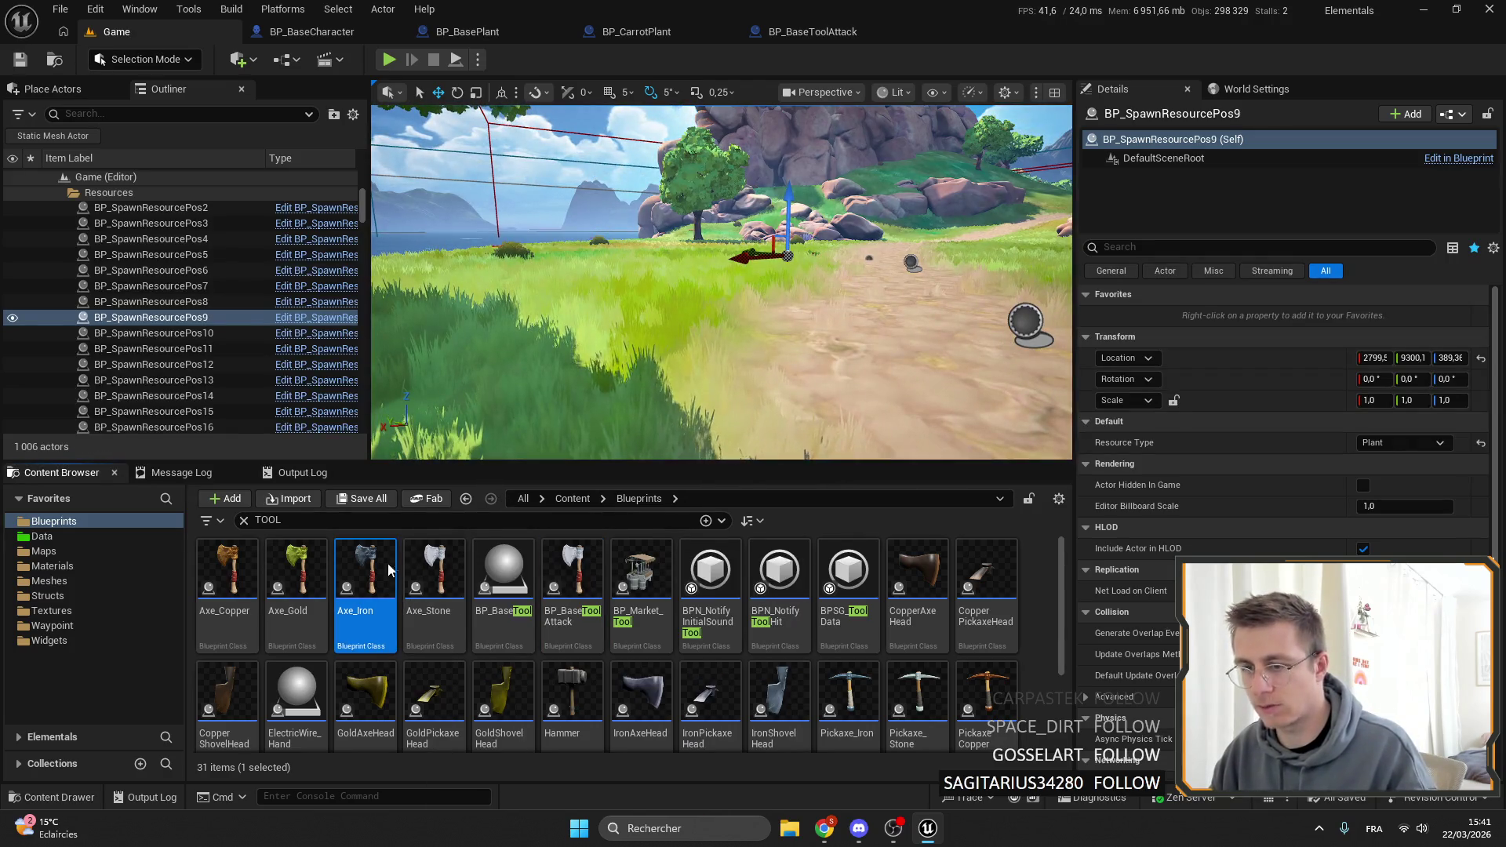
{"action": "scroll", "coordinate": [673, 407], "scroll_direction": "up", "scroll_amount": 2}
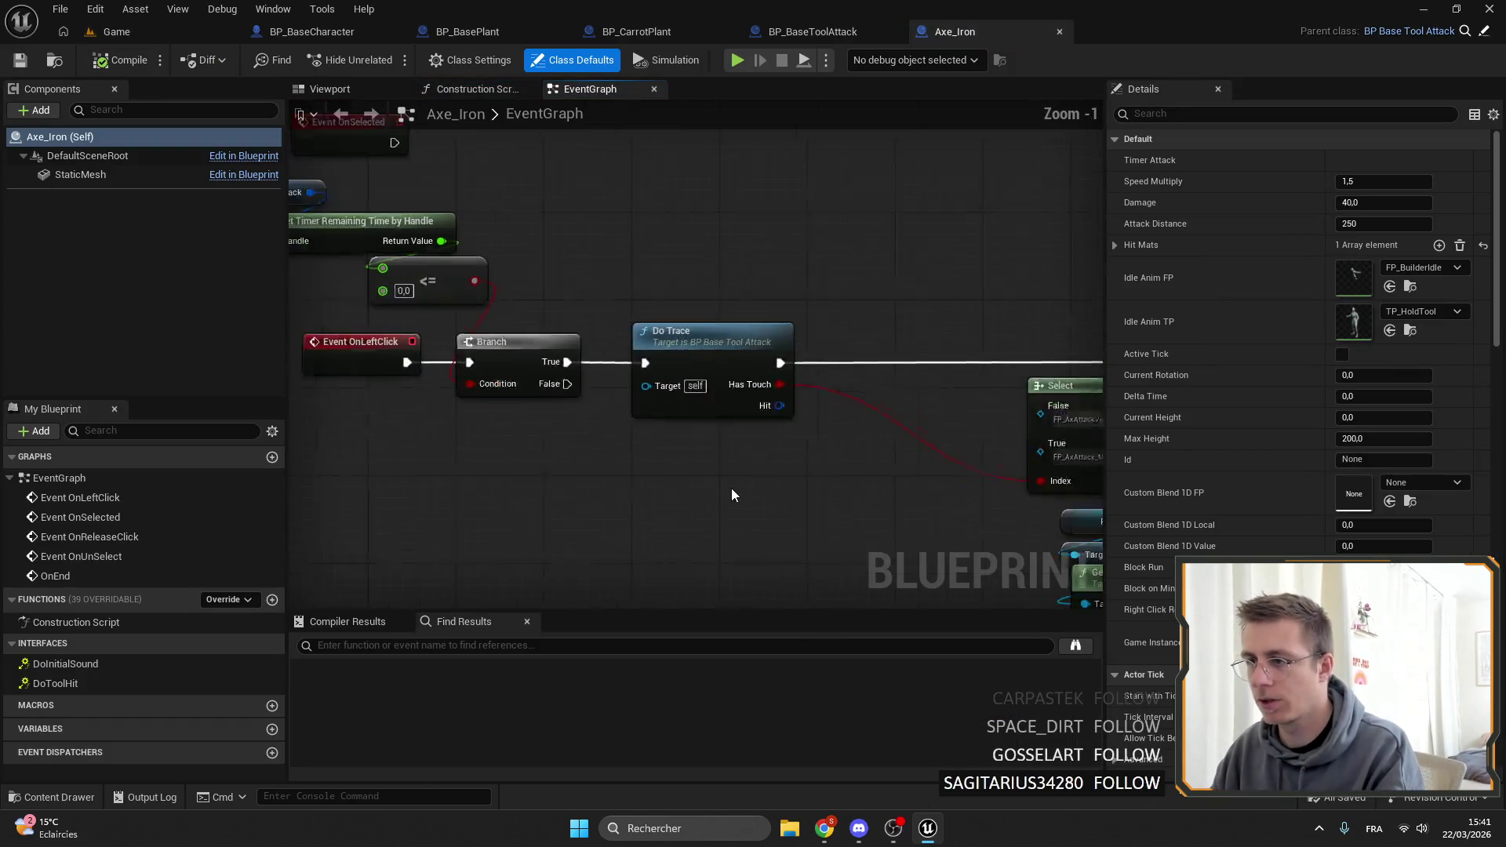
{"action": "left_click_drag", "start_coordinate": [753, 439], "coordinate": [683, 309]}
{"action": "scroll", "coordinate": [830, 424], "scroll_direction": "up", "scroll_amount": 1}
{"action": "scroll", "coordinate": [826, 447], "scroll_direction": "down", "scroll_amount": 2}
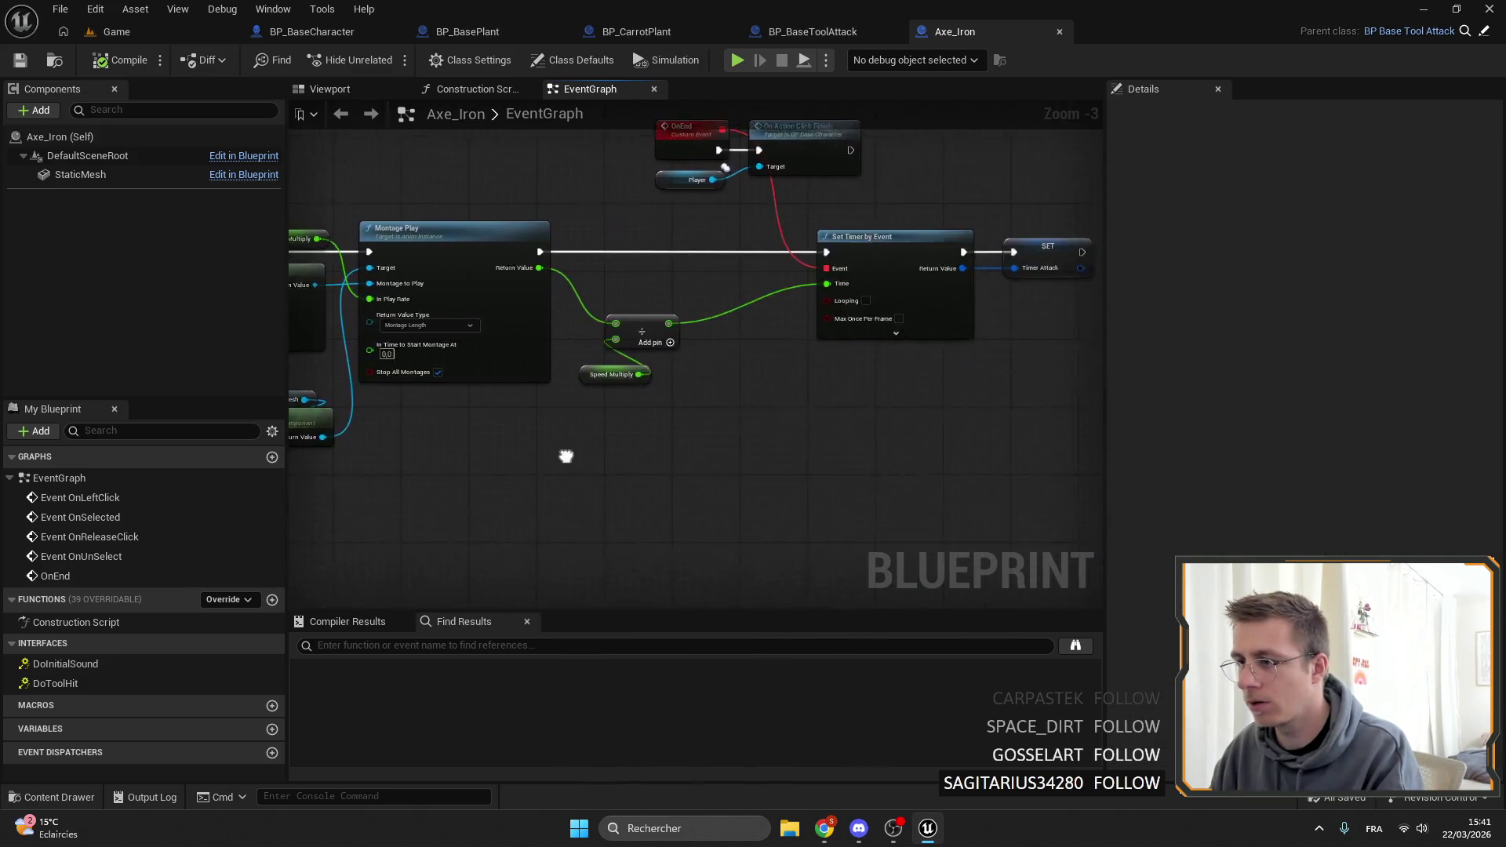
{"action": "mouse_move", "coordinate": [643, 426]}
{"action": "left_mouse_down"}
{"action": "mouse_move", "coordinate": [632, 326]}
{"action": "mouse_move", "coordinate": [415, 556]}
{"action": "mouse_move", "coordinate": [628, 389]}
{"action": "mouse_move", "coordinate": [659, 235]}
{"action": "left_mouse_up"}
{"action": "scroll", "coordinate": [670, 173], "scroll_direction": "down", "scroll_amount": 2}
{"action": "scroll", "coordinate": [671, 173], "scroll_direction": "up", "scroll_amount": 3}
{"action": "mouse_move", "coordinate": [670, 172]}
{"action": "left_mouse_down"}
{"action": "mouse_move", "coordinate": [573, 556]}
{"action": "mouse_move", "coordinate": [493, 563]}
{"action": "left_mouse_up"}
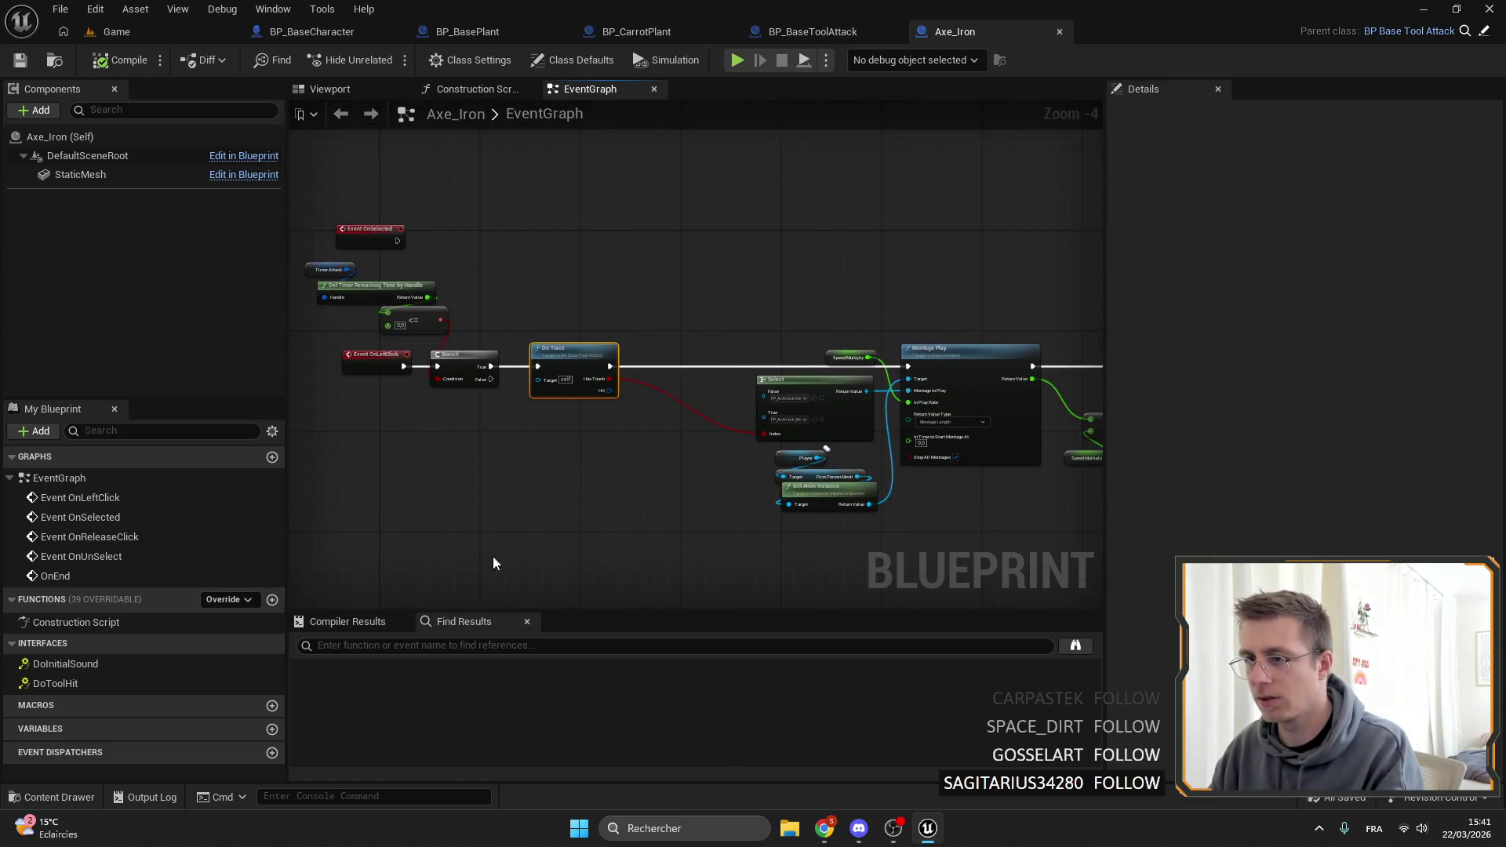
Review the camera shake and Cast nodes in BP_BaseToolAttack, then go back to the Game level.
{"action": "left_click", "coordinate": [792, 30]}
{"action": "scroll", "coordinate": [538, 339], "scroll_direction": "up", "scroll_amount": 4}
{"action": "mouse_move", "coordinate": [437, 431]}
{"action": "left_mouse_down"}
{"action": "mouse_move", "coordinate": [660, 243]}
{"action": "mouse_move", "coordinate": [848, 241]}
{"action": "mouse_move", "coordinate": [730, 228]}
{"action": "left_mouse_up"}
{"action": "scroll", "coordinate": [660, 244], "scroll_direction": "up", "scroll_amount": 2}
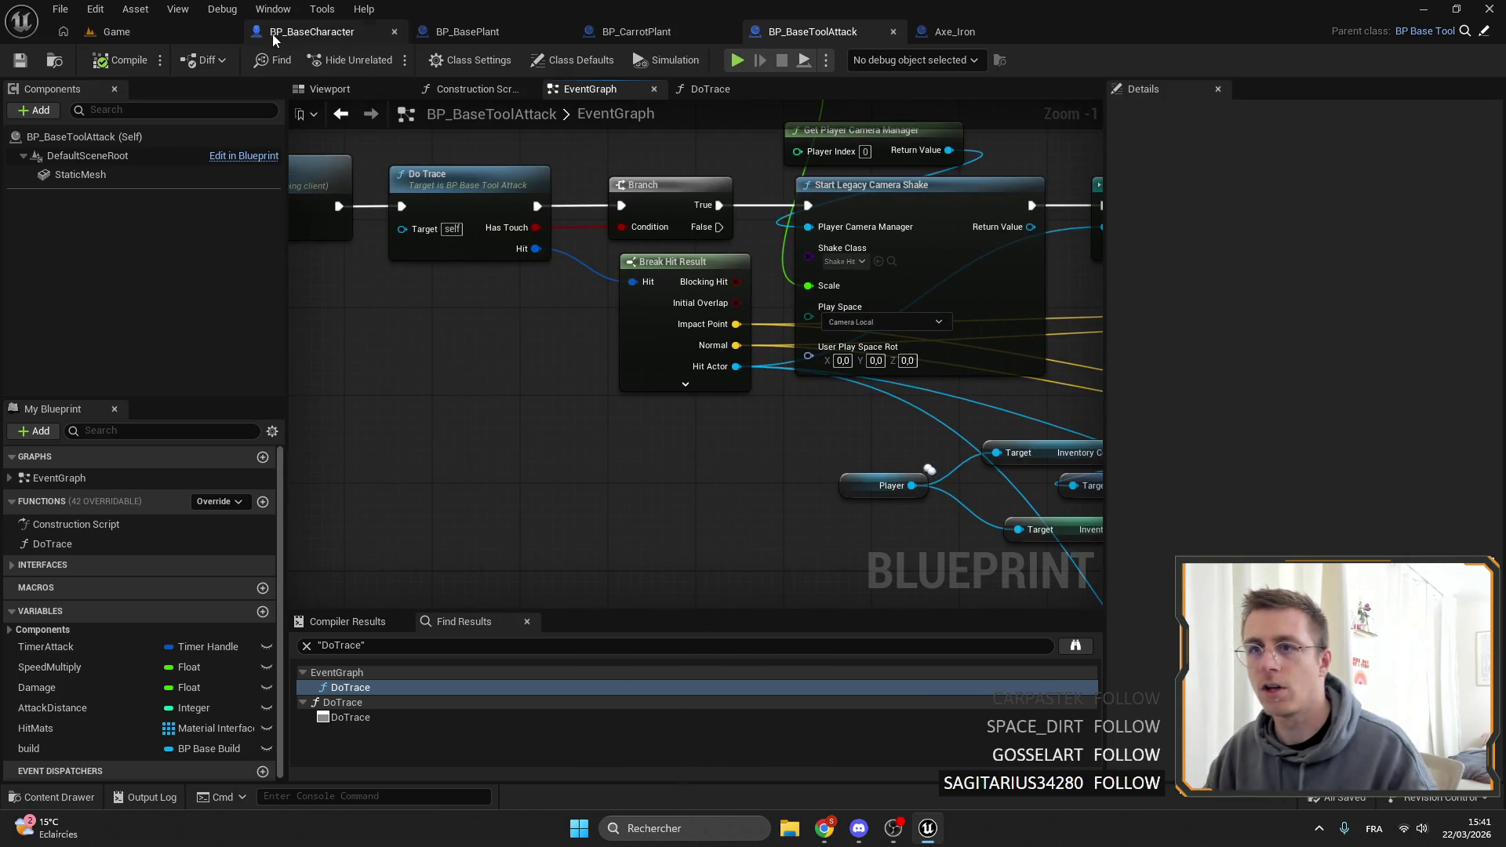
{"action": "left_click", "coordinate": [146, 31]}
Search BP_BaseCharacter for 'inventory full' and jump to the Client_ShowInventoryFullFeedback event.
{"action": "left_click", "coordinate": [313, 31]}
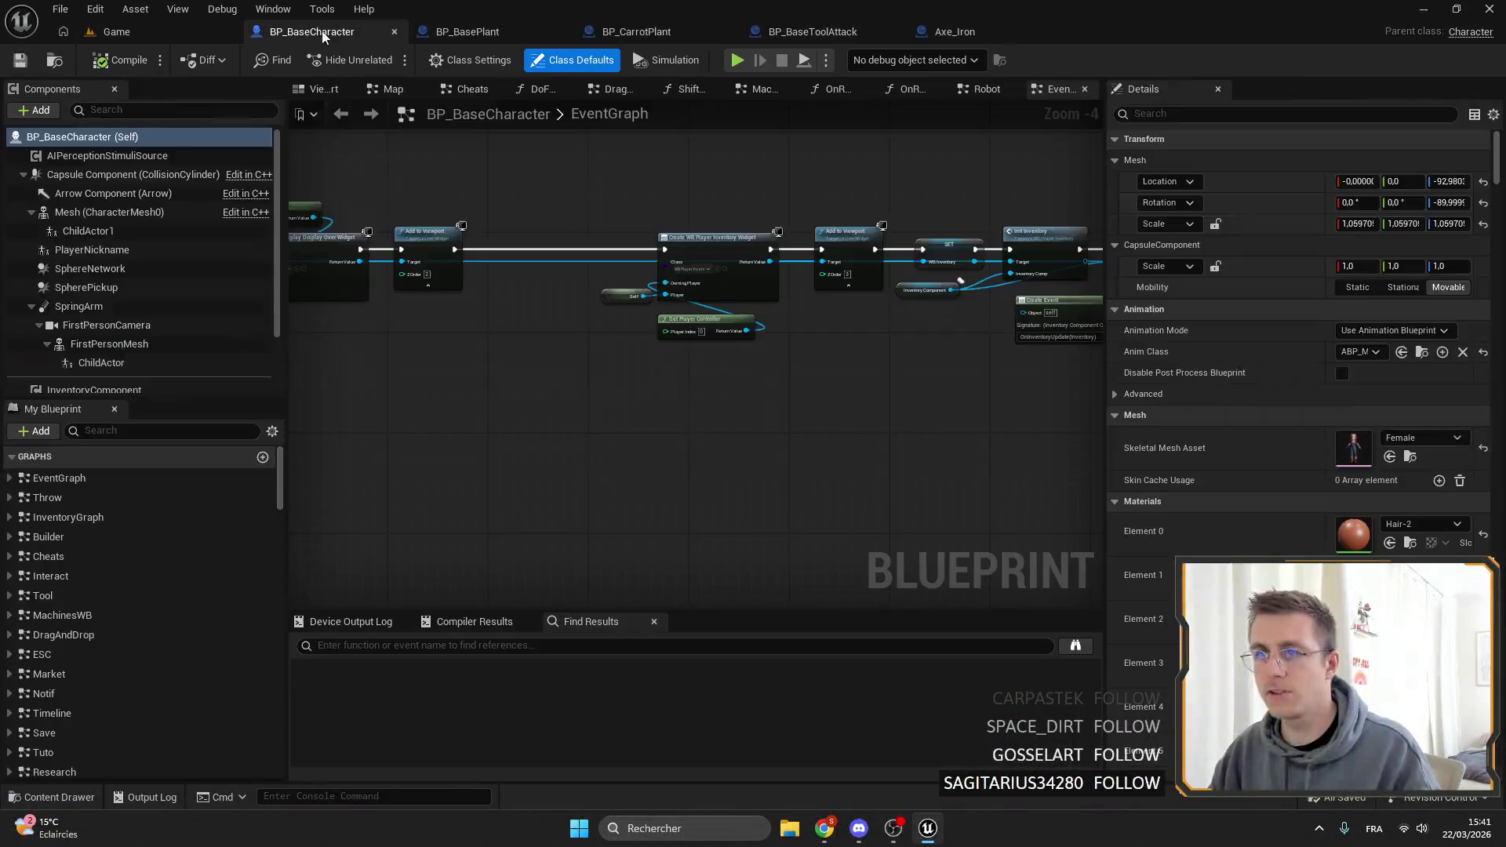
{"action": "left_click", "coordinate": [489, 645]}
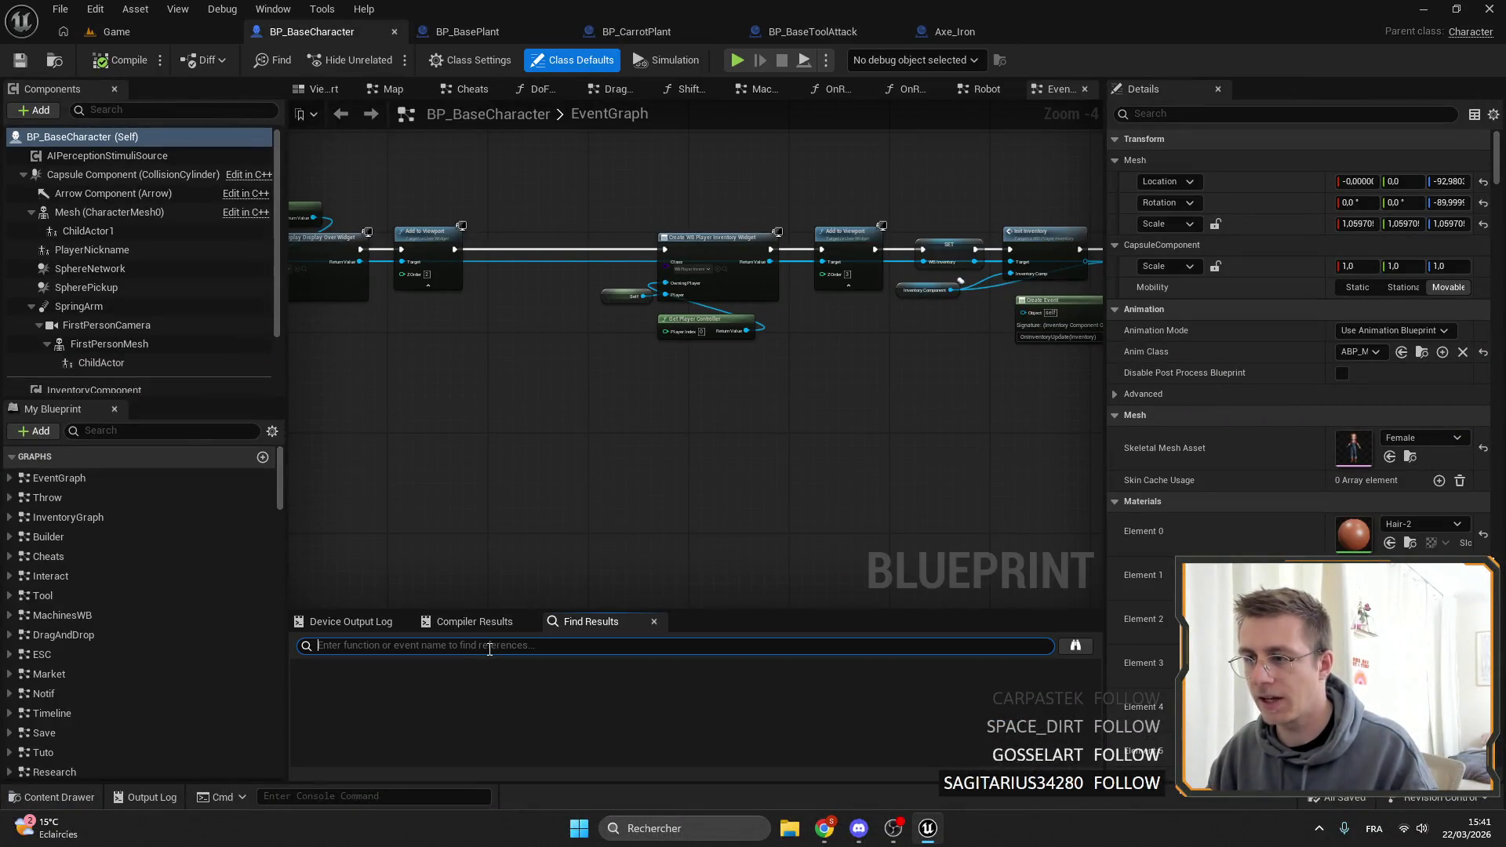
{"action": "type", "text": "inven"}
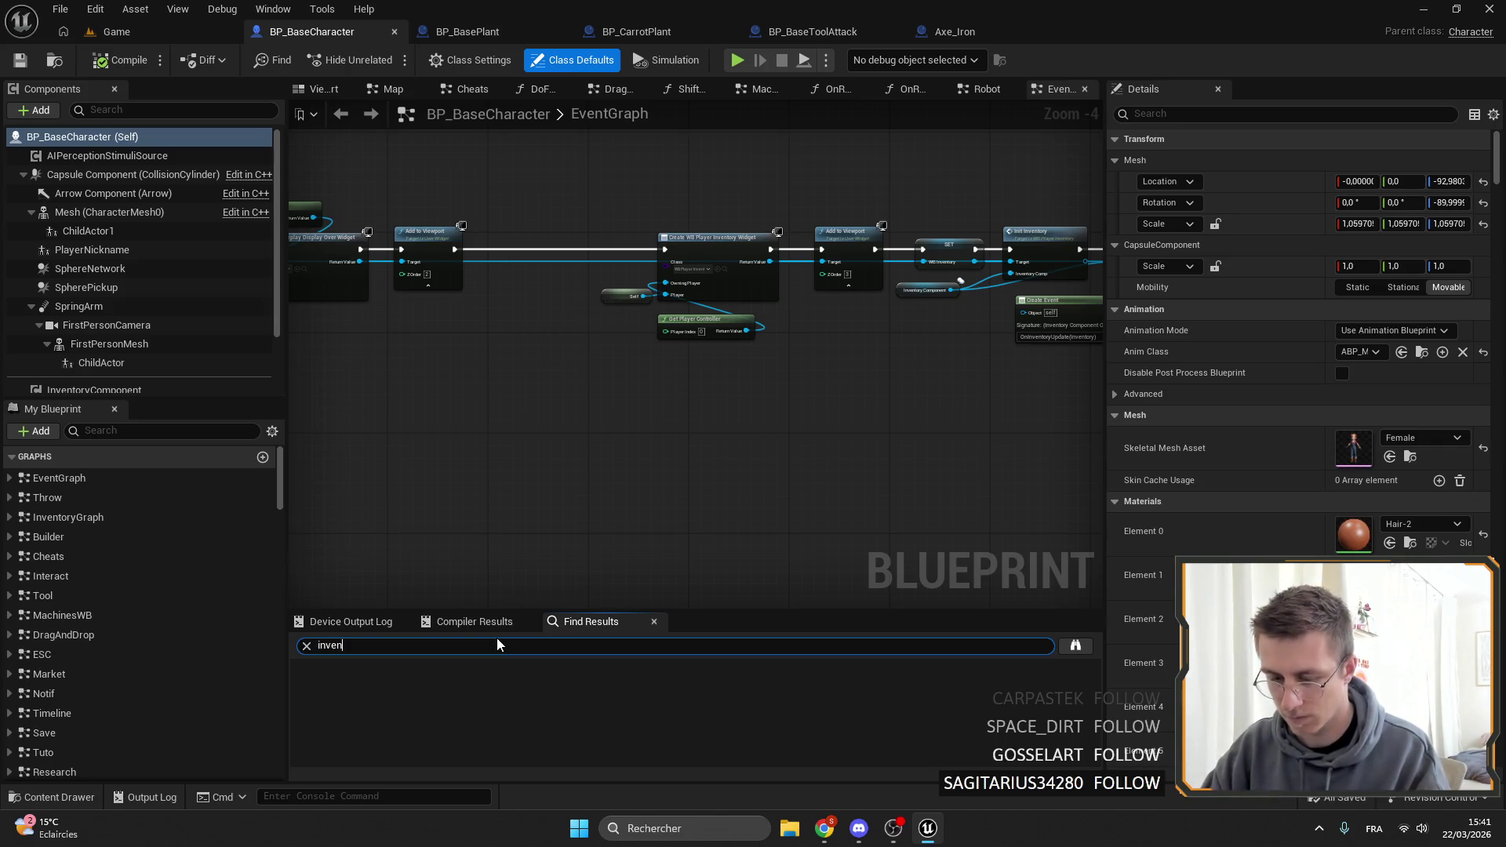
{"action": "type", "text": "tory full"}
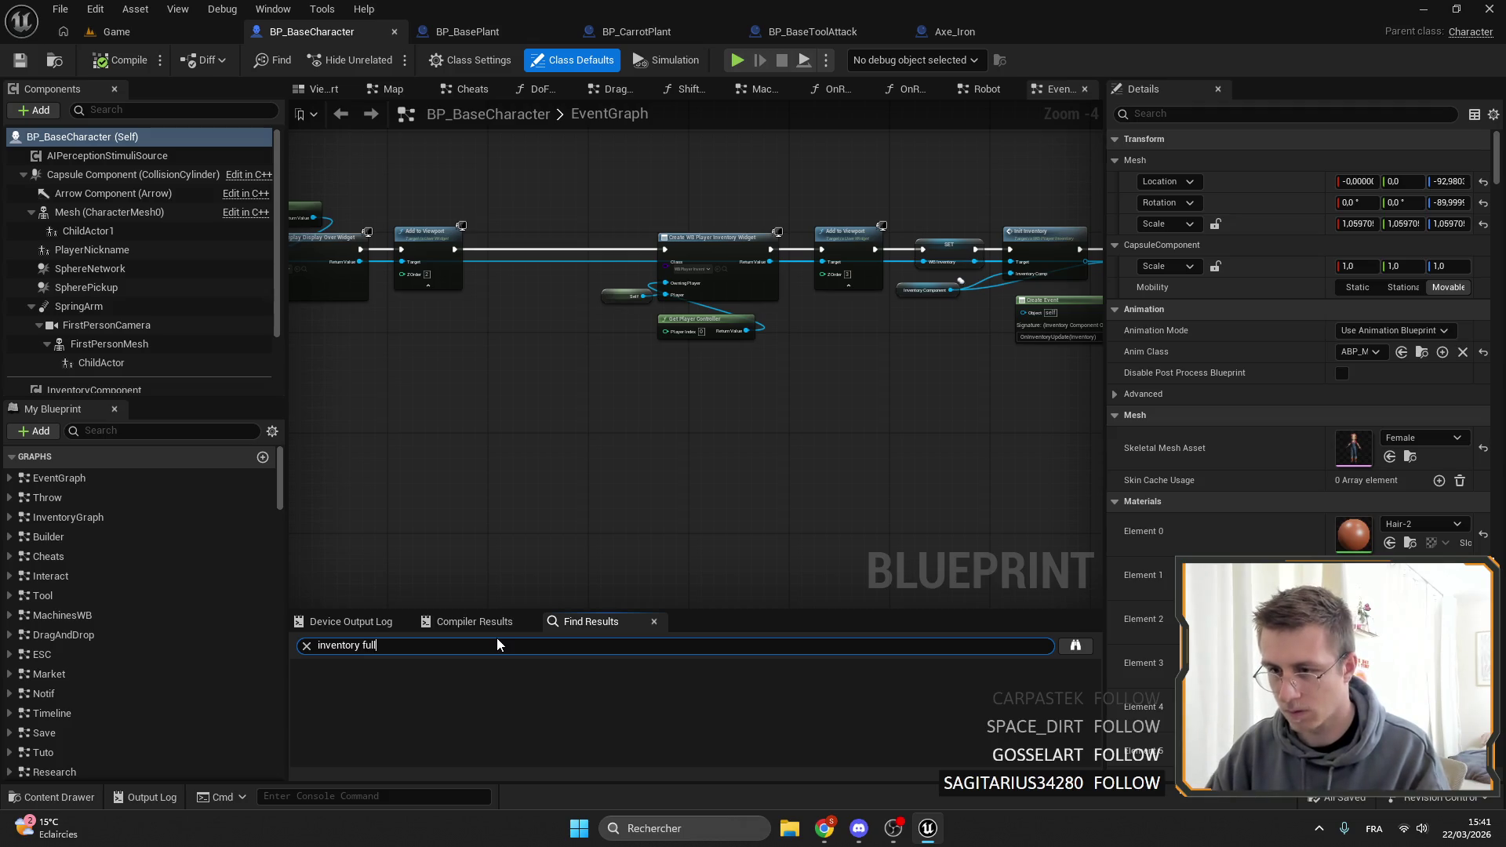
{"action": "key", "text": "Return"}
{"action": "double_click", "coordinate": [414, 683]}
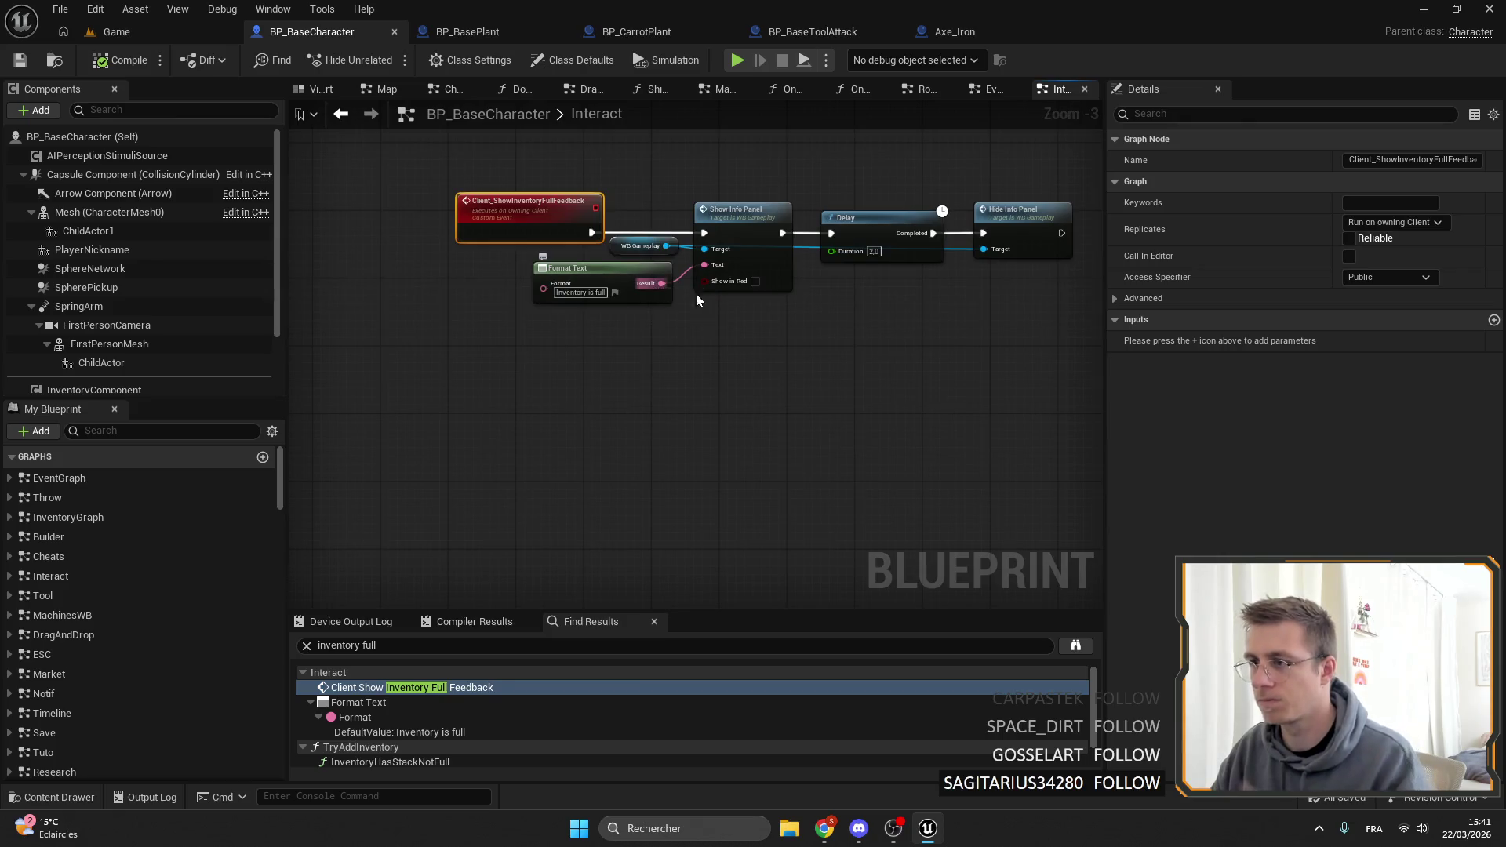
Marquee-select the whole Client_ShowInventoryFullFeedback node chain in the Interact graph.
{"action": "left_click_drag", "start_coordinate": [695, 293], "coordinate": [612, 249]}
{"action": "scroll", "coordinate": [718, 333], "scroll_direction": "down", "scroll_amount": 3}
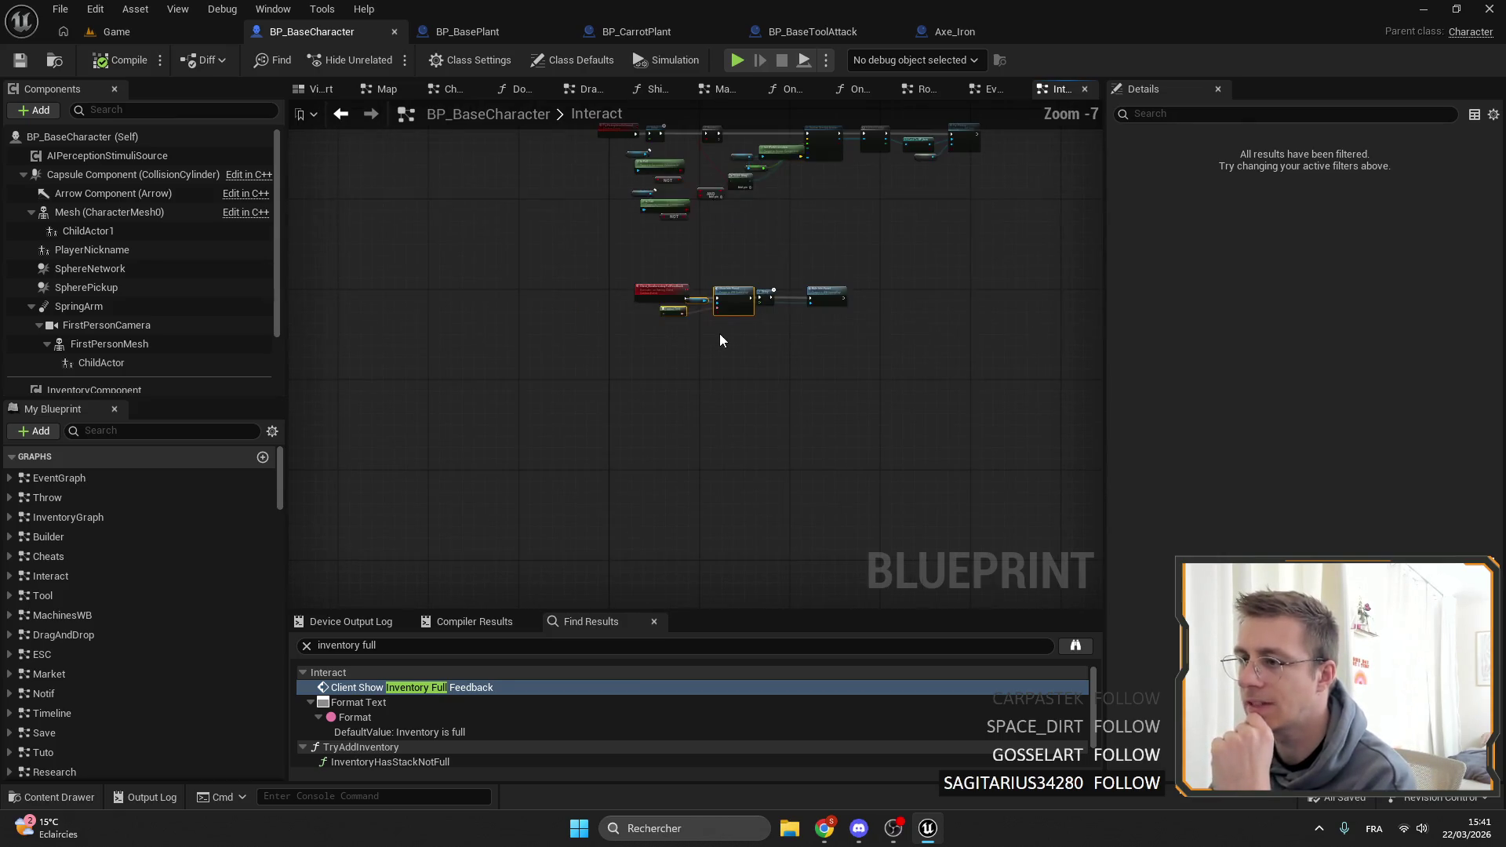
{"action": "scroll", "coordinate": [719, 332], "scroll_direction": "up", "scroll_amount": 4}
{"action": "scroll", "coordinate": [719, 331], "scroll_direction": "down", "scroll_amount": 4}
{"action": "scroll", "coordinate": [688, 322], "scroll_direction": "up", "scroll_amount": 5}
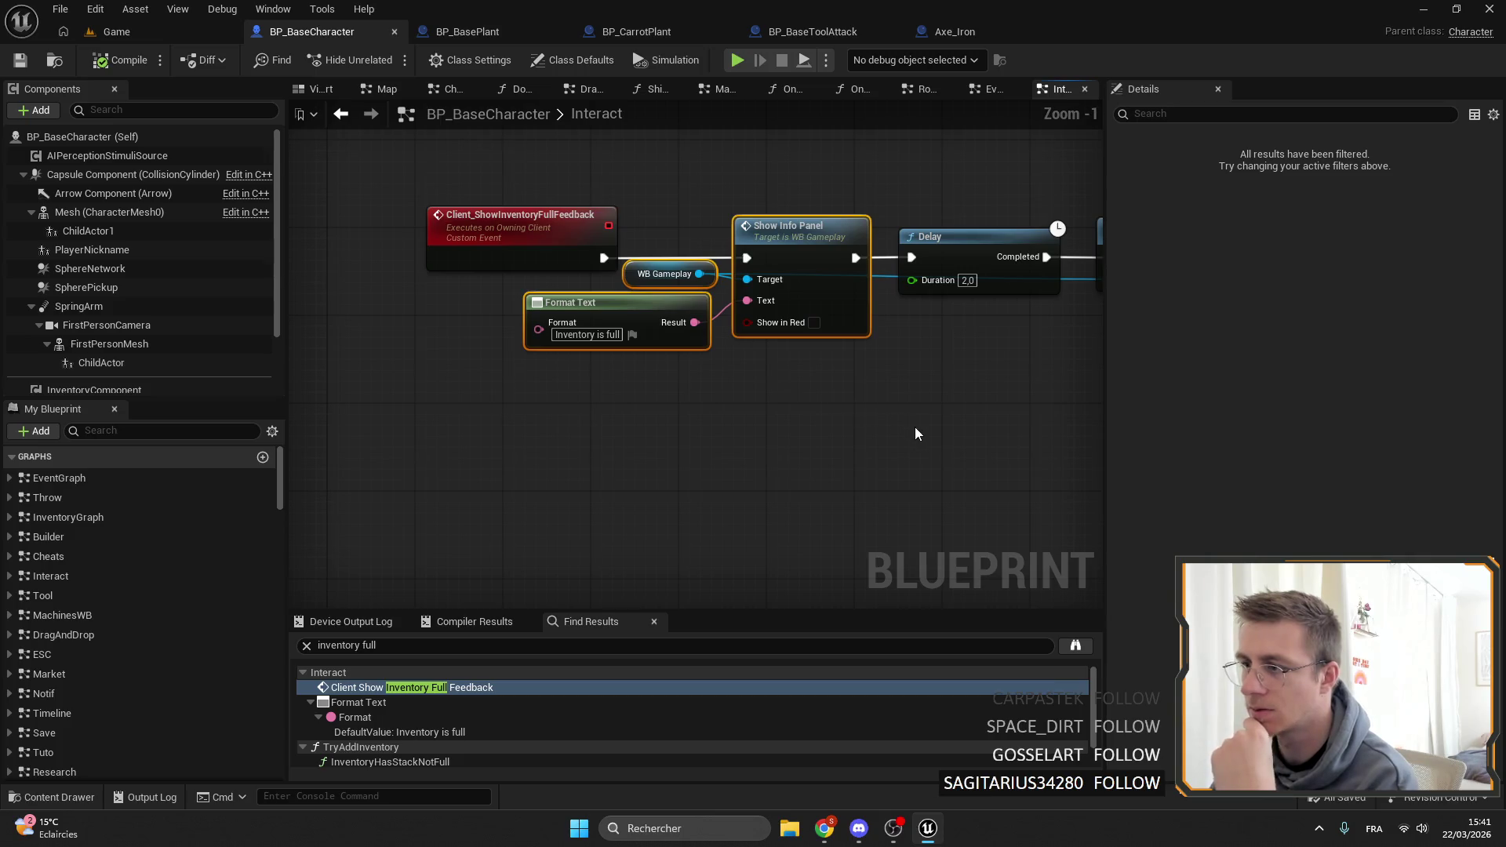
{"action": "scroll", "coordinate": [915, 434], "scroll_direction": "down", "scroll_amount": 3}
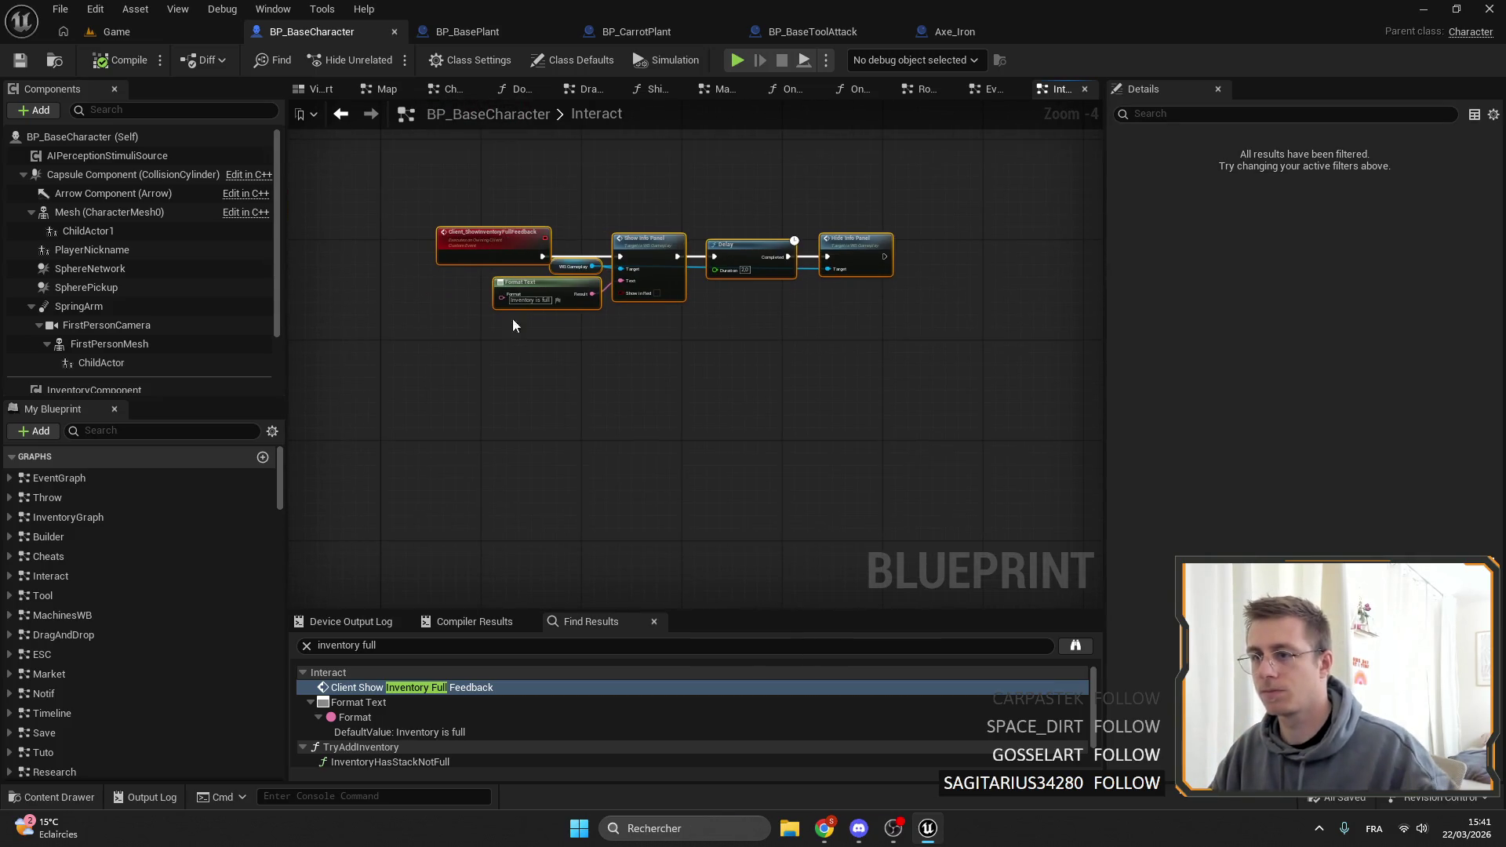
{"action": "scroll", "coordinate": [651, 314], "scroll_direction": "up", "scroll_amount": 3}
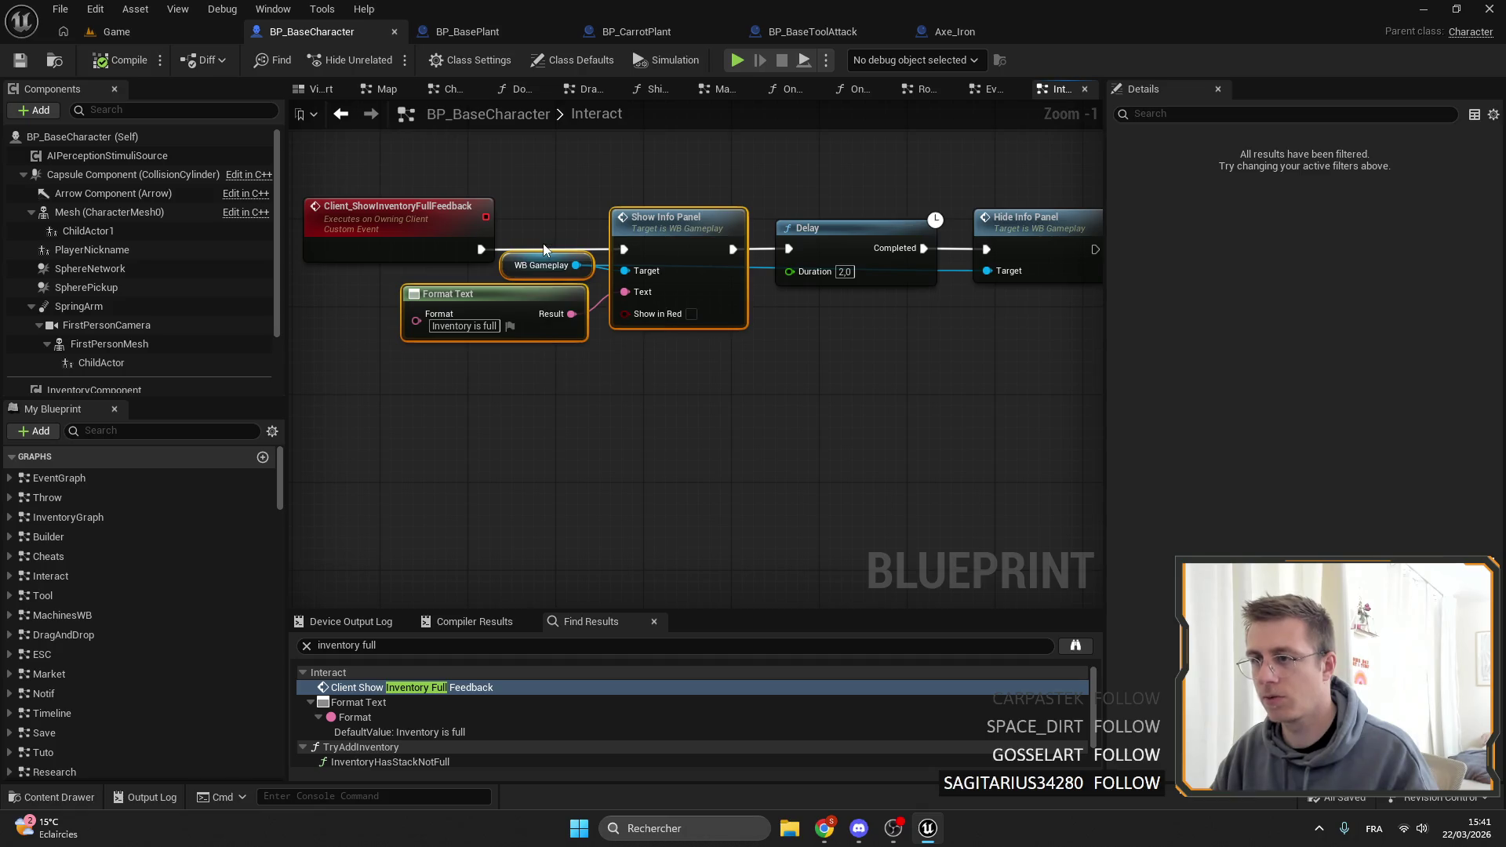
{"action": "scroll", "coordinate": [693, 457], "scroll_direction": "down", "scroll_amount": 3}
{"action": "left_click", "coordinate": [831, 355]}
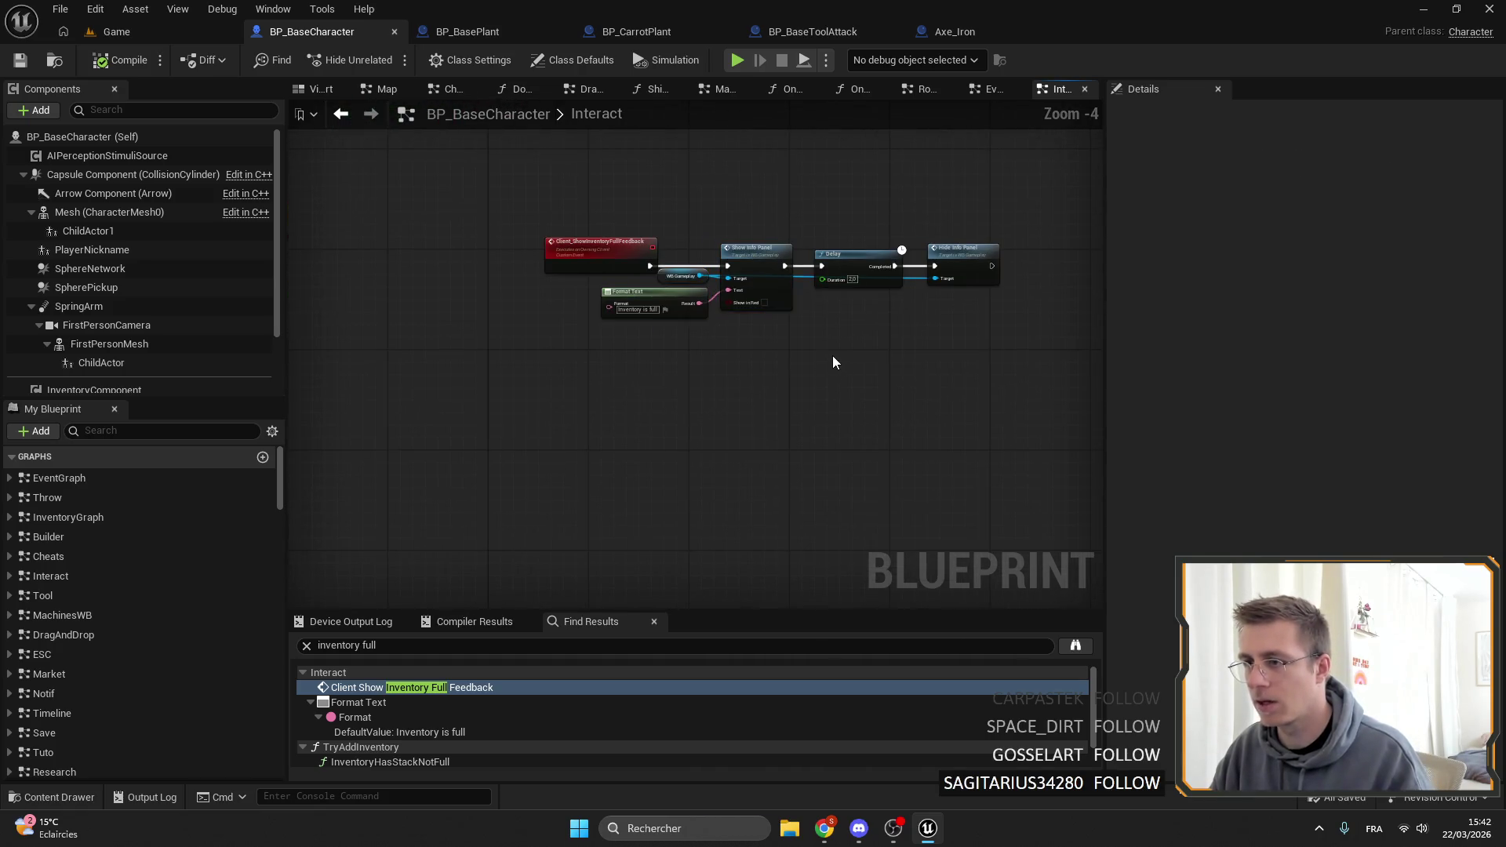
{"action": "left_click_drag", "start_coordinate": [679, 390], "coordinate": [504, 235]}
{"action": "scroll", "coordinate": [698, 373], "scroll_direction": "up", "scroll_amount": 3}
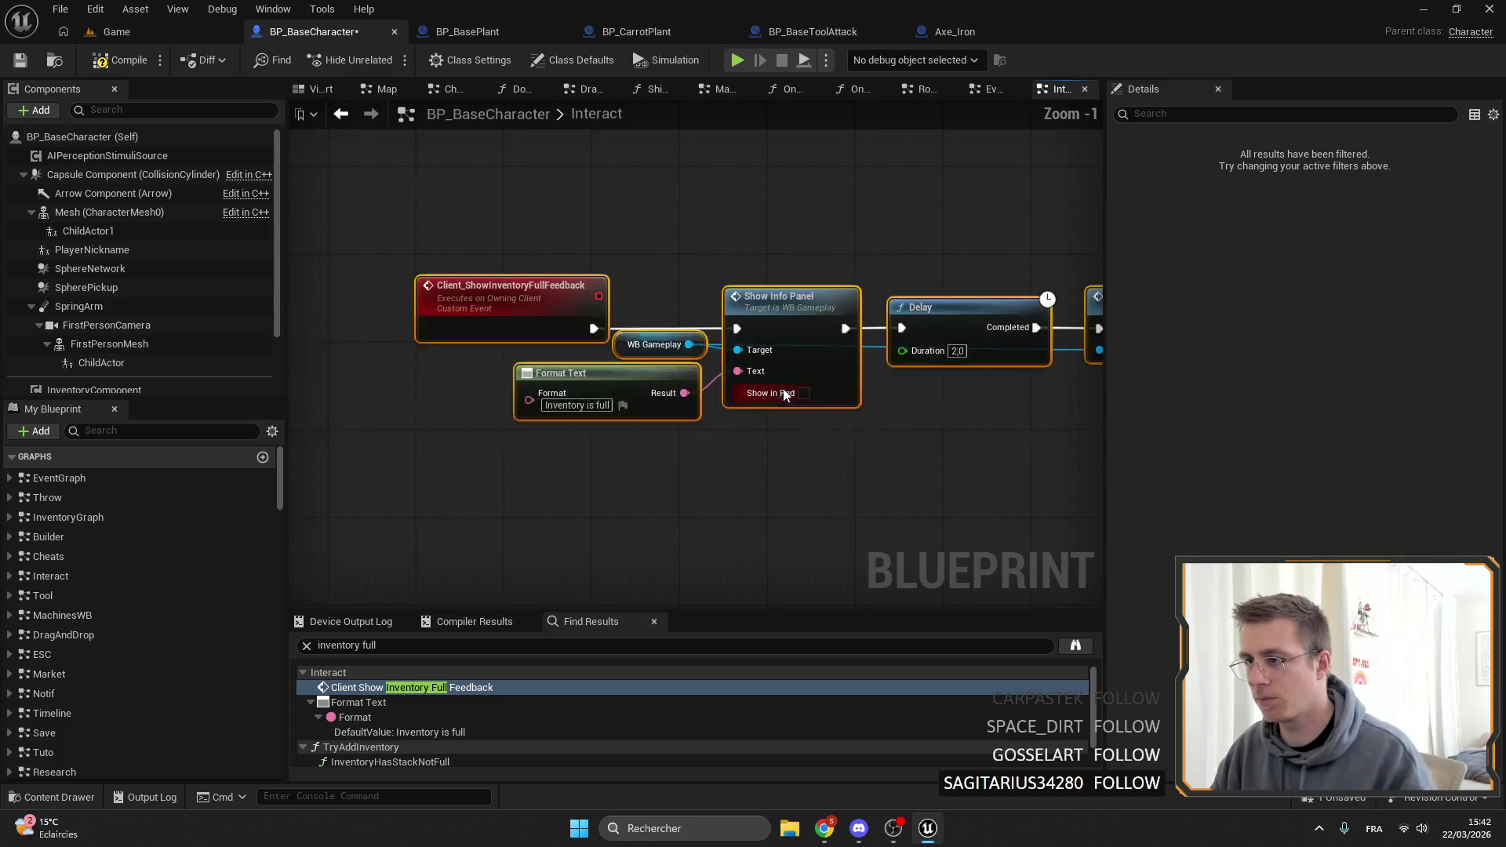
{"action": "scroll", "coordinate": [806, 328], "scroll_direction": "down", "scroll_amount": 4}
{"action": "scroll", "coordinate": [805, 327], "scroll_direction": "down", "scroll_amount": 2}
Paste a copy of the inventory-full feedback chain just below the original.
{"action": "left_click", "coordinate": [826, 433]}
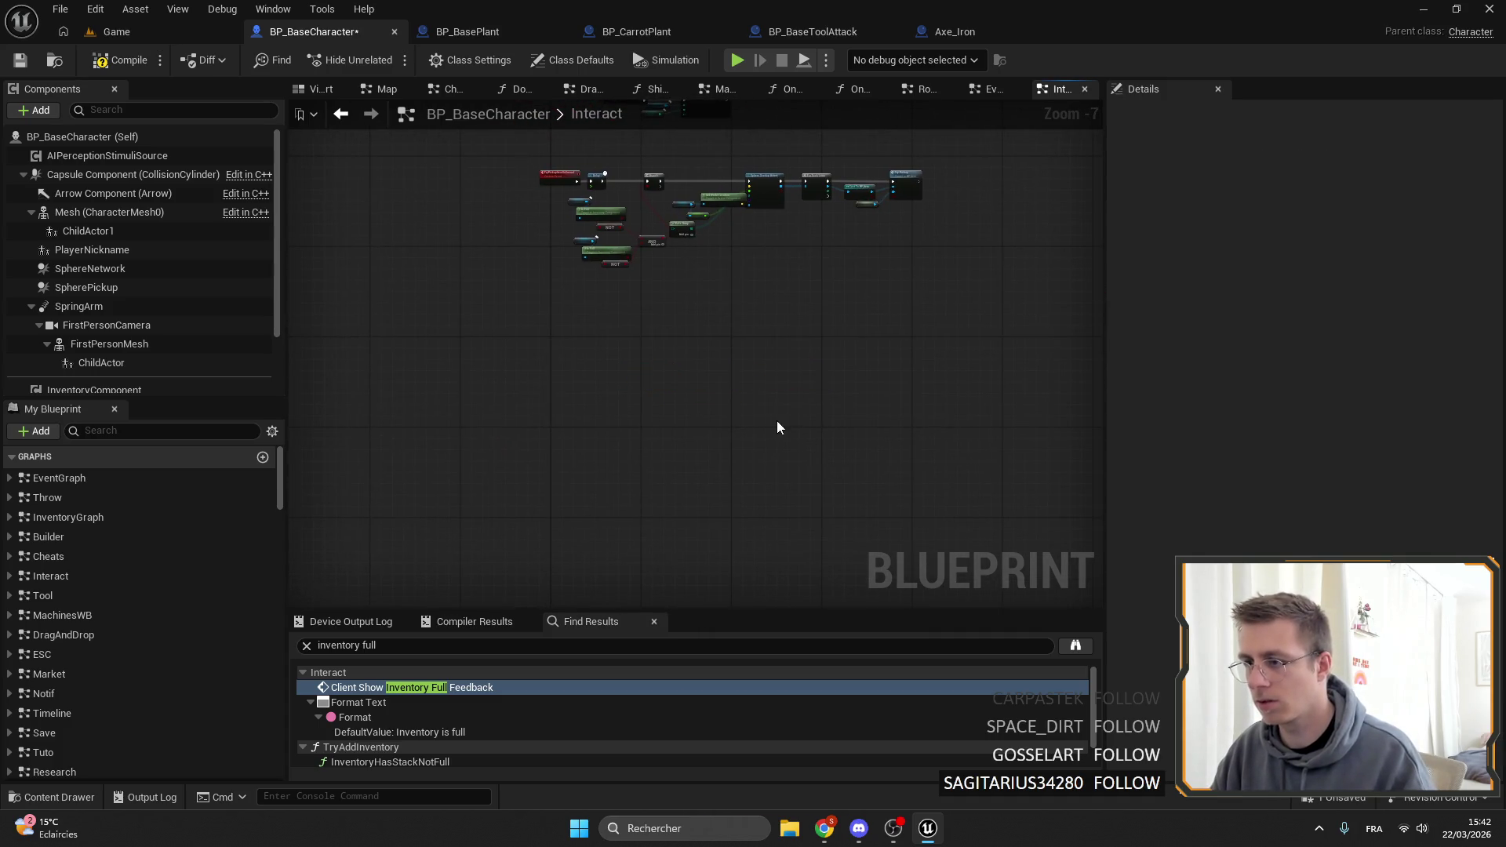
{"action": "key", "text": "ctrl+v"}
{"action": "key", "text": "ctrl+s"}
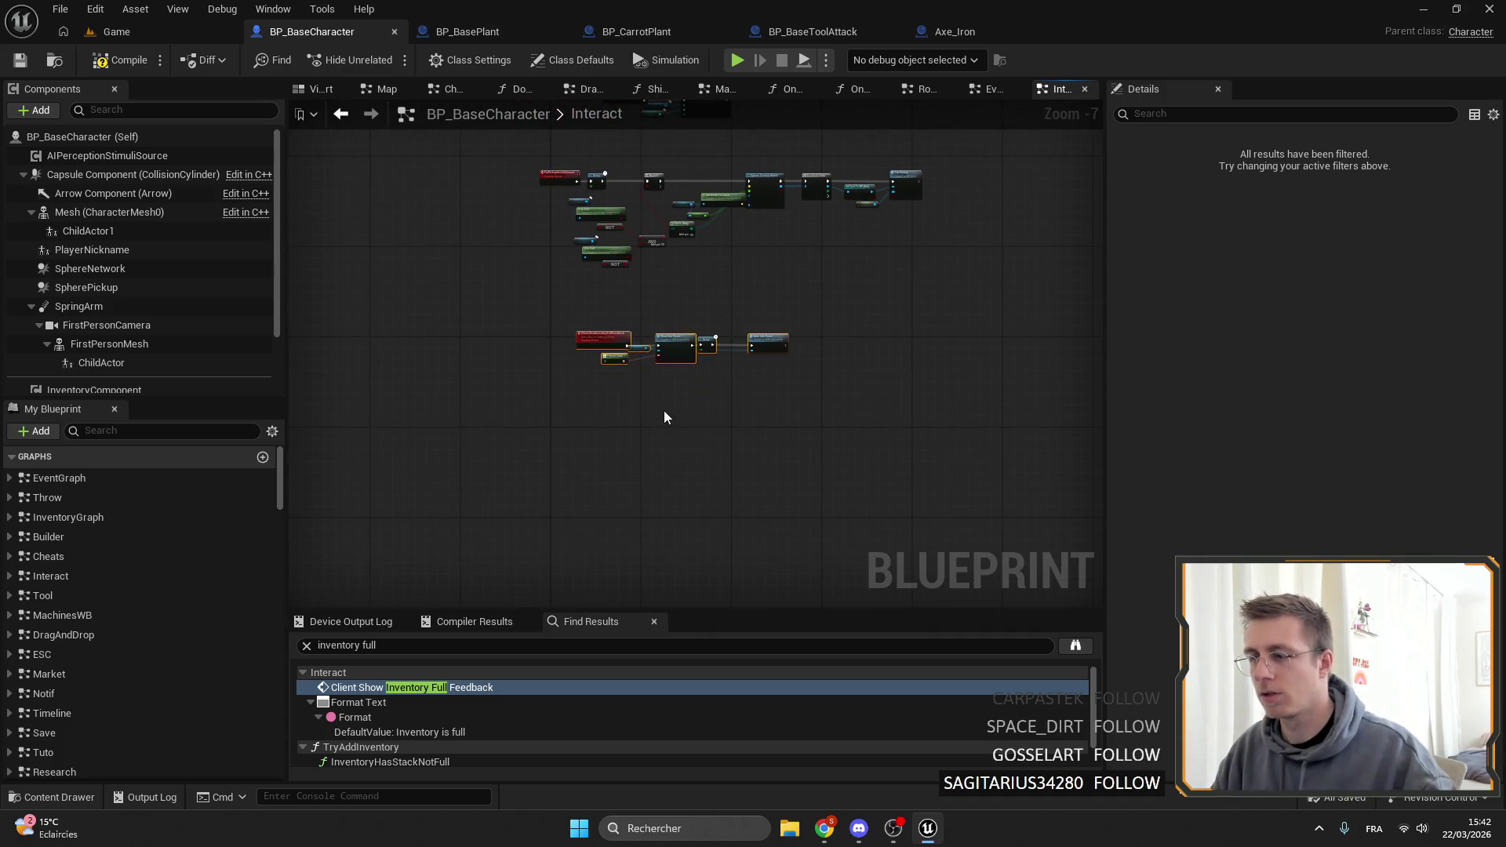
{"action": "scroll", "coordinate": [664, 416], "scroll_direction": "up", "scroll_amount": 6}
{"action": "mouse_move", "coordinate": [664, 416]}
{"action": "left_mouse_down"}
{"action": "mouse_move", "coordinate": [707, 313]}
{"action": "mouse_move", "coordinate": [651, 293]}
{"action": "left_mouse_up"}
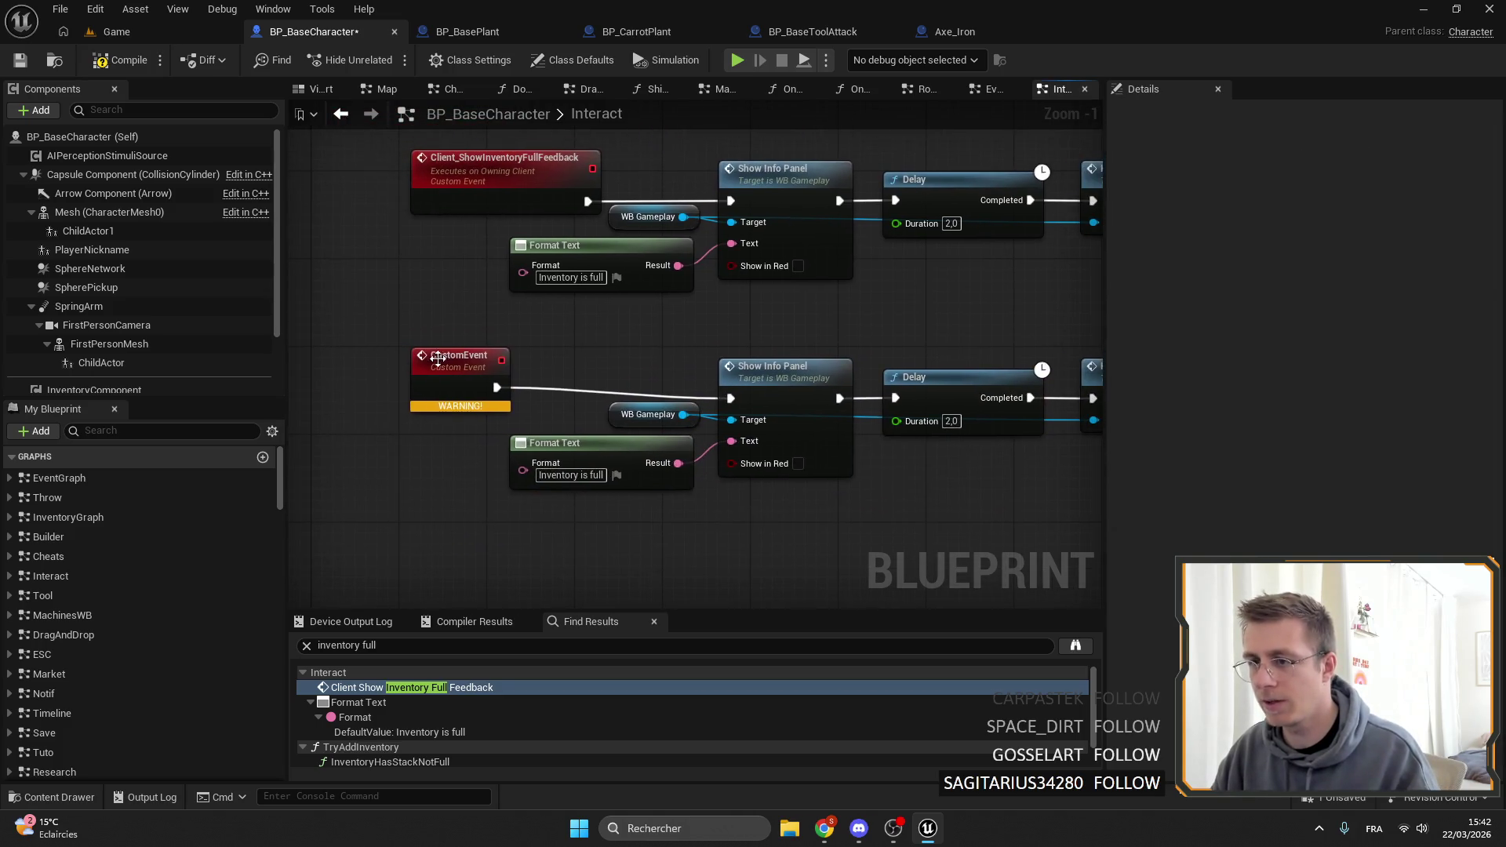
{"action": "left_click_drag", "start_coordinate": [437, 358], "coordinate": [523, 375]}
Rename the new custom event to ShowCantHitFeedback.
{"action": "left_click", "coordinate": [1408, 161]}
{"action": "type", "text": "S"}
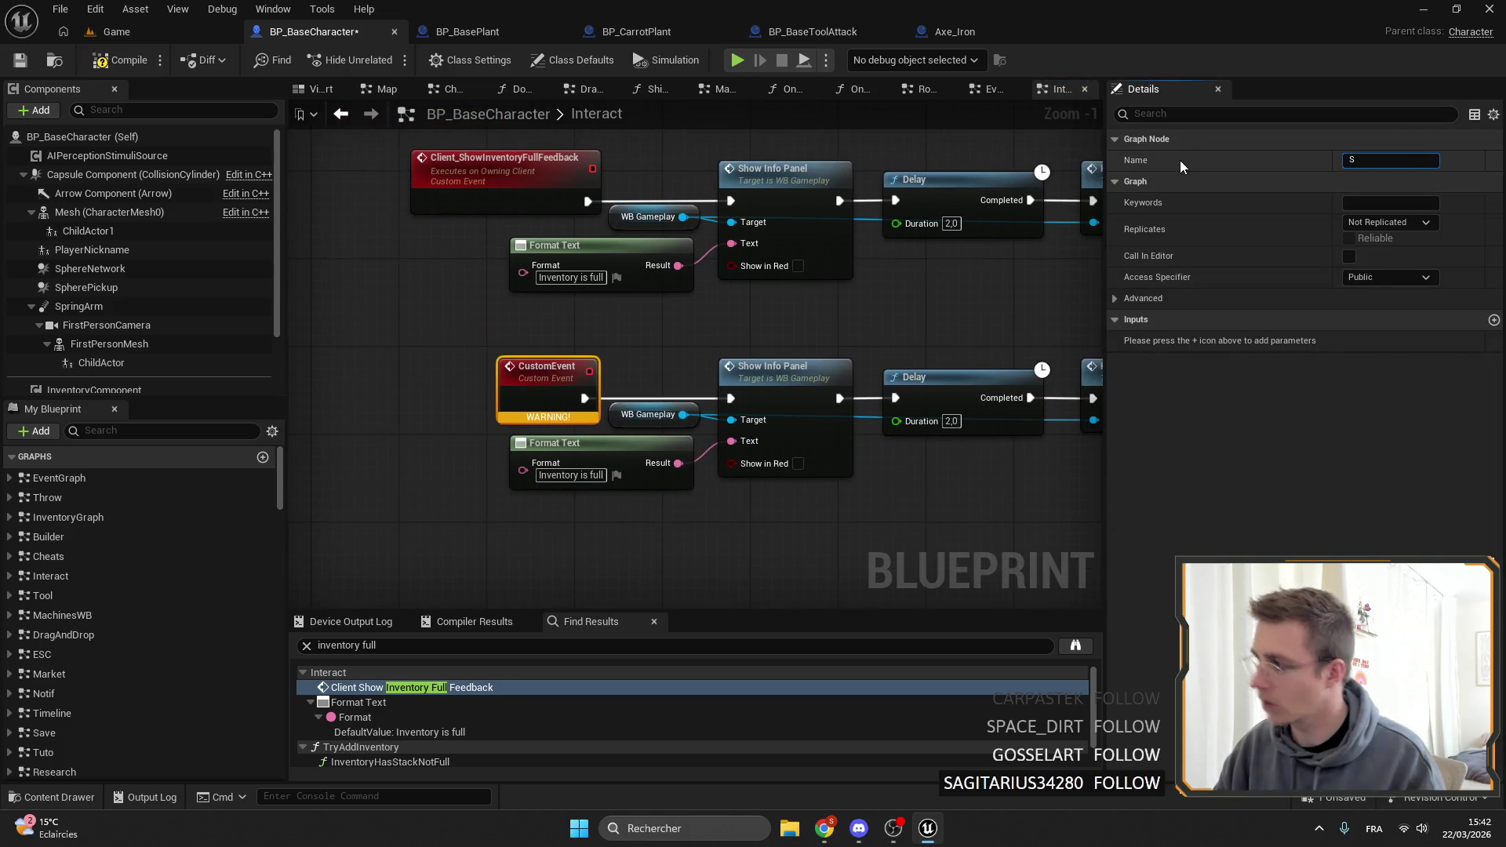
{"action": "type", "text": "howCant"}
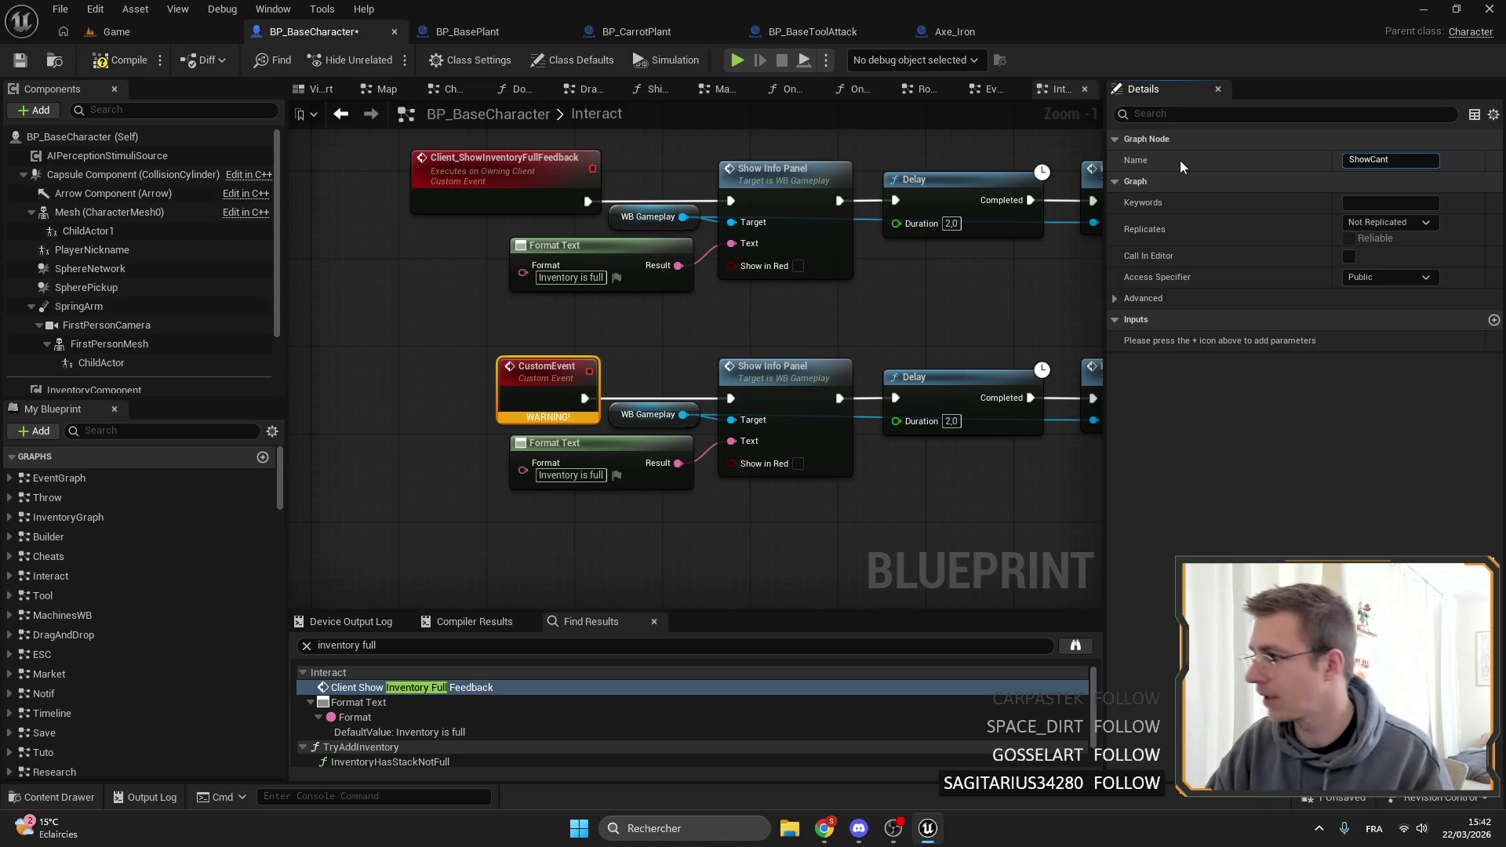
{"action": "type", "text": "Hit"}
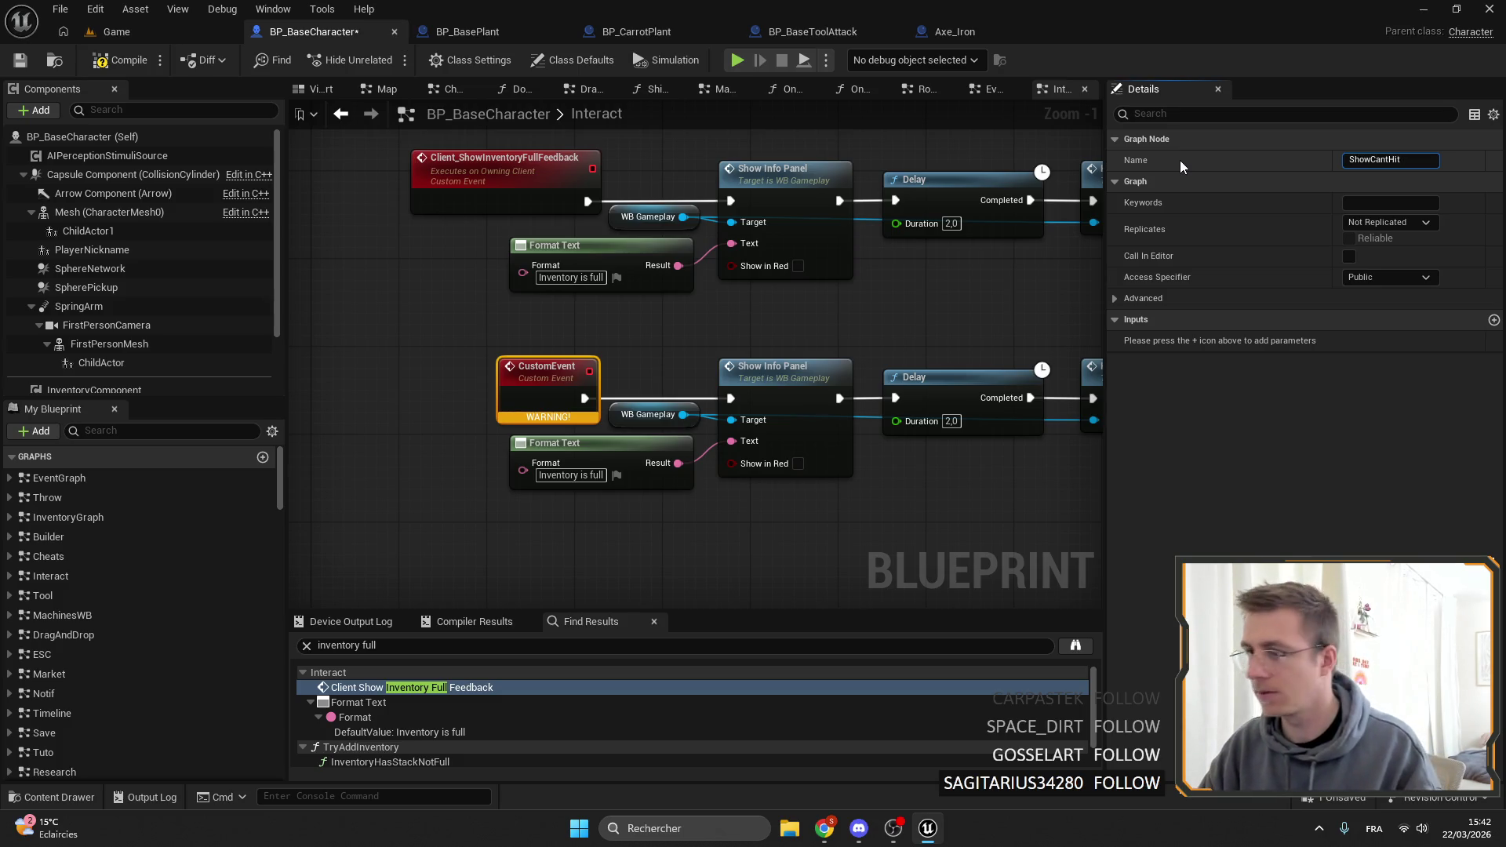
{"action": "type", "text": "Feedbac"}
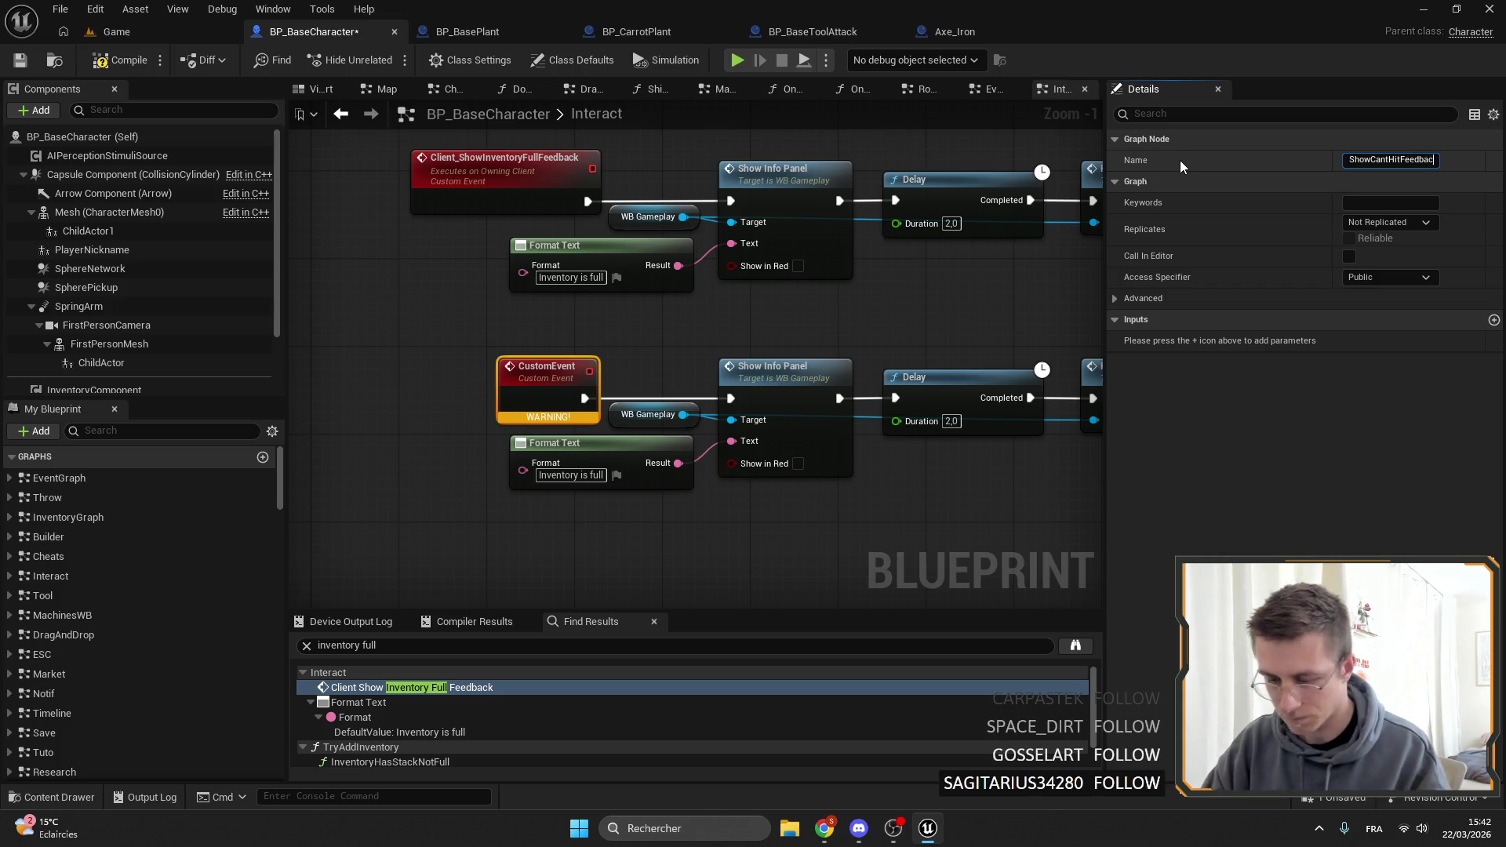
{"action": "type", "text": "k"}
{"action": "key", "text": "Return"}
Rewrite the copied Format Text message as 'Can't be destroy' and copy it for translation.
{"action": "left_click_drag", "start_coordinate": [566, 395], "coordinate": [522, 395]}
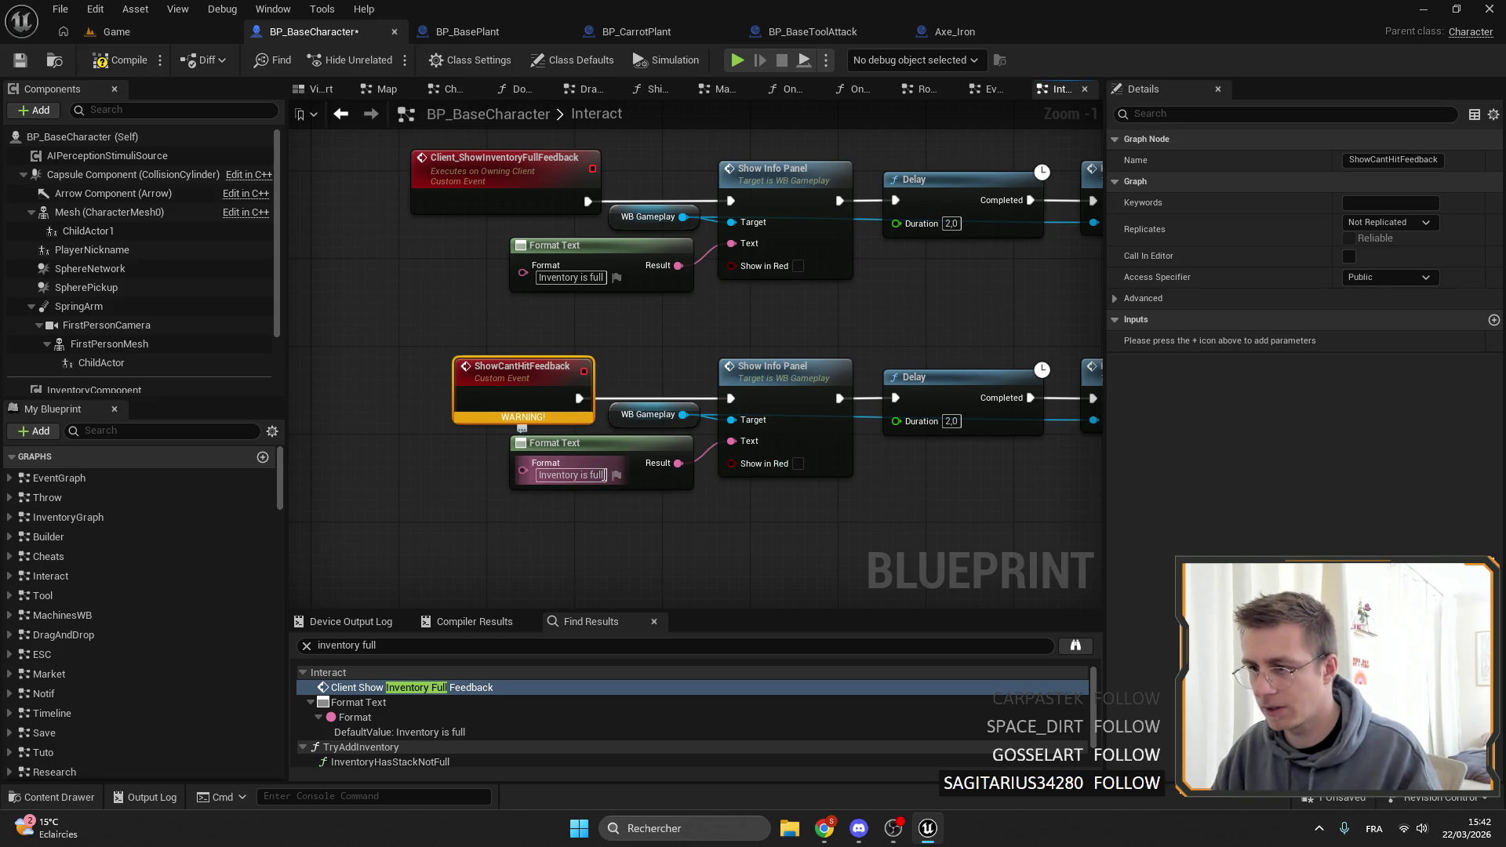
{"action": "left_click", "coordinate": [618, 475]}
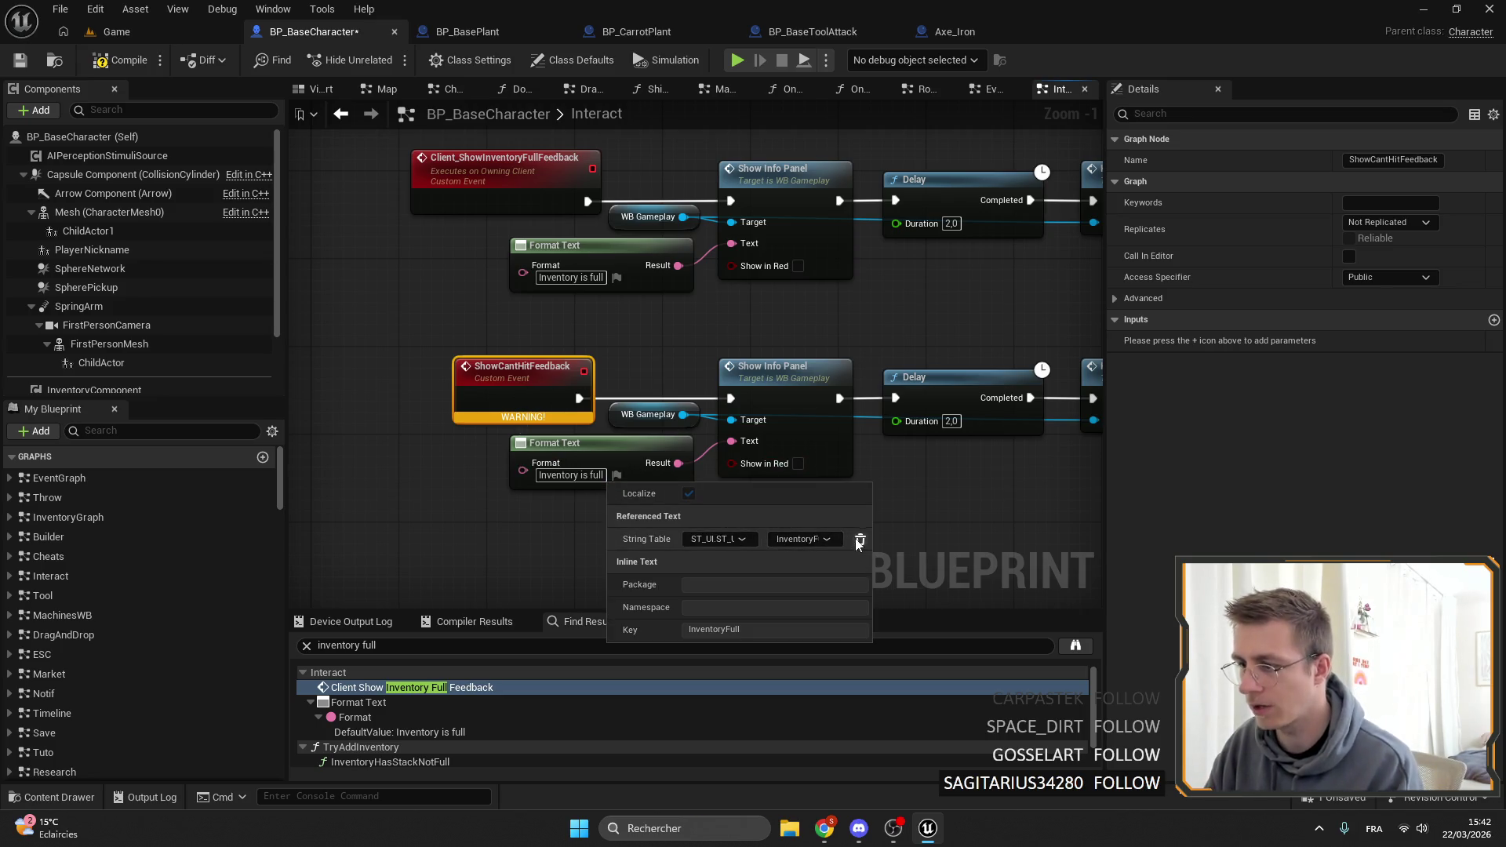
{"action": "left_click", "coordinate": [616, 475]}
{"action": "double_click", "coordinate": [559, 475]}
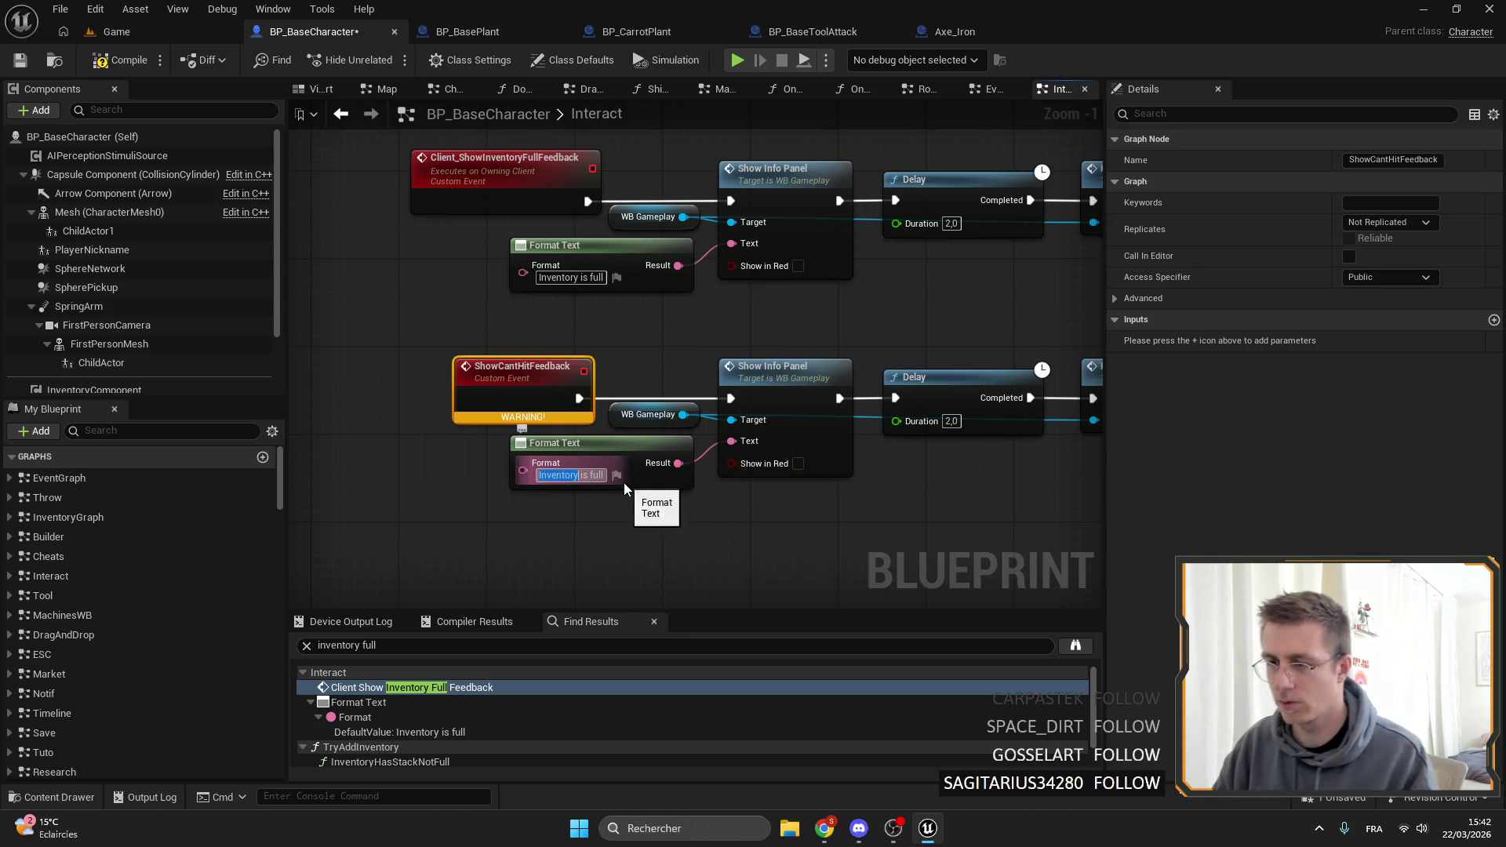
{"action": "double_click", "coordinate": [584, 475]}
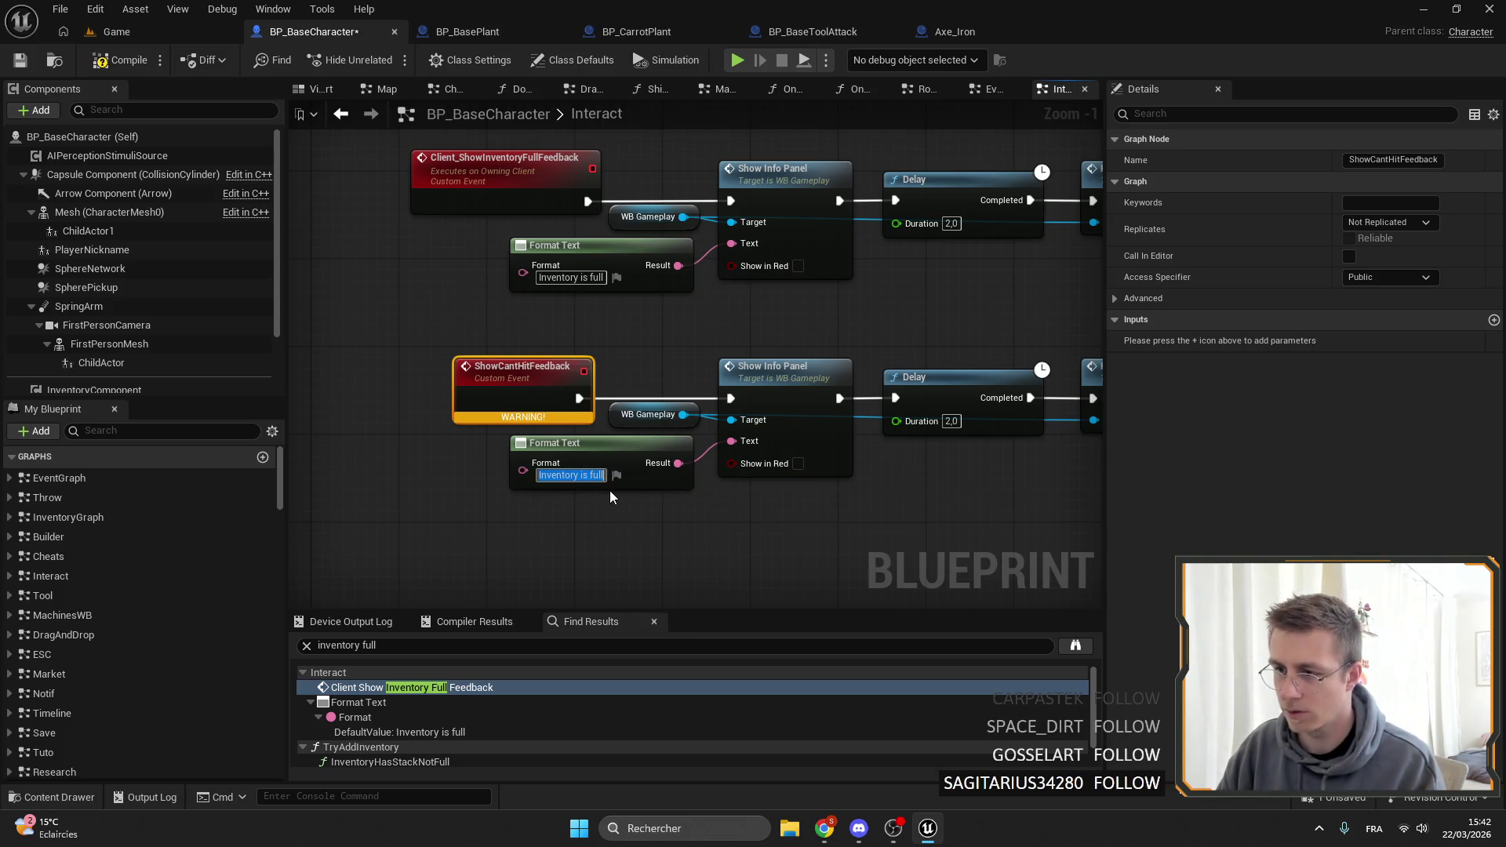
{"action": "type", "text": "Can"}
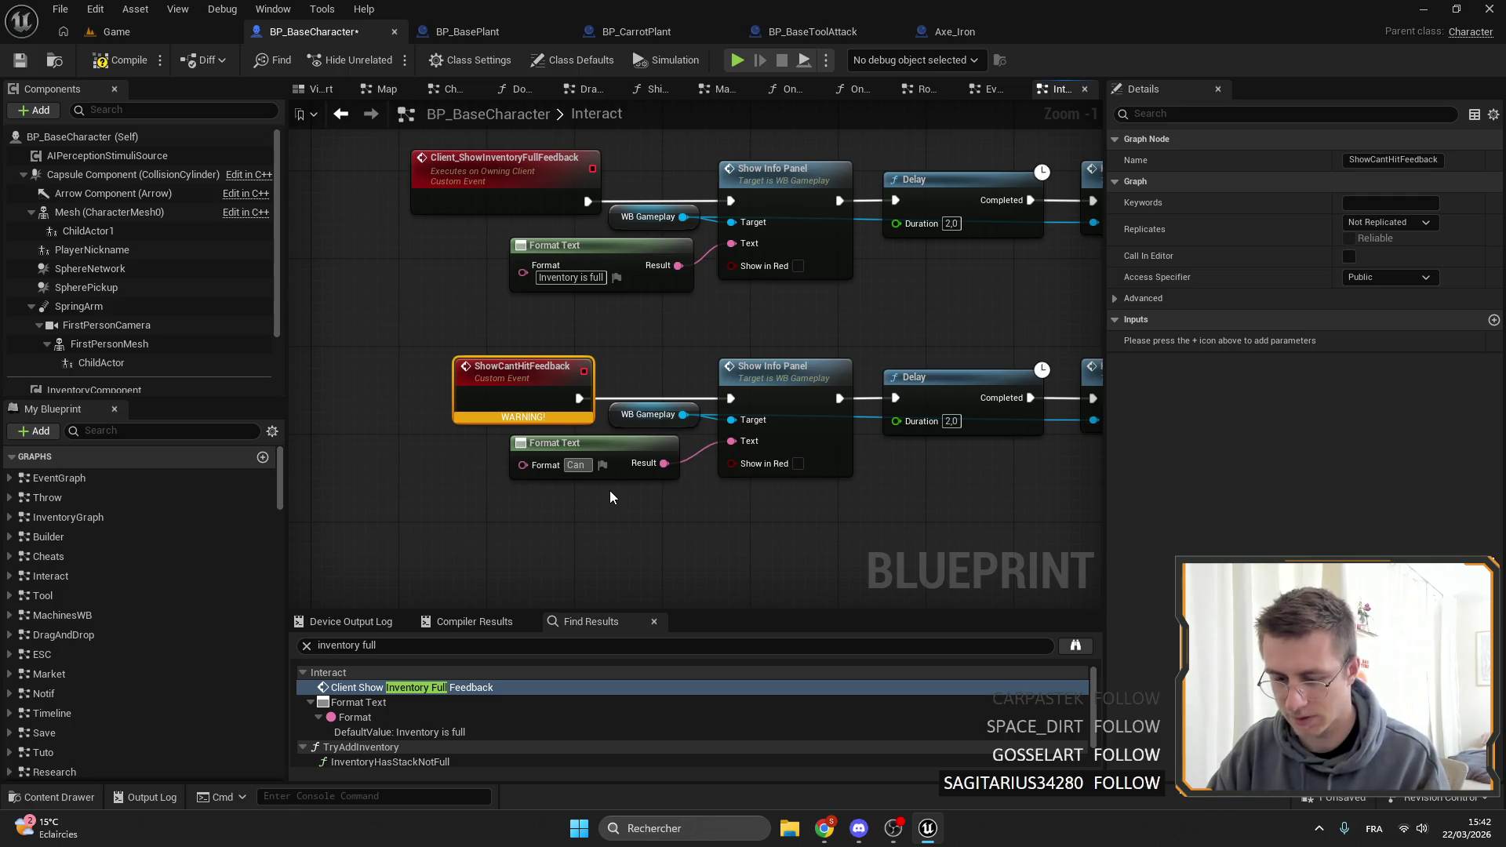
{"action": "type", "text": "'t be"}
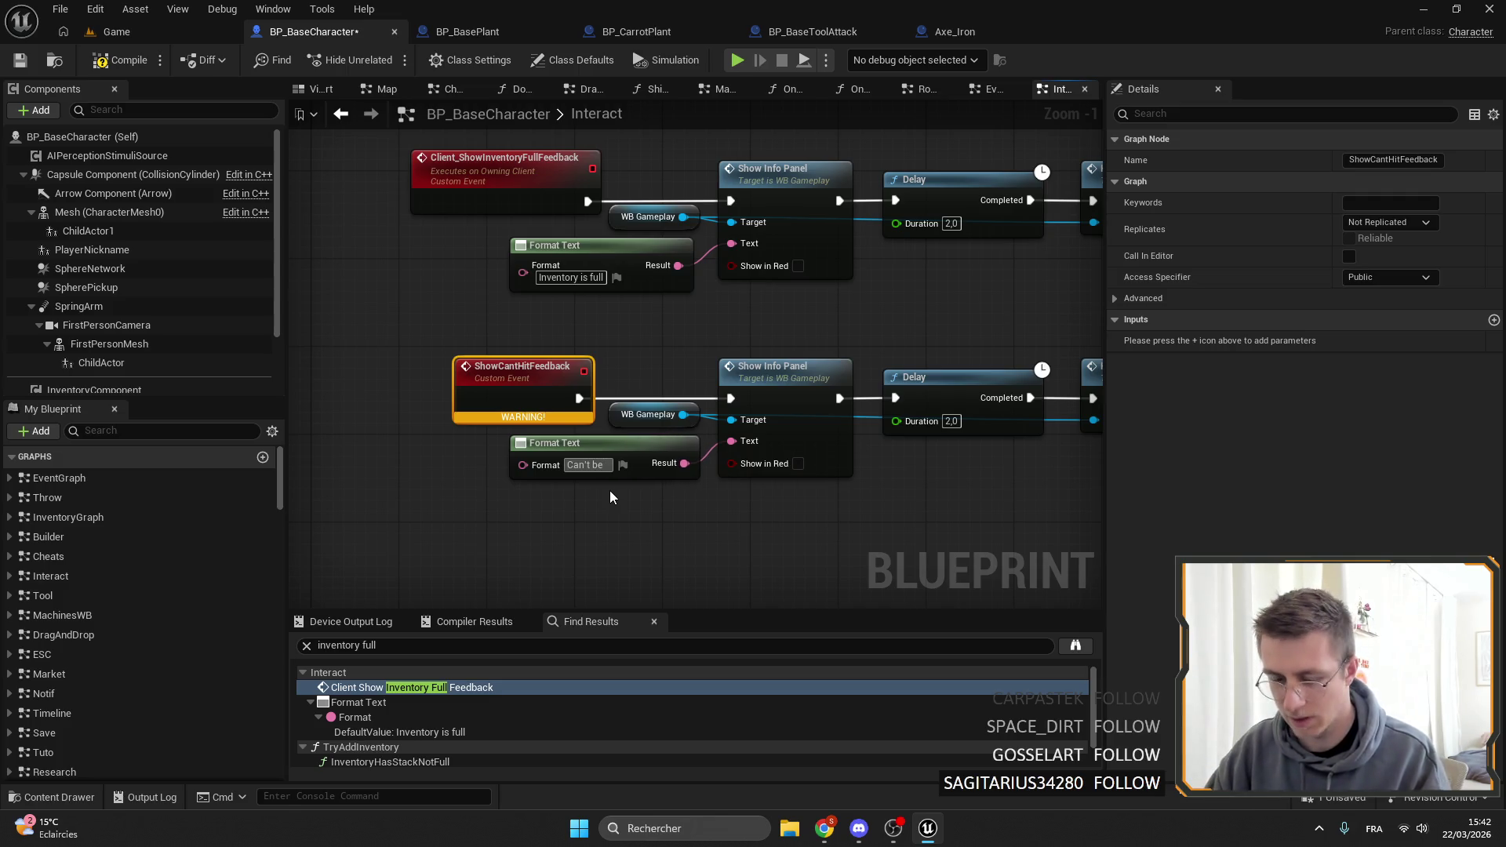
{"action": "type", "text": " hit"}
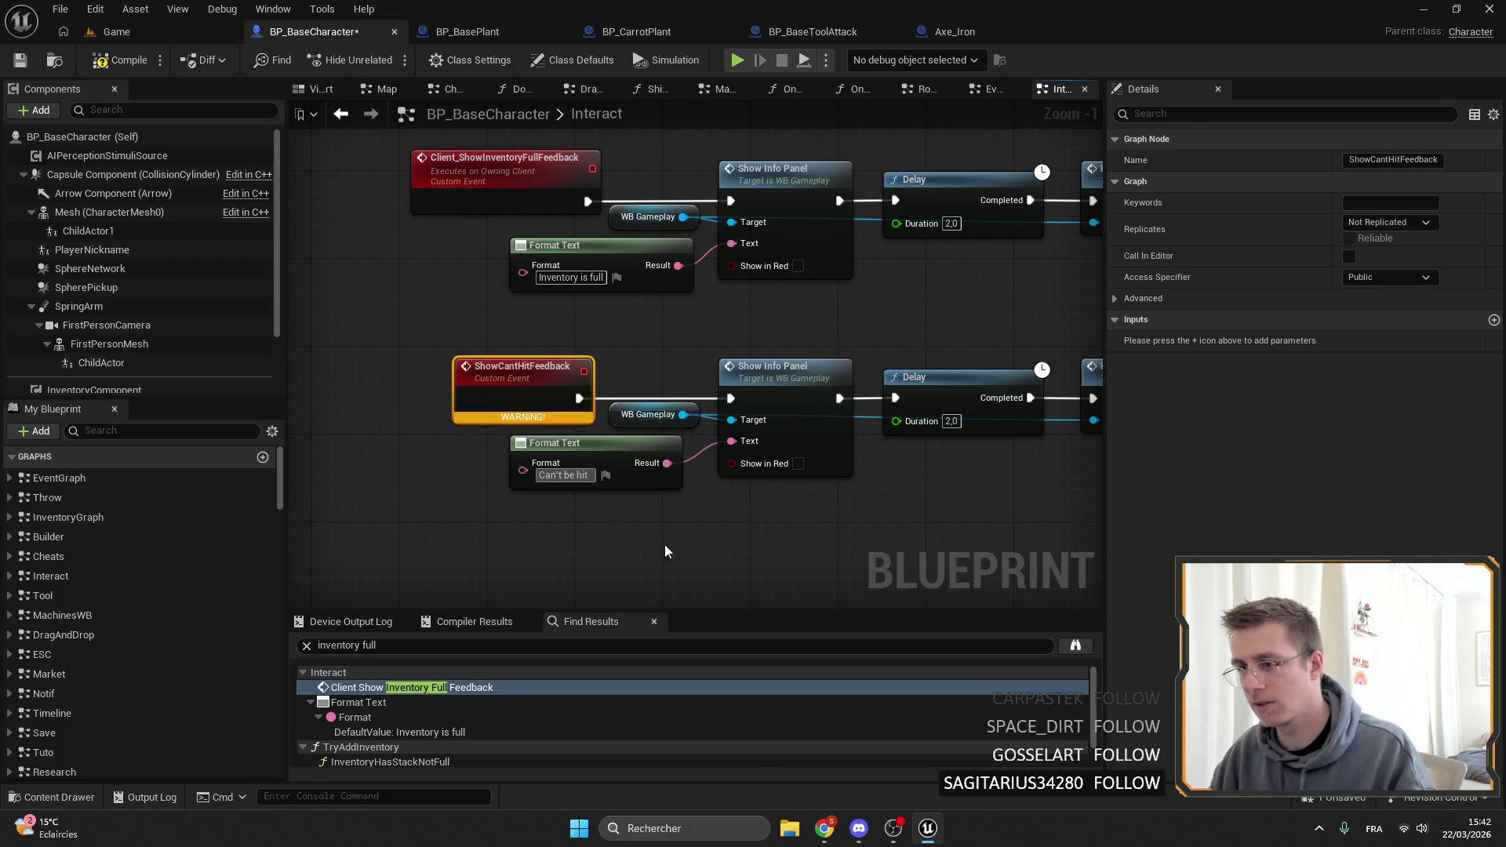
{"action": "key", "text": "BackSpace"}
{"action": "key", "text": "BackSpace"}
{"action": "key", "text": "BackSpace"}
{"action": "type", "text": "de"}
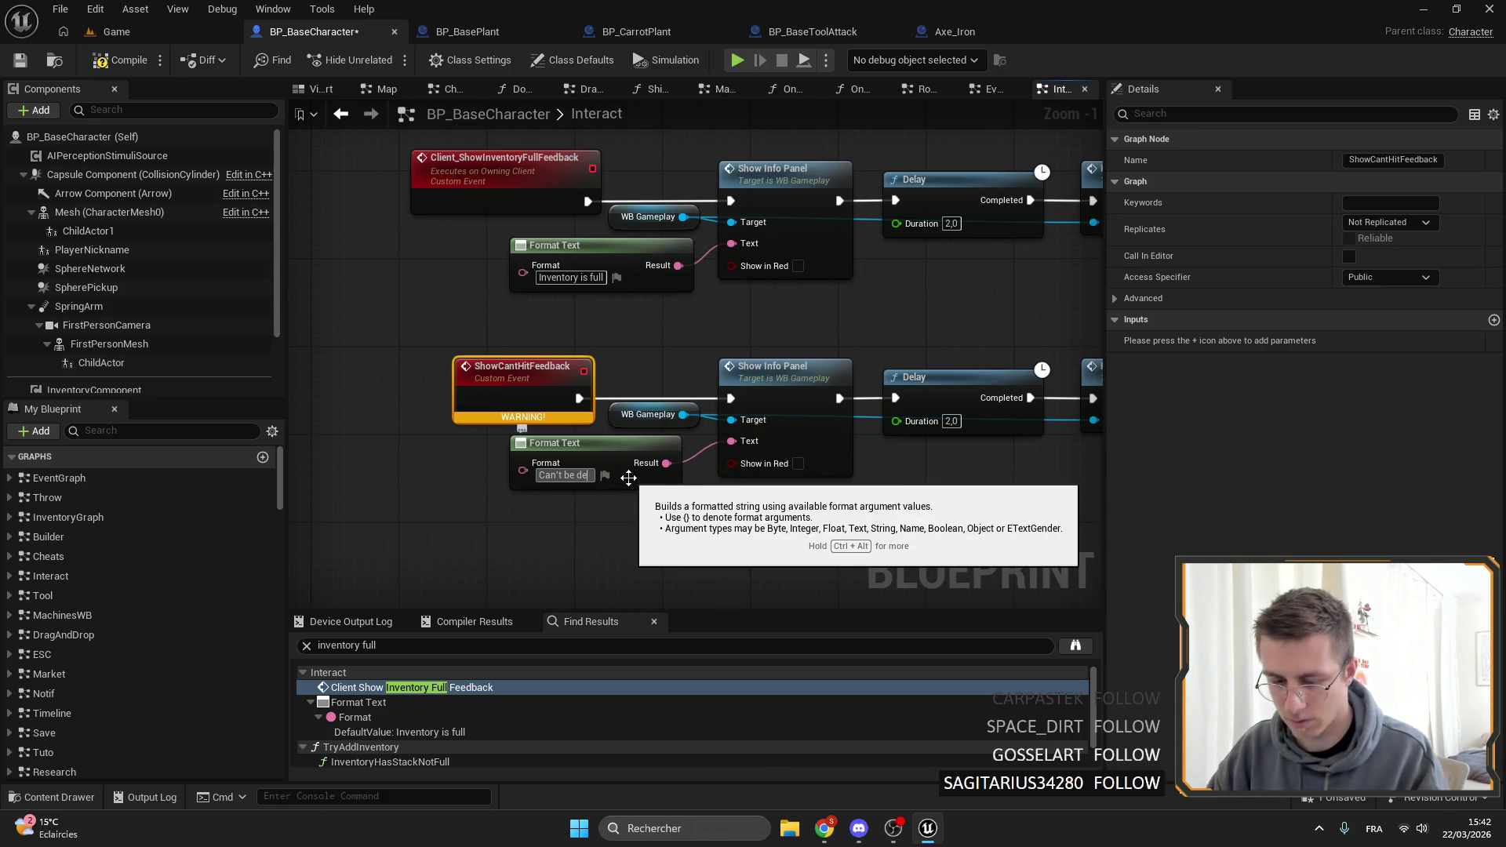
{"action": "type", "text": "stroy"}
{"action": "mouse_move", "coordinate": [523, 470]}
{"action": "left_mouse_down"}
{"action": "mouse_move", "coordinate": [600, 467]}
{"action": "mouse_move", "coordinate": [599, 441]}
{"action": "mouse_move", "coordinate": [544, 452]}
{"action": "left_mouse_up"}
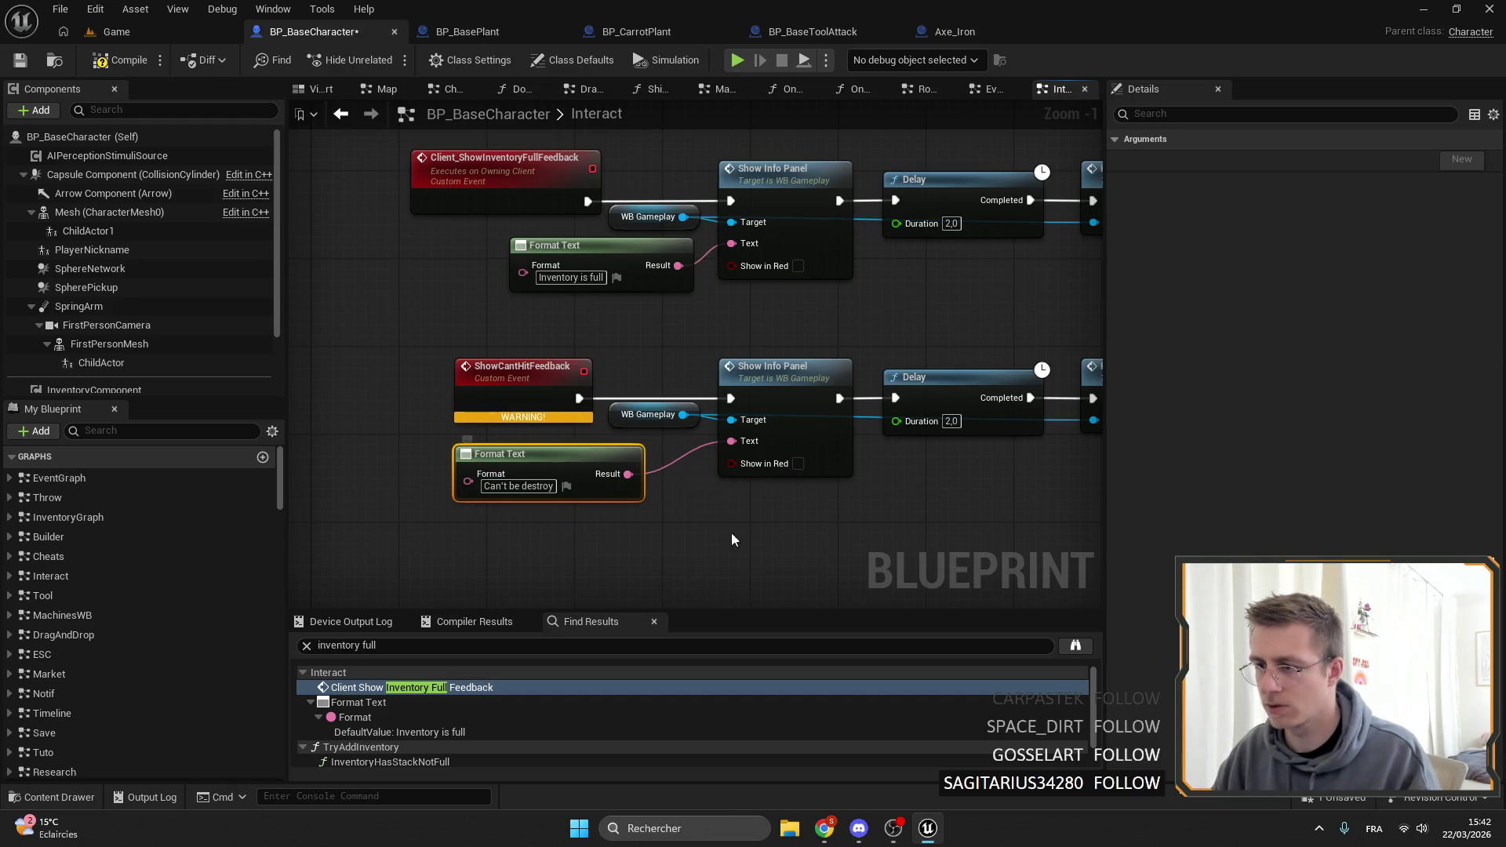
{"action": "left_click", "coordinate": [514, 485]}
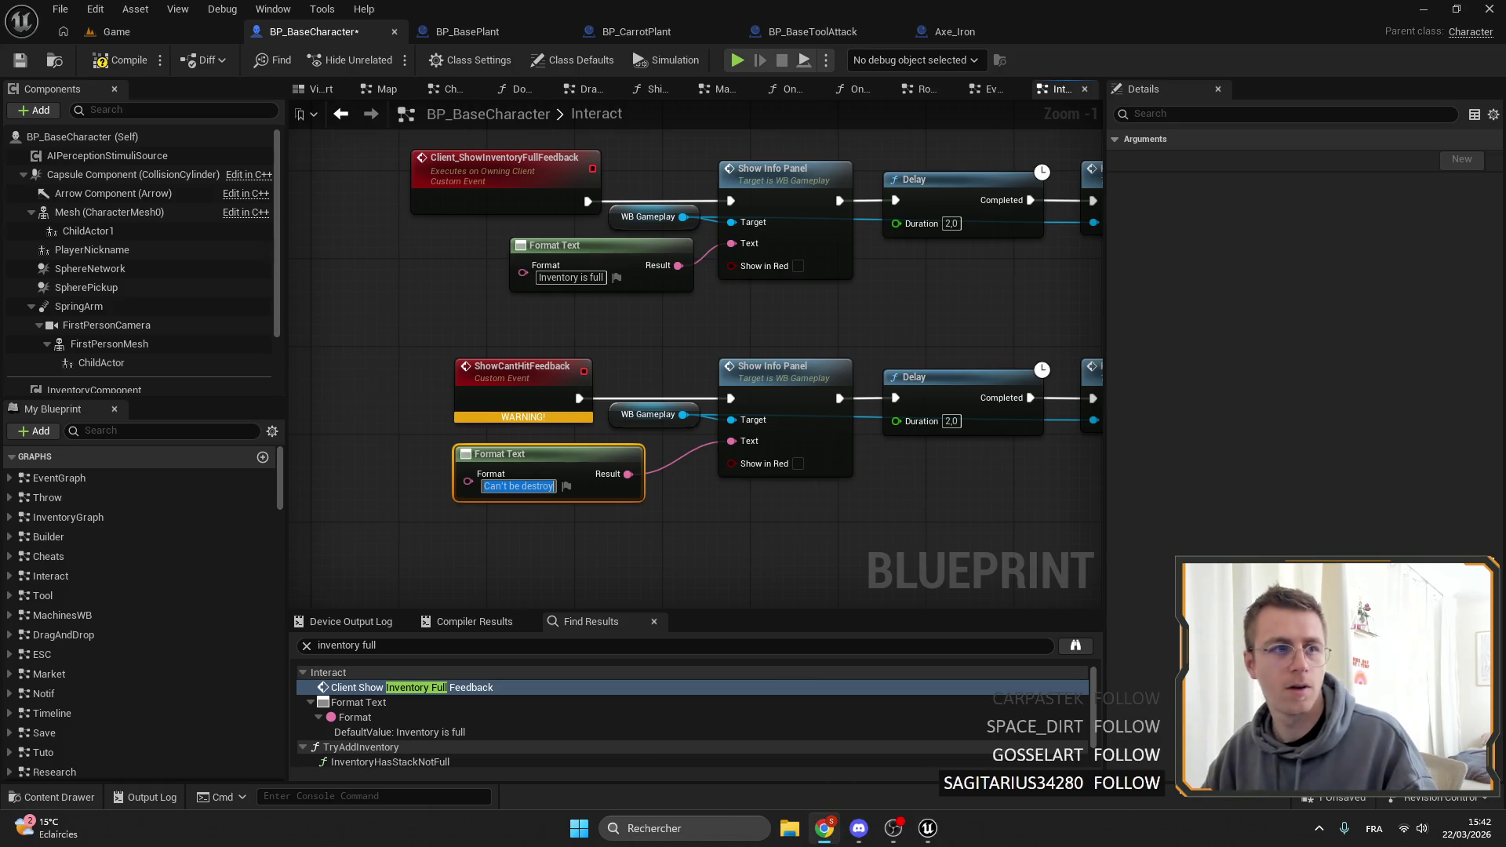
{"action": "left_click", "coordinate": [823, 828]}
Search Google for 'trad' and paste the message into the translator, targeting Anglais.
{"action": "type", "text": "trad"}
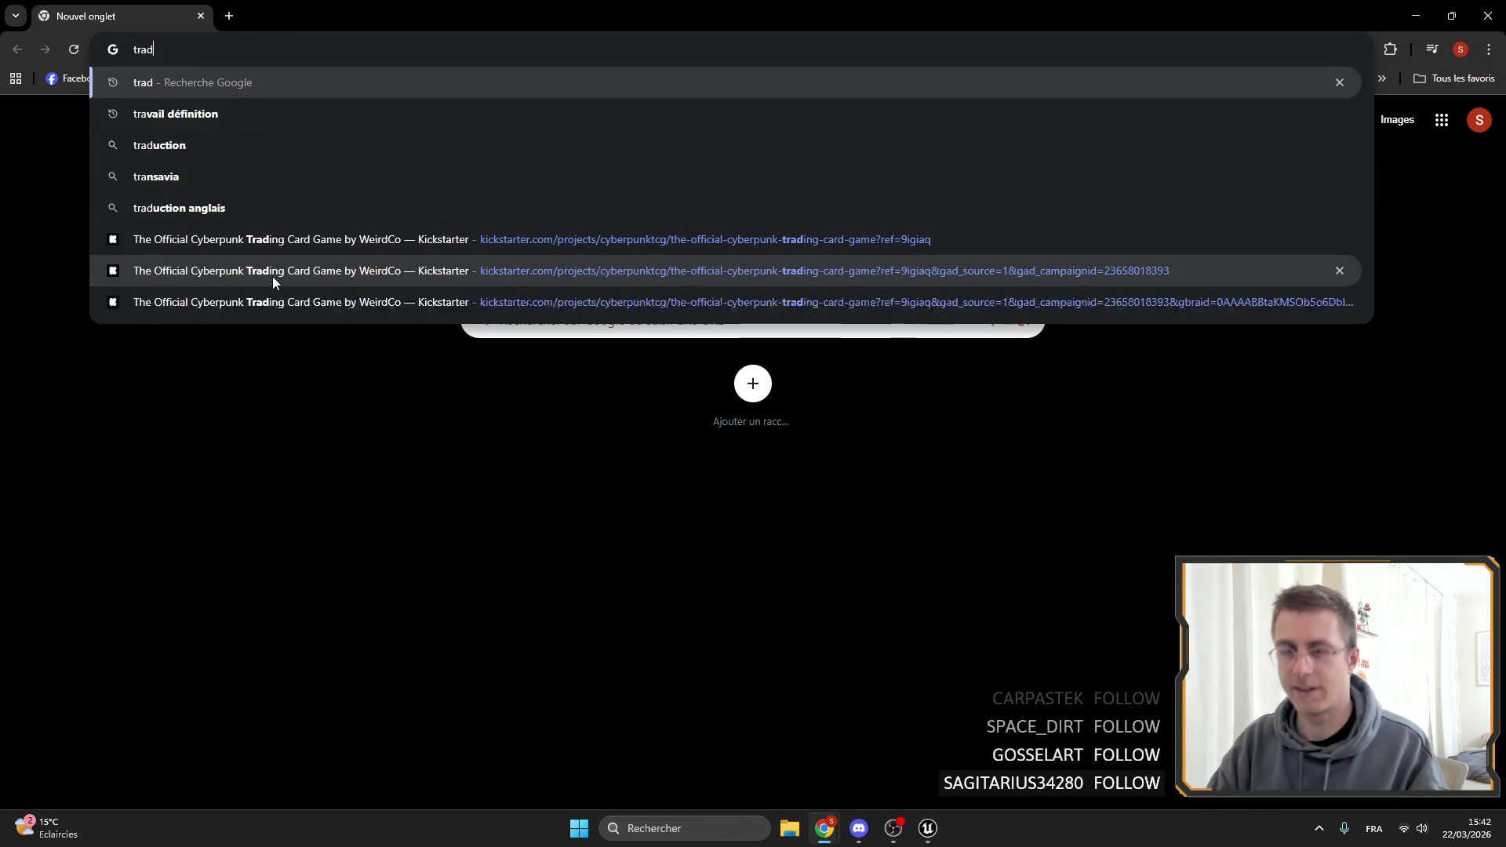
{"action": "key", "text": "Return"}
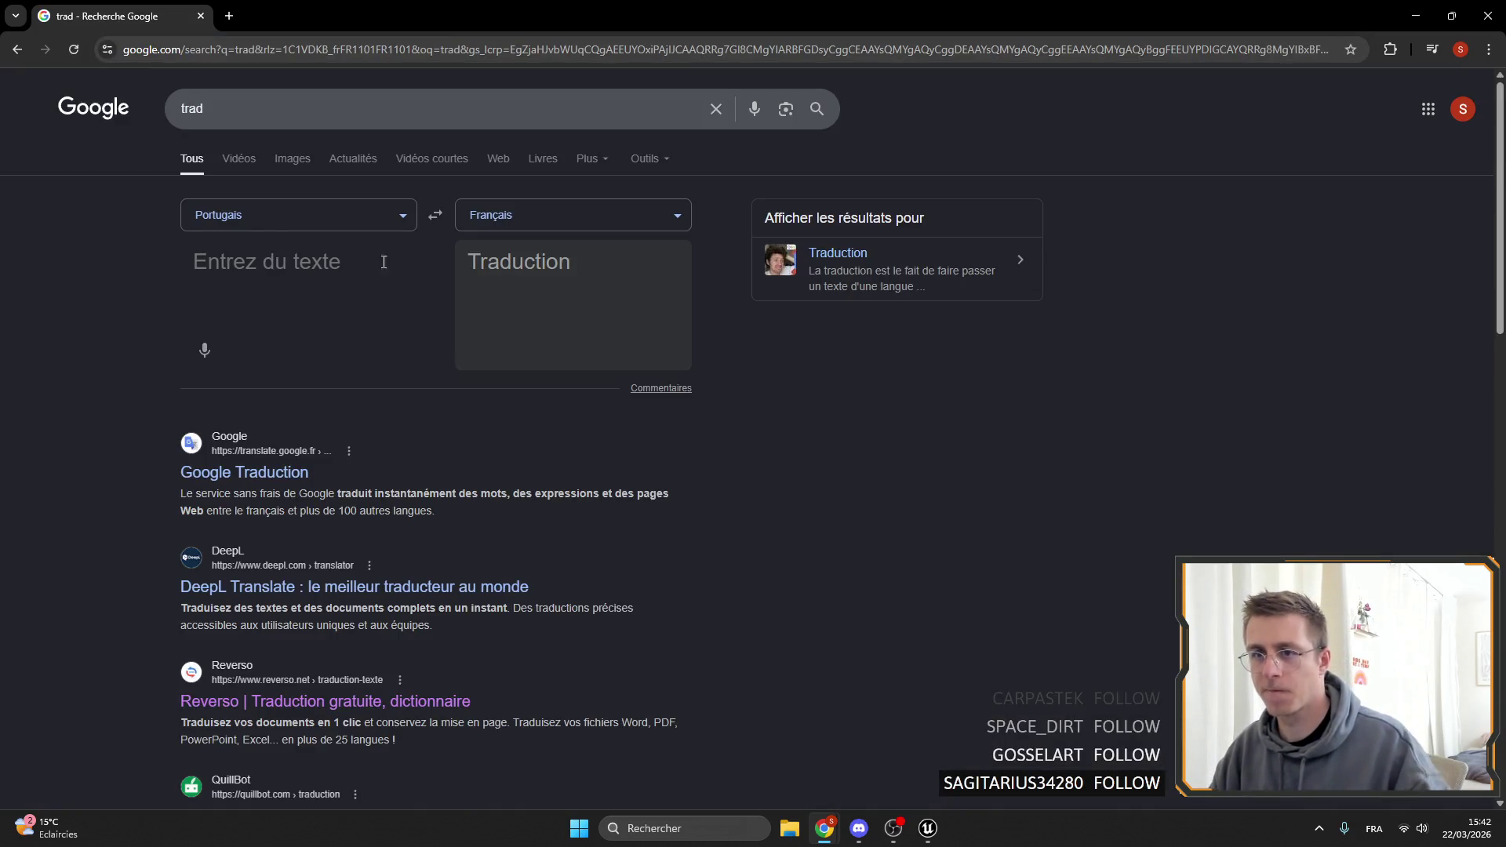
{"action": "left_click", "coordinate": [436, 216]}
{"action": "type", "text": "Can't be destroy"}
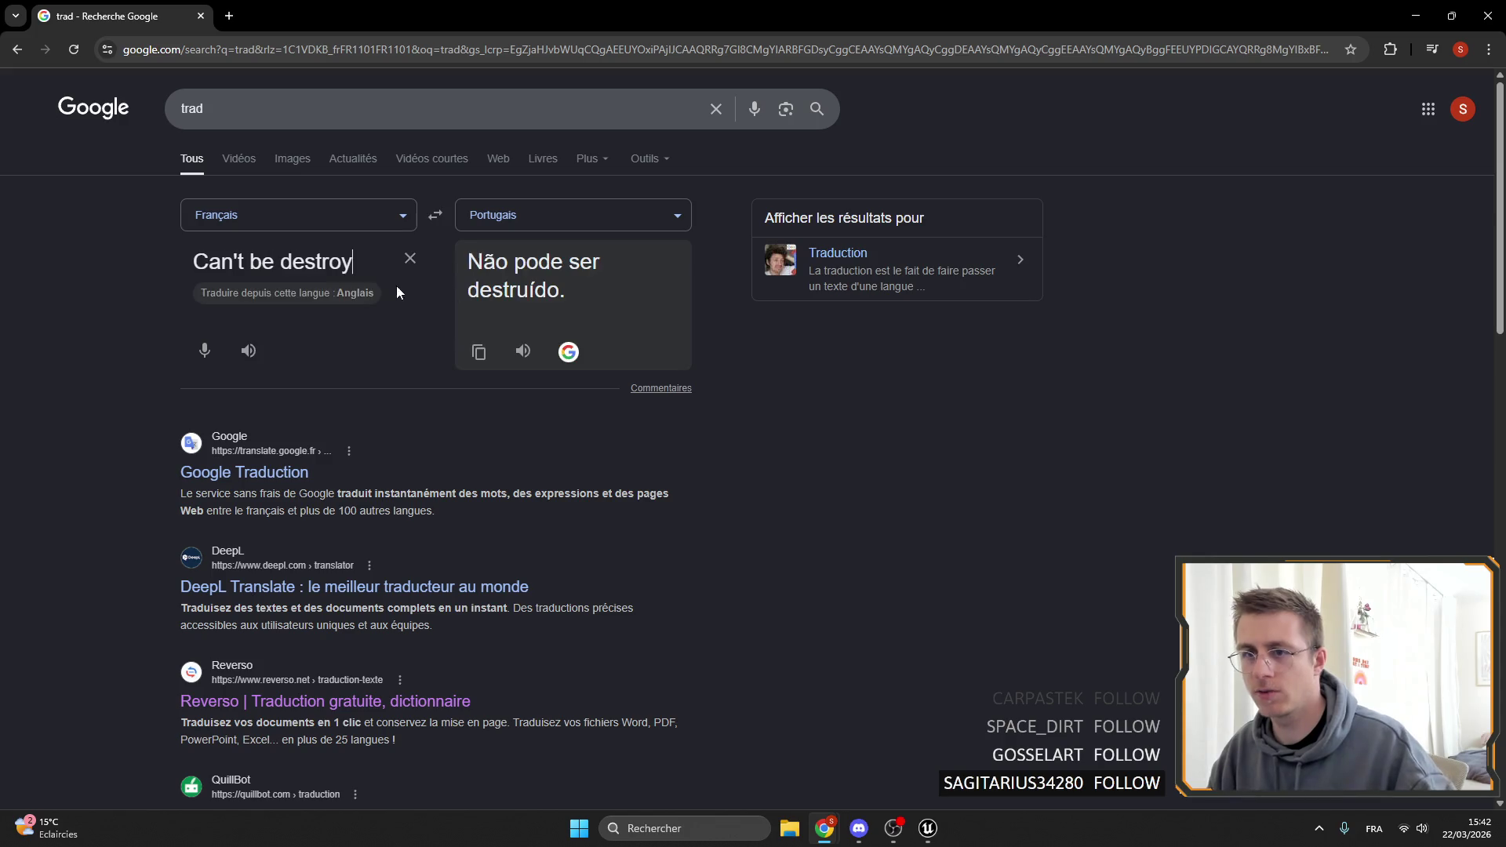
{"action": "left_click", "coordinate": [346, 298]}
{"action": "left_click", "coordinate": [558, 219]}
{"action": "type", "text": "anglais"}
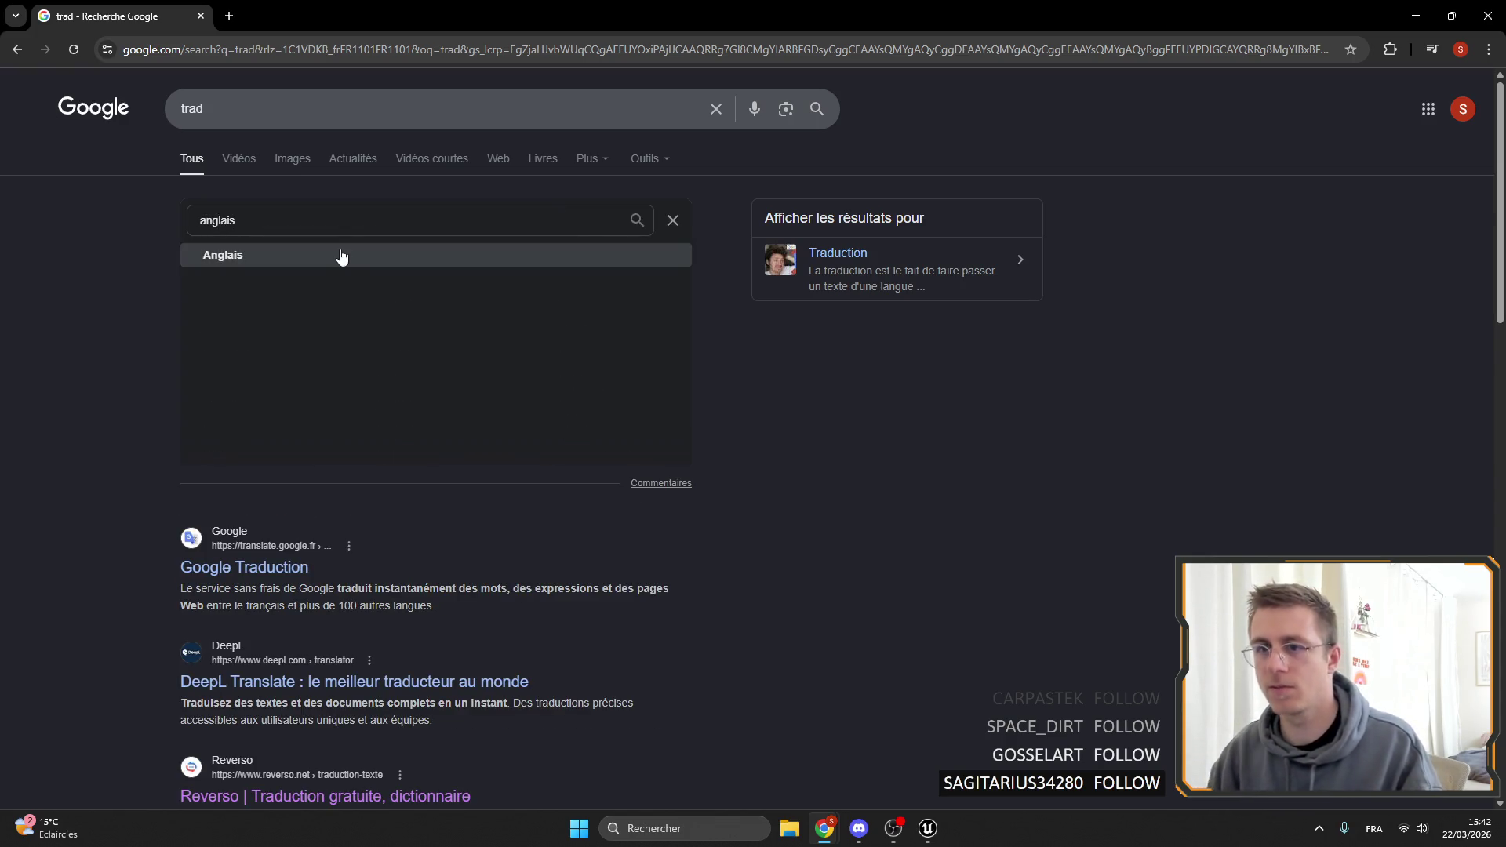
{"action": "left_click", "coordinate": [341, 255]}
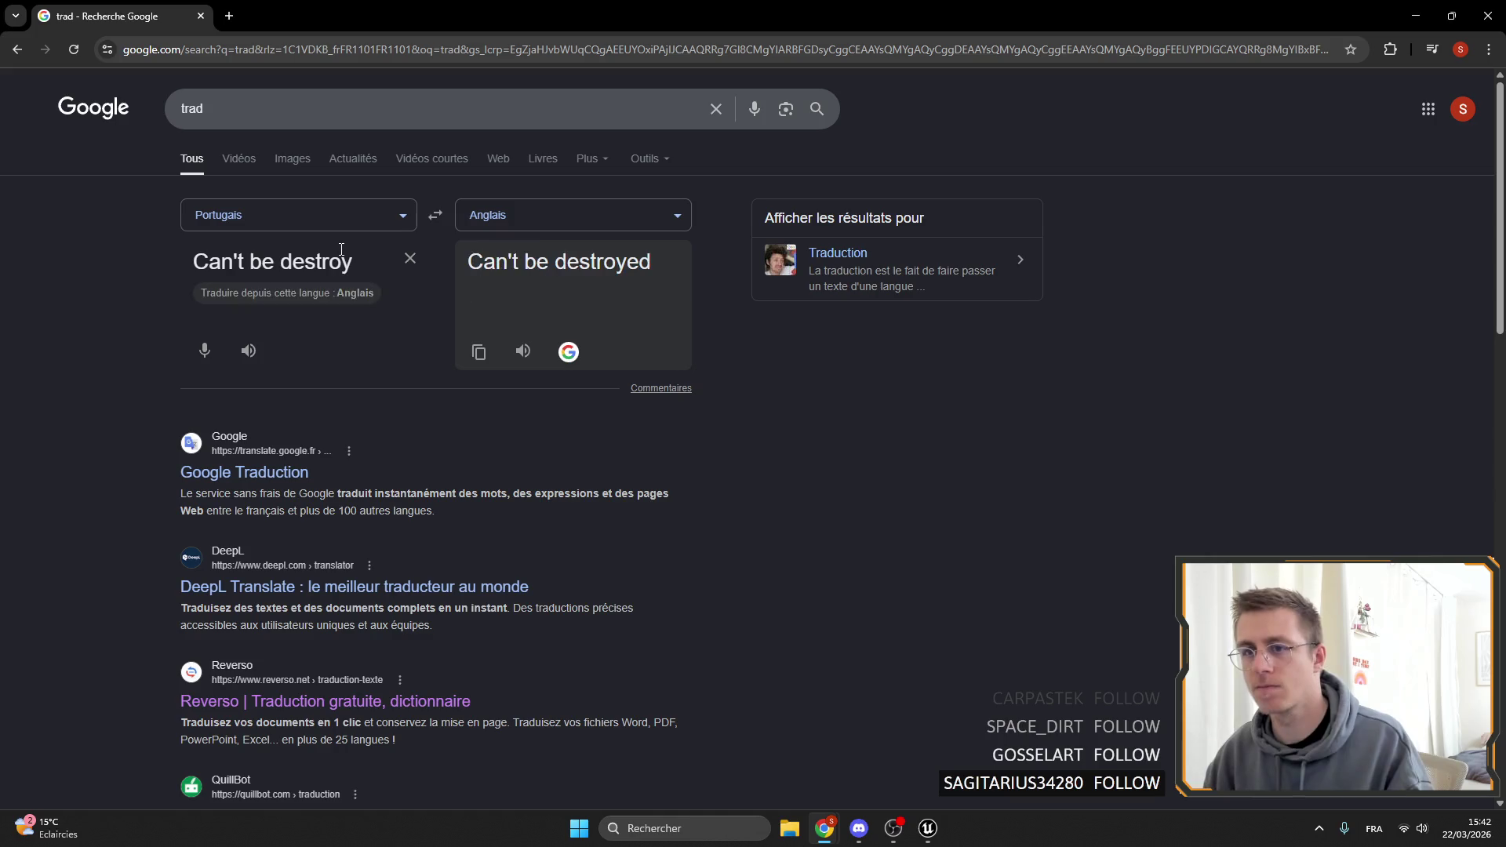
Set the translation to French→English and copy the result 'Cannot be destroyed'.
{"action": "left_click", "coordinate": [327, 221]}
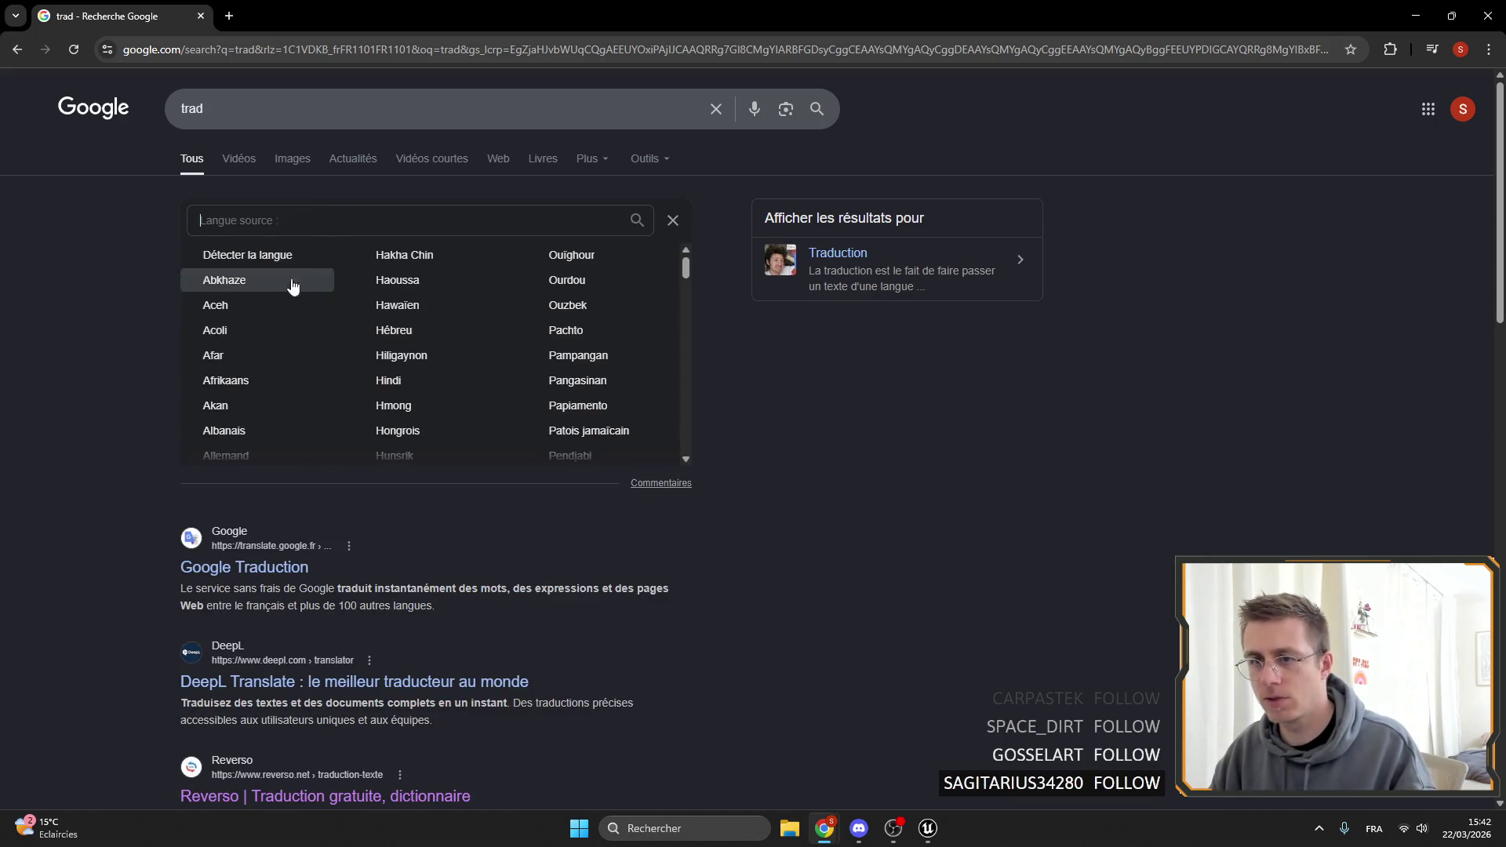
{"action": "left_click", "coordinate": [673, 221]}
{"action": "left_click", "coordinate": [436, 216]}
{"action": "left_click", "coordinate": [530, 220]}
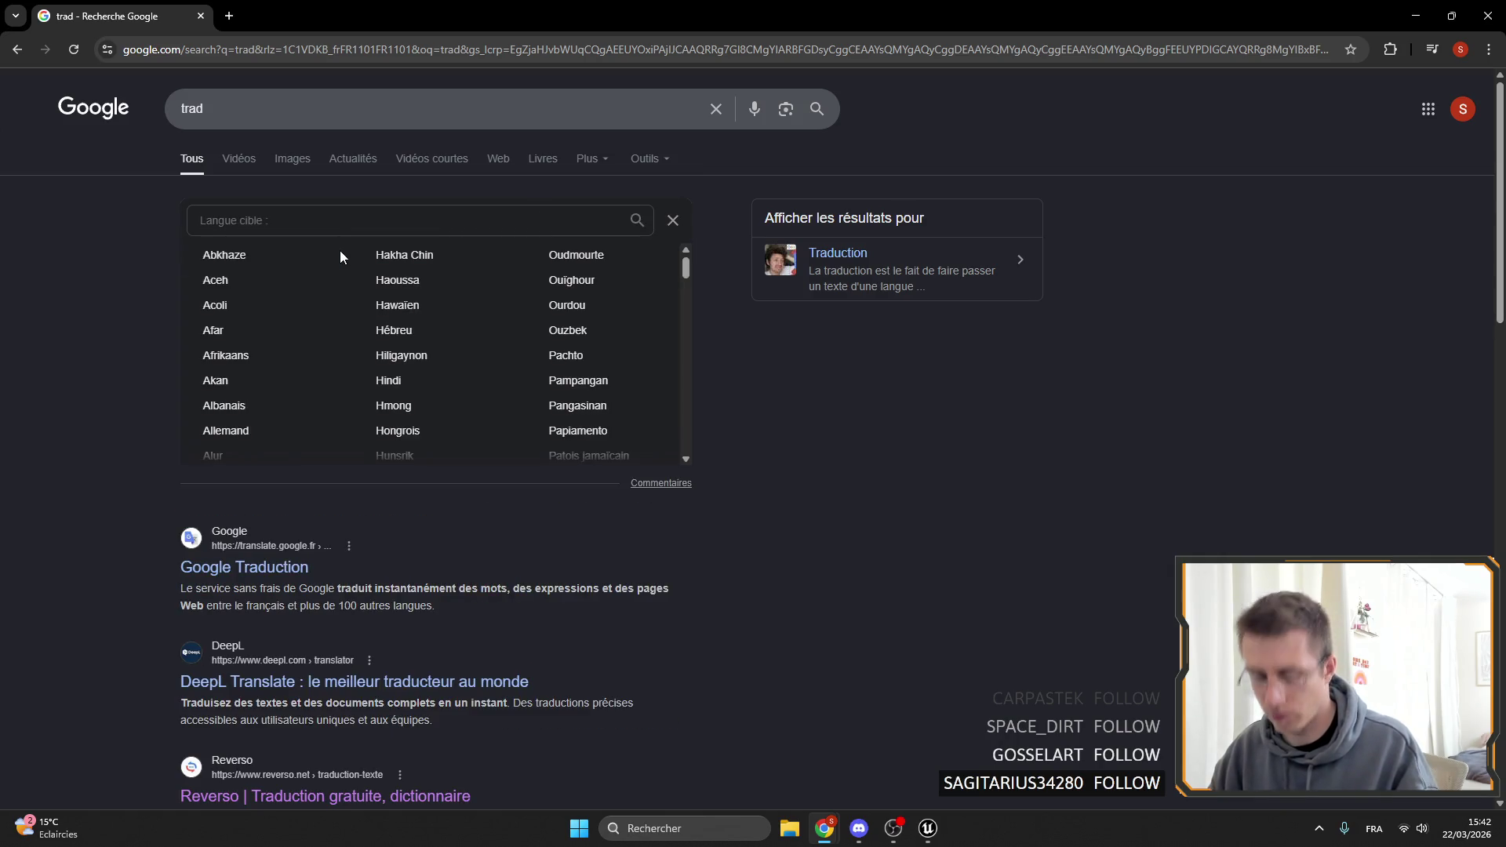
{"action": "type", "text": "fran"}
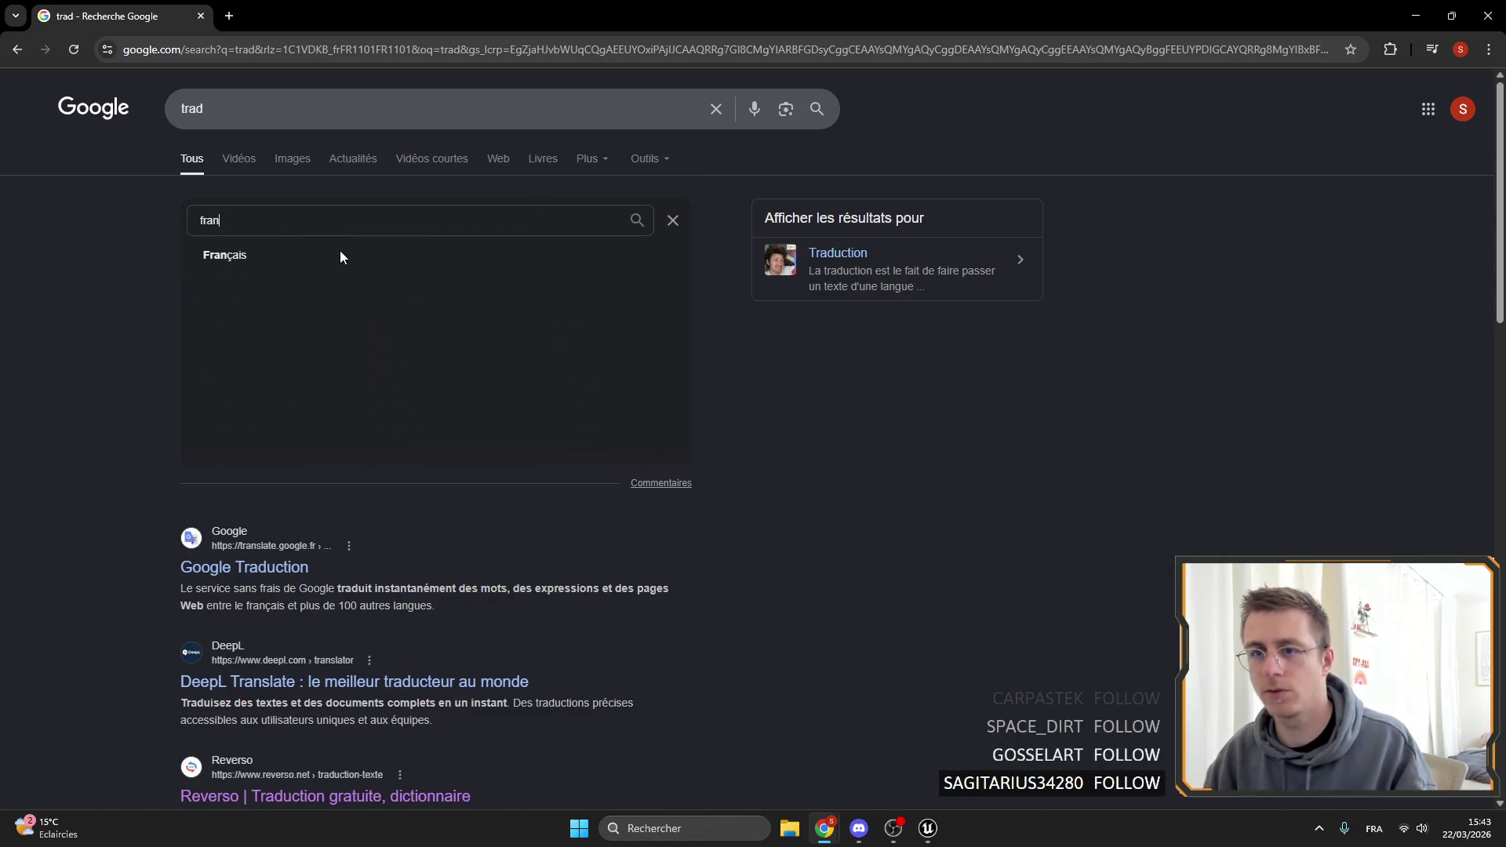
{"action": "left_click", "coordinate": [341, 252]}
{"action": "left_click", "coordinate": [436, 216]}
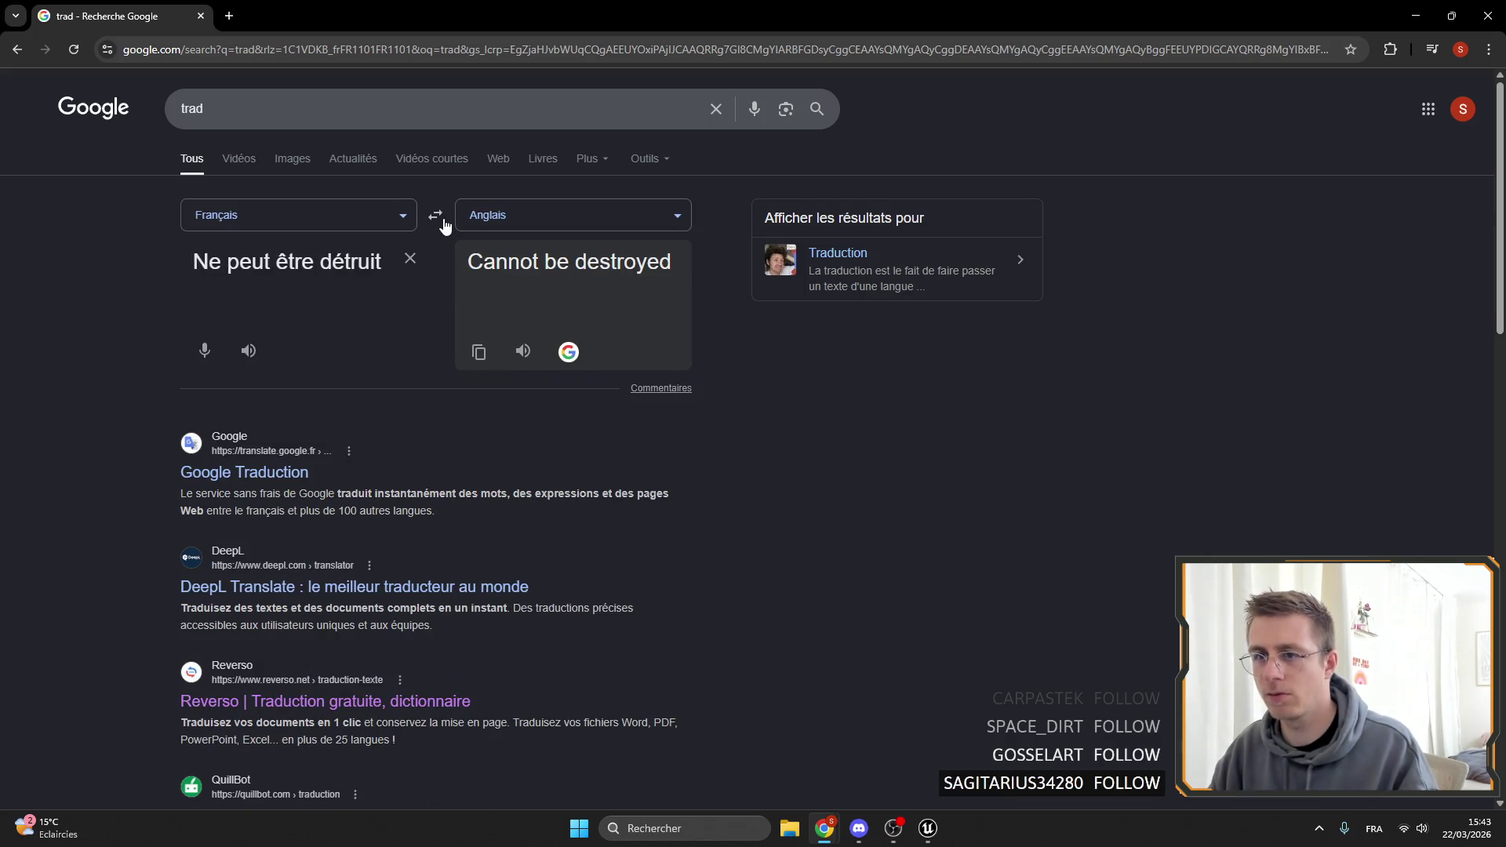
{"action": "left_click_drag", "start_coordinate": [665, 261], "coordinate": [627, 286]}
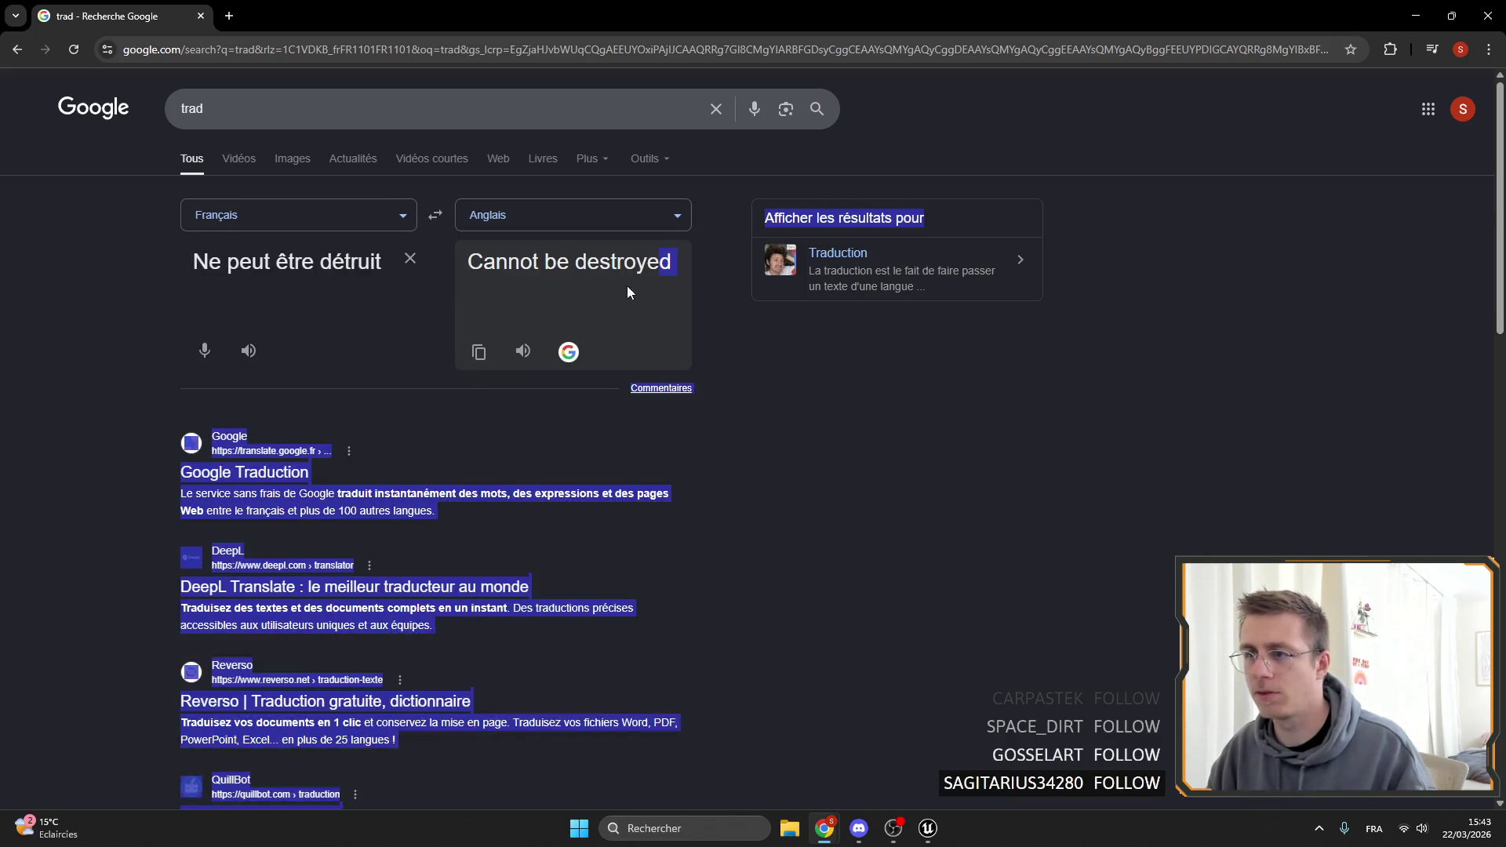
{"action": "left_click", "coordinate": [459, 261]}
{"action": "left_click", "coordinate": [482, 352]}
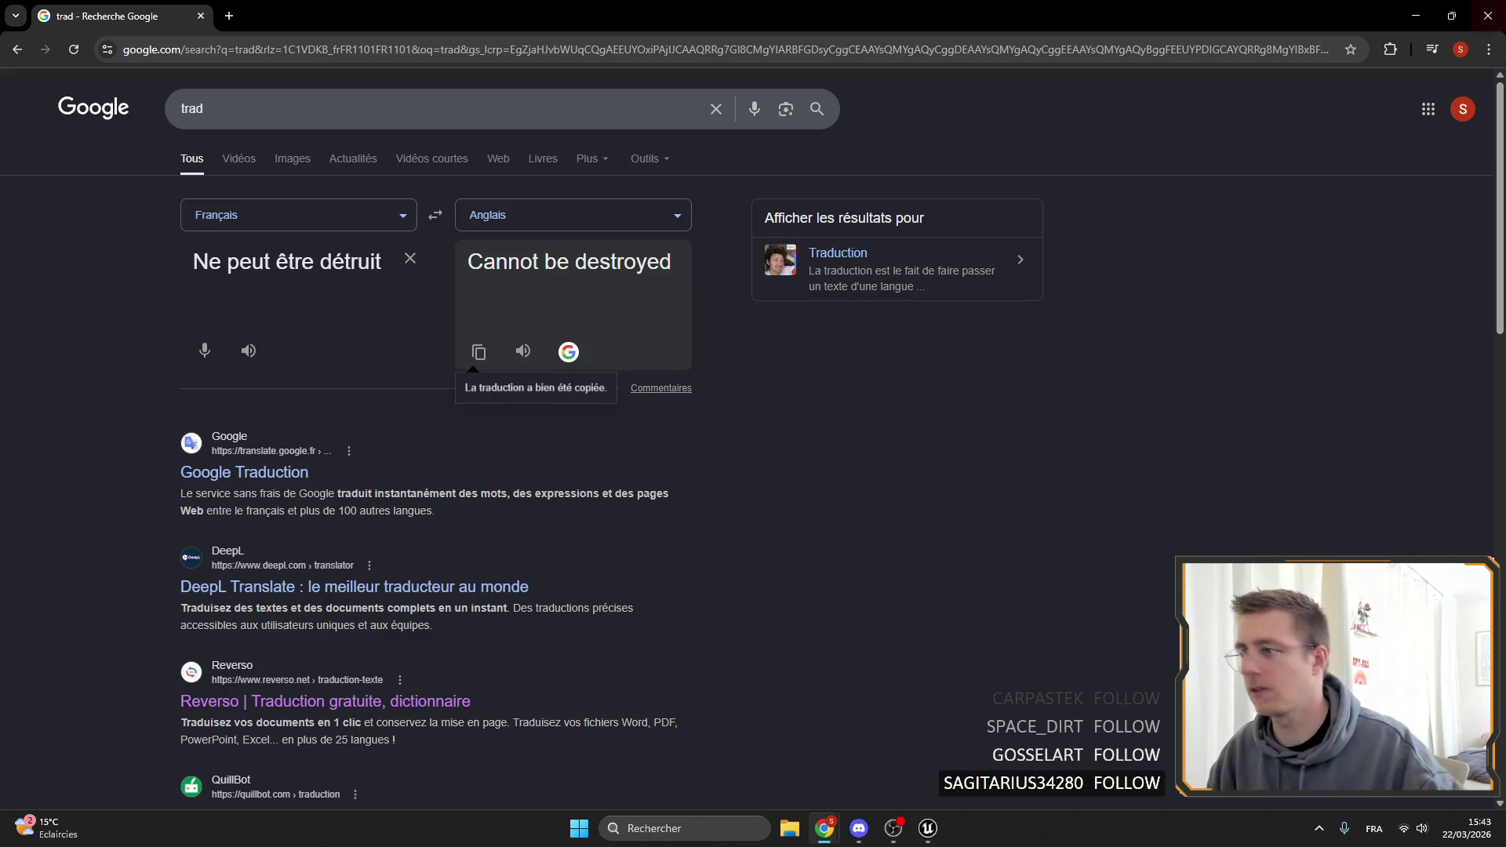
{"action": "key", "text": "alt+Tab"}
Paste 'Cannot be destroyed' into the ShowCantHitFeedback Format Text message.
{"action": "key", "text": "ctrl+v"}
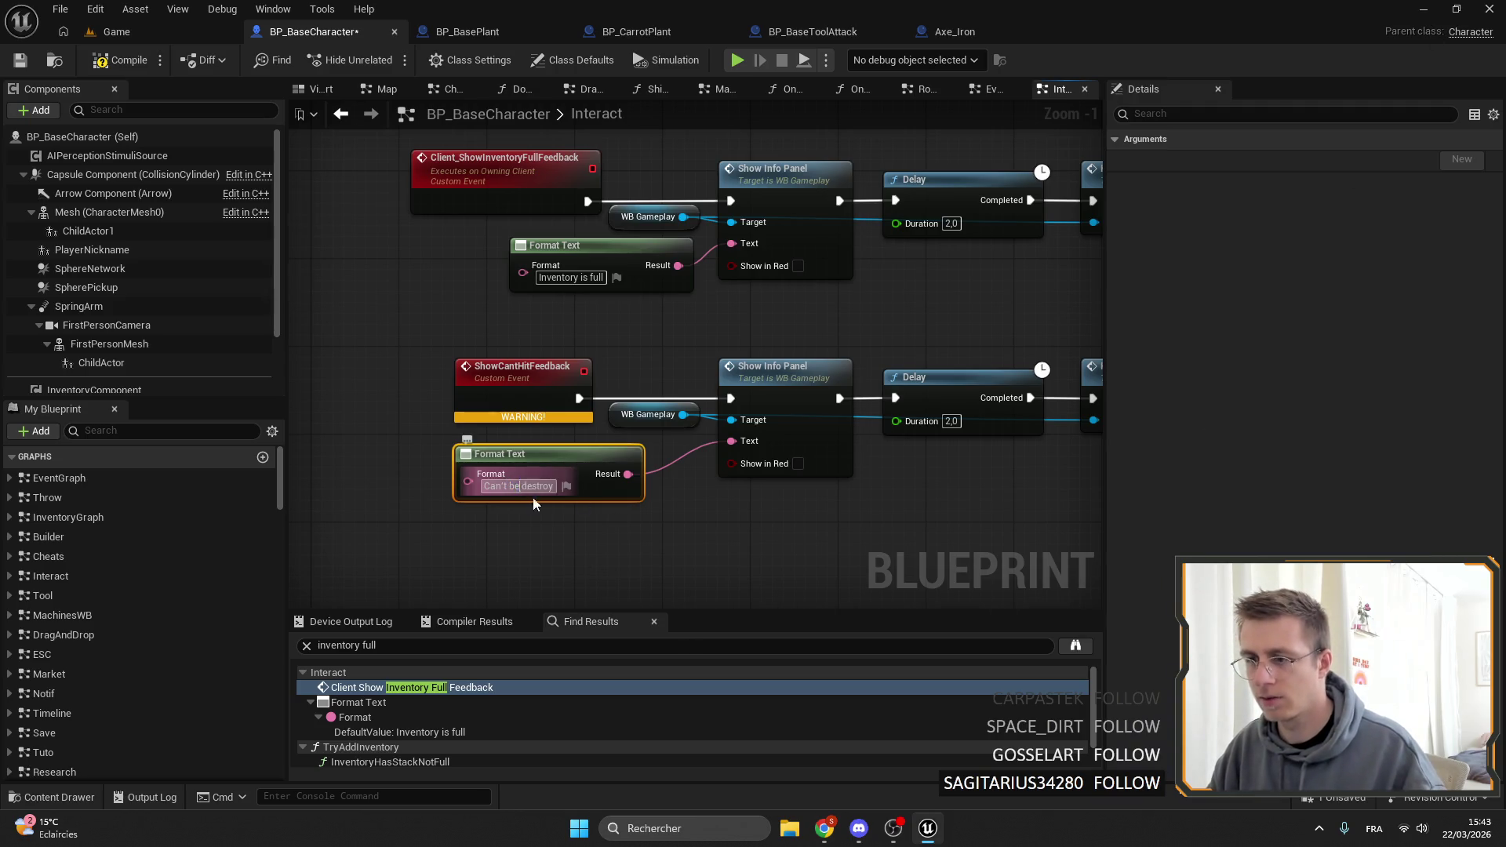
{"action": "left_click", "coordinate": [643, 562]}
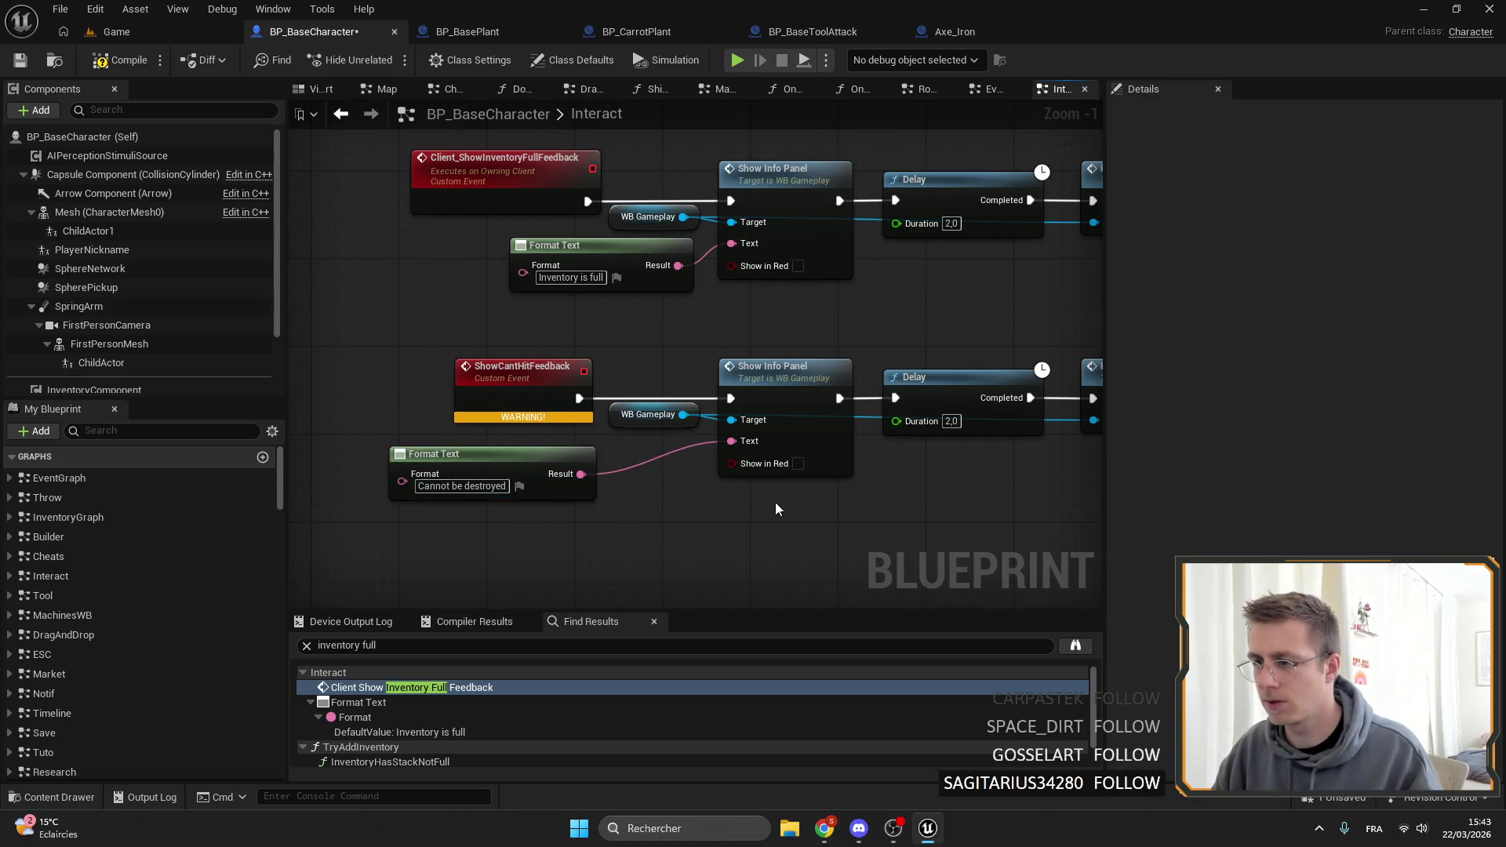
{"action": "mouse_move", "coordinate": [774, 502]}
{"action": "left_mouse_down"}
{"action": "mouse_move", "coordinate": [610, 510]}
{"action": "mouse_move", "coordinate": [696, 555]}
{"action": "mouse_move", "coordinate": [857, 480]}
{"action": "left_mouse_up"}
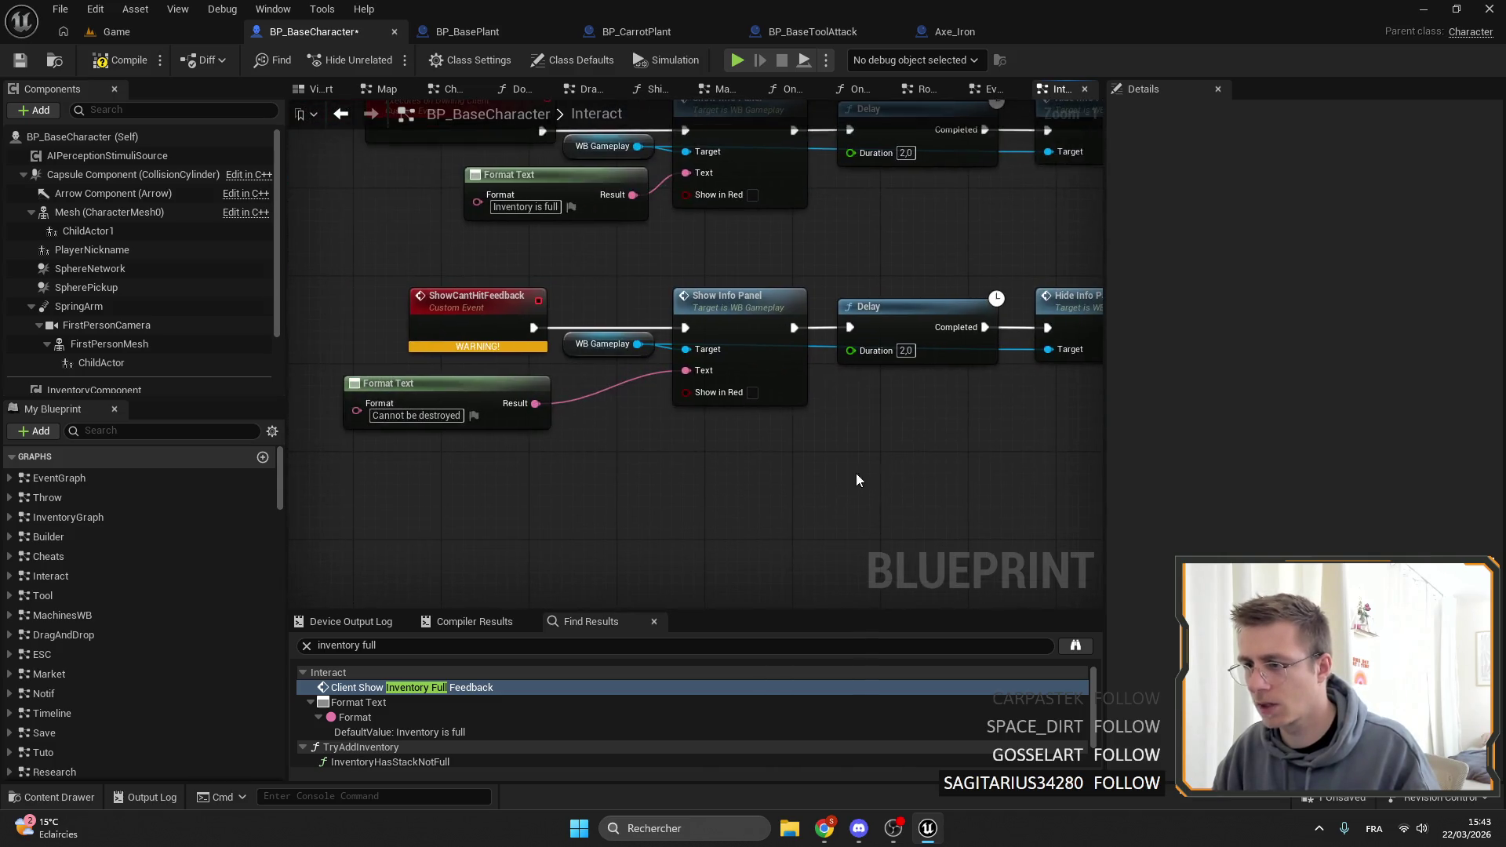
Compile and save BP_BaseCharacter, then select the ShowCantHitFeedback event name.
{"action": "left_click", "coordinate": [23, 68]}
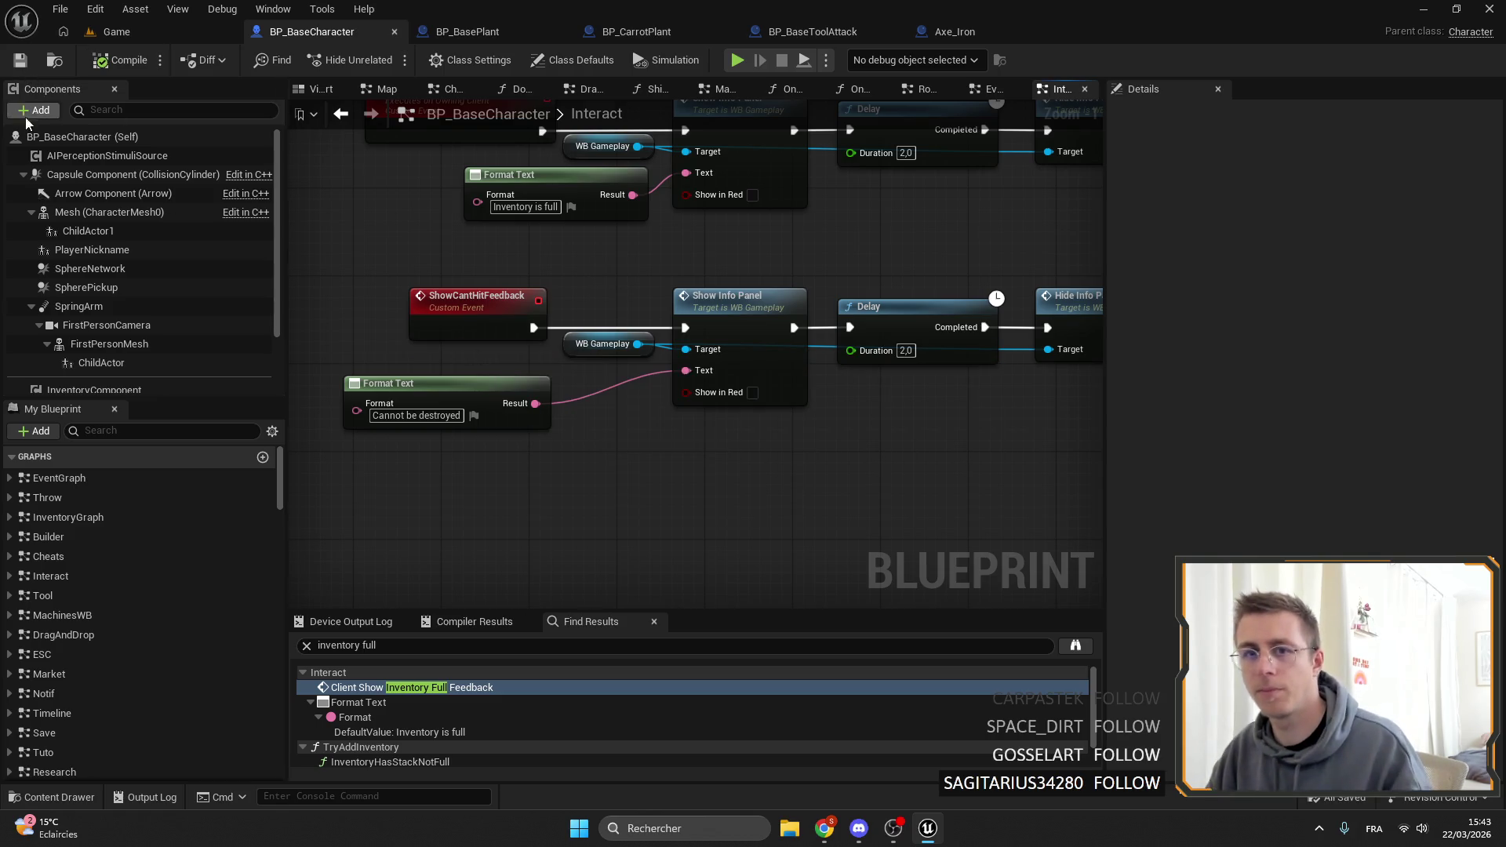
{"action": "left_click", "coordinate": [35, 63]}
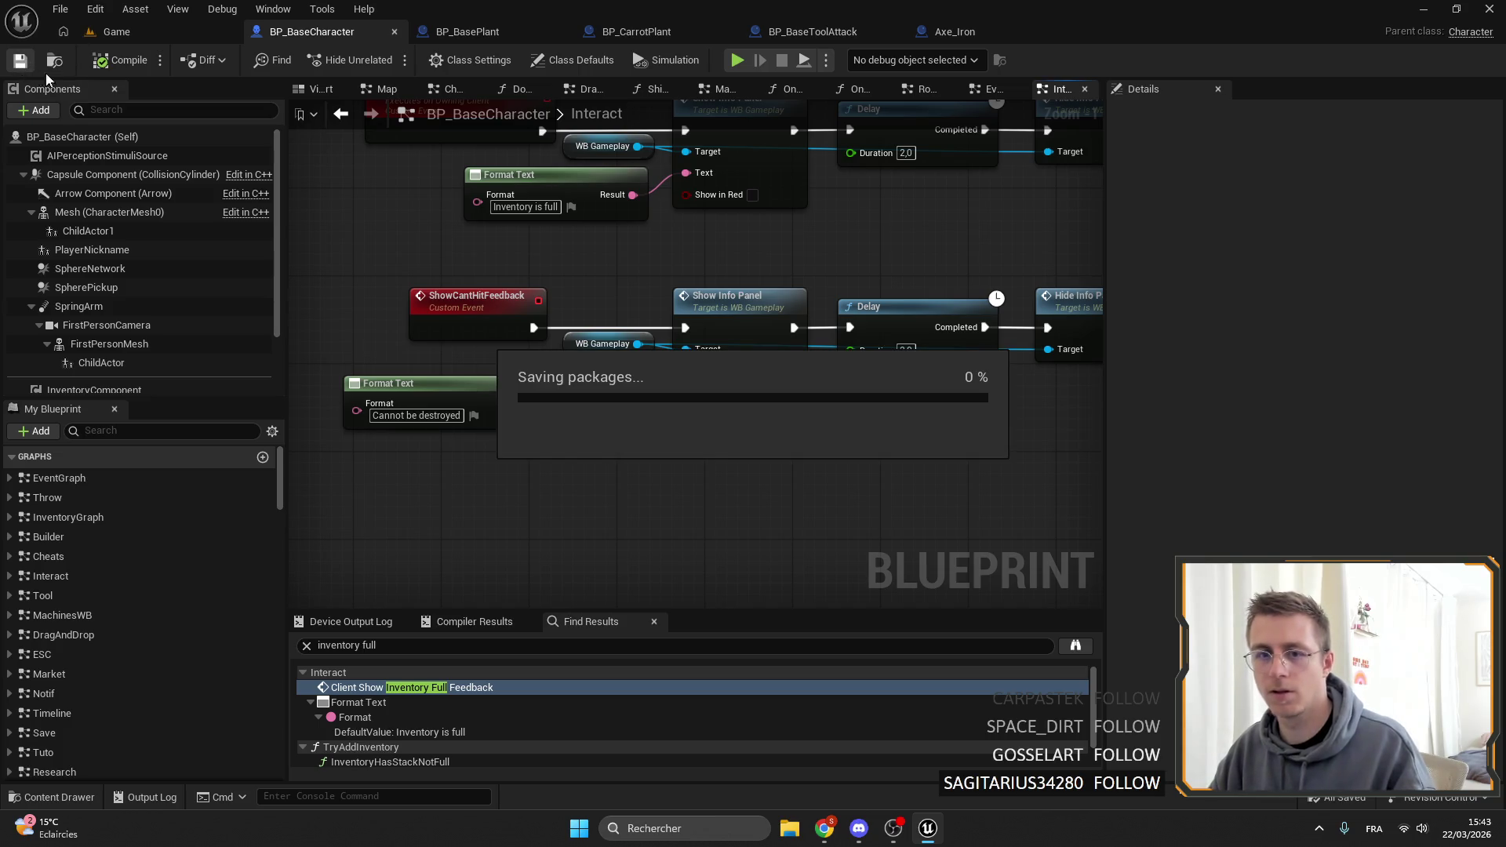
{"action": "scroll", "coordinate": [629, 366], "scroll_direction": "down", "scroll_amount": 1}
{"action": "left_click", "coordinate": [416, 287]}
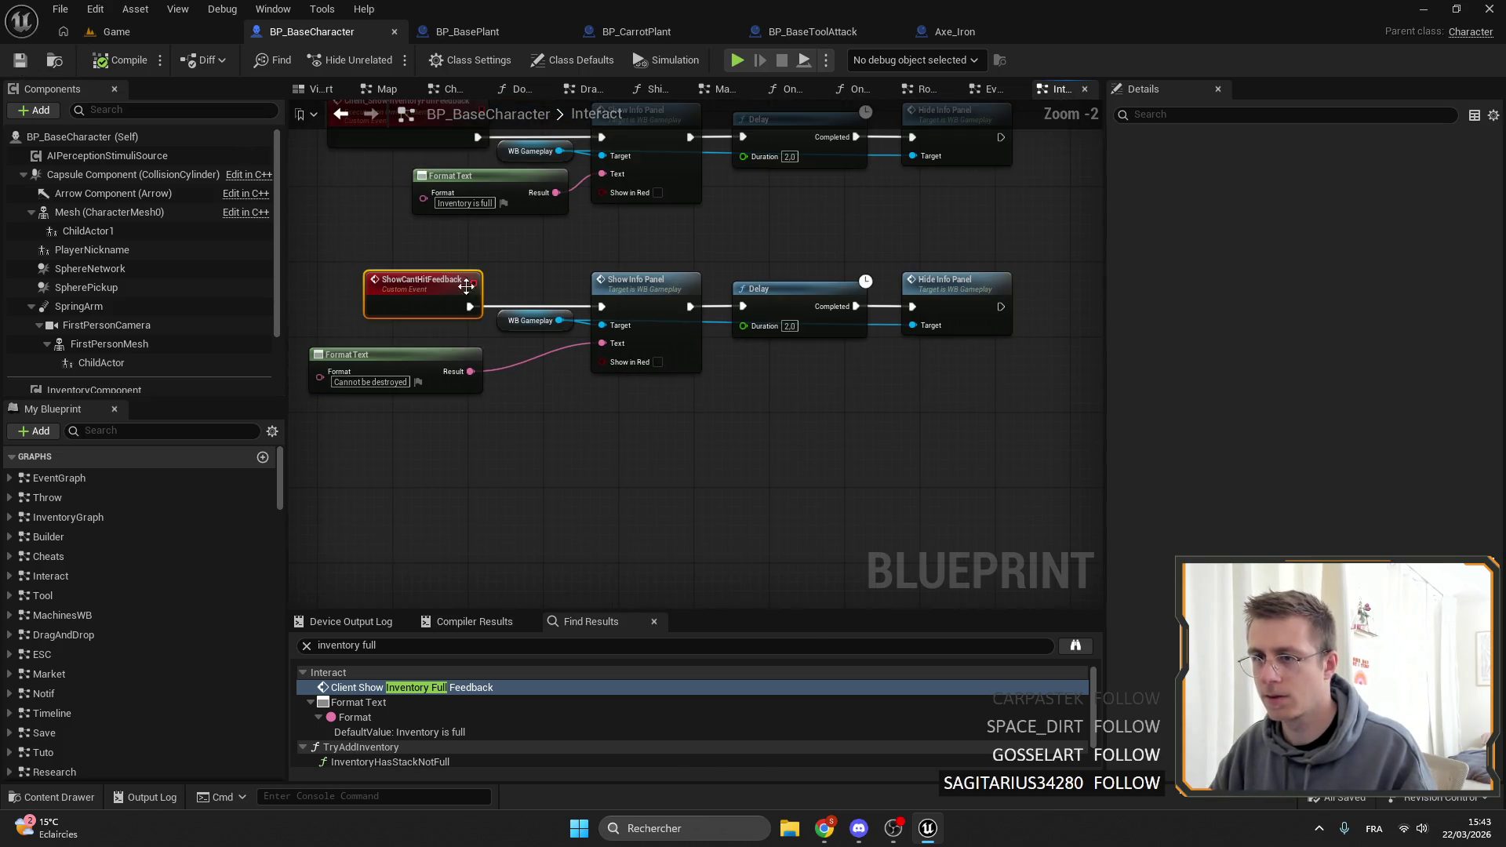
{"action": "left_click", "coordinate": [1393, 159]}
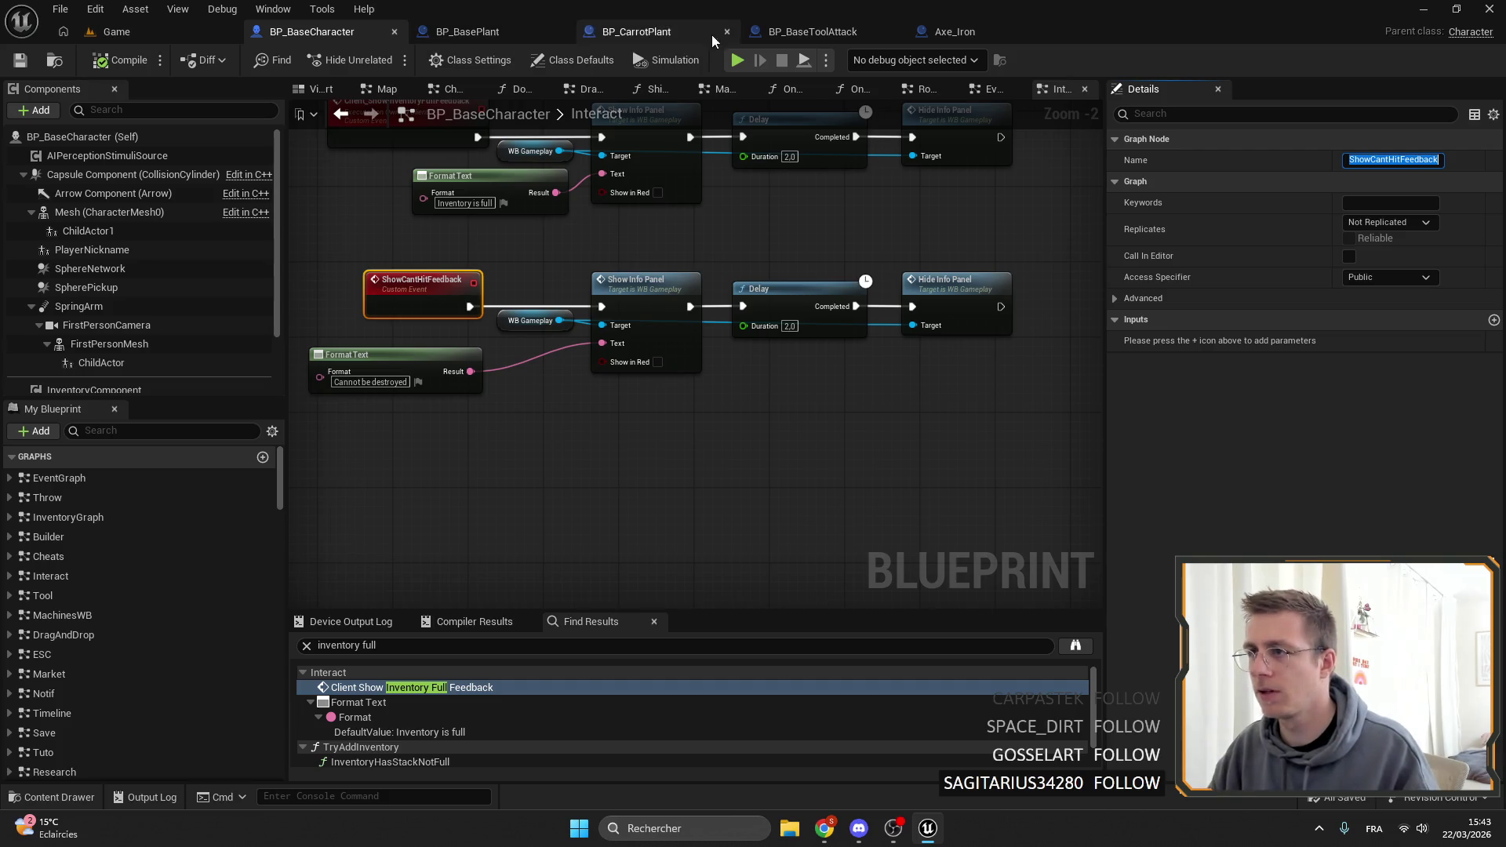
Select the hit-handling node chain in BP_BaseToolAttack's EventGraph.
{"action": "left_click", "coordinate": [967, 36]}
{"action": "left_click", "coordinate": [779, 37]}
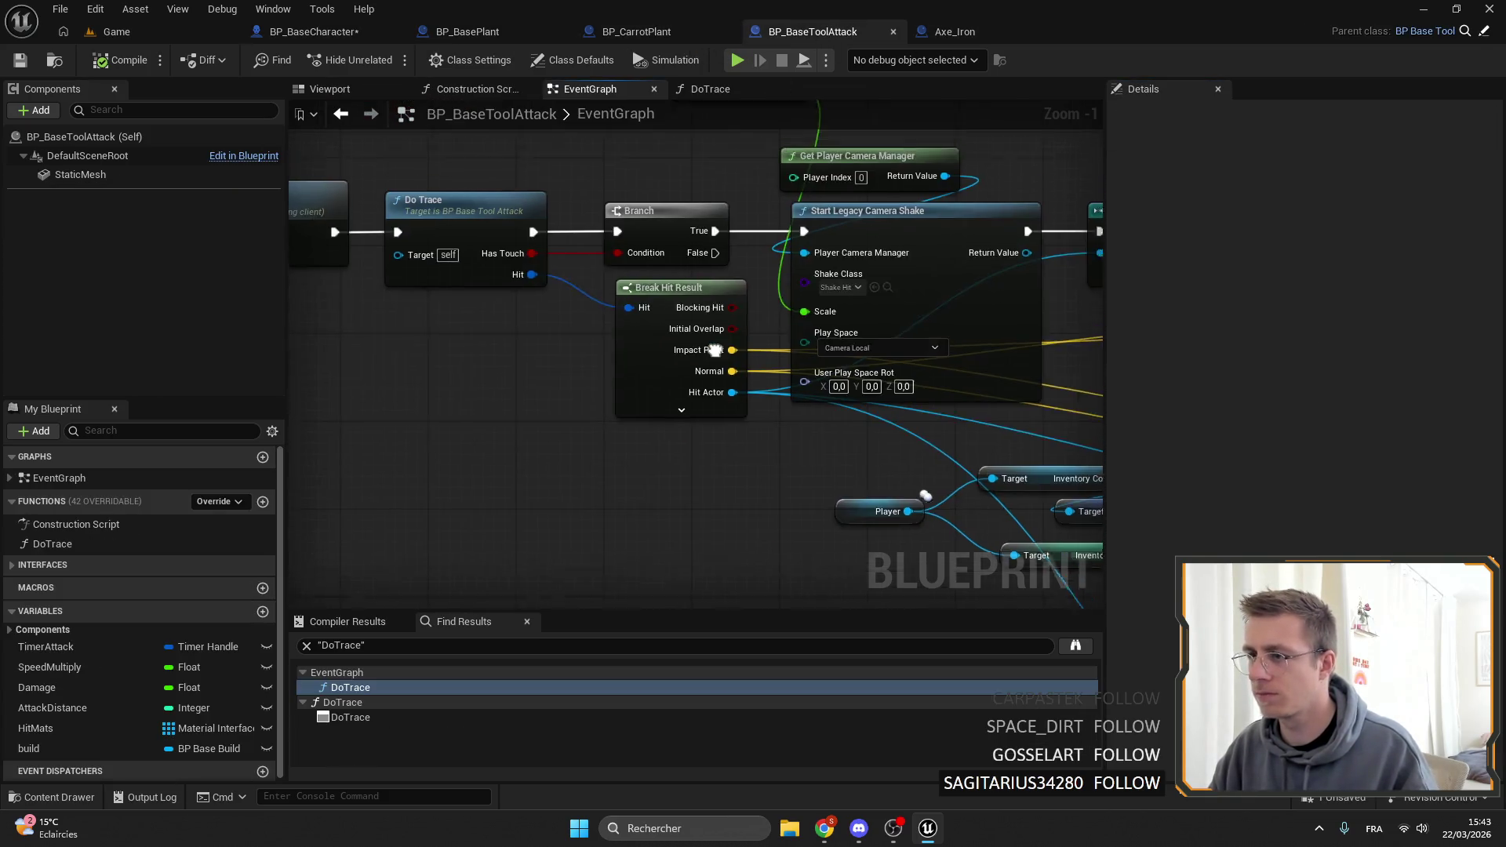
{"action": "scroll", "coordinate": [775, 299], "scroll_direction": "up", "scroll_amount": 3}
{"action": "scroll", "coordinate": [734, 308], "scroll_direction": "down", "scroll_amount": 3}
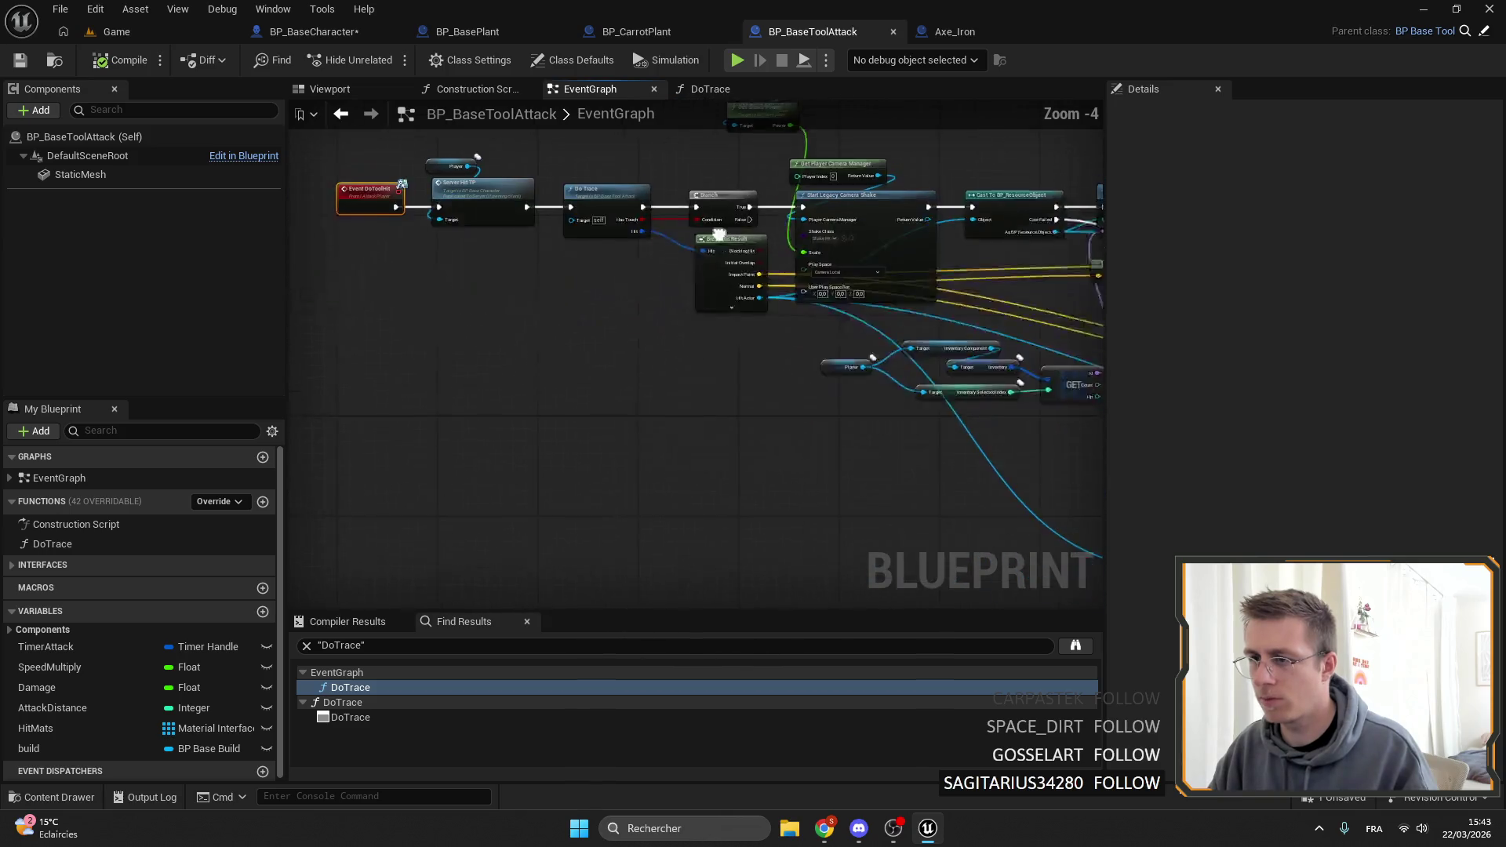
{"action": "mouse_move", "coordinate": [671, 286]}
{"action": "left_mouse_down"}
{"action": "mouse_move", "coordinate": [737, 249]}
{"action": "mouse_move", "coordinate": [682, 250]}
{"action": "mouse_move", "coordinate": [821, 287]}
{"action": "mouse_move", "coordinate": [853, 276]}
{"action": "left_mouse_up"}
{"action": "scroll", "coordinate": [748, 259], "scroll_direction": "up", "scroll_amount": 5}
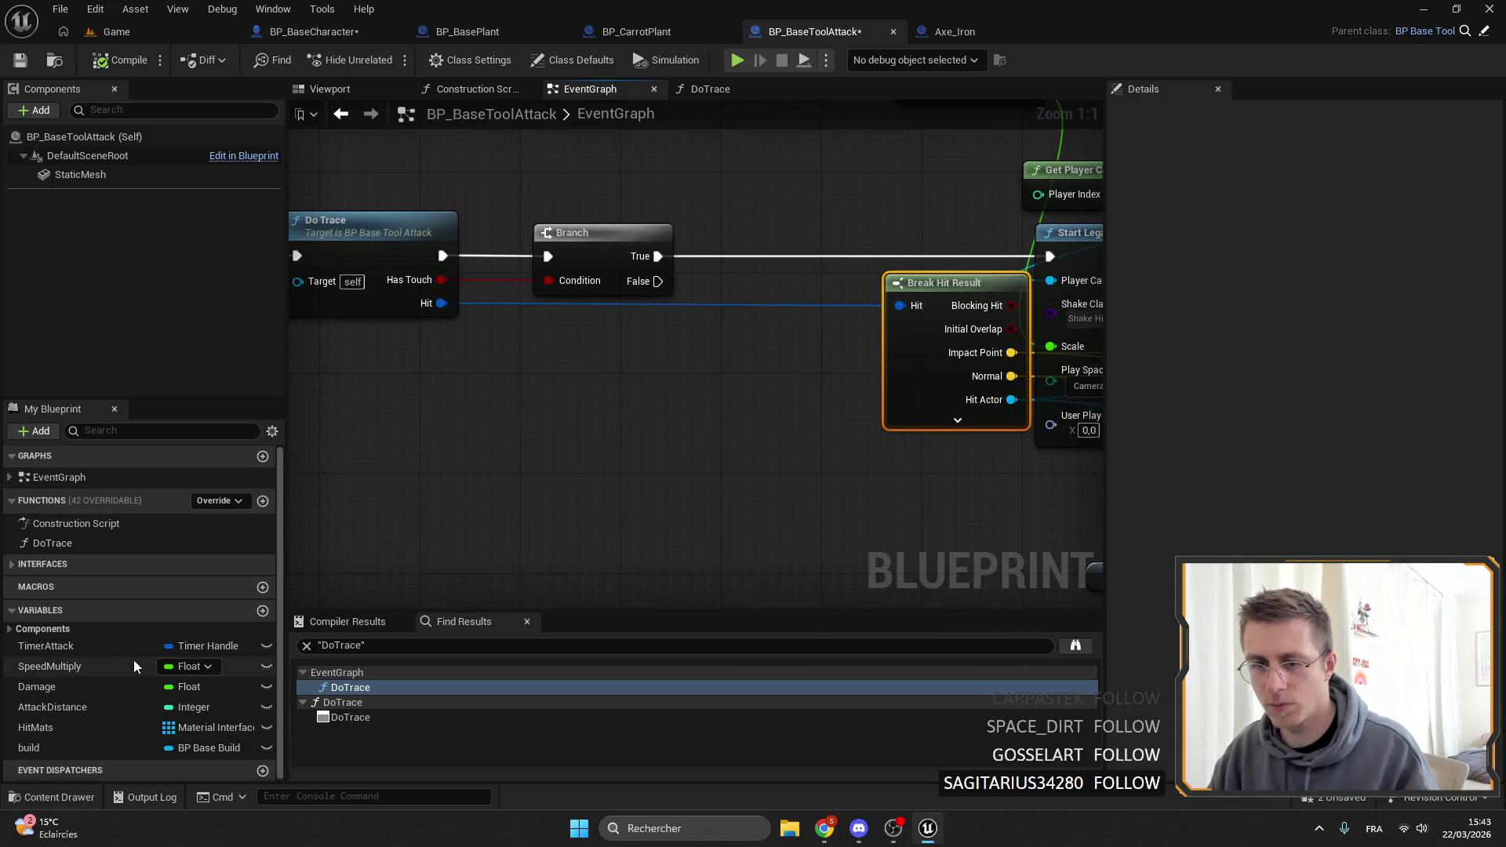
Add Get Player and a Show Cant Hit Feedback call, wired from the Branch's False output.
{"action": "right_click", "coordinate": [543, 477]}
{"action": "type", "text": "player"}
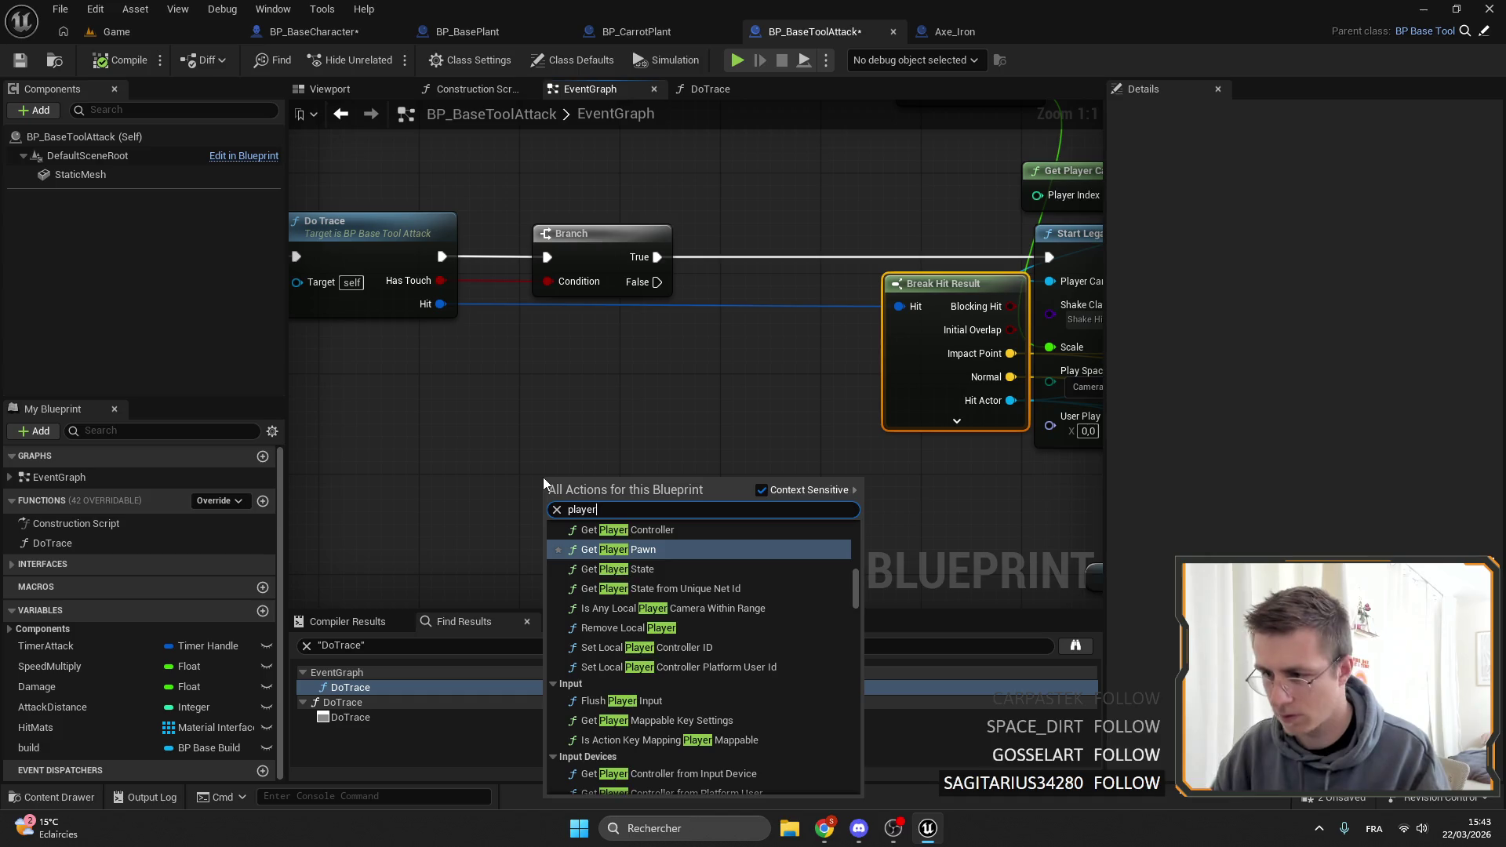
{"action": "scroll", "coordinate": [855, 670], "scroll_direction": "down", "scroll_amount": 10}
{"action": "left_click", "coordinate": [612, 711]}
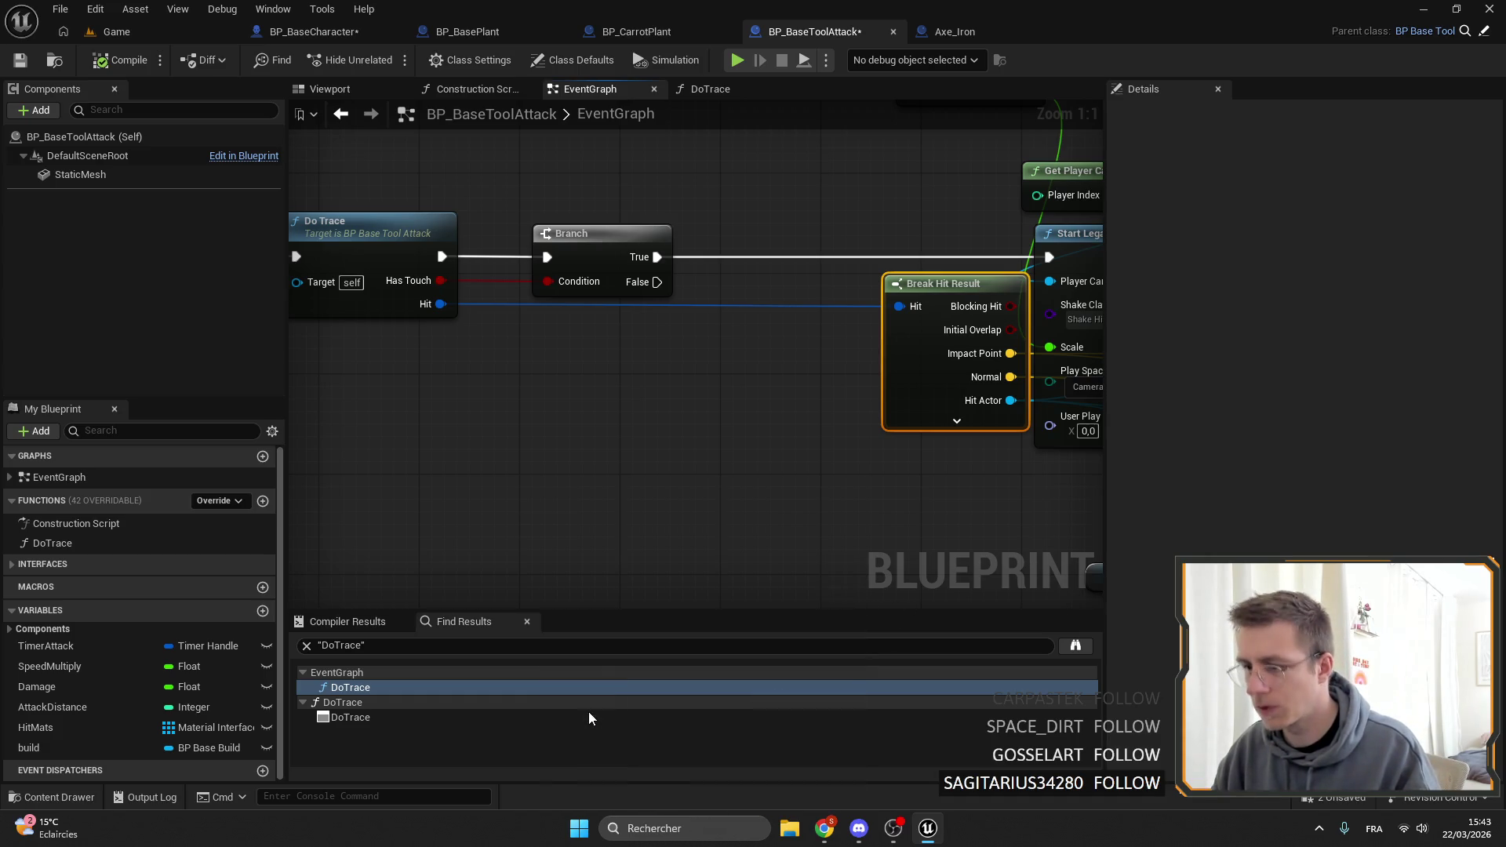
{"action": "left_click_drag", "start_coordinate": [634, 489], "coordinate": [705, 495]}
{"action": "type", "text": "ShowCantHitFeedback"}
{"action": "key", "text": "Return"}
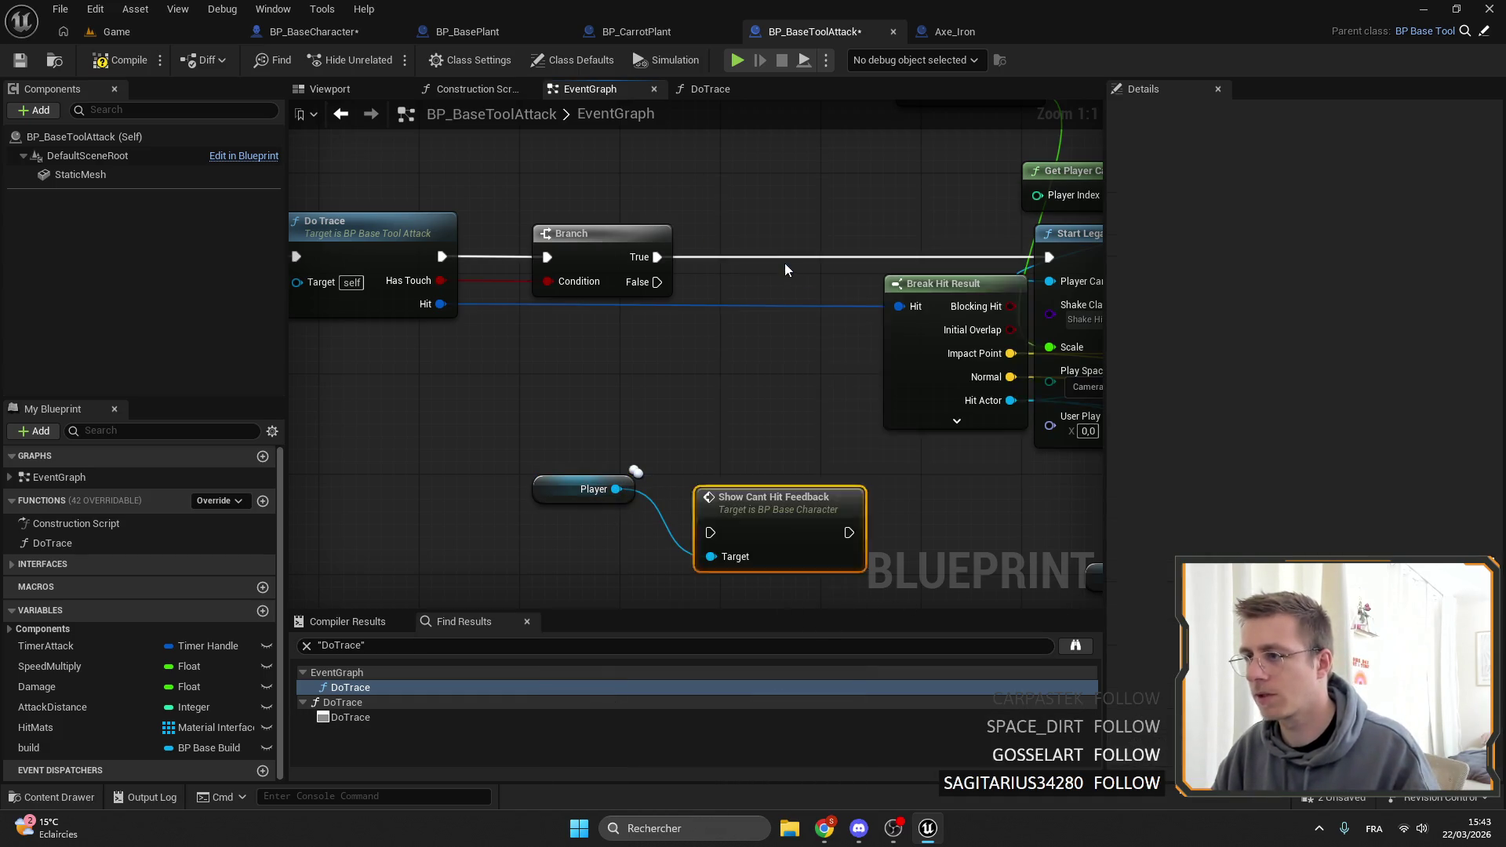
{"action": "mouse_move", "coordinate": [657, 282]}
{"action": "left_mouse_down"}
{"action": "mouse_move", "coordinate": [711, 533]}
{"action": "mouse_move", "coordinate": [924, 487]}
{"action": "mouse_move", "coordinate": [816, 243]}
{"action": "mouse_move", "coordinate": [755, 334]}
{"action": "left_mouse_up"}
{"action": "left_click_drag", "start_coordinate": [546, 490], "coordinate": [569, 401]}
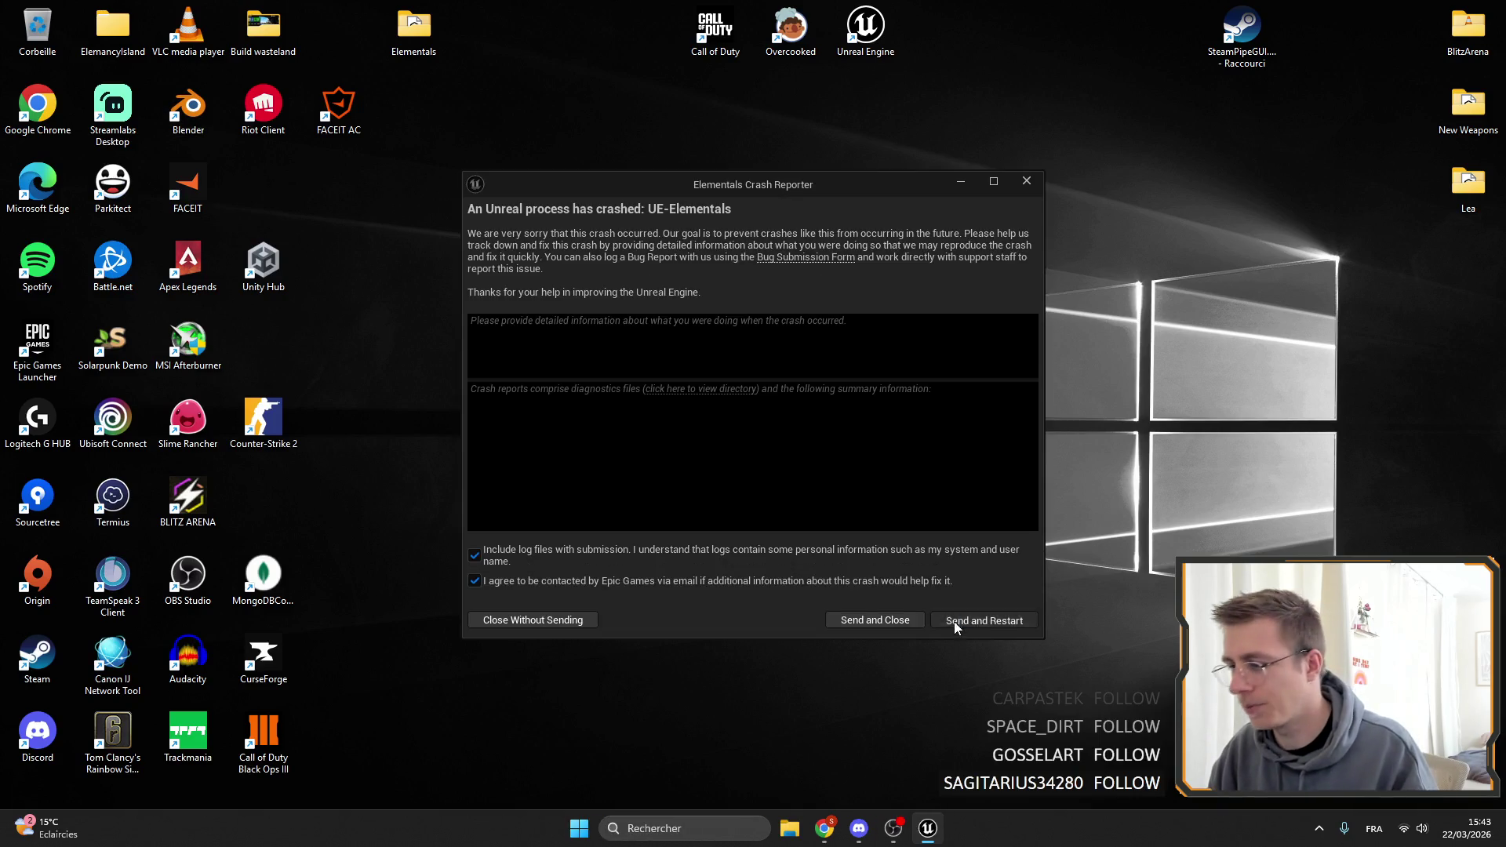
Send the crash report and restart the editor, returning to the Axe_Iron blueprint.
{"action": "left_click", "coordinate": [956, 625]}
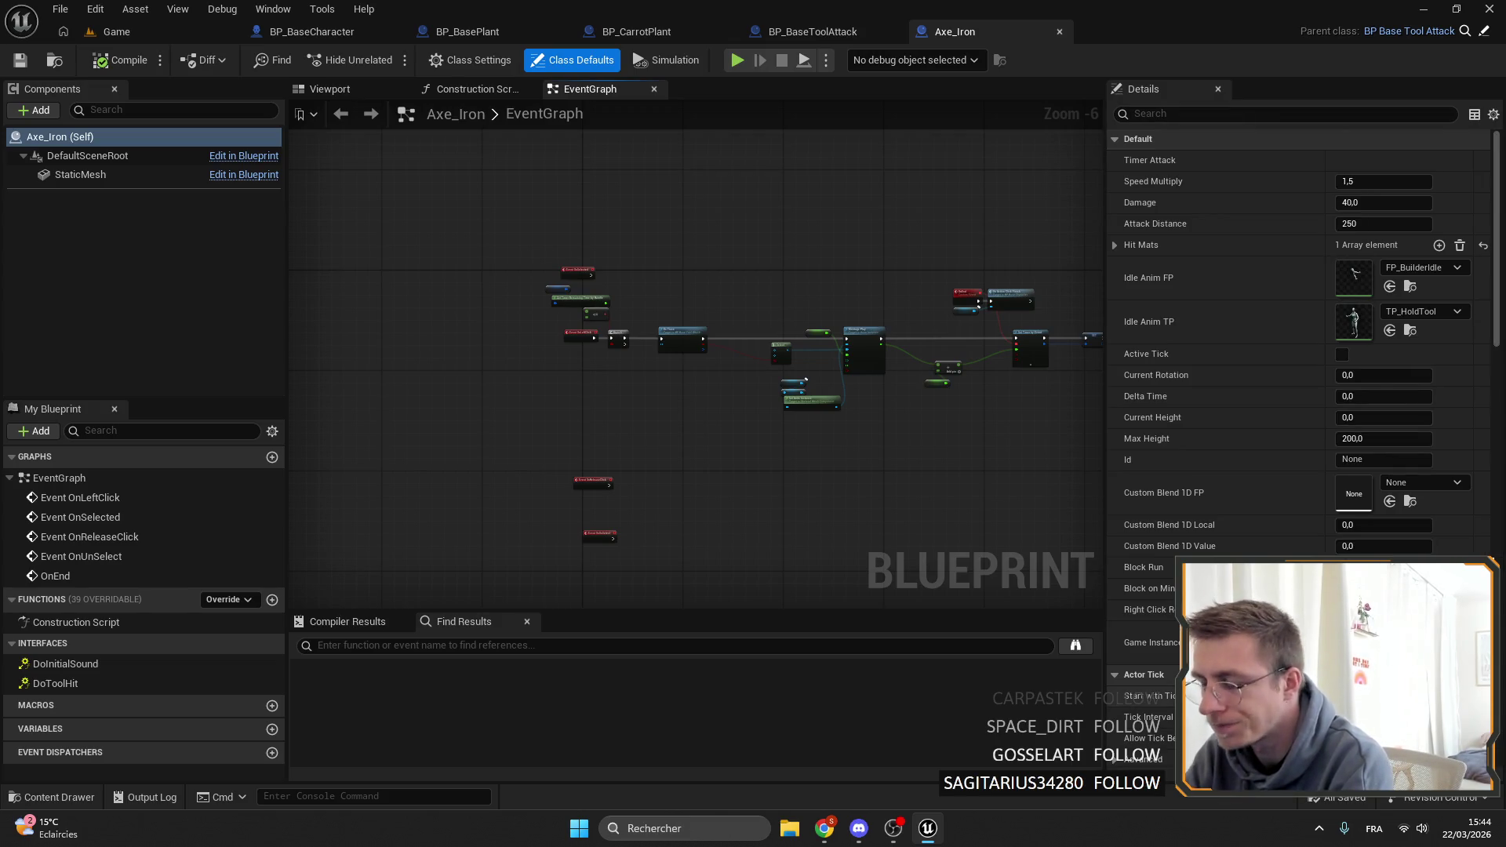
Move Player and Get Anim Instance above Montage Play, Speed Multiply below Select, and reposition the Montage Play group.
{"action": "scroll", "coordinate": [805, 380], "scroll_direction": "up", "scroll_amount": 4}
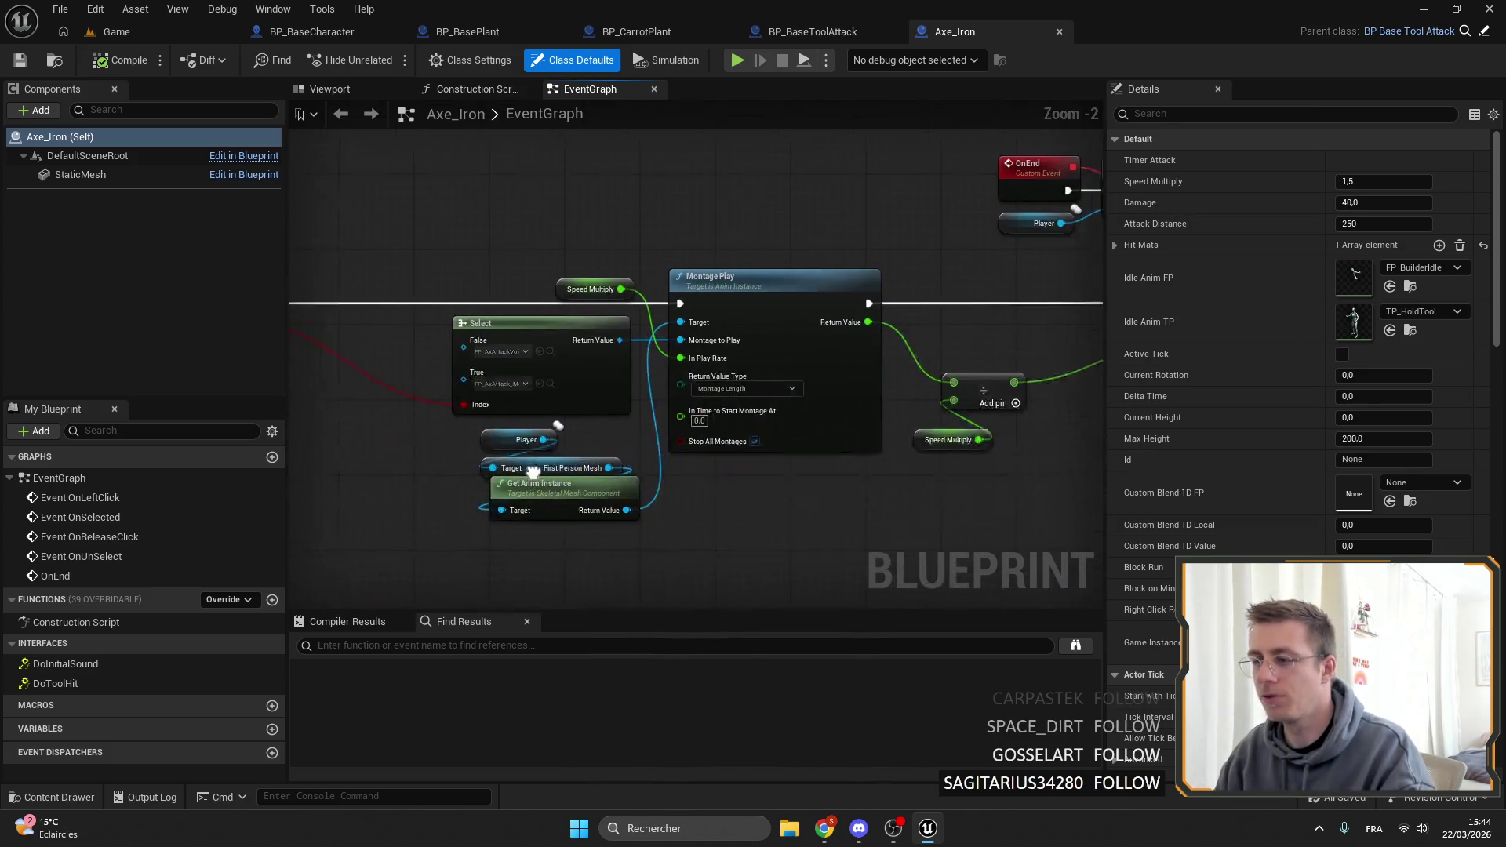
{"action": "left_click_drag", "start_coordinate": [620, 526], "coordinate": [557, 400]}
{"action": "mouse_move", "coordinate": [624, 476]}
{"action": "left_mouse_down"}
{"action": "mouse_move", "coordinate": [807, 205]}
{"action": "mouse_move", "coordinate": [805, 219]}
{"action": "left_mouse_up"}
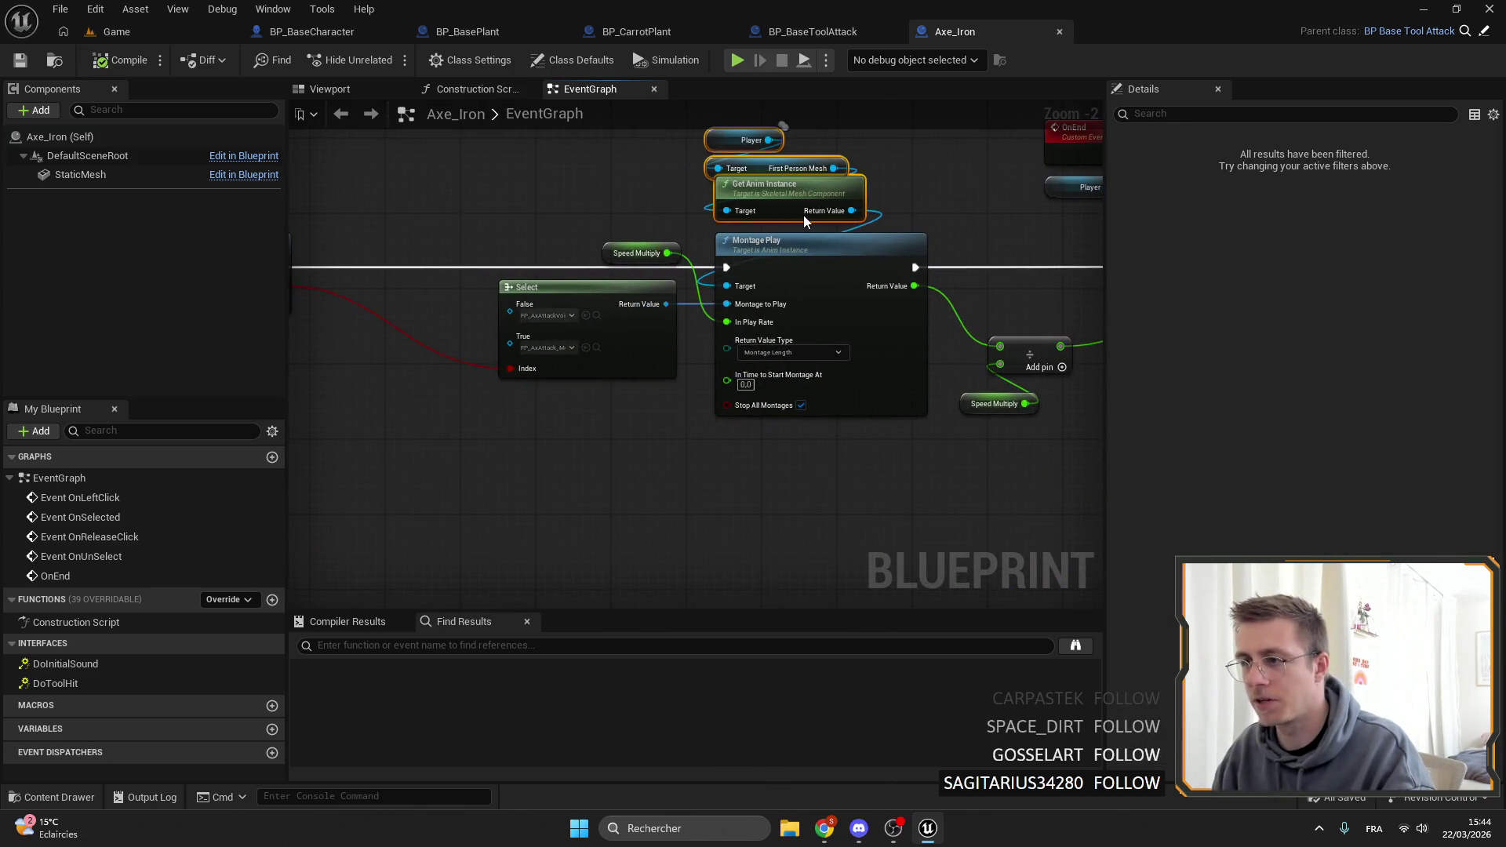
{"action": "left_click_drag", "start_coordinate": [658, 253], "coordinate": [625, 416]}
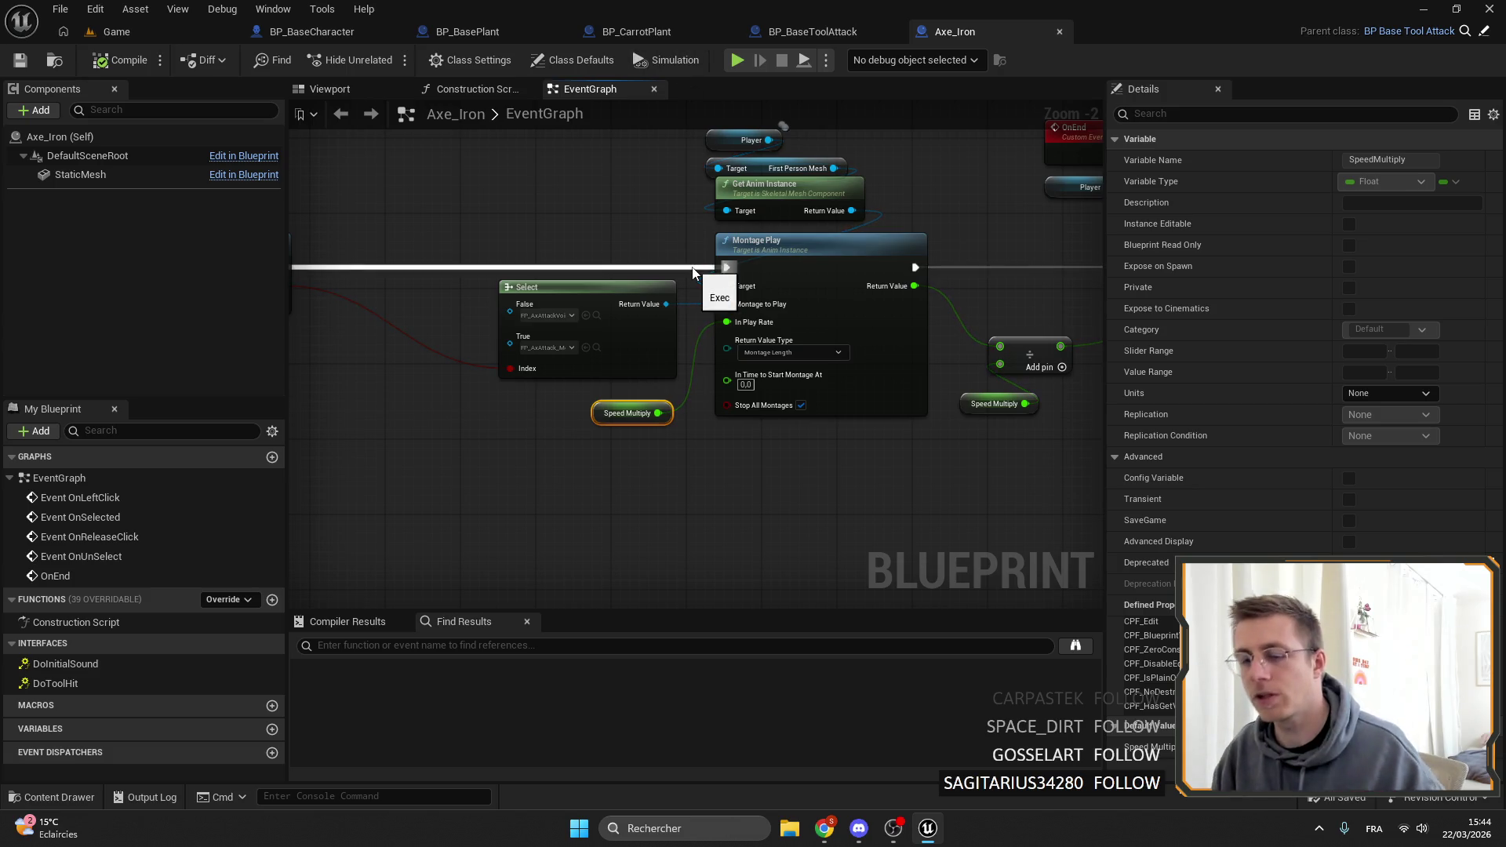
{"action": "scroll", "coordinate": [692, 272], "scroll_direction": "down", "scroll_amount": 5}
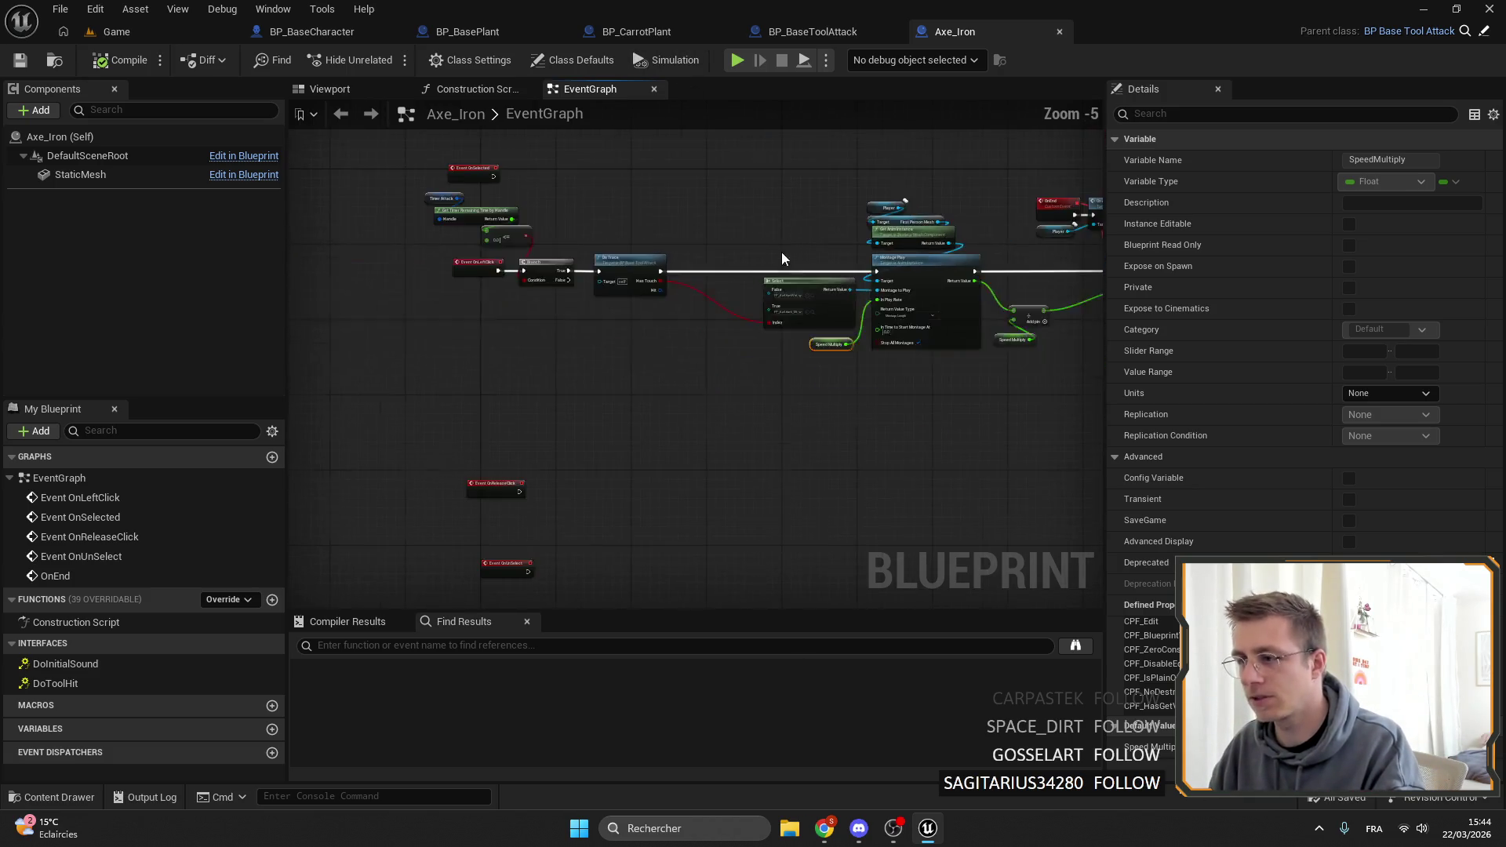
{"action": "left_click_drag", "start_coordinate": [912, 315], "coordinate": [566, 180]}
{"action": "scroll", "coordinate": [598, 280], "scroll_direction": "up", "scroll_amount": 5}
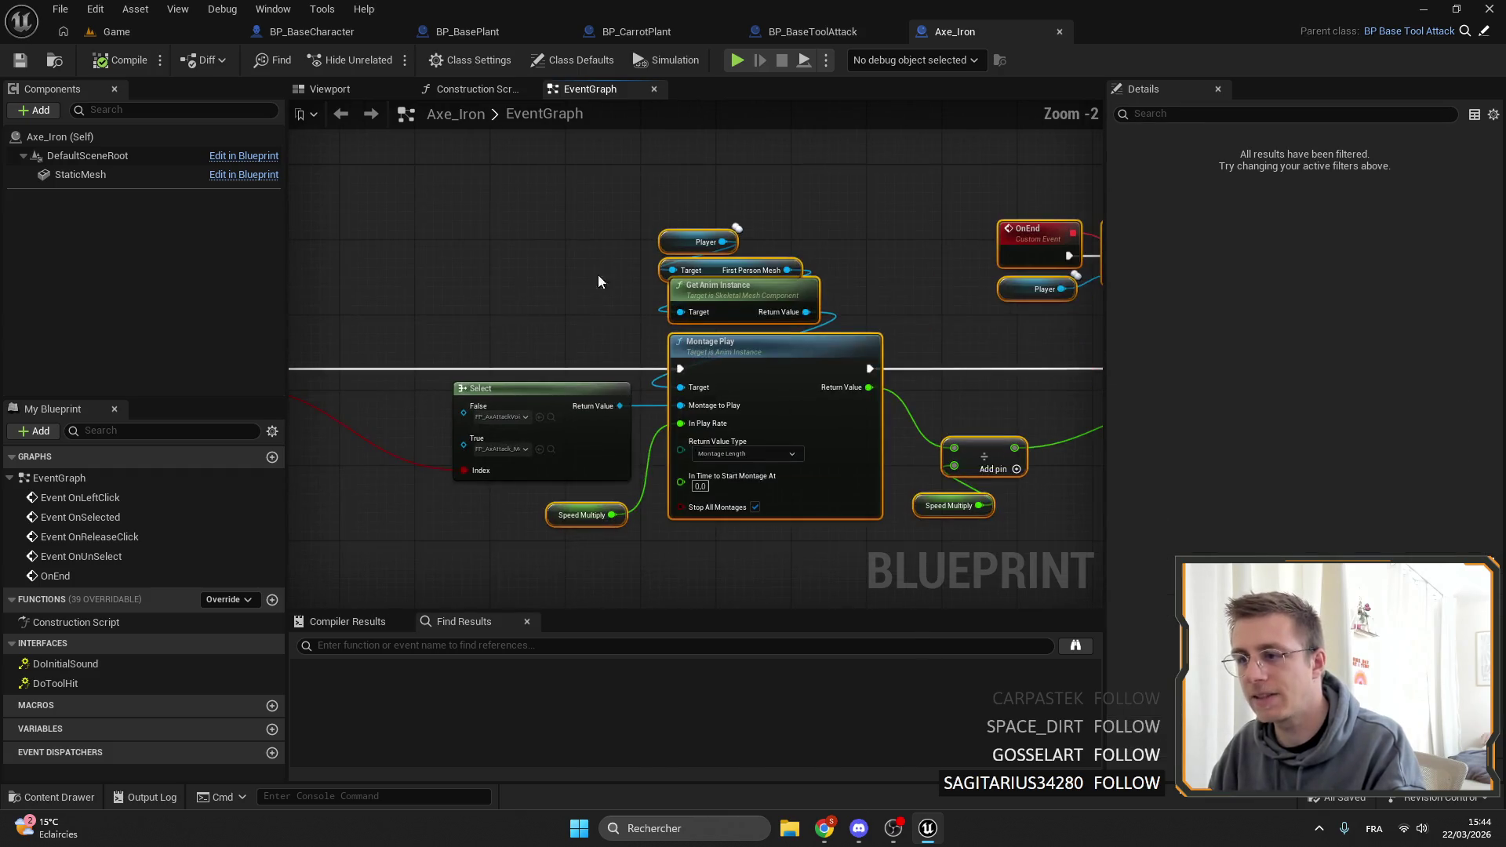
{"action": "mouse_move", "coordinate": [541, 388]}
{"action": "left_mouse_down"}
{"action": "mouse_move", "coordinate": [502, 375]}
{"action": "mouse_move", "coordinate": [744, 361]}
{"action": "mouse_move", "coordinate": [695, 364]}
{"action": "left_mouse_up"}
In BP_BaseToolAttack's event graph, shift the hit-handling node chain to the left.
{"action": "left_click", "coordinate": [588, 312]}
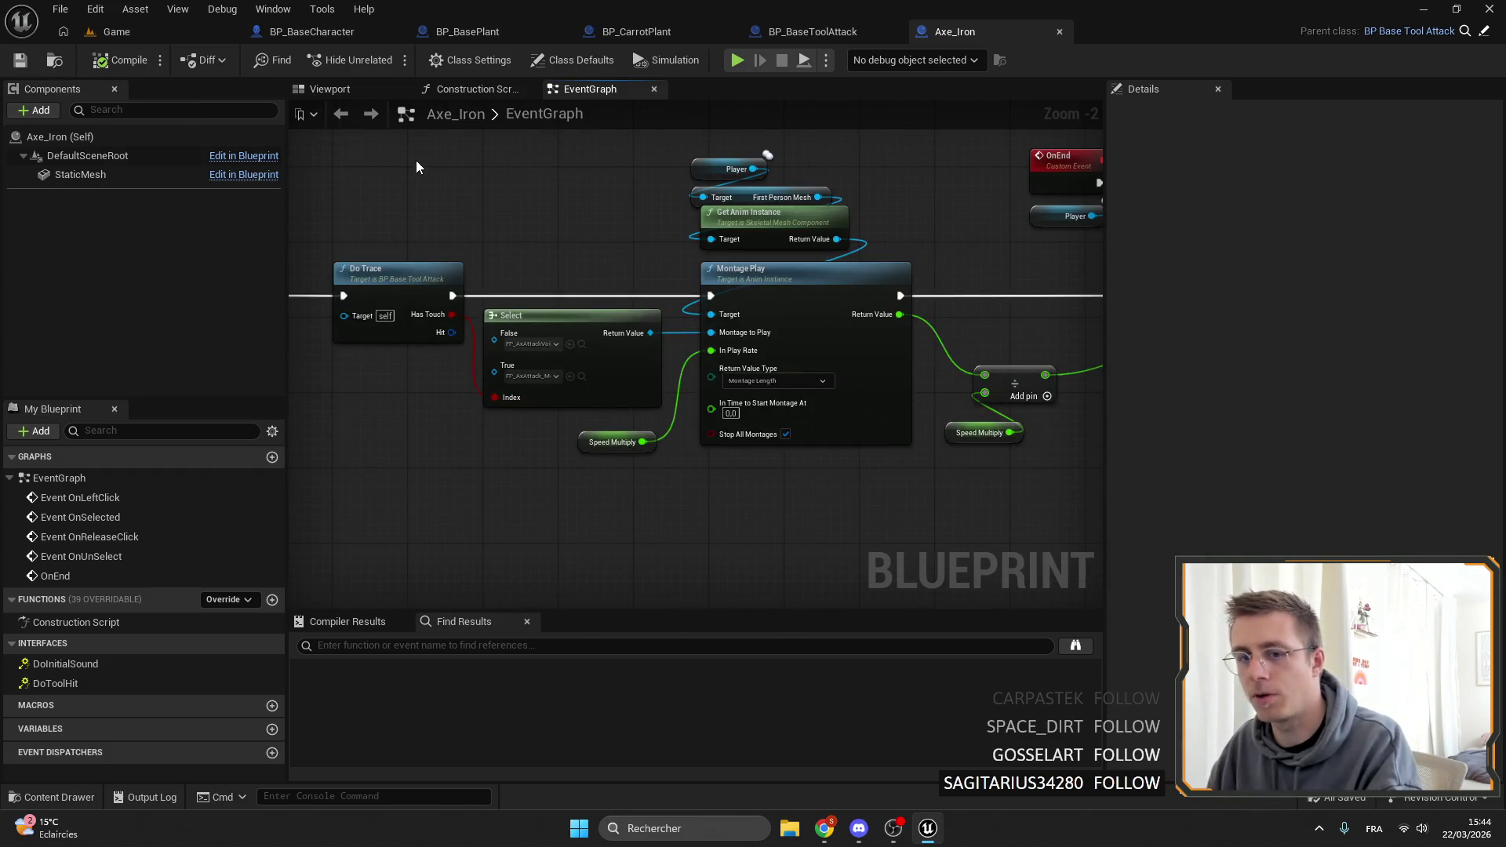
{"action": "left_click", "coordinate": [832, 35]}
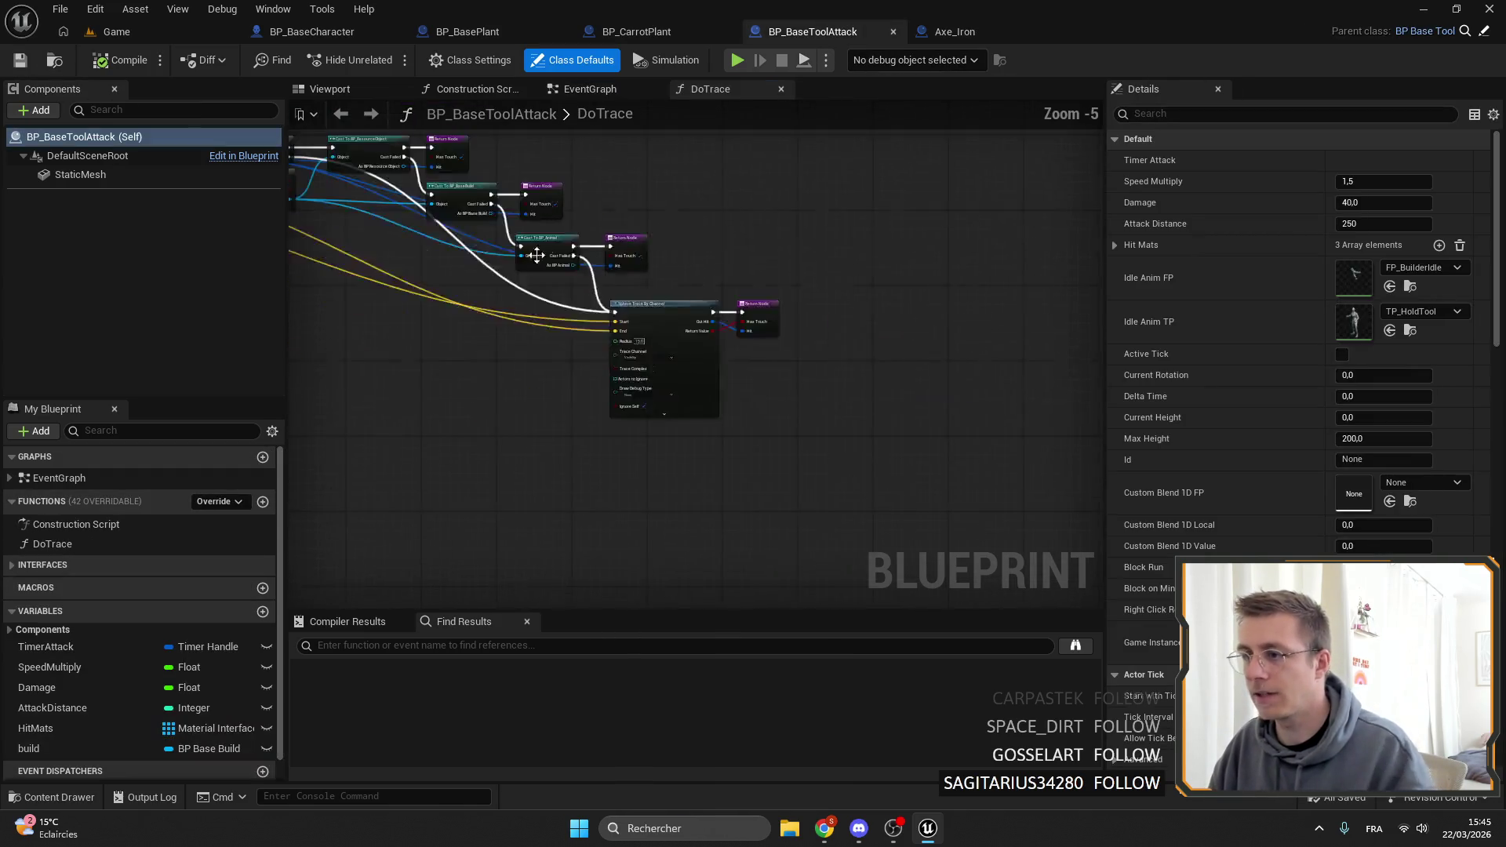
{"action": "left_click", "coordinate": [589, 91]}
{"action": "scroll", "coordinate": [638, 306], "scroll_direction": "down", "scroll_amount": 3}
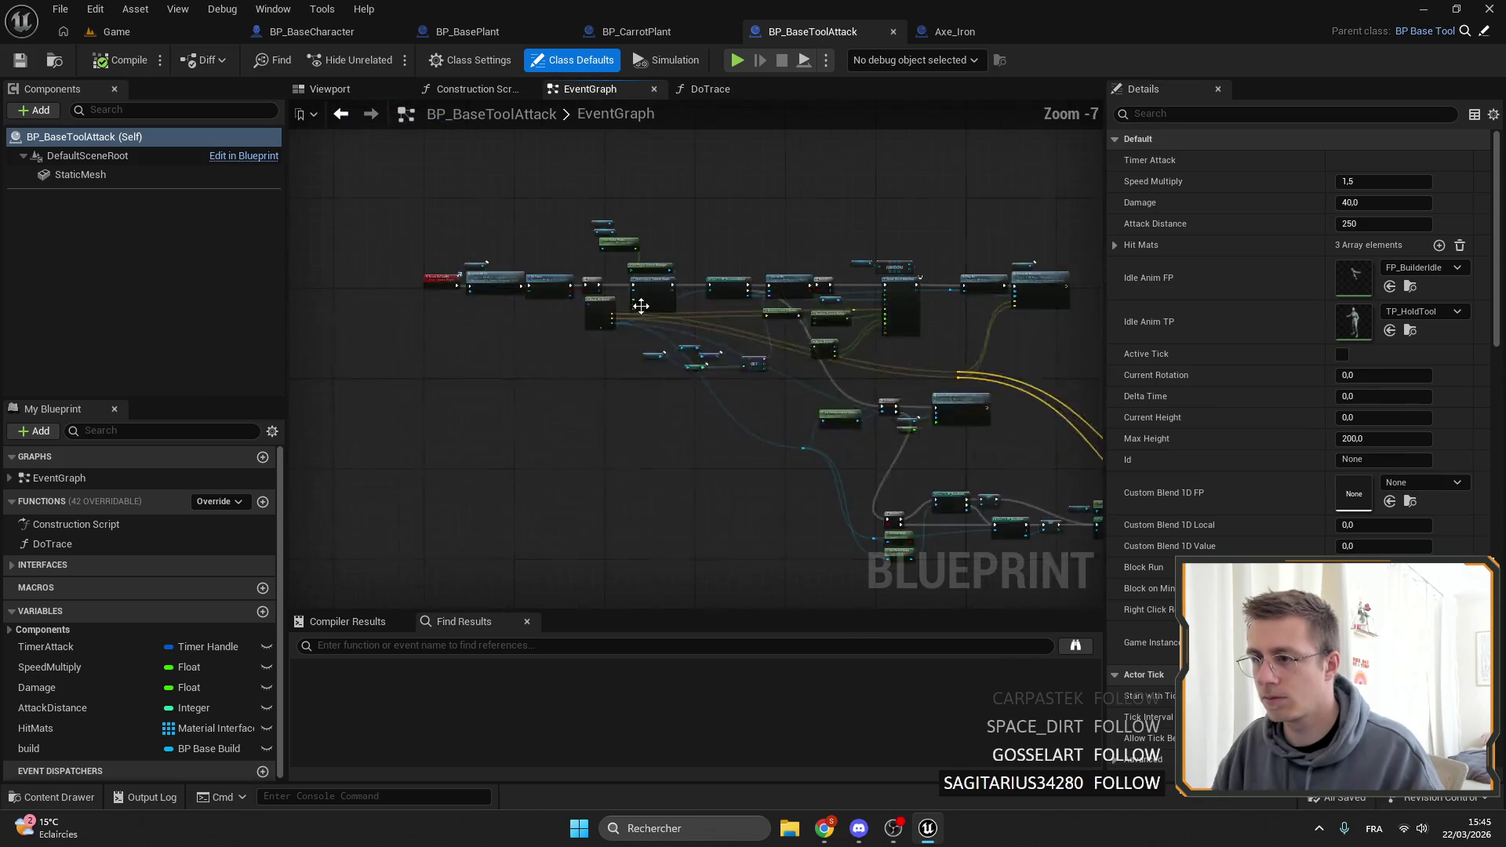
{"action": "scroll", "coordinate": [657, 228], "scroll_direction": "up", "scroll_amount": 3}
{"action": "left_click_drag", "start_coordinate": [581, 210], "coordinate": [1002, 289]}
{"action": "left_click_drag", "start_coordinate": [886, 258], "coordinate": [672, 259]}
Copy the ShowCantHitFeedback event name from BP_BaseCharacter for use in BP_BaseToolAttack.
{"action": "left_click", "coordinate": [311, 32]}
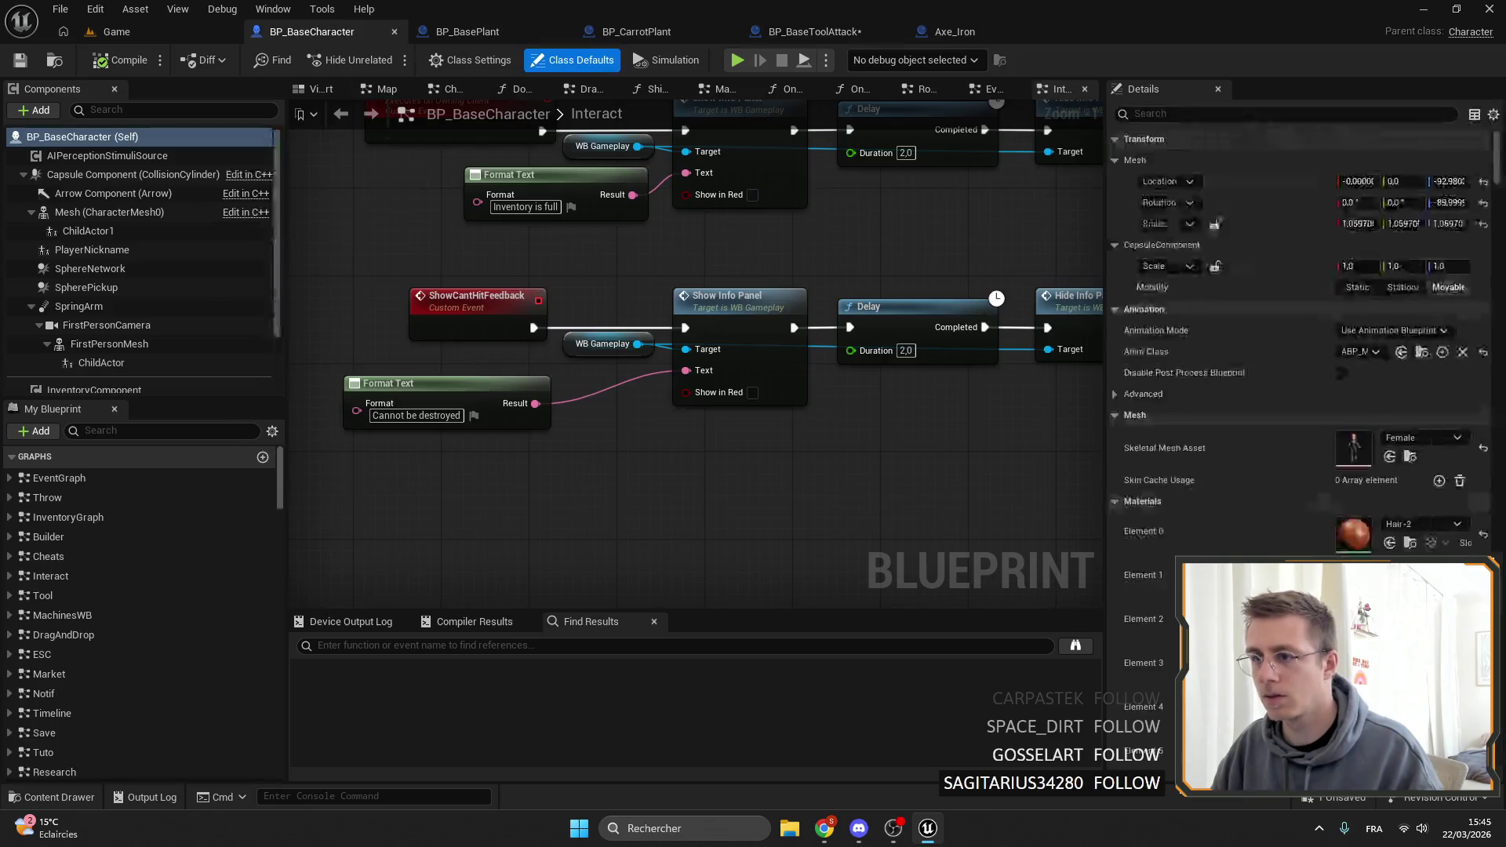
{"action": "left_click", "coordinate": [476, 301]}
{"action": "left_click", "coordinate": [1378, 160]}
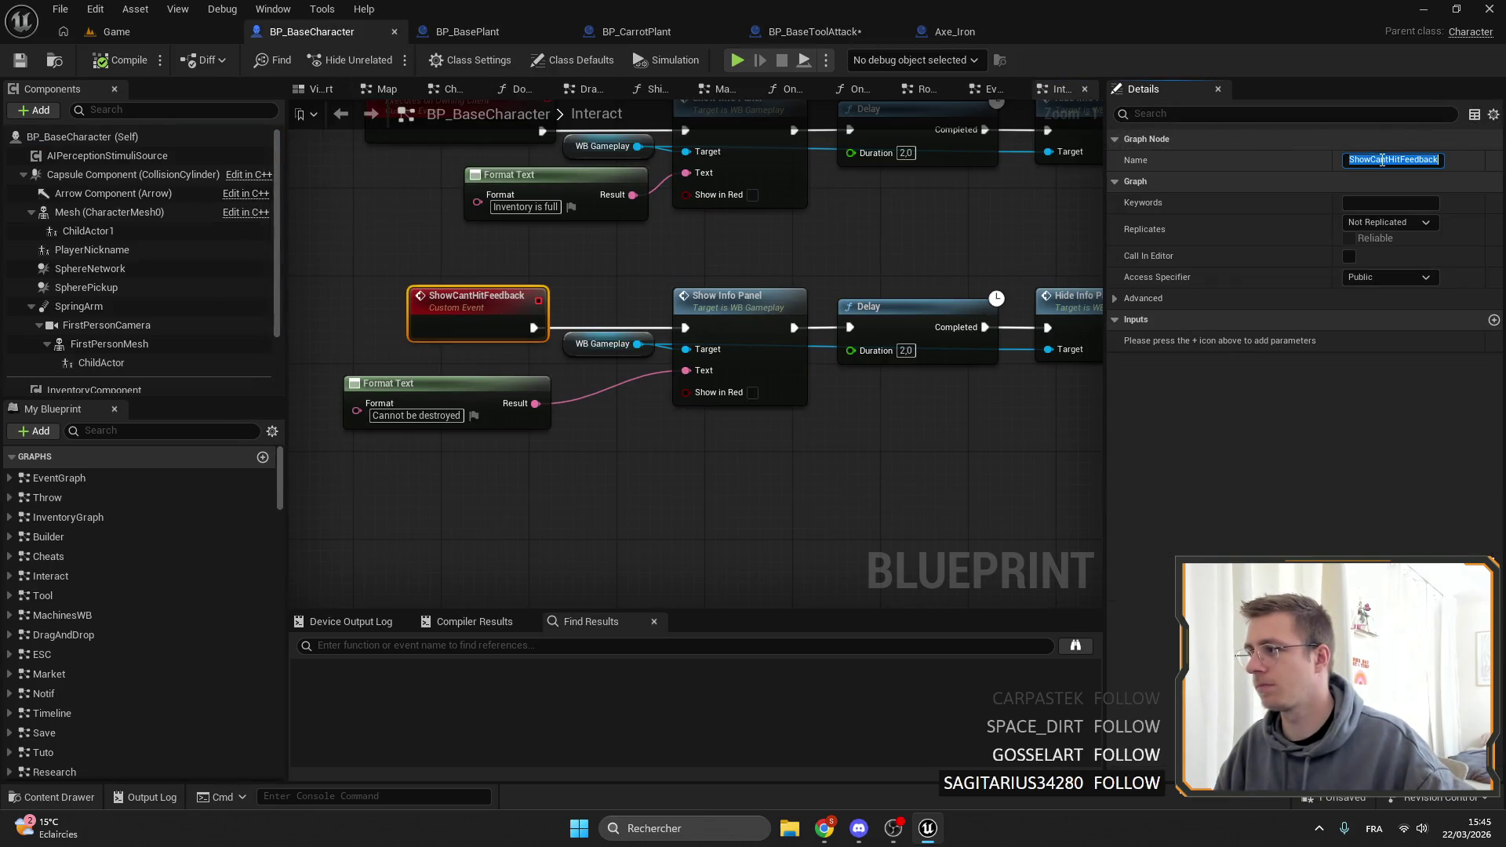
{"action": "left_click", "coordinate": [815, 32]}
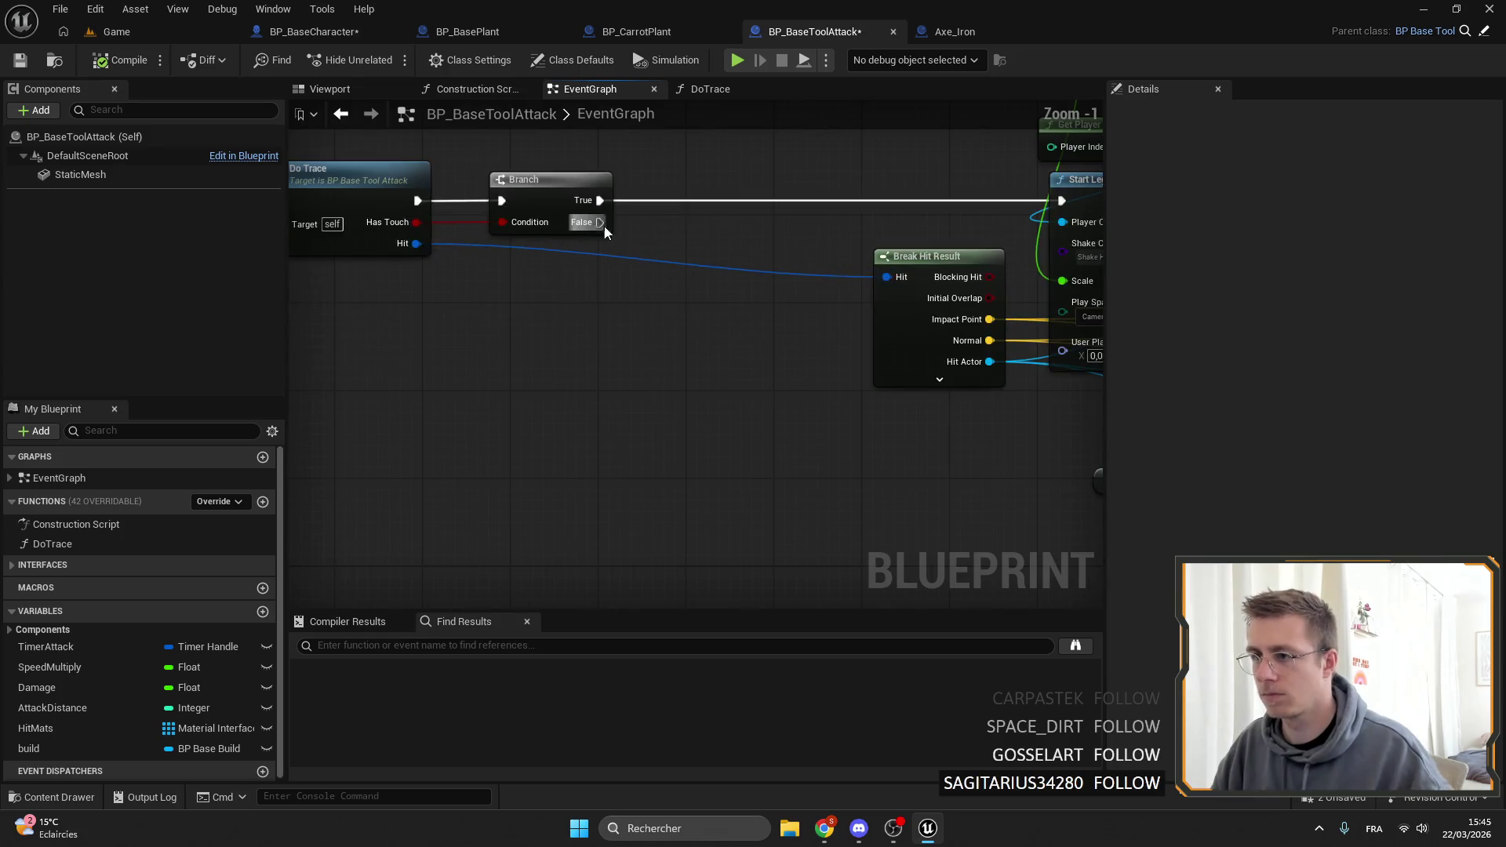
{"action": "left_click_drag", "start_coordinate": [605, 230], "coordinate": [649, 310]}
{"action": "type", "text": "ShowCantHitFeedback"}
{"action": "left_click", "coordinate": [577, 413]}
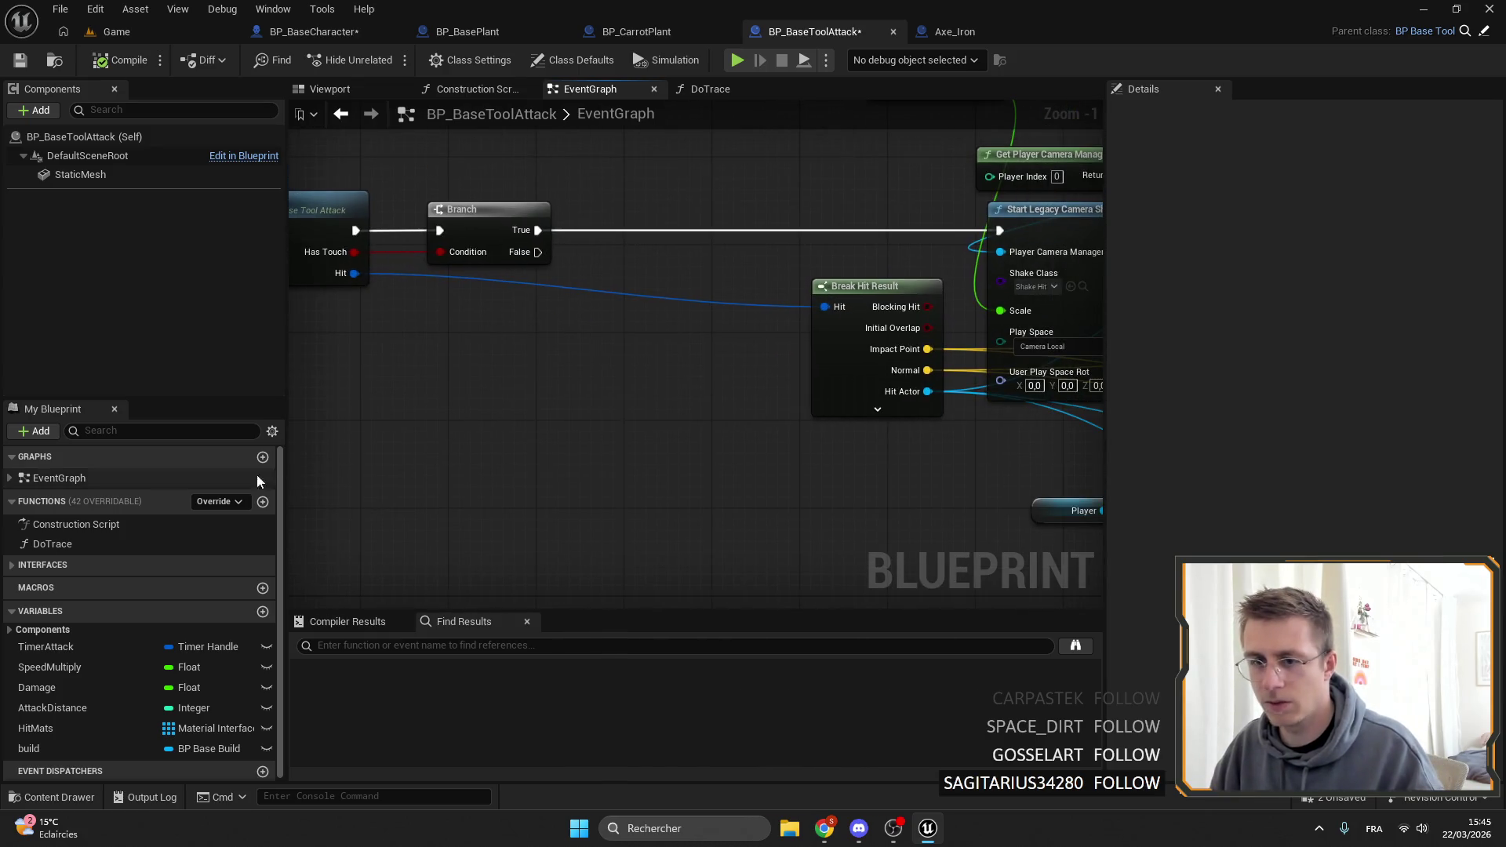
Add a Get Player node to the BP_BaseToolAttack graph.
{"action": "right_click", "coordinate": [458, 383]}
{"action": "type", "text": "player"}
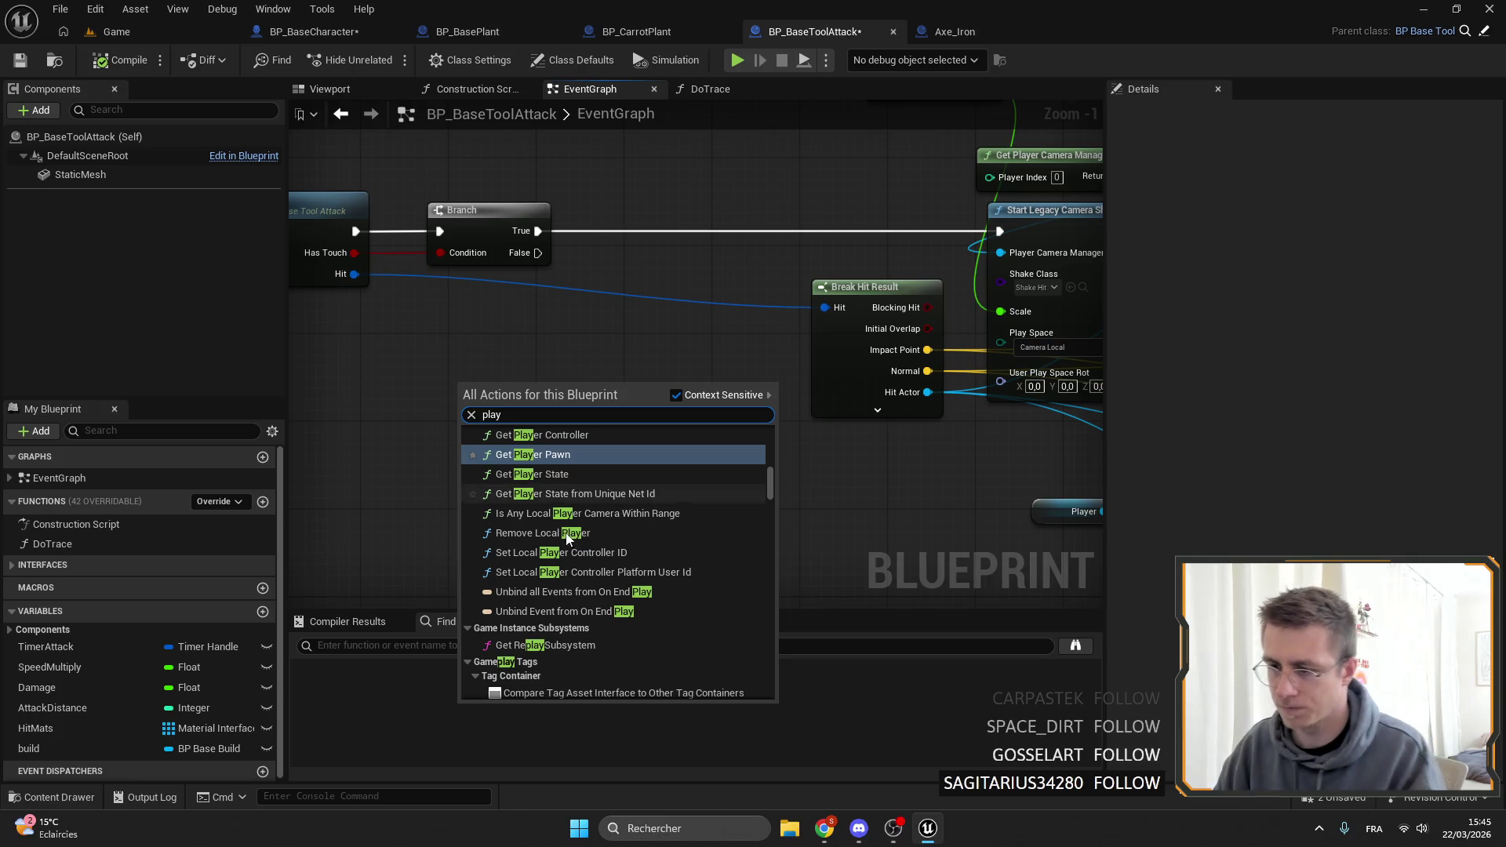
{"action": "scroll", "coordinate": [765, 483], "scroll_direction": "down", "scroll_amount": 3}
{"action": "scroll", "coordinate": [779, 534], "scroll_direction": "down", "scroll_amount": 5}
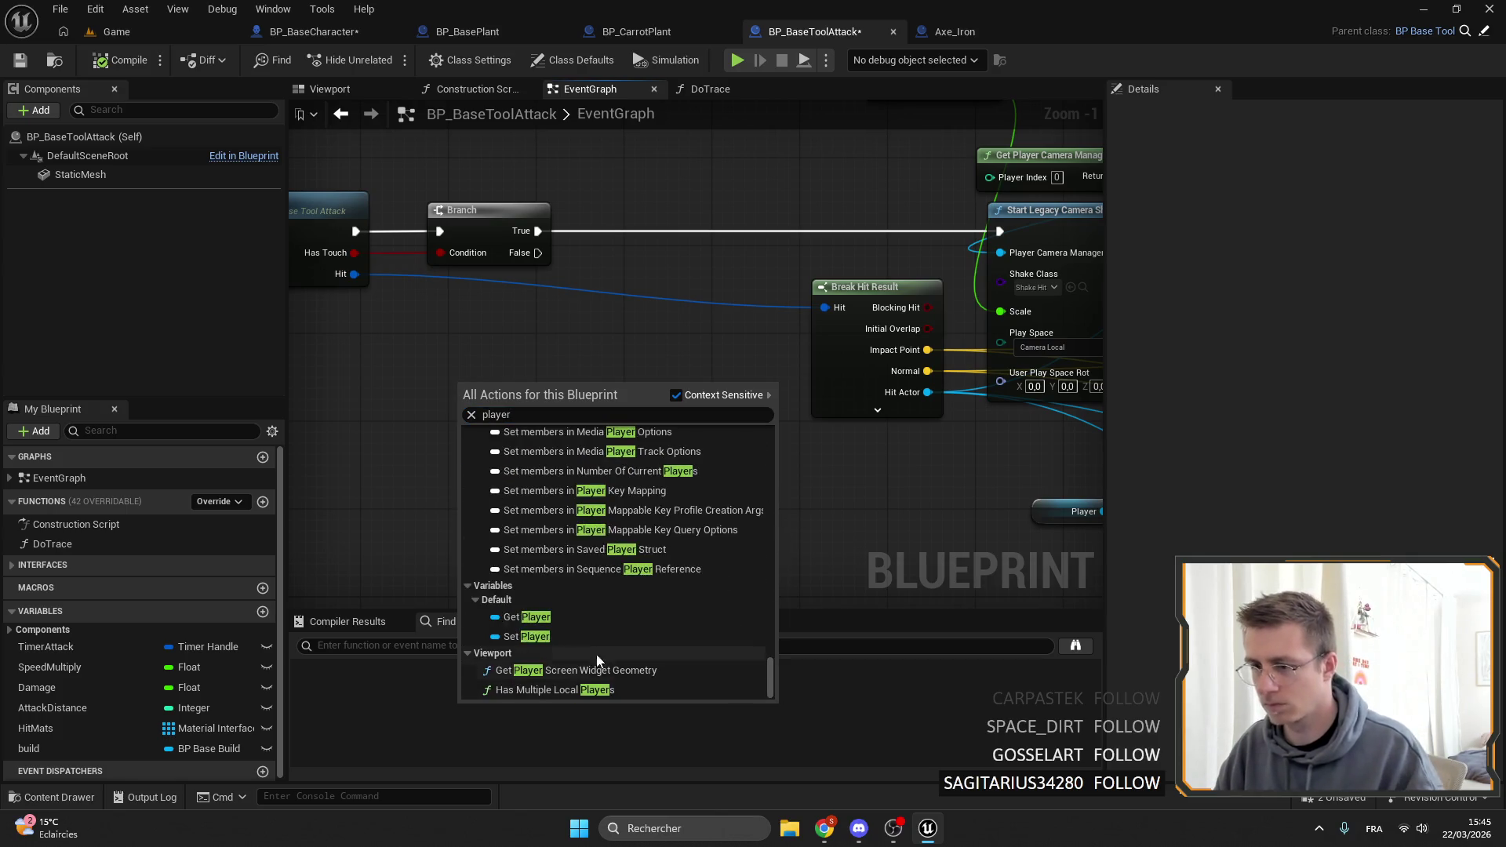
{"action": "left_click", "coordinate": [596, 654]}
{"action": "scroll", "coordinate": [512, 393], "scroll_direction": "up", "scroll_amount": 1}
Call Show Cant Hit Feedback on Player from Branch's False output, then save all blueprints.
{"action": "left_click_drag", "start_coordinate": [524, 385], "coordinate": [613, 377]}
{"action": "type", "text": "ShowCantHitFeedback"}
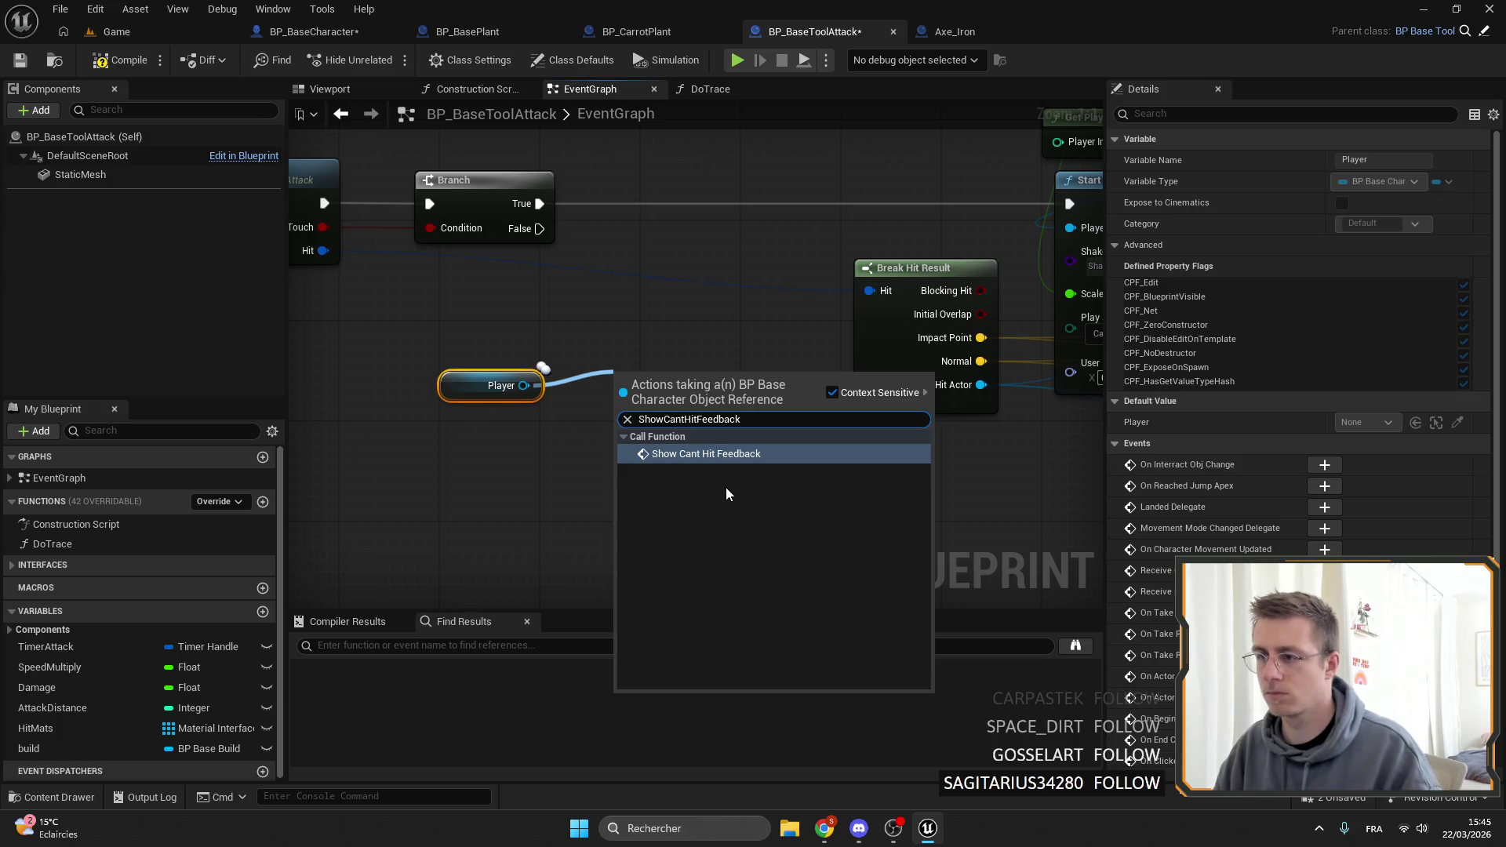
{"action": "left_click", "coordinate": [690, 452]}
{"action": "left_click_drag", "start_coordinate": [709, 428], "coordinate": [695, 314]}
{"action": "mouse_move", "coordinate": [540, 228]}
{"action": "left_mouse_down"}
{"action": "mouse_move", "coordinate": [610, 312]}
{"action": "mouse_move", "coordinate": [623, 300]}
{"action": "left_mouse_up"}
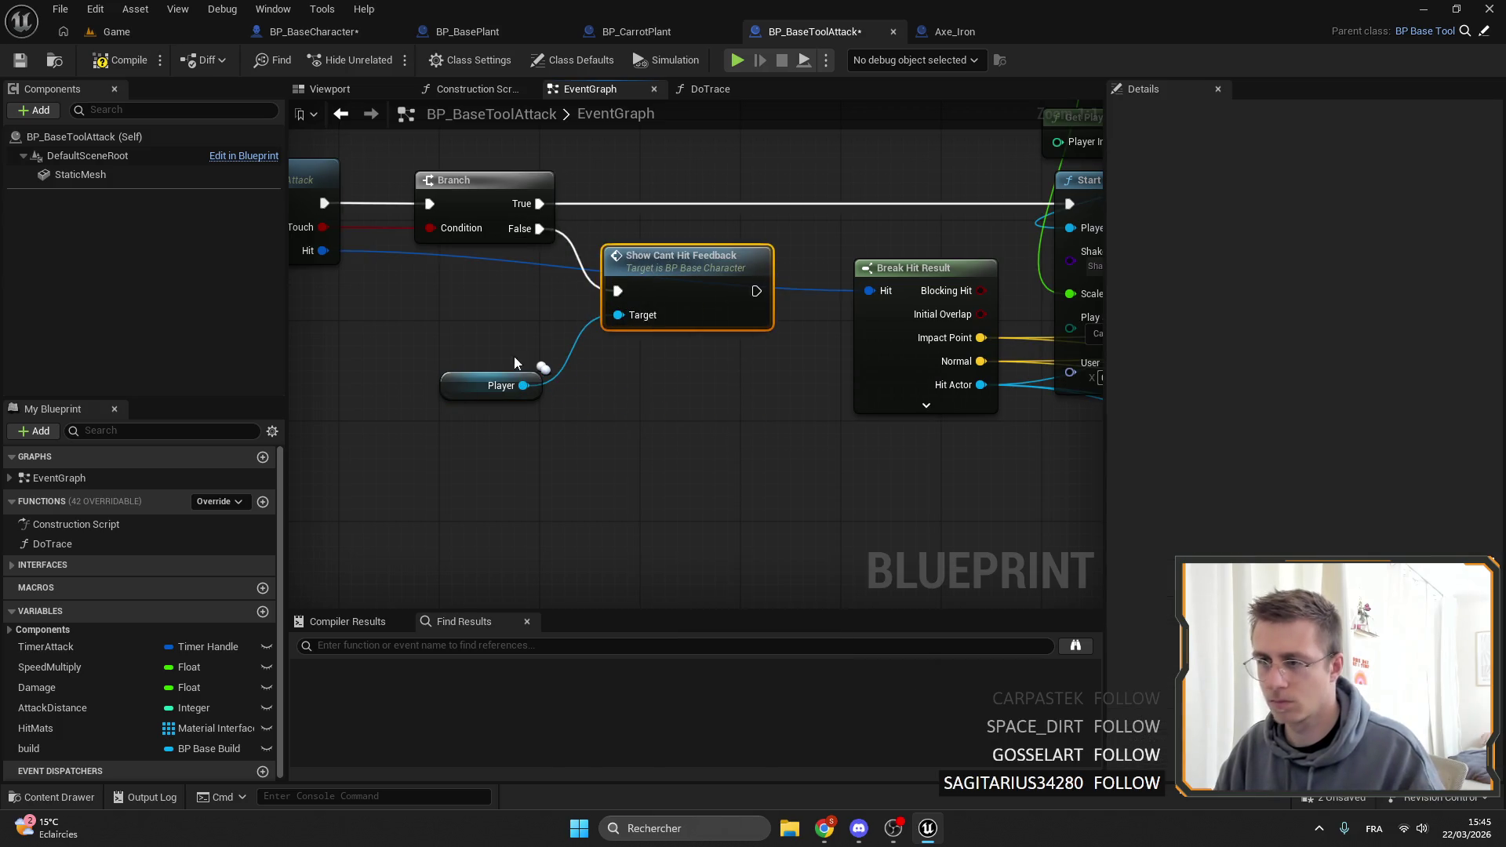
{"action": "left_click_drag", "start_coordinate": [502, 385], "coordinate": [539, 310]}
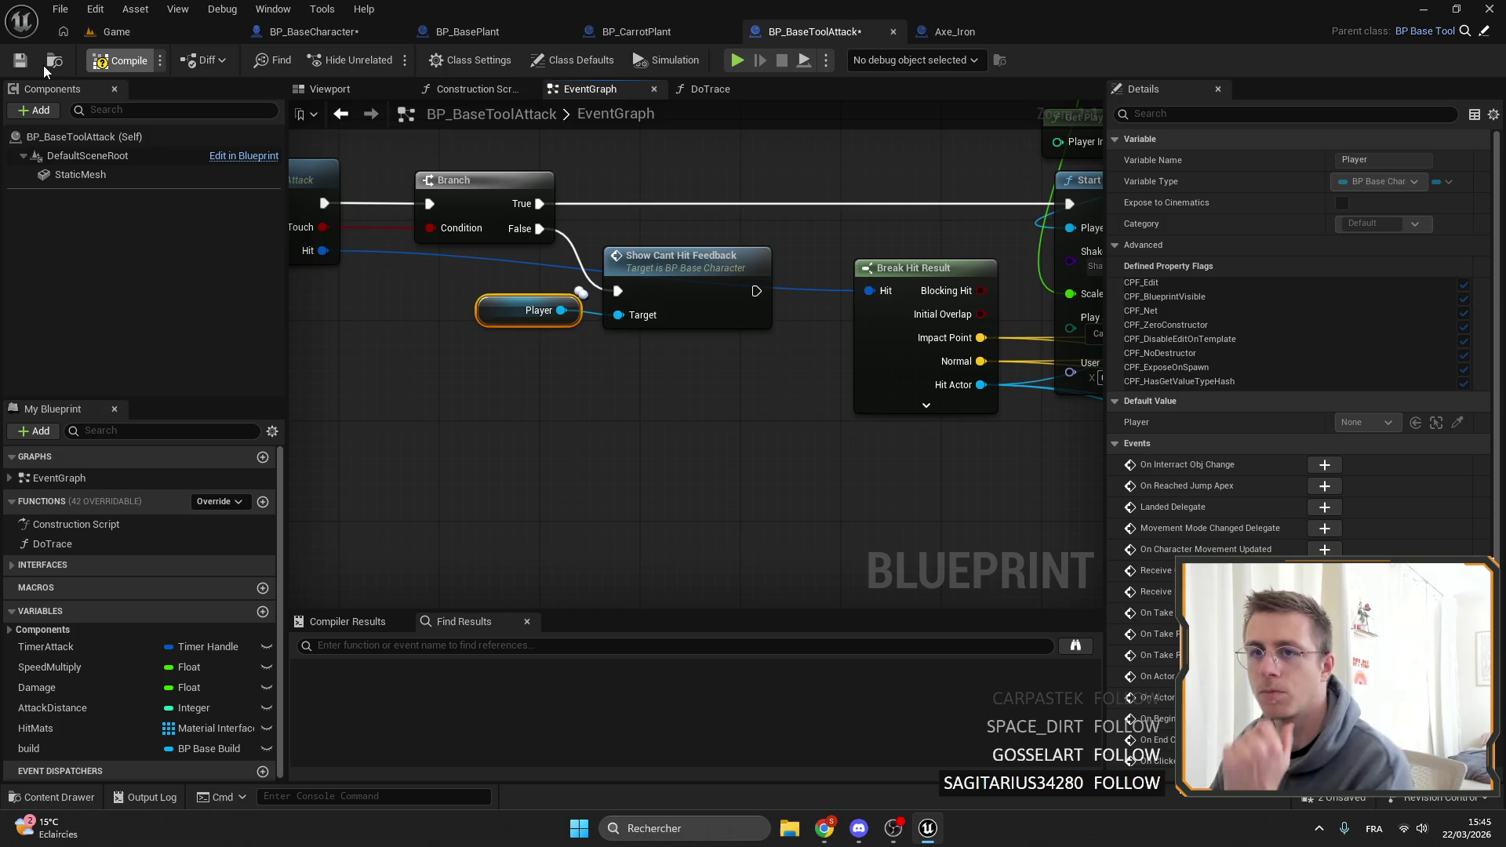
{"action": "key", "text": "ctrl+shift+s"}
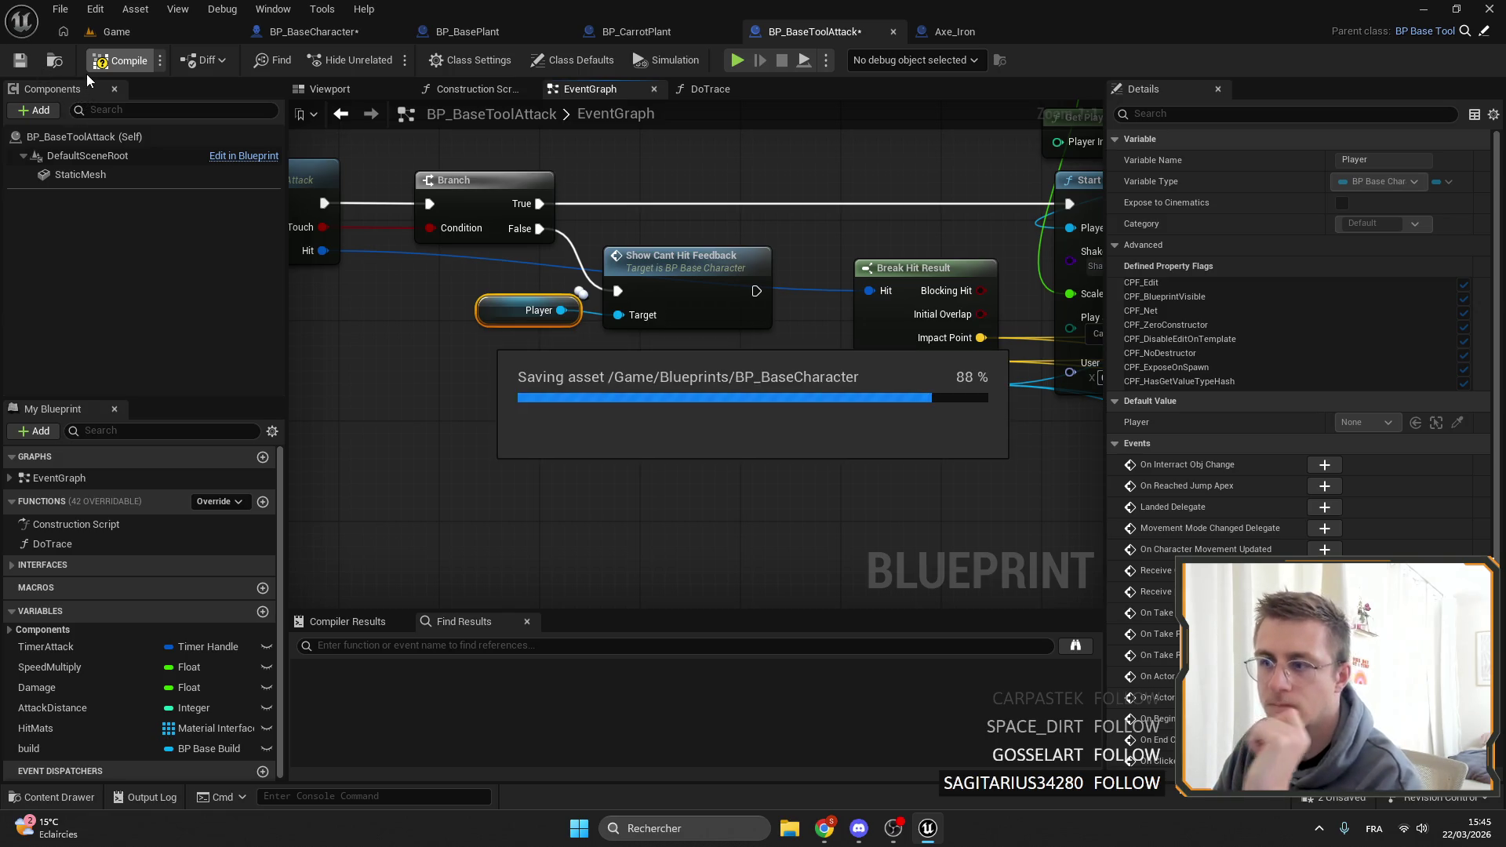
Playtest swinging the axe at flowers and grass to see 'Cannot be destroyed', then open BP_BaseCharacter.
{"action": "left_click", "coordinate": [149, 24]}
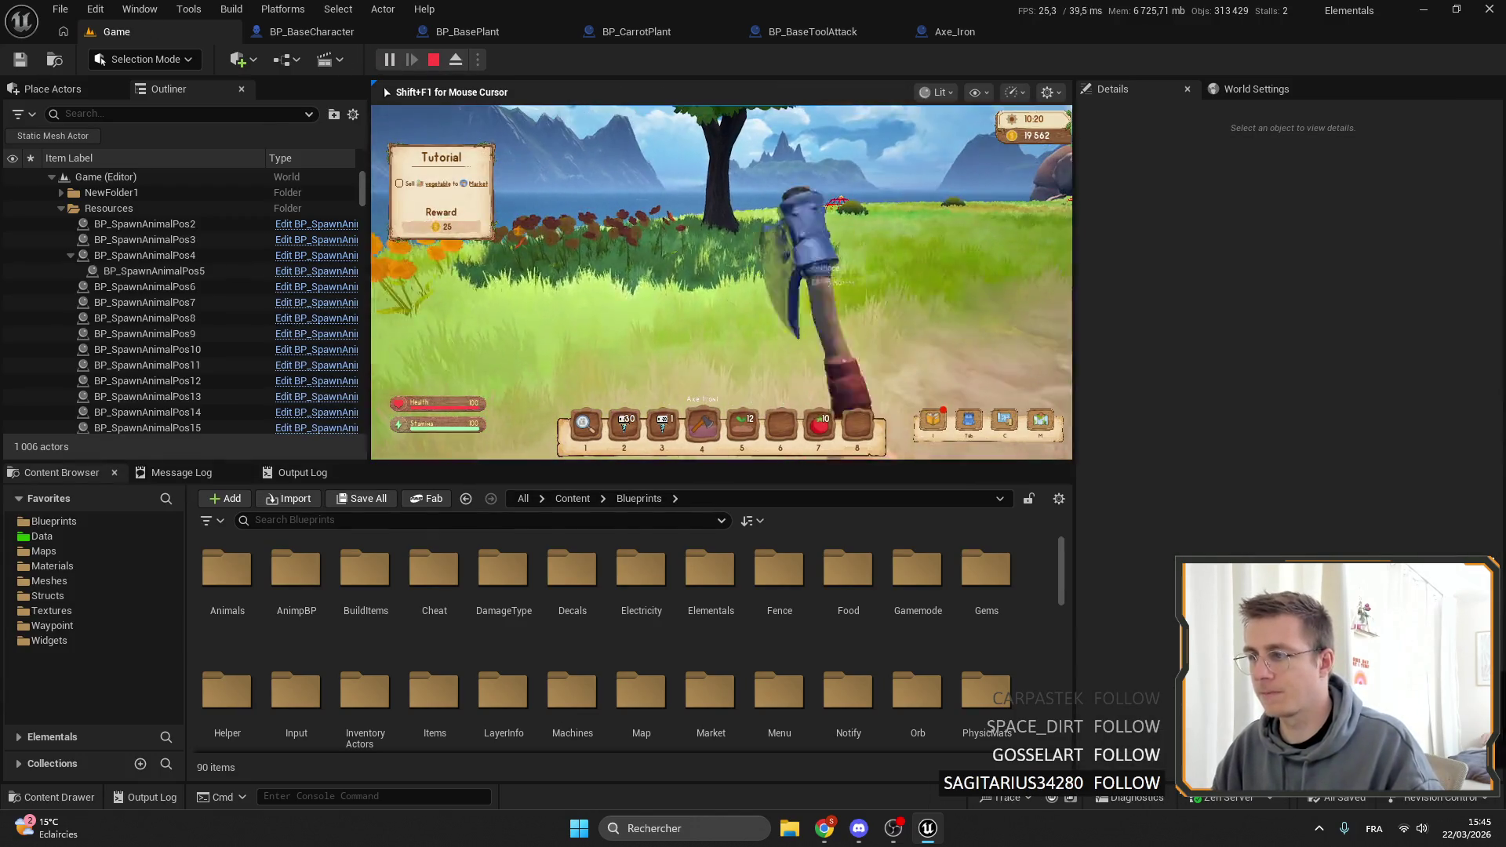
{"action": "left_click", "coordinate": [722, 282]}
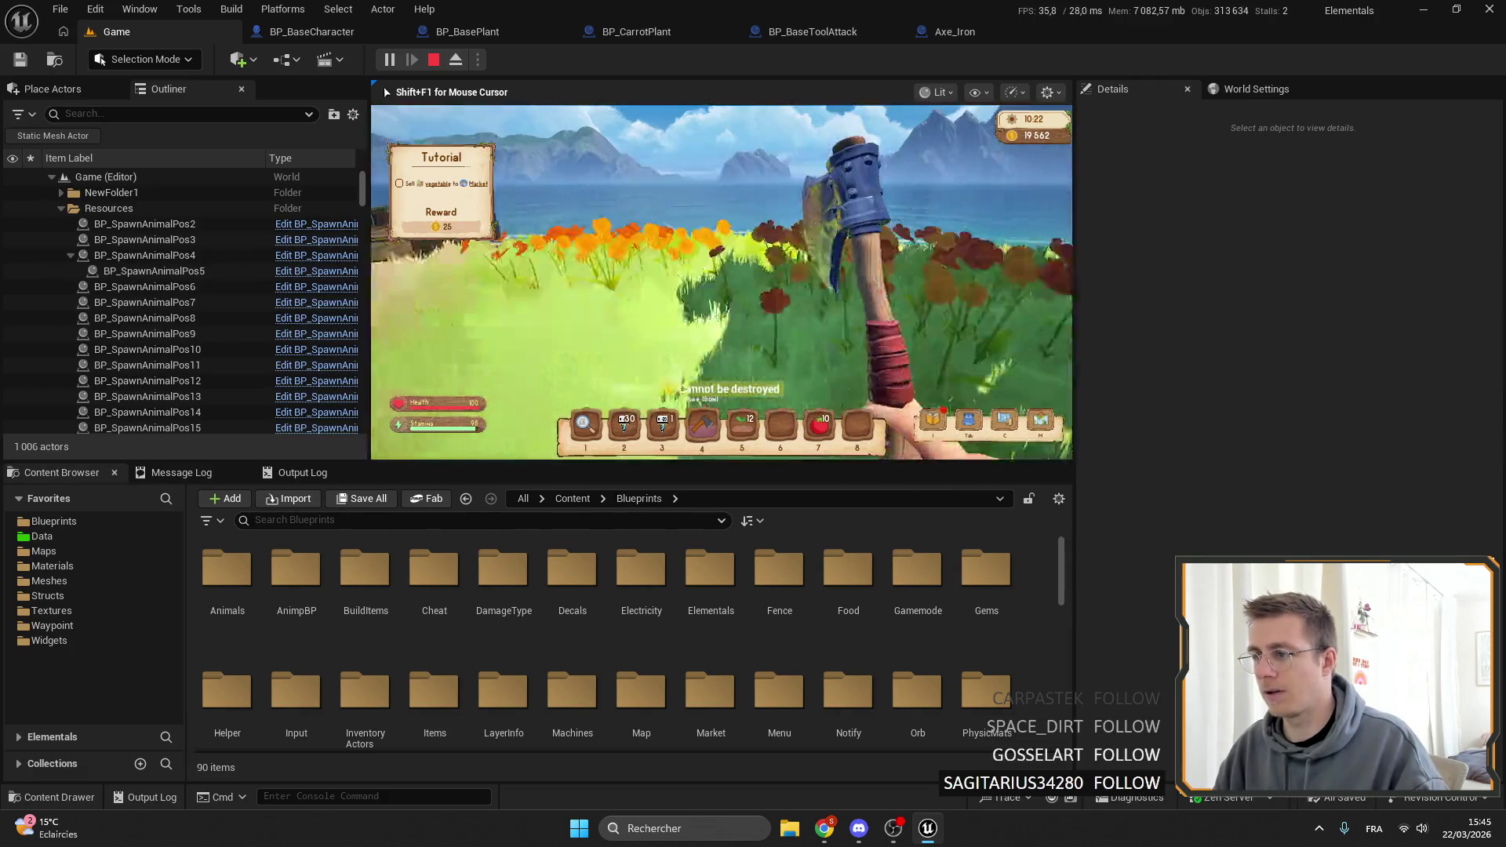
{"action": "key", "text": "w"}
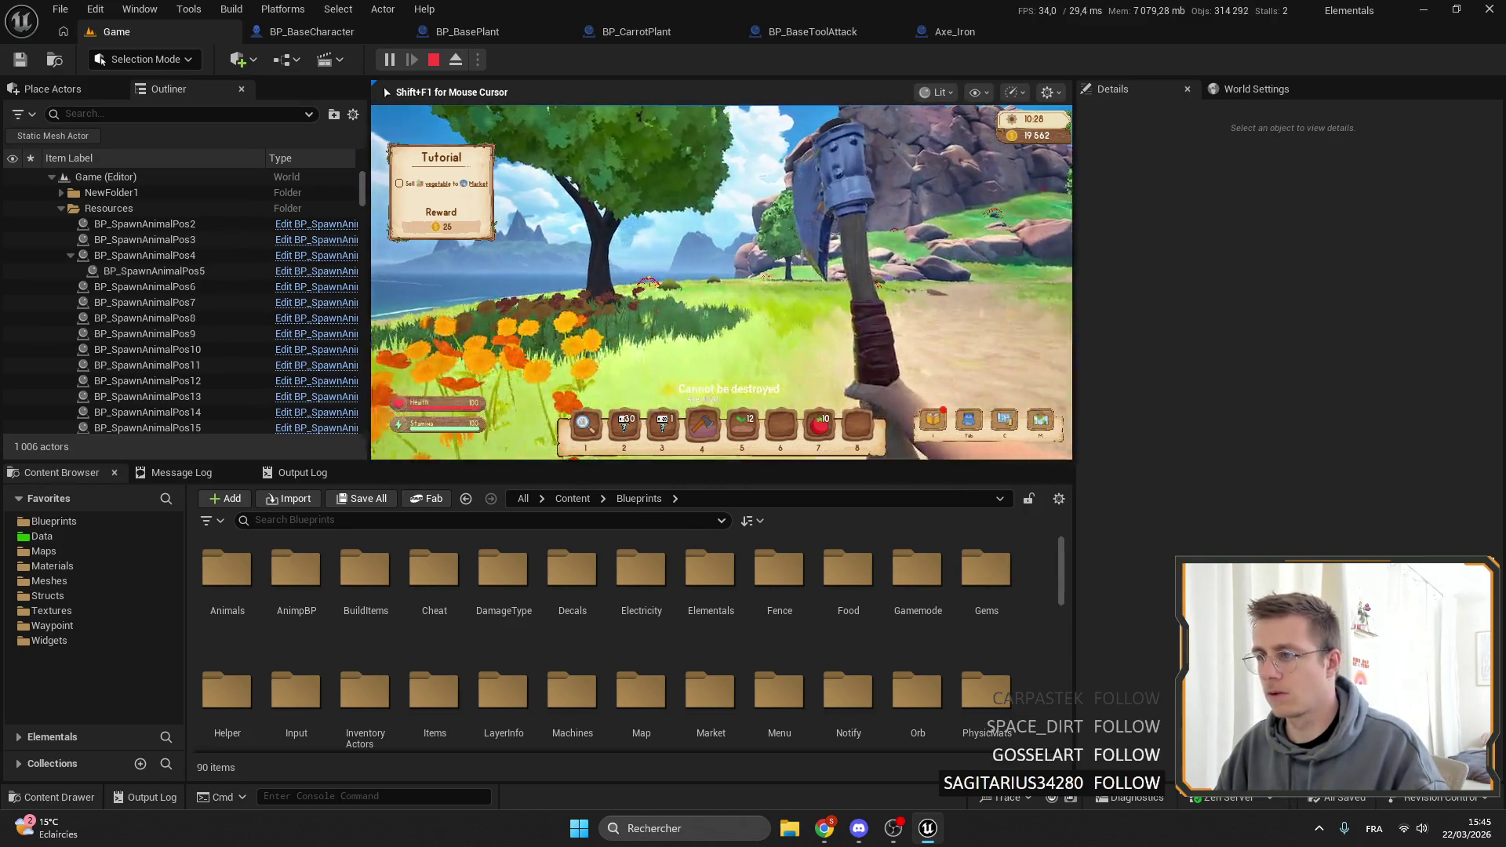
{"action": "left_click", "coordinate": [722, 282]}
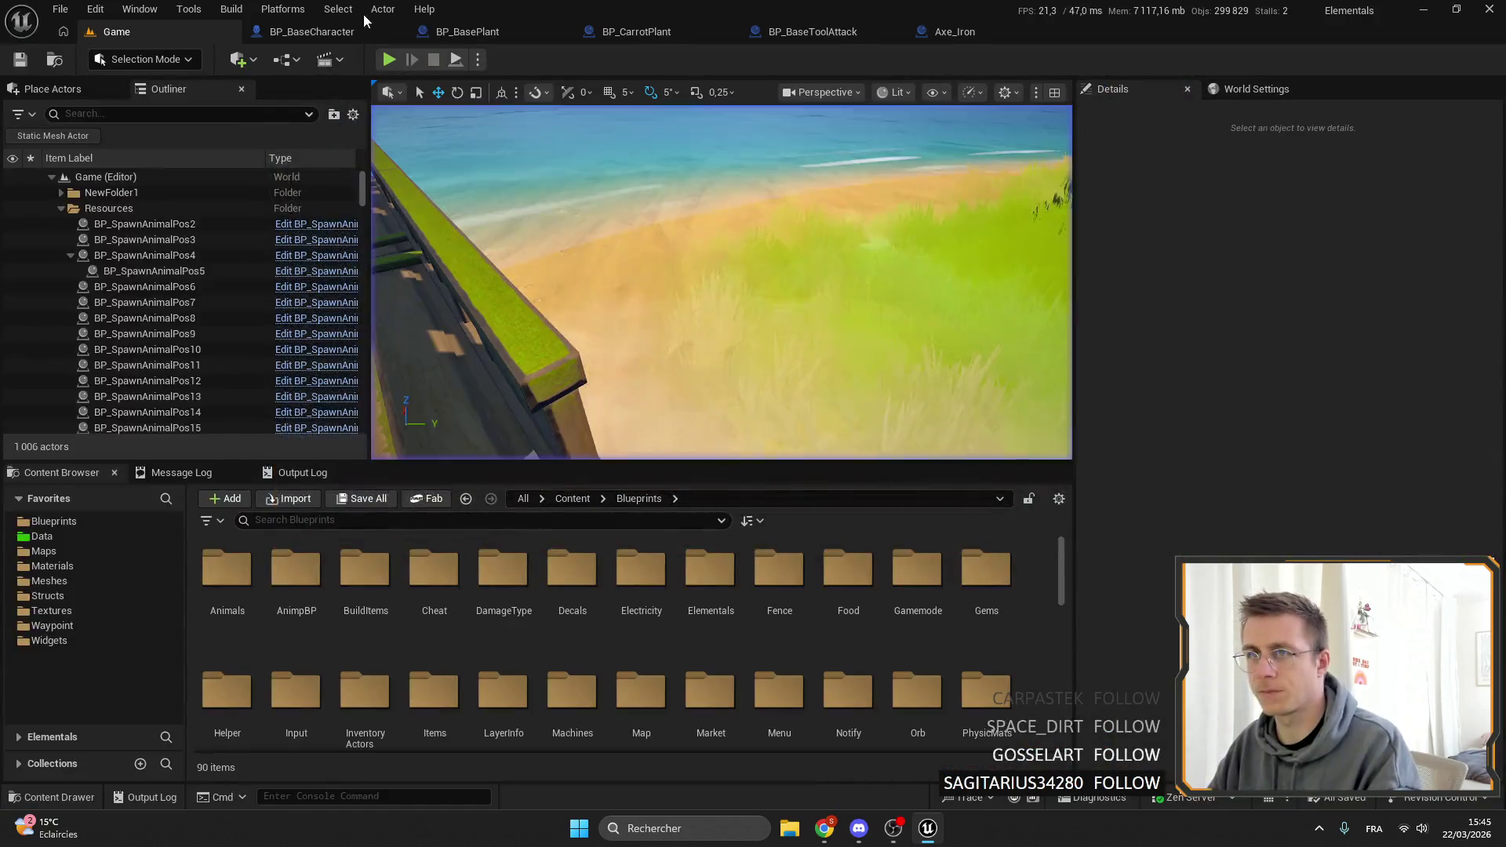
{"action": "left_click", "coordinate": [345, 33]}
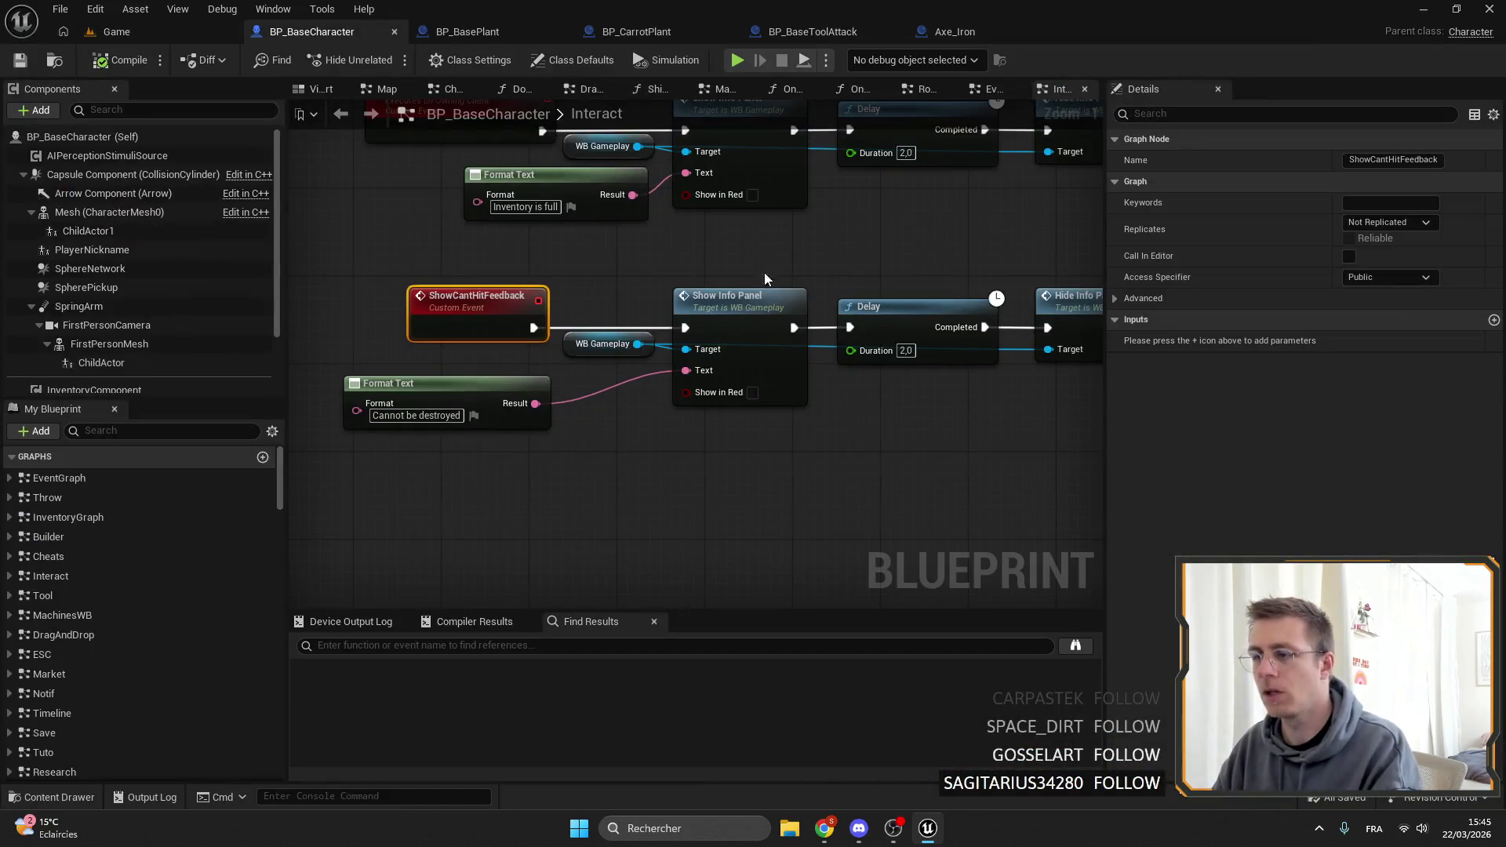
Delete the Show Cant Hit Feedback and Player nodes and move the camera shake nodes aside.
{"action": "left_click", "coordinate": [803, 34]}
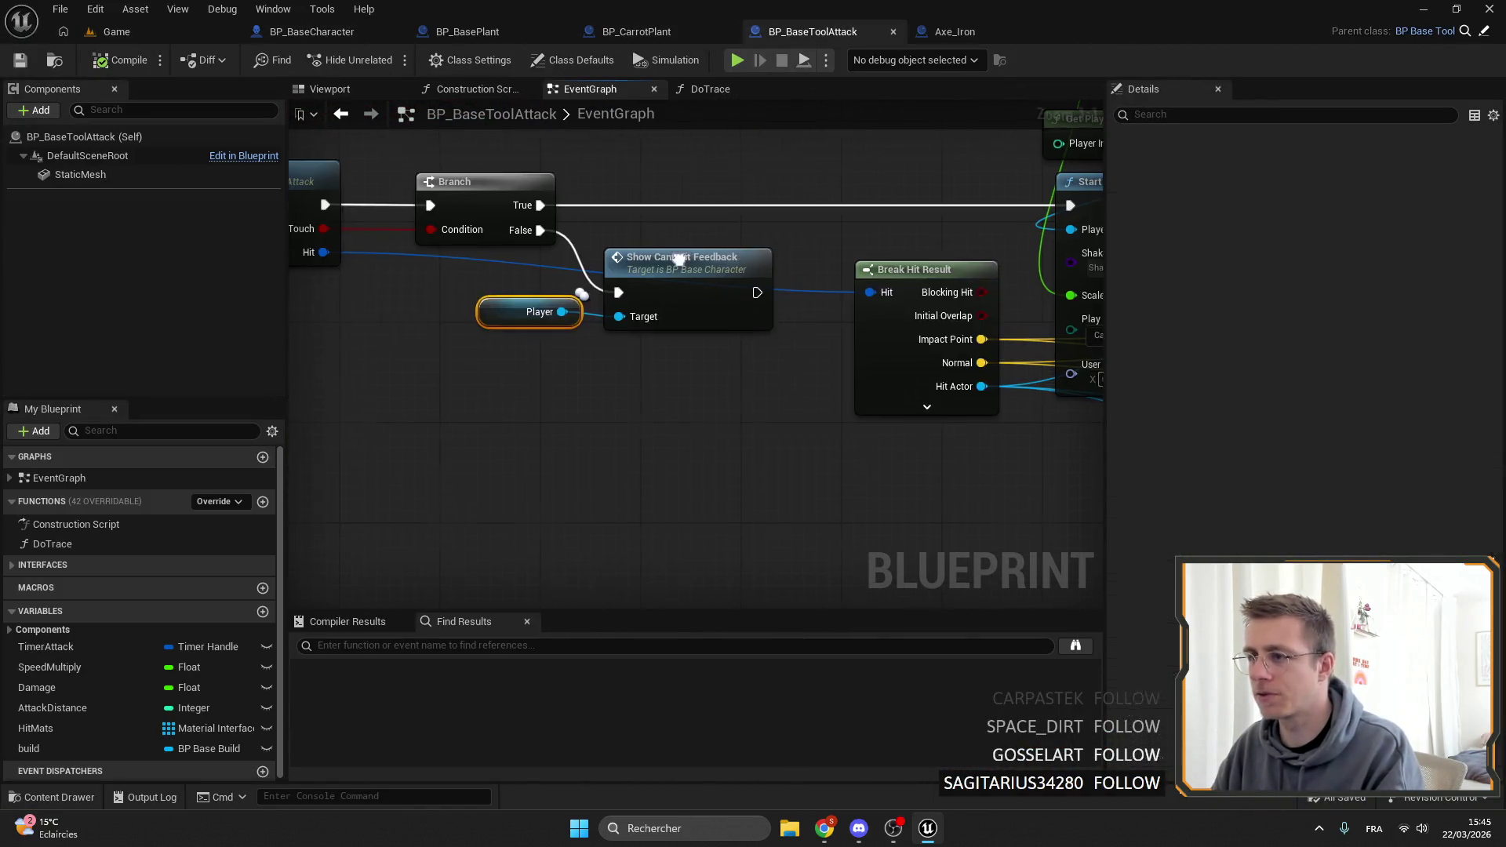
{"action": "key", "text": "Delete"}
{"action": "scroll", "coordinate": [709, 282], "scroll_direction": "down", "scroll_amount": 2}
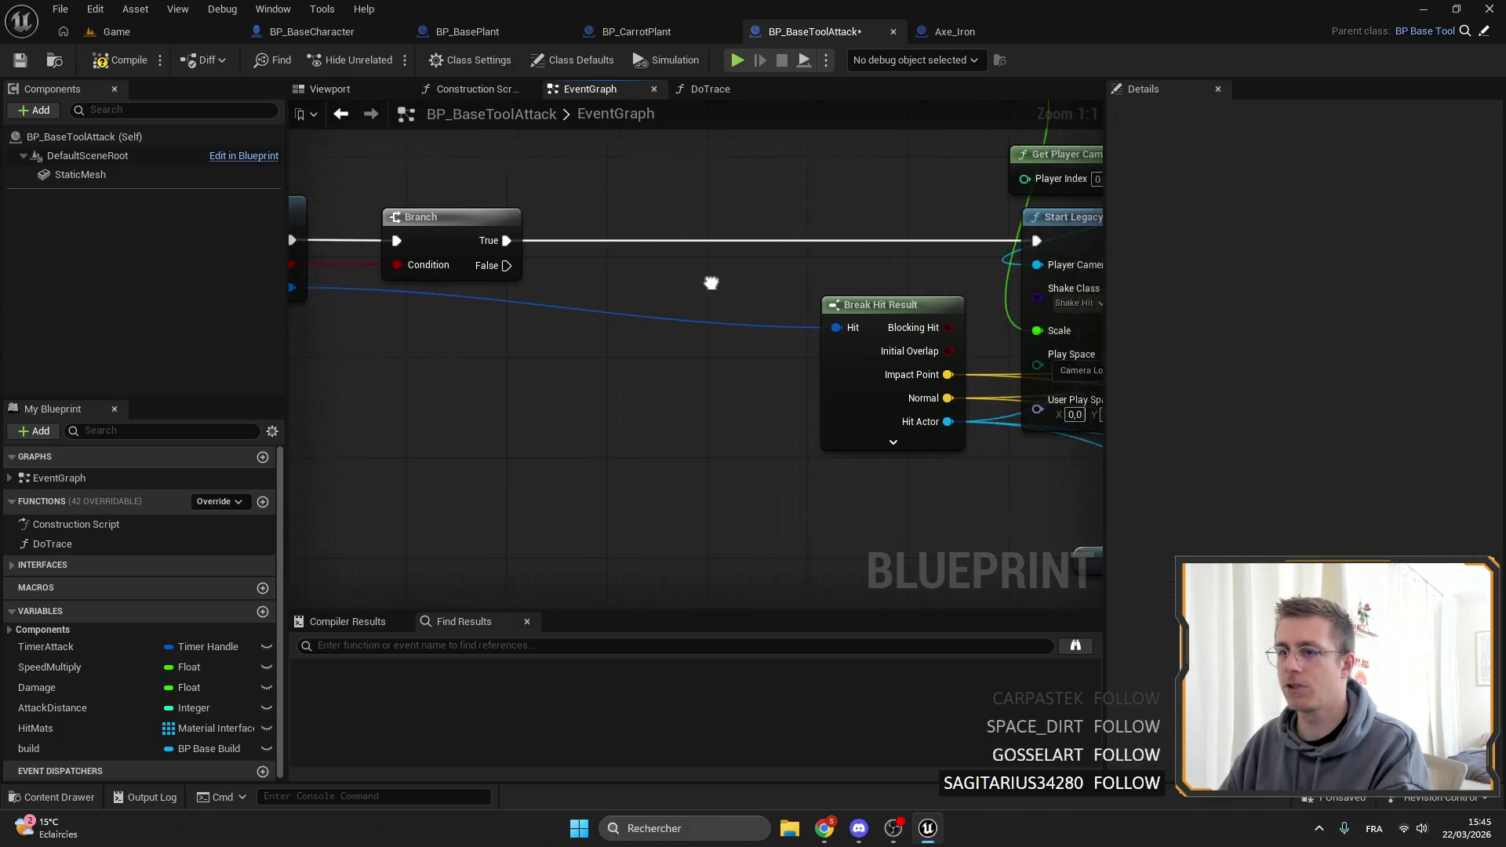
{"action": "left_click_drag", "start_coordinate": [690, 298], "coordinate": [587, 330]}
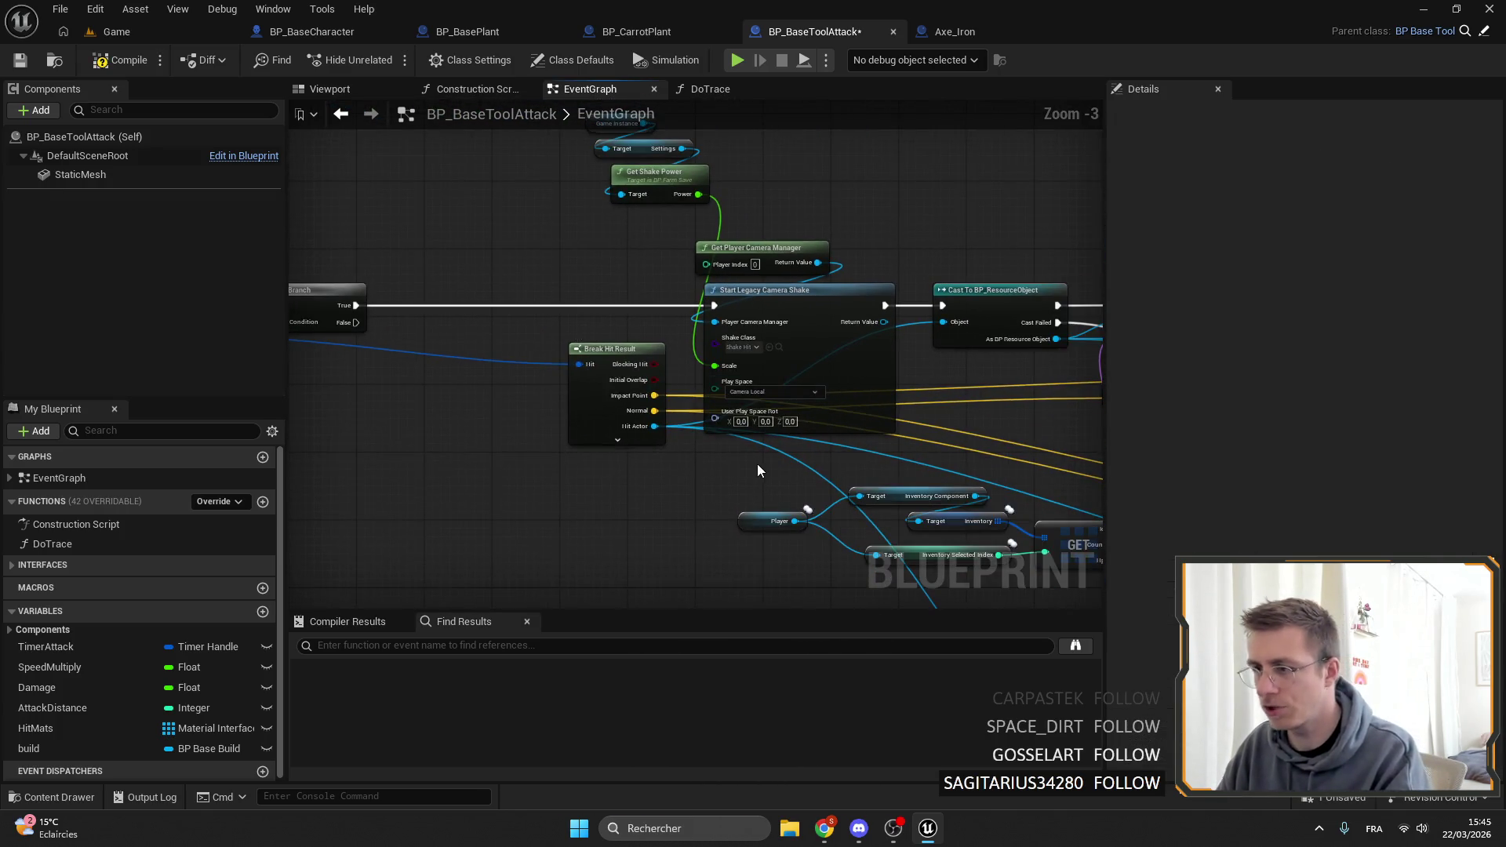
{"action": "scroll", "coordinate": [753, 459], "scroll_direction": "down", "scroll_amount": 2}
{"action": "left_click_drag", "start_coordinate": [760, 467], "coordinate": [624, 200]}
{"action": "left_click_drag", "start_coordinate": [769, 336], "coordinate": [595, 342]}
Paste the feedback and Player nodes under Cast To BP_BaseBuild and wire Cast Failed to them.
{"action": "mouse_move", "coordinate": [847, 368]}
{"action": "left_mouse_down"}
{"action": "mouse_move", "coordinate": [742, 355]}
{"action": "mouse_move", "coordinate": [555, 218]}
{"action": "mouse_move", "coordinate": [424, 219]}
{"action": "left_mouse_up"}
{"action": "scroll", "coordinate": [672, 303], "scroll_direction": "up", "scroll_amount": 2}
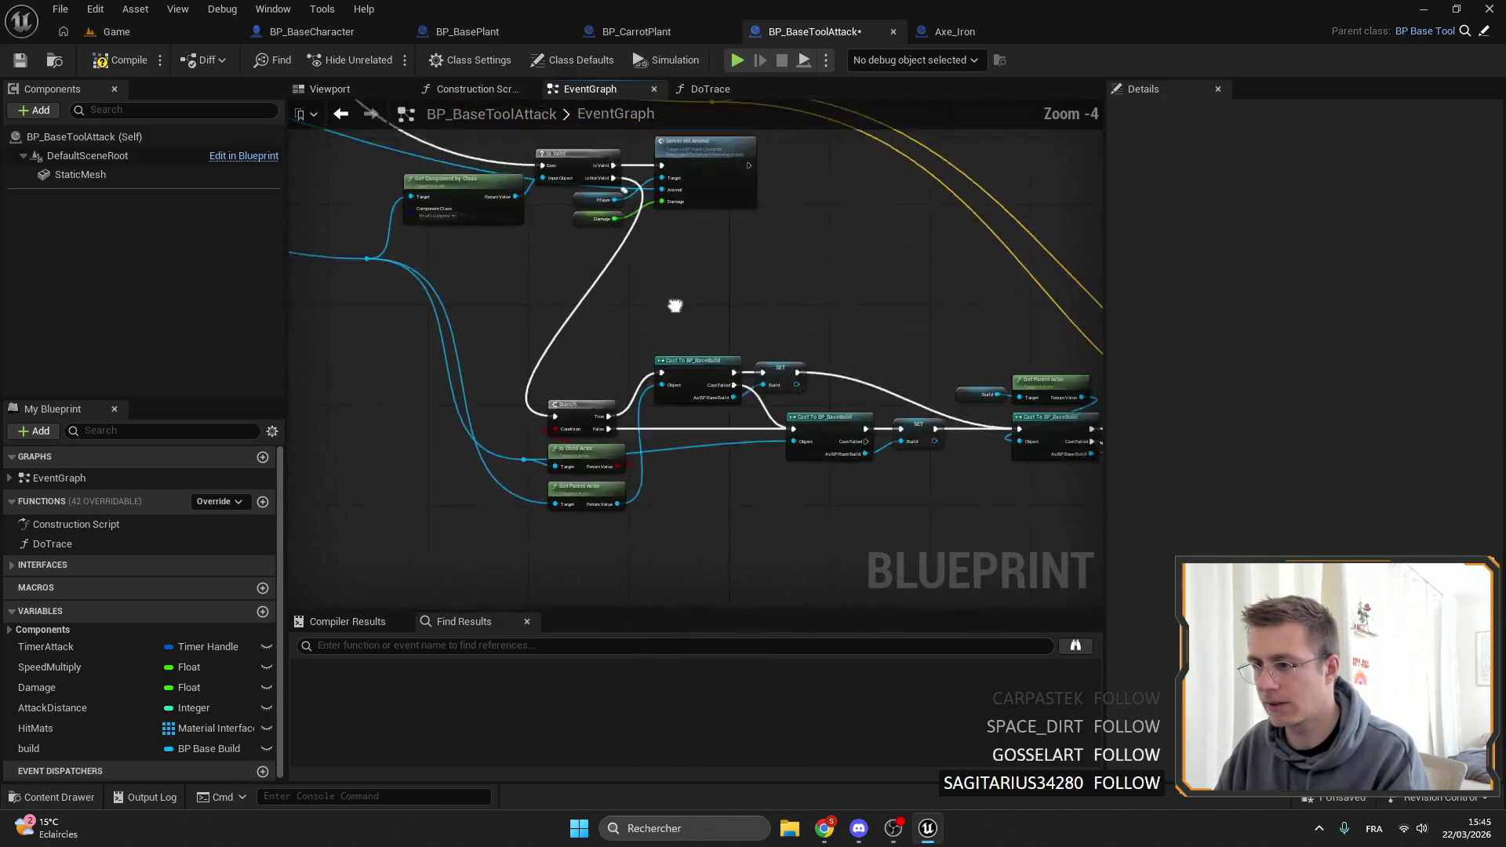
{"action": "mouse_move", "coordinate": [652, 357]}
{"action": "left_mouse_down"}
{"action": "mouse_move", "coordinate": [755, 400]}
{"action": "mouse_move", "coordinate": [737, 408]}
{"action": "mouse_move", "coordinate": [753, 439]}
{"action": "mouse_move", "coordinate": [672, 353]}
{"action": "mouse_move", "coordinate": [662, 363]}
{"action": "left_mouse_up"}
{"action": "scroll", "coordinate": [730, 416], "scroll_direction": "down", "scroll_amount": 1}
{"action": "mouse_move", "coordinate": [615, 250]}
{"action": "left_mouse_down"}
{"action": "mouse_move", "coordinate": [632, 279]}
{"action": "mouse_move", "coordinate": [592, 267]}
{"action": "mouse_move", "coordinate": [598, 217]}
{"action": "left_mouse_up"}
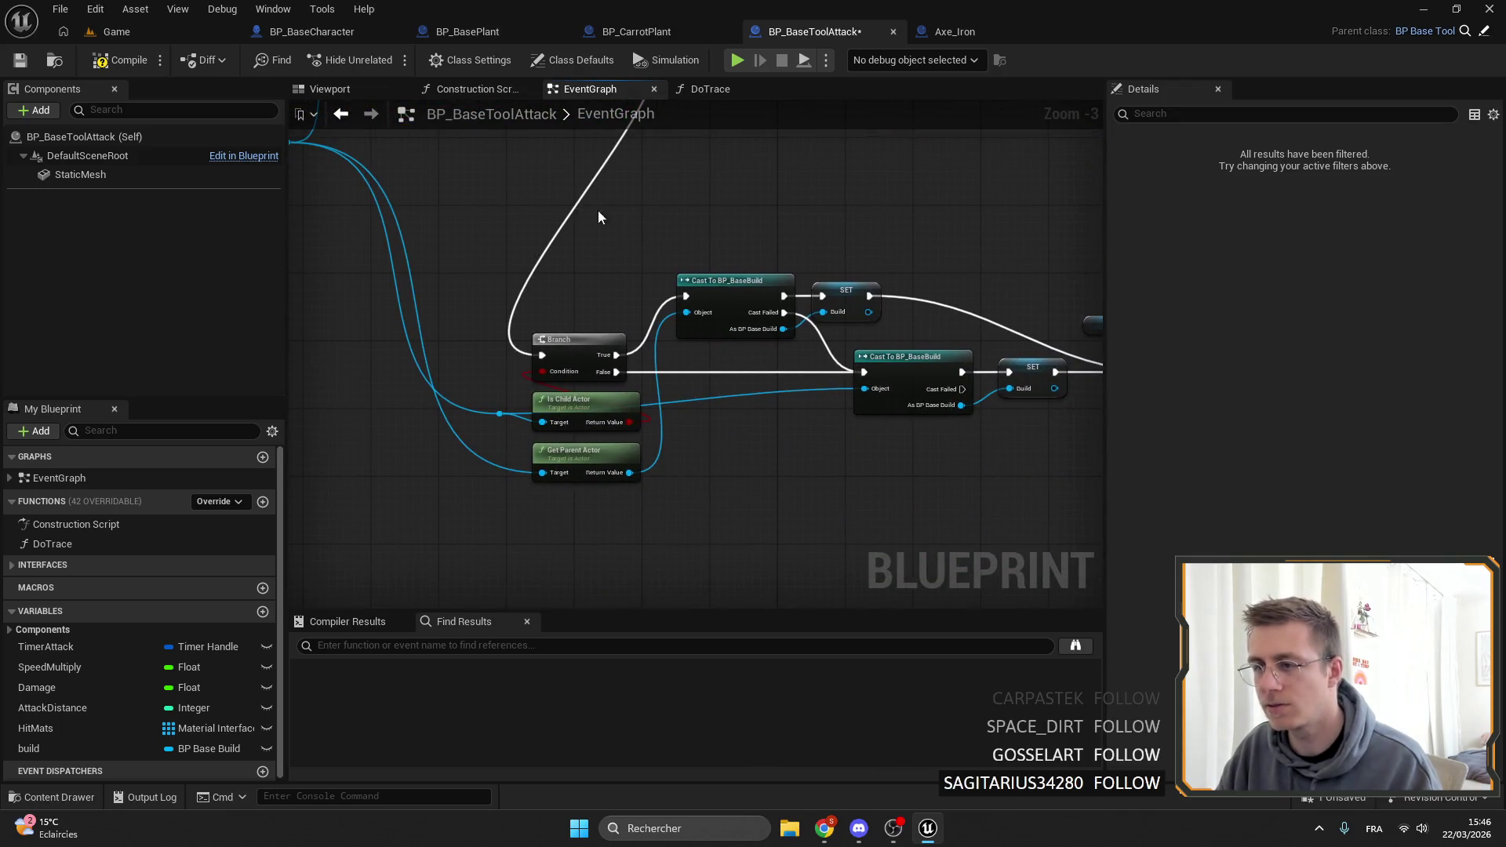
{"action": "mouse_move", "coordinate": [599, 279]}
{"action": "left_mouse_down"}
{"action": "mouse_move", "coordinate": [967, 483]}
{"action": "mouse_move", "coordinate": [598, 251]}
{"action": "left_mouse_up"}
{"action": "left_click_drag", "start_coordinate": [862, 250], "coordinate": [652, 188]}
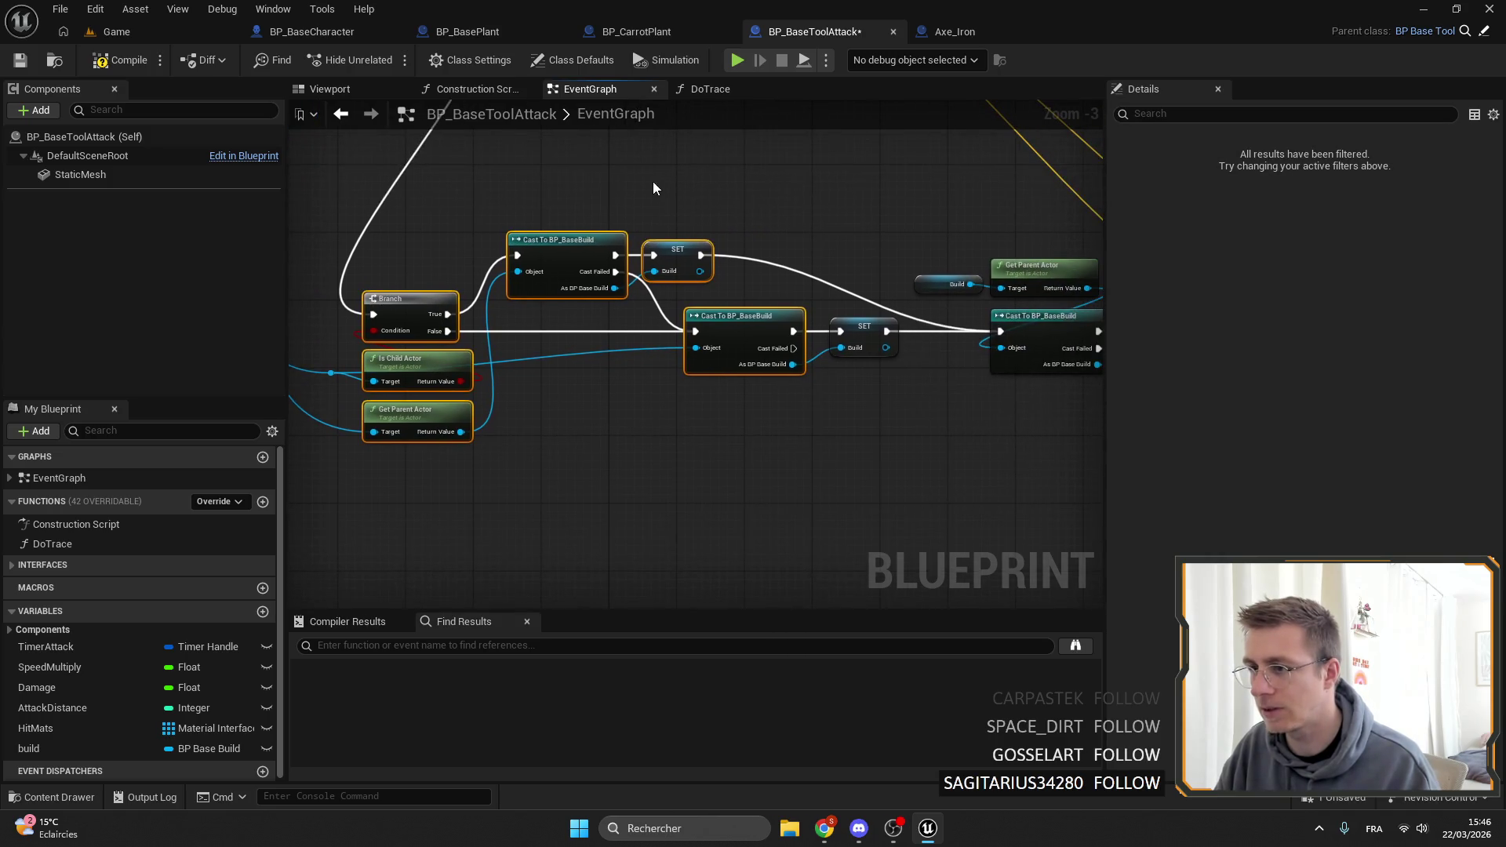
{"action": "mouse_move", "coordinate": [674, 302]}
{"action": "left_mouse_down"}
{"action": "mouse_move", "coordinate": [910, 392]}
{"action": "mouse_move", "coordinate": [826, 409]}
{"action": "mouse_move", "coordinate": [706, 346]}
{"action": "mouse_move", "coordinate": [592, 317]}
{"action": "left_mouse_up"}
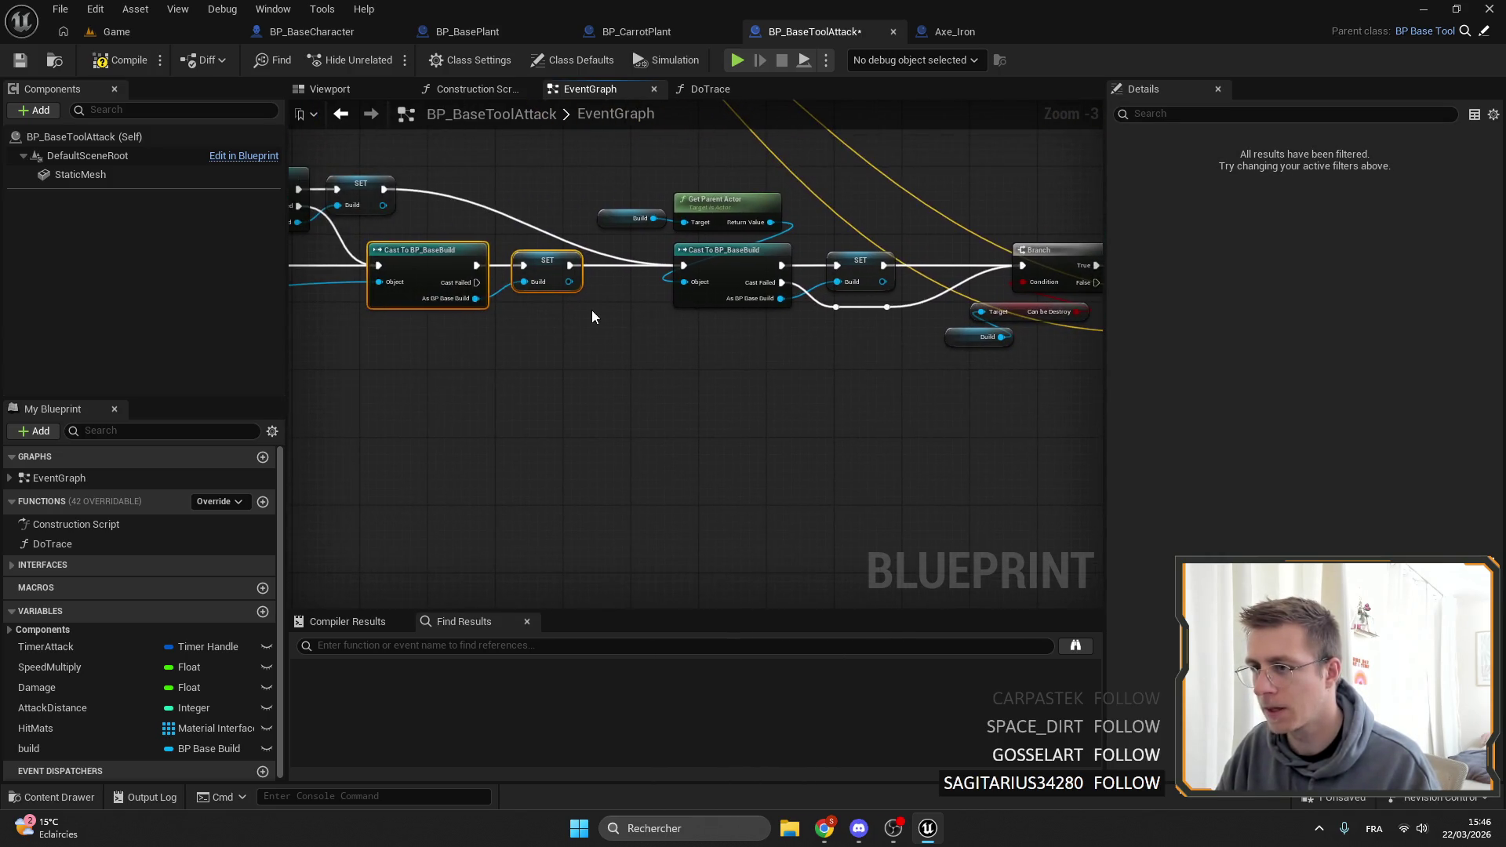
{"action": "scroll", "coordinate": [651, 400], "scroll_direction": "up", "scroll_amount": 3}
{"action": "key", "text": "ctrl+v"}
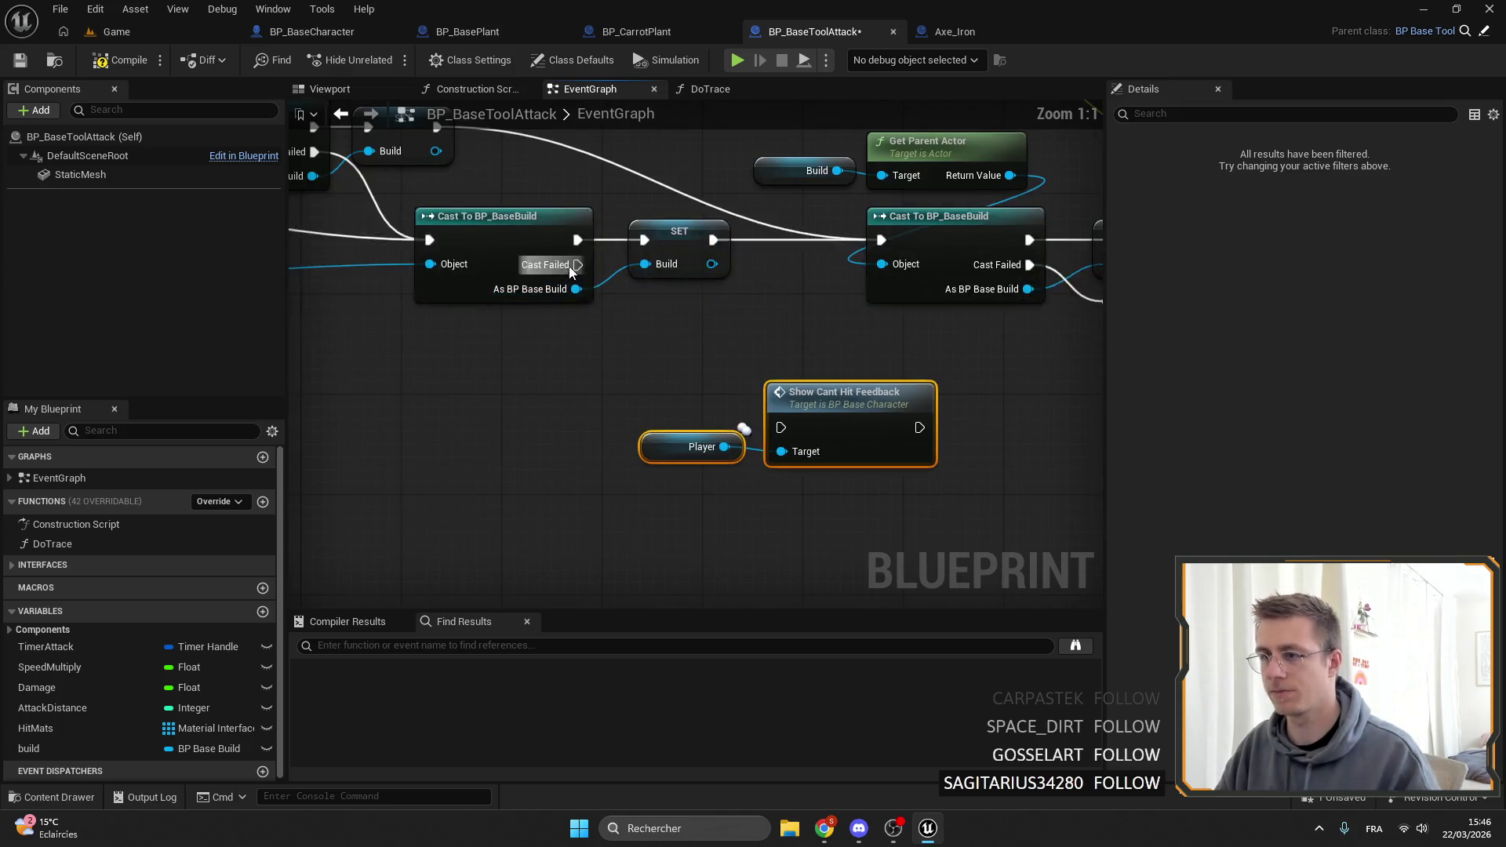
{"action": "mouse_move", "coordinate": [578, 265]}
{"action": "left_mouse_down"}
{"action": "mouse_move", "coordinate": [797, 433]}
{"action": "mouse_move", "coordinate": [780, 428]}
{"action": "left_mouse_up"}
{"action": "mouse_move", "coordinate": [847, 396]}
{"action": "left_mouse_down"}
{"action": "mouse_move", "coordinate": [941, 396]}
{"action": "mouse_move", "coordinate": [954, 370]}
{"action": "left_mouse_up"}
Wire the Can Be Destroy Branch's False output to a second Show Cant Hit Feedback call.
{"action": "scroll", "coordinate": [816, 426], "scroll_direction": "down", "scroll_amount": 4}
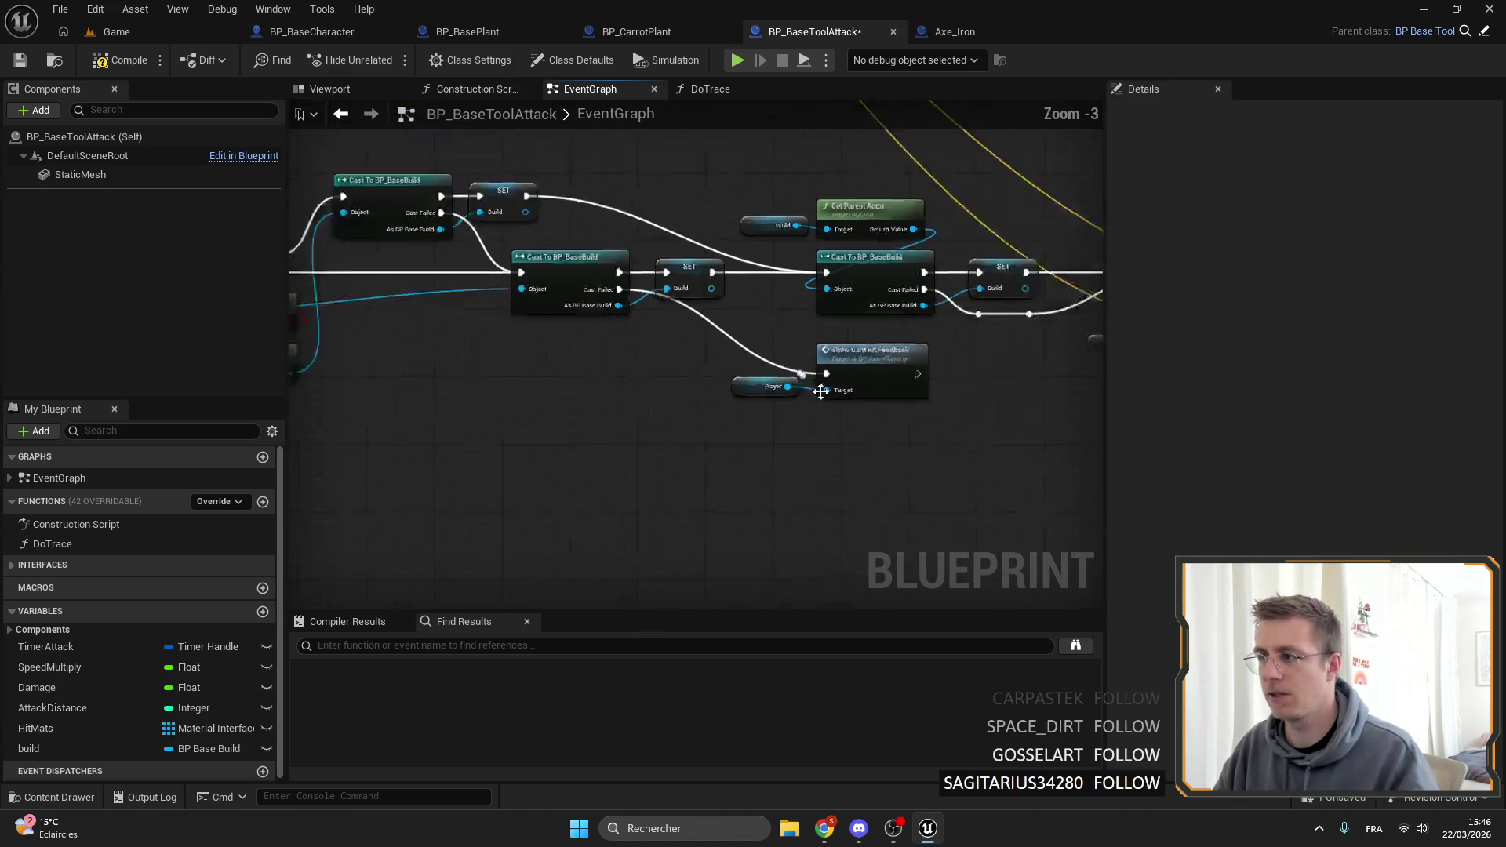
{"action": "scroll", "coordinate": [816, 425], "scroll_direction": "up", "scroll_amount": 1}
{"action": "left_click_drag", "start_coordinate": [816, 426], "coordinate": [572, 405]}
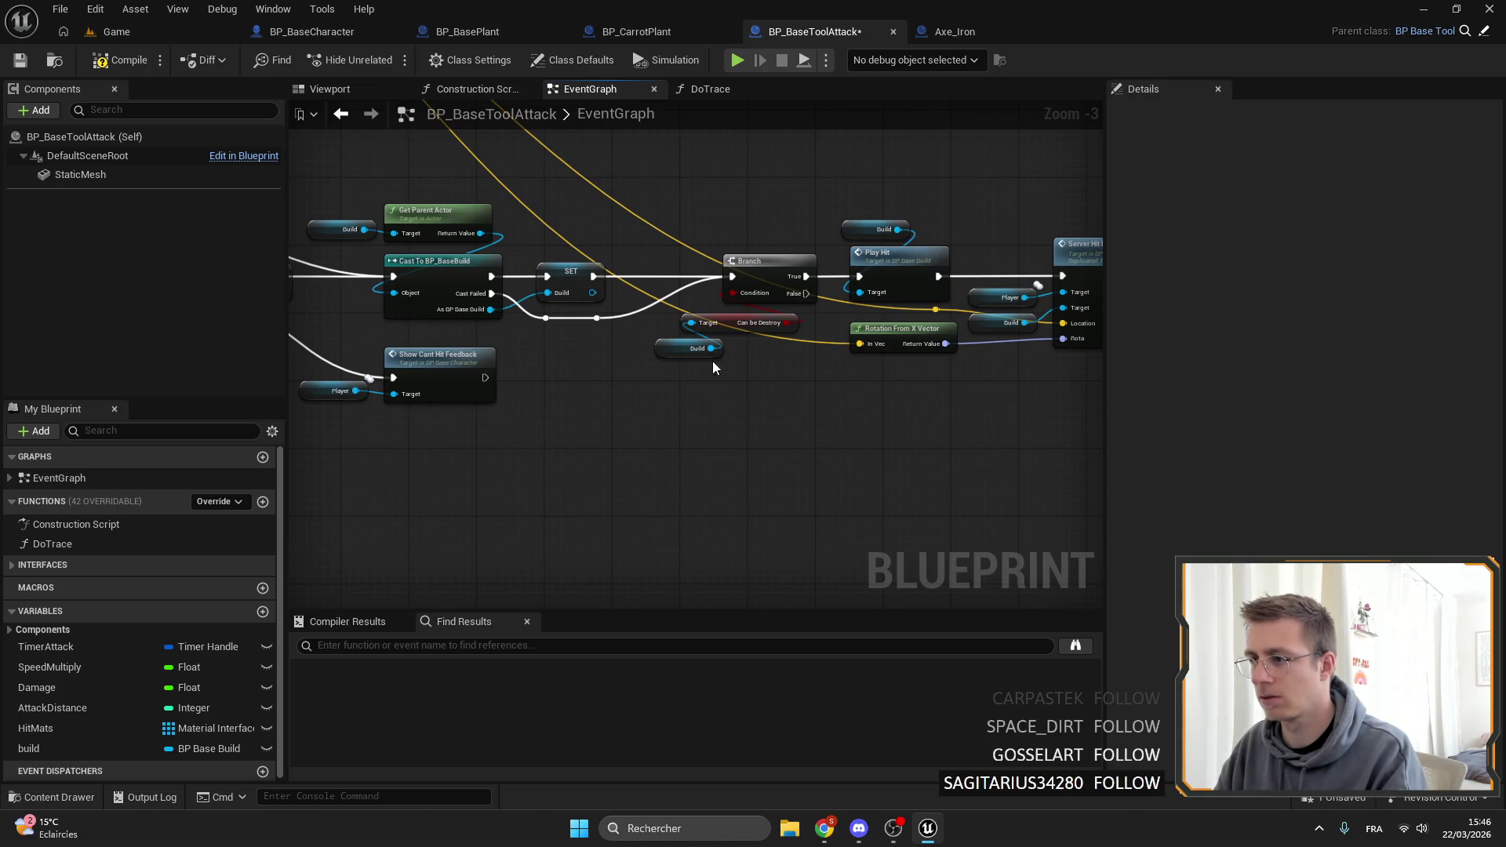
{"action": "mouse_move", "coordinate": [814, 292]}
{"action": "left_mouse_down"}
{"action": "mouse_move", "coordinate": [327, 397]}
{"action": "mouse_move", "coordinate": [402, 378]}
{"action": "mouse_move", "coordinate": [880, 436]}
{"action": "left_mouse_up"}
{"action": "left_click_drag", "start_coordinate": [443, 355], "coordinate": [993, 382]}
{"action": "scroll", "coordinate": [993, 381], "scroll_direction": "up", "scroll_amount": 3}
{"action": "left_click_drag", "start_coordinate": [673, 254], "coordinate": [893, 416]}
{"action": "scroll", "coordinate": [780, 430], "scroll_direction": "down", "scroll_amount": 4}
{"action": "mouse_move", "coordinate": [506, 354]}
{"action": "left_mouse_down"}
{"action": "mouse_move", "coordinate": [582, 370]}
{"action": "mouse_move", "coordinate": [633, 415]}
{"action": "mouse_move", "coordinate": [547, 446]}
{"action": "left_mouse_up"}
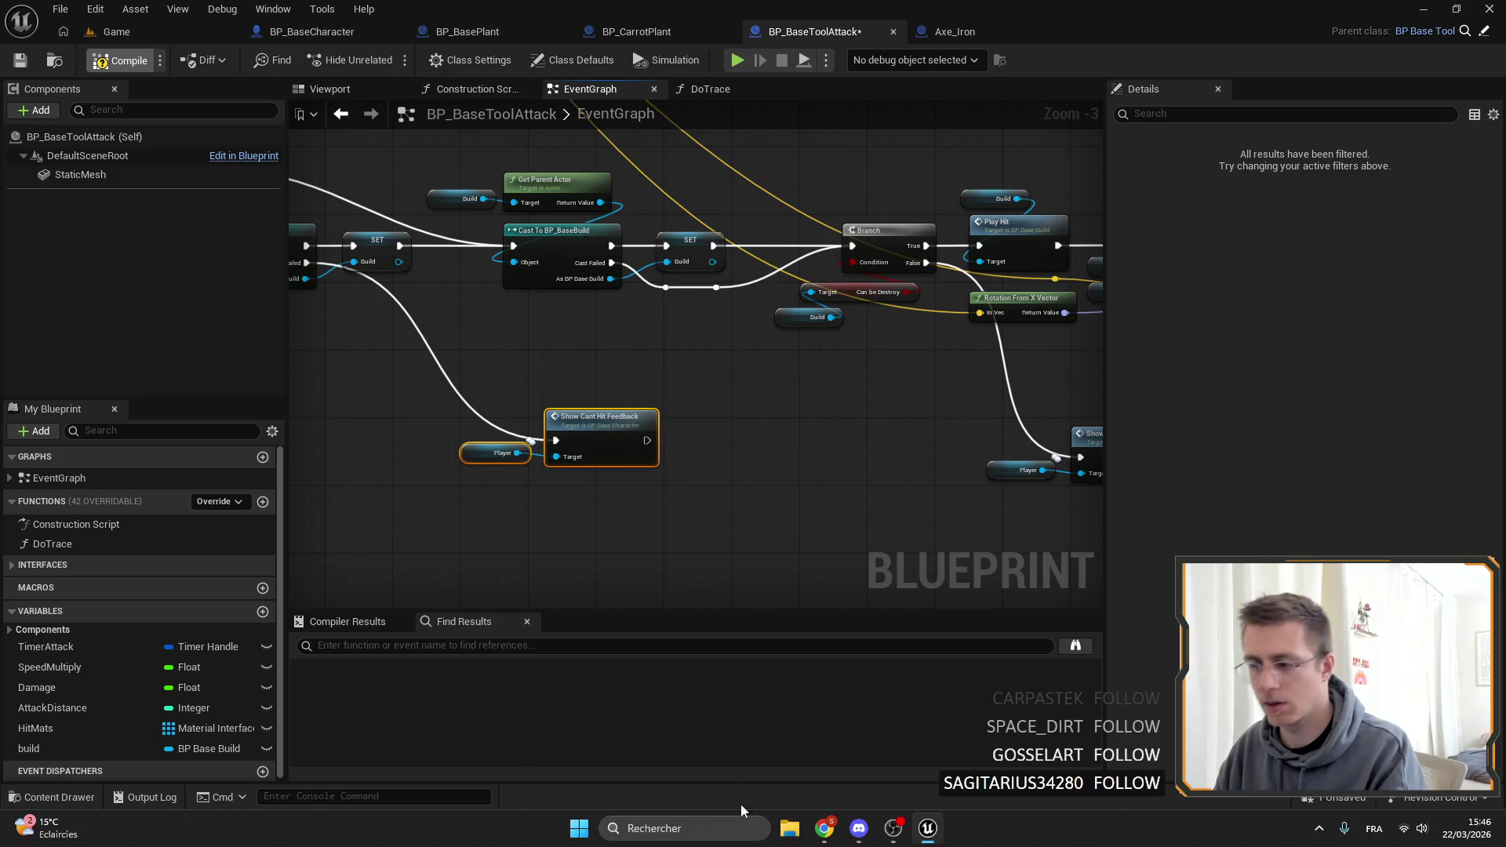
Check the feedback message's translation in the browser, then return to the editor.
{"action": "mouse_move", "coordinate": [823, 828]}
{"action": "left_click", "coordinate": [906, 745]}
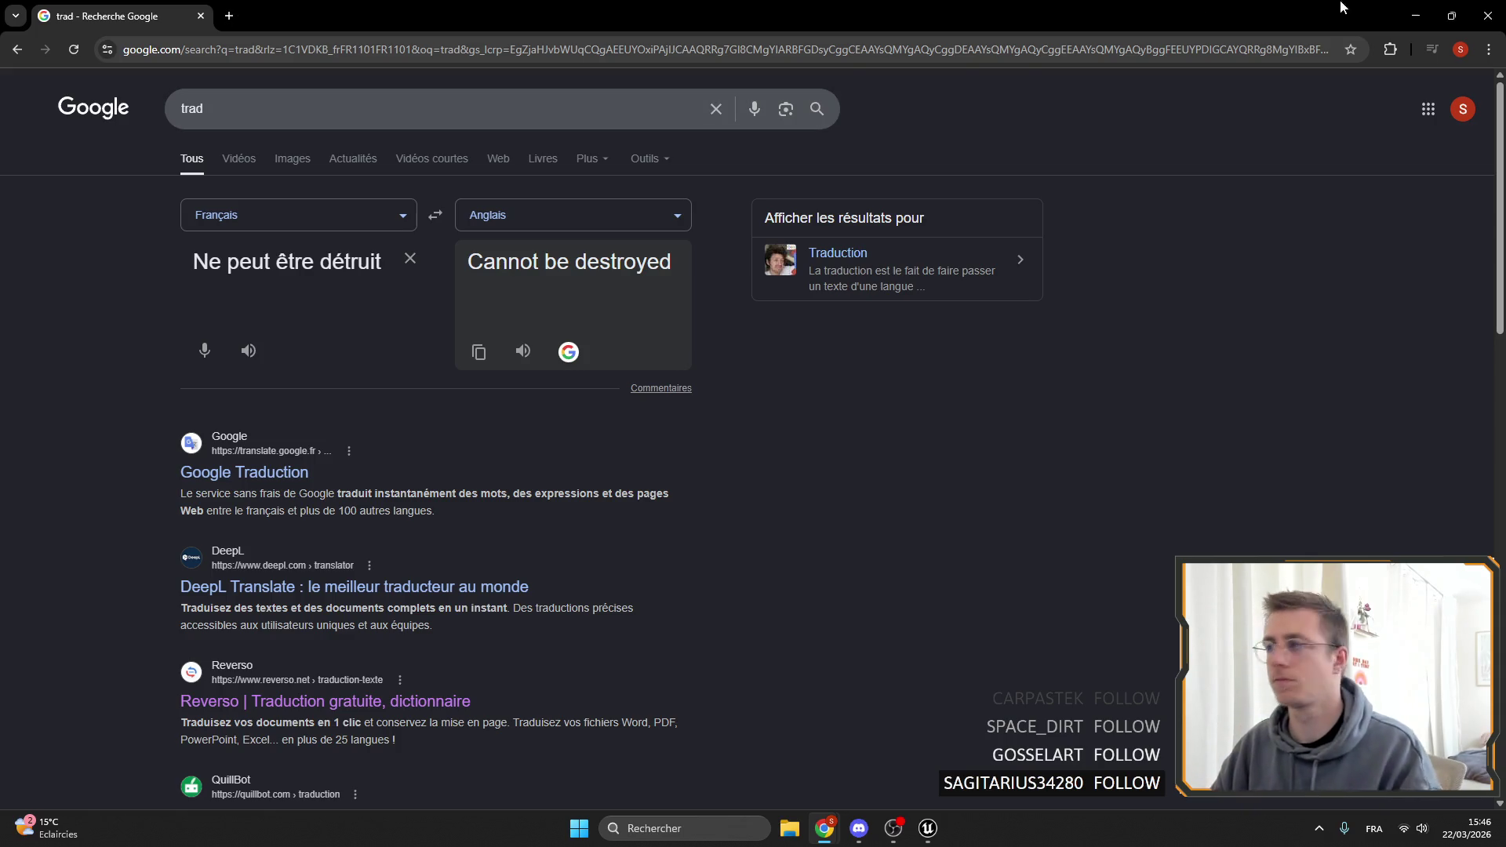
{"action": "left_click", "coordinate": [1414, 16]}
Play the game level, axe scenery to confirm 'Cannot be destroyed' appears, then stop playing.
{"action": "left_click", "coordinate": [157, 31]}
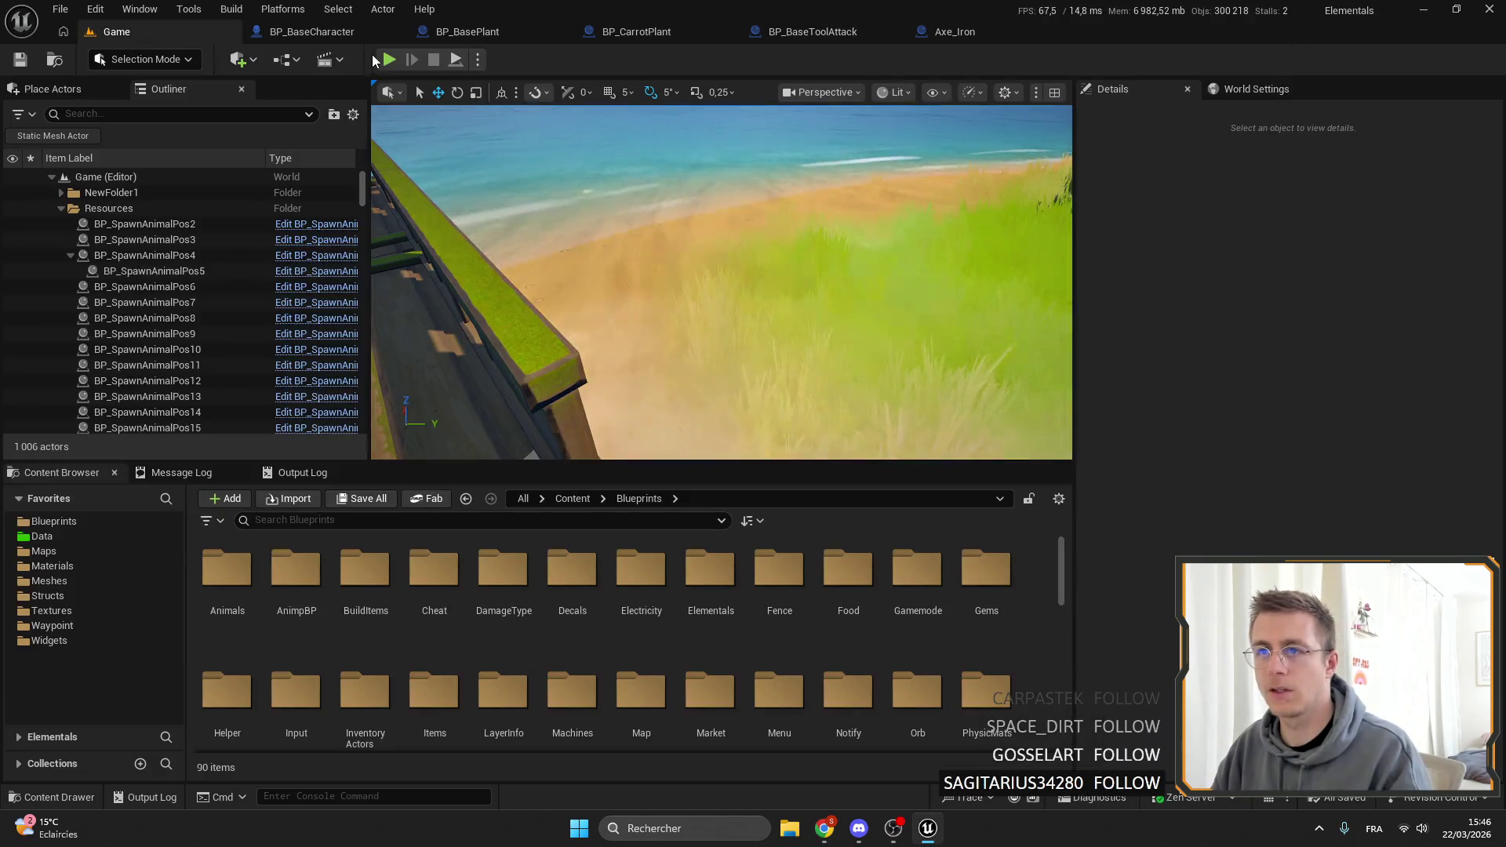
{"action": "left_click", "coordinate": [389, 60]}
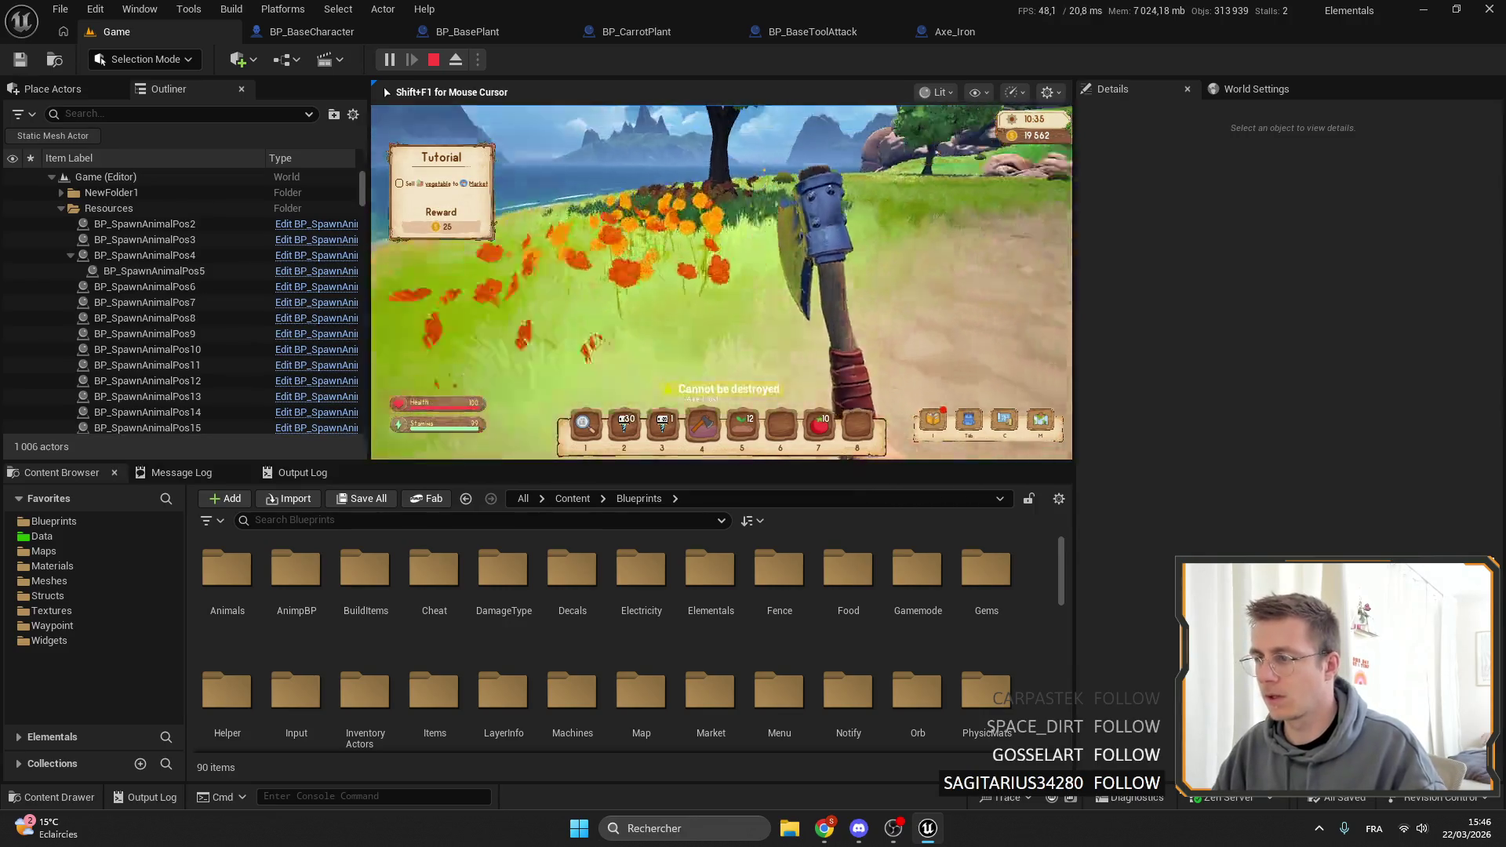
{"action": "left_click", "coordinate": [722, 283]}
{"action": "key", "text": "w"}
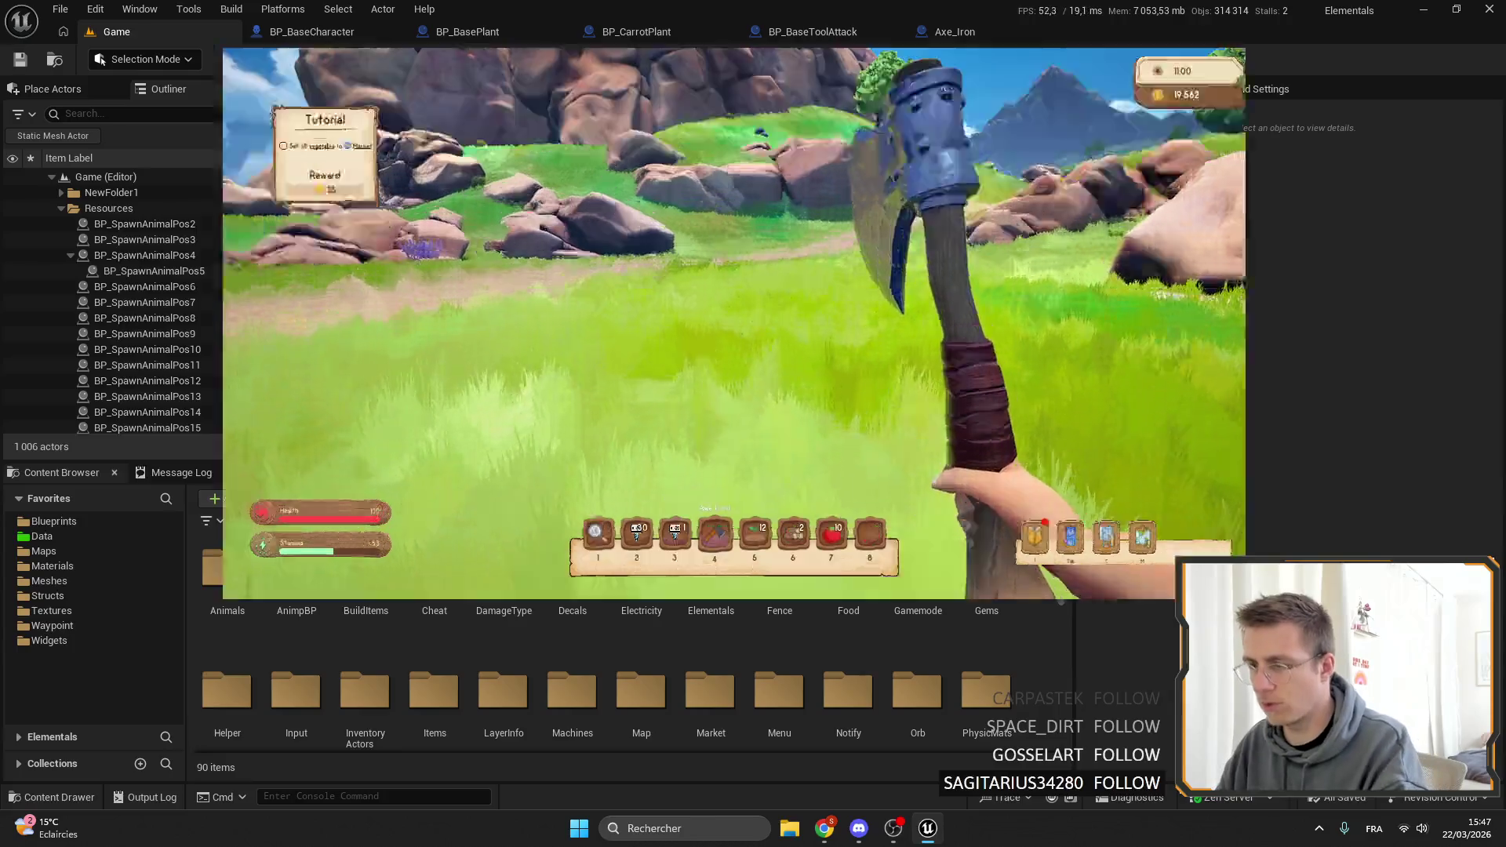
{"action": "key", "text": "shift+F1"}
{"action": "key", "text": "Escape"}
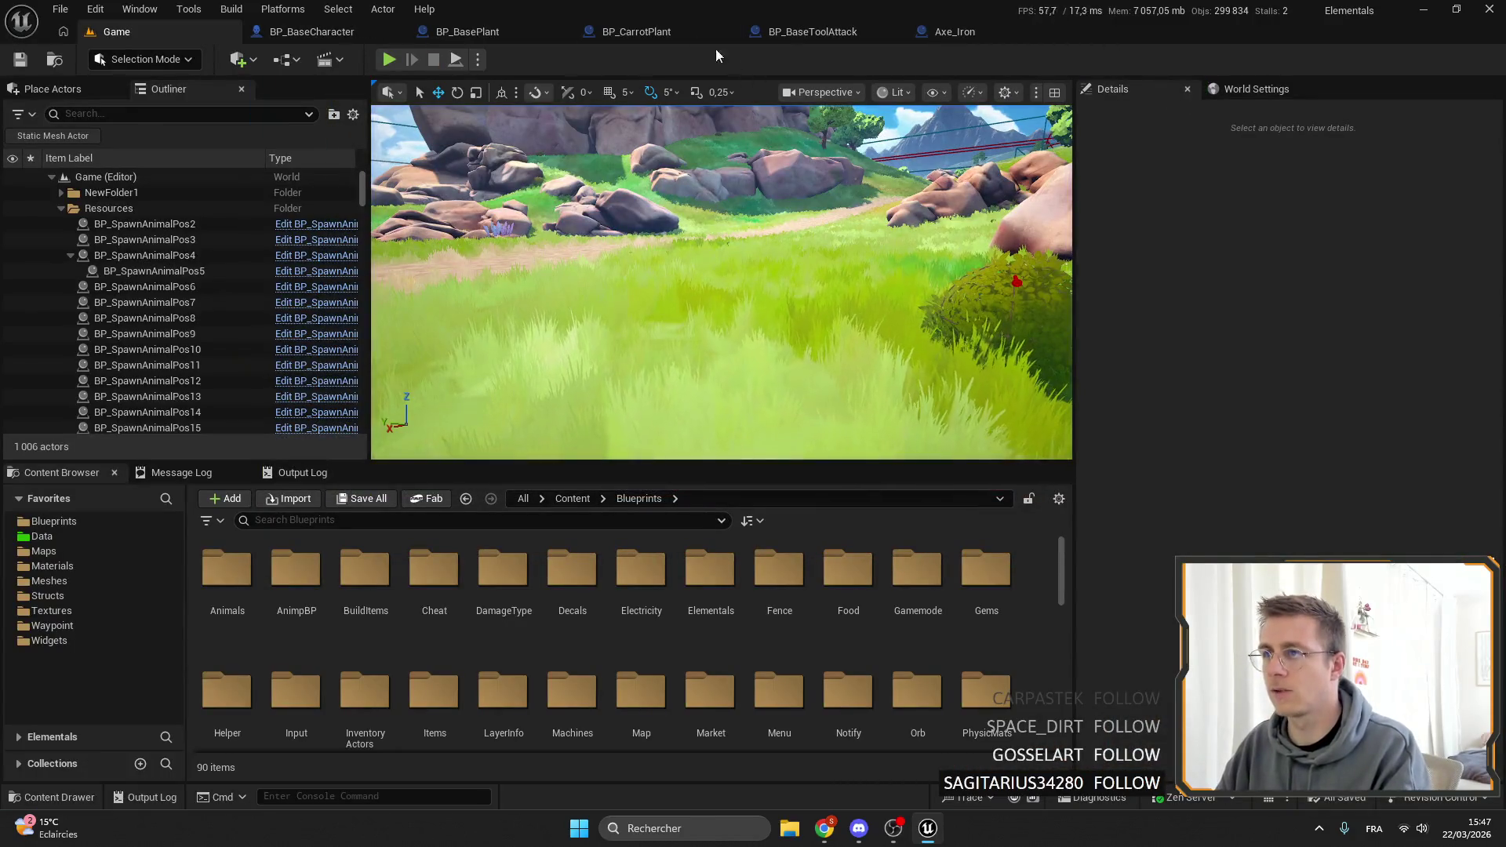
Find and open the WB_Gameplay widget blueprint from the Blueprints folder.
{"action": "left_click", "coordinate": [54, 521]}
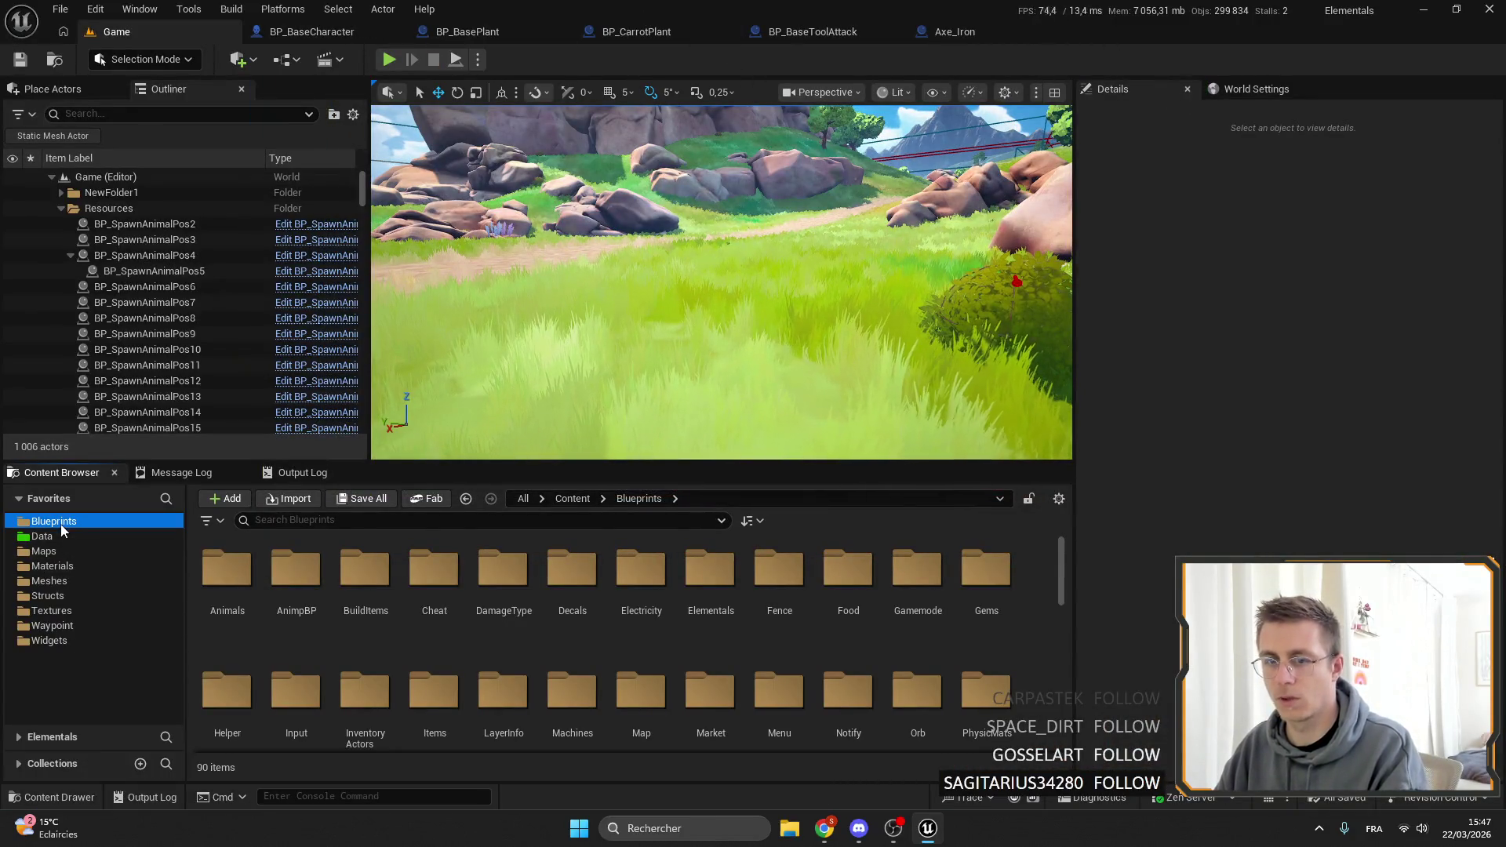
{"action": "left_click", "coordinate": [362, 519]}
{"action": "scroll", "coordinate": [628, 628], "scroll_direction": "down", "scroll_amount": 5}
{"action": "scroll", "coordinate": [775, 665], "scroll_direction": "up", "scroll_amount": 4}
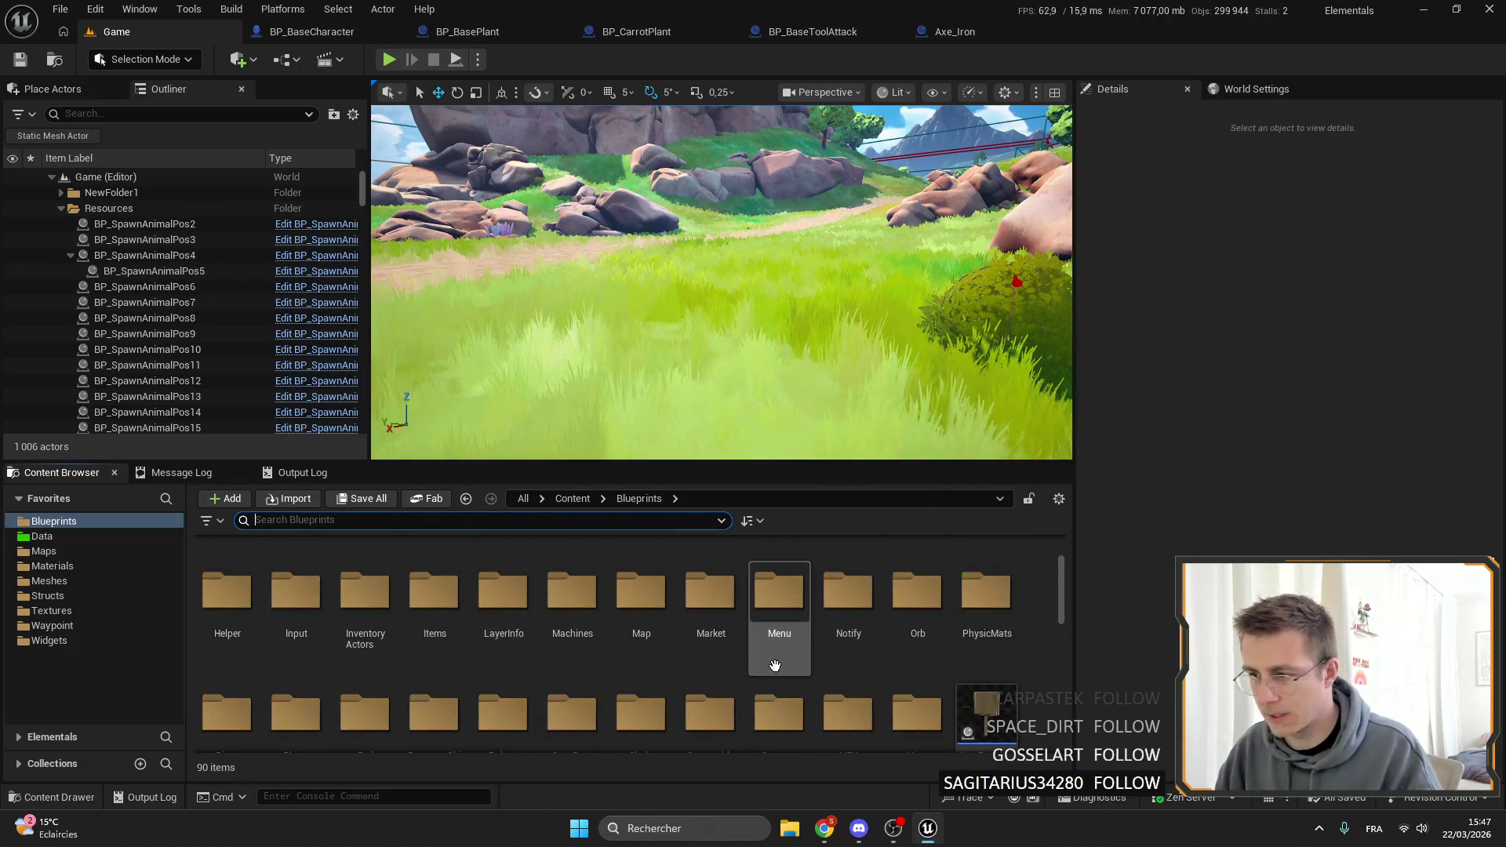
{"action": "scroll", "coordinate": [774, 665], "scroll_direction": "down", "scroll_amount": 2}
{"action": "type", "text": "gaem"}
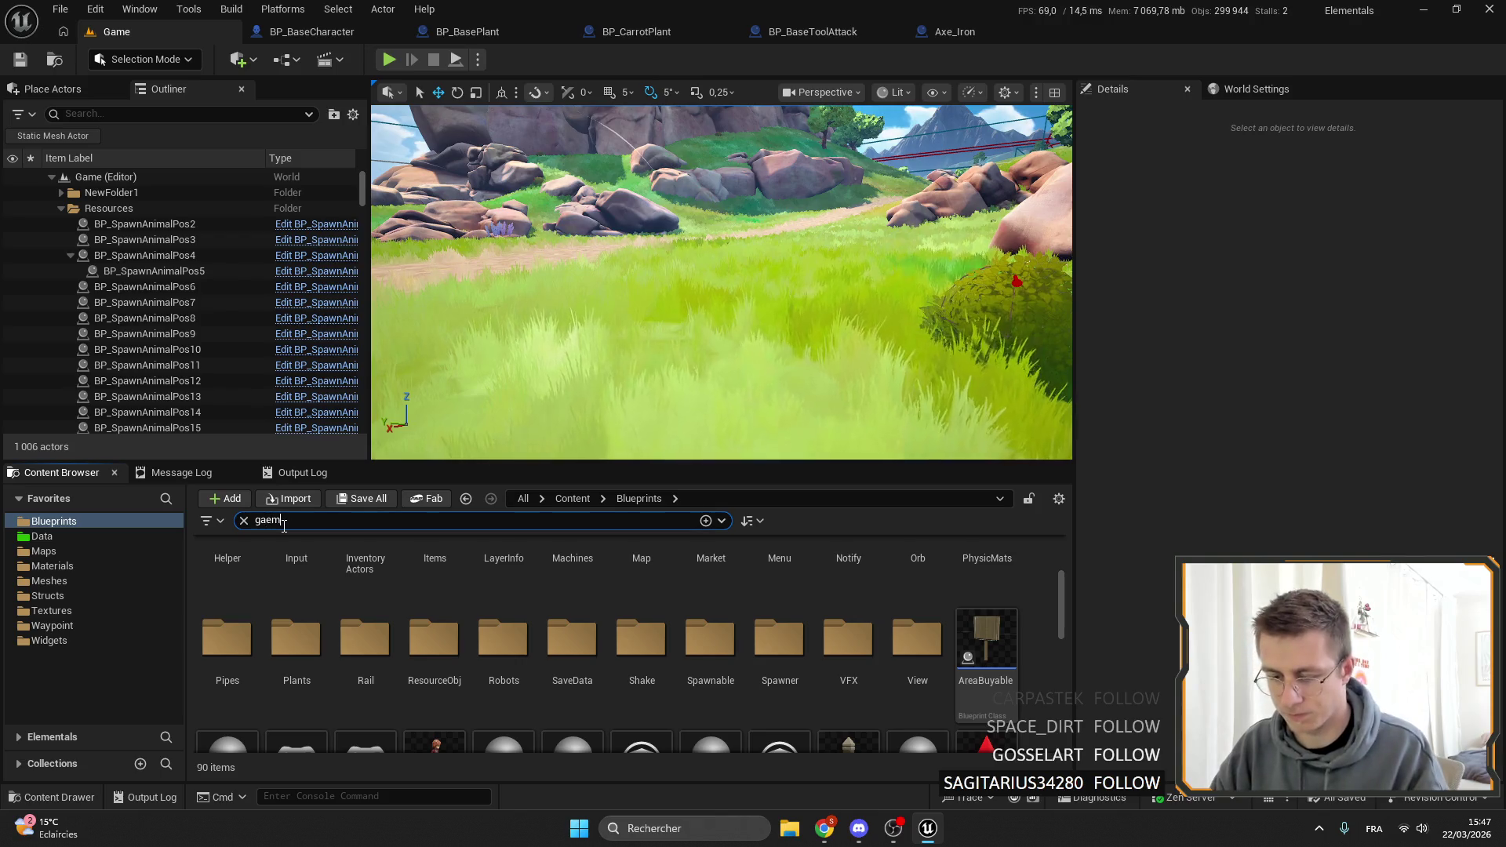
{"action": "key", "text": "BackSpace"}
{"action": "key", "text": "BackSpace"}
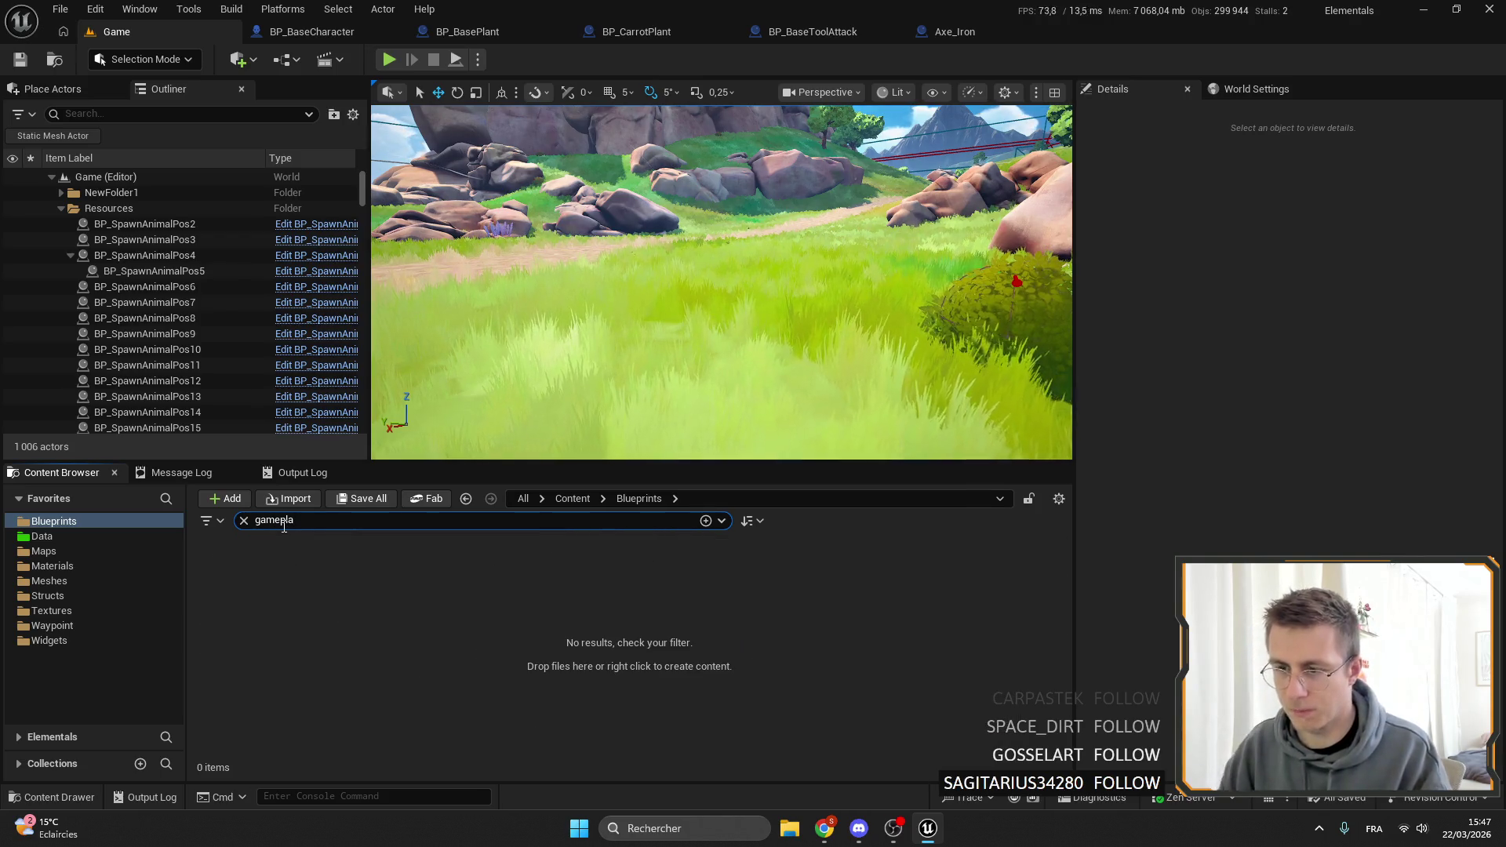
{"action": "left_click", "coordinate": [83, 640]}
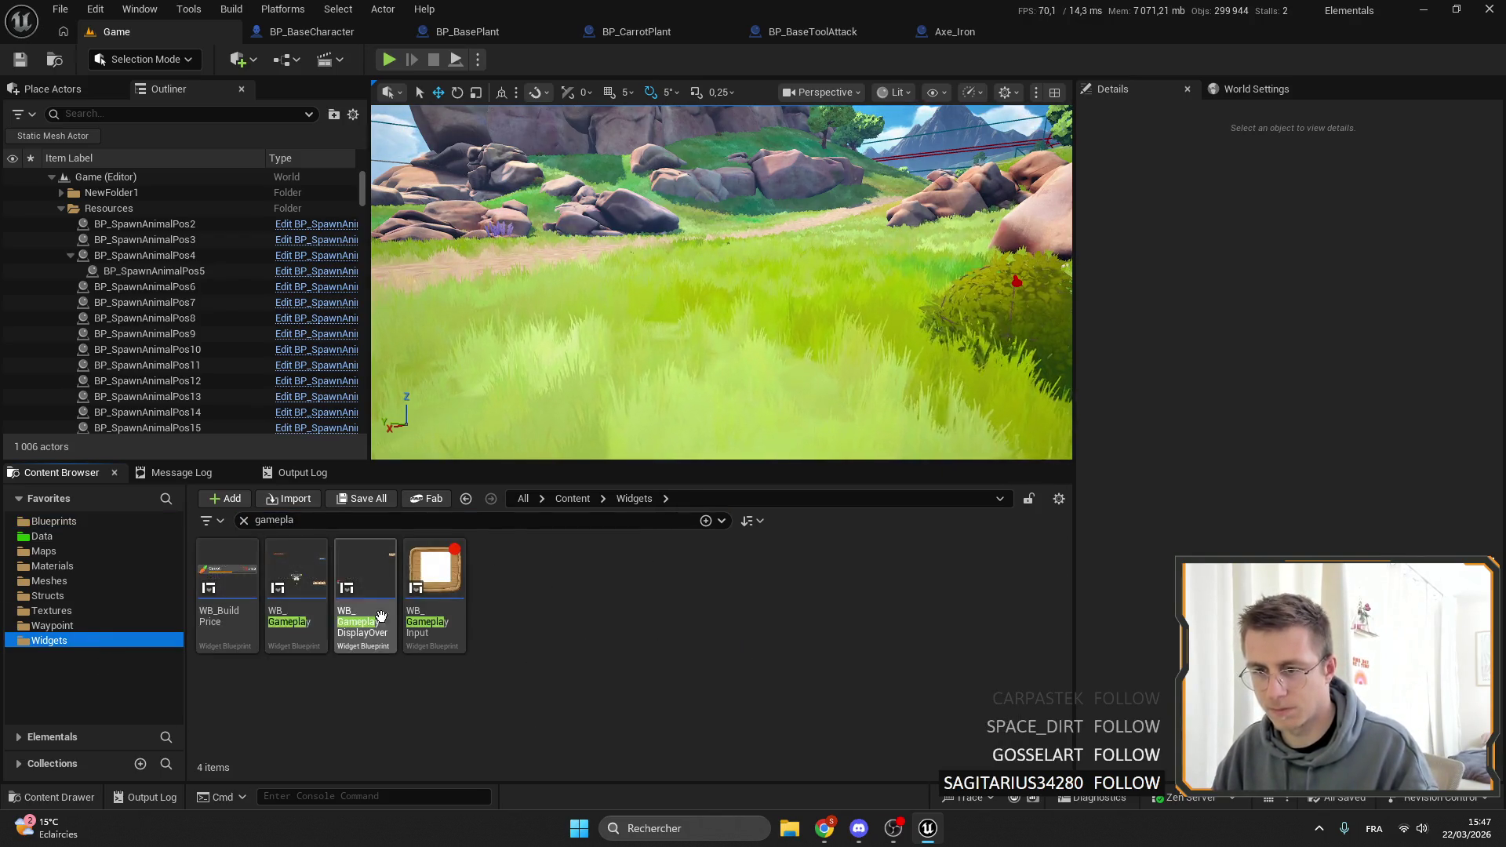
{"action": "double_click", "coordinate": [301, 542]}
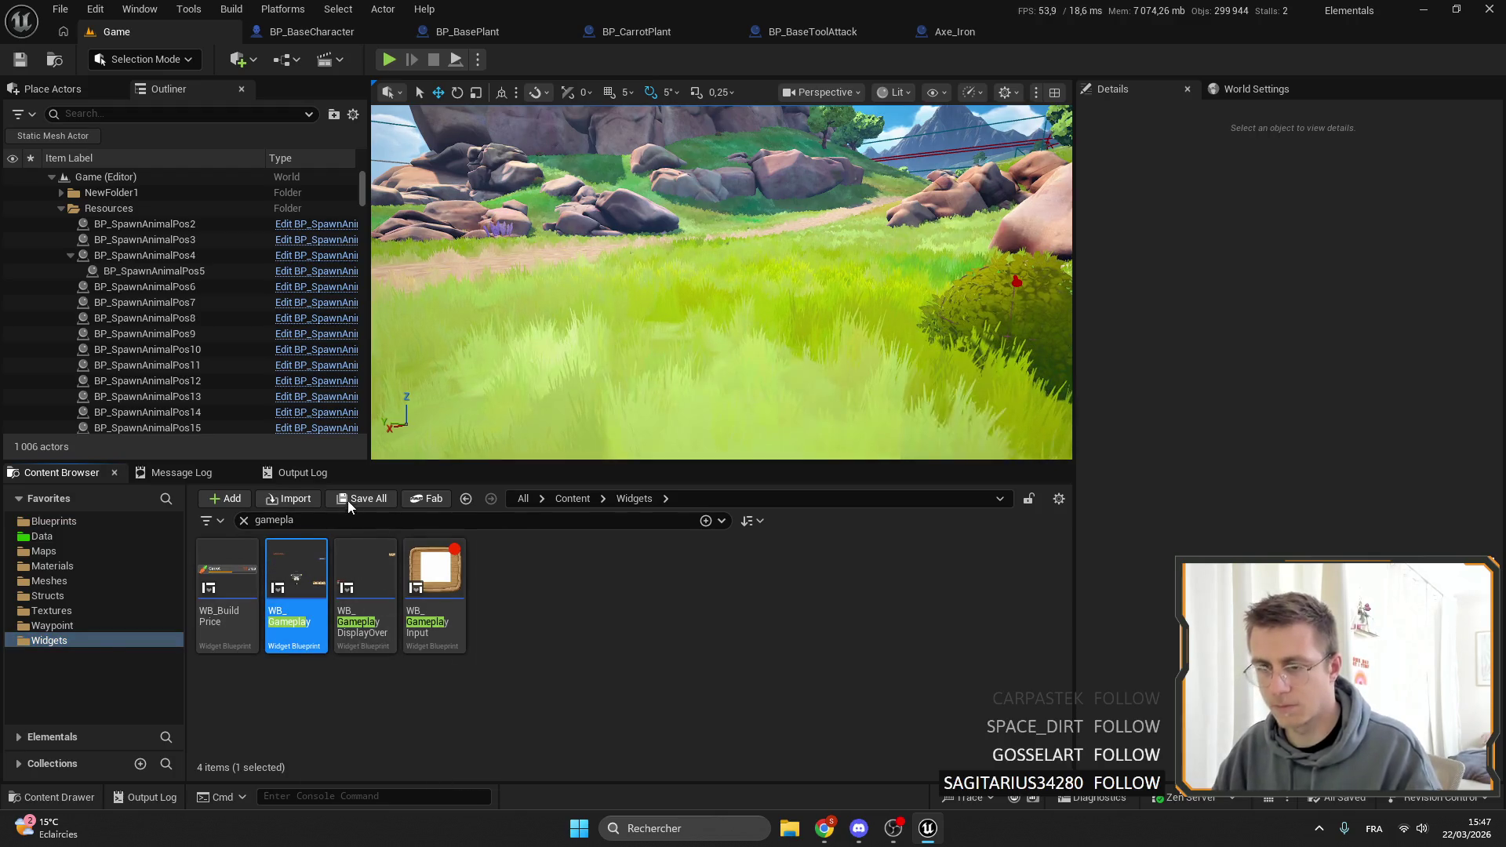
Collapse the pricePanel and AnimalPanel entries and hide pricePanel in the designer preview.
{"action": "scroll", "coordinate": [803, 309], "scroll_direction": "up", "scroll_amount": 6}
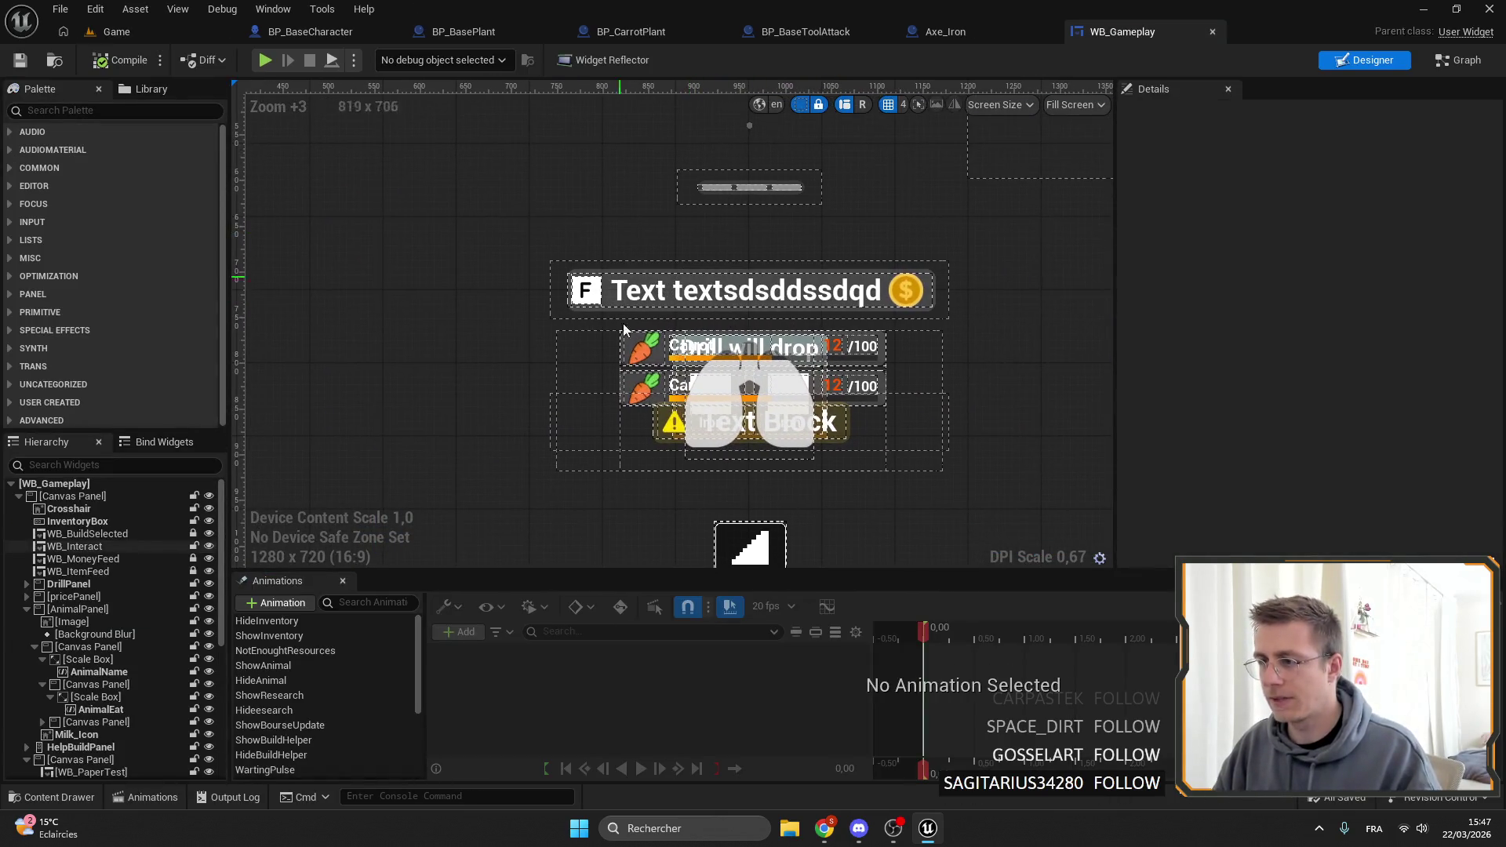
{"action": "left_click", "coordinate": [820, 326]}
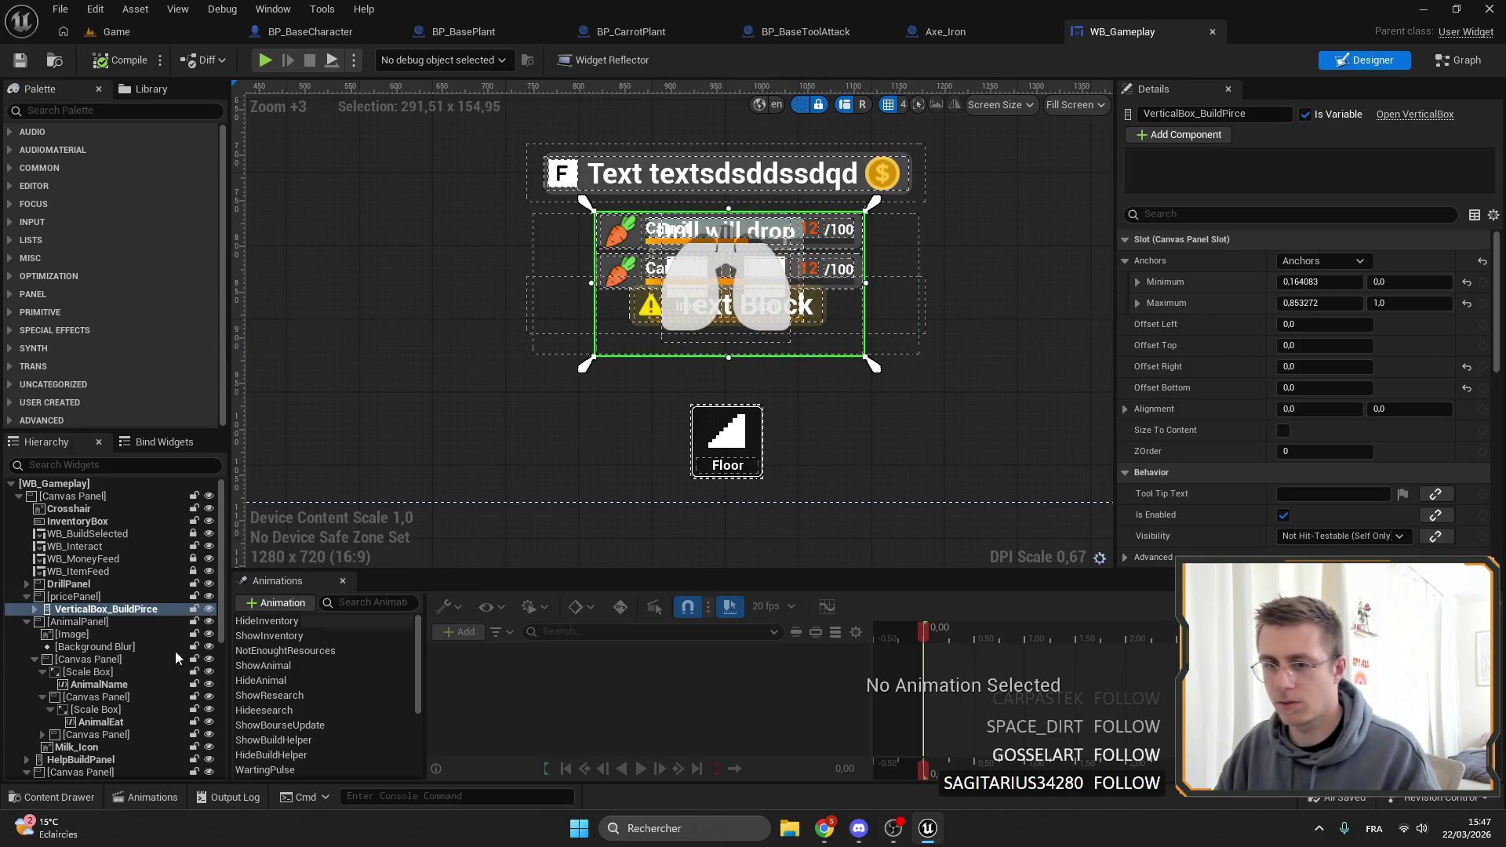
{"action": "left_click", "coordinate": [14, 597]}
{"action": "left_click", "coordinate": [26, 597]}
{"action": "left_click", "coordinate": [94, 611]}
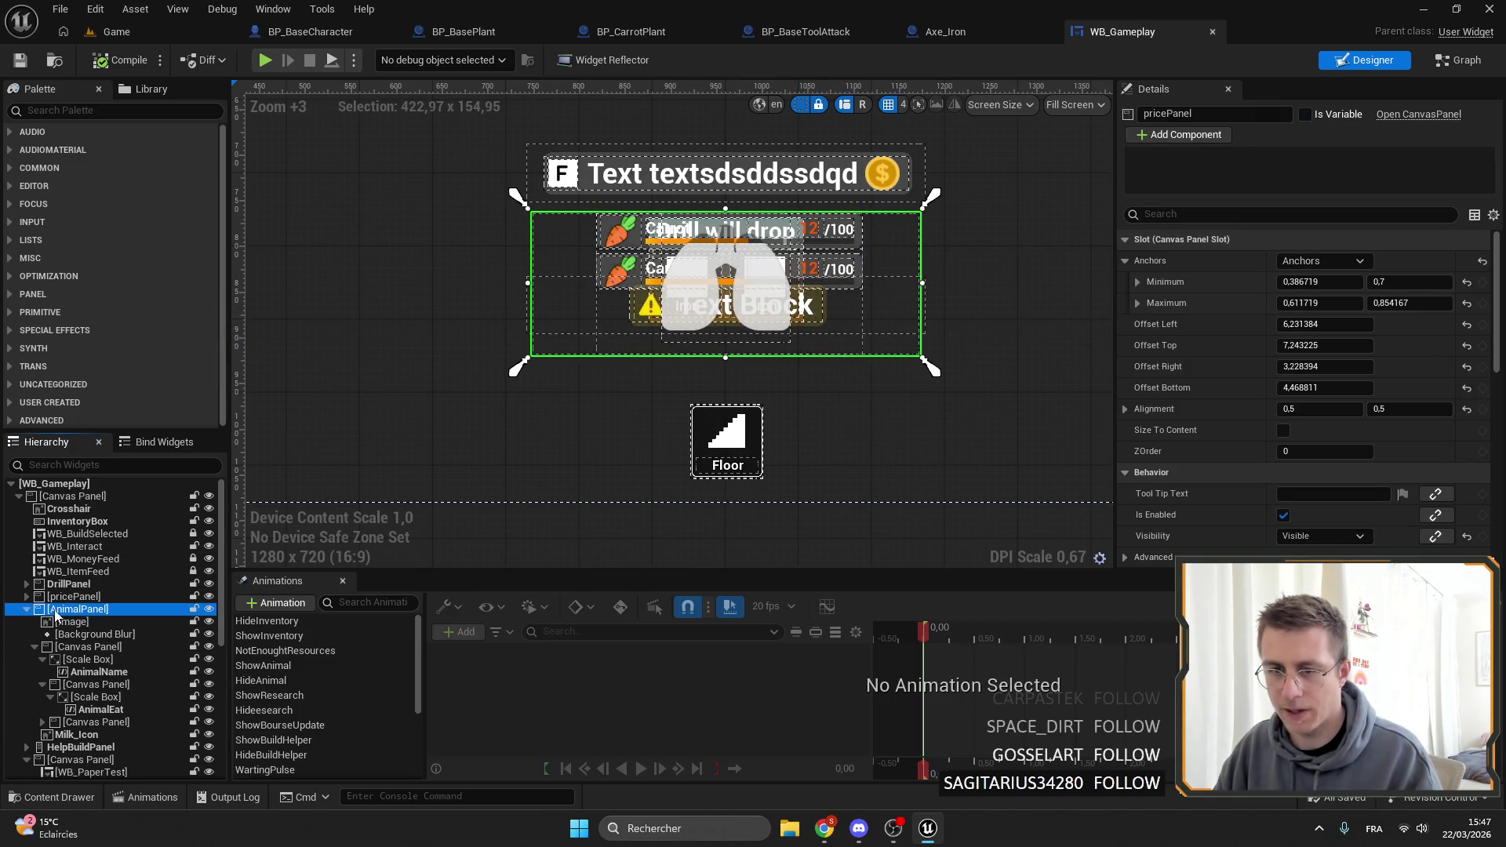
{"action": "double_click", "coordinate": [139, 610]}
{"action": "left_click", "coordinate": [157, 596]}
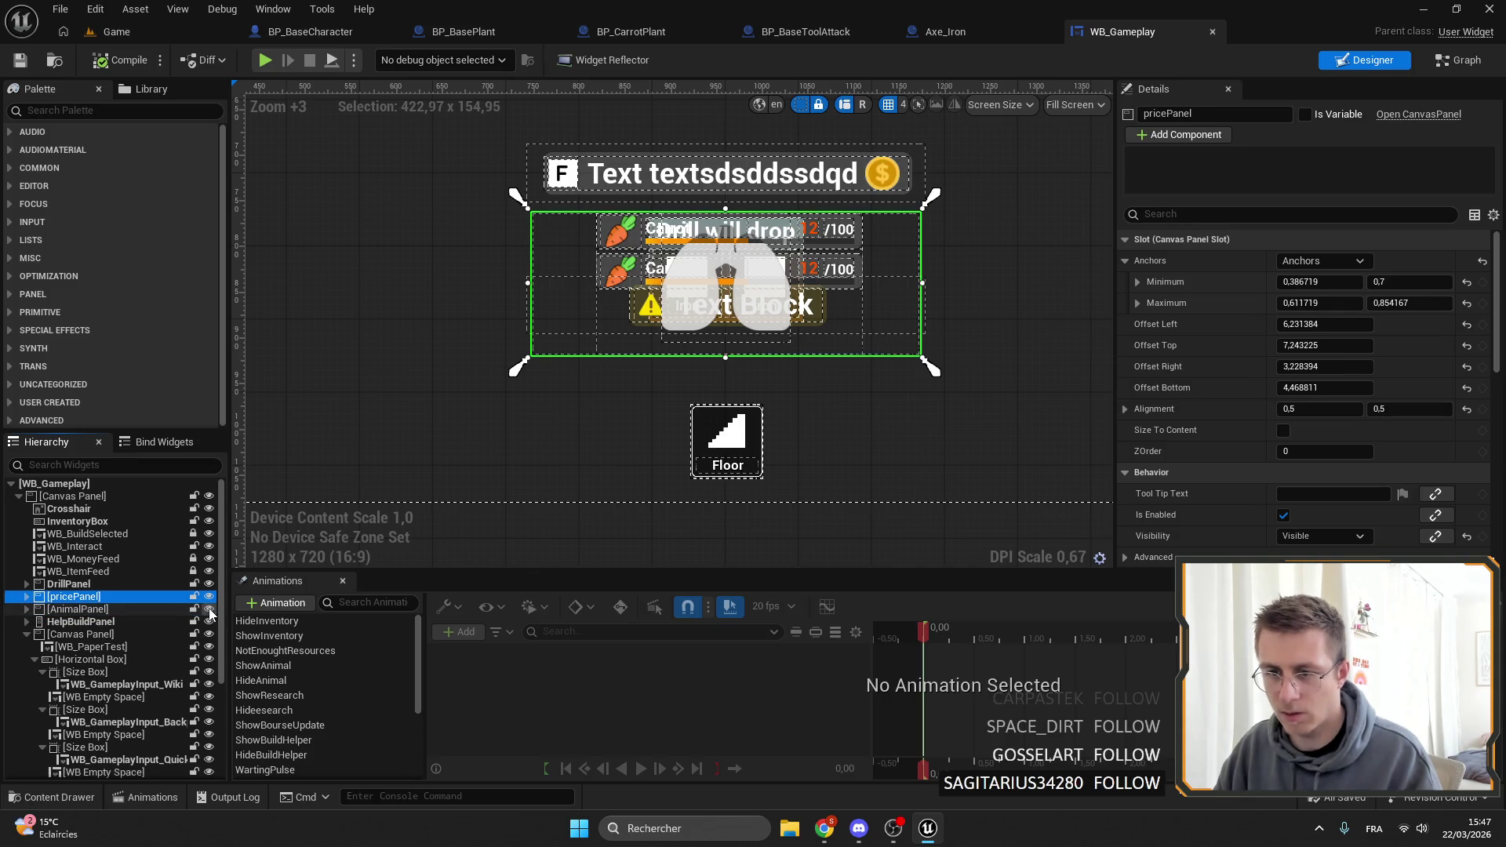
{"action": "left_click", "coordinate": [208, 597]}
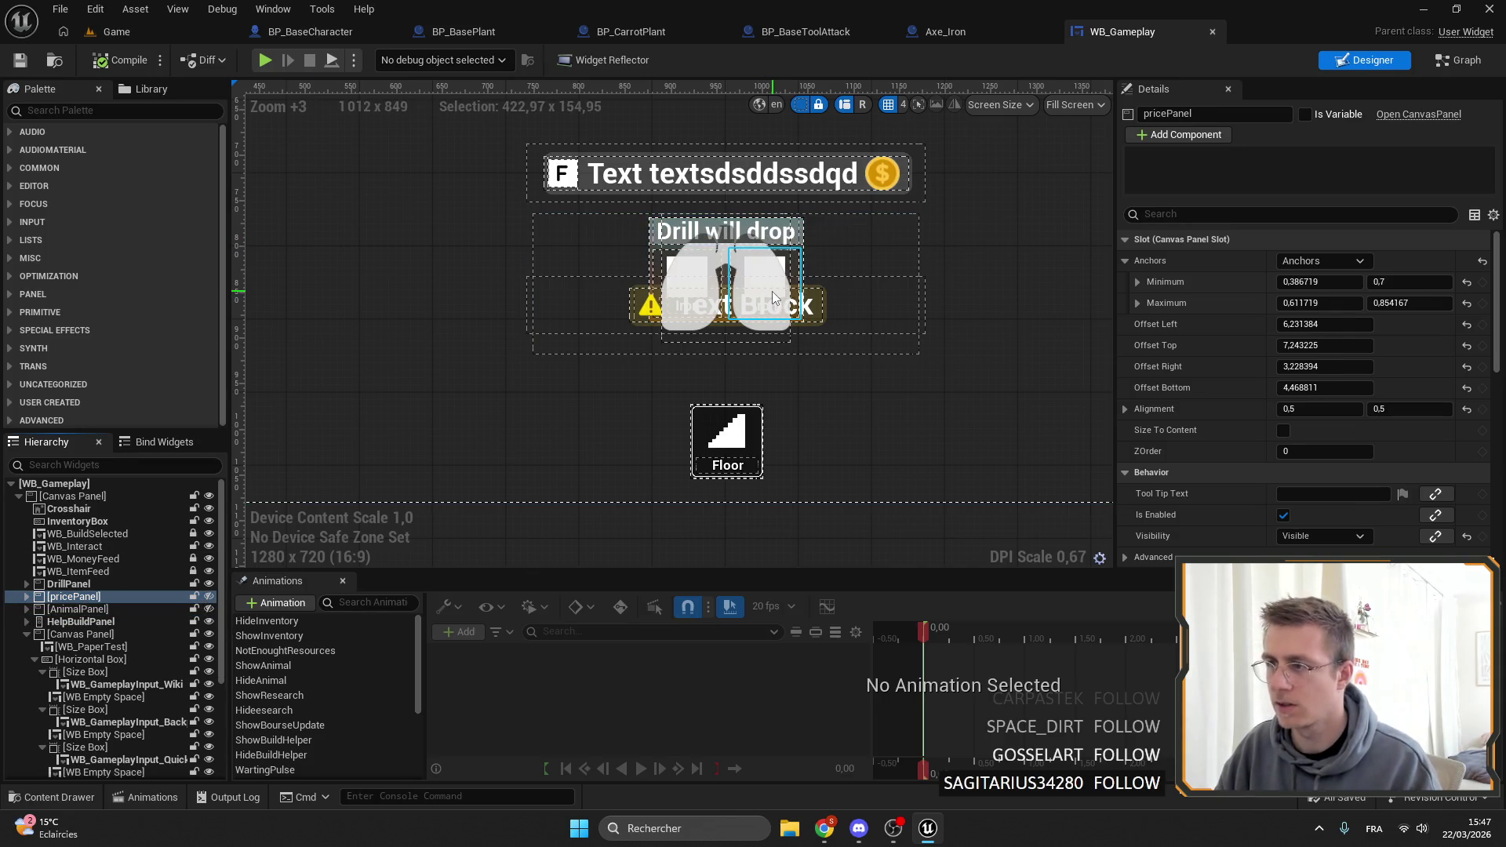
Expand DrillPanel in the Hierarchy and inspect its inner canvas and item slots.
{"action": "left_click", "coordinate": [773, 296]}
{"action": "left_click", "coordinate": [69, 584]}
{"action": "double_click", "coordinate": [61, 585]}
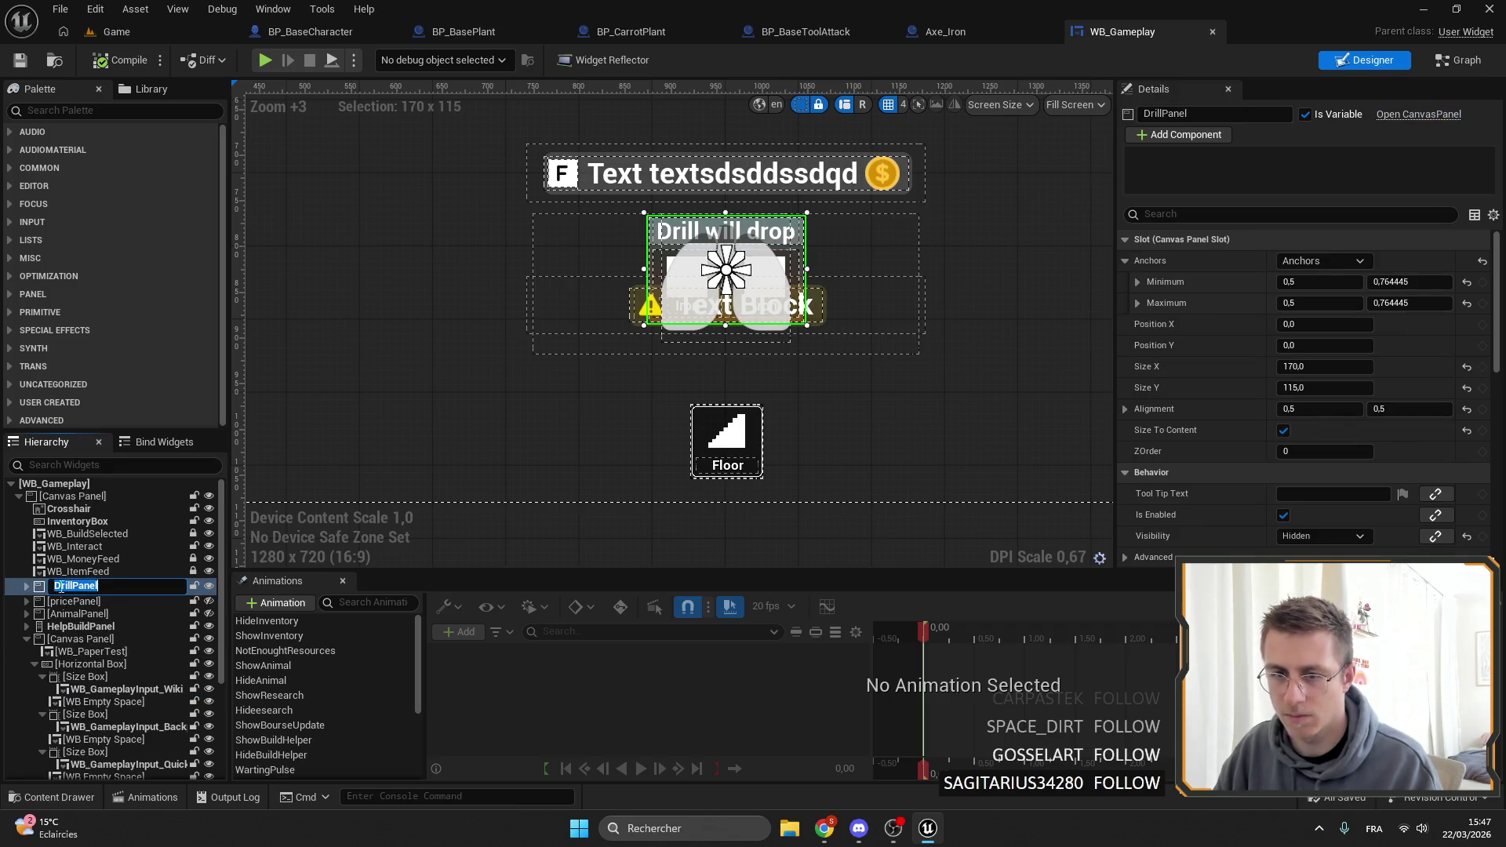
{"action": "key", "text": "Return"}
{"action": "double_click", "coordinate": [88, 586]}
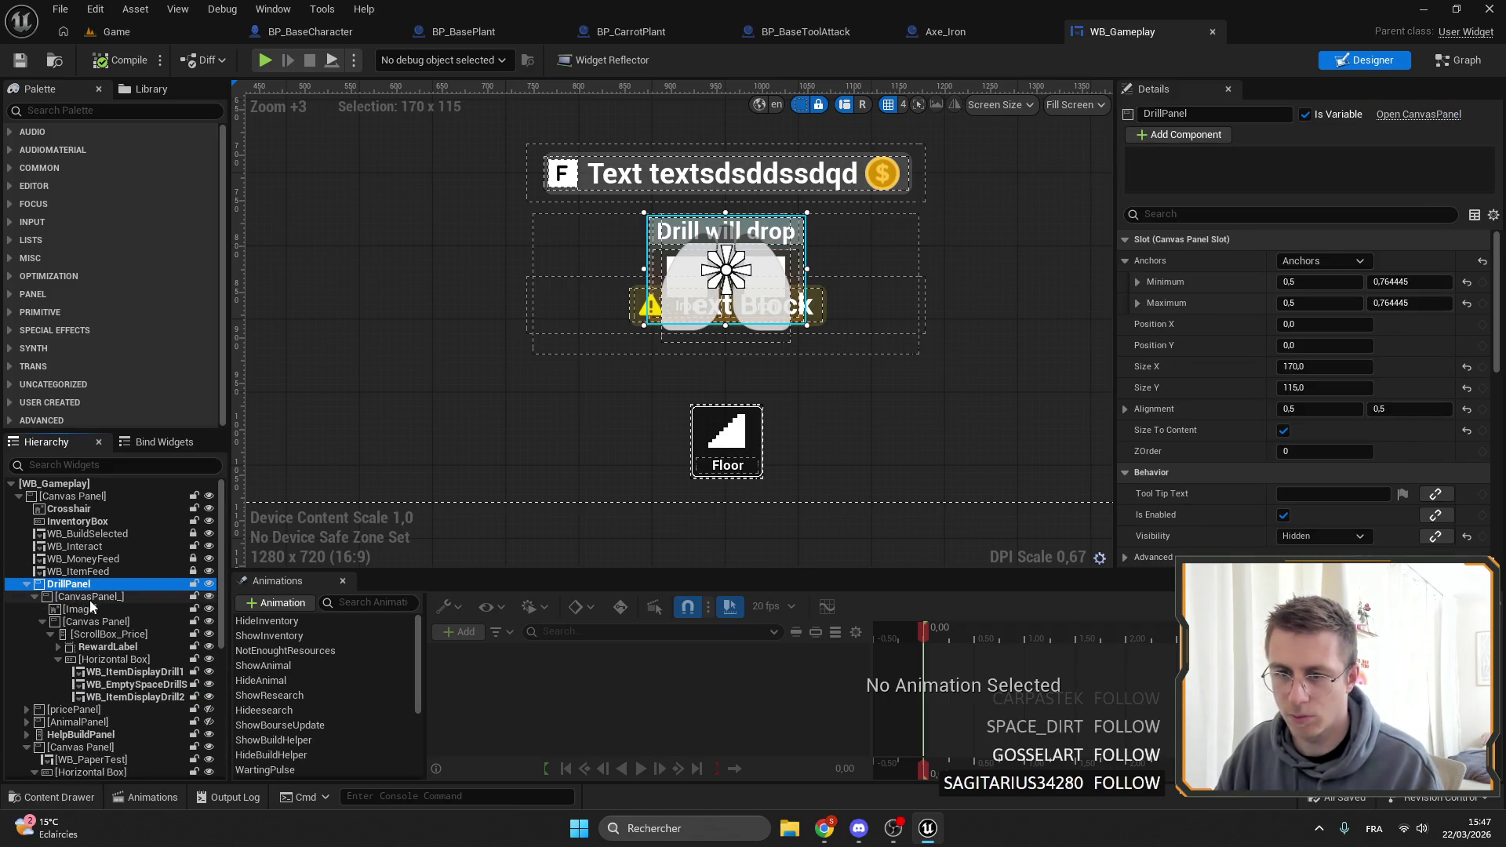
{"action": "left_click", "coordinate": [116, 622]}
{"action": "left_click", "coordinate": [126, 672]}
{"action": "left_click", "coordinate": [130, 684]}
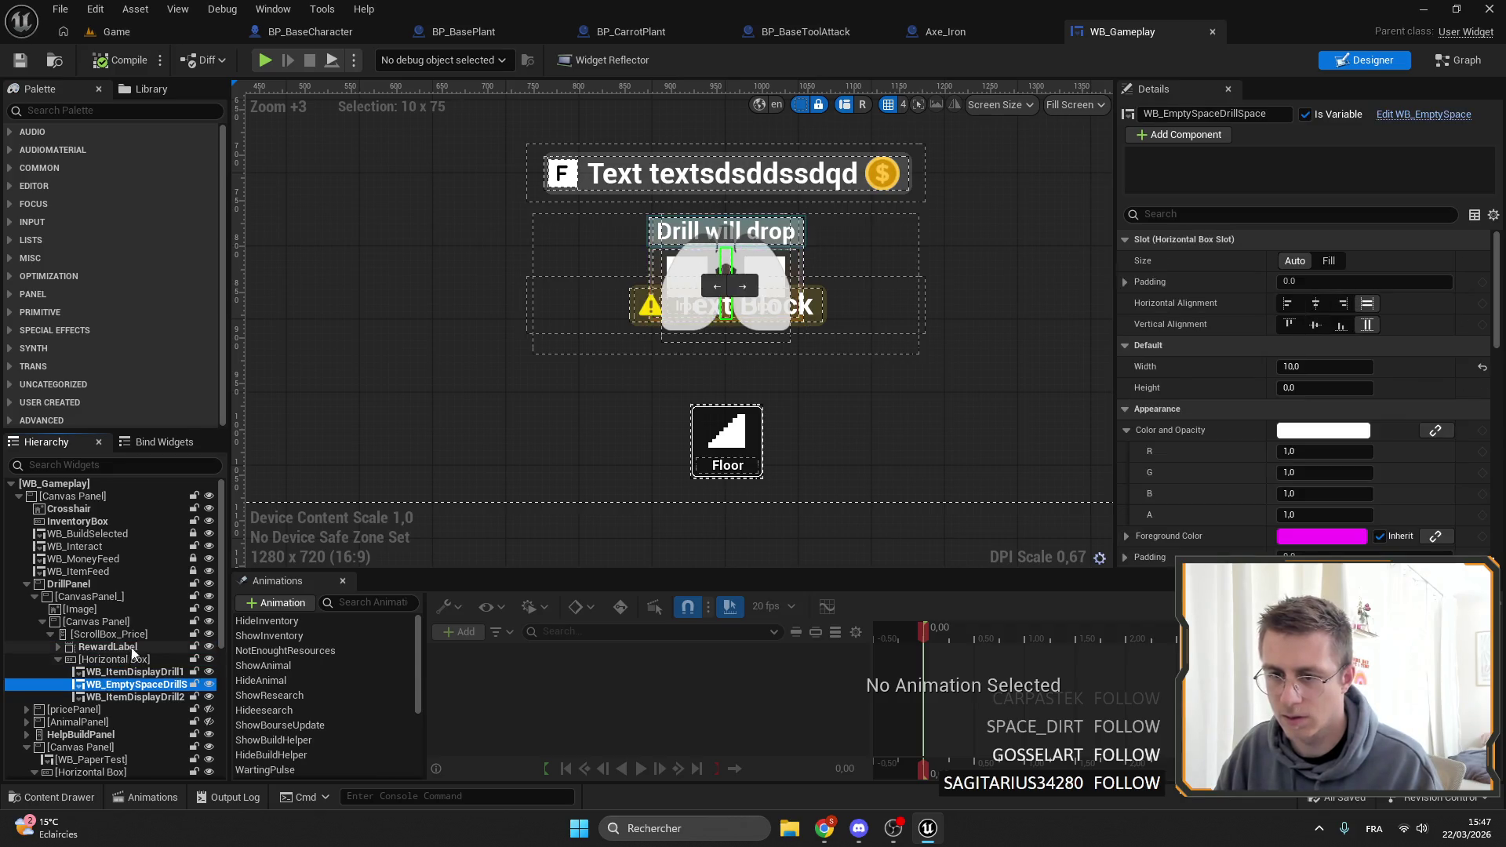
Delete DrillPanel's gradient background image.
{"action": "scroll", "coordinate": [712, 292], "scroll_direction": "up", "scroll_amount": 6}
{"action": "left_click", "coordinate": [693, 234]}
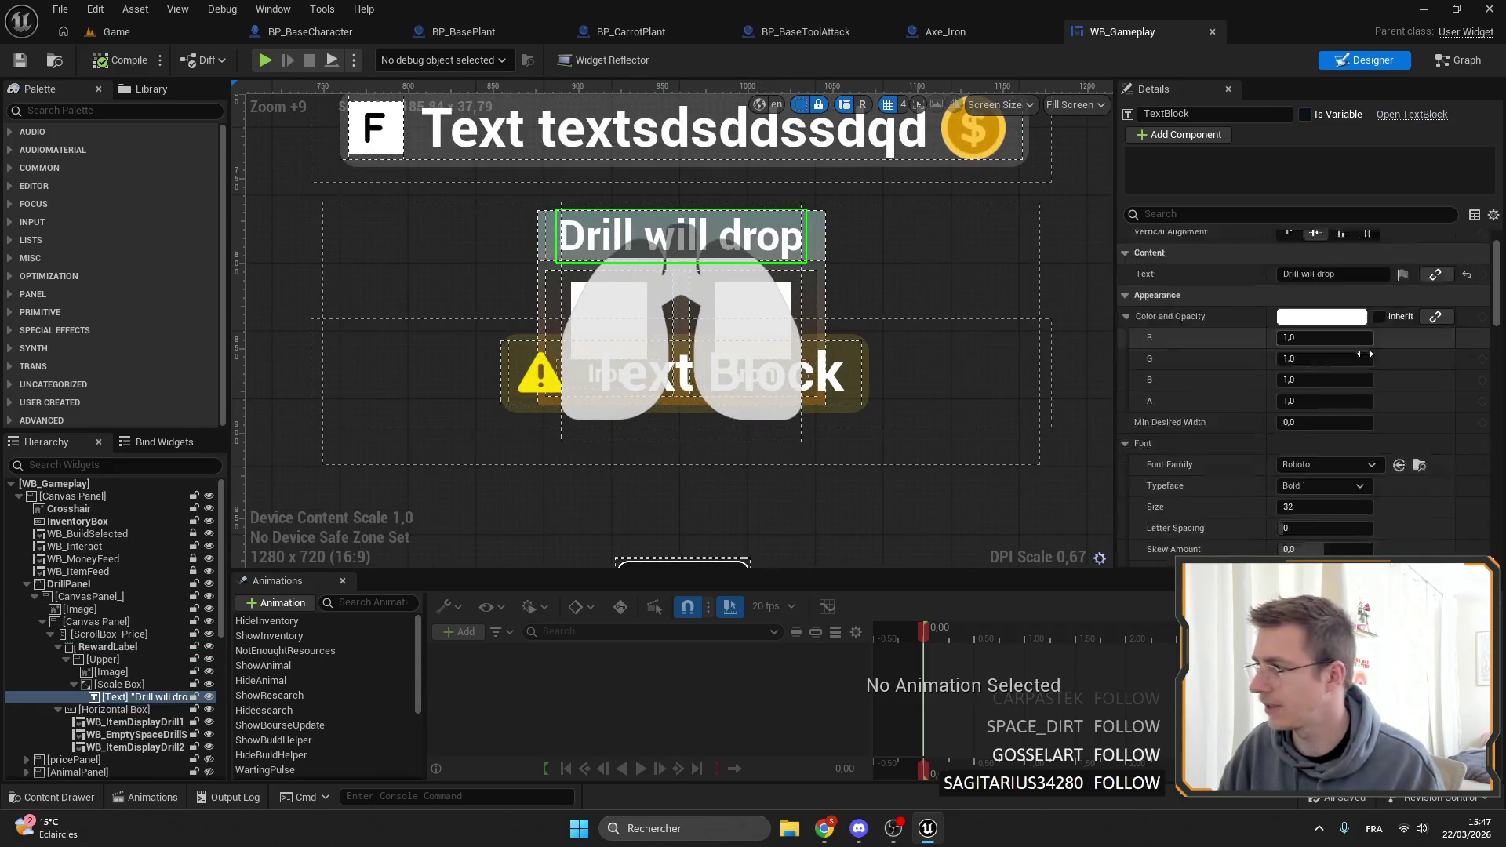
{"action": "scroll", "coordinate": [1306, 314], "scroll_direction": "down", "scroll_amount": 5}
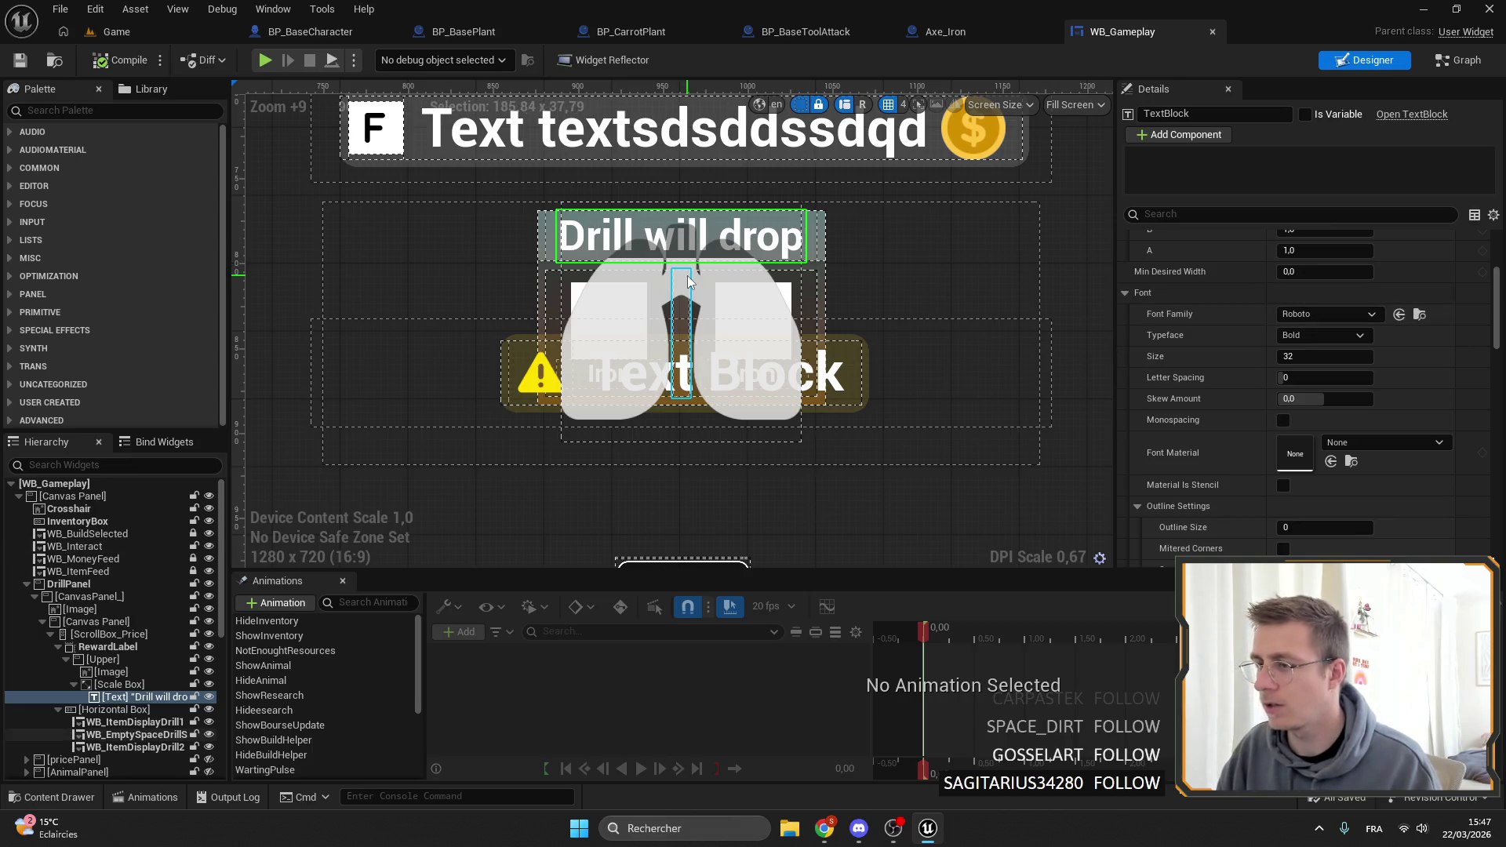
{"action": "left_click", "coordinate": [79, 609]}
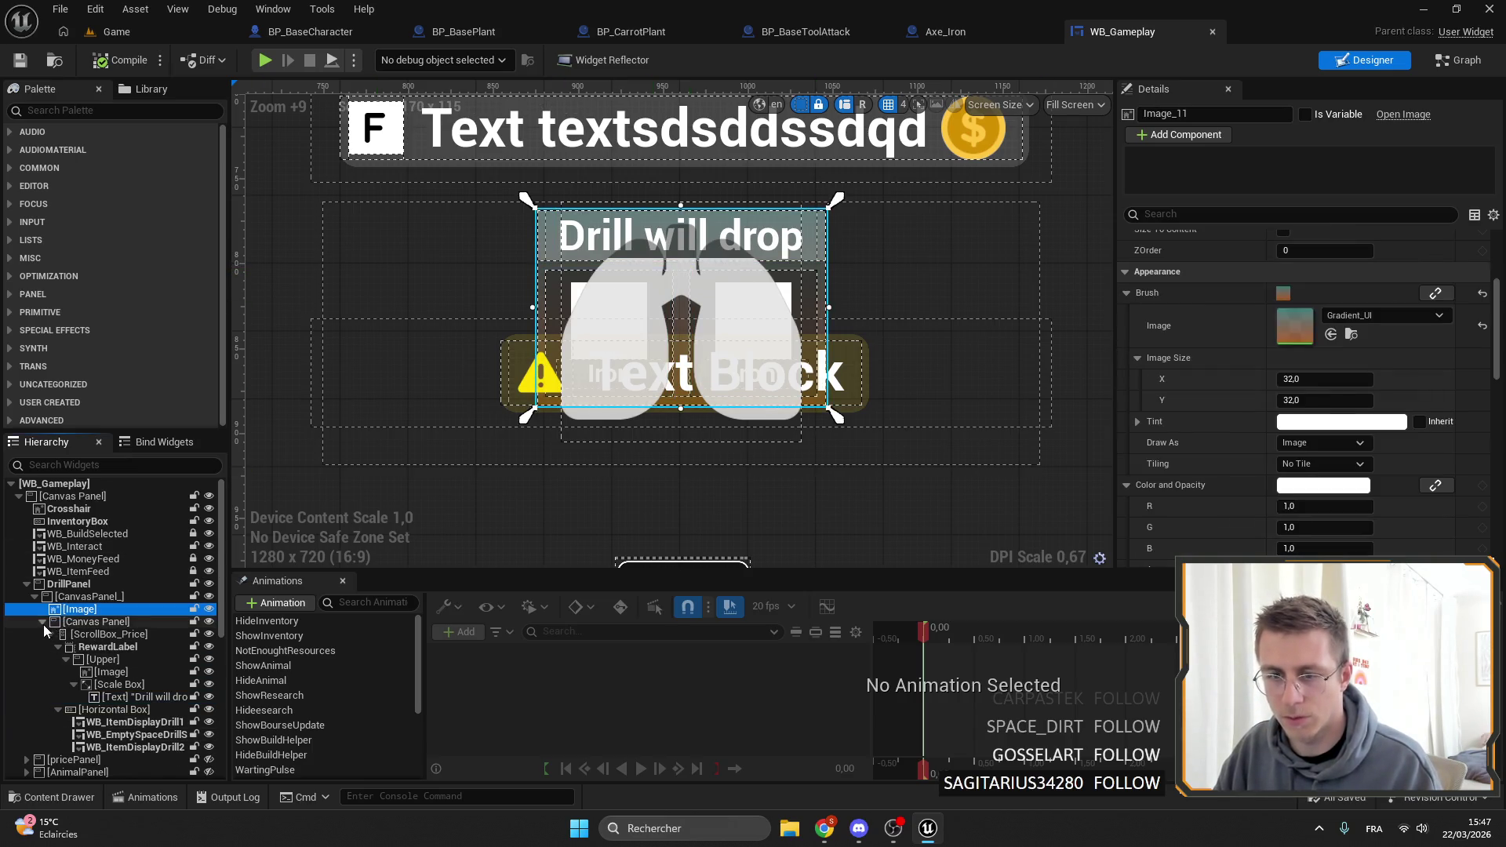
{"action": "left_click", "coordinate": [43, 622]}
{"action": "left_click", "coordinate": [43, 622]}
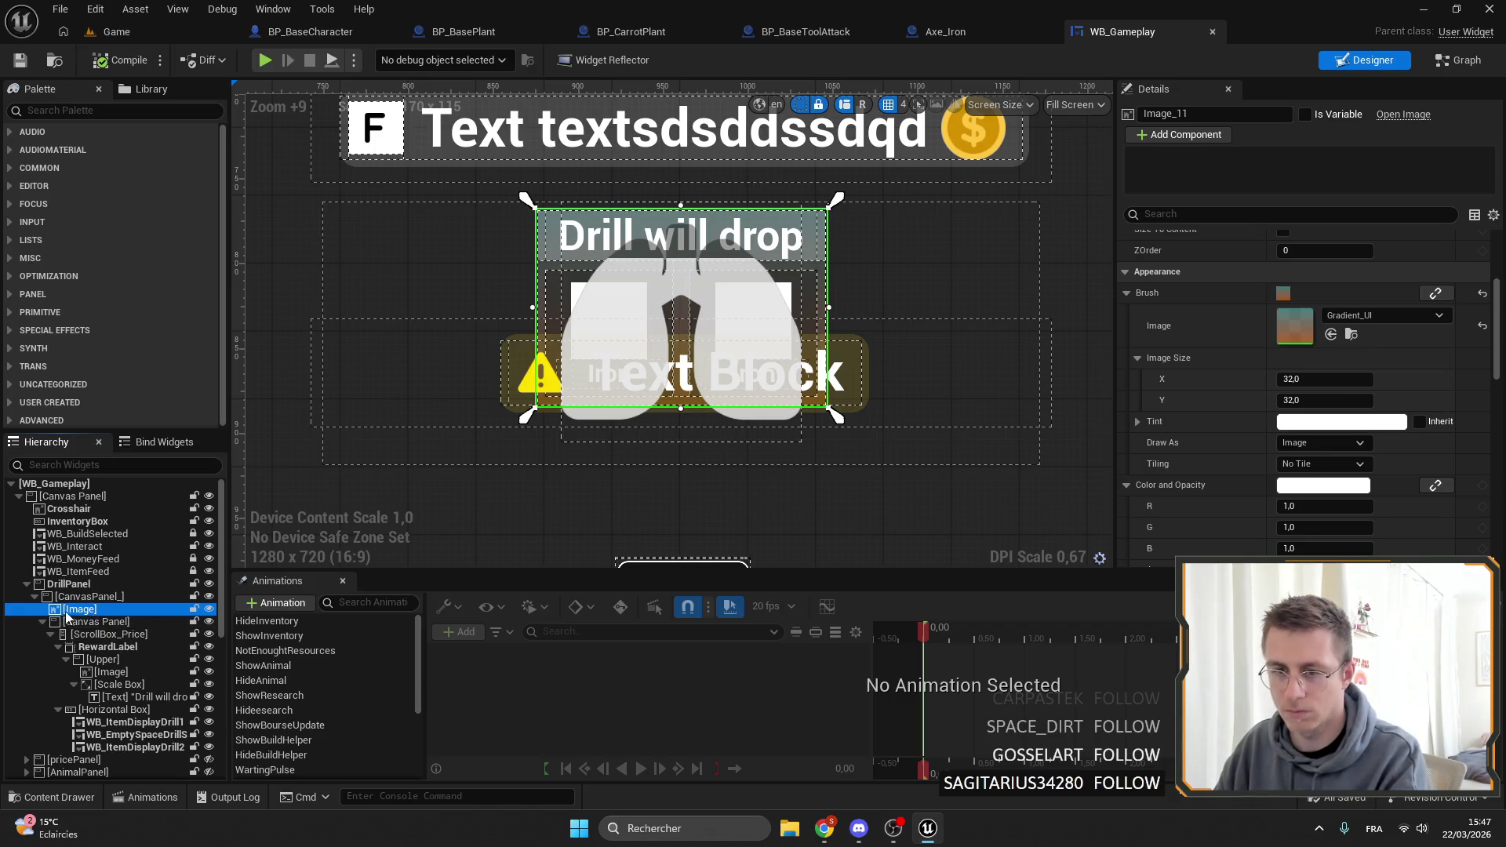
{"action": "key", "text": "Delete"}
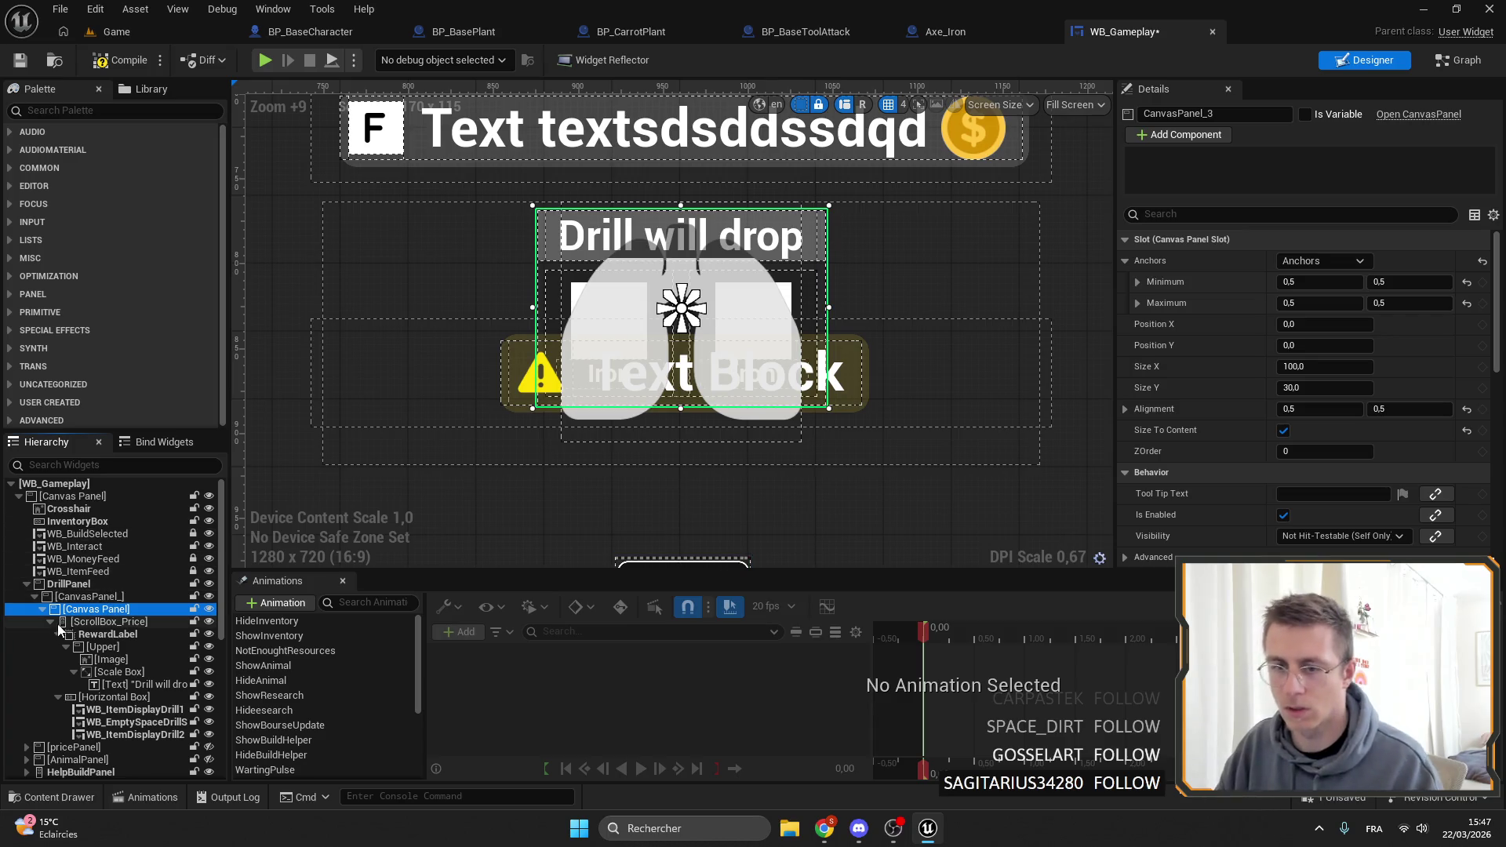
Place a WB Paper Panel in DrillPanel's canvas, stretched to fill, Size Corner about 36, and save.
{"action": "key", "text": "ctrl+z"}
{"action": "key", "text": "ctrl+s"}
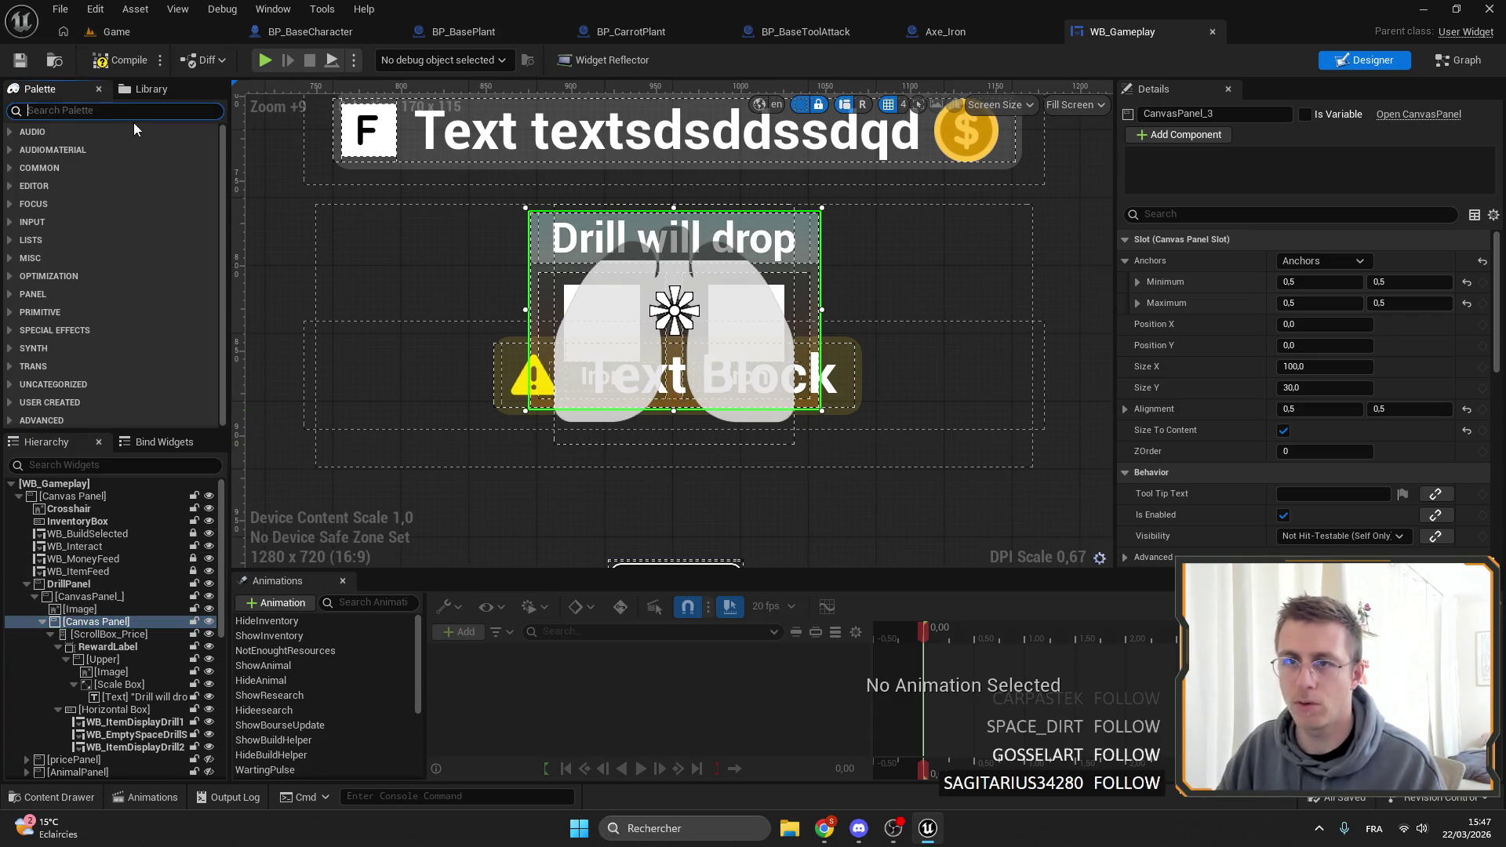
{"action": "type", "text": "paper"}
{"action": "mouse_move", "coordinate": [78, 148]}
{"action": "left_mouse_down"}
{"action": "mouse_move", "coordinate": [157, 625]}
{"action": "mouse_move", "coordinate": [94, 610]}
{"action": "left_mouse_up"}
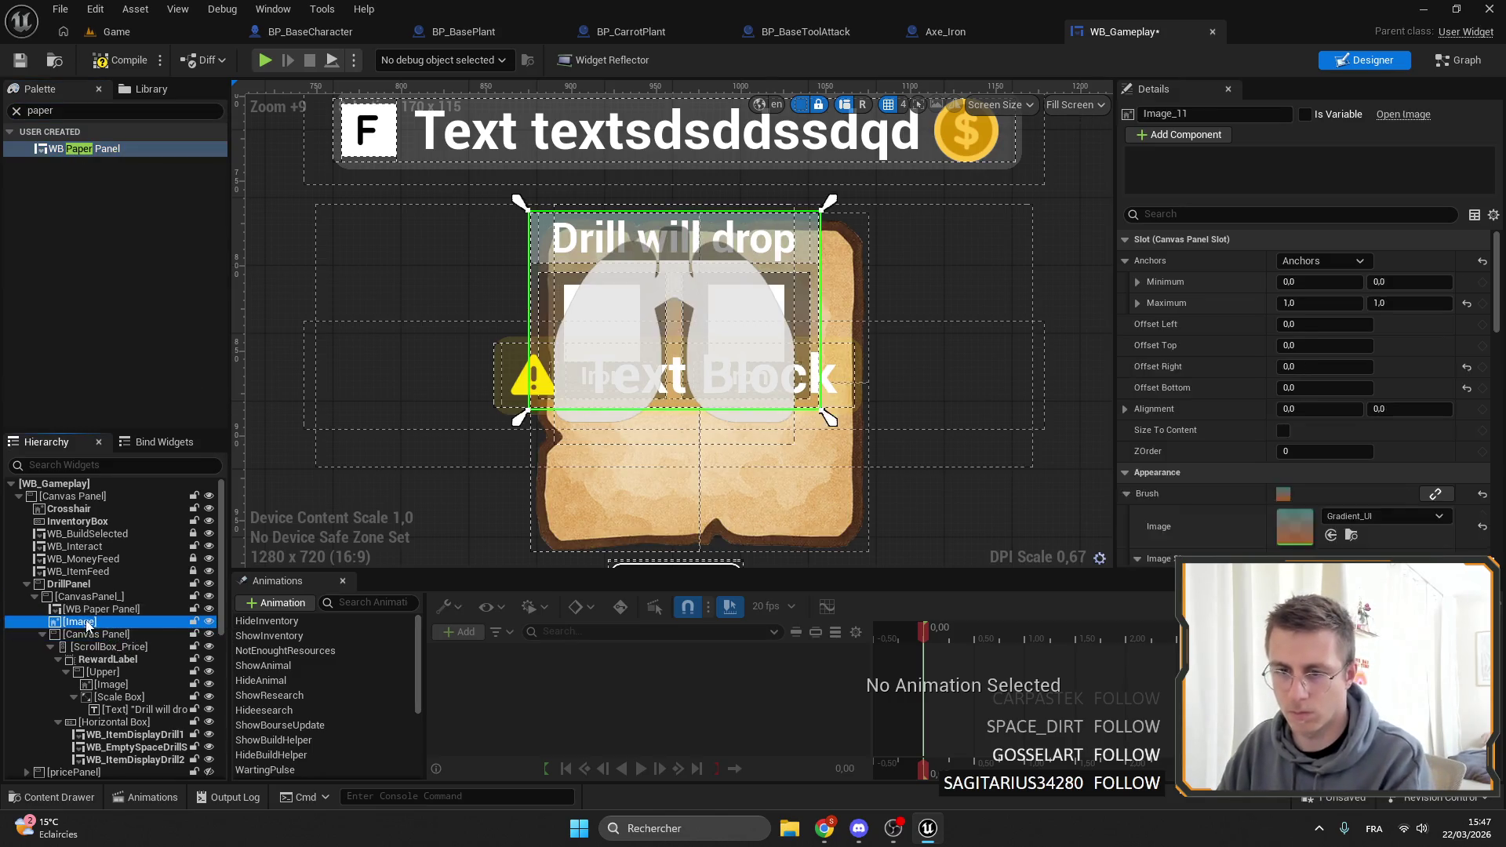
{"action": "left_click", "coordinate": [1326, 261]}
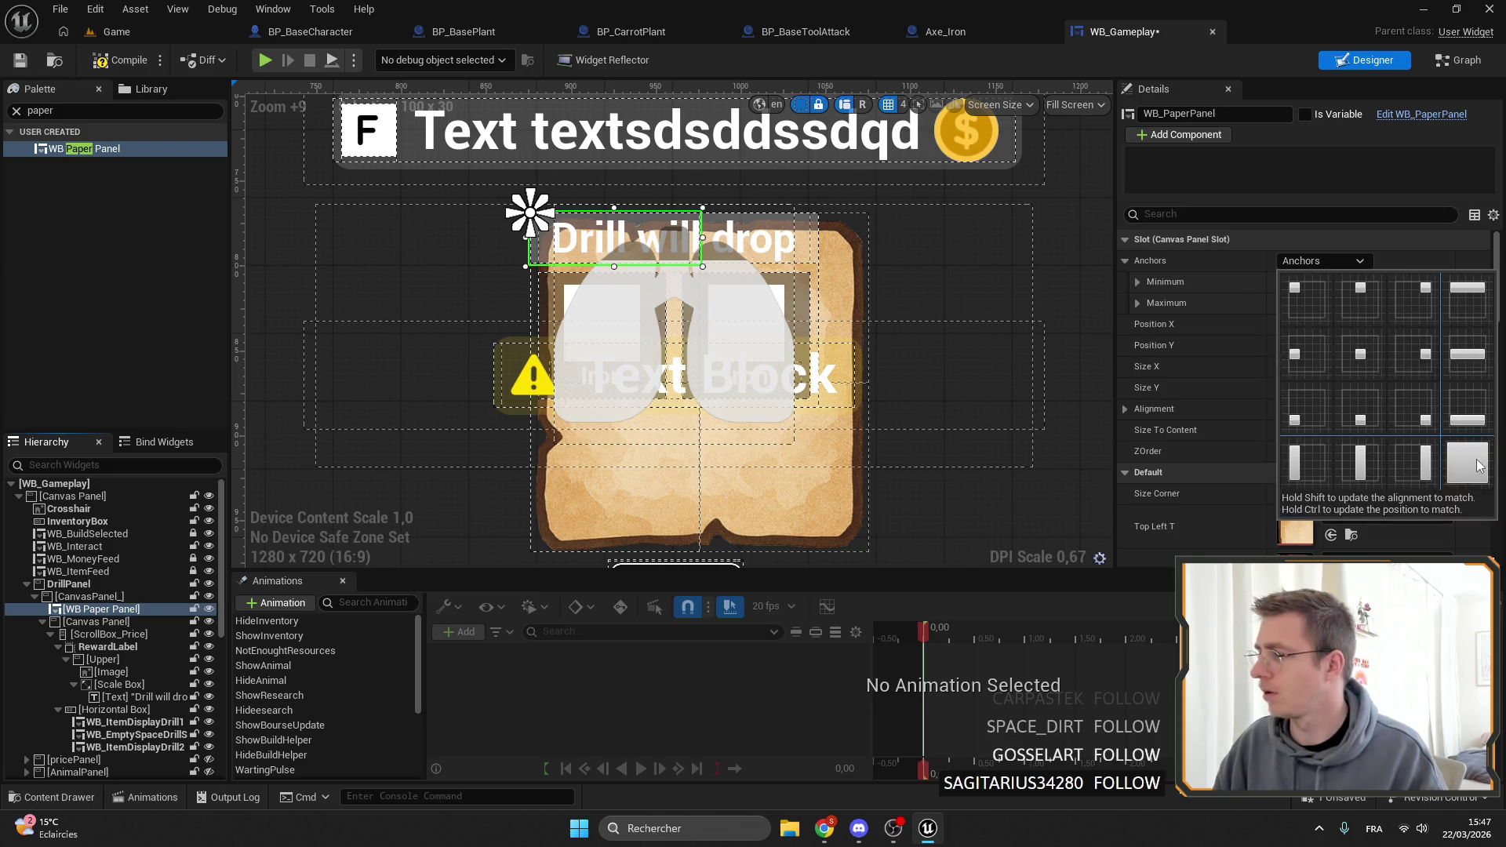
{"action": "left_click", "coordinate": [1466, 463]}
{"action": "mouse_move", "coordinate": [1371, 493]}
{"action": "left_mouse_down"}
{"action": "mouse_move", "coordinate": [1333, 494]}
{"action": "mouse_move", "coordinate": [1370, 492]}
{"action": "left_mouse_up"}
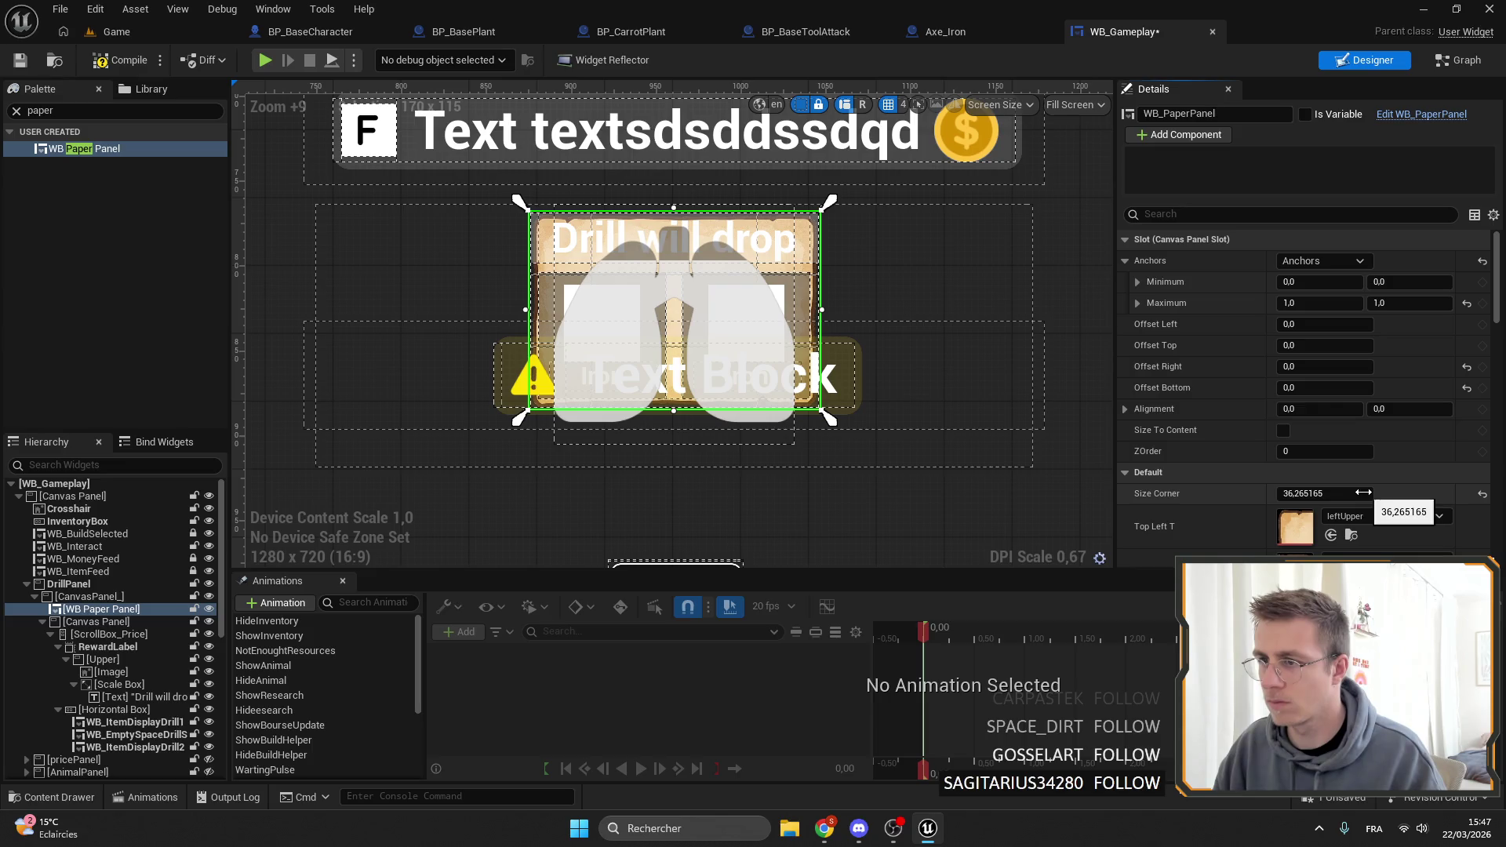
{"action": "key", "text": "ctrl+s"}
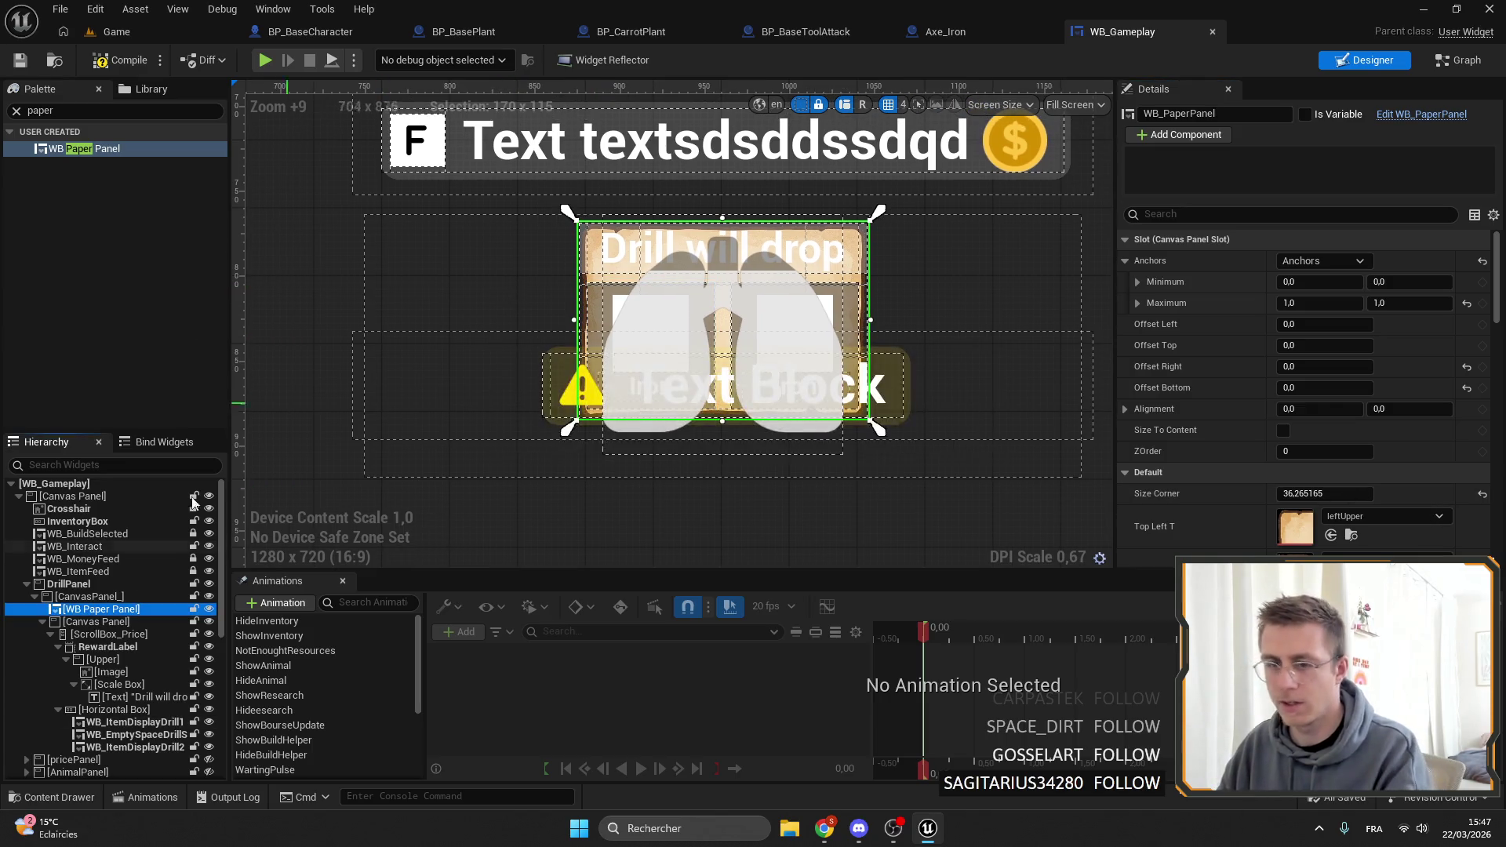
Delete the background image inside the RewardLabel header's Upper box.
{"action": "left_click", "coordinate": [94, 621]}
{"action": "left_click", "coordinate": [63, 651]}
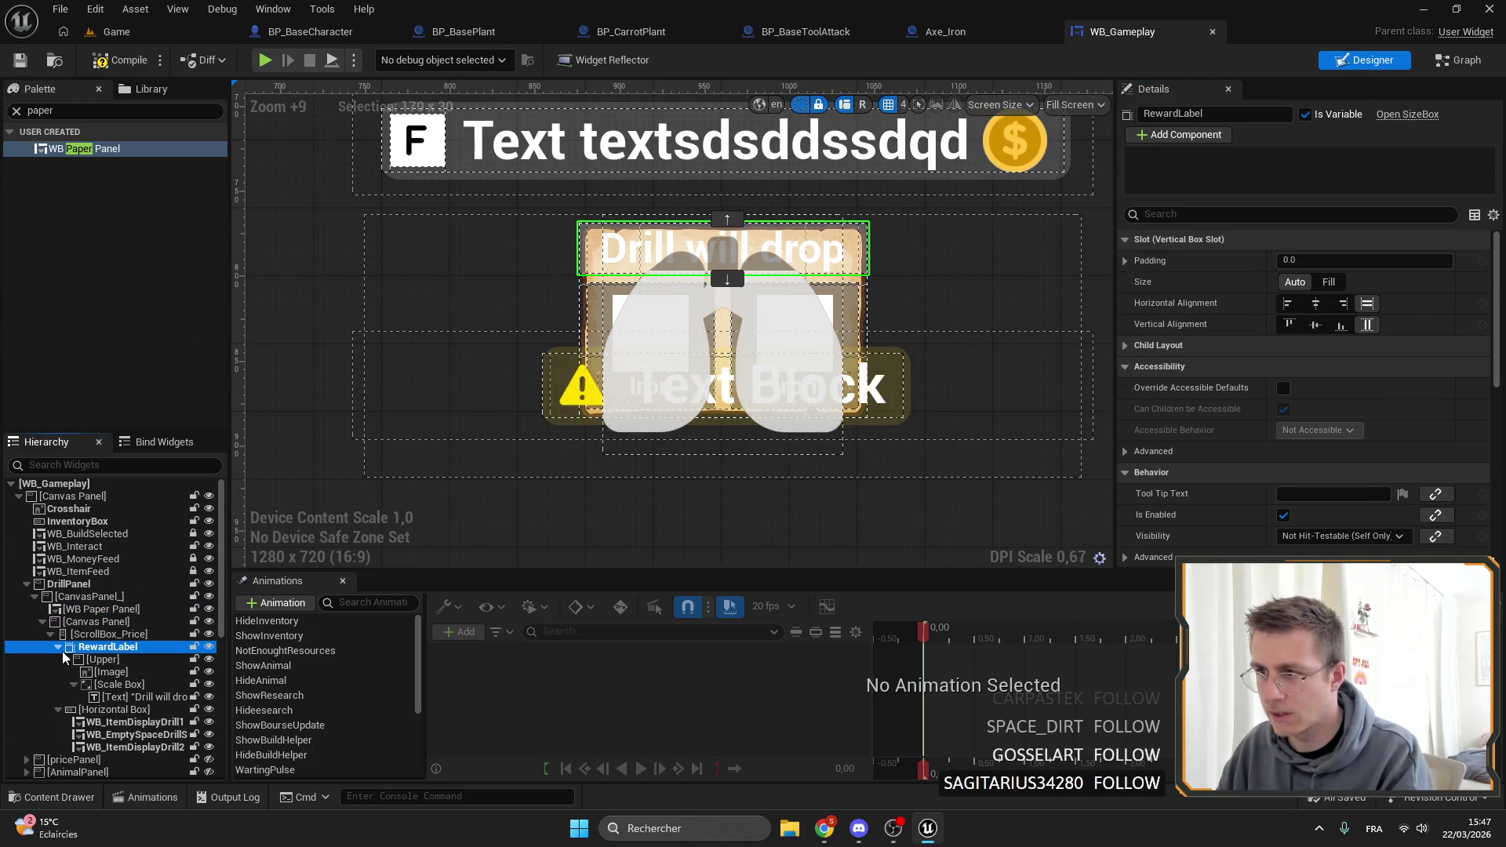
{"action": "left_click", "coordinate": [70, 658]}
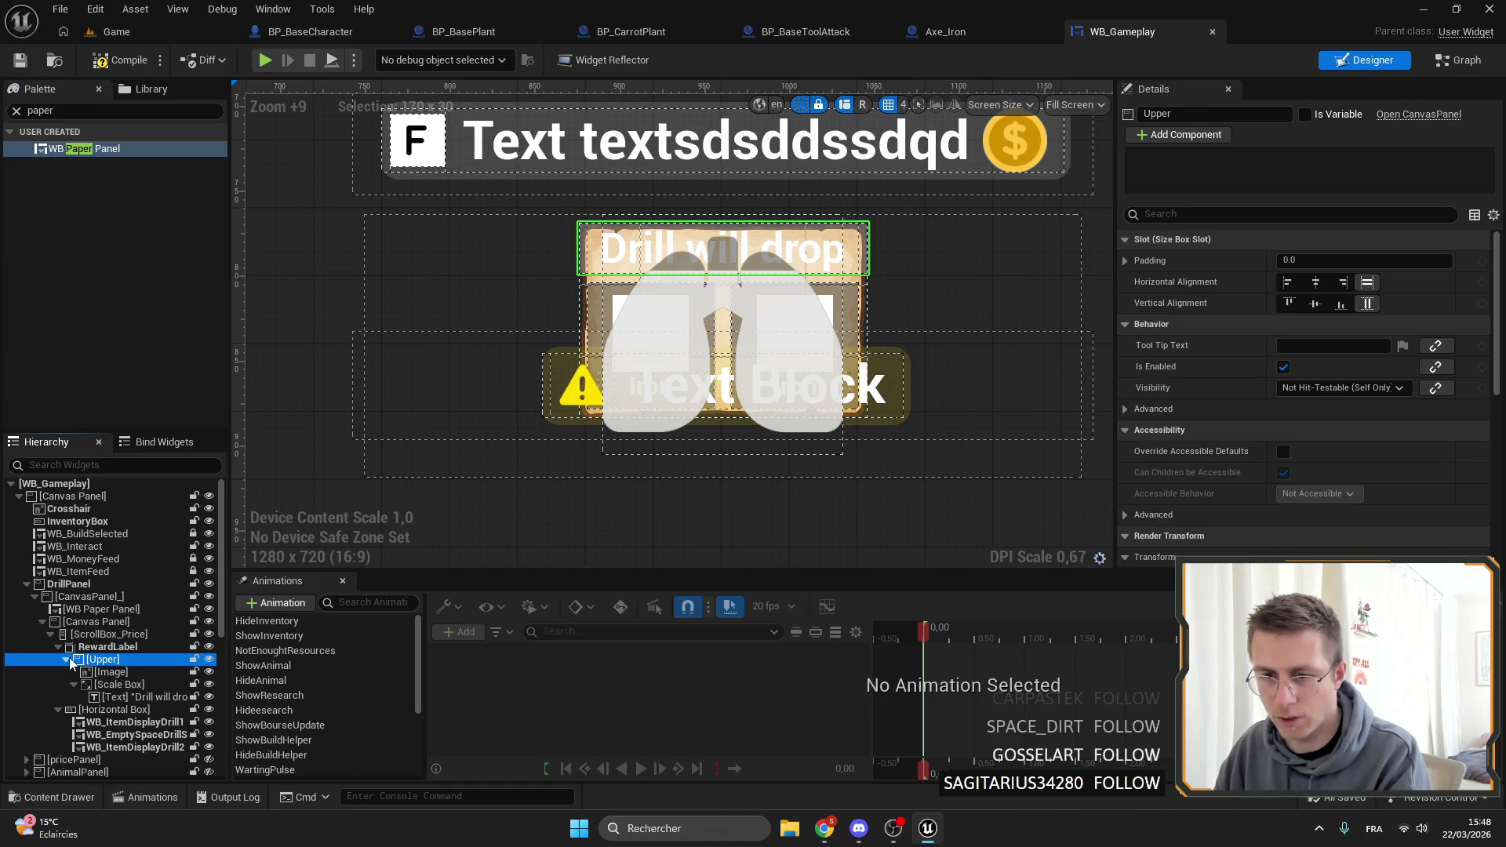
{"action": "left_click", "coordinate": [110, 672]}
{"action": "key", "text": "Delete"}
Set the 'Drill will drop' heading font to Odin-New_Font.
{"action": "left_click", "coordinate": [141, 684]}
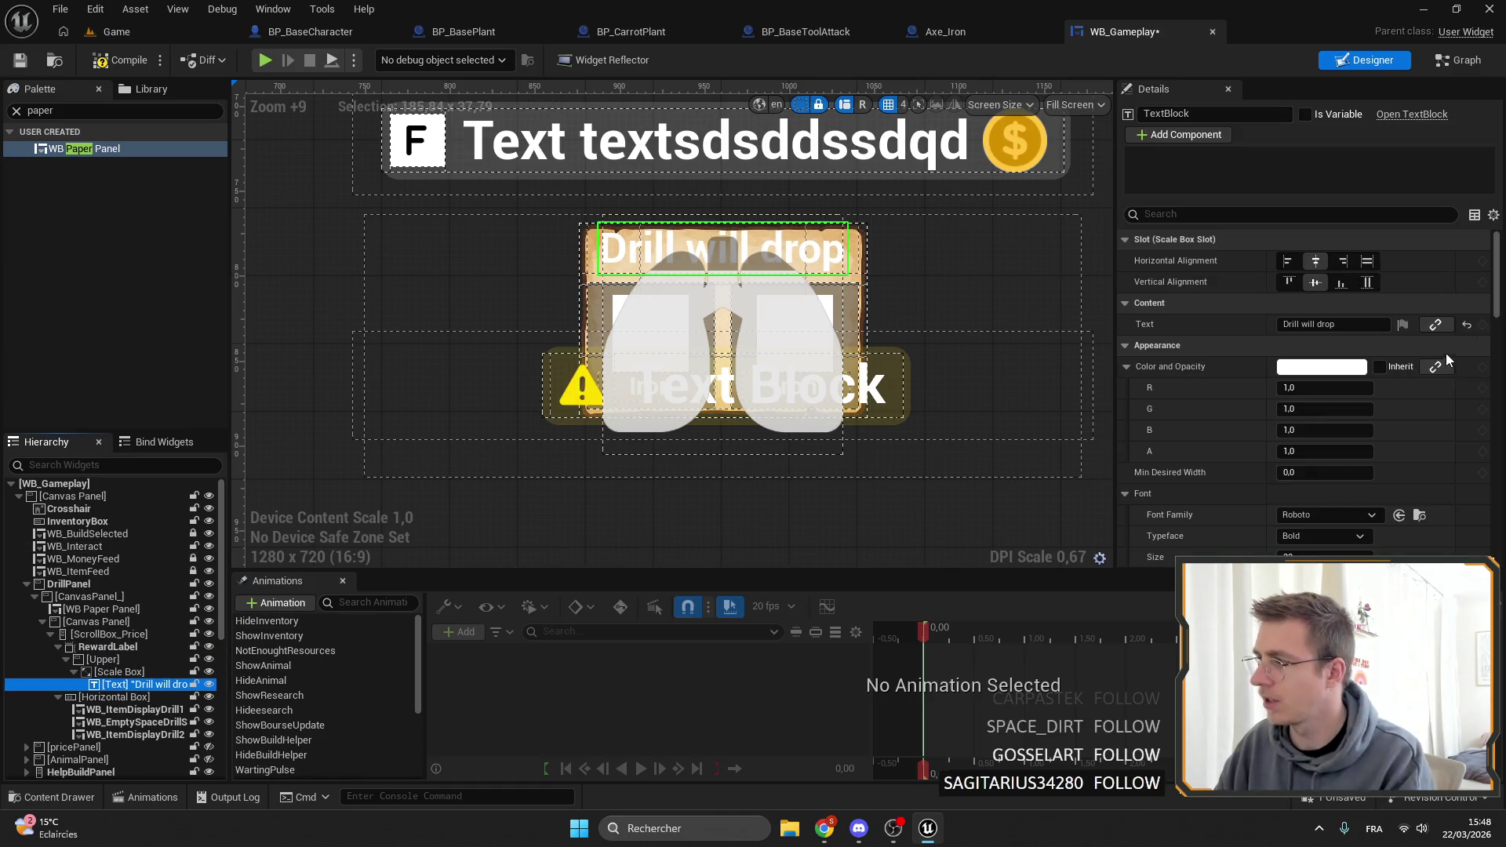
{"action": "left_click", "coordinate": [1333, 324]}
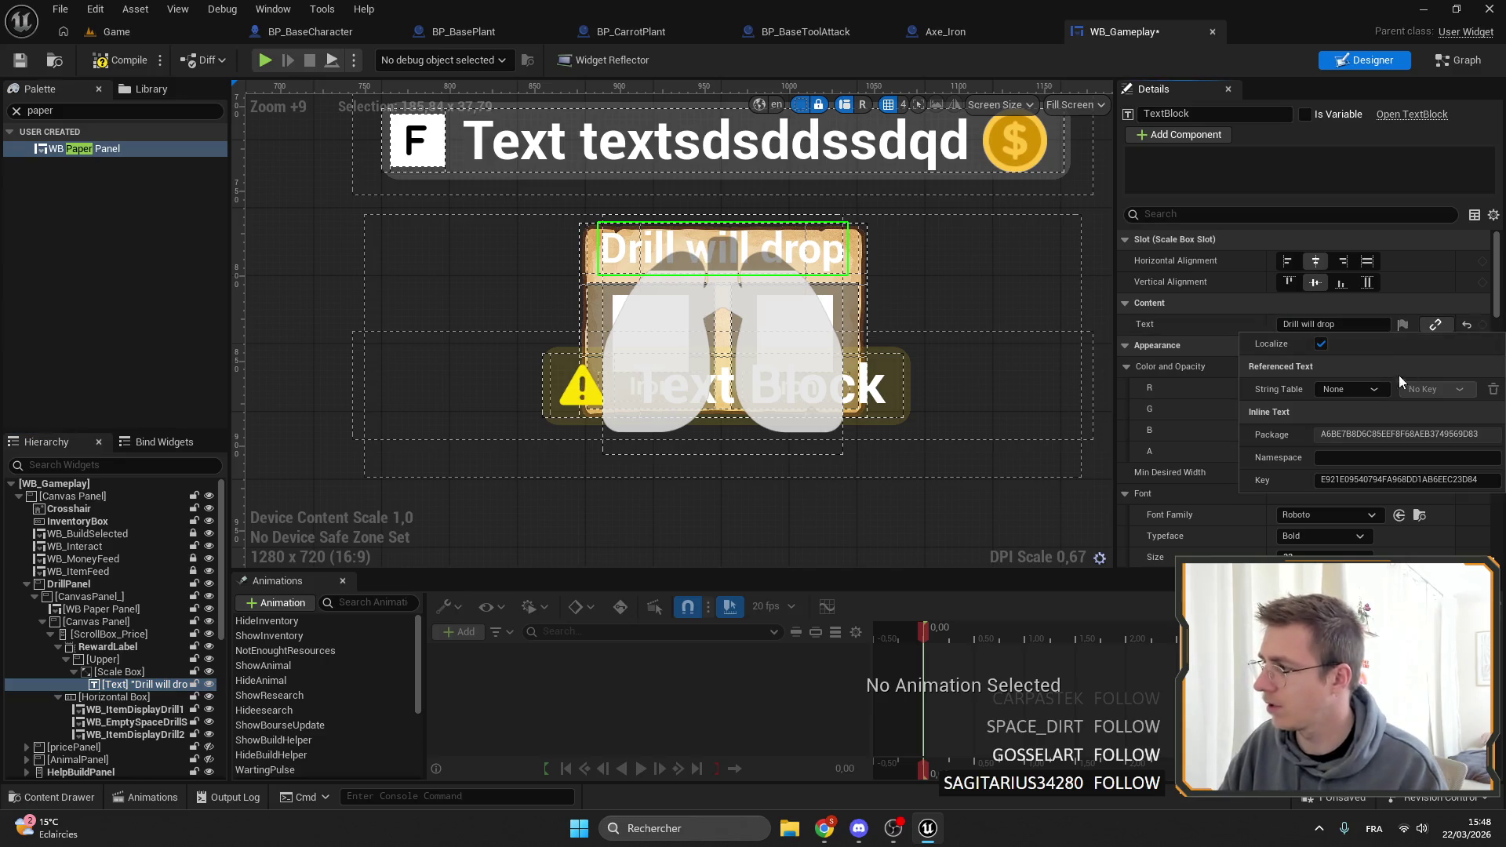
{"action": "scroll", "coordinate": [1373, 392], "scroll_direction": "down", "scroll_amount": 3}
{"action": "left_click", "coordinate": [1323, 416]}
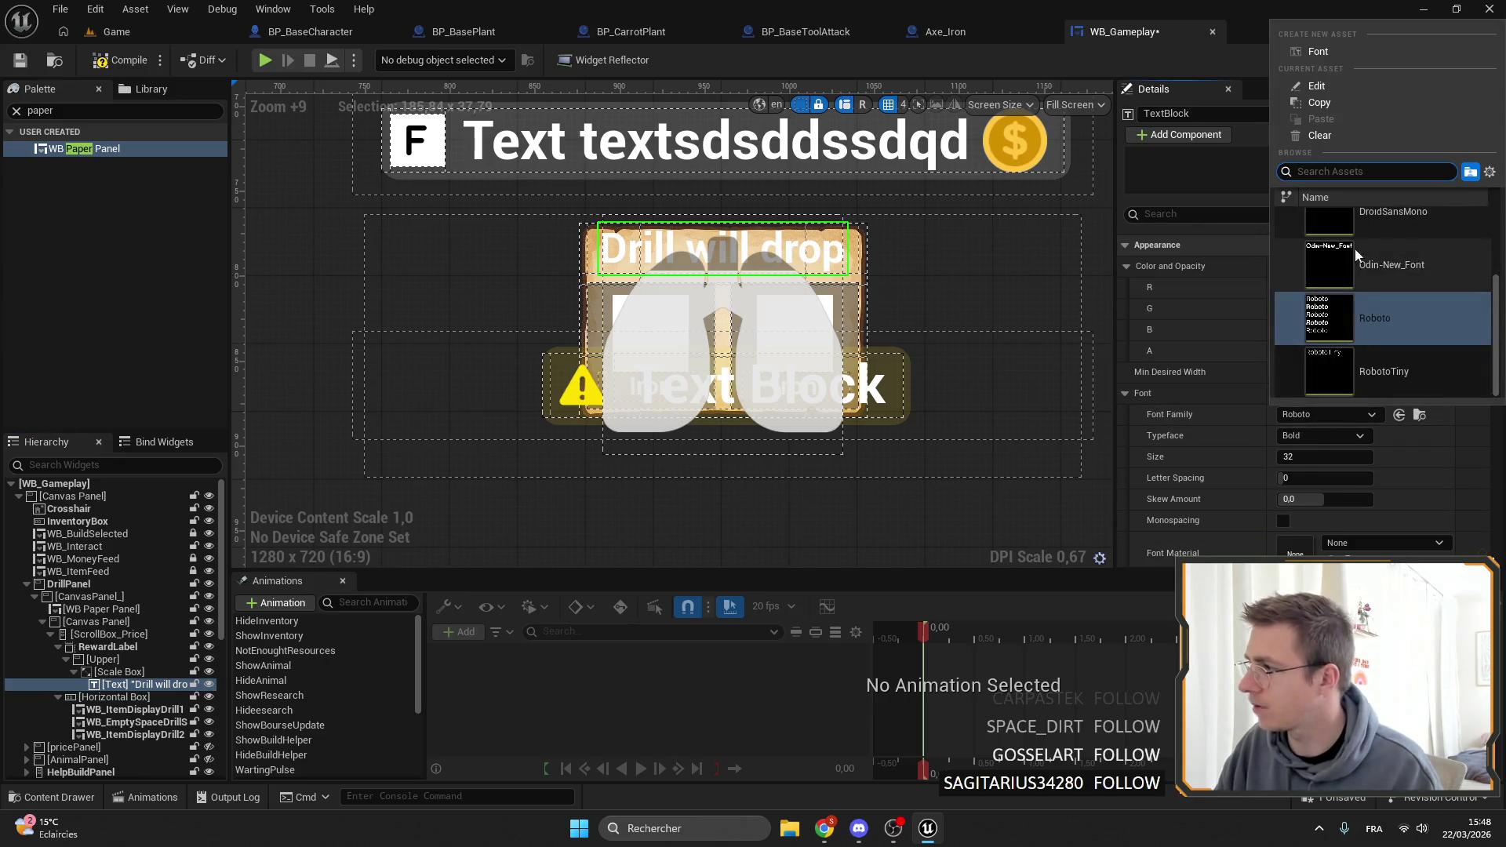
{"action": "left_click", "coordinate": [1354, 248]}
{"action": "scroll", "coordinate": [1339, 348], "scroll_direction": "down", "scroll_amount": 2}
{"action": "scroll", "coordinate": [1340, 349], "scroll_direction": "down", "scroll_amount": 4}
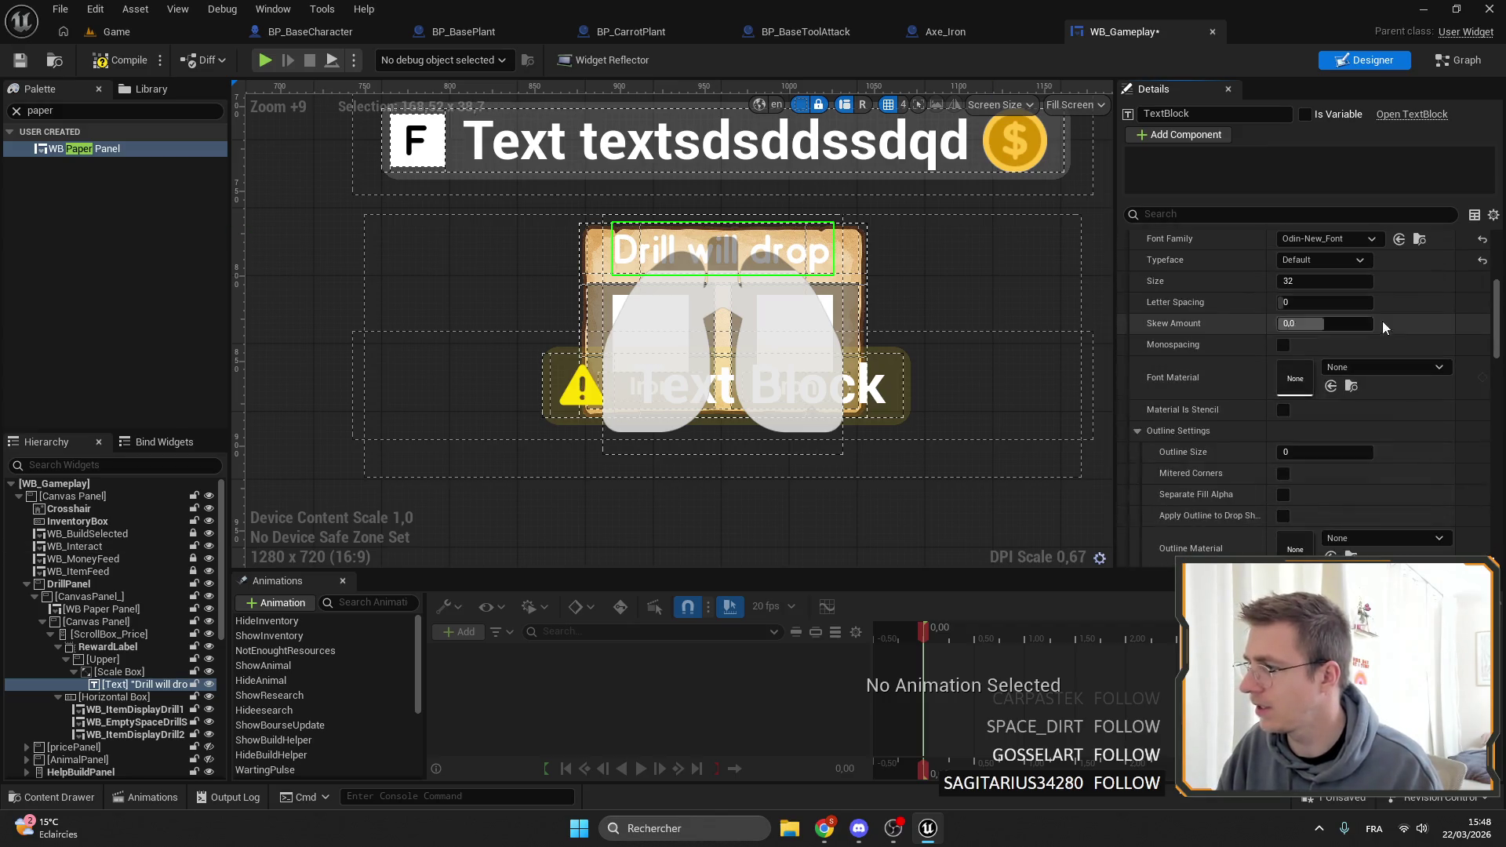
{"action": "scroll", "coordinate": [1326, 329], "scroll_direction": "up", "scroll_amount": 10}
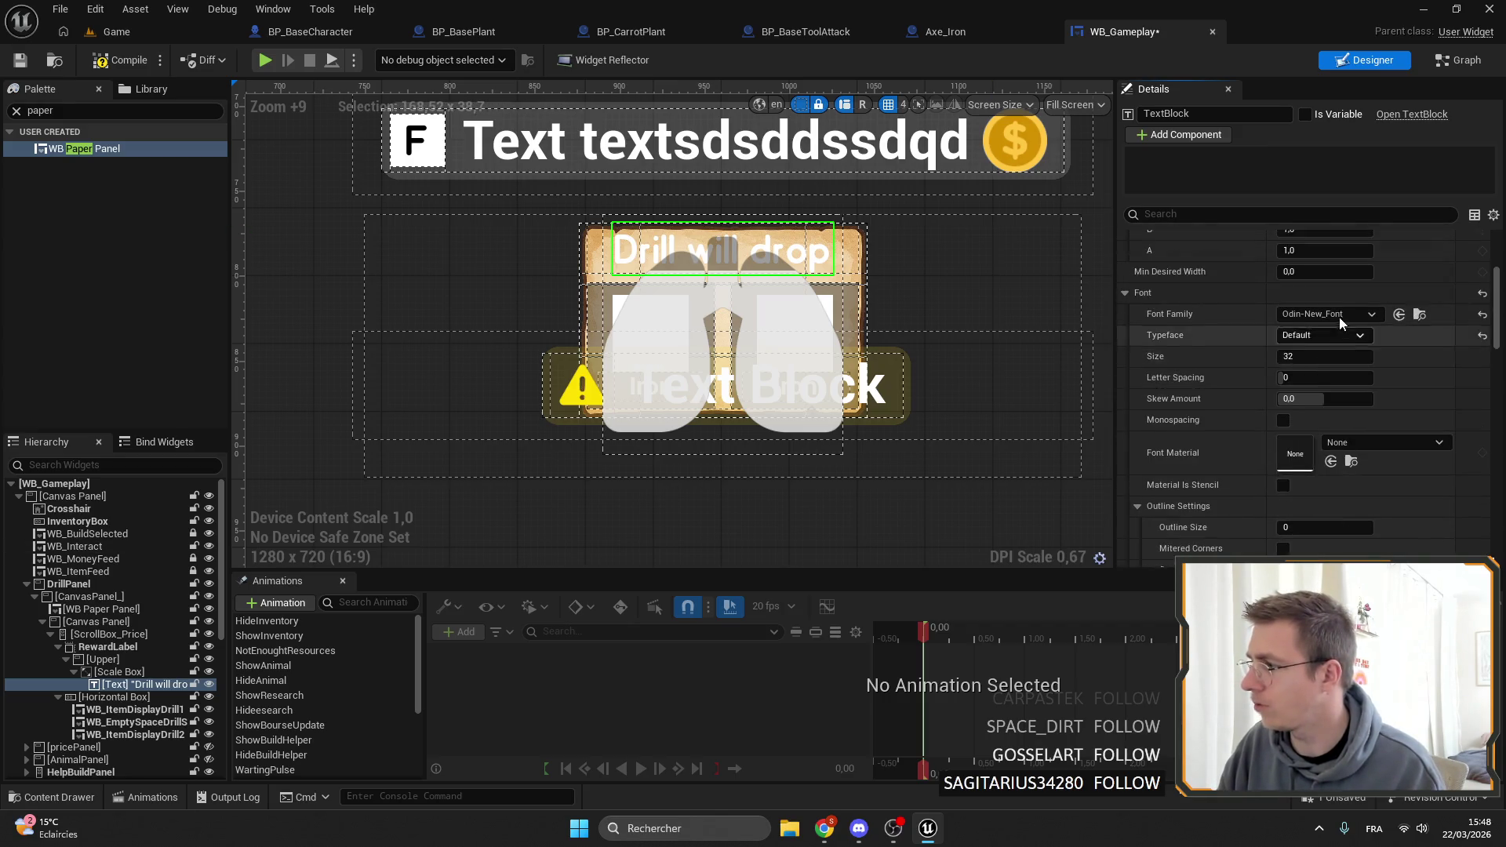
Color the heading dark brown (R 0.246201, G 0.06301, B 0.004025) and collapse the header branch.
{"action": "left_click", "coordinate": [1333, 367]}
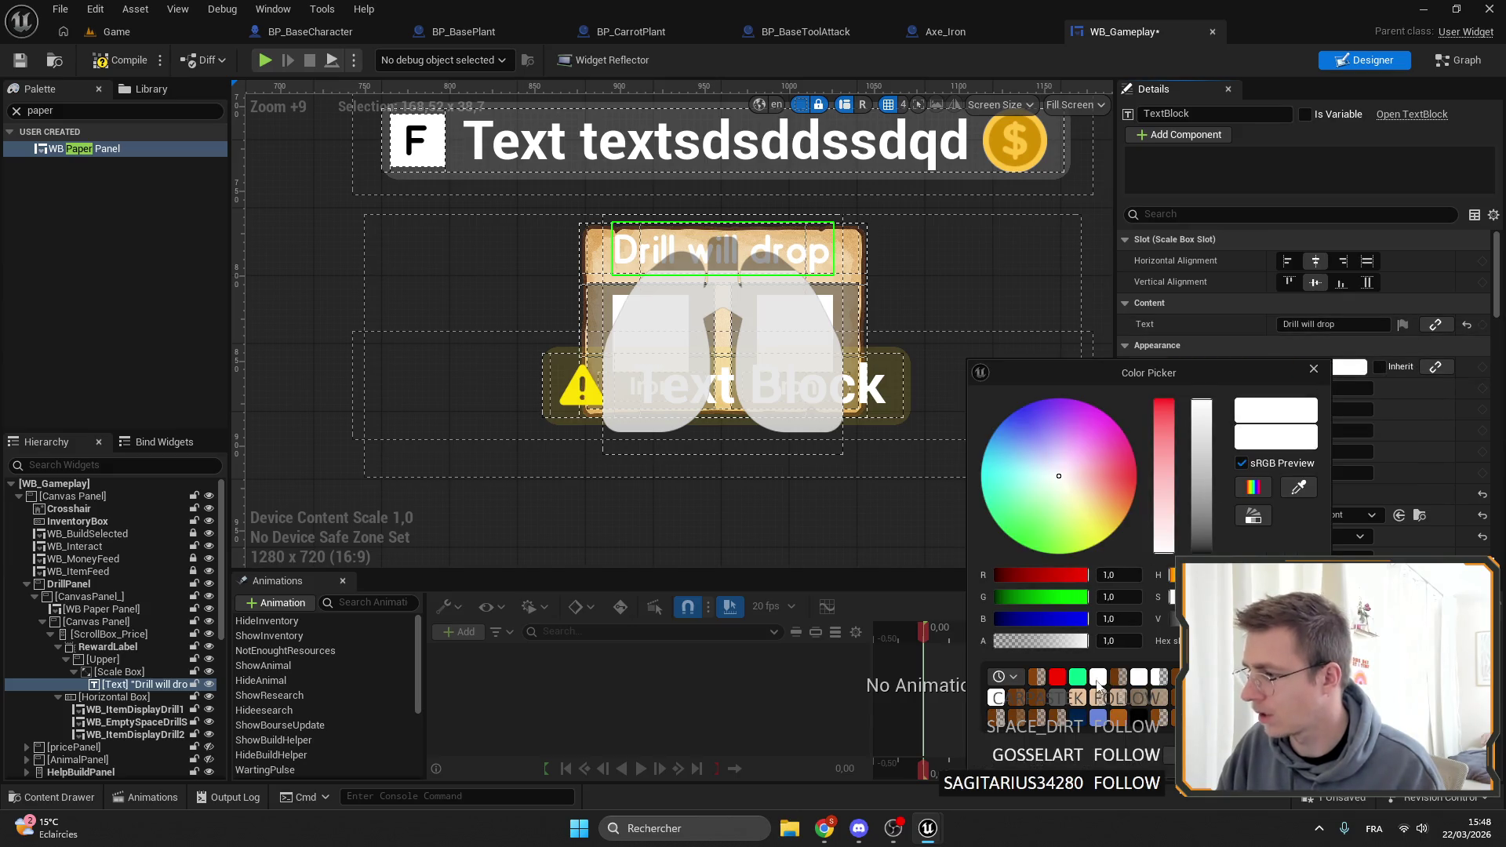
{"action": "left_click", "coordinate": [1036, 676]}
{"action": "key", "text": "Return"}
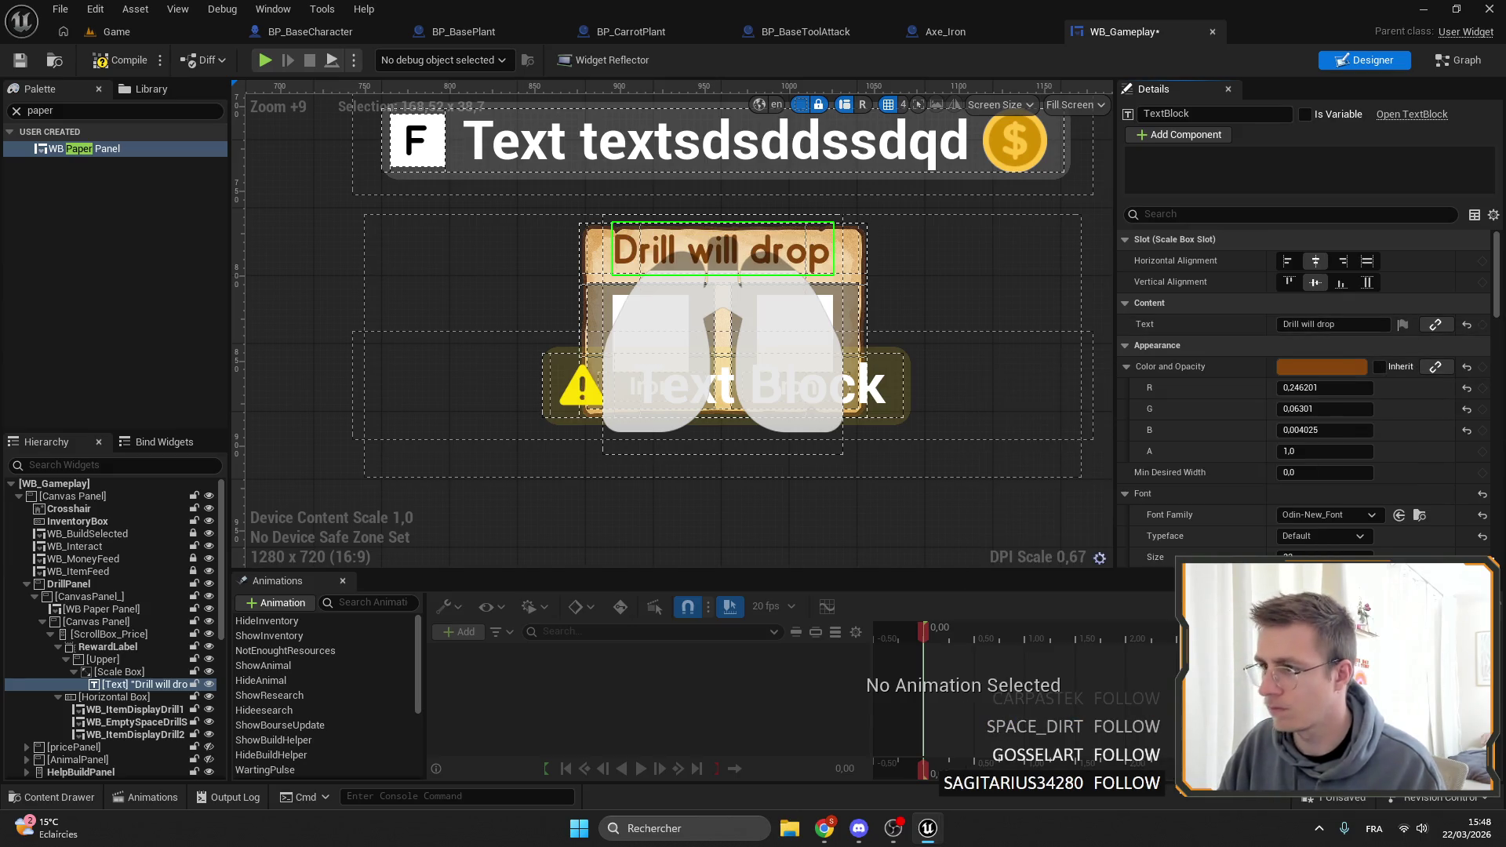
{"action": "left_click_drag", "start_coordinate": [714, 273], "coordinate": [758, 233]}
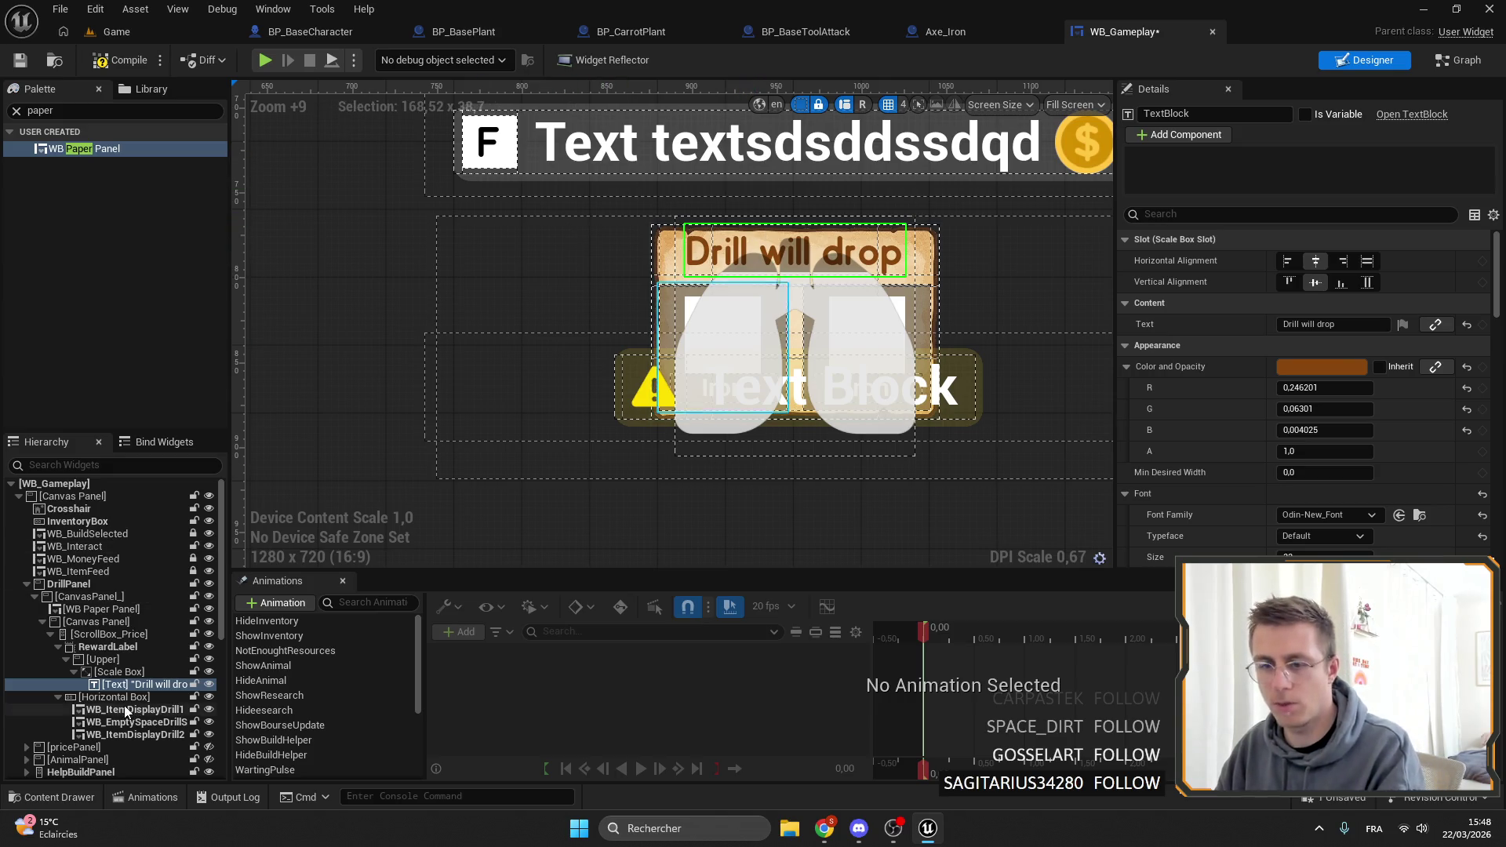
{"action": "left_click", "coordinate": [73, 672]}
{"action": "left_click", "coordinate": [65, 659]}
{"action": "left_click", "coordinate": [66, 660]}
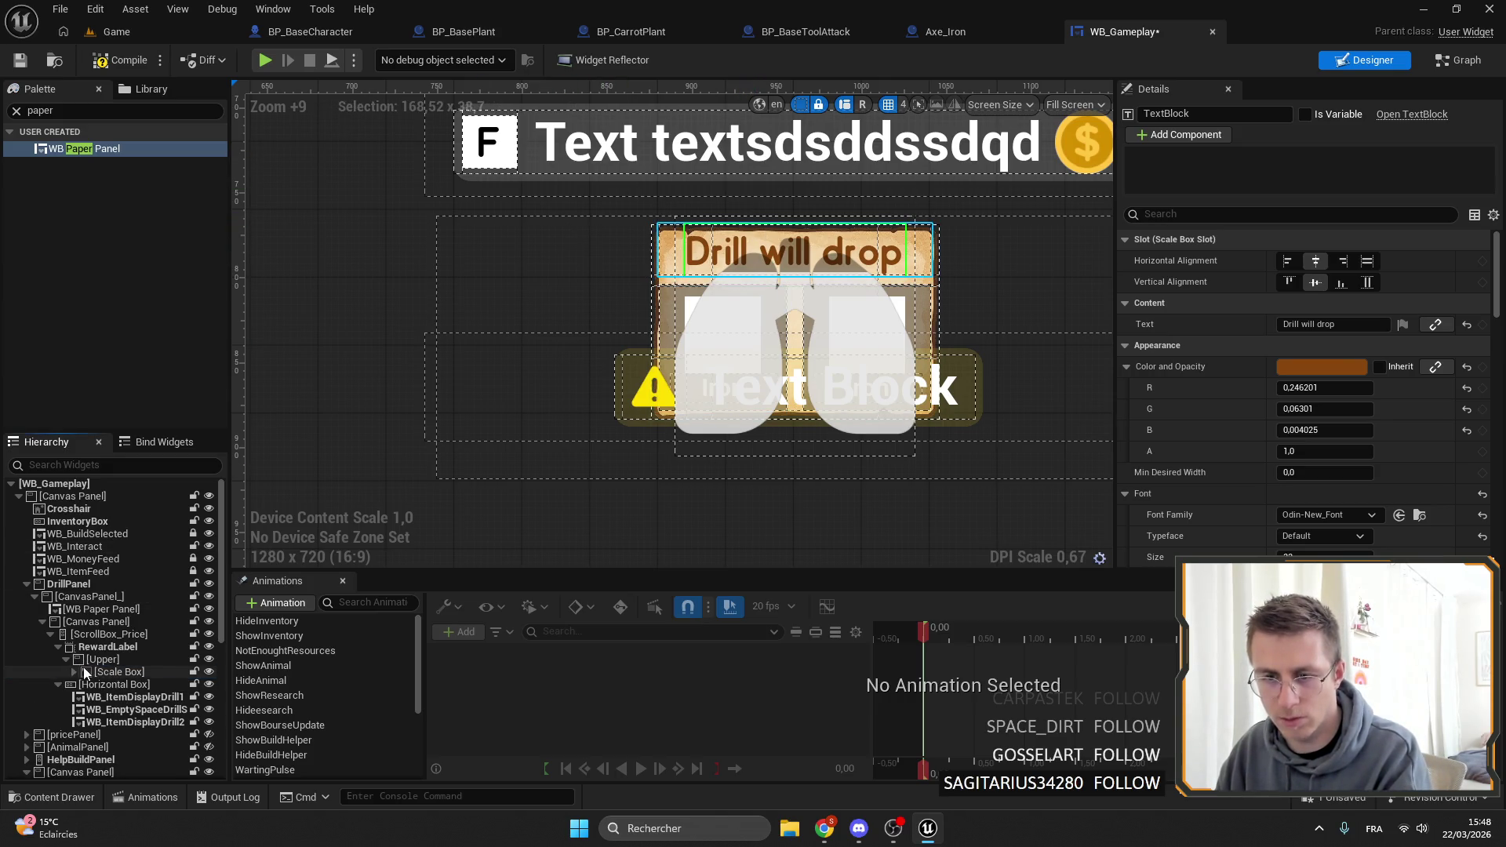
Collapse the DrillPanel and nested canvas branches and toggle the Drill panel's preview visibility.
{"action": "mouse_move", "coordinate": [88, 671]}
{"action": "left_mouse_down"}
{"action": "mouse_move", "coordinate": [105, 647]}
{"action": "mouse_move", "coordinate": [108, 676]}
{"action": "left_mouse_up"}
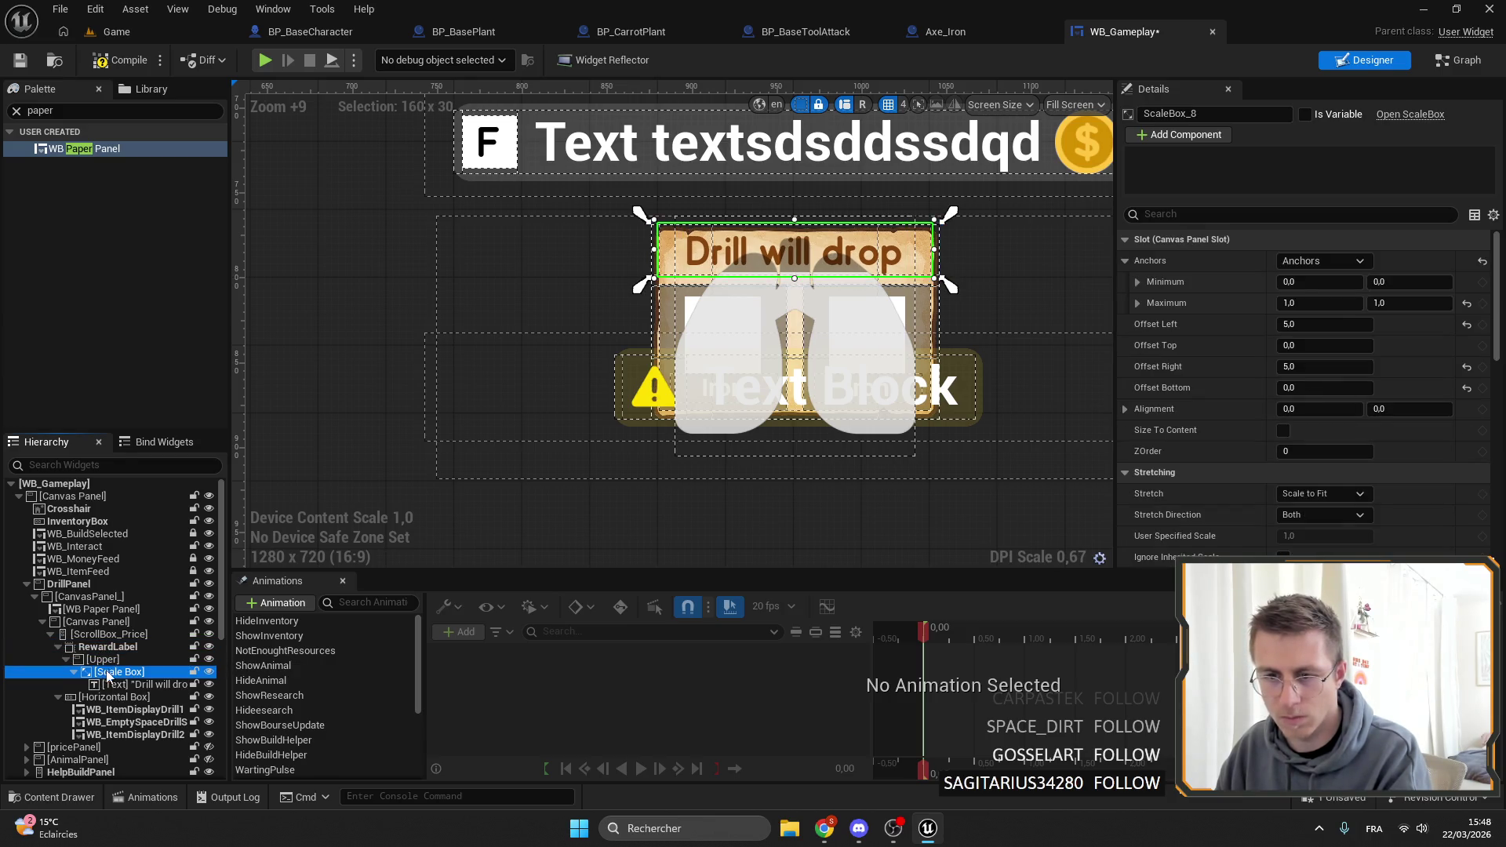
{"action": "scroll", "coordinate": [579, 194], "scroll_direction": "up", "scroll_amount": 4}
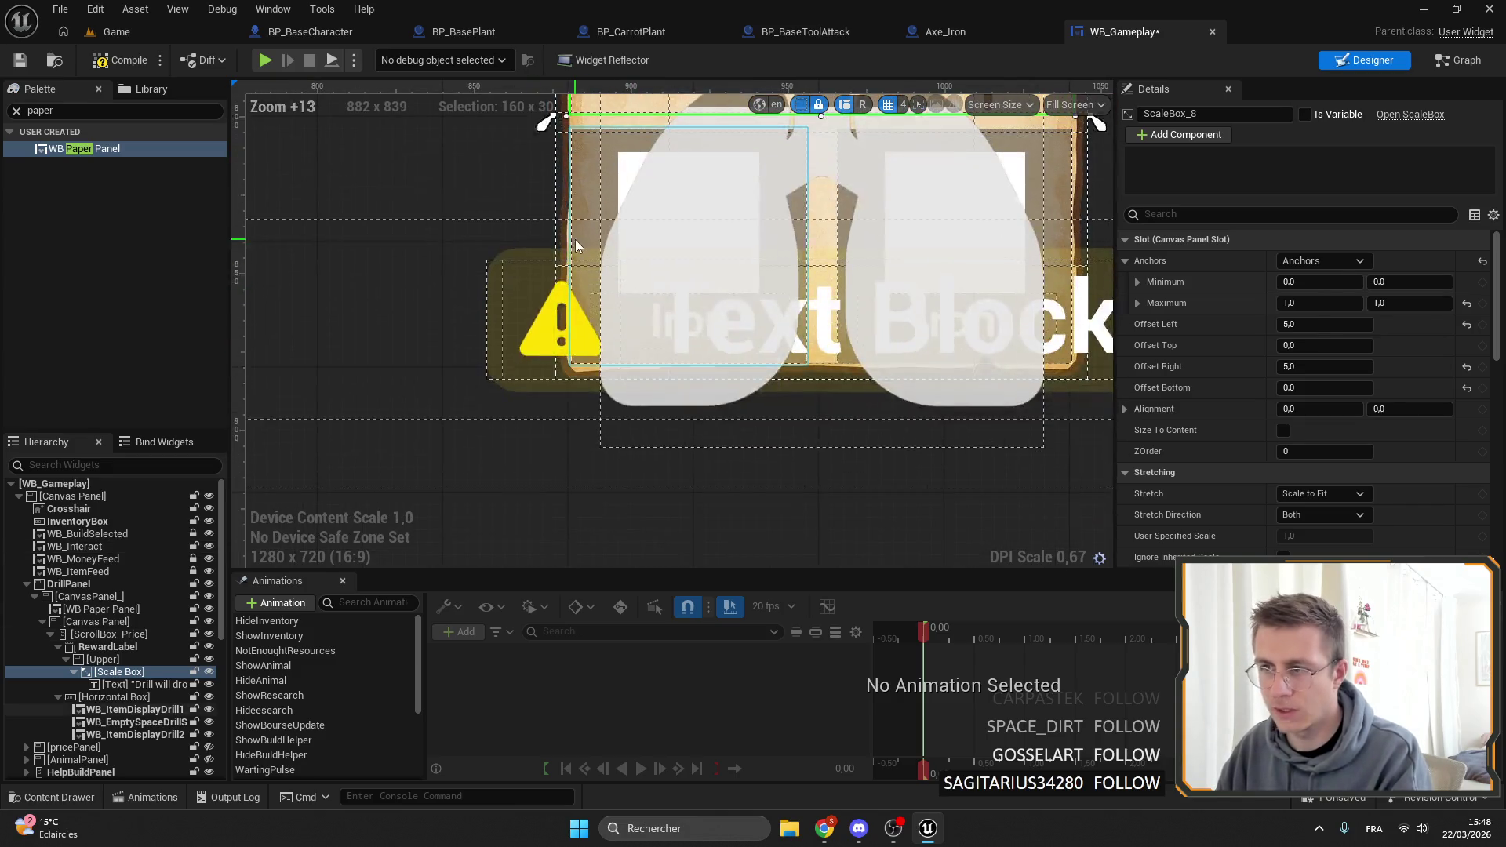
{"action": "left_click", "coordinate": [670, 290]}
{"action": "scroll", "coordinate": [670, 287], "scroll_direction": "down", "scroll_amount": 3}
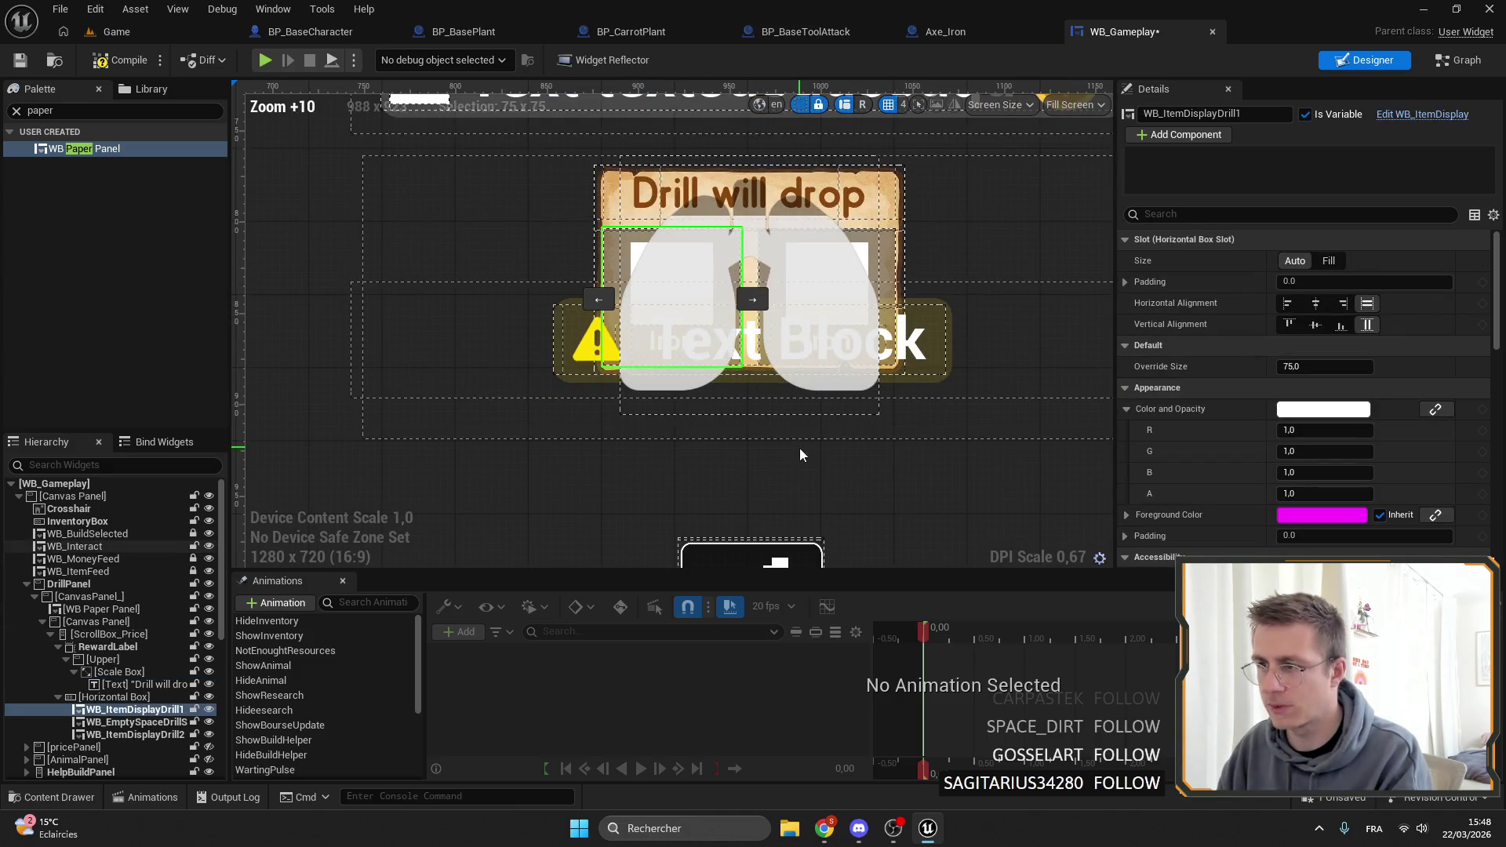
{"action": "double_click", "coordinate": [70, 583]}
{"action": "left_click", "coordinate": [196, 582]}
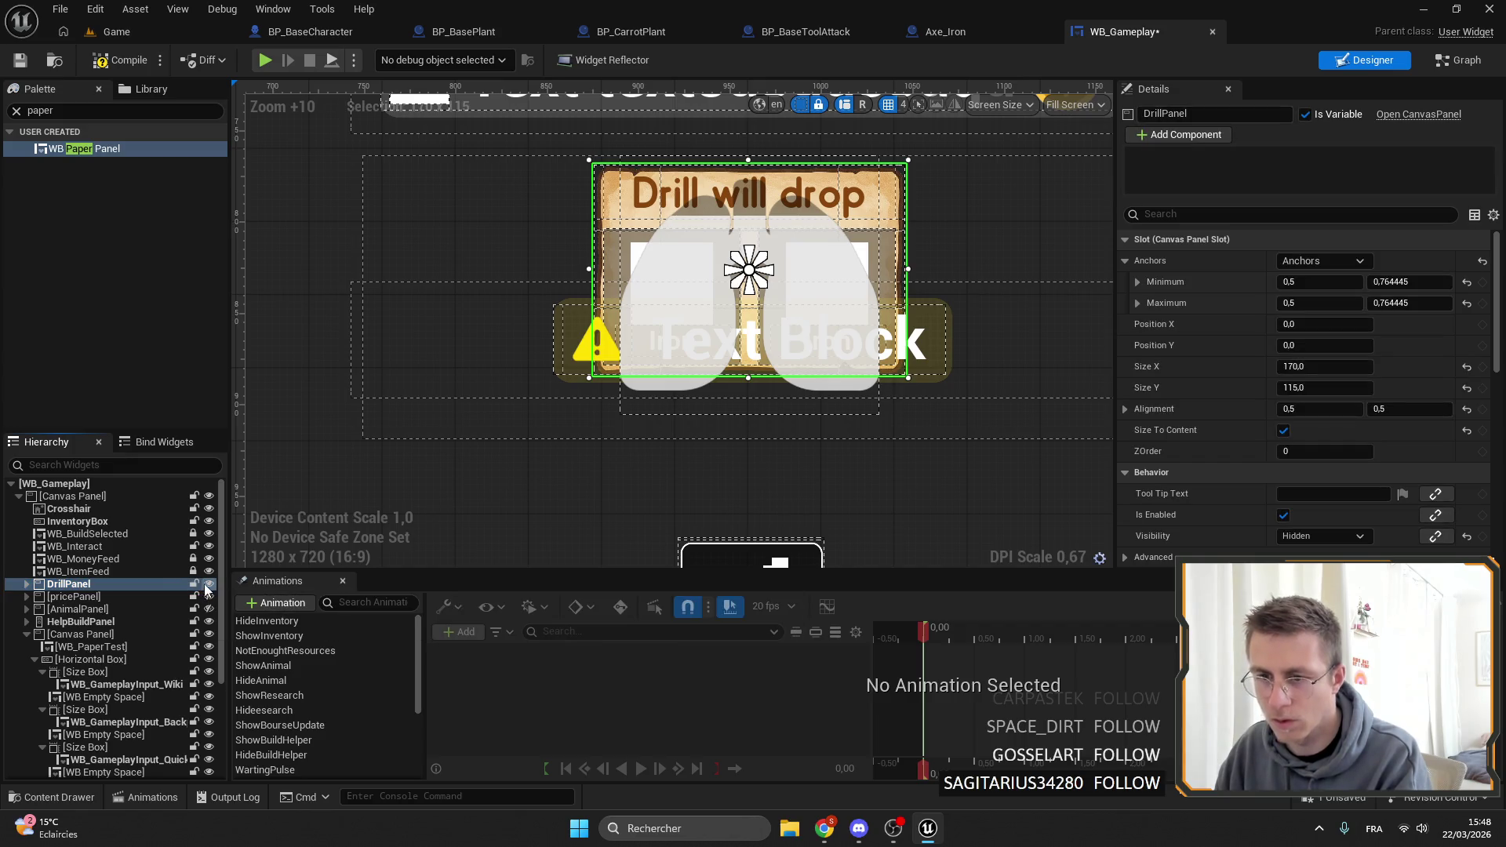
{"action": "left_click", "coordinate": [767, 256]}
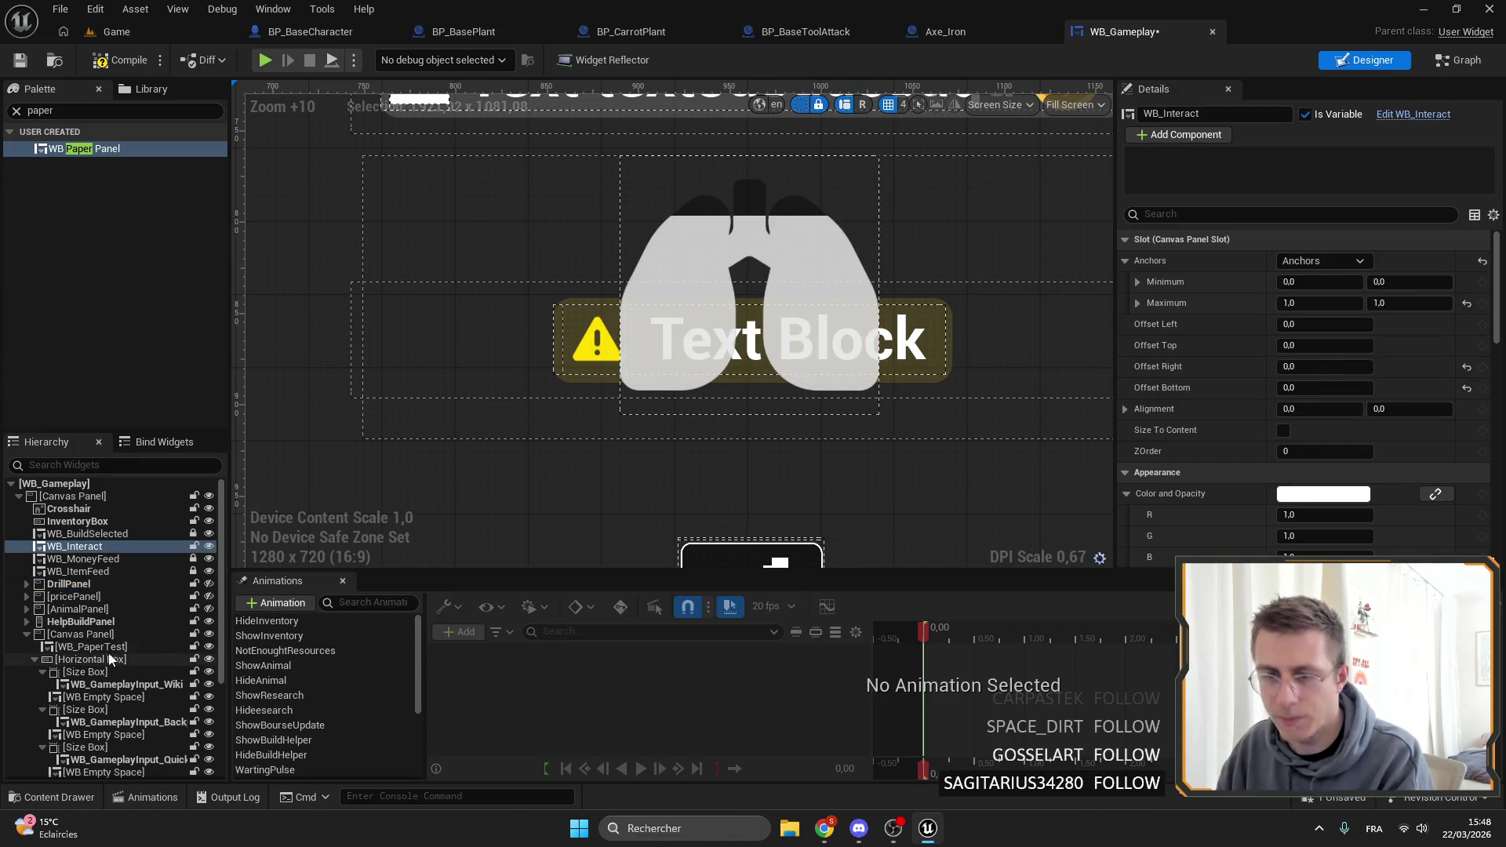
{"action": "left_click", "coordinate": [31, 634]}
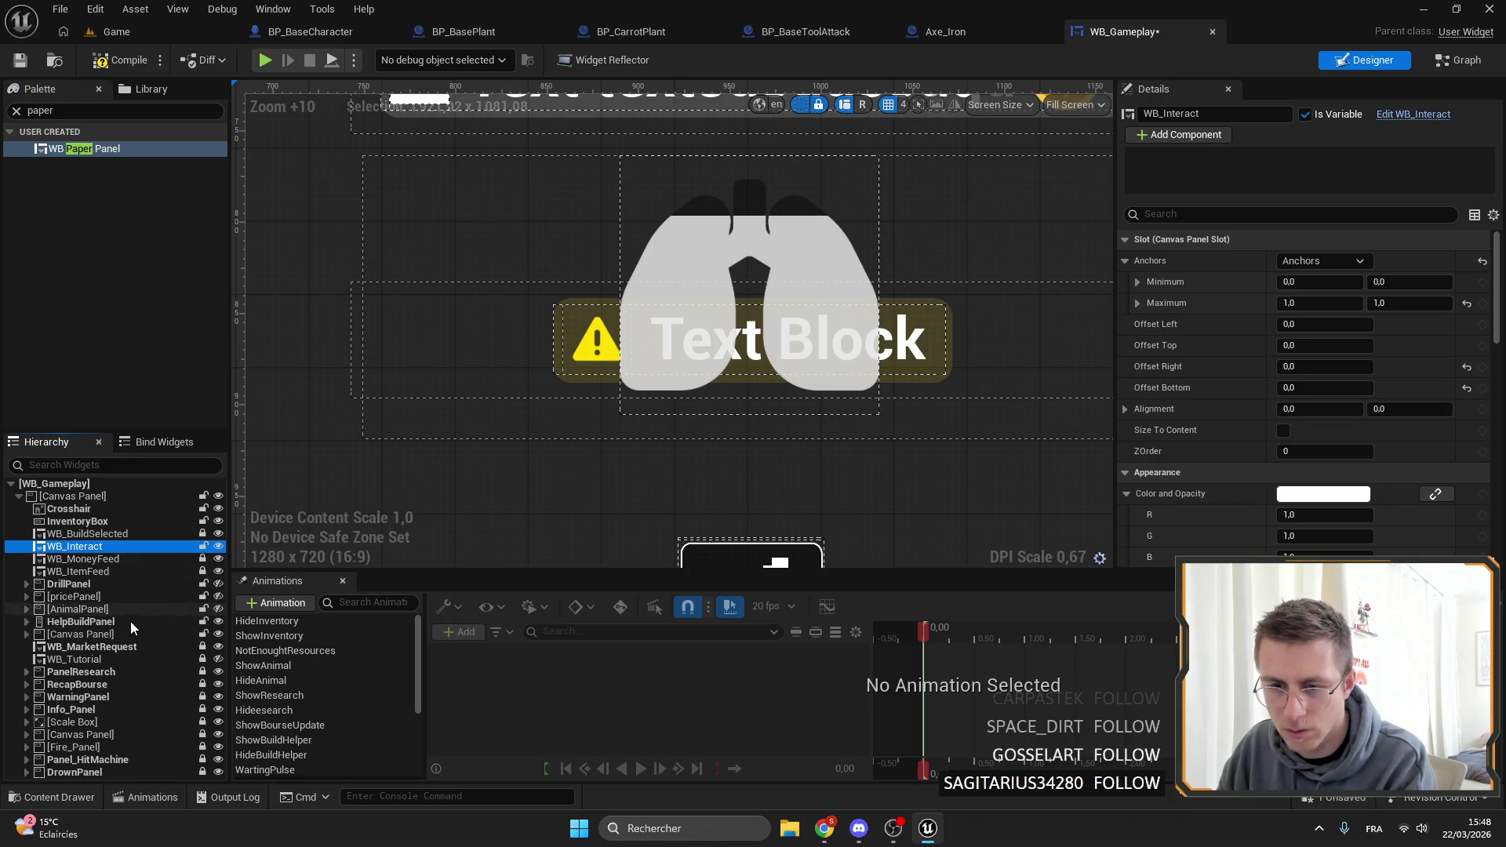
Hide DrownPanel and Info_Panel on the canvas while showing DrillPanel again.
{"action": "left_click", "coordinate": [94, 711]}
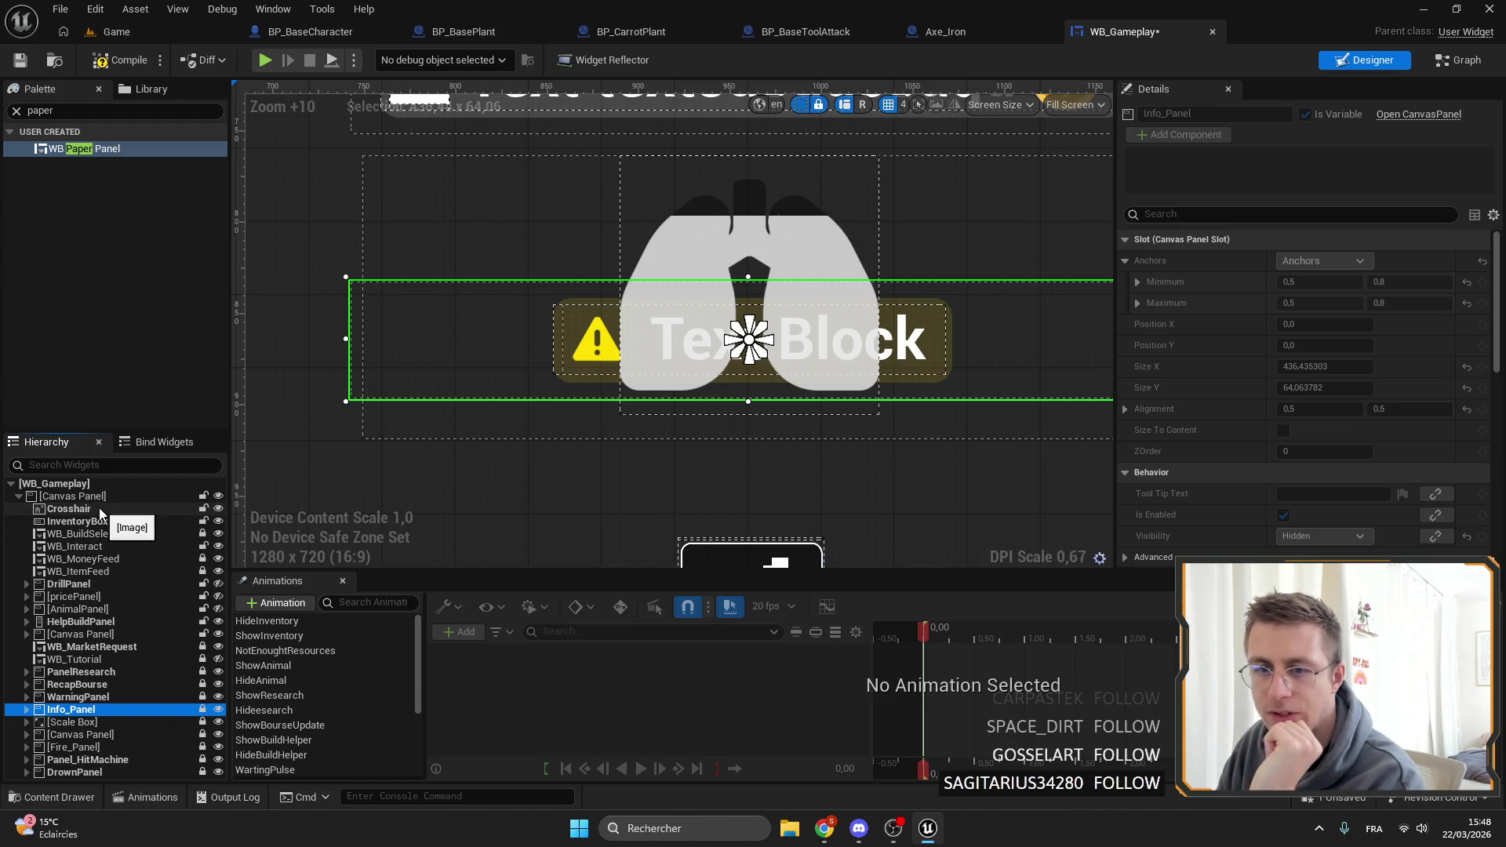
{"action": "left_click", "coordinate": [105, 773]}
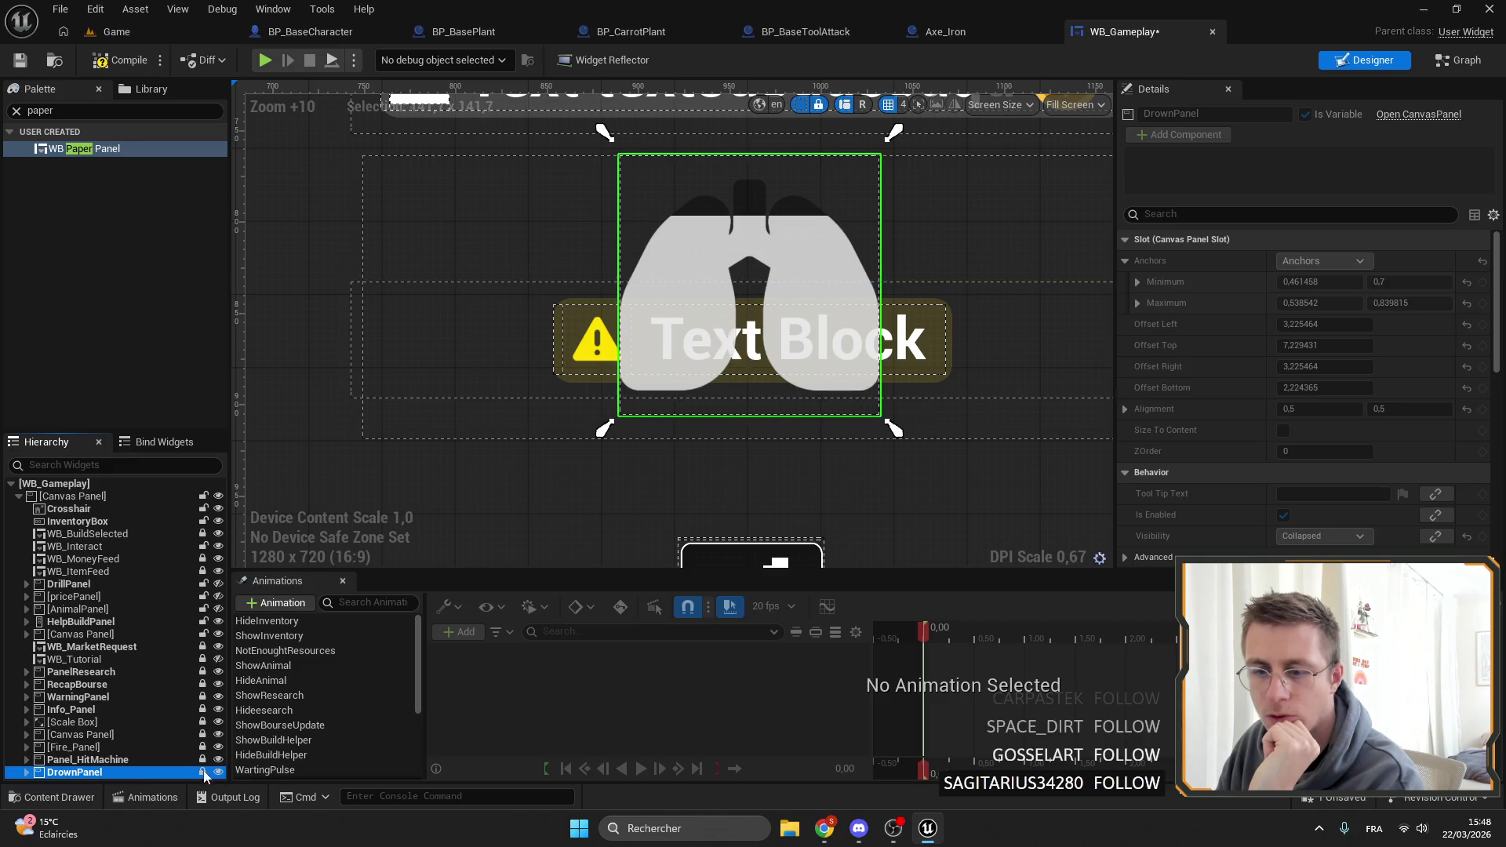
{"action": "left_click", "coordinate": [218, 773]}
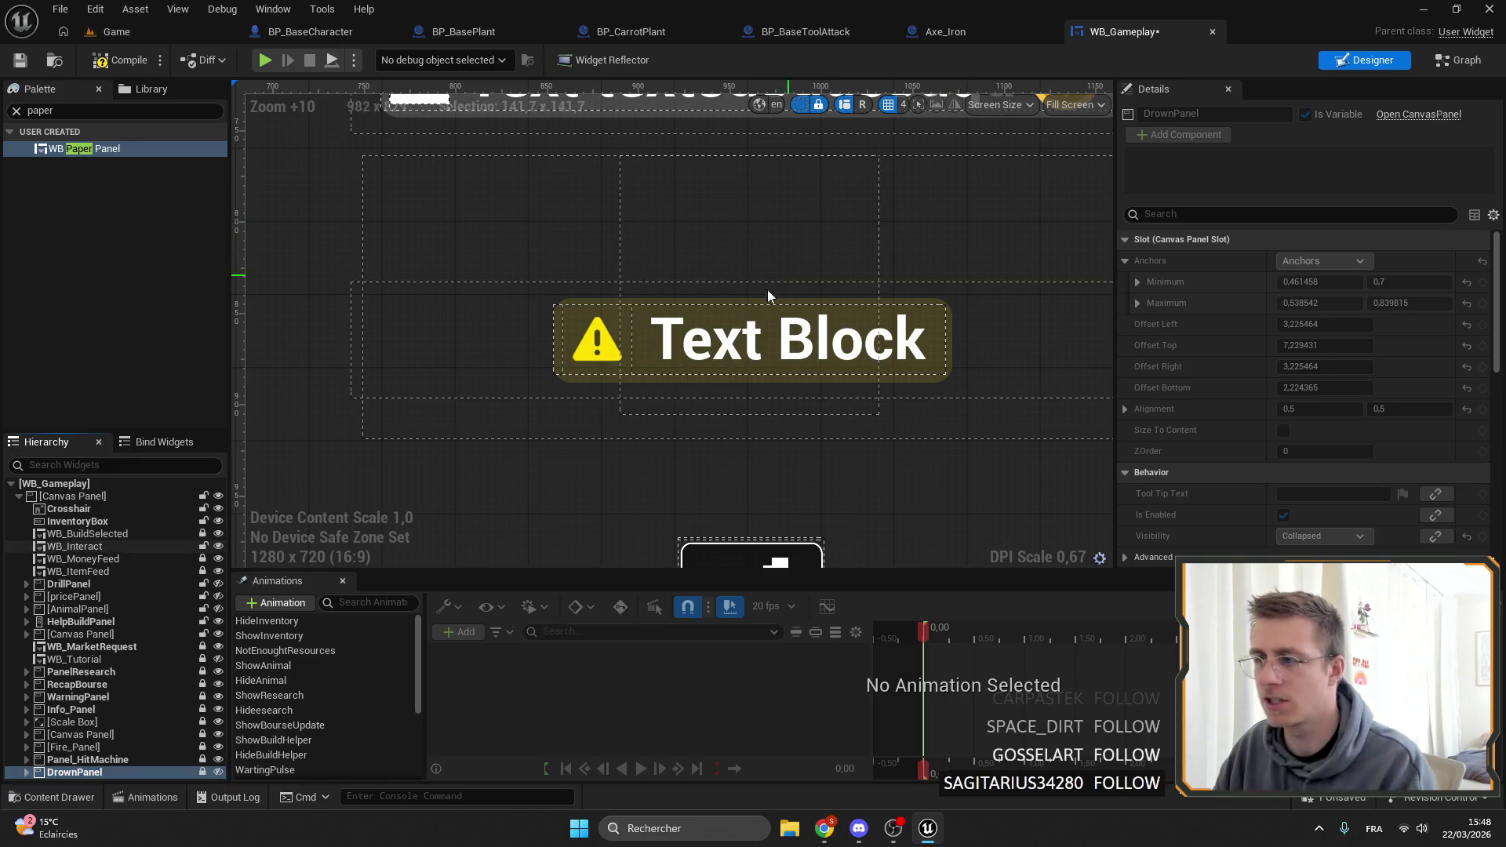
{"action": "left_click", "coordinate": [79, 585]}
{"action": "left_click", "coordinate": [218, 584]}
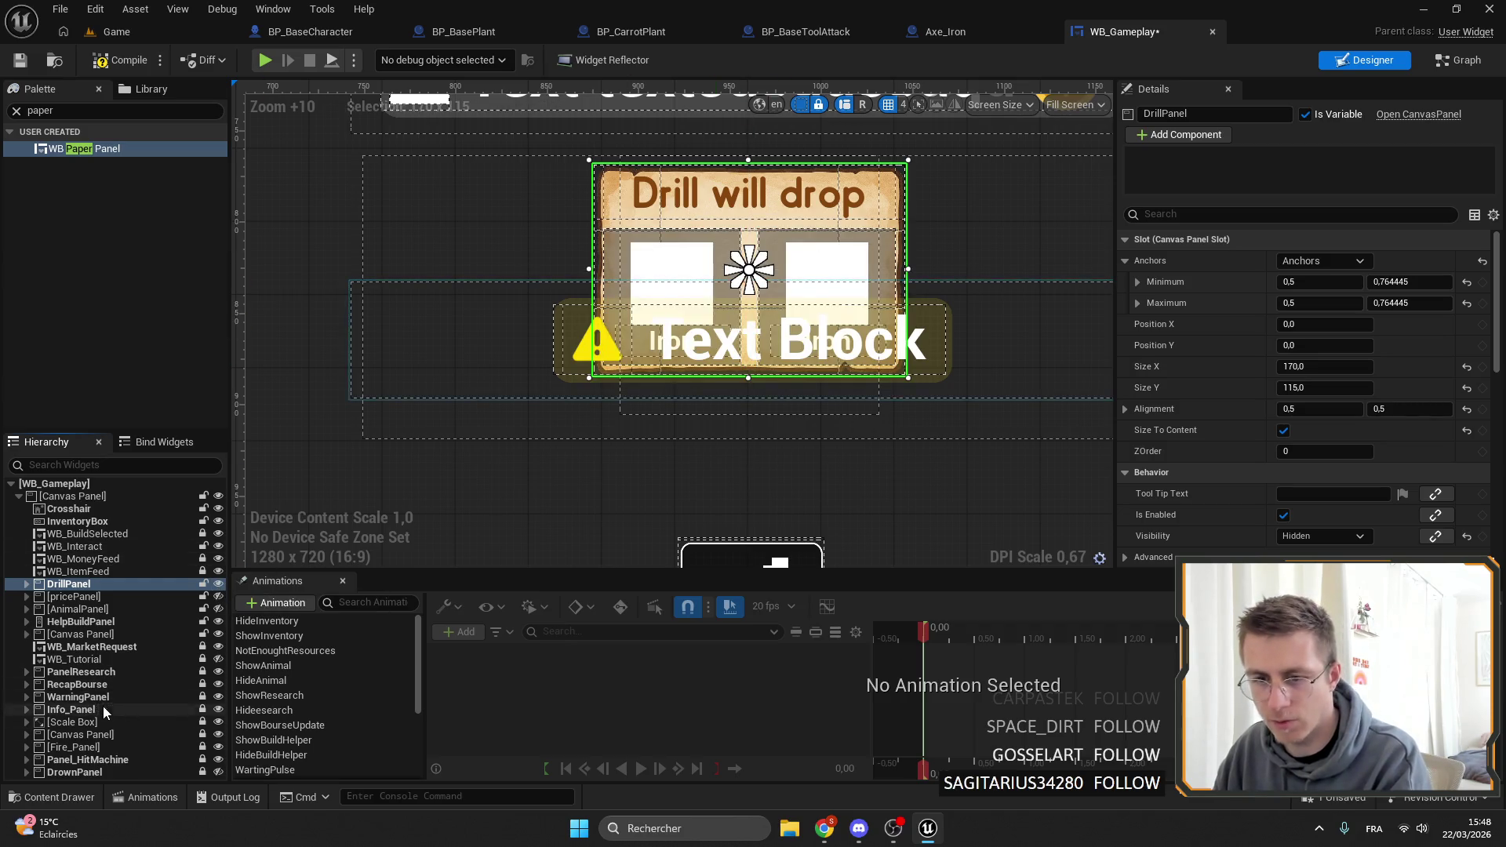
{"action": "left_click", "coordinate": [71, 710]}
{"action": "left_click", "coordinate": [219, 709]}
Select the left item slot WB_ItemDisplayDrill1, then the 'Drill will drop' title text.
{"action": "scroll", "coordinate": [594, 441], "scroll_direction": "up", "scroll_amount": 5}
{"action": "scroll", "coordinate": [596, 423], "scroll_direction": "down", "scroll_amount": 5}
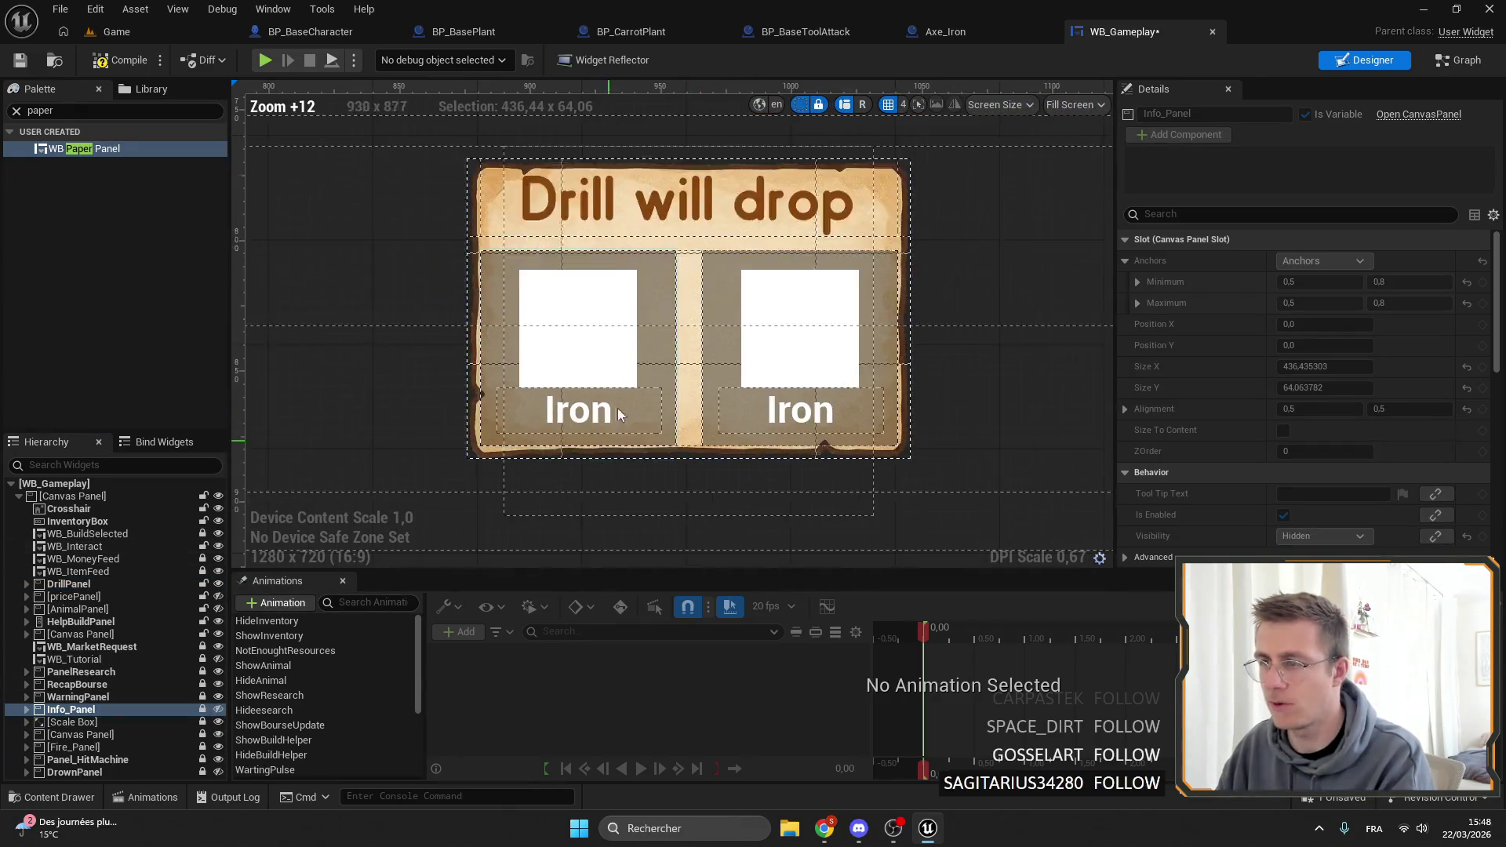
{"action": "scroll", "coordinate": [612, 384], "scroll_direction": "up", "scroll_amount": 2}
{"action": "scroll", "coordinate": [615, 374], "scroll_direction": "down", "scroll_amount": 2}
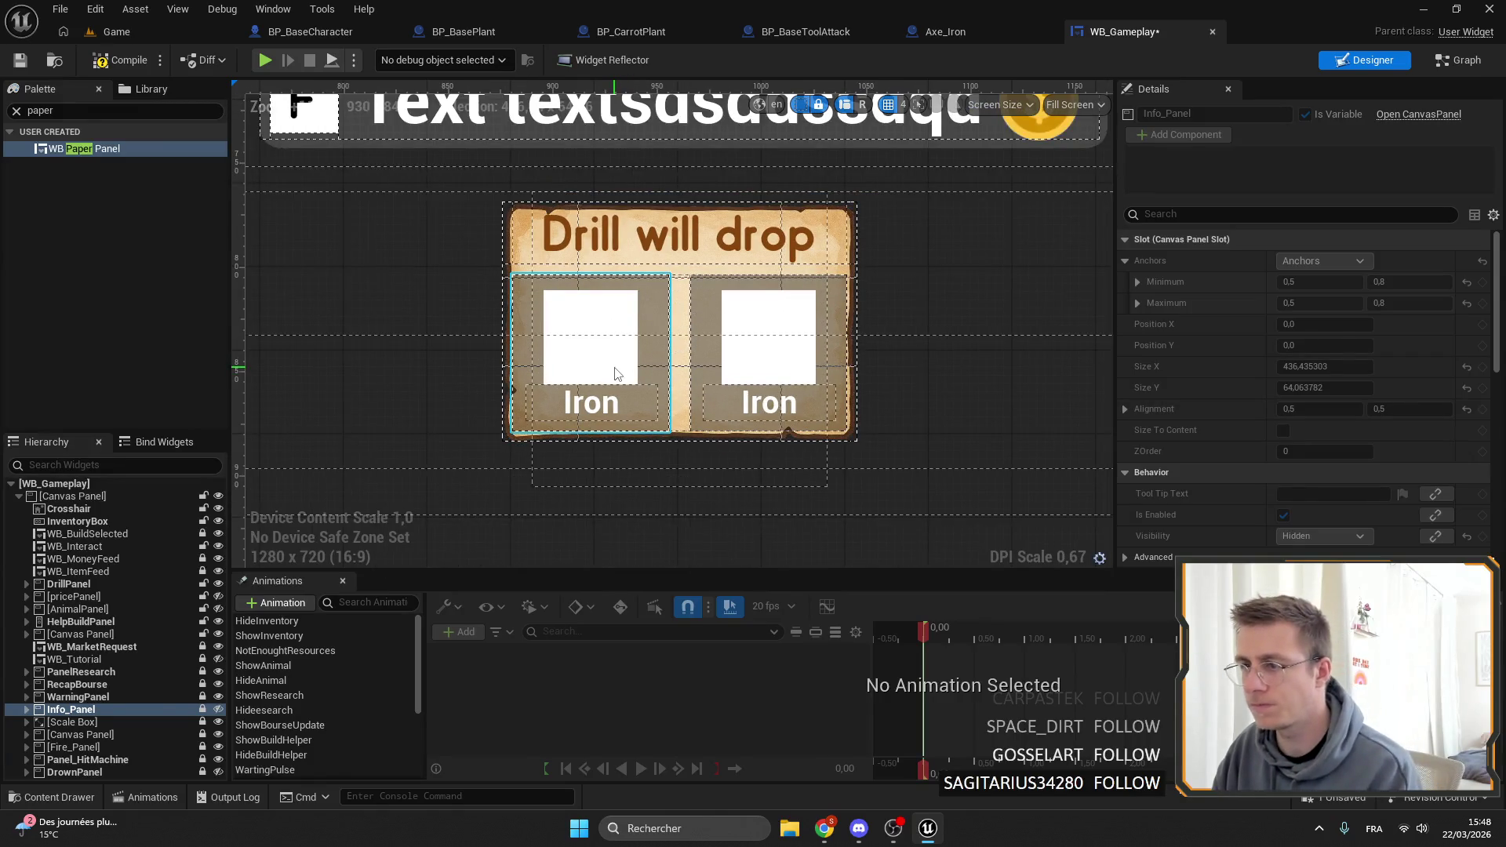
{"action": "left_click", "coordinate": [616, 372]}
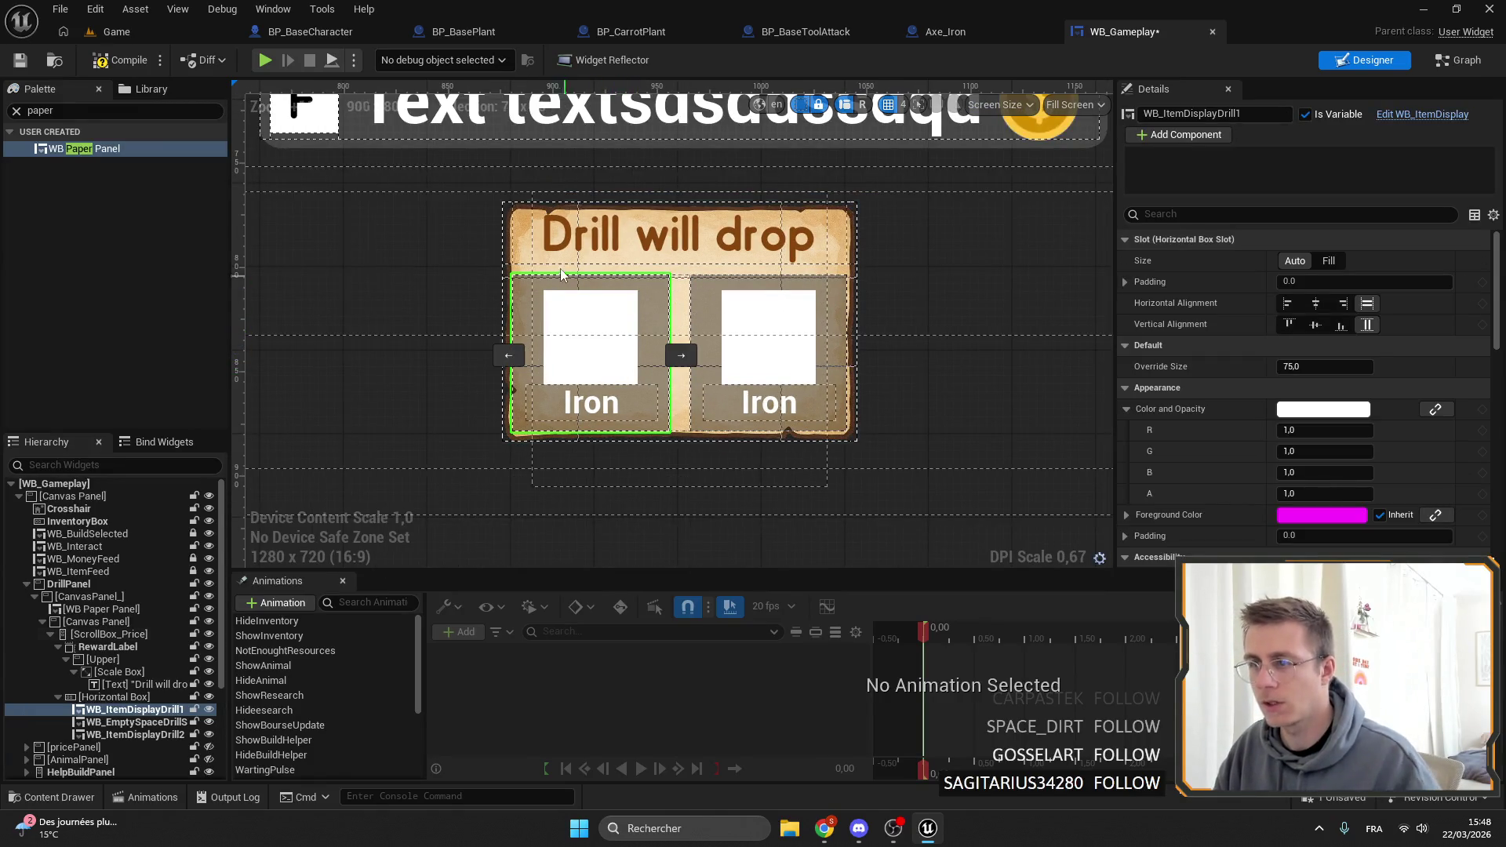
{"action": "left_click", "coordinate": [584, 239]}
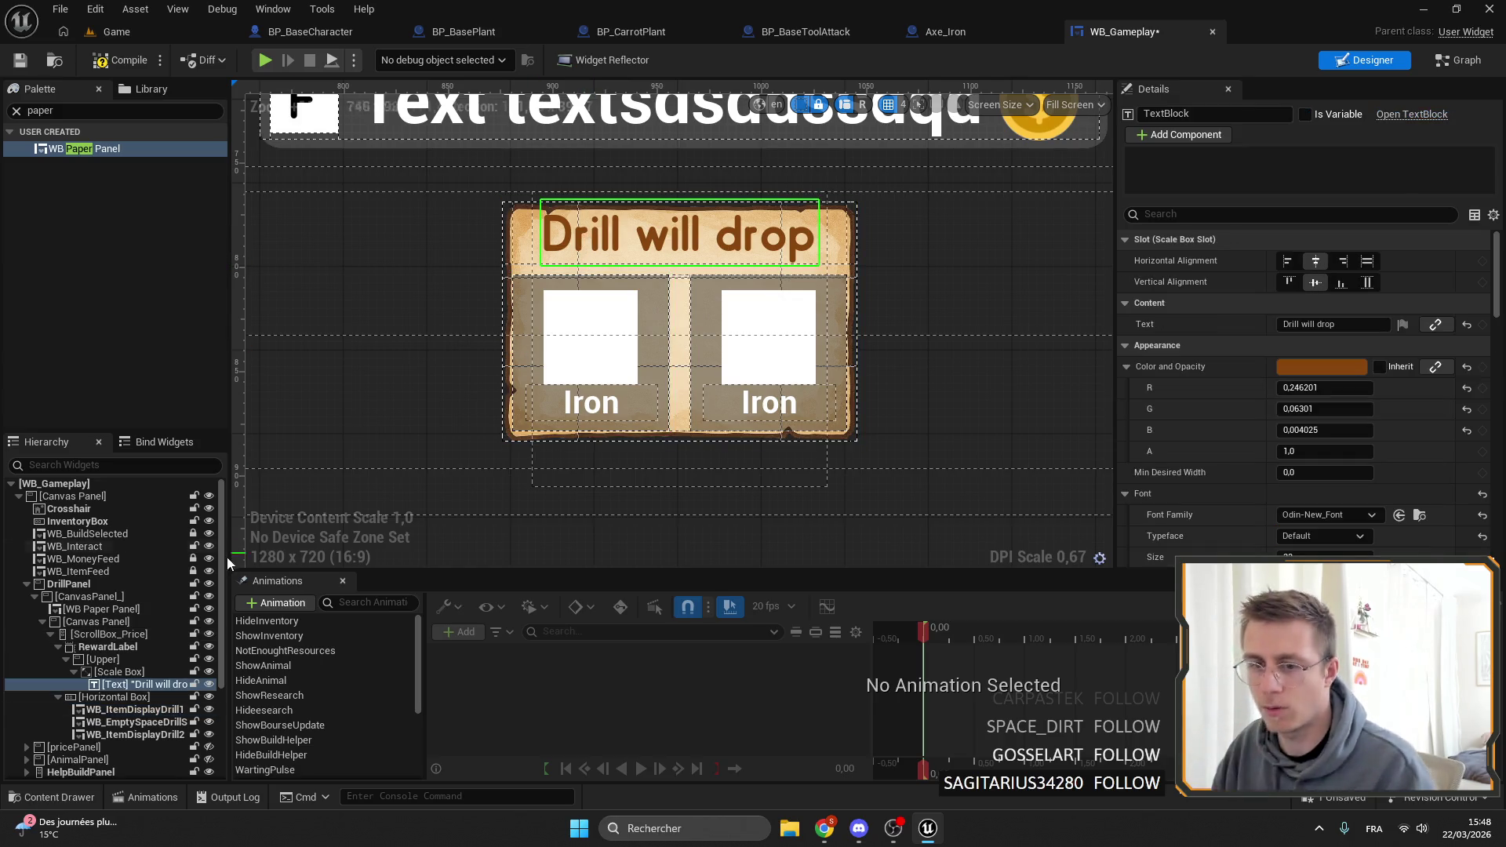
From the Game tab's cleared Content Browser, open Widgets > Machines > WB_AutoWatering and select its line image.
{"action": "scroll", "coordinate": [656, 461], "scroll_direction": "down", "scroll_amount": 6}
{"action": "left_click", "coordinate": [157, 31]}
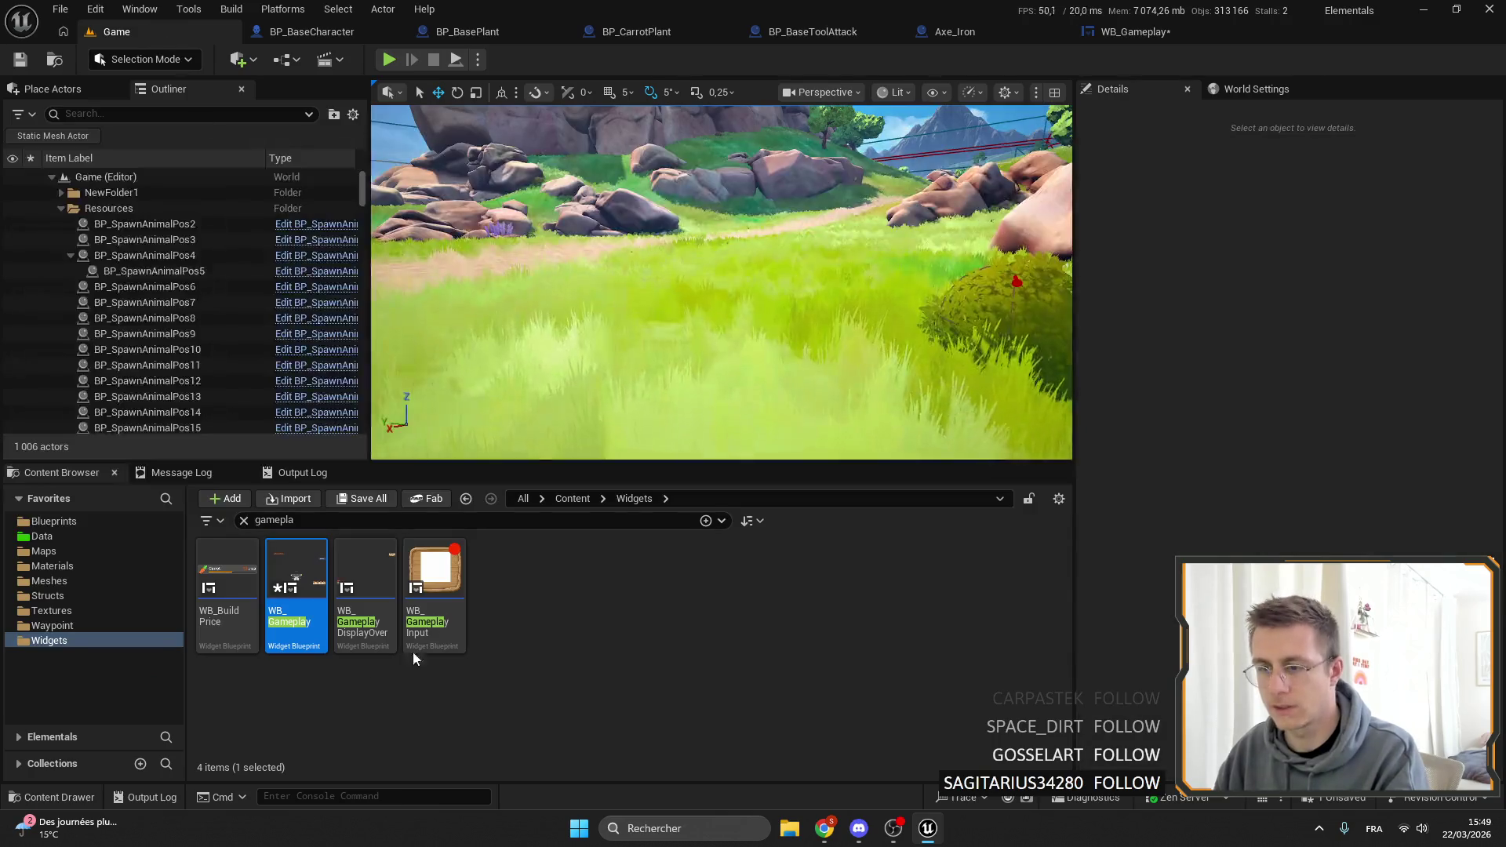
{"action": "left_click", "coordinate": [243, 521]}
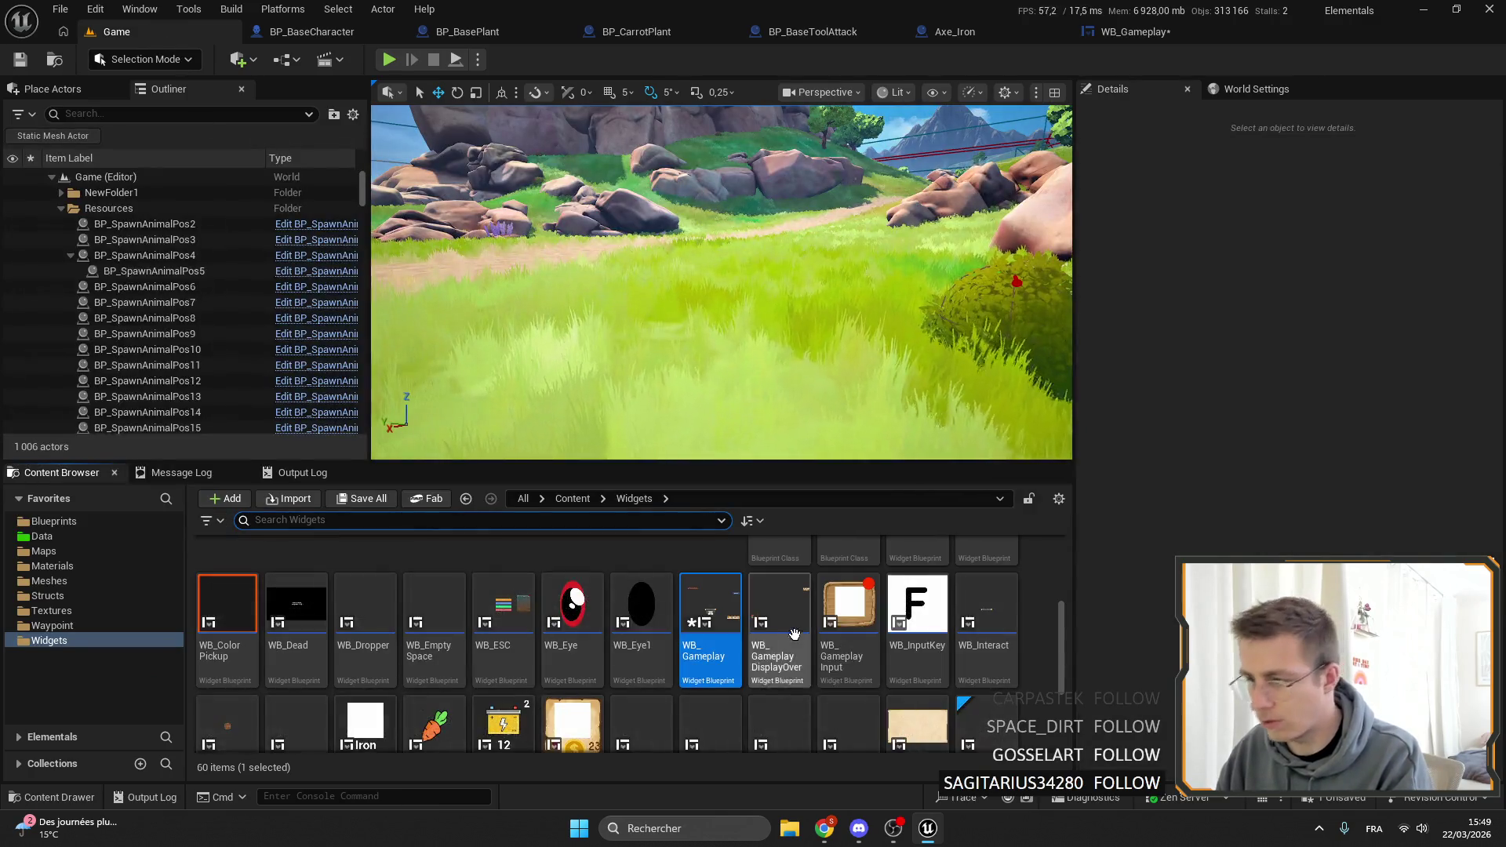
{"action": "scroll", "coordinate": [847, 604], "scroll_direction": "up", "scroll_amount": 3}
{"action": "double_click", "coordinate": [848, 580]}
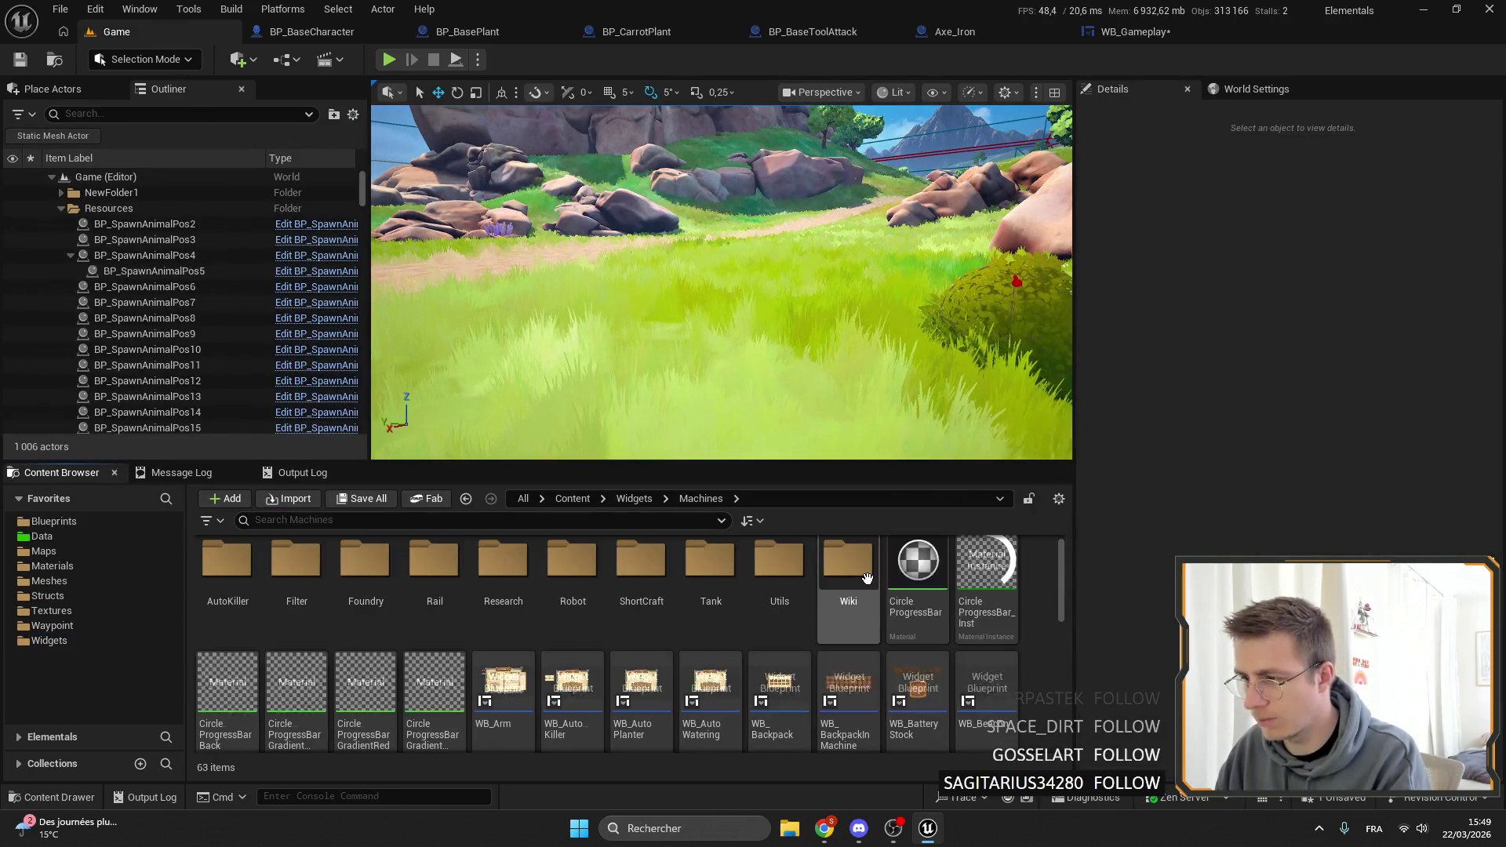
{"action": "left_click", "coordinate": [709, 690]}
{"action": "scroll", "coordinate": [587, 292], "scroll_direction": "up", "scroll_amount": 10}
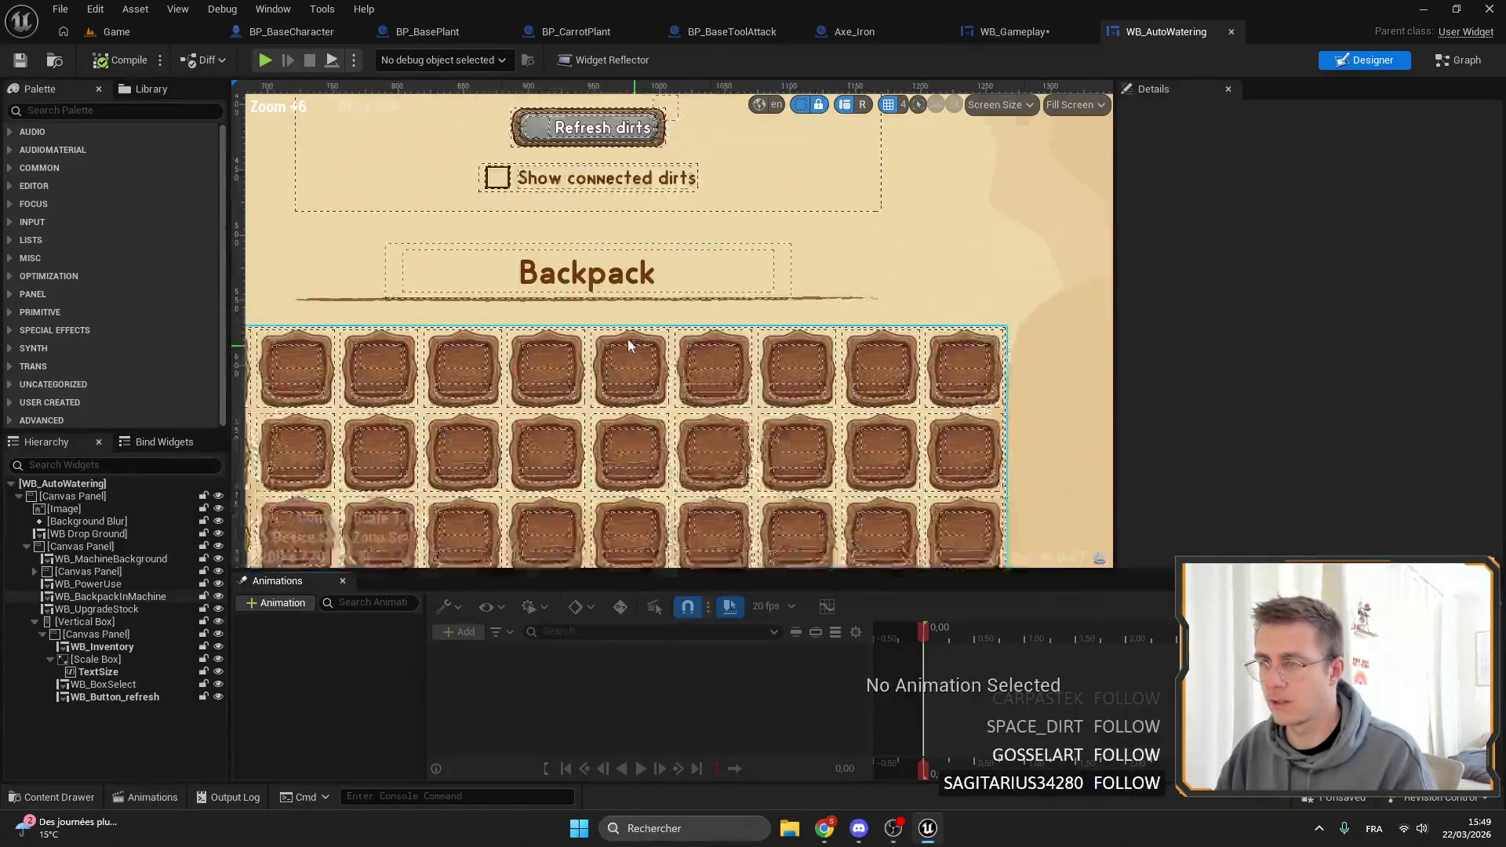
{"action": "left_click", "coordinate": [586, 292]}
Paste the Line2 image into Upper, zero its position, stretch anchors horizontally, and save.
{"action": "left_click", "coordinate": [1037, 40]}
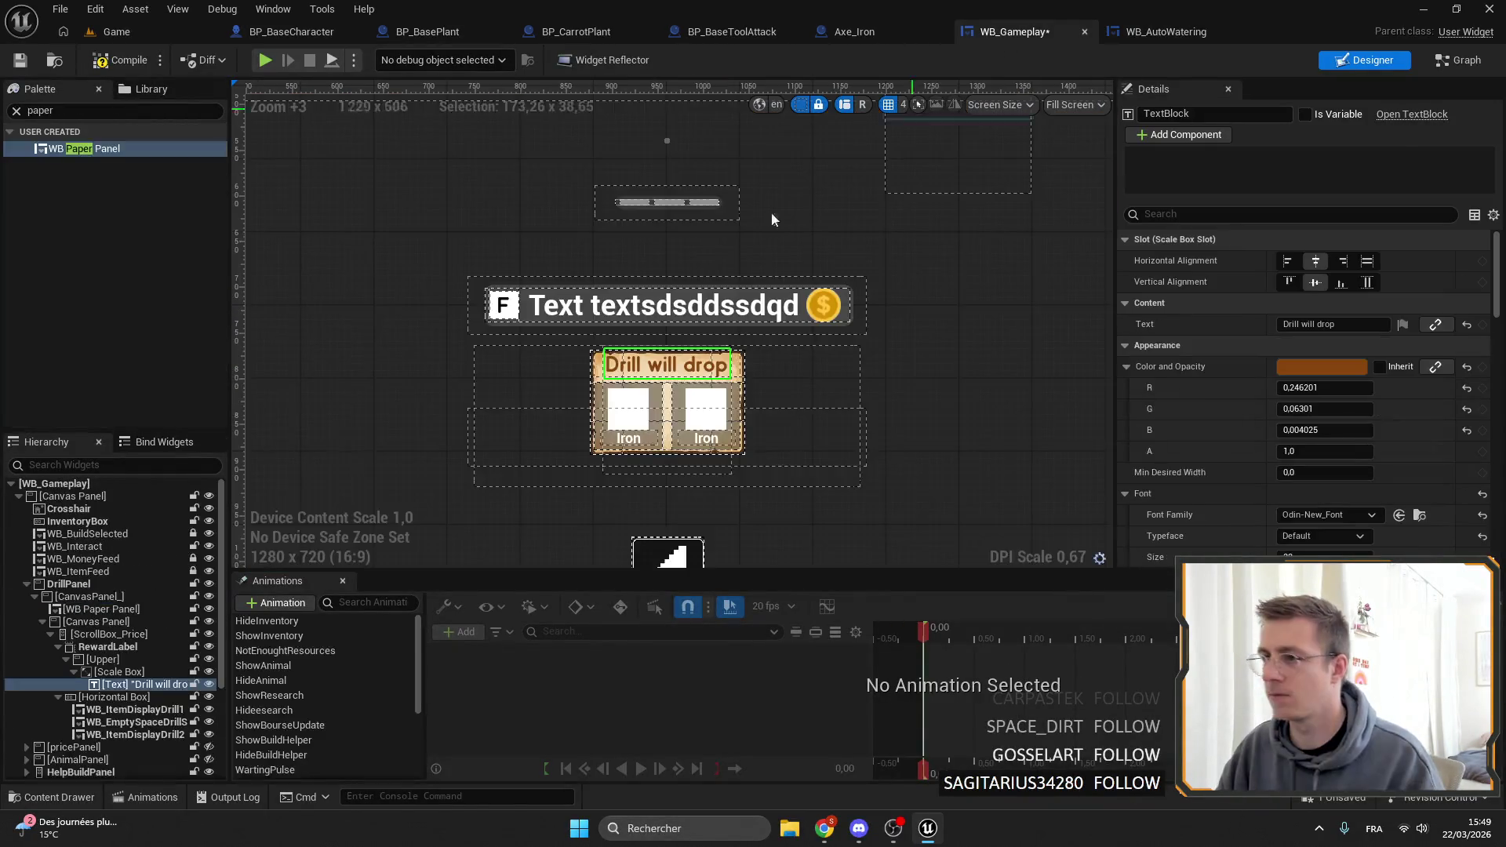
{"action": "scroll", "coordinate": [651, 415], "scroll_direction": "up", "scroll_amount": 4}
{"action": "left_click", "coordinate": [118, 658]}
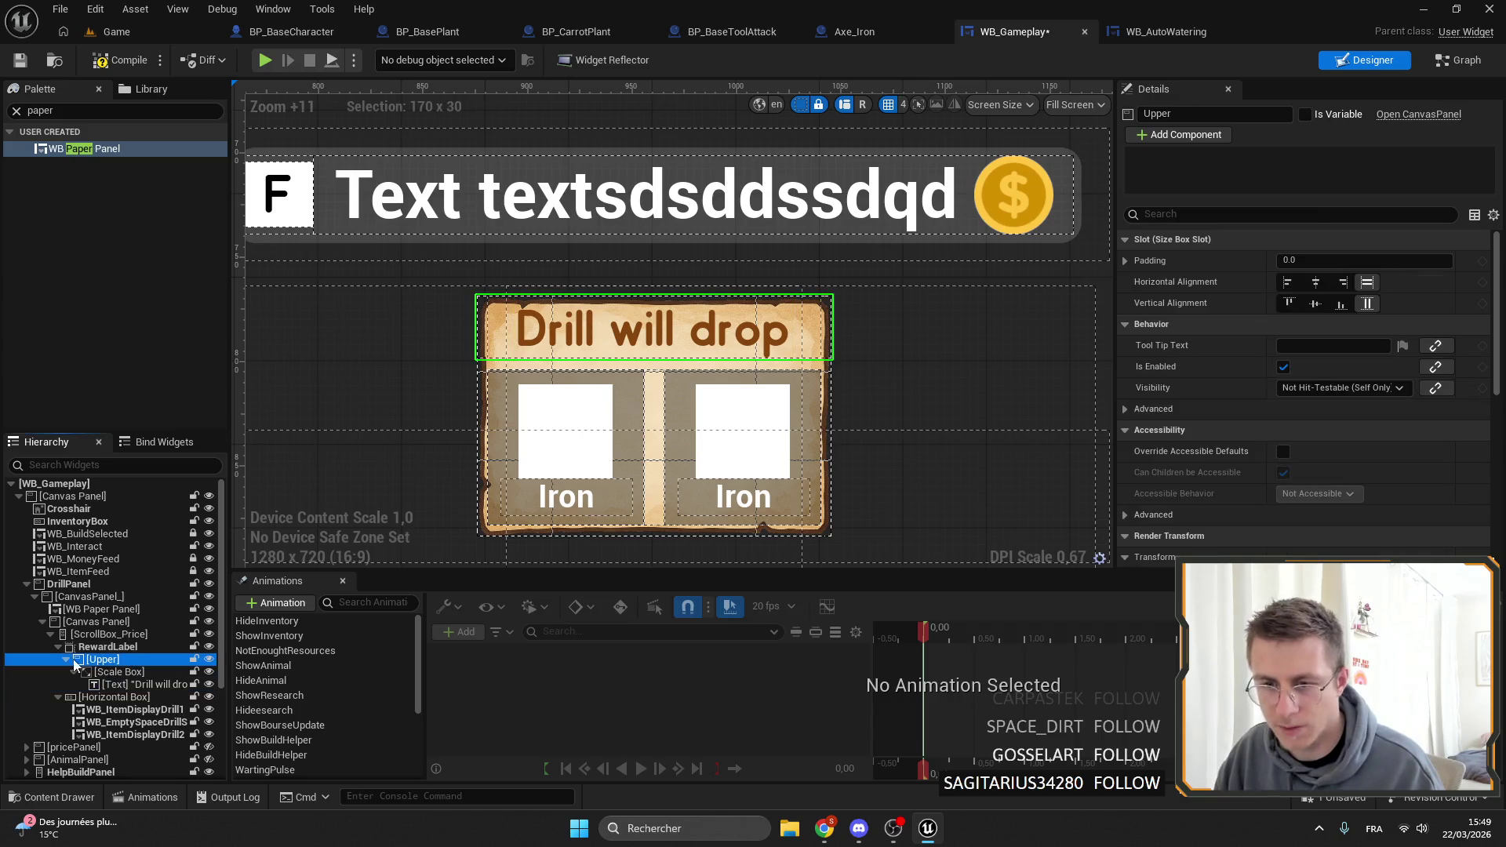
{"action": "left_click", "coordinate": [74, 671]}
{"action": "key", "text": "ctrl+v"}
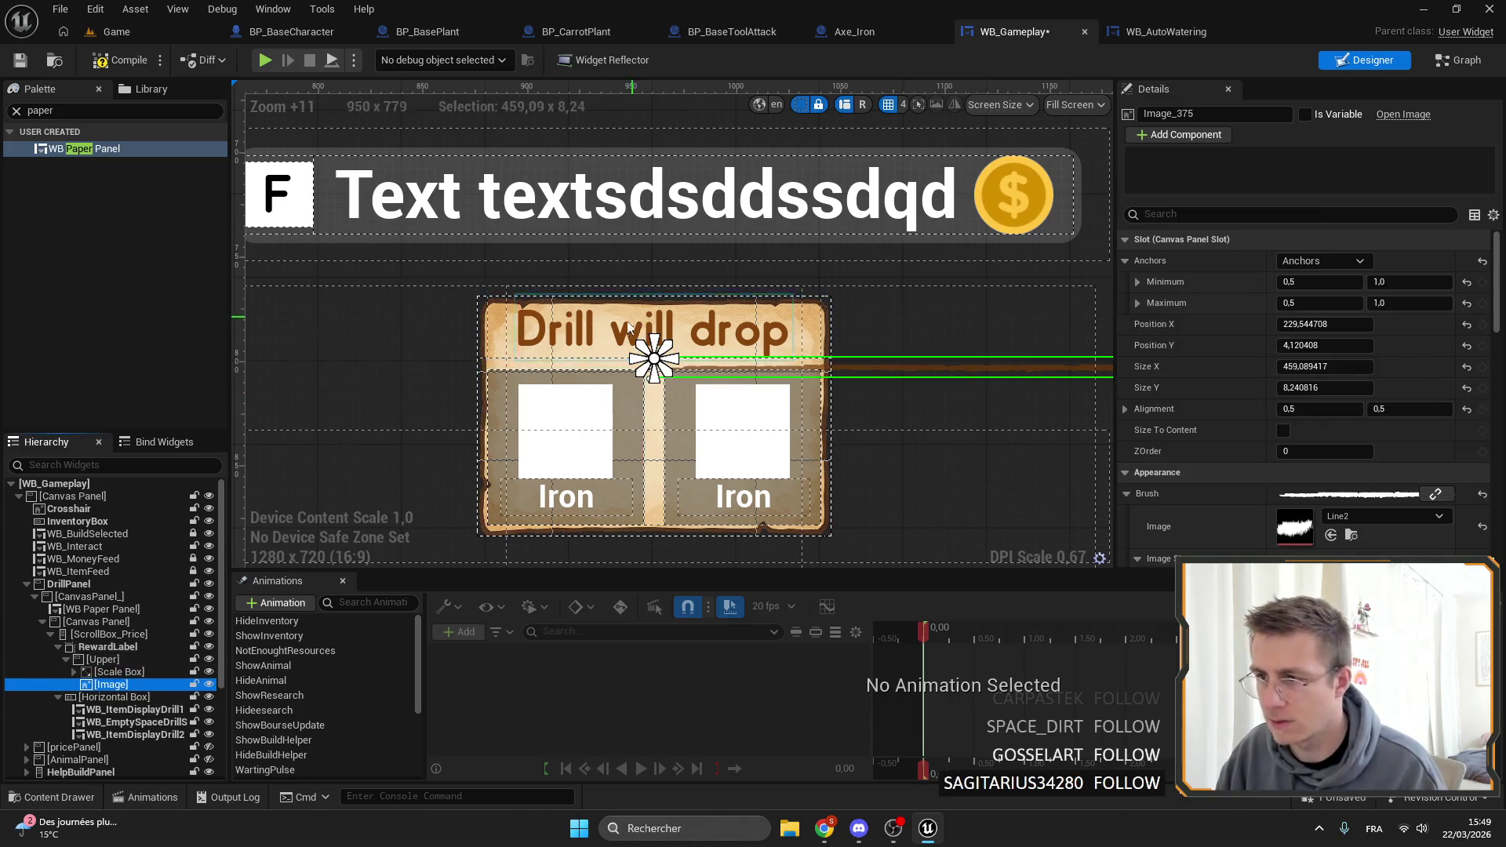
{"action": "scroll", "coordinate": [657, 340], "scroll_direction": "up", "scroll_amount": 4}
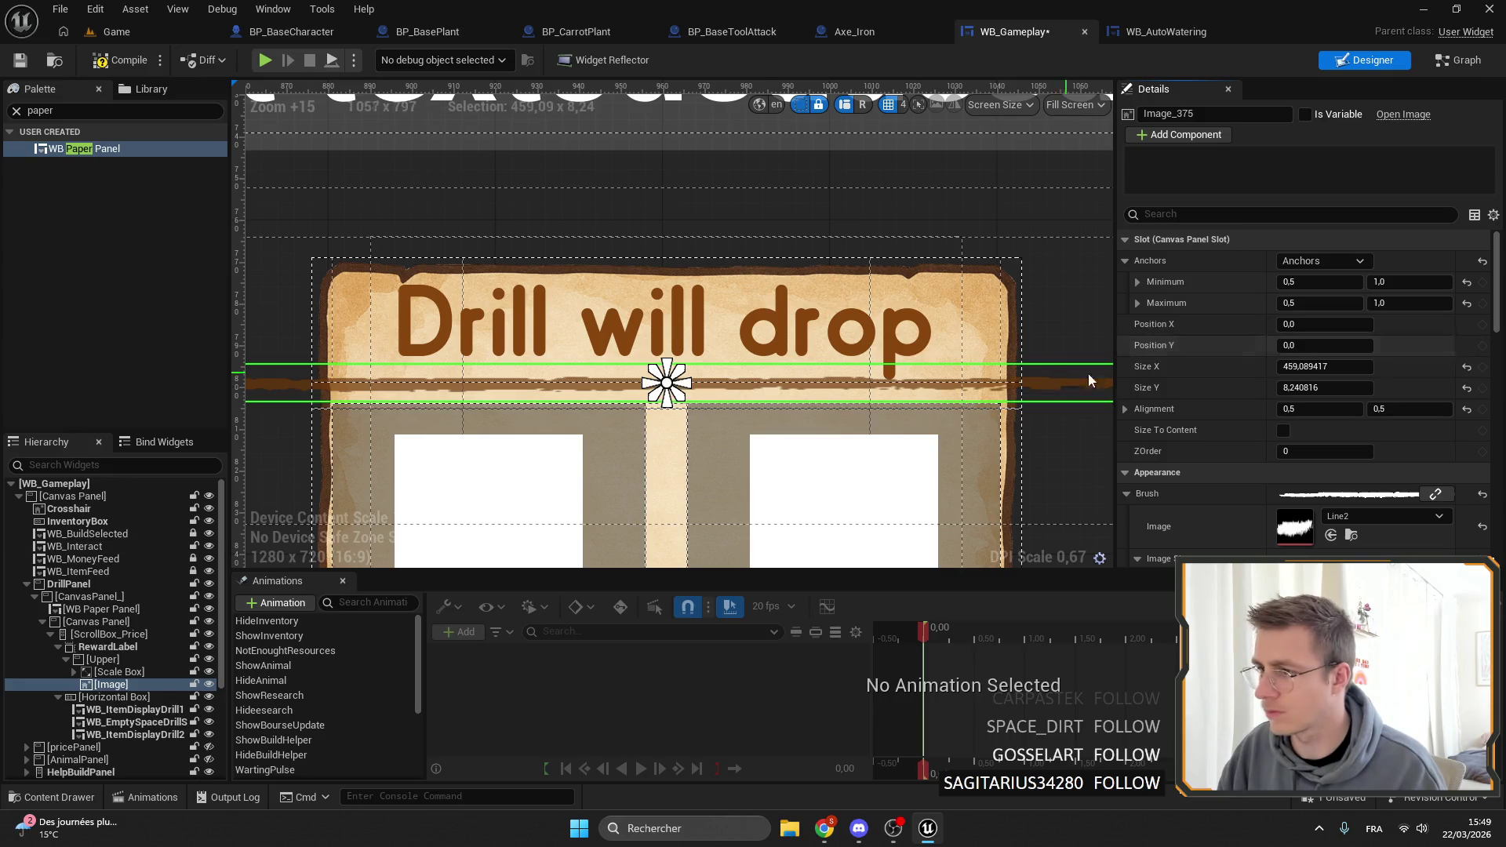
{"action": "mouse_move", "coordinate": [1326, 366]}
{"action": "left_mouse_down"}
{"action": "mouse_move", "coordinate": [1224, 367]}
{"action": "mouse_move", "coordinate": [1287, 366]}
{"action": "left_mouse_up"}
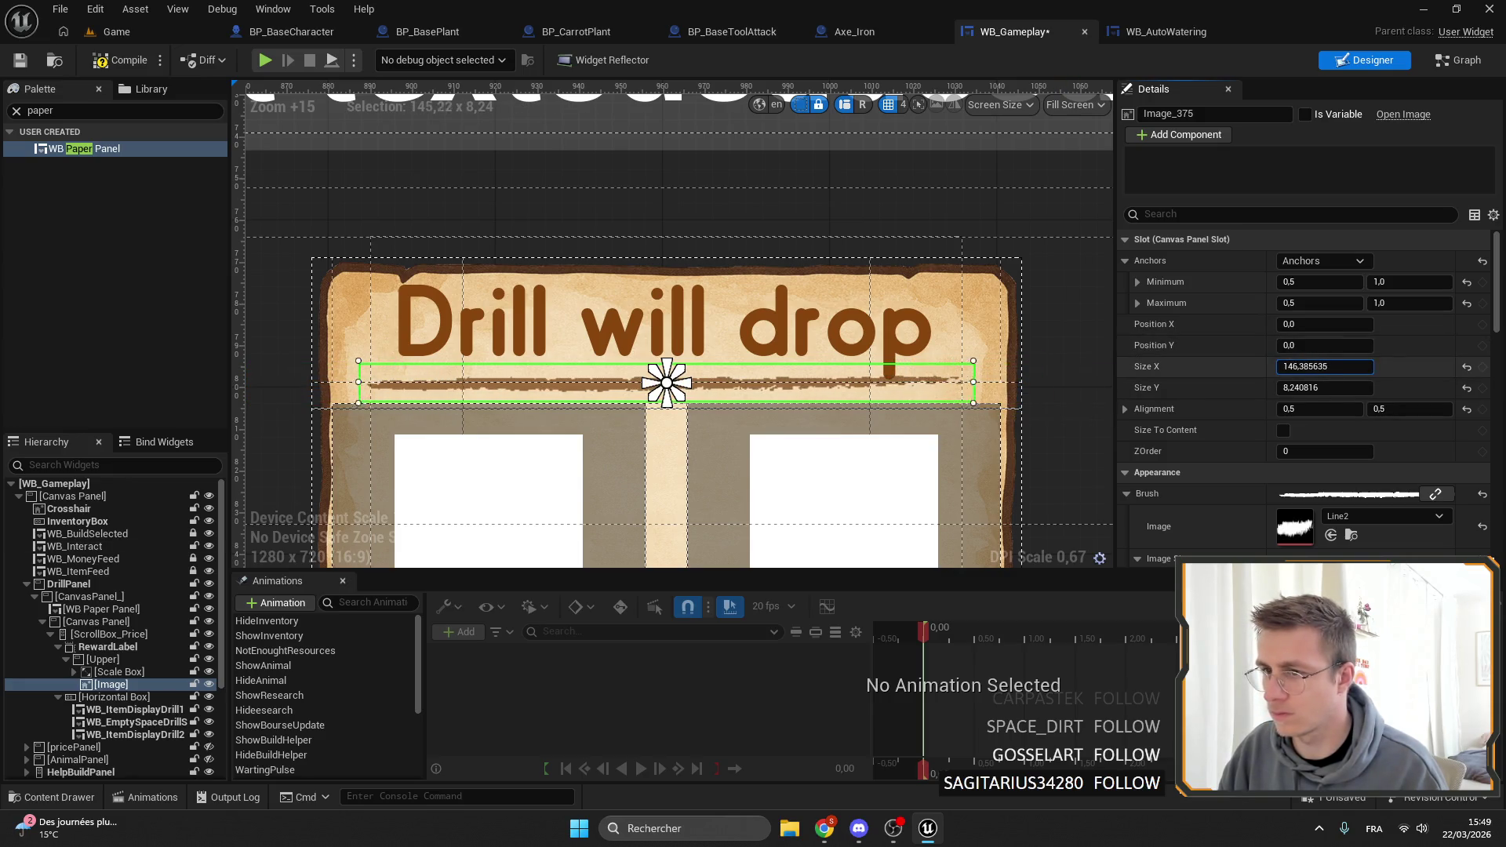
{"action": "left_click_drag", "start_coordinate": [666, 382], "coordinate": [1034, 382]}
{"action": "left_click_drag", "start_coordinate": [645, 384], "coordinate": [309, 382]}
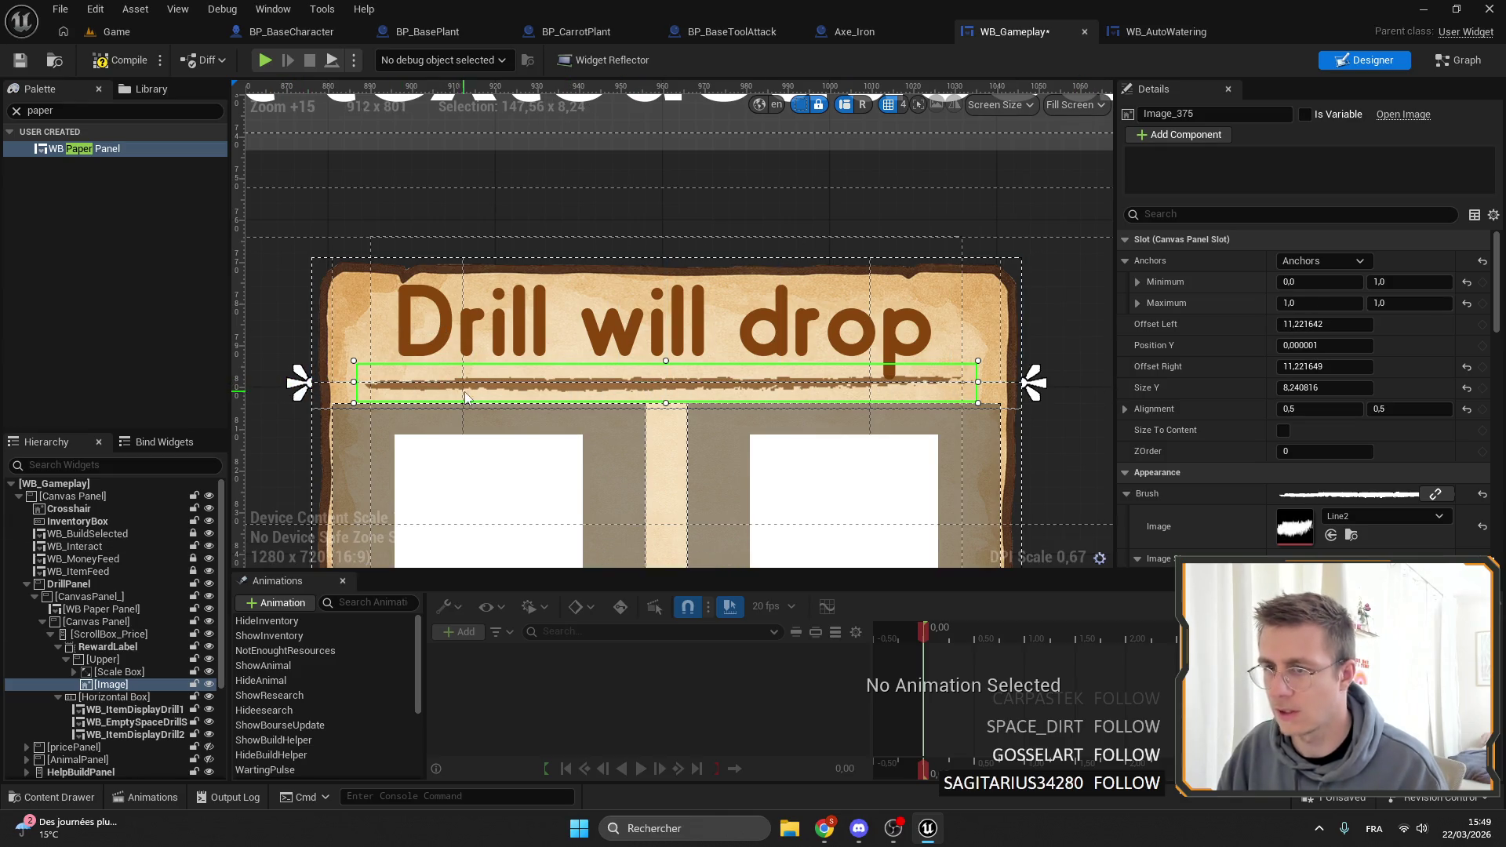
{"action": "key", "text": "ctrl+s"}
Darken the 'Drill will drop' title's brown colour, then select the item slots.
{"action": "scroll", "coordinate": [702, 382], "scroll_direction": "down", "scroll_amount": 4}
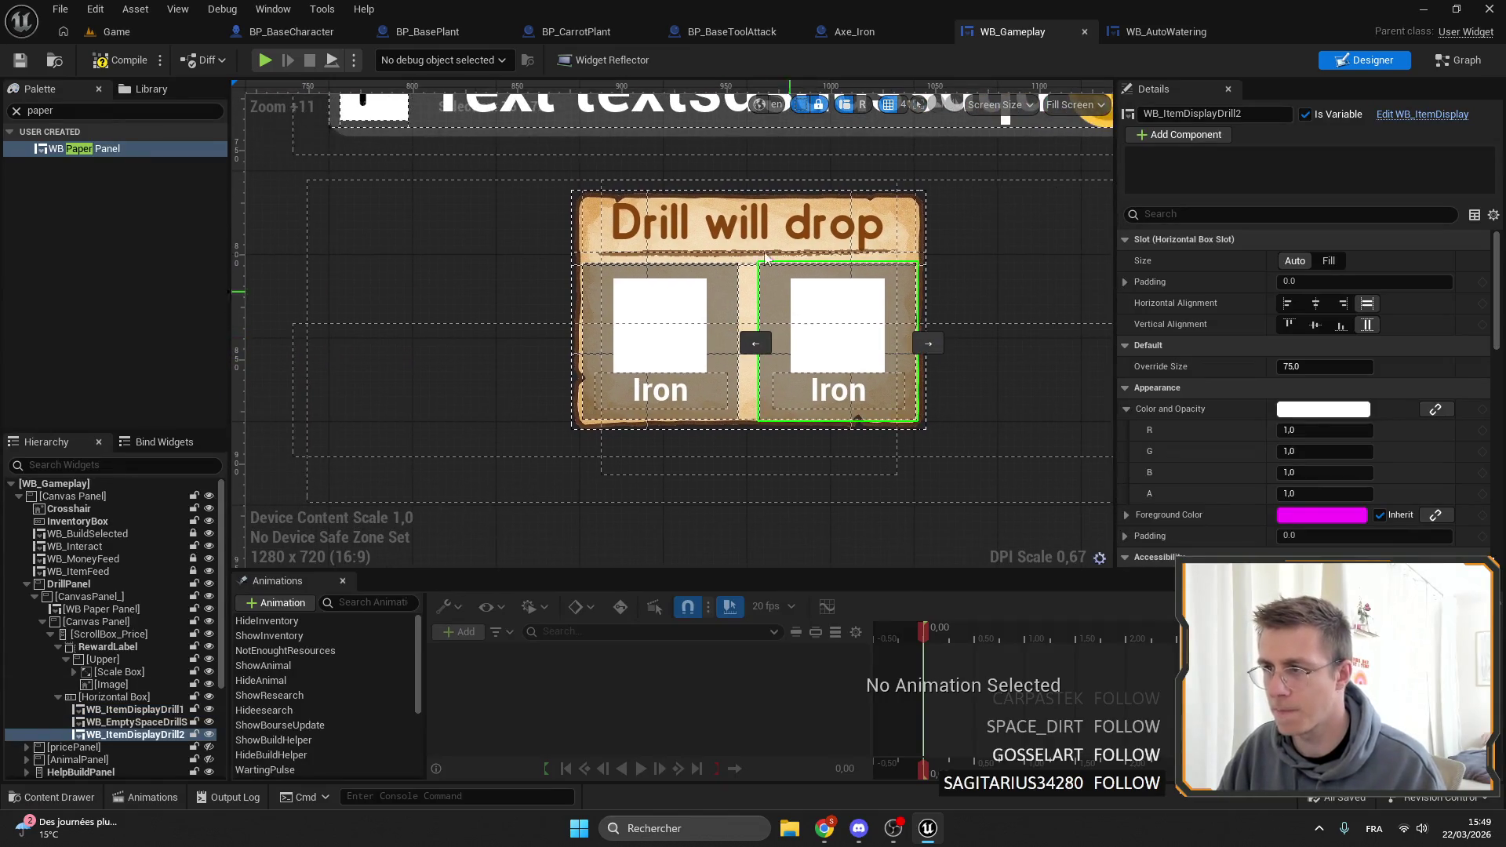
{"action": "left_click", "coordinate": [790, 230]}
{"action": "left_click", "coordinate": [1349, 366]}
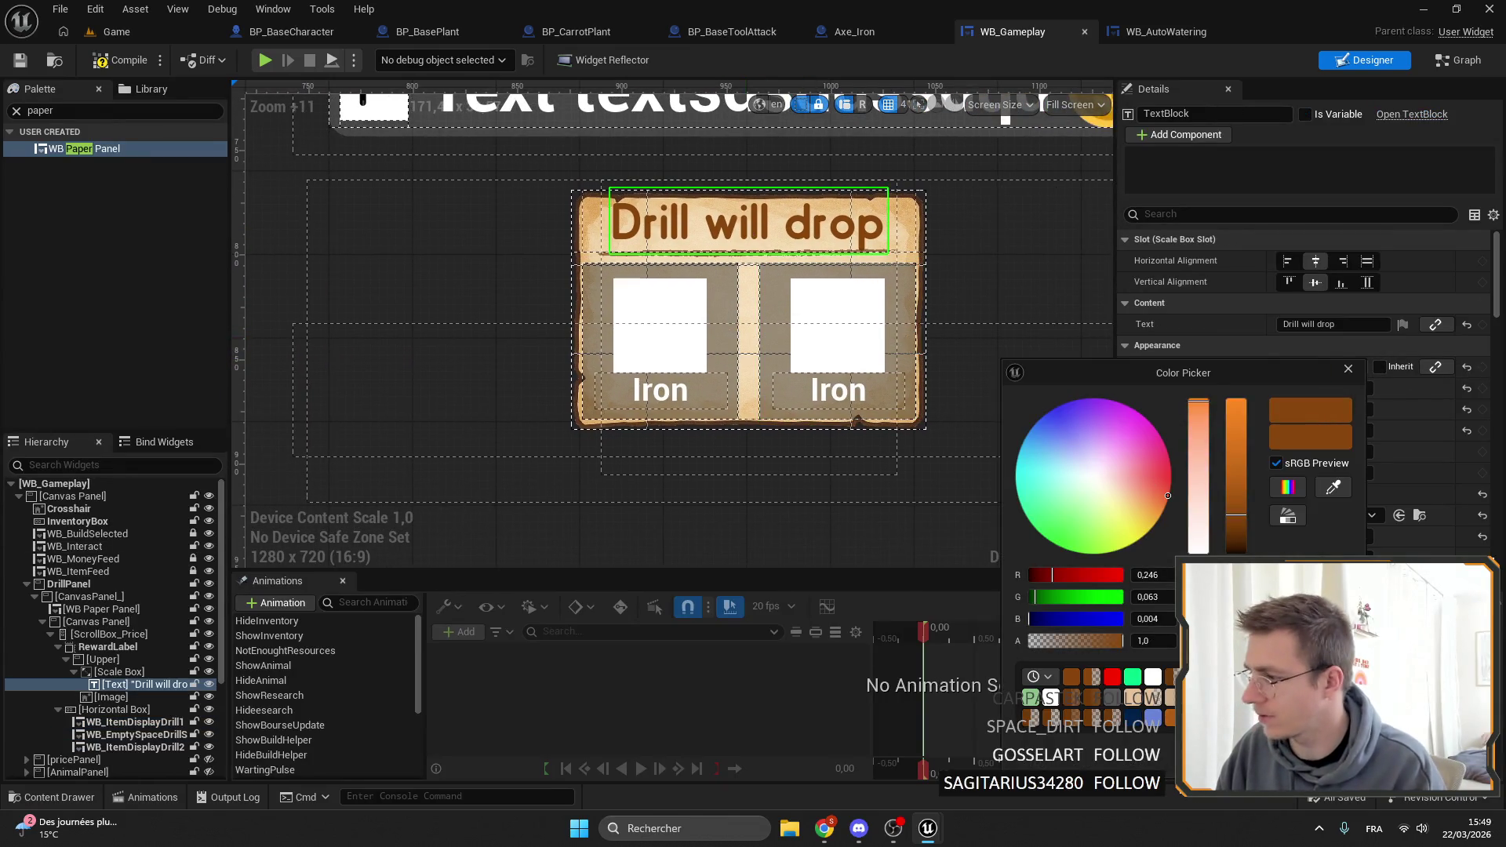
{"action": "left_click_drag", "start_coordinate": [1236, 515], "coordinate": [1236, 534]}
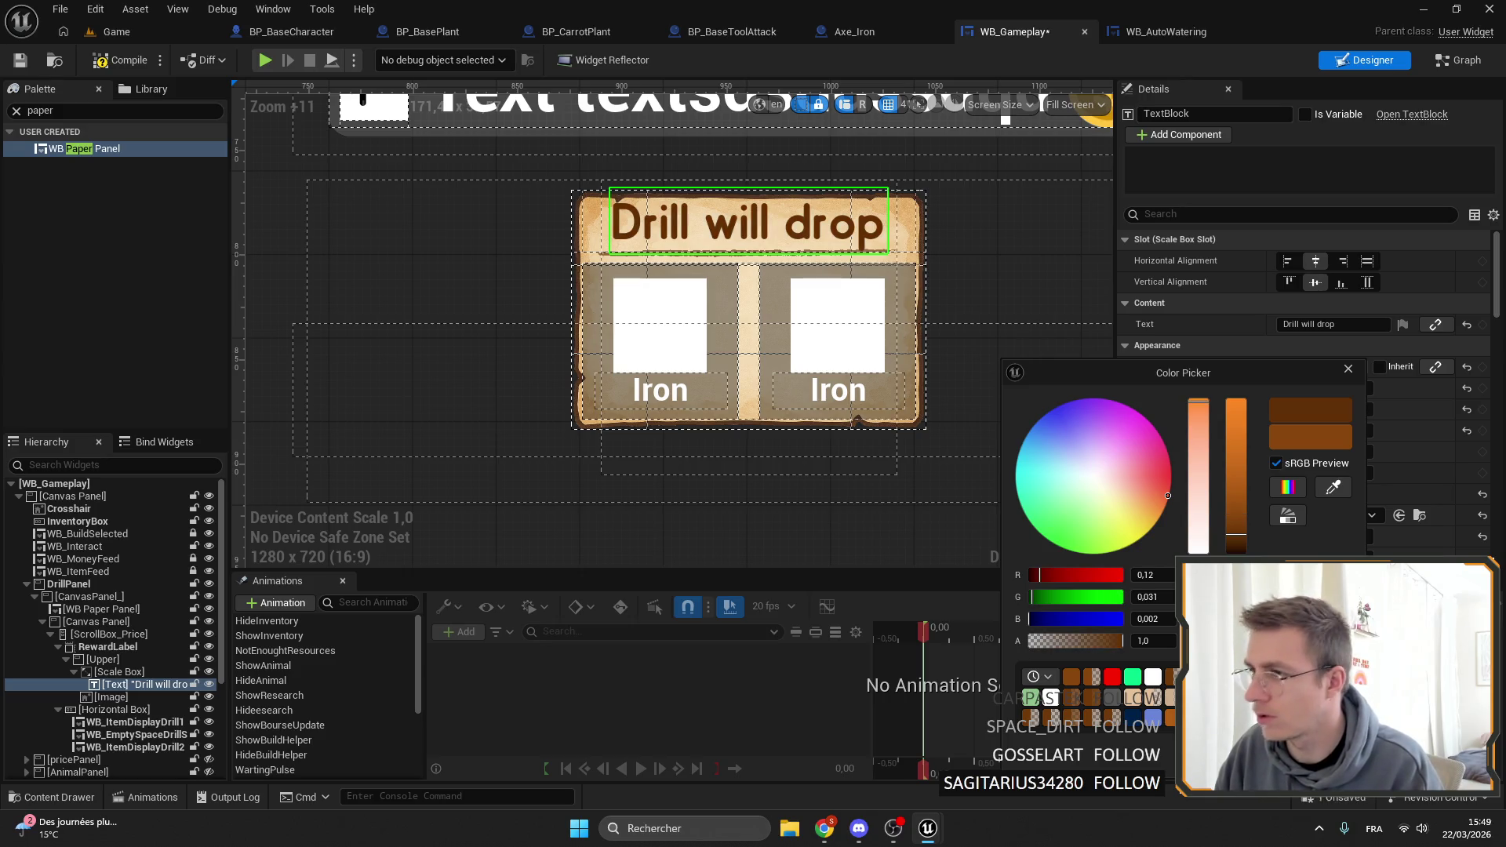
{"action": "left_click", "coordinate": [584, 418]}
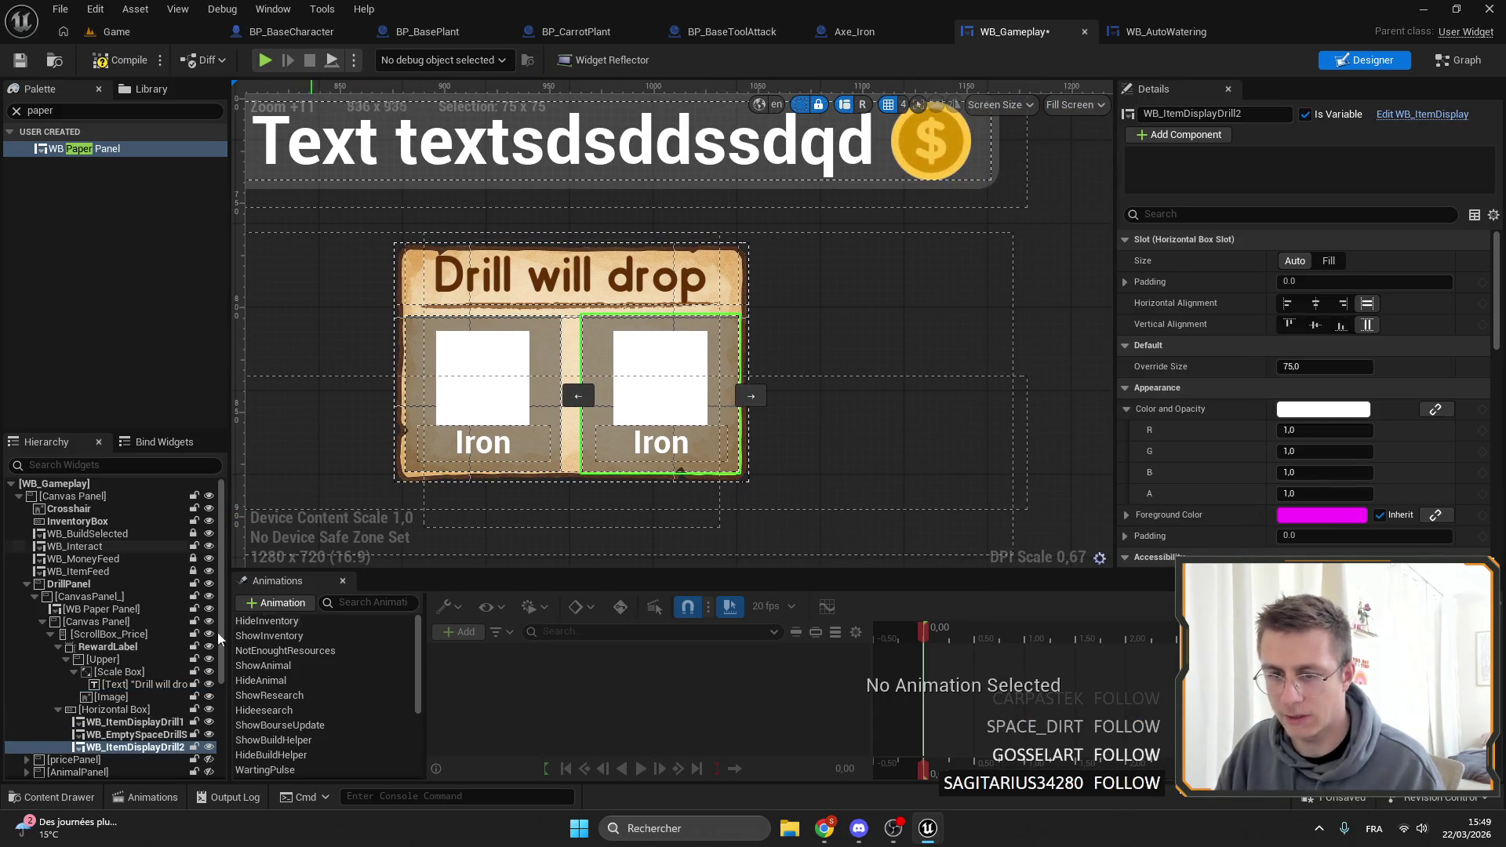
{"action": "left_click", "coordinate": [134, 721]}
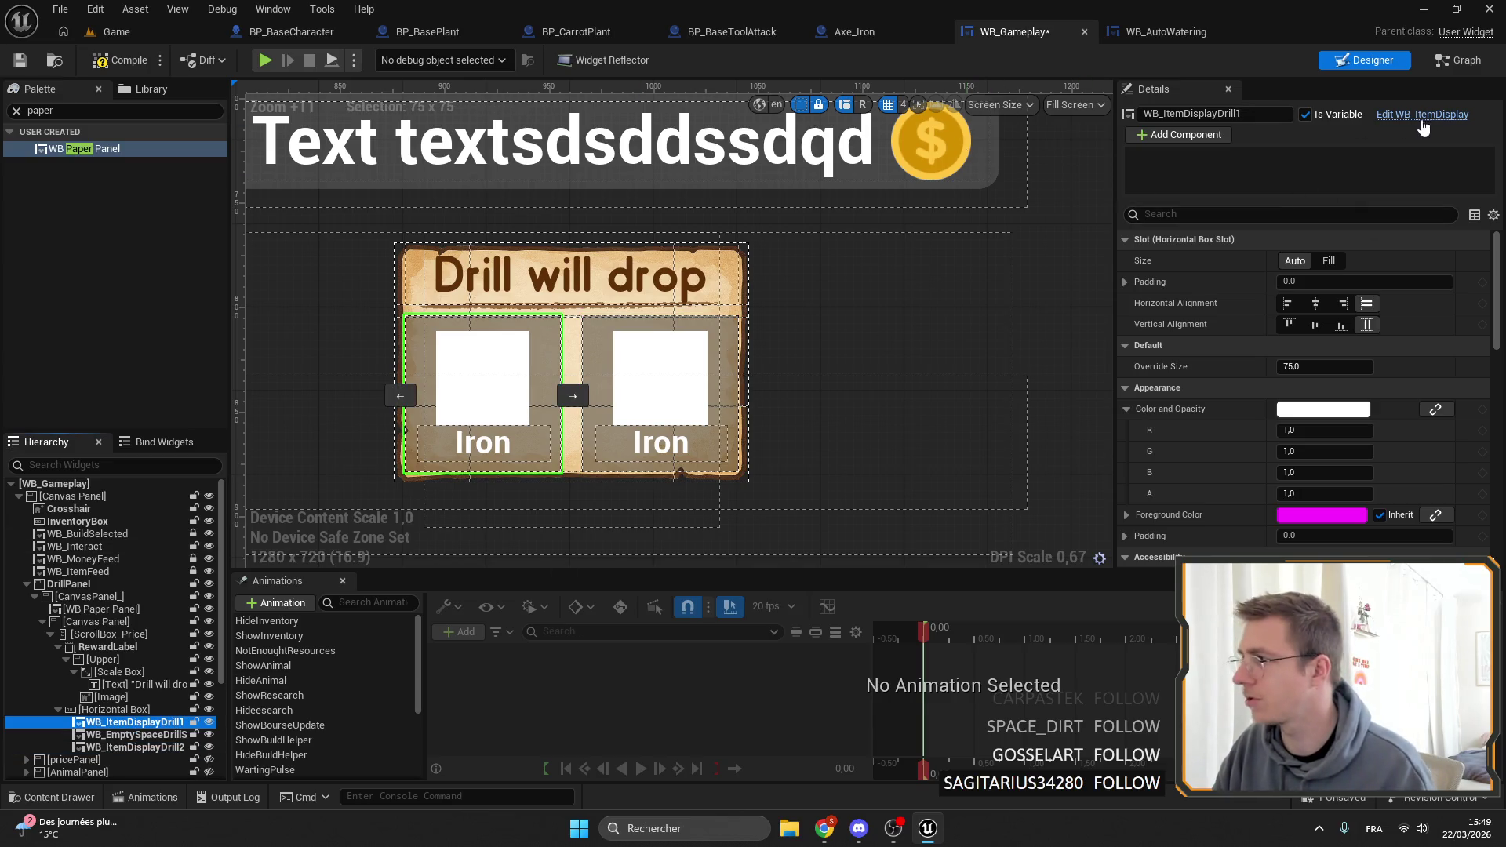
In WB_ItemDisplay, delete Background and add WB Paper Panel found by searching 'paper'.
{"action": "double_click", "coordinate": [729, 385]}
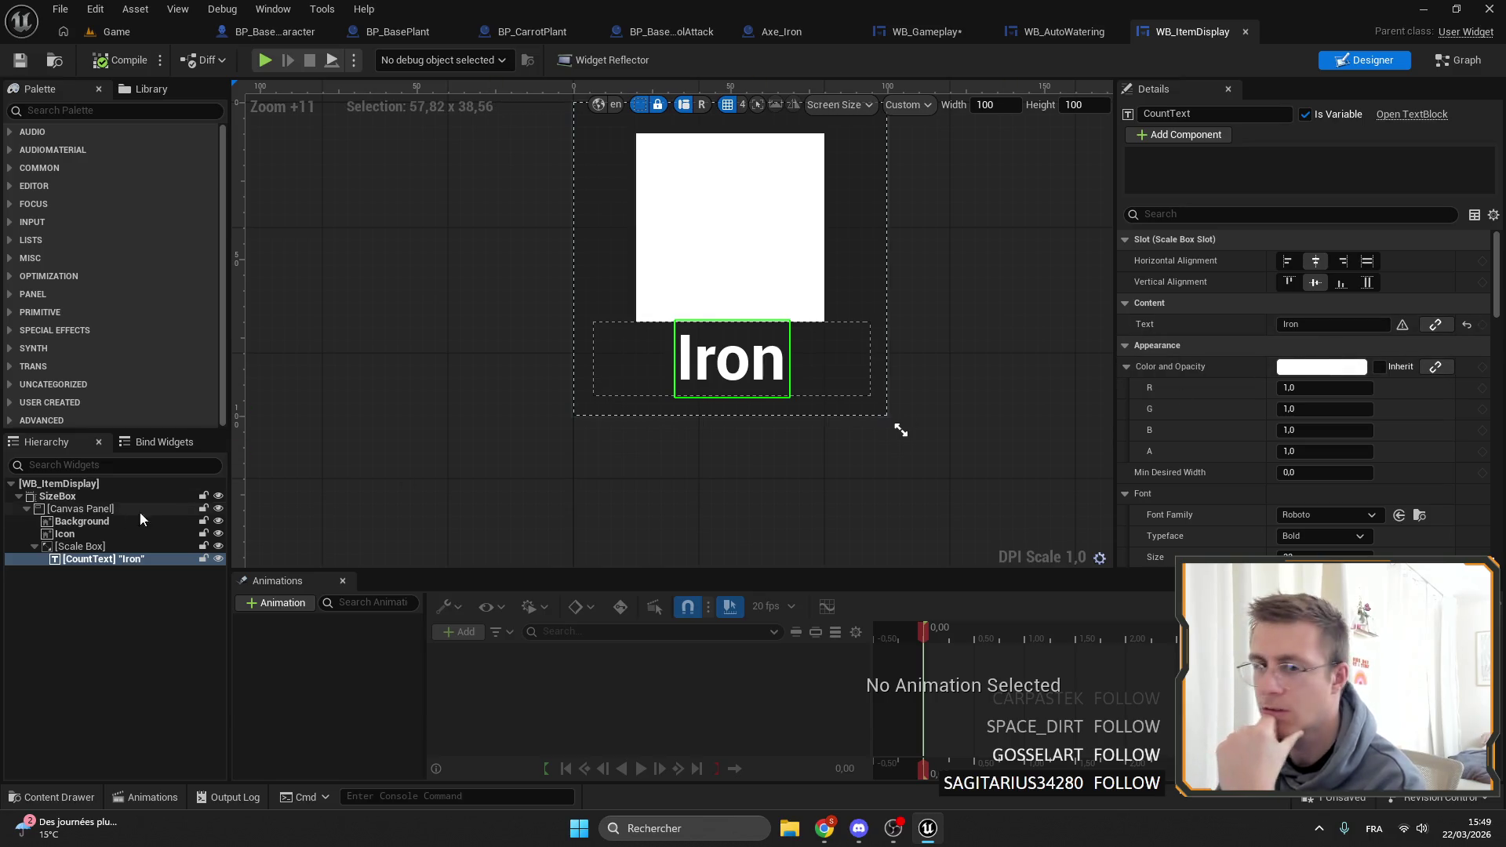
{"action": "left_click", "coordinate": [88, 522]}
{"action": "key", "text": "Delete"}
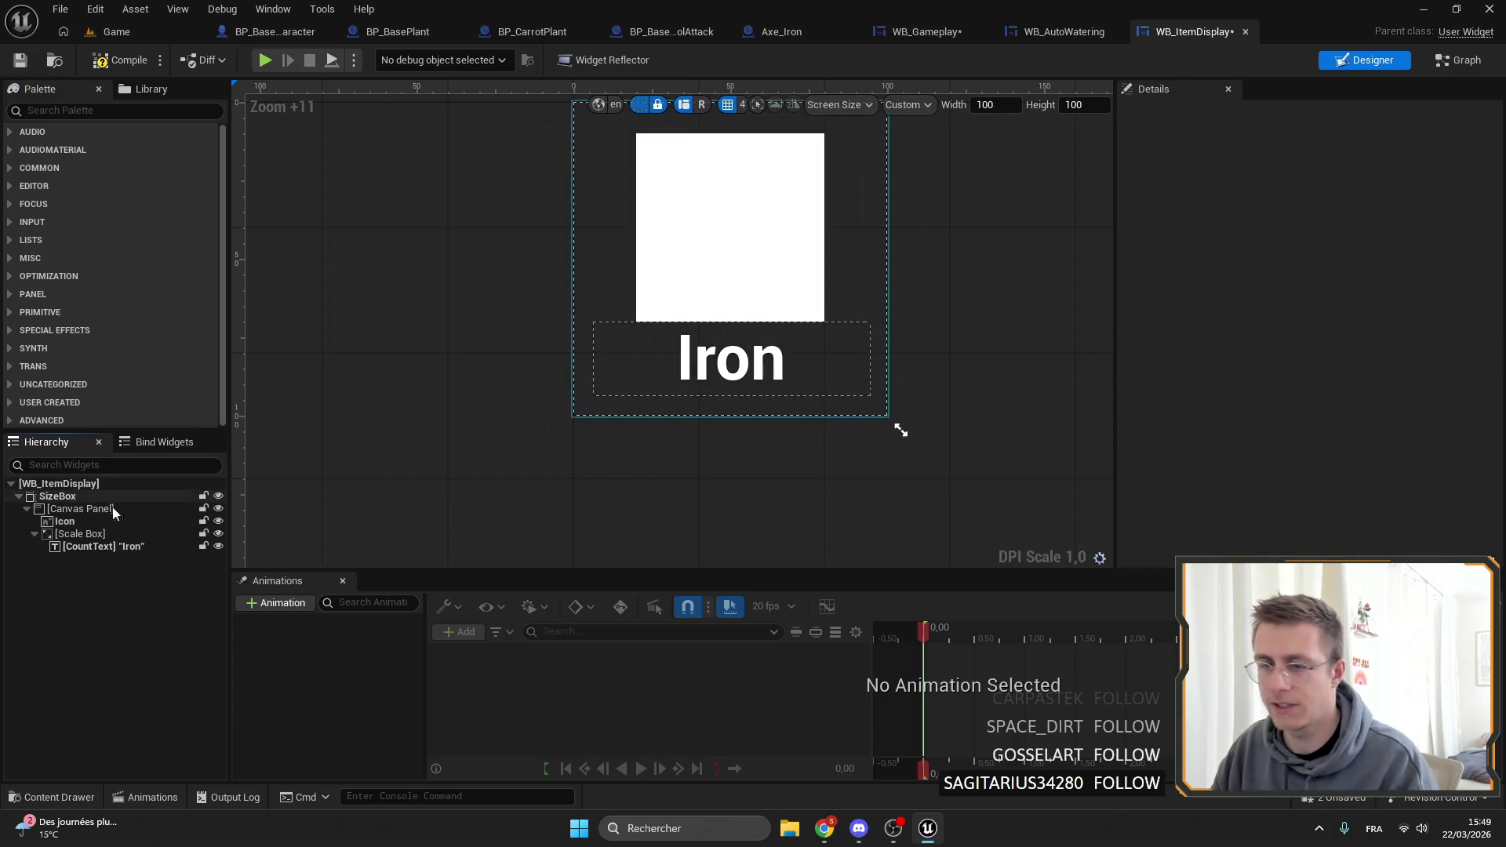
{"action": "left_click", "coordinate": [106, 110]}
{"action": "type", "text": "p"}
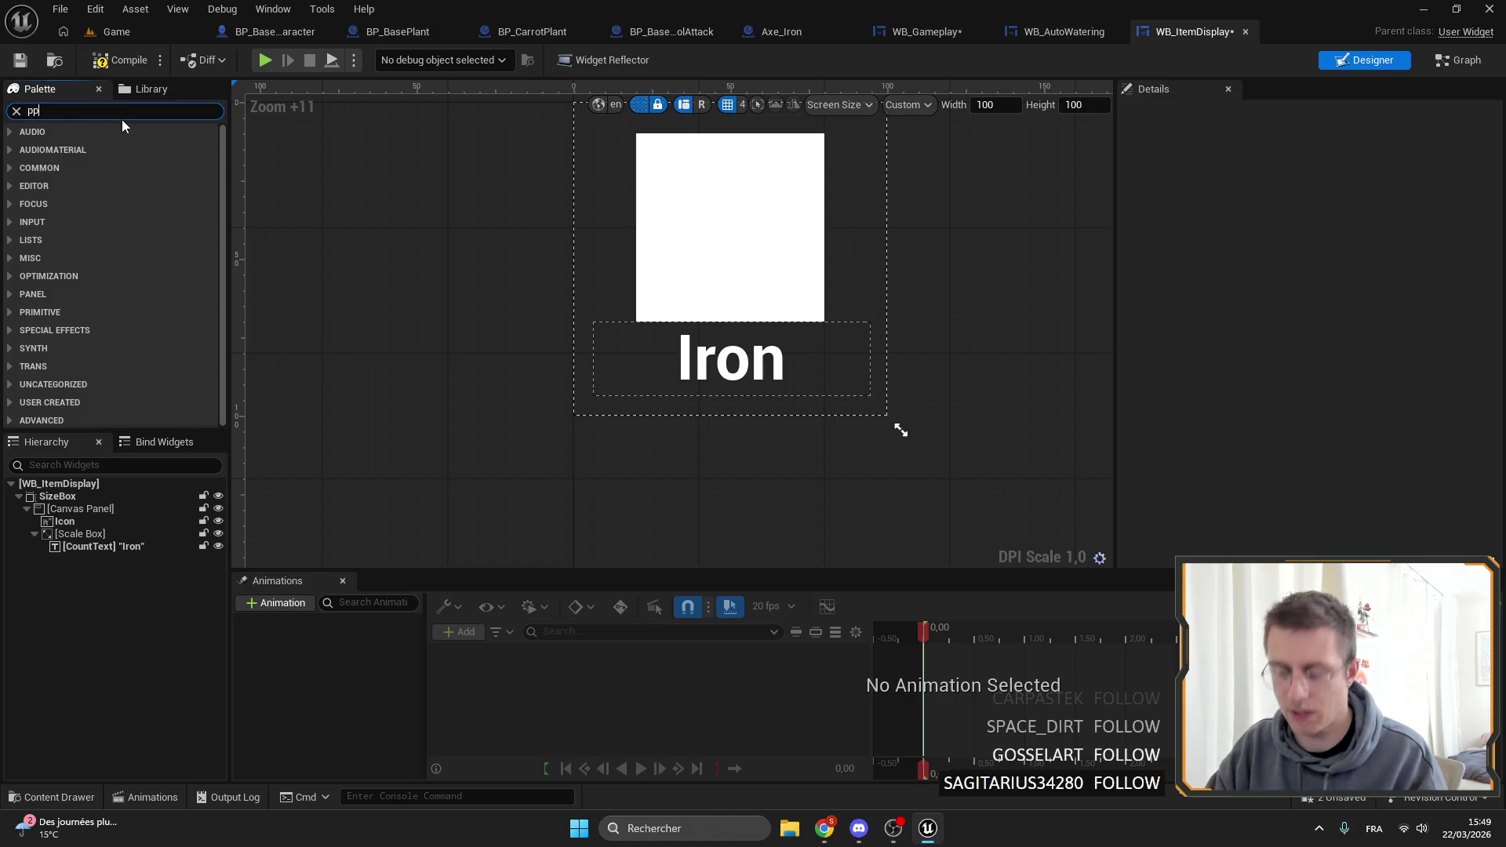
{"action": "type", "text": "aper"}
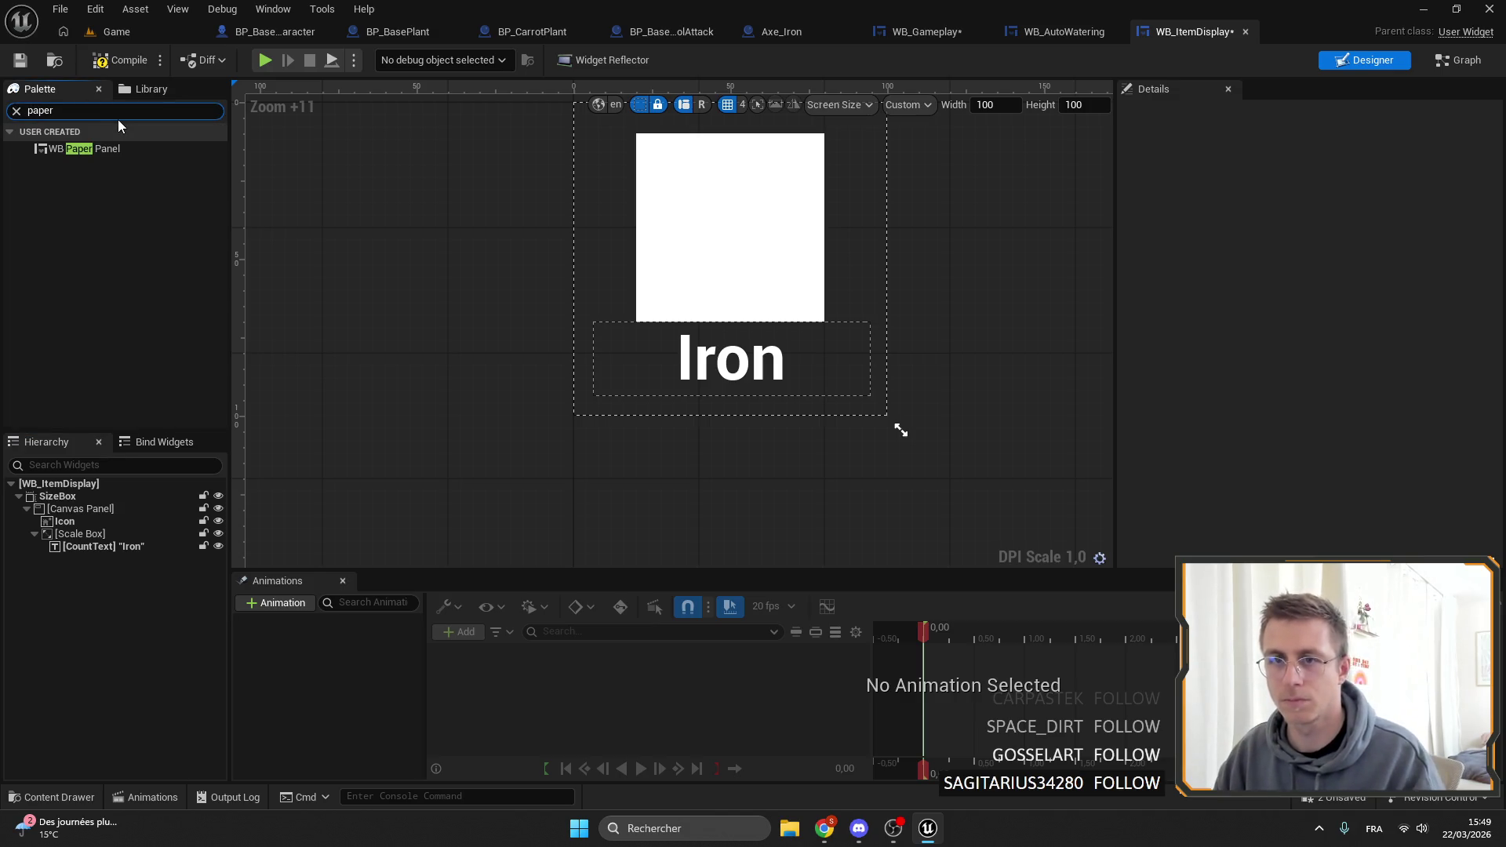
{"action": "left_click_drag", "start_coordinate": [120, 148], "coordinate": [352, 332]}
{"action": "scroll", "coordinate": [695, 467], "scroll_direction": "up", "scroll_amount": 9}
{"action": "scroll", "coordinate": [678, 444], "scroll_direction": "down", "scroll_amount": 13}
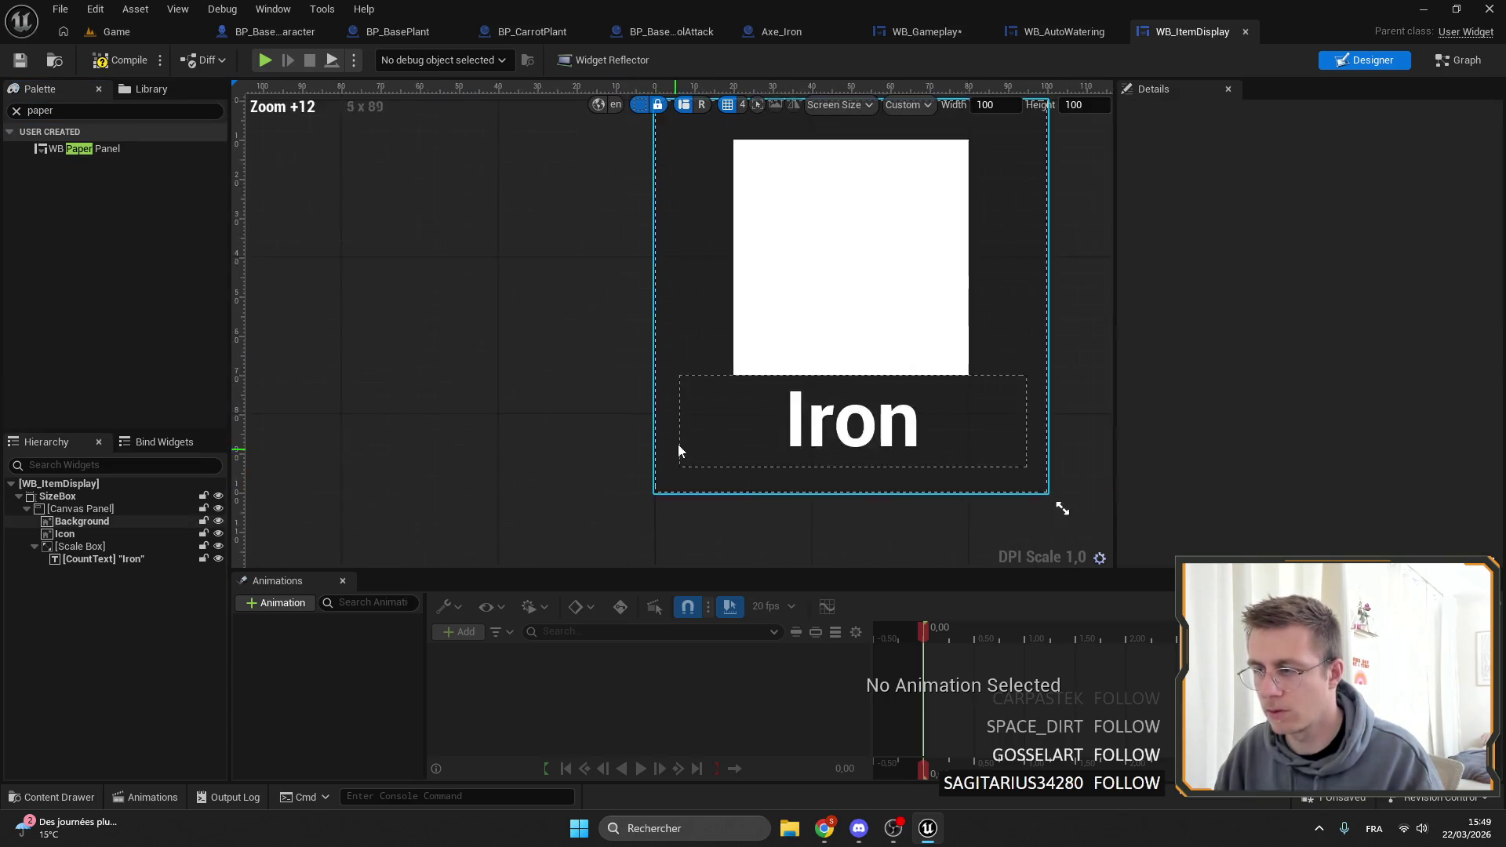
Place a paper panel in the item display, anchor it full-stretch, and reduce Size Corner to about 20.
{"action": "left_click", "coordinate": [926, 31]}
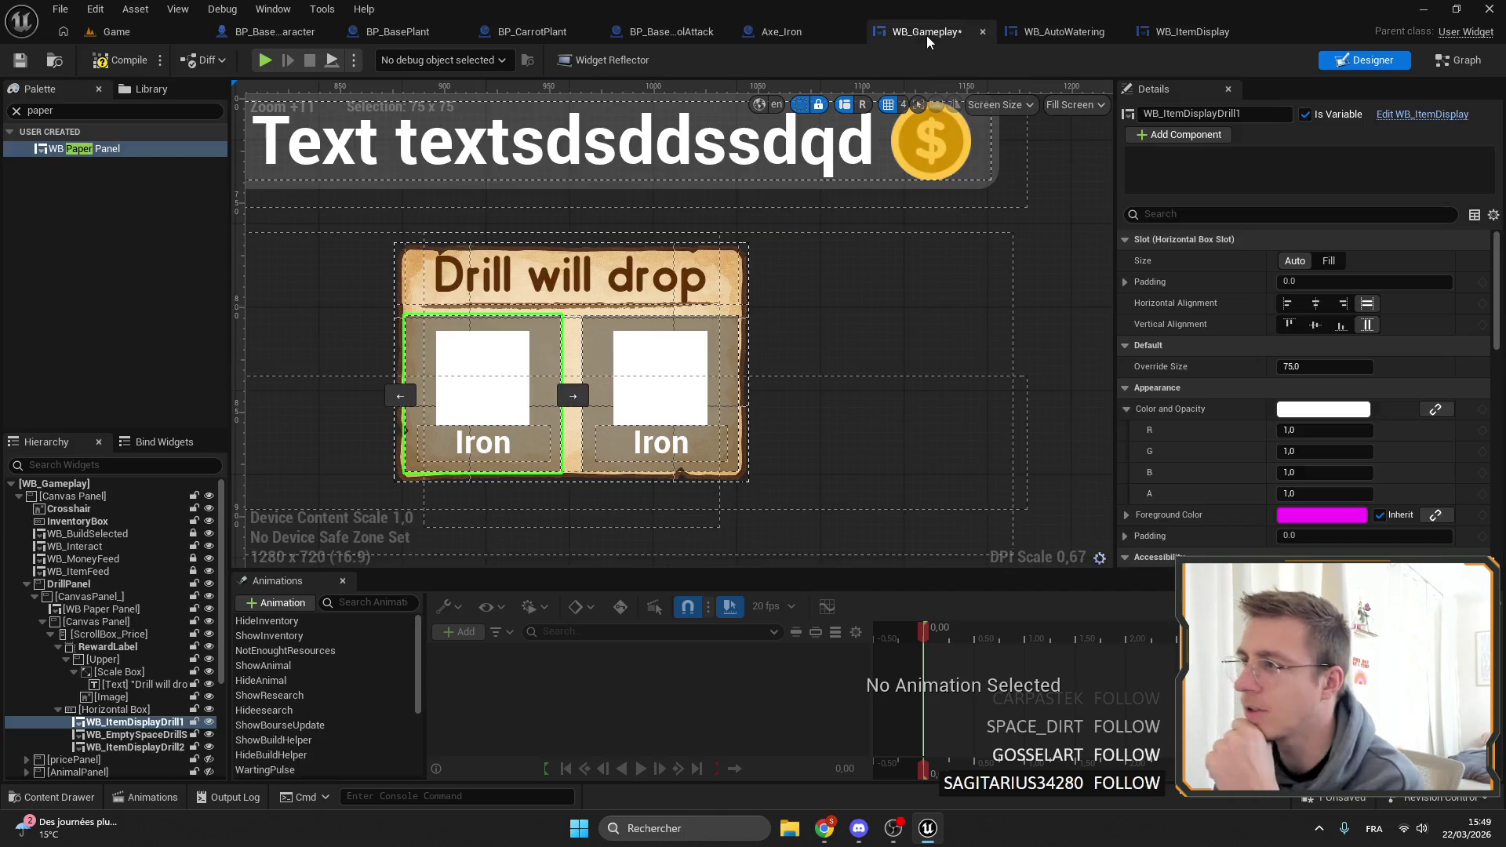
{"action": "scroll", "coordinate": [683, 276], "scroll_direction": "up", "scroll_amount": 4}
{"action": "scroll", "coordinate": [683, 271], "scroll_direction": "down", "scroll_amount": 3}
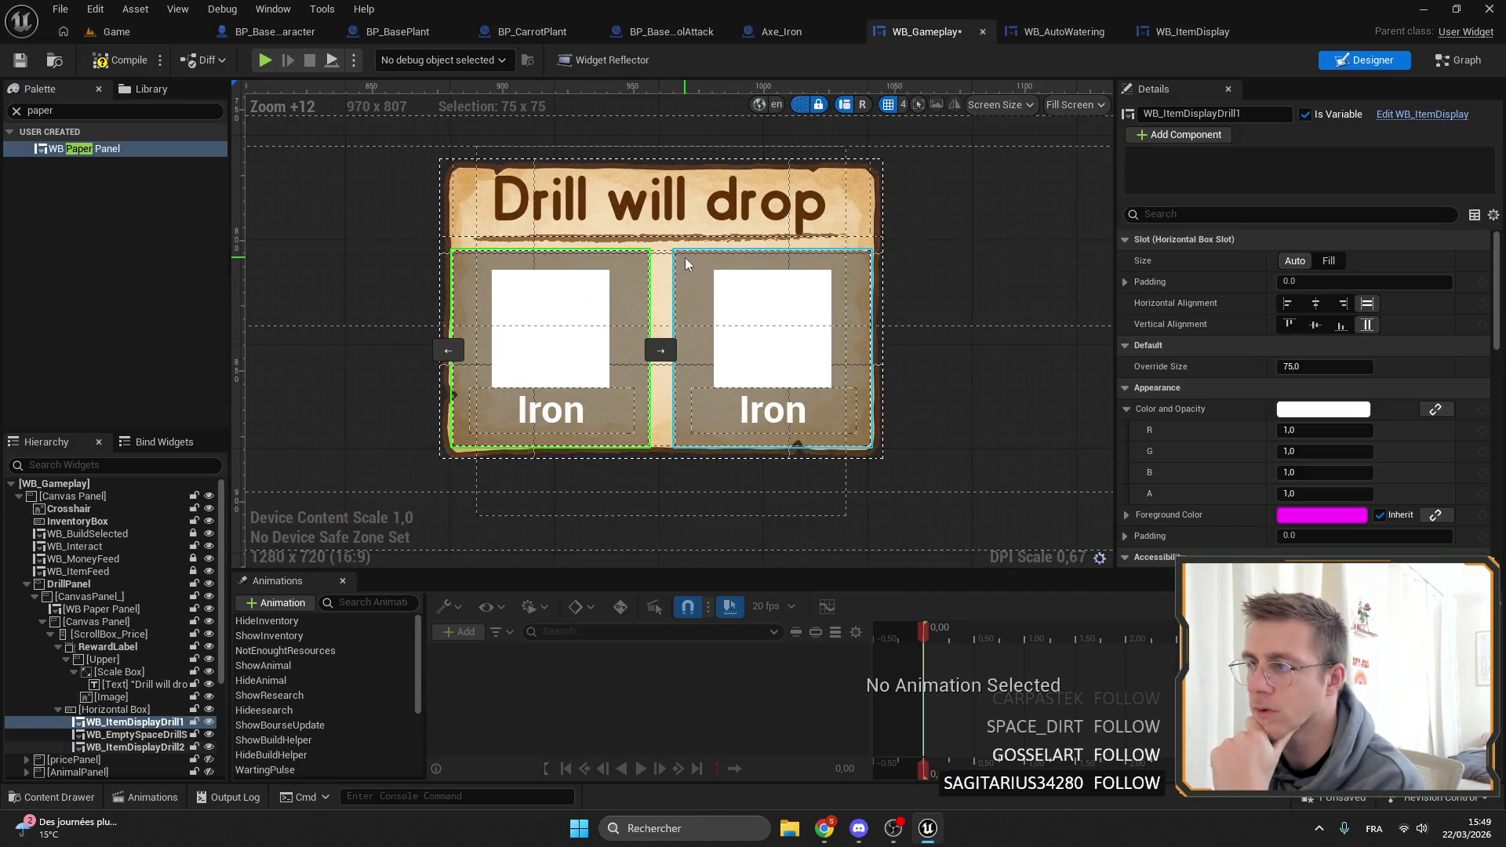
{"action": "left_click", "coordinate": [1150, 34]}
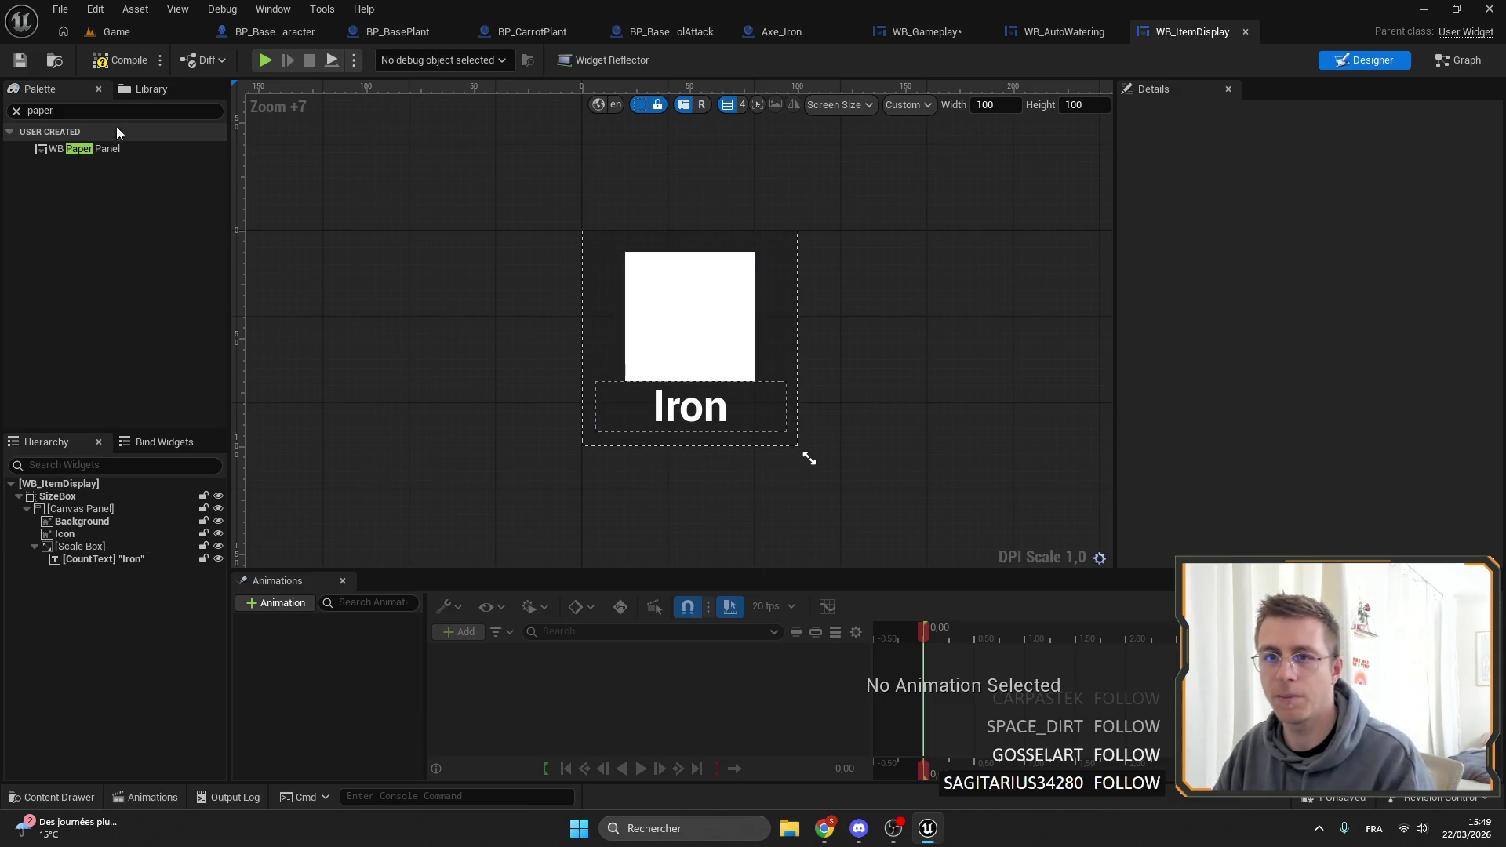
{"action": "left_click_drag", "start_coordinate": [115, 148], "coordinate": [109, 384]}
{"action": "left_click_drag", "start_coordinate": [90, 524], "coordinate": [86, 232]}
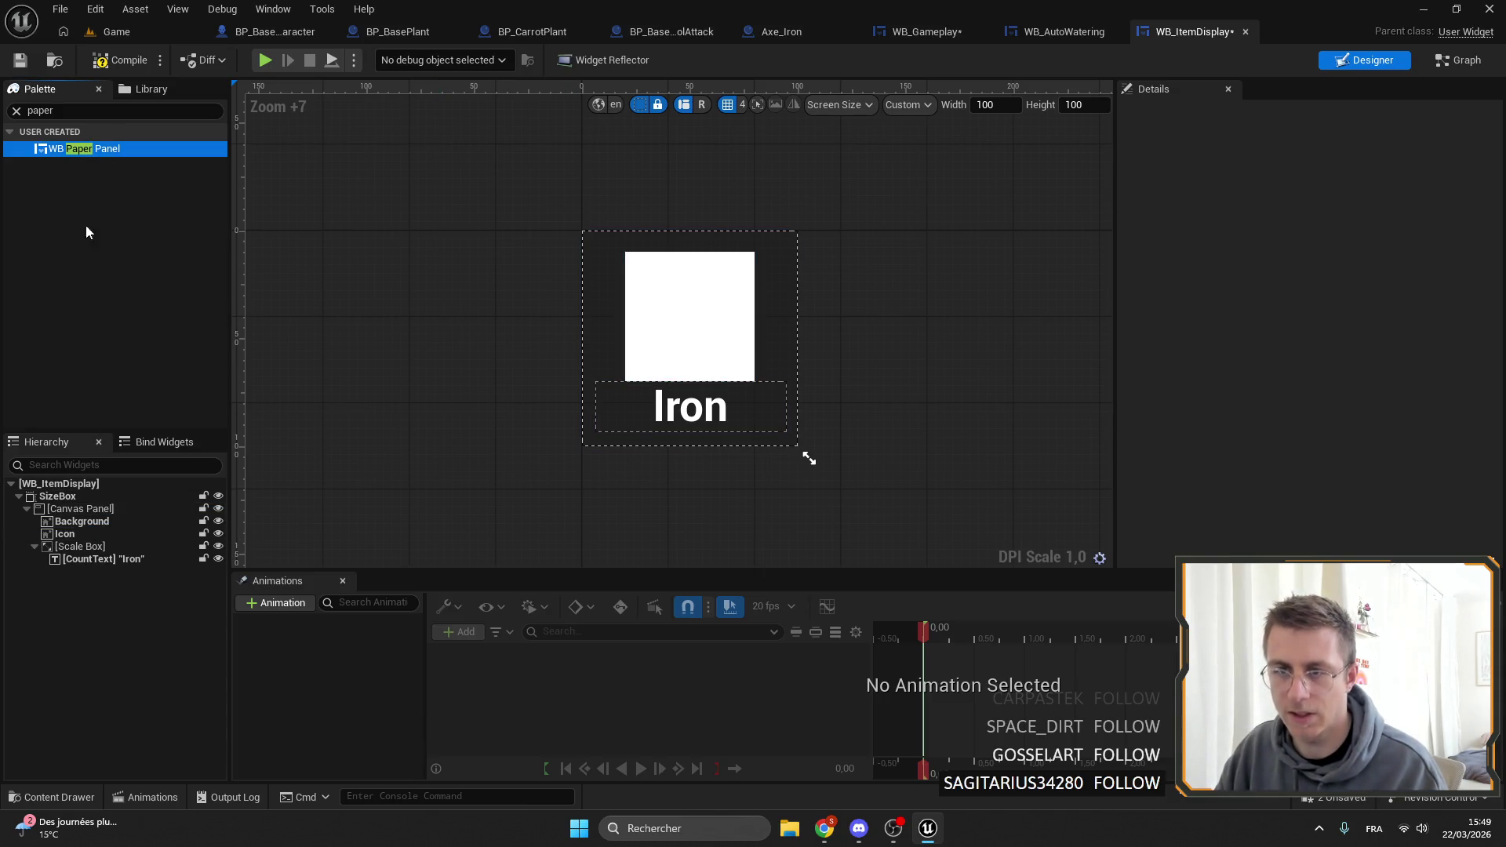
{"action": "mouse_move", "coordinate": [86, 148]}
{"action": "left_mouse_down"}
{"action": "mouse_move", "coordinate": [60, 531]}
{"action": "mouse_move", "coordinate": [83, 529]}
{"action": "left_mouse_up"}
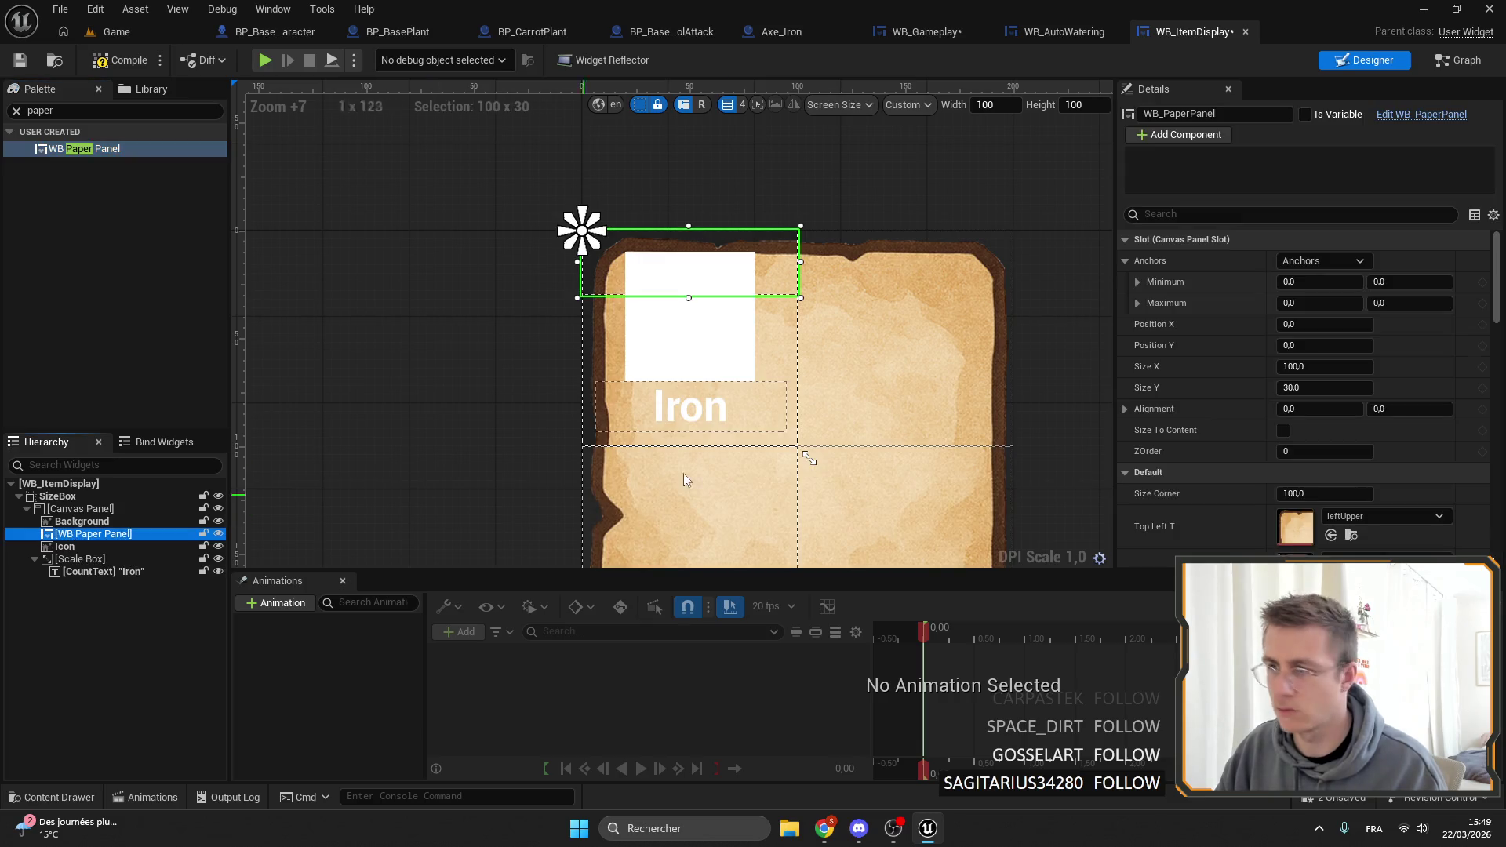
{"action": "left_click", "coordinate": [1323, 260]}
{"action": "left_click", "coordinate": [1456, 447]}
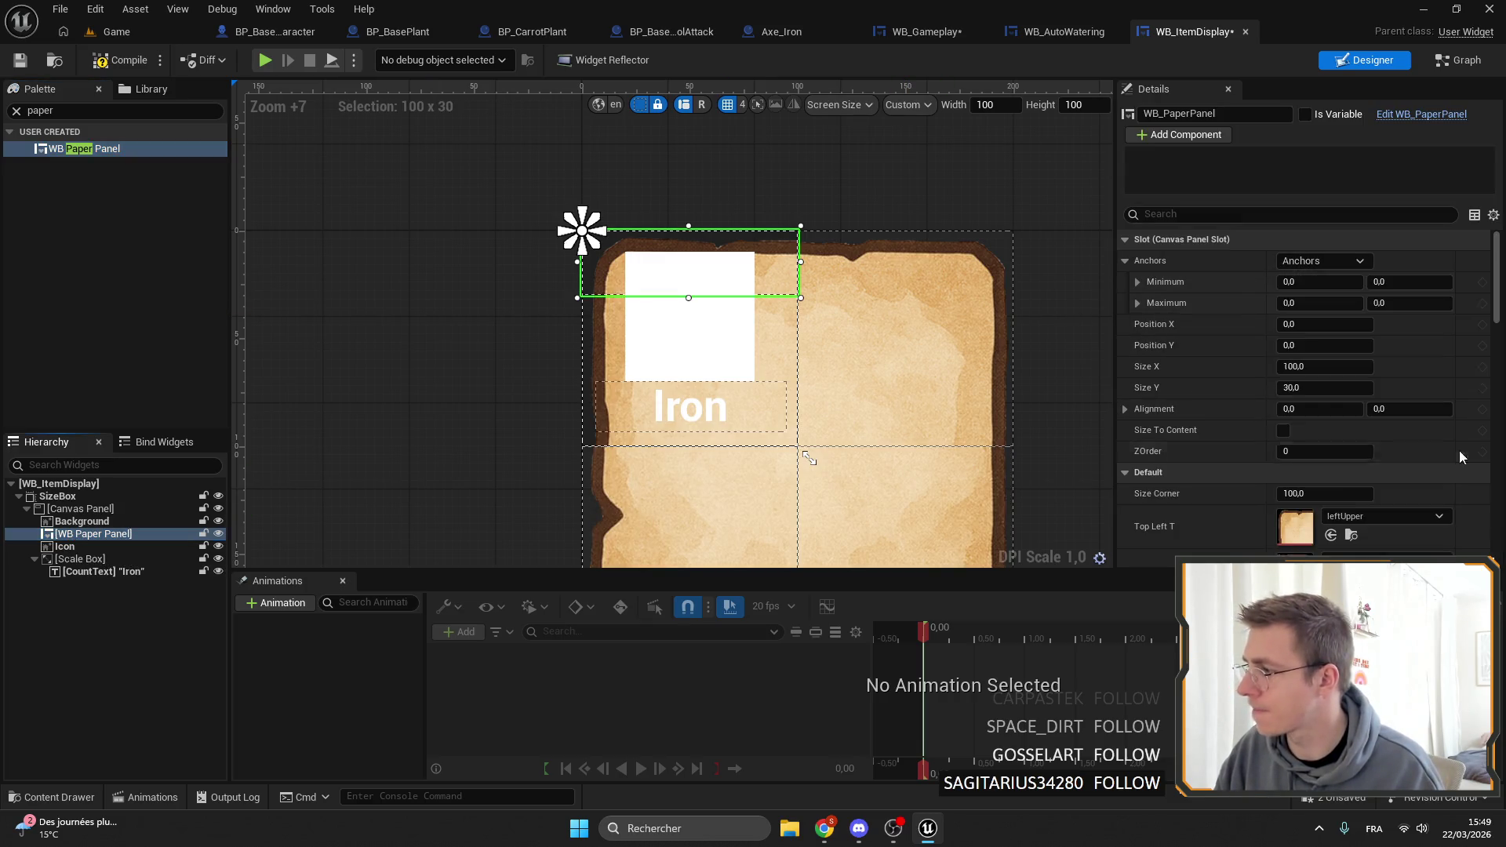
{"action": "mouse_move", "coordinate": [1330, 494]}
{"action": "left_mouse_down"}
{"action": "mouse_move", "coordinate": [1414, 500]}
{"action": "mouse_move", "coordinate": [1362, 488]}
{"action": "mouse_move", "coordinate": [1378, 494]}
{"action": "left_mouse_up"}
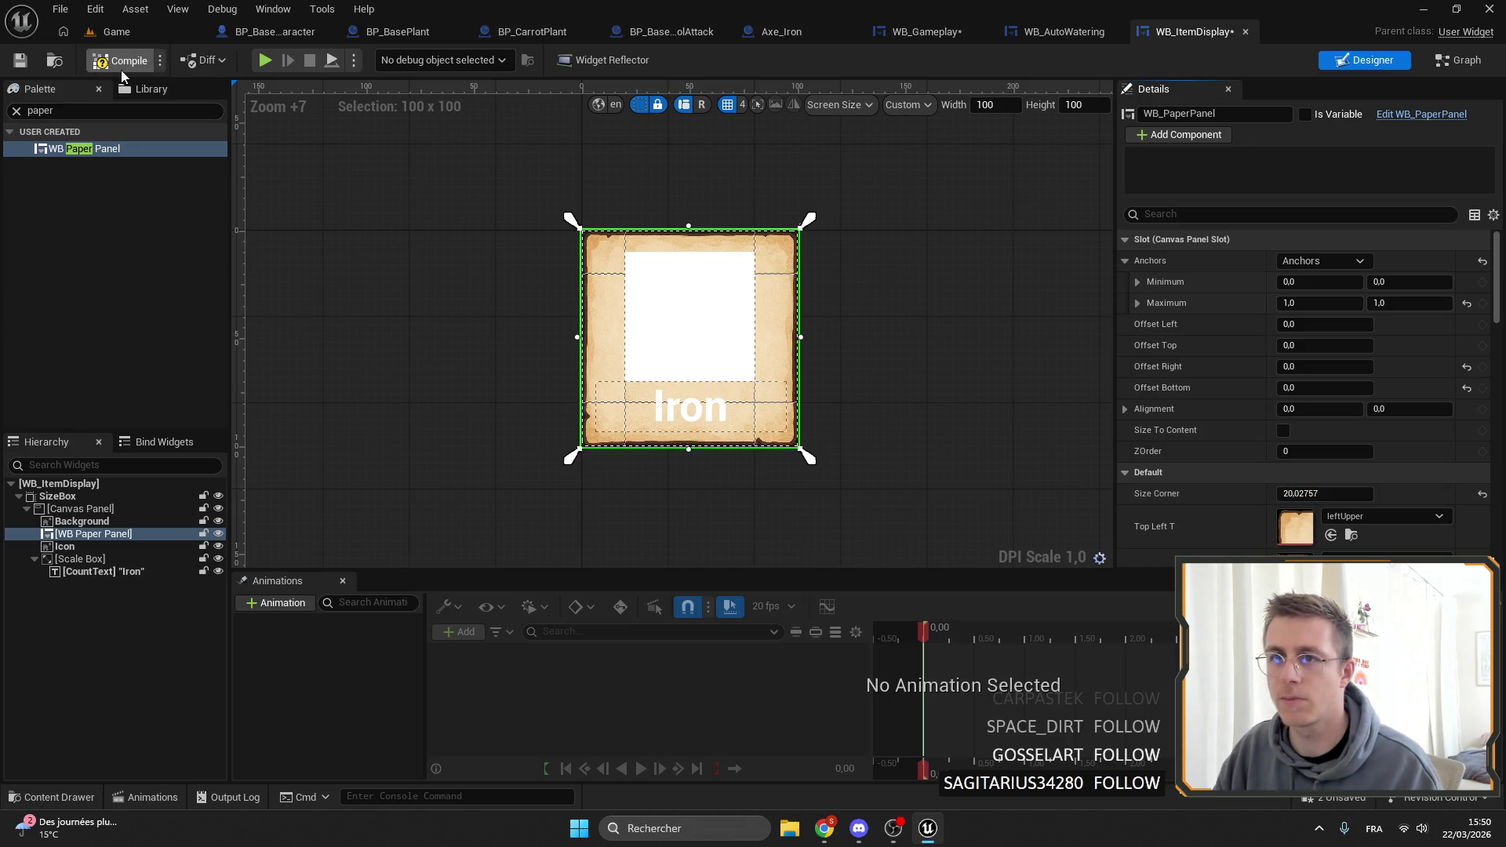
Check both papery Iron slots in the WB_Gameplay Drill panel.
{"action": "left_click", "coordinate": [935, 31]}
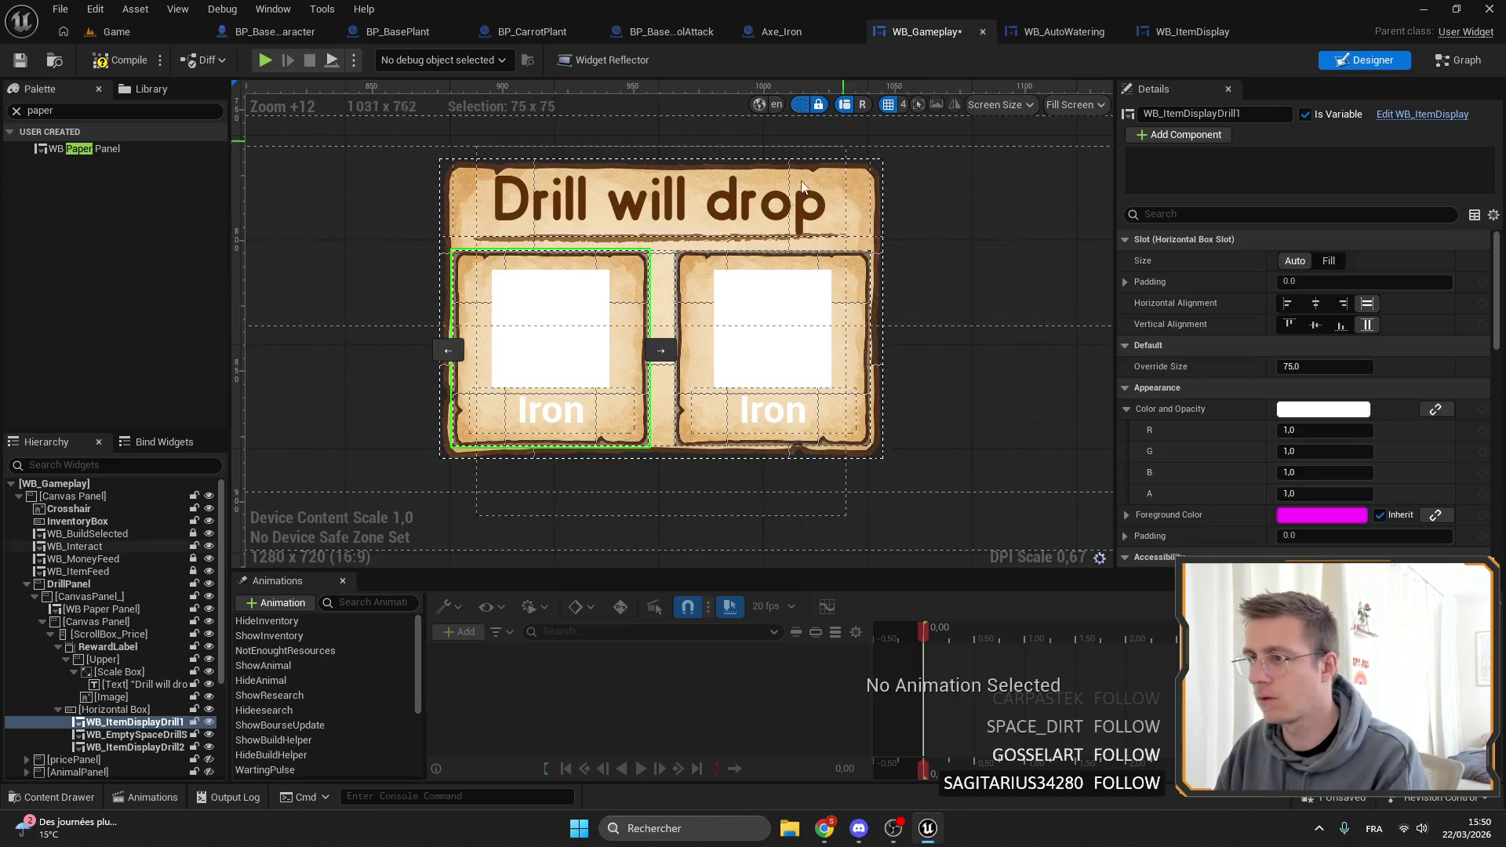
{"action": "scroll", "coordinate": [800, 287], "scroll_direction": "up", "scroll_amount": 5}
{"action": "left_click_drag", "start_coordinate": [800, 287], "coordinate": [983, 266]}
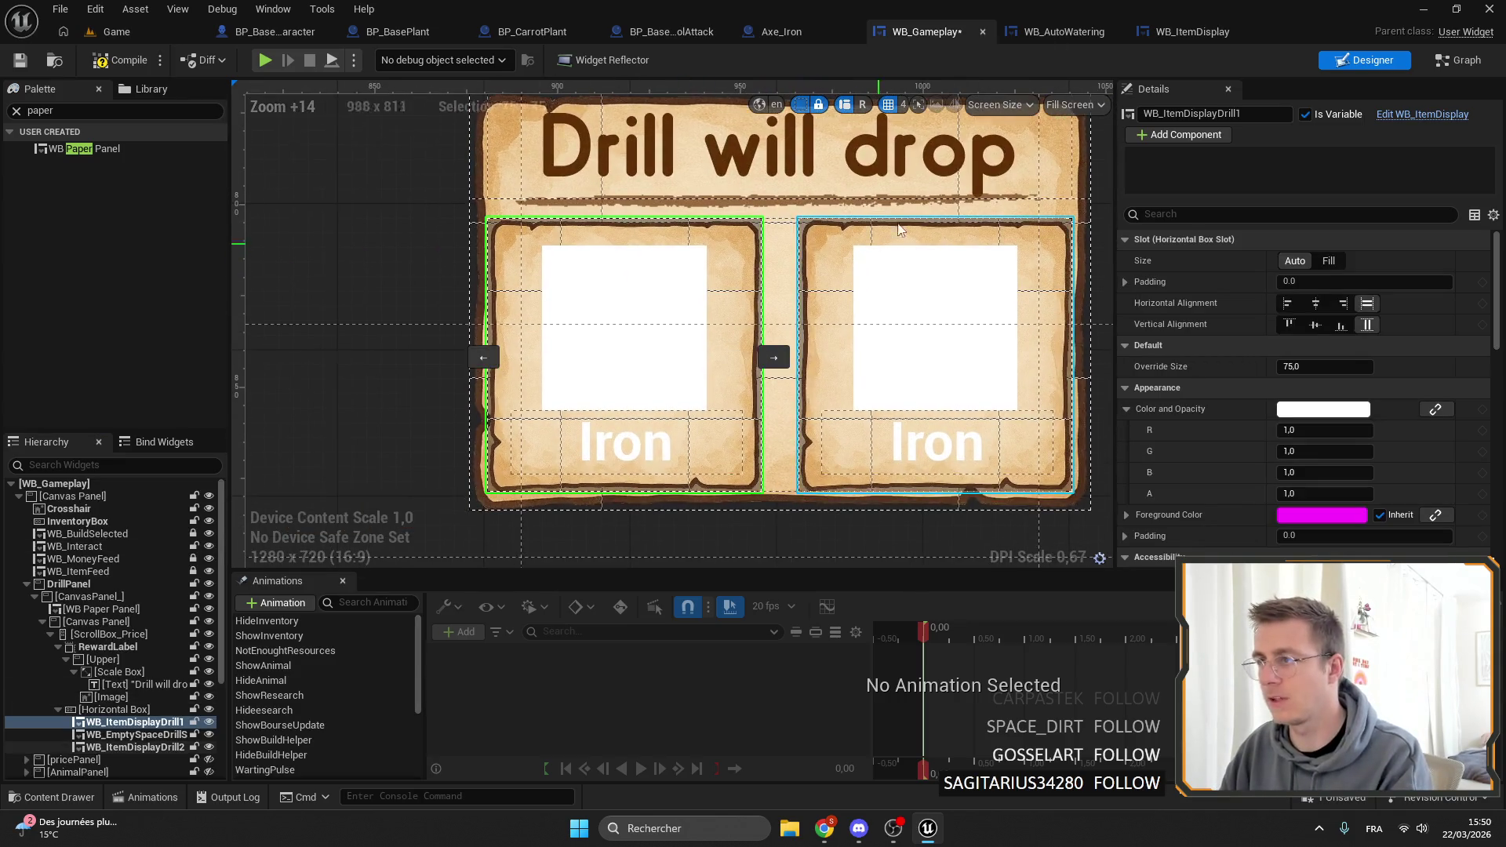
Delete WB Paper Panel and Background from the item display and select the Iron CountText.
{"action": "left_click", "coordinate": [1192, 31]}
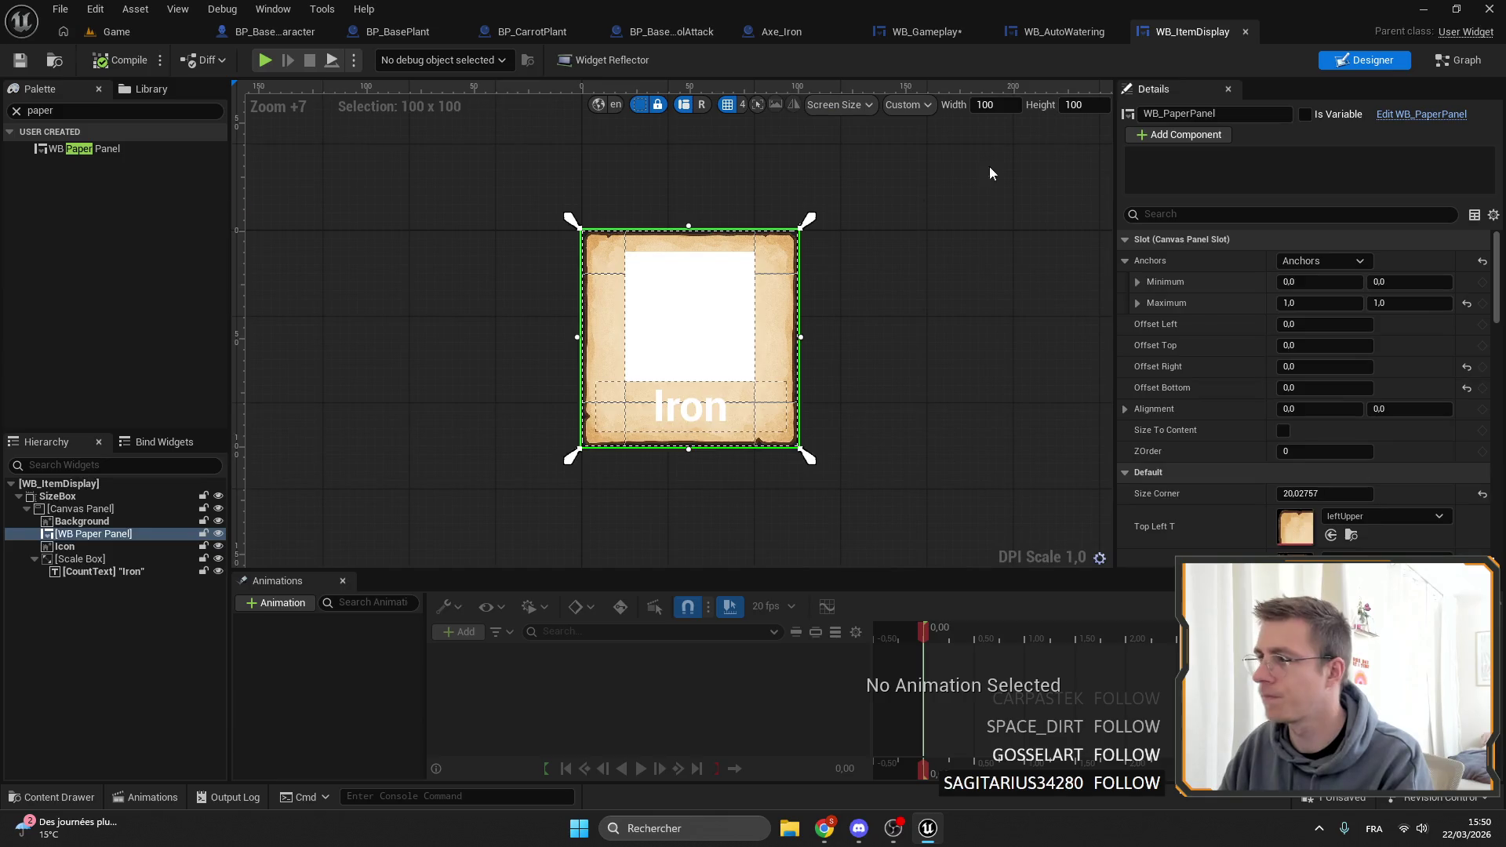
{"action": "key", "text": "Delete"}
{"action": "left_click", "coordinate": [82, 520]}
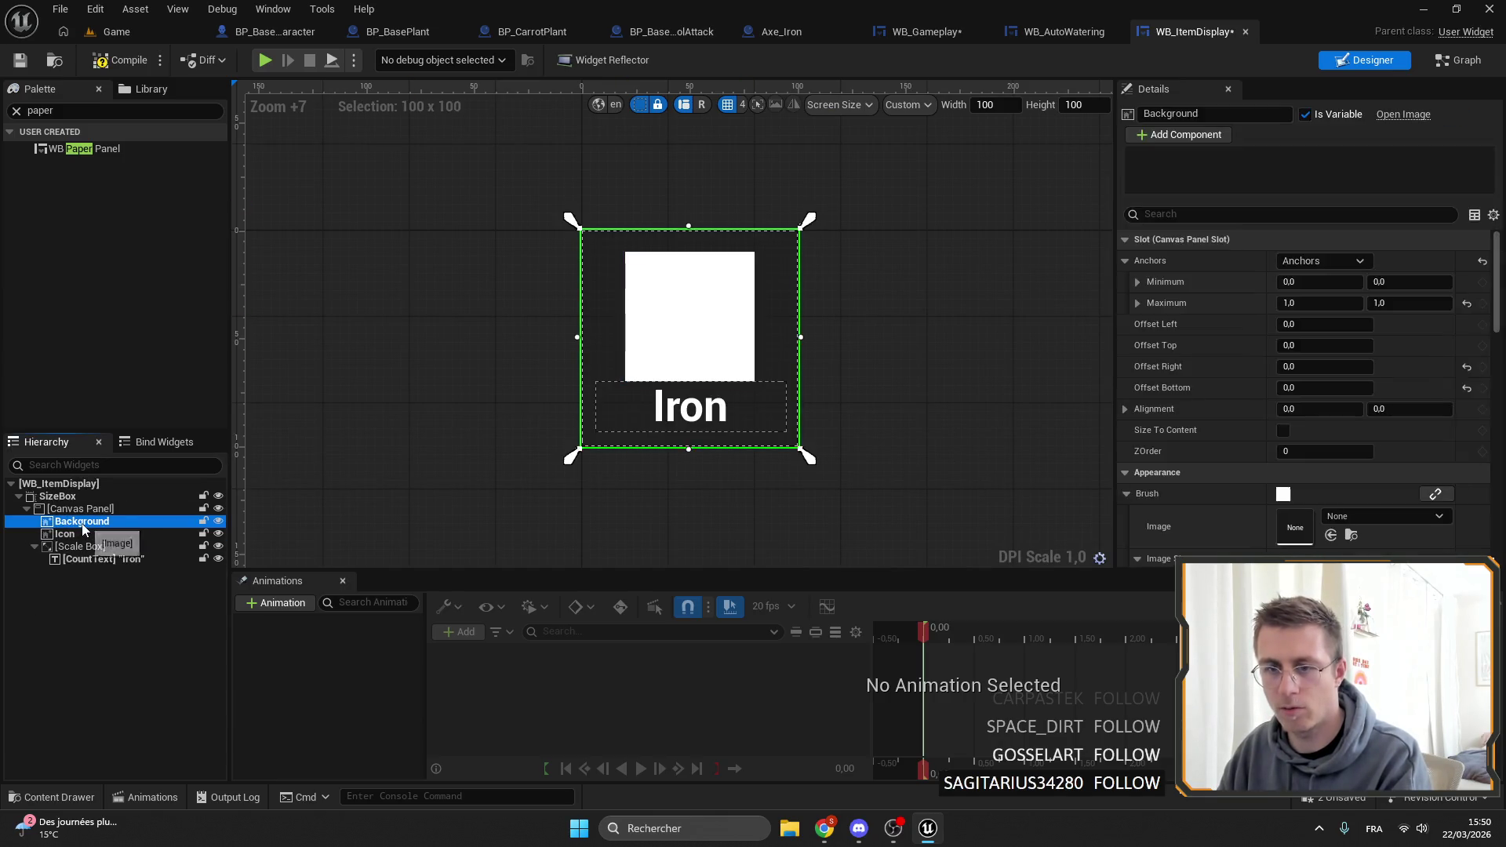
{"action": "key", "text": "Delete"}
{"action": "left_click", "coordinate": [78, 533]}
{"action": "left_click", "coordinate": [102, 546]}
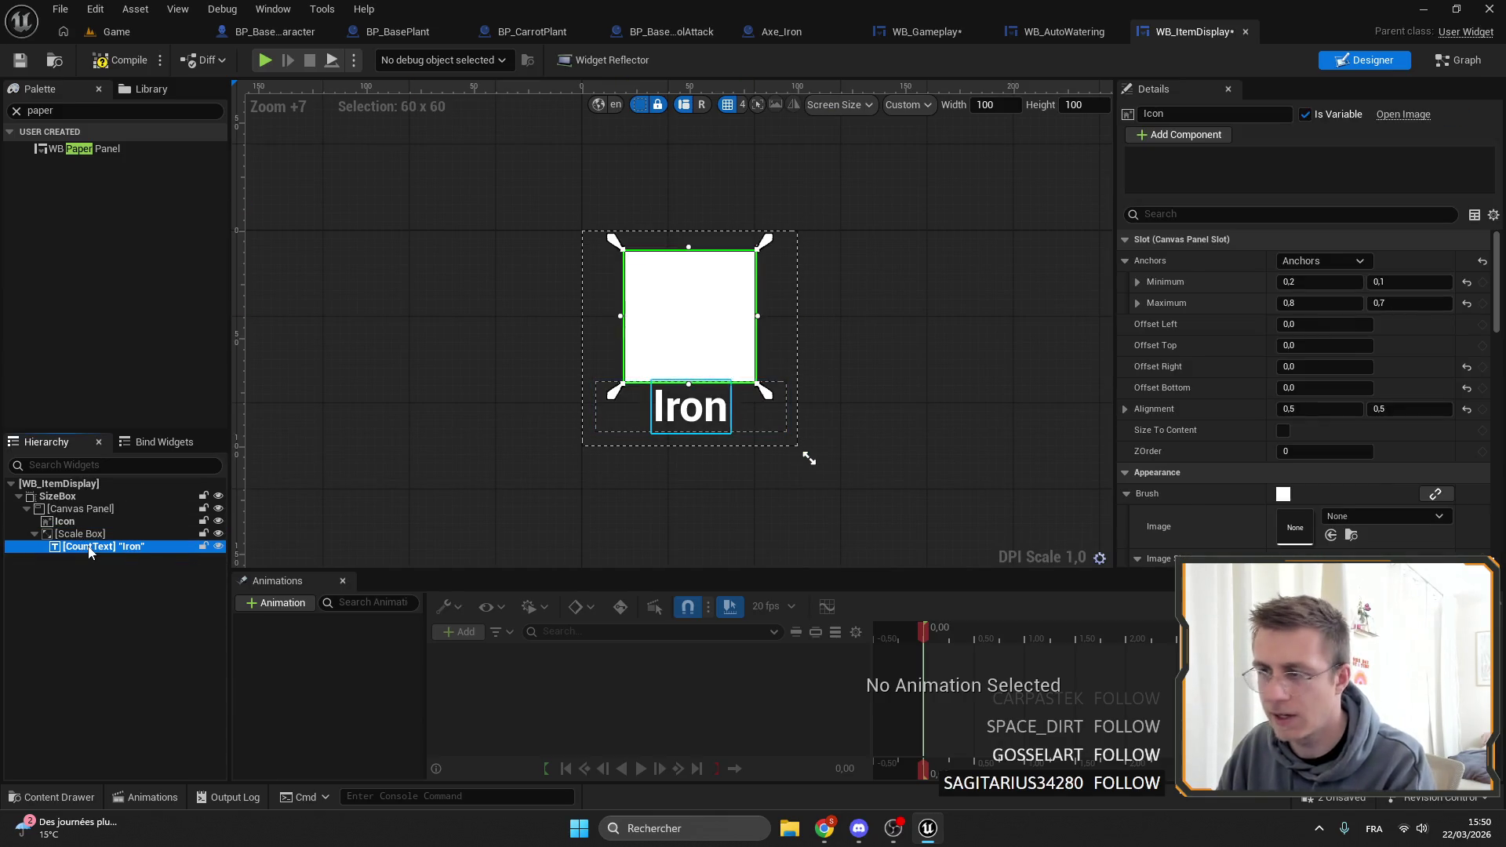
Give CountText Odin-New_Font with Outline Size 1 in brown, and compile.
{"action": "scroll", "coordinate": [1348, 346], "scroll_direction": "down", "scroll_amount": 5}
{"action": "left_click", "coordinate": [1325, 365]}
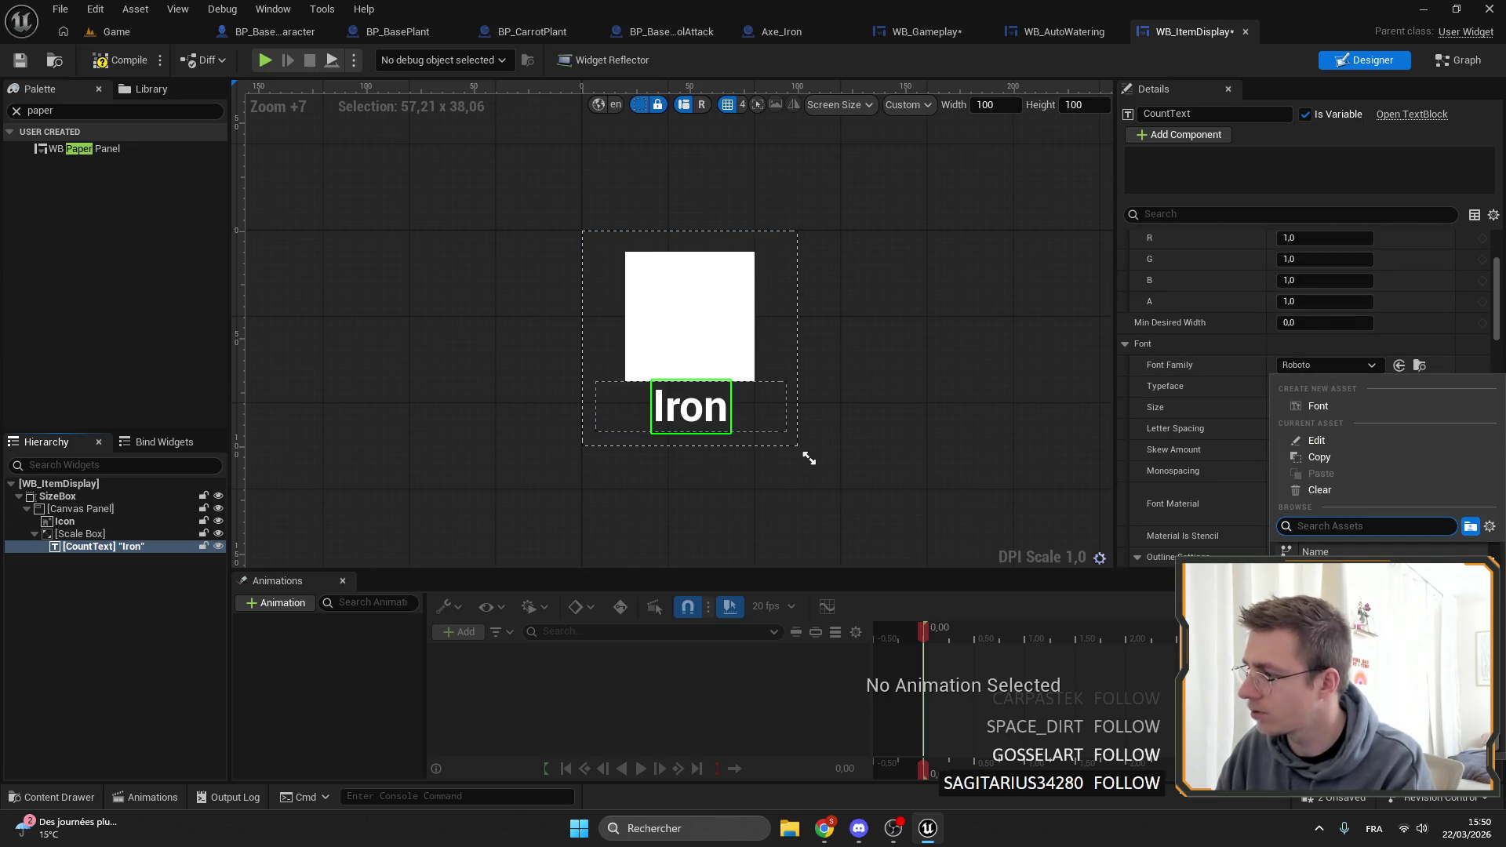
{"action": "left_click", "coordinate": [1326, 404]}
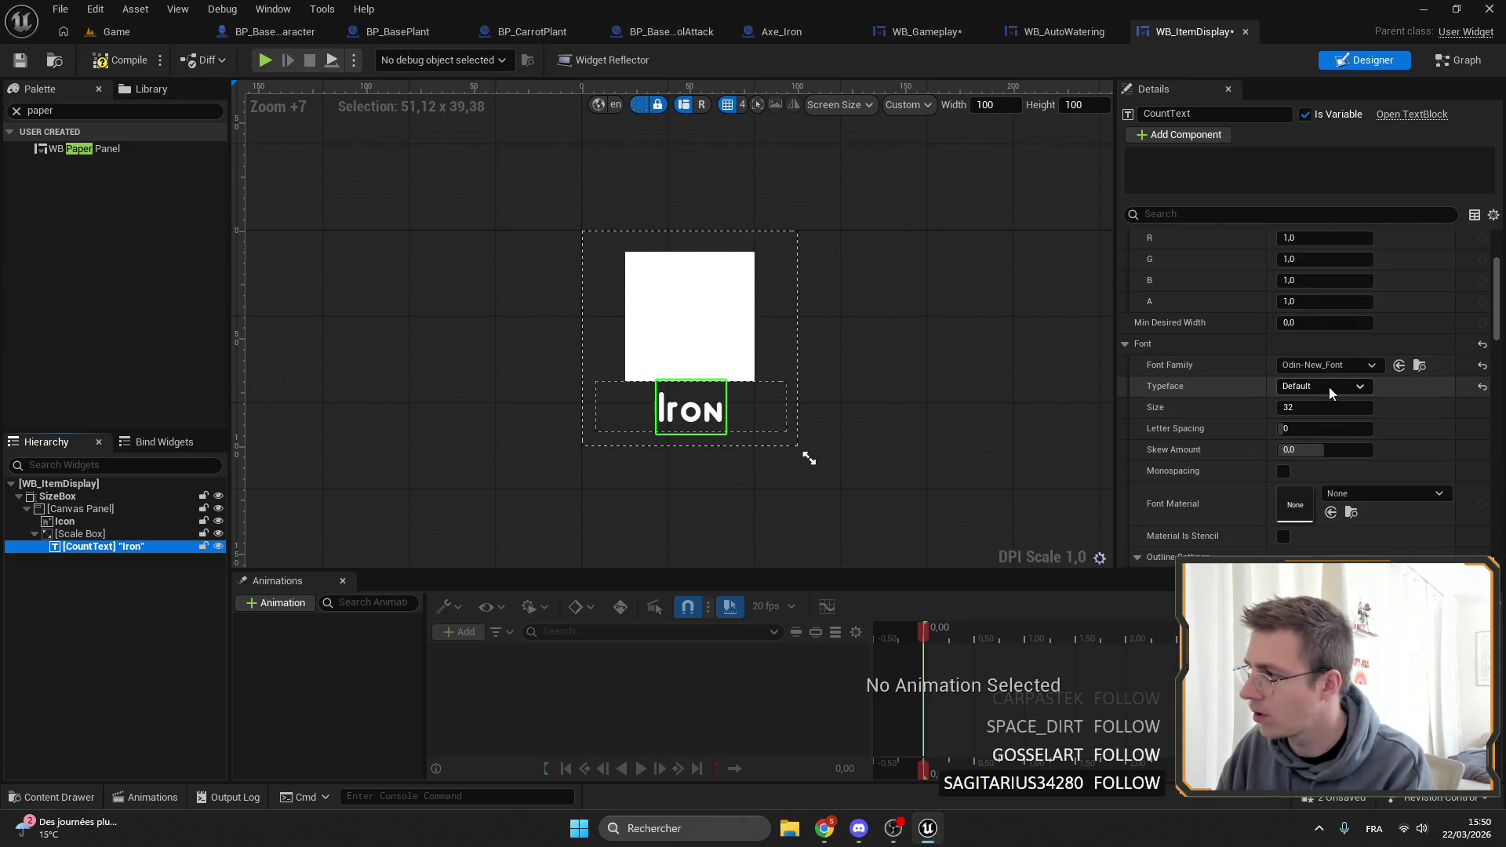
{"action": "scroll", "coordinate": [1325, 392], "scroll_direction": "down", "scroll_amount": 3}
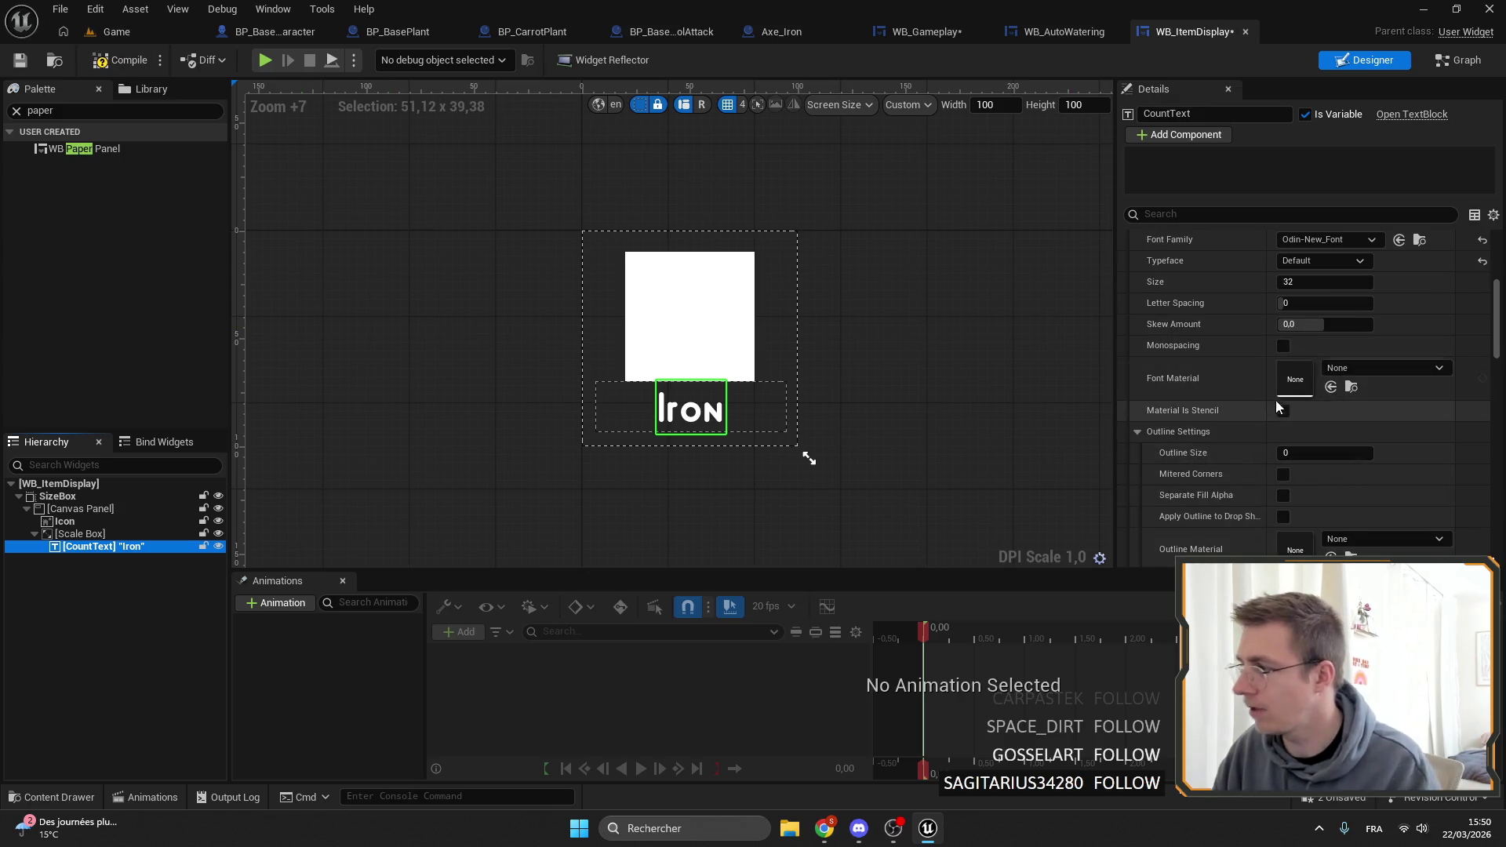
{"action": "left_click", "coordinate": [1324, 452]}
{"action": "type", "text": "1"}
{"action": "scroll", "coordinate": [1333, 486], "scroll_direction": "down", "scroll_amount": 2}
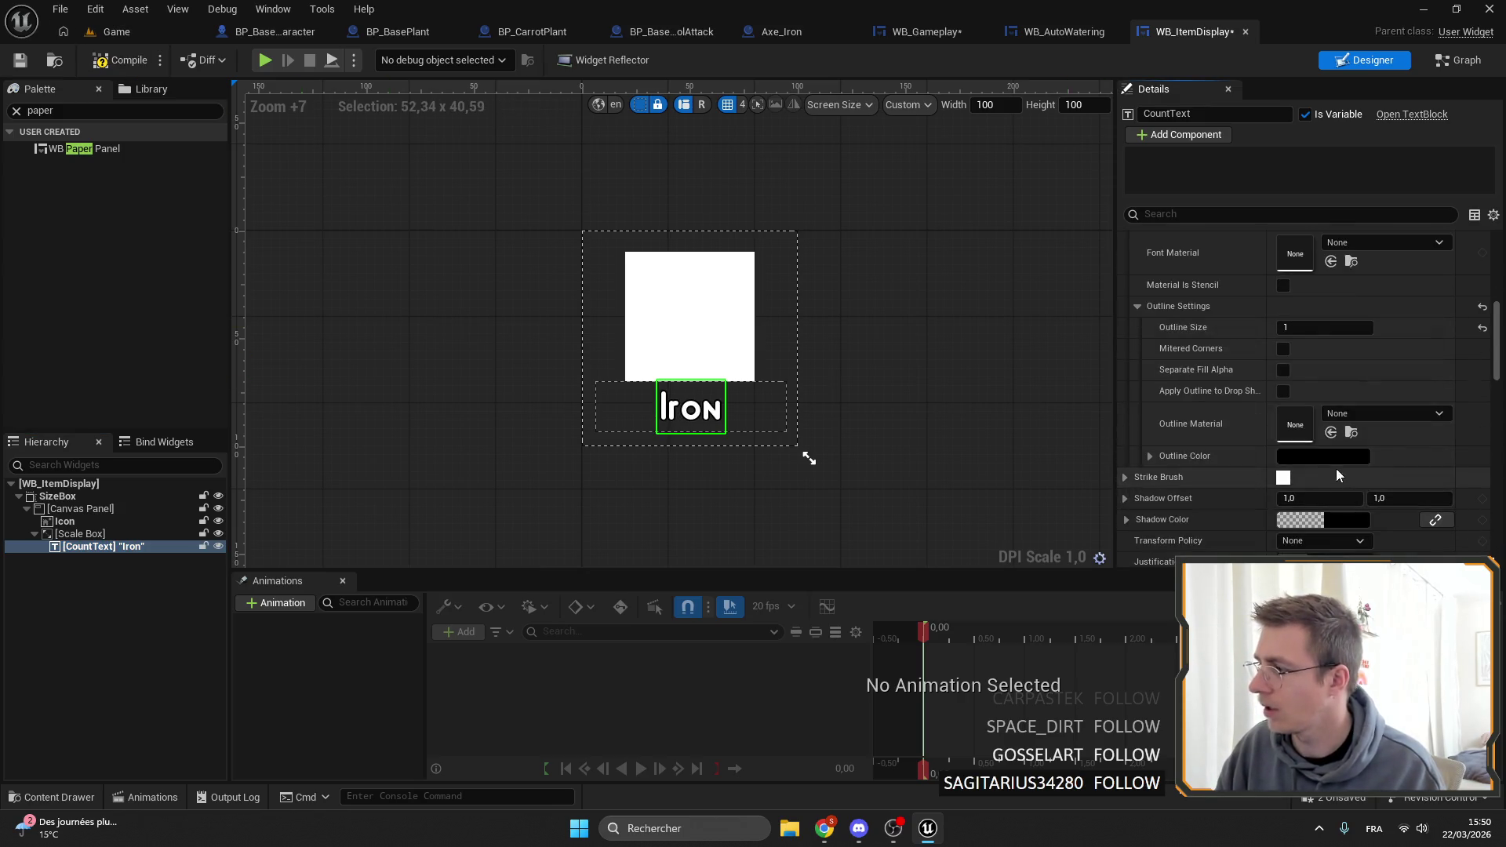
{"action": "left_click", "coordinate": [1326, 457]}
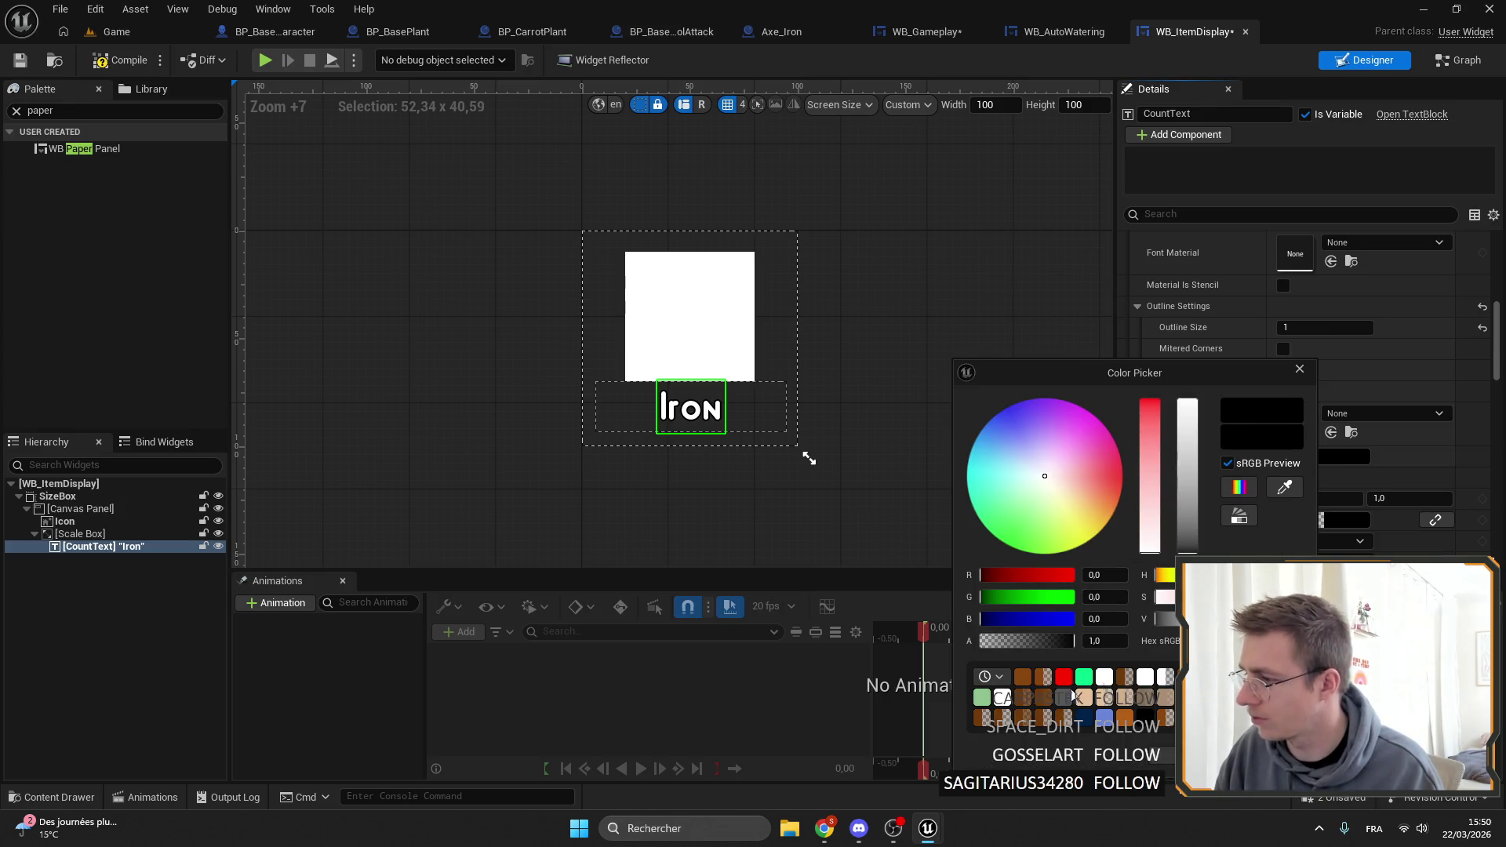
{"action": "left_click", "coordinate": [1021, 678]}
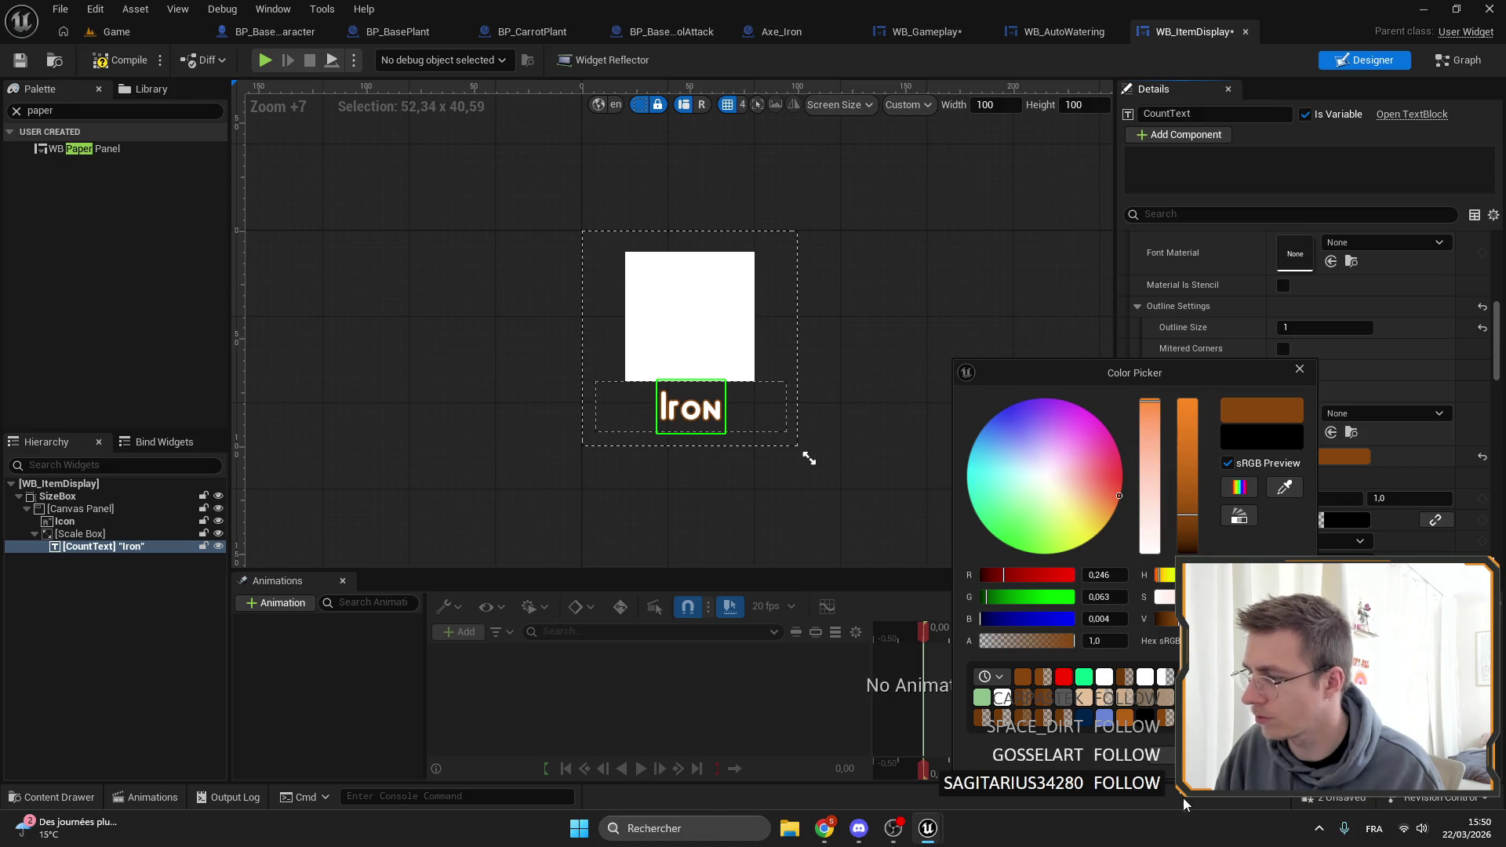
{"action": "left_click", "coordinate": [706, 426]}
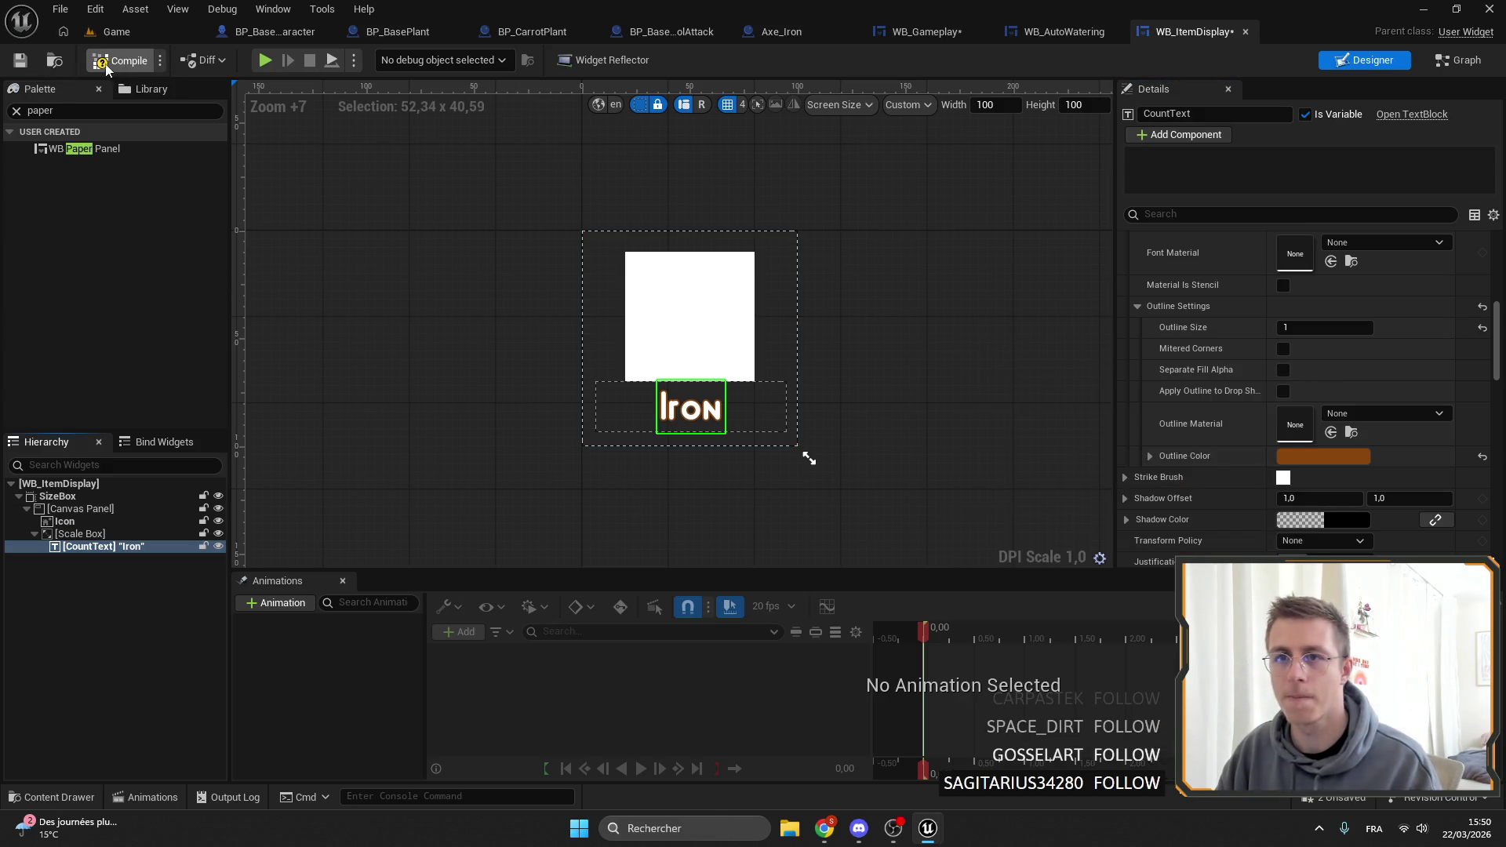
{"action": "left_click", "coordinate": [20, 61]}
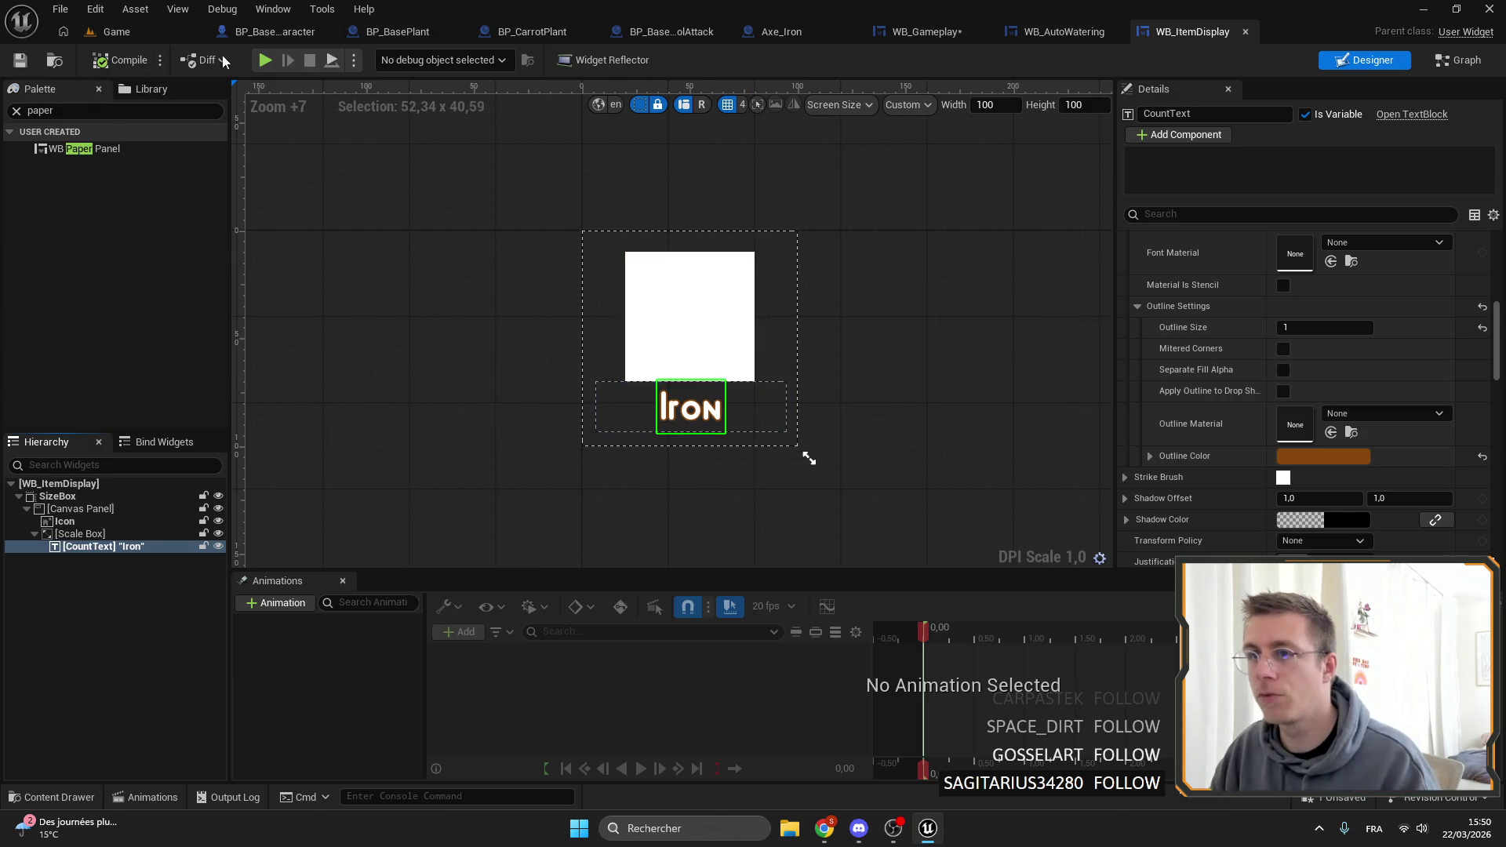
{"action": "left_click", "coordinate": [116, 31]}
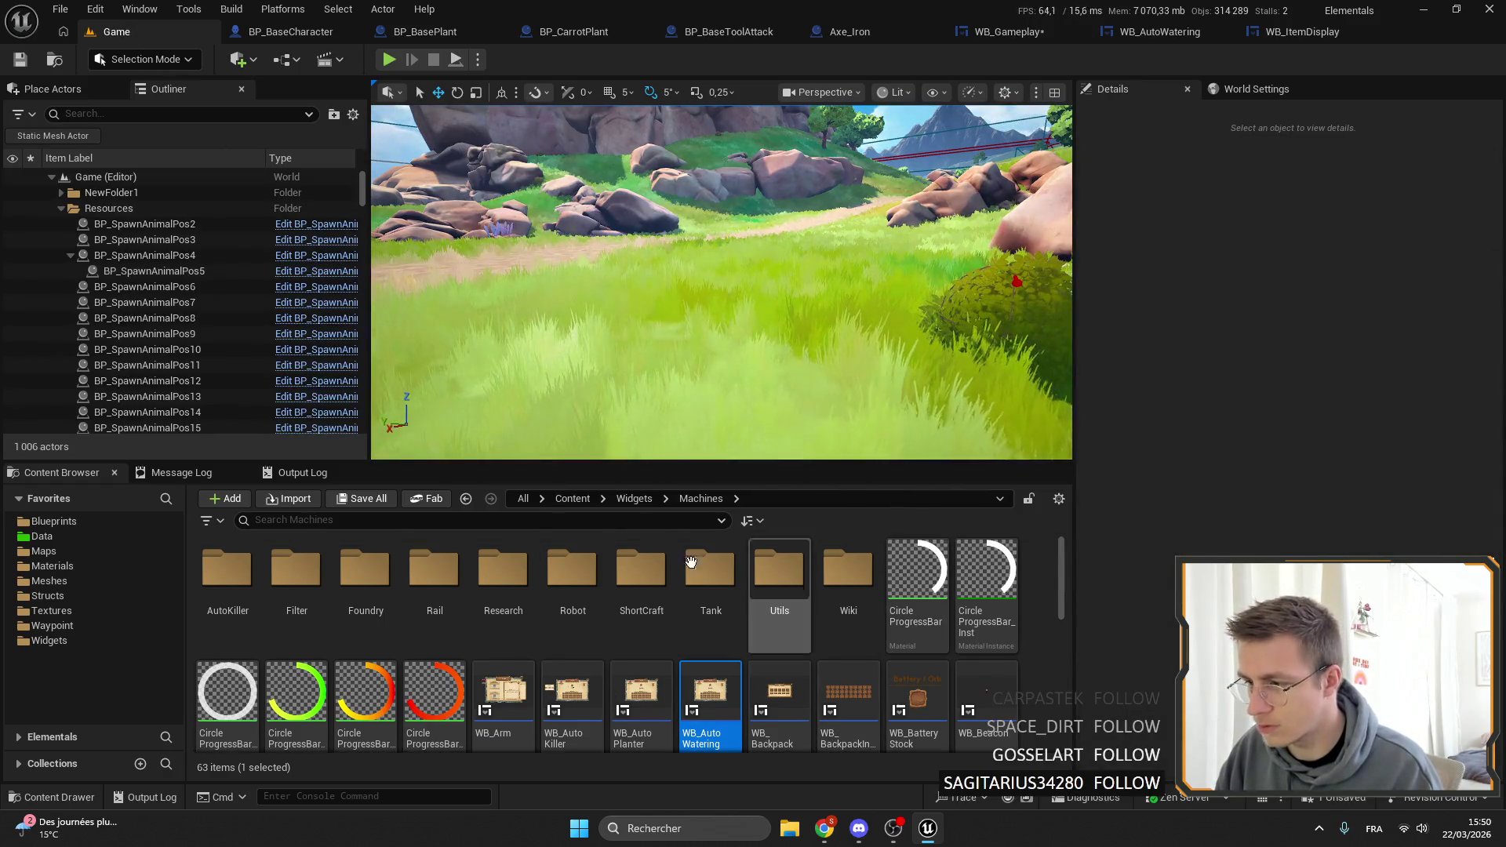
Open WB_QuickCraft, select a craft slot, and frame the whole widget for reference.
{"action": "scroll", "coordinate": [863, 659], "scroll_direction": "down", "scroll_amount": 2}
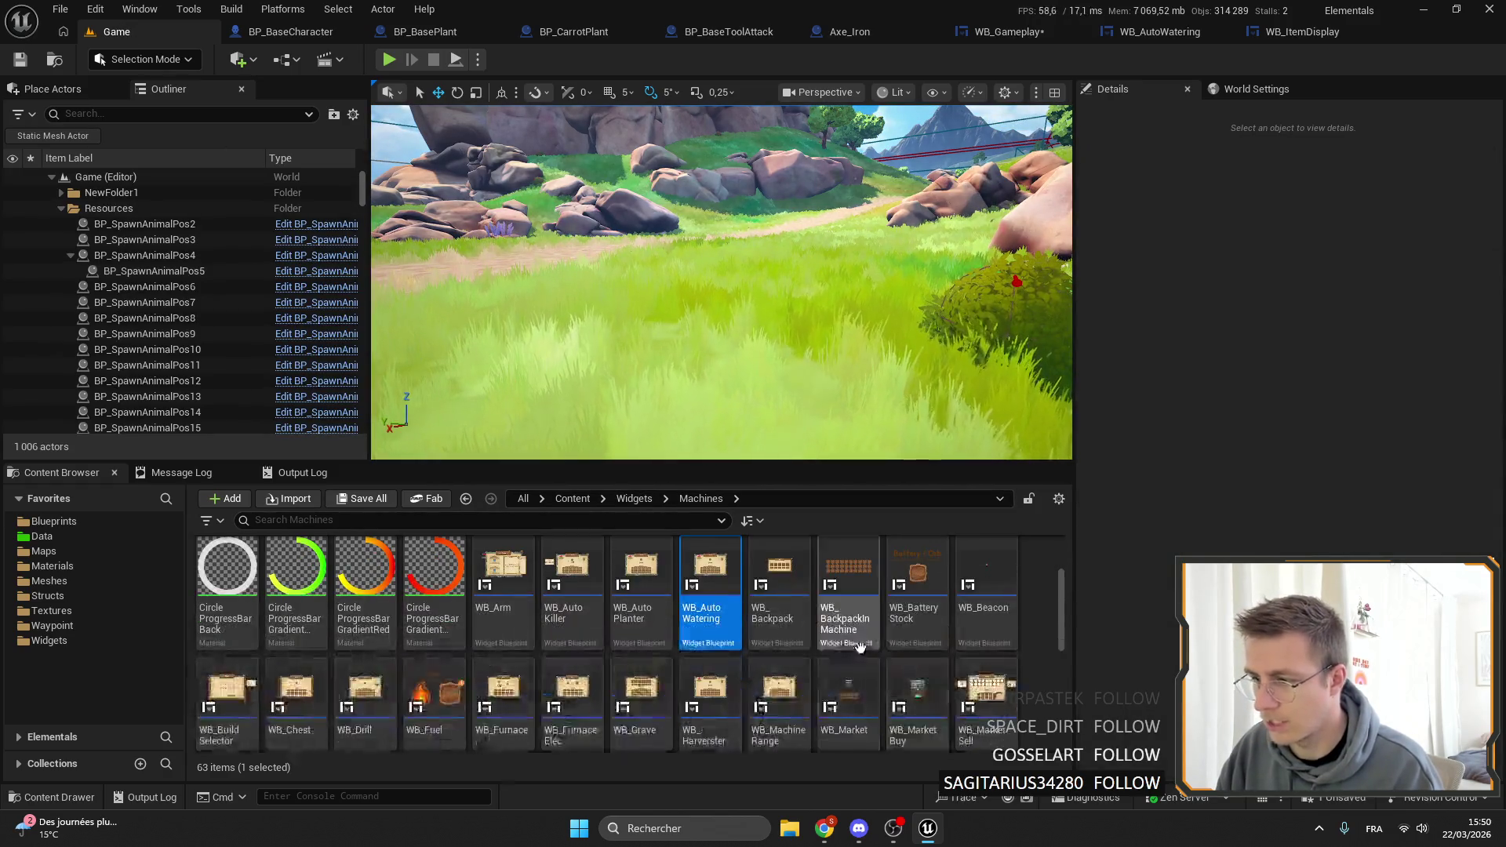
{"action": "scroll", "coordinate": [979, 685], "scroll_direction": "down", "scroll_amount": 2}
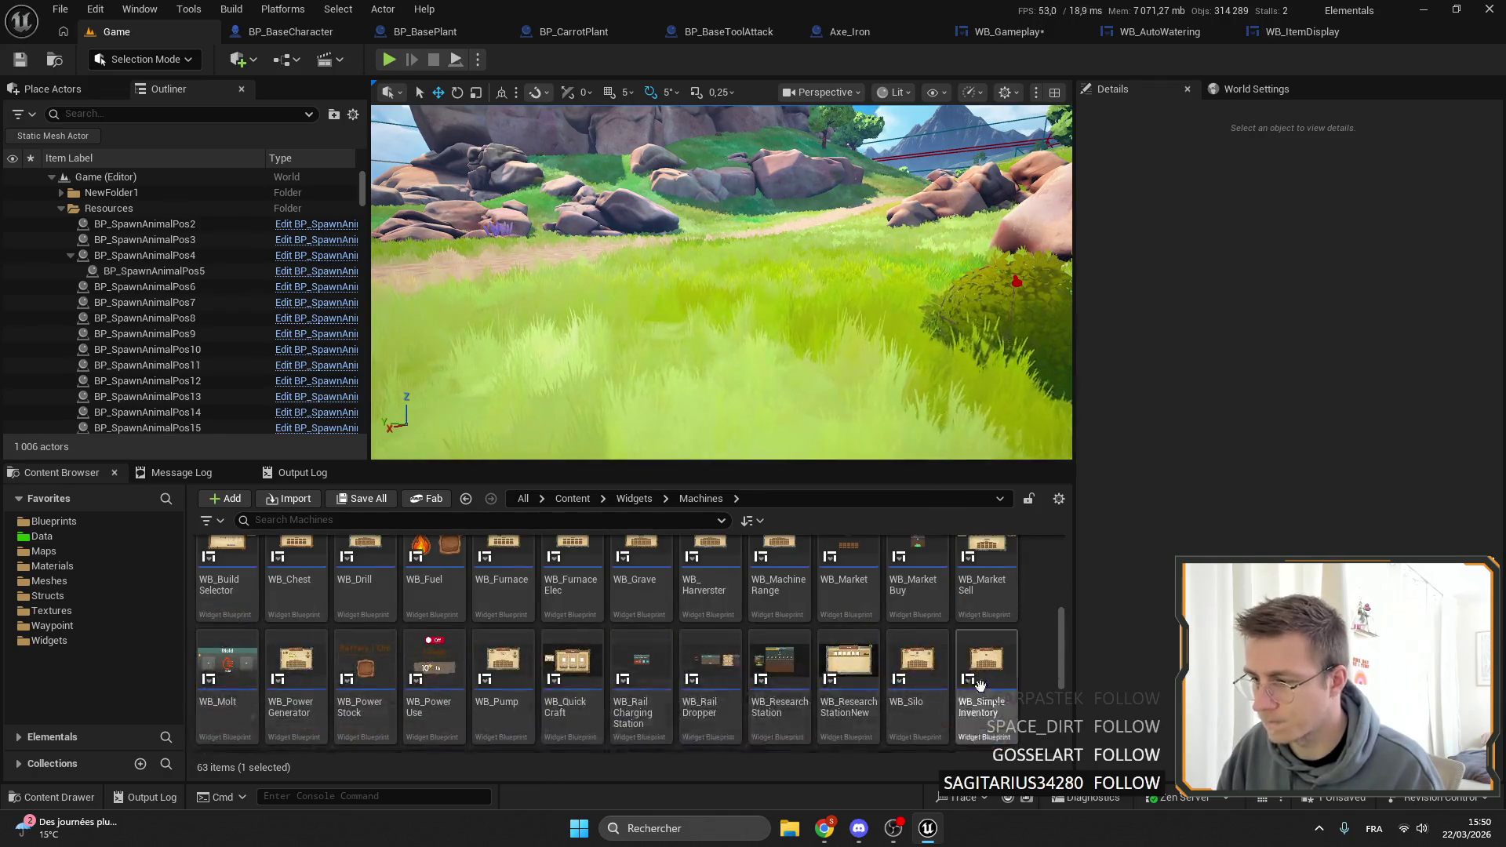
{"action": "double_click", "coordinate": [571, 675]}
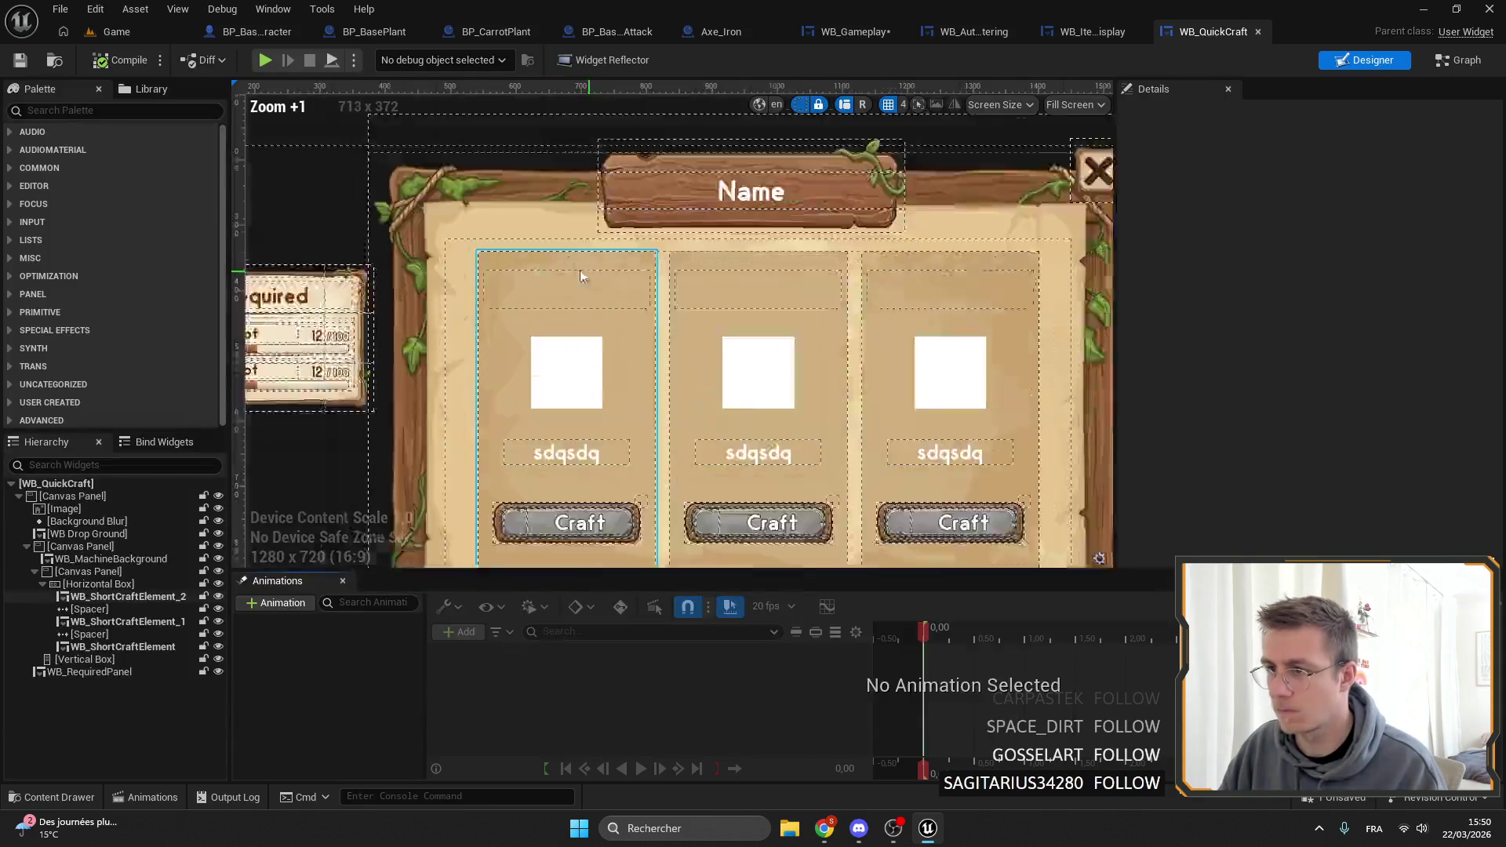
{"action": "scroll", "coordinate": [445, 243], "scroll_direction": "up", "scroll_amount": 5}
{"action": "left_click", "coordinate": [417, 222]}
{"action": "scroll", "coordinate": [359, 181], "scroll_direction": "up", "scroll_amount": 2}
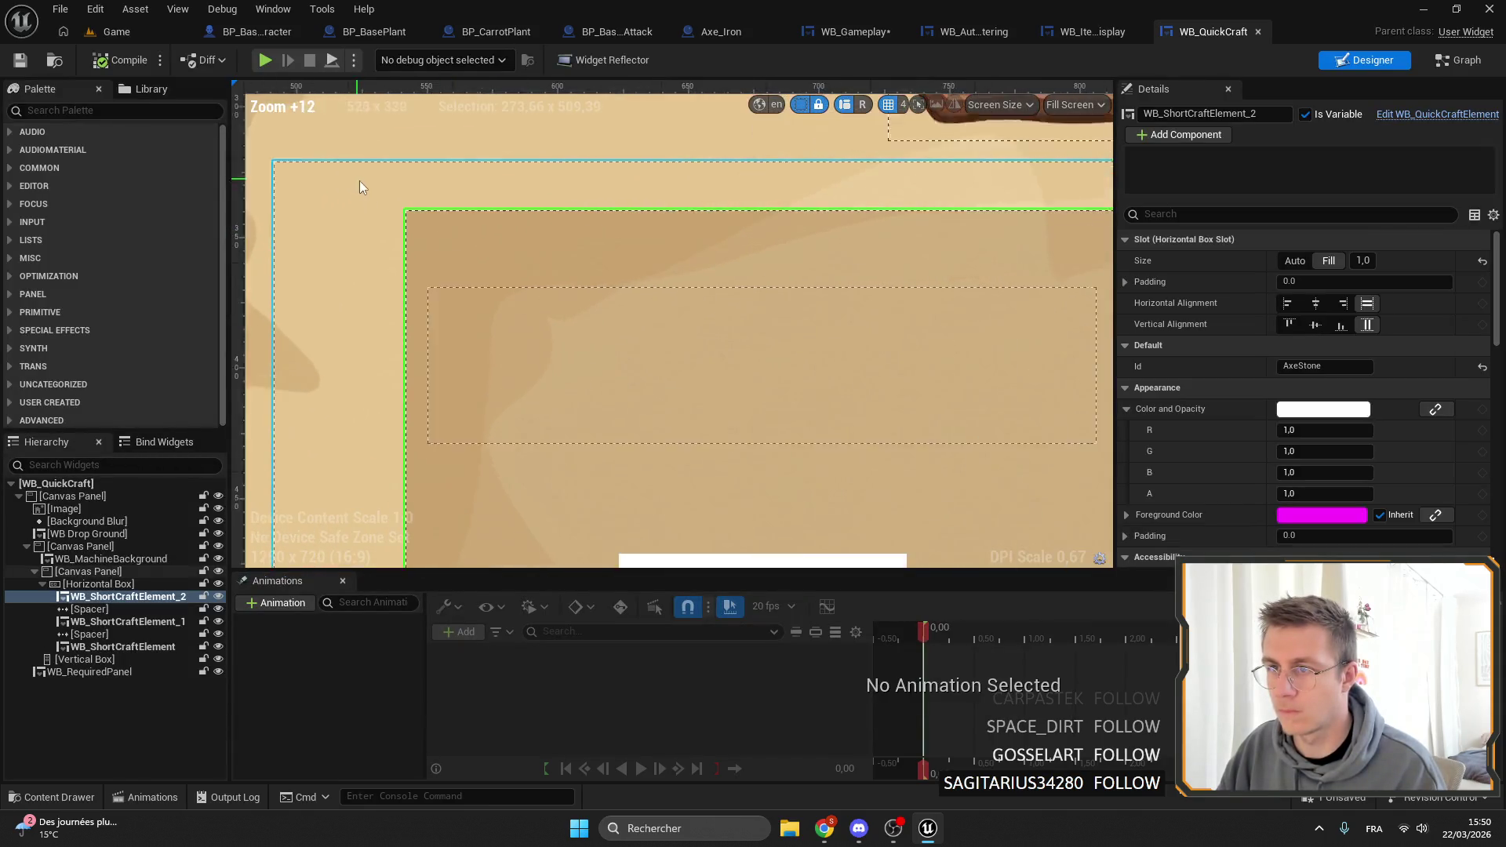
{"action": "scroll", "coordinate": [389, 190], "scroll_direction": "up", "scroll_amount": 3}
{"action": "key", "text": "Home"}
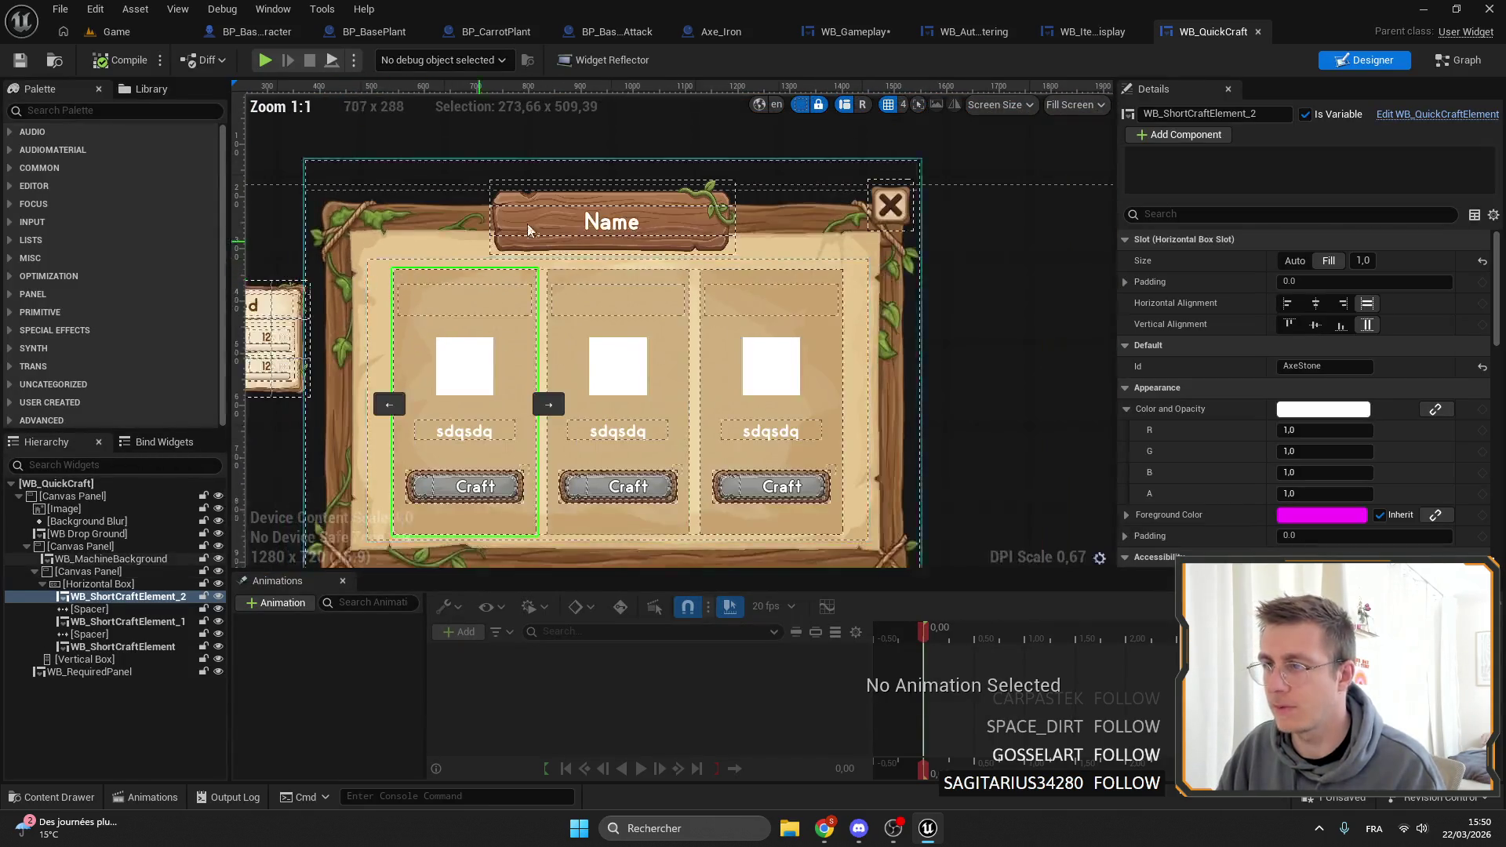
{"action": "left_click", "coordinate": [102, 14]}
{"action": "left_click", "coordinate": [63, 31]}
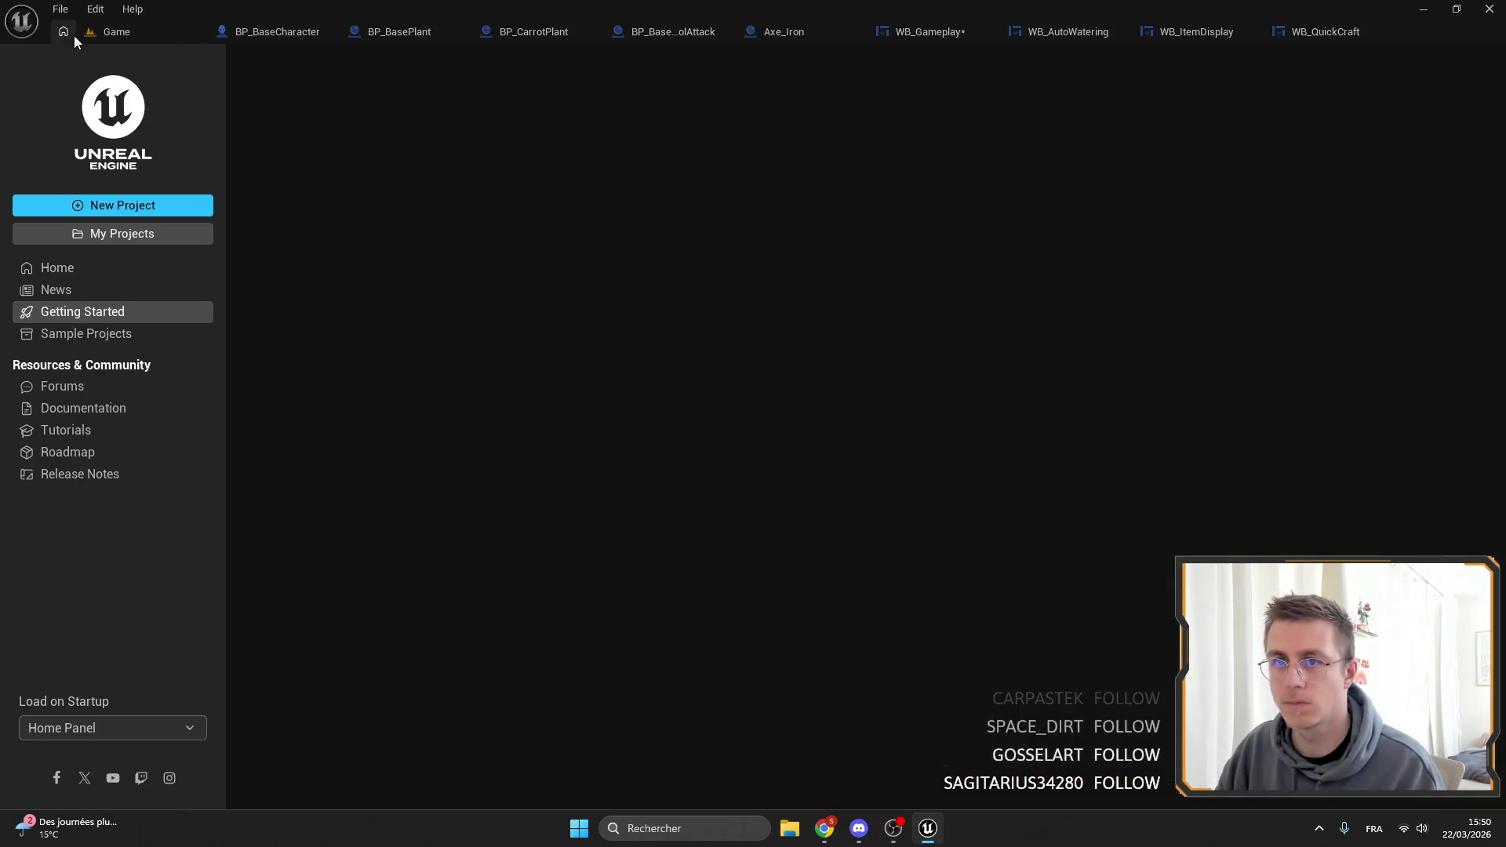
{"action": "left_click", "coordinate": [1213, 32]}
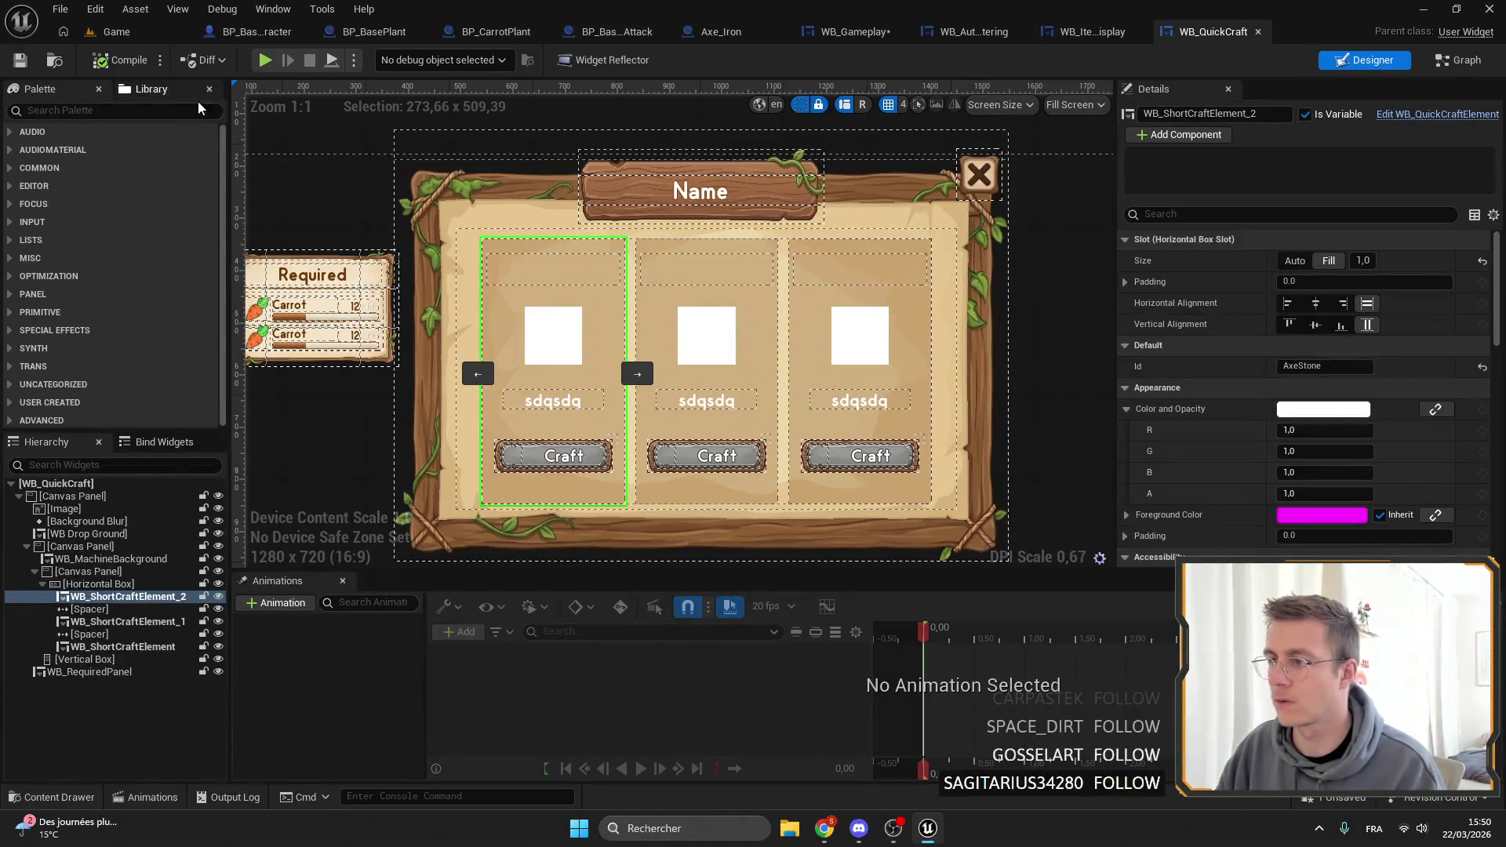
{"action": "left_click", "coordinate": [114, 31]}
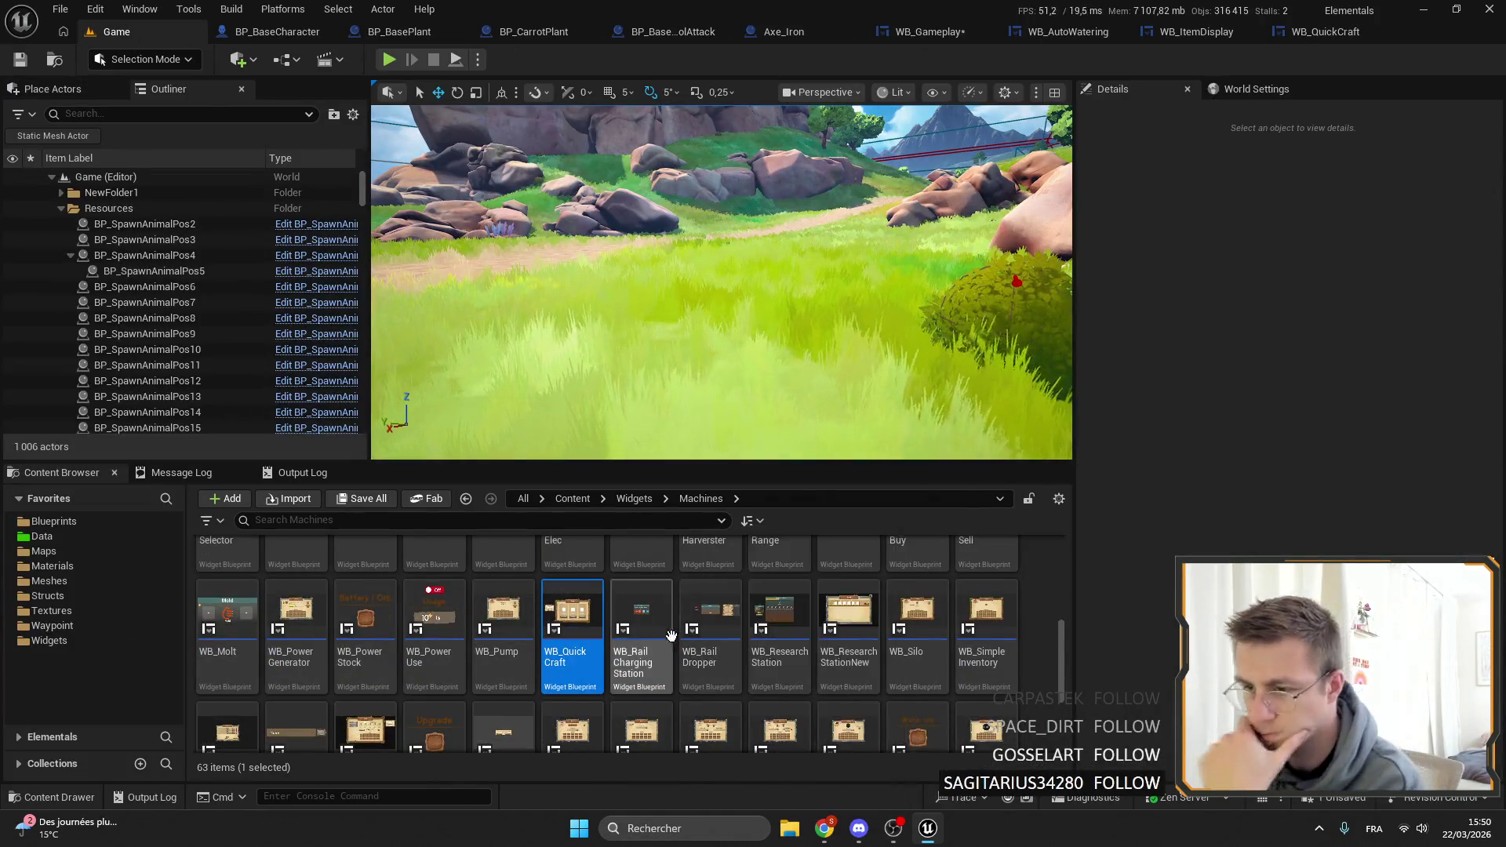
Open WB_Workbench and select its rounded background image Image_126.
{"action": "scroll", "coordinate": [549, 631], "scroll_direction": "down", "scroll_amount": 3}
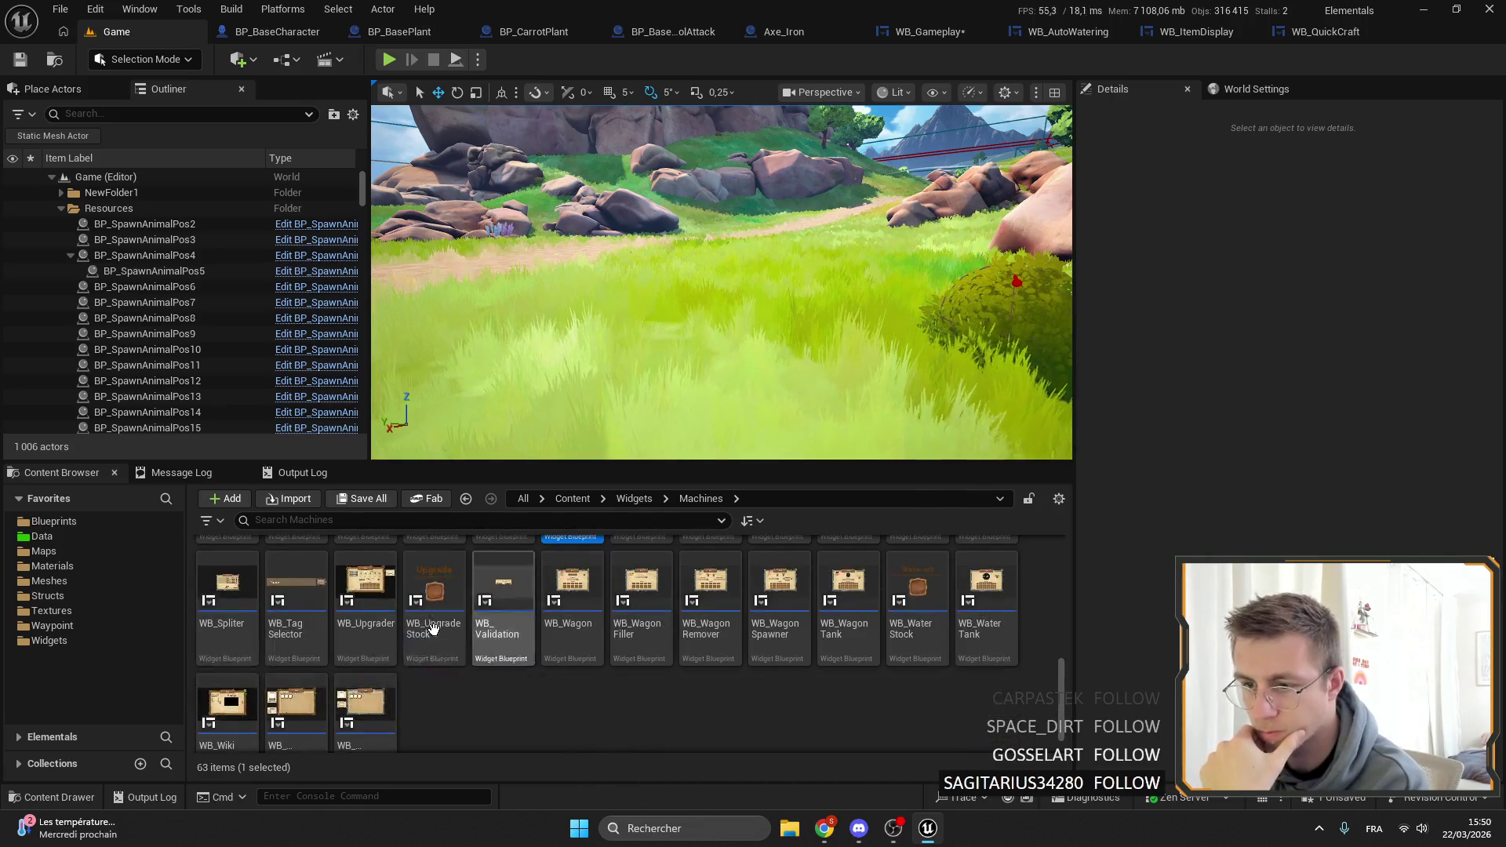
{"action": "left_click", "coordinate": [296, 702]}
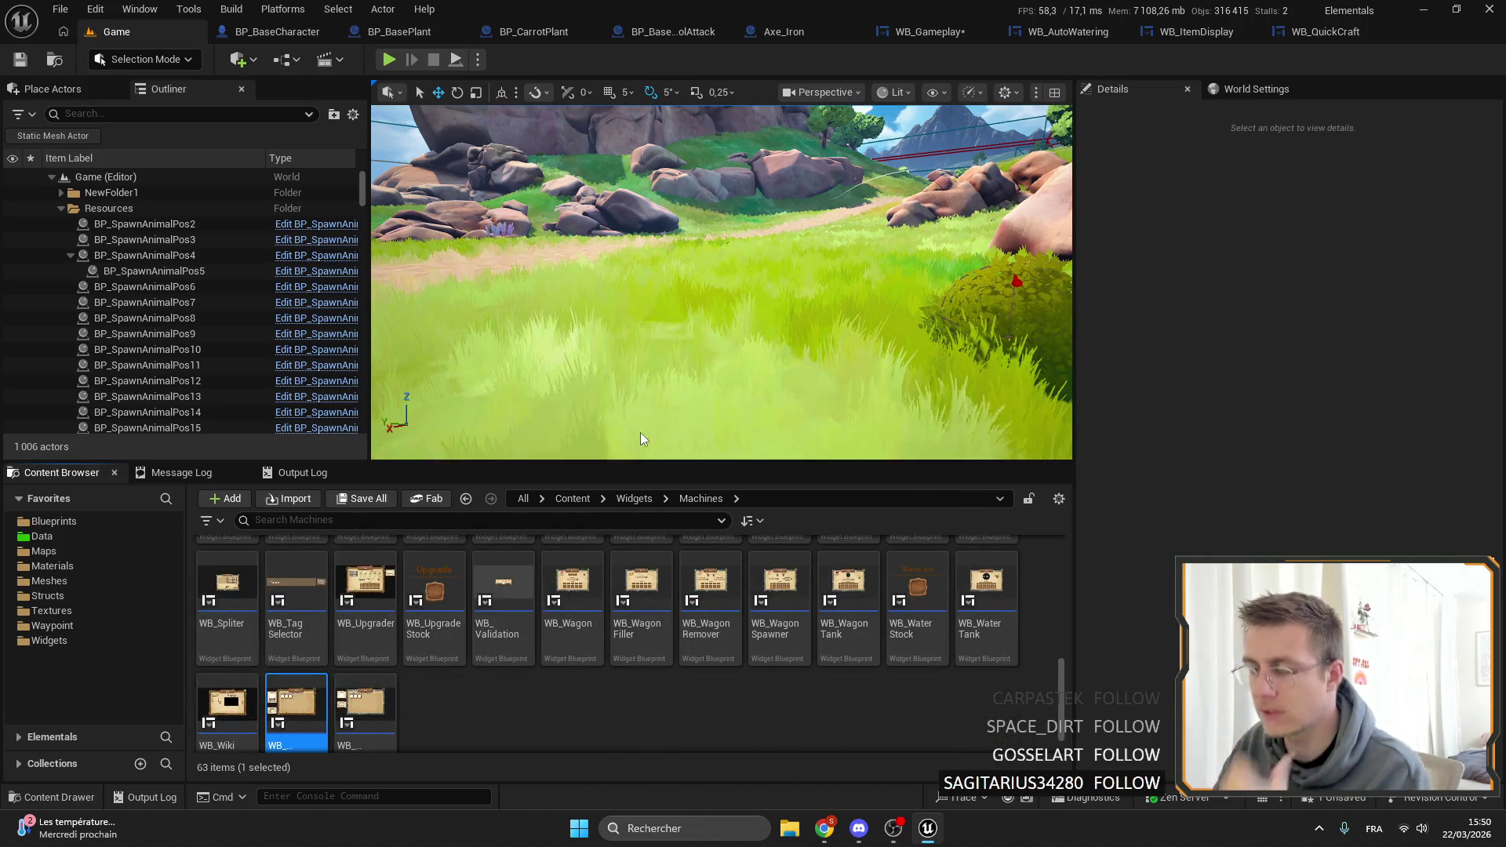
{"action": "scroll", "coordinate": [484, 406], "scroll_direction": "up", "scroll_amount": 9}
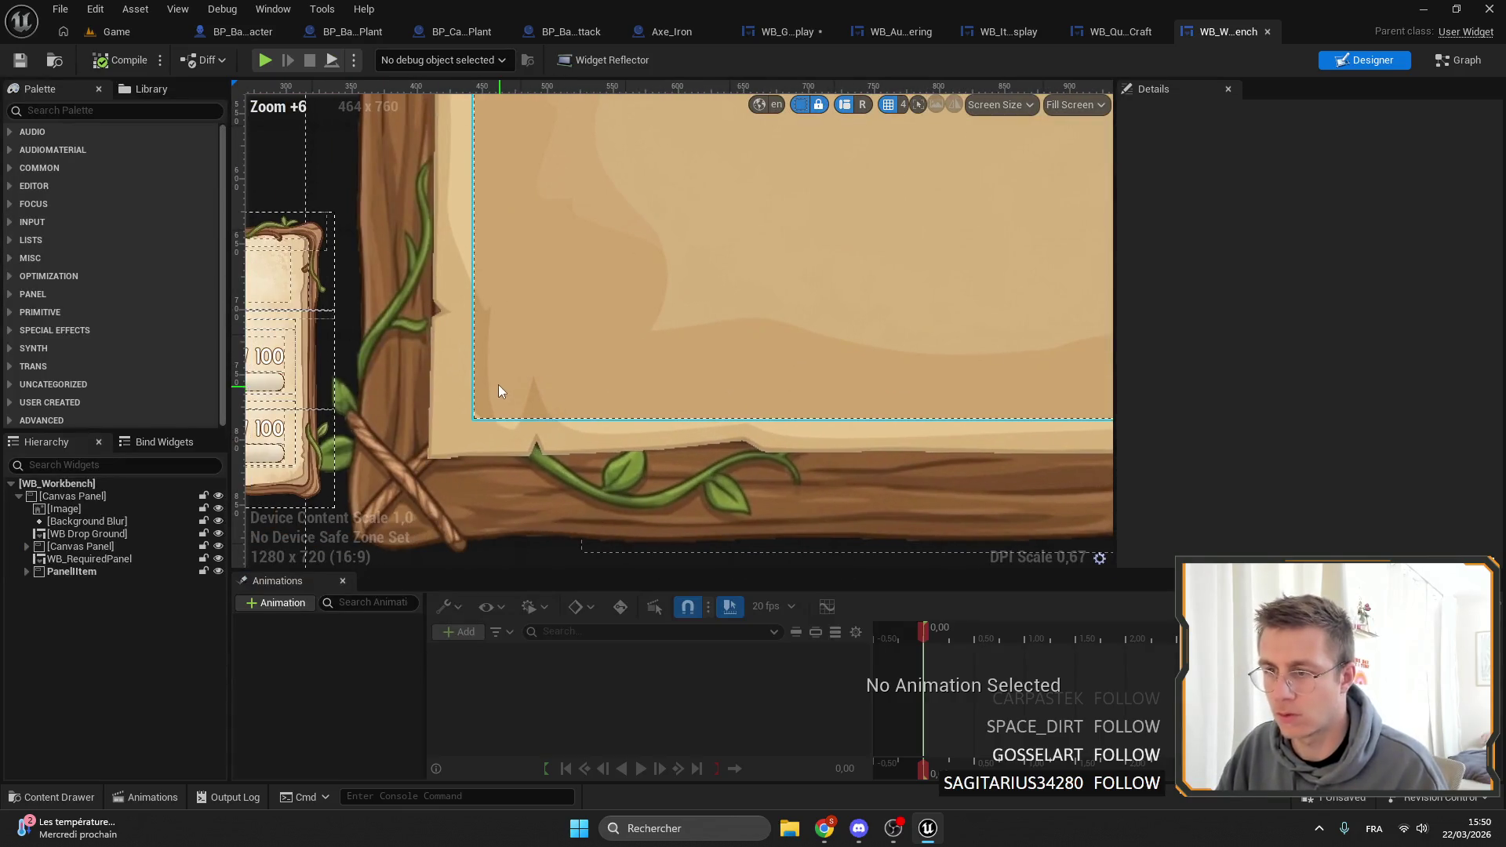
{"action": "left_click", "coordinate": [500, 390]}
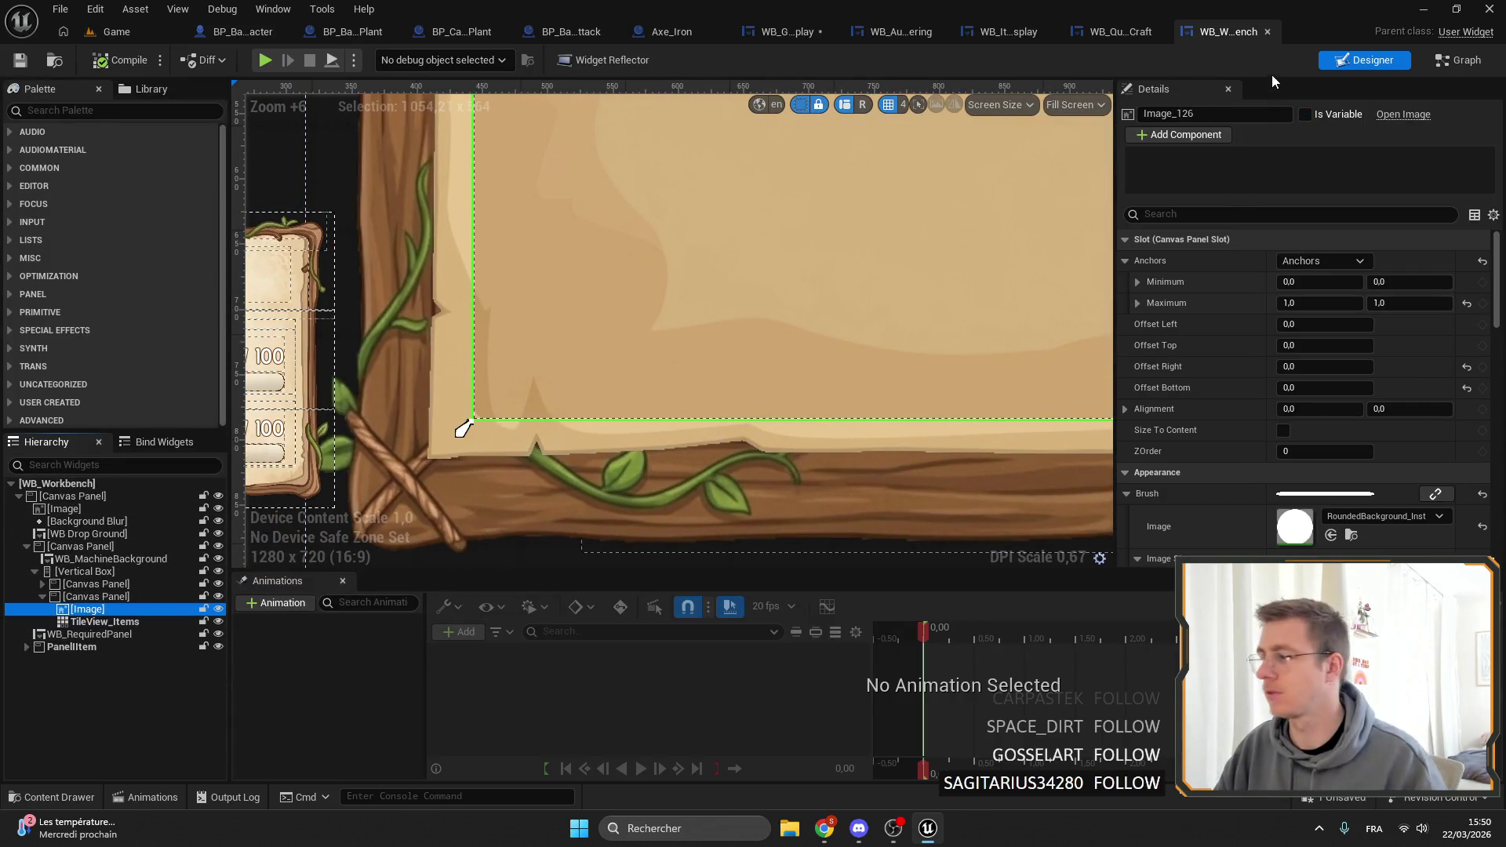
Move the translucent brown backdrop image above Icon in WB_ItemDisplay's Canvas Panel and compile.
{"action": "left_click", "coordinate": [1124, 39]}
{"action": "left_click", "coordinate": [1009, 31]}
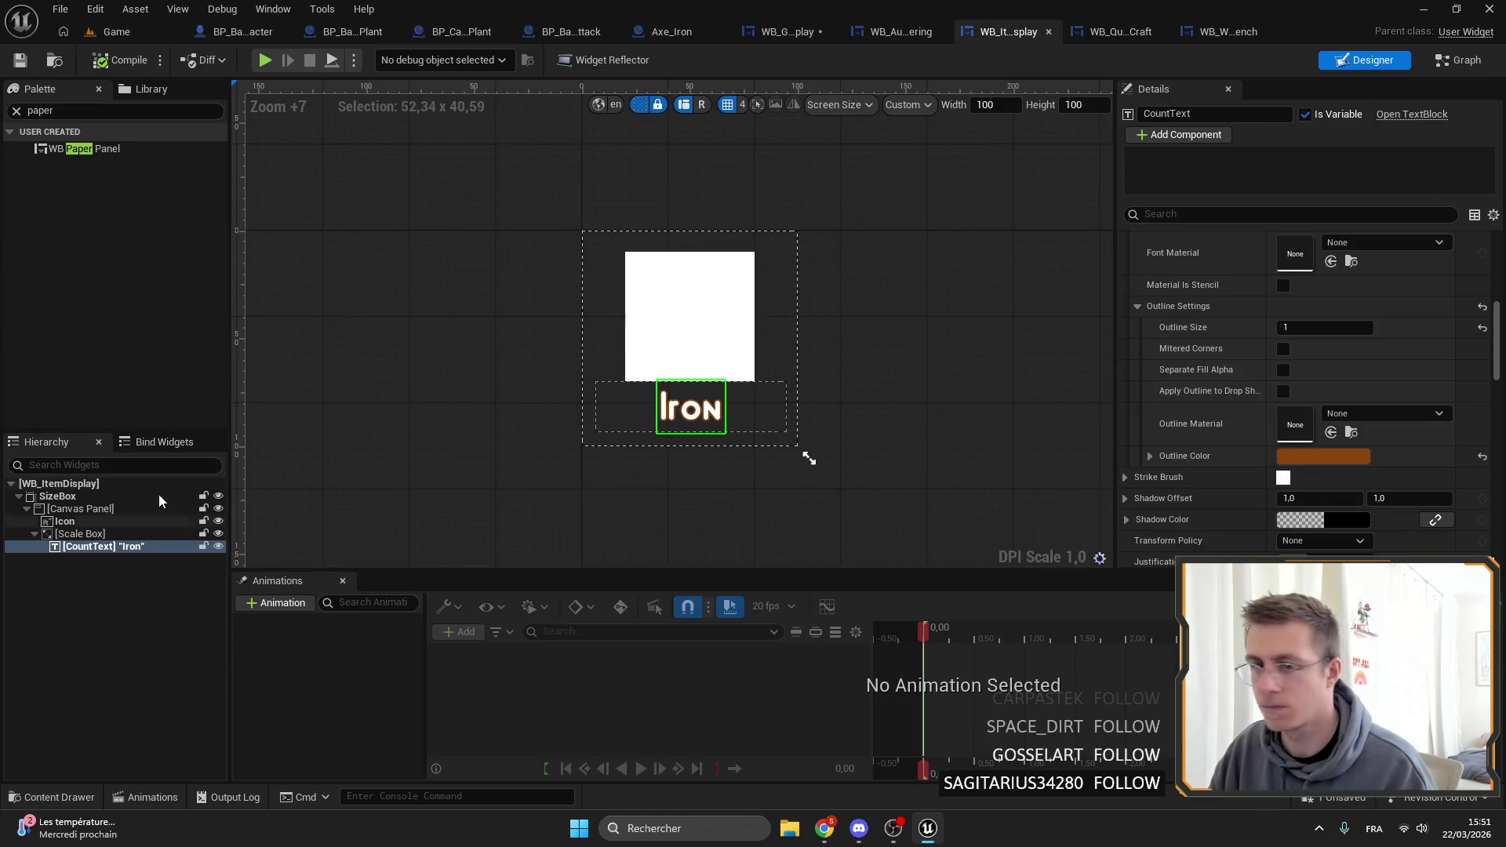
{"action": "left_click", "coordinate": [93, 511]}
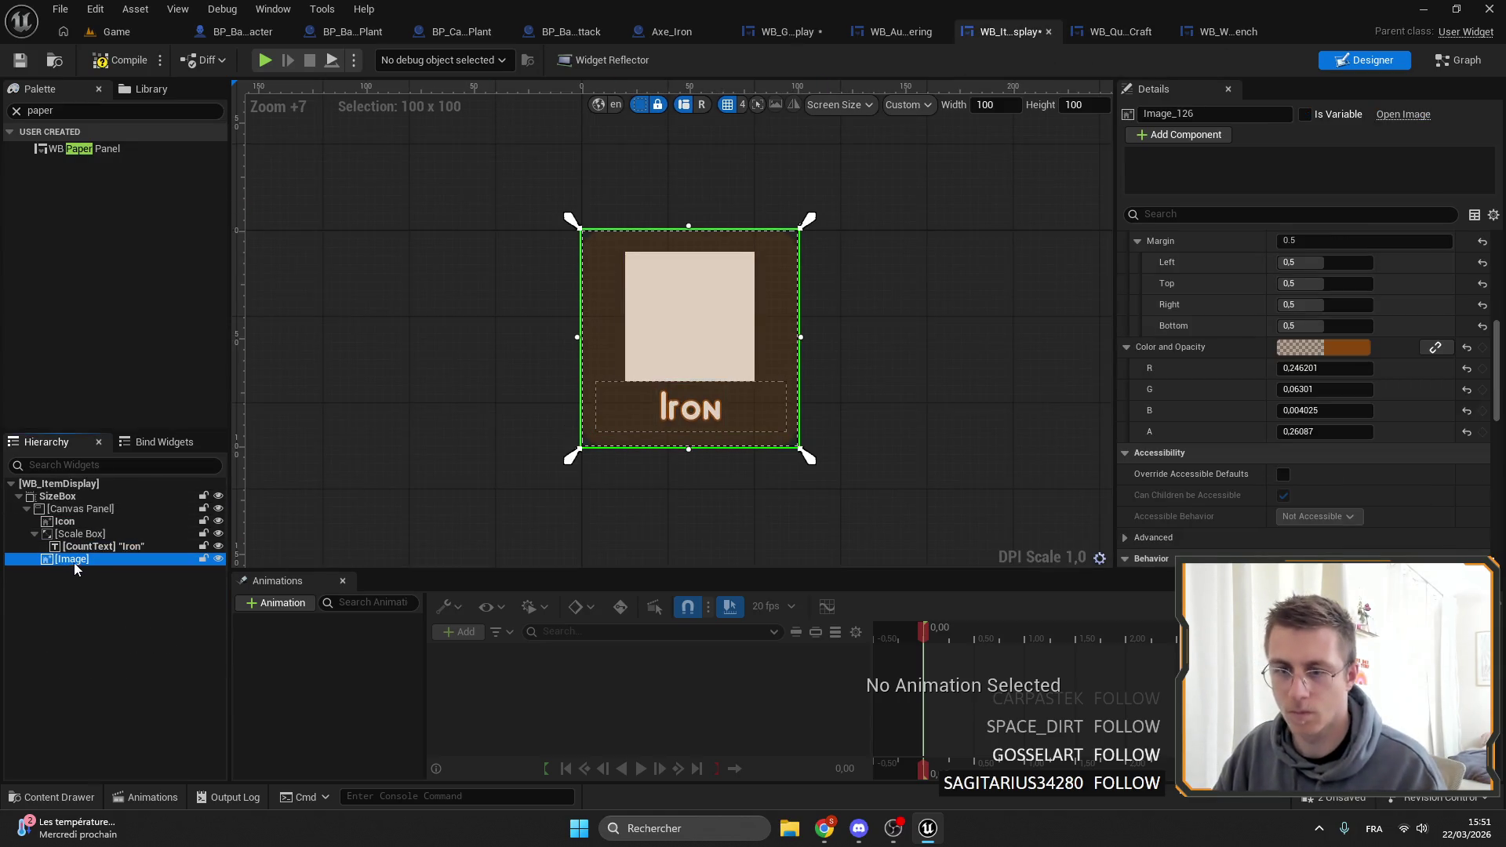
{"action": "left_click_drag", "start_coordinate": [74, 559], "coordinate": [90, 517]}
{"action": "left_click", "coordinate": [116, 63]}
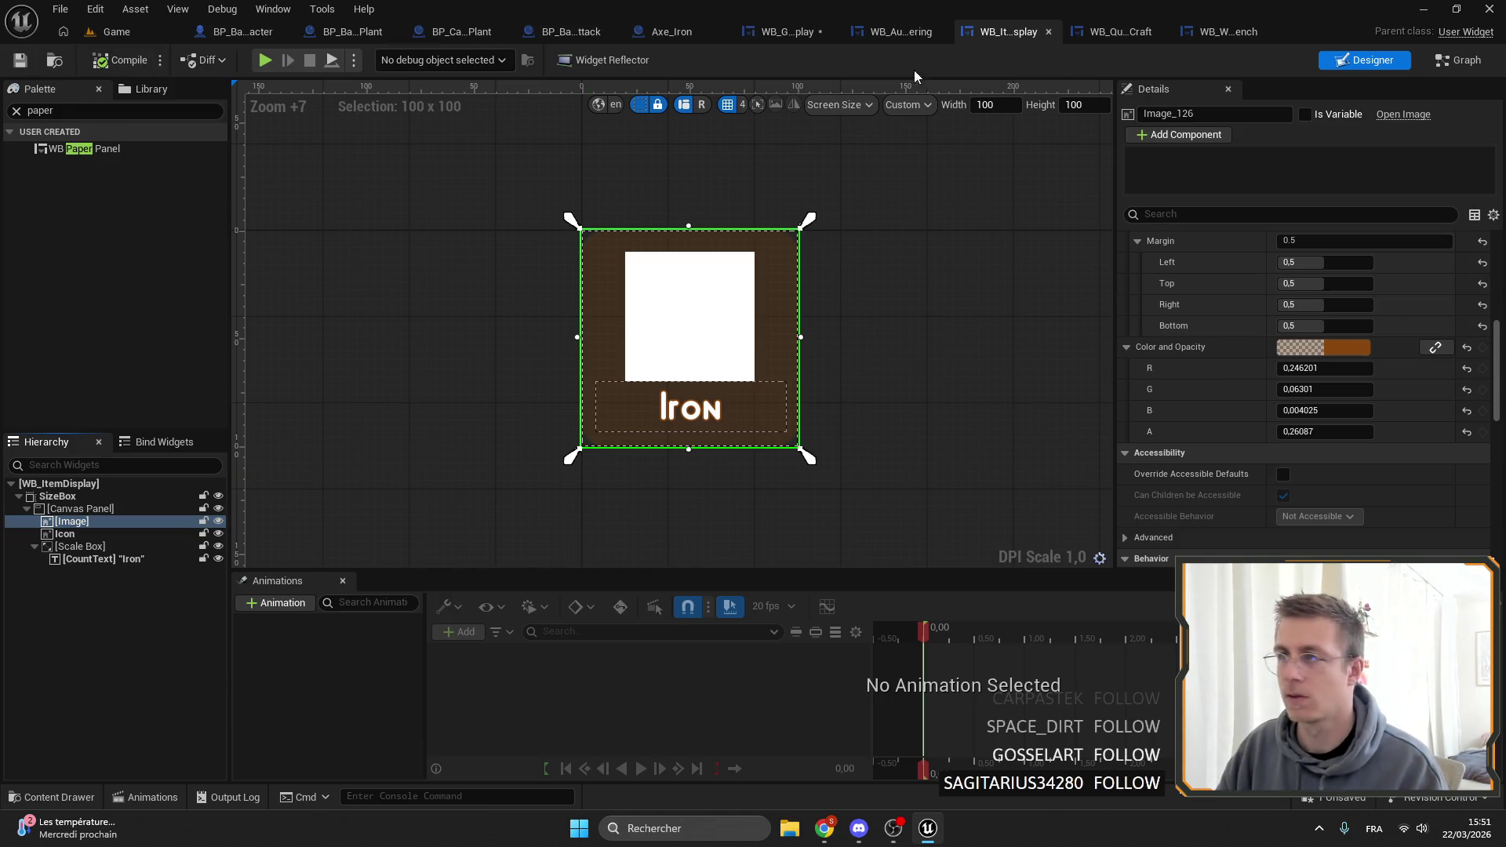
{"action": "left_click", "coordinate": [784, 32]}
Compile WB_Gameplay and tidy the ScrollBox_Price and RewardLabel hierarchy branches.
{"action": "scroll", "coordinate": [600, 302], "scroll_direction": "up", "scroll_amount": 5}
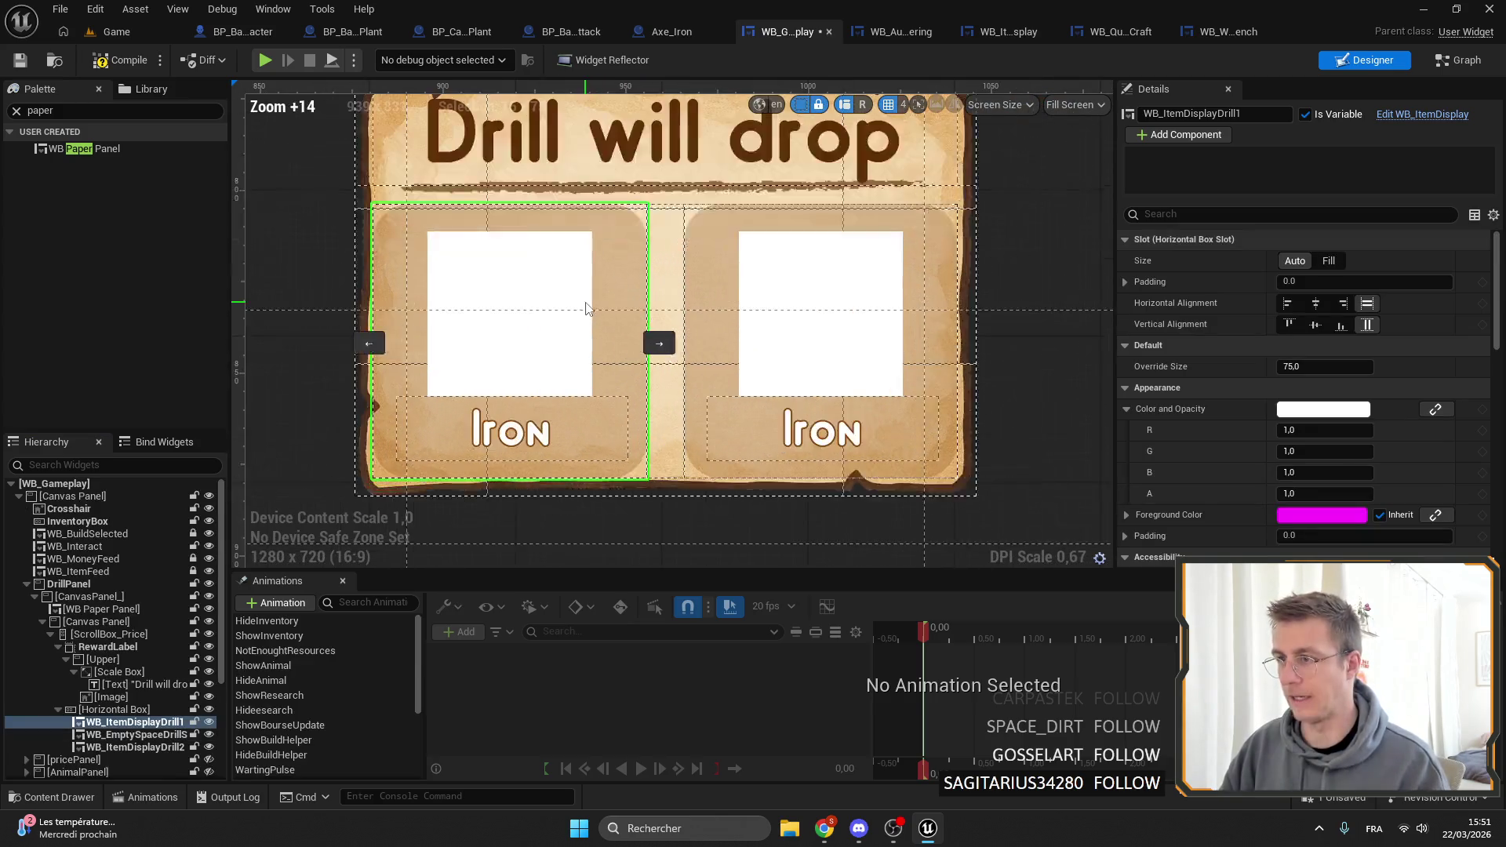
{"action": "scroll", "coordinate": [511, 269], "scroll_direction": "down", "scroll_amount": 1}
{"action": "left_click", "coordinate": [1085, 364]}
{"action": "scroll", "coordinate": [1086, 364], "scroll_direction": "down", "scroll_amount": 3}
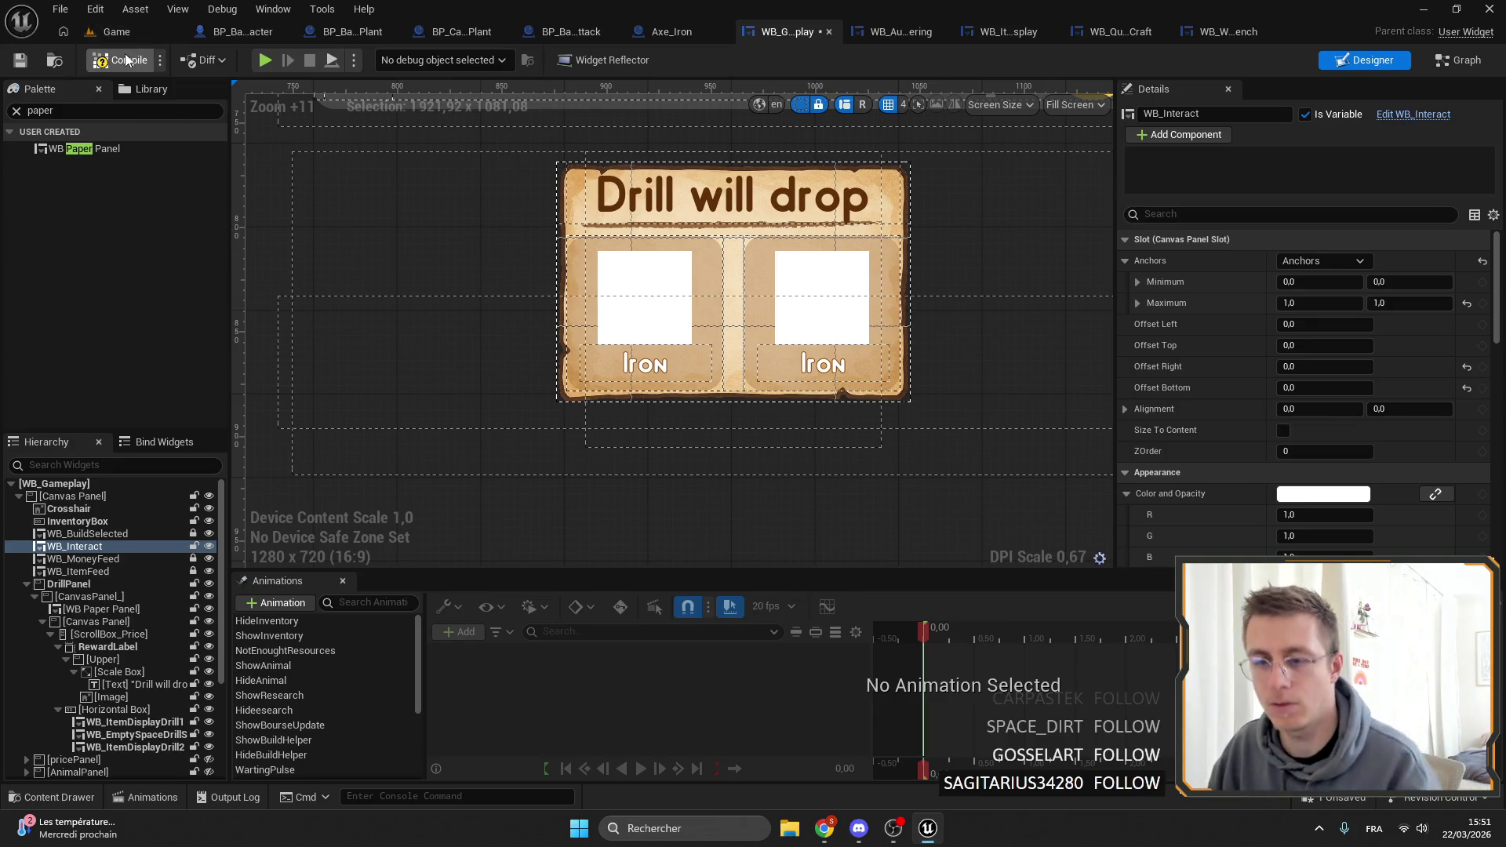
{"action": "left_click", "coordinate": [125, 60]}
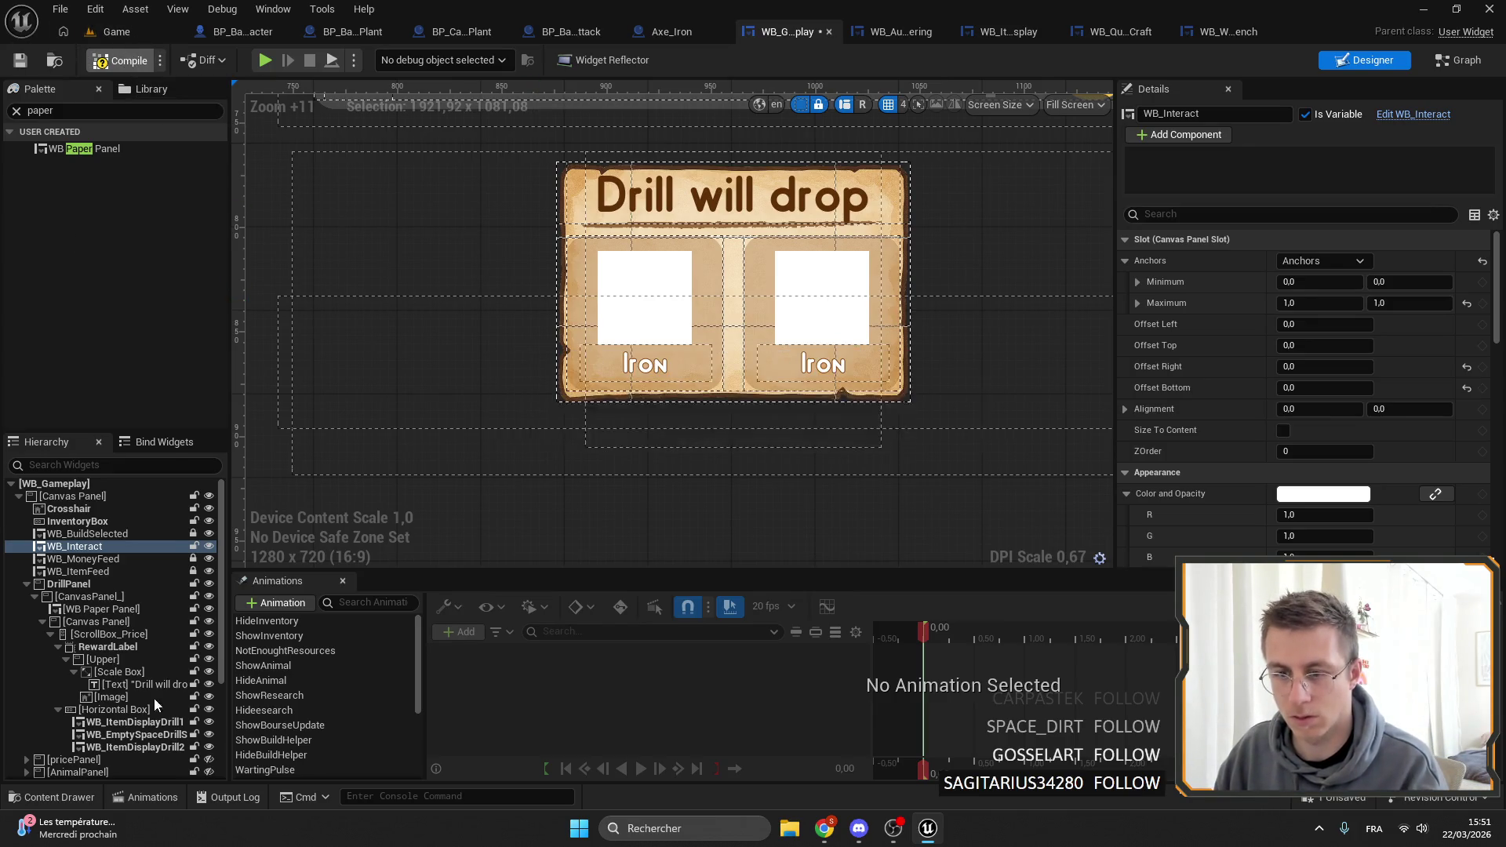
{"action": "left_click", "coordinate": [50, 634]}
{"action": "left_click", "coordinate": [72, 633]}
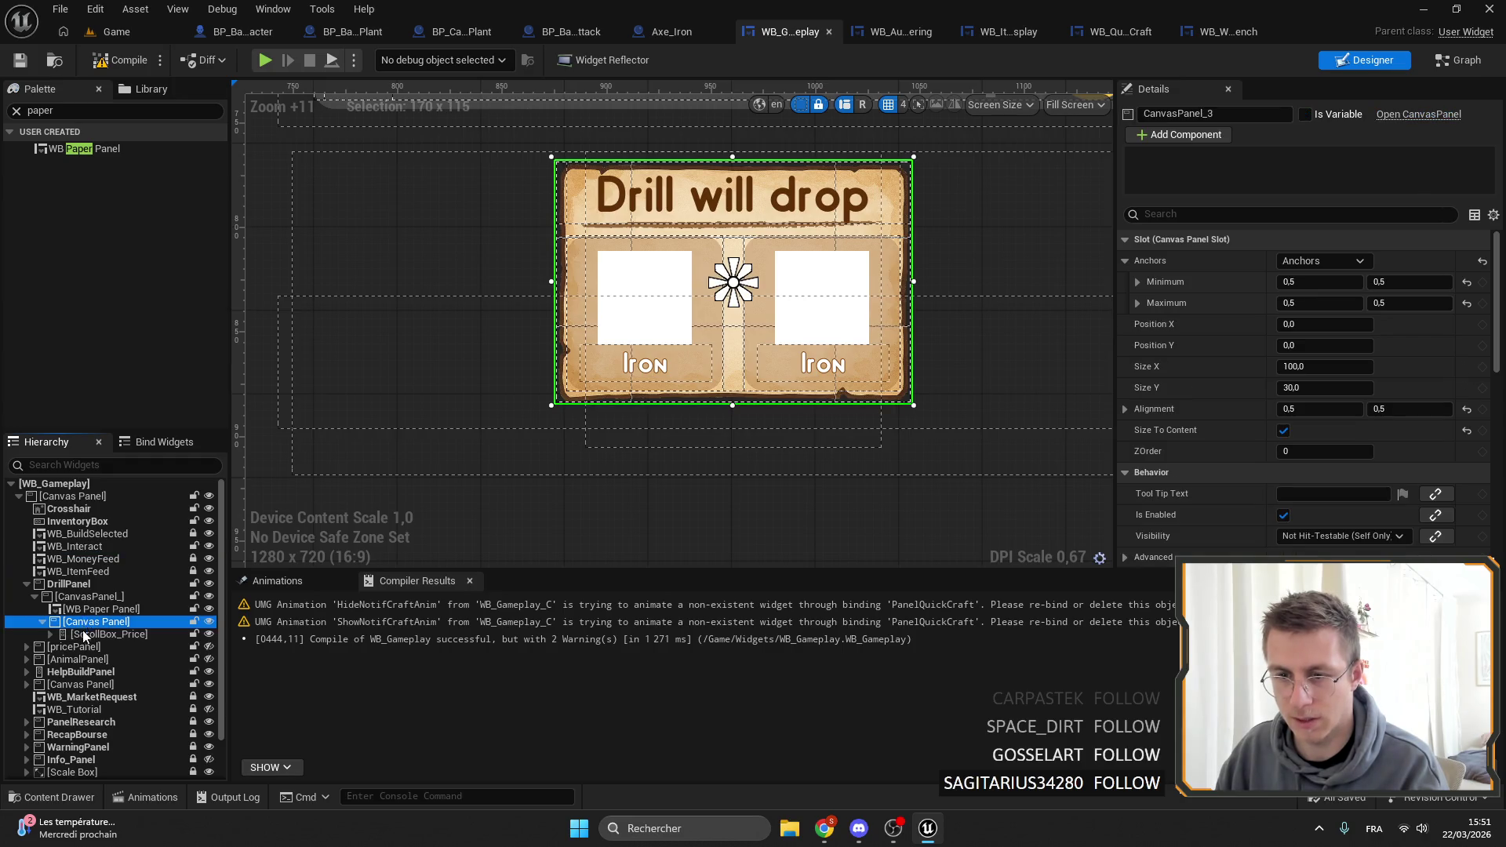
{"action": "left_click", "coordinate": [50, 634]}
{"action": "left_click", "coordinate": [62, 648]}
{"action": "left_click", "coordinate": [58, 646]}
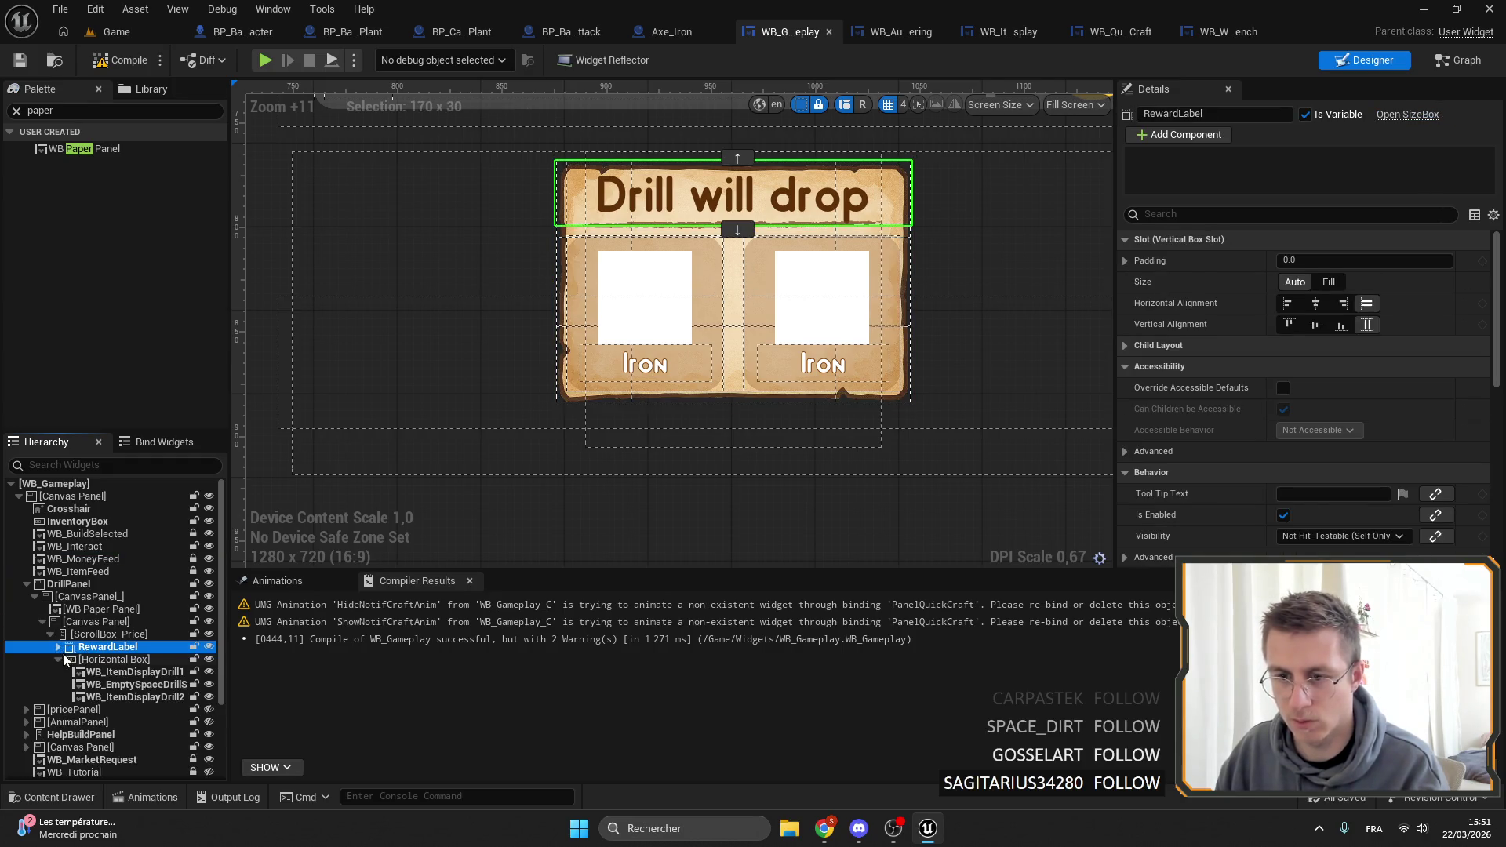
{"action": "scroll", "coordinate": [731, 289], "scroll_direction": "down", "scroll_amount": 4}
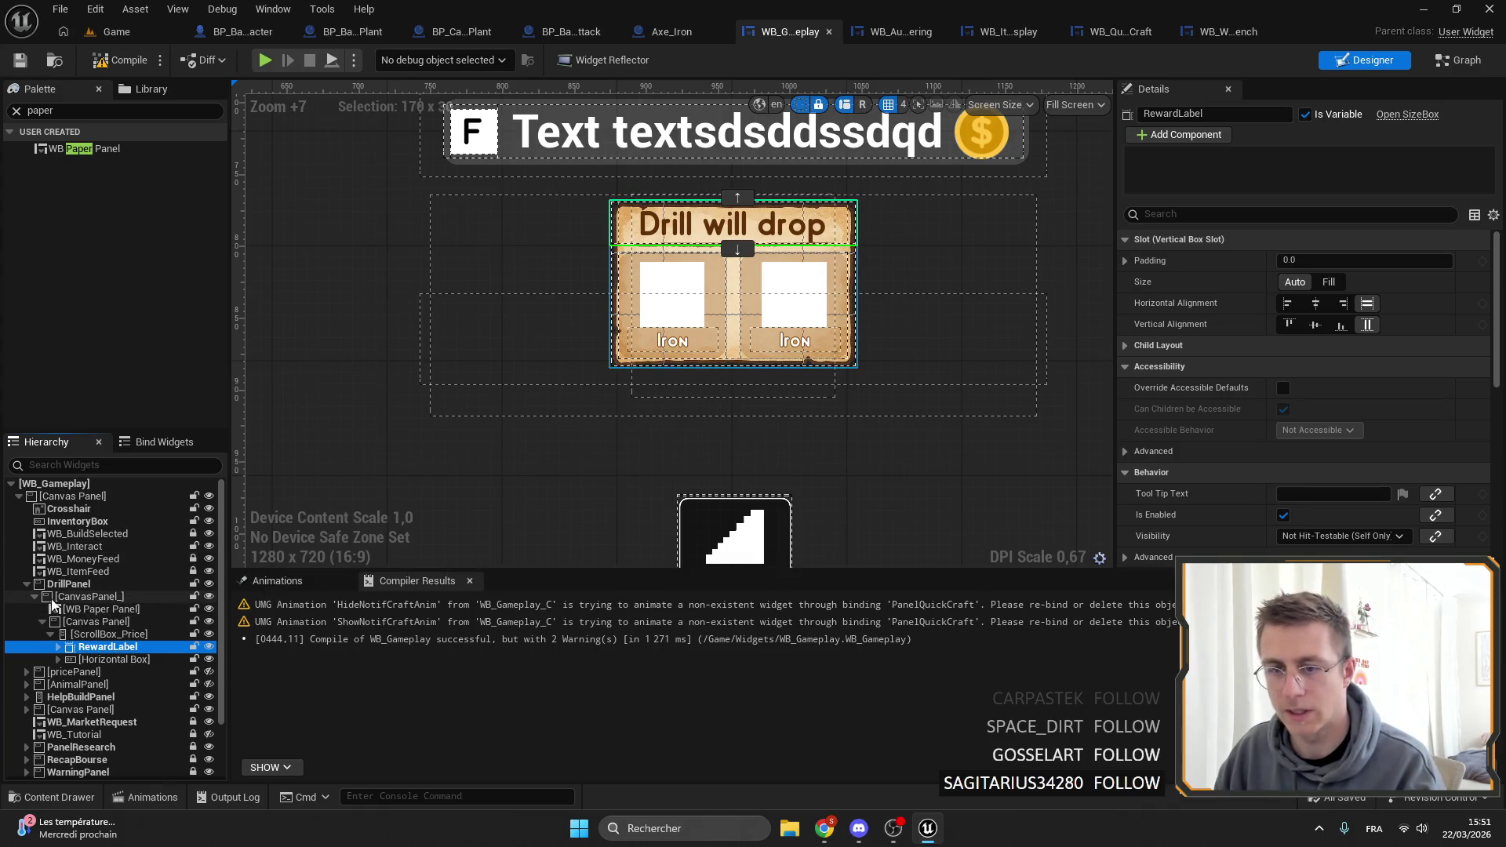
Check DrillPanel and Info_Panel via their eye toggles, leaving Info_Panel hidden.
{"action": "left_click", "coordinate": [206, 583]}
{"action": "left_click", "coordinate": [208, 585]}
{"action": "left_click", "coordinate": [208, 585]}
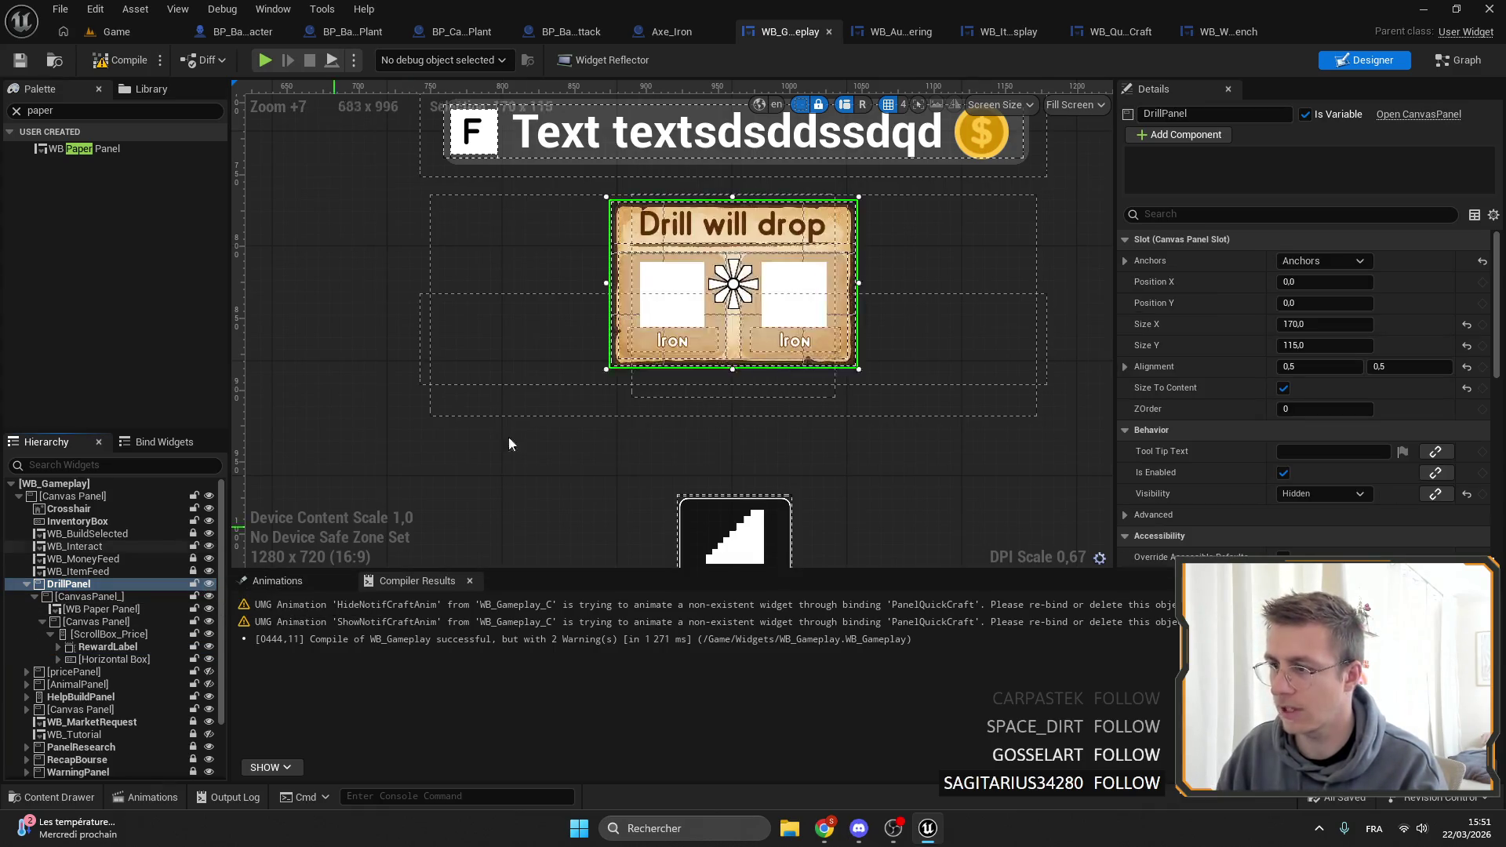
{"action": "scroll", "coordinate": [508, 436], "scroll_direction": "down", "scroll_amount": 4}
{"action": "scroll", "coordinate": [111, 713], "scroll_direction": "down", "scroll_amount": 3}
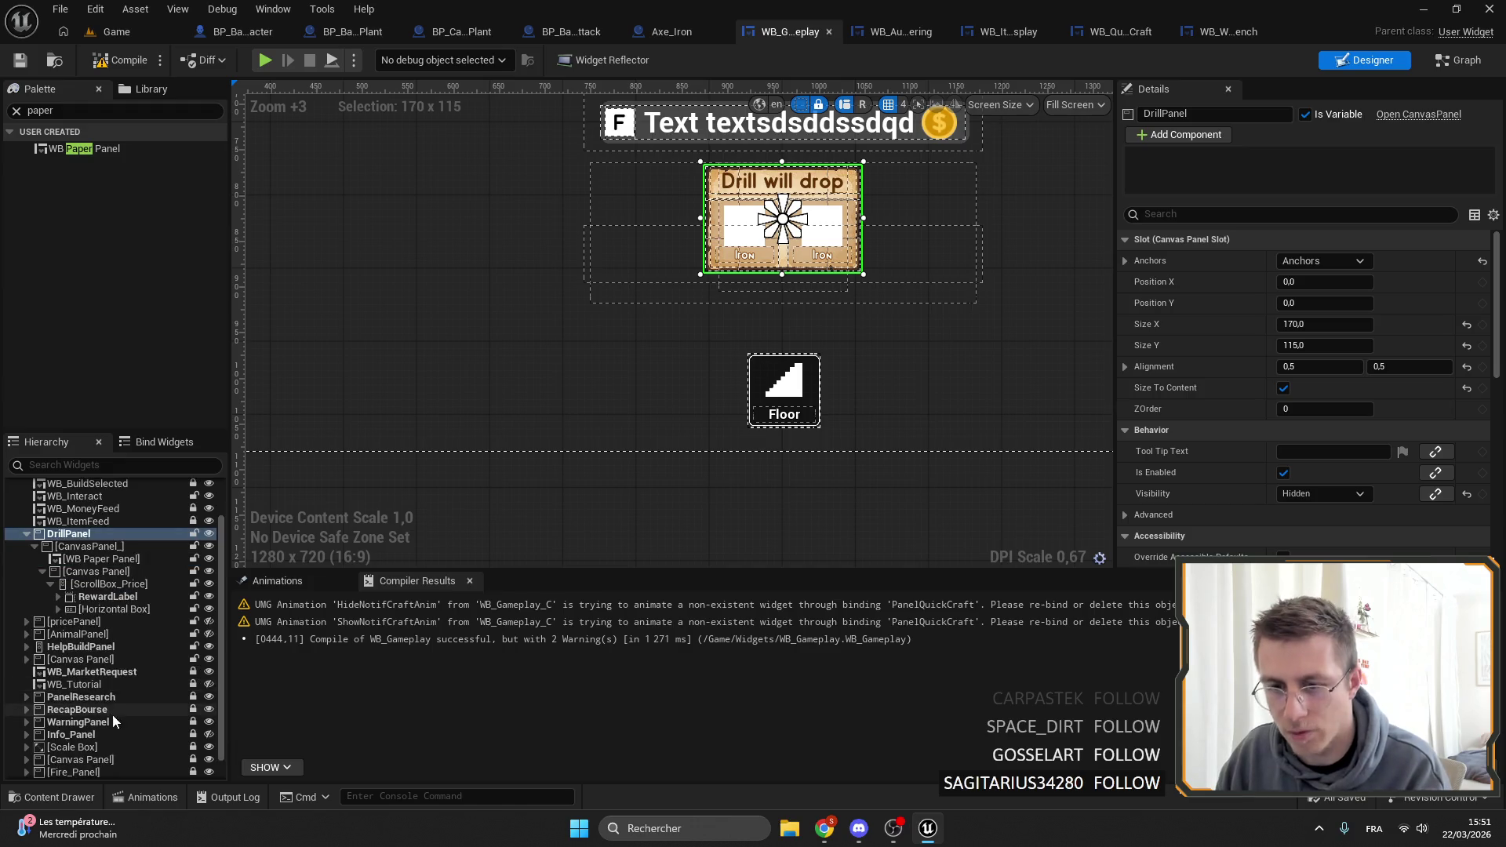
{"action": "scroll", "coordinate": [110, 718], "scroll_direction": "down", "scroll_amount": 2}
{"action": "left_click", "coordinate": [94, 711]}
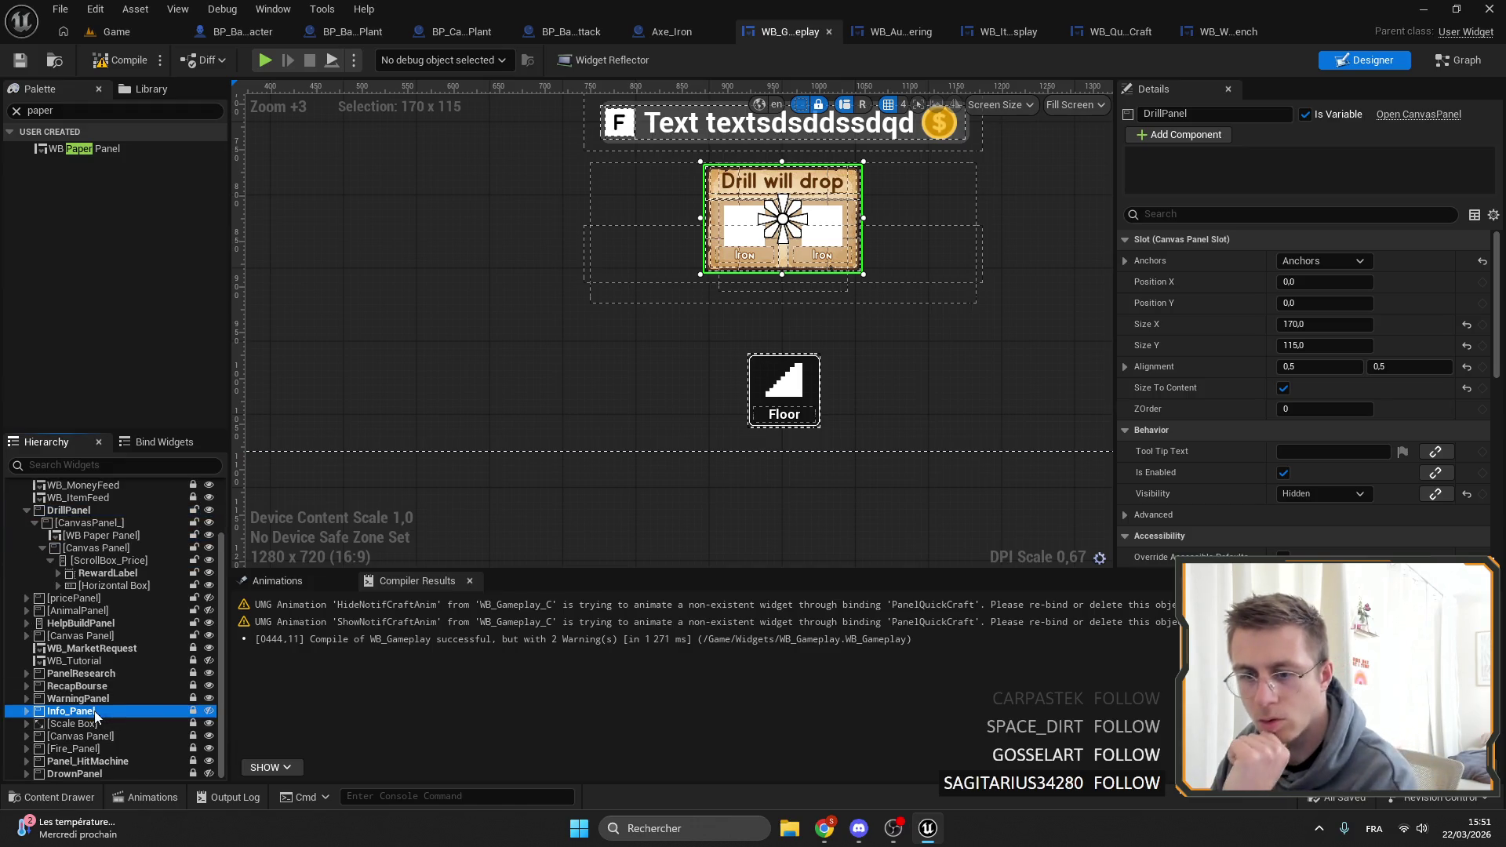
{"action": "left_click", "coordinate": [212, 710]}
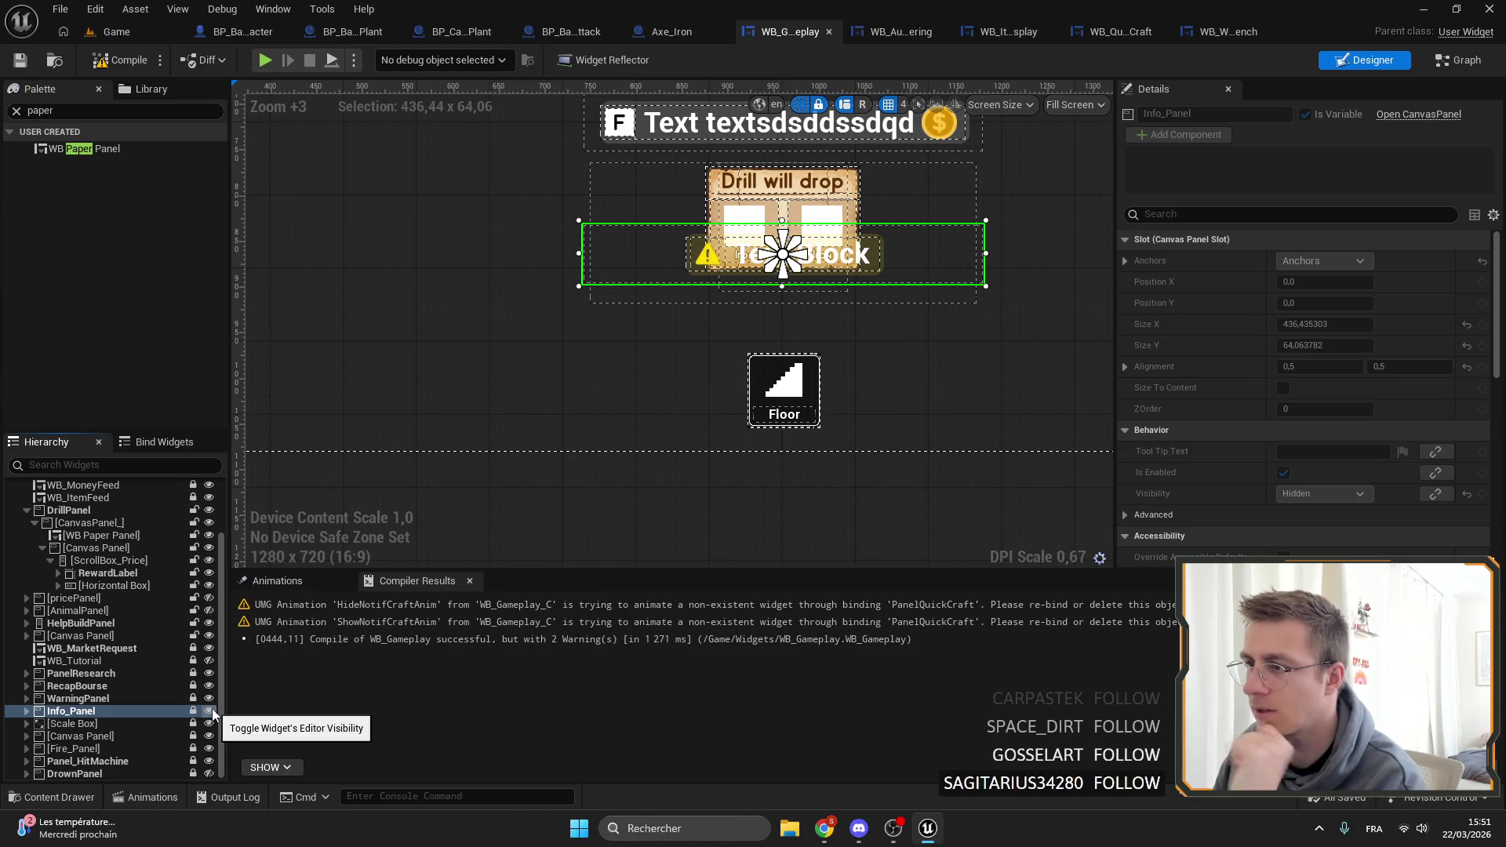
{"action": "left_click", "coordinate": [210, 709]}
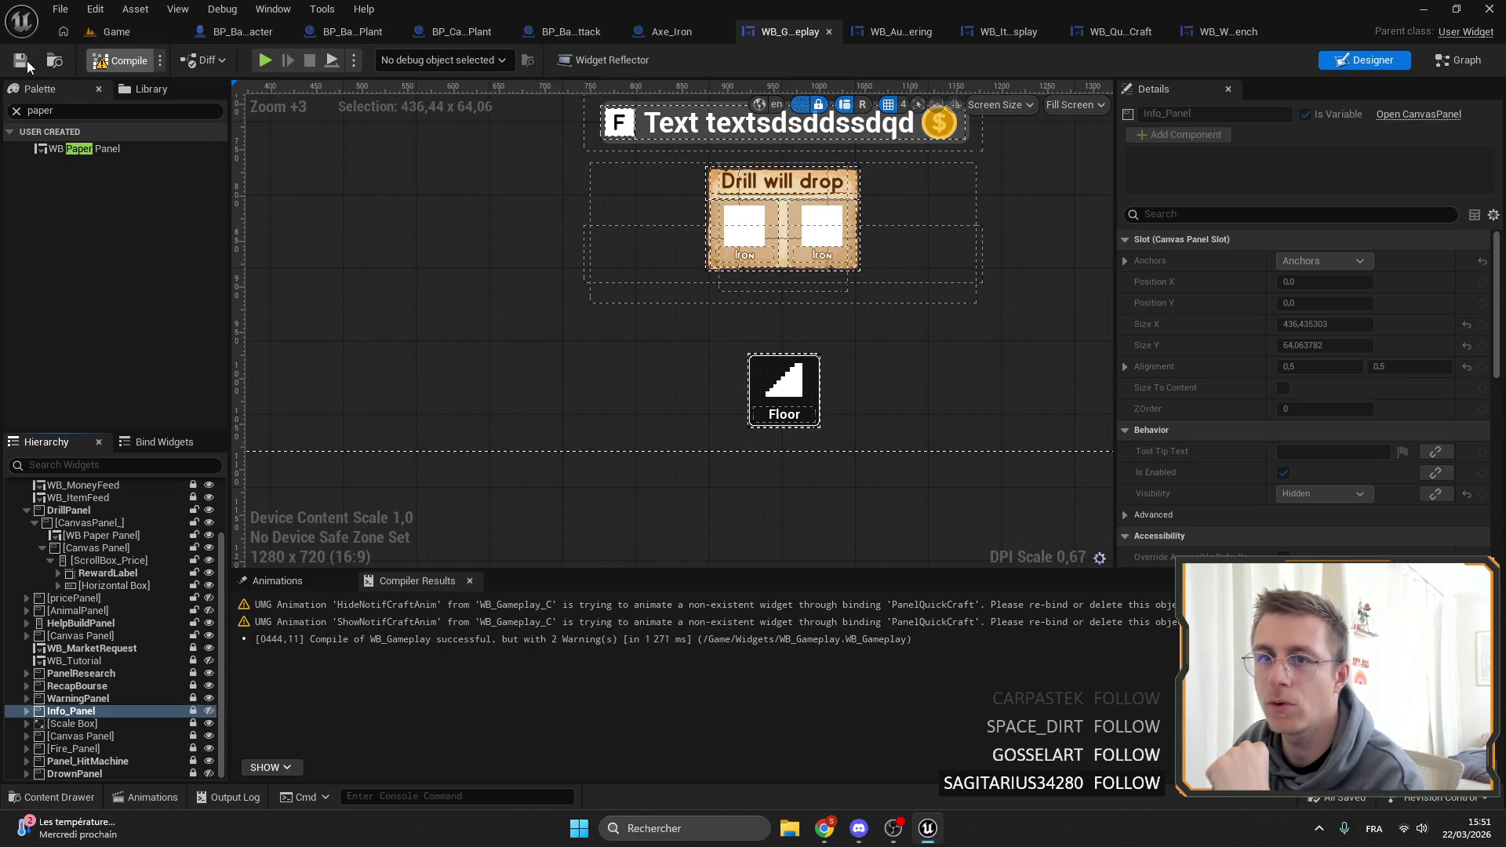
Play the Game level with Alt+P and make the game view fullscreen with F11.
{"action": "left_click", "coordinate": [116, 31]}
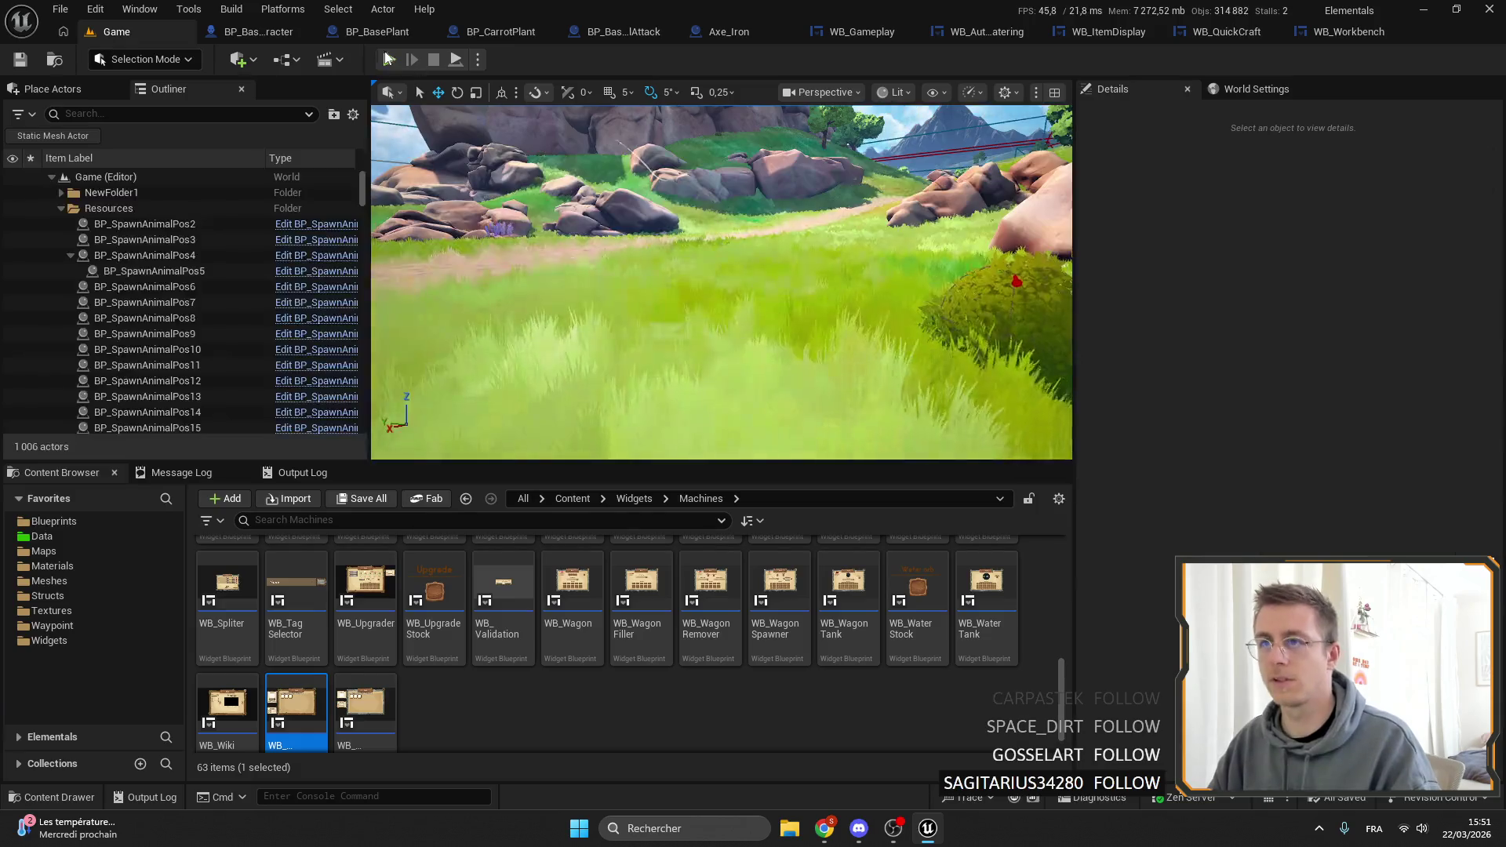
{"action": "key", "text": "alt+p"}
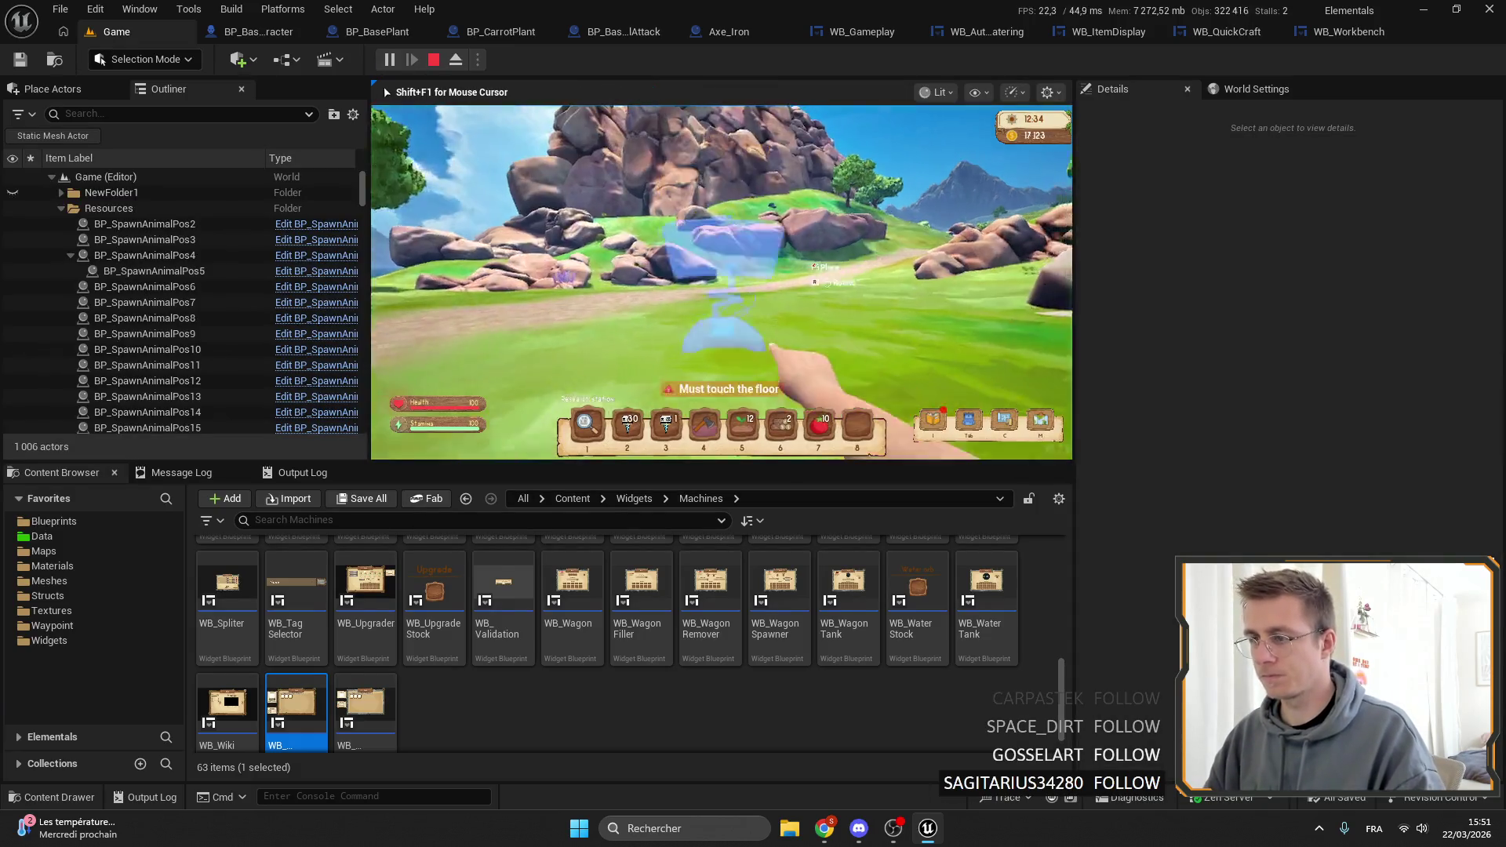
{"action": "key", "text": "F11"}
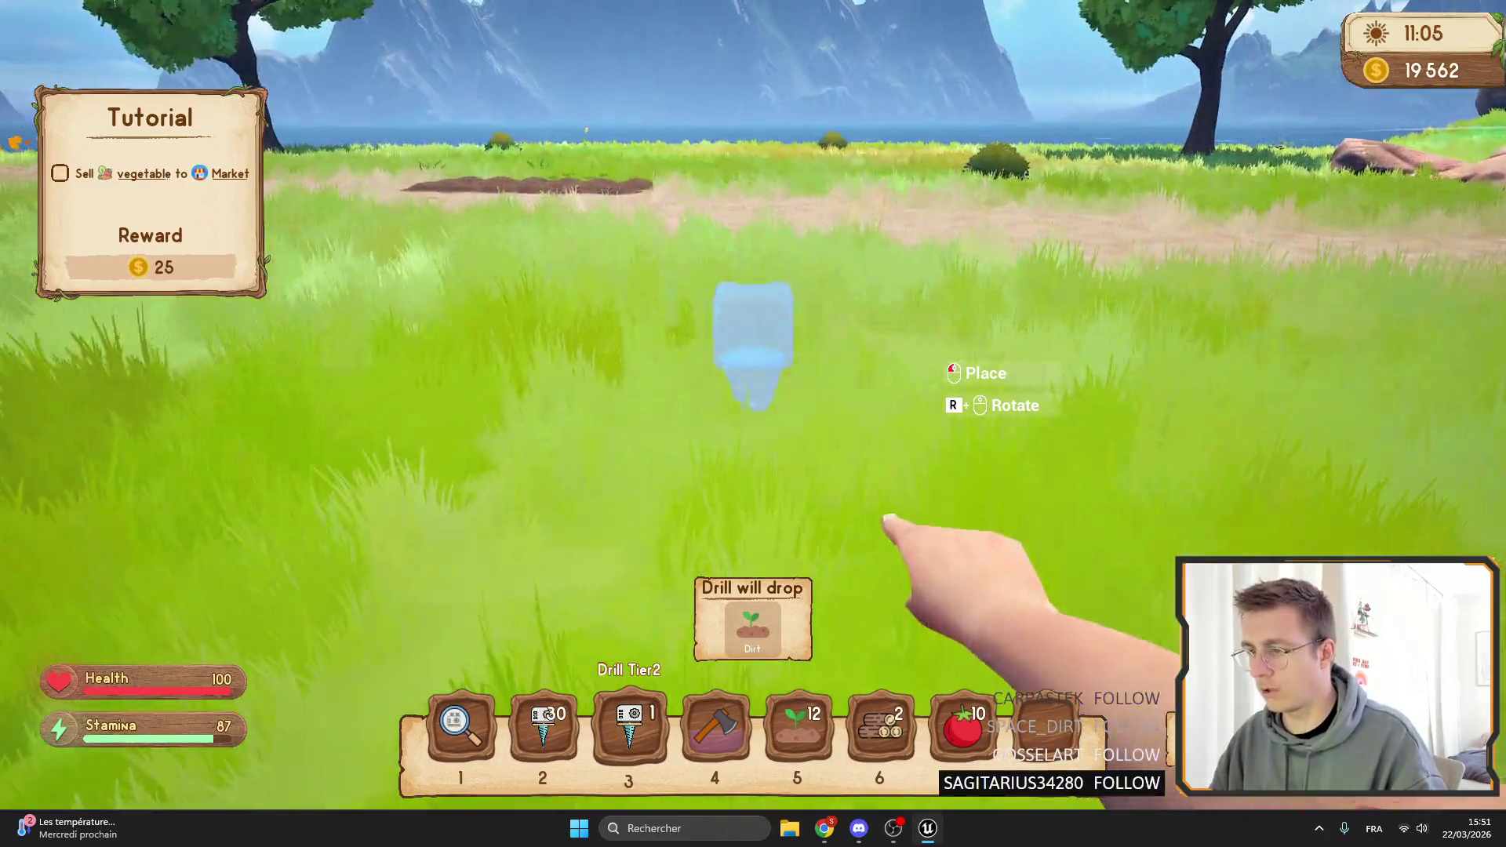
{"action": "key", "text": "alt+Tab"}
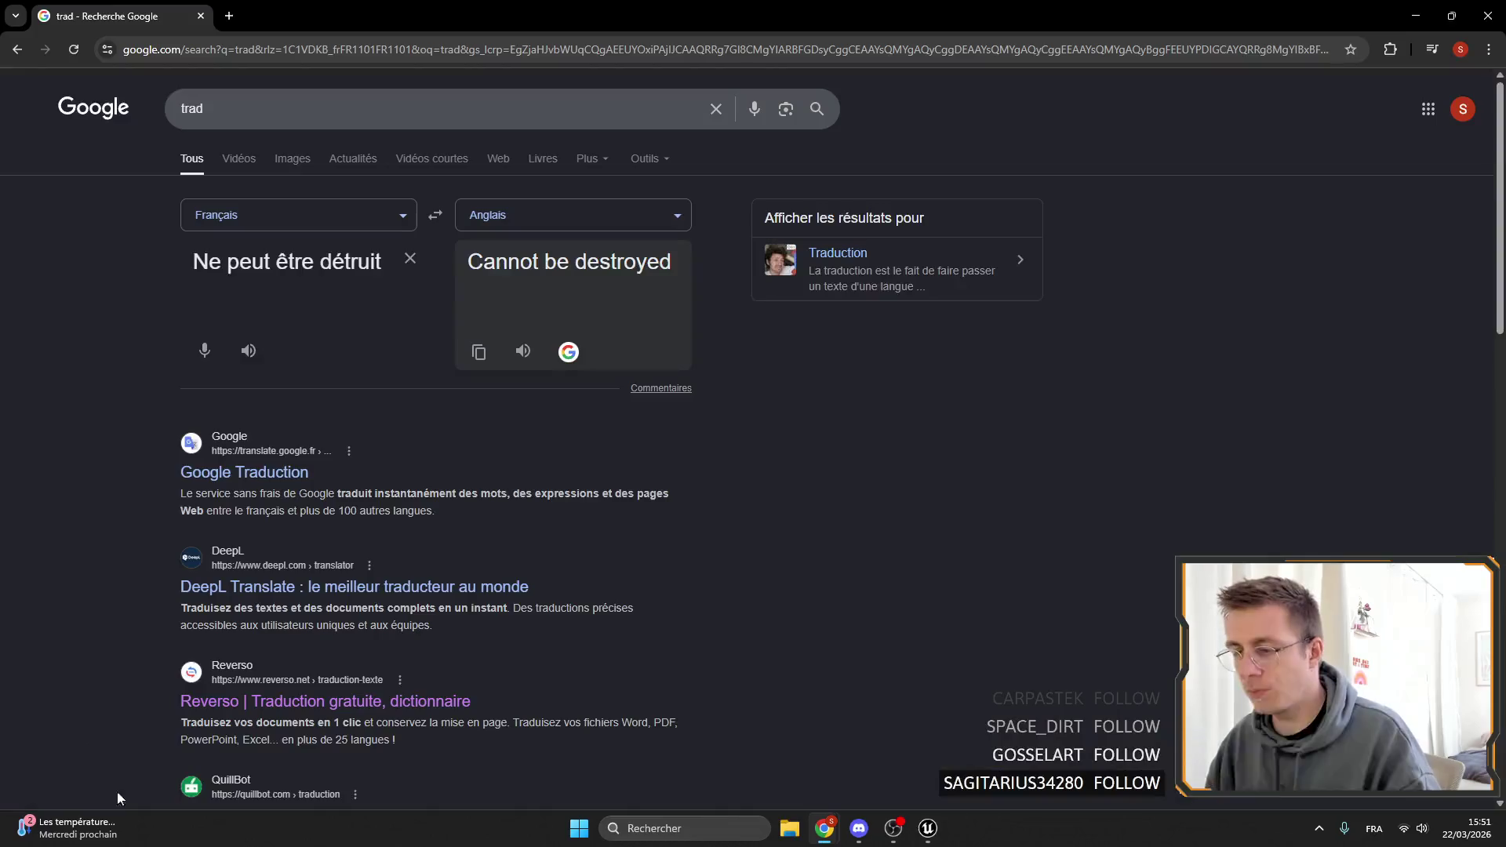
{"action": "mouse_move", "coordinate": [823, 828]}
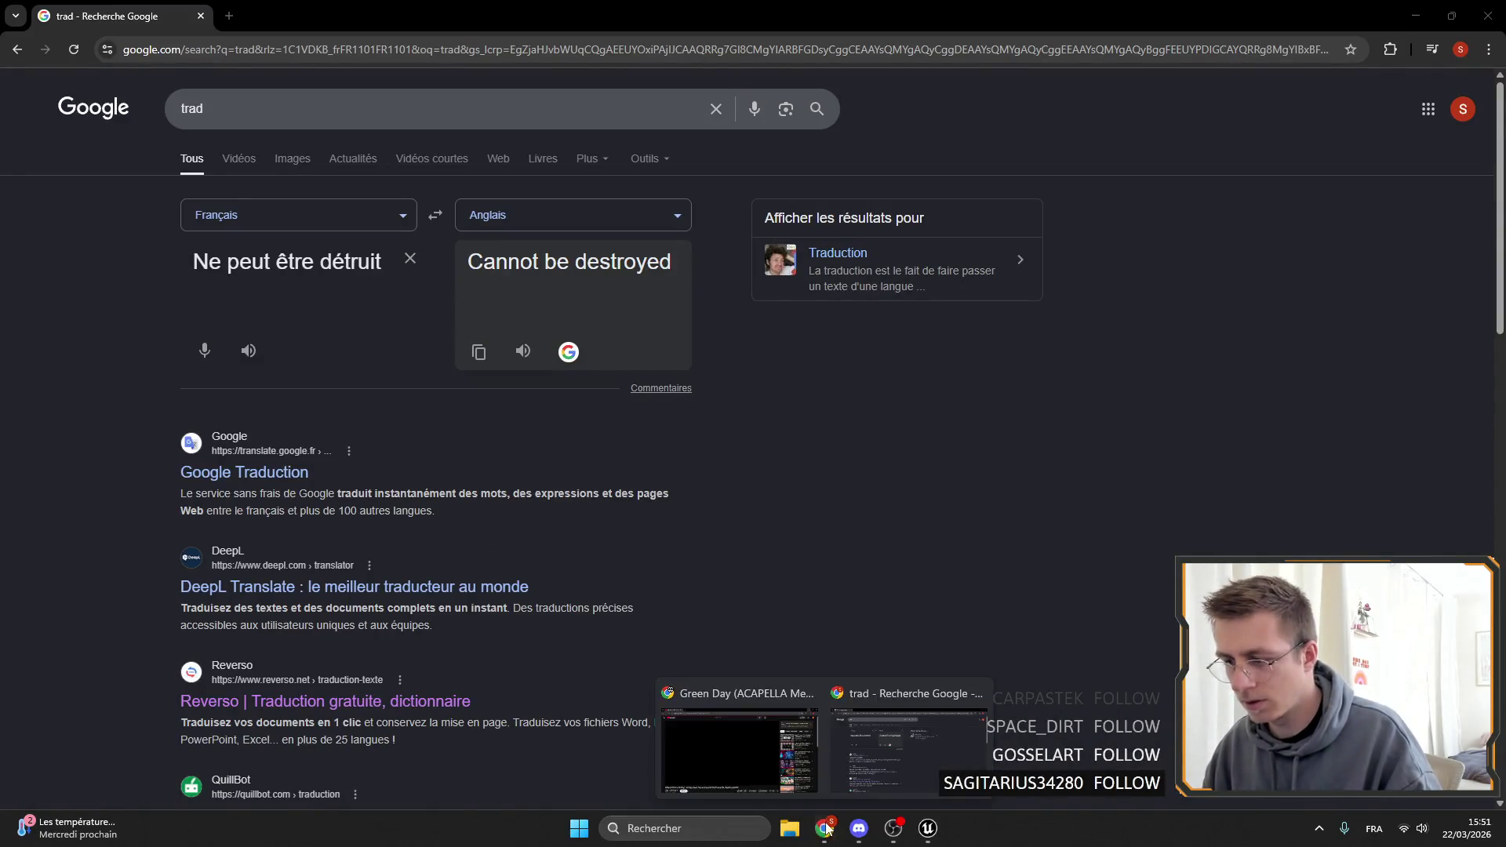
{"action": "left_click", "coordinate": [741, 745]}
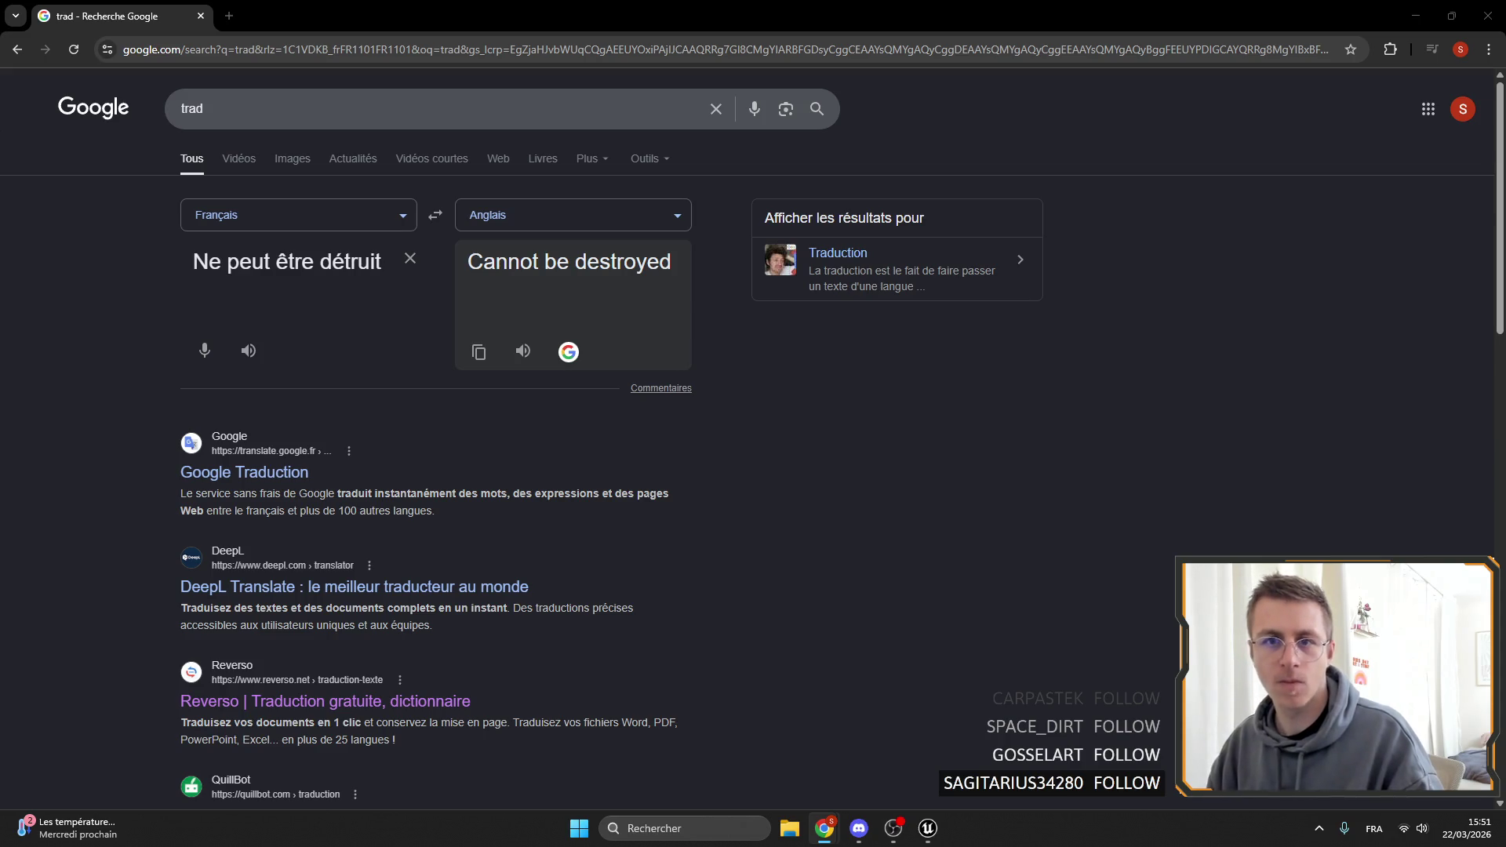
Minimize Chrome, walk the character forward with W, and equip Dirt with key 5.
{"action": "left_click", "coordinate": [1416, 15]}
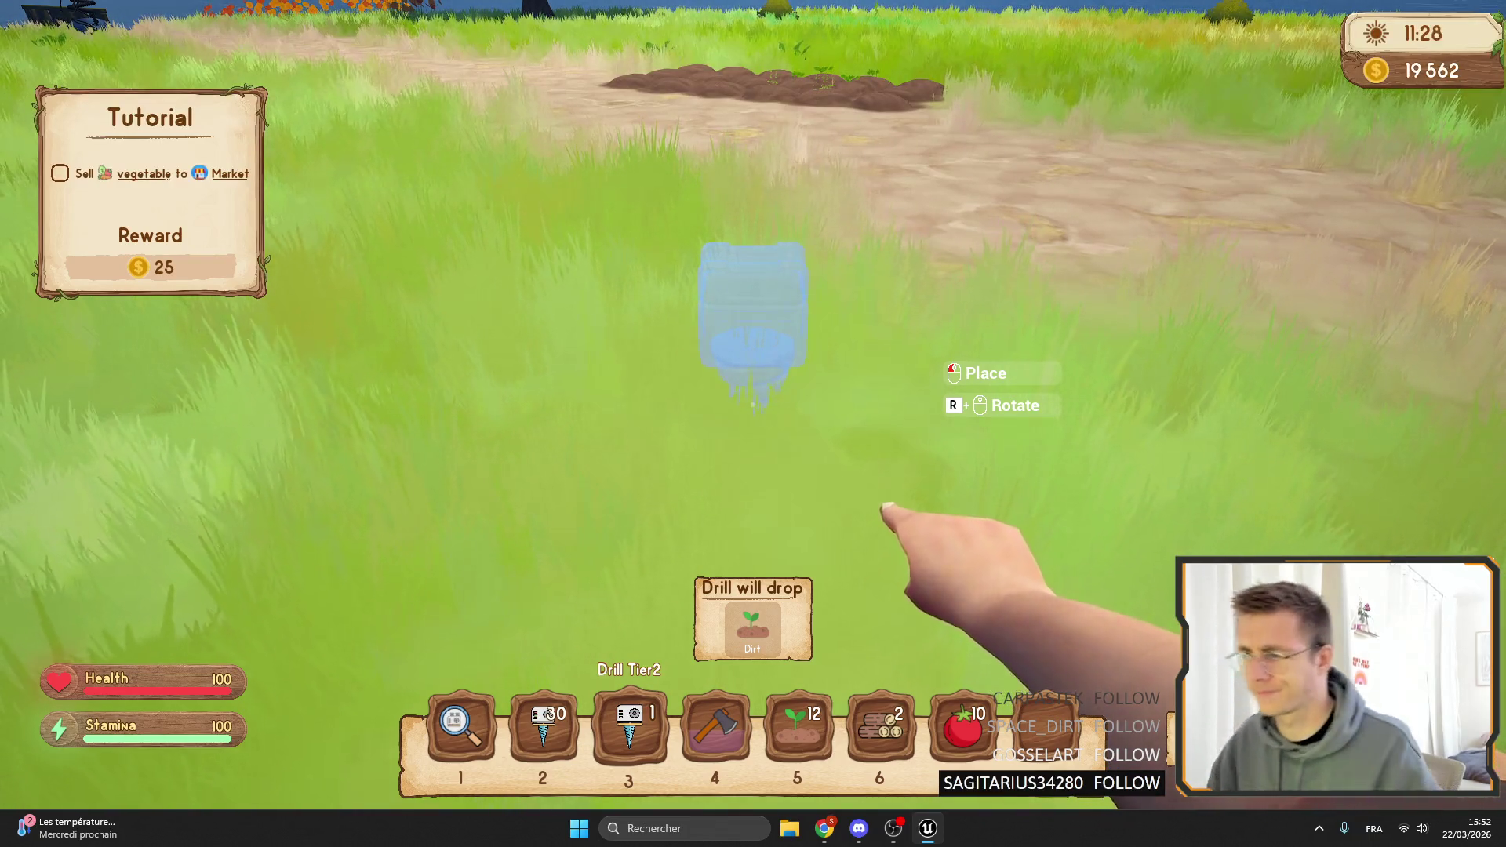
{"action": "key", "text": "w"}
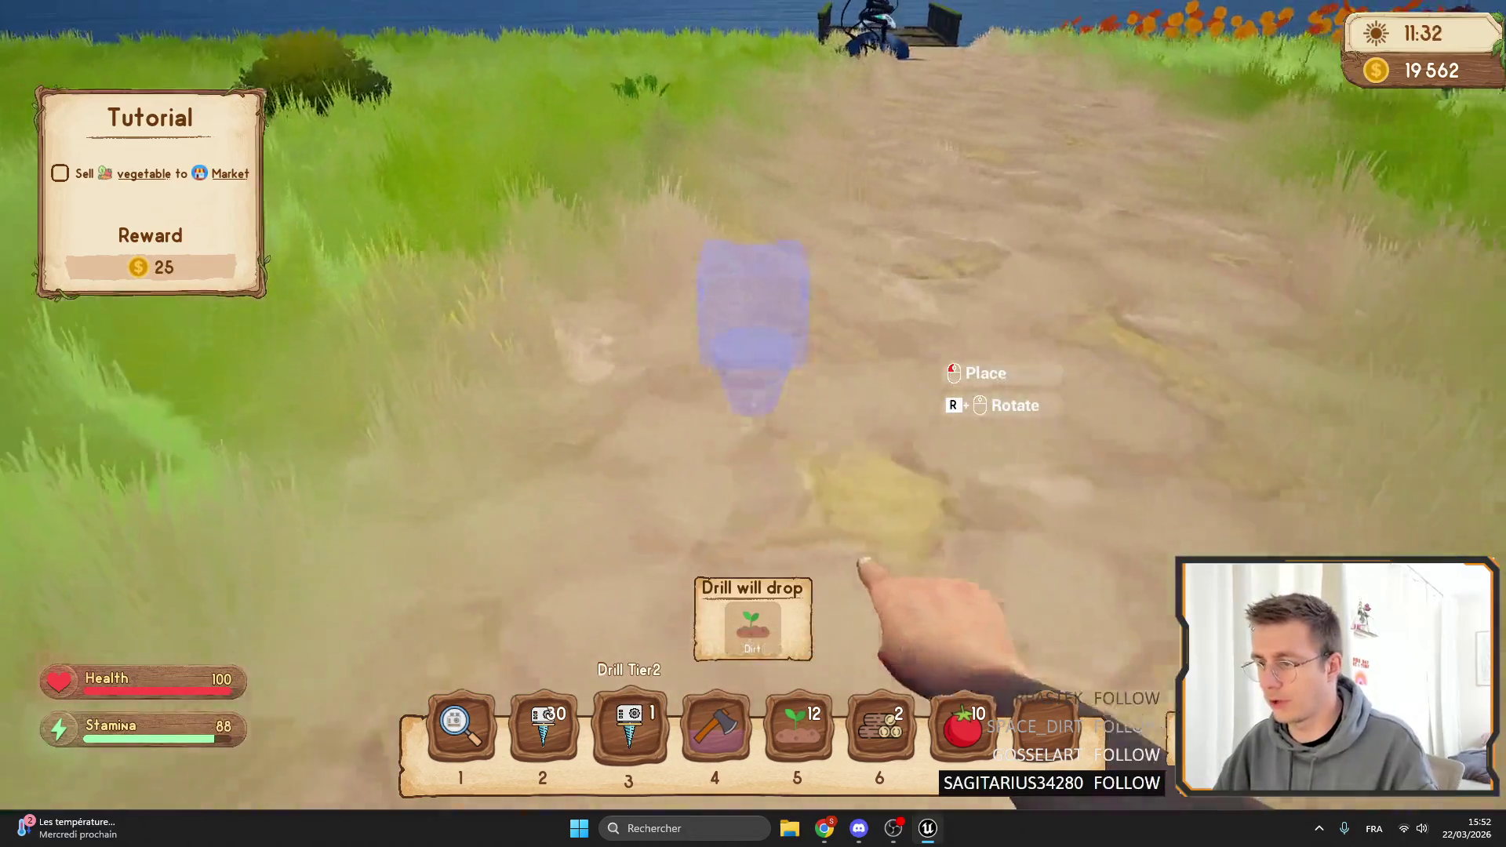
{"action": "key", "text": "5"}
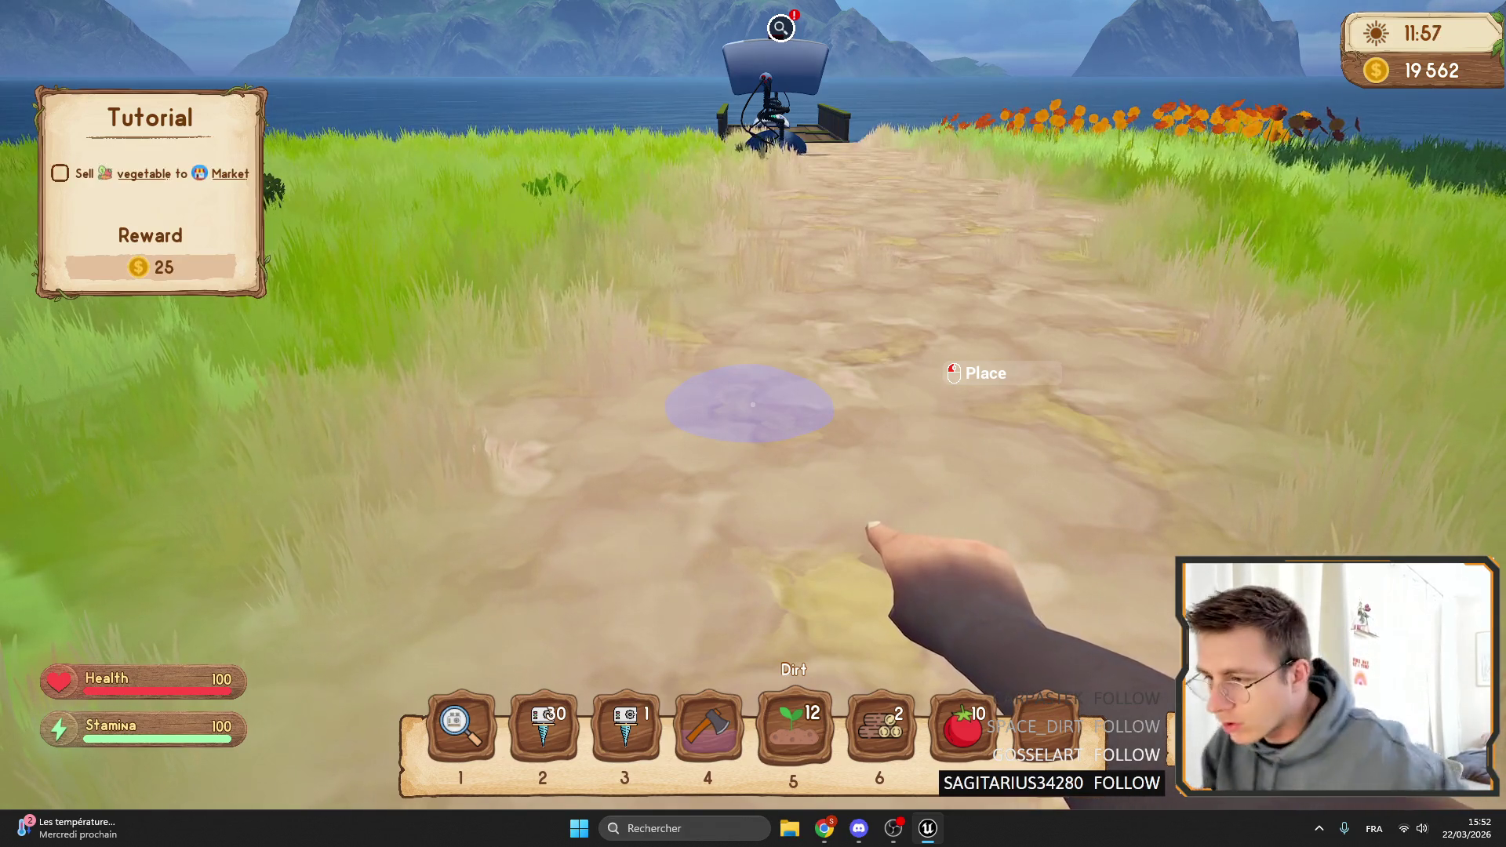
Toggle the running game between windowed and fullscreen, then move the level camera forward over the grass.
{"action": "key", "text": "F11"}
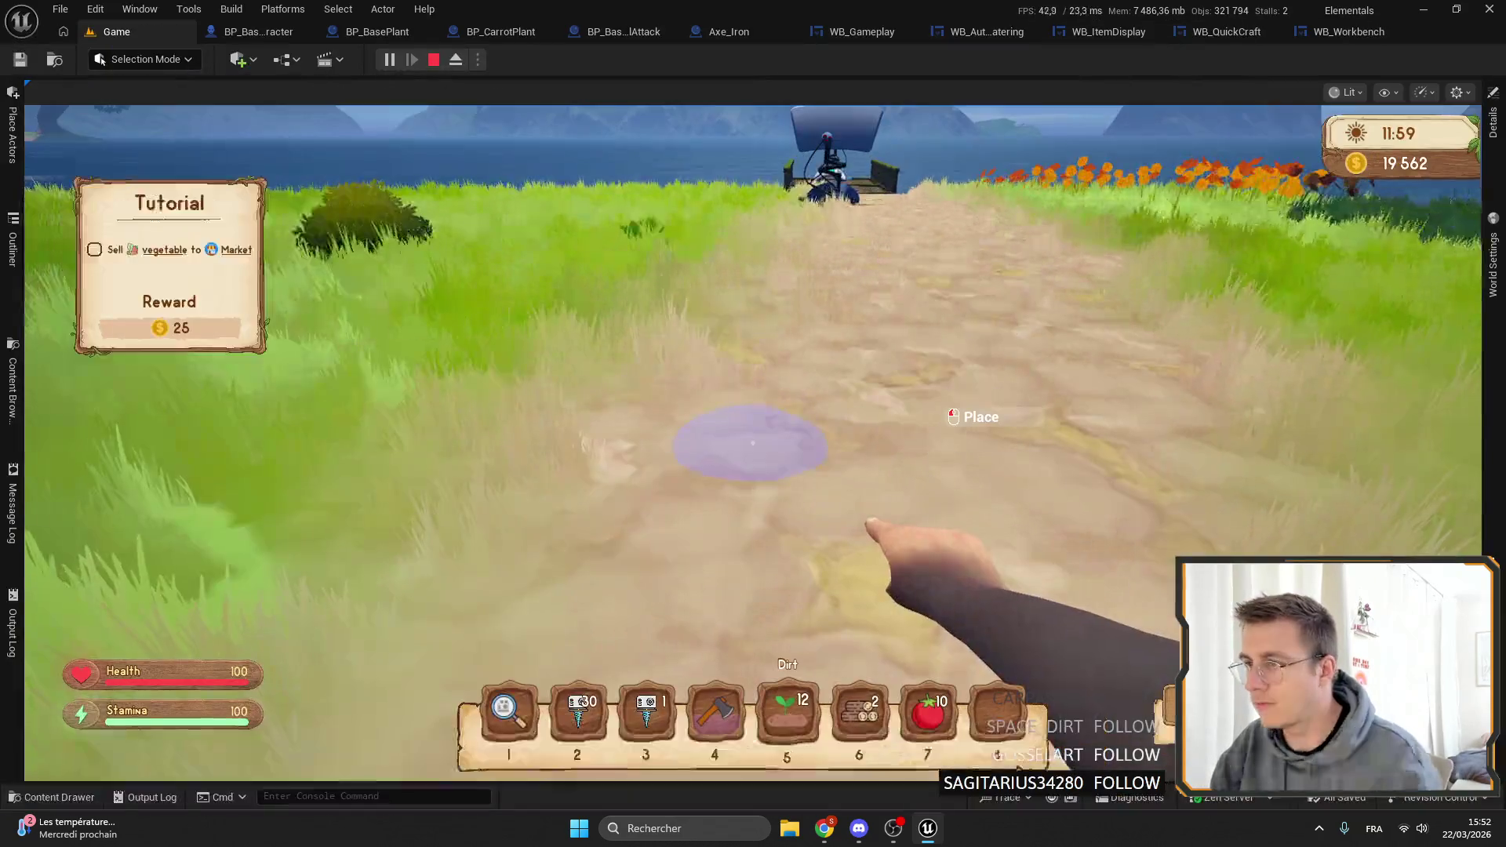
{"action": "key", "text": "F11"}
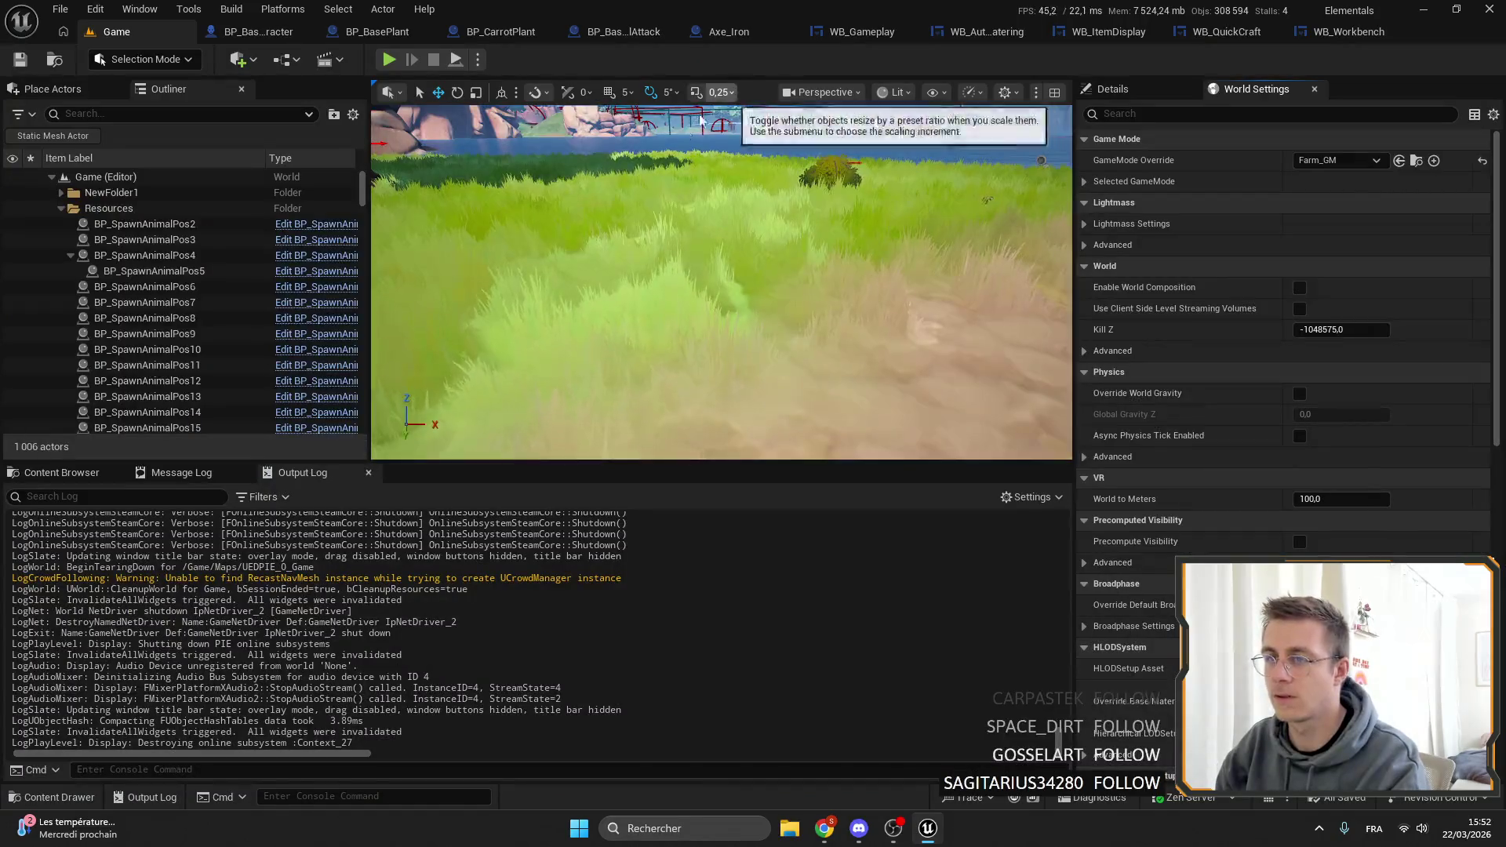
{"action": "left_click_drag", "start_coordinate": [643, 204], "coordinate": [609, 177]}
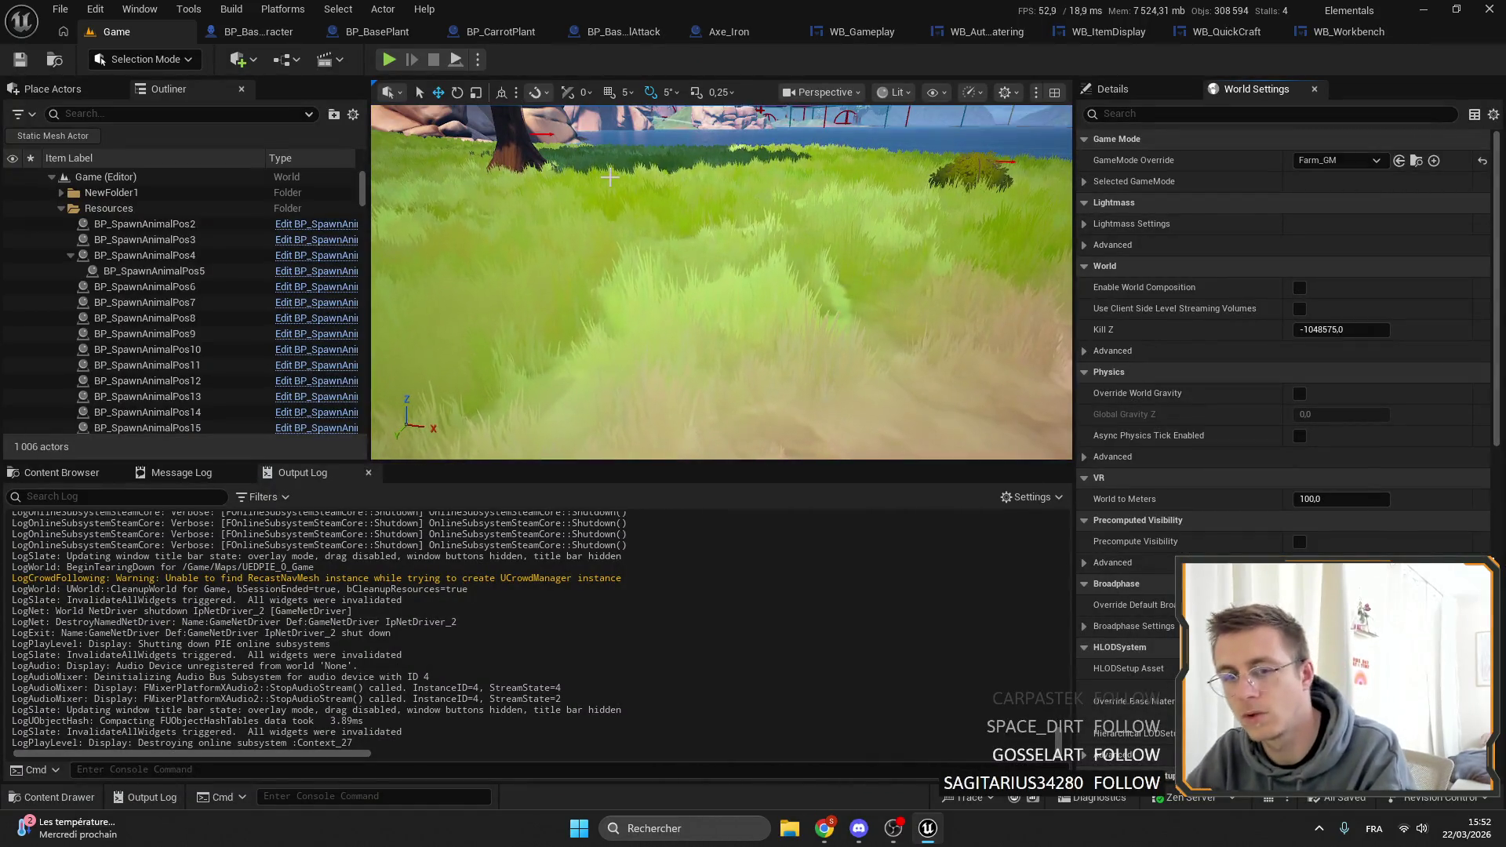
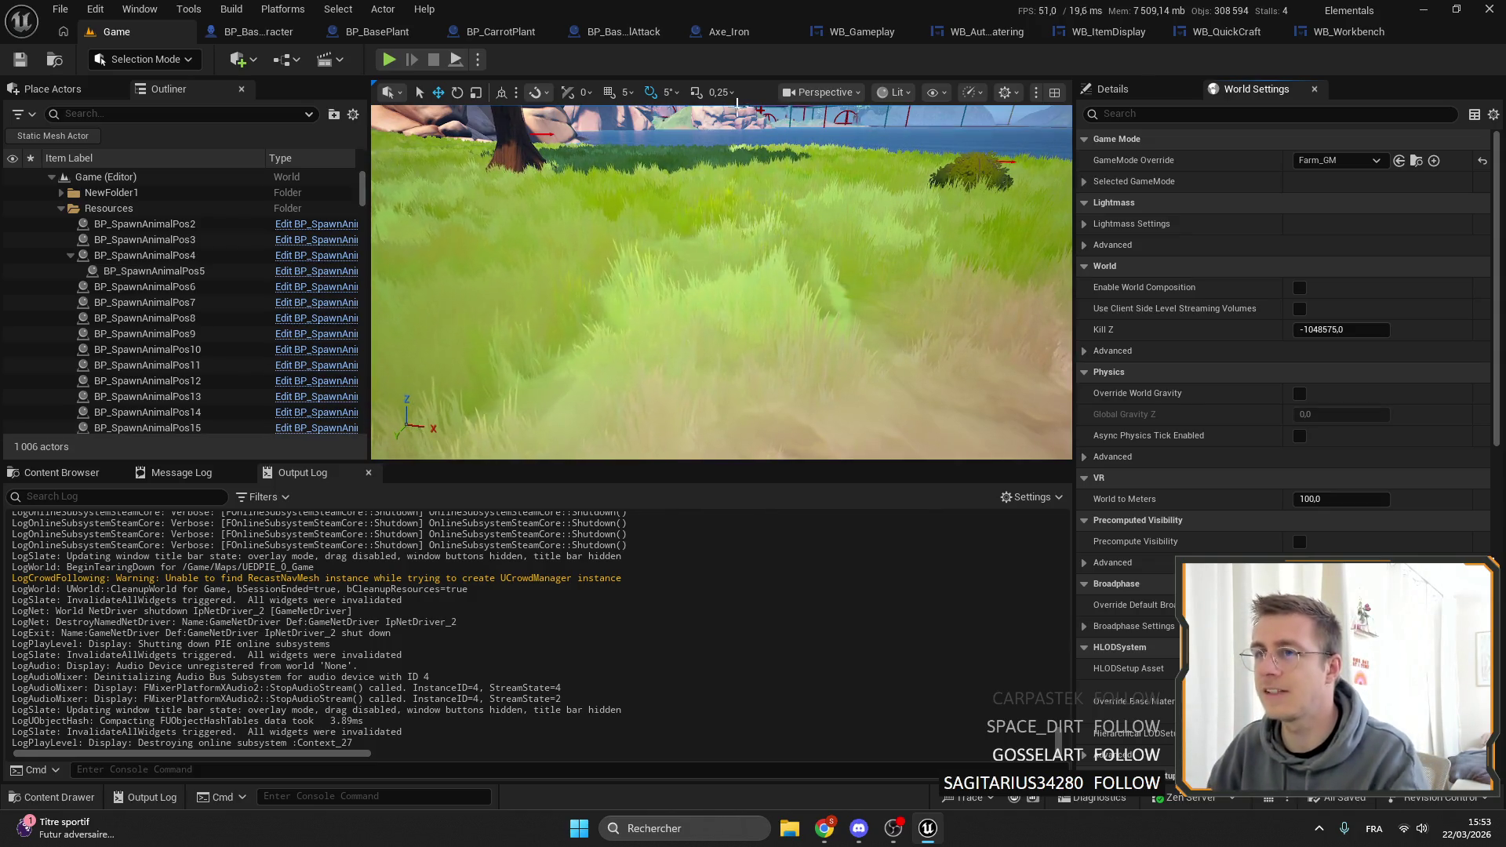
Close the Workbench, QuickCraft, ItemDisplay and AutoWatering widget tabs so only WB_Gameplay remains.
{"action": "left_click", "coordinate": [1226, 32]}
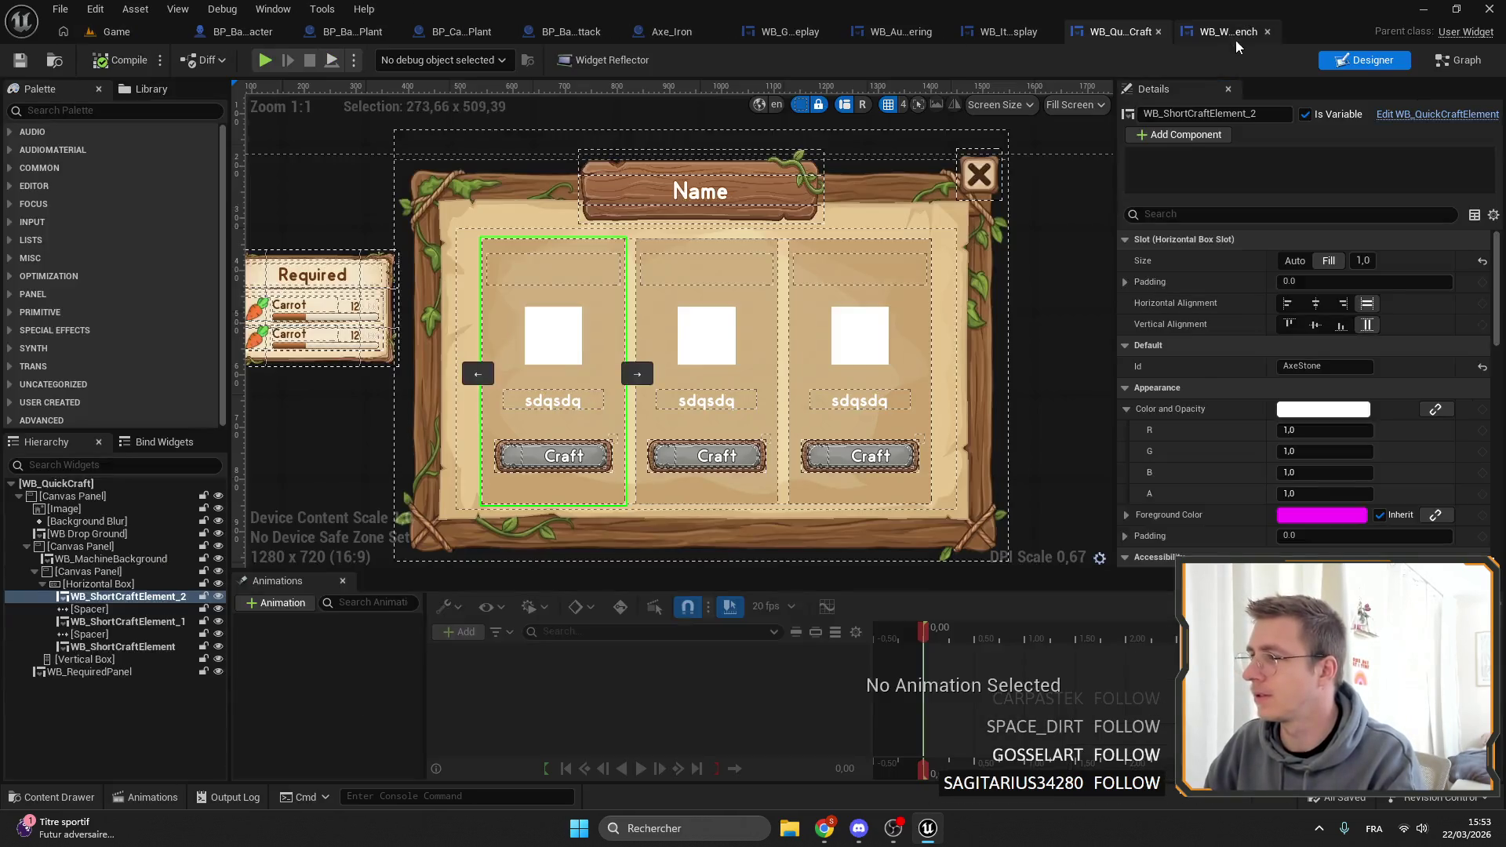
{"action": "scroll", "coordinate": [765, 365], "scroll_direction": "down", "scroll_amount": 3}
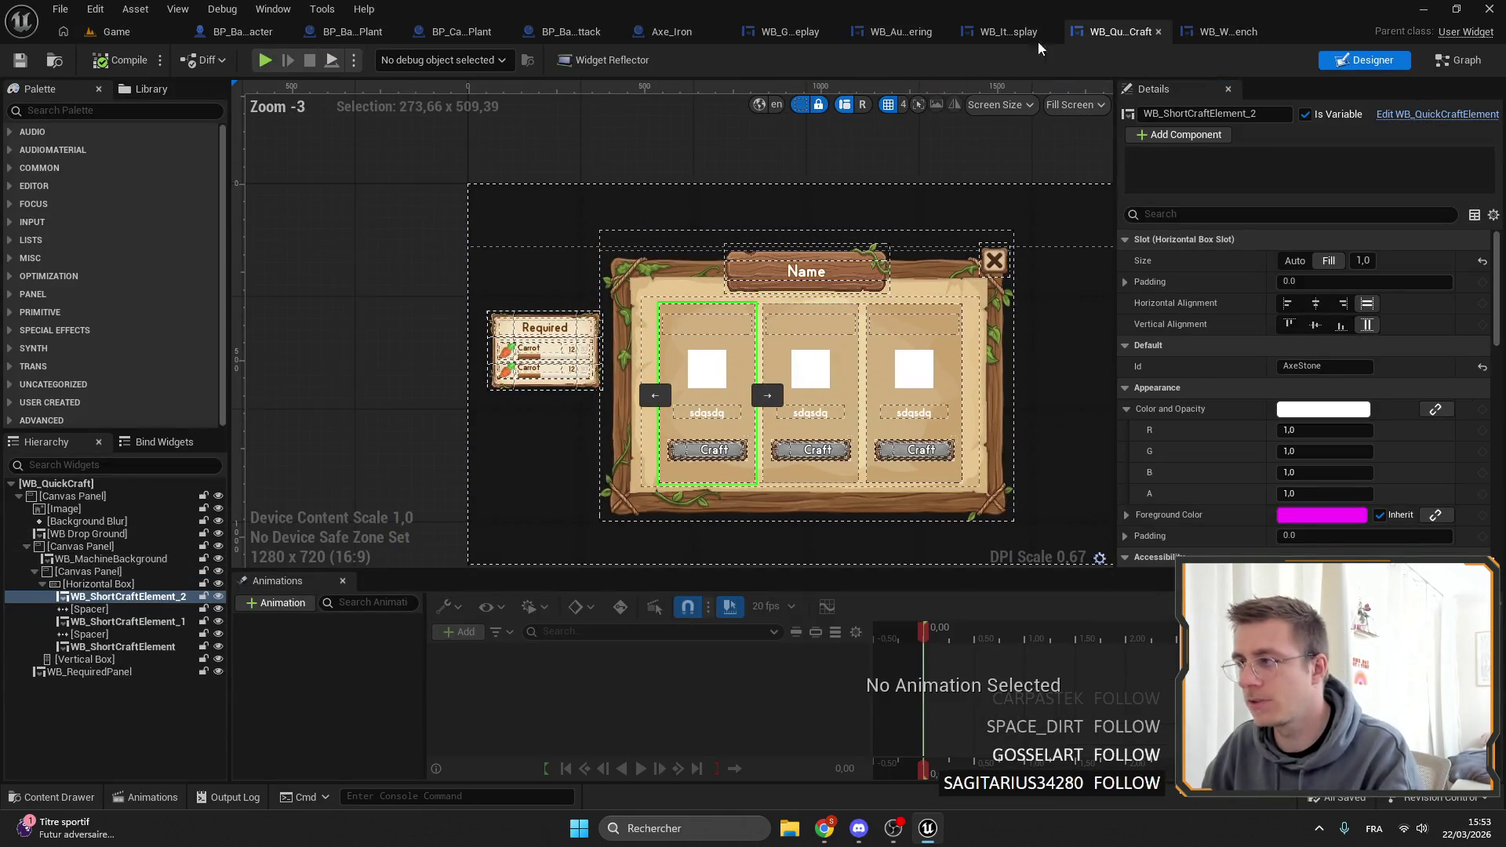
{"action": "left_click", "coordinate": [1247, 31]}
{"action": "left_click", "coordinate": [1267, 31]}
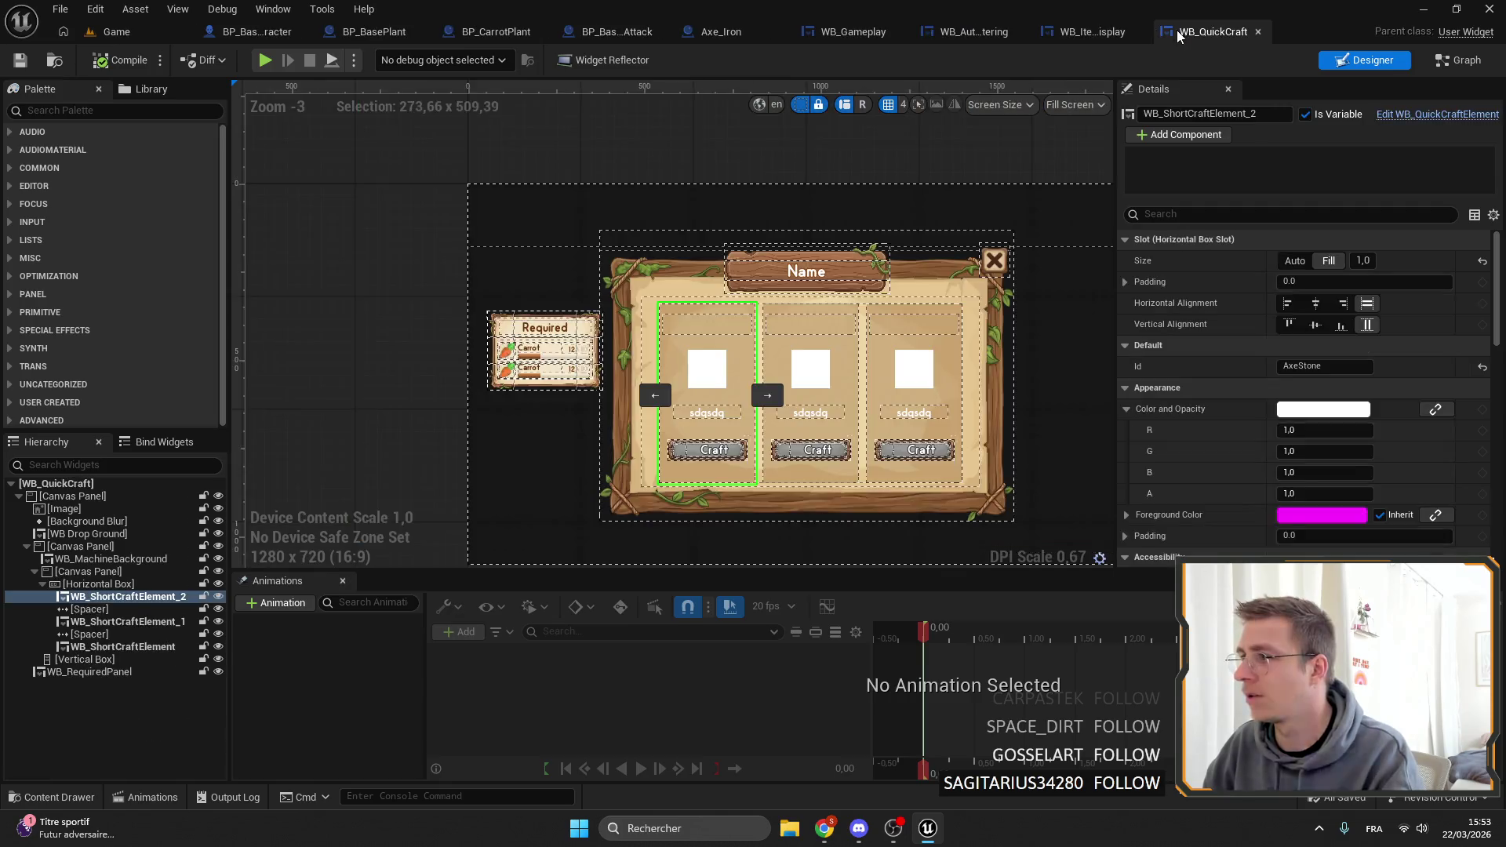
{"action": "left_click", "coordinate": [1264, 32]}
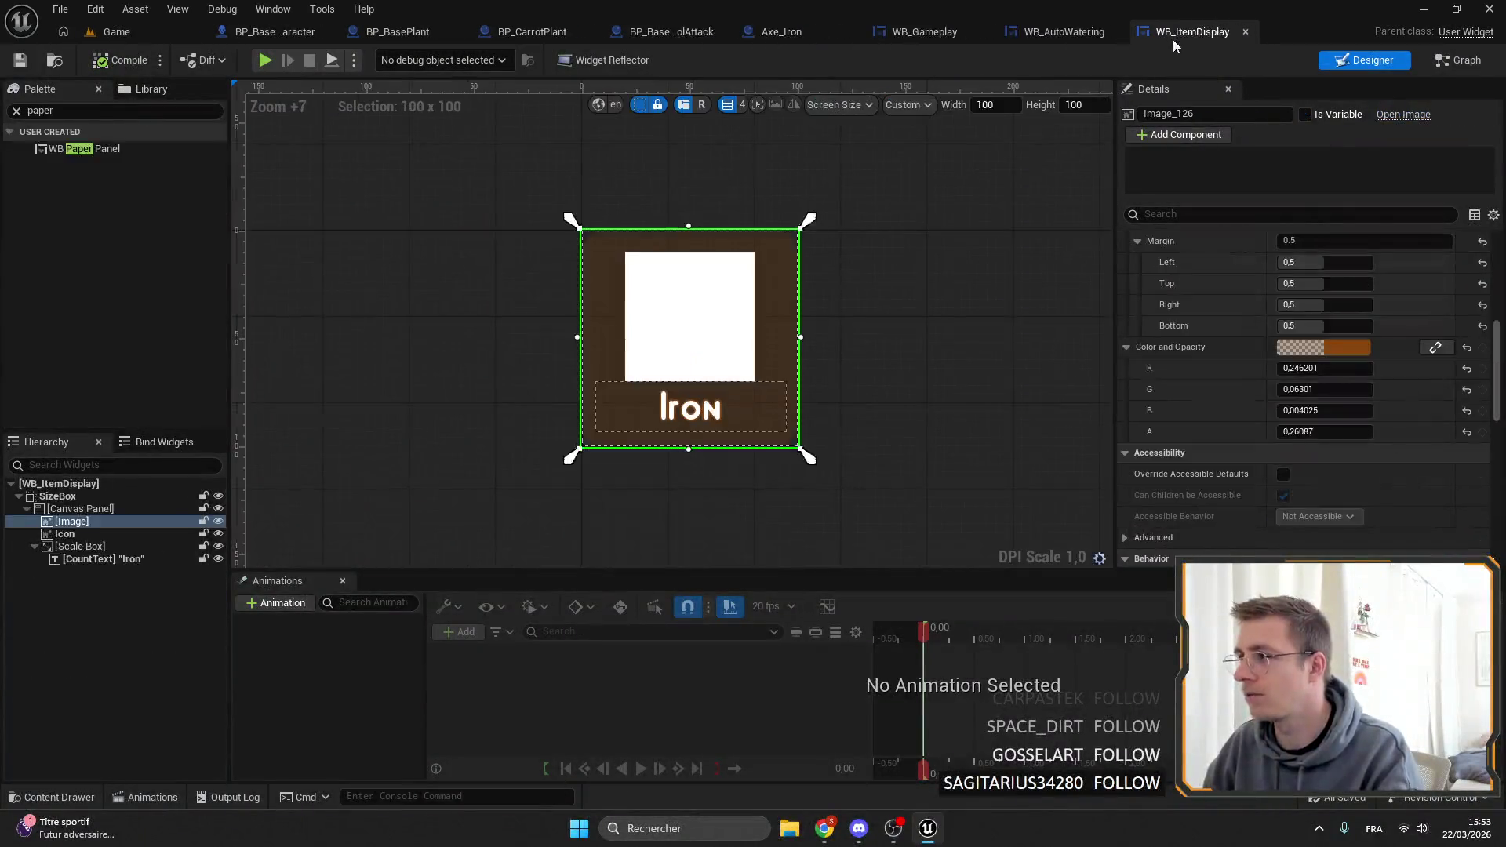
{"action": "left_click", "coordinate": [1251, 33]}
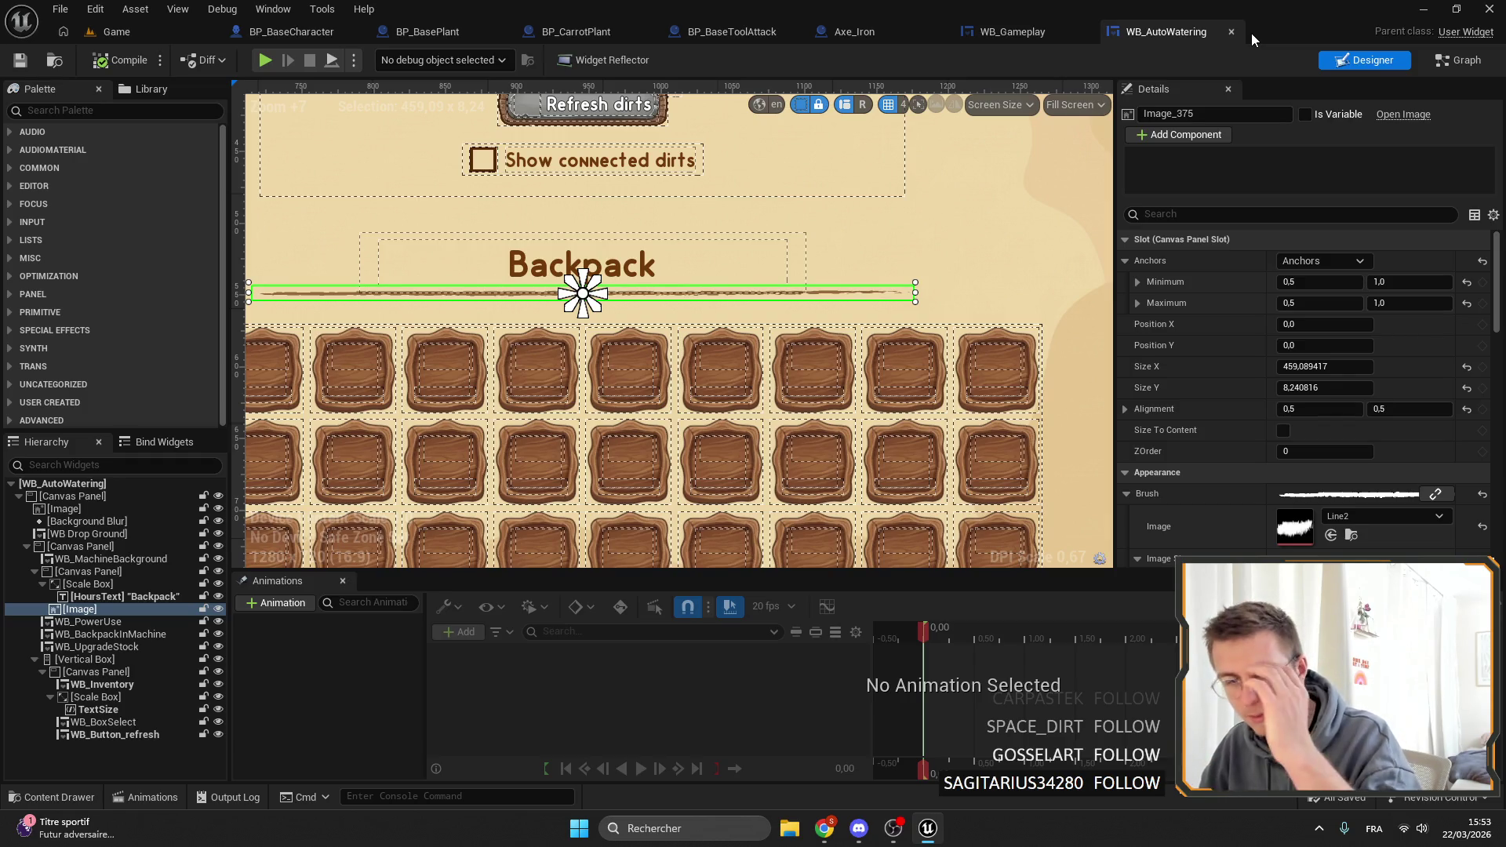
{"action": "scroll", "coordinate": [778, 258], "scroll_direction": "down", "scroll_amount": 8}
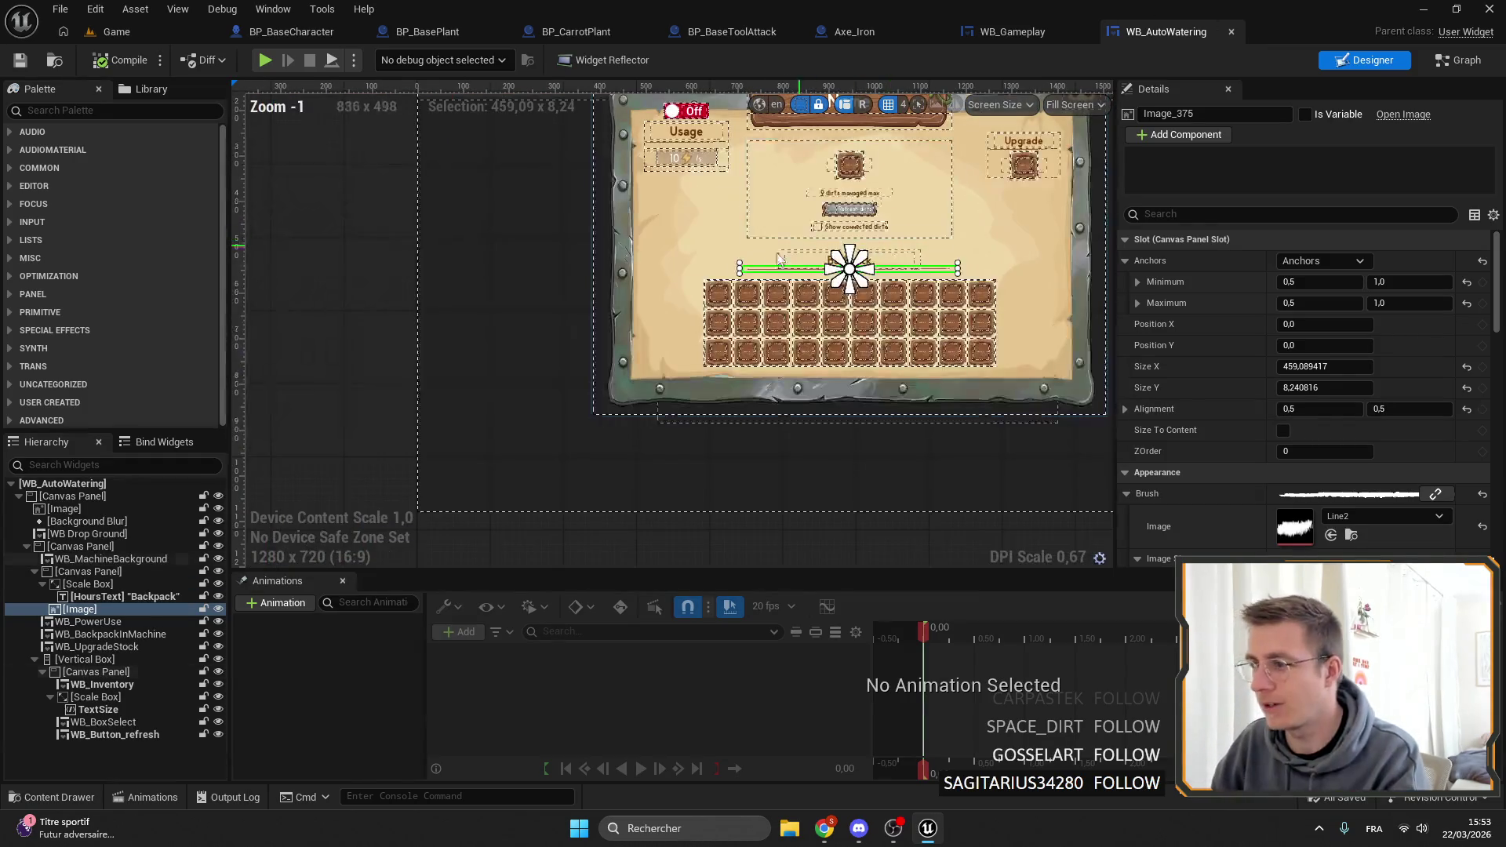
{"action": "left_click_drag", "start_coordinate": [779, 259], "coordinate": [661, 304]}
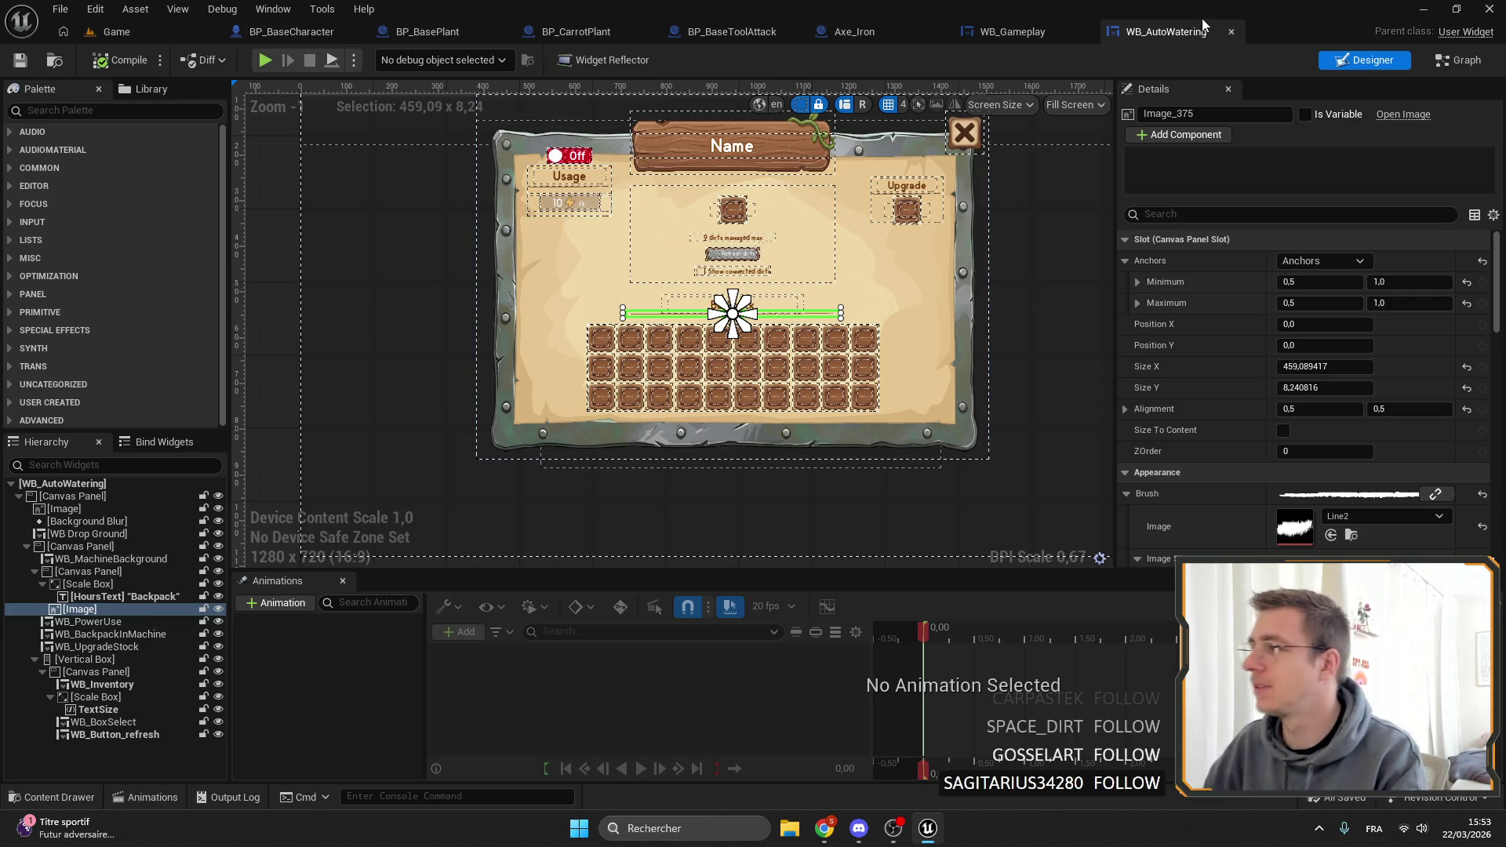
{"action": "left_click", "coordinate": [1231, 32]}
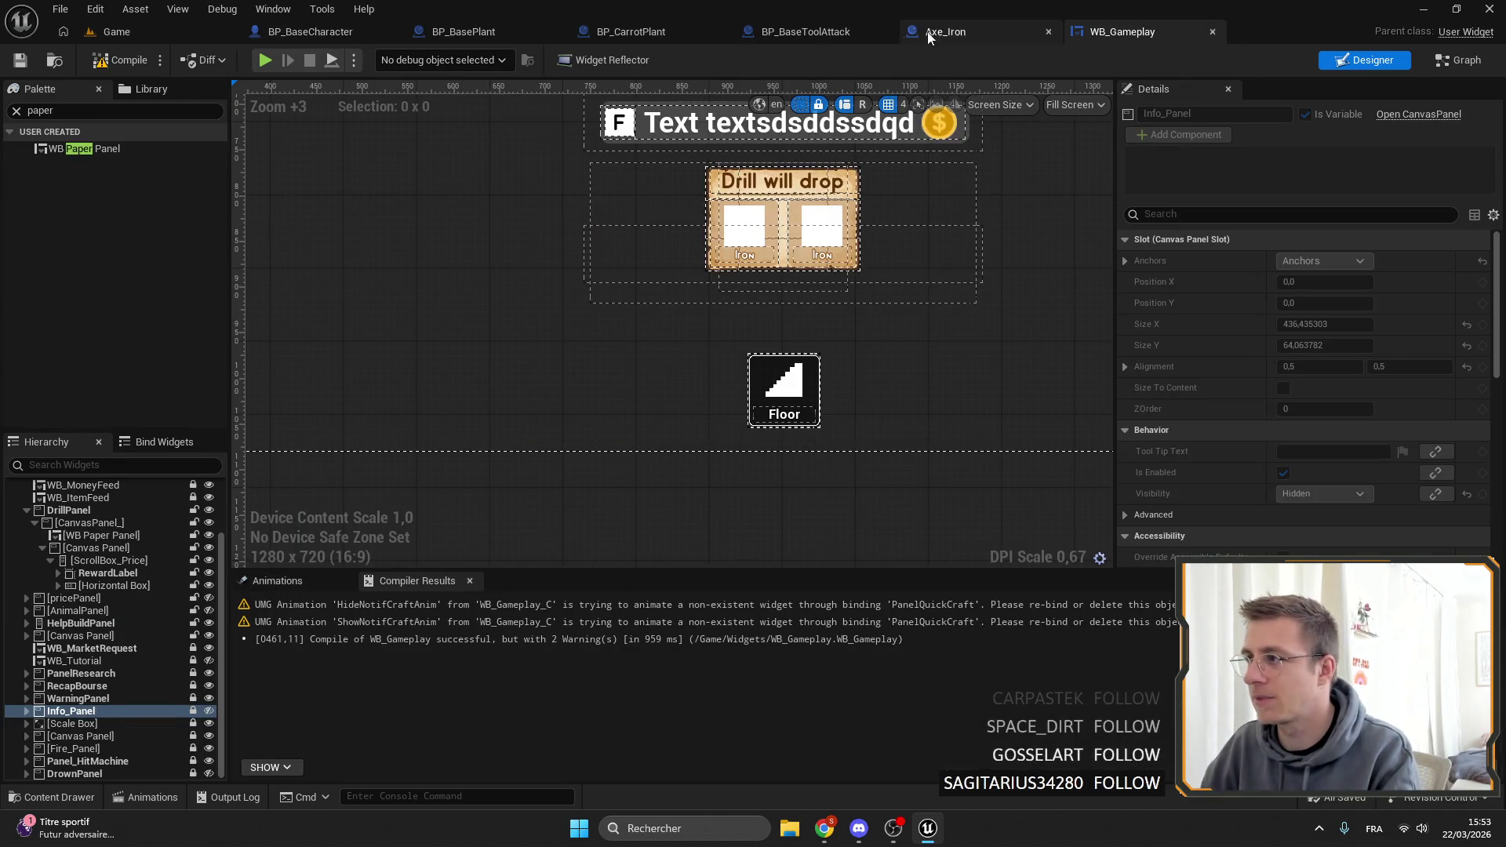
Re-anchor the DrillPanel by dragging its anchors outward, then save WB_Gameplay.
{"action": "scroll", "coordinate": [695, 275], "scroll_direction": "up", "scroll_amount": 5}
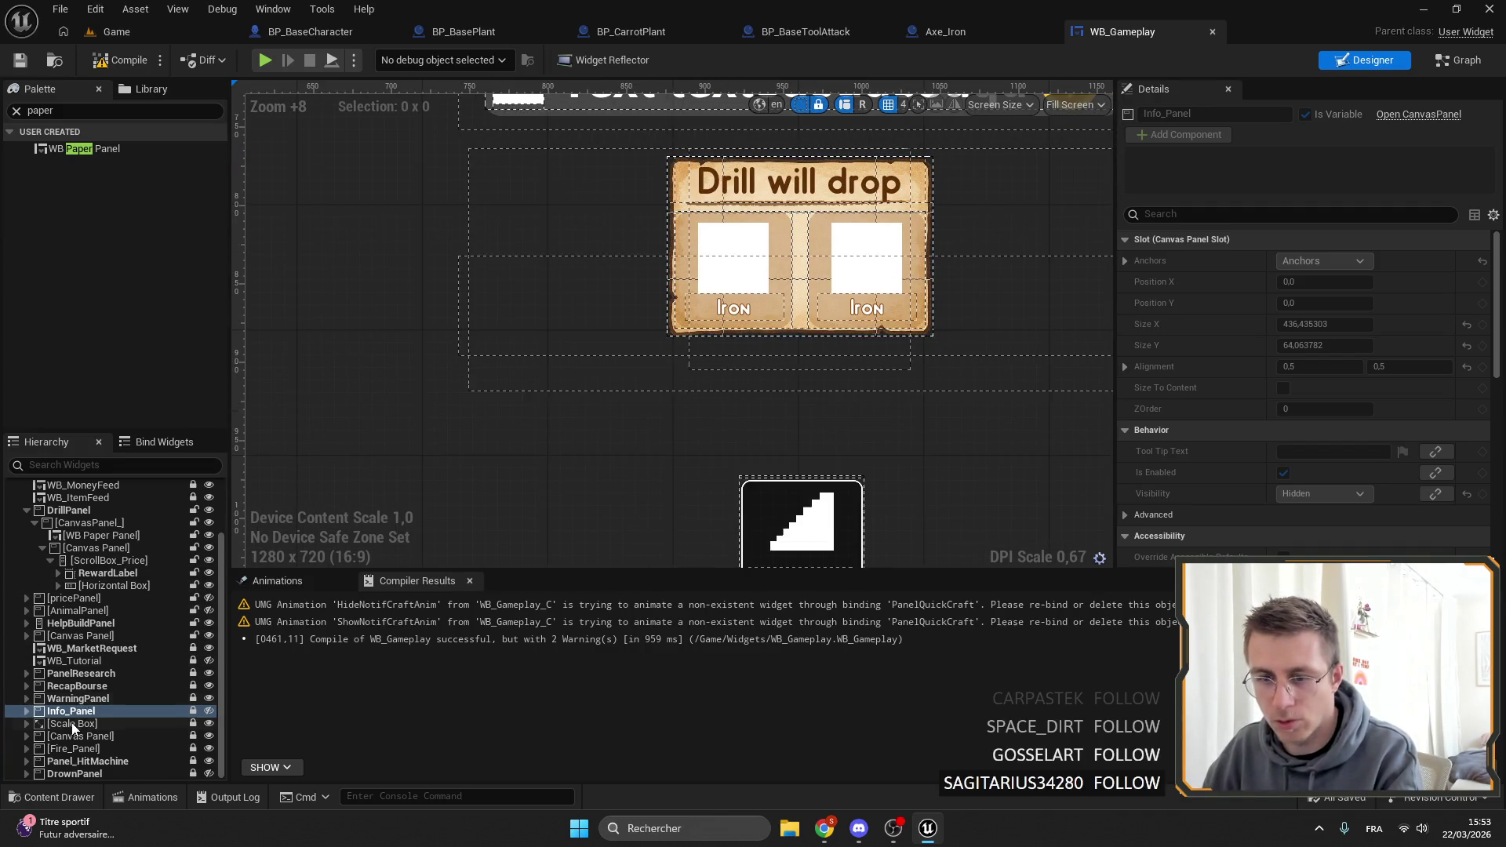
{"action": "double_click", "coordinate": [30, 510]}
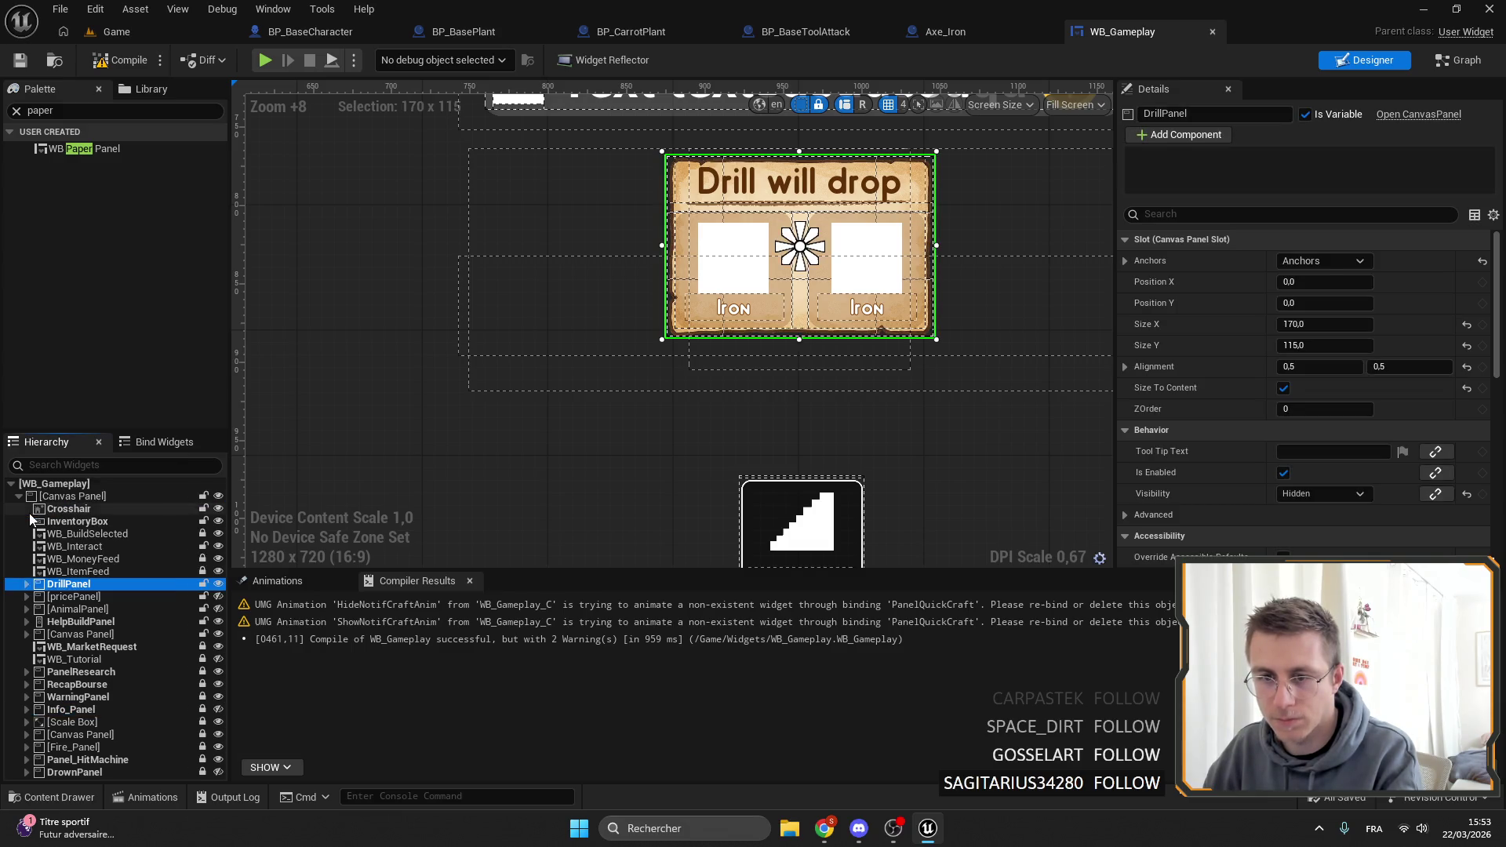
{"action": "left_click", "coordinate": [219, 583]}
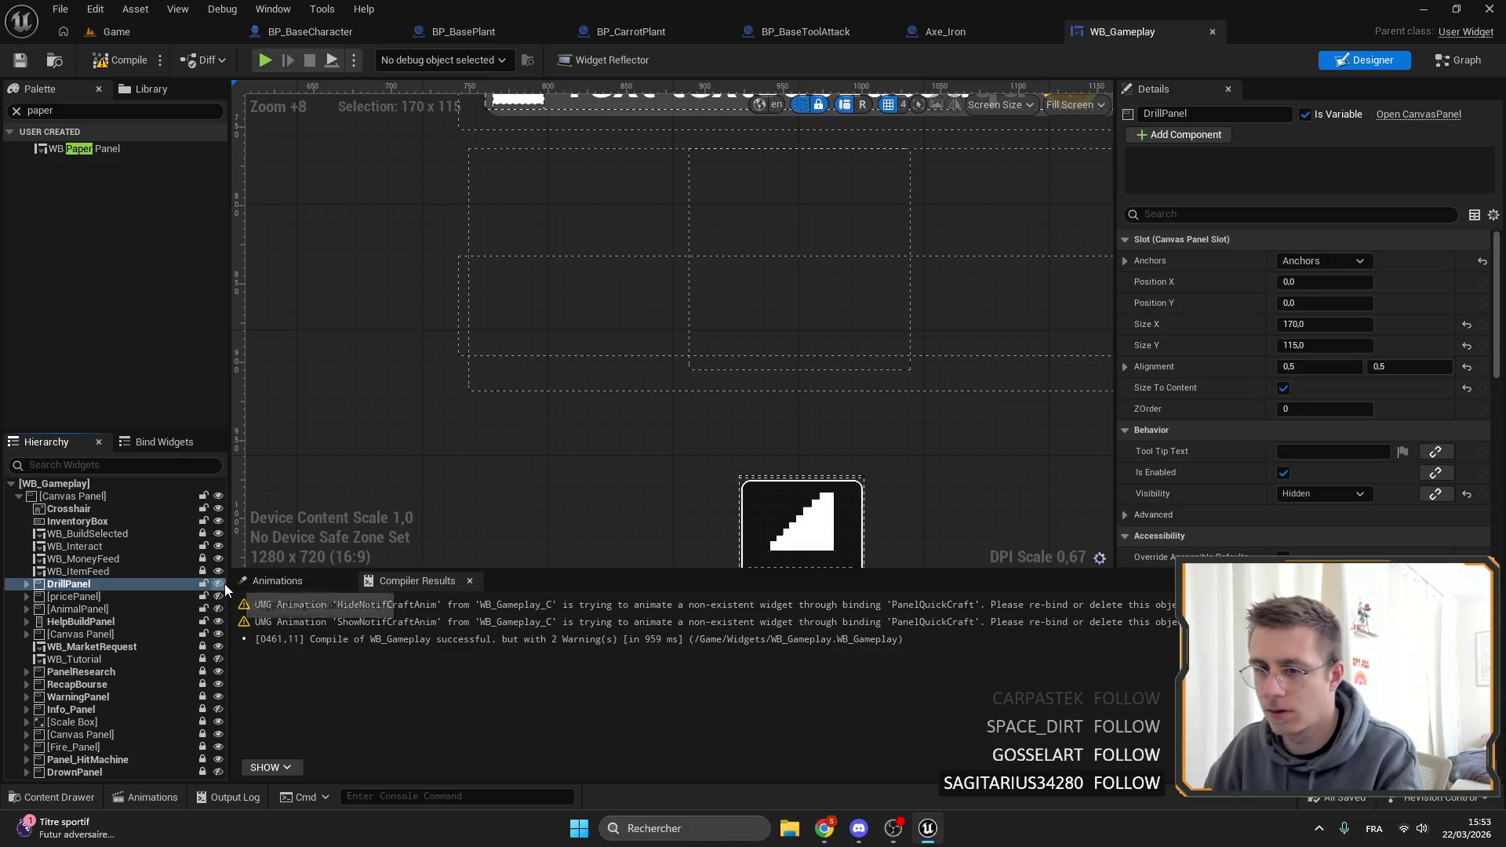
{"action": "left_click", "coordinate": [219, 583]}
{"action": "scroll", "coordinate": [781, 251], "scroll_direction": "down", "scroll_amount": 3}
{"action": "left_click_drag", "start_coordinate": [780, 249], "coordinate": [898, 342]}
{"action": "mouse_move", "coordinate": [773, 244]}
{"action": "left_mouse_down"}
{"action": "mouse_move", "coordinate": [678, 205]}
{"action": "mouse_move", "coordinate": [669, 176]}
{"action": "left_mouse_up"}
{"action": "key", "text": "ctrl+s"}
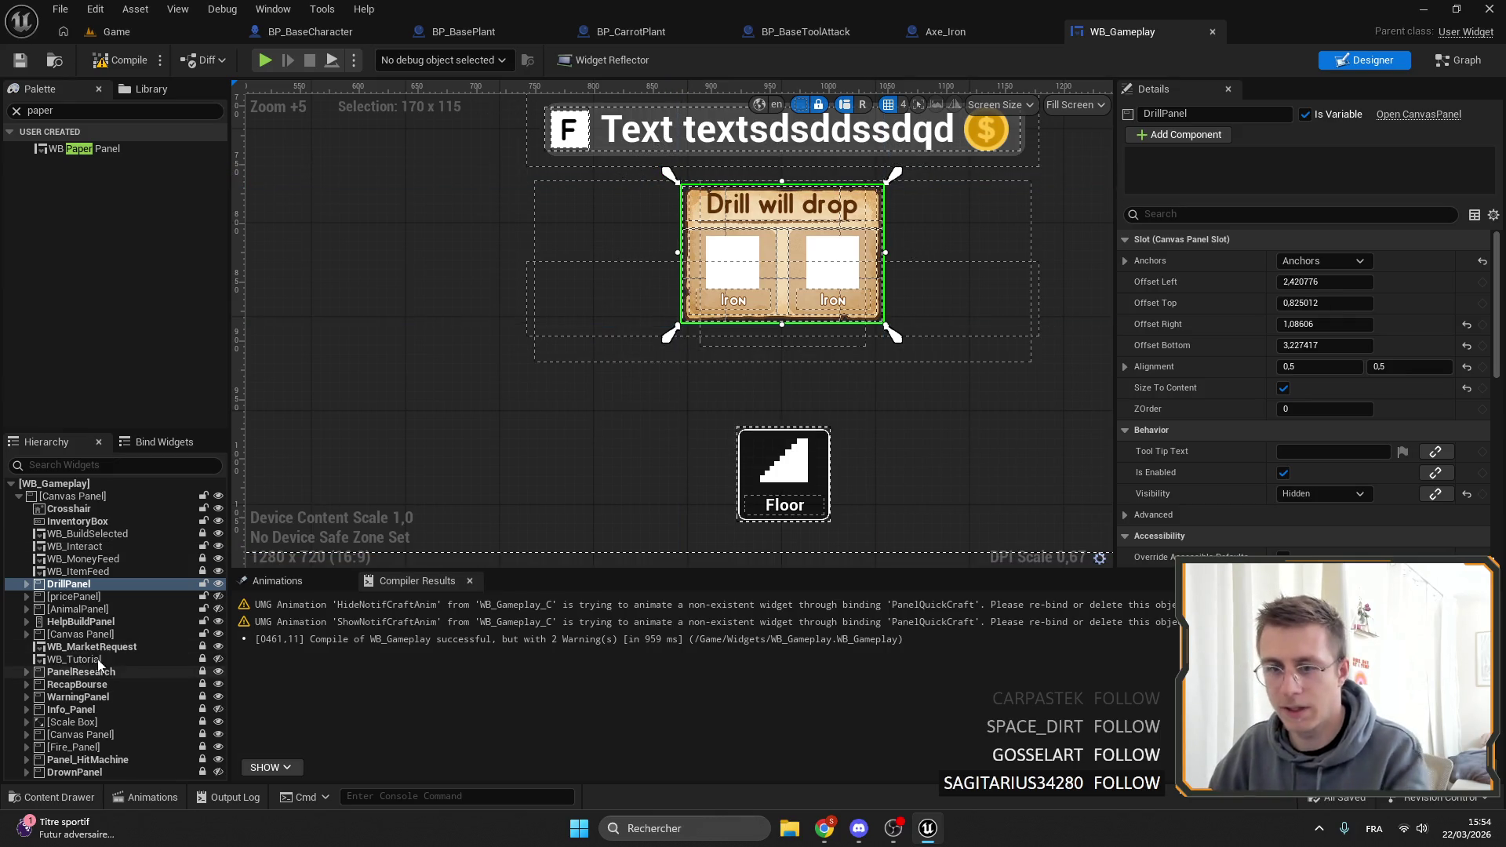
Make Info_Panel visible in the designer and go back to the Game level.
{"action": "left_click", "coordinate": [109, 709]}
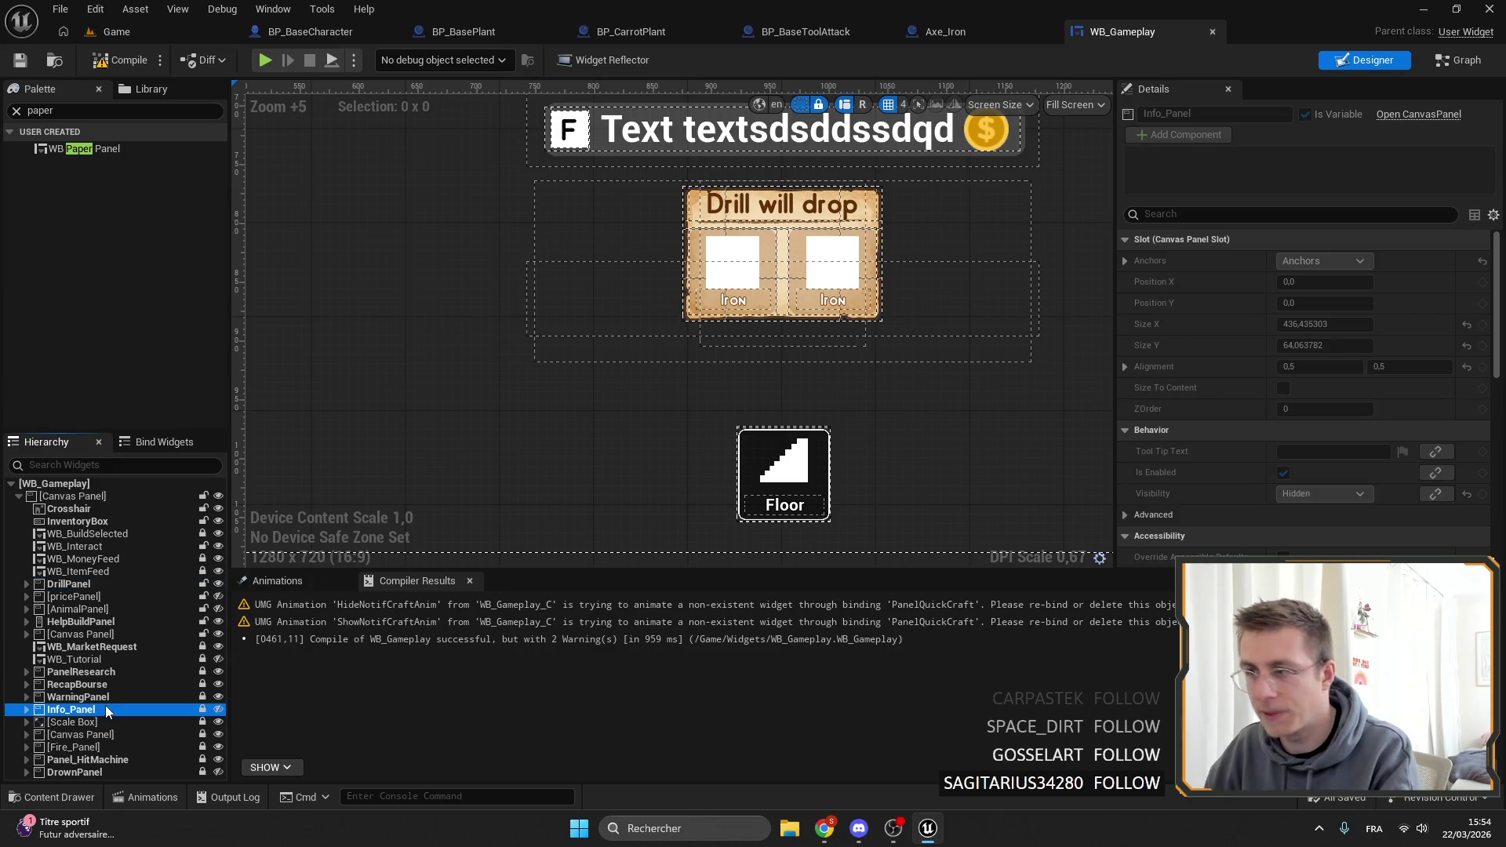
{"action": "left_click", "coordinate": [219, 709]}
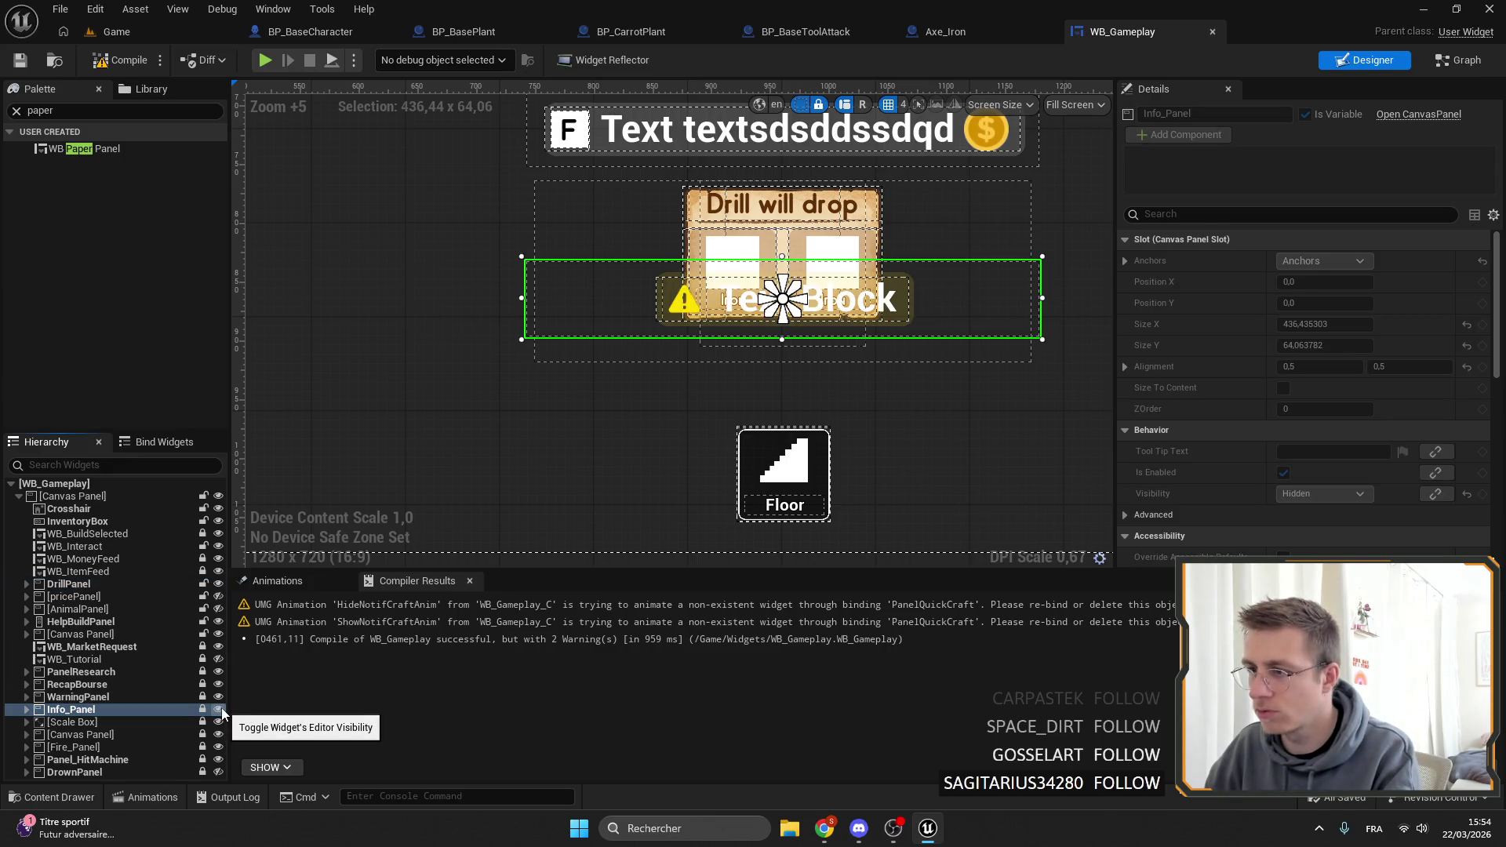
{"action": "left_click", "coordinate": [118, 31]}
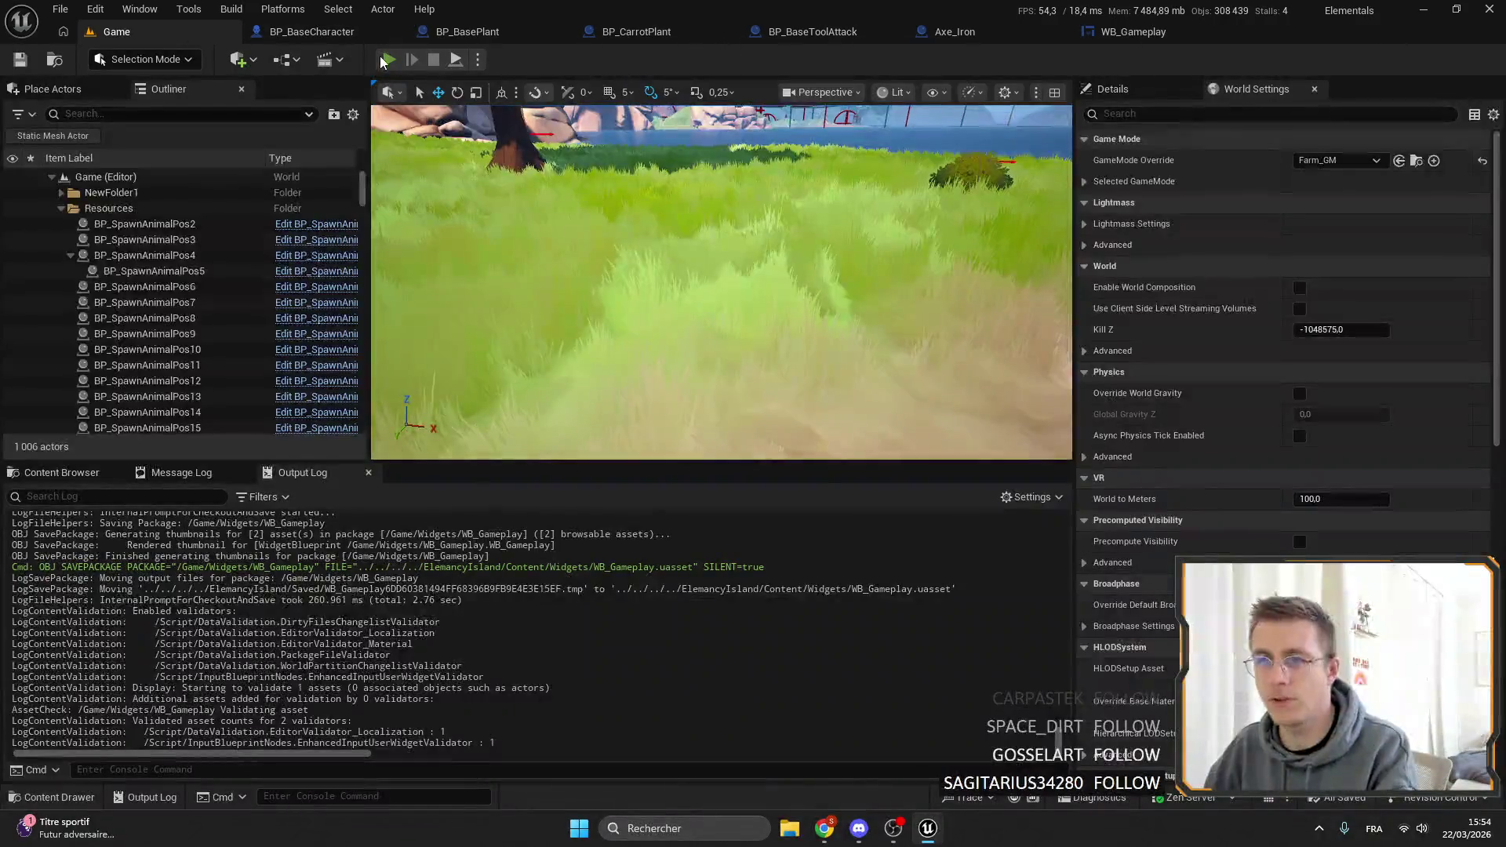
{"action": "key", "text": "alt+p"}
{"action": "key", "text": "F11"}
{"action": "key", "text": "3"}
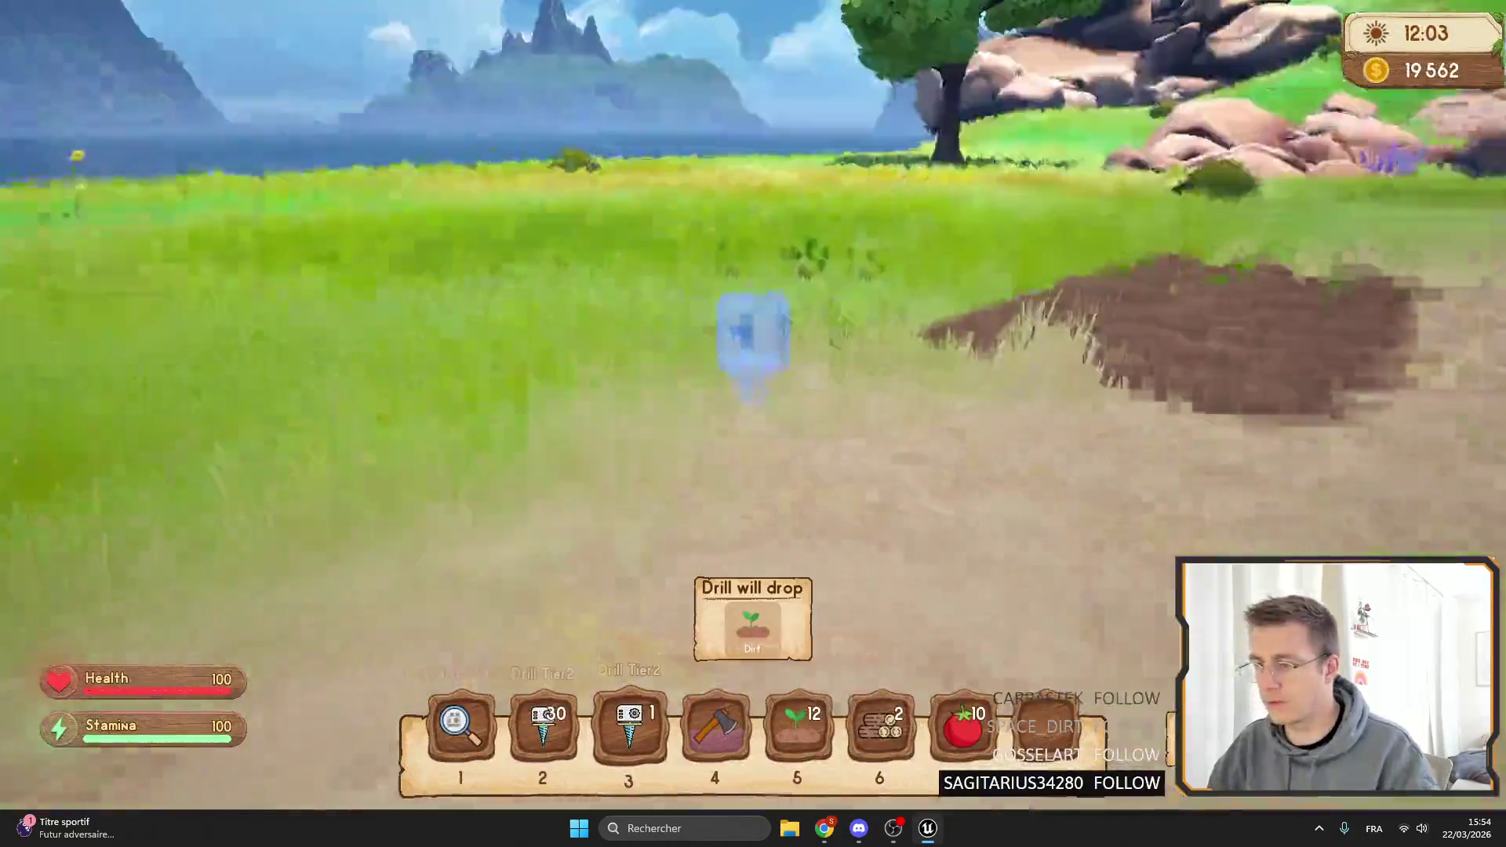
{"action": "key", "text": "4"}
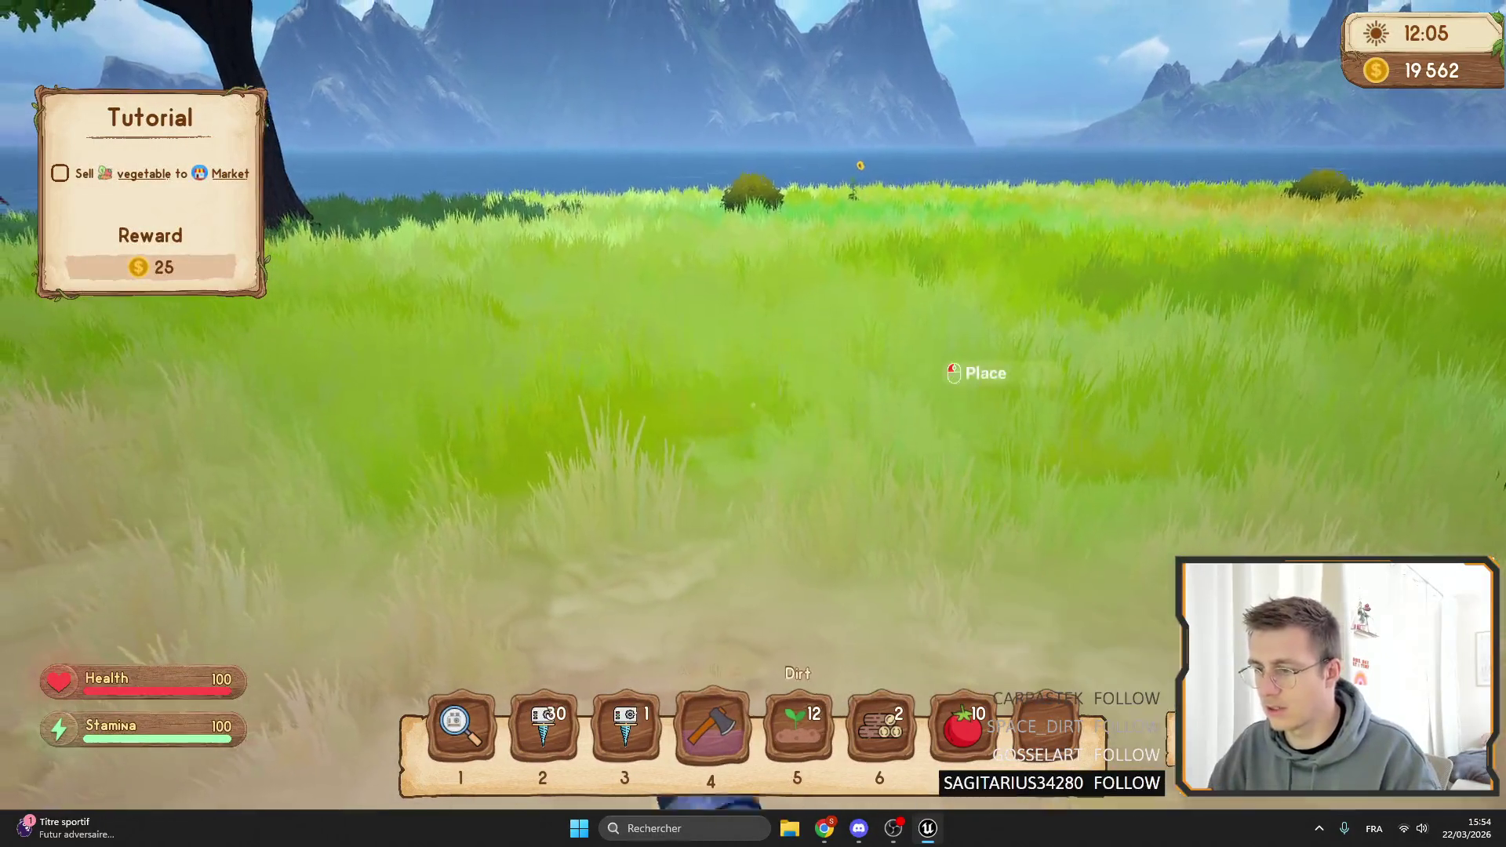
{"action": "key", "text": "3"}
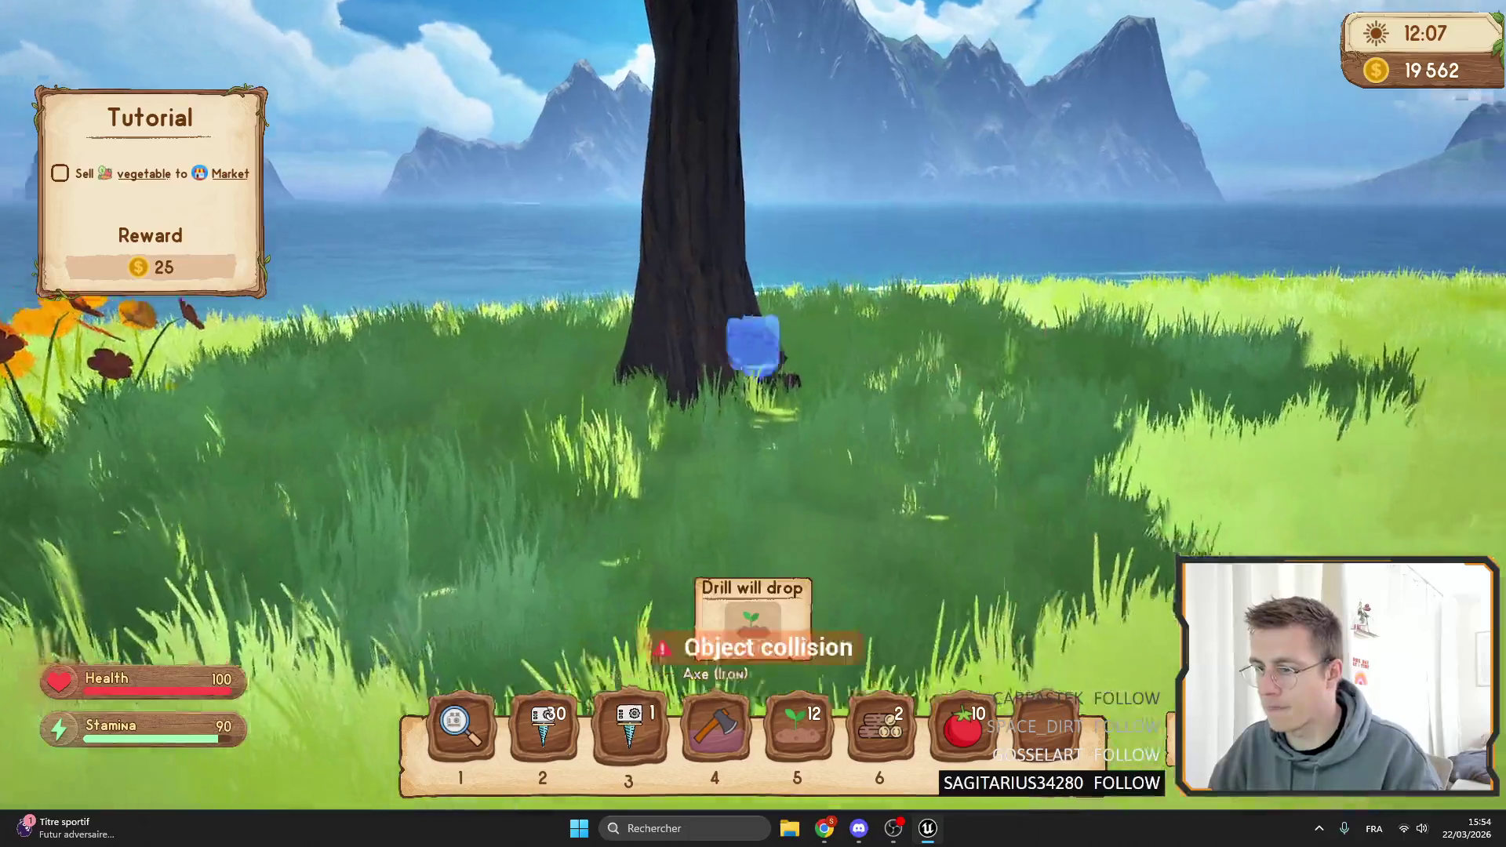
{"action": "key", "text": "Tab"}
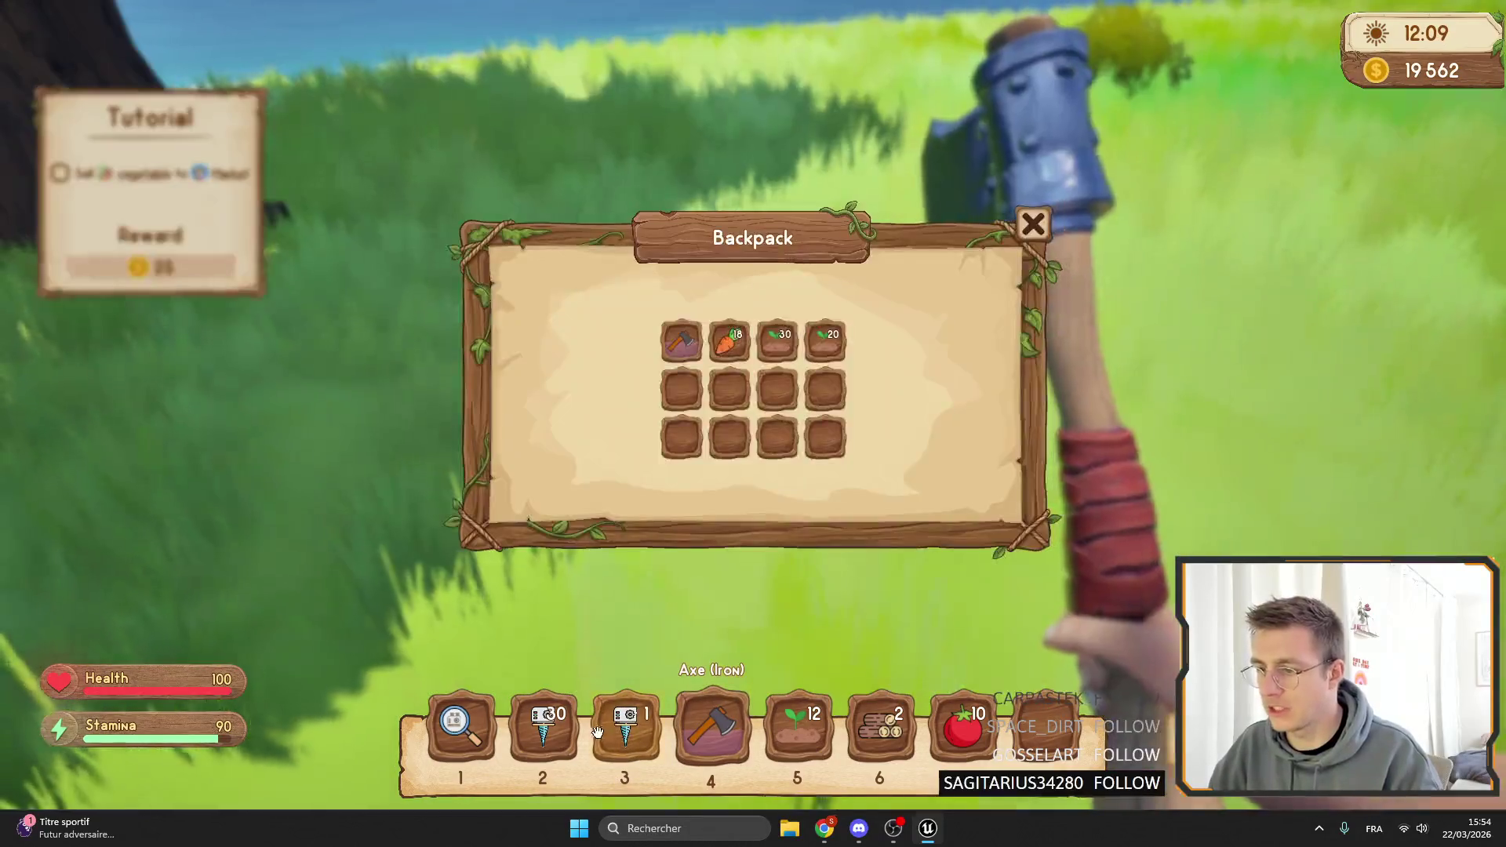
{"action": "key", "text": "Tab"}
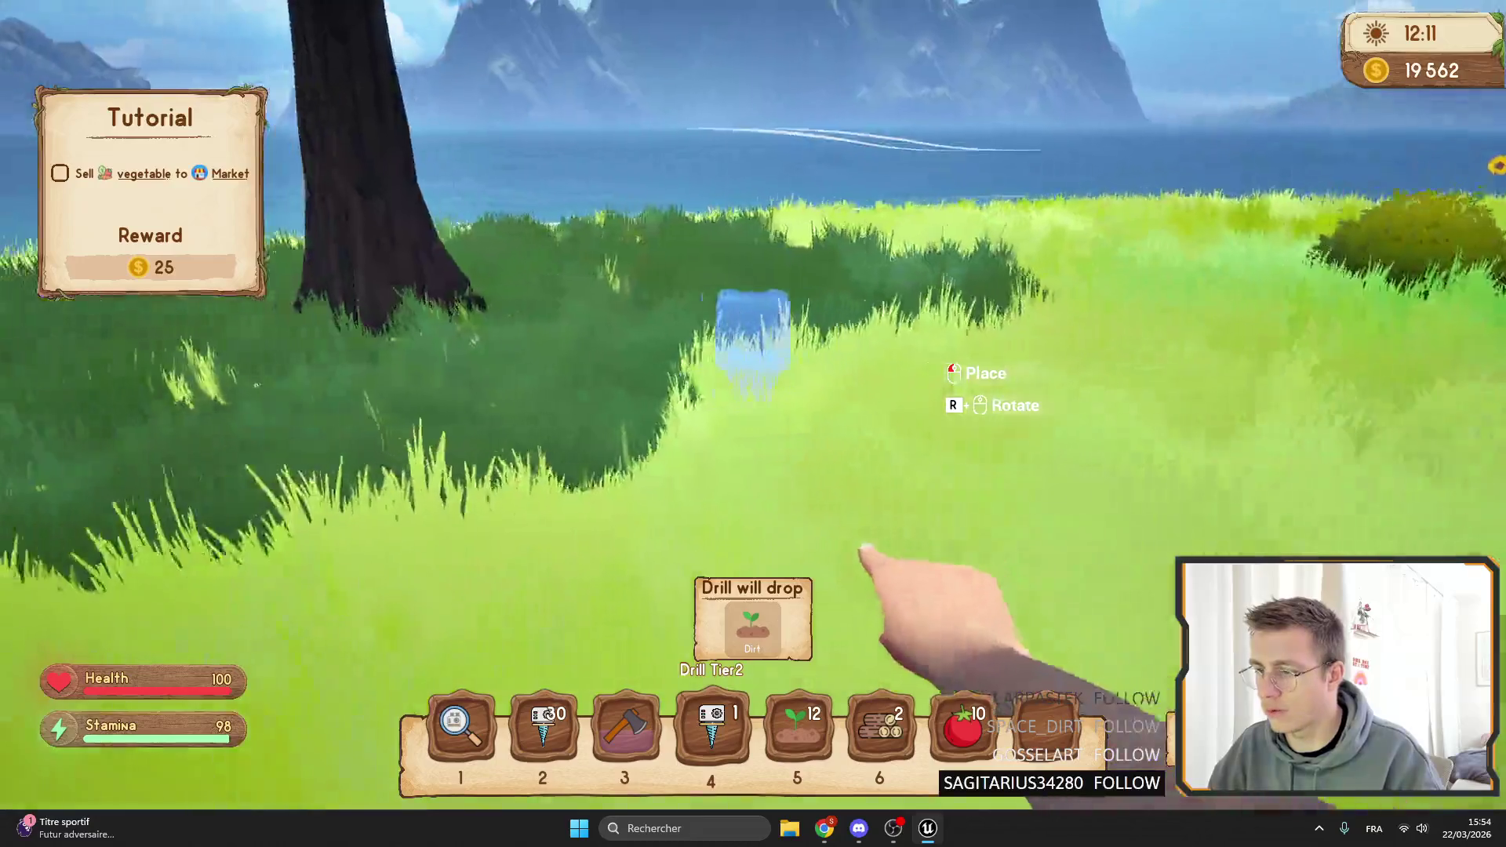
{"action": "key", "text": "3"}
{"action": "left_click", "coordinate": [752, 405]}
{"action": "key", "text": "4"}
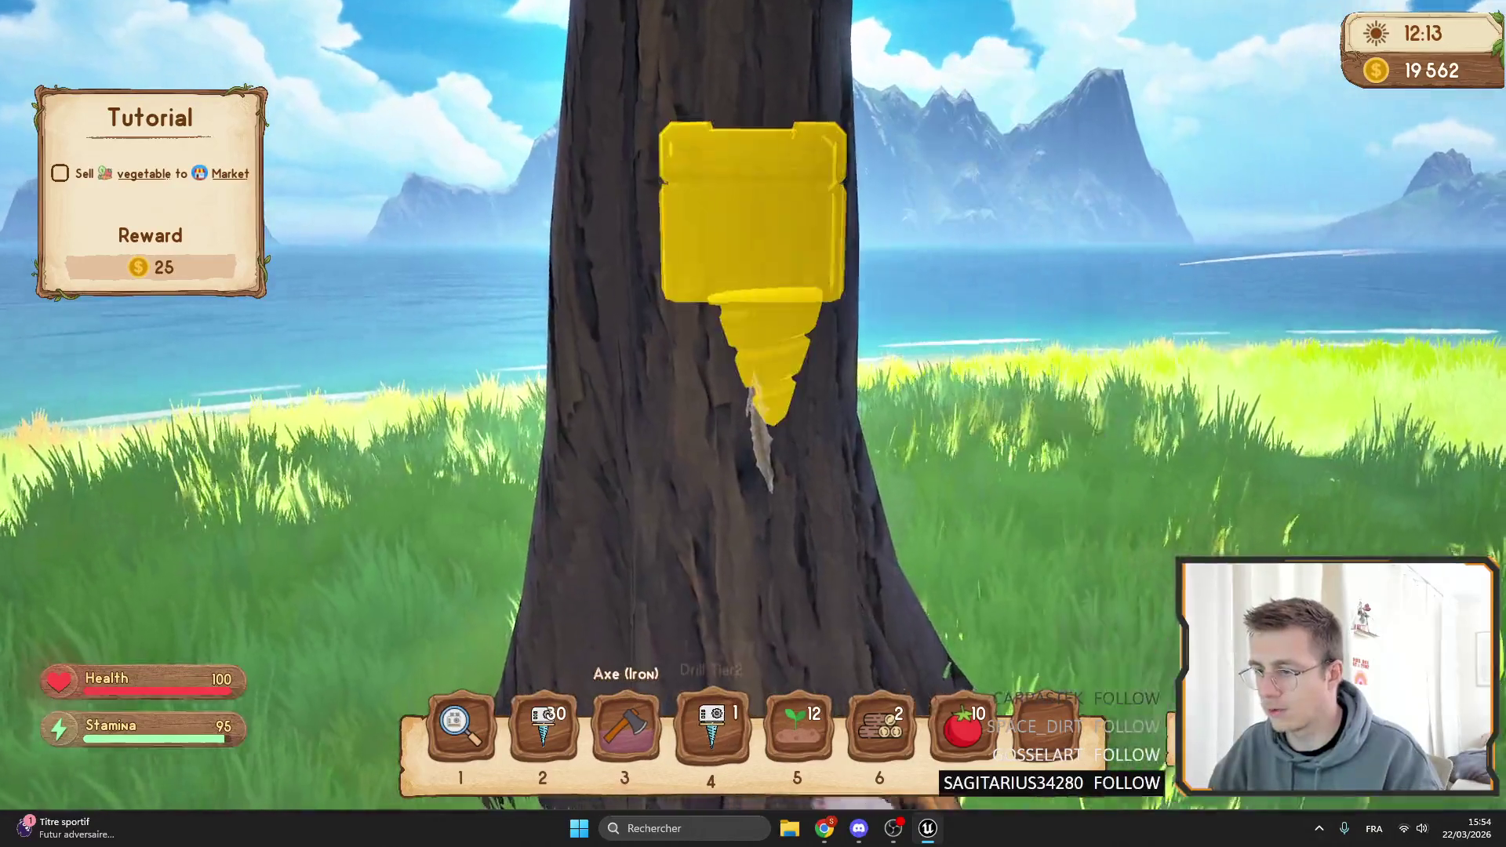
{"action": "key", "text": "3"}
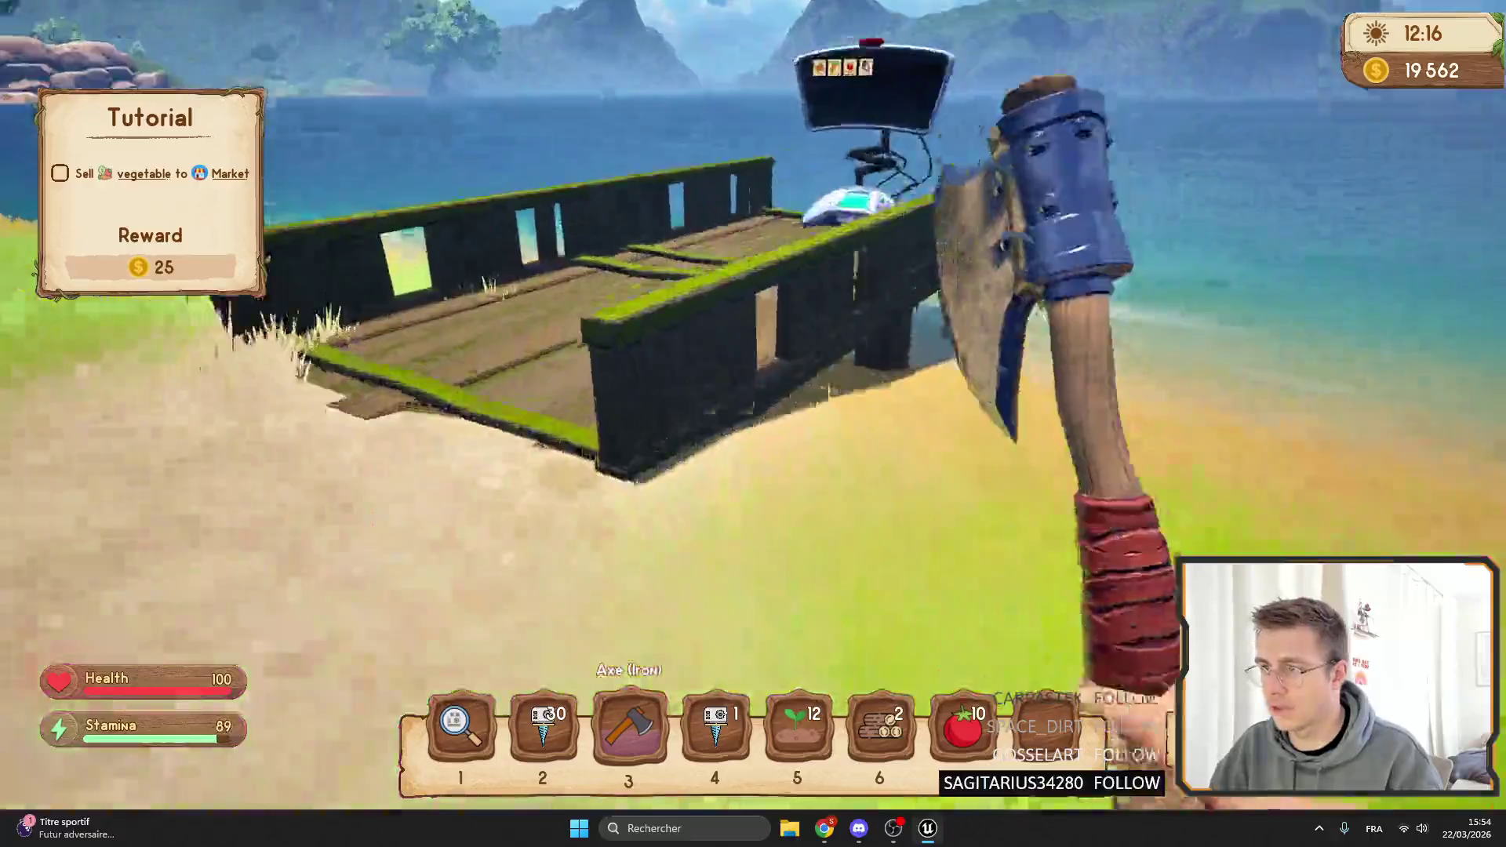
{"action": "left_click", "coordinate": [753, 424]}
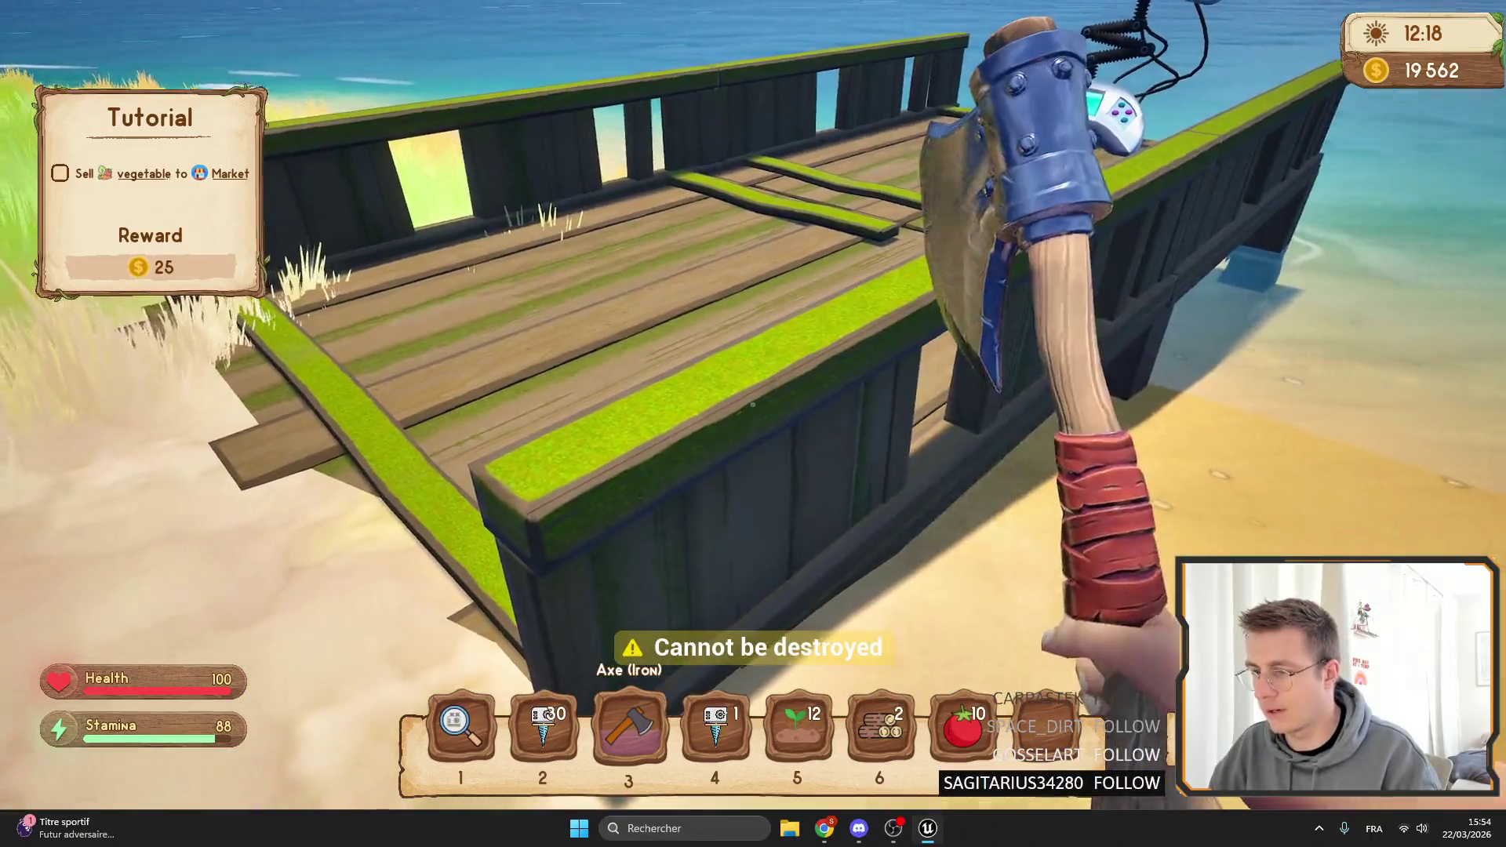
{"action": "key", "text": "F11"}
Stop the play session and raise the DrillPanel's anchors slightly in WB_Gameplay.
{"action": "key", "text": "Escape"}
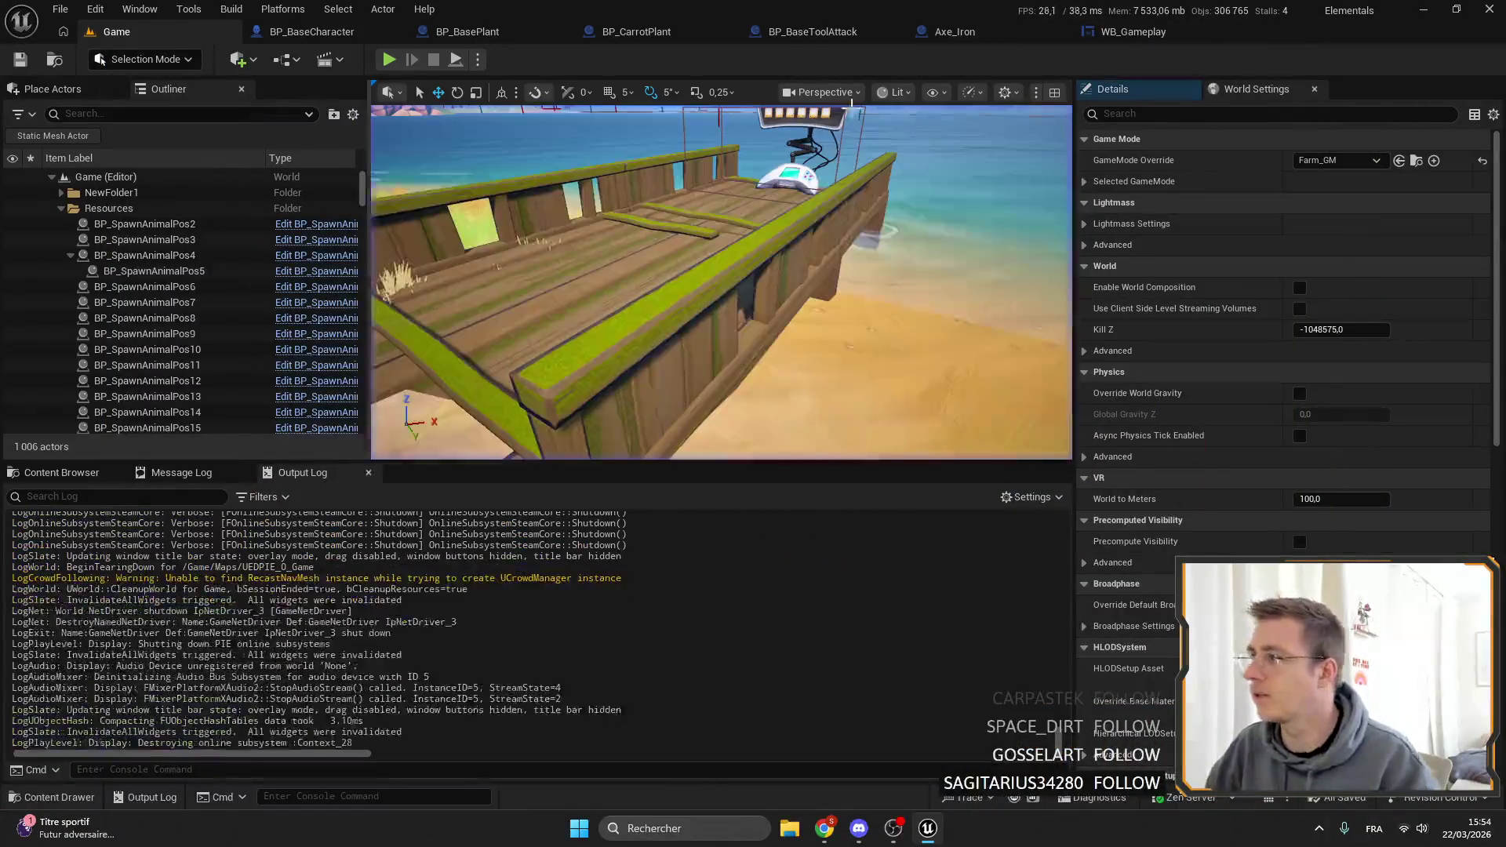
{"action": "left_click", "coordinate": [1133, 31]}
{"action": "left_click", "coordinate": [800, 207]}
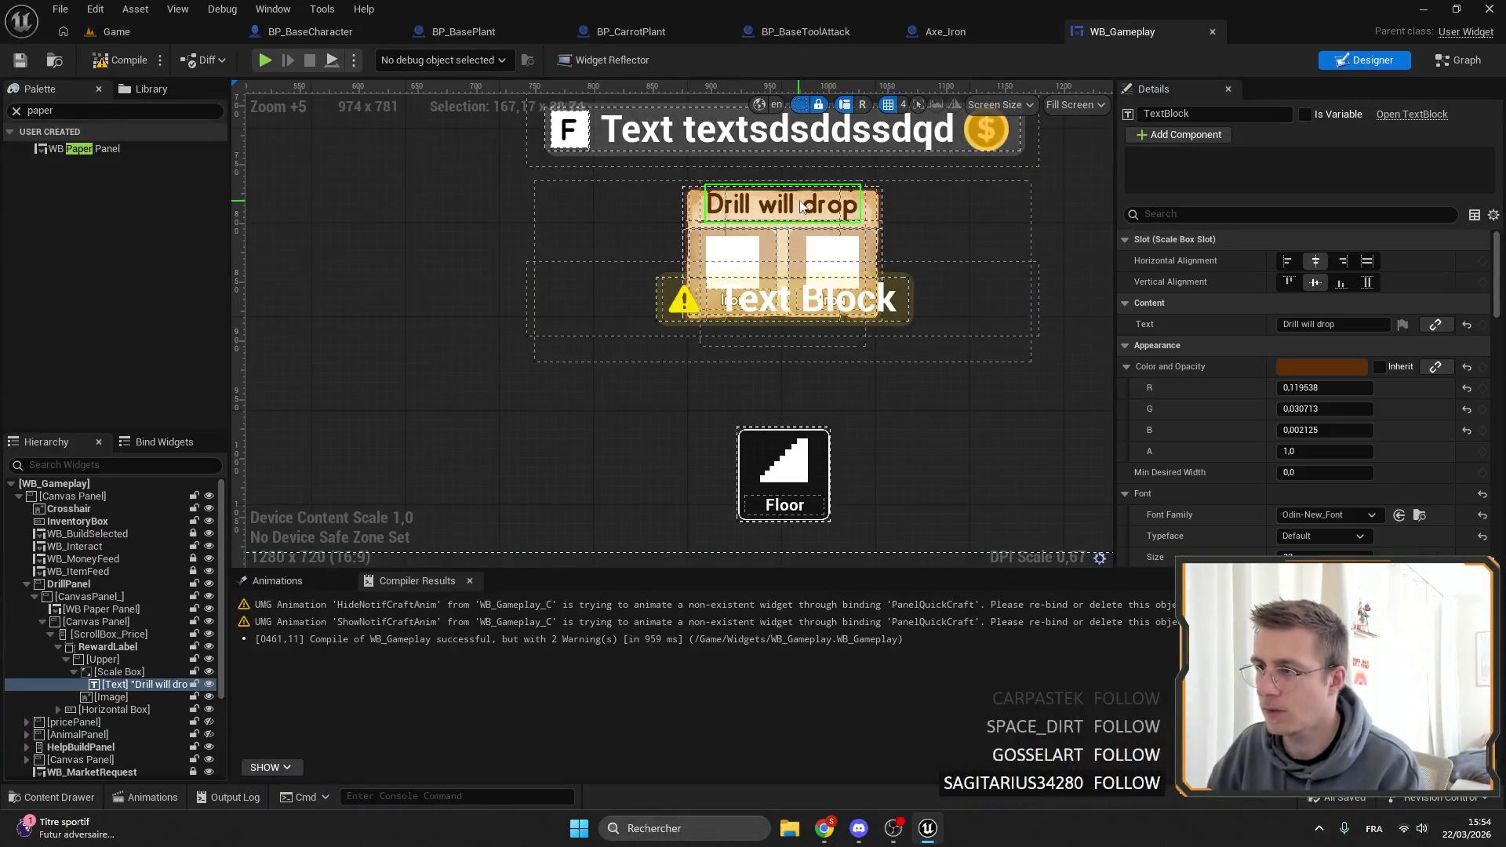
{"action": "left_click", "coordinate": [86, 584]}
{"action": "scroll", "coordinate": [773, 309], "scroll_direction": "up", "scroll_amount": 3}
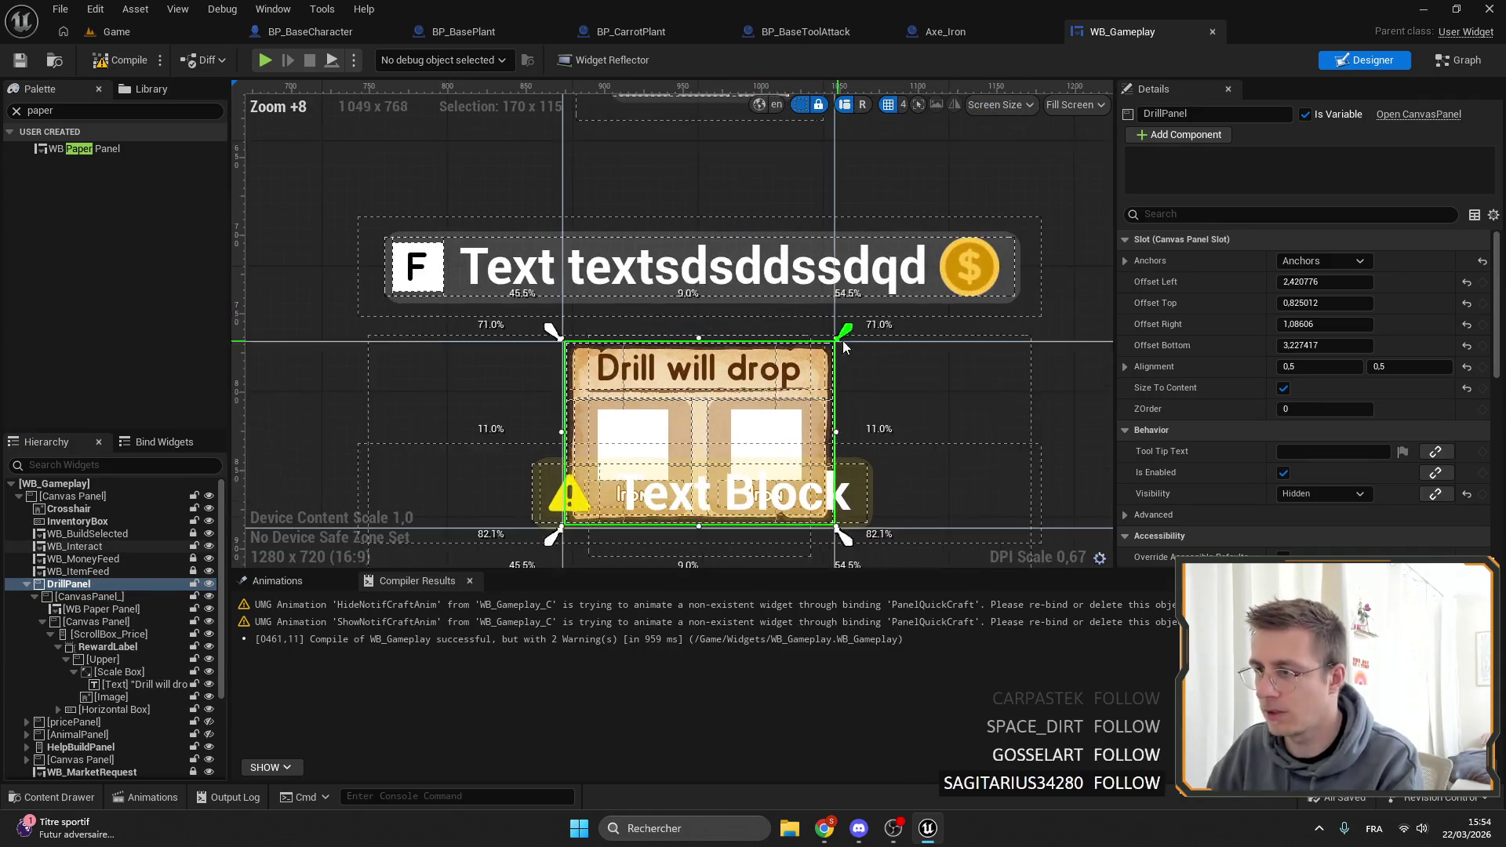
{"action": "left_click_drag", "start_coordinate": [843, 320], "coordinate": [844, 294]}
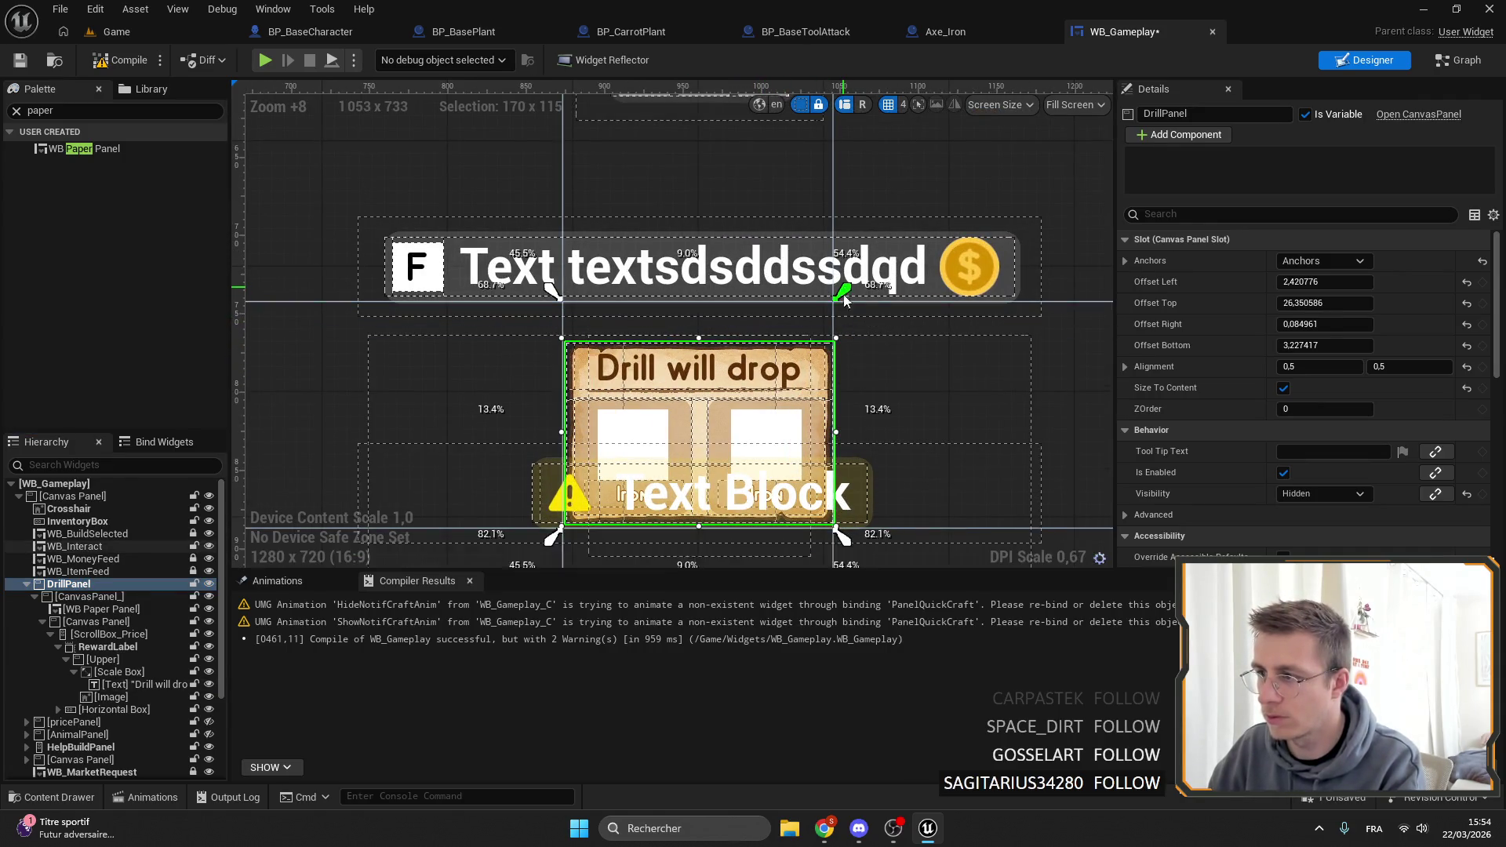
{"action": "left_click_drag", "start_coordinate": [841, 535], "coordinate": [846, 514]}
Set all four DrillPanel offsets to 0 and save the widget.
{"action": "left_click", "coordinate": [1324, 324]}
{"action": "type", "text": "0"}
{"action": "key", "text": "Tab"}
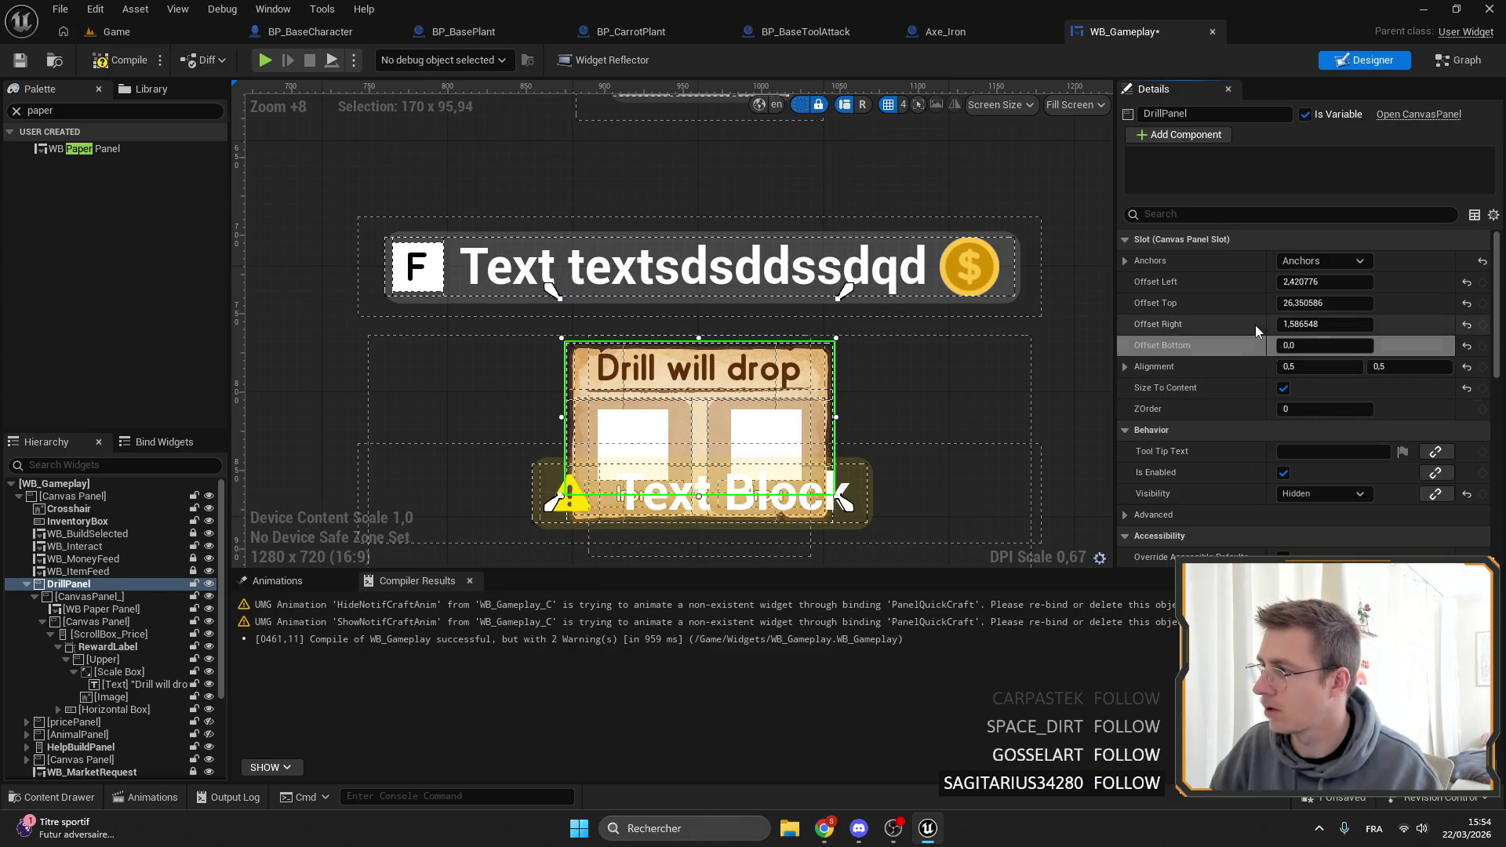
{"action": "type", "text": "0"}
{"action": "key", "text": "Return"}
{"action": "left_click", "coordinate": [1324, 282]}
{"action": "type", "text": "0"}
{"action": "key", "text": "Tab"}
{"action": "type", "text": "0"}
{"action": "key", "text": "Return"}
{"action": "key", "text": "ctrl+s"}
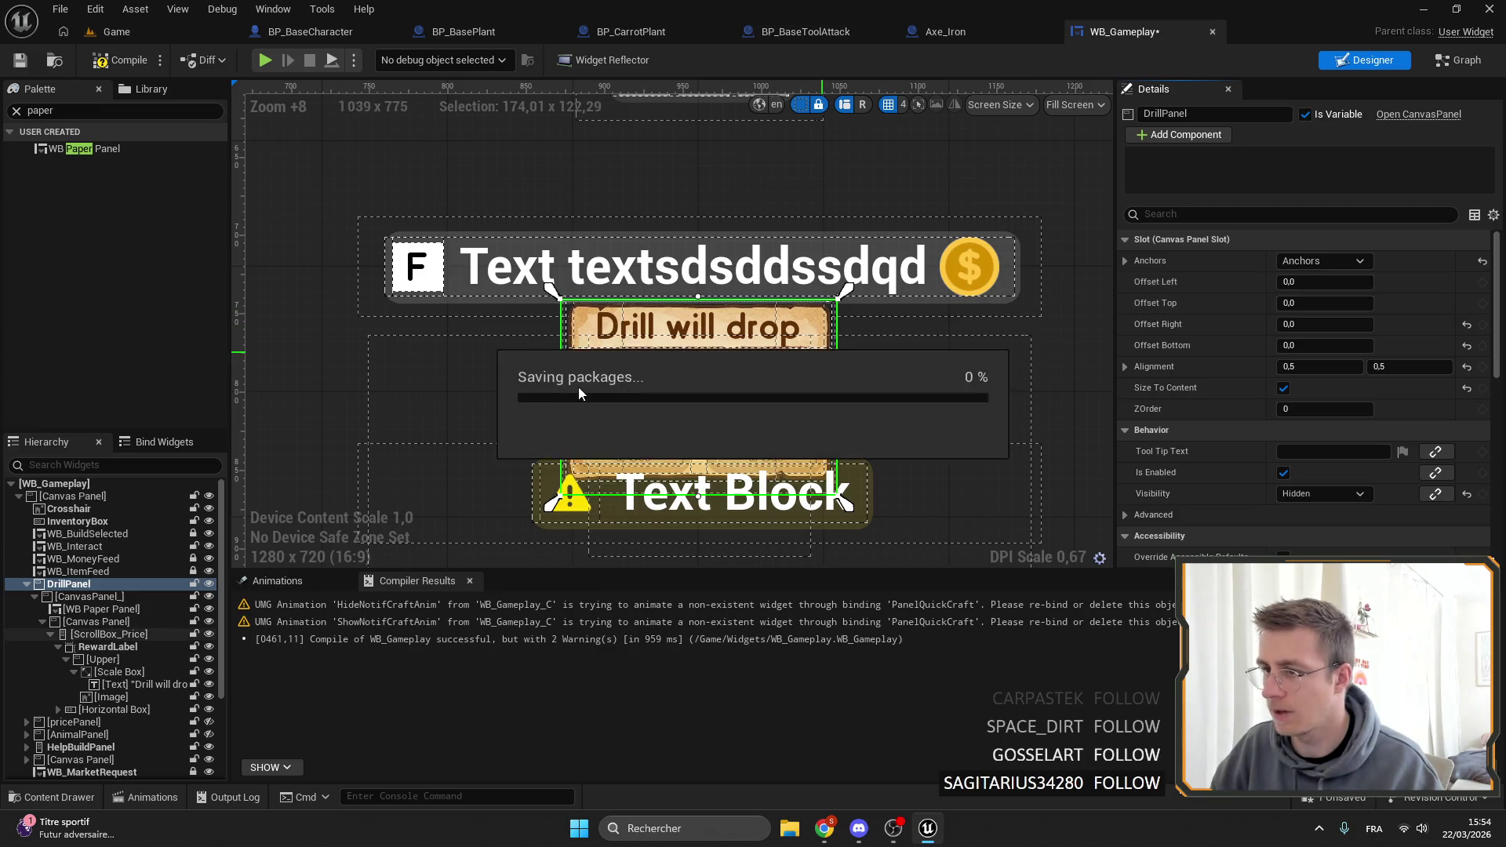
Collapse the DrillPanel's children and hide it in the designer canvas.
{"action": "left_click", "coordinate": [26, 584]}
{"action": "left_click", "coordinate": [79, 709]}
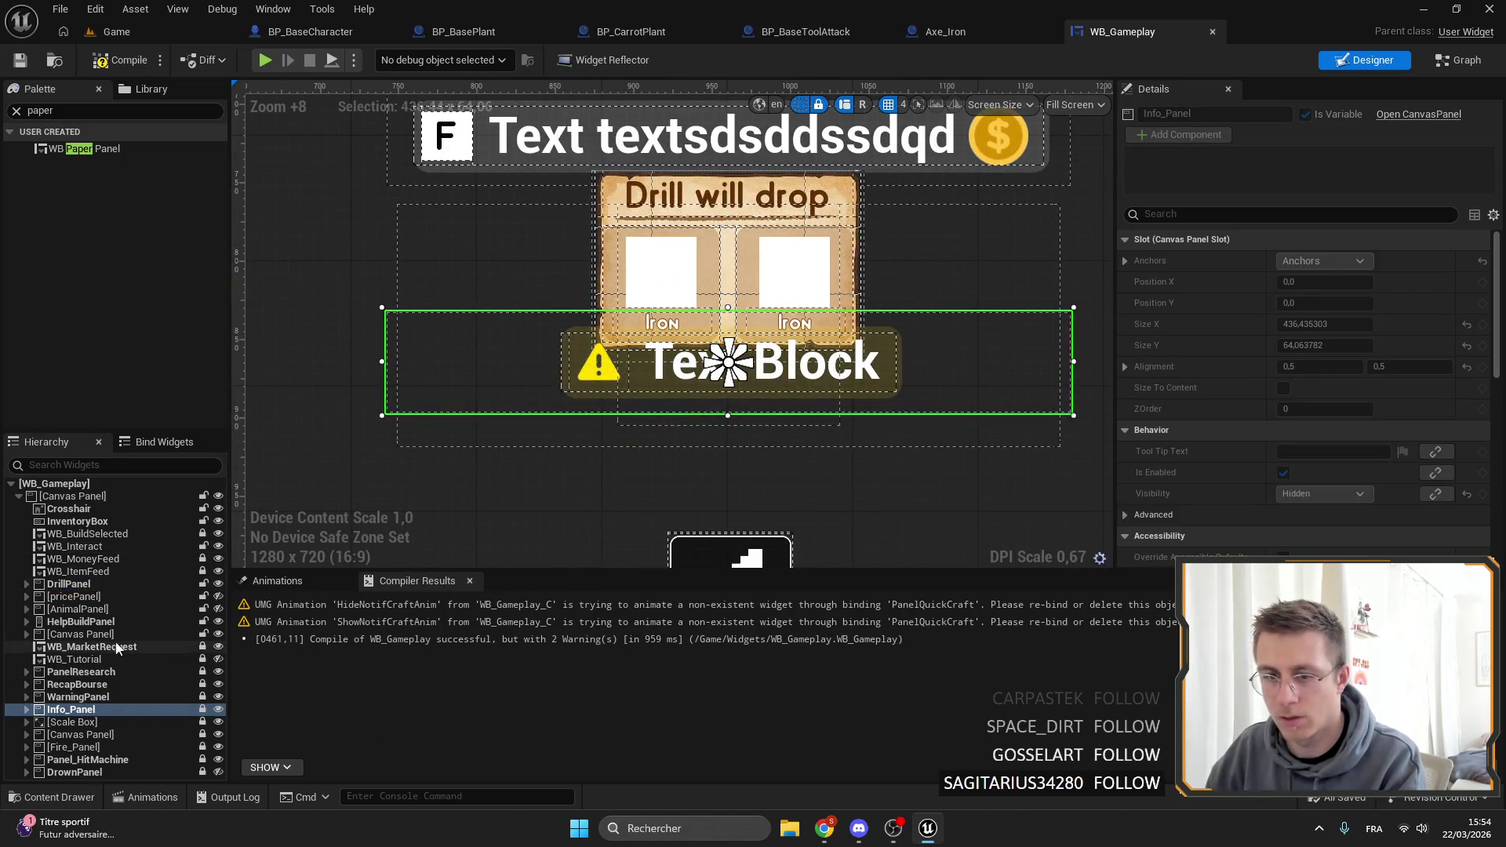
{"action": "left_click", "coordinate": [102, 582]}
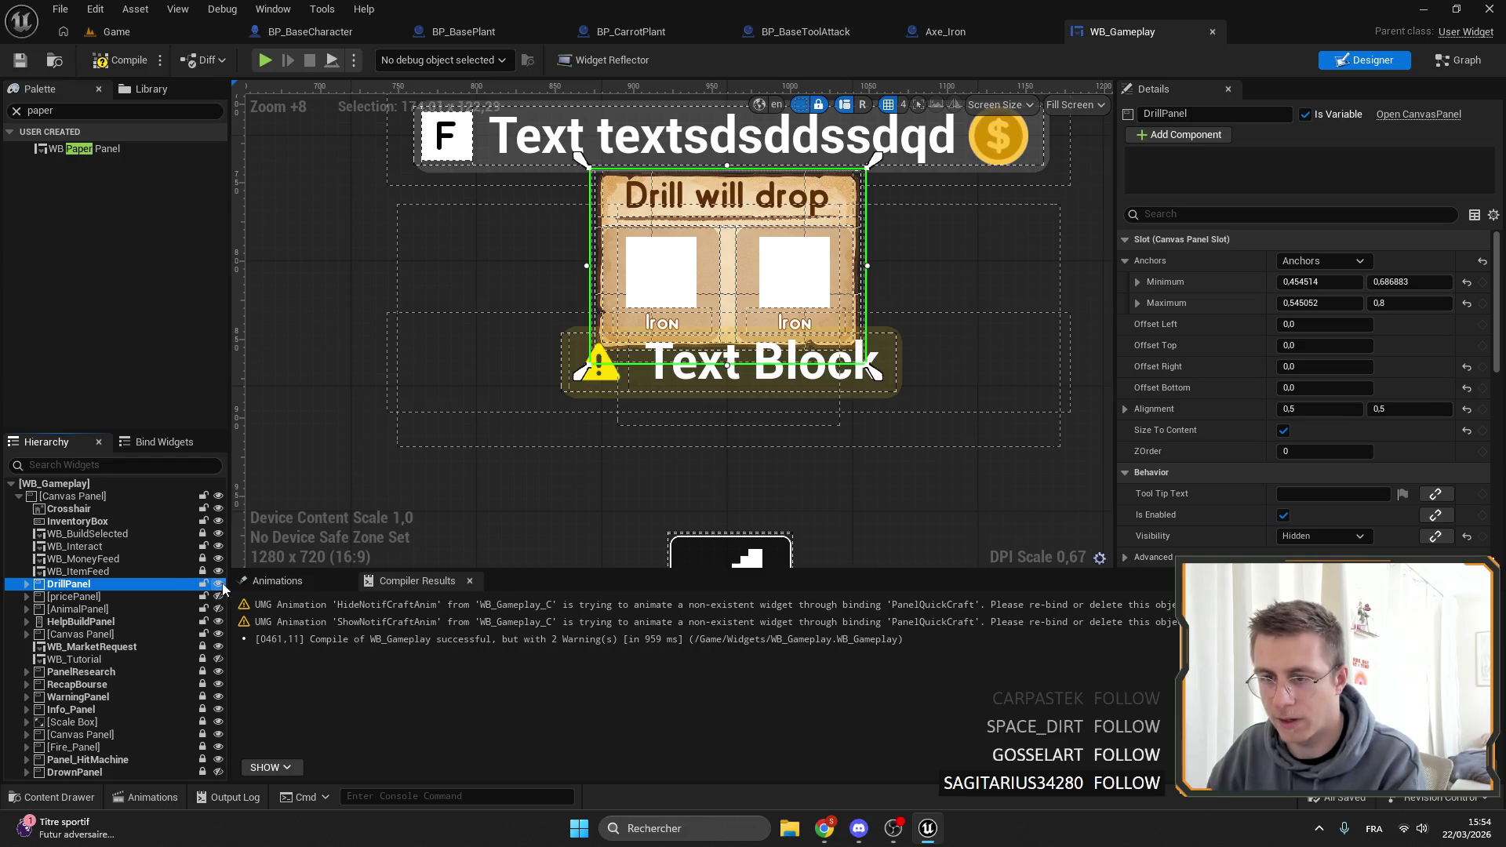
{"action": "left_click", "coordinate": [218, 583]}
{"action": "left_click", "coordinate": [223, 584]}
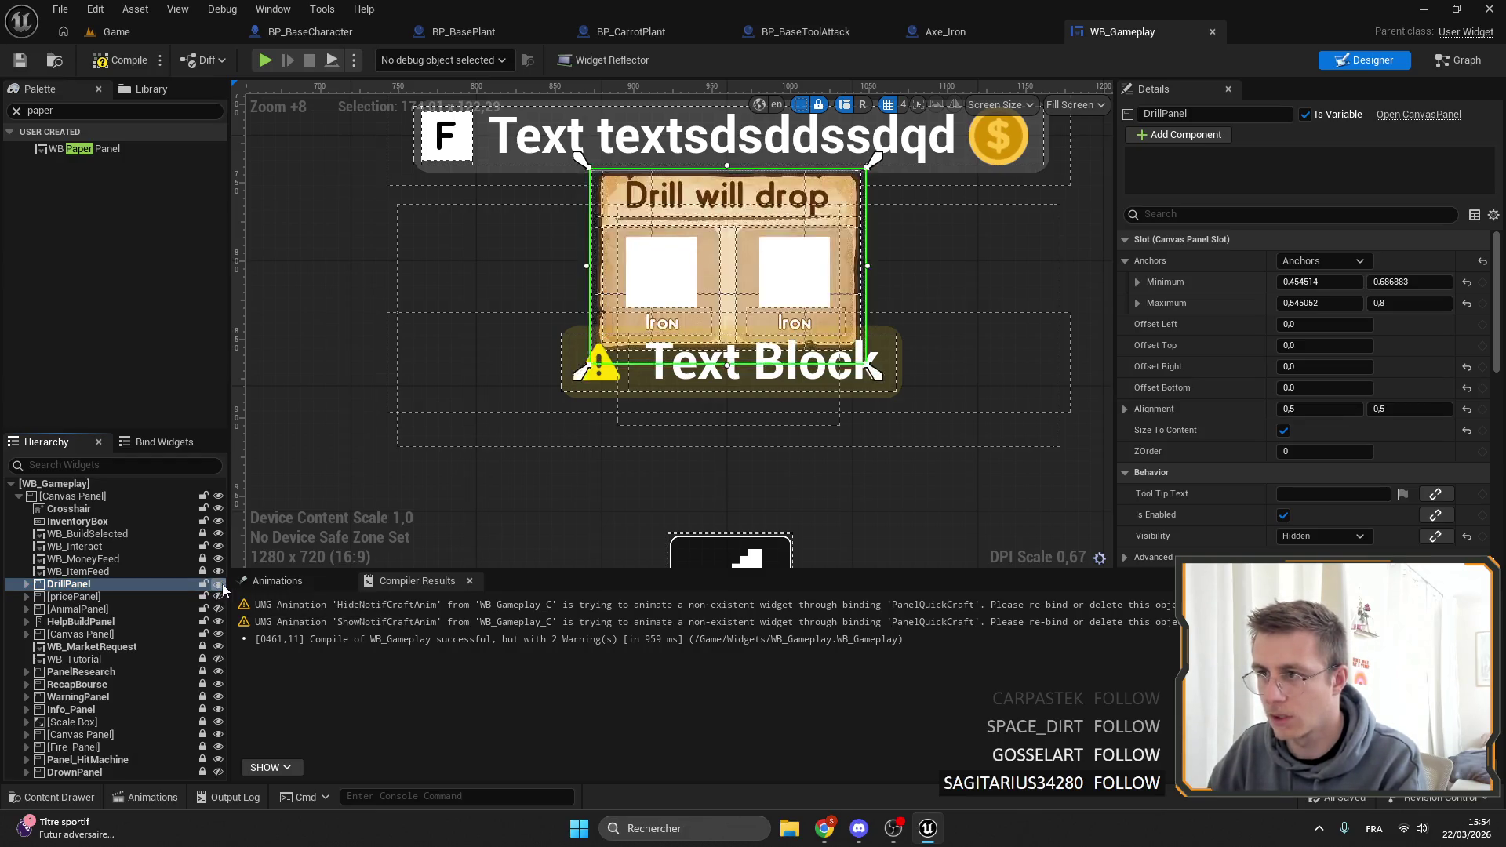
{"action": "left_click", "coordinate": [223, 583]}
{"action": "scroll", "coordinate": [671, 222], "scroll_direction": "down", "scroll_amount": 2}
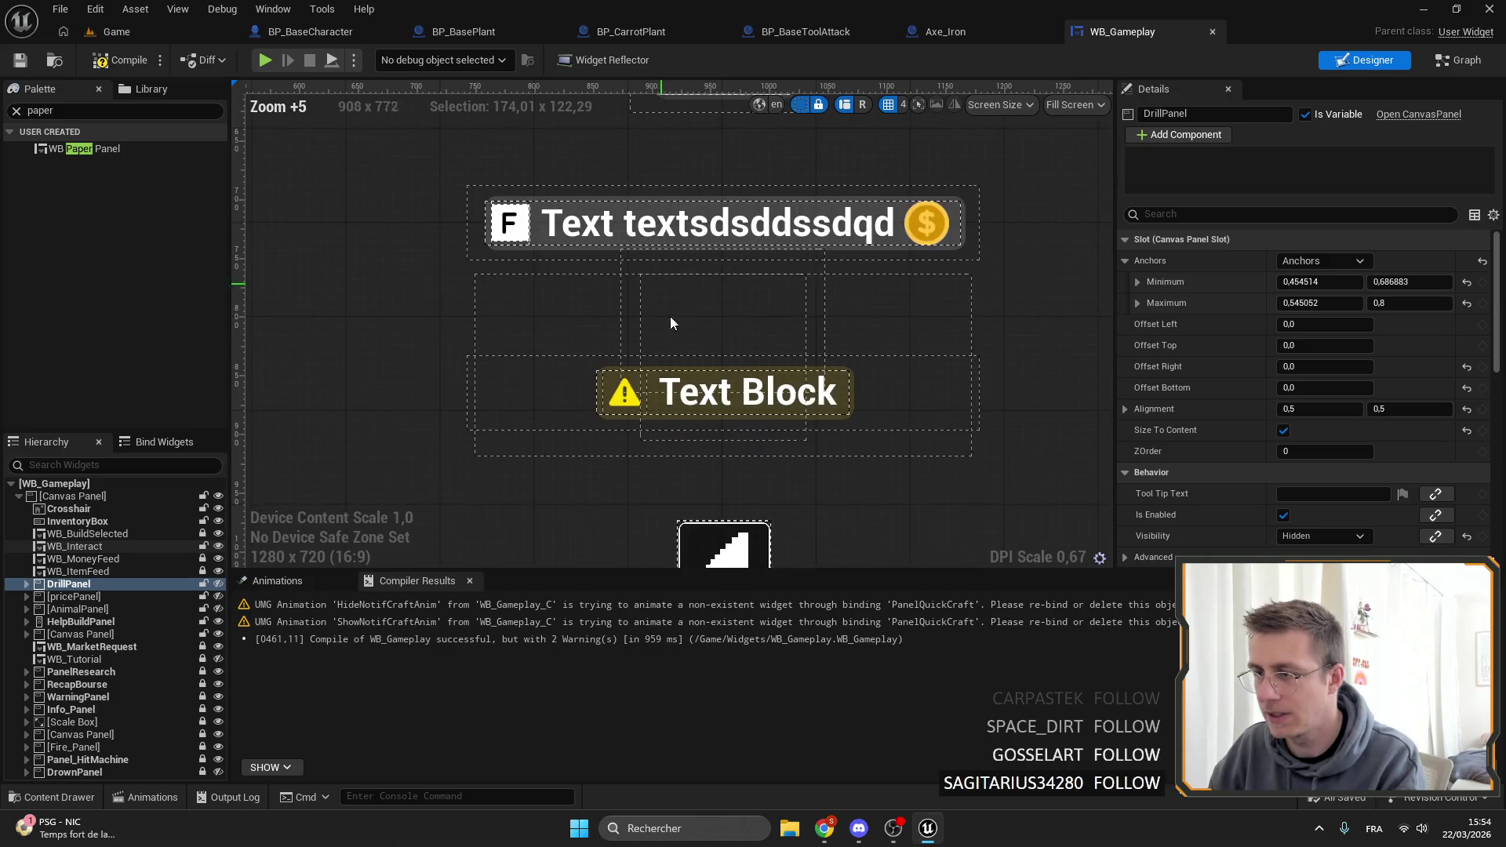
{"action": "scroll", "coordinate": [670, 316], "scroll_direction": "up", "scroll_amount": 2}
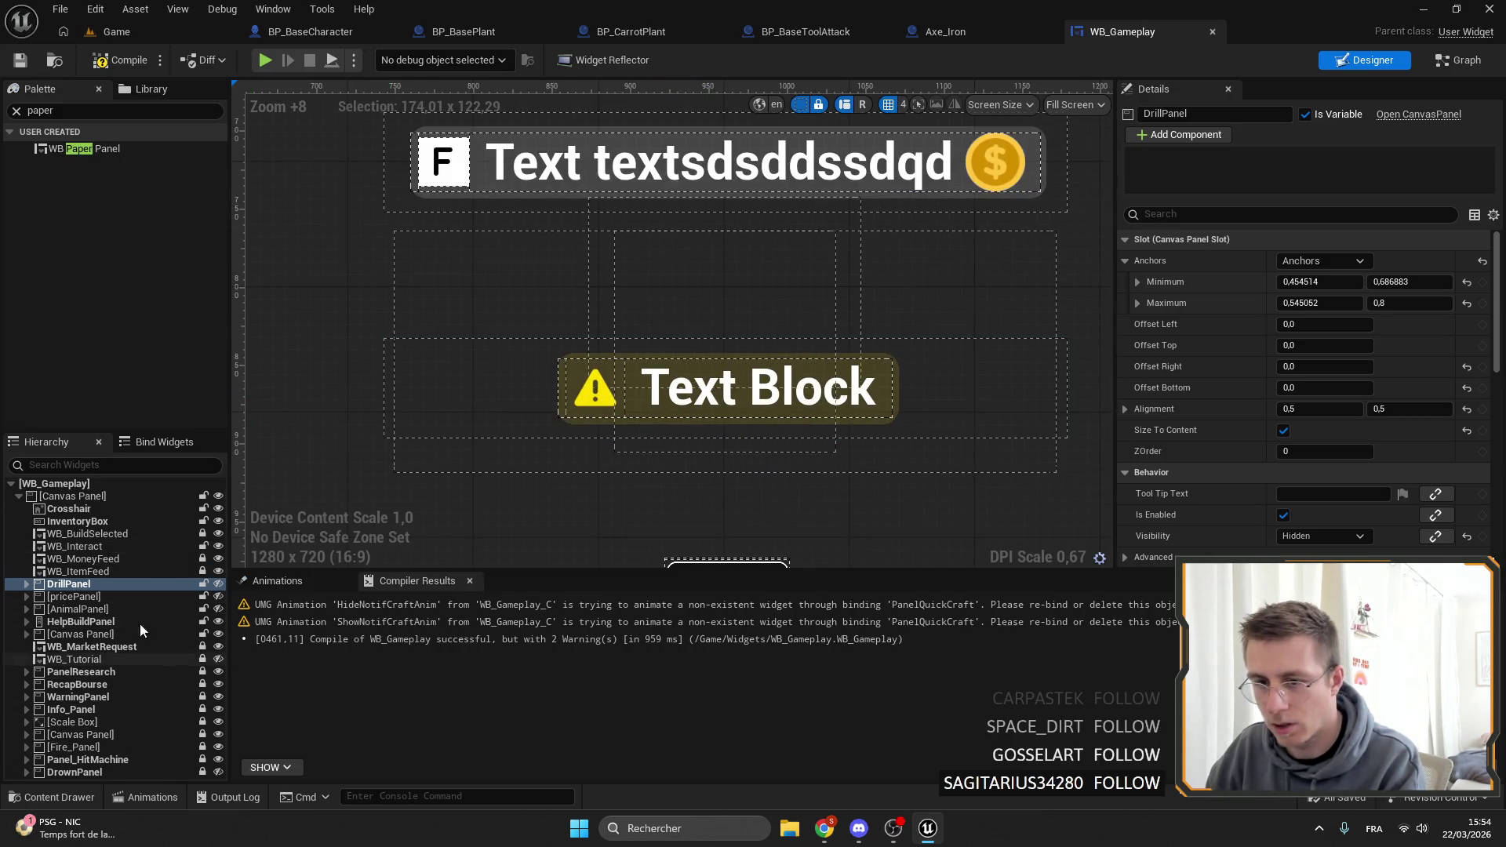
Anchor Info_Panel at 0.5/0.769 with Position Y 0, and save.
{"action": "left_click", "coordinate": [102, 709]}
{"action": "left_click_drag", "start_coordinate": [723, 386], "coordinate": [734, 343]}
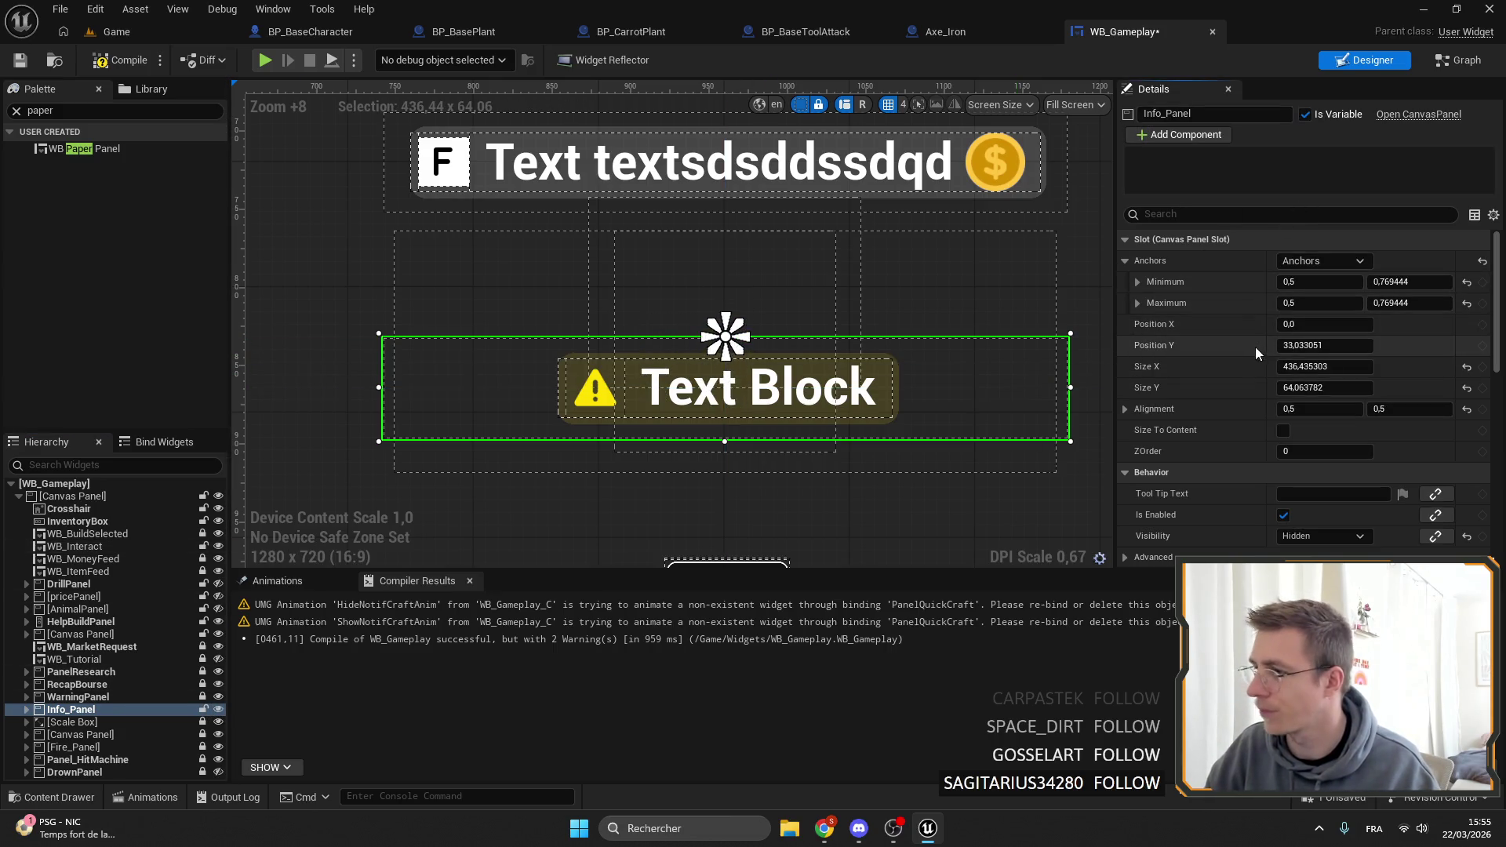
{"action": "left_click", "coordinate": [1286, 345]}
{"action": "type", "text": "0"}
{"action": "key", "text": "Return"}
{"action": "scroll", "coordinate": [907, 355], "scroll_direction": "down", "scroll_amount": 2}
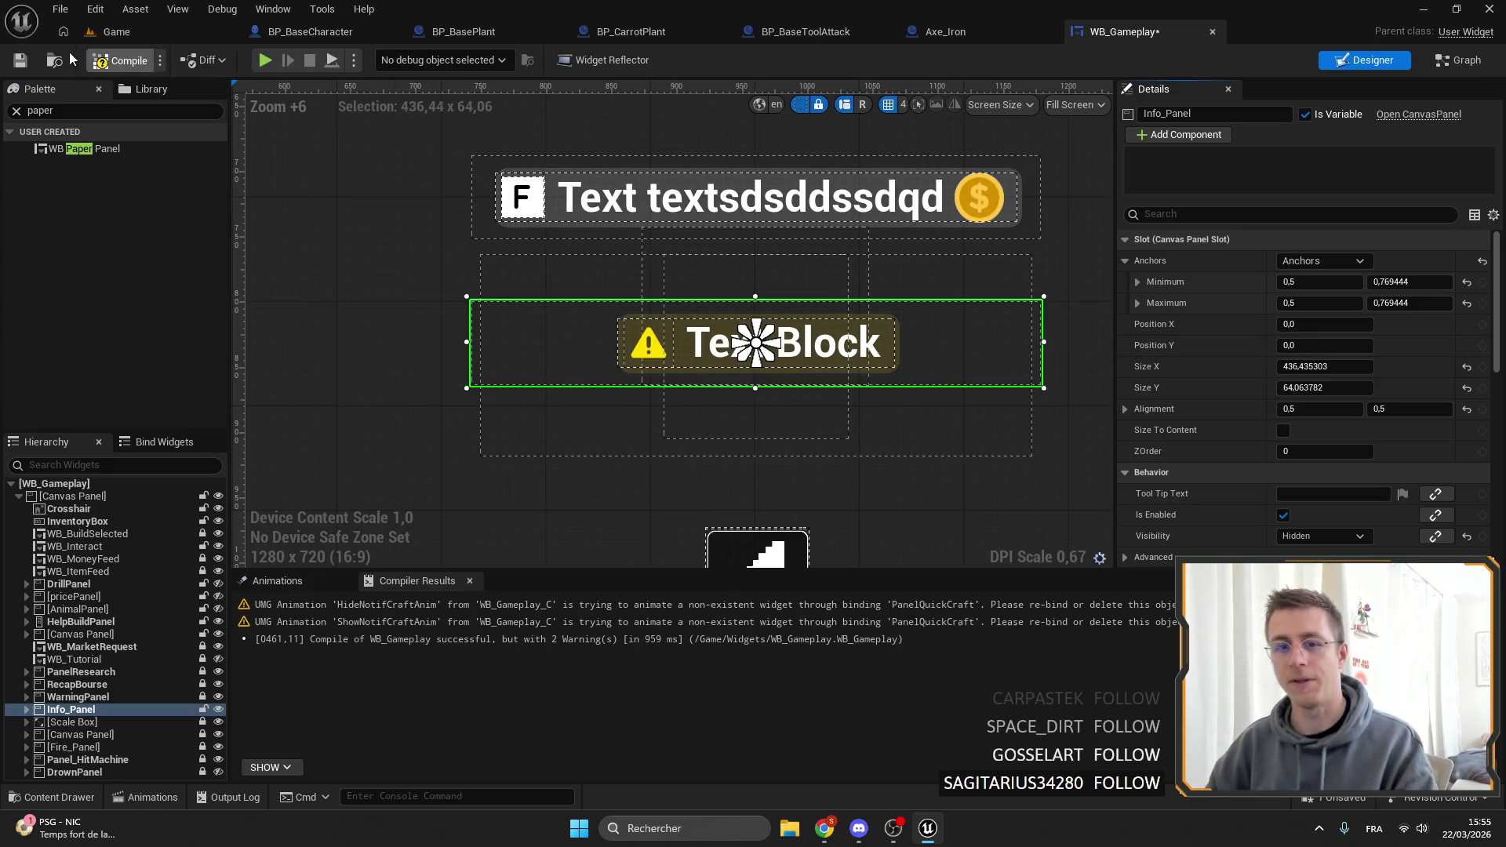
{"action": "key", "text": "ctrl+s"}
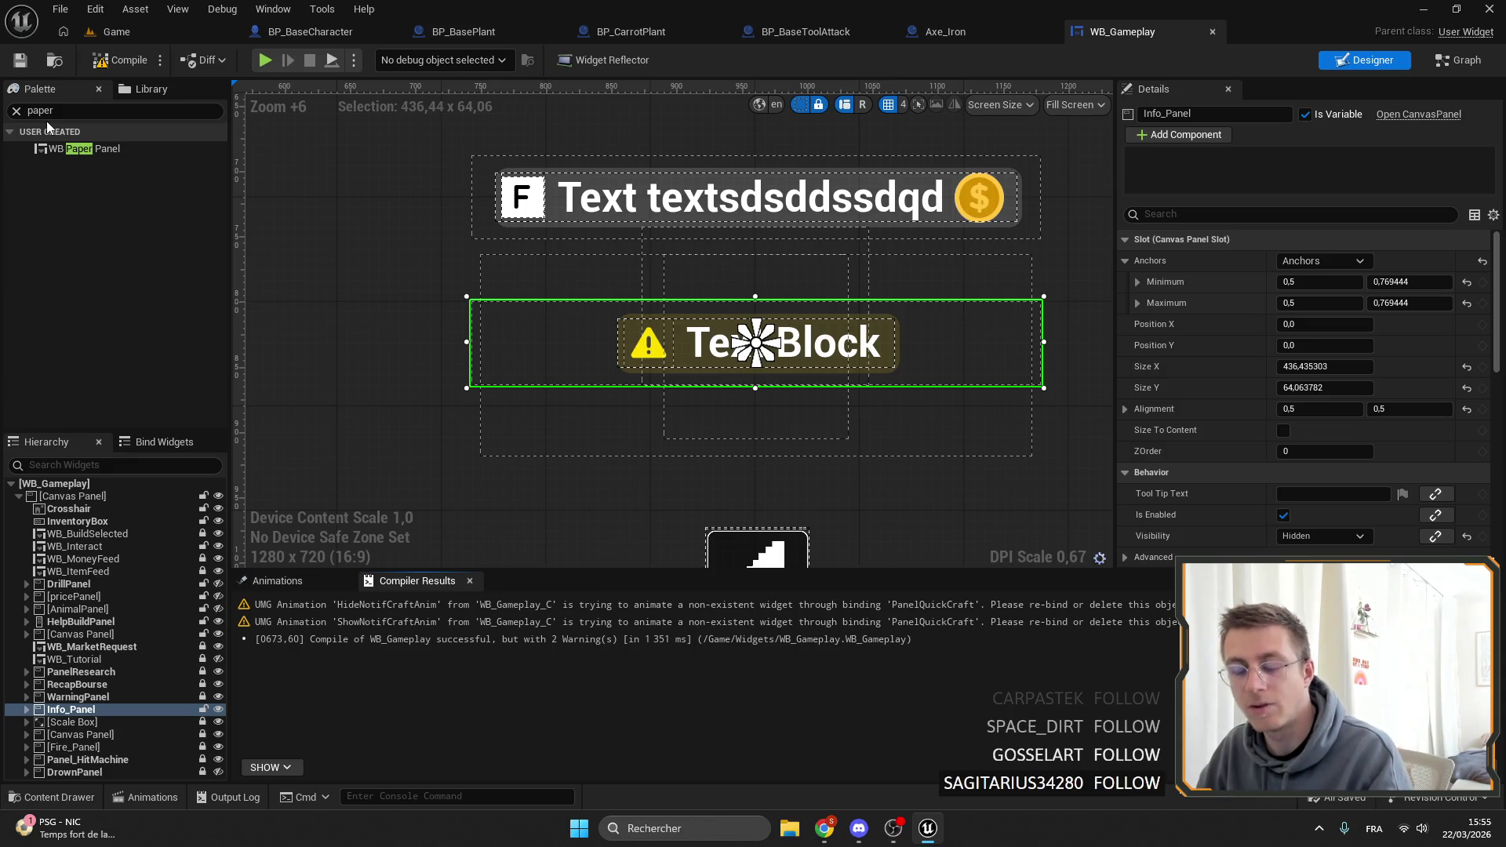
Change the info panel text's font family to Odin-New_Font.
{"action": "scroll", "coordinate": [616, 287], "scroll_direction": "up", "scroll_amount": 6}
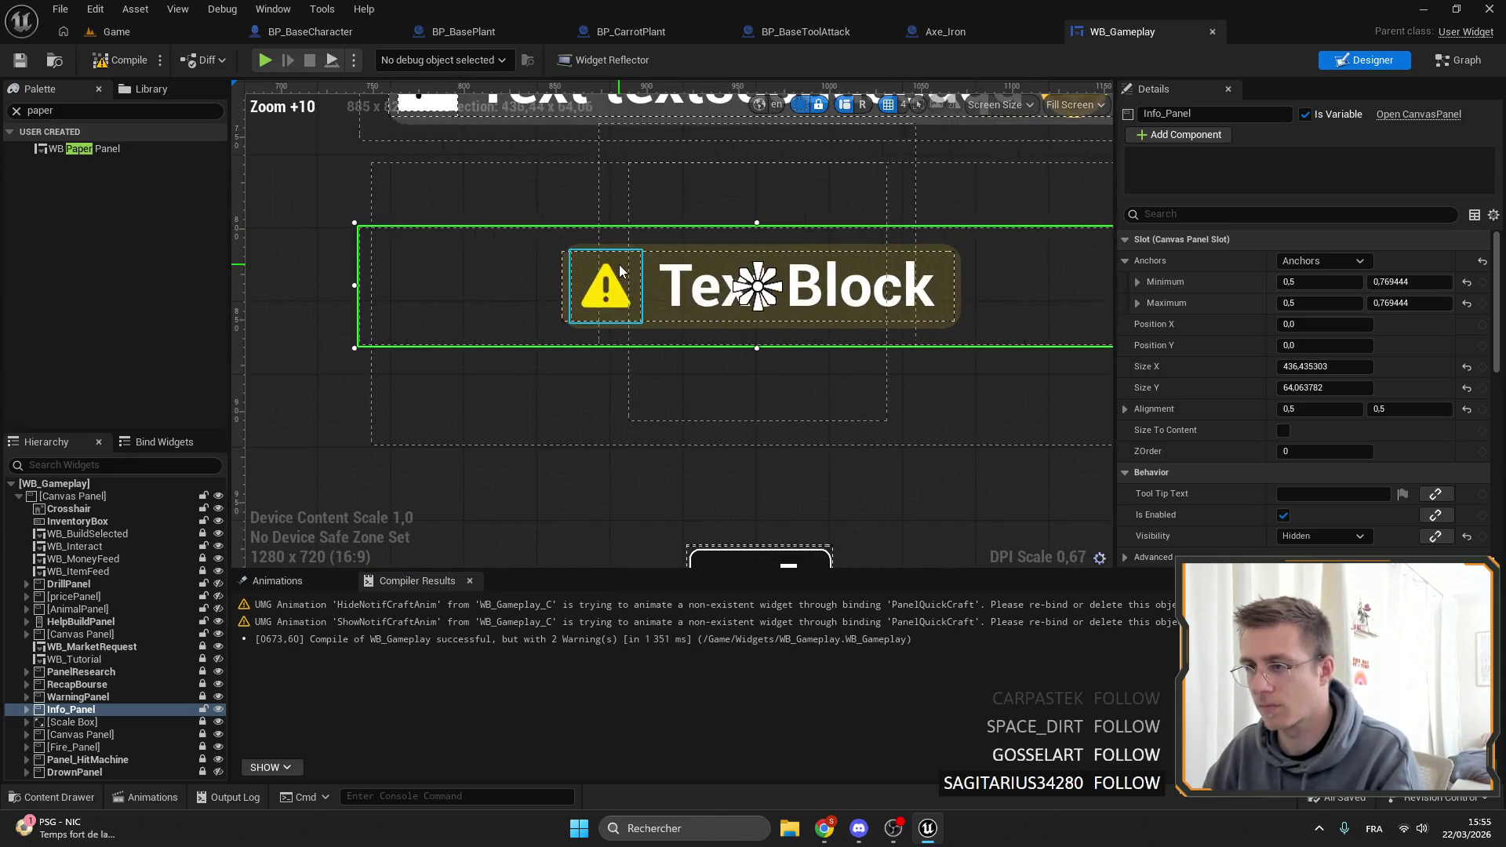
{"action": "scroll", "coordinate": [616, 287], "scroll_direction": "up", "scroll_amount": 2}
{"action": "left_click", "coordinate": [706, 296]}
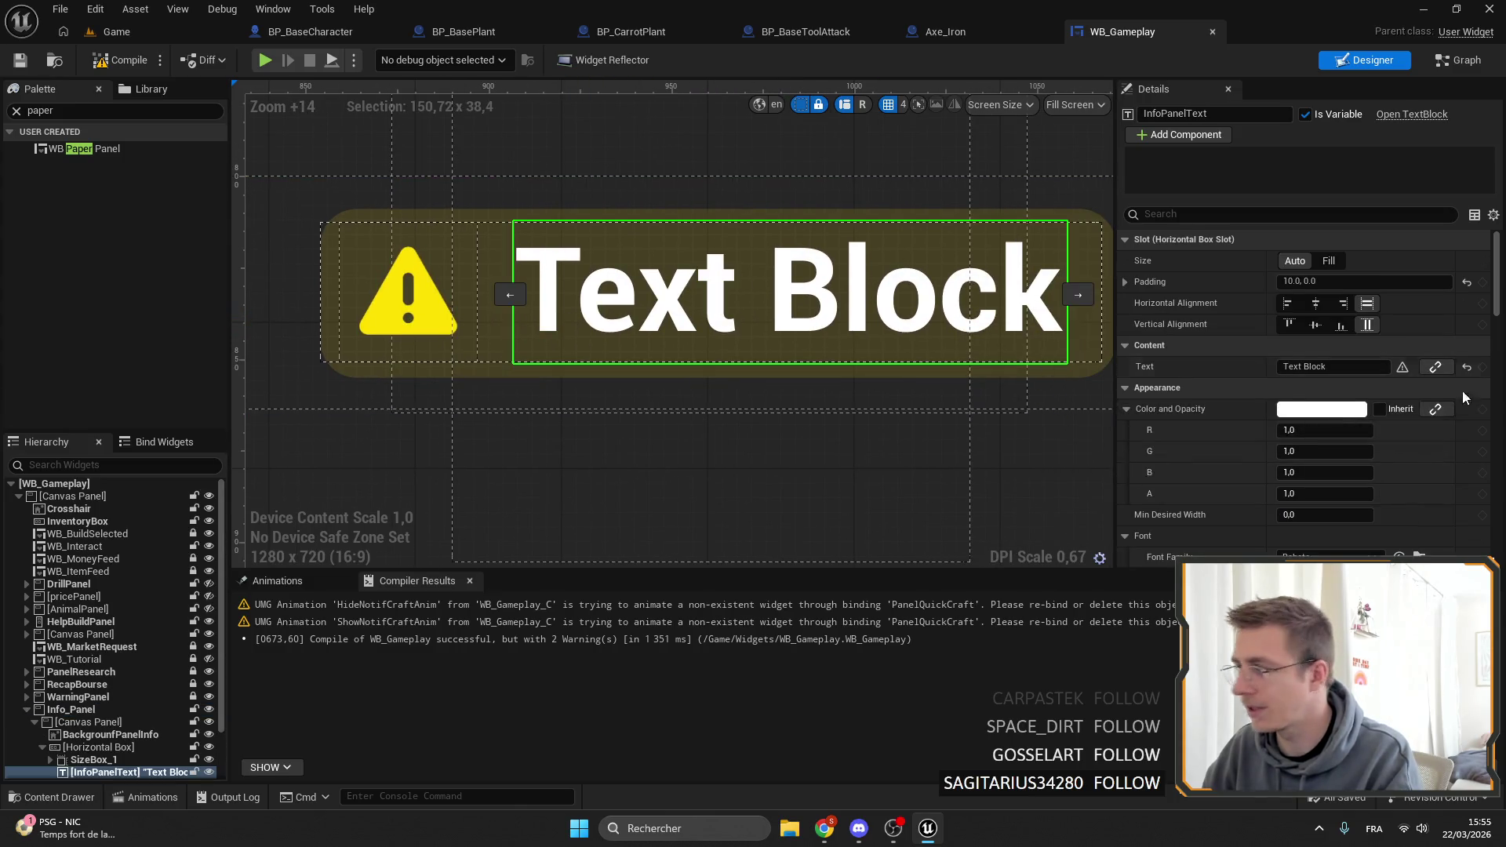
{"action": "left_click", "coordinate": [1334, 430]}
{"action": "left_click", "coordinate": [1386, 284]}
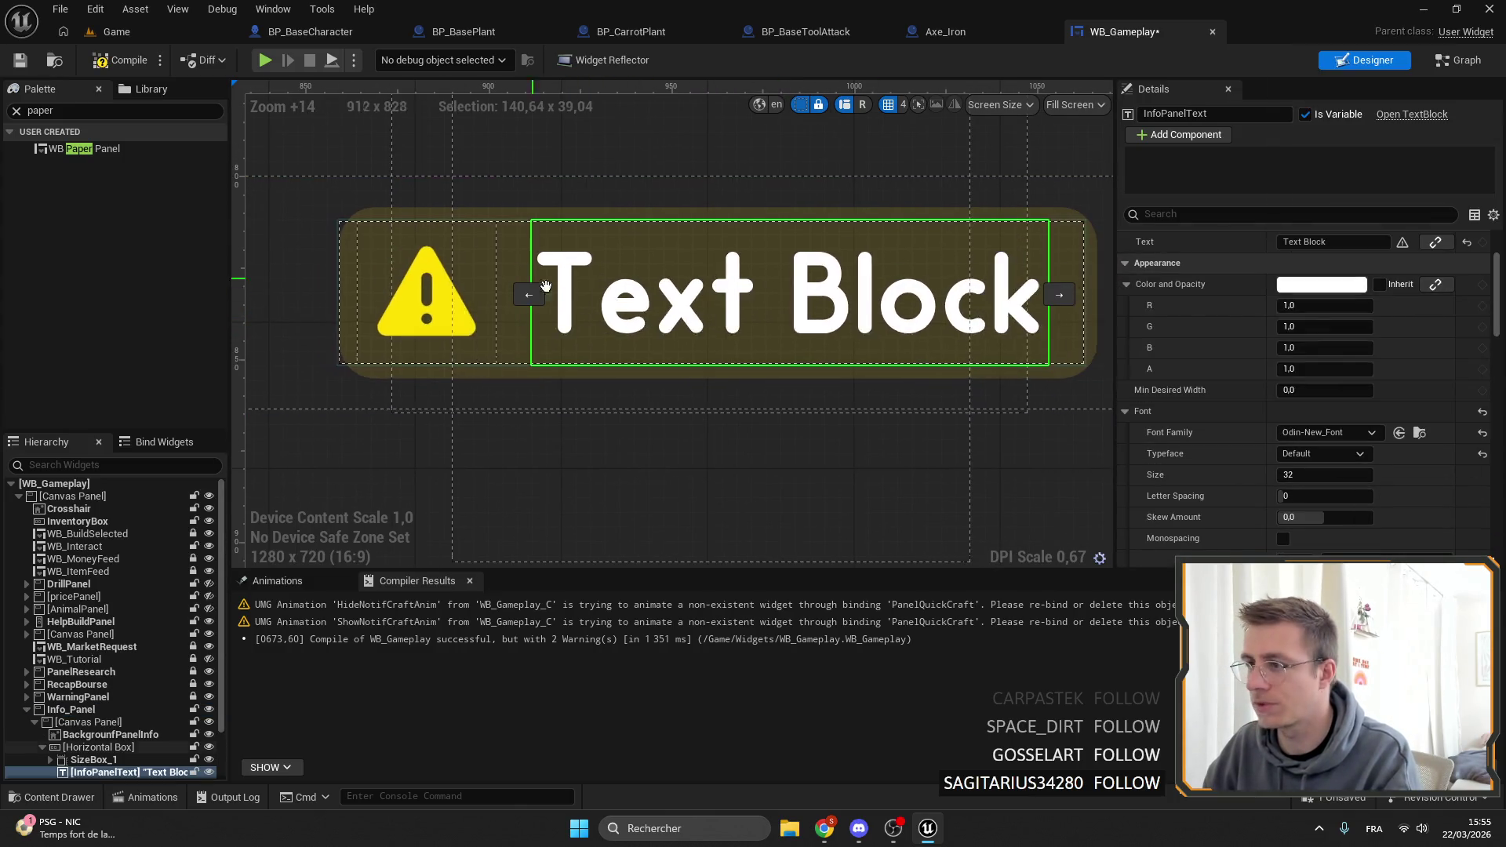
{"action": "scroll", "coordinate": [1019, 196], "scroll_direction": "down", "scroll_amount": 1}
Set the info text's Outline Size to 1.
{"action": "key", "text": "ctrl+s"}
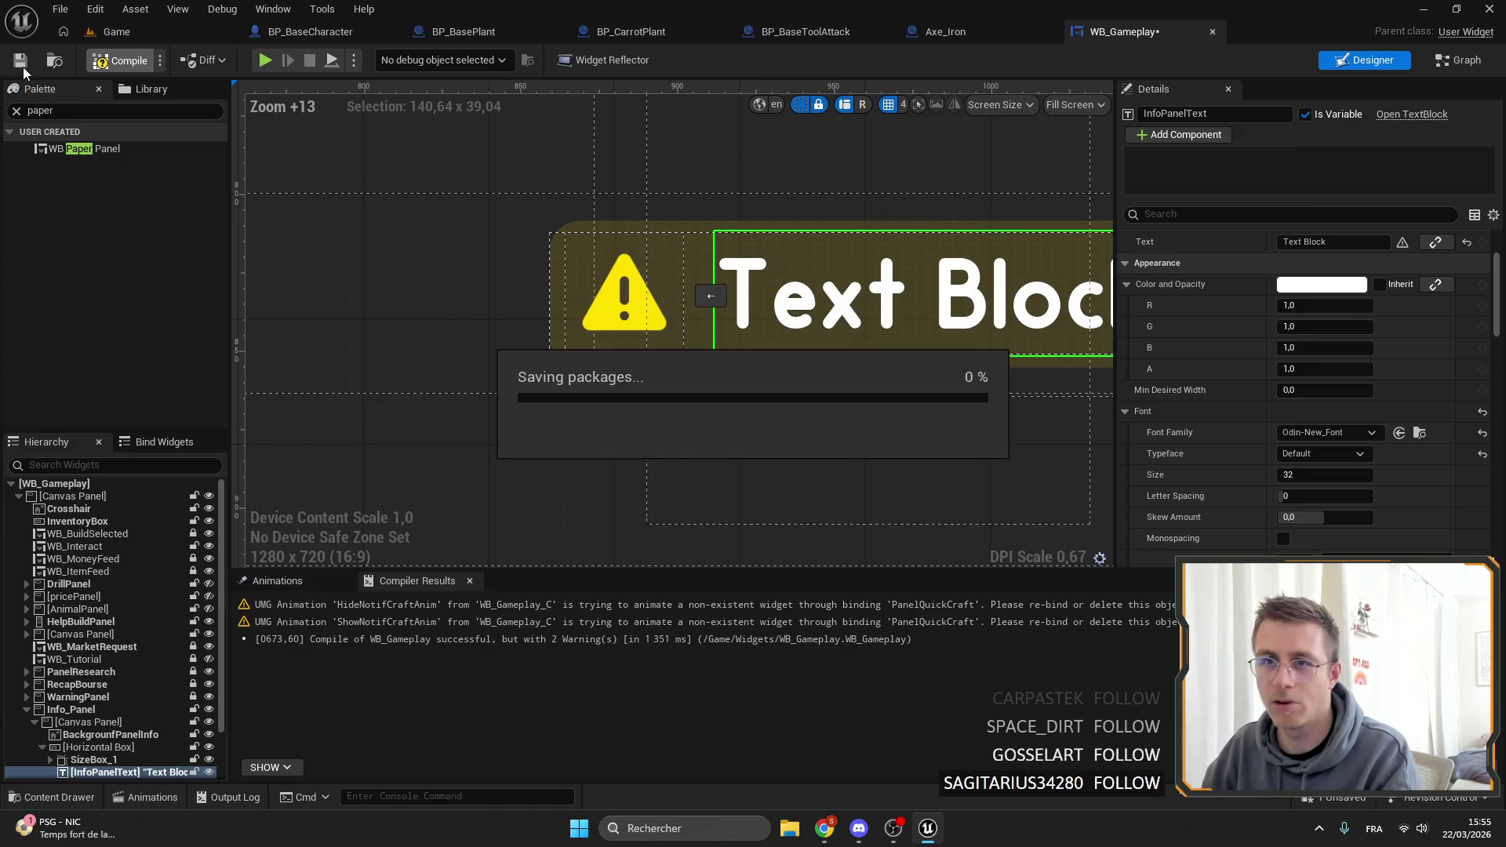
{"action": "scroll", "coordinate": [767, 292], "scroll_direction": "down", "scroll_amount": 5}
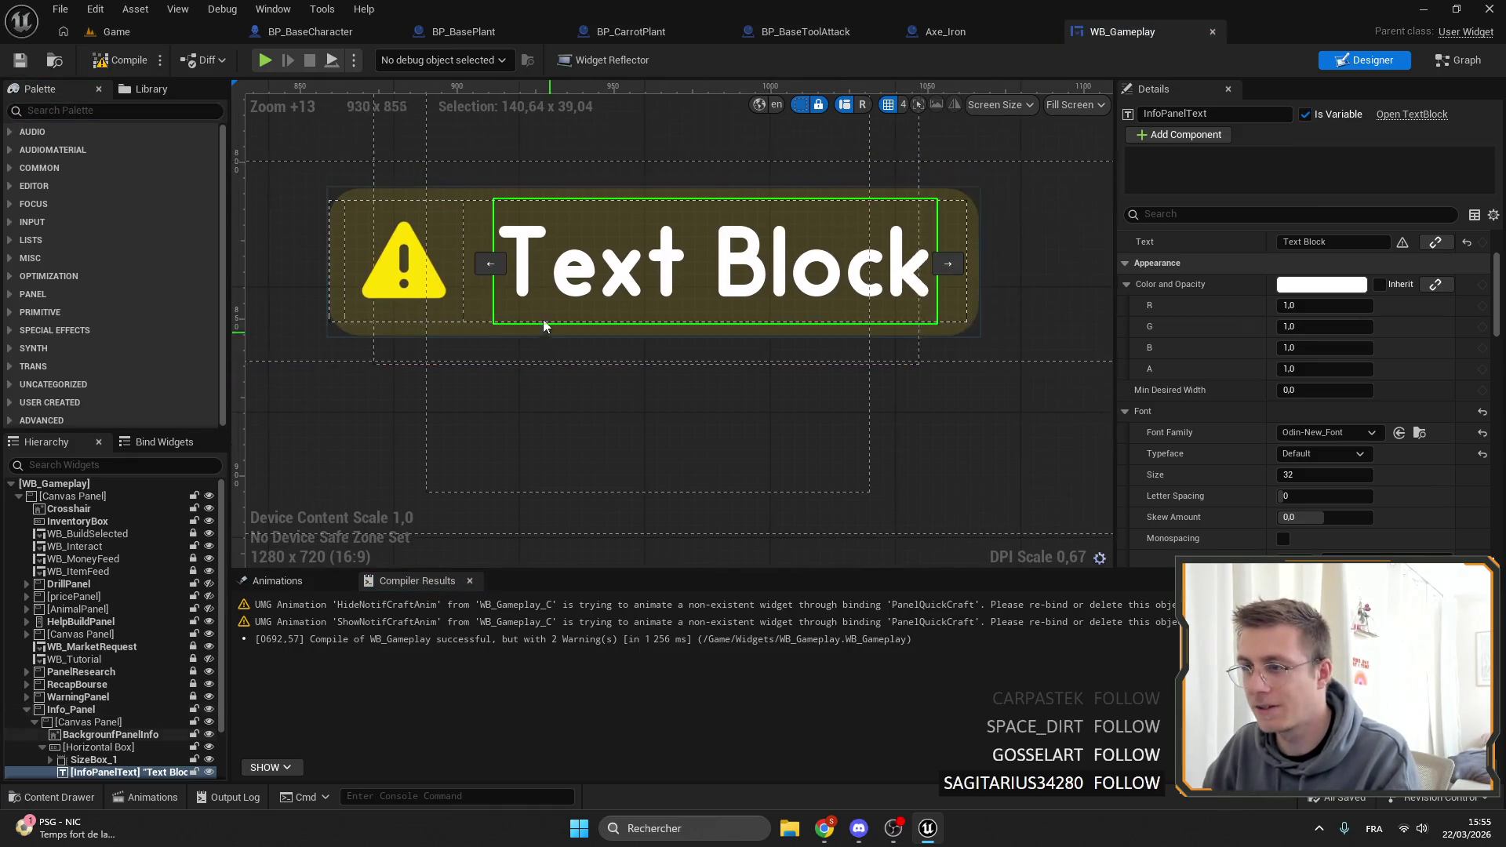
{"action": "scroll", "coordinate": [767, 292], "scroll_direction": "up", "scroll_amount": 6}
{"action": "scroll", "coordinate": [767, 291], "scroll_direction": "down", "scroll_amount": 3}
{"action": "scroll", "coordinate": [767, 292], "scroll_direction": "down", "scroll_amount": 2}
{"action": "scroll", "coordinate": [865, 292], "scroll_direction": "up", "scroll_amount": 2}
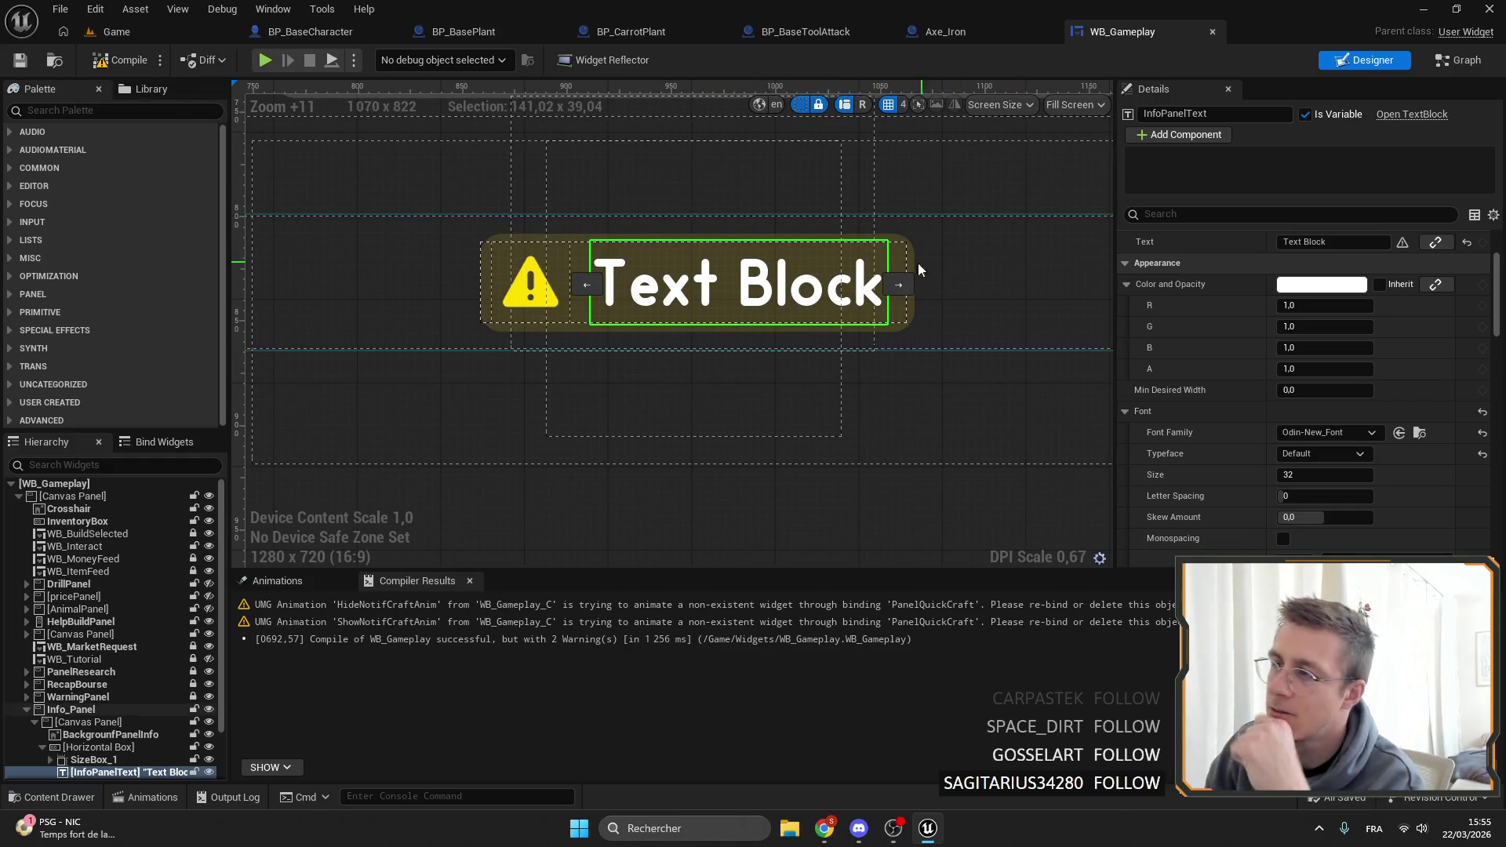
{"action": "scroll", "coordinate": [1384, 312], "scroll_direction": "down", "scroll_amount": 6}
{"action": "scroll", "coordinate": [1387, 409], "scroll_direction": "down", "scroll_amount": 1}
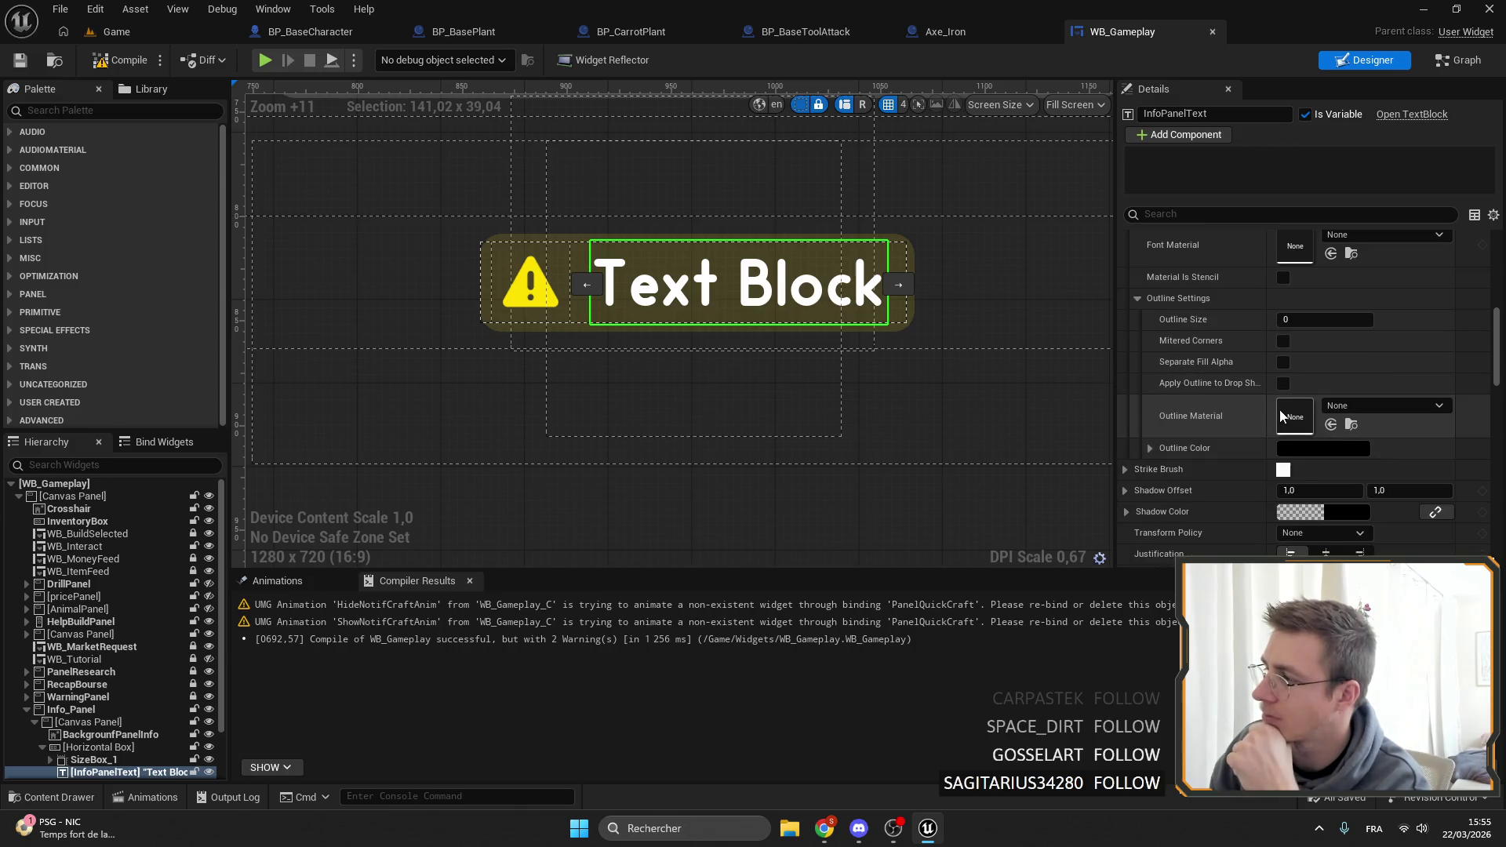
{"action": "type", "text": "1"}
{"action": "key", "text": "Return"}
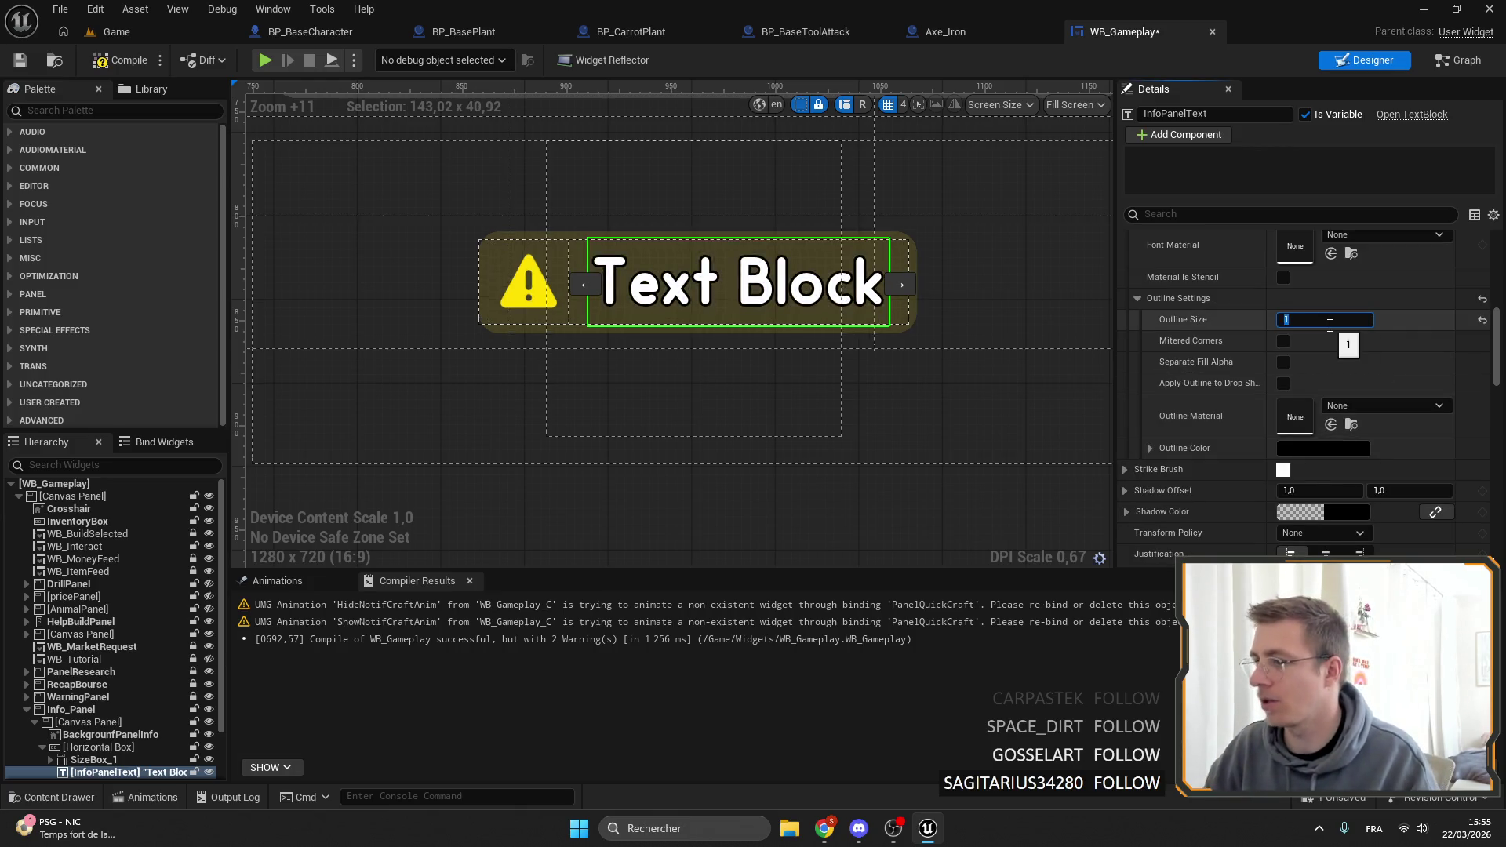
Try brown and light-orange outline colours, revert to black, then compile and save.
{"action": "left_click", "coordinate": [1320, 452]}
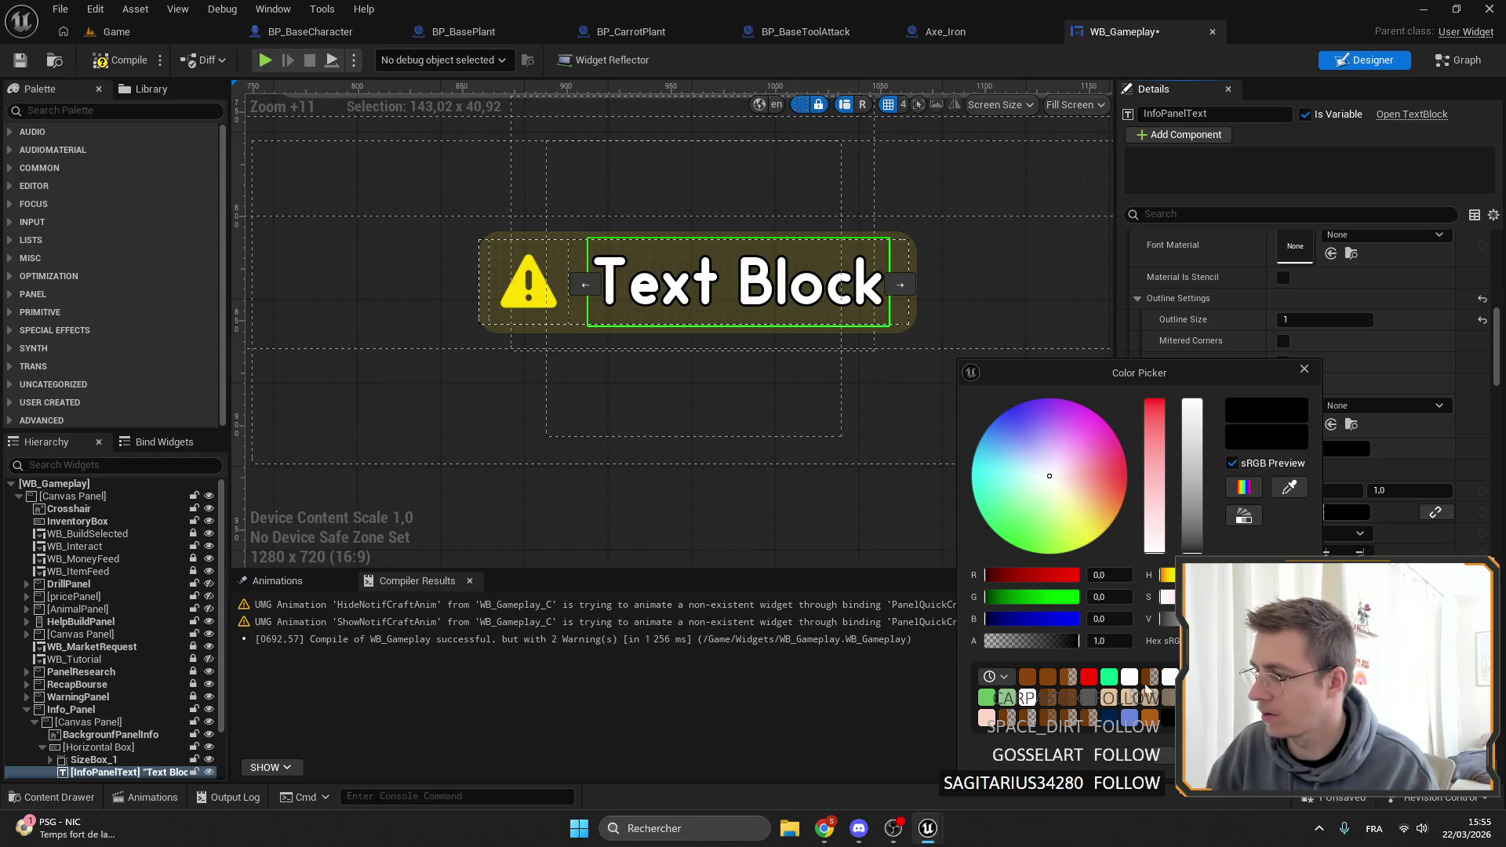
{"action": "left_click", "coordinate": [1029, 674]}
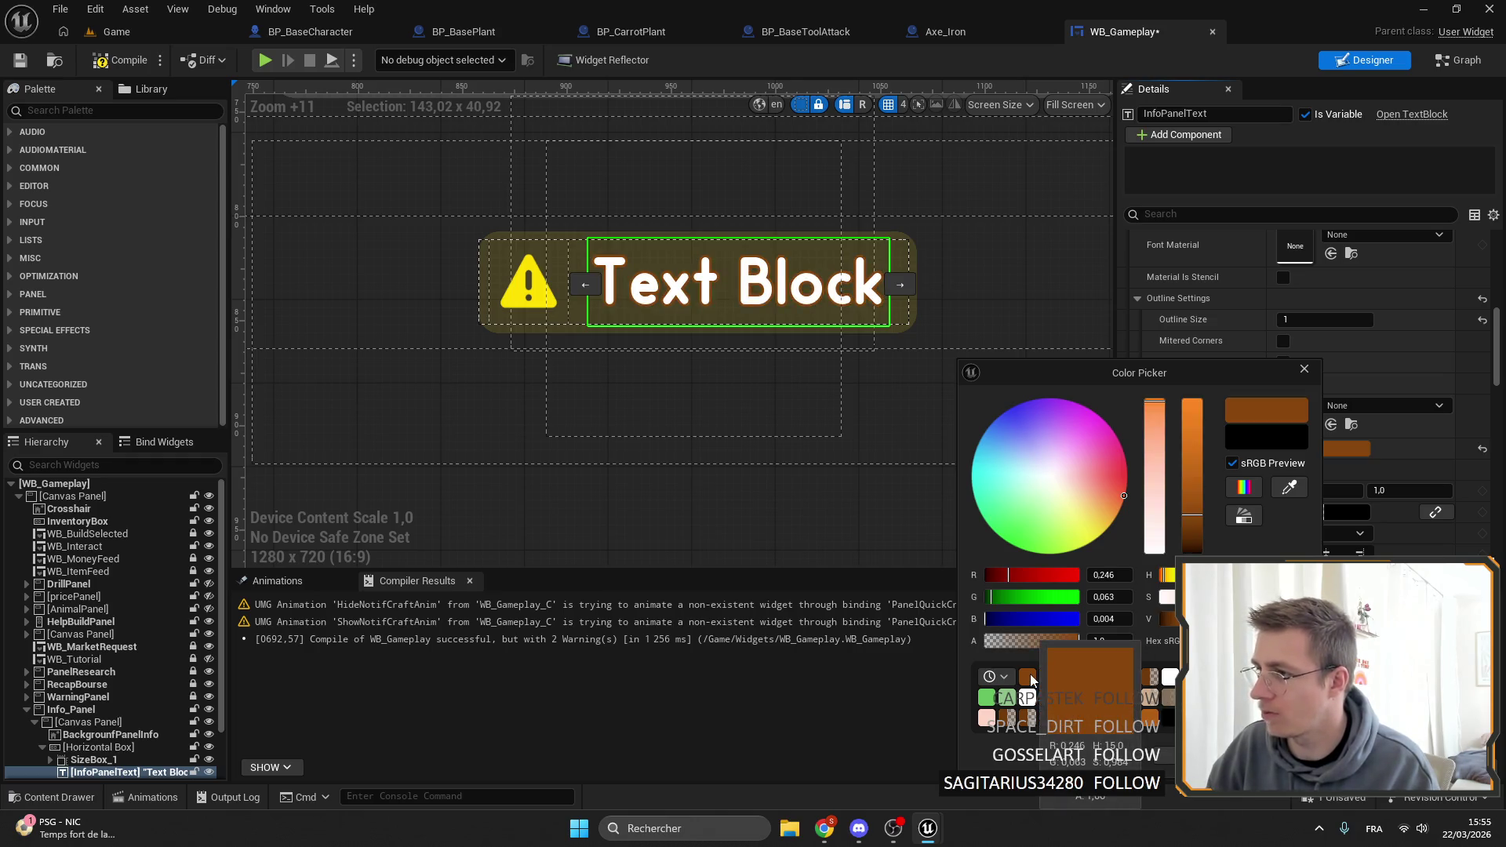
{"action": "left_click_drag", "start_coordinate": [1192, 515], "coordinate": [1192, 445]}
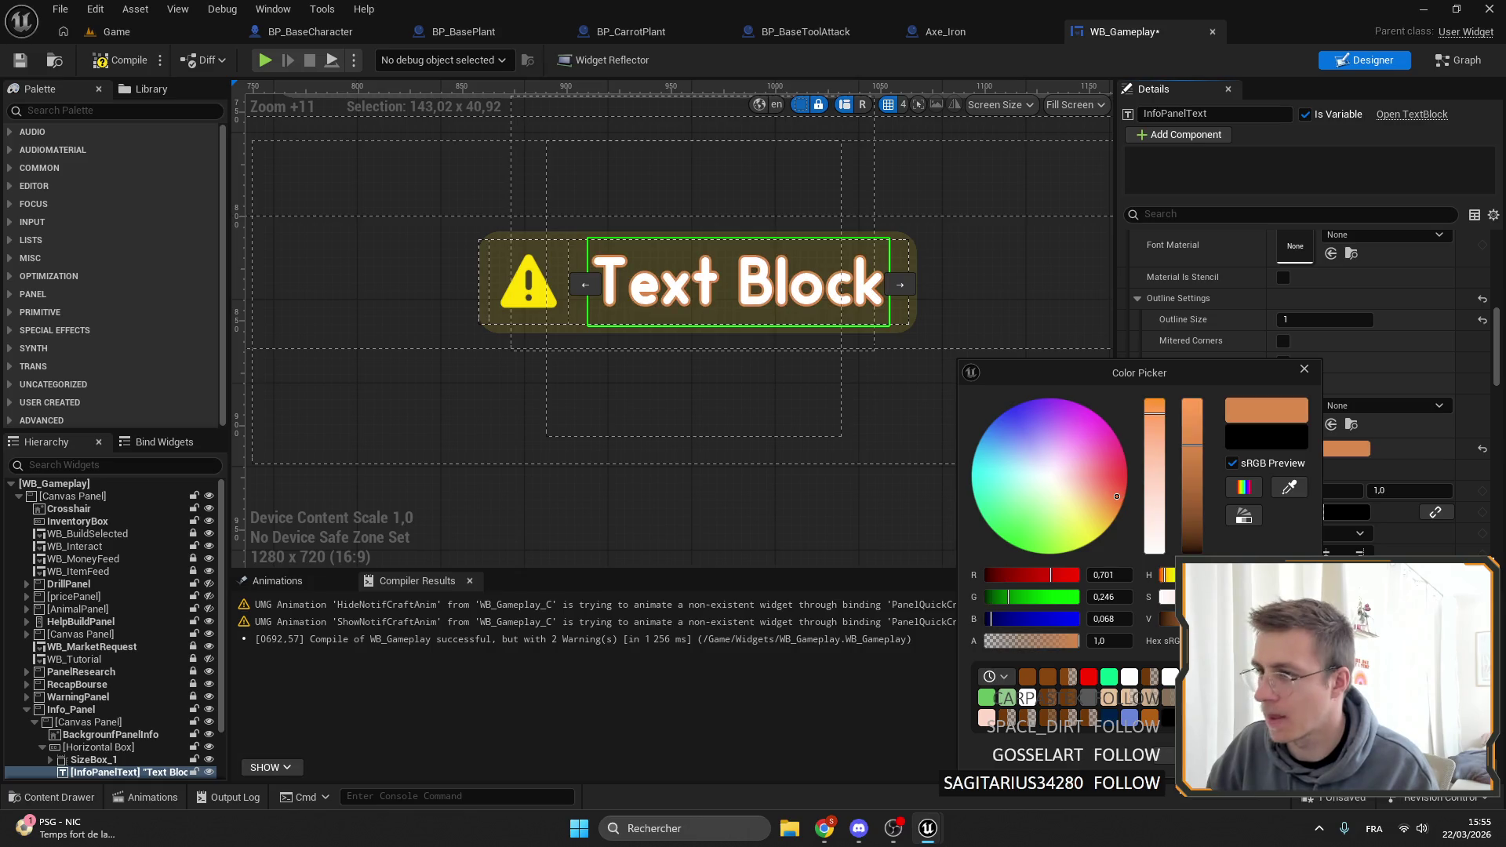
{"action": "left_click", "coordinate": [1233, 438]}
{"action": "key", "text": "Escape"}
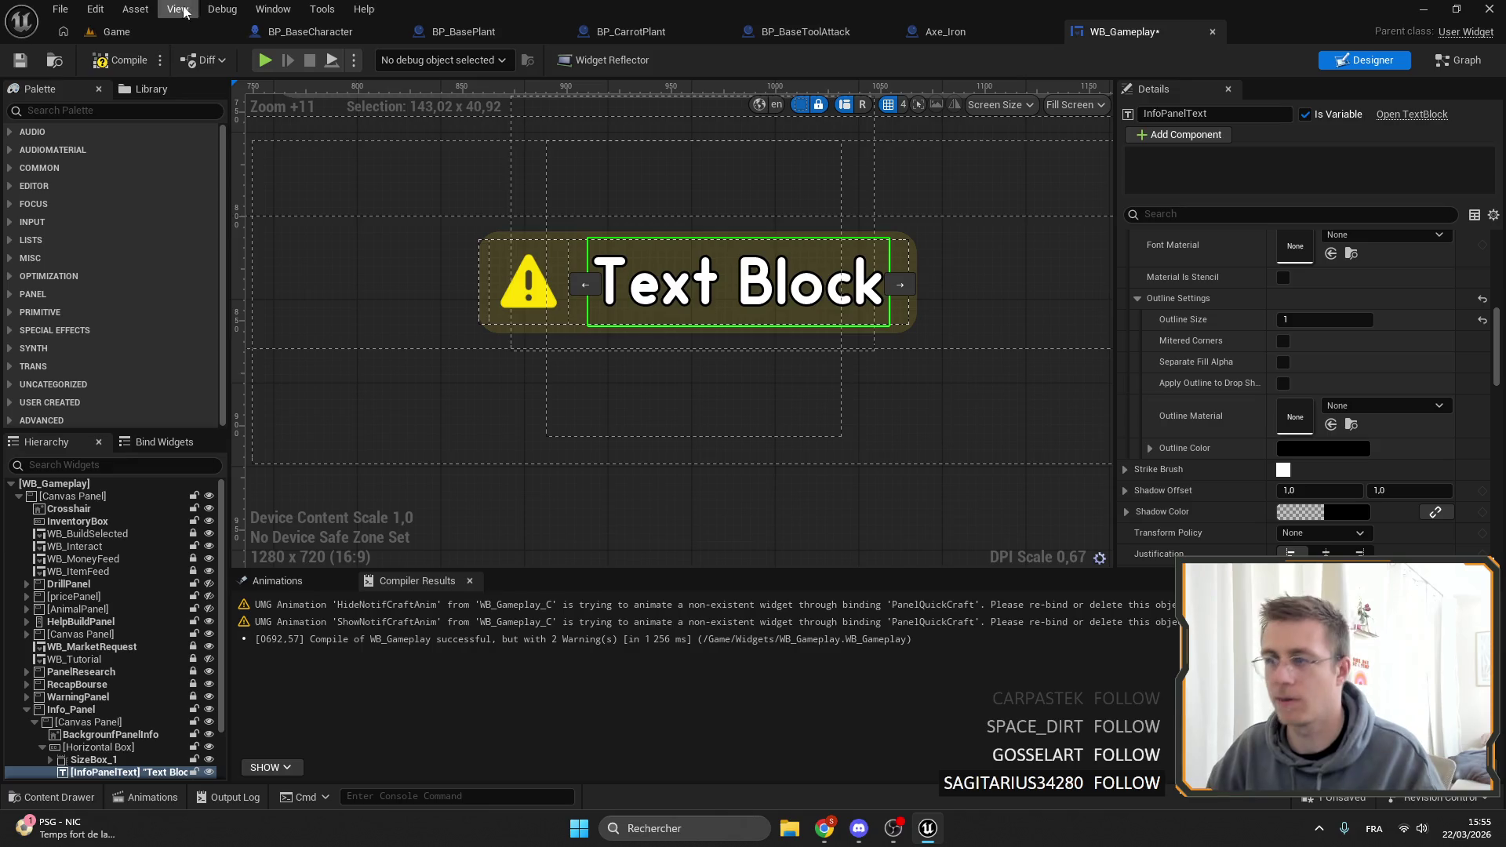
{"action": "key", "text": "ctrl+s"}
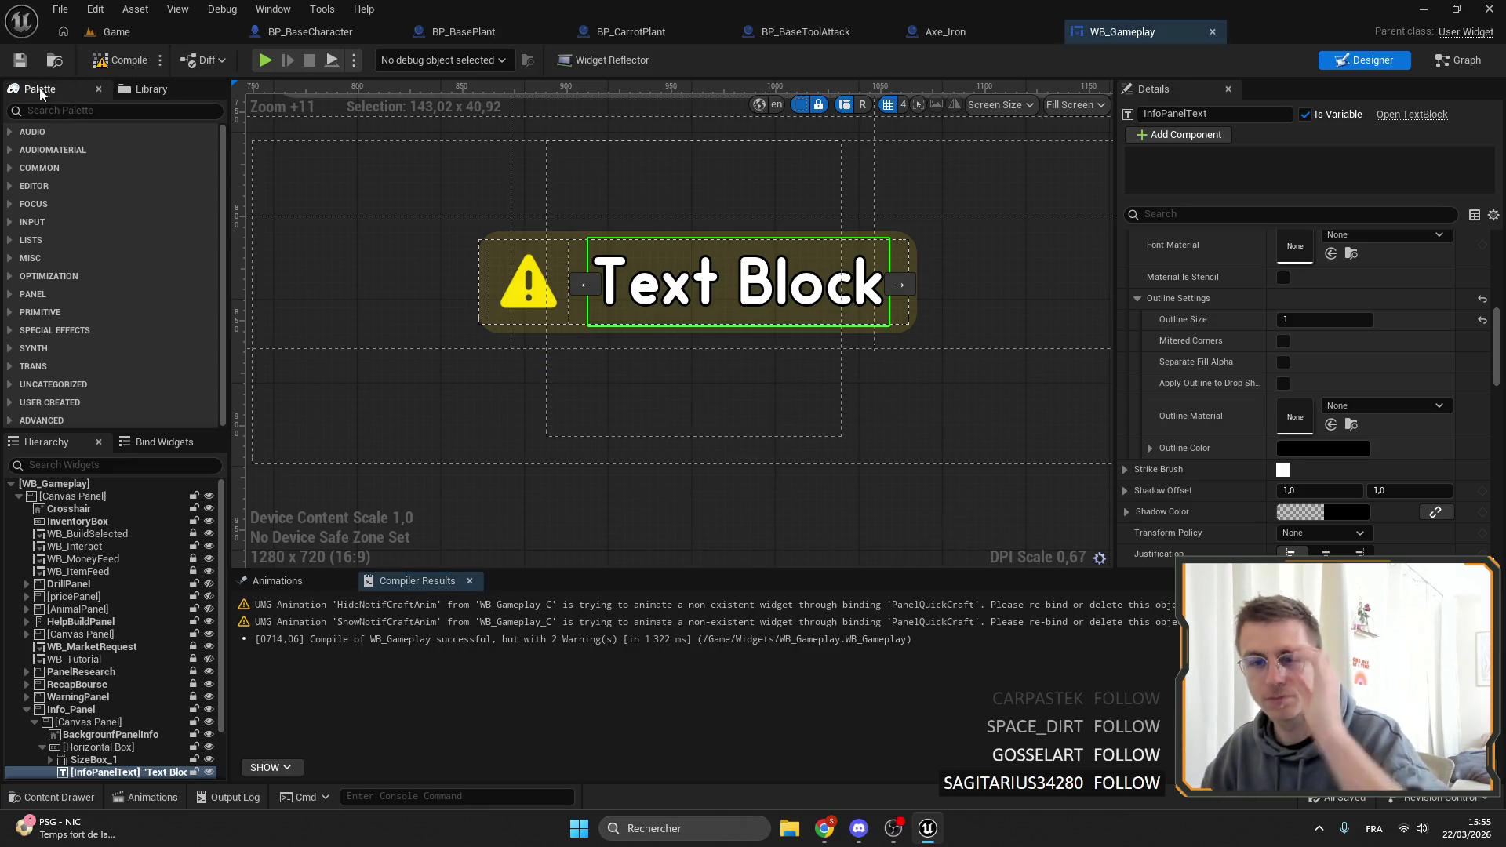
{"action": "left_click", "coordinate": [21, 61]}
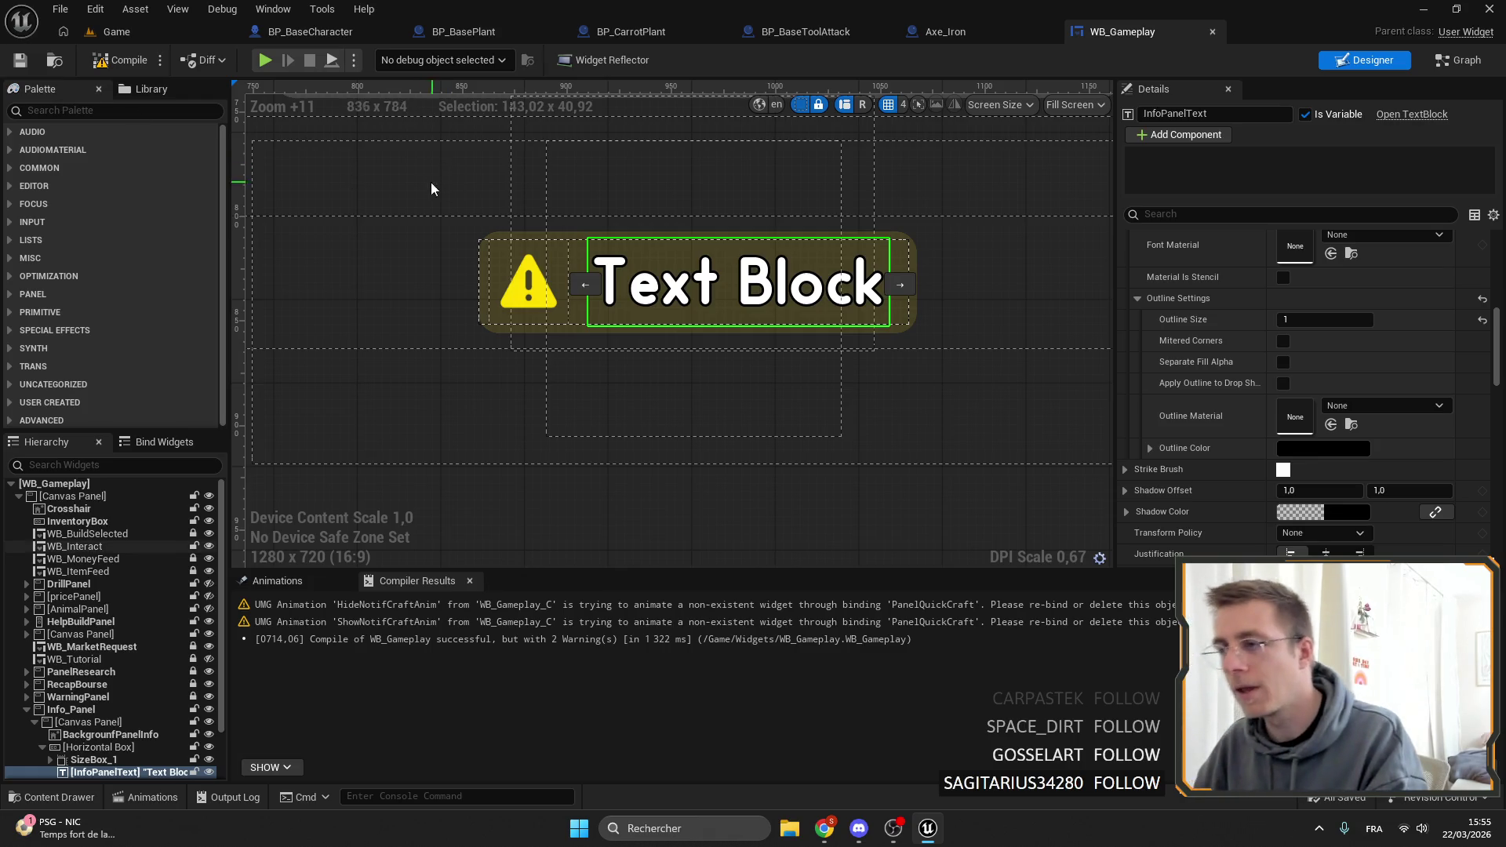
{"action": "left_click", "coordinate": [116, 32]}
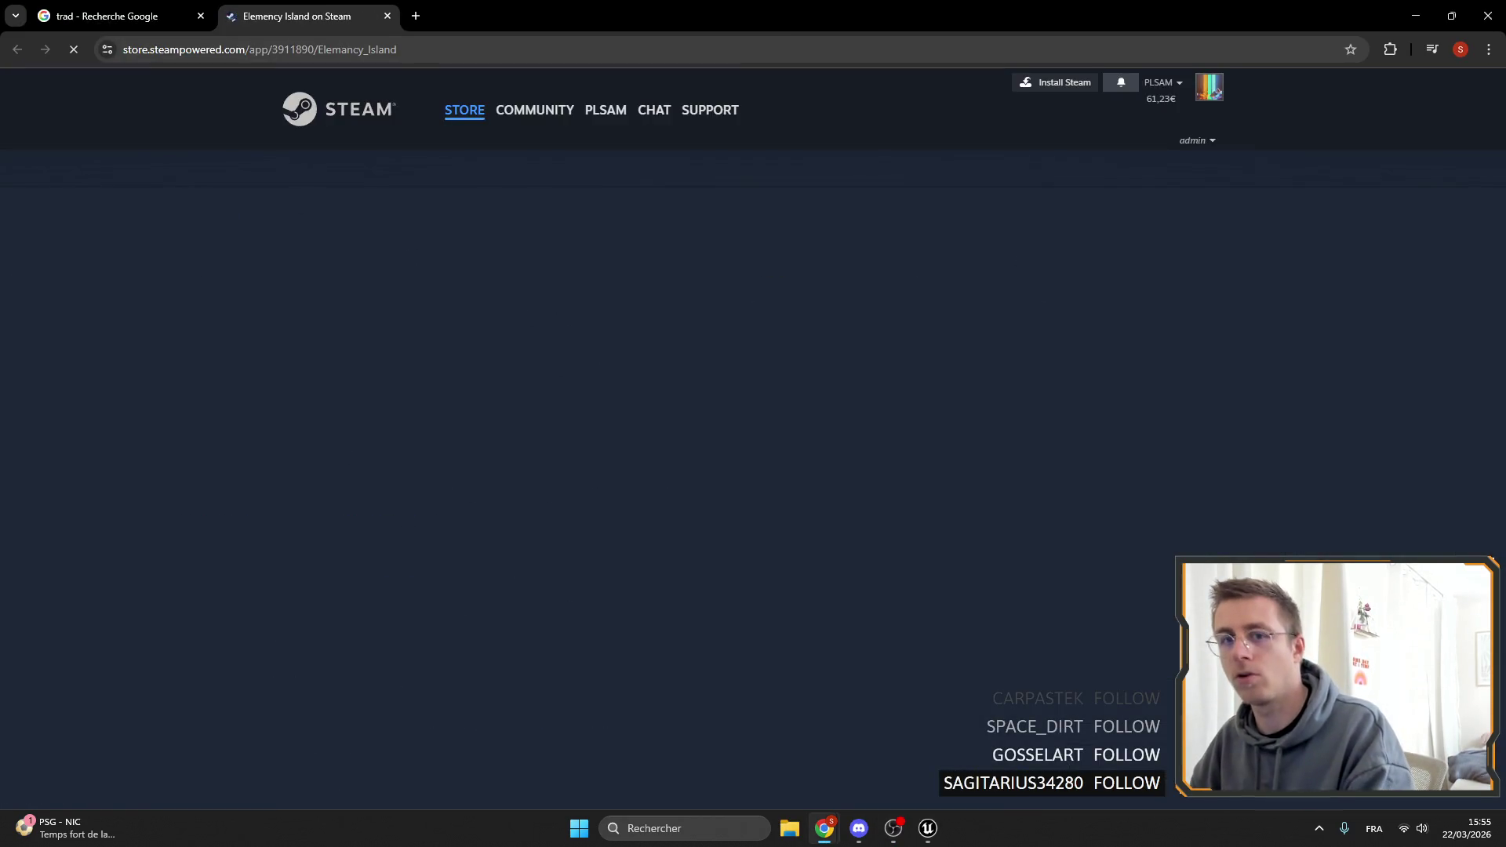
Browse the Elemency Island Steam page, then return to Unreal and view the dock.
{"action": "scroll", "coordinate": [581, 332], "scroll_direction": "down", "scroll_amount": 3}
{"action": "scroll", "coordinate": [469, 484], "scroll_direction": "up", "scroll_amount": 2}
{"action": "scroll", "coordinate": [469, 485], "scroll_direction": "down", "scroll_amount": 1}
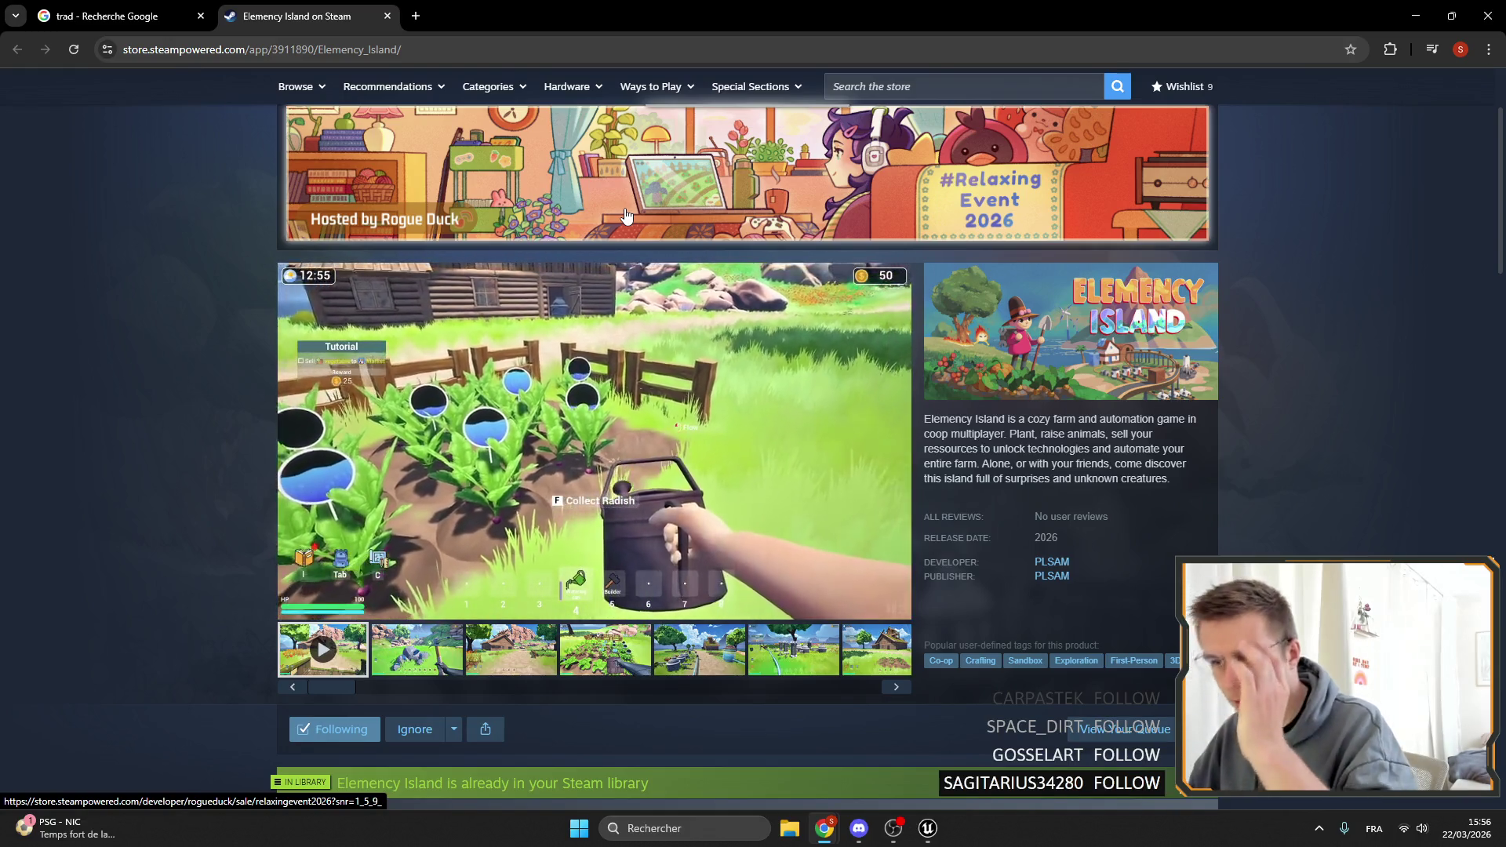
{"action": "left_click", "coordinate": [932, 827]}
{"action": "left_click_drag", "start_coordinate": [706, 314], "coordinate": [659, 392]}
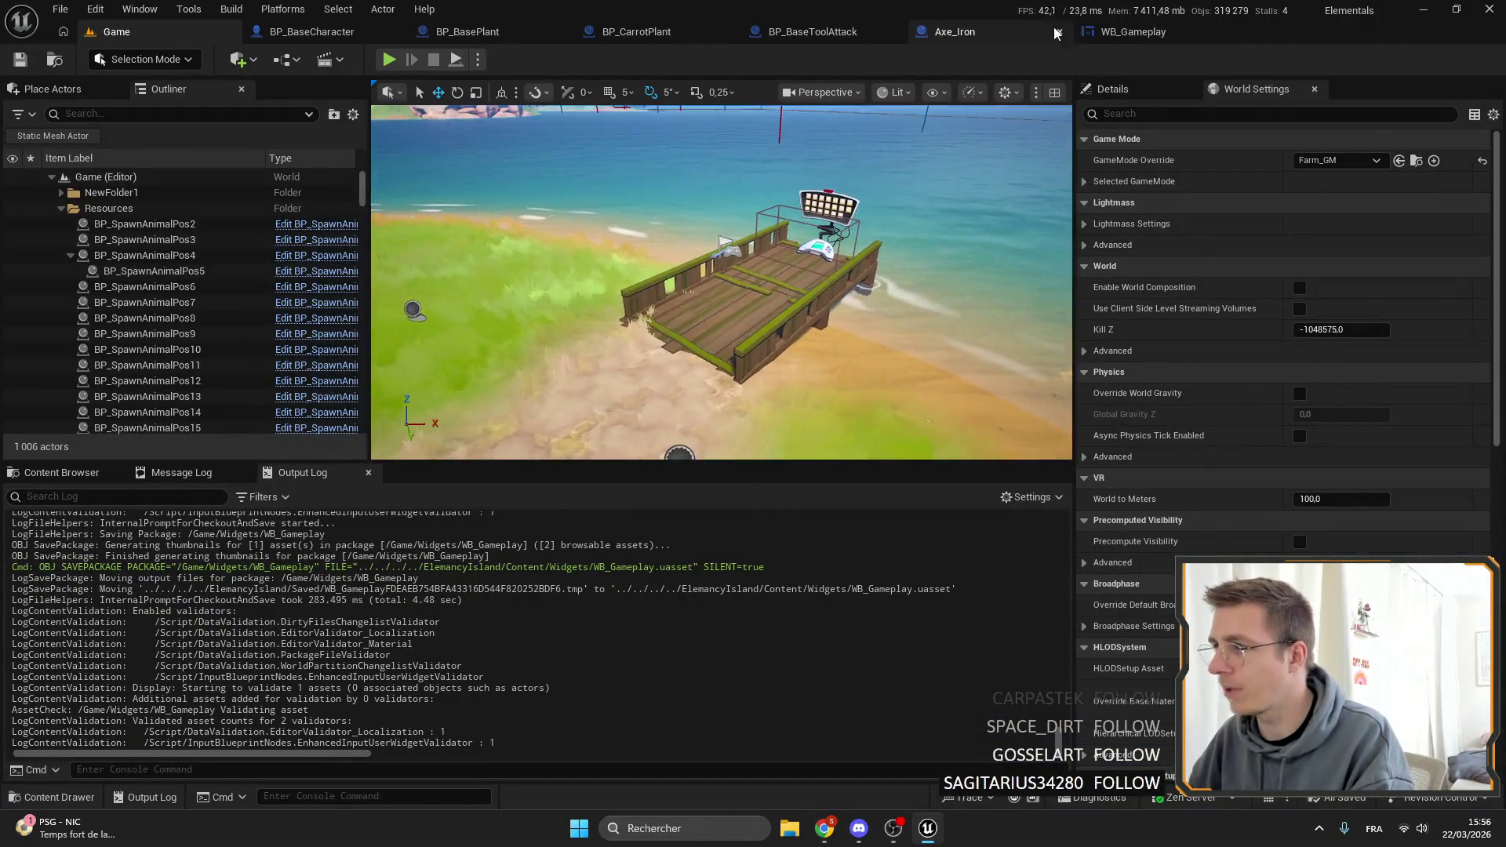
Start a fullscreen play-in-editor session from the Game level.
{"action": "left_click", "coordinate": [1121, 33]}
{"action": "left_click", "coordinate": [116, 31]}
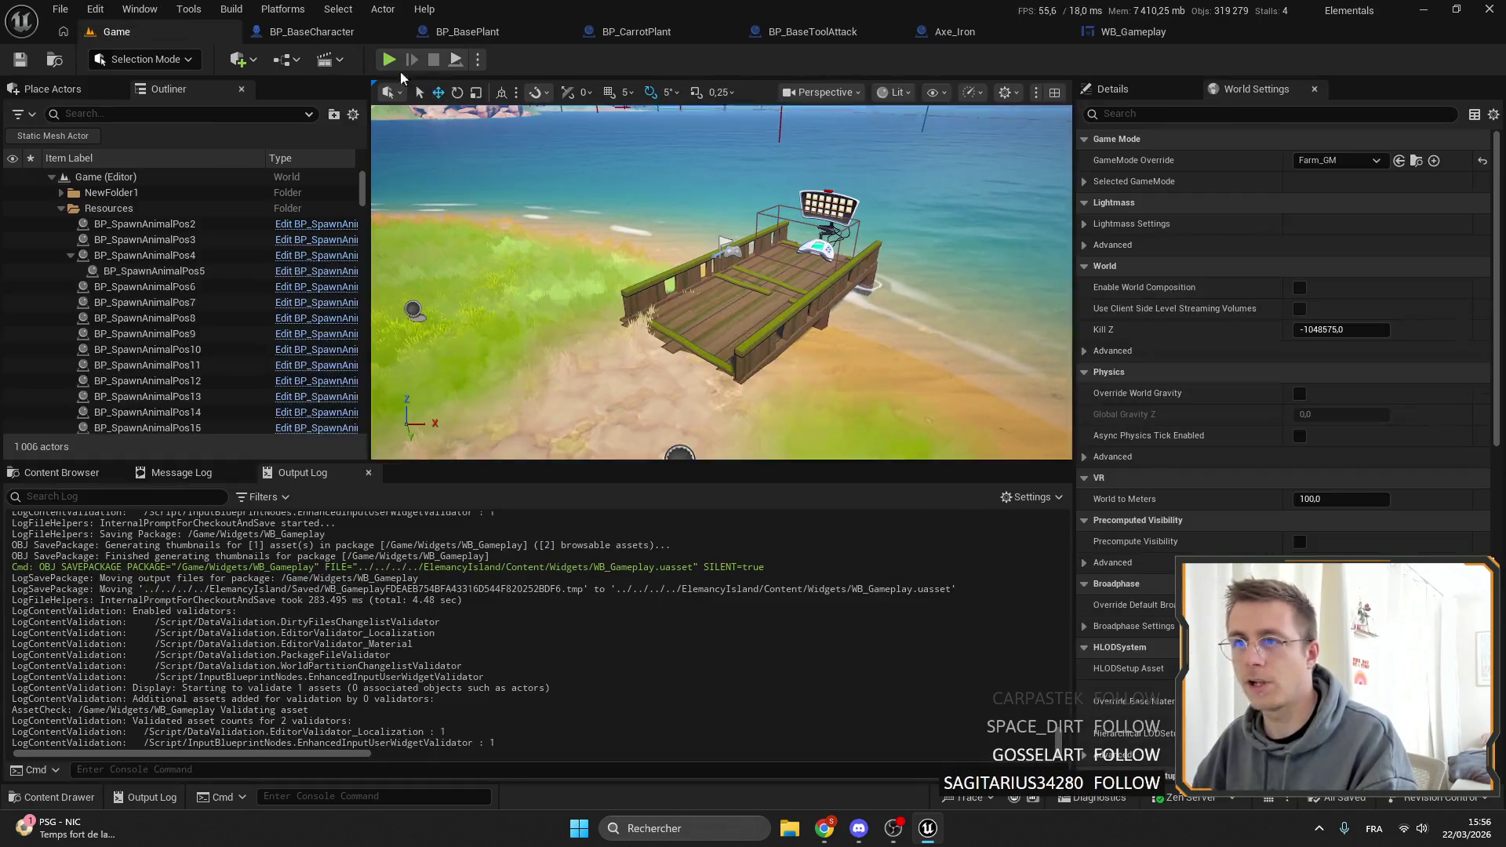
{"action": "left_click", "coordinate": [389, 59]}
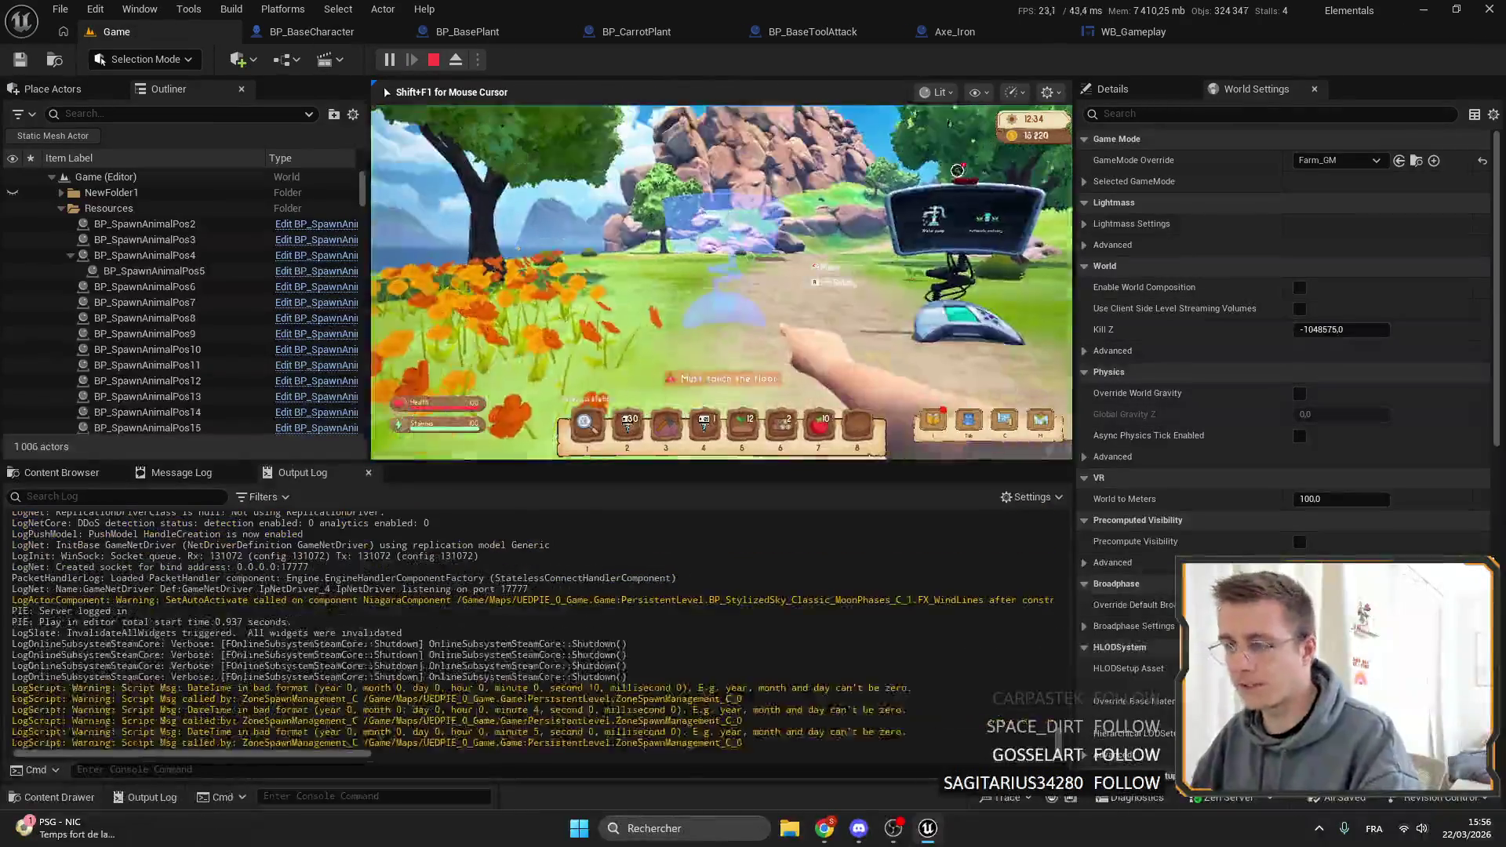
{"action": "key", "text": "F11"}
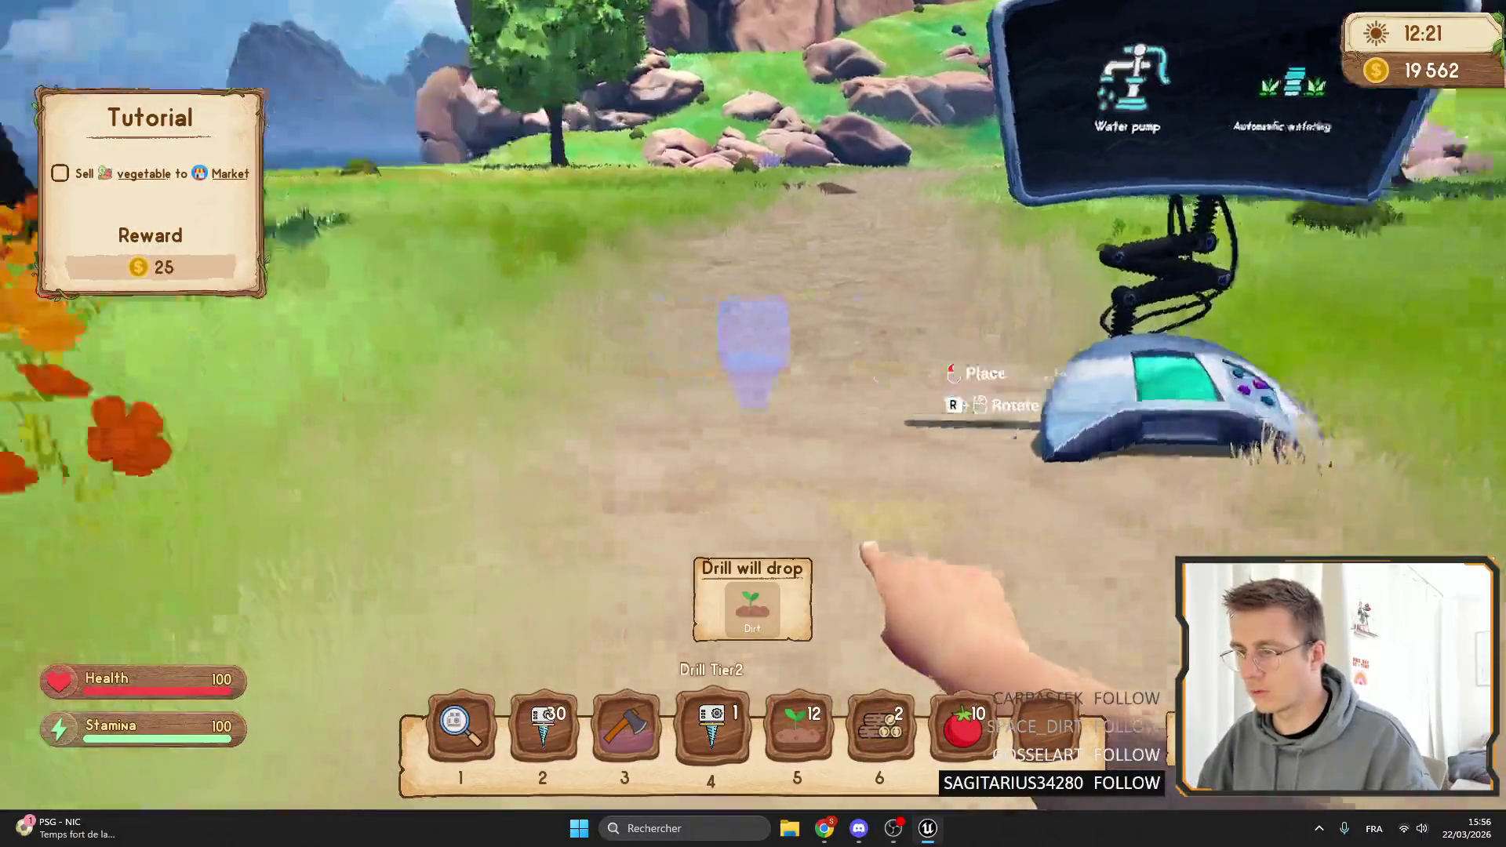
Hit the dock with the iron axe to show the 'Cannot be destroyed' warning, then exit fullscreen.
{"action": "key", "text": "3"}
{"action": "key", "text": "w"}
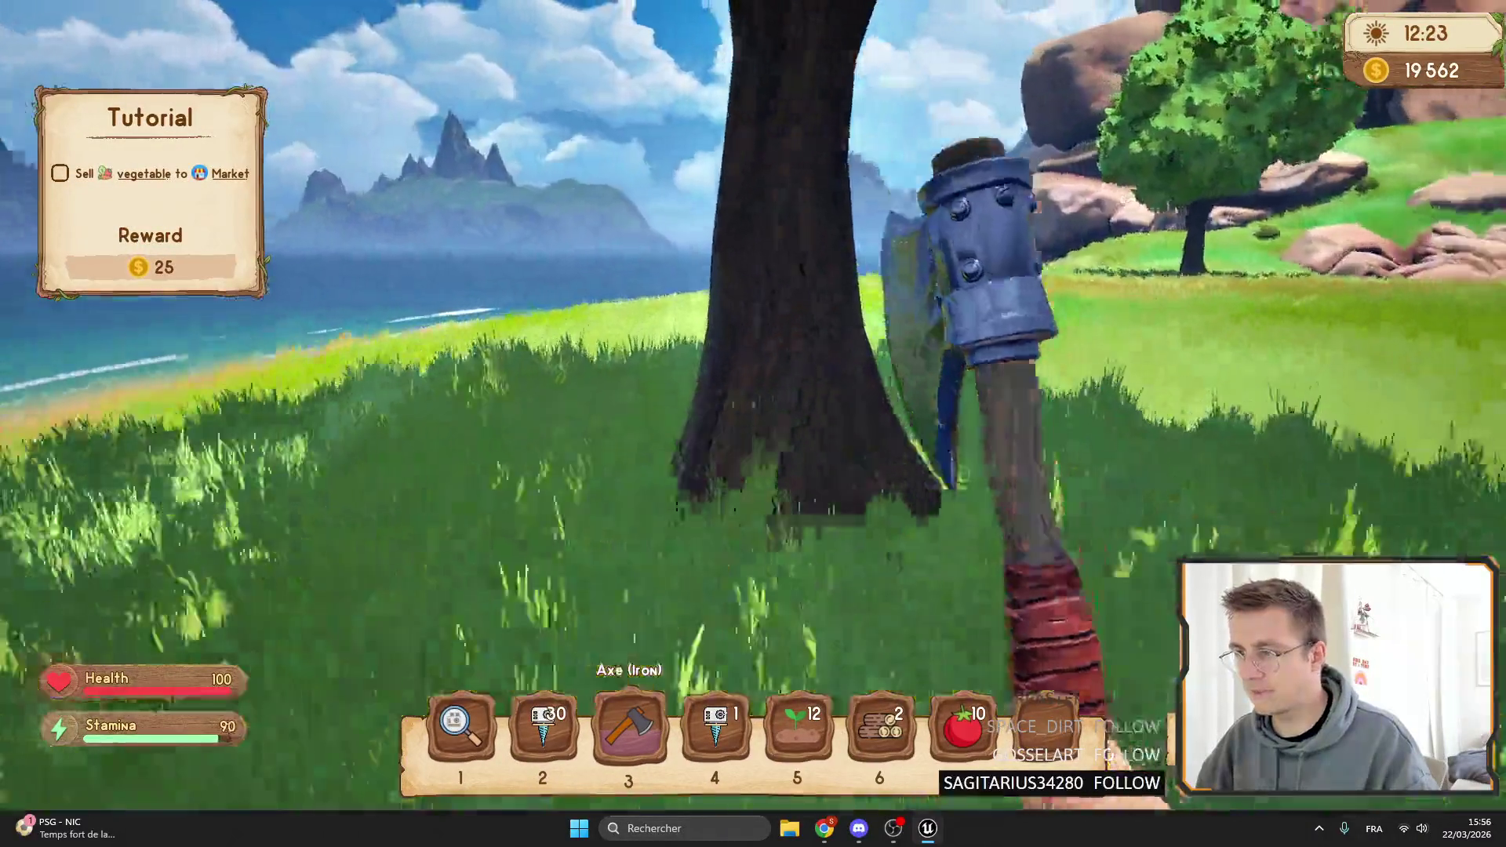
{"action": "left_click", "coordinate": [753, 423]}
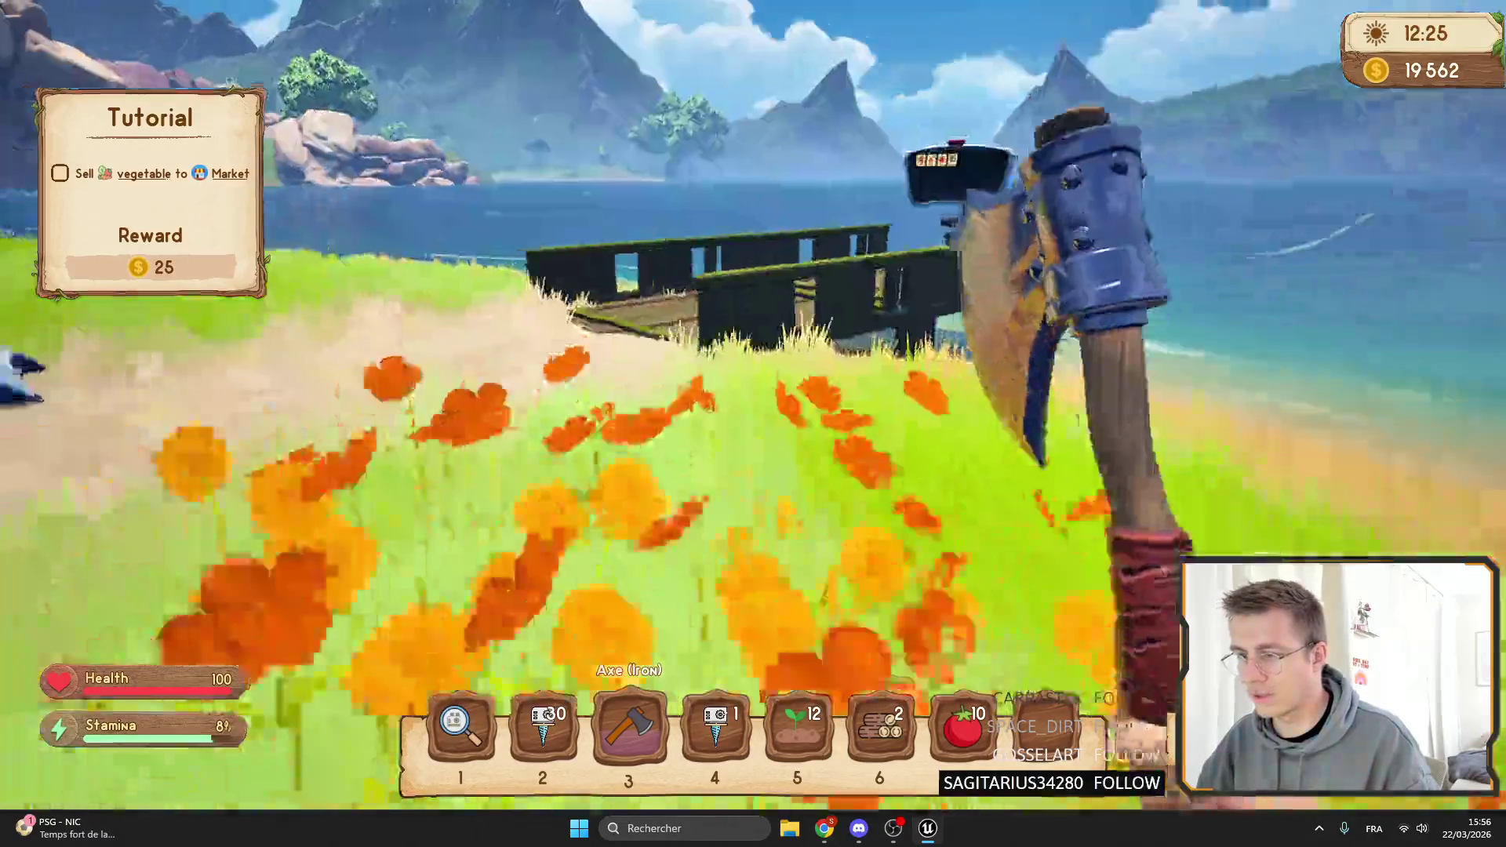
{"action": "left_click", "coordinate": [753, 424]}
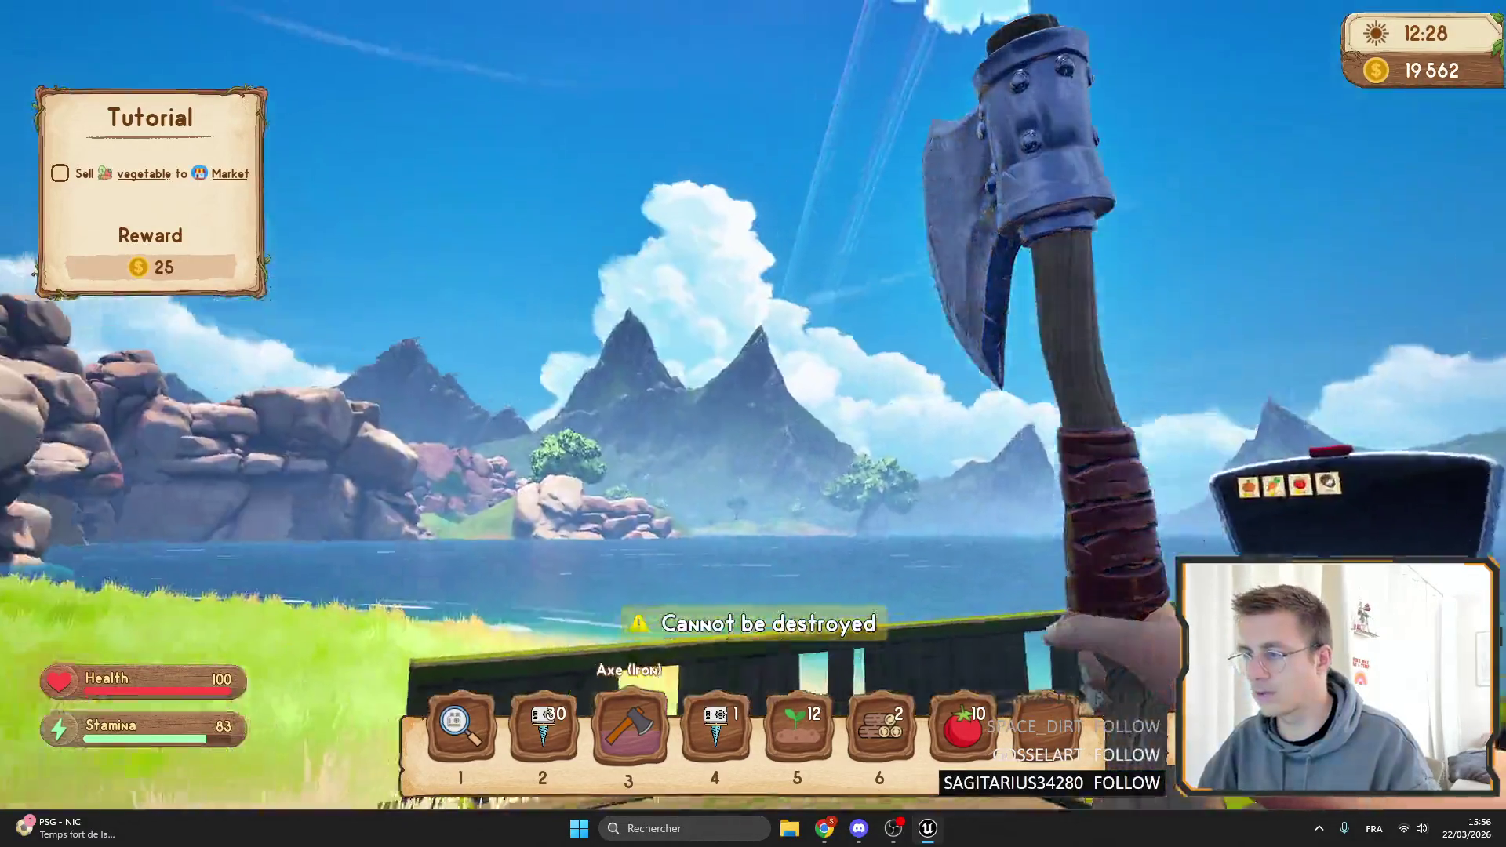
{"action": "left_click", "coordinate": [753, 424]}
{"action": "key", "text": "w"}
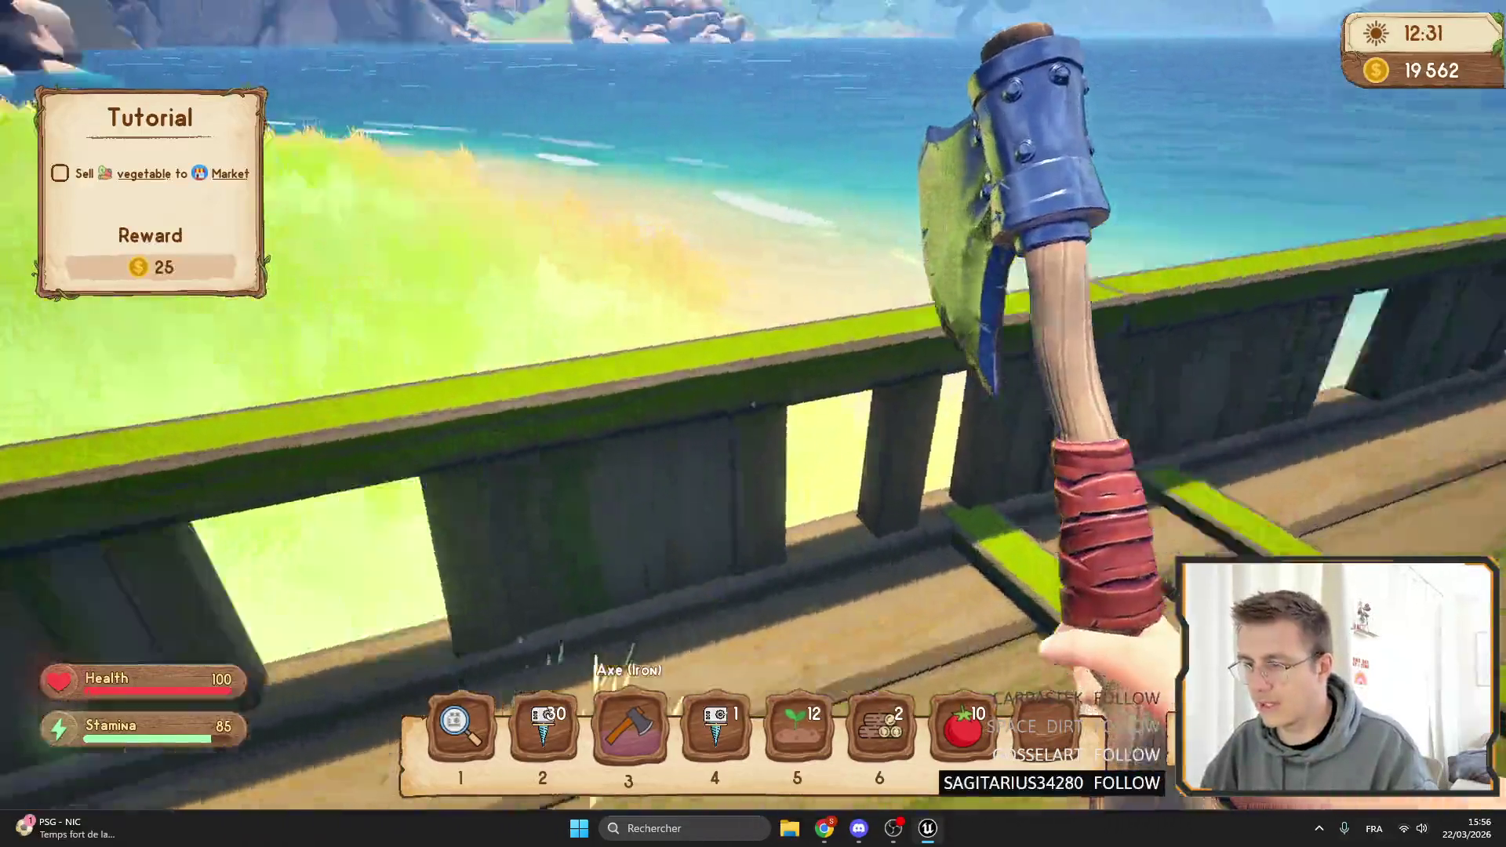
{"action": "left_click", "coordinate": [753, 424]}
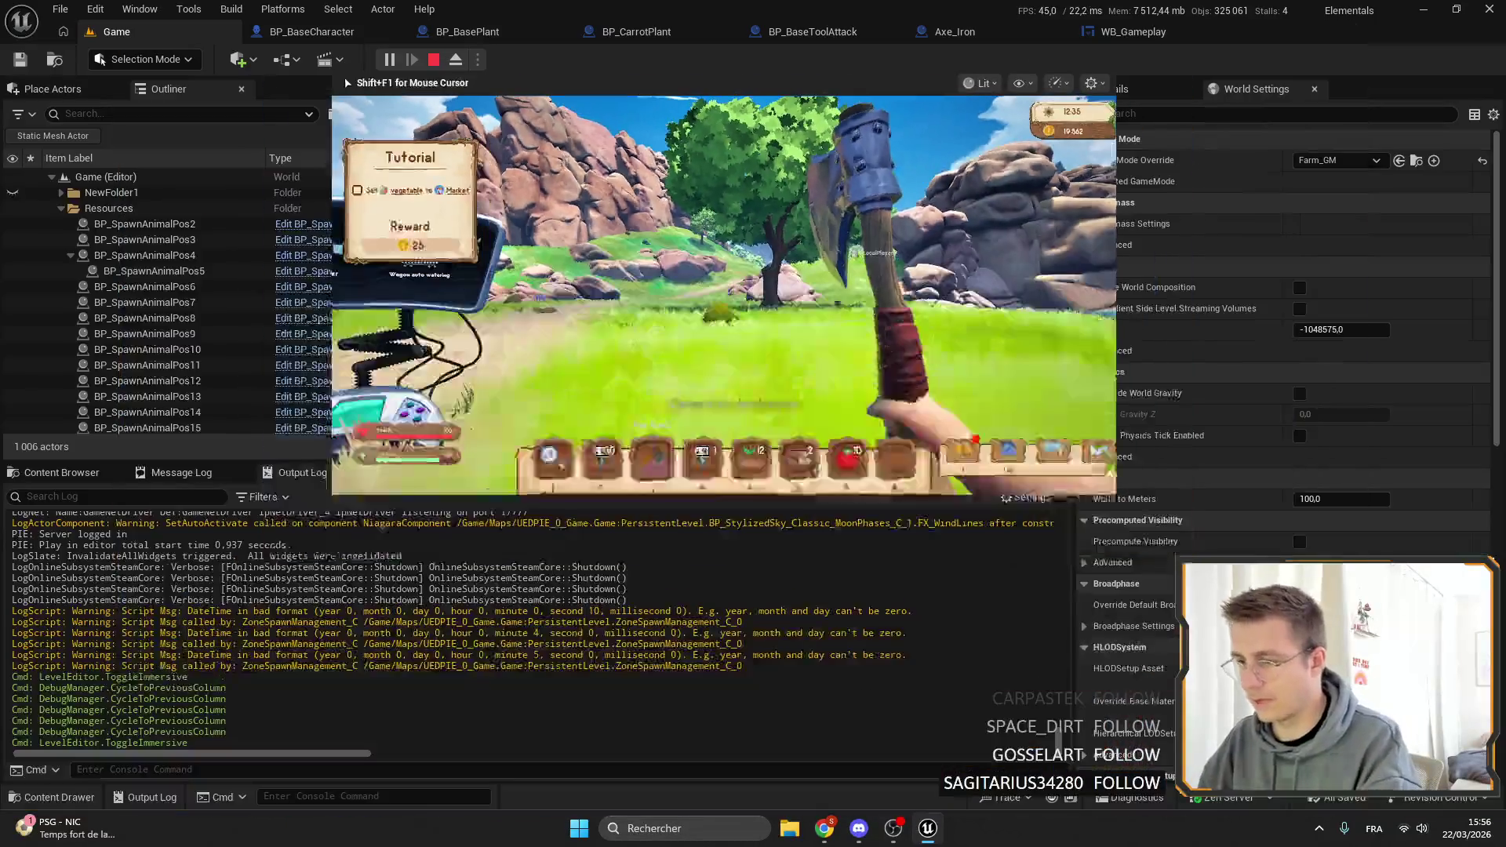
{"action": "key", "text": "F11"}
Set the info text's Outline Size to 0, save WB_Gameplay, and return to the Game level.
{"action": "left_click", "coordinate": [1133, 32]}
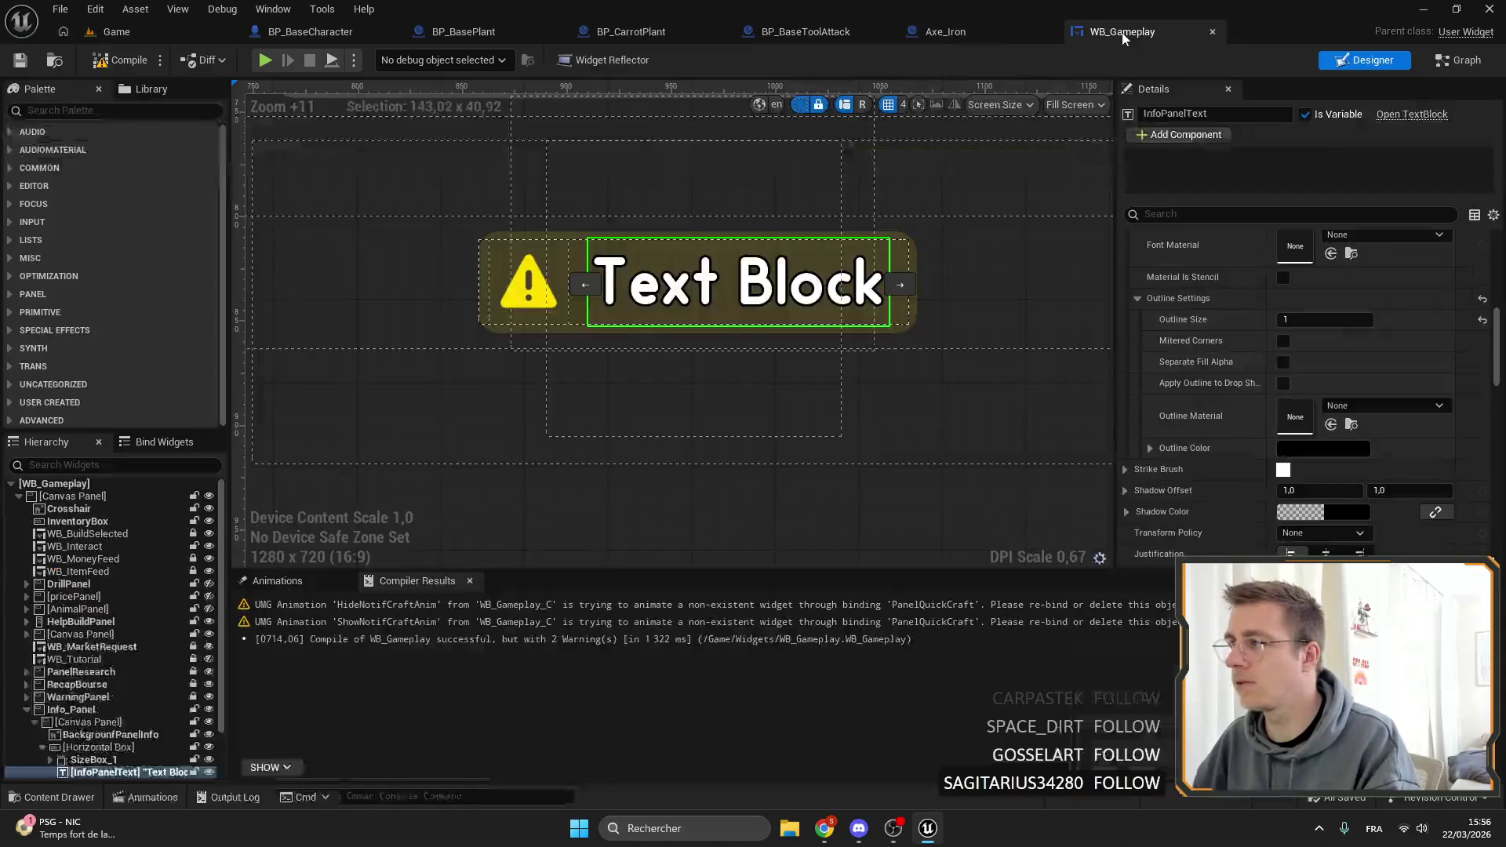
{"action": "left_click", "coordinate": [1324, 319]}
{"action": "type", "text": "0"}
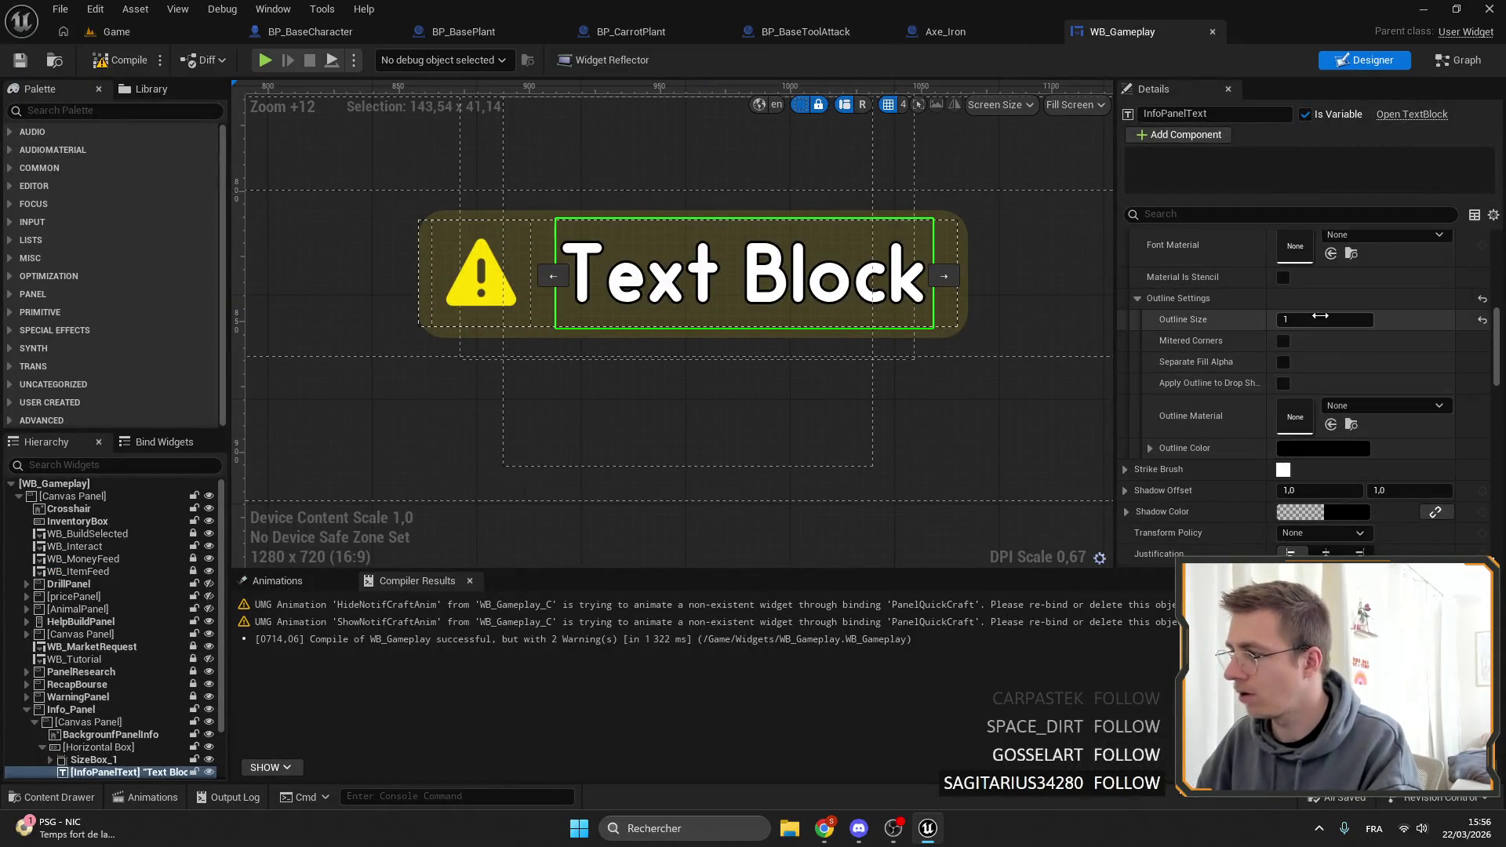
{"action": "key", "text": "Return"}
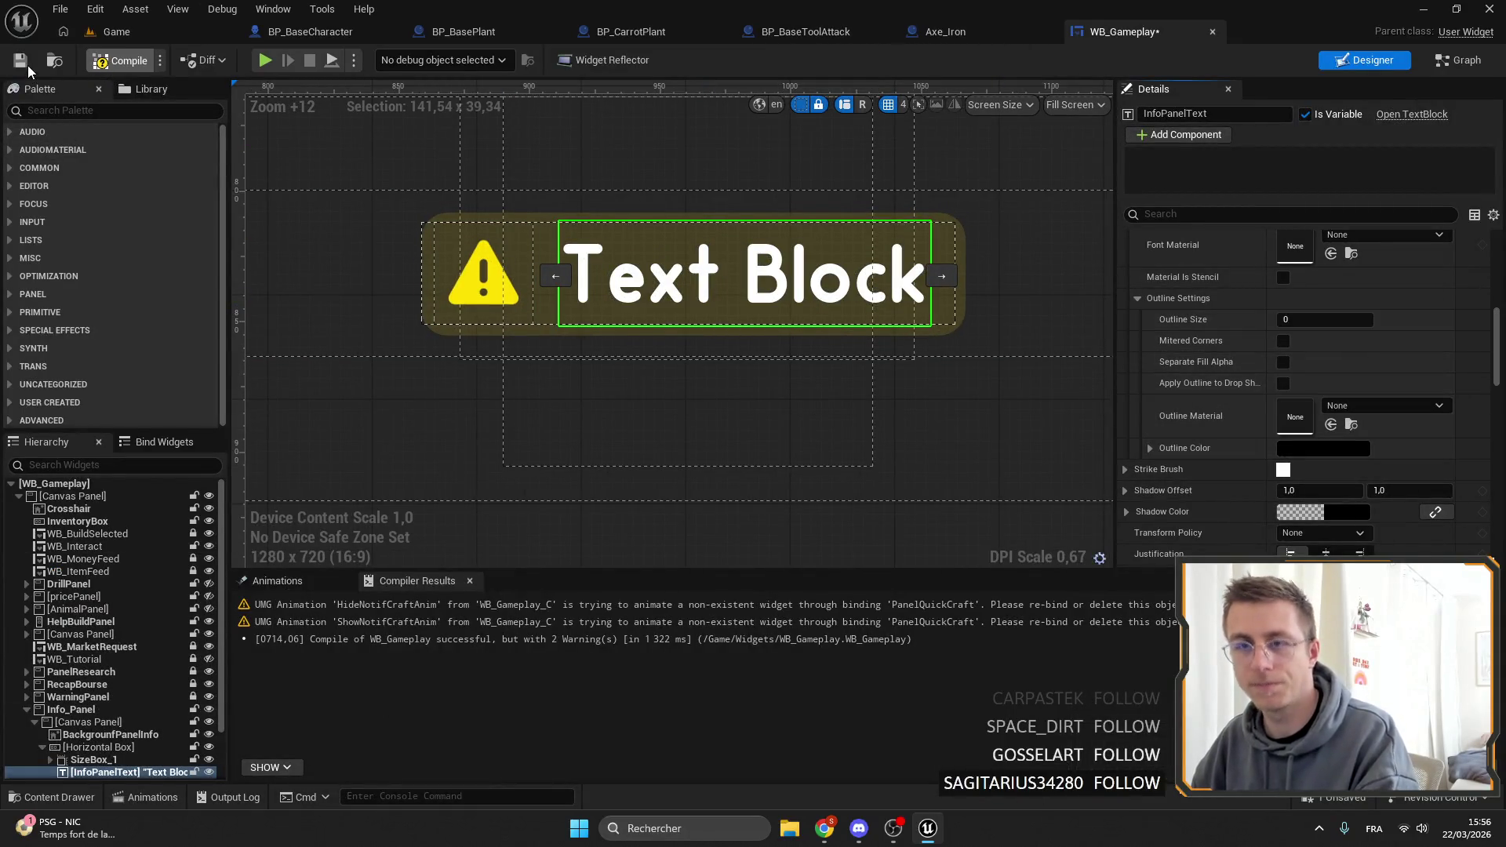
{"action": "left_click", "coordinate": [22, 62]}
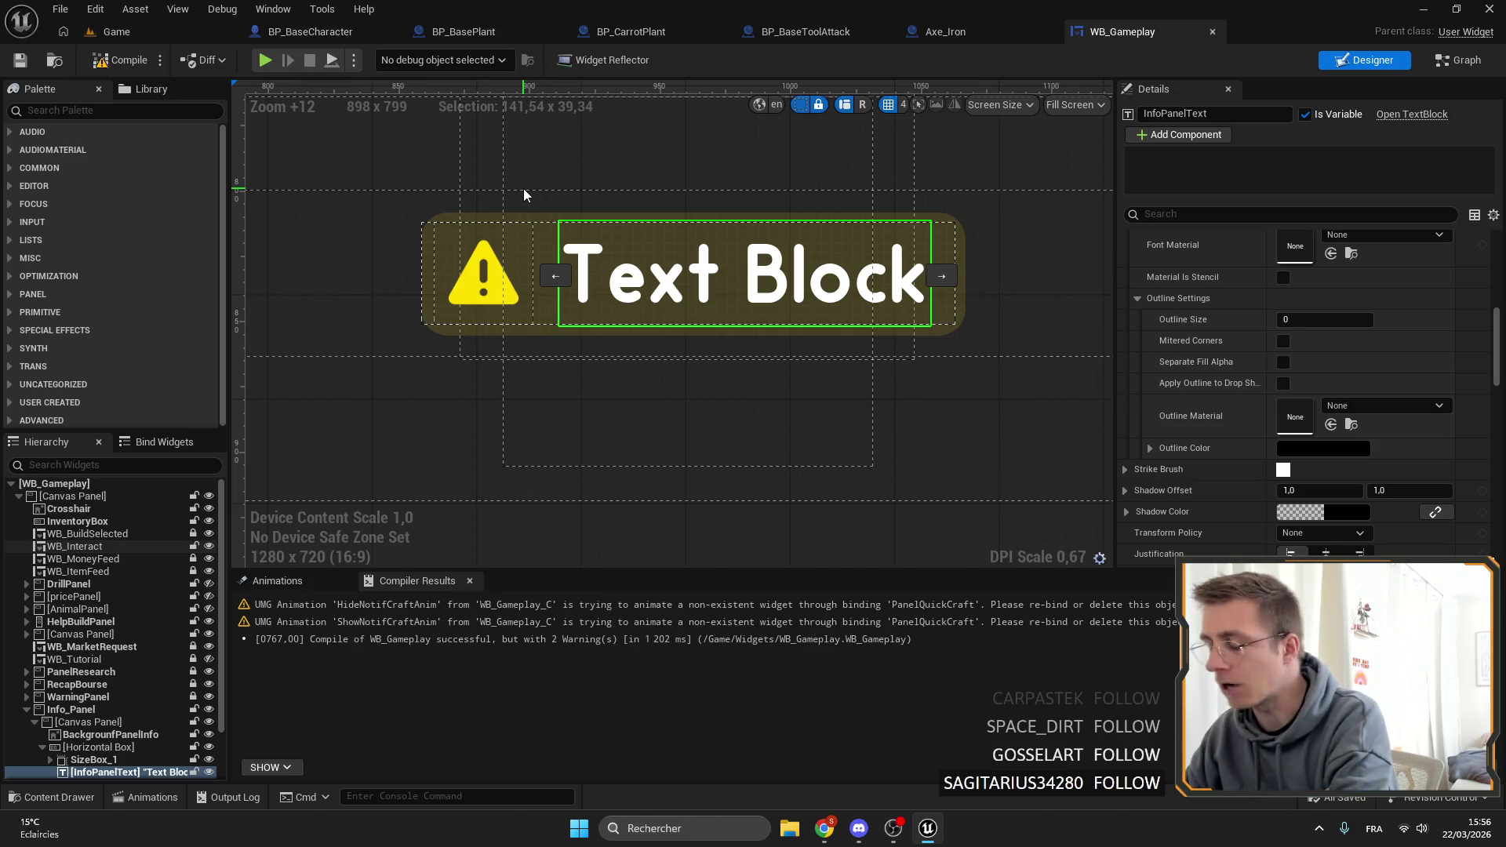
{"action": "left_click", "coordinate": [145, 31]}
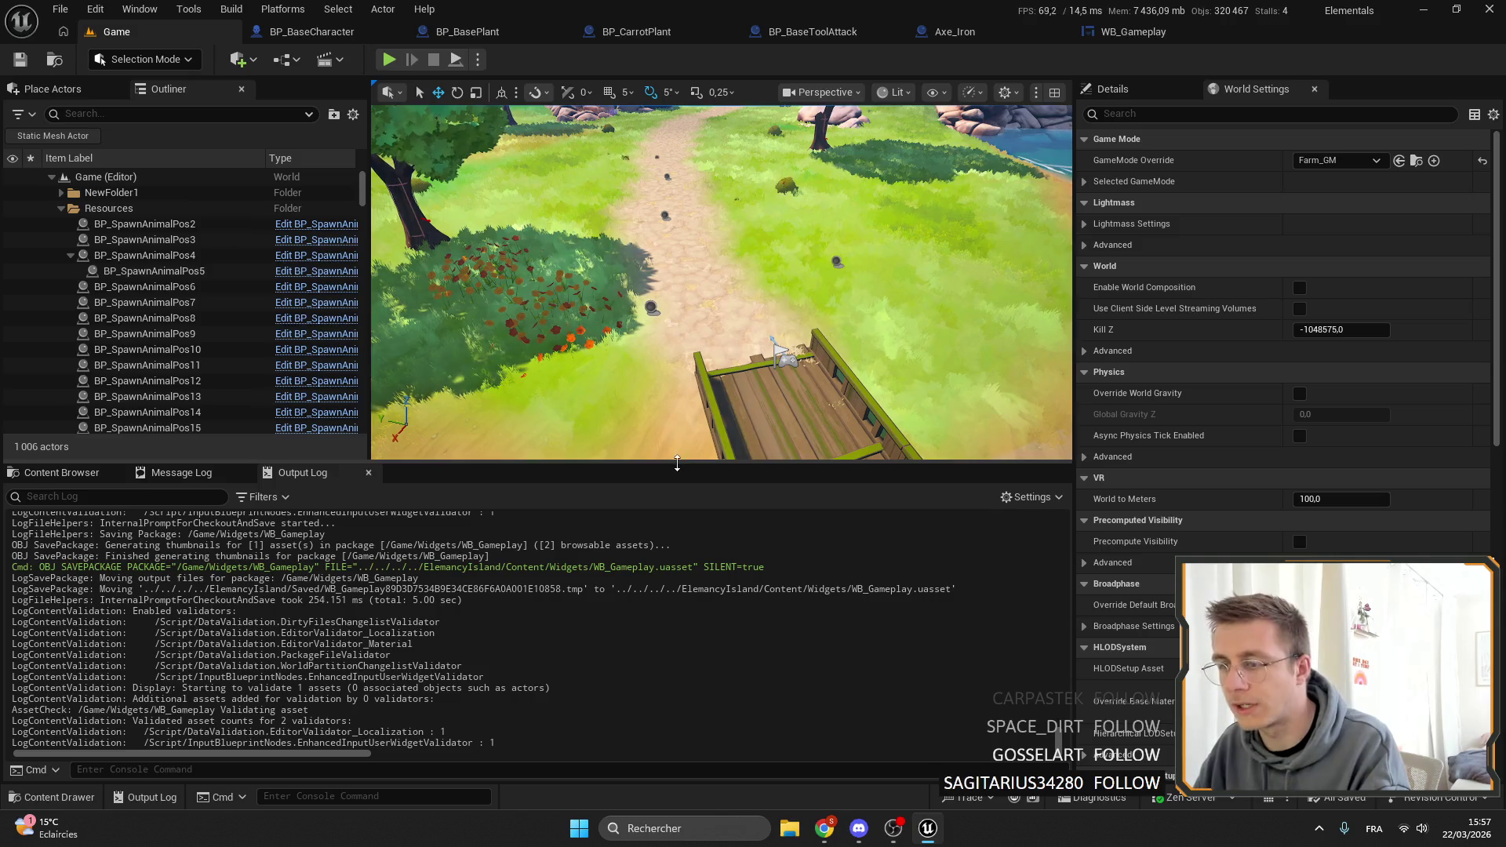
Enlarge the level viewport and start a fullscreen play session with Alt+P.
{"action": "left_click_drag", "start_coordinate": [677, 463], "coordinate": [676, 481]}
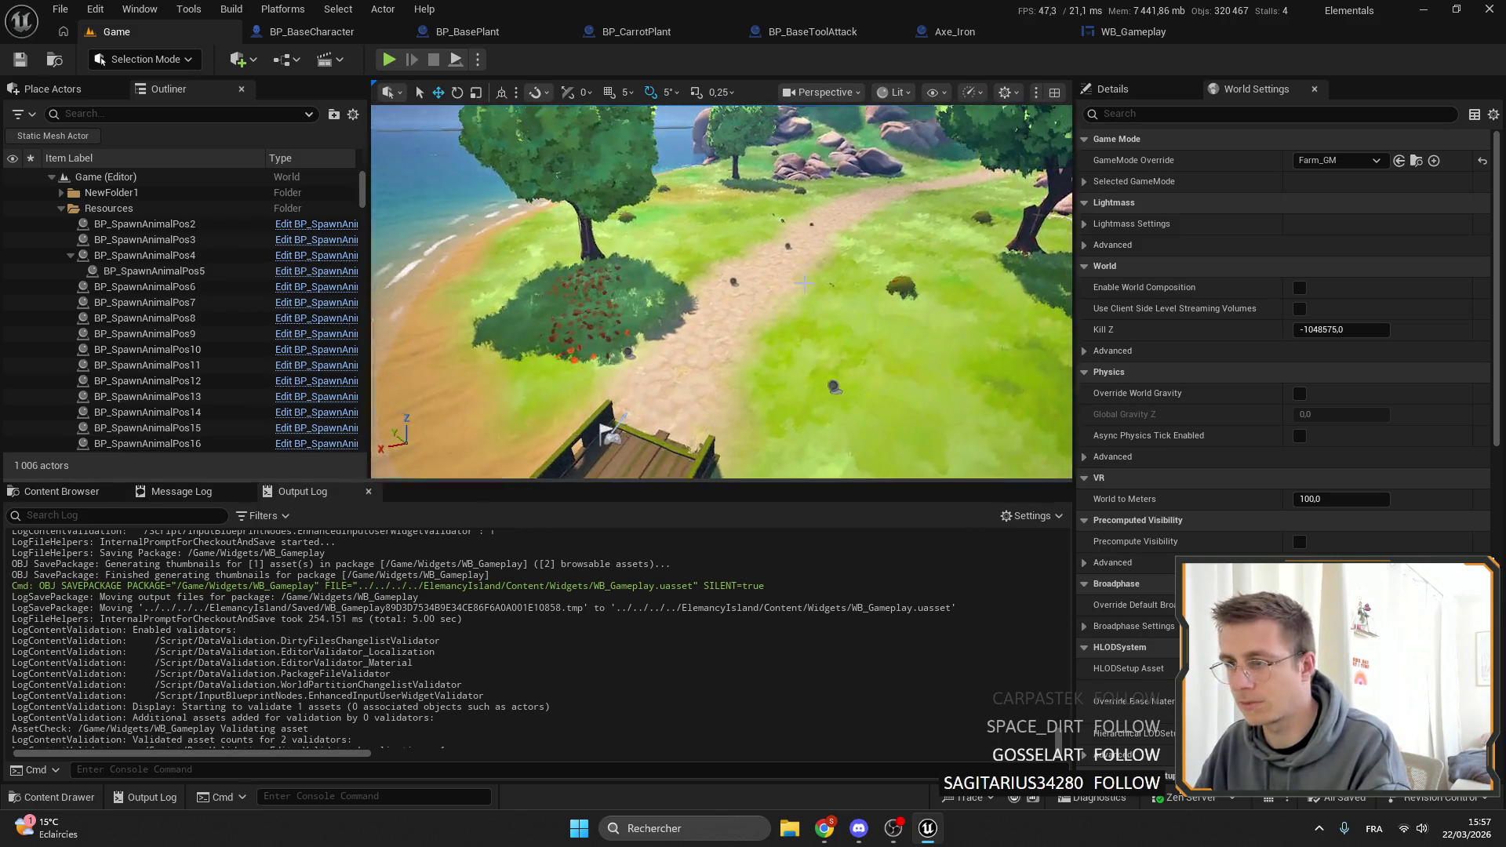
{"action": "left_click", "coordinate": [326, 33]}
{"action": "key", "text": "ctrl+Tab"}
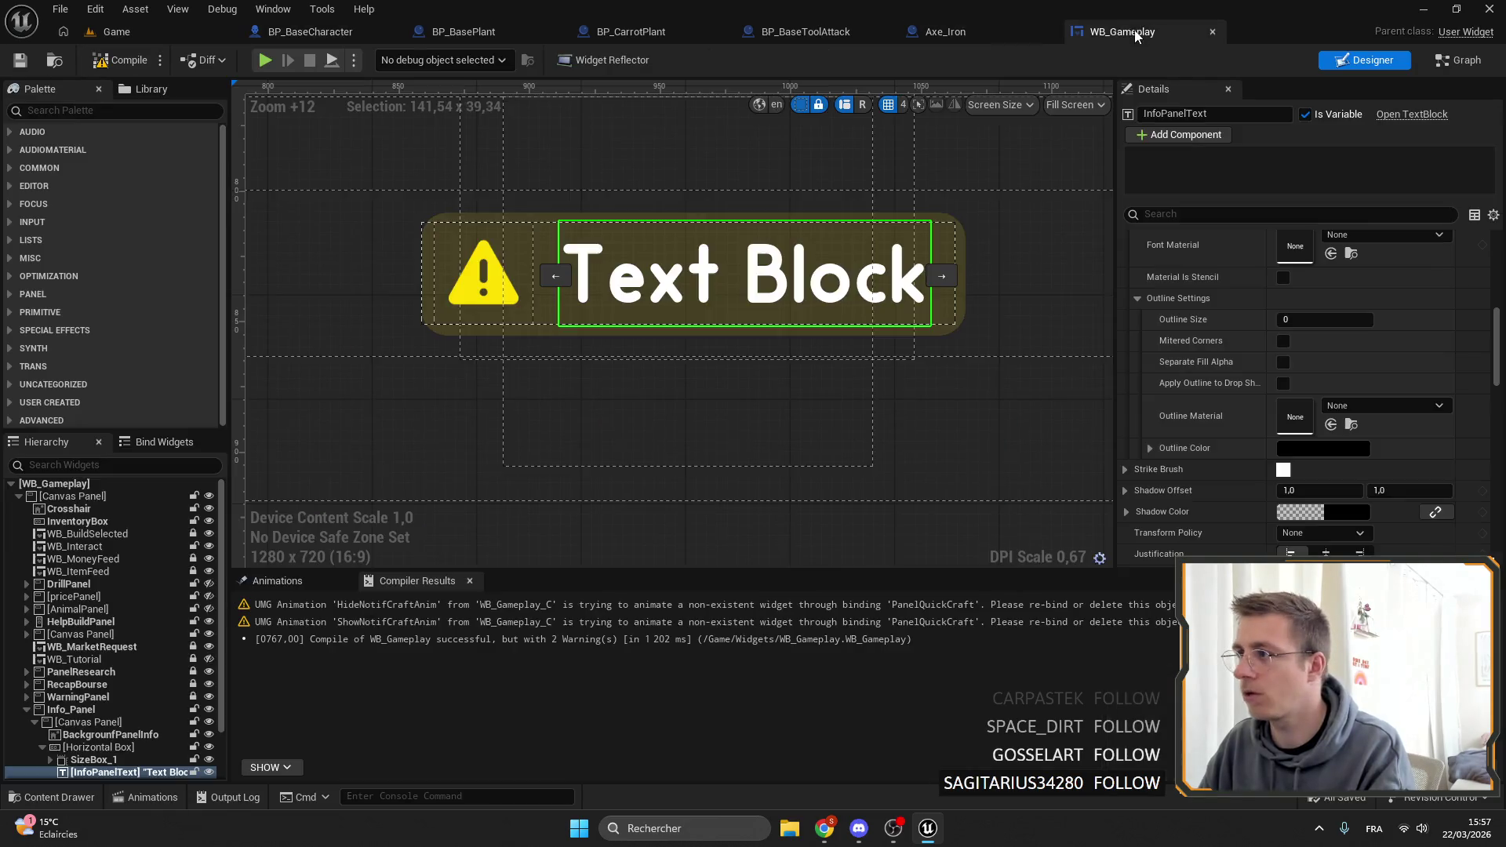
{"action": "key", "text": "ctrl+Tab"}
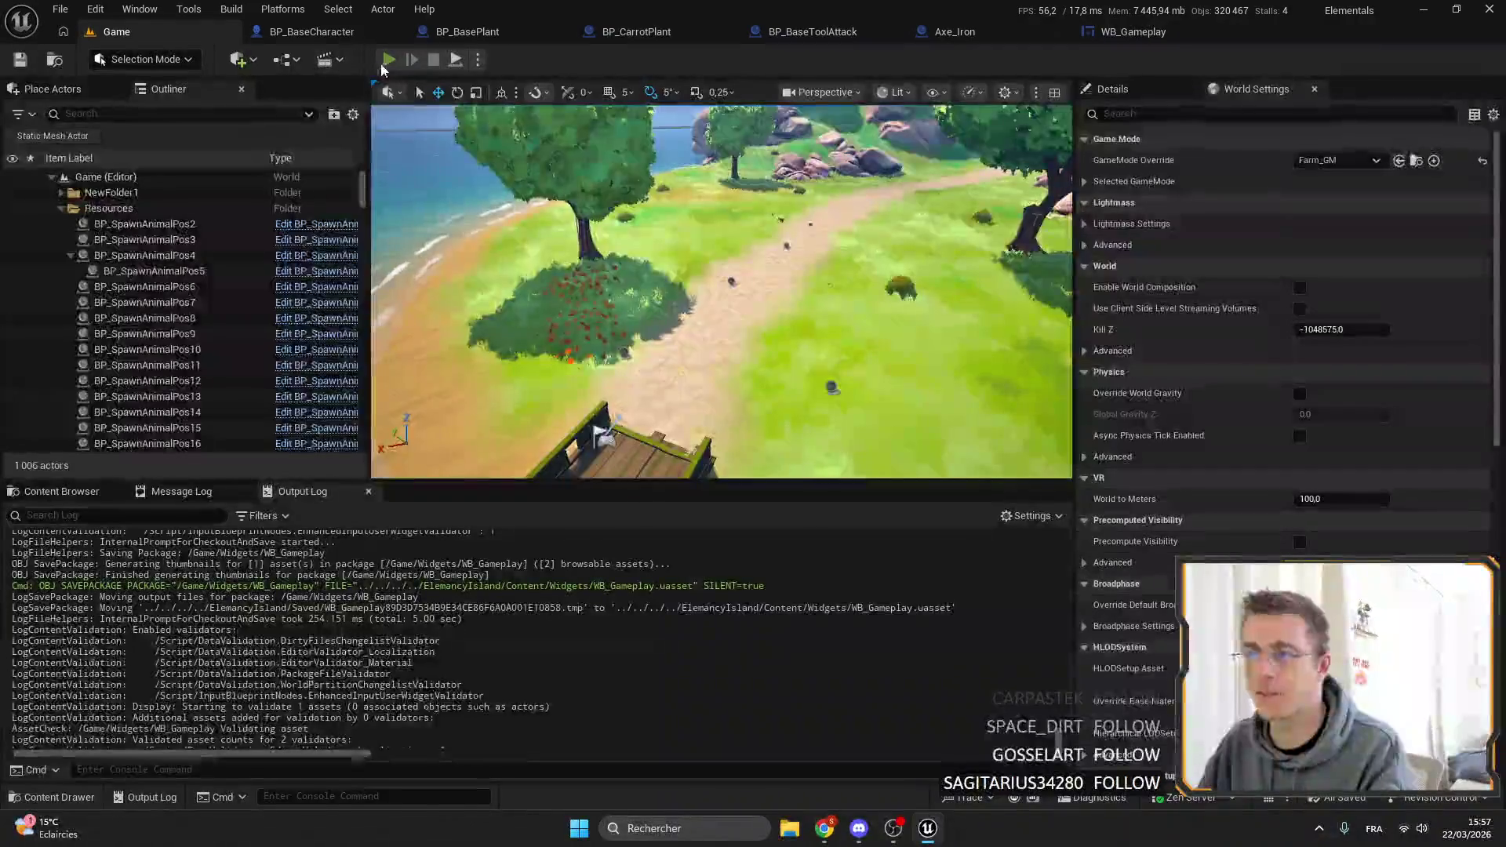
{"action": "key", "text": "alt+p"}
{"action": "key", "text": "F11"}
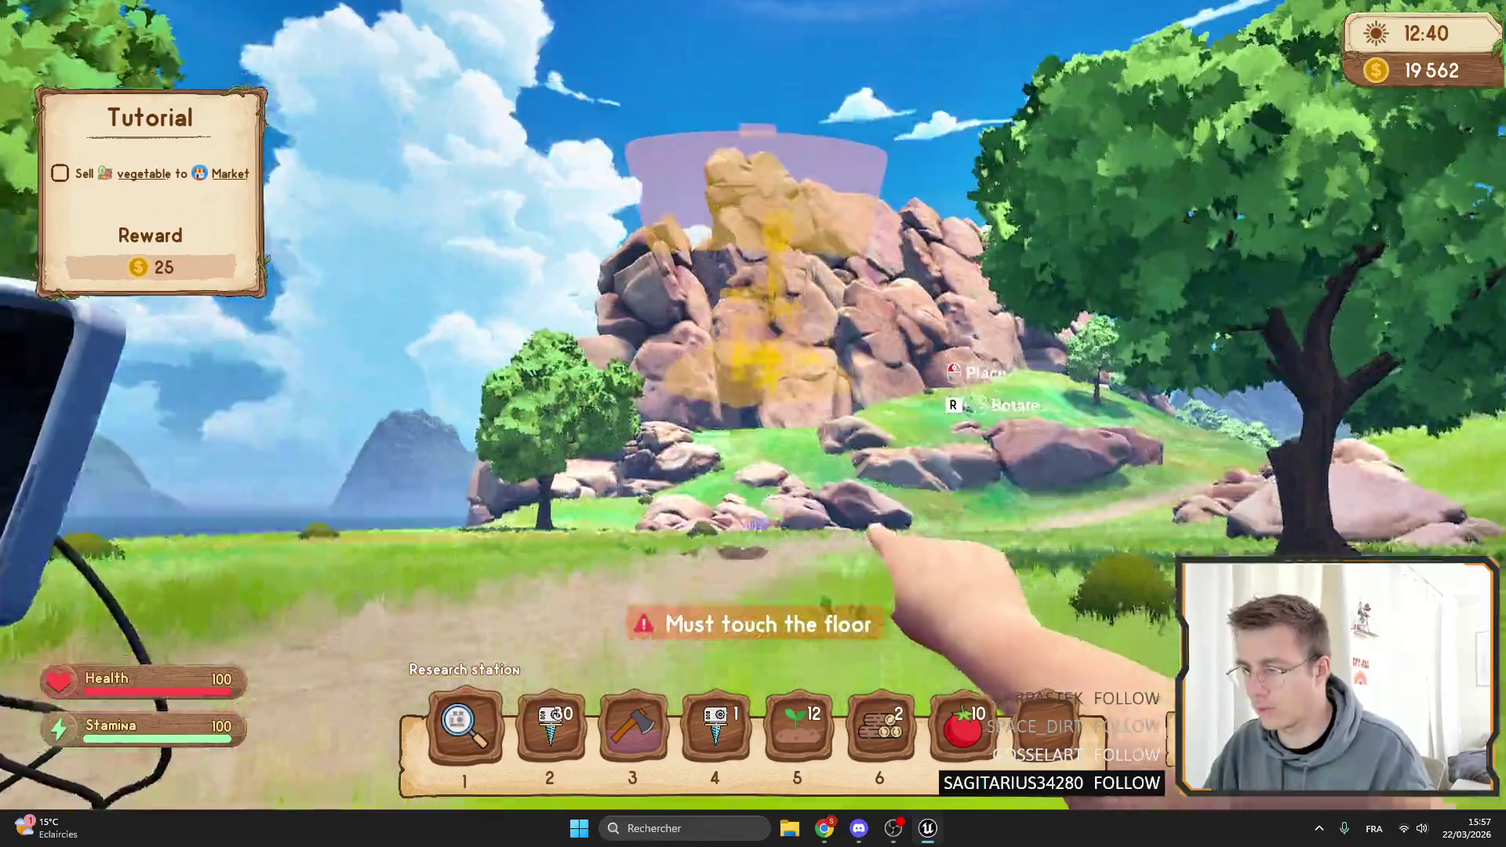
Cycle through axe, drill and research station, strike the dock to trigger warnings, then stop play.
{"action": "key", "text": "3"}
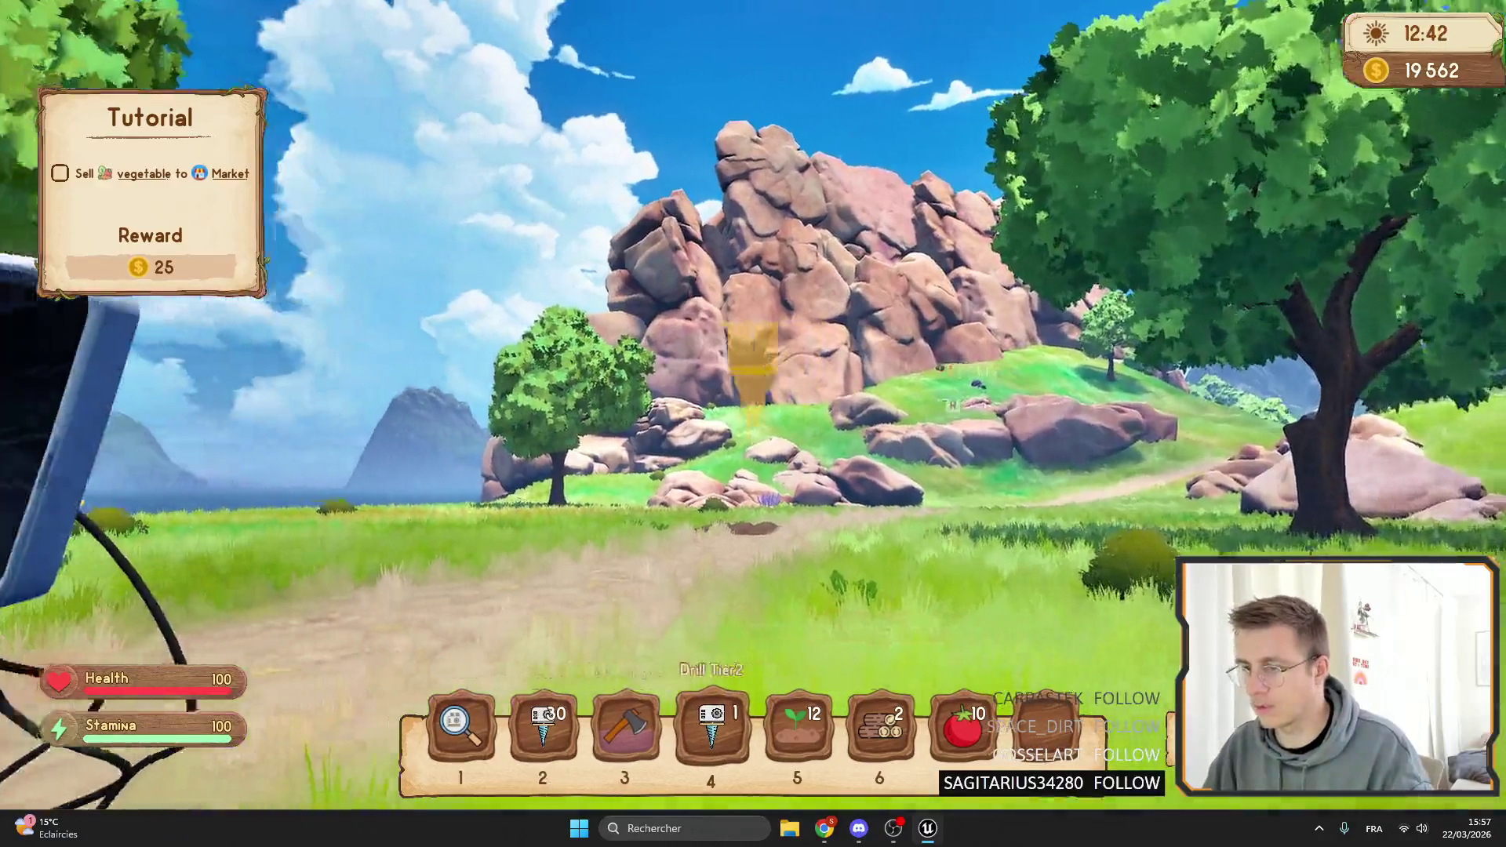
{"action": "key", "text": "2"}
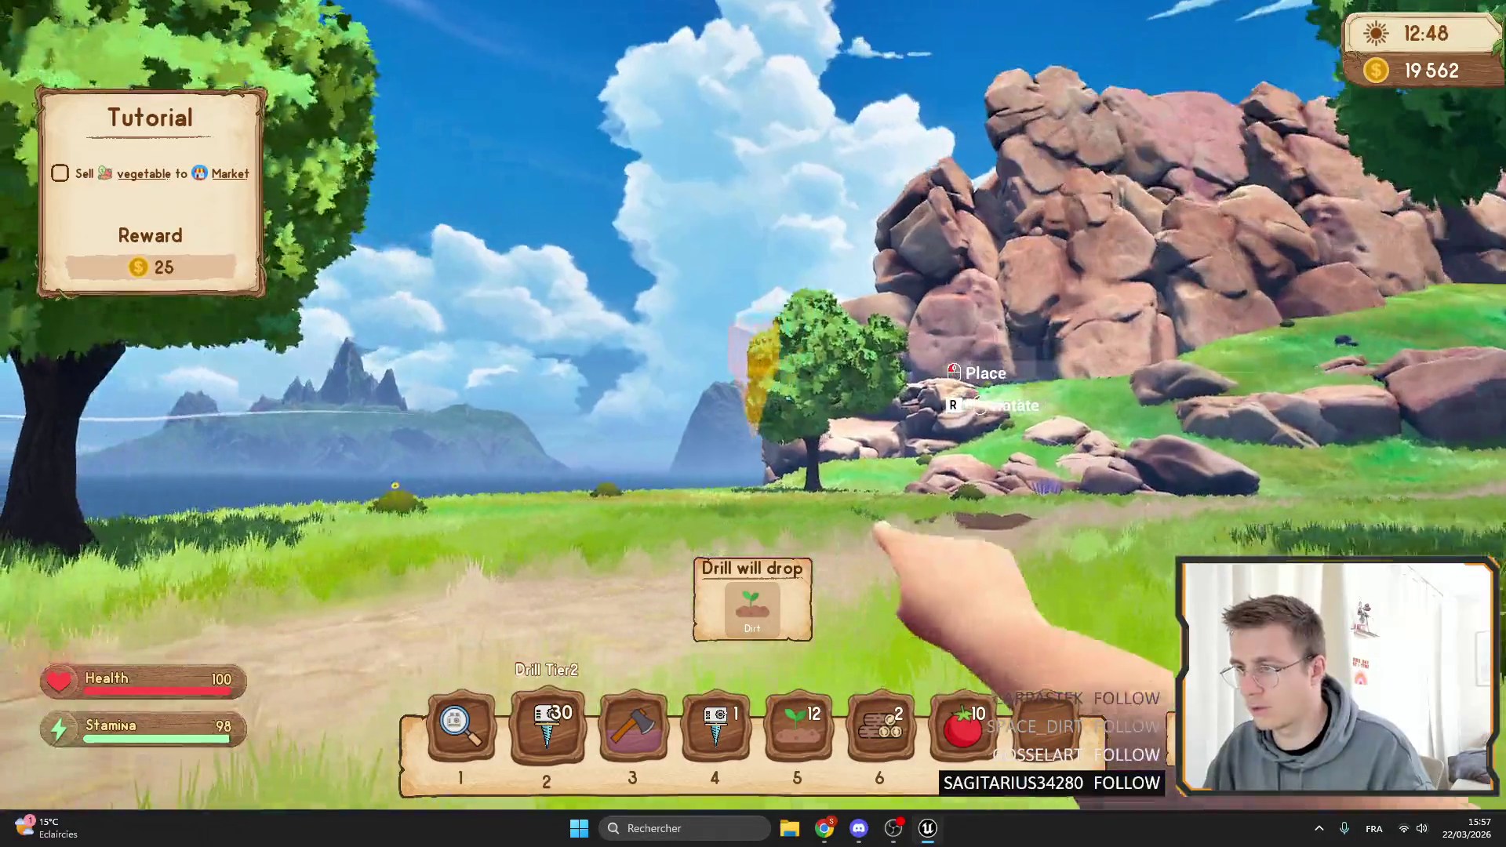
{"action": "scroll", "coordinate": [752, 424], "scroll_direction": "down", "scroll_amount": 2}
{"action": "key", "text": "1"}
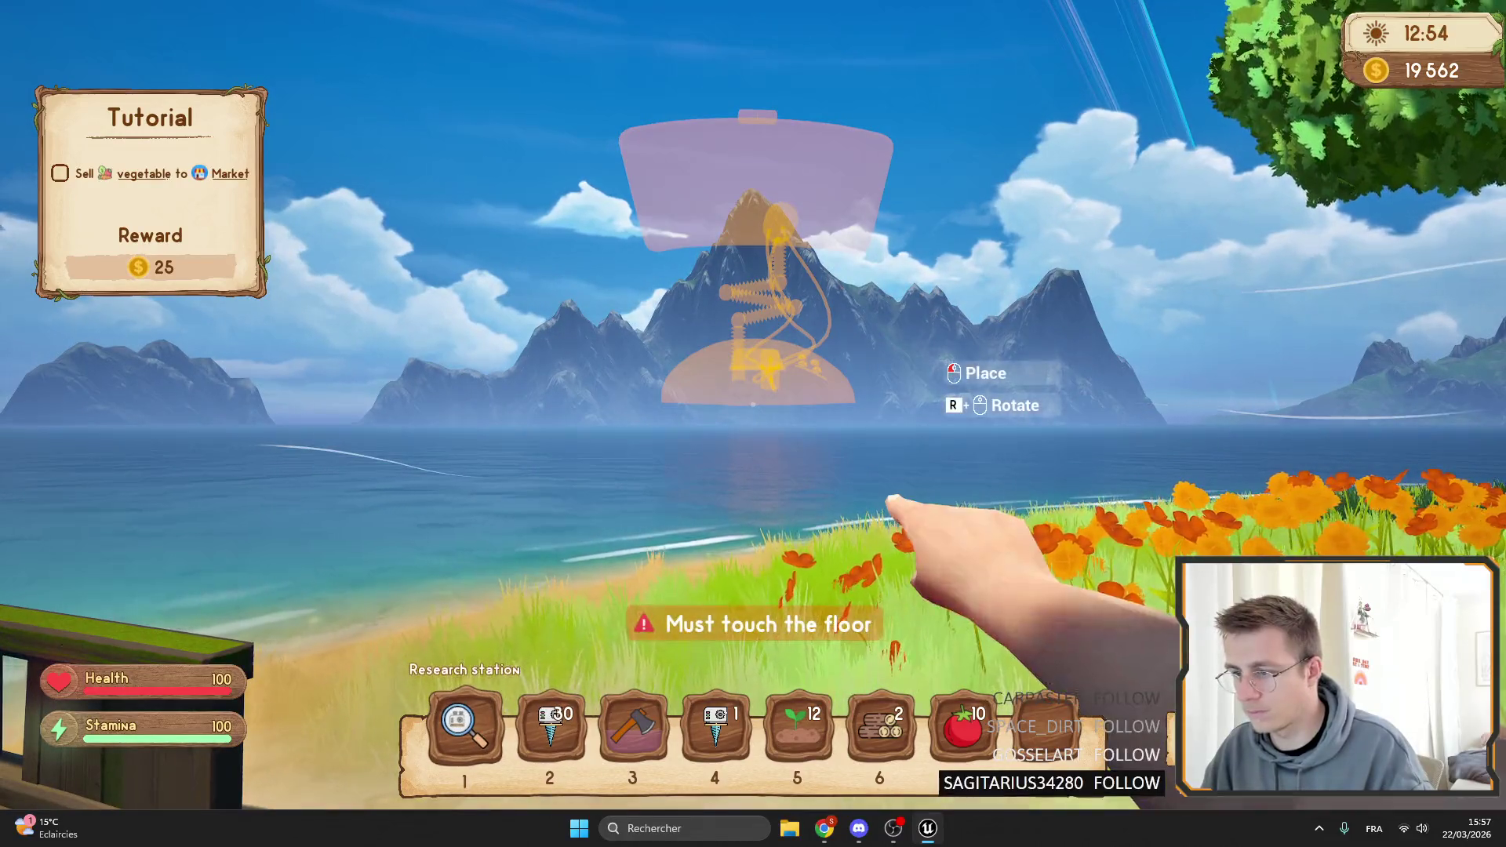
{"action": "key", "text": "shift+w"}
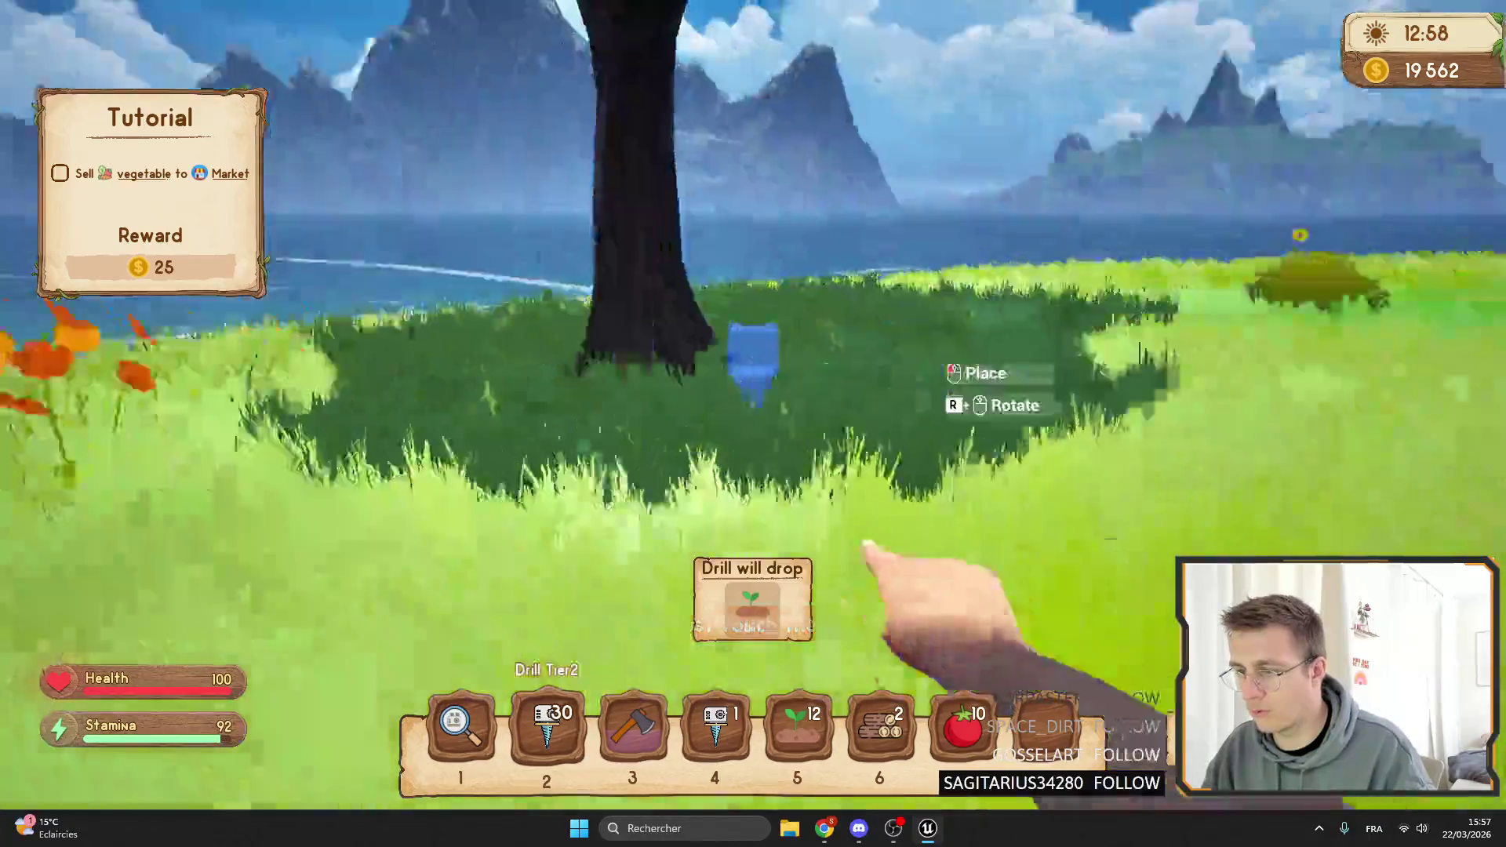
{"action": "key", "text": "3"}
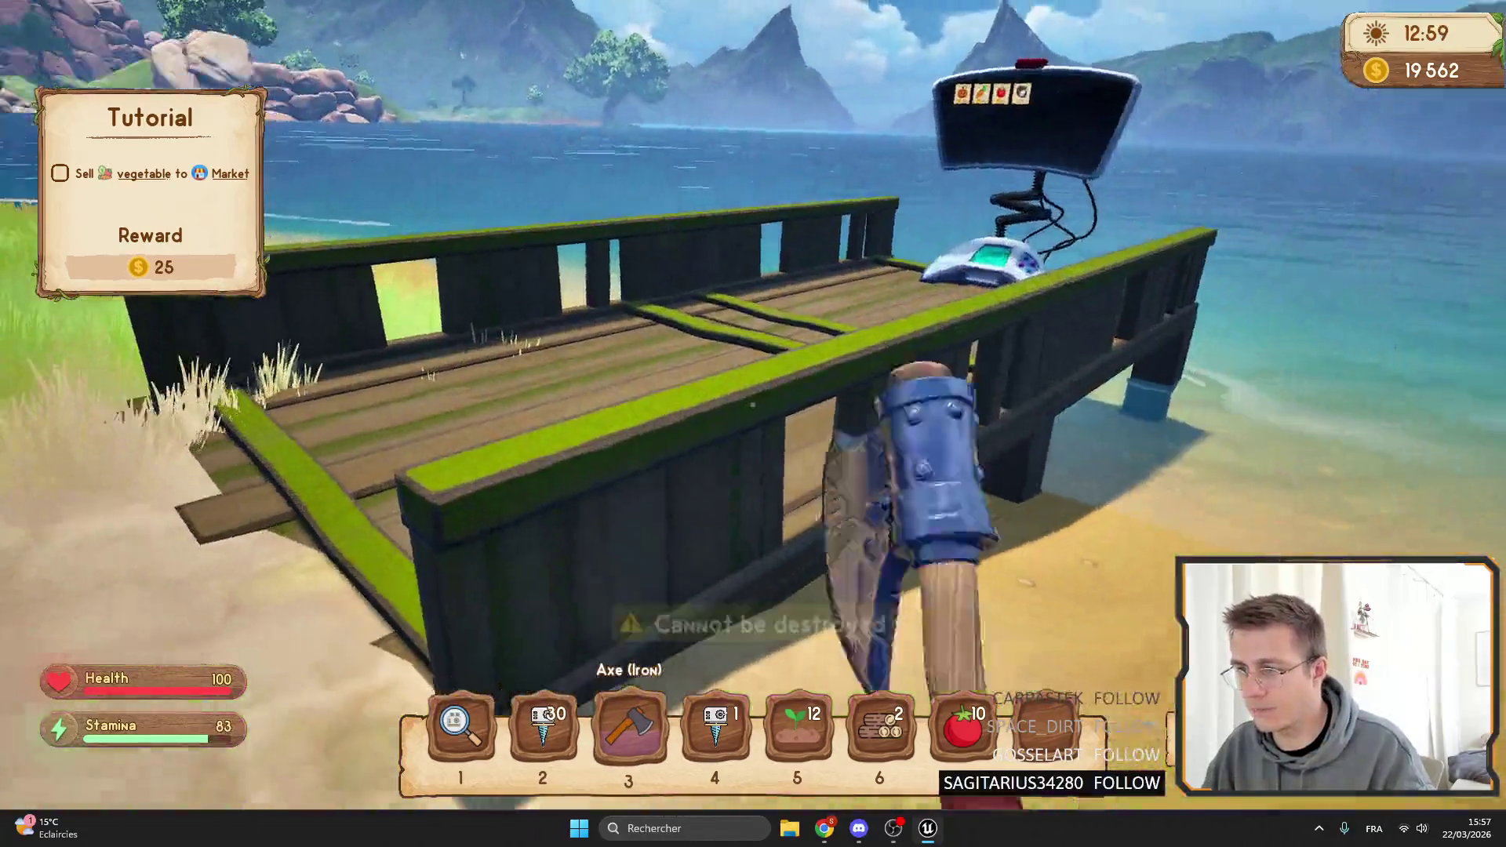
{"action": "left_click", "coordinate": [753, 405]}
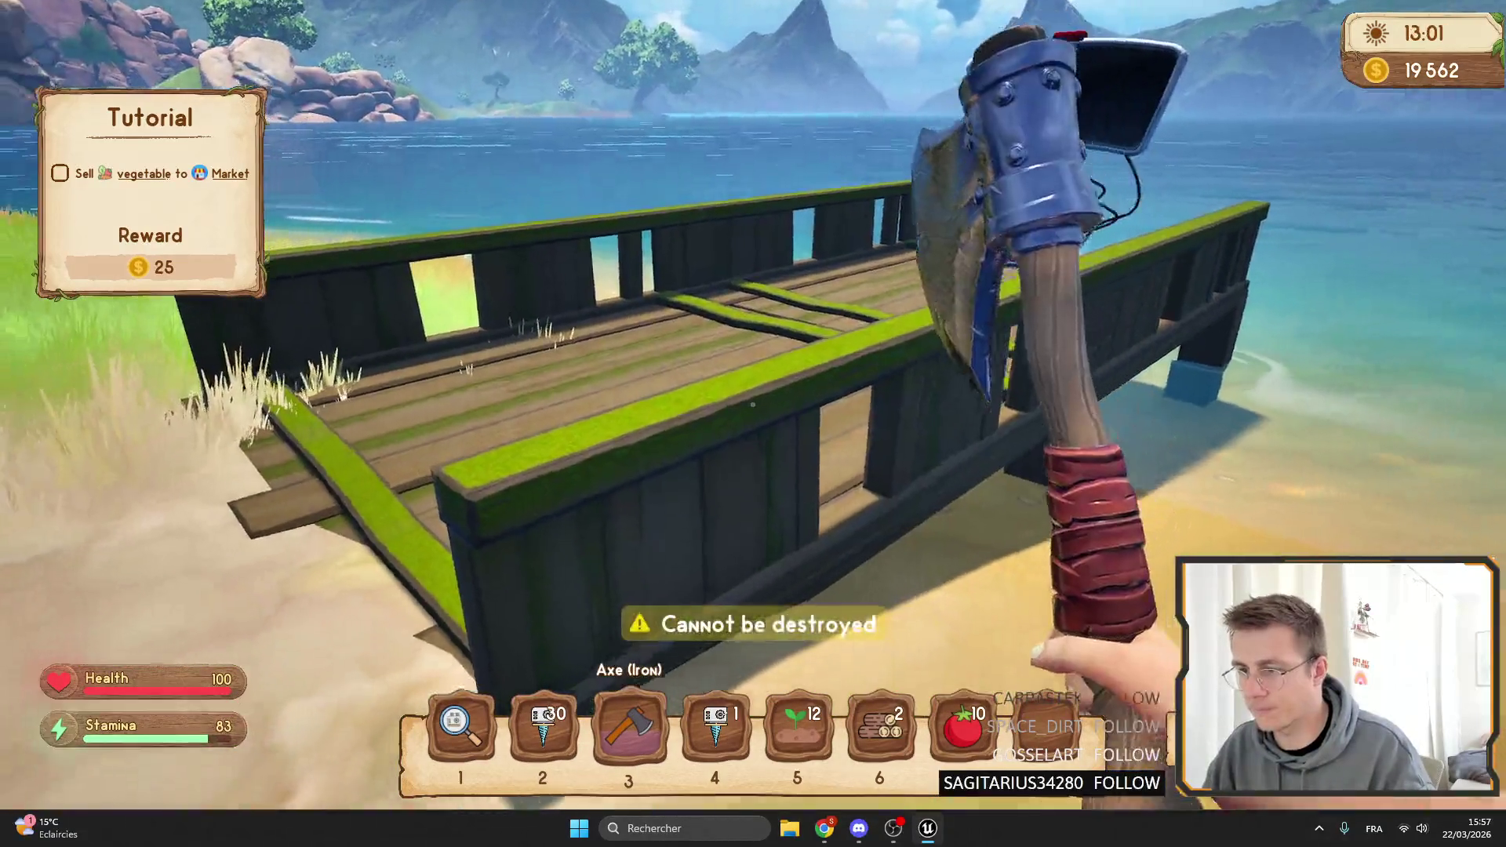
{"action": "left_click", "coordinate": [753, 405]}
{"action": "left_click", "coordinate": [753, 405]}
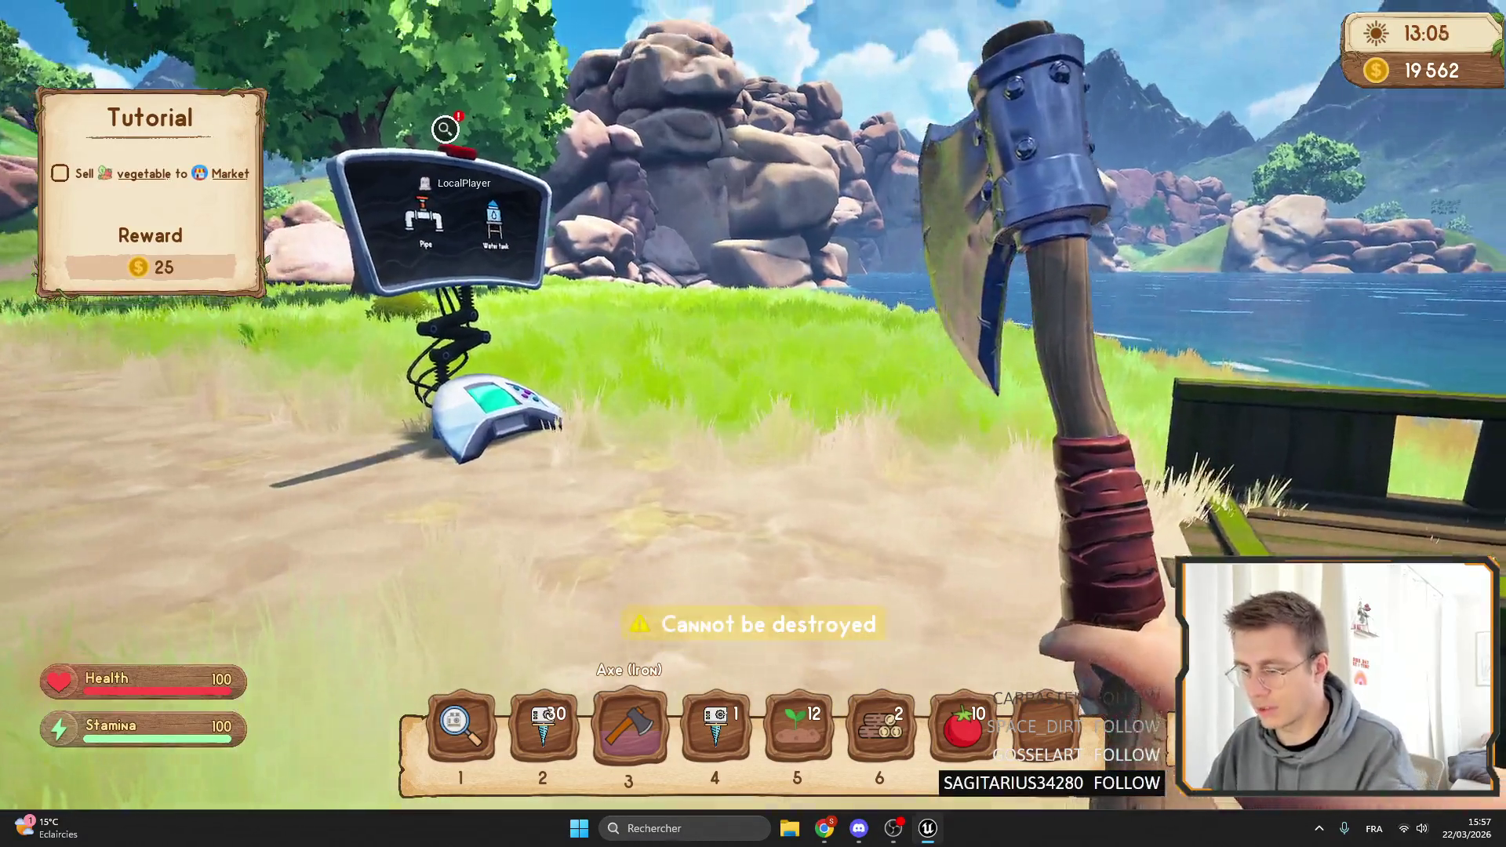
{"action": "key", "text": "Escape"}
{"action": "left_click", "coordinate": [1133, 33]}
Darken the BackgroundPanelInfo tint to amber at 0.51 opacity.
{"action": "scroll", "coordinate": [533, 299], "scroll_direction": "up", "scroll_amount": 3}
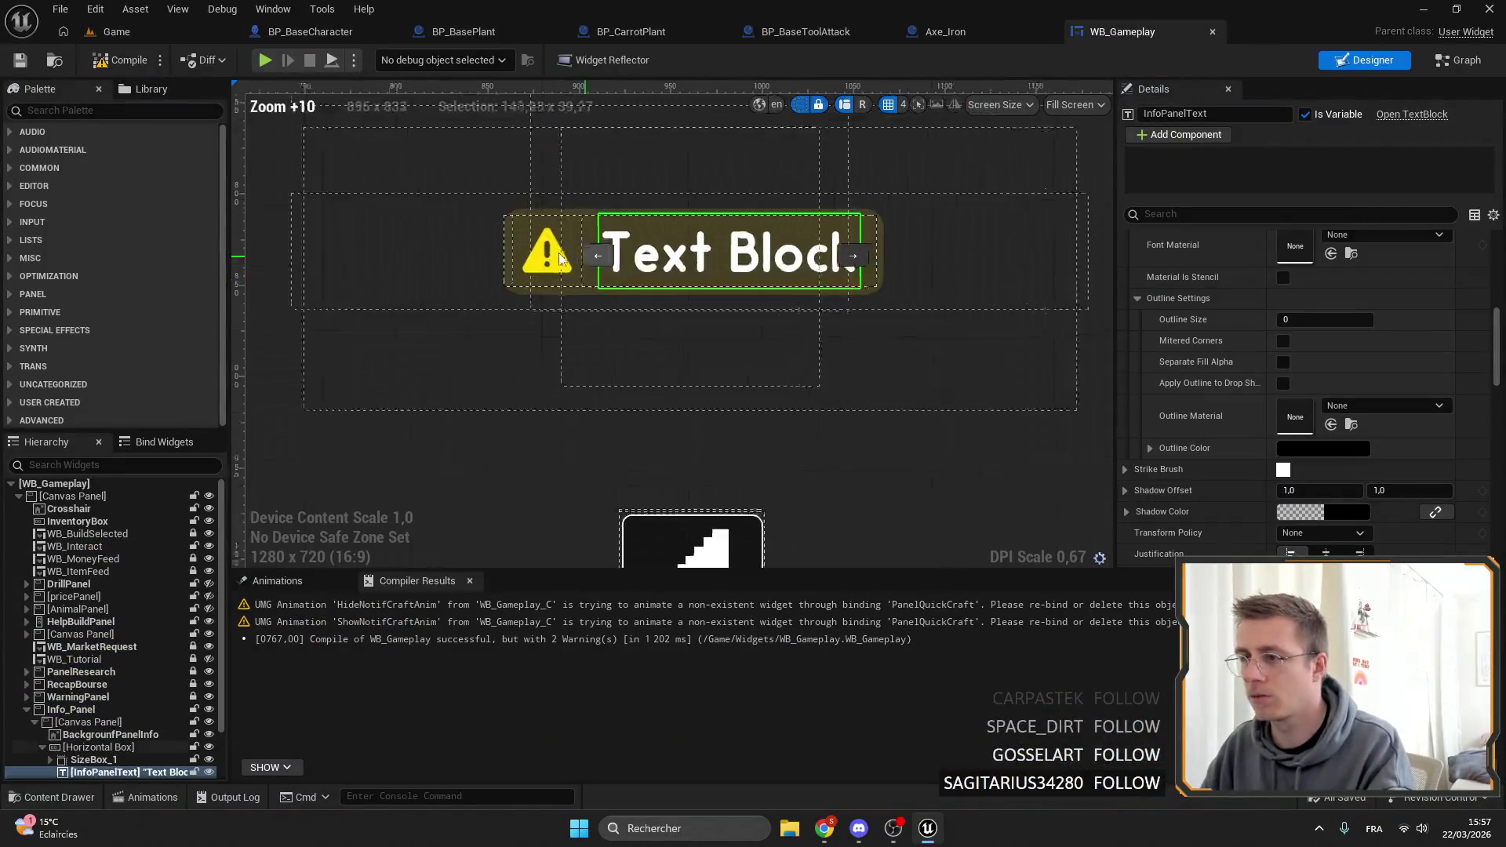
{"action": "left_click", "coordinate": [515, 296]}
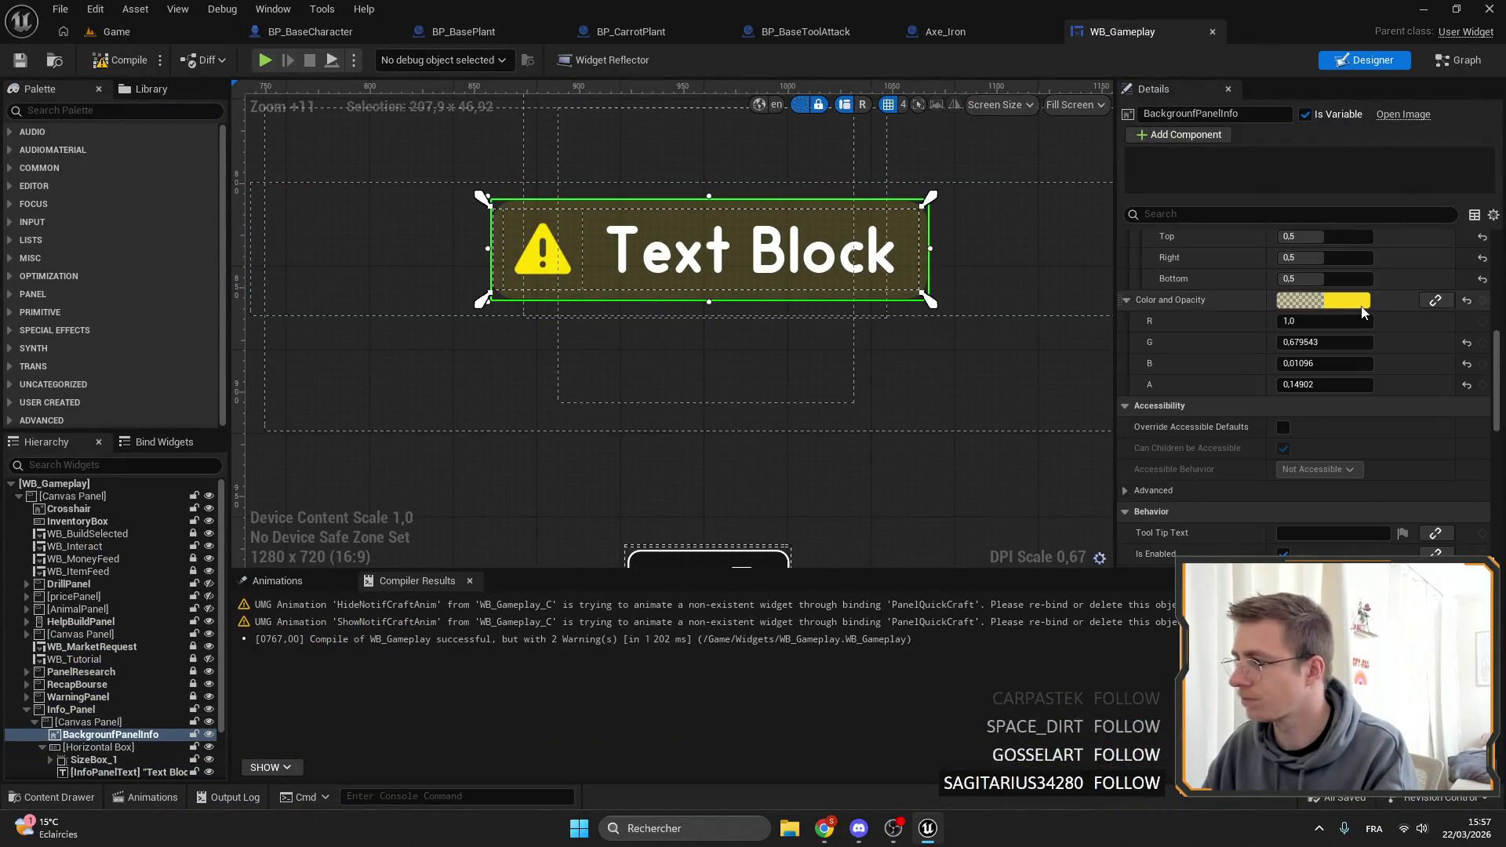
{"action": "left_click", "coordinate": [1326, 300]}
{"action": "left_click_drag", "start_coordinate": [1234, 382], "coordinate": [1236, 391]}
{"action": "mouse_move", "coordinate": [1052, 596]}
{"action": "left_mouse_down"}
{"action": "mouse_move", "coordinate": [1098, 589]}
{"action": "mouse_move", "coordinate": [1069, 588]}
{"action": "left_mouse_up"}
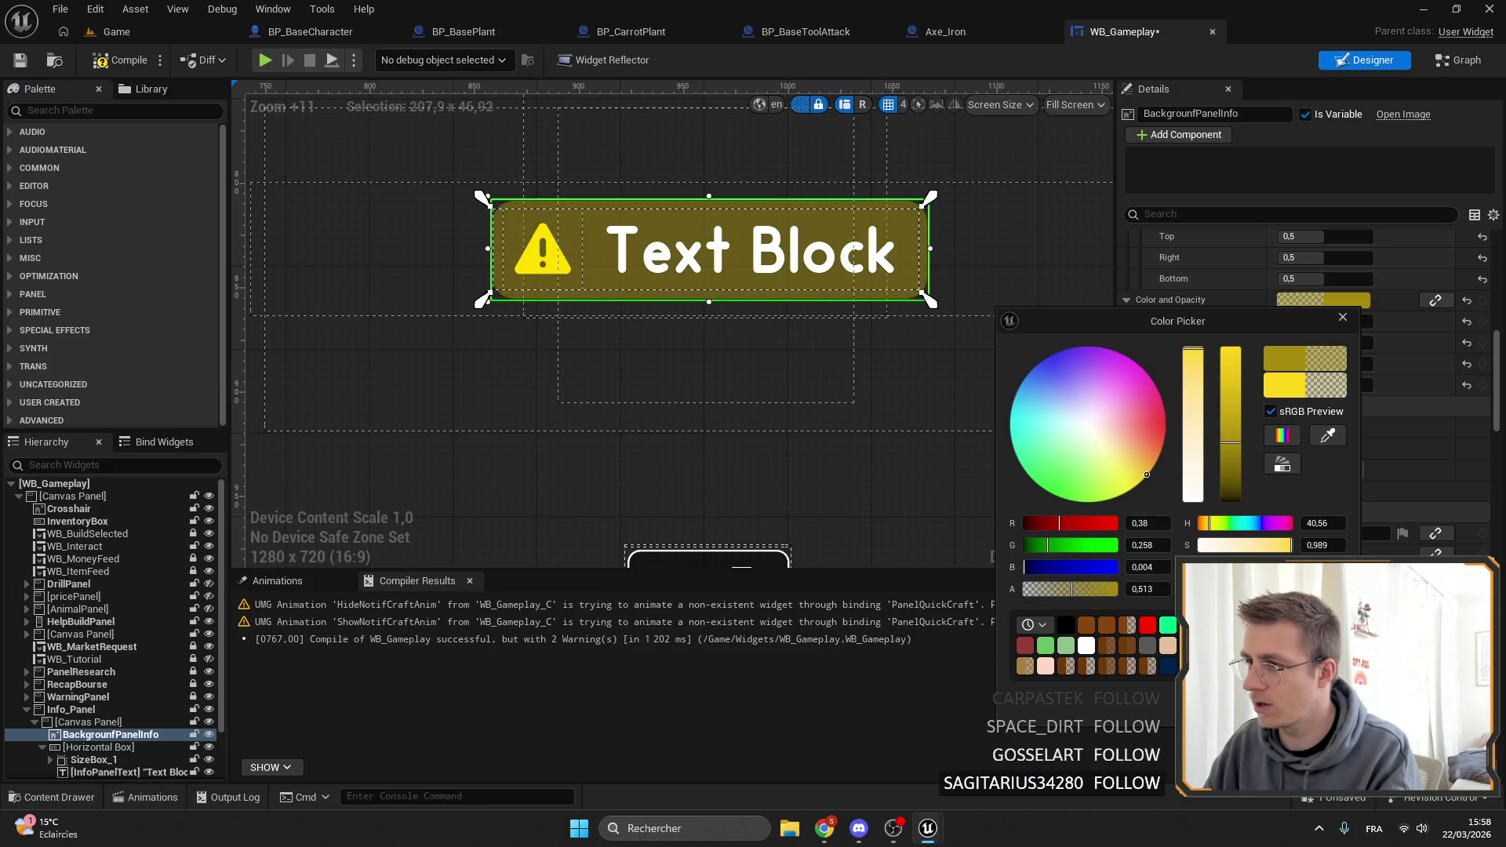
{"action": "left_click", "coordinate": [1342, 317]}
{"action": "left_click", "coordinate": [1349, 302]}
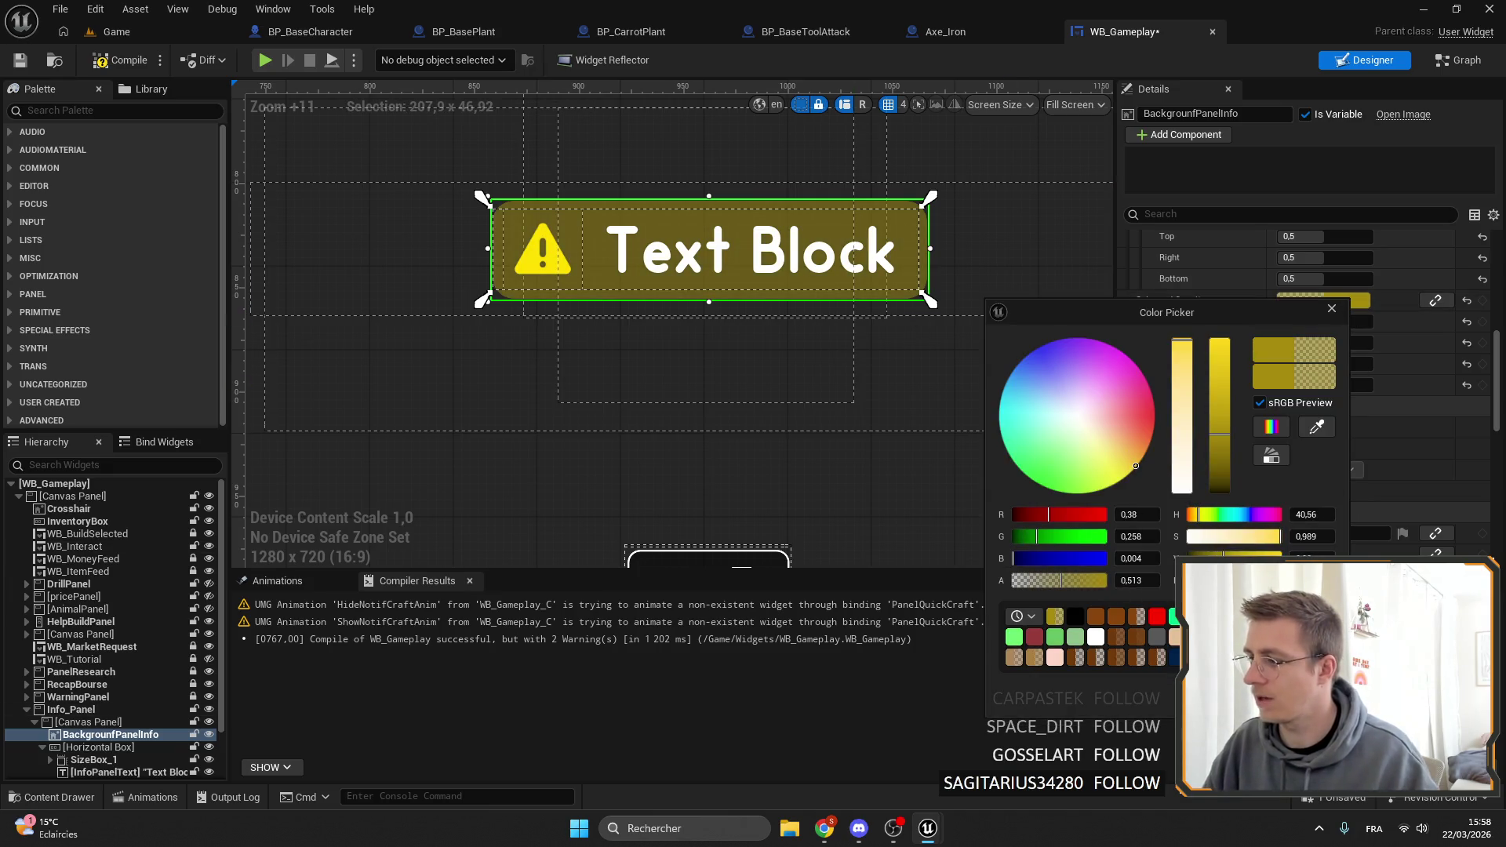
{"action": "key", "text": "Escape"}
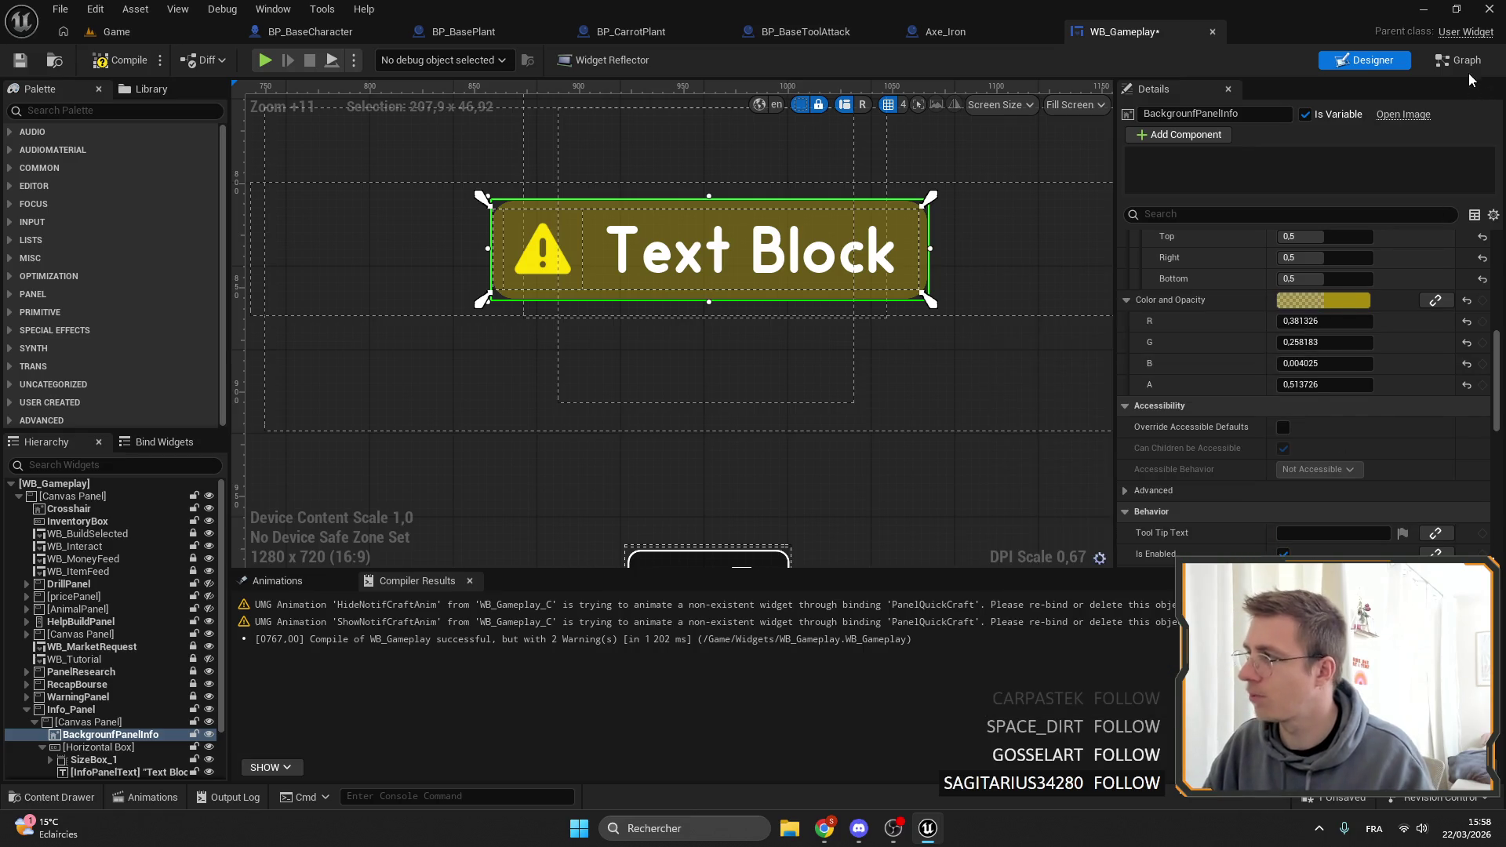
{"action": "key", "text": "ctrl+f"}
{"action": "type", "text": "INF"}
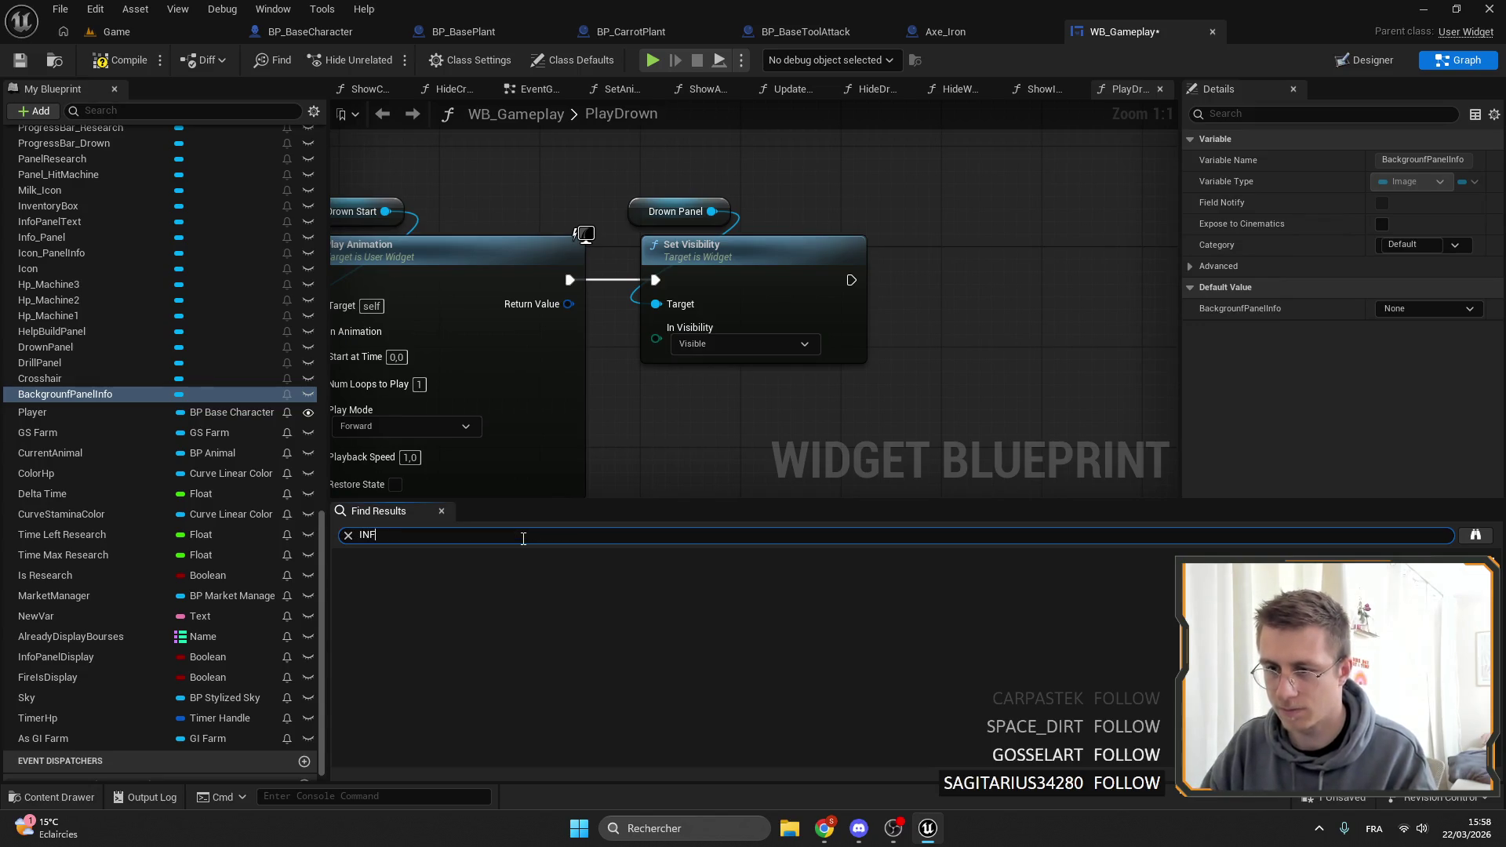
Find and open the ShowInfoPanel function, leaving the normal warning colour unchanged.
{"action": "type", "text": "O"}
{"action": "double_click", "coordinate": [470, 591]}
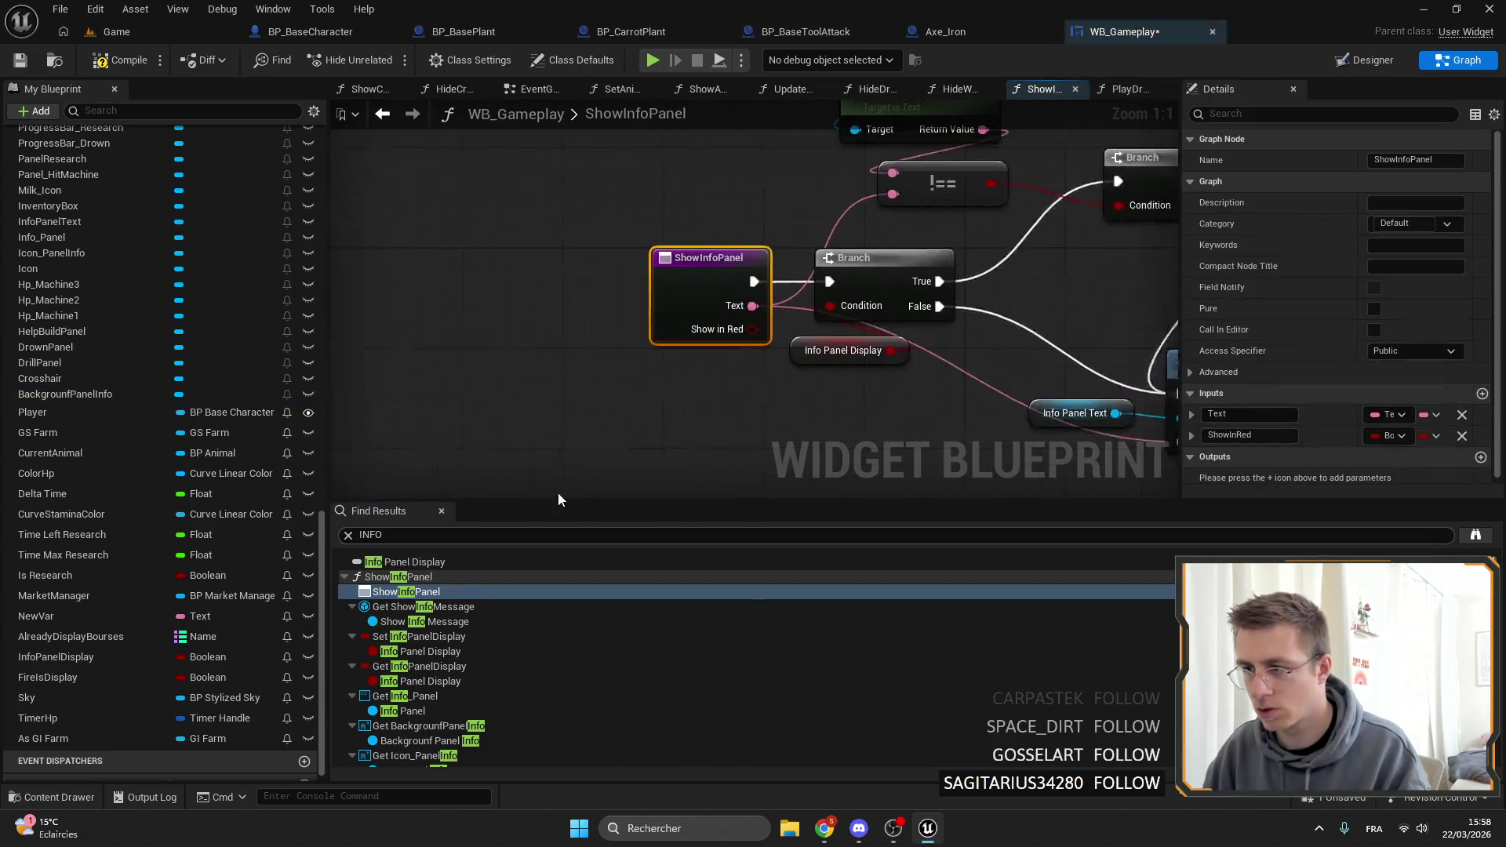
{"action": "scroll", "coordinate": [687, 274], "scroll_direction": "up", "scroll_amount": 4}
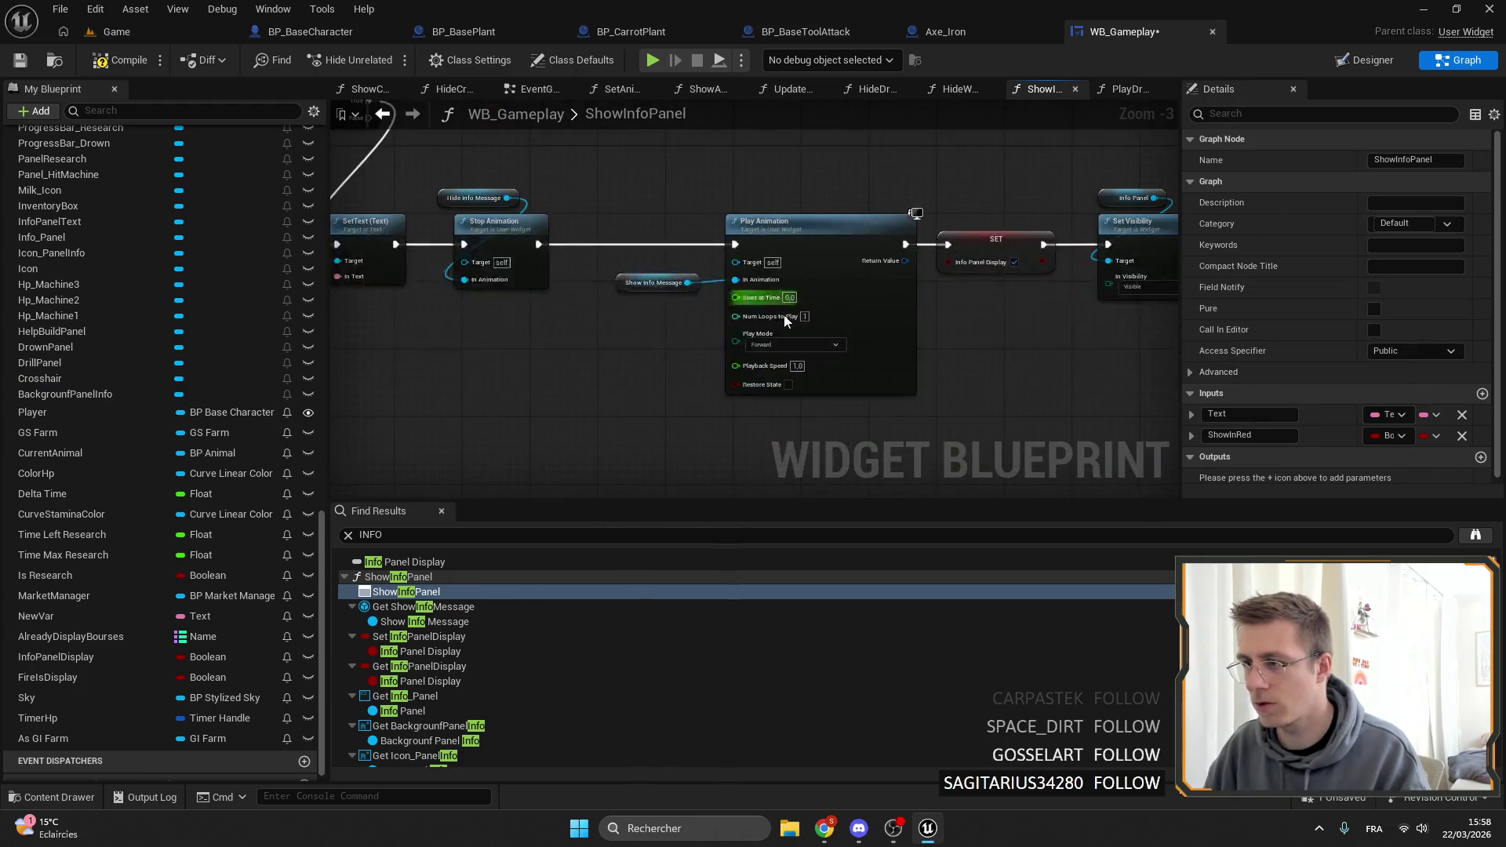
{"action": "left_click", "coordinate": [778, 267]}
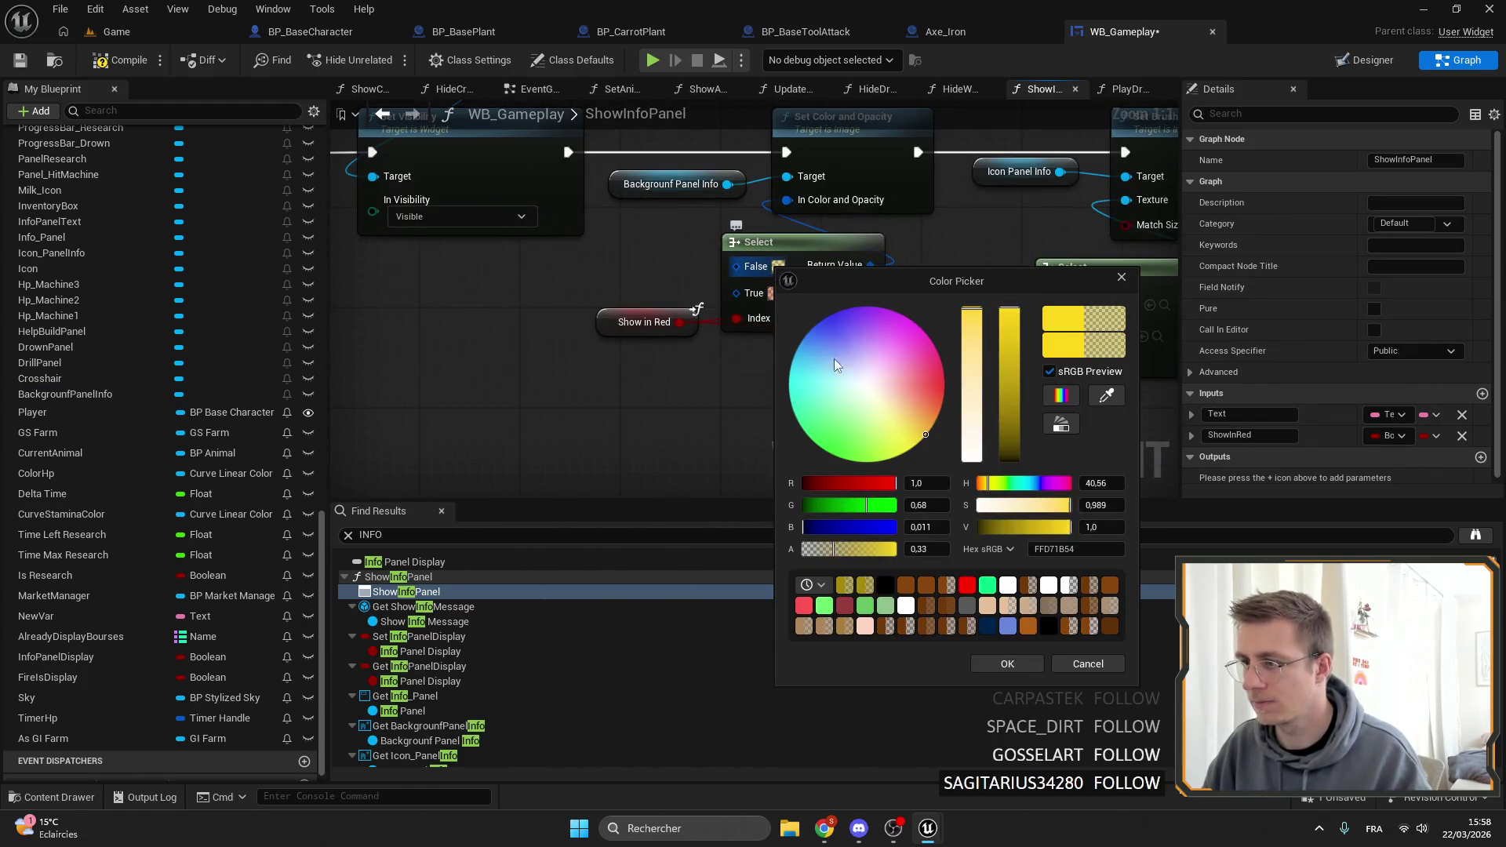
{"action": "left_click", "coordinate": [1007, 663]}
Raise the red warning colour's alpha to 0.548 and compile WB_Gameplay.
{"action": "left_click", "coordinate": [775, 293]}
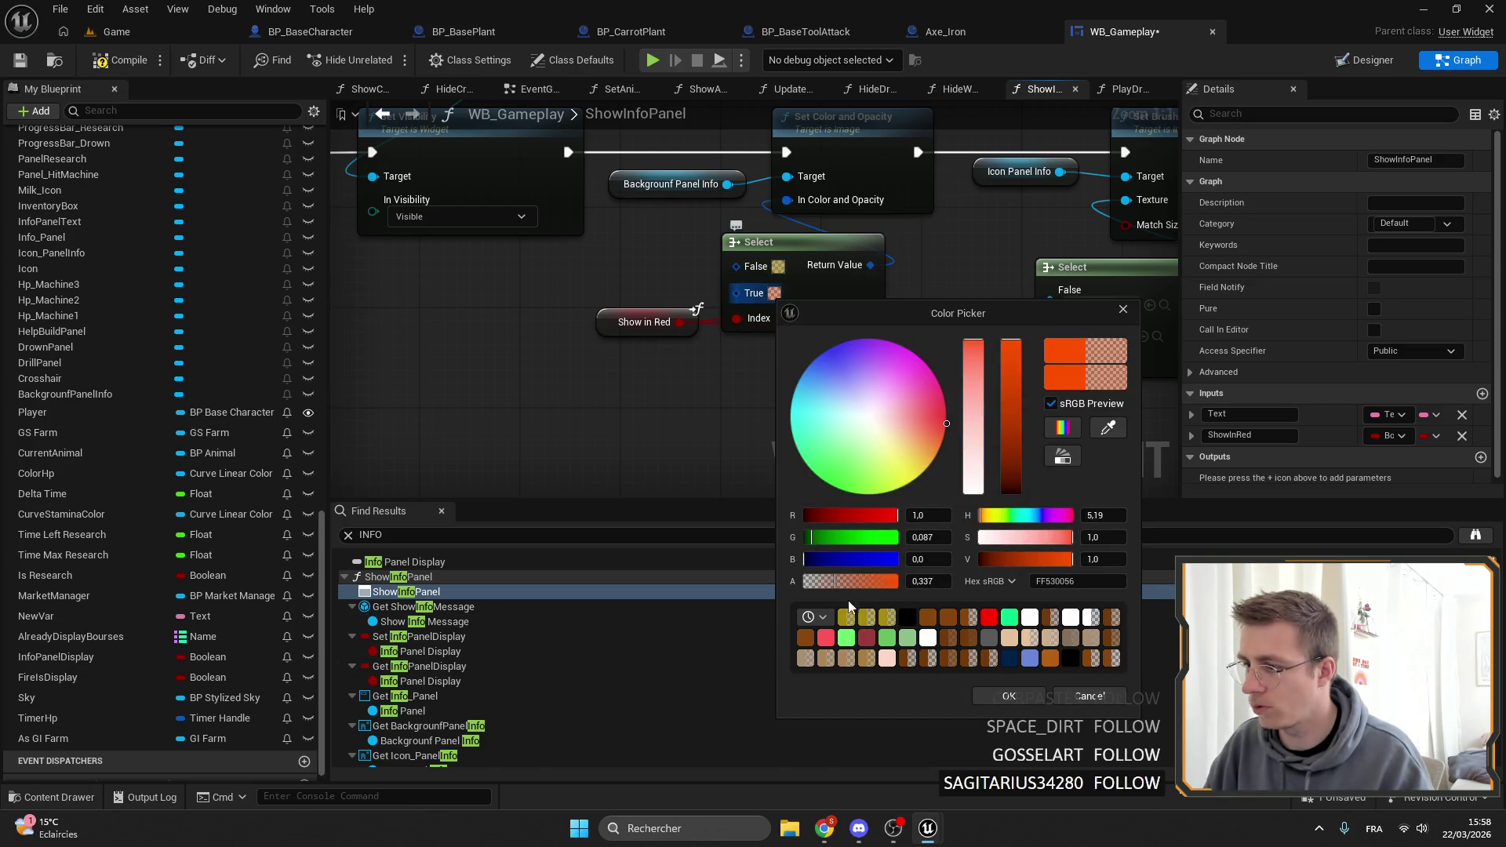
{"action": "mouse_move", "coordinate": [836, 584]}
{"action": "left_mouse_down"}
{"action": "mouse_move", "coordinate": [856, 584]}
{"action": "mouse_move", "coordinate": [809, 538]}
{"action": "left_mouse_up"}
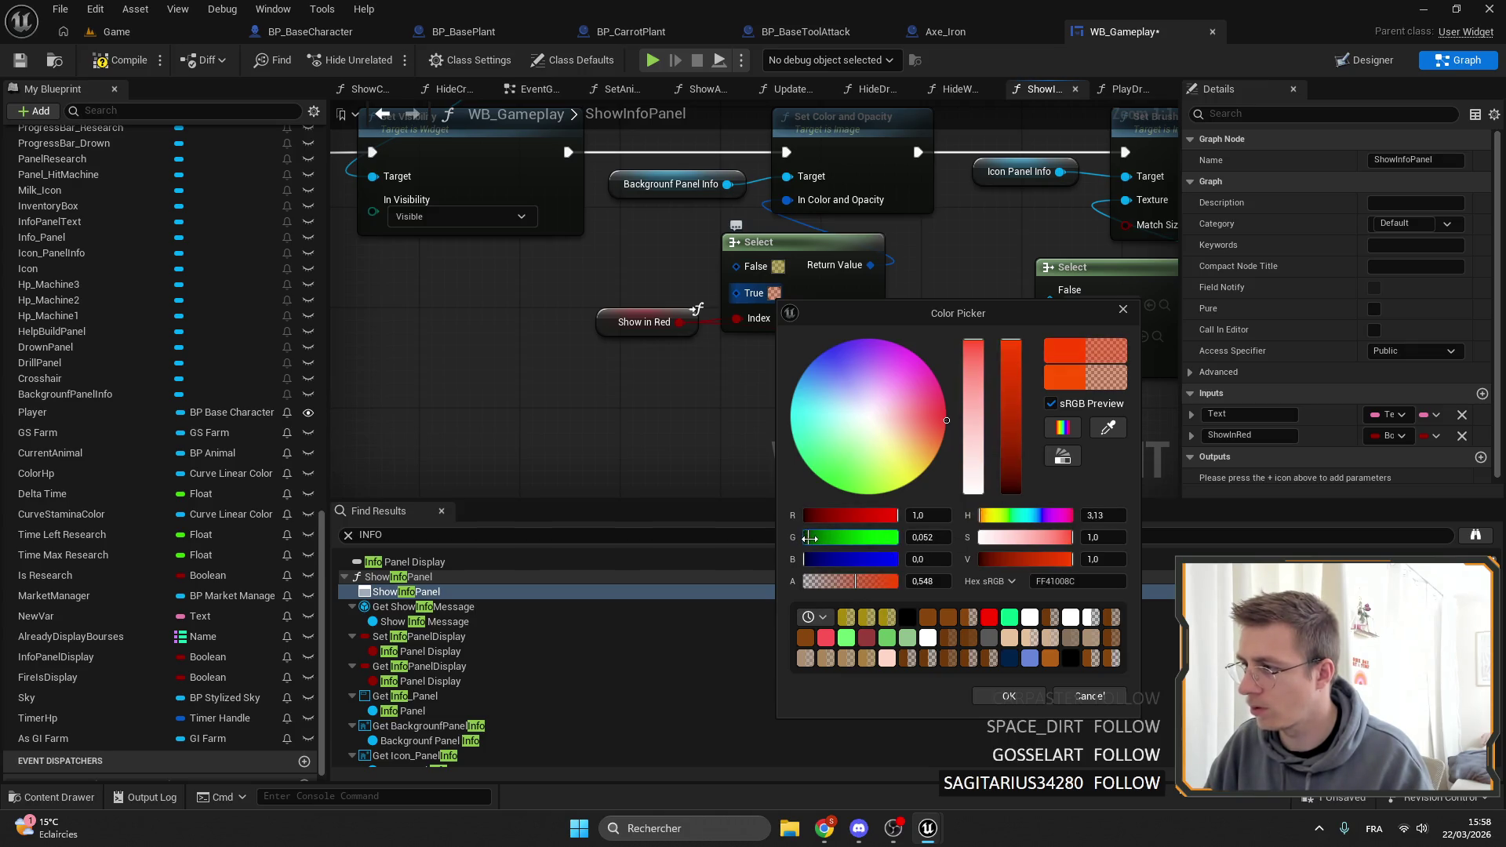
{"action": "left_click", "coordinate": [1009, 695]}
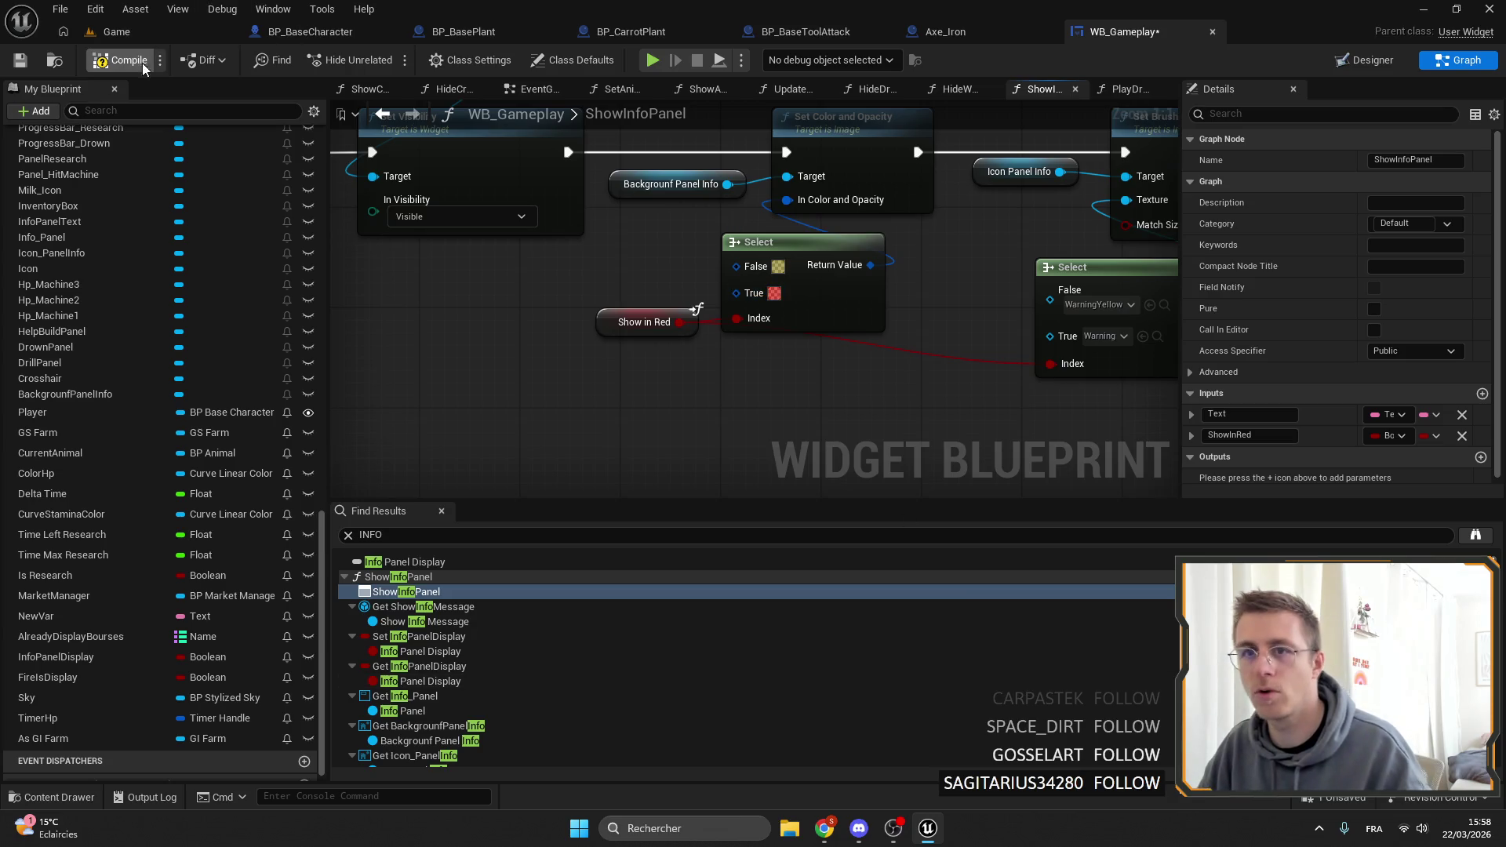
{"action": "left_click", "coordinate": [20, 69]}
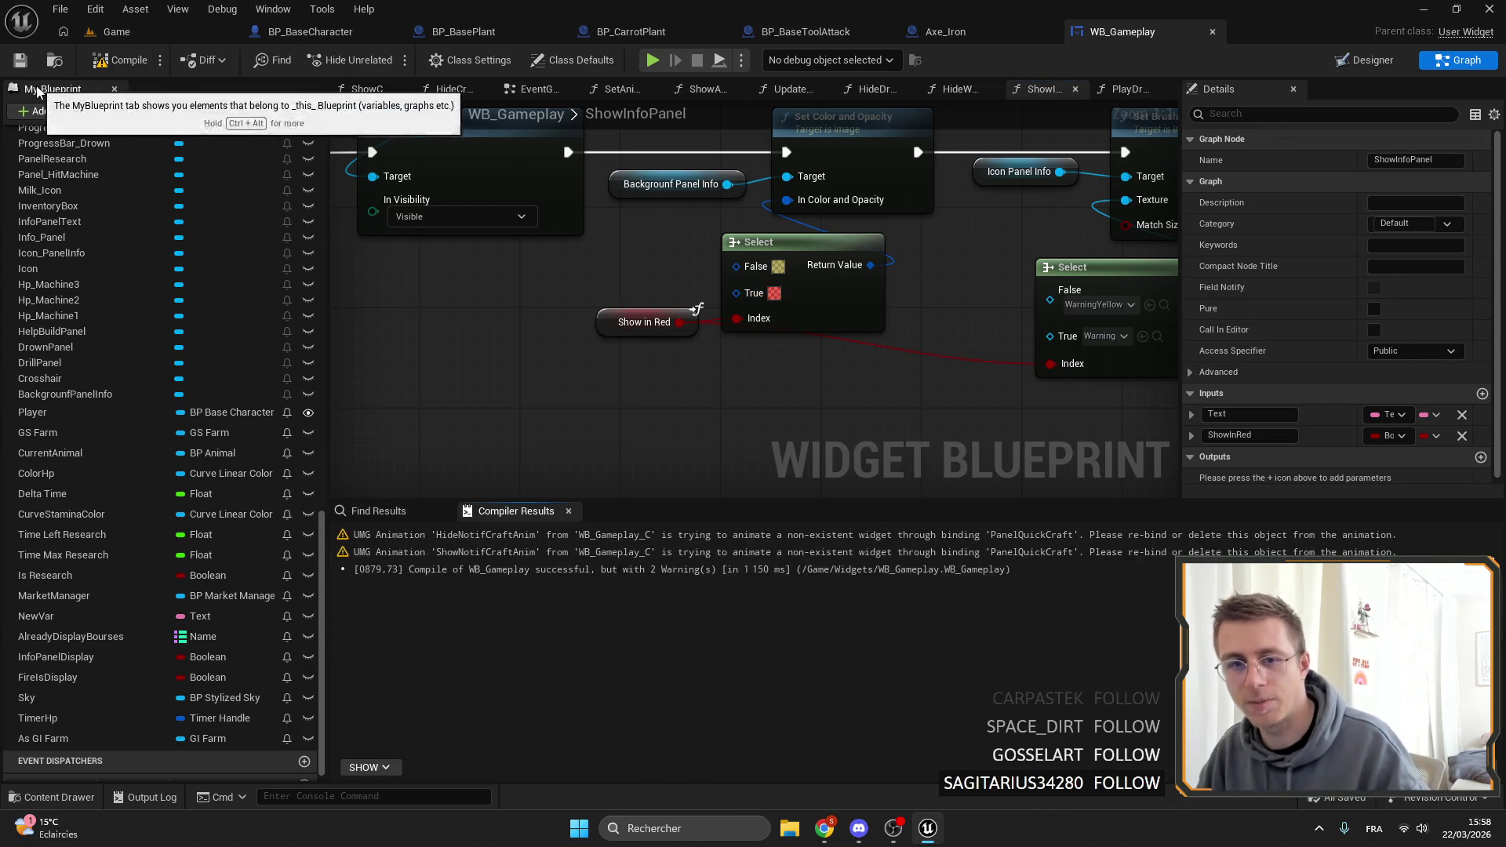
{"action": "left_click", "coordinate": [146, 35]}
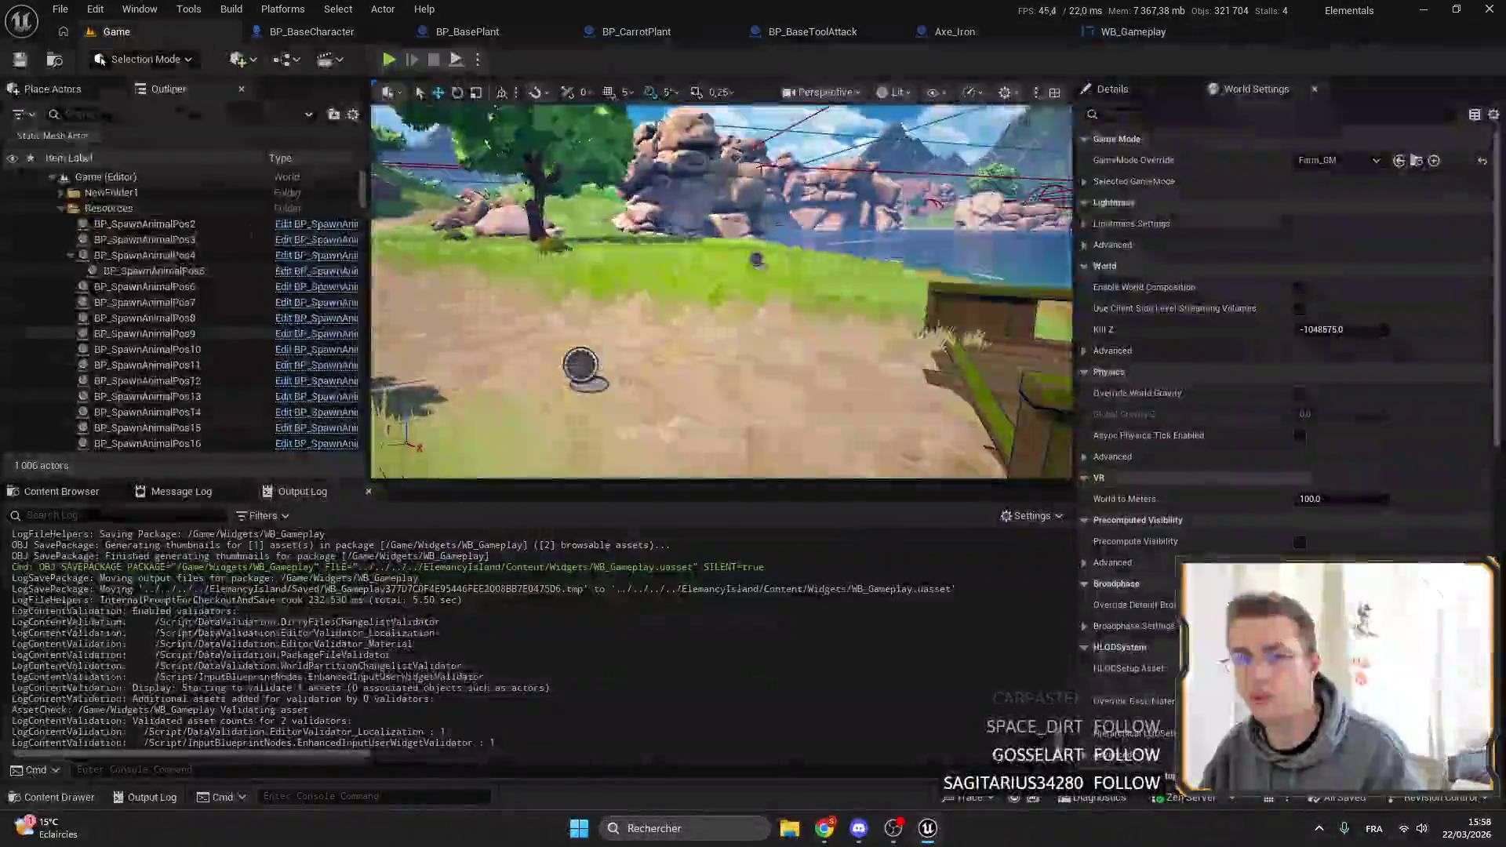
Play fullscreen, equip the Drill Tier2 and research station, then swing the axe at the dock twice.
{"action": "left_click", "coordinate": [388, 59]}
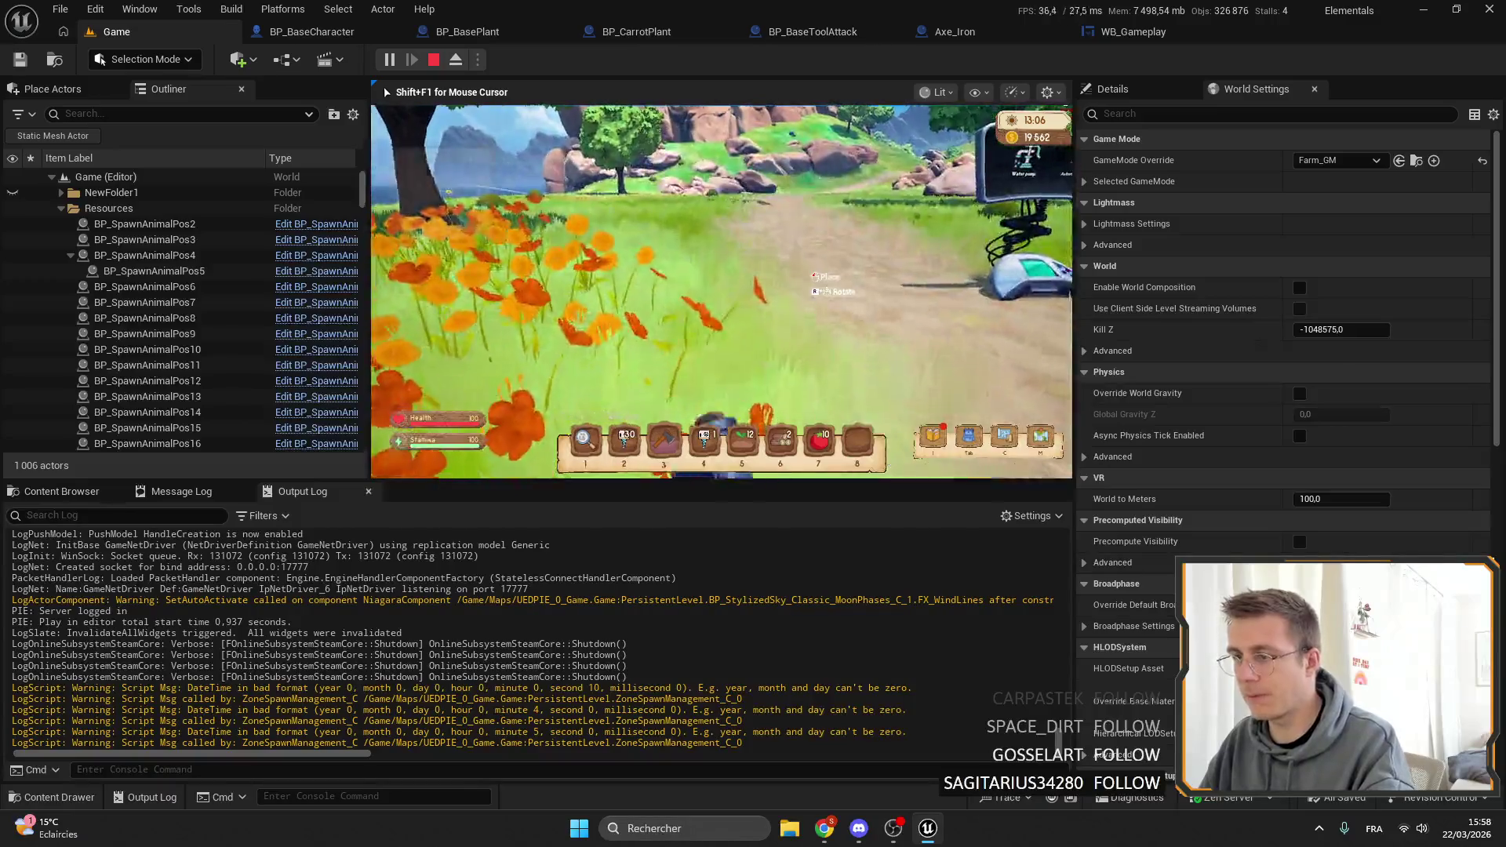
{"action": "key", "text": "F11"}
{"action": "key", "text": "2"}
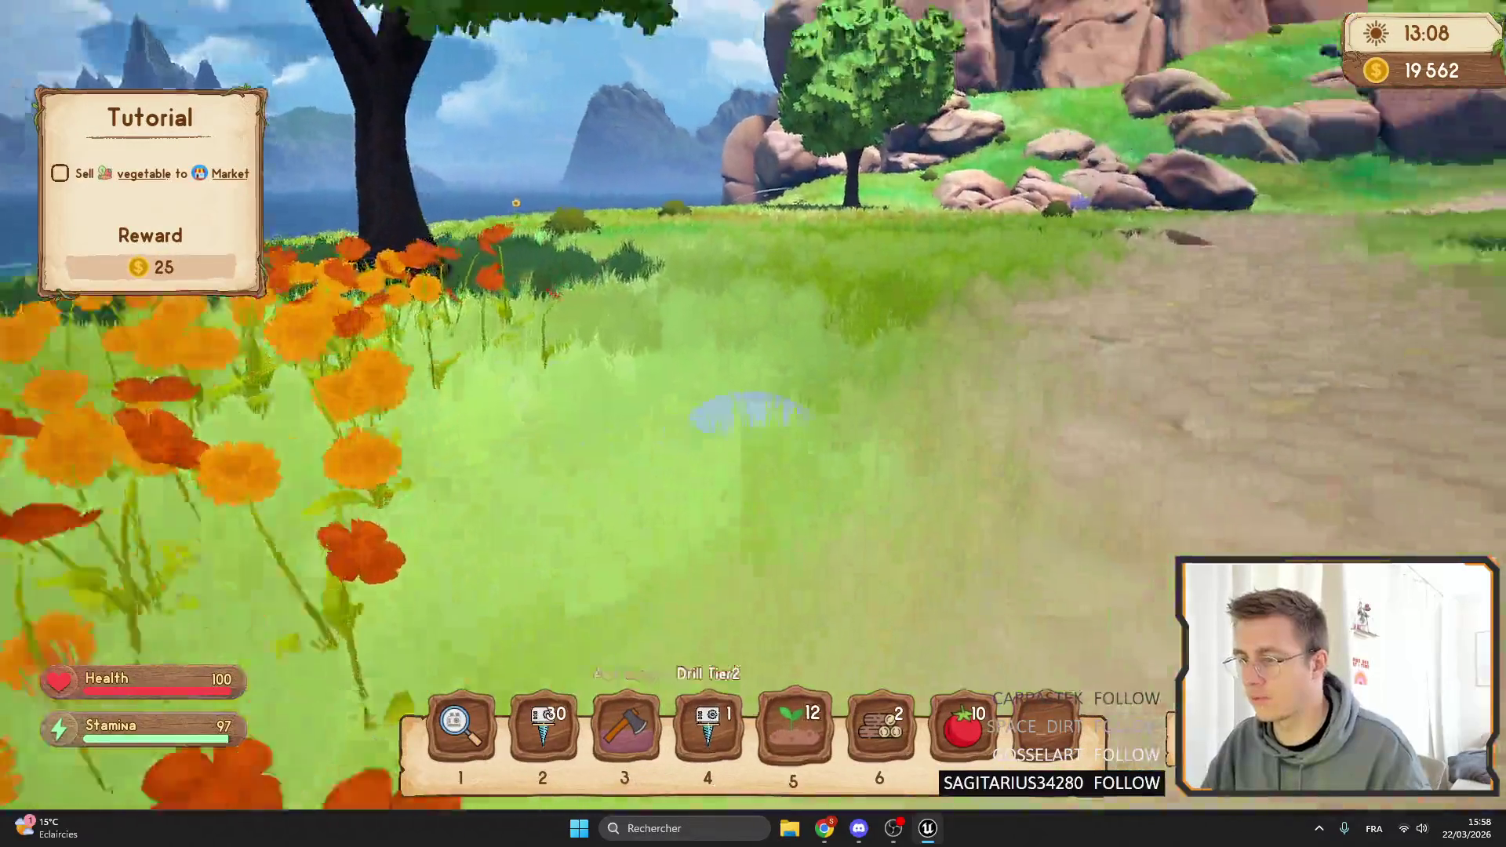
{"action": "key", "text": "1"}
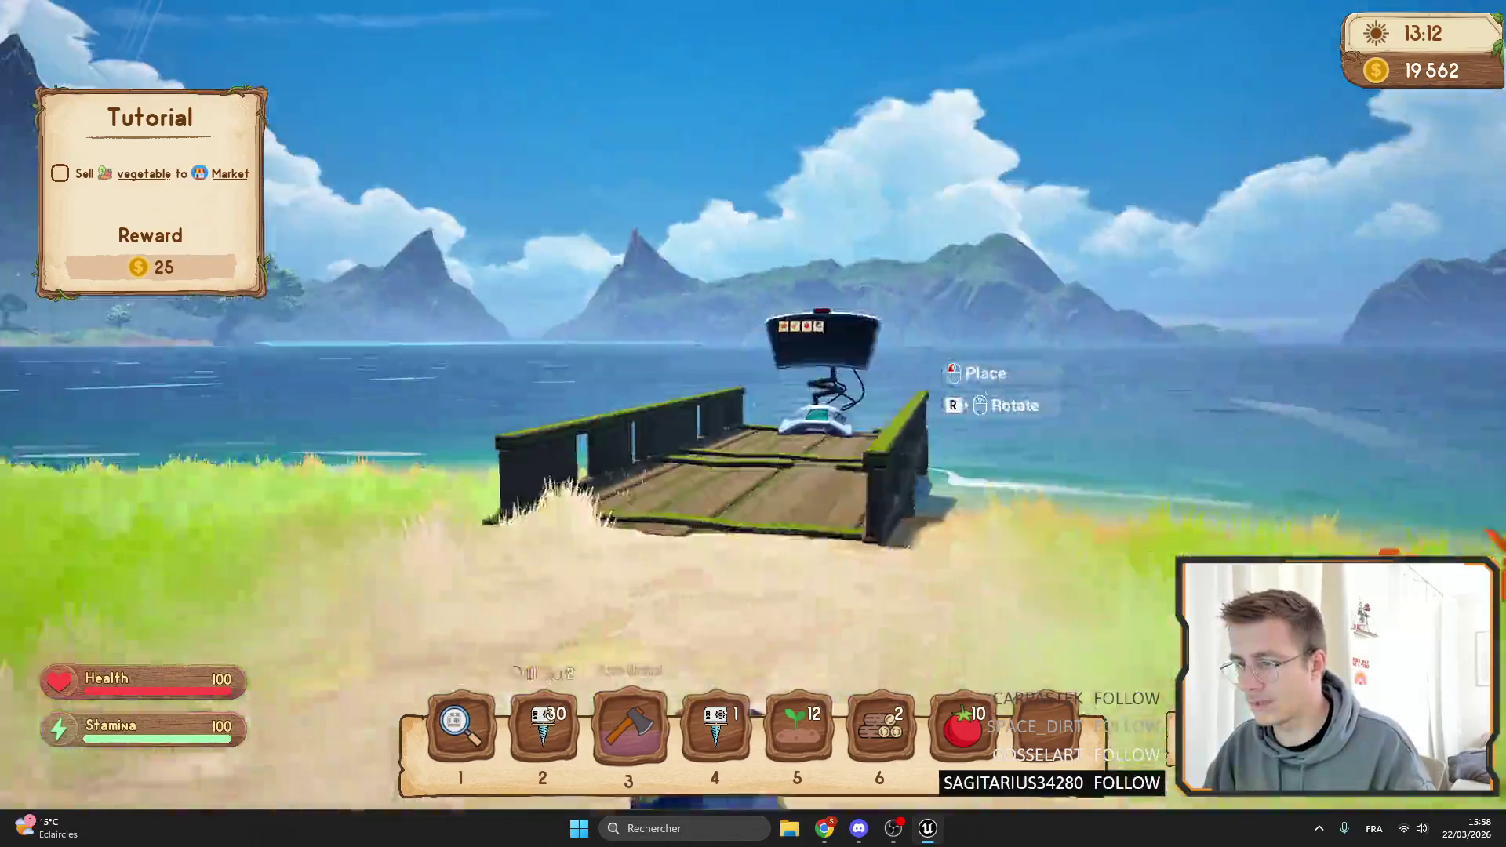
{"action": "key", "text": "3"}
{"action": "left_click", "coordinate": [752, 405]}
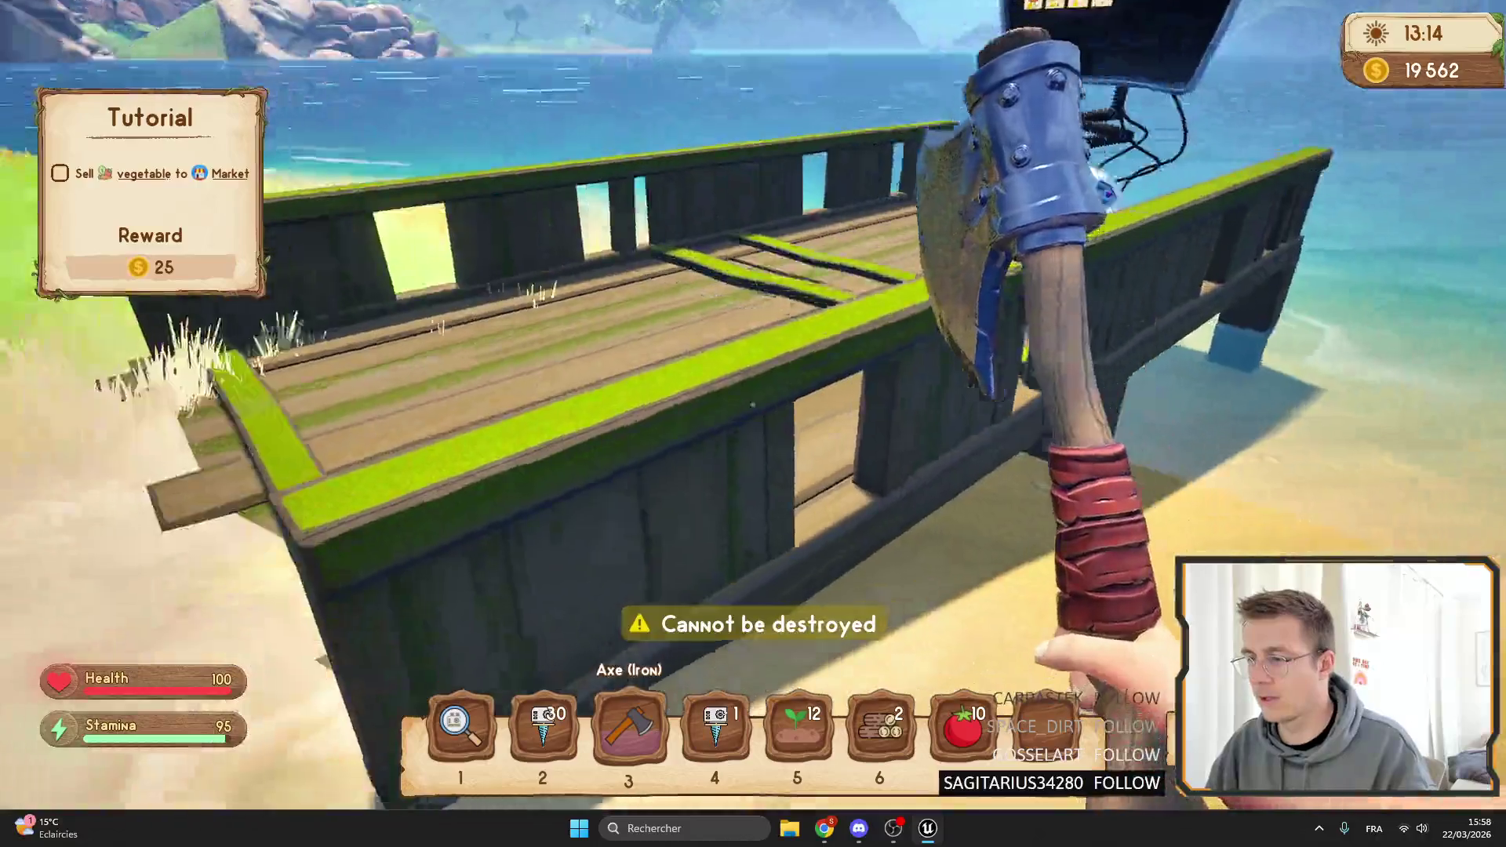
{"action": "left_click", "coordinate": [752, 405]}
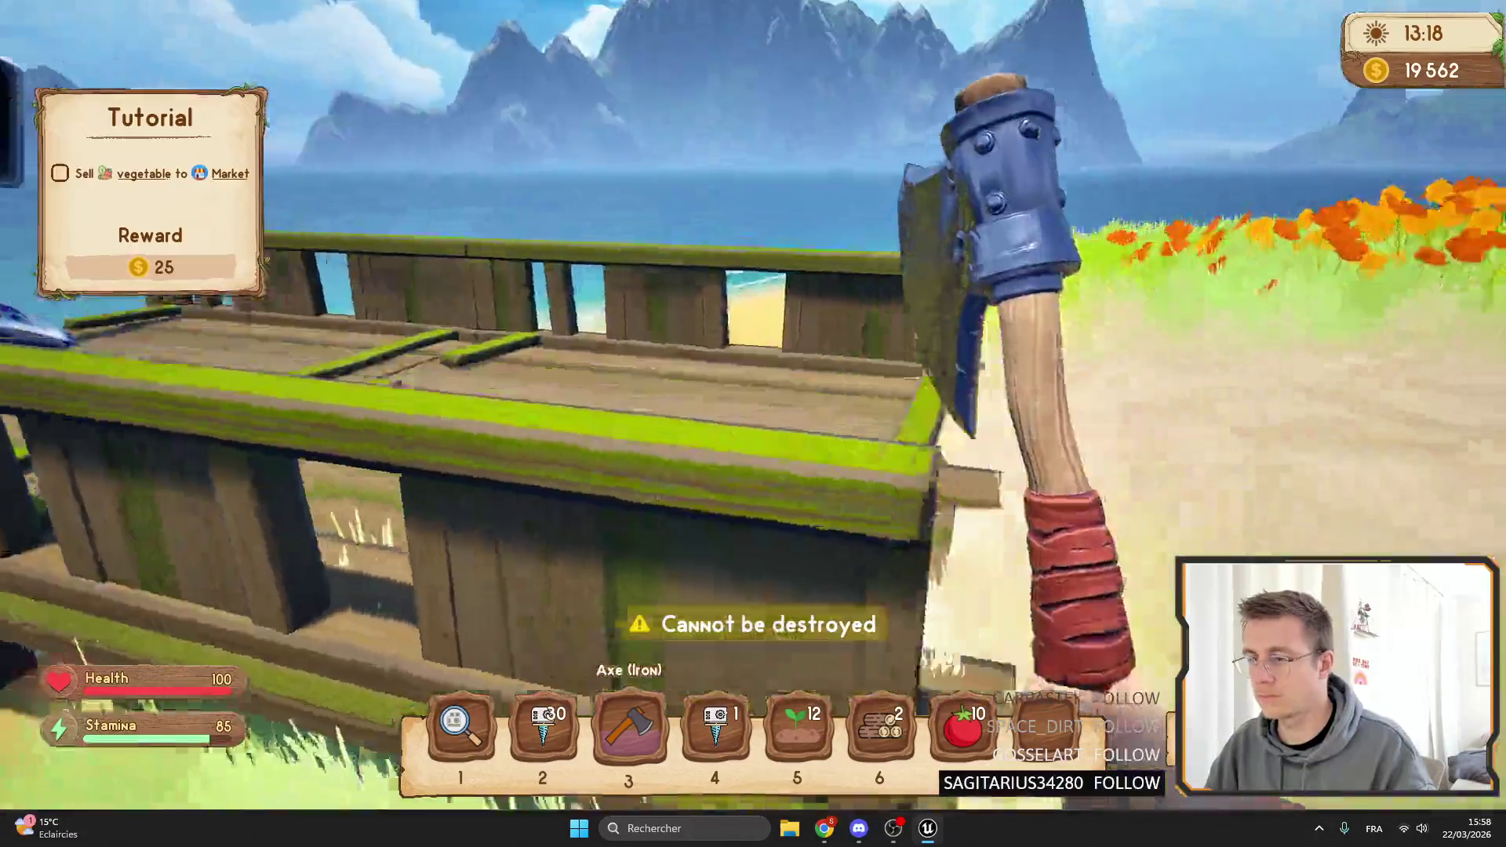
Cycle through the drill, research station and axe again, then exit fullscreen and stop Play-In-Editor.
{"action": "key", "text": "2"}
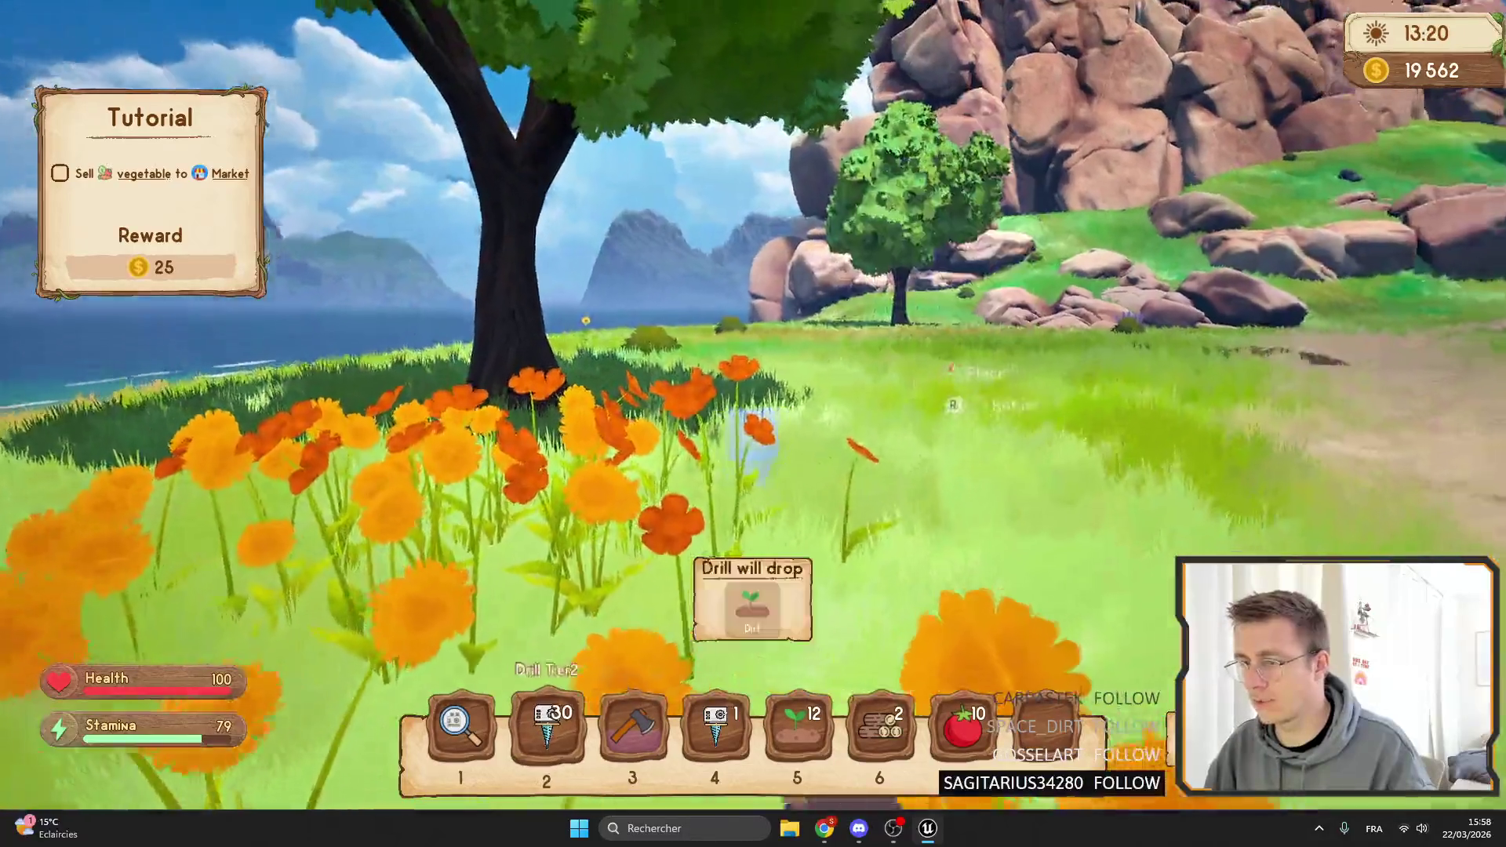
{"action": "key", "text": "1"}
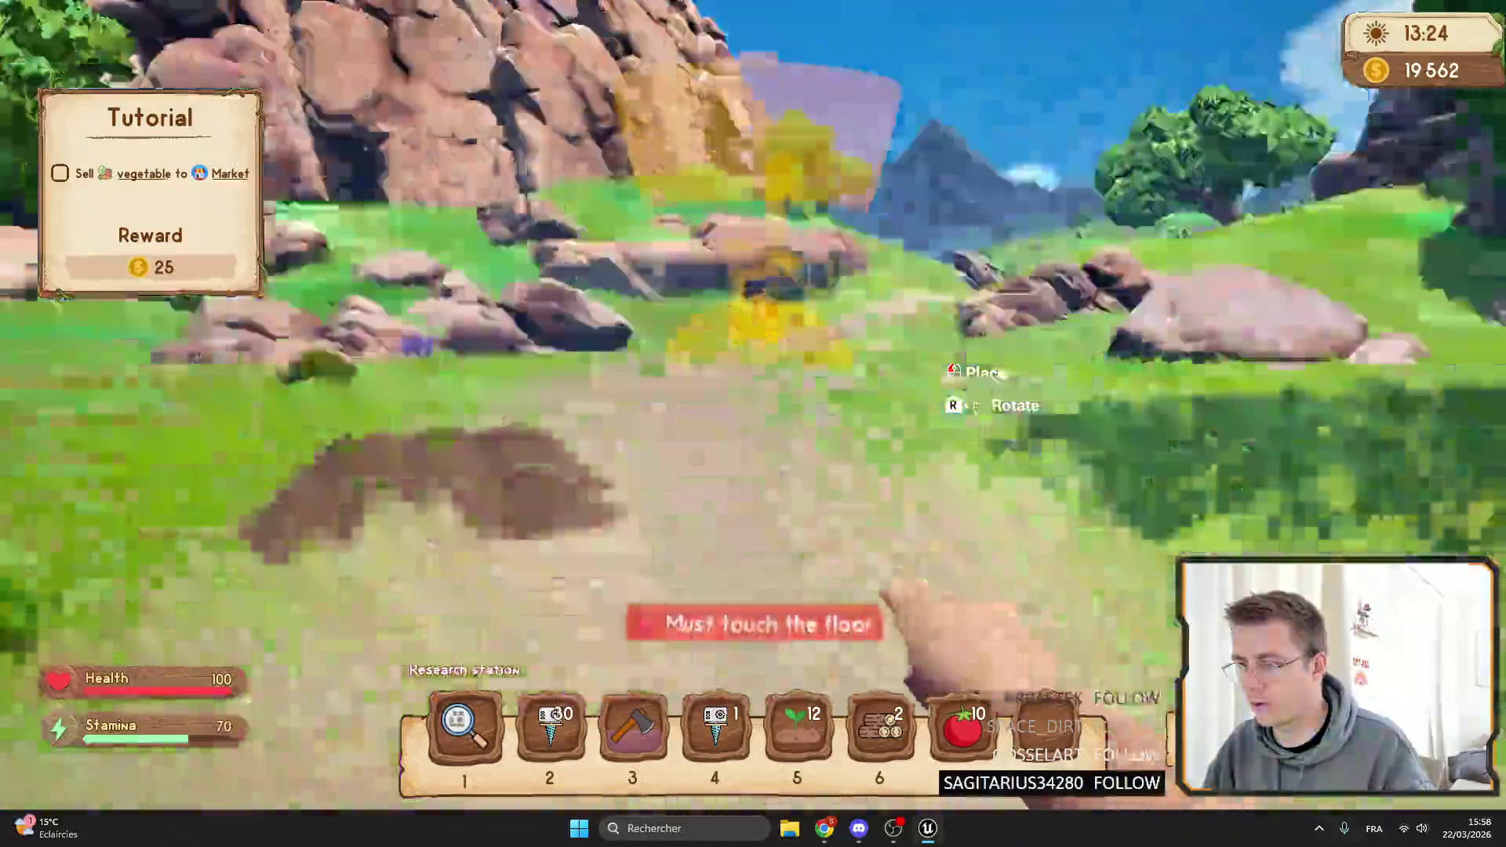
{"action": "key", "text": "4"}
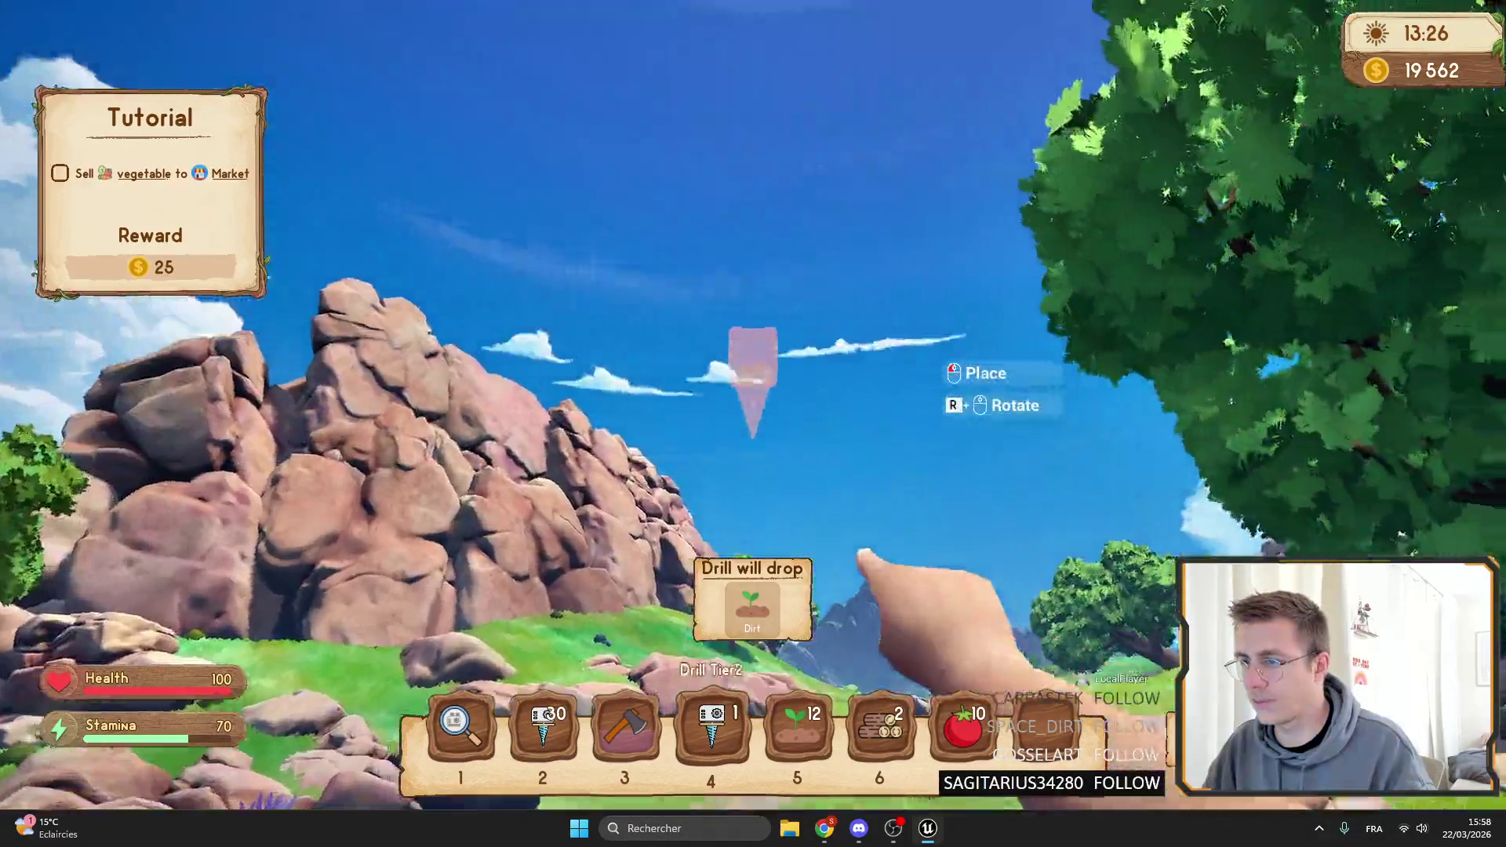
{"action": "key", "text": "1"}
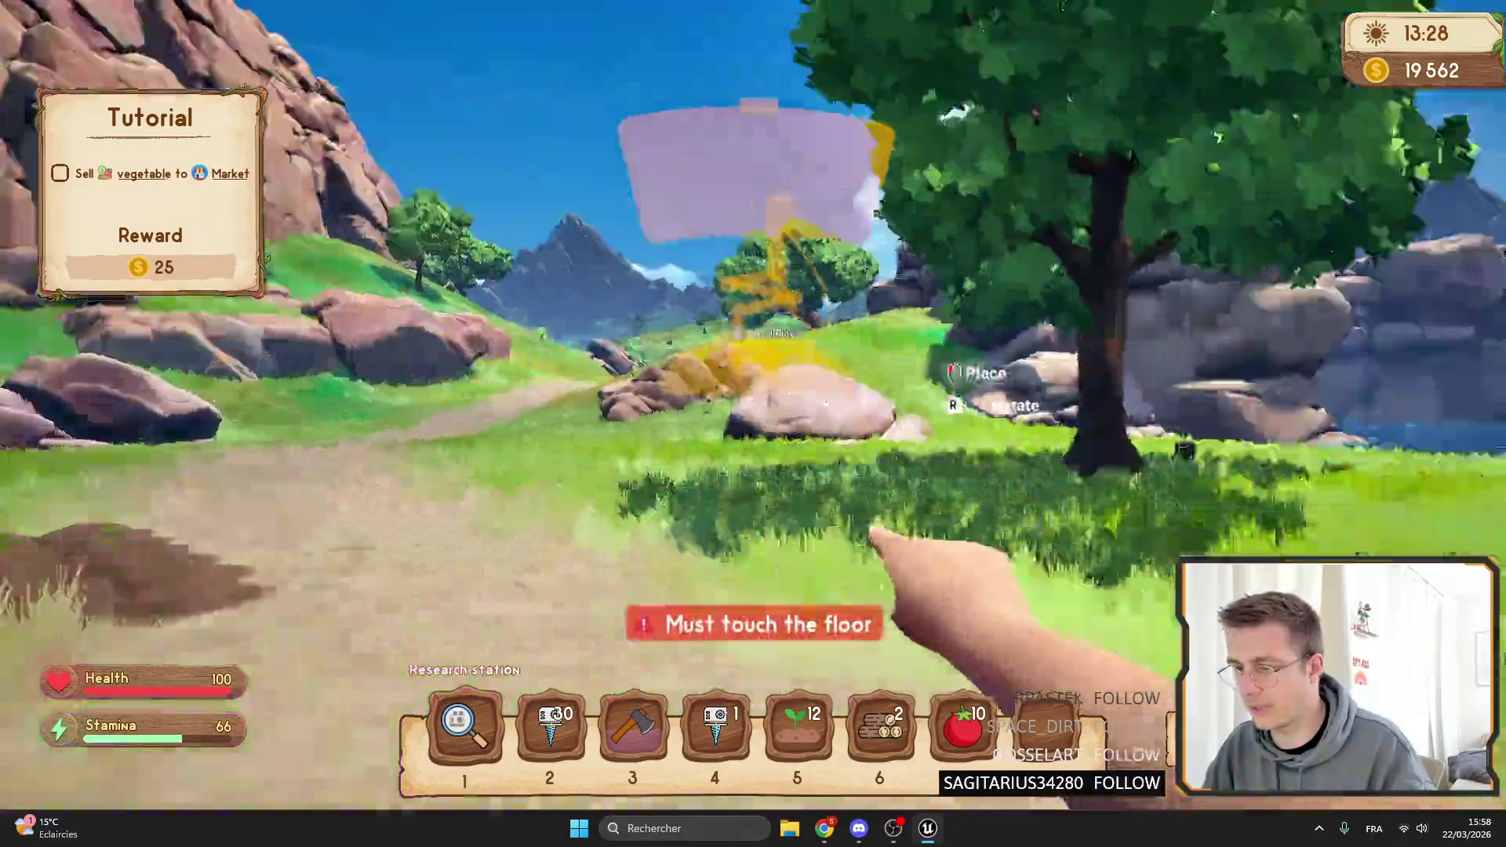
{"action": "key", "text": "3"}
{"action": "key", "text": "F11"}
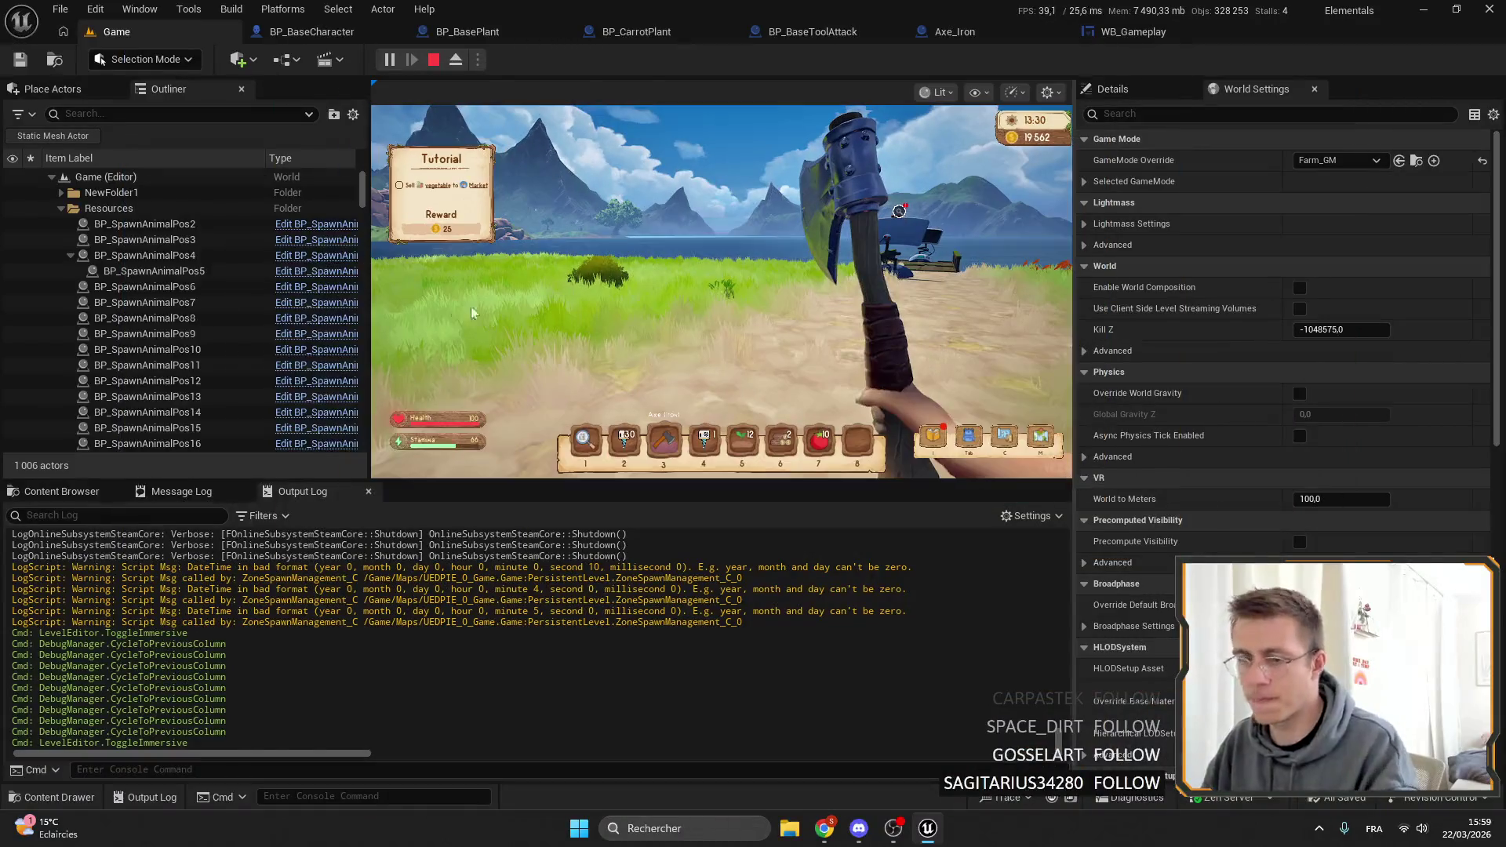
{"action": "key", "text": "Escape"}
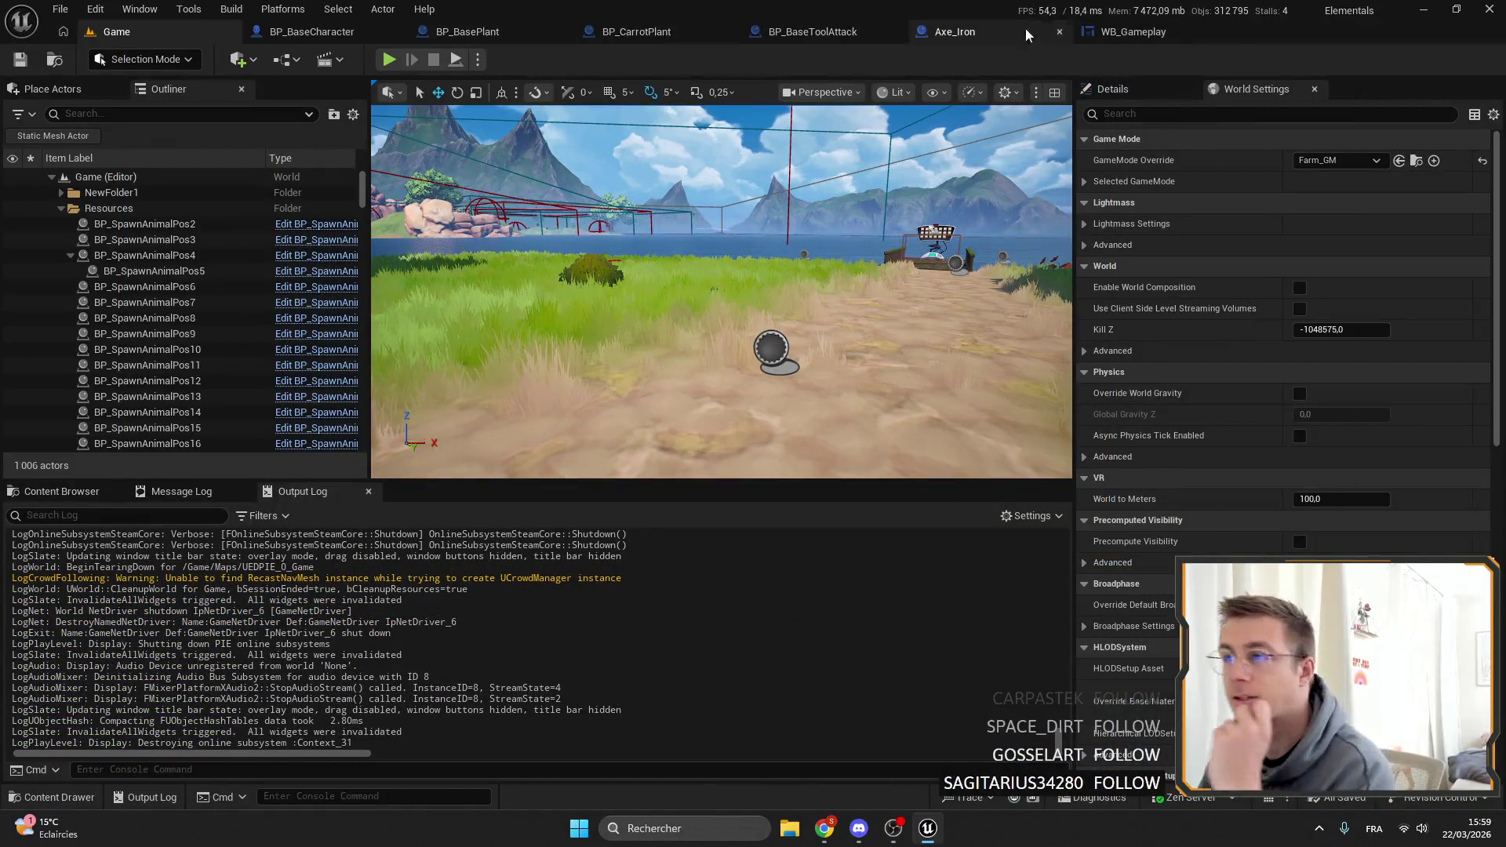
Move WB_Gameplay's Show in Red node down and recompile the blueprint.
{"action": "left_click", "coordinate": [1120, 35]}
{"action": "left_click_drag", "start_coordinate": [627, 322], "coordinate": [624, 359]}
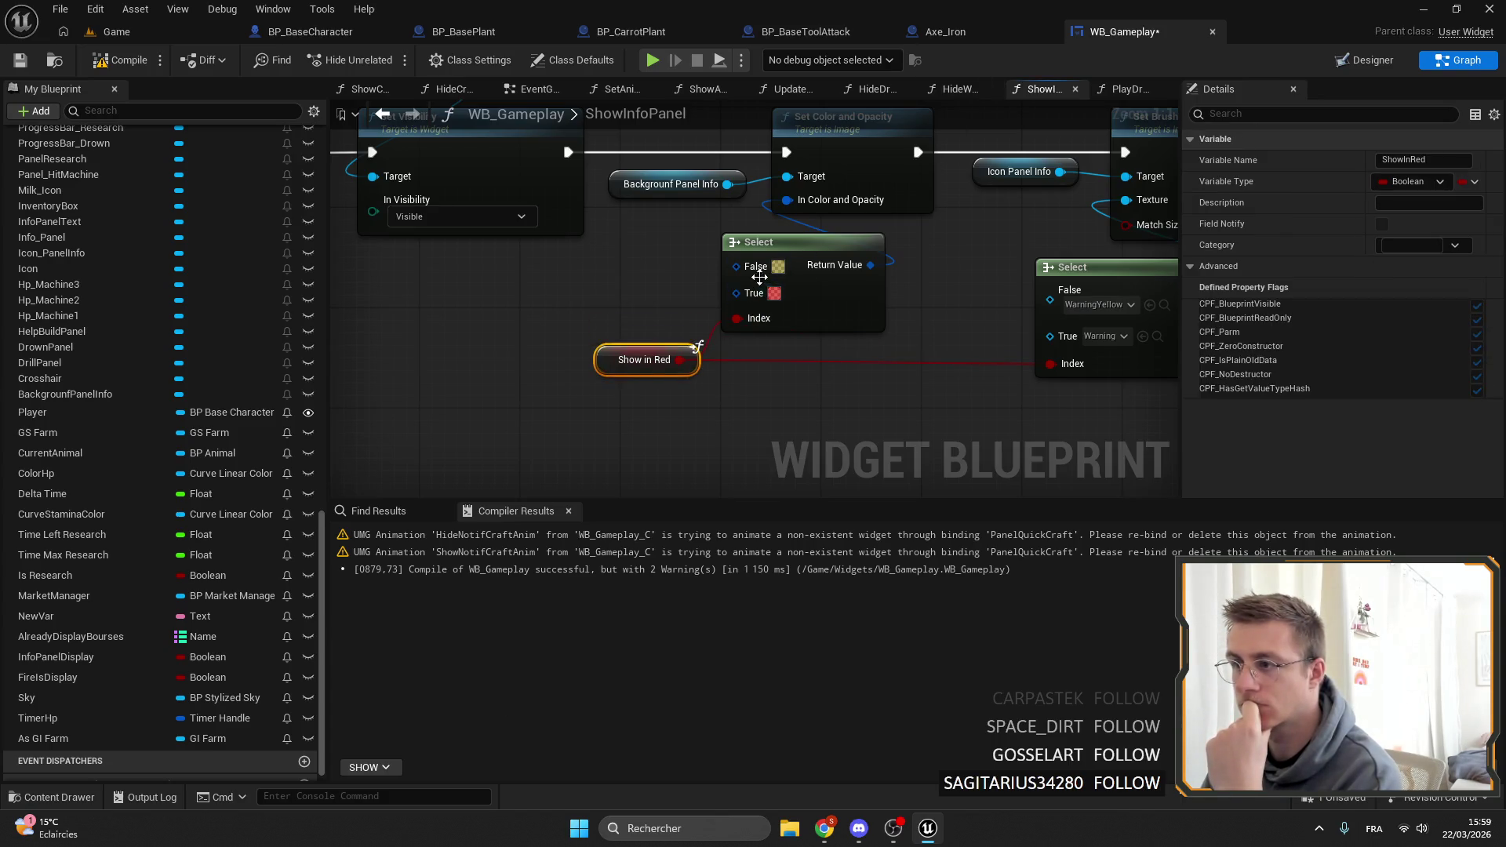
{"action": "left_click", "coordinate": [118, 66]}
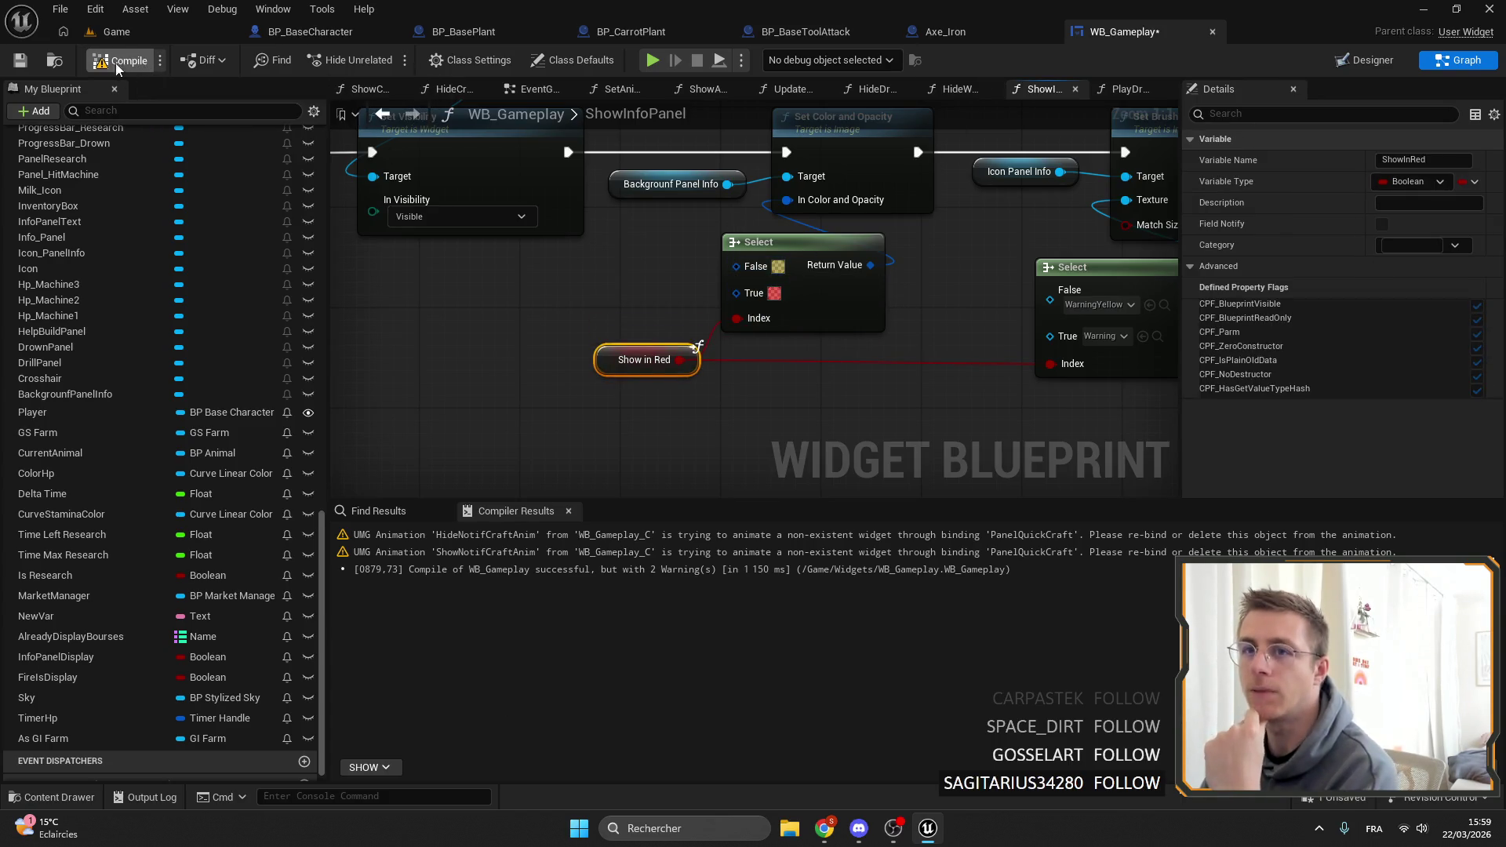
Check BP_BaseCharacter's Interact graph, then open WB_Interact's text style set list.
{"action": "left_click", "coordinate": [346, 31]}
{"action": "left_click", "coordinate": [1118, 33]}
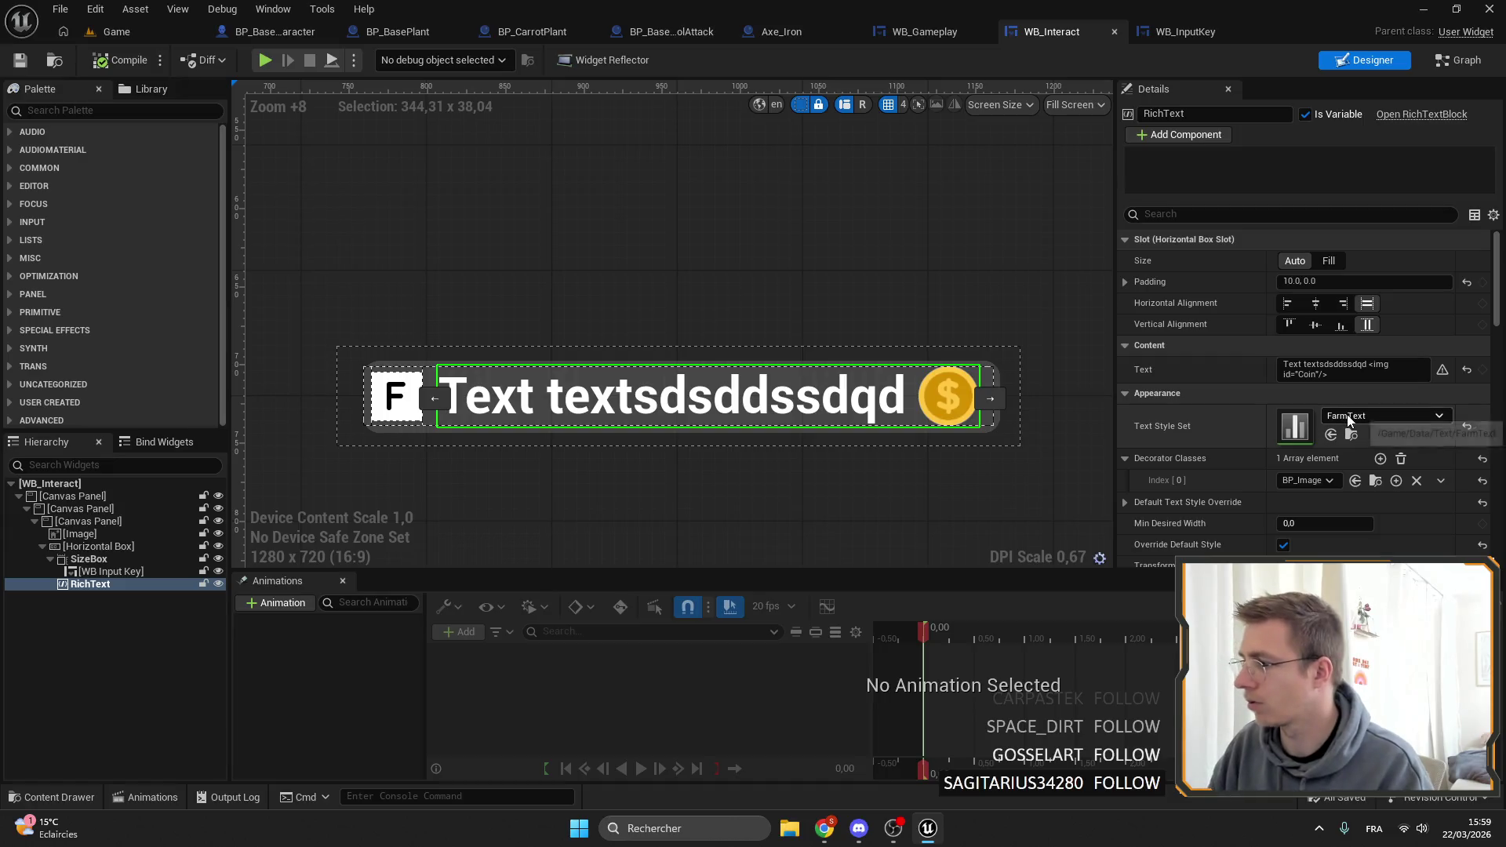
{"action": "left_click", "coordinate": [1354, 418]}
{"action": "left_click", "coordinate": [1355, 417]}
{"action": "left_click", "coordinate": [1357, 415]}
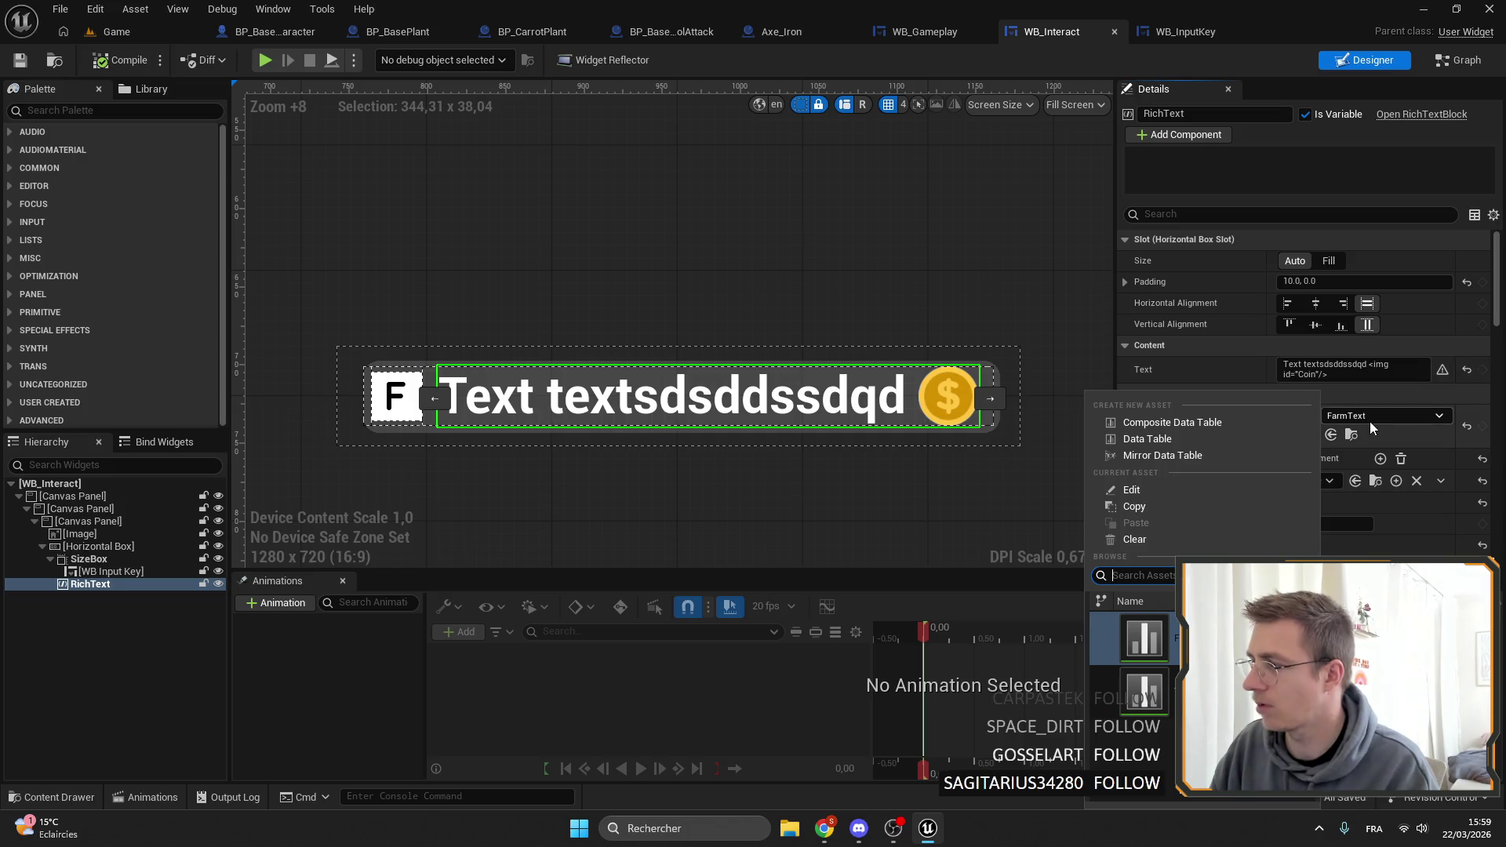
Switch the rich text style set to TutoText, save, and change the sample text's x to n.
{"action": "left_click", "coordinate": [1145, 690]}
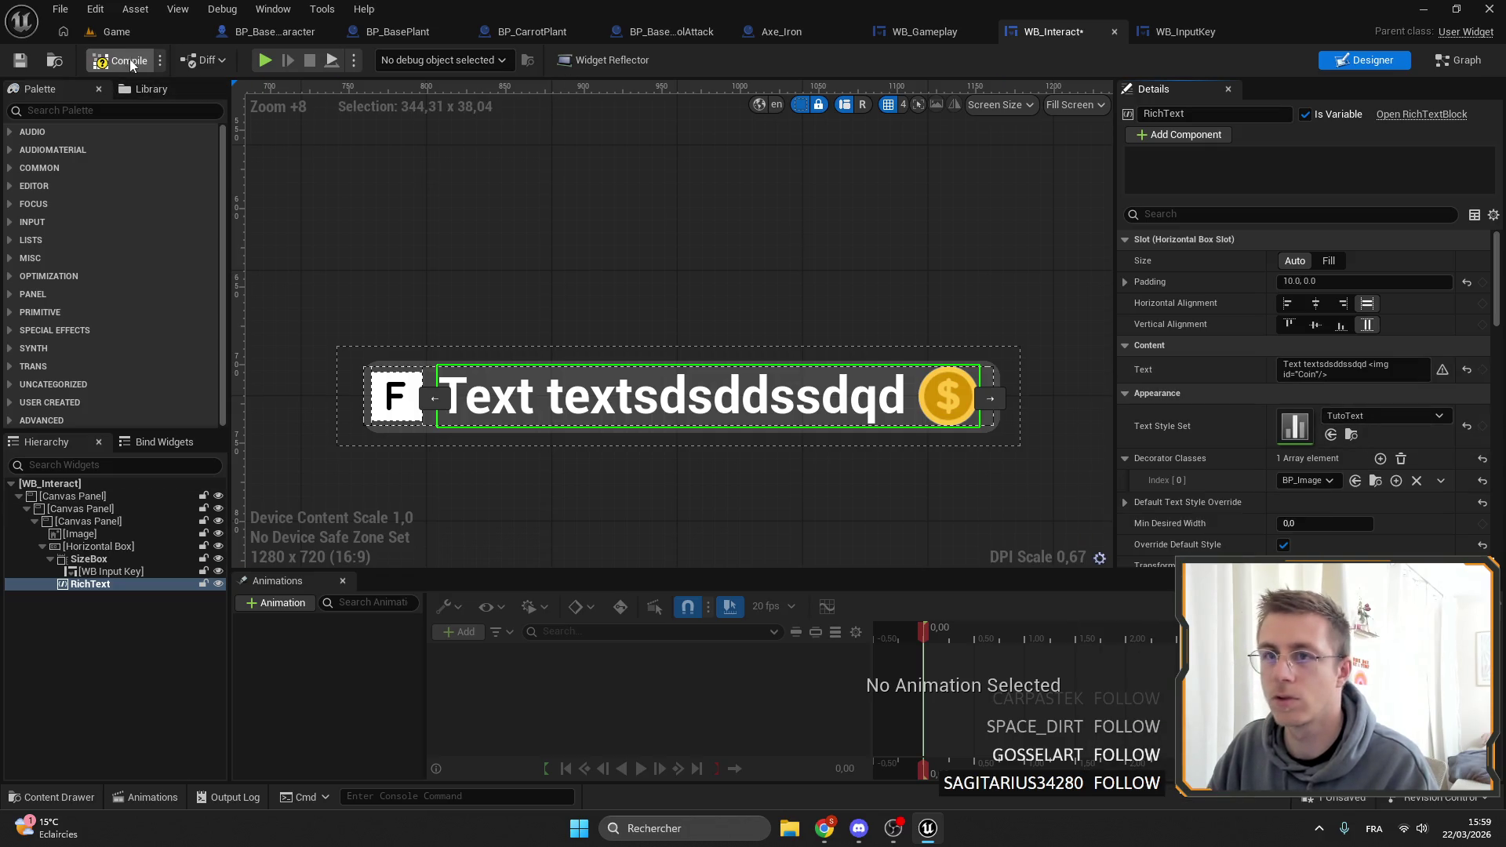
{"action": "left_click", "coordinate": [28, 66]}
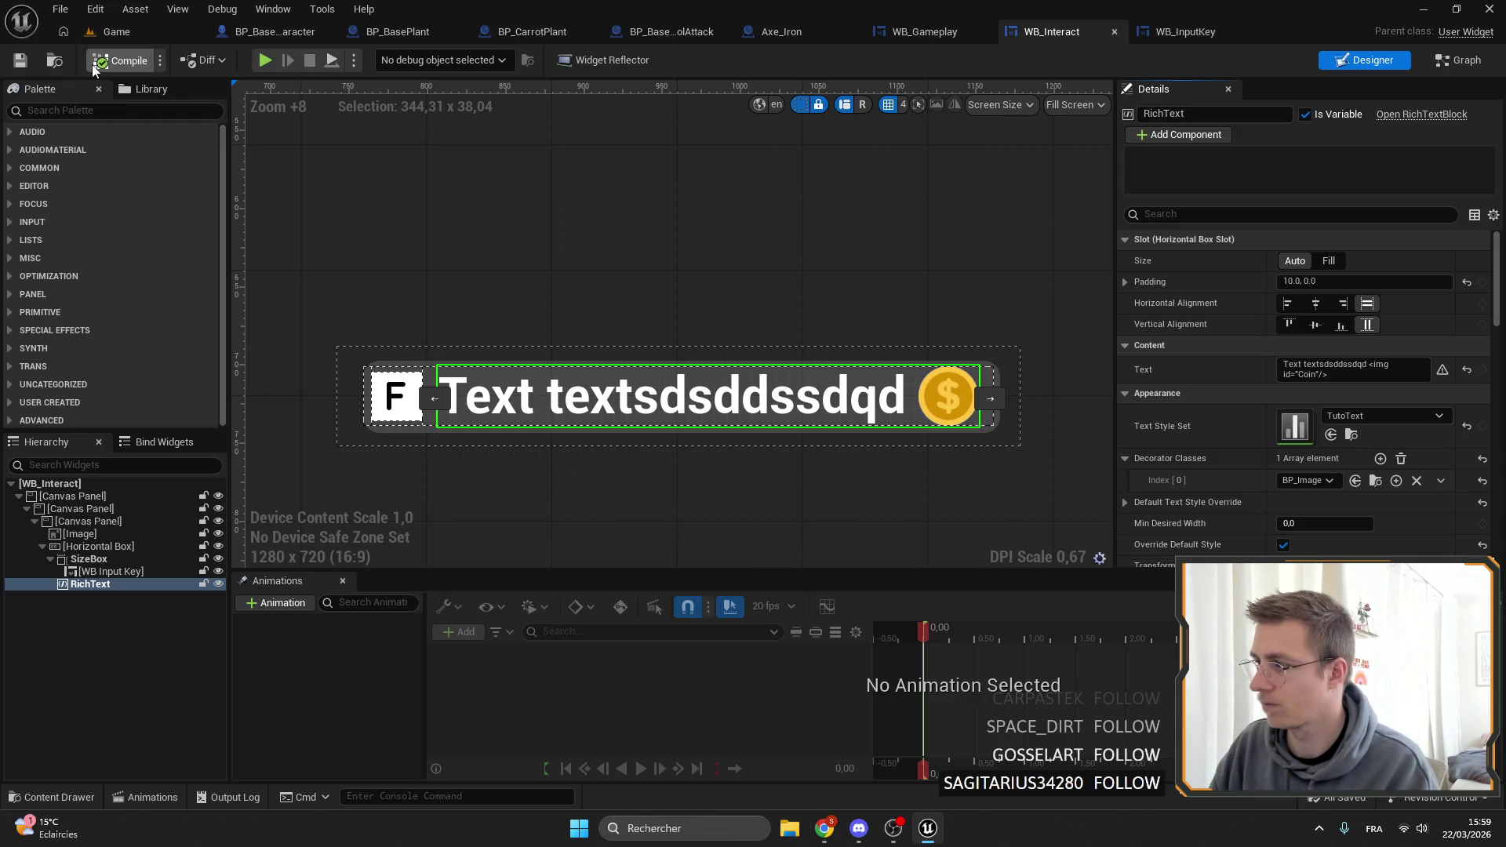
{"action": "mouse_move", "coordinate": [611, 403]}
{"action": "left_mouse_down"}
{"action": "mouse_move", "coordinate": [783, 359]}
{"action": "mouse_move", "coordinate": [679, 364]}
{"action": "left_mouse_up"}
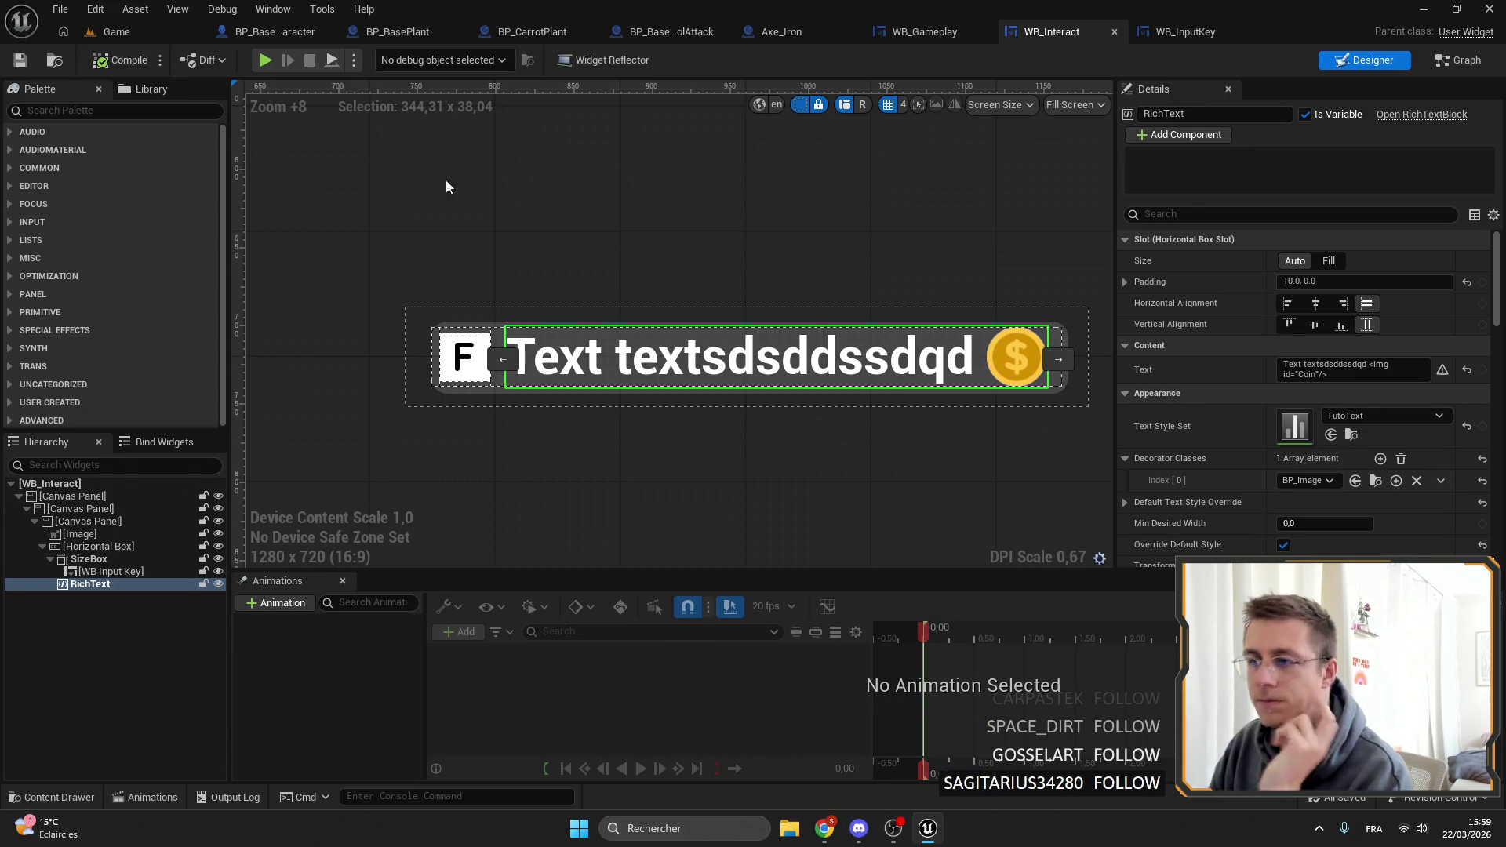
{"action": "left_click_drag", "start_coordinate": [721, 360], "coordinate": [628, 361]}
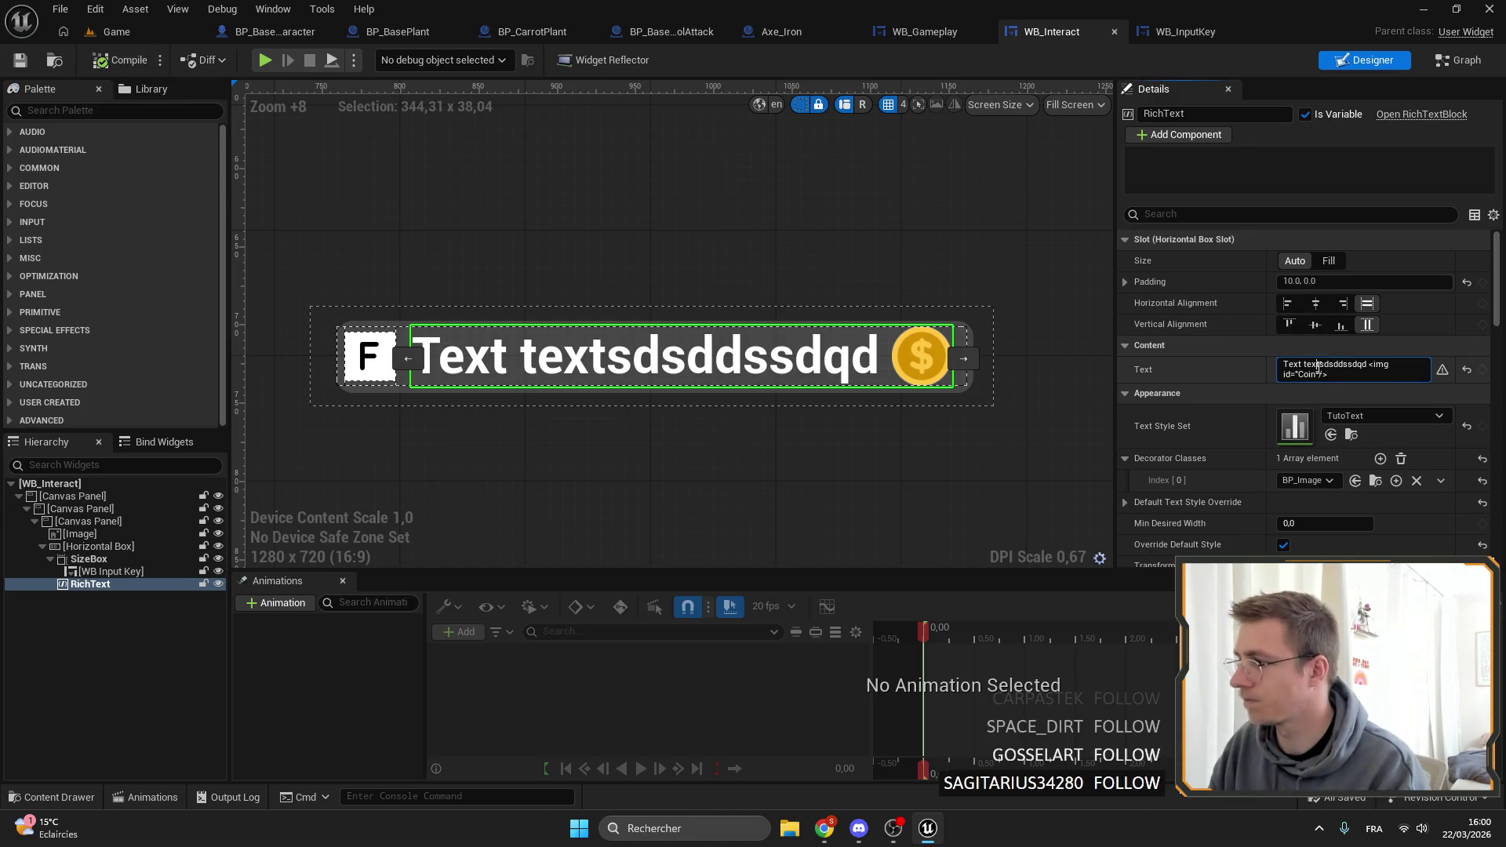
{"action": "key", "text": "BackSpace"}
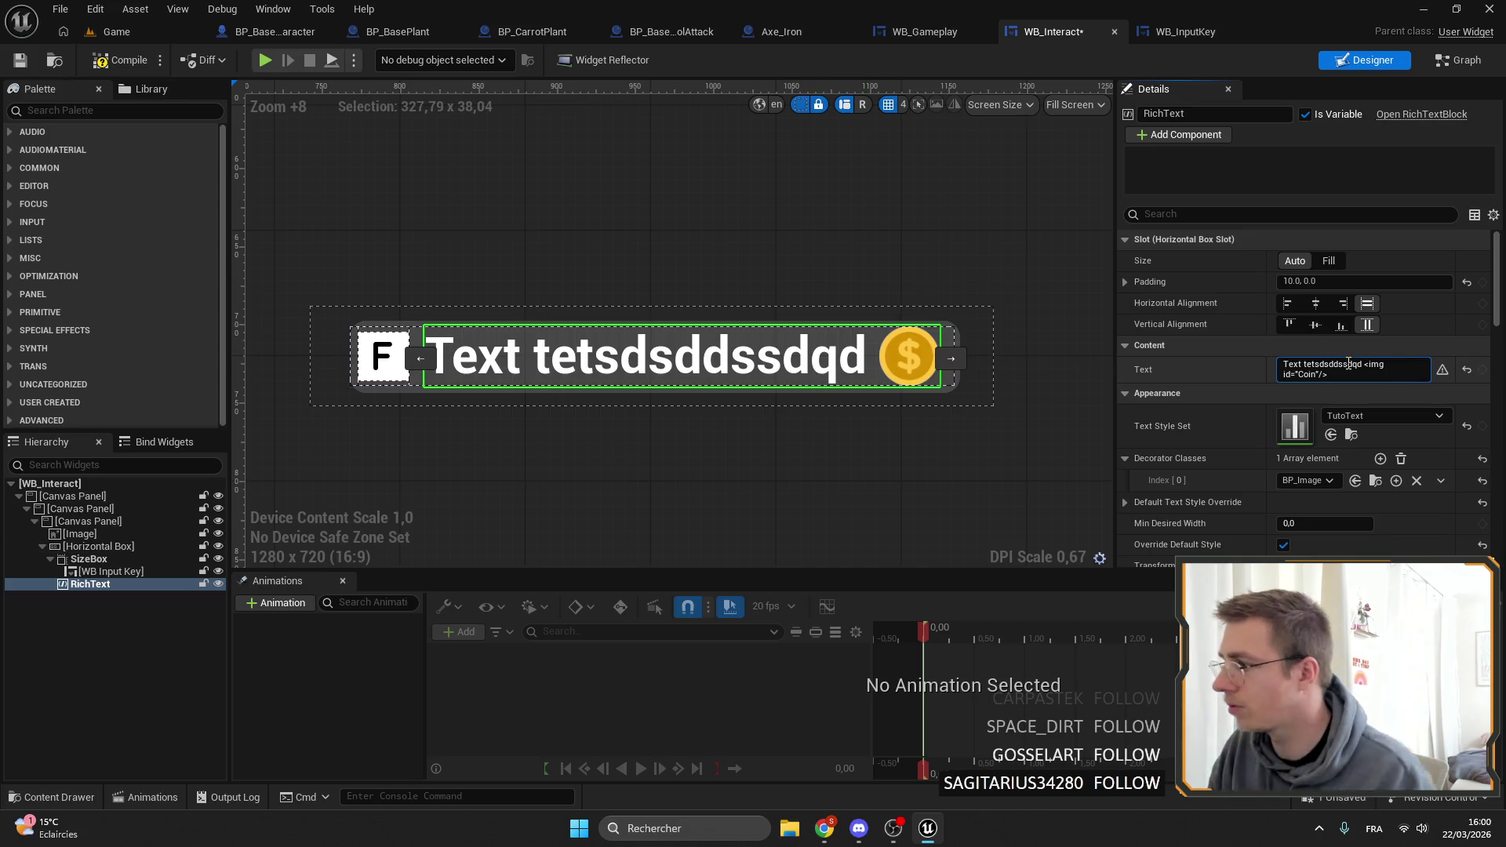
{"action": "type", "text": "n"}
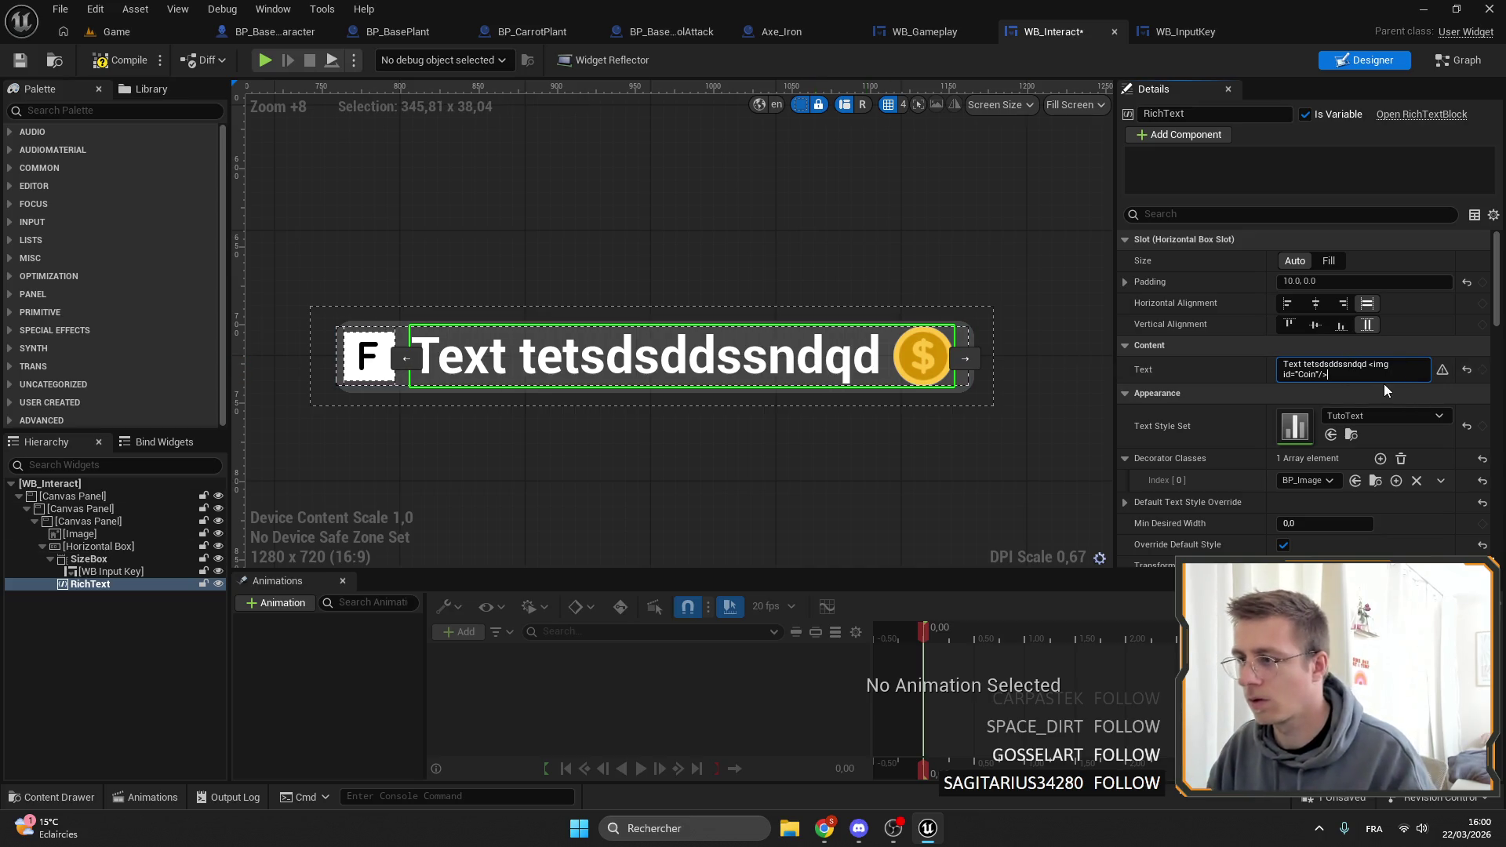
{"action": "left_click", "coordinate": [1202, 416]}
Override the default text style font with Odin-New_Font, save, and return to the Game level.
{"action": "scroll", "coordinate": [1287, 336], "scroll_direction": "down", "scroll_amount": 5}
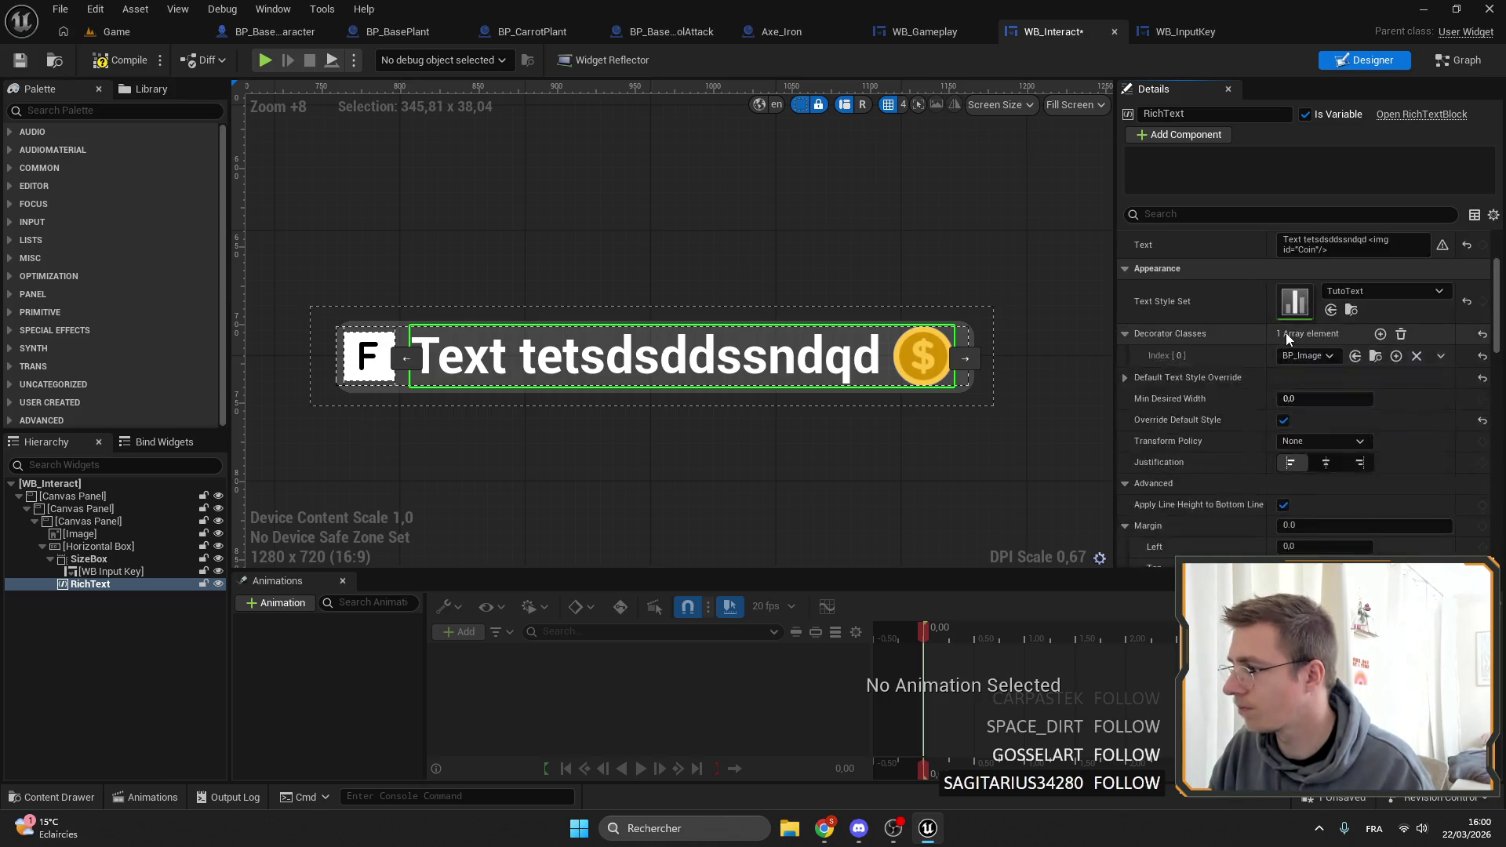
{"action": "left_click", "coordinate": [1124, 279]}
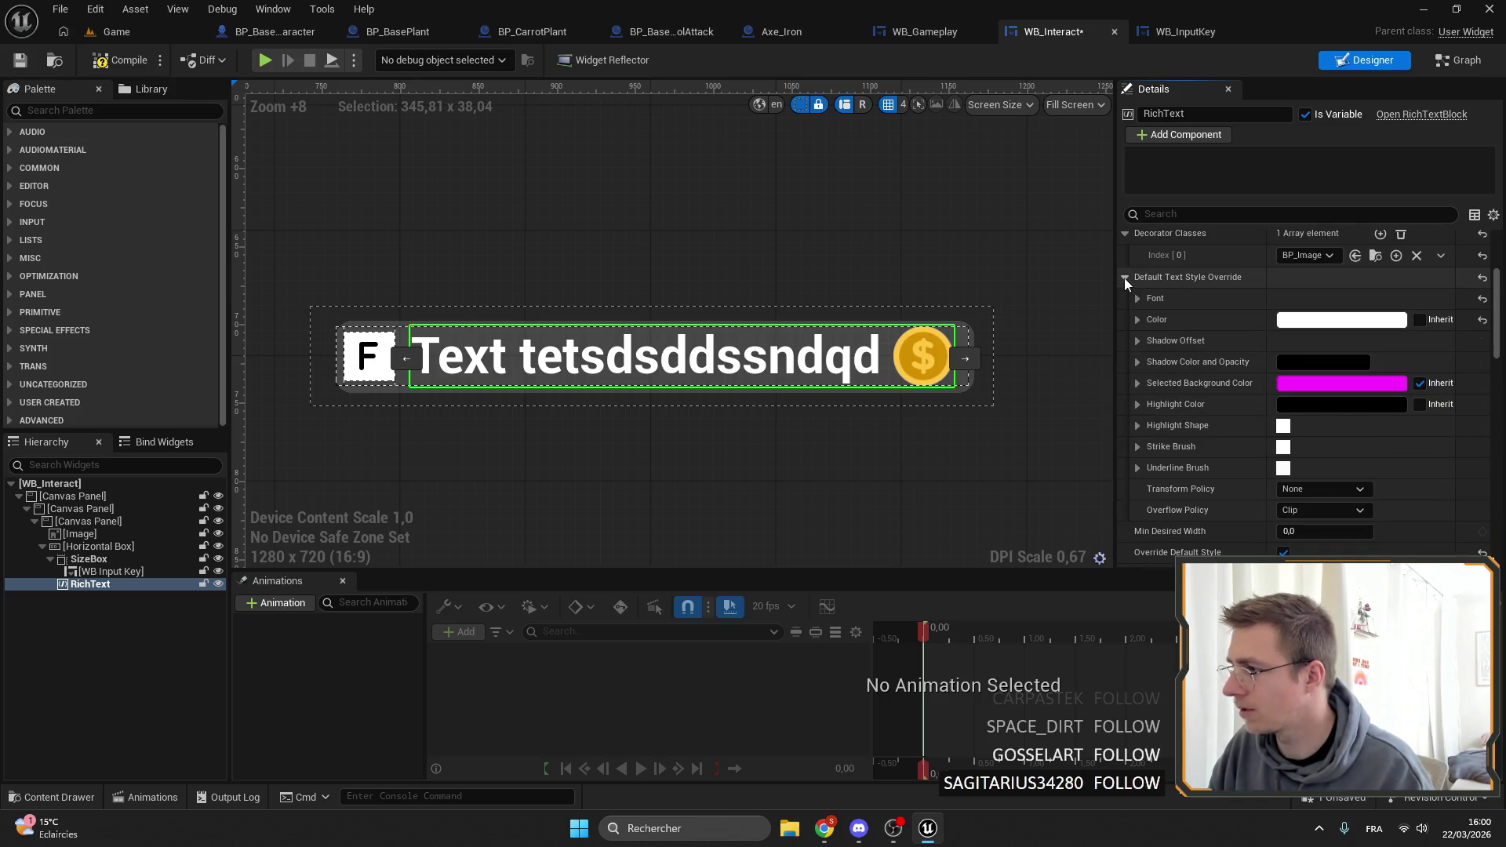
{"action": "left_click", "coordinate": [1137, 299]}
{"action": "left_click", "coordinate": [1358, 319]}
{"action": "left_click", "coordinate": [1362, 404]}
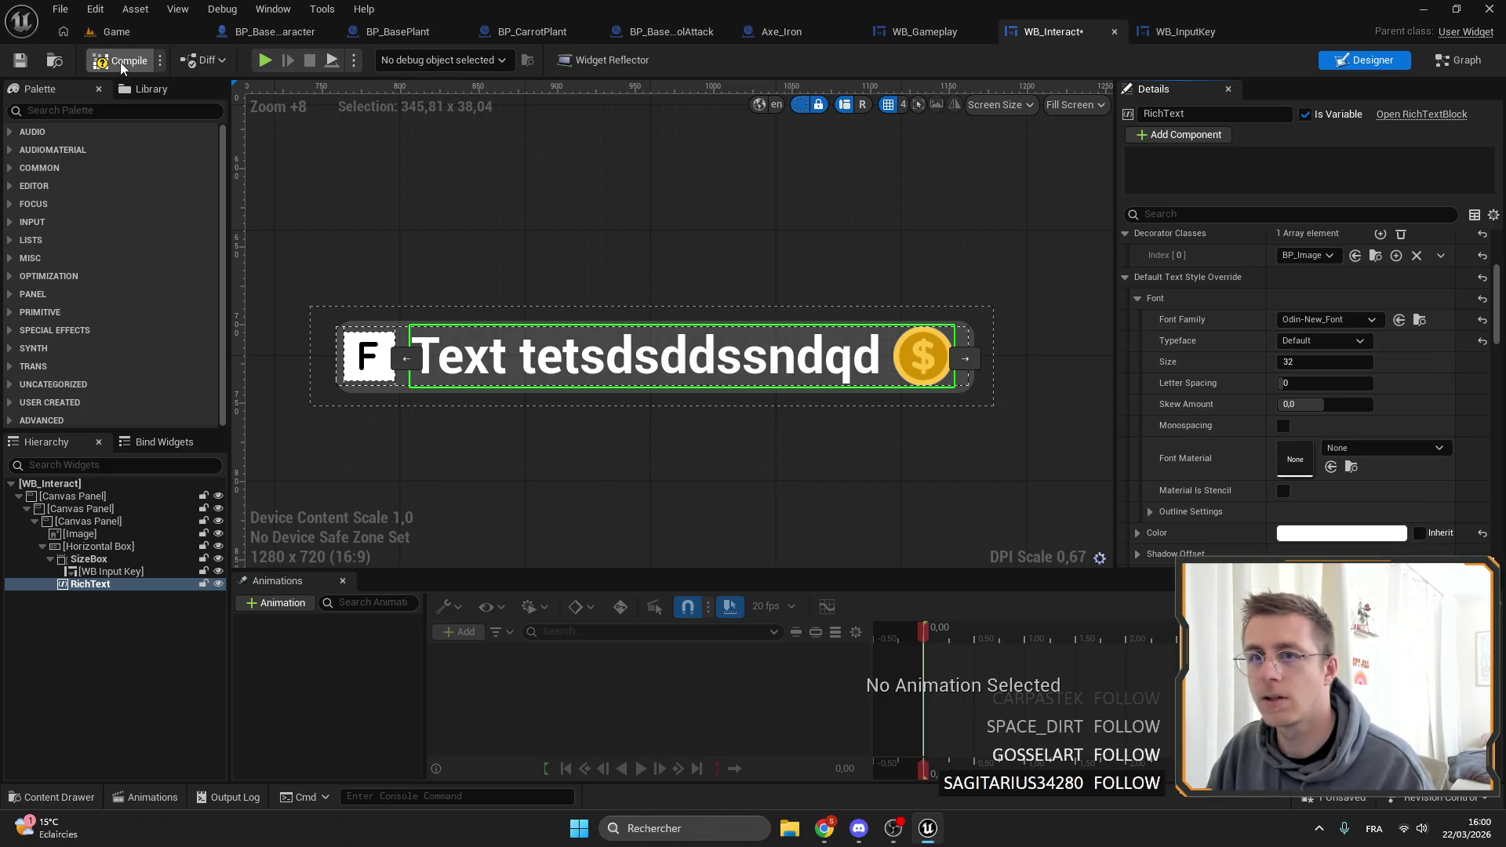
{"action": "left_click", "coordinate": [26, 65]}
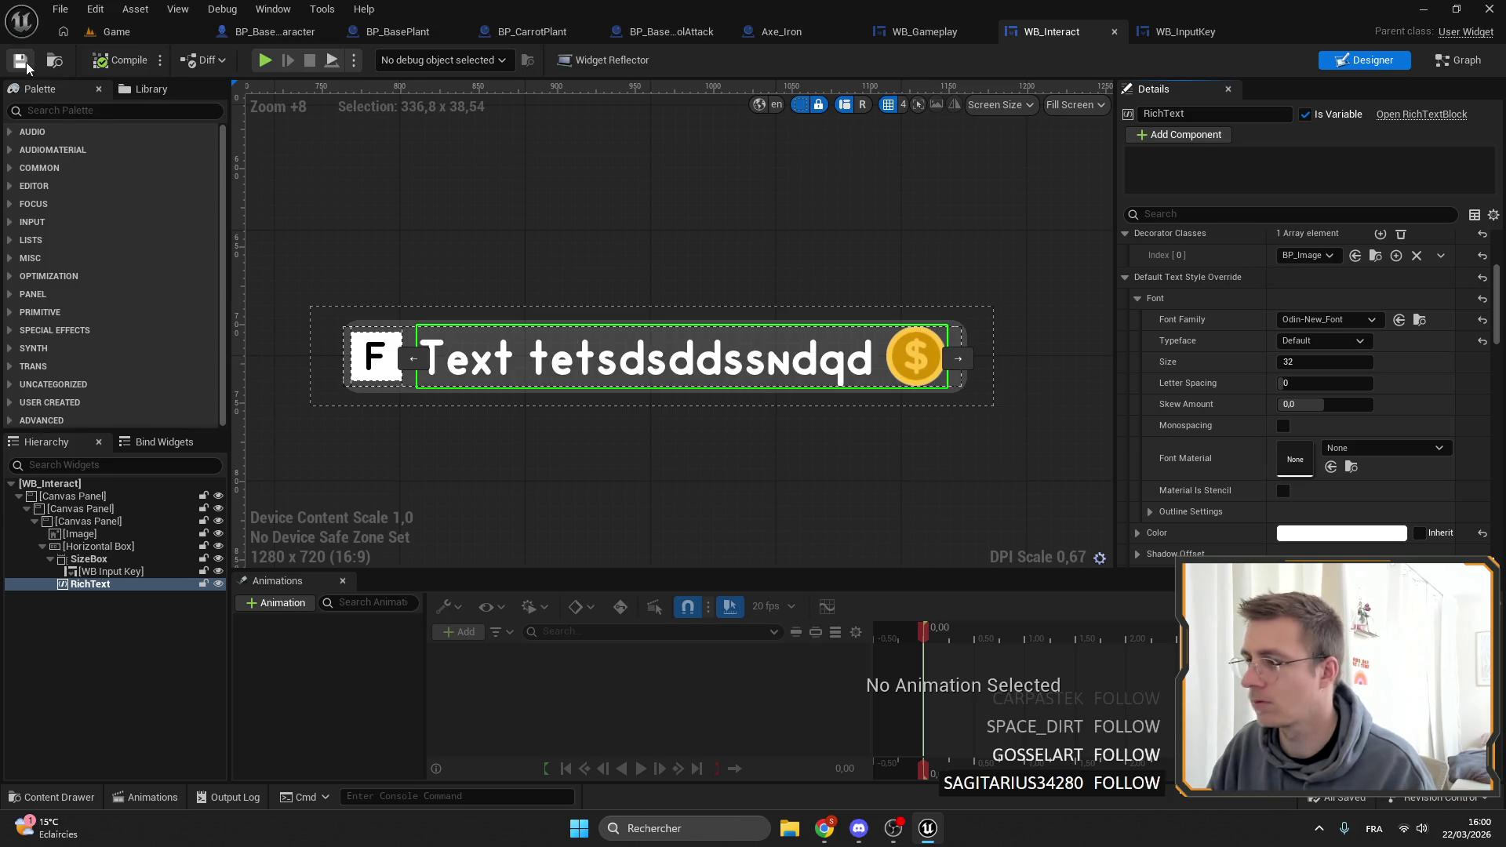
{"action": "scroll", "coordinate": [830, 249], "scroll_direction": "down", "scroll_amount": 1}
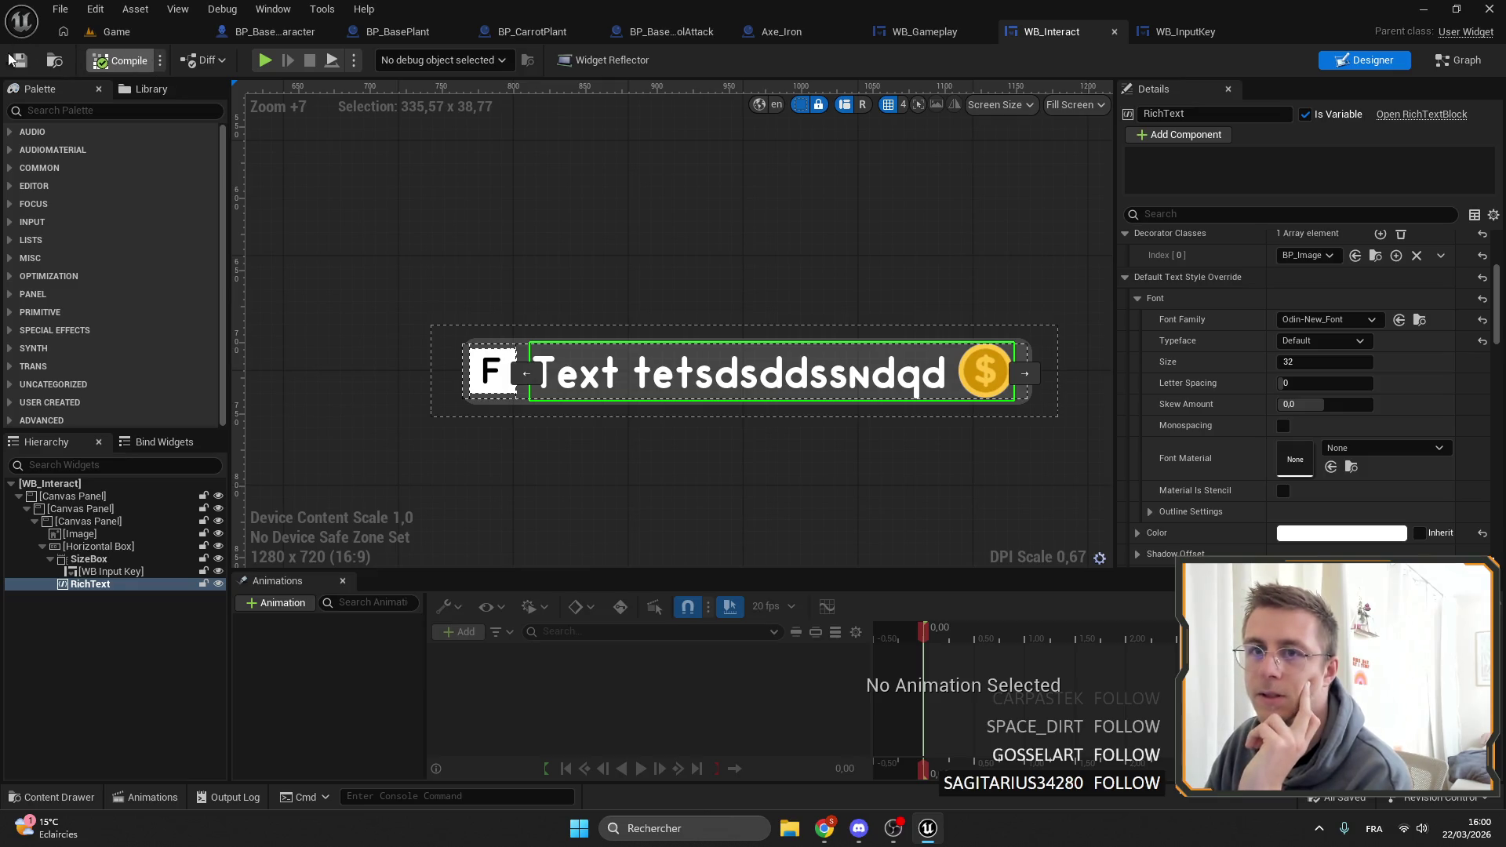
{"action": "left_click", "coordinate": [125, 33]}
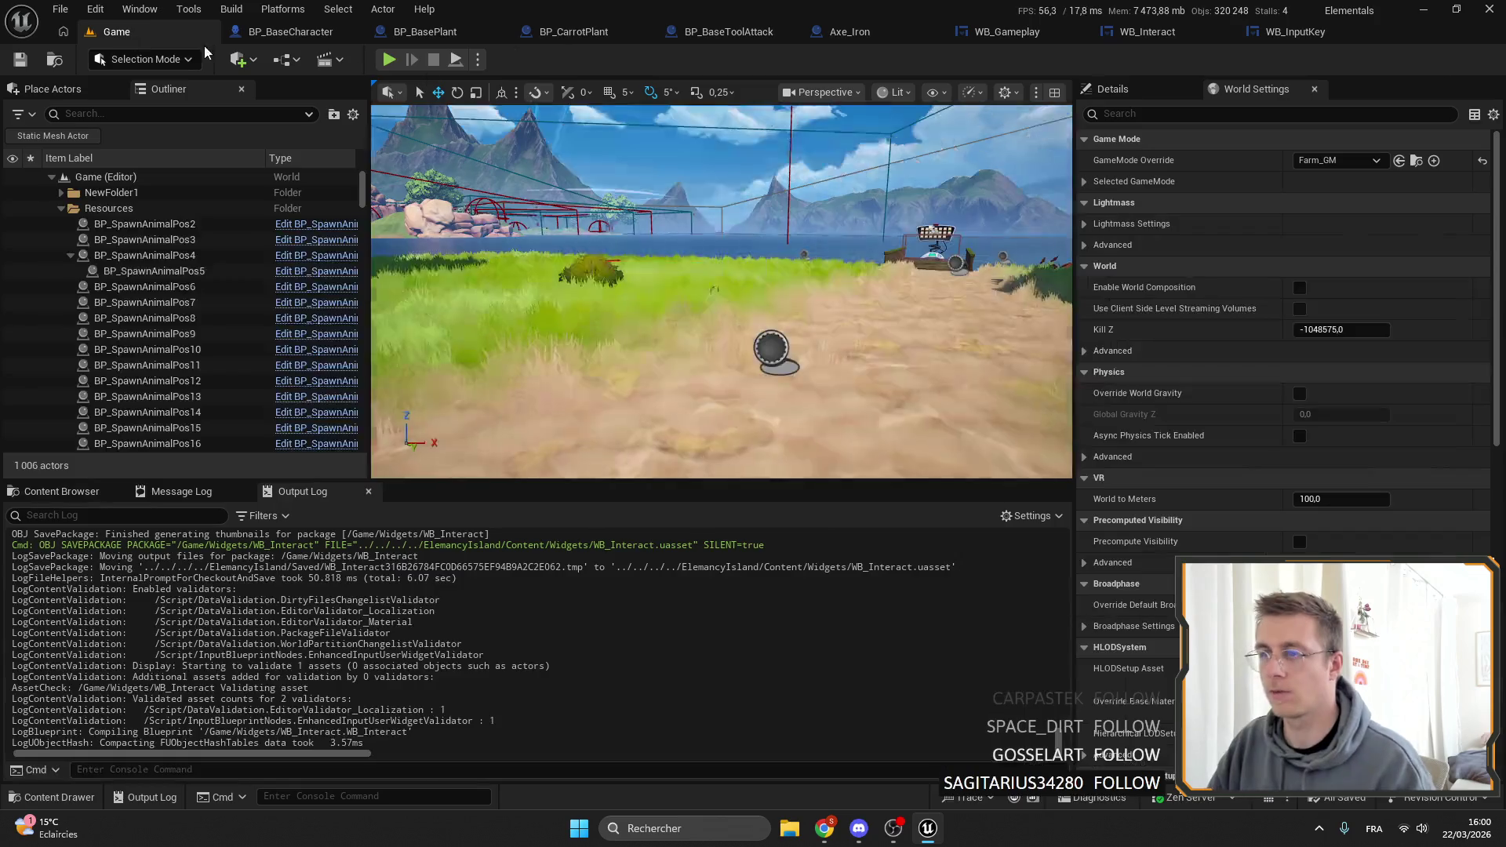
Play fullscreen and look at a carrot plant to check the restyled 'Collect Carrot' prompt, then exit fullscreen.
{"action": "left_click", "coordinate": [389, 60]}
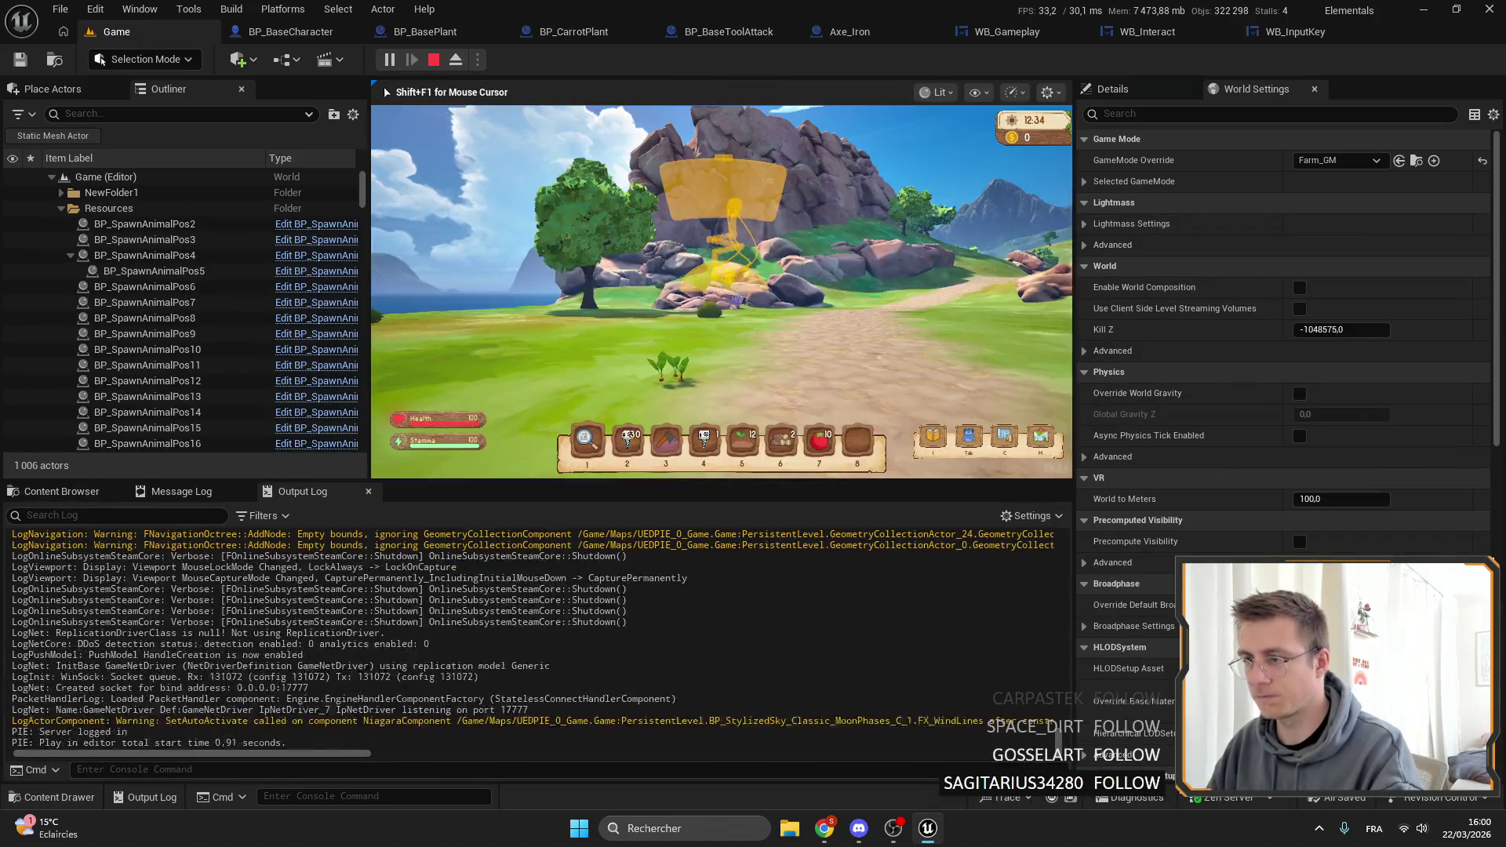
{"action": "key", "text": "F11"}
{"action": "key", "text": "w"}
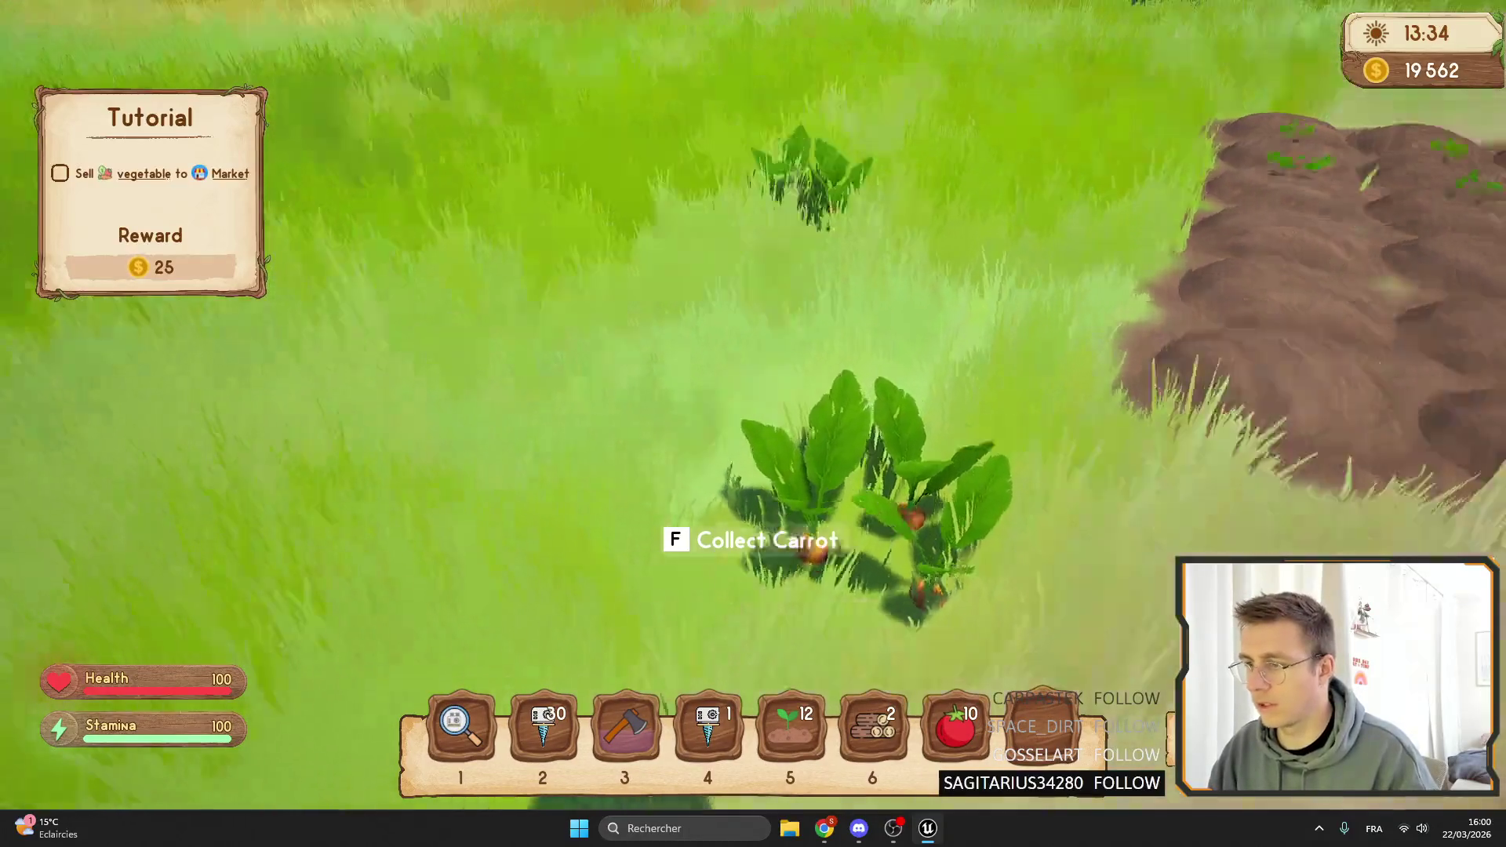
{"action": "key", "text": "s"}
{"action": "key", "text": "w"}
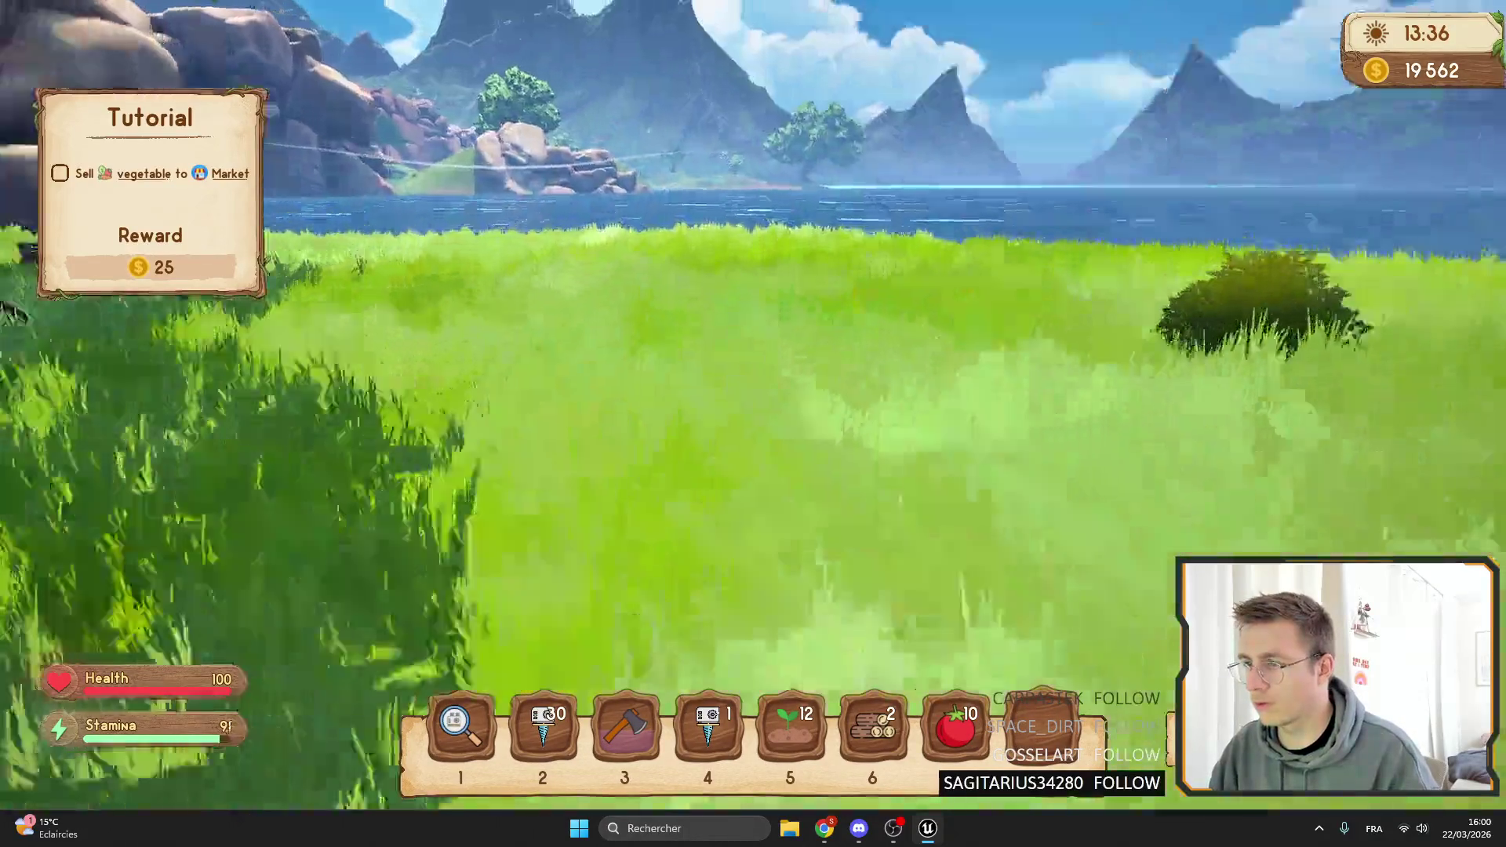
{"action": "key", "text": "w"}
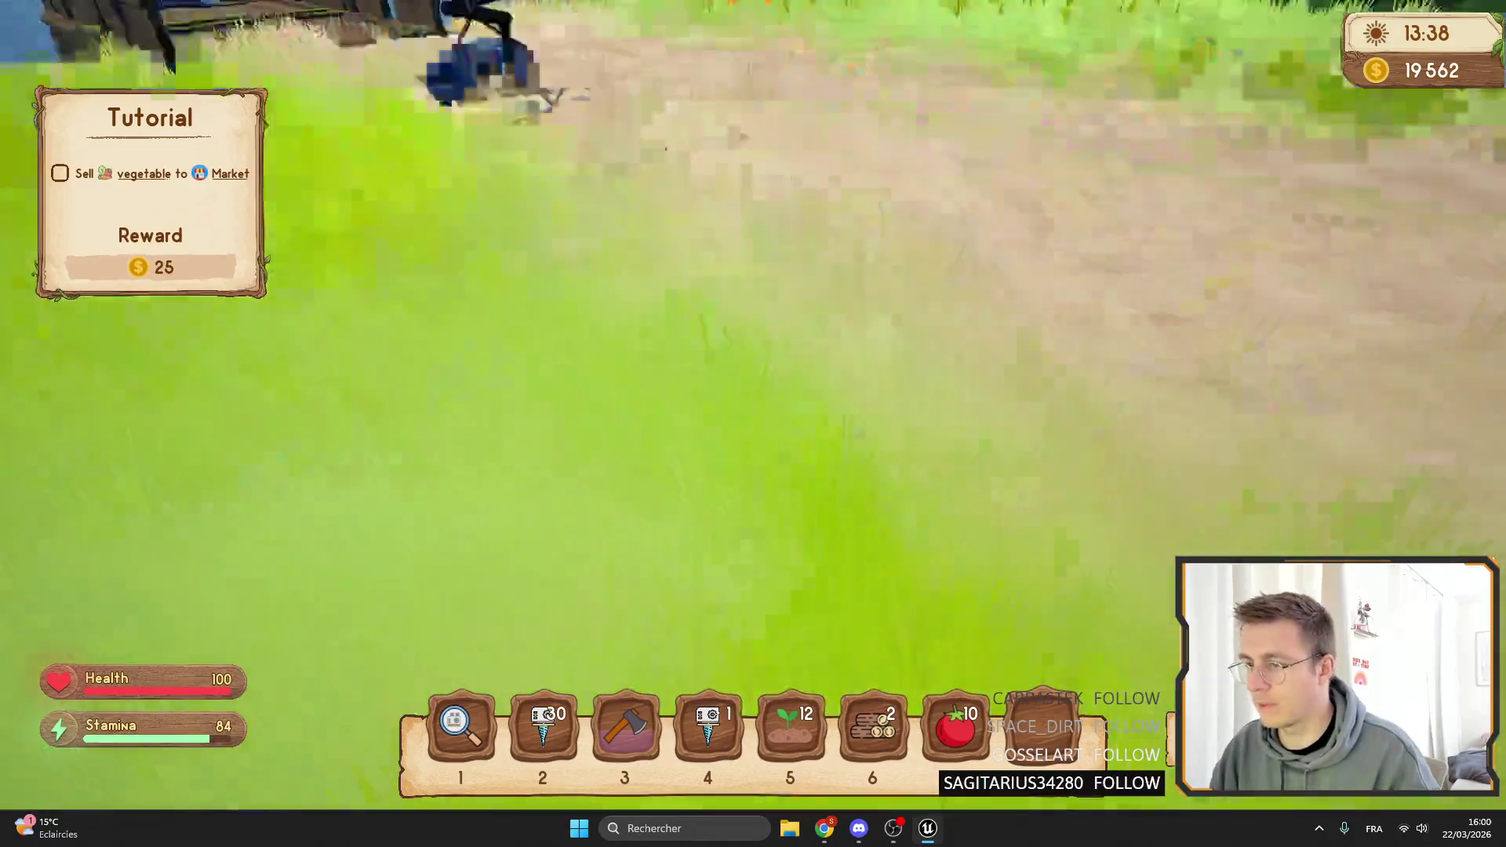
{"action": "key", "text": "Escape"}
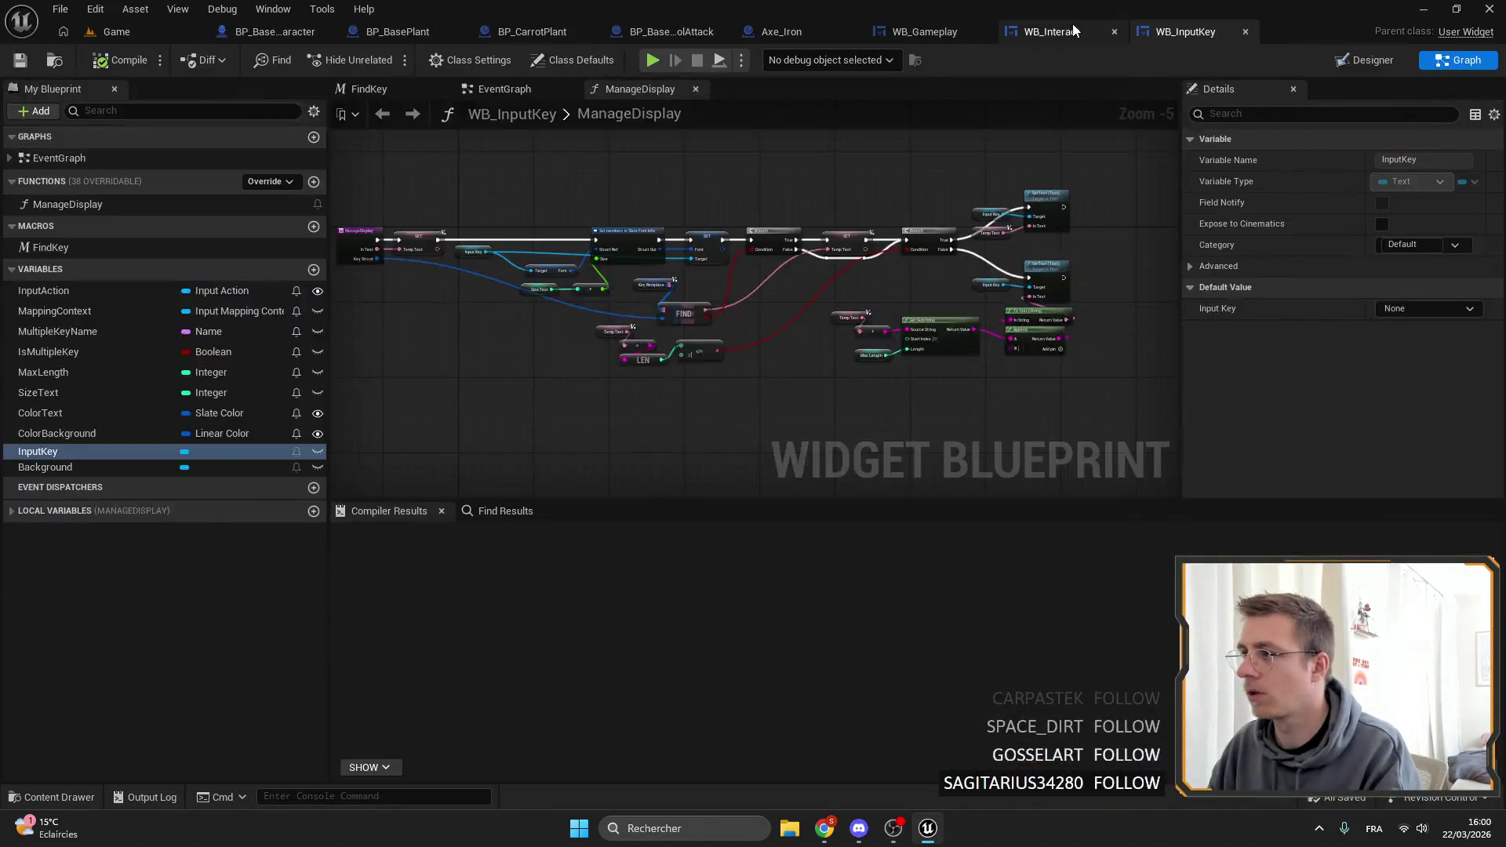
Search the palette for 'paper' and add WB Paper Panel under the background image.
{"action": "left_click", "coordinate": [1073, 30]}
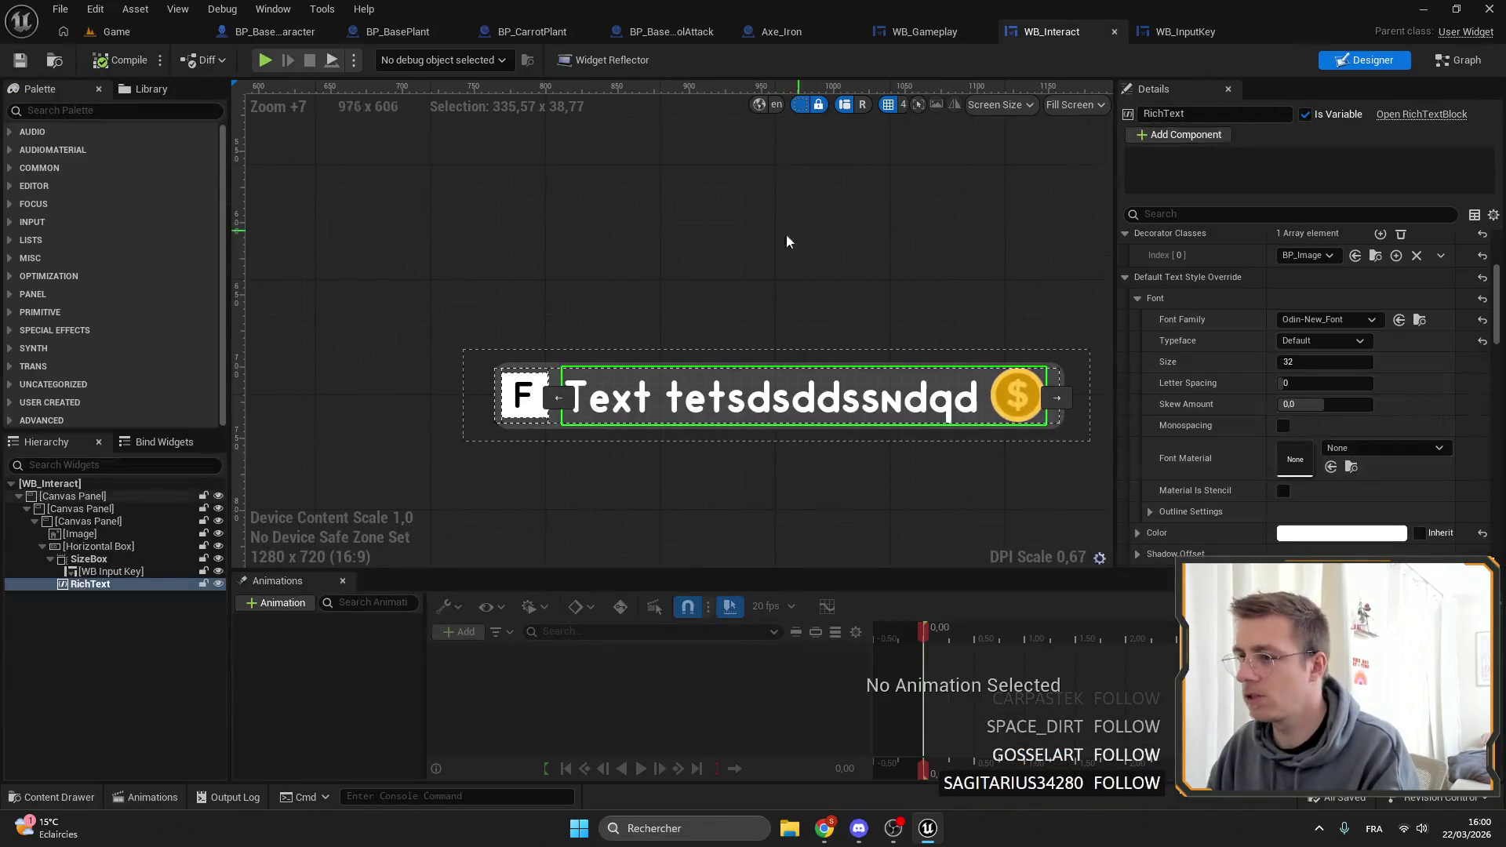
{"action": "left_click", "coordinate": [118, 534]}
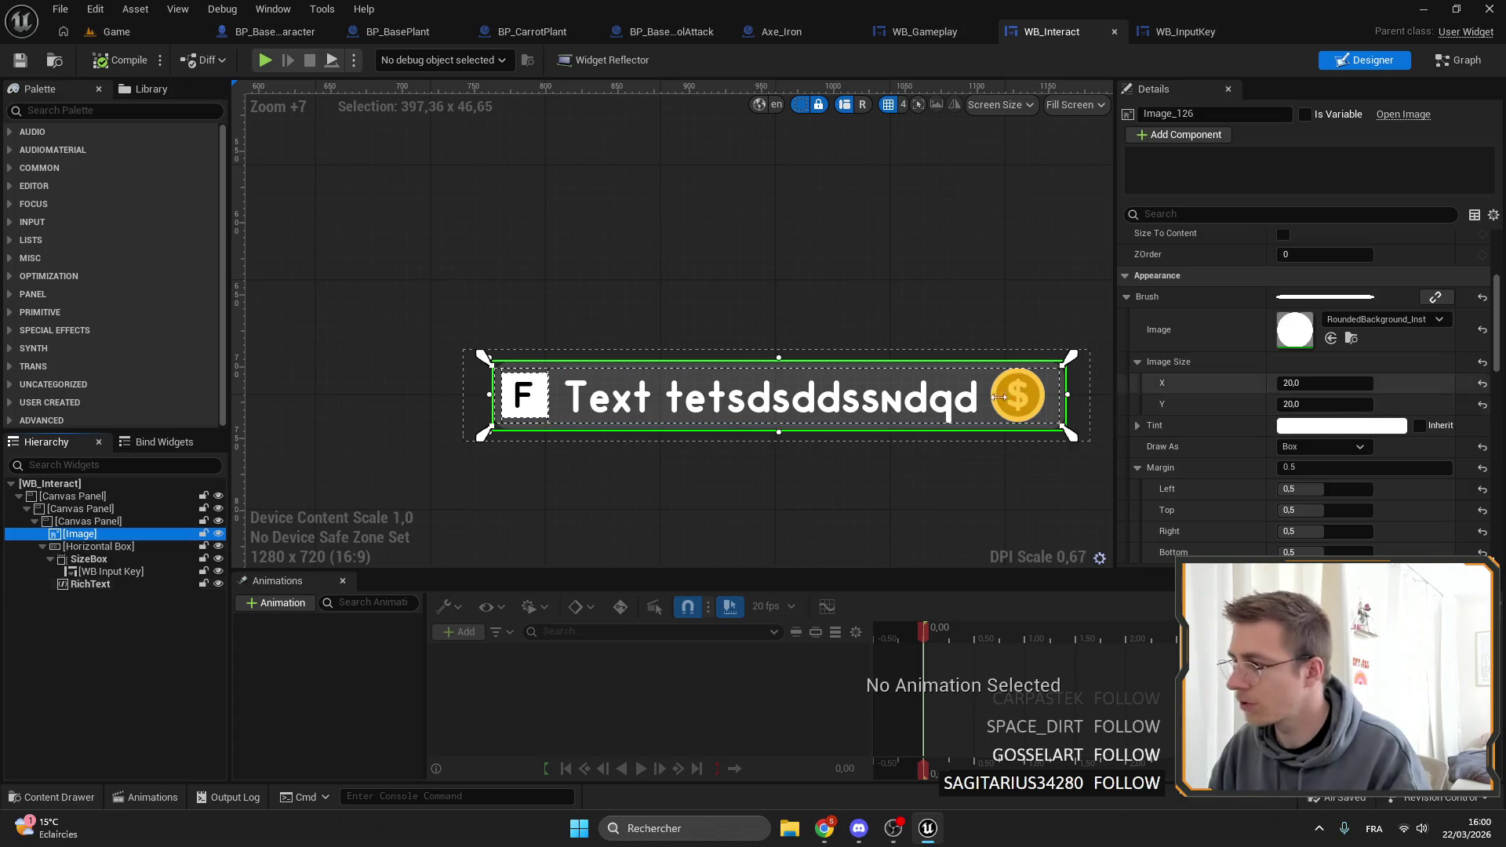
{"action": "left_click", "coordinate": [91, 111]}
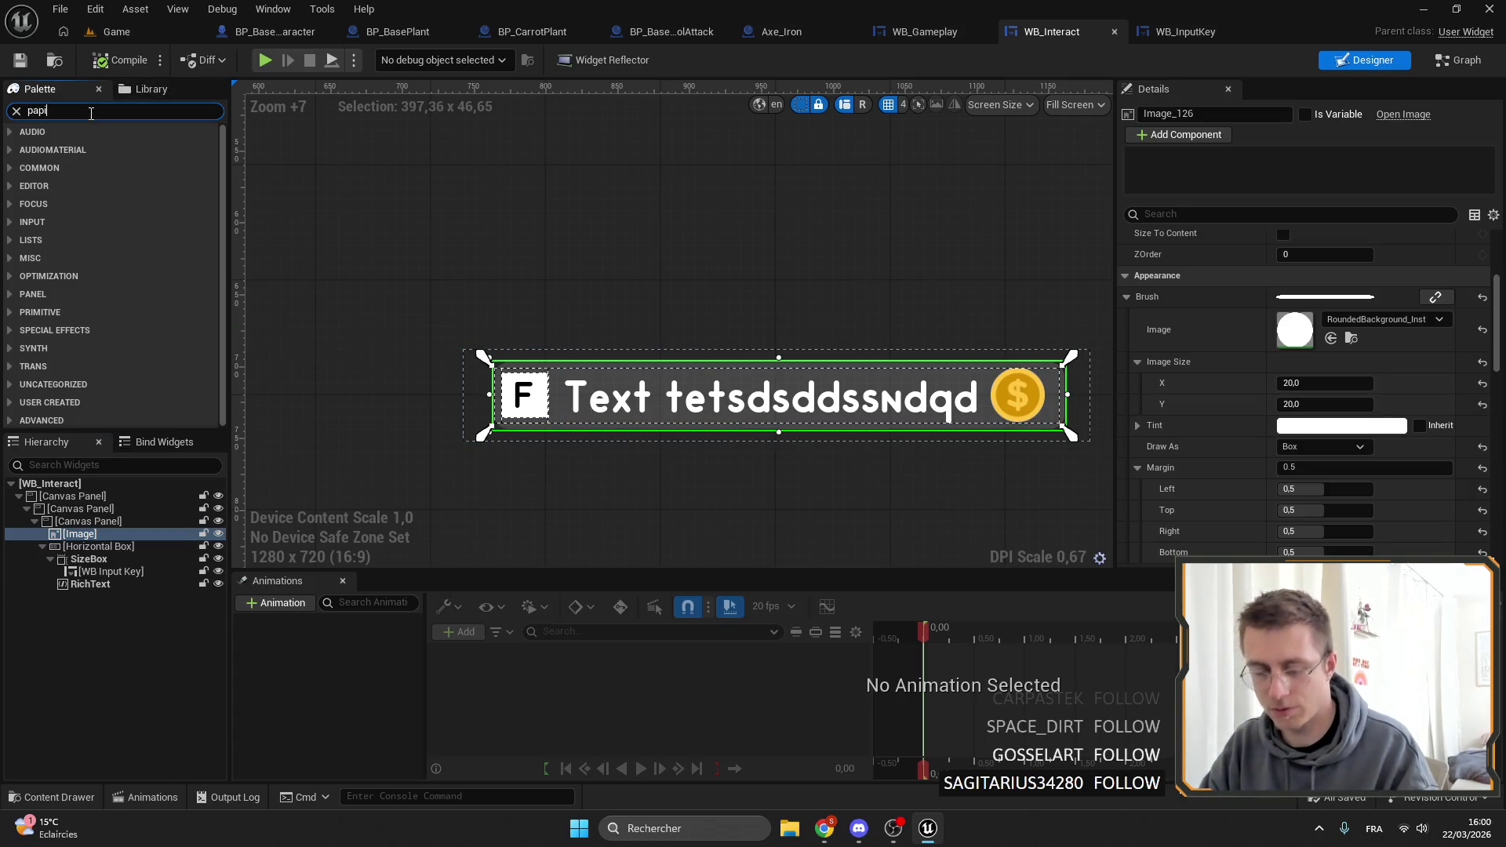
{"action": "type", "text": "er"}
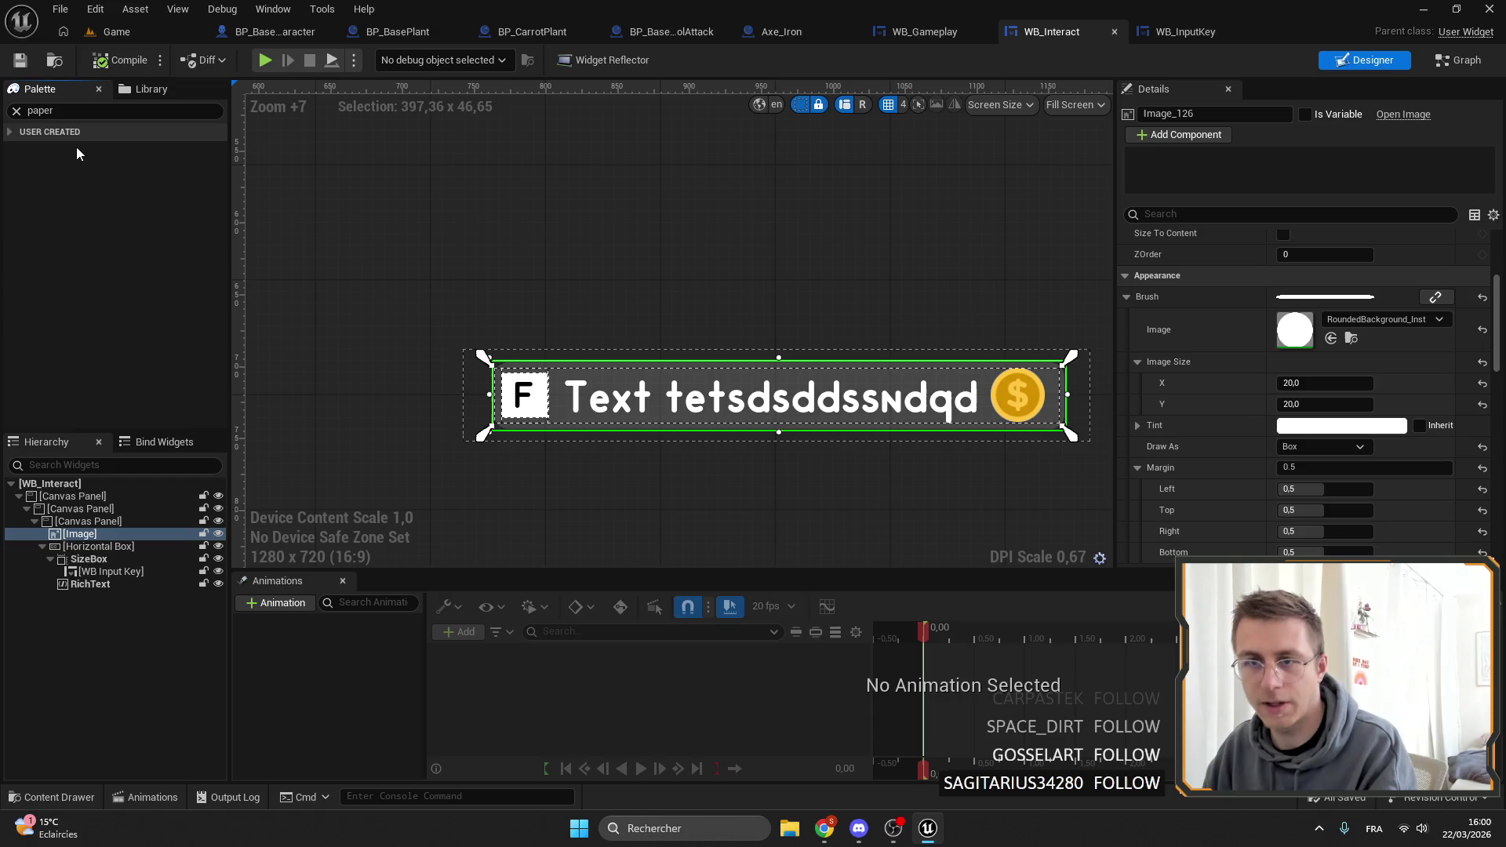
{"action": "left_click_drag", "start_coordinate": [89, 547], "coordinate": [89, 546]}
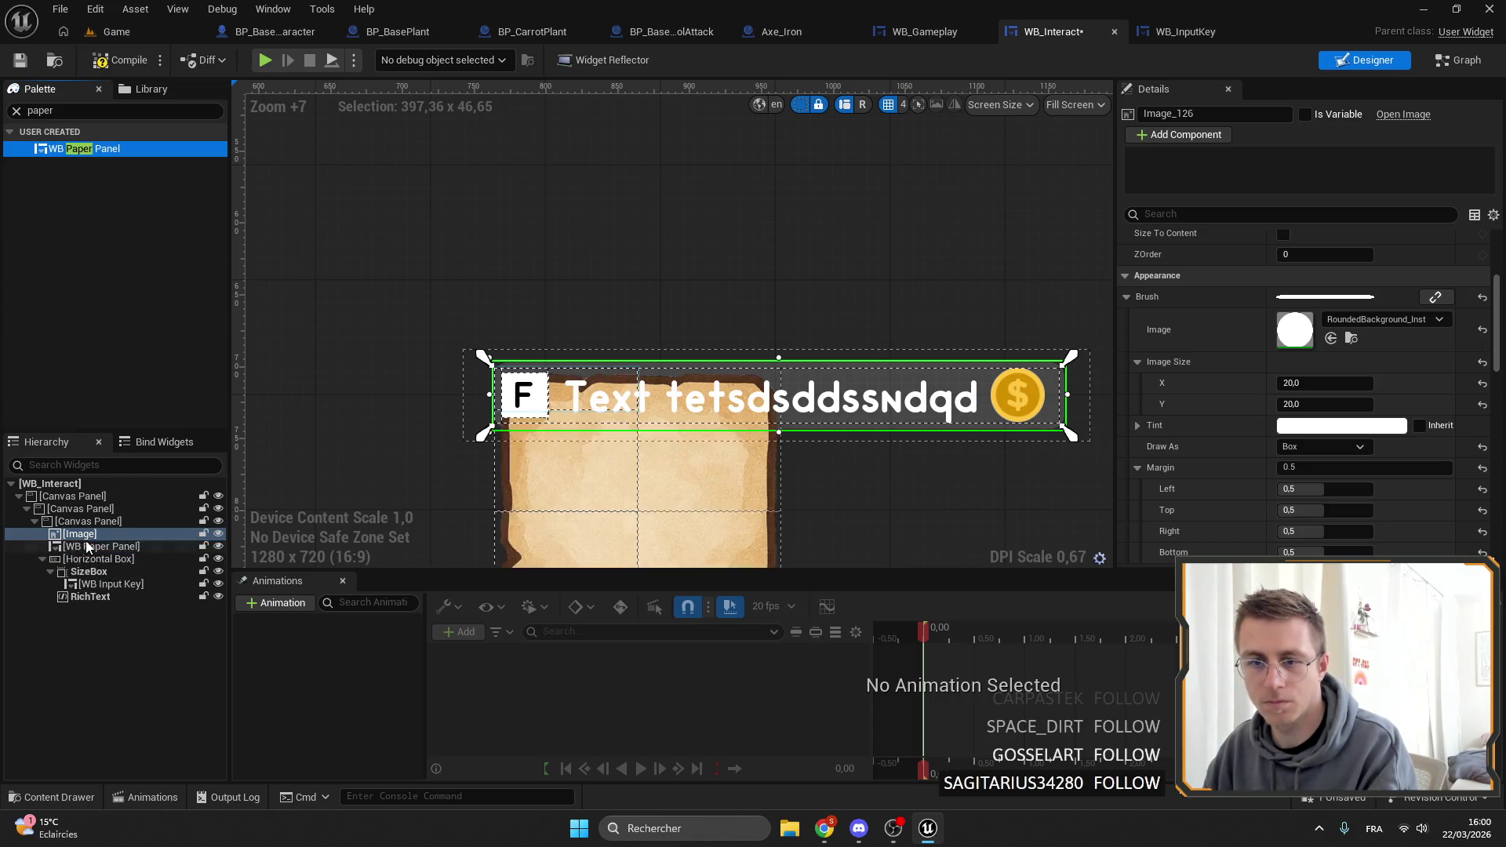
{"action": "scroll", "coordinate": [1327, 288], "scroll_direction": "up", "scroll_amount": 5}
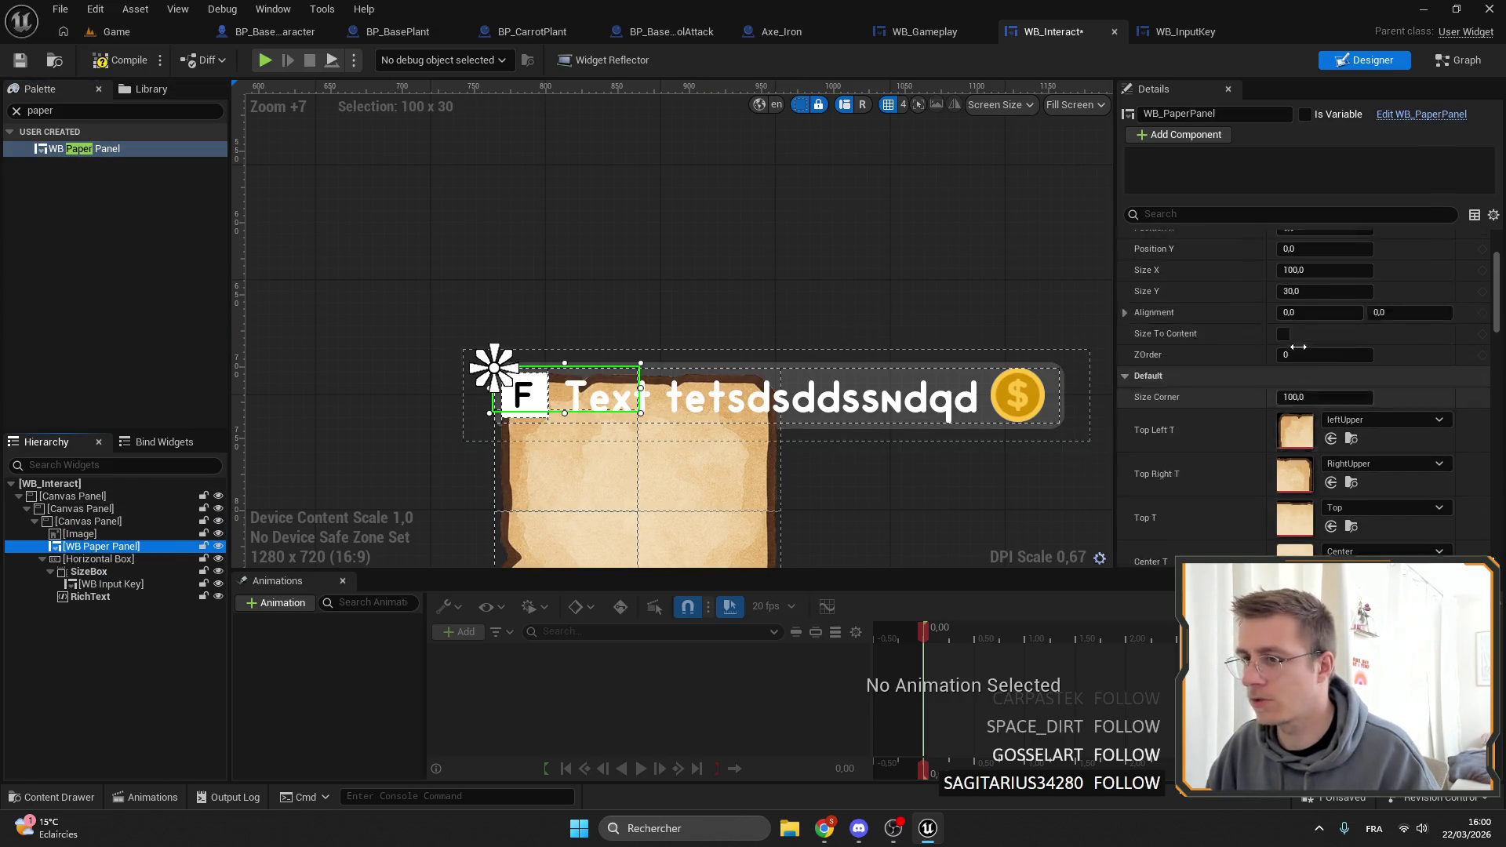
Give the paper panel full-stretch anchors and reduce its Size Corner to about 15.35.
{"action": "left_click", "coordinate": [1321, 262]}
{"action": "left_click", "coordinate": [1441, 478]}
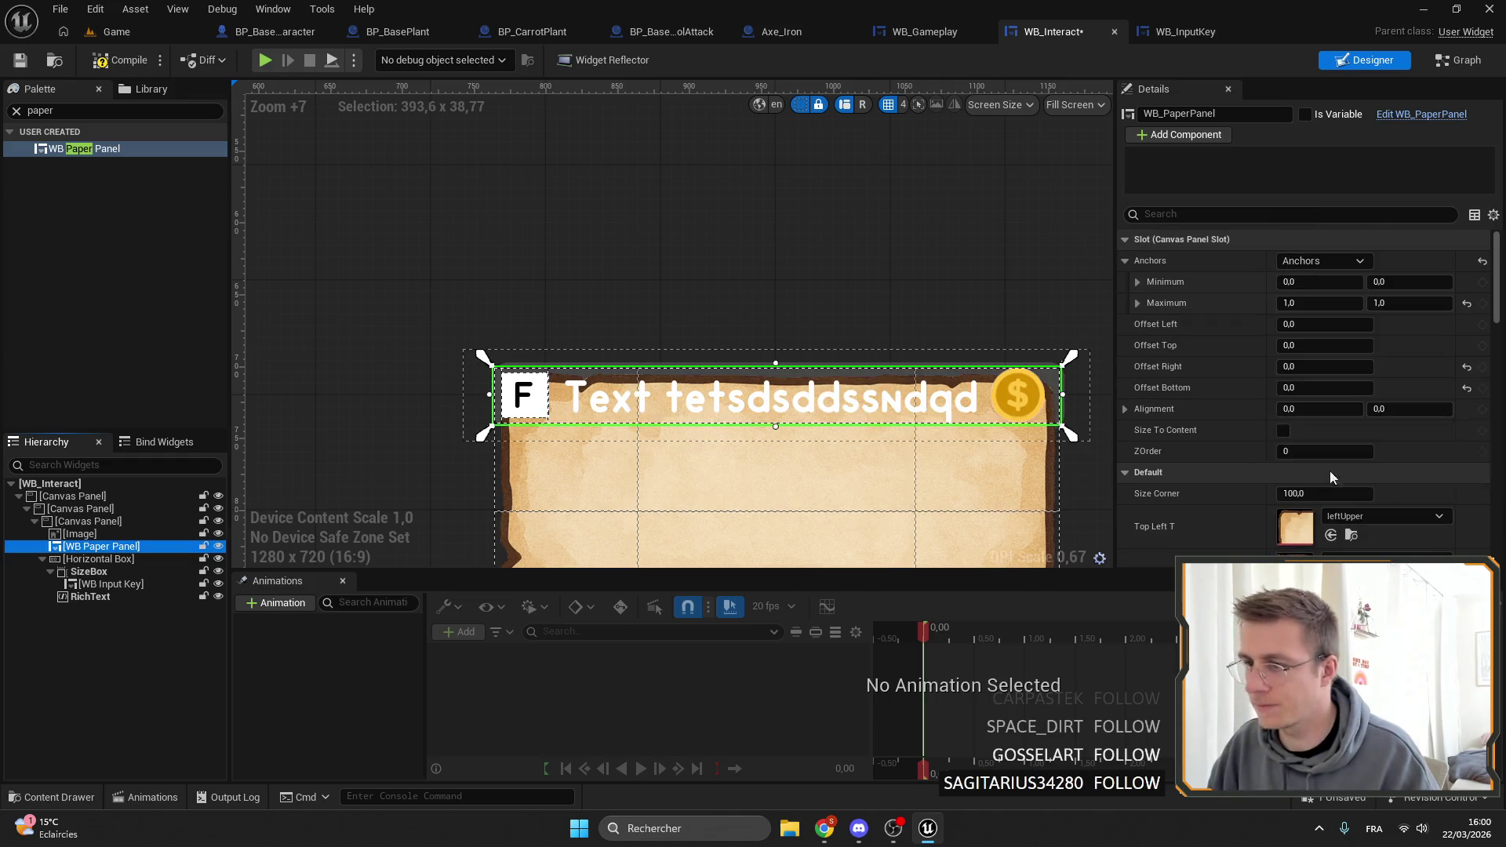
{"action": "scroll", "coordinate": [1367, 477], "scroll_direction": "down", "scroll_amount": 3}
{"action": "left_click", "coordinate": [1324, 393]}
{"action": "left_click_drag", "start_coordinate": [1340, 396], "coordinate": [1360, 399]}
{"action": "left_click", "coordinate": [686, 344]}
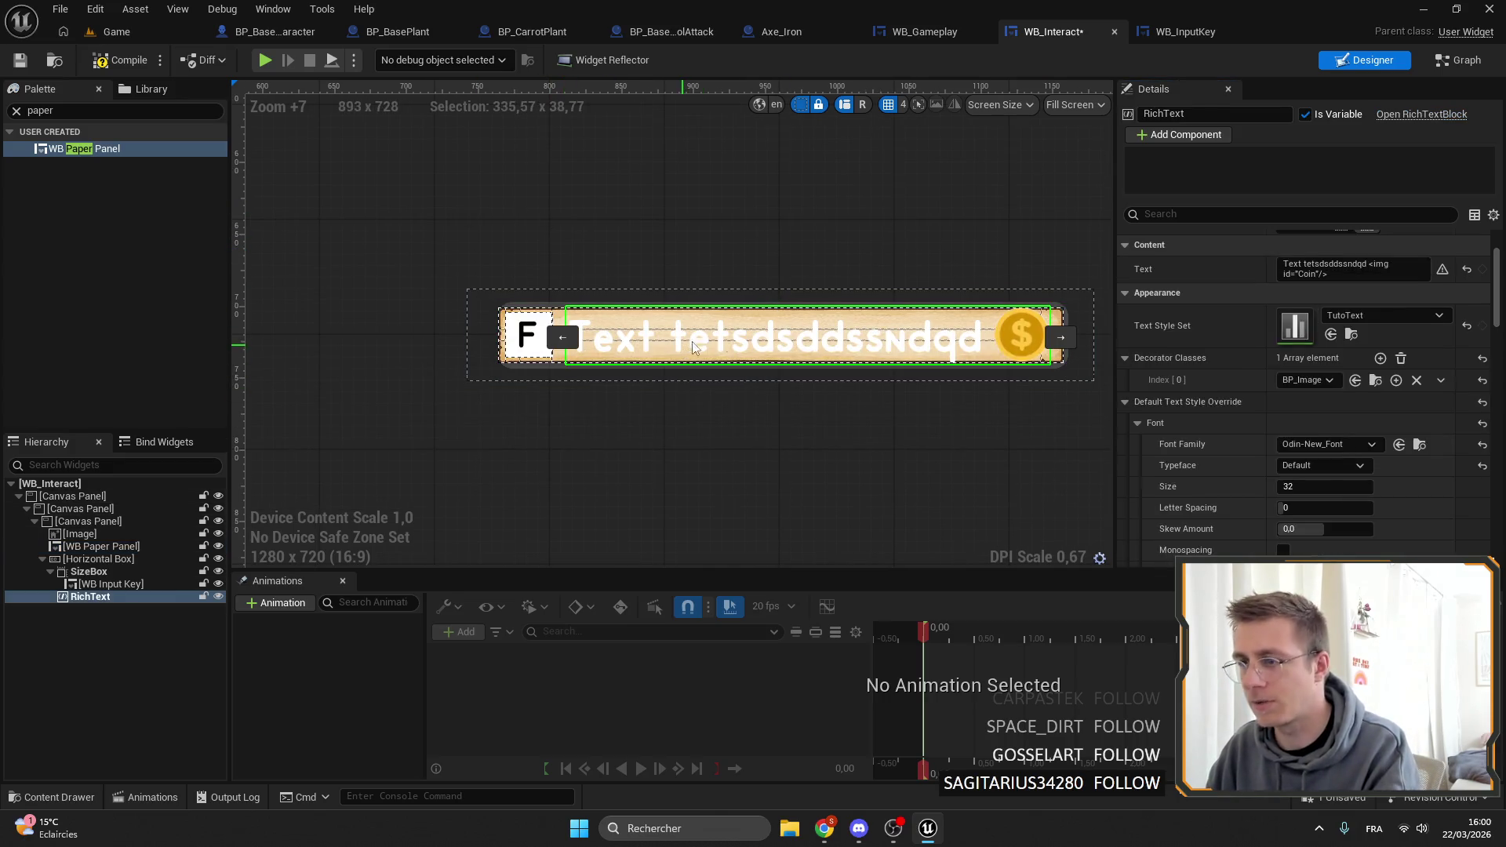
Disable RichText's Default Text Style Override so text shows brown, save WB_Interact, and go to the Game level.
{"action": "scroll", "coordinate": [1306, 368], "scroll_direction": "down", "scroll_amount": 2}
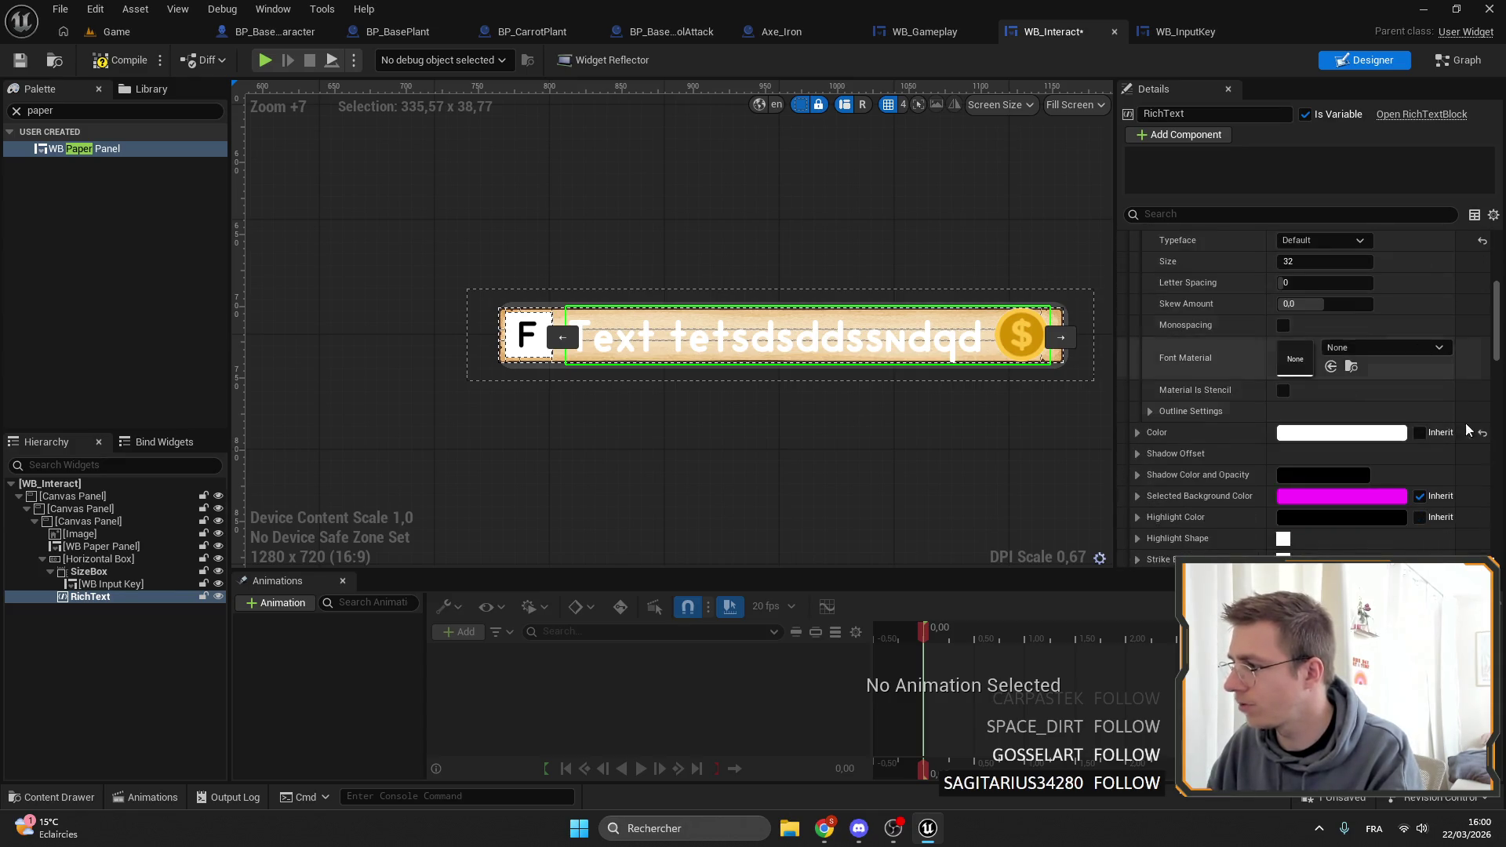
{"action": "scroll", "coordinate": [1430, 411], "scroll_direction": "up", "scroll_amount": 5}
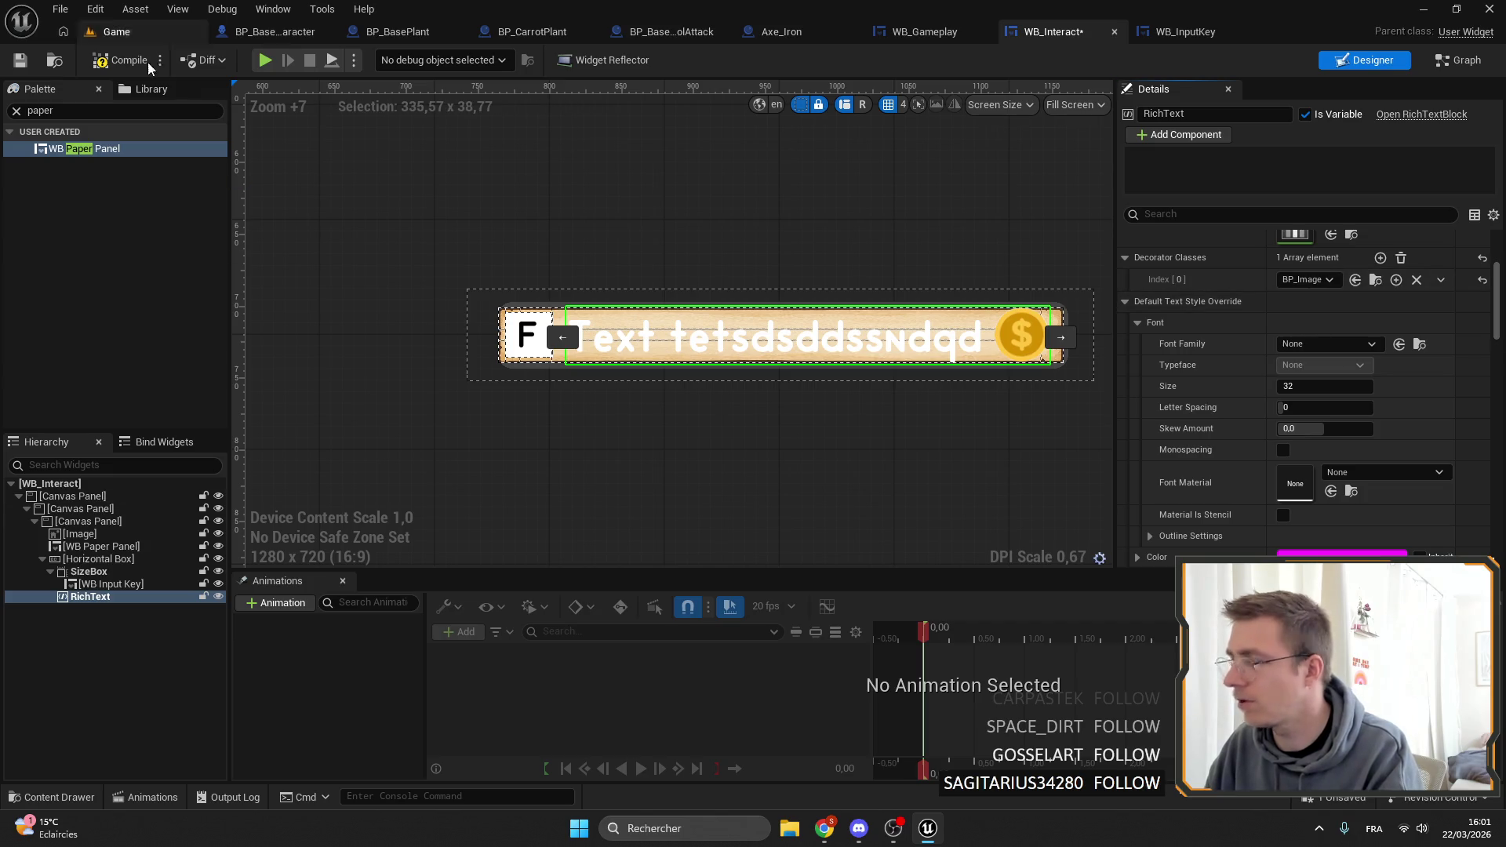
{"action": "key", "text": "ctrl+s"}
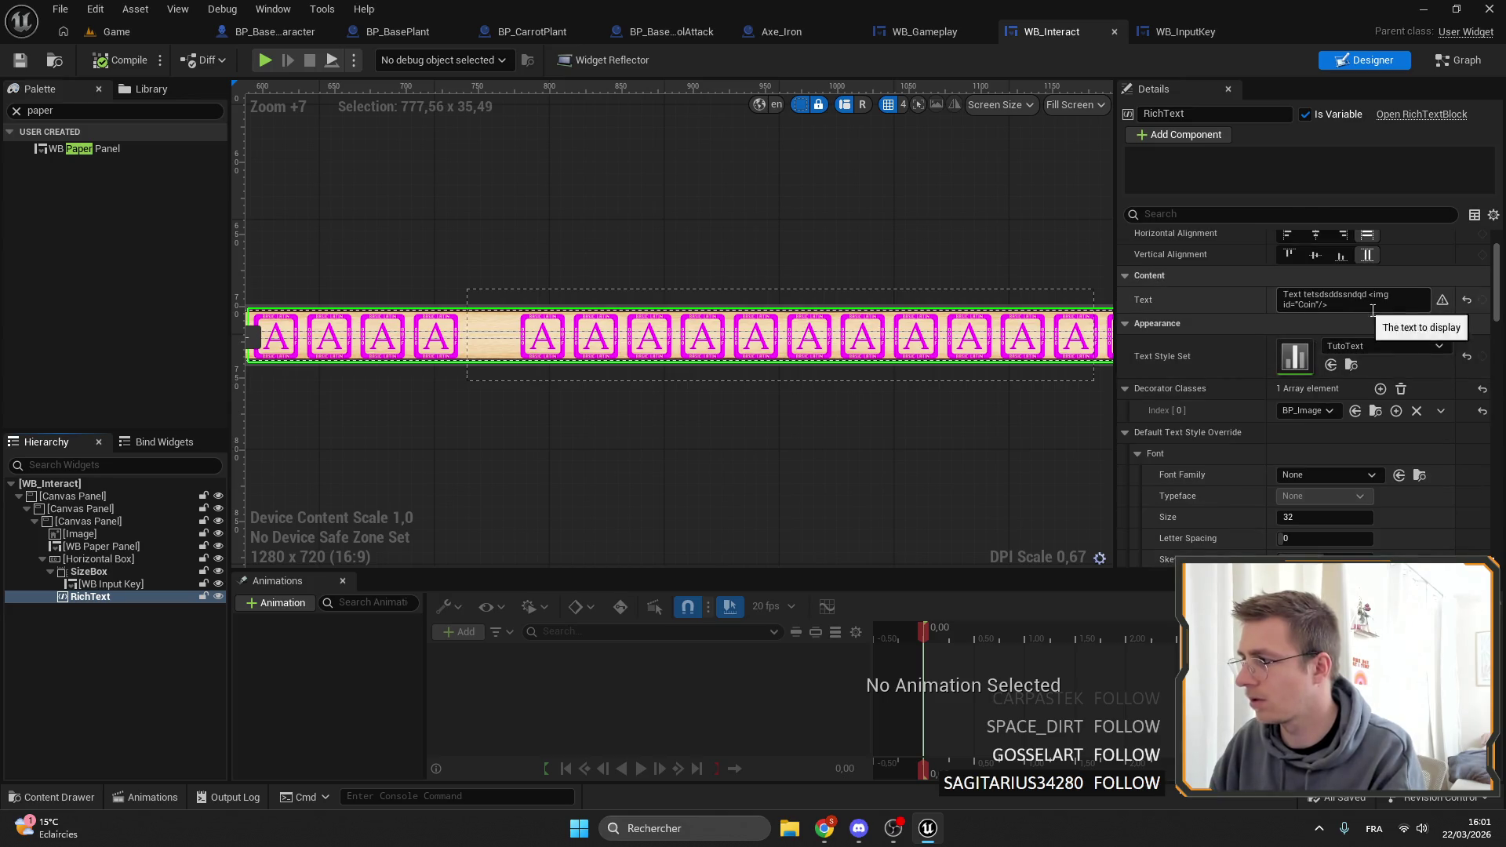
{"action": "left_click", "coordinate": [1380, 346]}
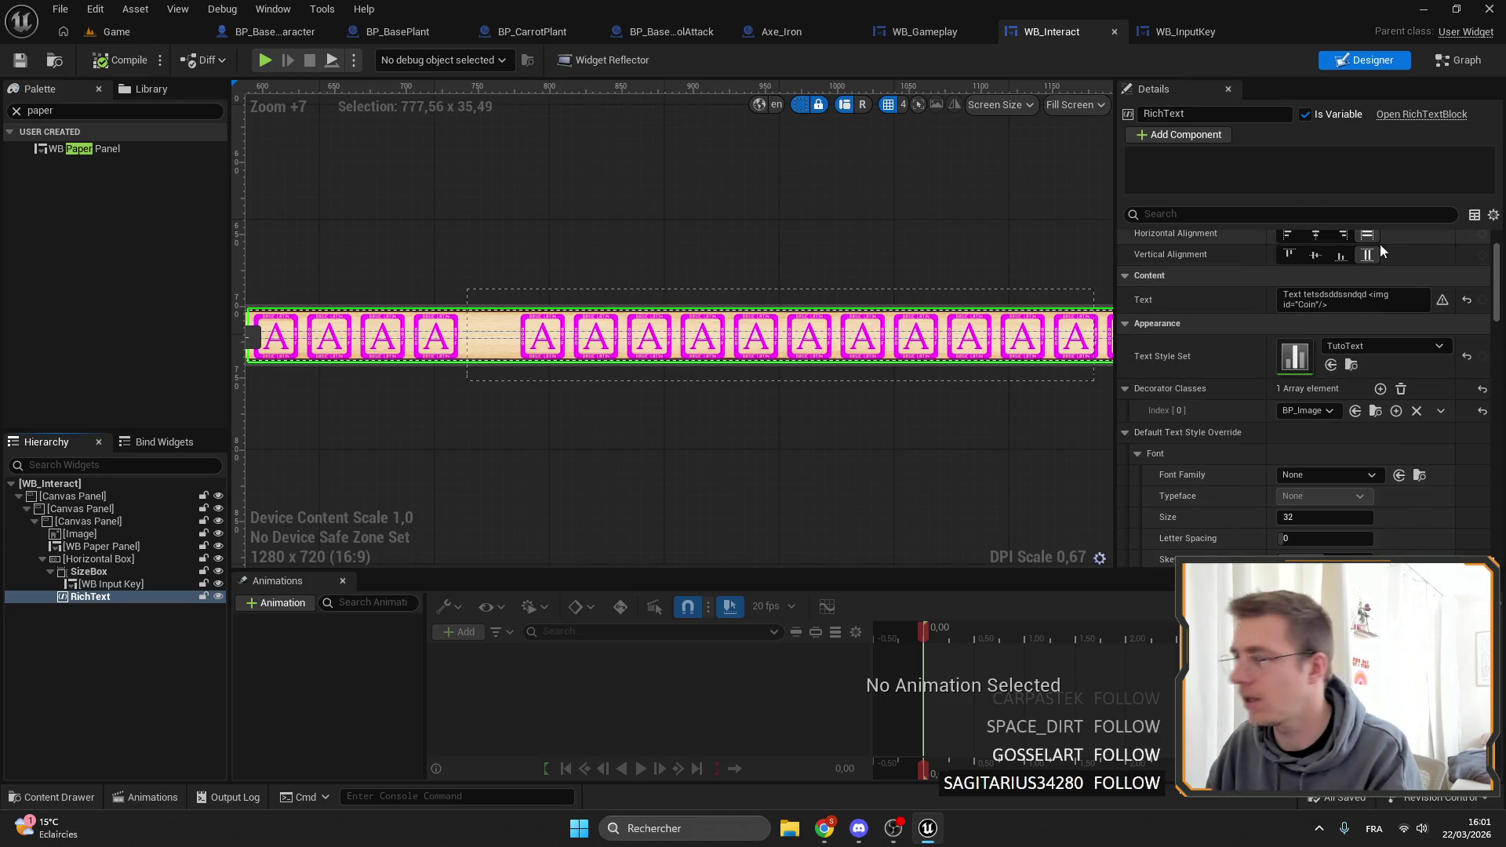
{"action": "left_click", "coordinate": [1324, 295]}
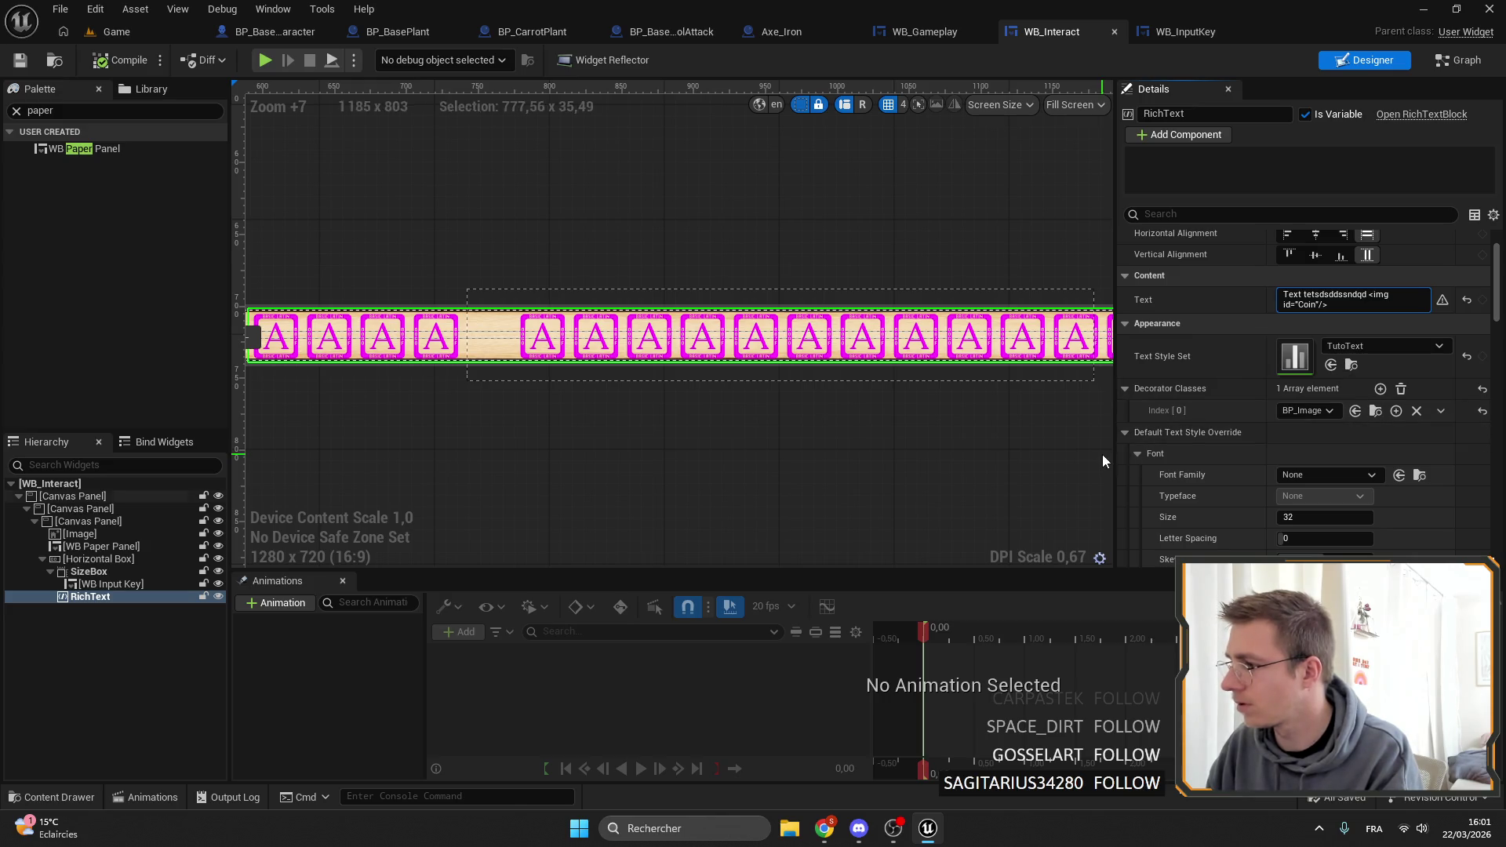
{"action": "left_click", "coordinate": [1124, 433]}
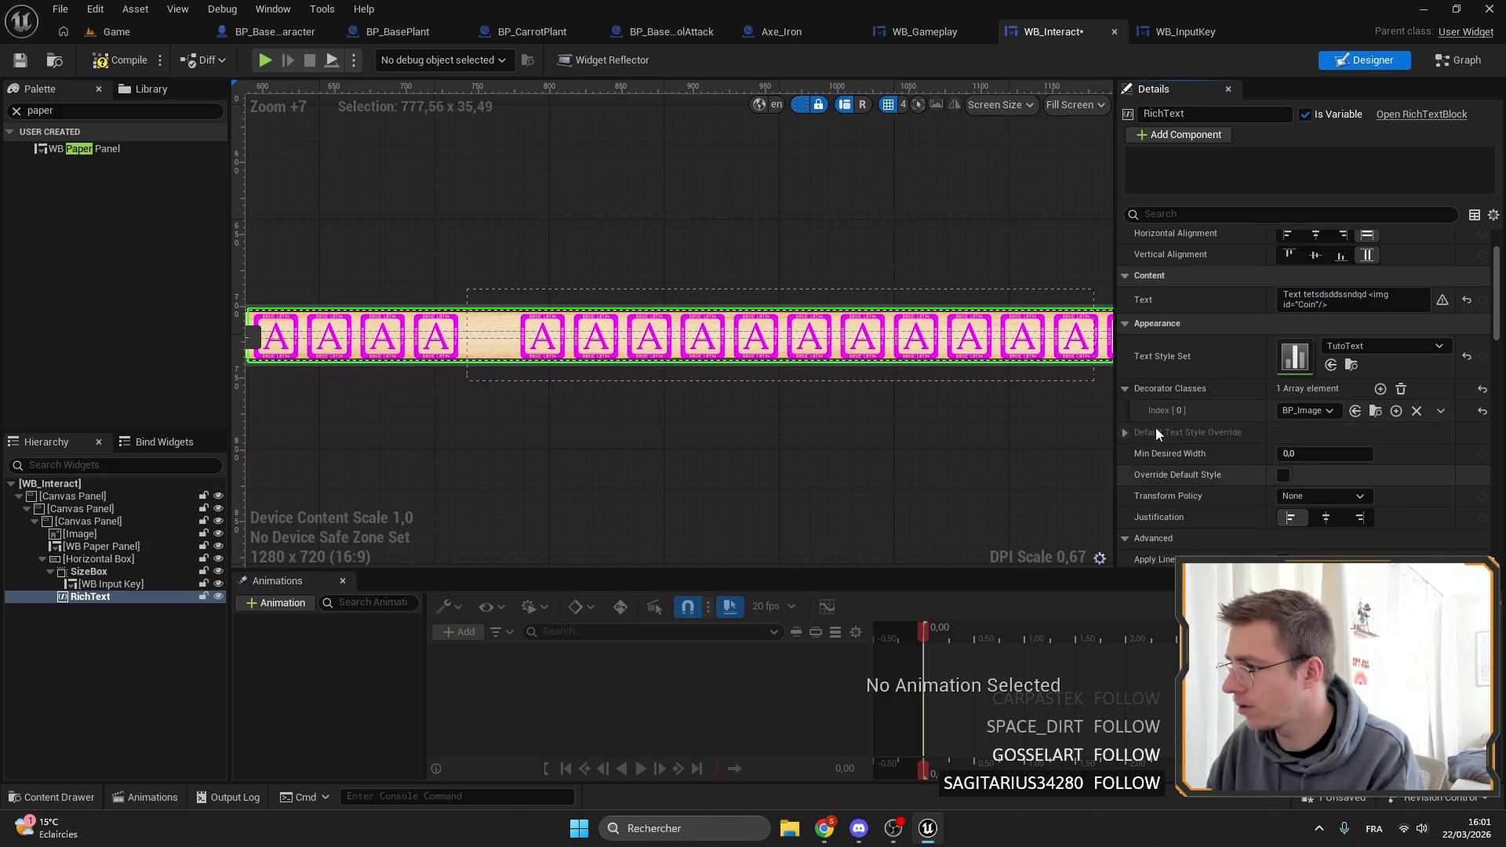
{"action": "left_click", "coordinate": [35, 58]}
{"action": "scroll", "coordinate": [814, 282], "scroll_direction": "up", "scroll_amount": 4}
{"action": "scroll", "coordinate": [814, 282], "scroll_direction": "down", "scroll_amount": 3}
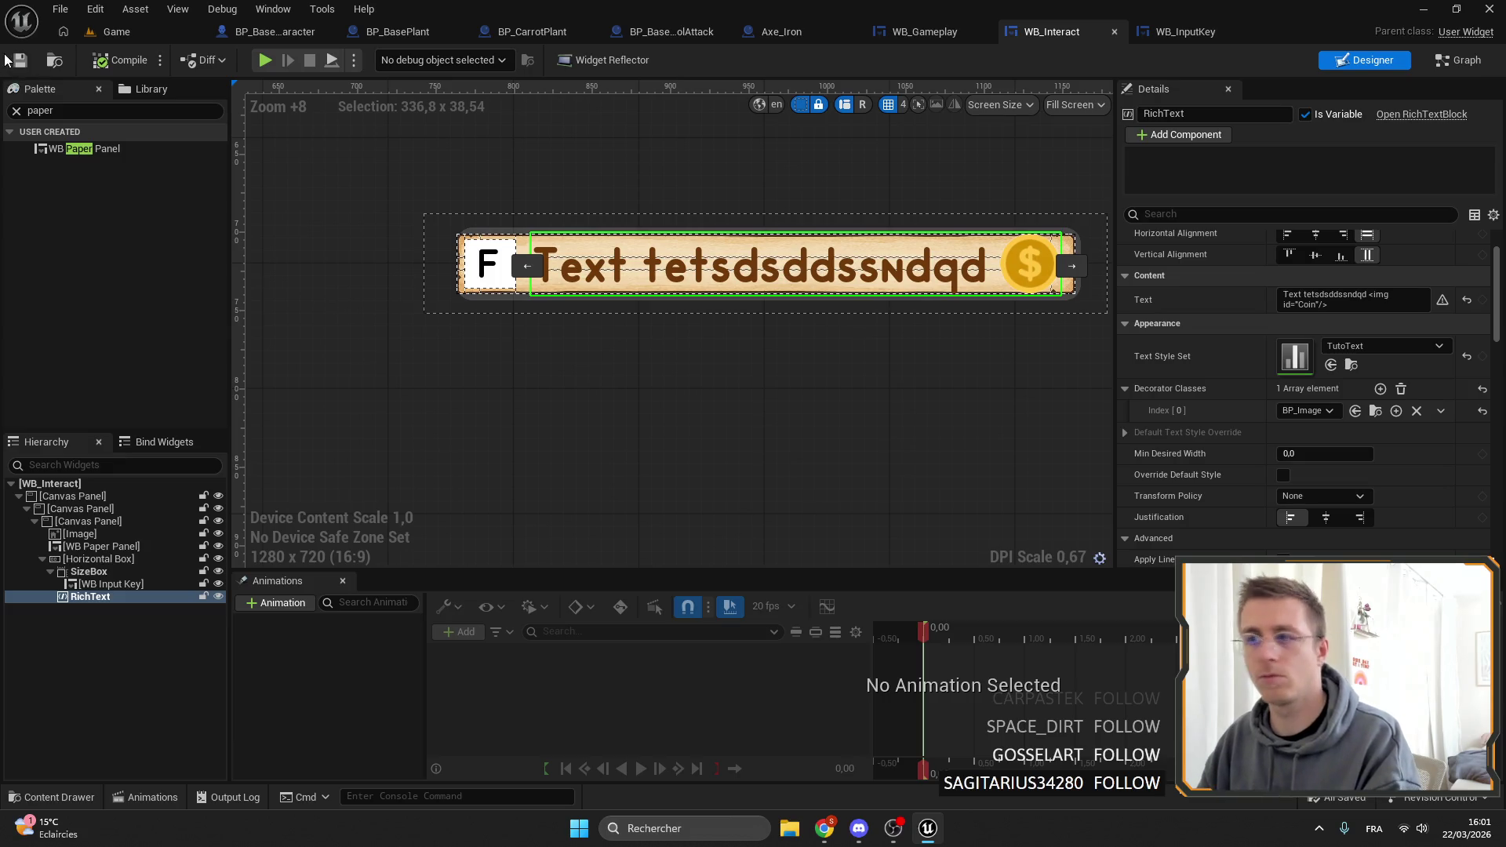
{"action": "left_click", "coordinate": [162, 32]}
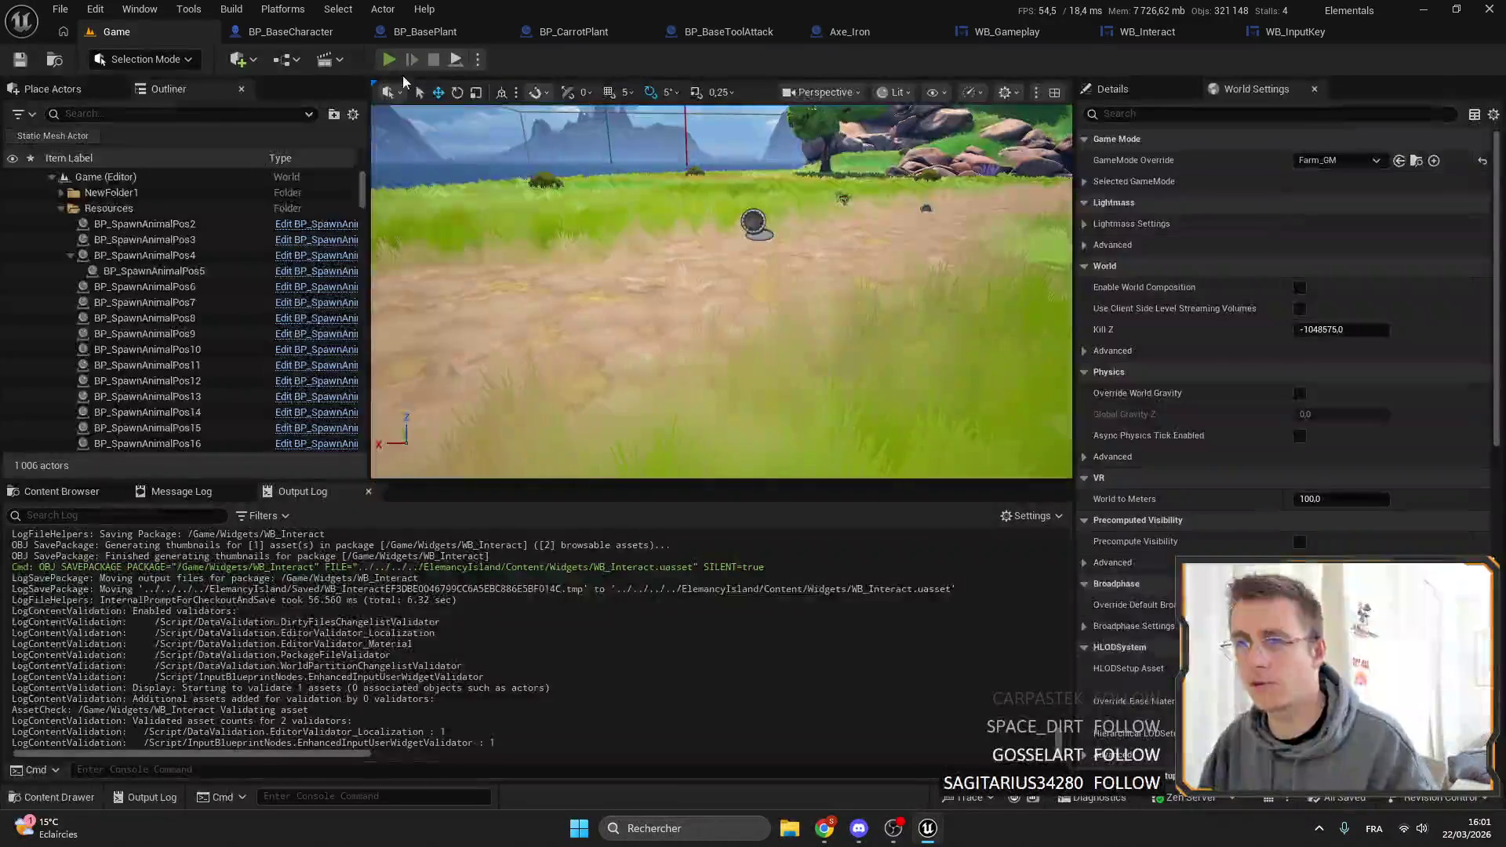
Play fullscreen, equip the axe, walk to a carrot to see the parchment 'Collect Carrot' prompt, then stop.
{"action": "left_click", "coordinate": [389, 60]}
{"action": "key", "text": "F11"}
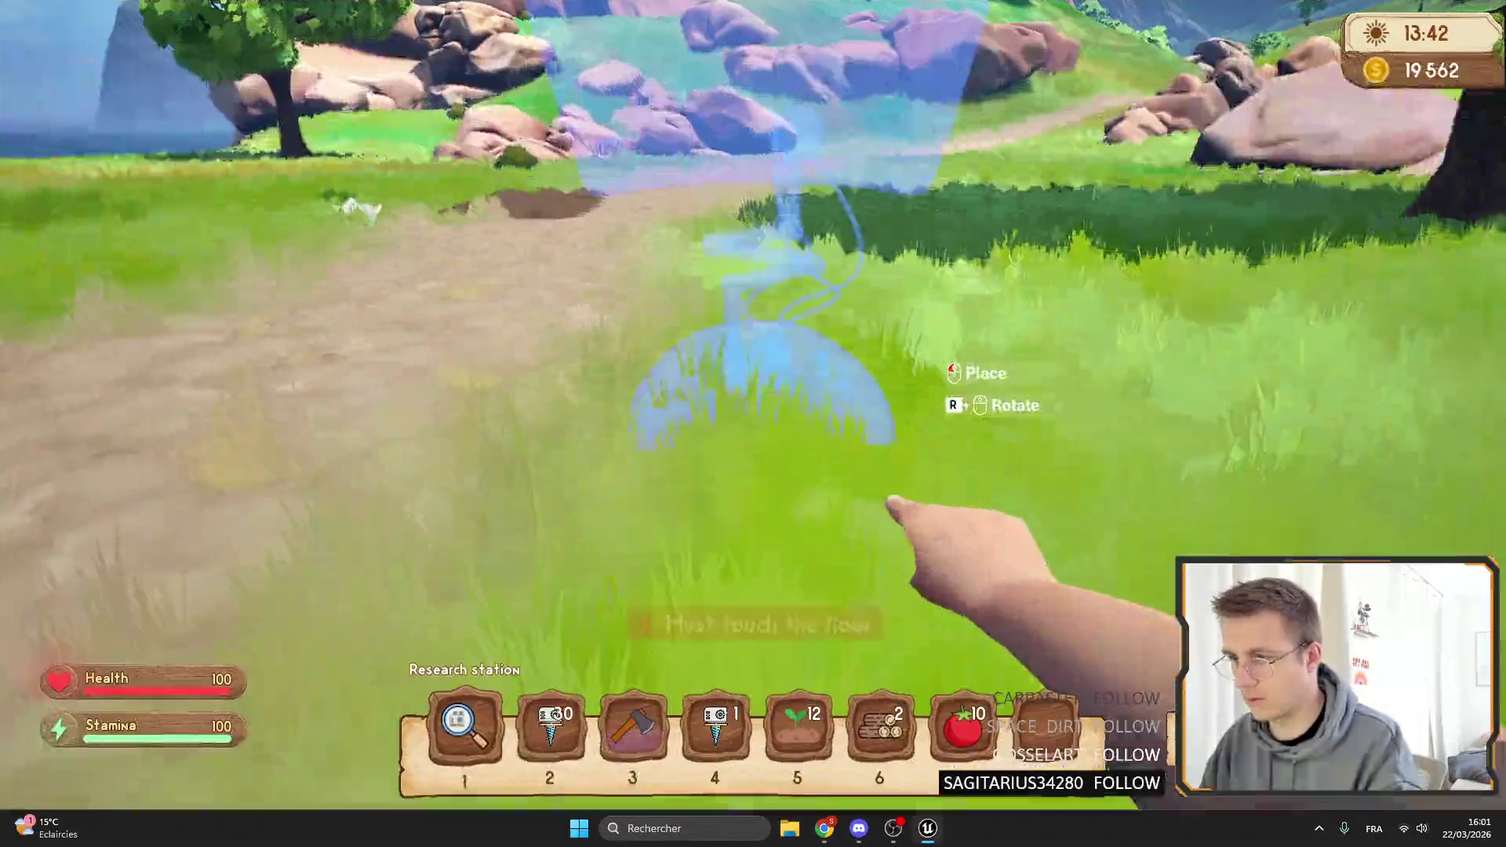
{"action": "key", "text": "3"}
{"action": "key", "text": "w"}
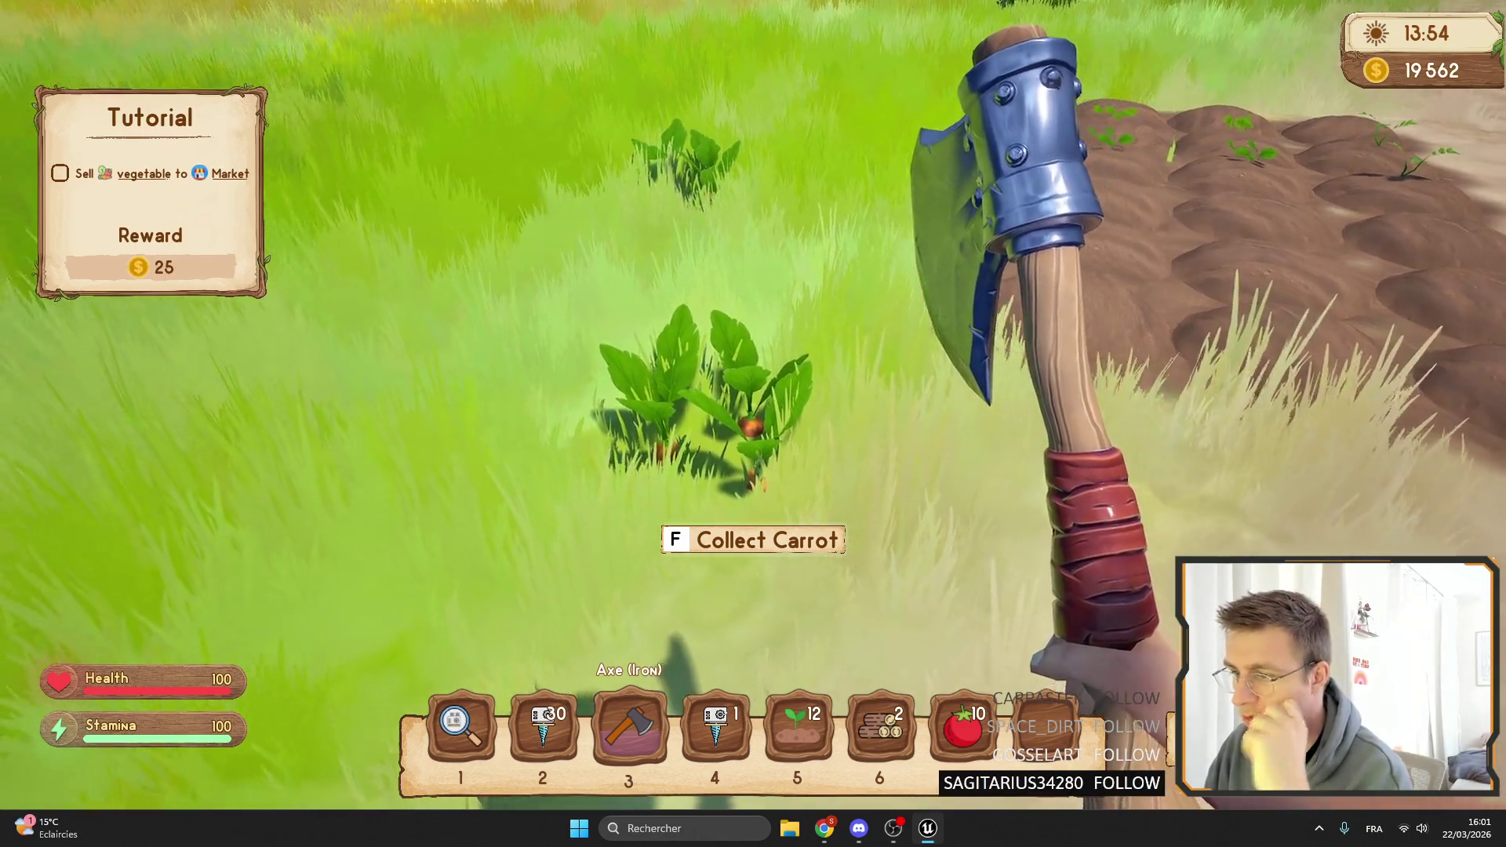
{"action": "key", "text": "Escape"}
Back in WB_Interact, drag the paper panel's top and bottom edges slightly beyond the prompt.
{"action": "left_click", "coordinate": [1294, 31]}
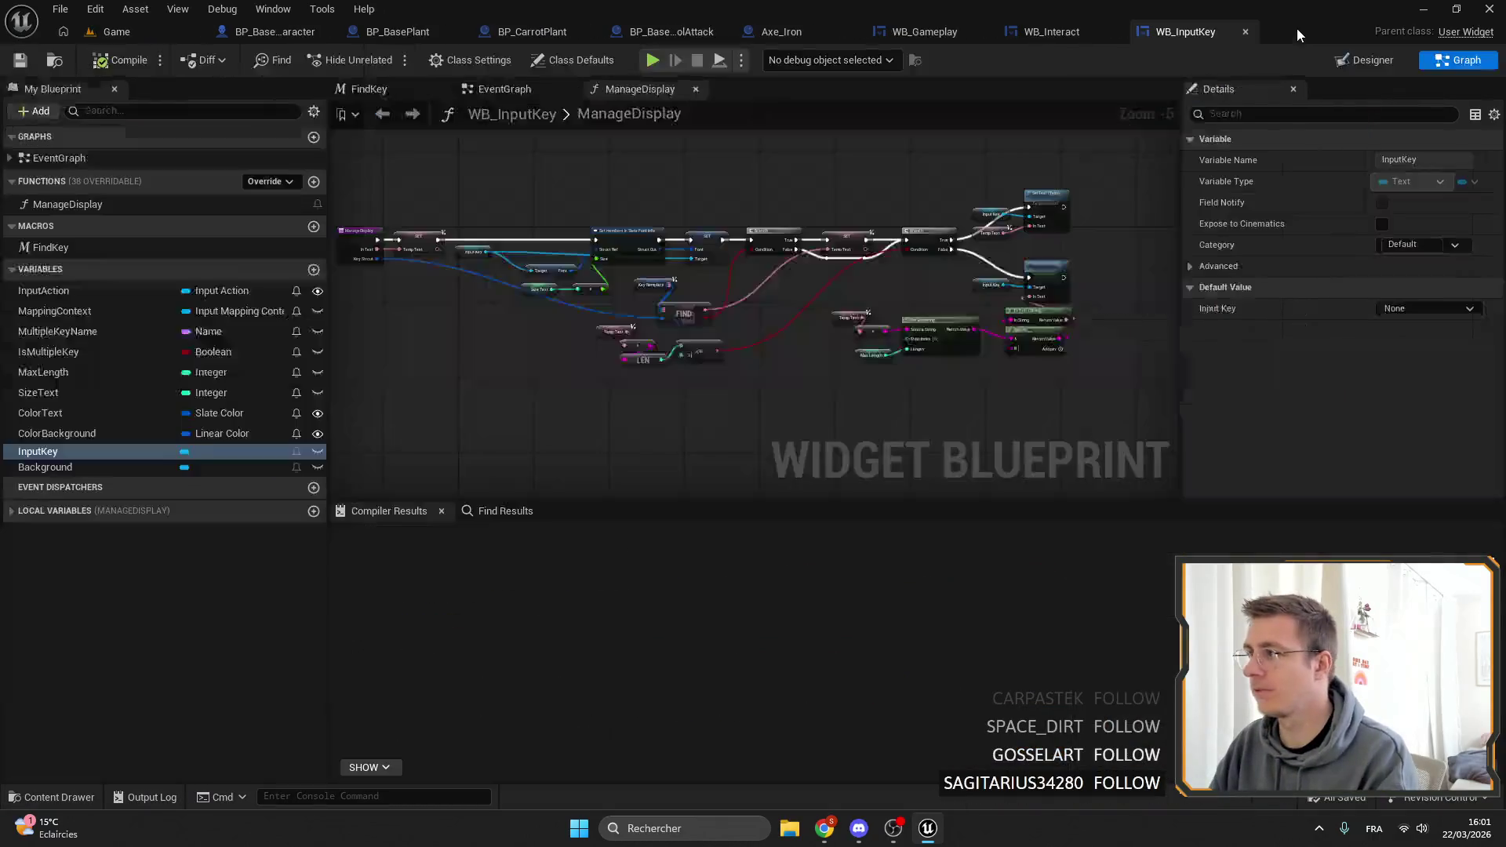
{"action": "left_click", "coordinate": [1045, 33]}
{"action": "scroll", "coordinate": [605, 287], "scroll_direction": "up", "scroll_amount": 6}
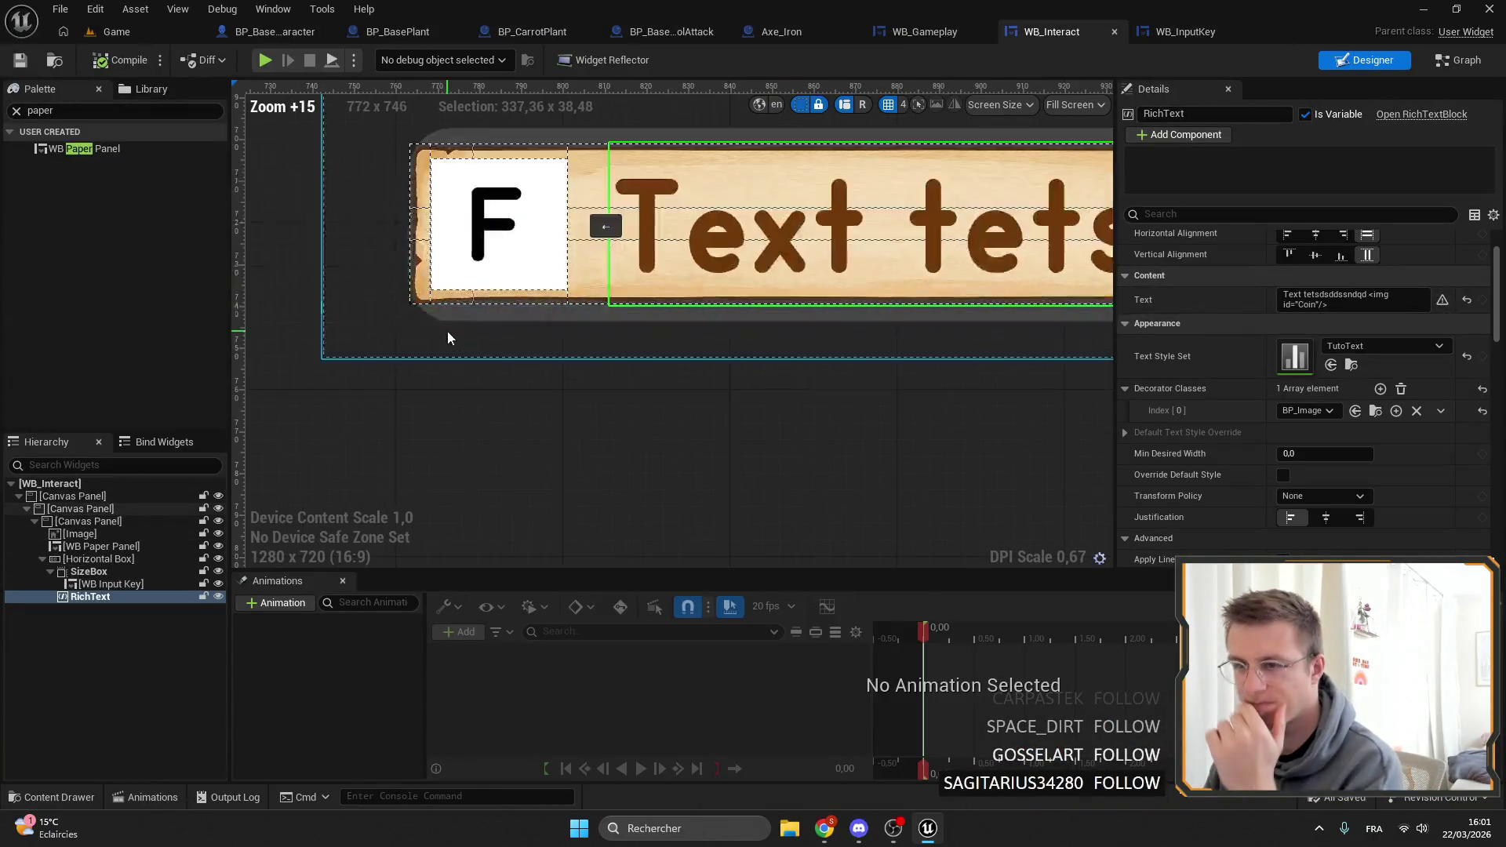
{"action": "left_click", "coordinate": [87, 534]}
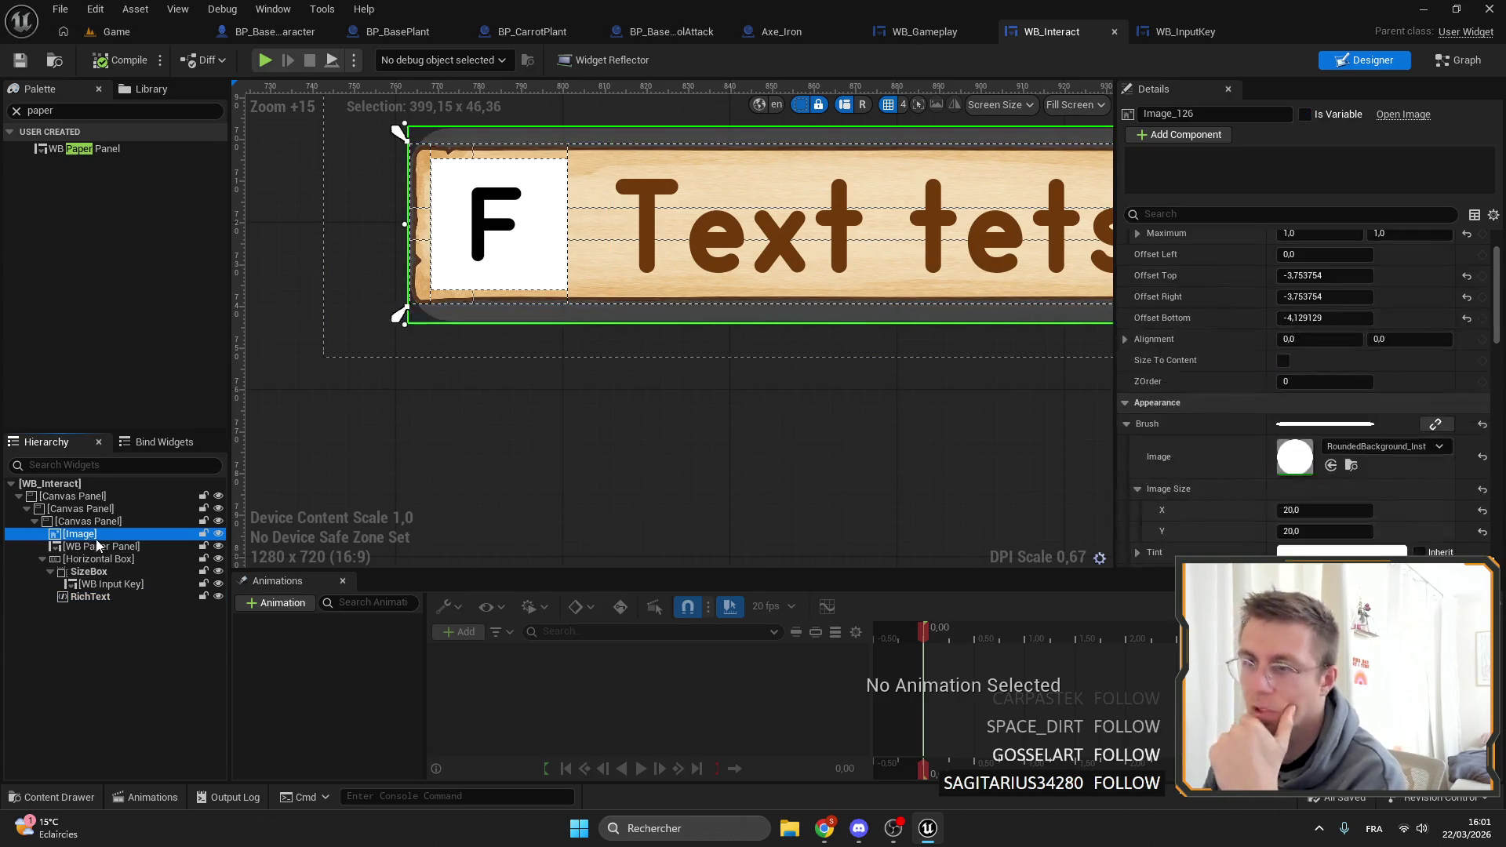
{"action": "left_click", "coordinate": [98, 547]}
{"action": "scroll", "coordinate": [816, 291], "scroll_direction": "down", "scroll_amount": 2}
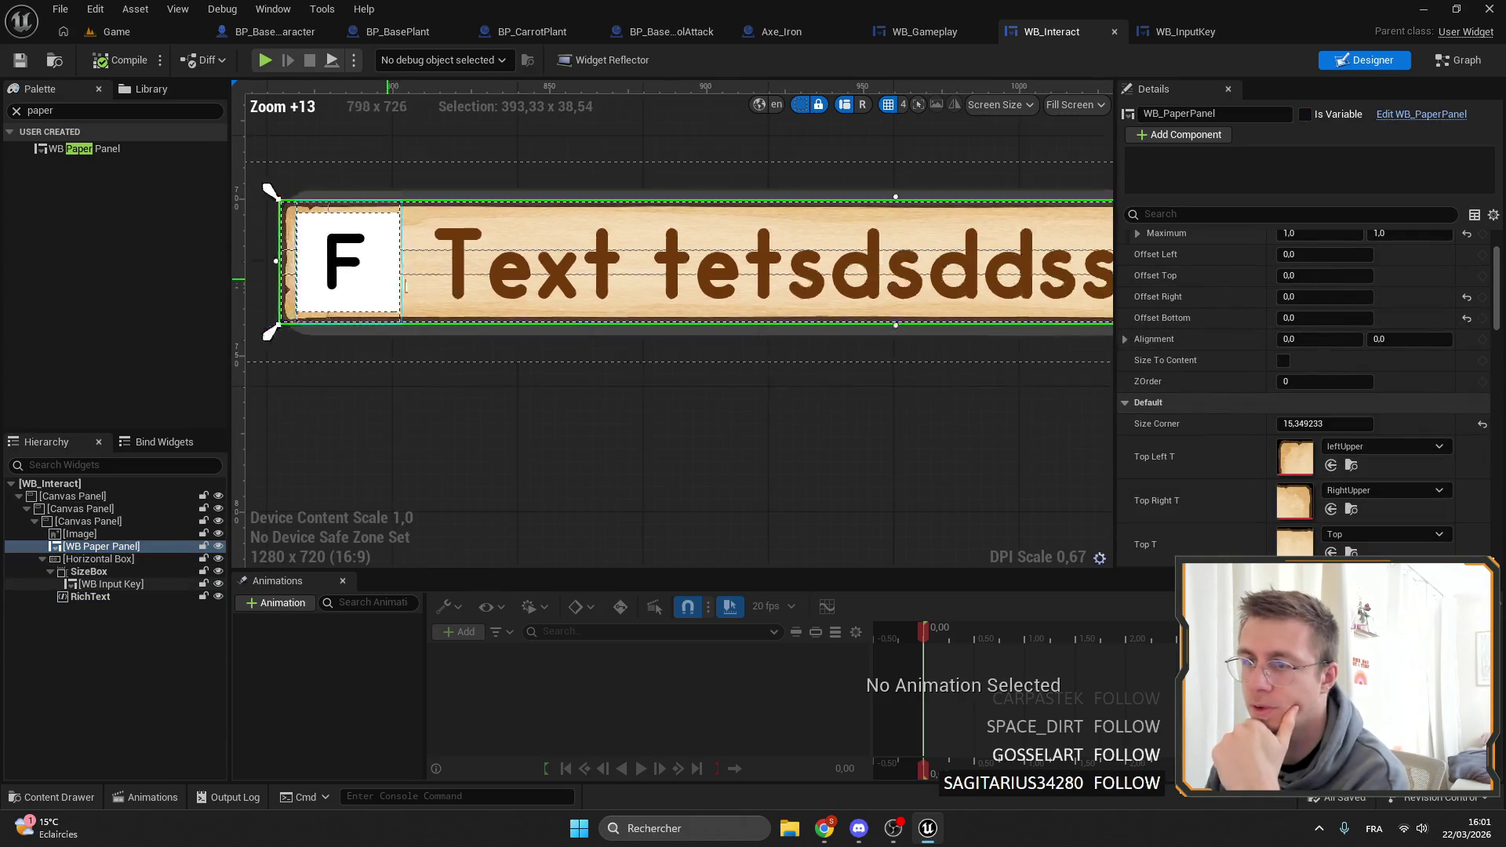
{"action": "left_click_drag", "start_coordinate": [816, 267], "coordinate": [821, 278]}
{"action": "left_click_drag", "start_coordinate": [824, 120], "coordinate": [828, 141]}
{"action": "left_click", "coordinate": [90, 596]}
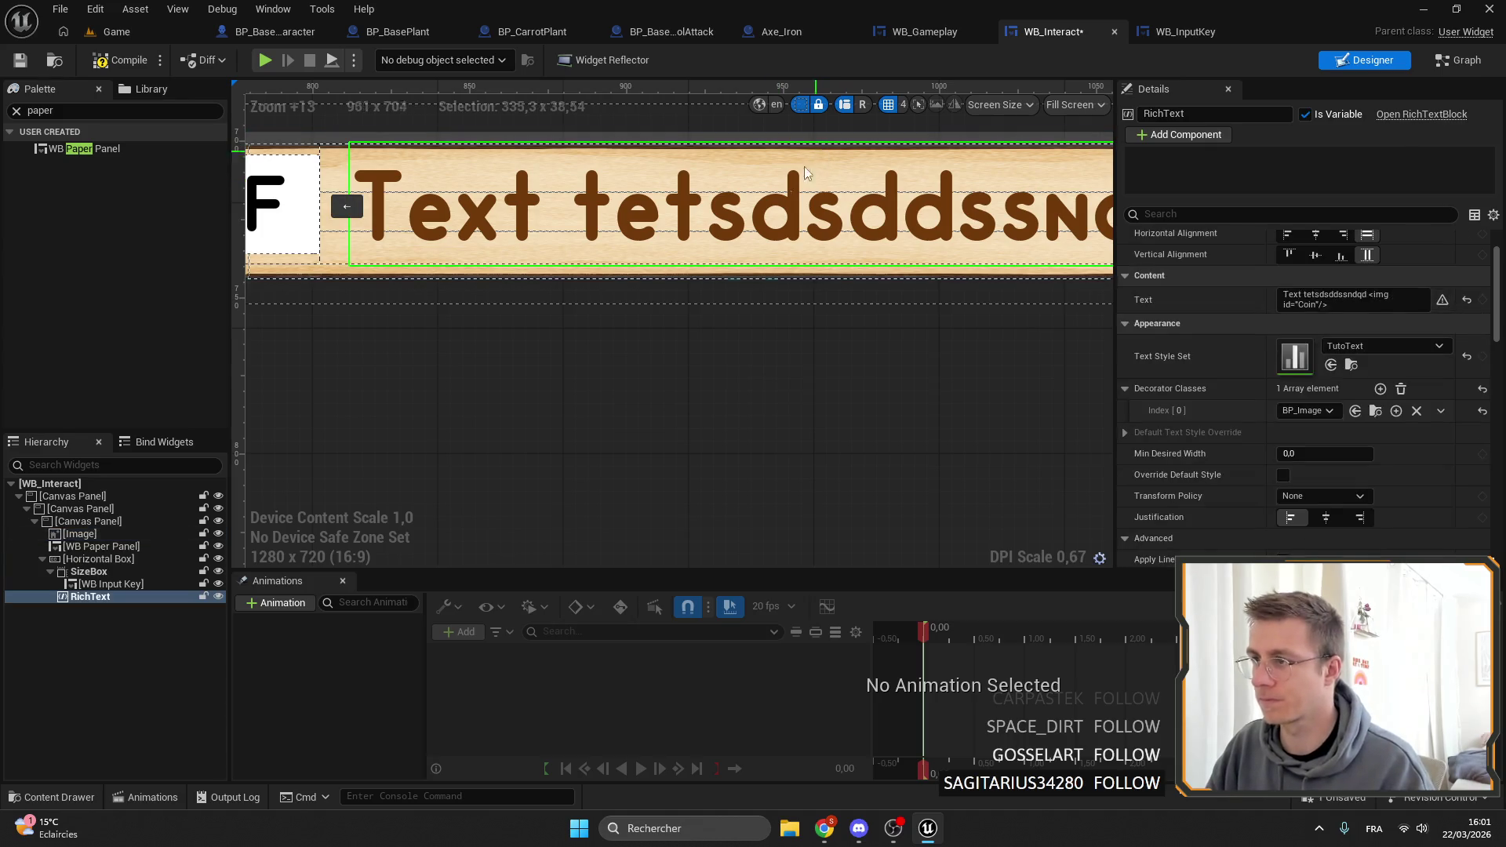
{"action": "left_click", "coordinate": [102, 546]}
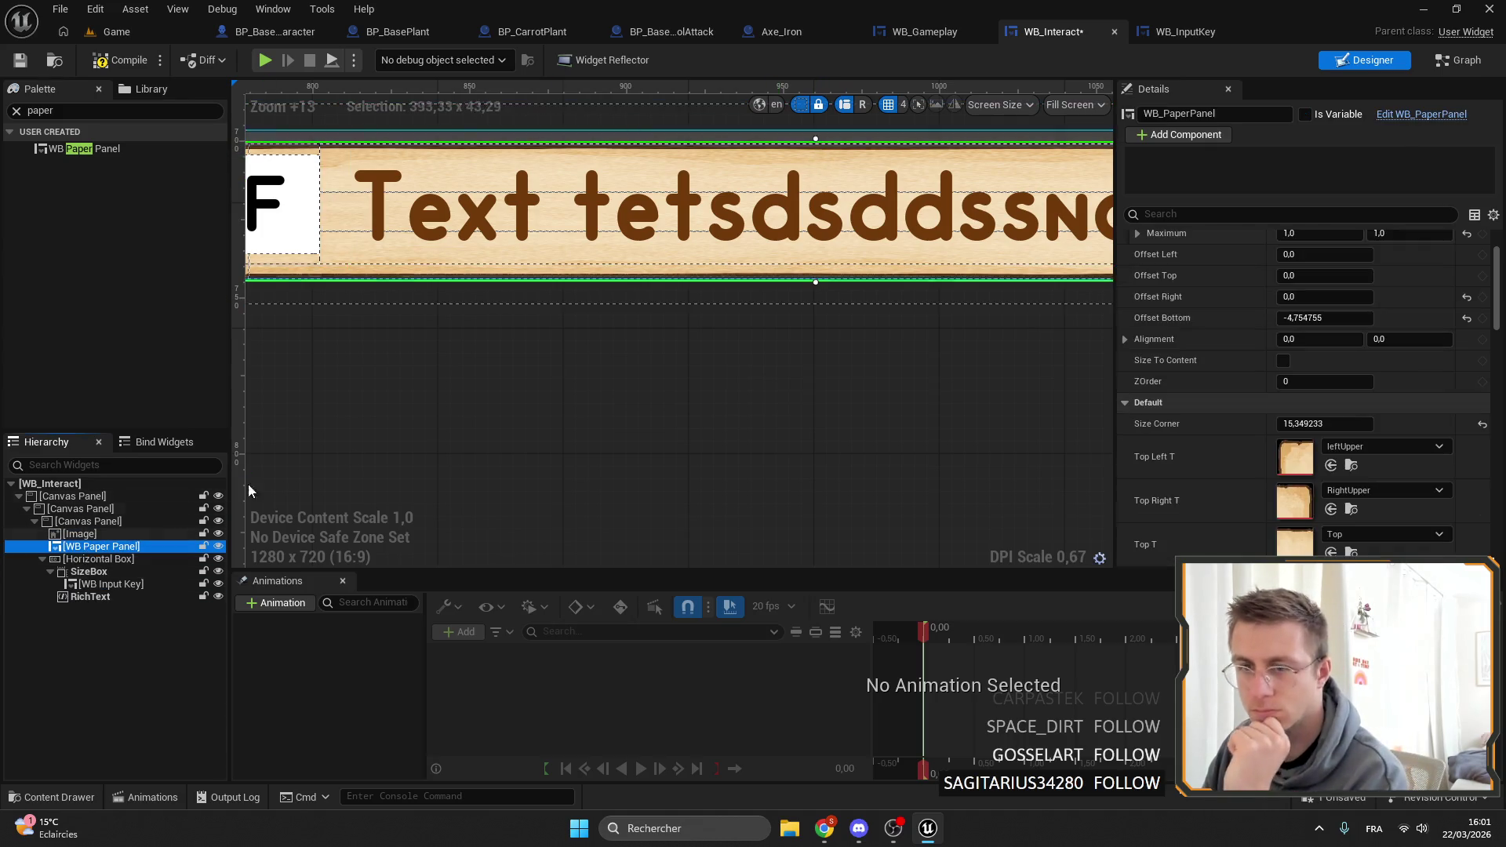
{"action": "left_click_drag", "start_coordinate": [816, 139], "coordinate": [816, 125]}
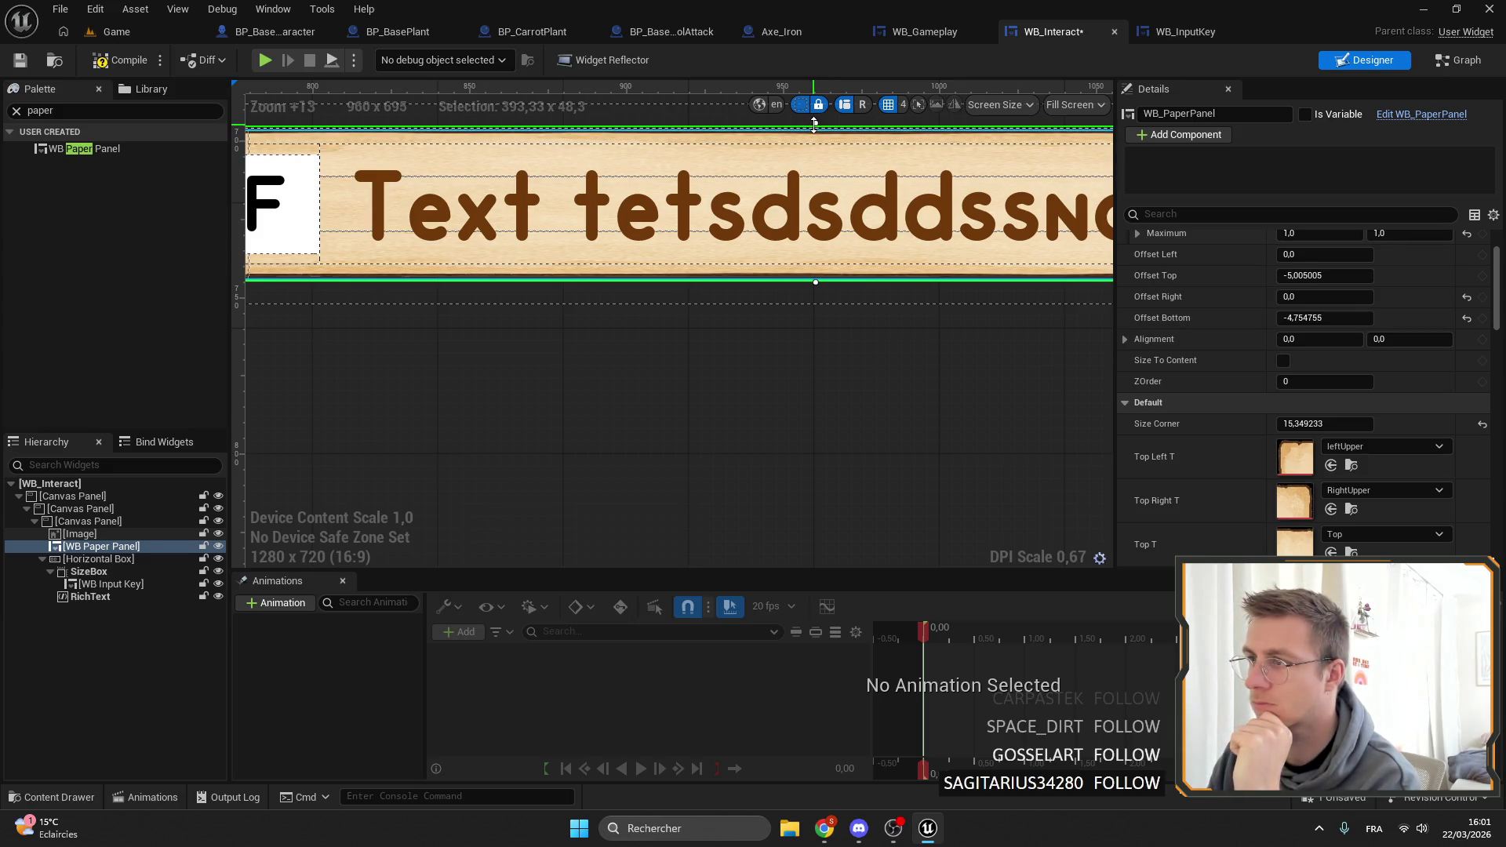
{"action": "left_click_drag", "start_coordinate": [815, 281], "coordinate": [814, 286]}
Extend the paper panel's left edge and its right edge past the coin, then compile and save.
{"action": "scroll", "coordinate": [815, 286], "scroll_direction": "down", "scroll_amount": 5}
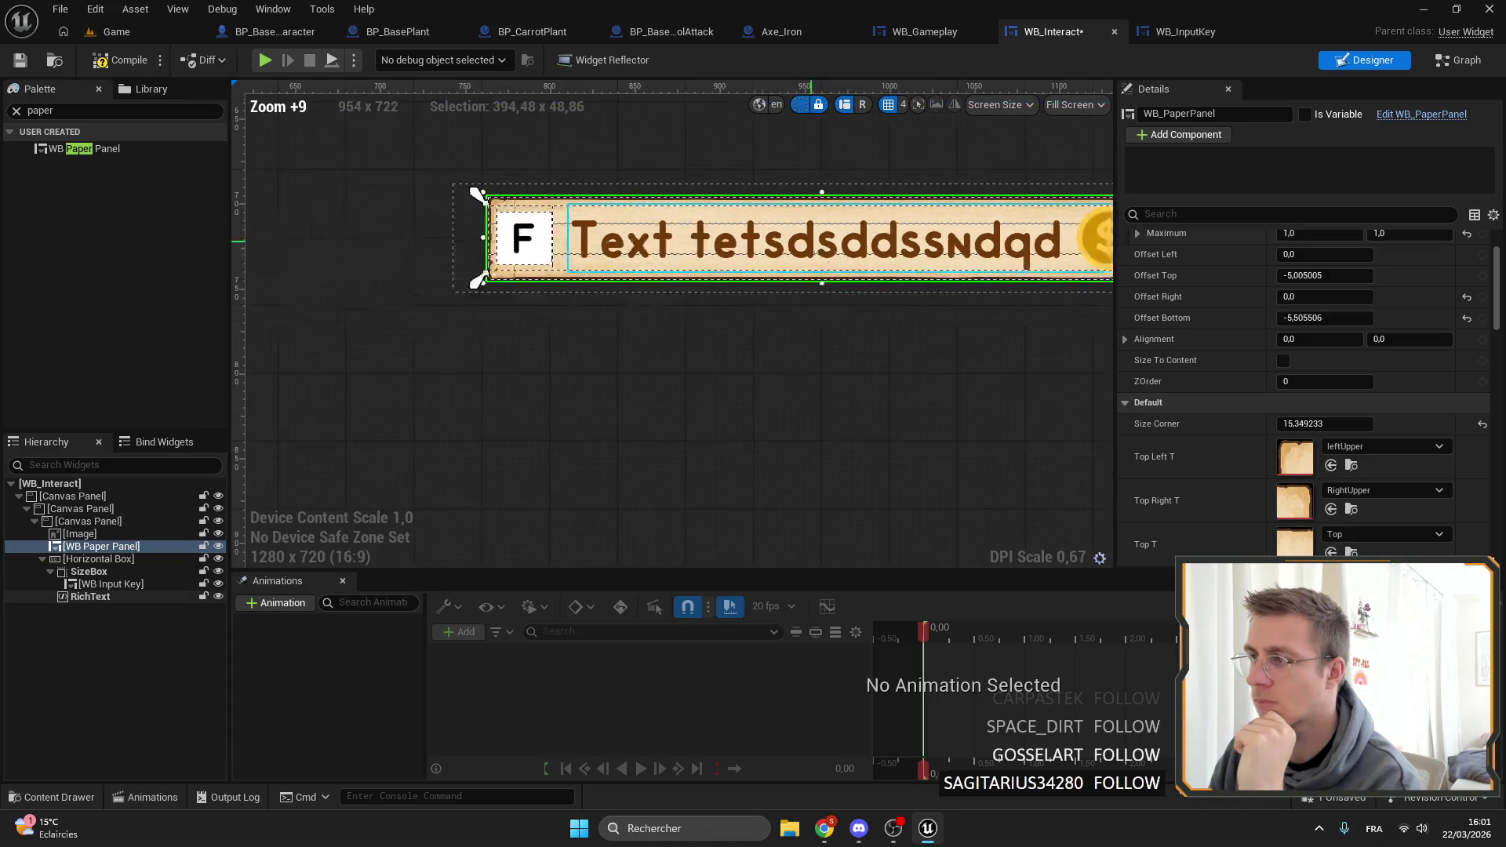
{"action": "scroll", "coordinate": [581, 248], "scroll_direction": "up", "scroll_amount": 12}
{"action": "left_click_drag", "start_coordinate": [664, 274], "coordinate": [650, 274]}
{"action": "scroll", "coordinate": [470, 271], "scroll_direction": "down", "scroll_amount": 5}
{"action": "left_click_drag", "start_coordinate": [314, 269], "coordinate": [472, 329]}
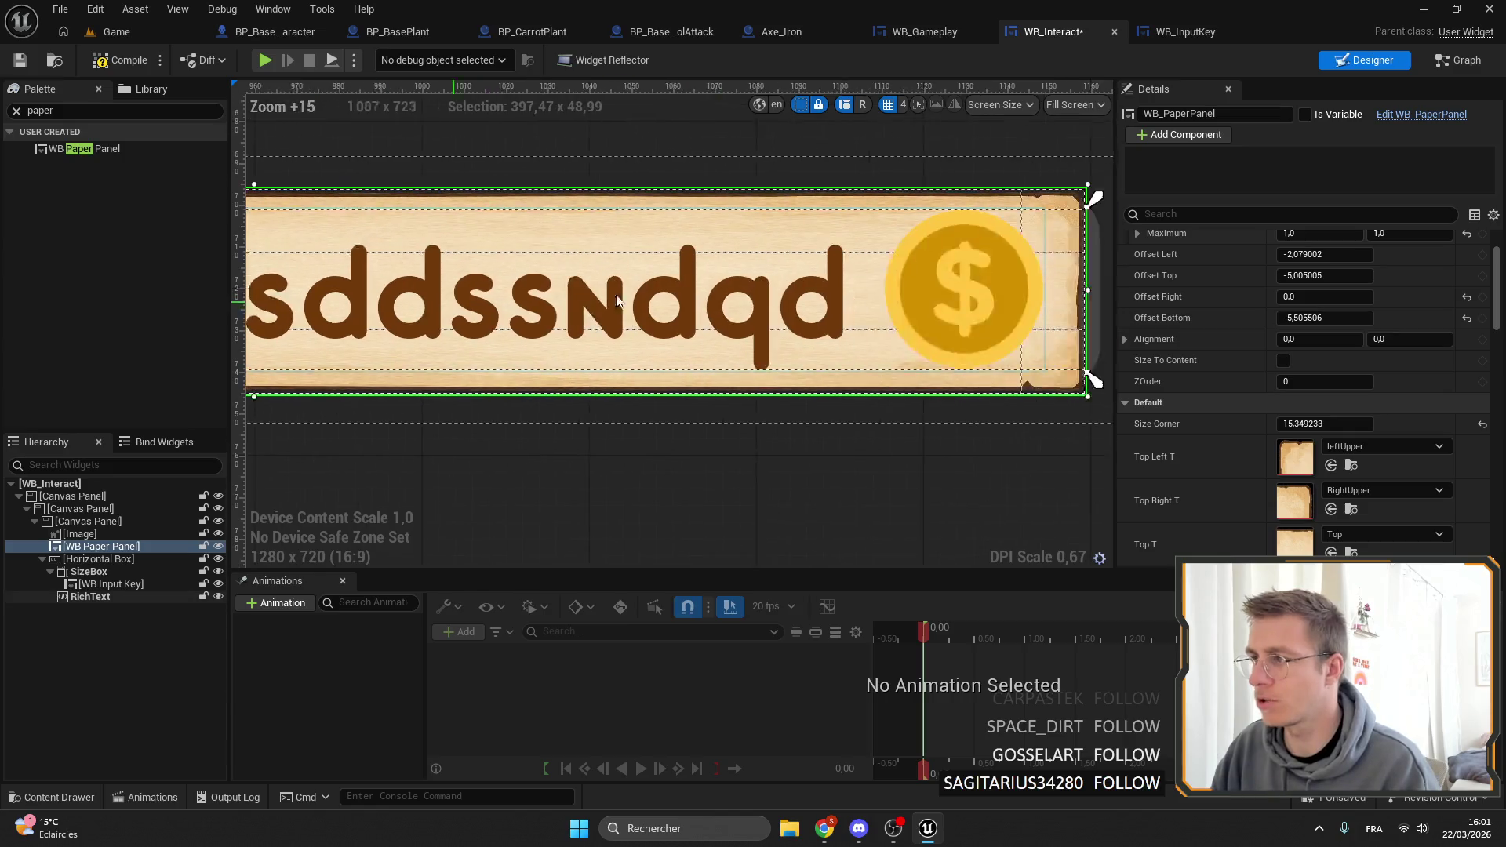
{"action": "scroll", "coordinate": [472, 329], "scroll_direction": "up", "scroll_amount": 4}
{"action": "left_click_drag", "start_coordinate": [789, 289], "coordinate": [818, 290]}
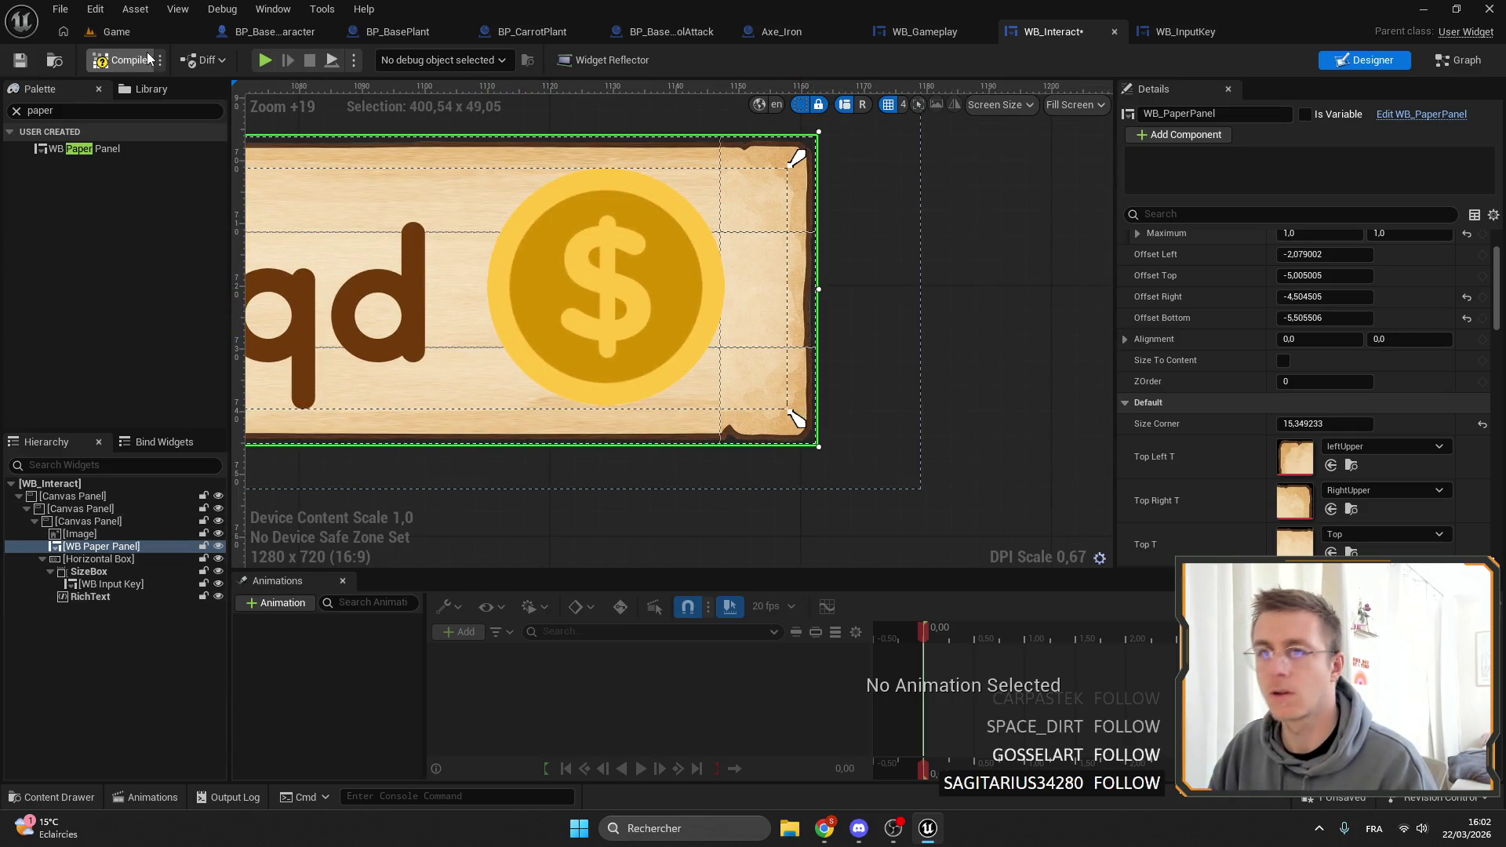
{"action": "left_click", "coordinate": [32, 62]}
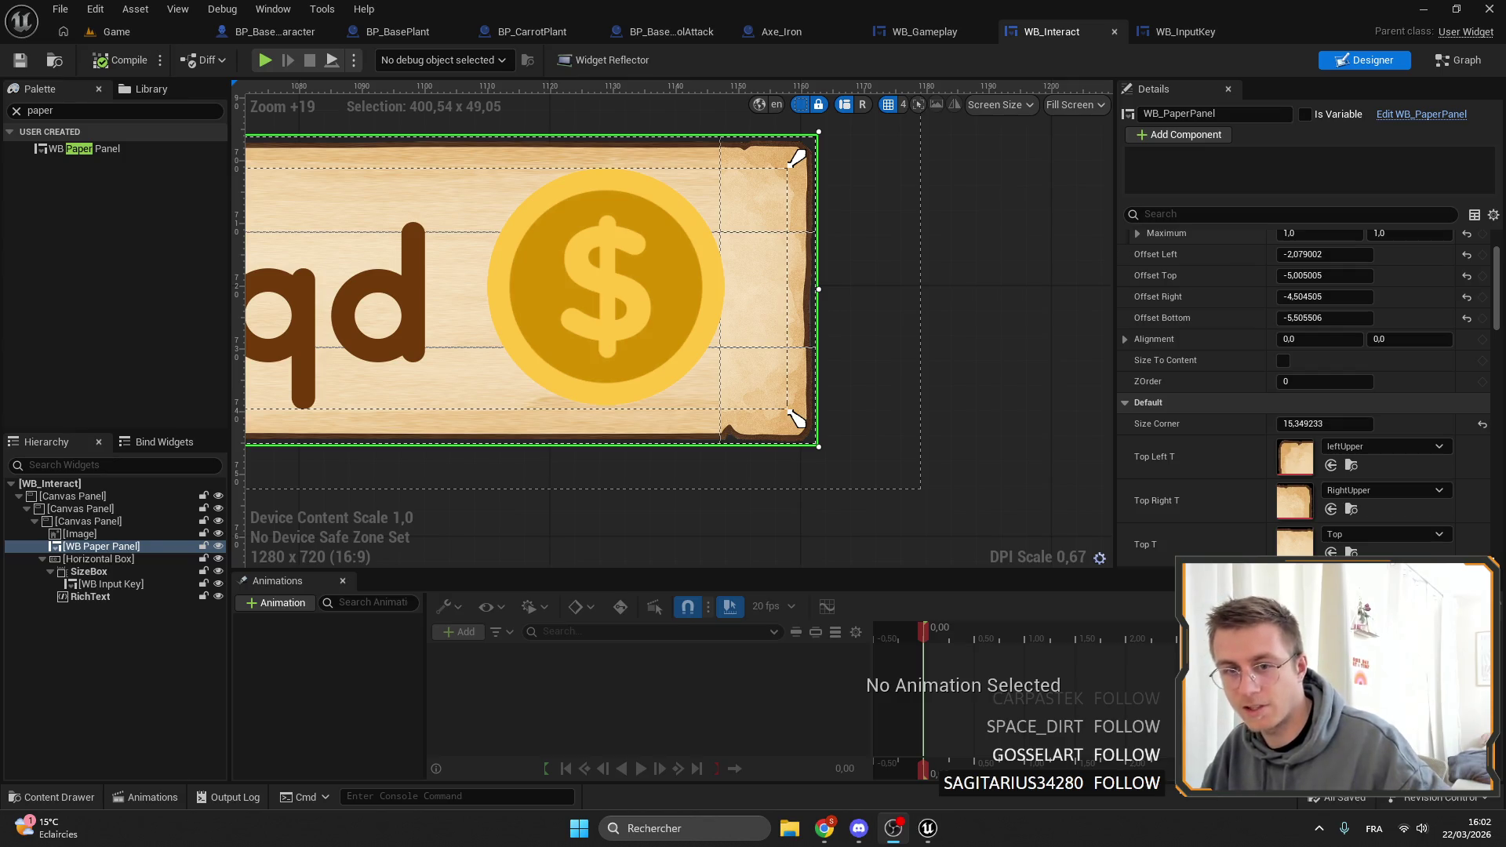
In Chrome, search for 'royal match'.
{"action": "mouse_move", "coordinate": [824, 828]}
{"action": "left_click", "coordinate": [910, 745]}
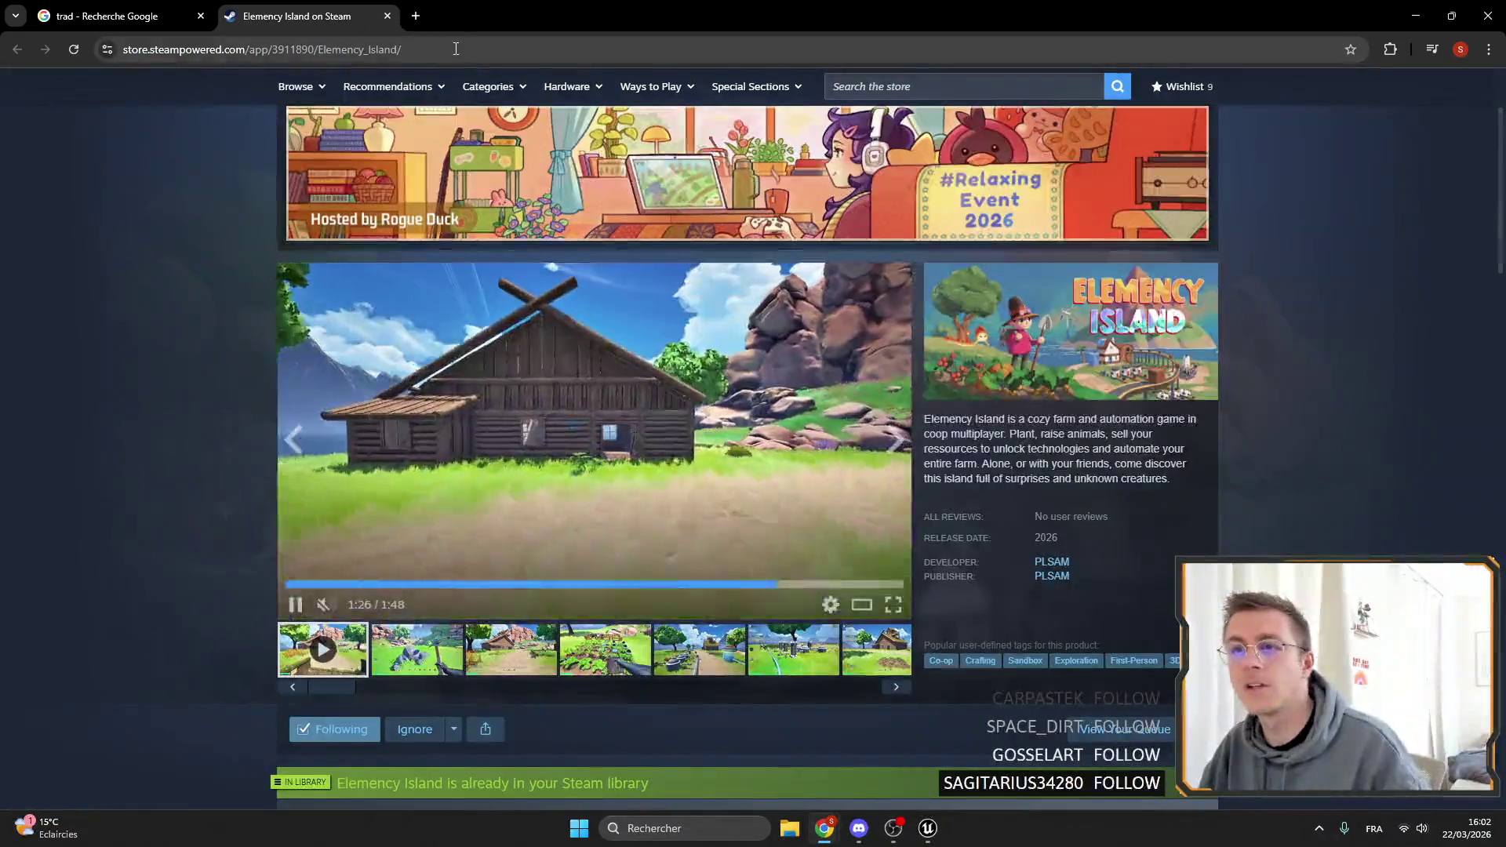
{"action": "left_click", "coordinate": [474, 61]}
{"action": "type", "text": "royal match"}
{"action": "key", "text": "Return"}
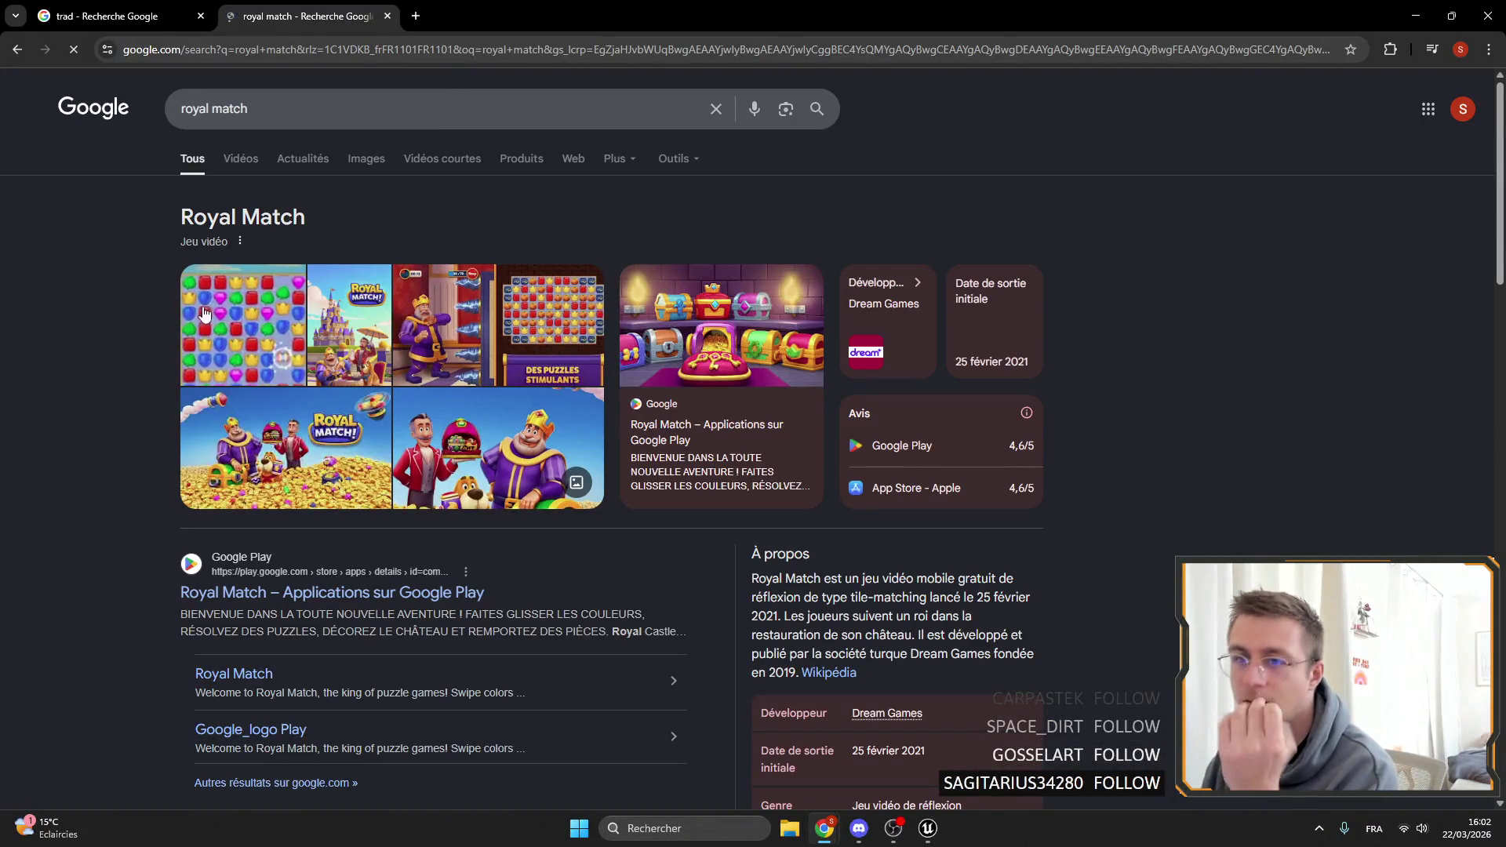
Preview a Royal Match gameplay image, then close the tab and minimize Chrome.
{"action": "left_click", "coordinate": [241, 160]}
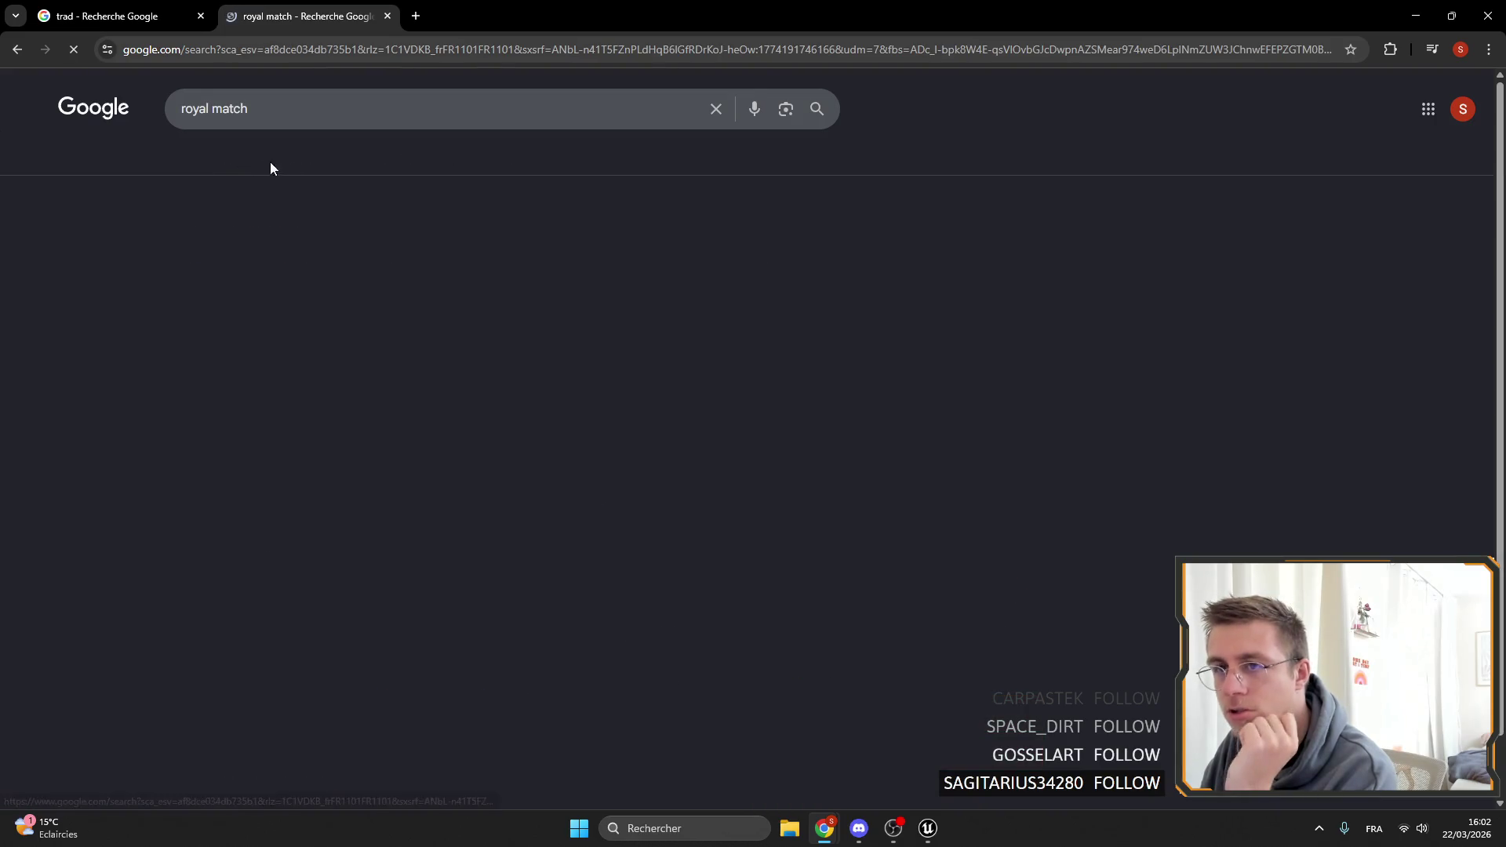
{"action": "left_click", "coordinate": [365, 159]}
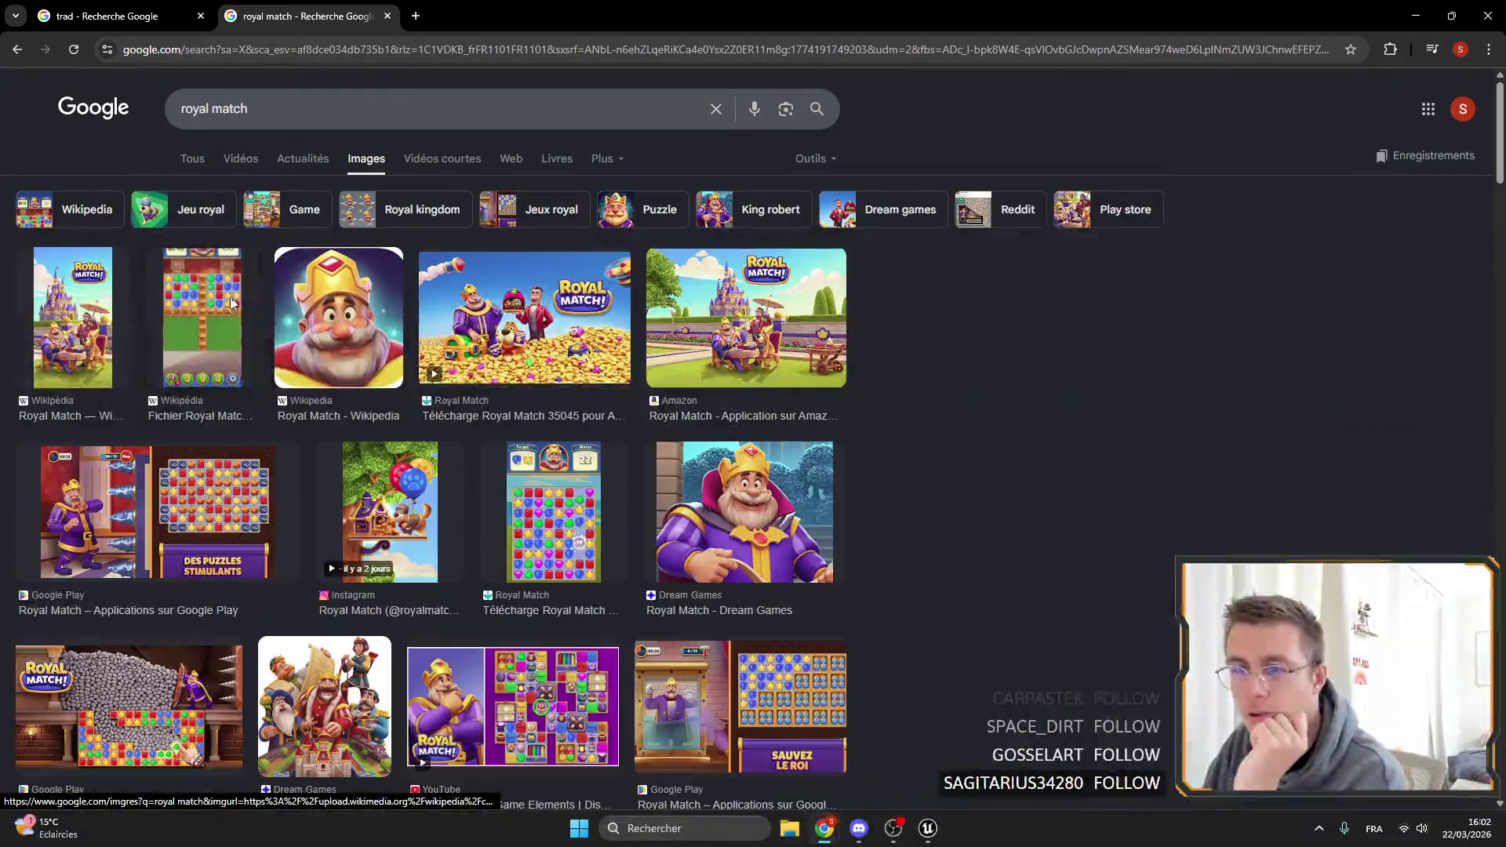
{"action": "left_click", "coordinate": [202, 322]}
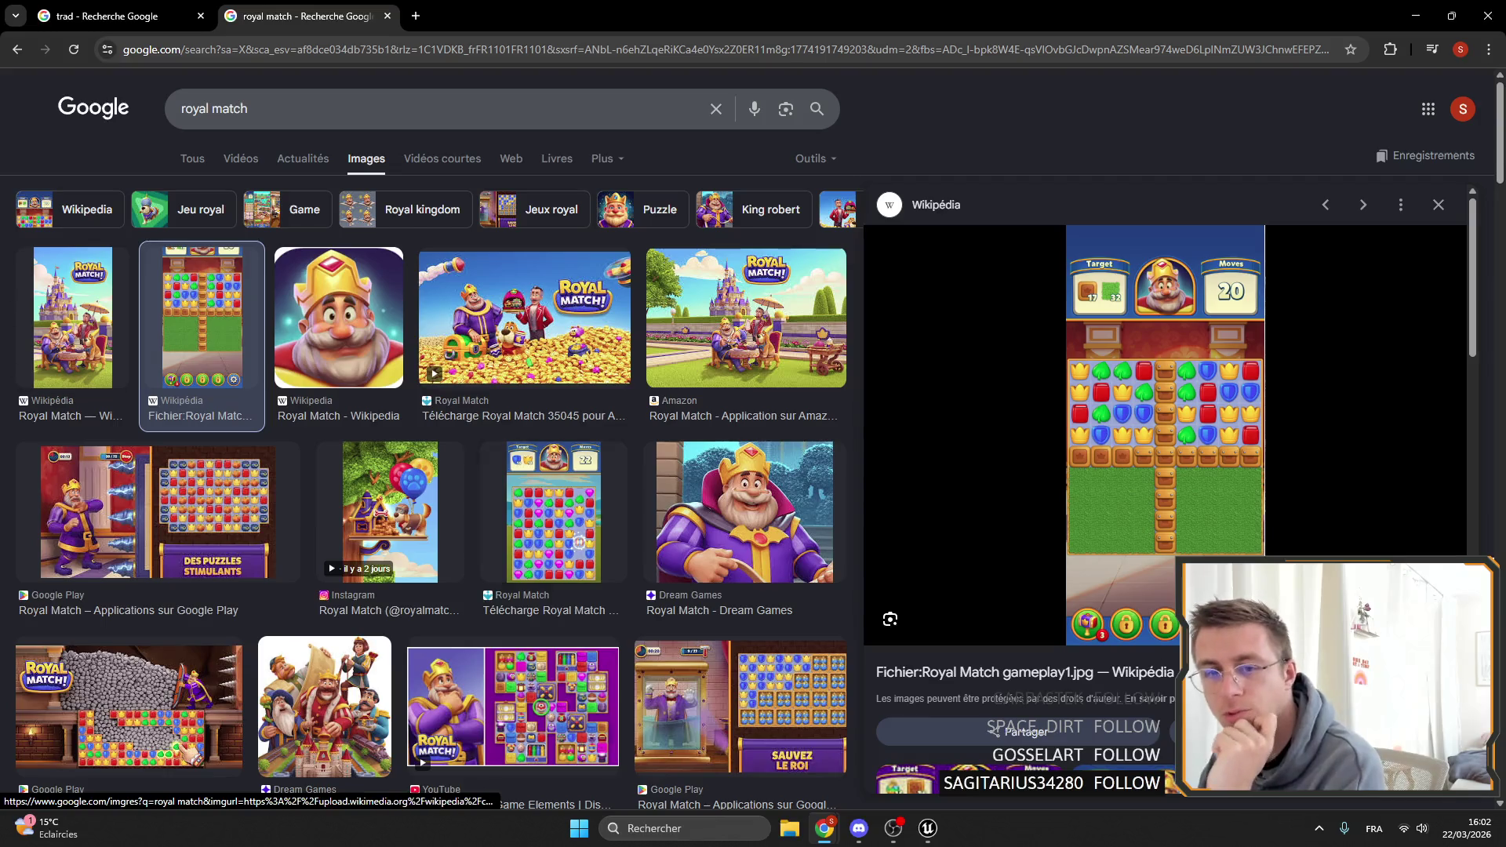
{"action": "left_click", "coordinate": [892, 828]}
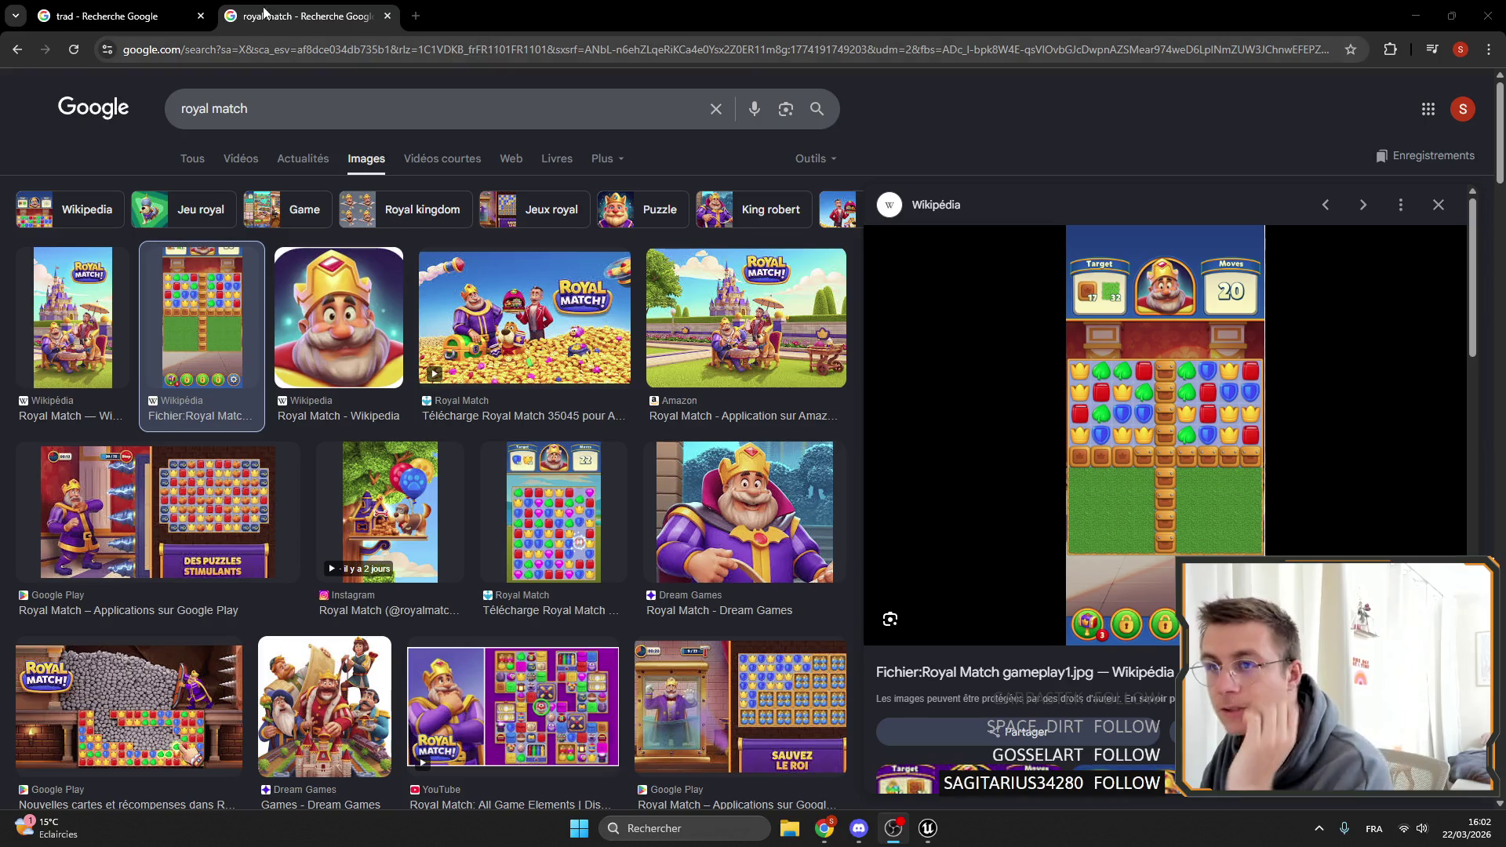
{"action": "left_click", "coordinate": [386, 17]}
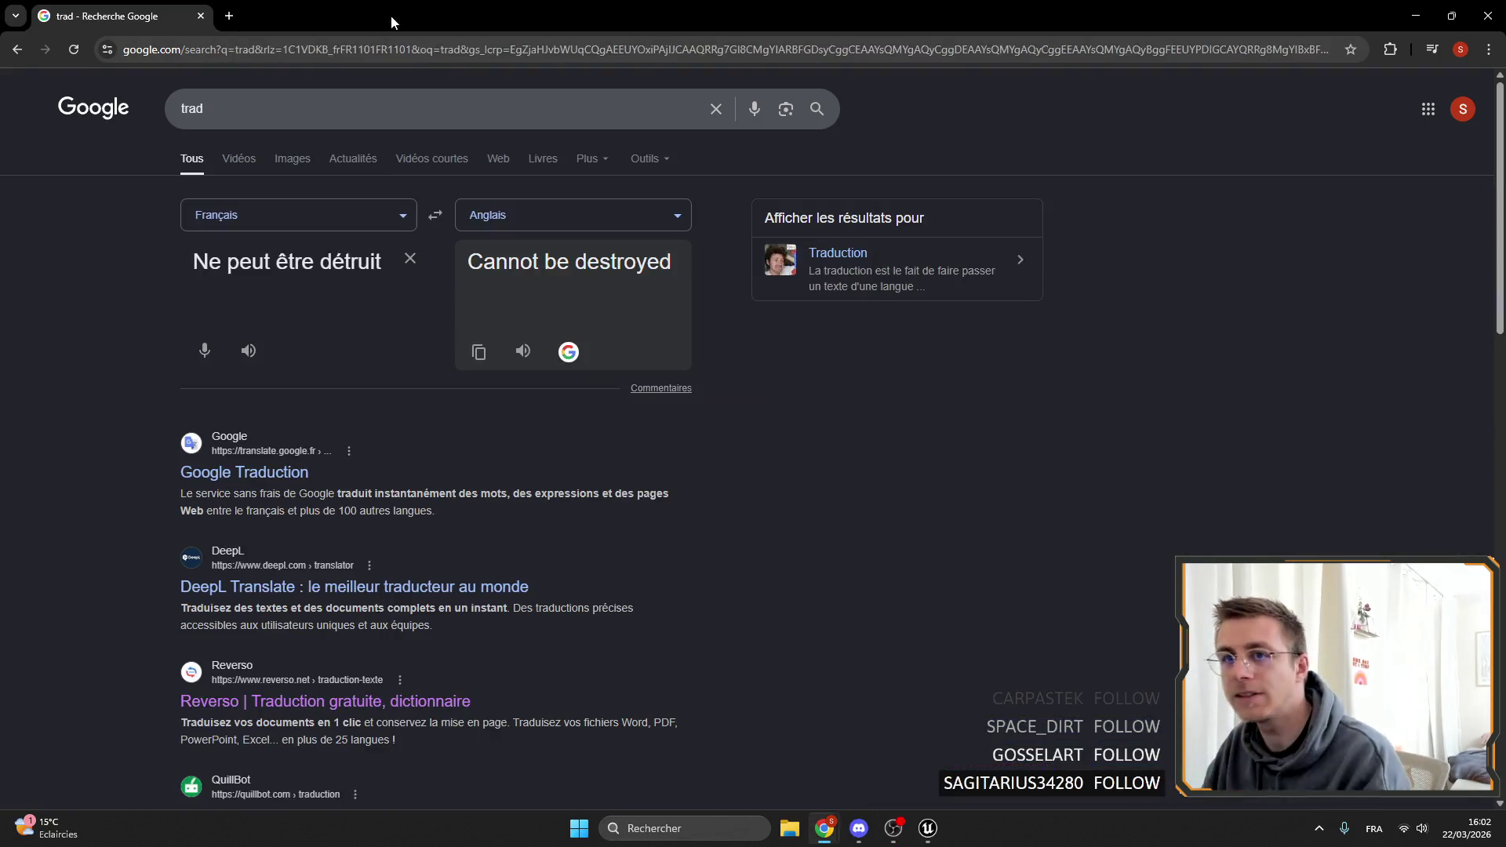
{"action": "left_click", "coordinate": [1416, 16]}
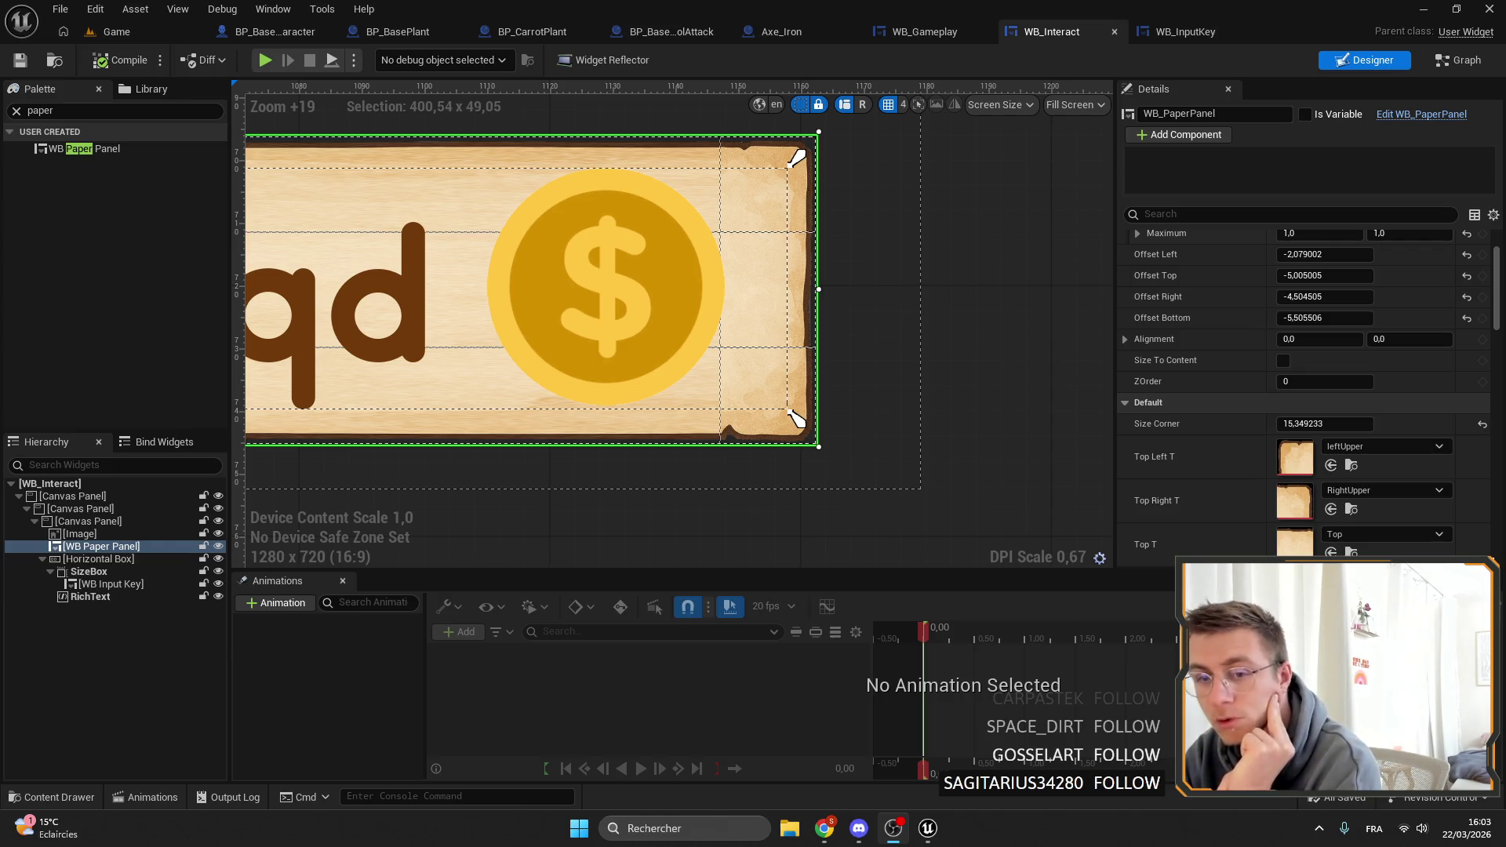
Bring the F key box into view and compile WB_Interact.
{"action": "left_click_drag", "start_coordinate": [486, 388], "coordinate": [1015, 424]}
{"action": "scroll", "coordinate": [1015, 424], "scroll_direction": "down", "scroll_amount": 4}
{"action": "mouse_move", "coordinate": [236, 353]}
{"action": "left_mouse_down"}
{"action": "mouse_move", "coordinate": [676, 346]}
{"action": "mouse_move", "coordinate": [678, 364]}
{"action": "left_mouse_up"}
{"action": "scroll", "coordinate": [682, 364], "scroll_direction": "up", "scroll_amount": 5}
{"action": "left_click", "coordinate": [115, 59]}
Set the F key's Color Background alpha to 0, save, then reset it to opaque white.
{"action": "scroll", "coordinate": [636, 332], "scroll_direction": "down", "scroll_amount": 3}
{"action": "left_click", "coordinate": [784, 353]}
{"action": "scroll", "coordinate": [1391, 289], "scroll_direction": "up", "scroll_amount": 3}
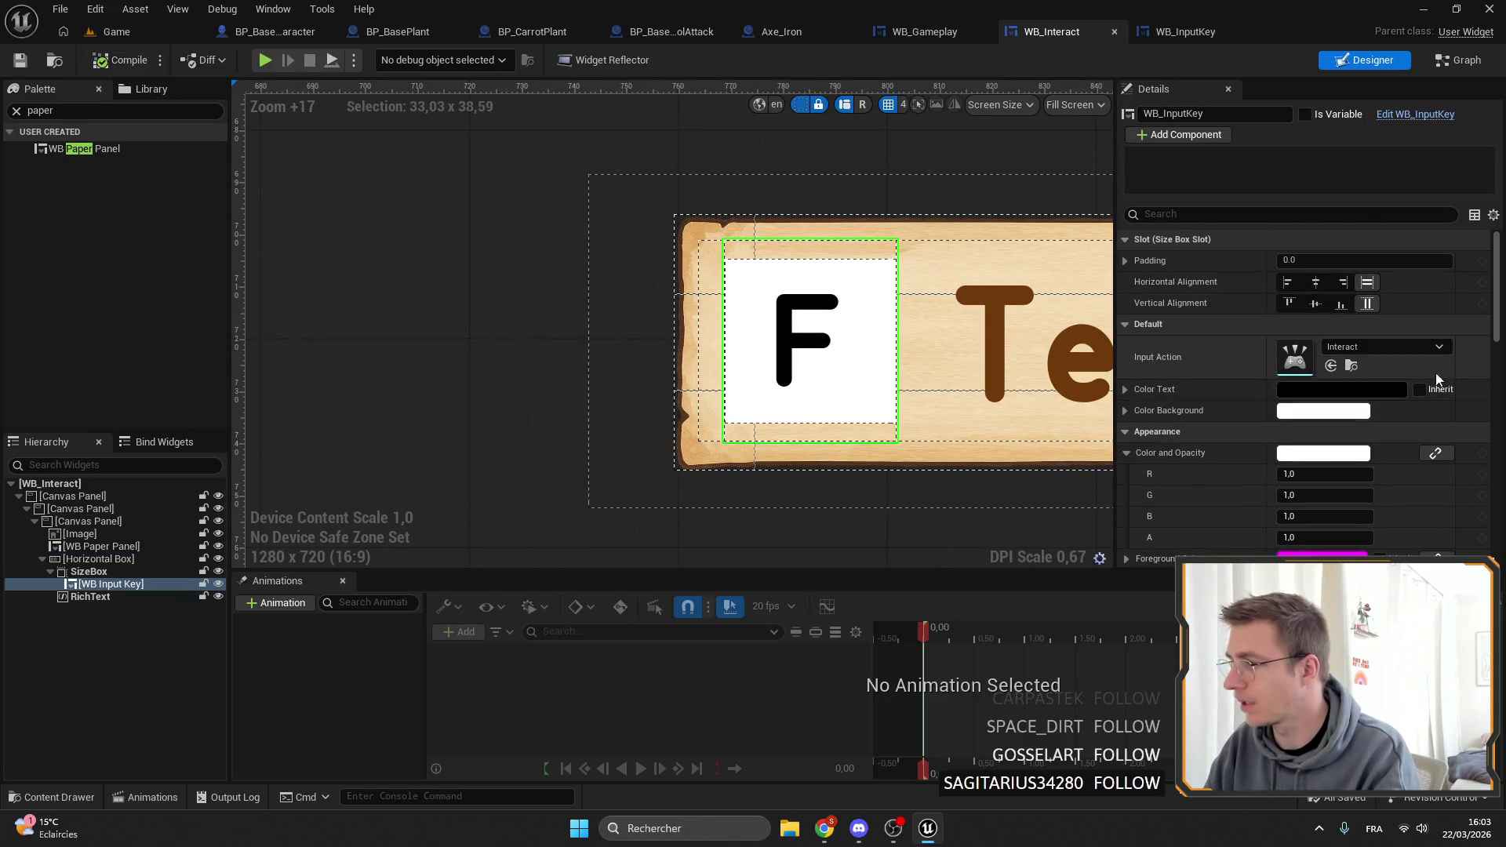
{"action": "left_click", "coordinate": [1301, 411]}
{"action": "left_click_drag", "start_coordinate": [1065, 641], "coordinate": [978, 640]}
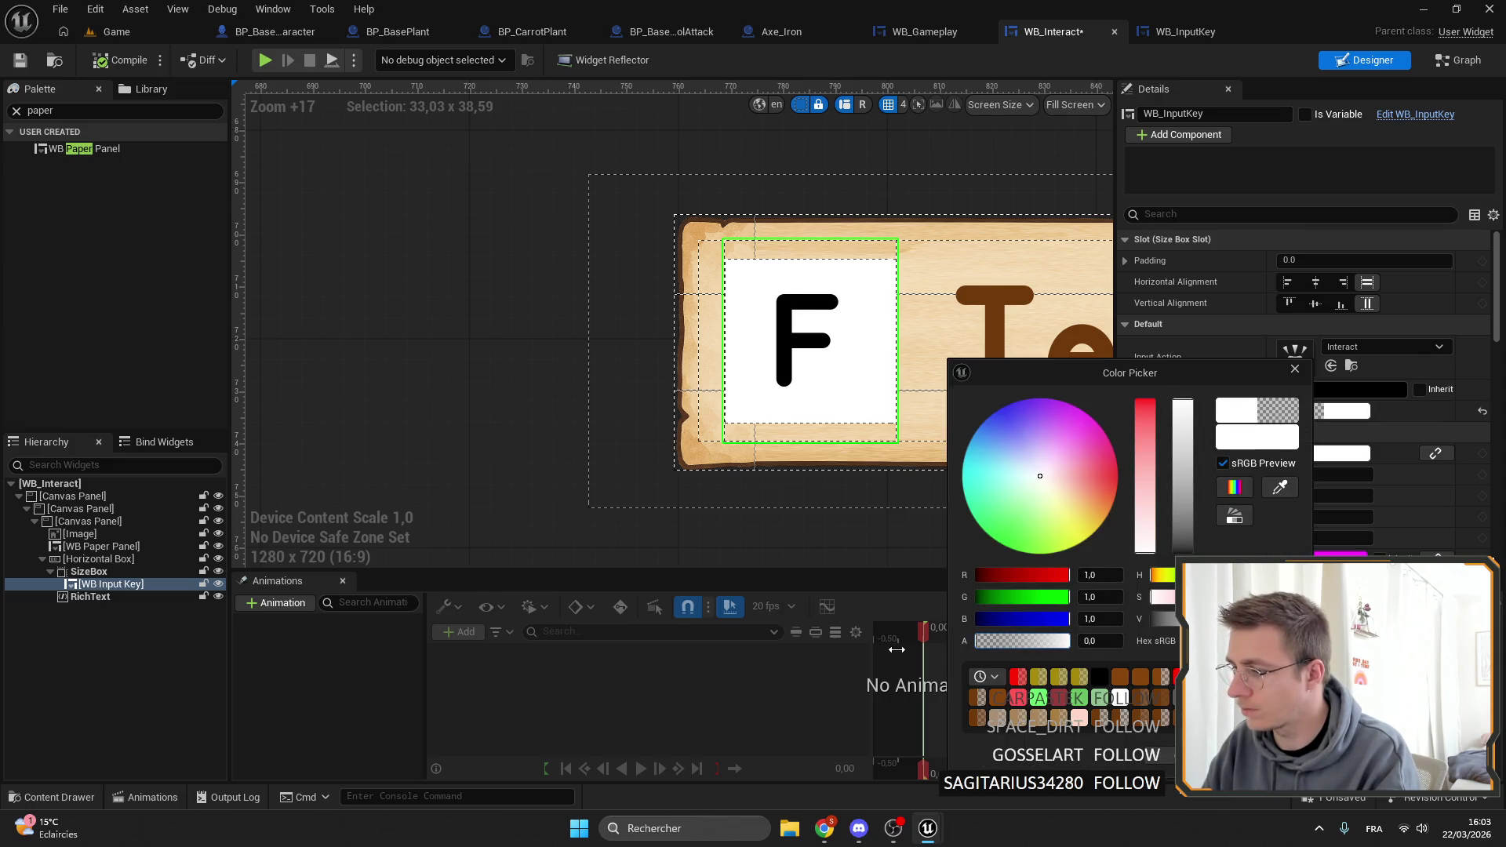
{"action": "left_click", "coordinate": [988, 413]}
{"action": "scroll", "coordinate": [626, 164], "scroll_direction": "down", "scroll_amount": 3}
{"action": "key", "text": "ctrl+s"}
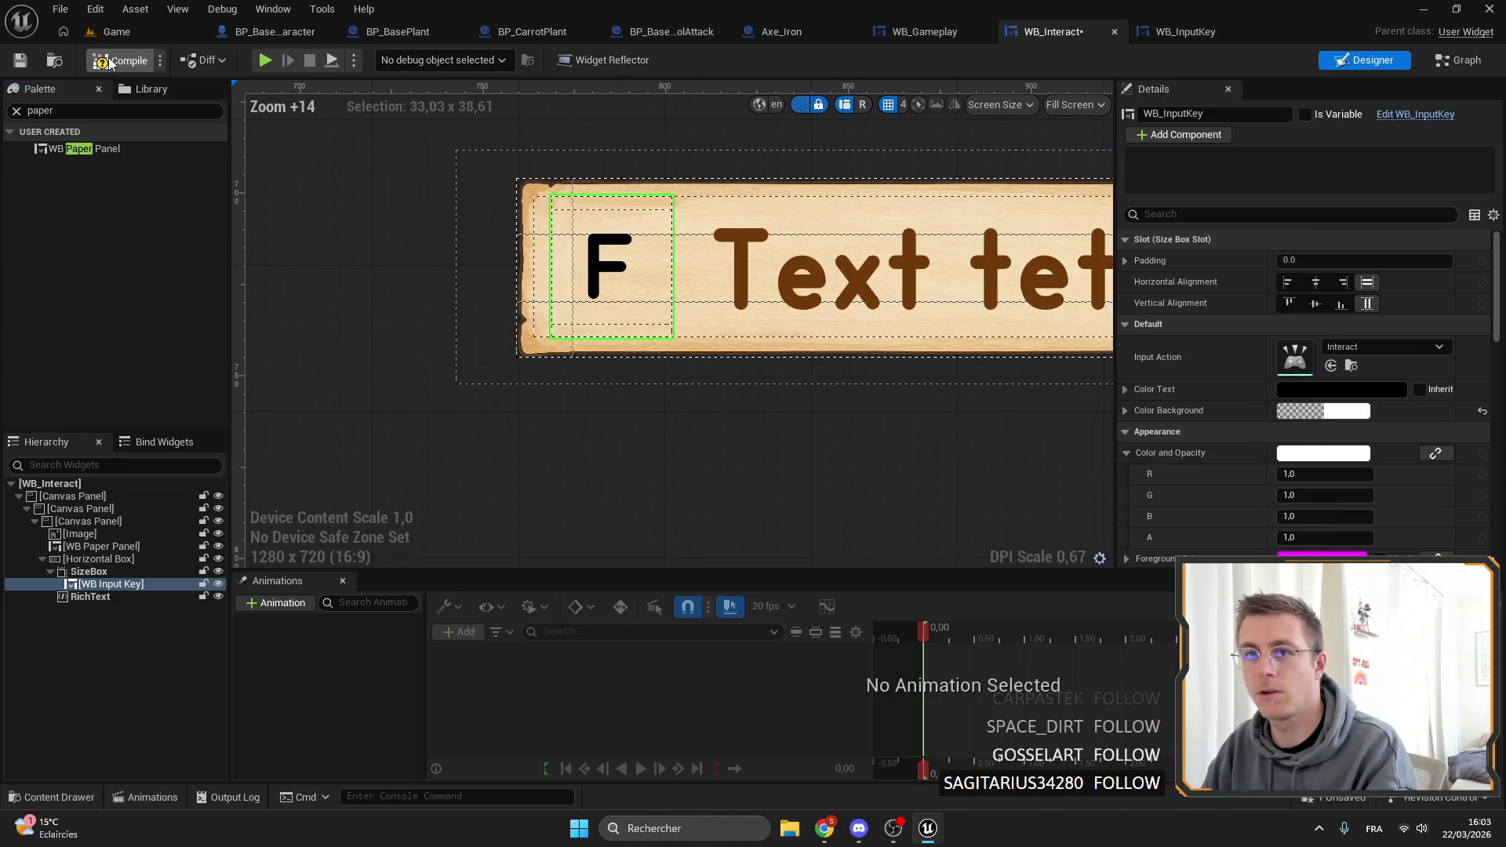
{"action": "left_click", "coordinate": [1482, 411]}
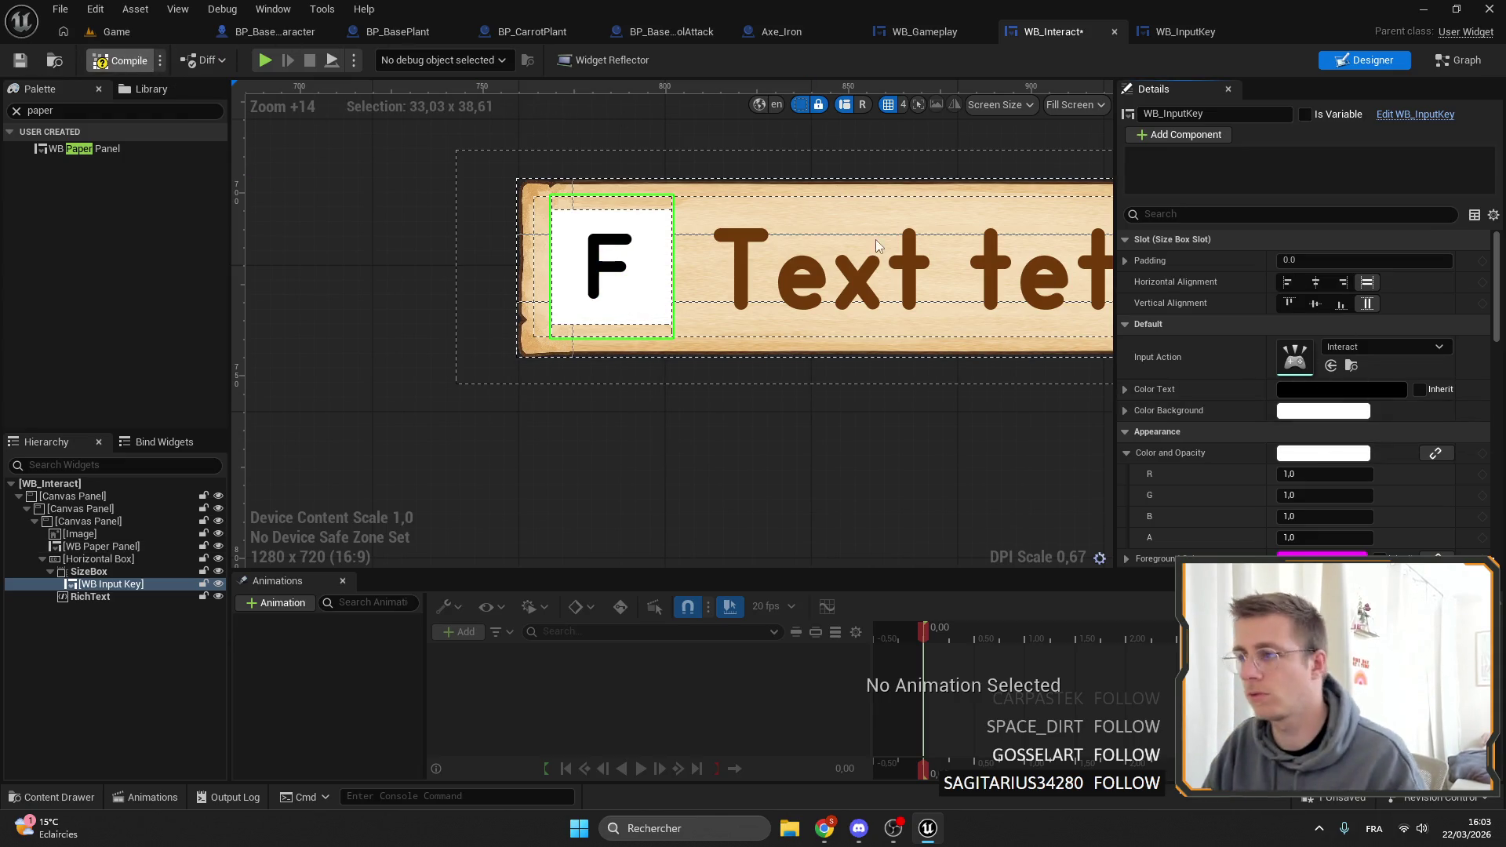
Compile and save WB_Interact, then start a fullscreen play-in-editor test from the Game level.
{"action": "left_click", "coordinate": [25, 63]}
{"action": "left_click", "coordinate": [63, 36]}
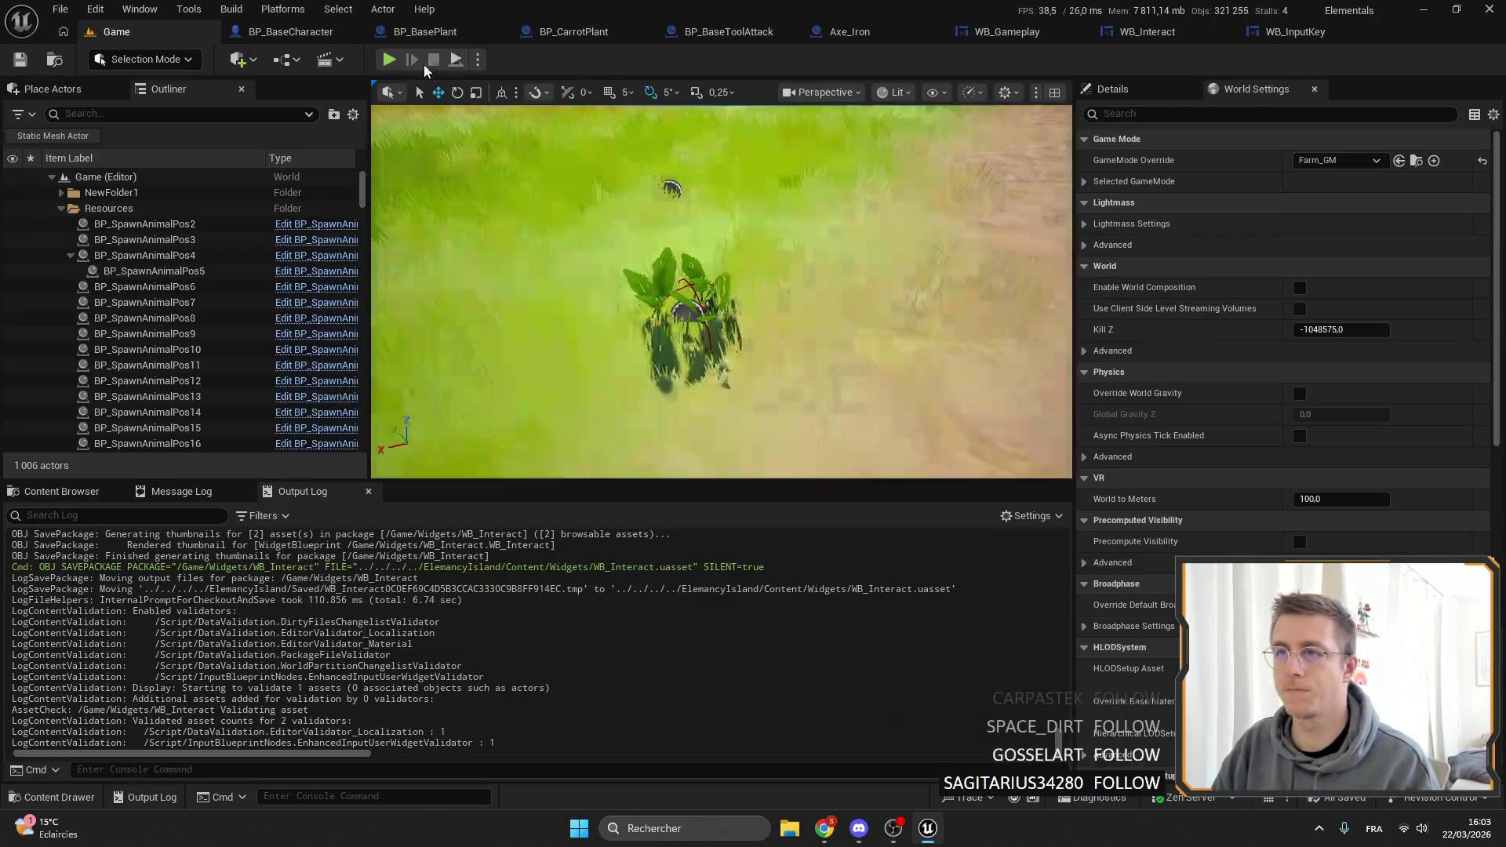
{"action": "left_click", "coordinate": [389, 60]}
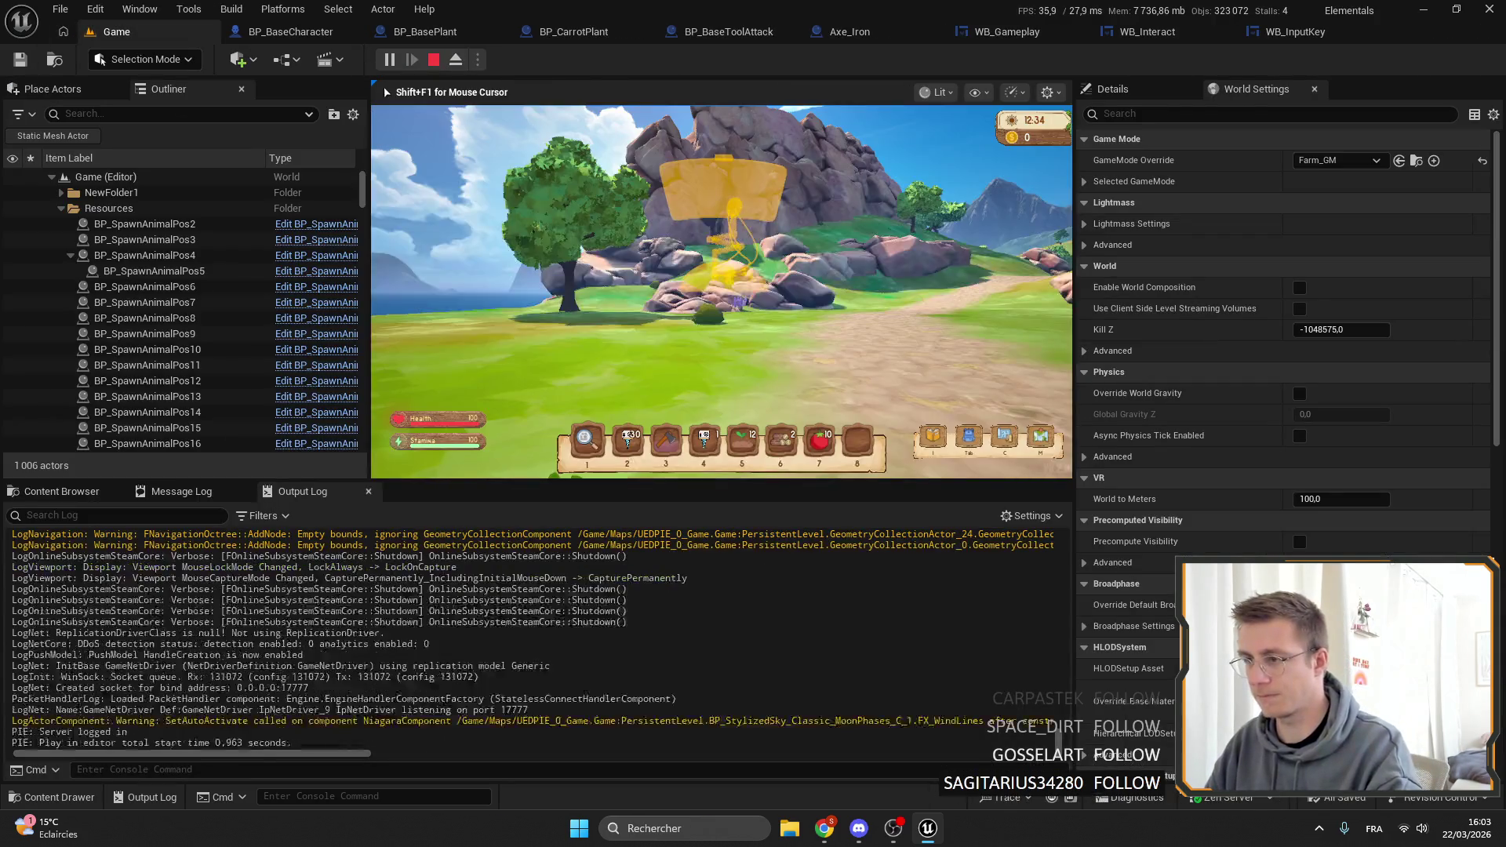
{"action": "key", "text": "F11"}
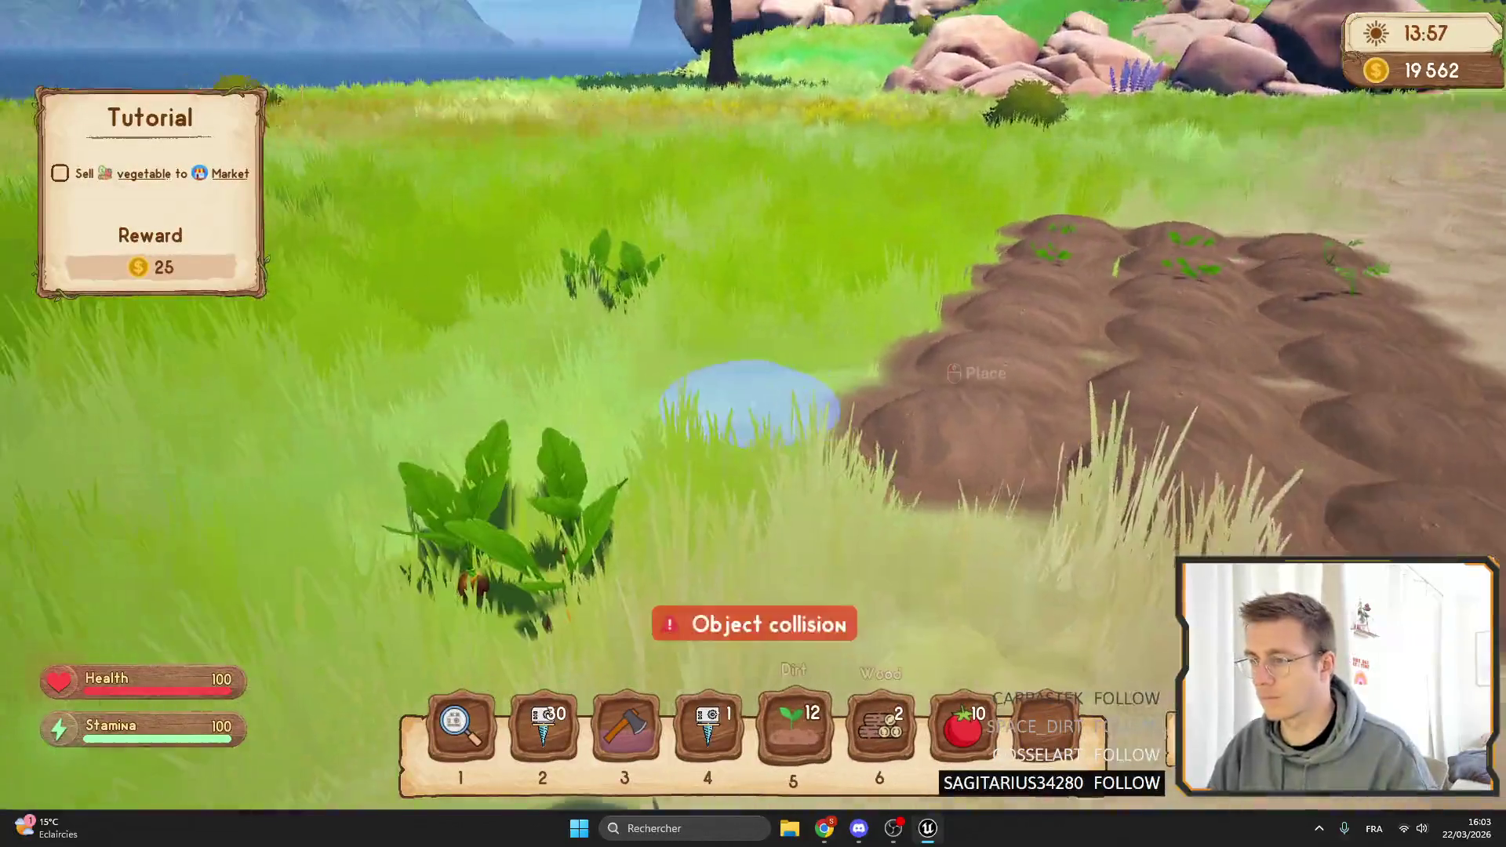
Walk to the carrot to see the 'F Collect Carrot' prompt, then stop and reopen WB_Interact.
{"action": "key", "text": "6"}
{"action": "key", "text": "s"}
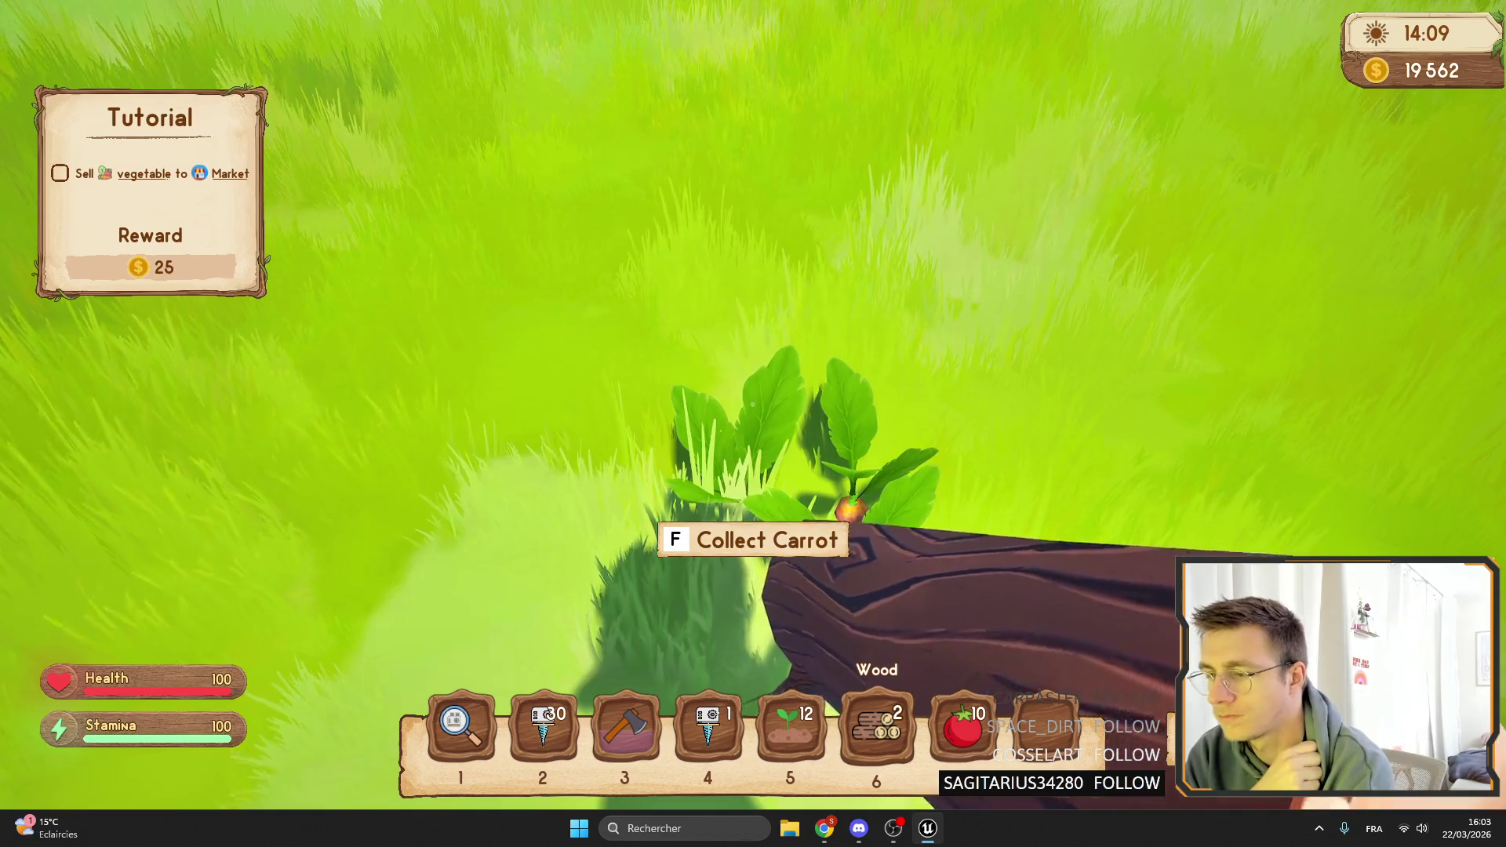
{"action": "key", "text": "Escape"}
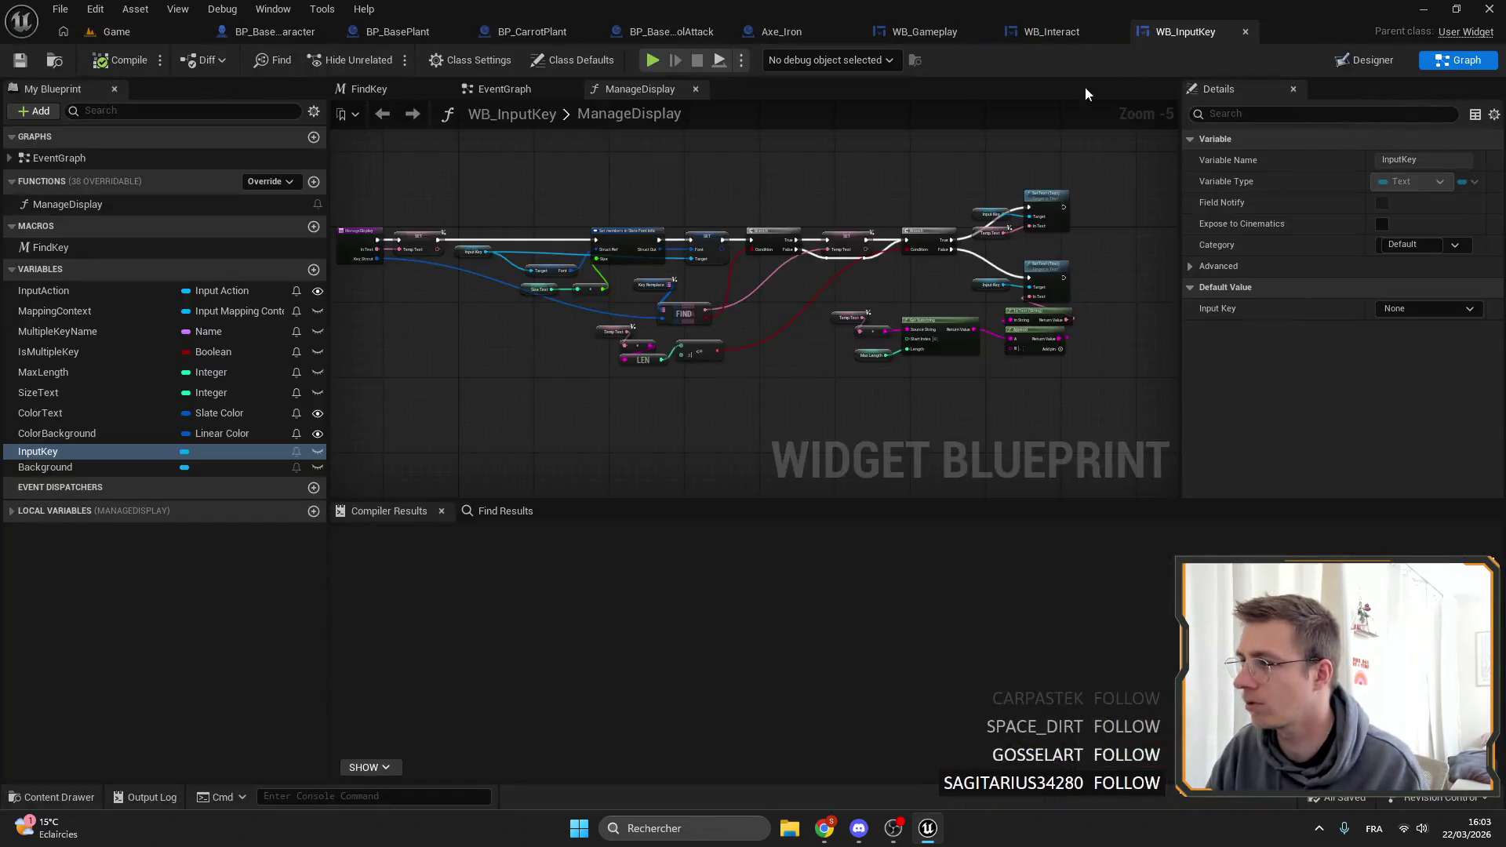
{"action": "left_click", "coordinate": [1051, 32]}
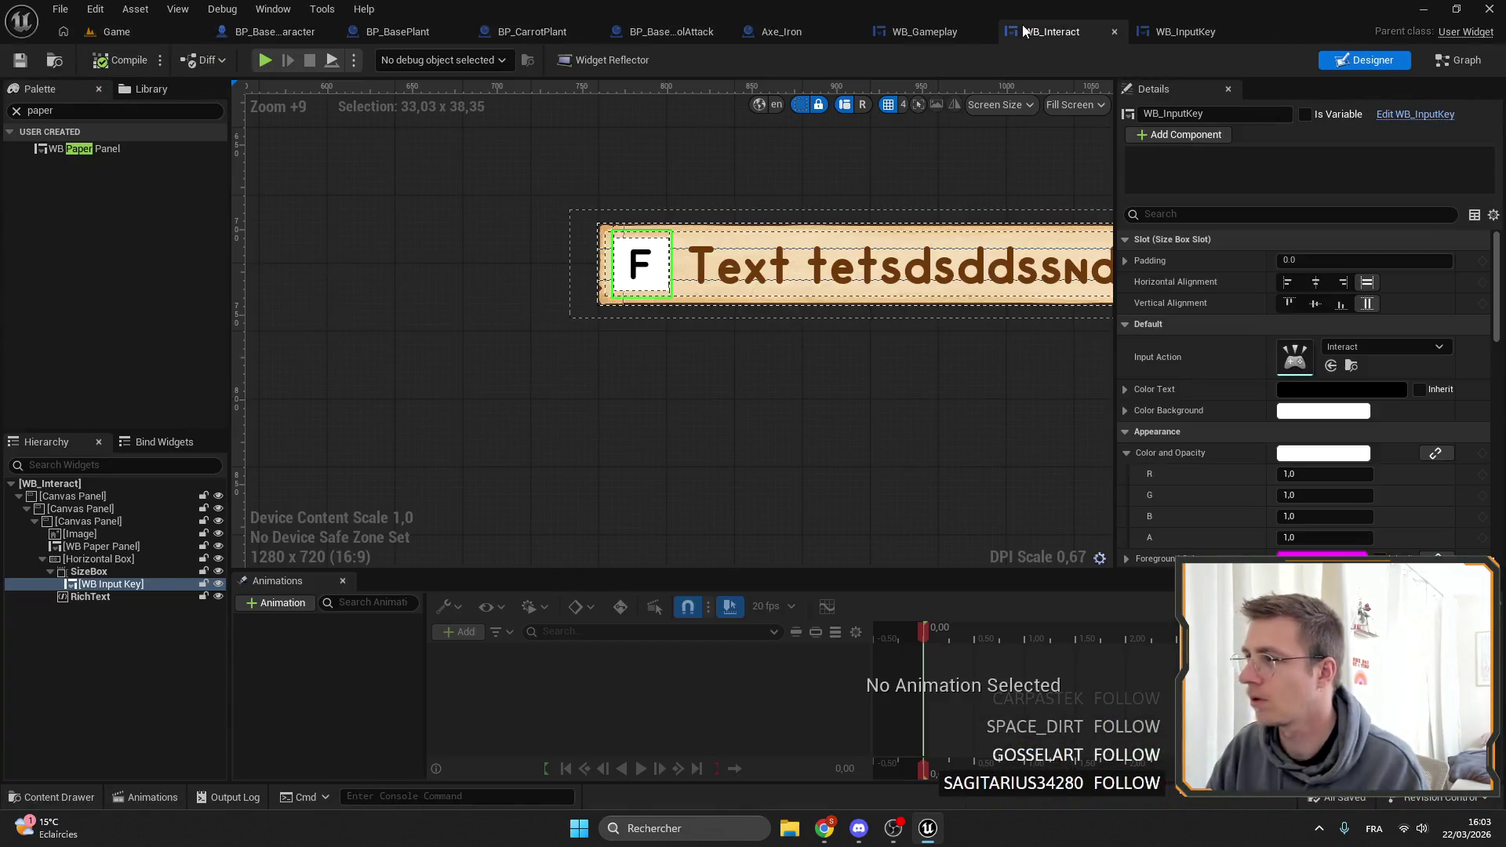
Set the F key letter's text colour to a dark brown.
{"action": "scroll", "coordinate": [741, 292], "scroll_direction": "up", "scroll_amount": 3}
{"action": "scroll", "coordinate": [741, 292], "scroll_direction": "up", "scroll_amount": 4}
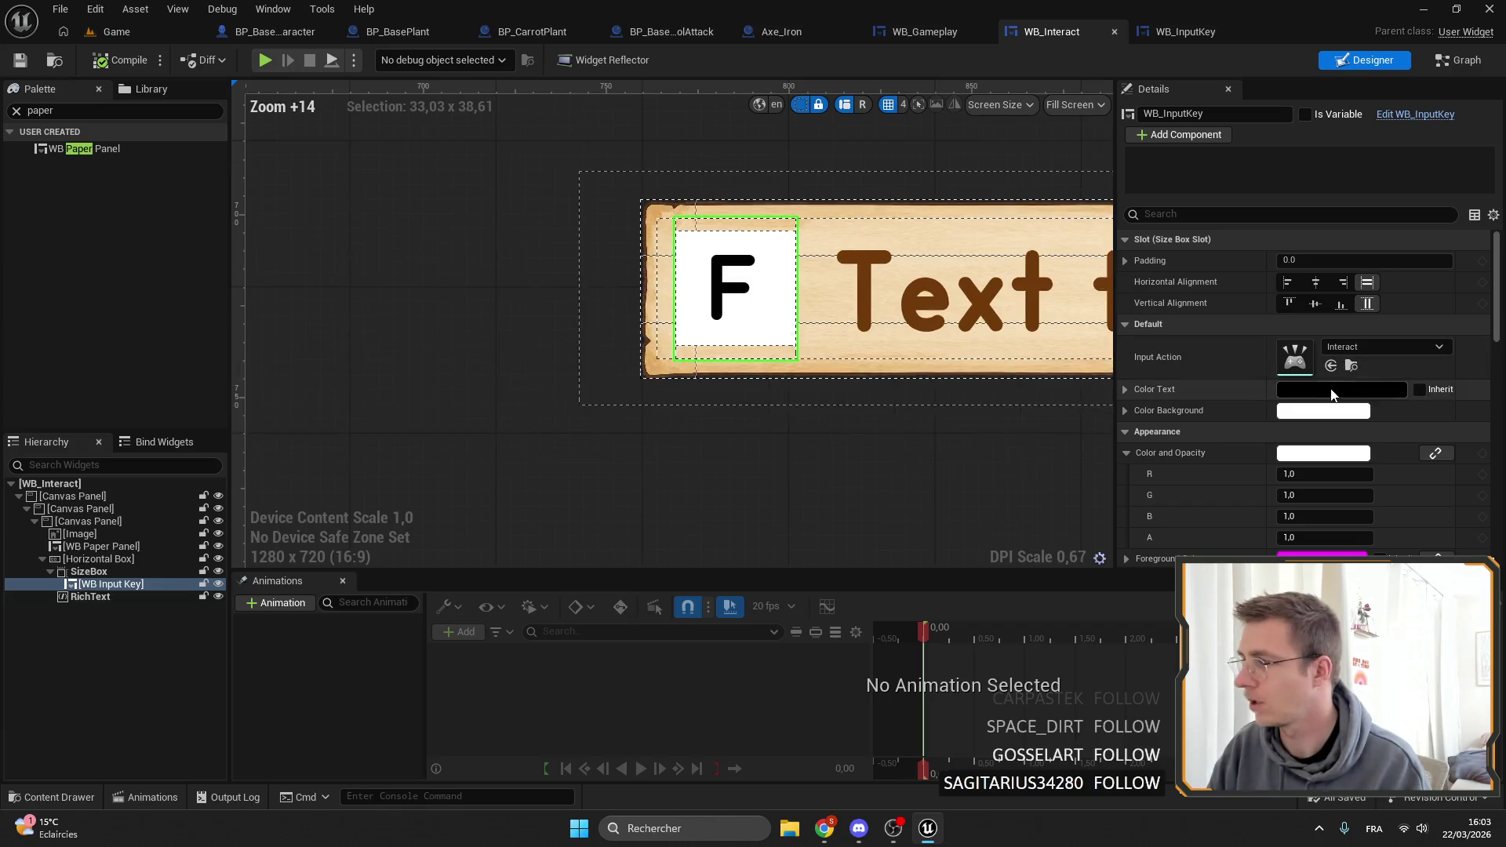
{"action": "left_click", "coordinate": [1338, 388]}
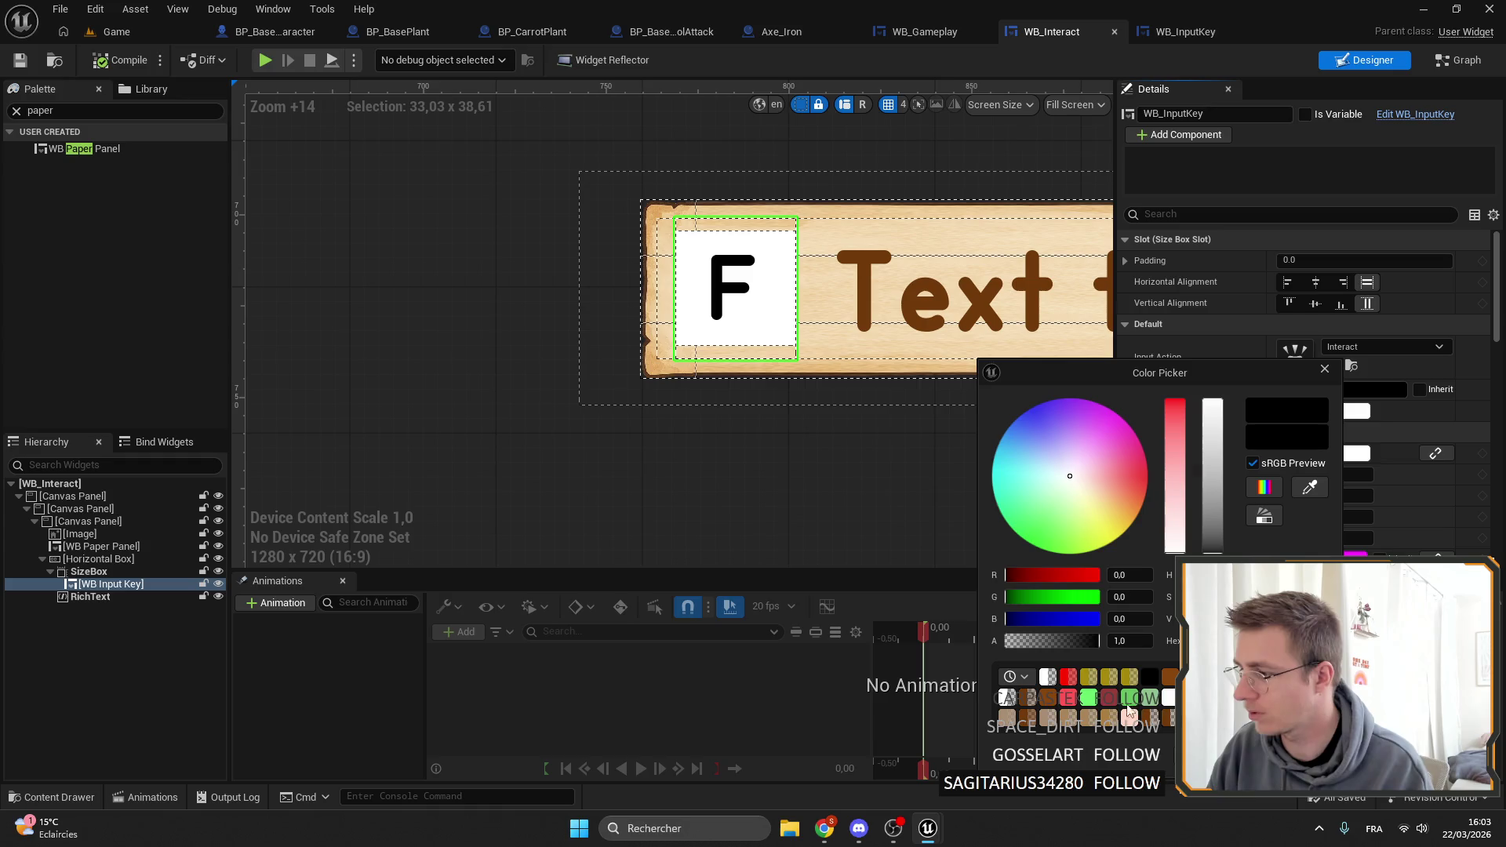
{"action": "left_click", "coordinate": [1055, 698]}
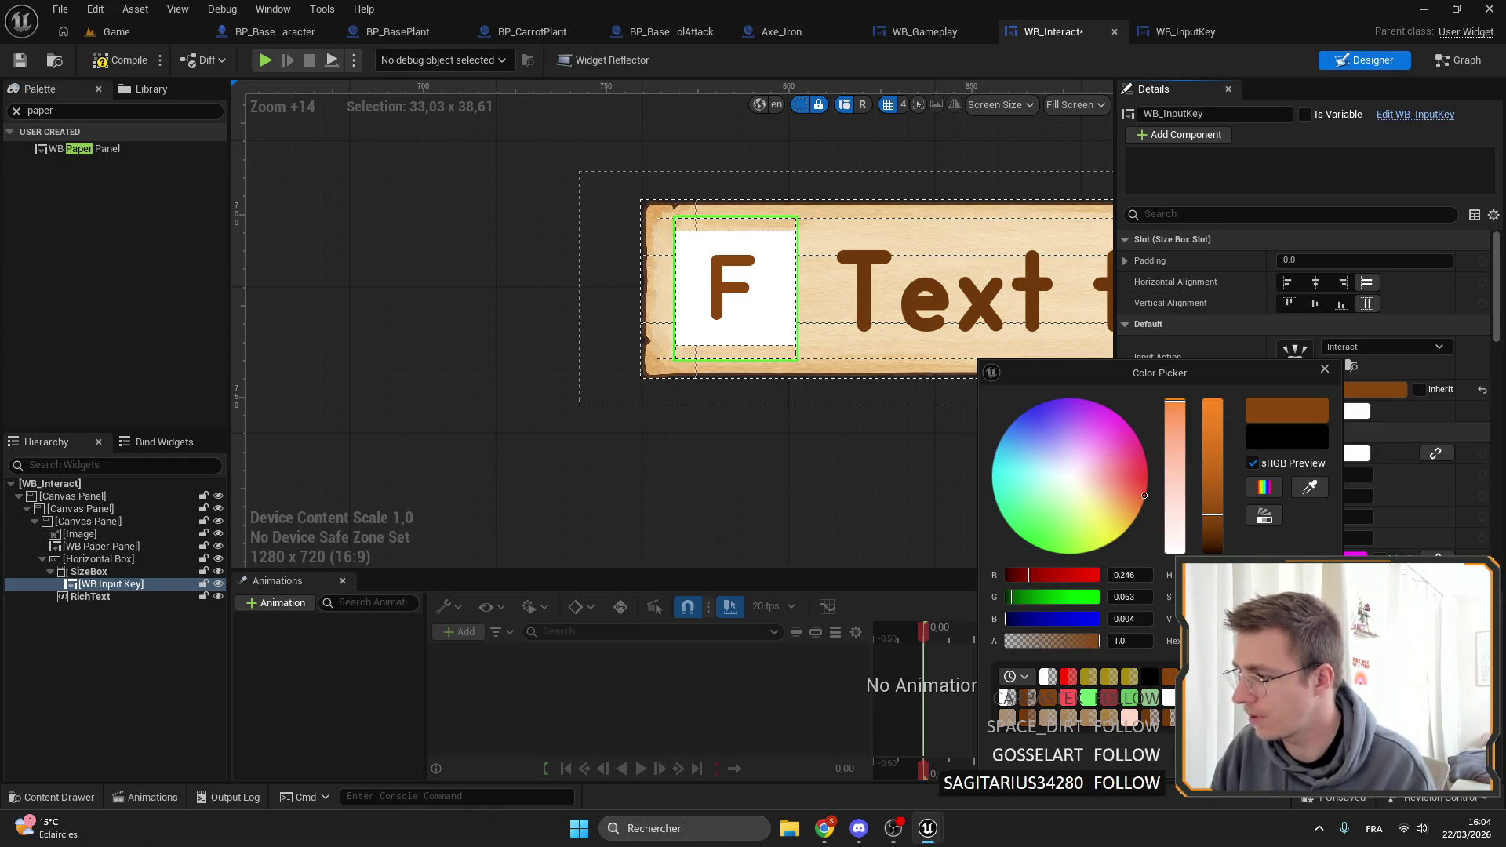
{"action": "left_click", "coordinate": [1168, 697]}
{"action": "left_click", "coordinate": [1171, 710]}
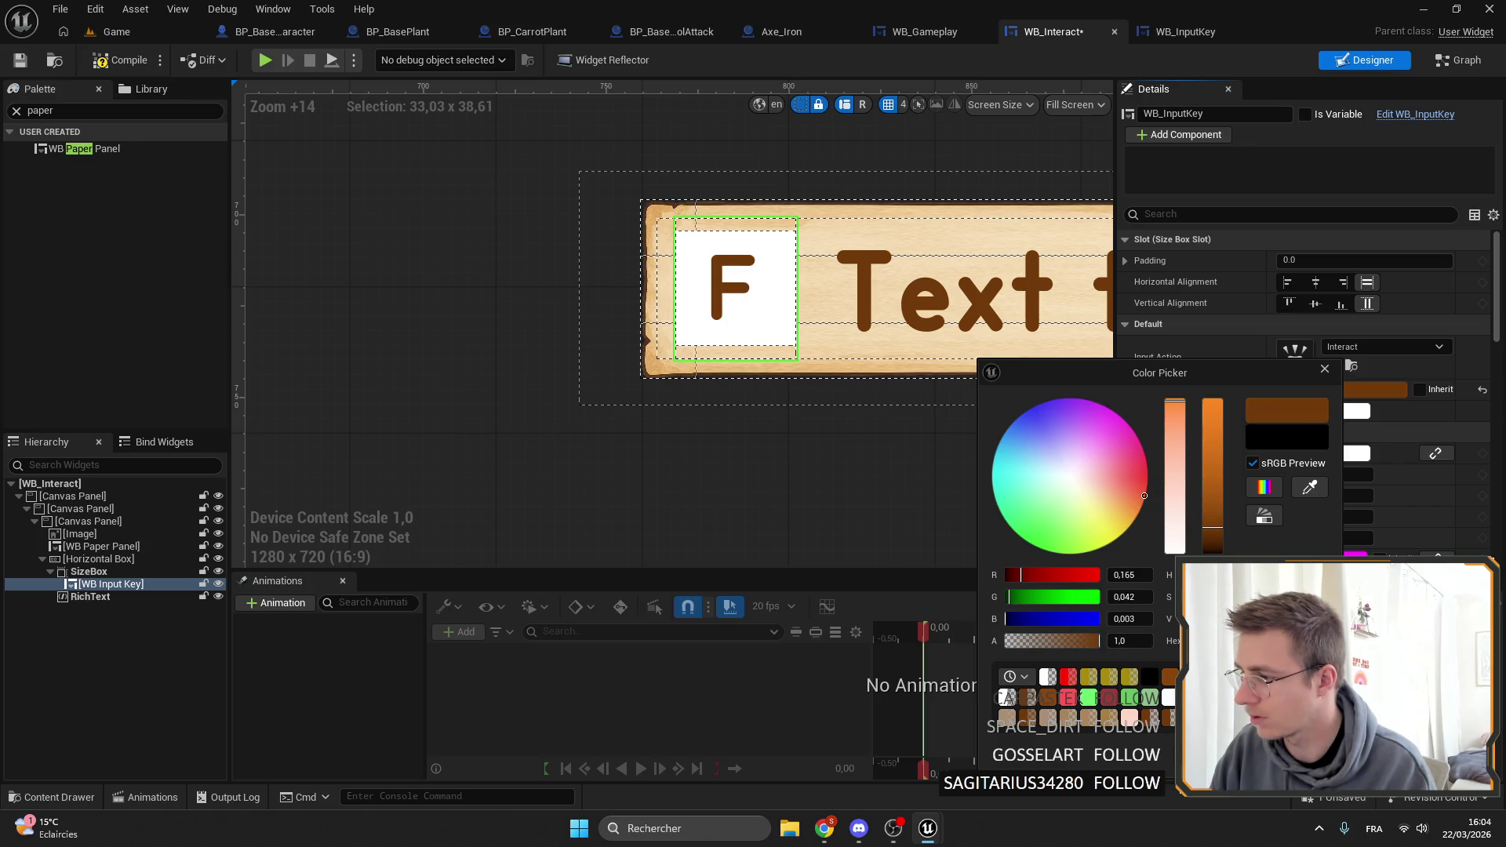
{"action": "key", "text": "Escape"}
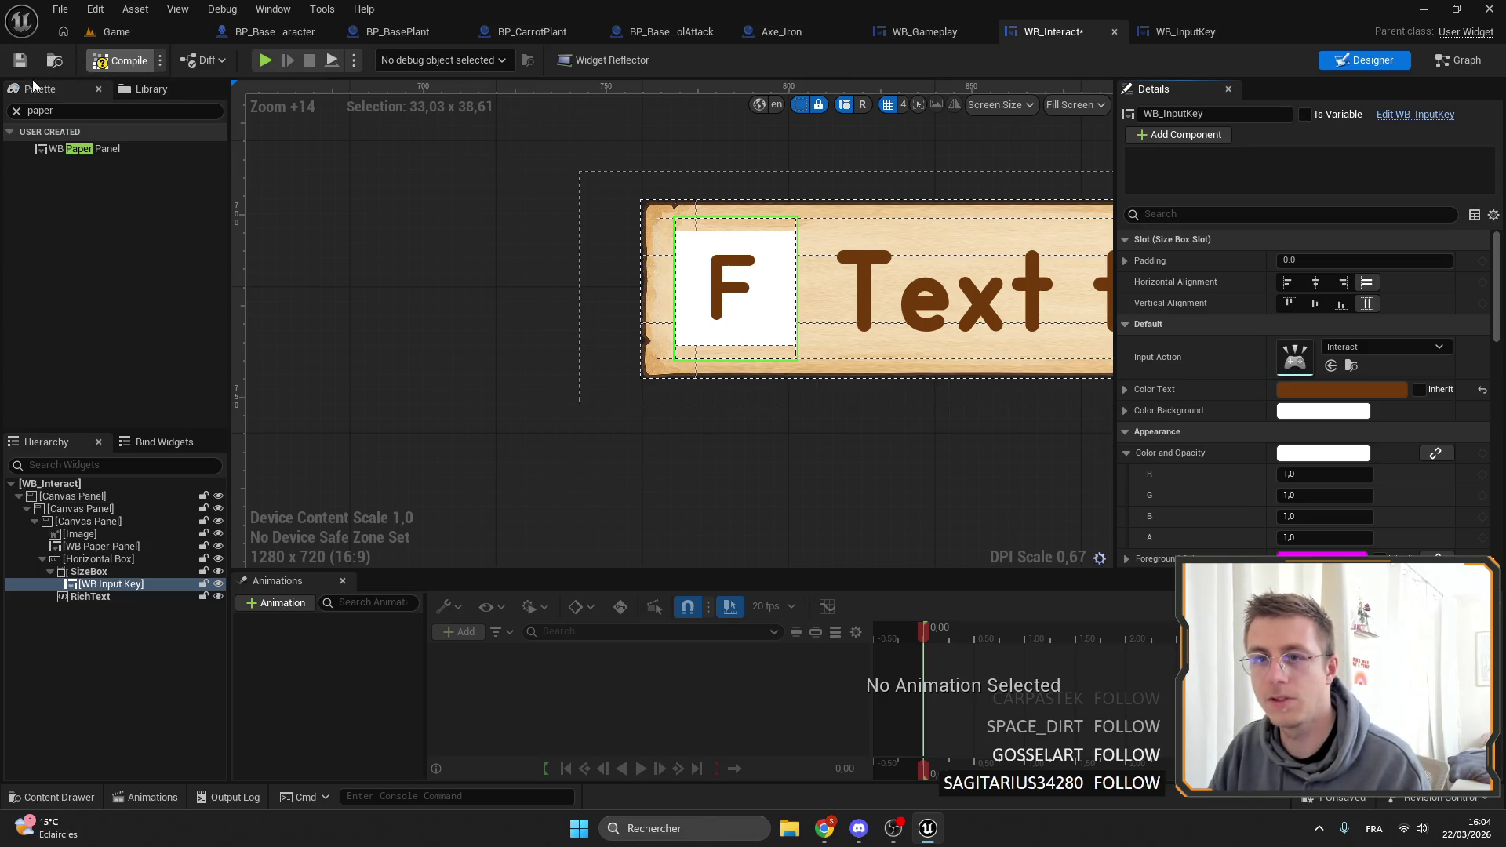
Compile and save WB_Interact, then open the WB_InputKey blueprint.
{"action": "left_click", "coordinate": [19, 60]}
{"action": "scroll", "coordinate": [740, 316], "scroll_direction": "up", "scroll_amount": 3}
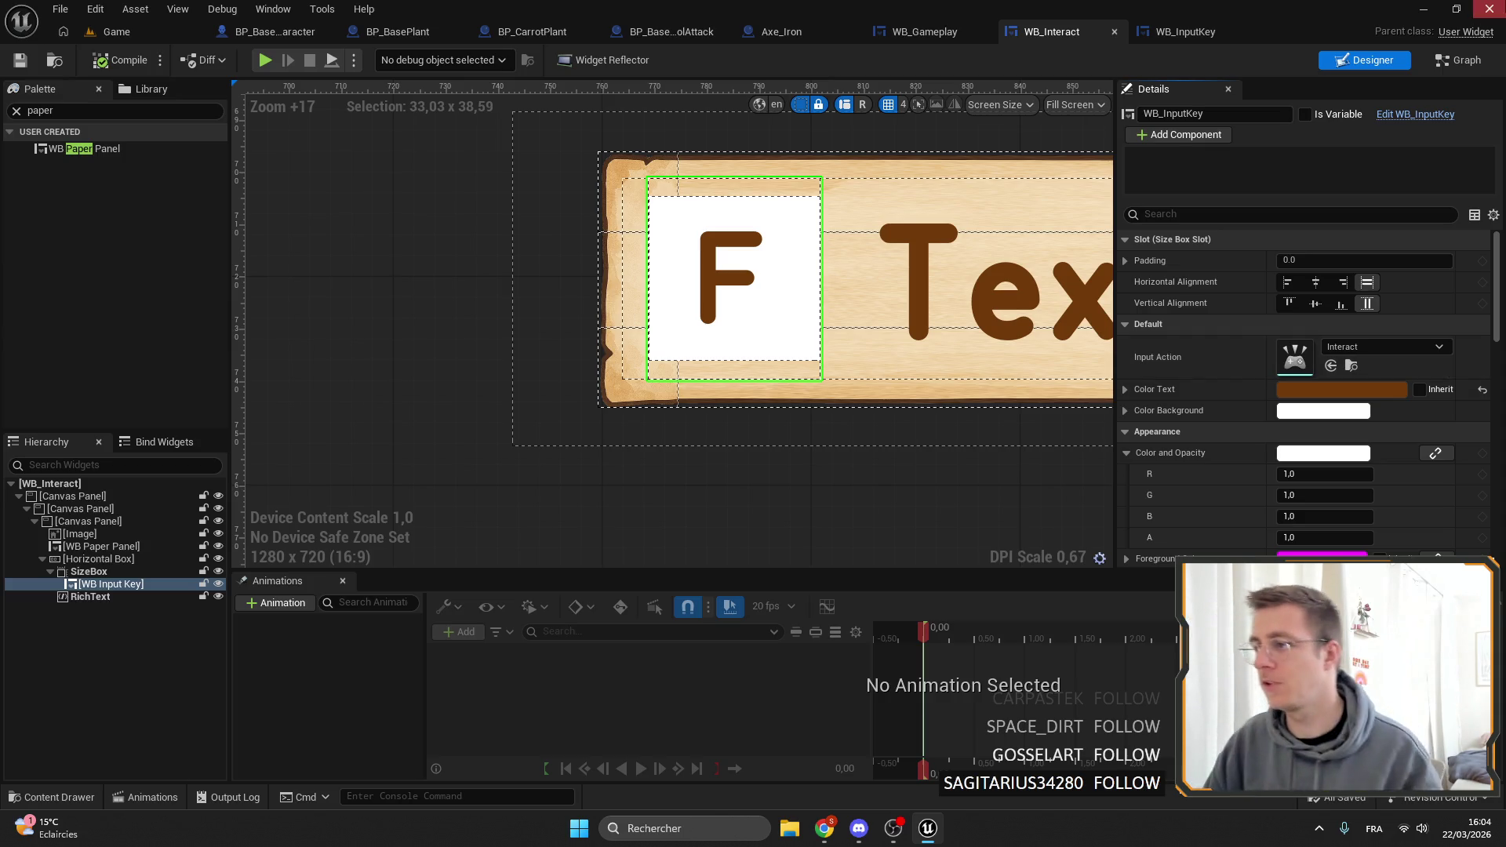
{"action": "left_click", "coordinate": [1436, 116]}
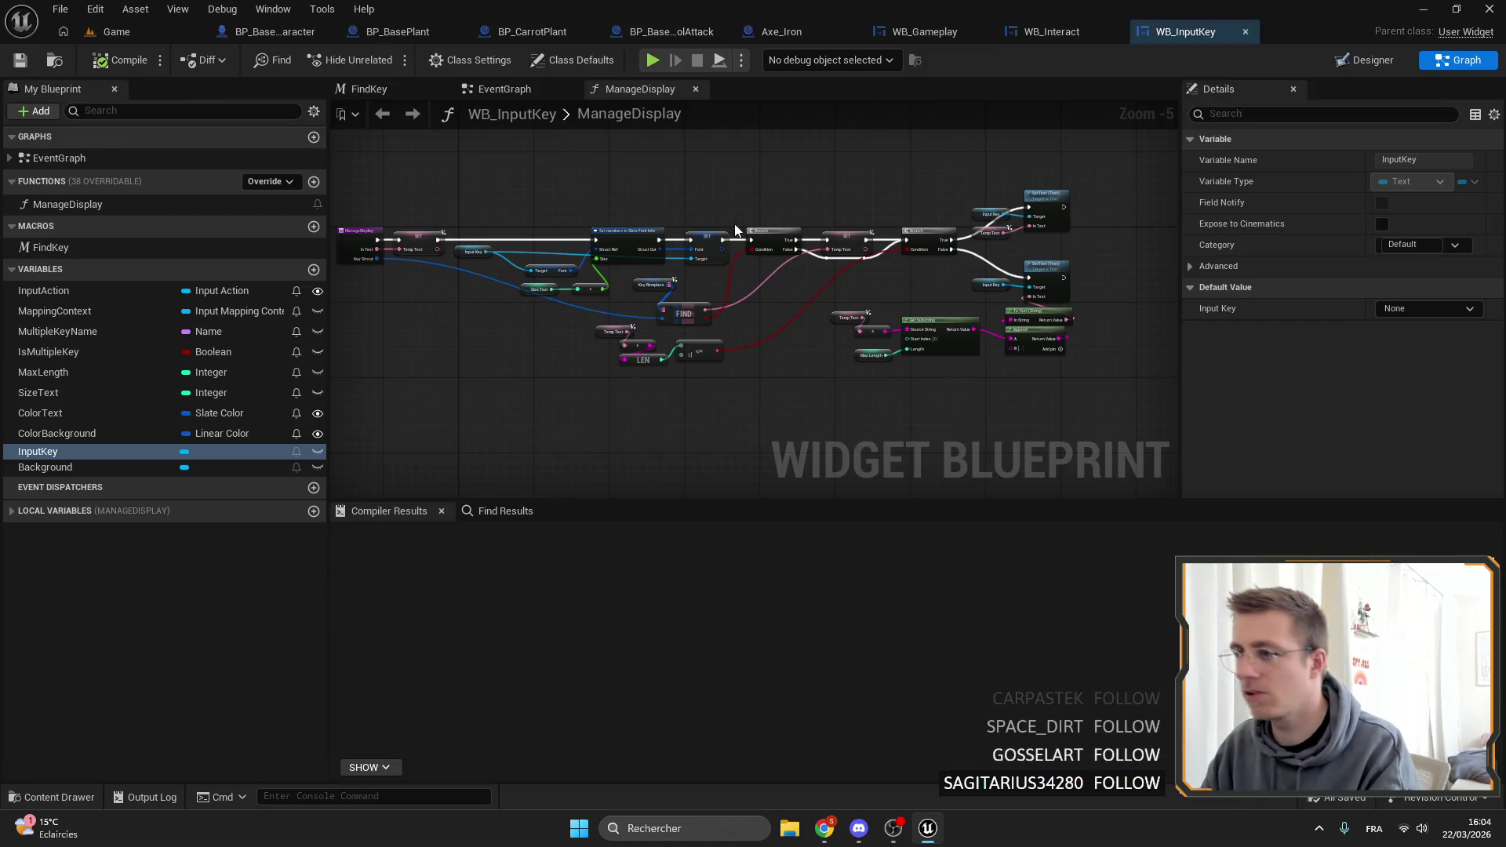
Select the Background image in WB_InputKey's designer layout.
{"action": "left_click", "coordinate": [1385, 68]}
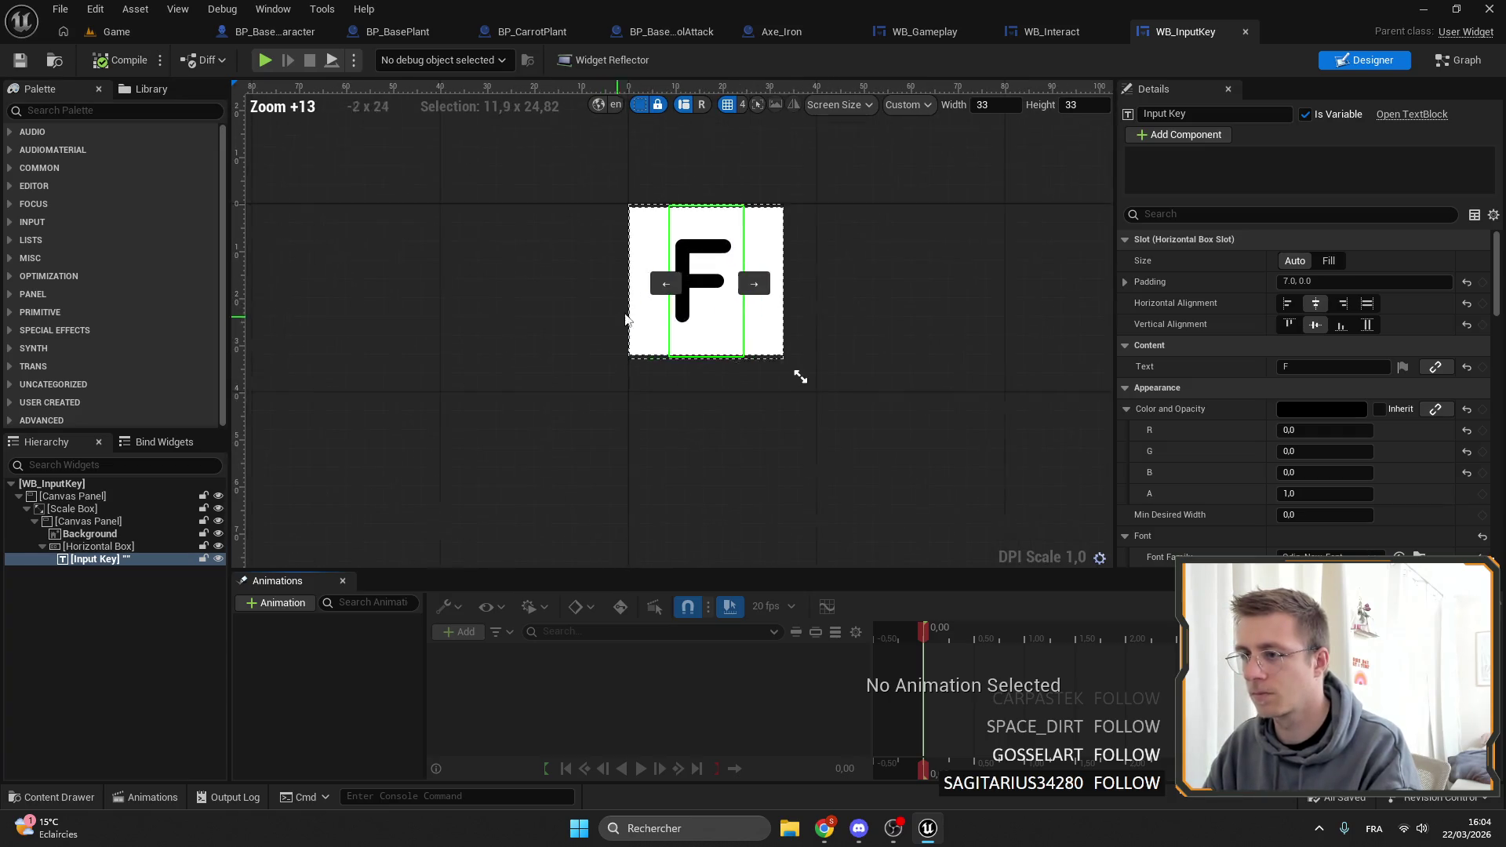
{"action": "left_click", "coordinate": [750, 253]}
{"action": "left_click", "coordinate": [90, 534]}
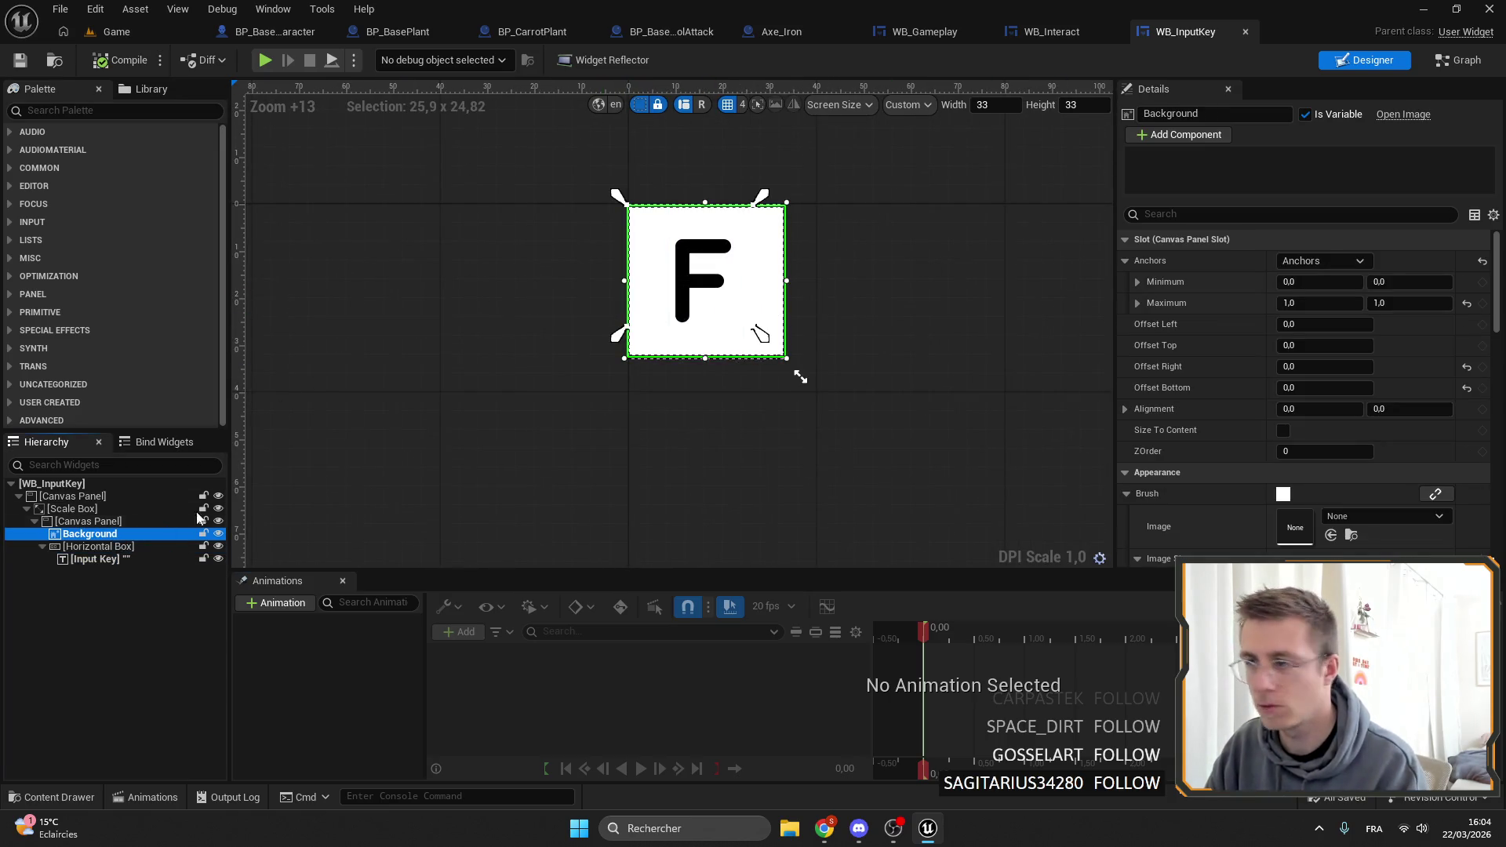
{"action": "left_click_drag", "start_coordinate": [758, 331], "coordinate": [759, 334]}
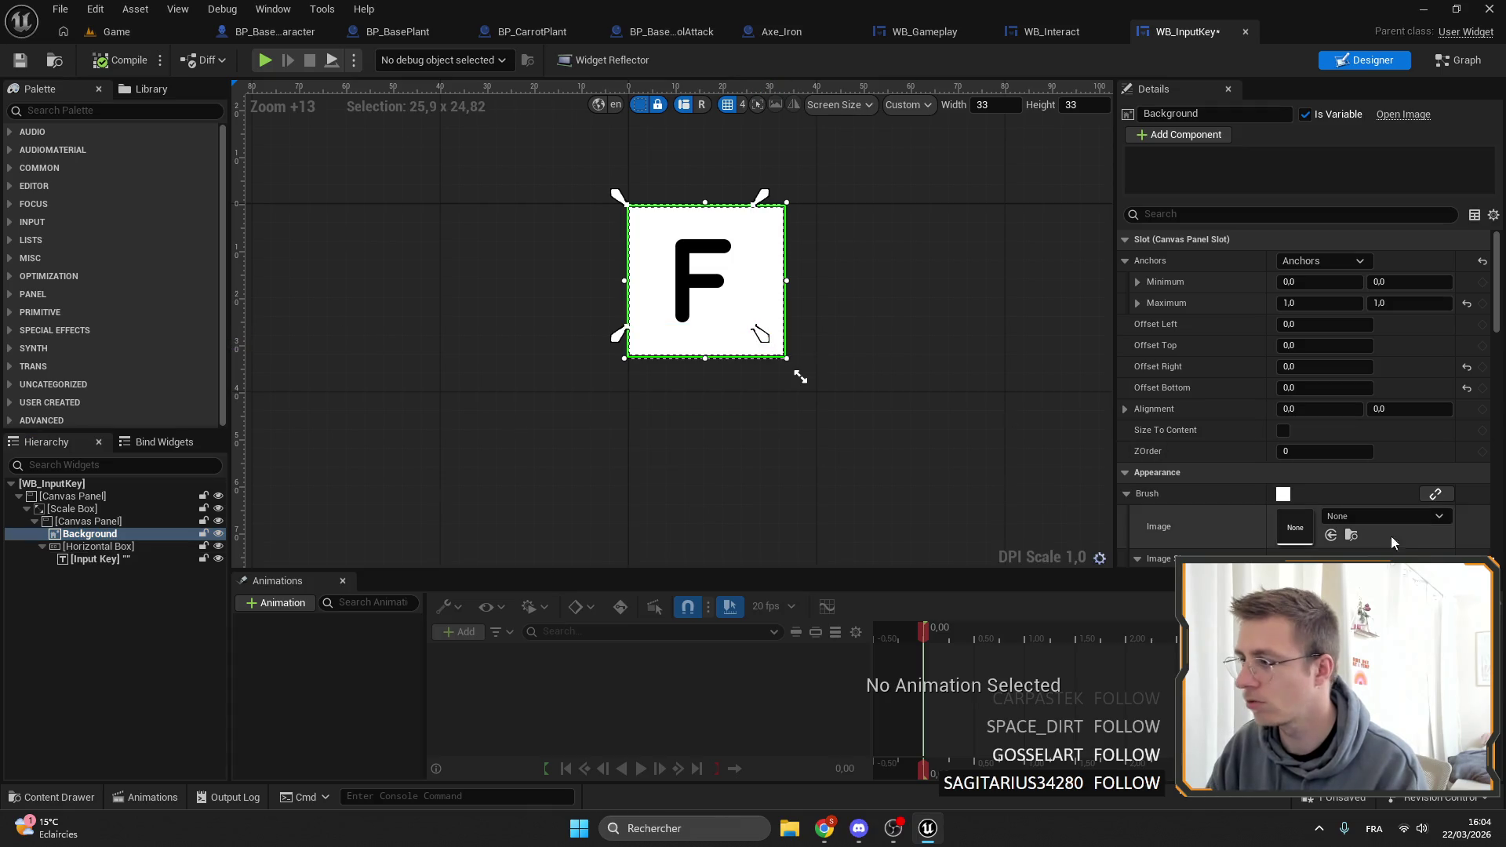
{"action": "scroll", "coordinate": [1302, 431], "scroll_direction": "down", "scroll_amount": 3}
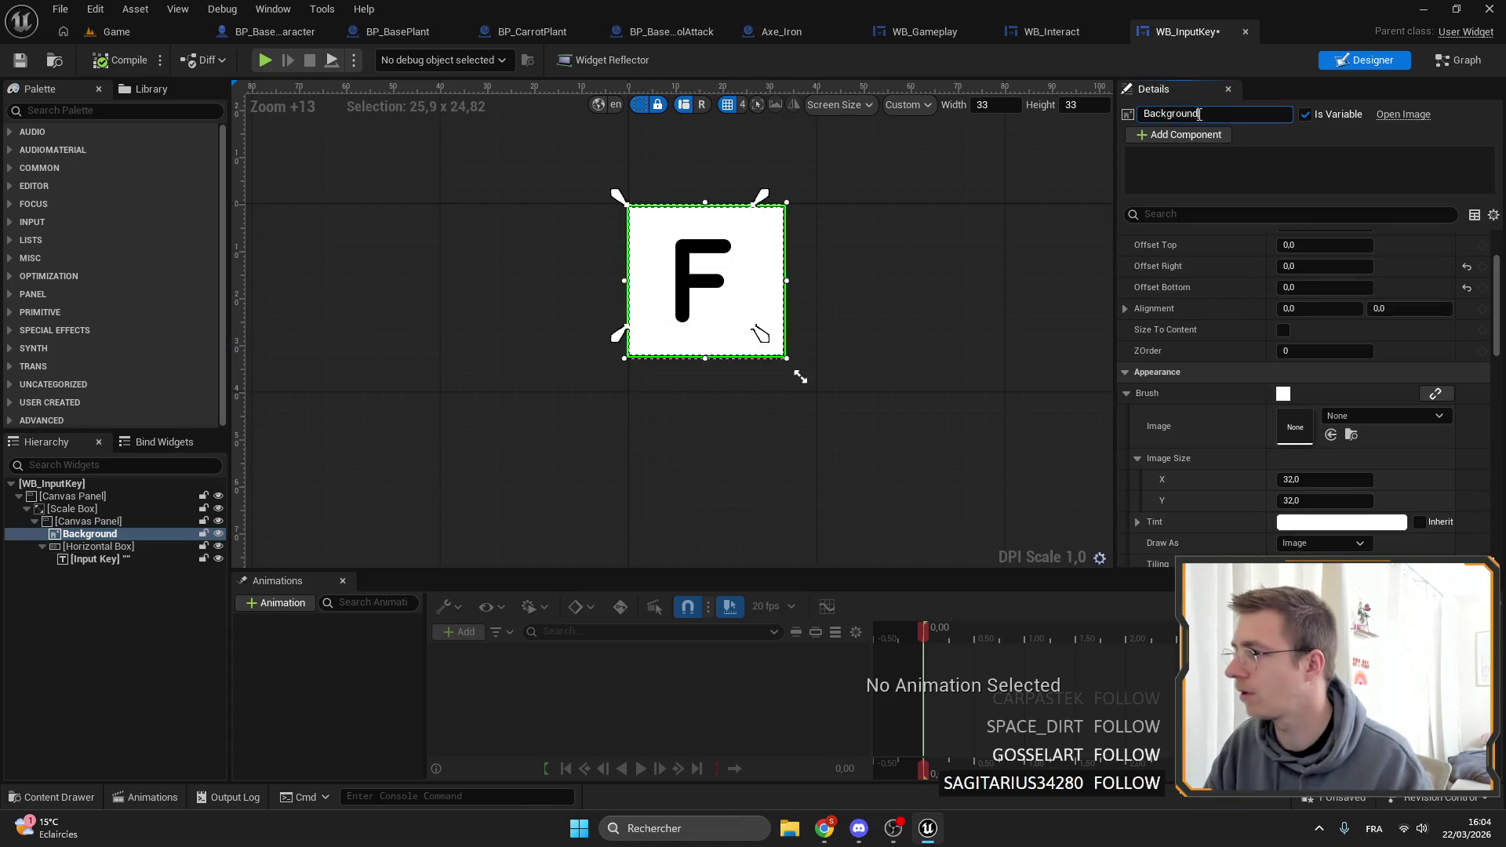
Open WB_InputKey's EventGraph and bring the Set Color and Opacity nodes into view.
{"action": "left_click", "coordinate": [1459, 60]}
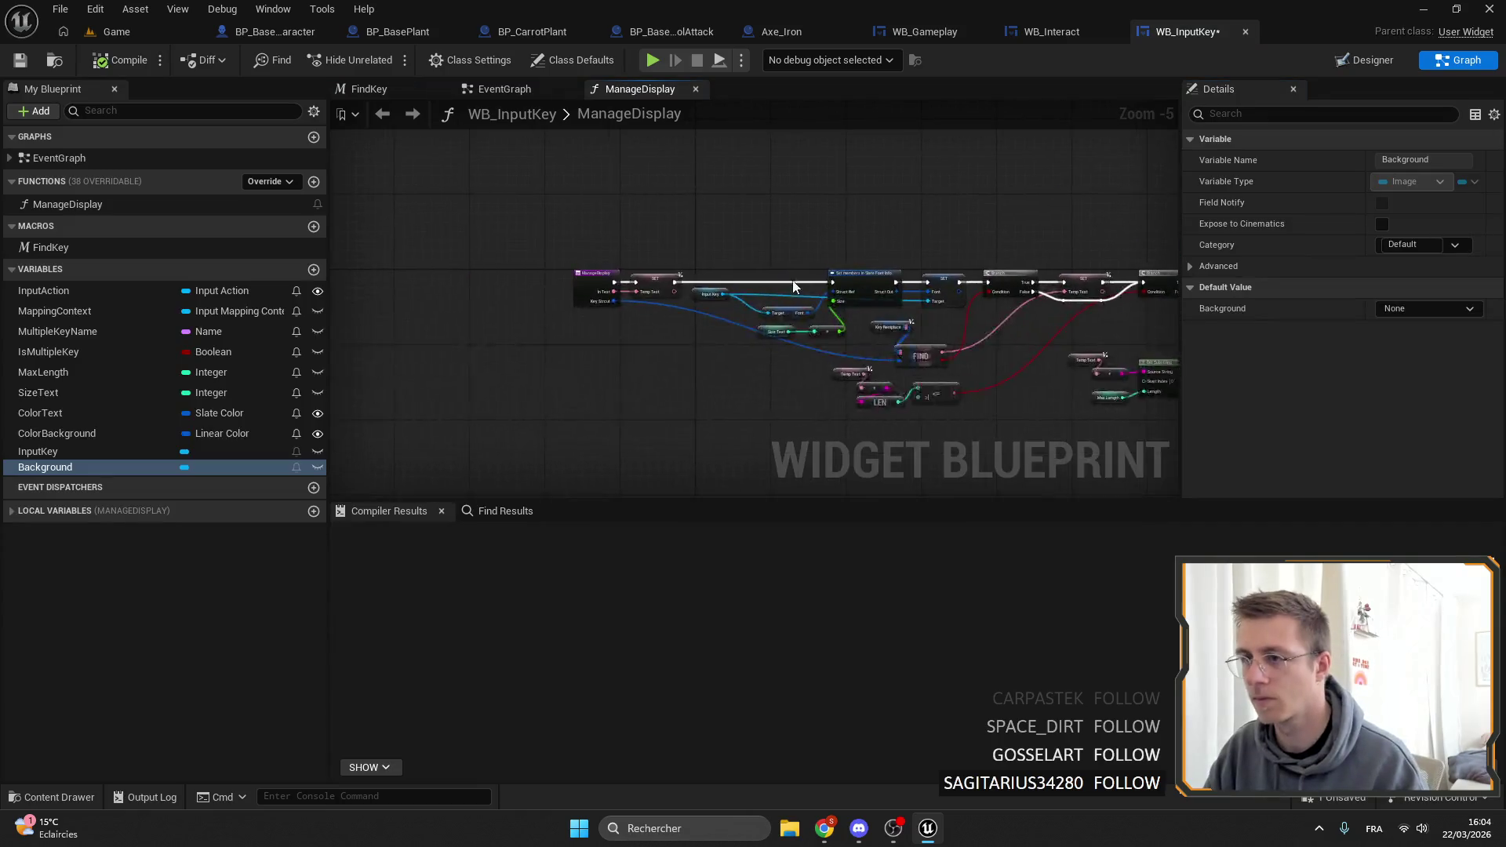
{"action": "double_click", "coordinate": [102, 162]}
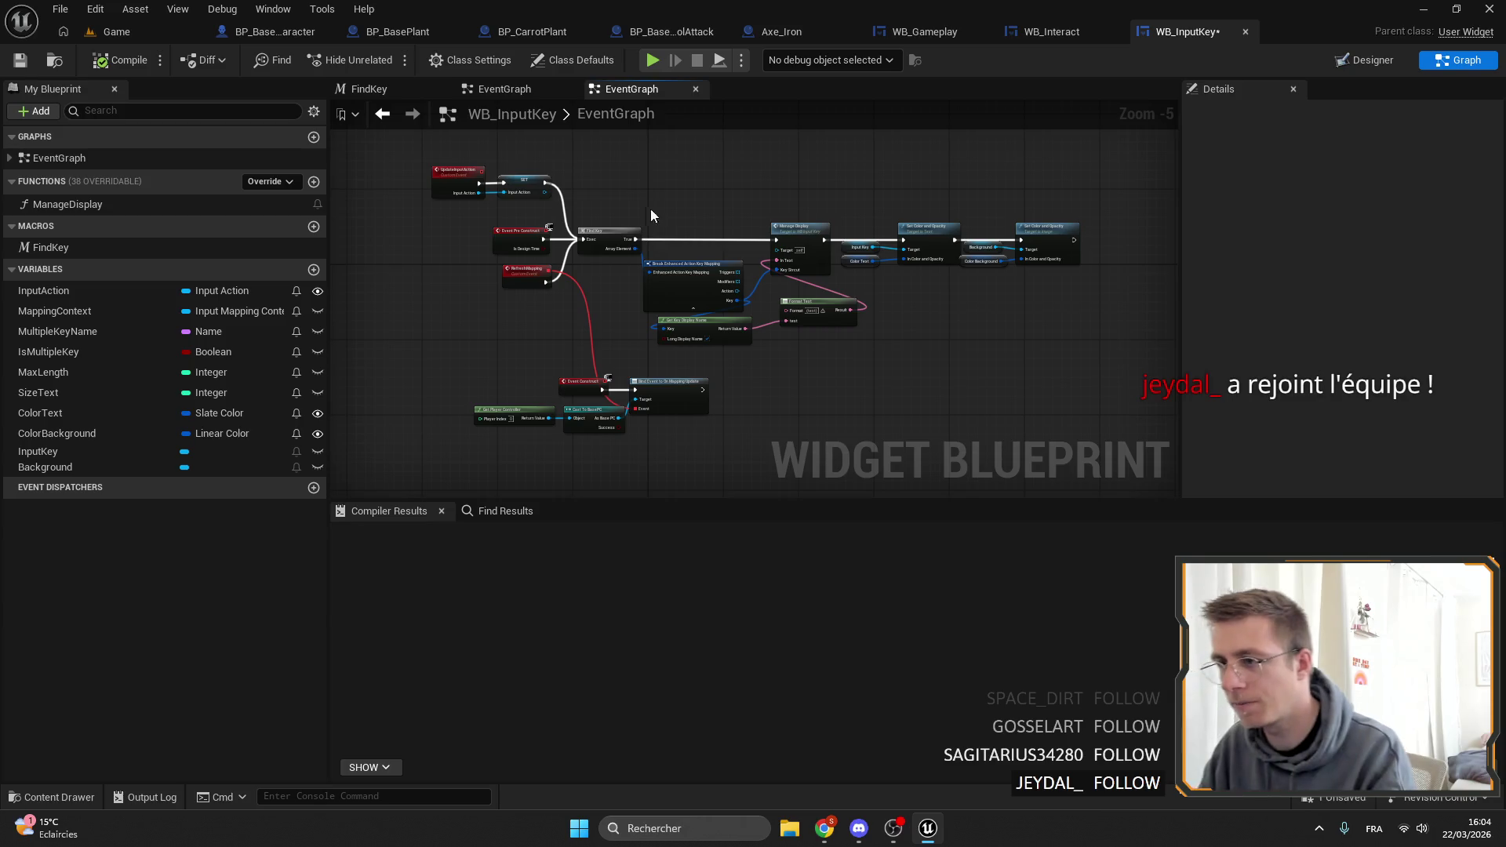
{"action": "scroll", "coordinate": [648, 212], "scroll_direction": "up", "scroll_amount": 4}
{"action": "left_click_drag", "start_coordinate": [1032, 284], "coordinate": [823, 305]}
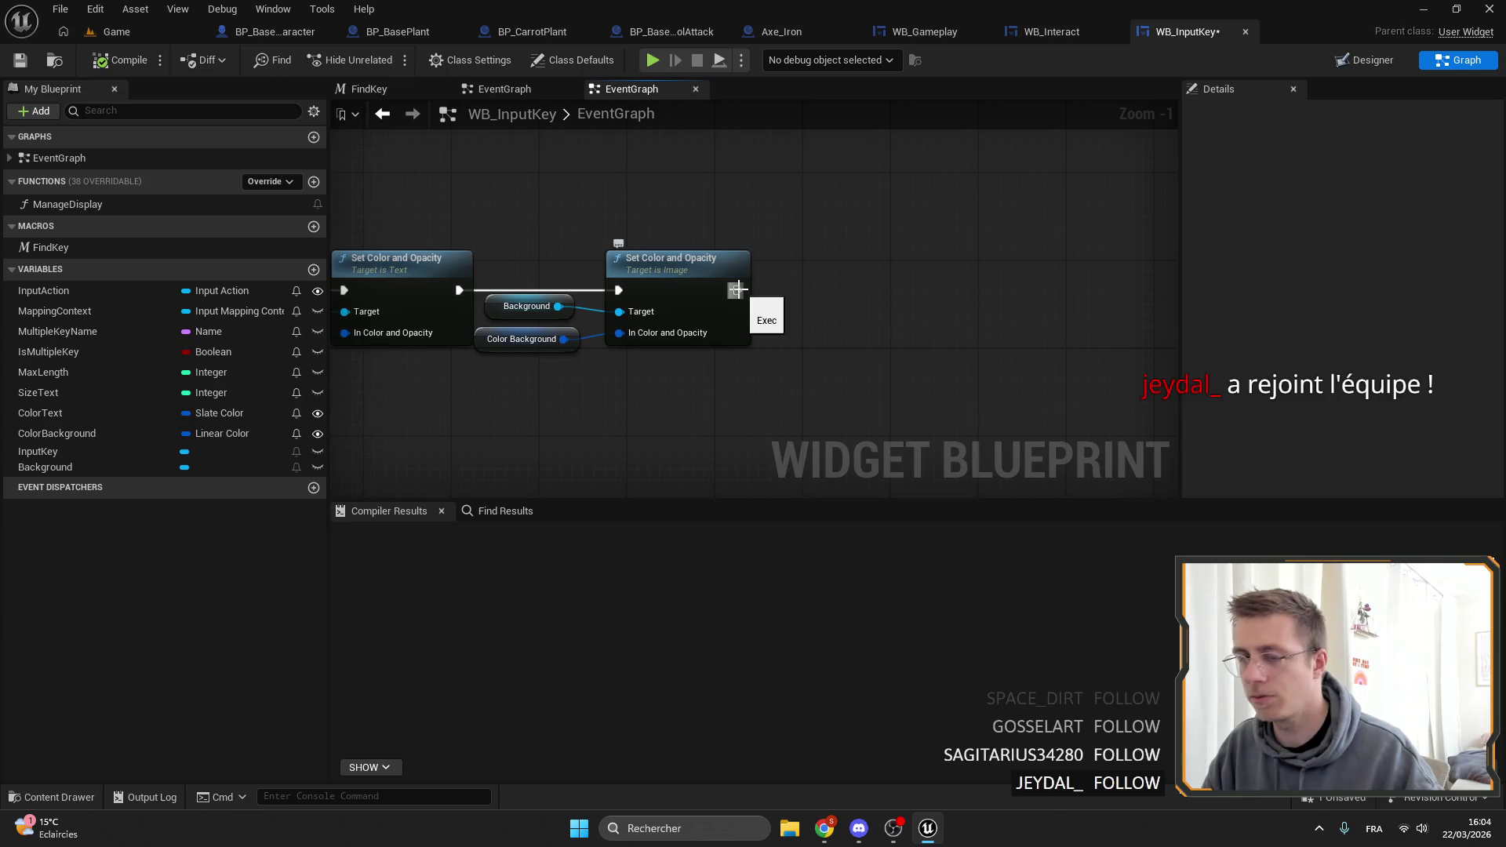
Add a Background getter and a brush node, then delete the unwanted soft-texture brush node.
{"action": "right_click", "coordinate": [842, 325]}
{"action": "type", "text": "Background"}
{"action": "scroll", "coordinate": [934, 412], "scroll_direction": "down", "scroll_amount": 3}
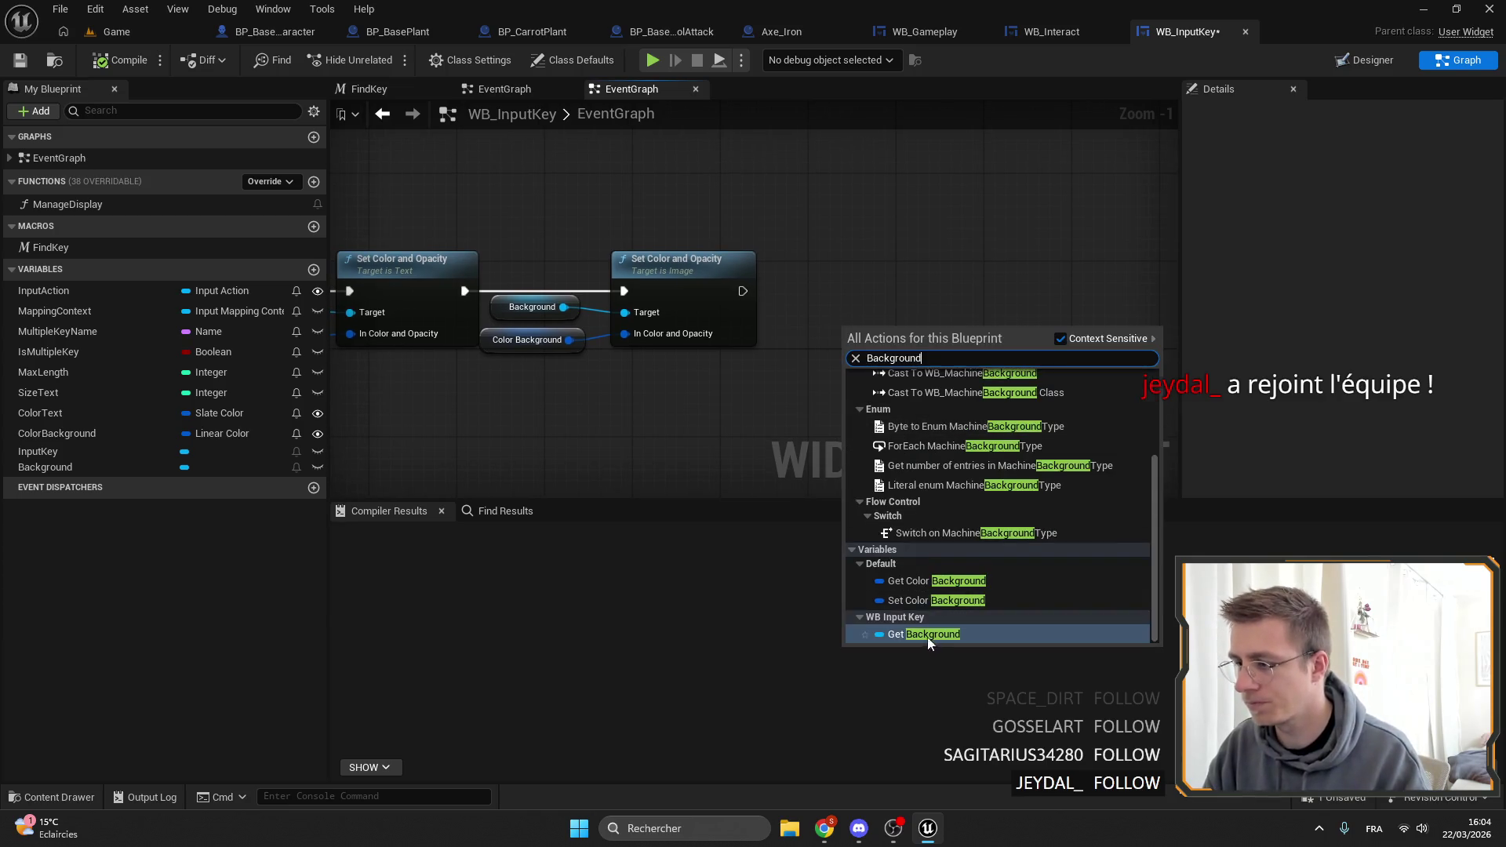
{"action": "left_click", "coordinate": [927, 634]}
{"action": "left_click_drag", "start_coordinate": [914, 328], "coordinate": [968, 318]}
{"action": "type", "text": "set brush"}
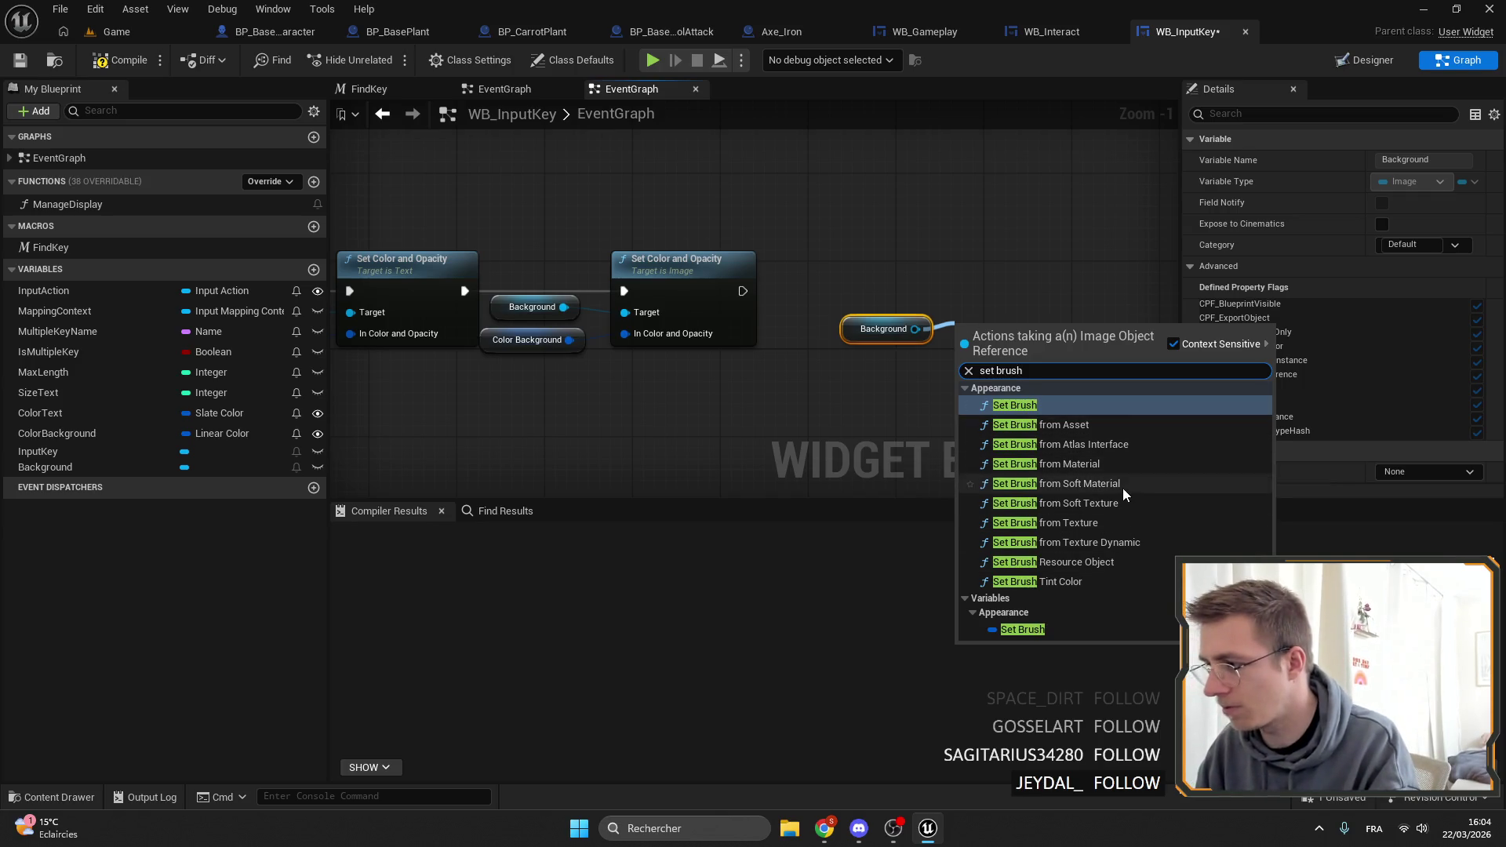
{"action": "left_click", "coordinate": [1122, 500]}
{"action": "left_click_drag", "start_coordinate": [1004, 329], "coordinate": [1004, 264]}
{"action": "mouse_move", "coordinate": [852, 335]}
{"action": "left_mouse_down"}
{"action": "mouse_move", "coordinate": [864, 313]}
{"action": "mouse_move", "coordinate": [968, 261]}
{"action": "left_mouse_up"}
{"action": "left_click", "coordinate": [1028, 263]}
{"action": "key", "text": "Delete"}
Add Set Brush from Texture on Background and promote its Texture to a spawn-exposed variable.
{"action": "type", "text": "set"}
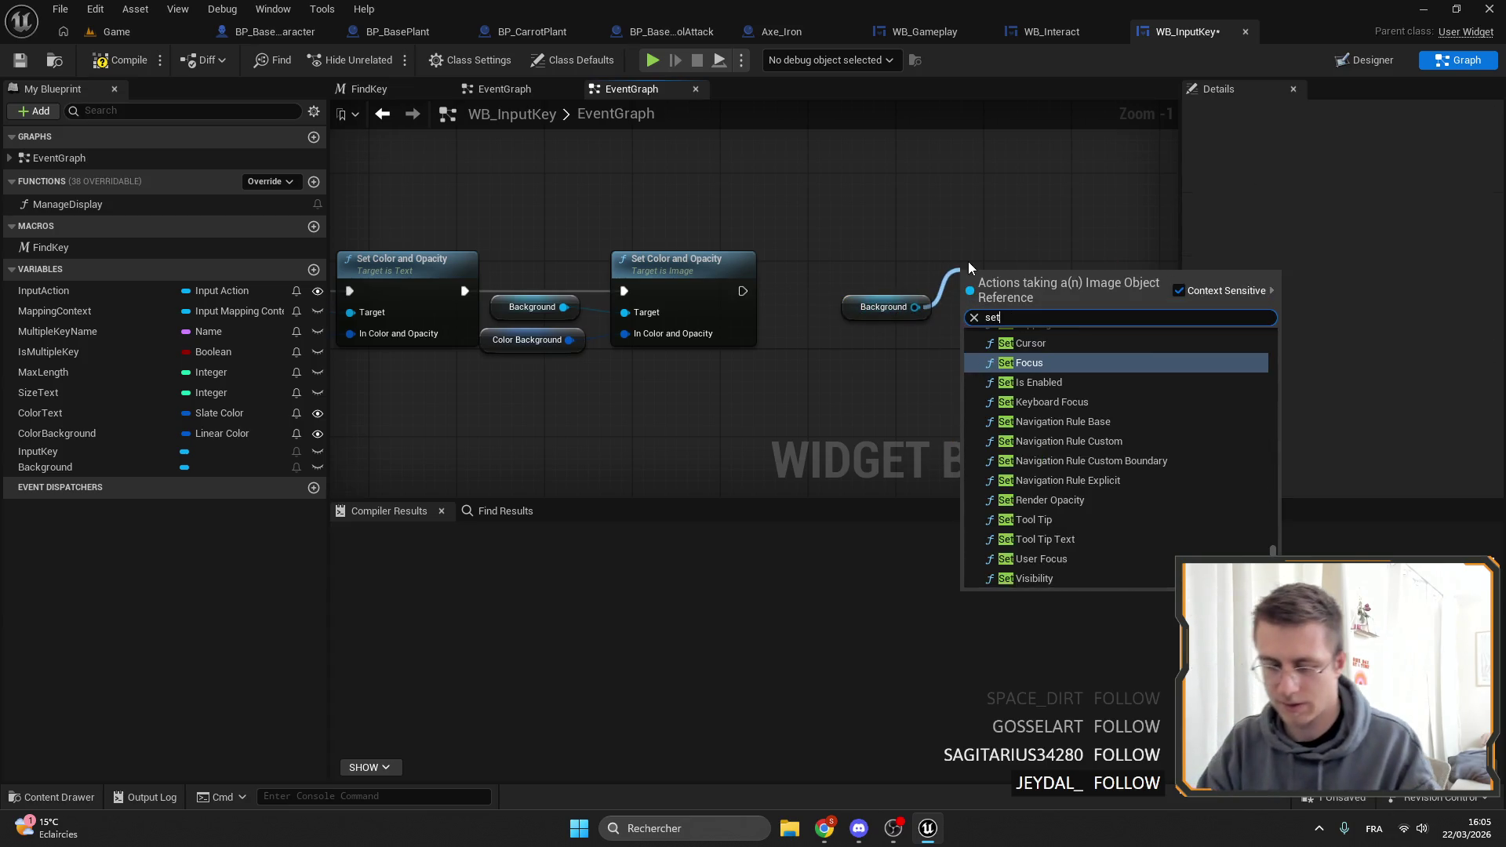
{"action": "type", "text": " brush"}
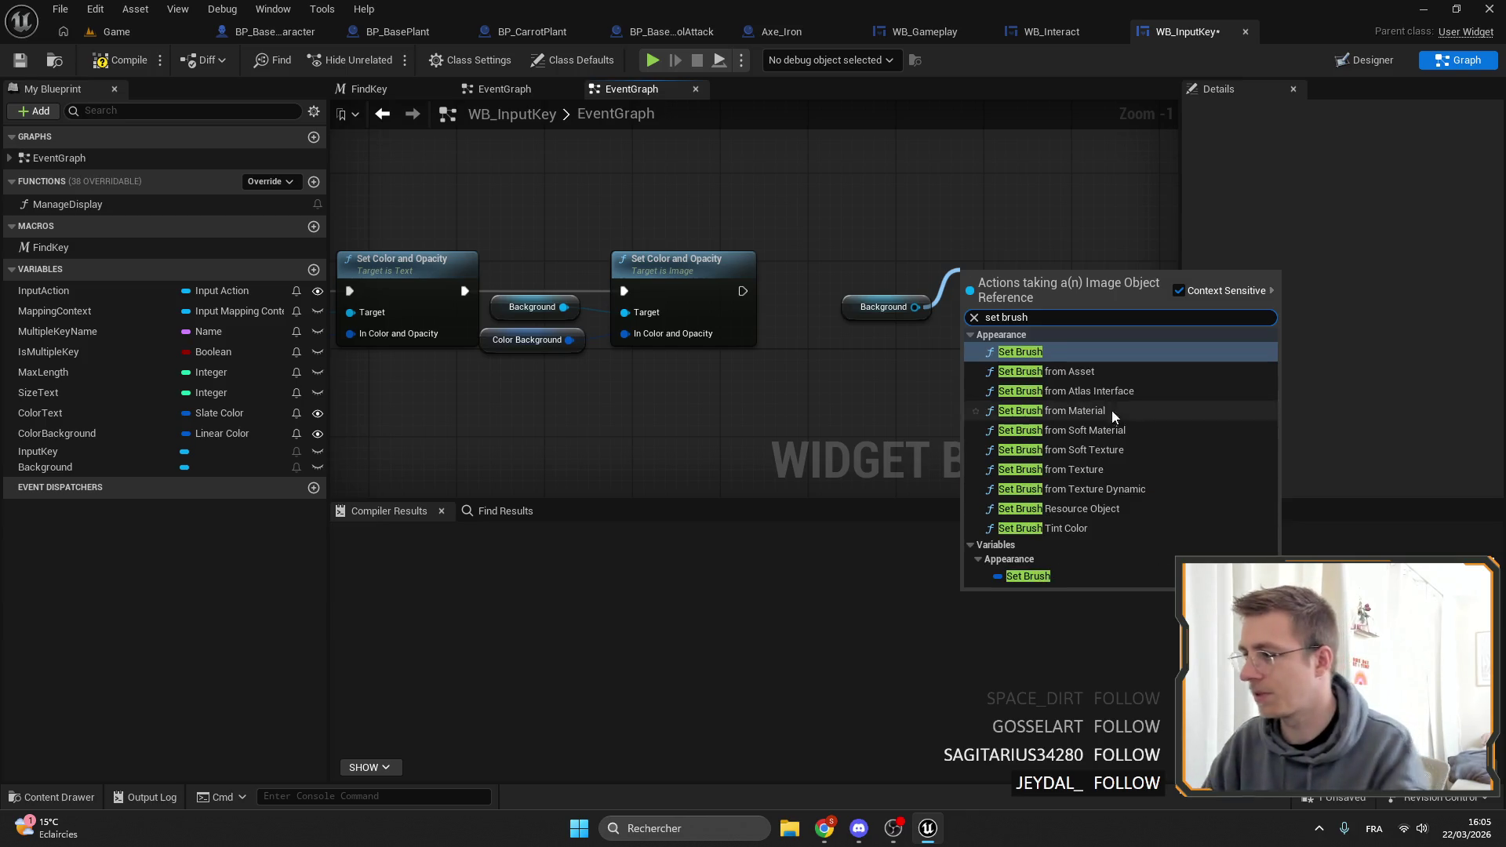
{"action": "left_click", "coordinate": [1089, 469]}
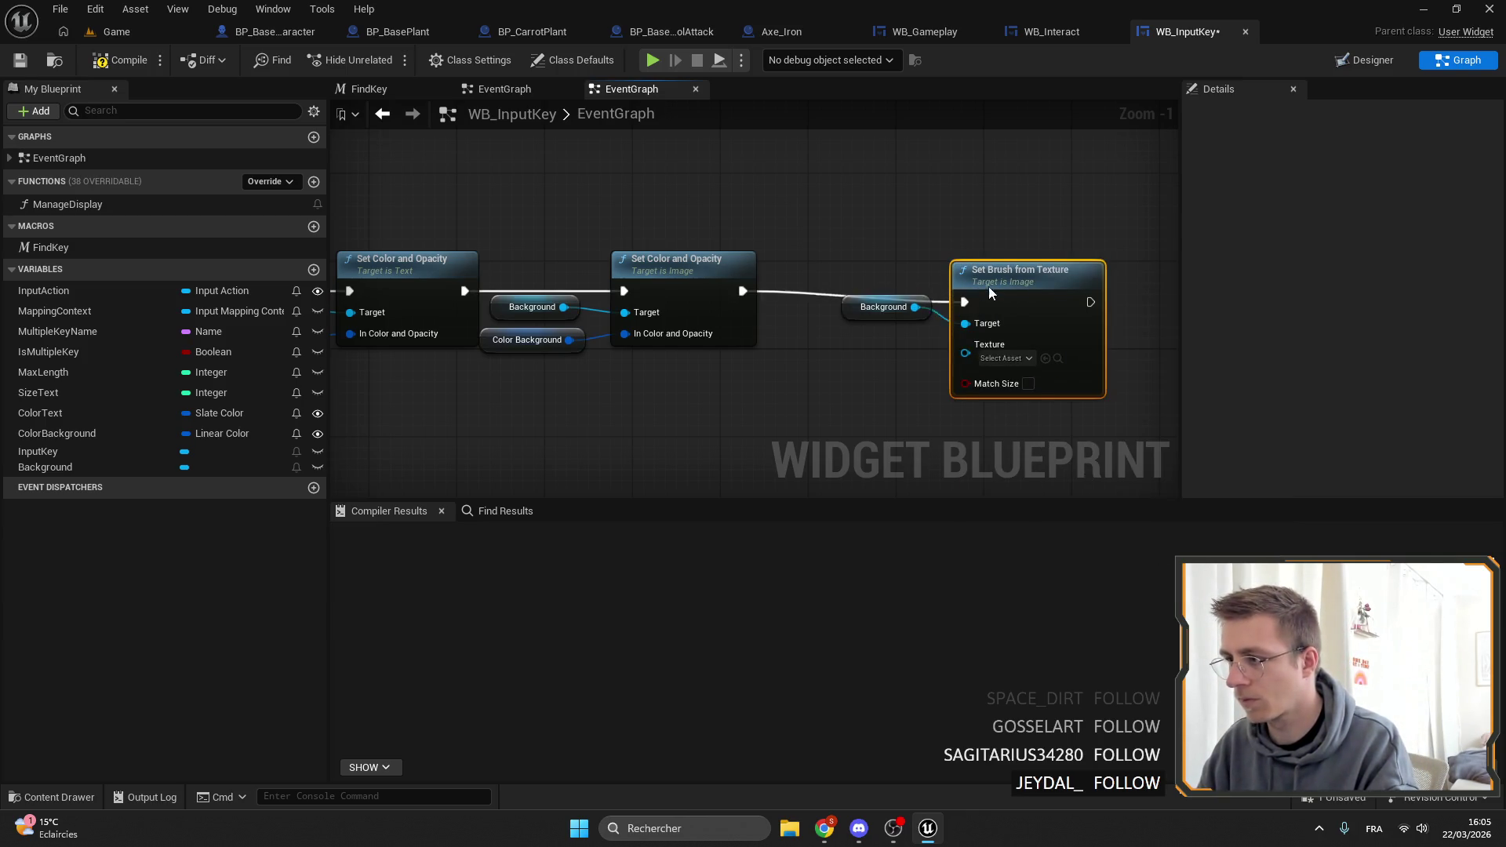
{"action": "left_click_drag", "start_coordinate": [986, 294], "coordinate": [996, 283]}
{"action": "left_click_drag", "start_coordinate": [975, 342], "coordinate": [888, 360]}
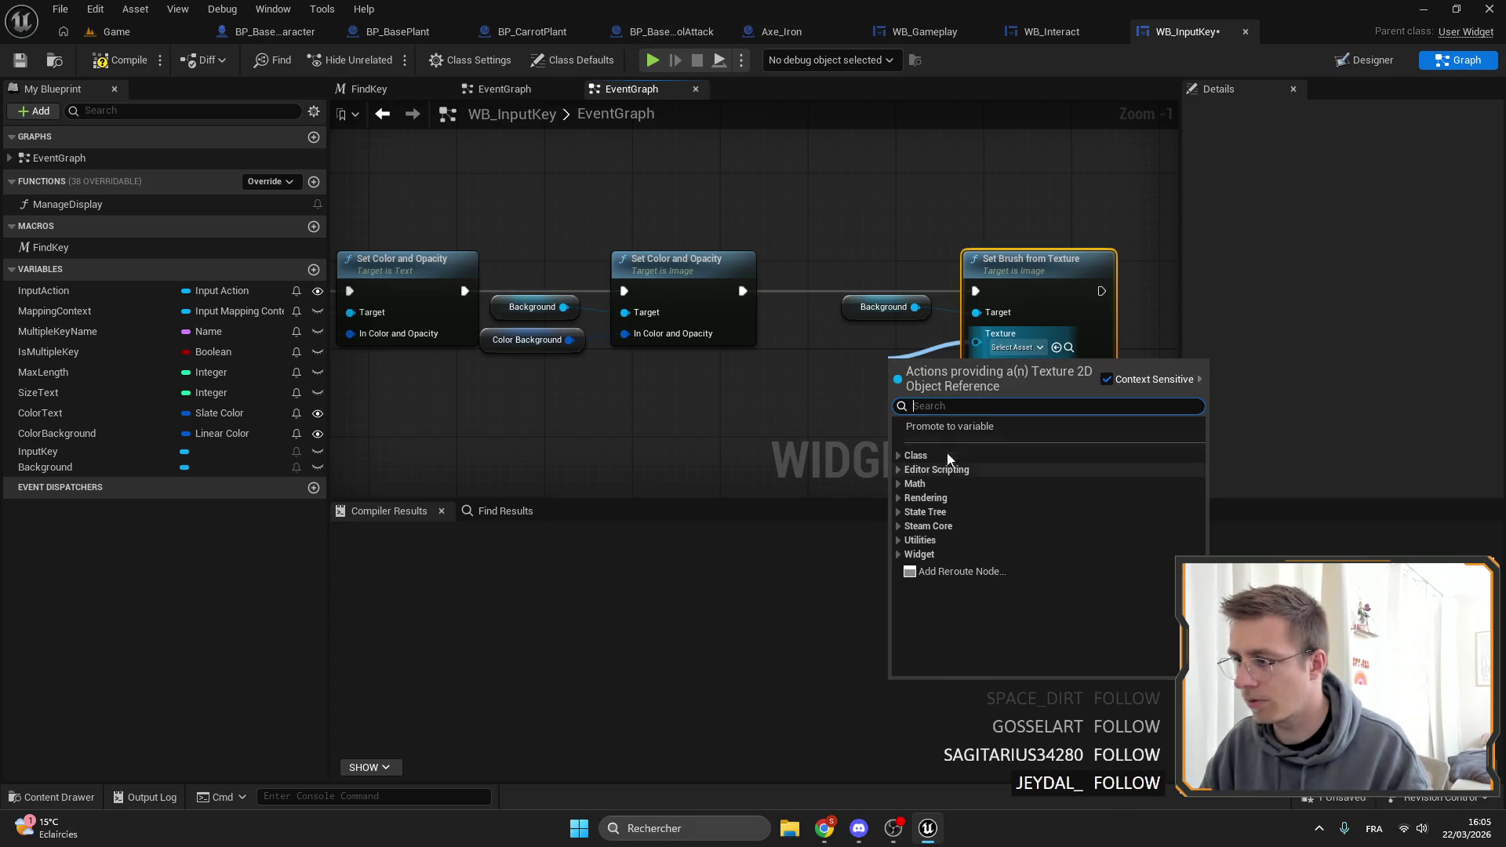
{"action": "left_click", "coordinate": [950, 426]}
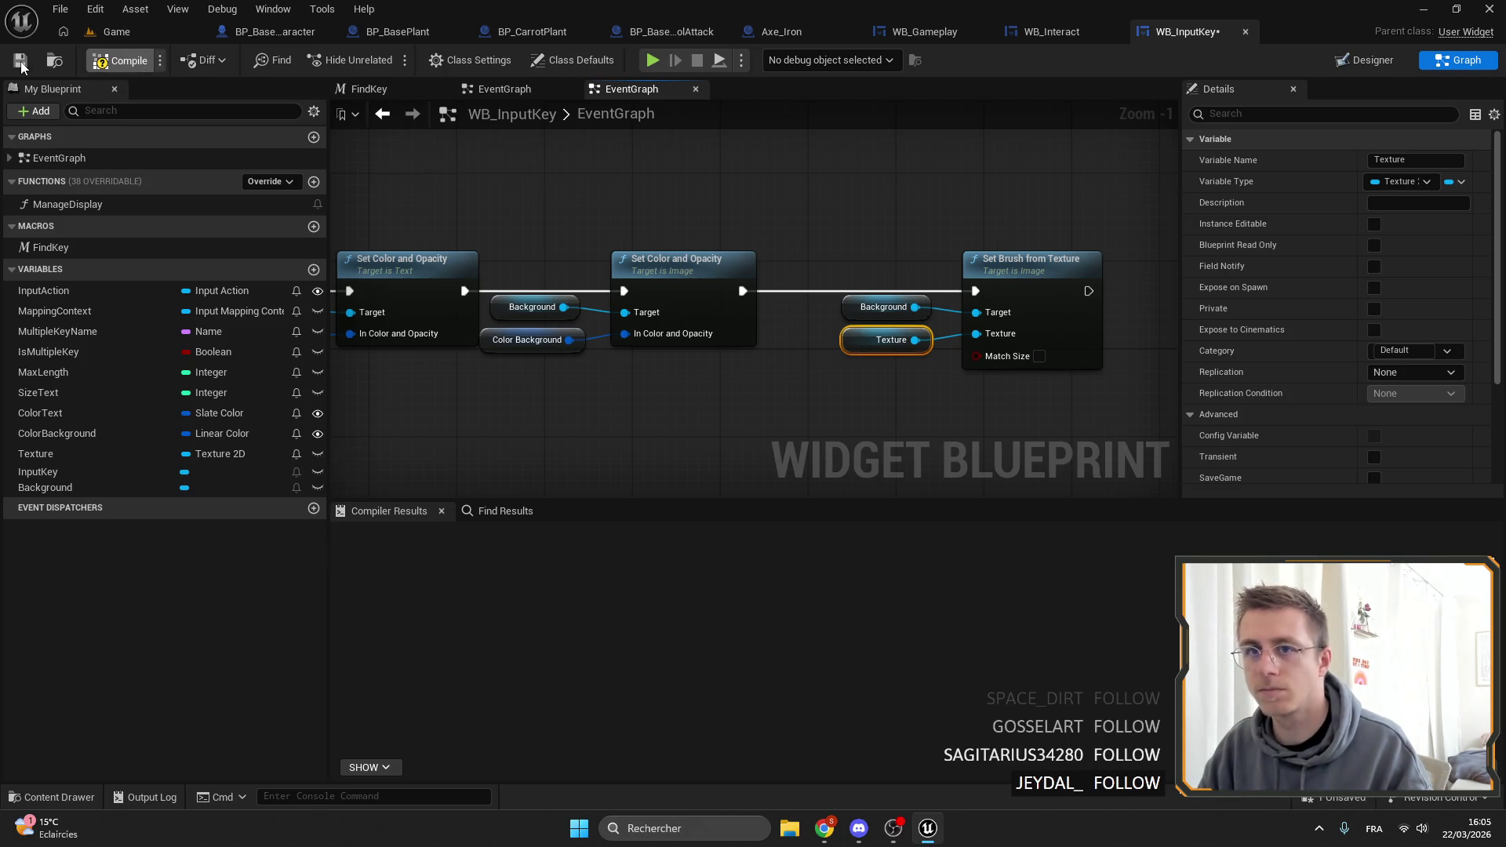
{"action": "left_click", "coordinate": [1374, 287]}
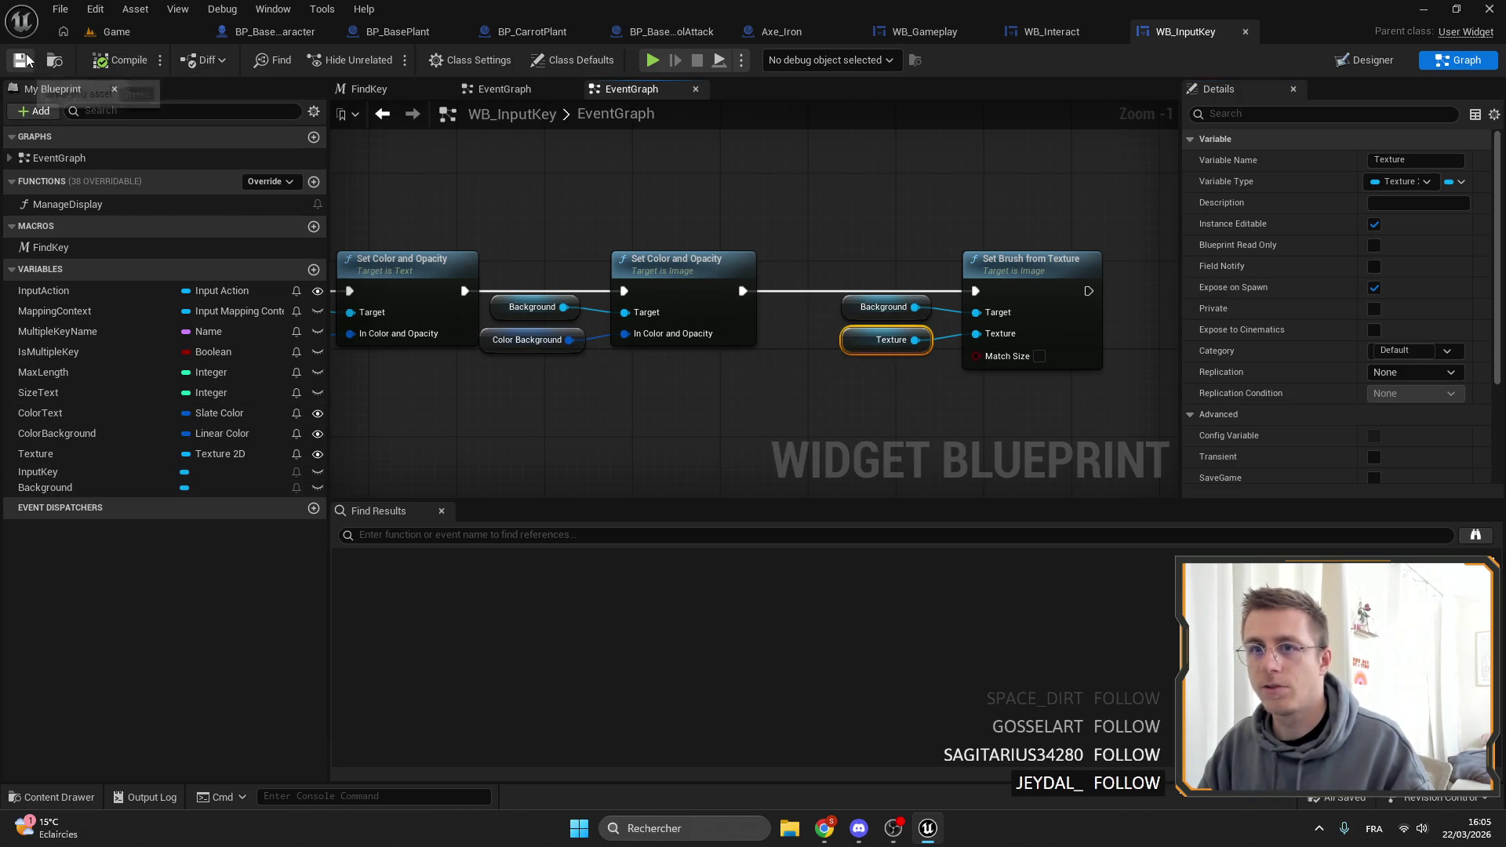
{"action": "left_click", "coordinate": [1051, 32]}
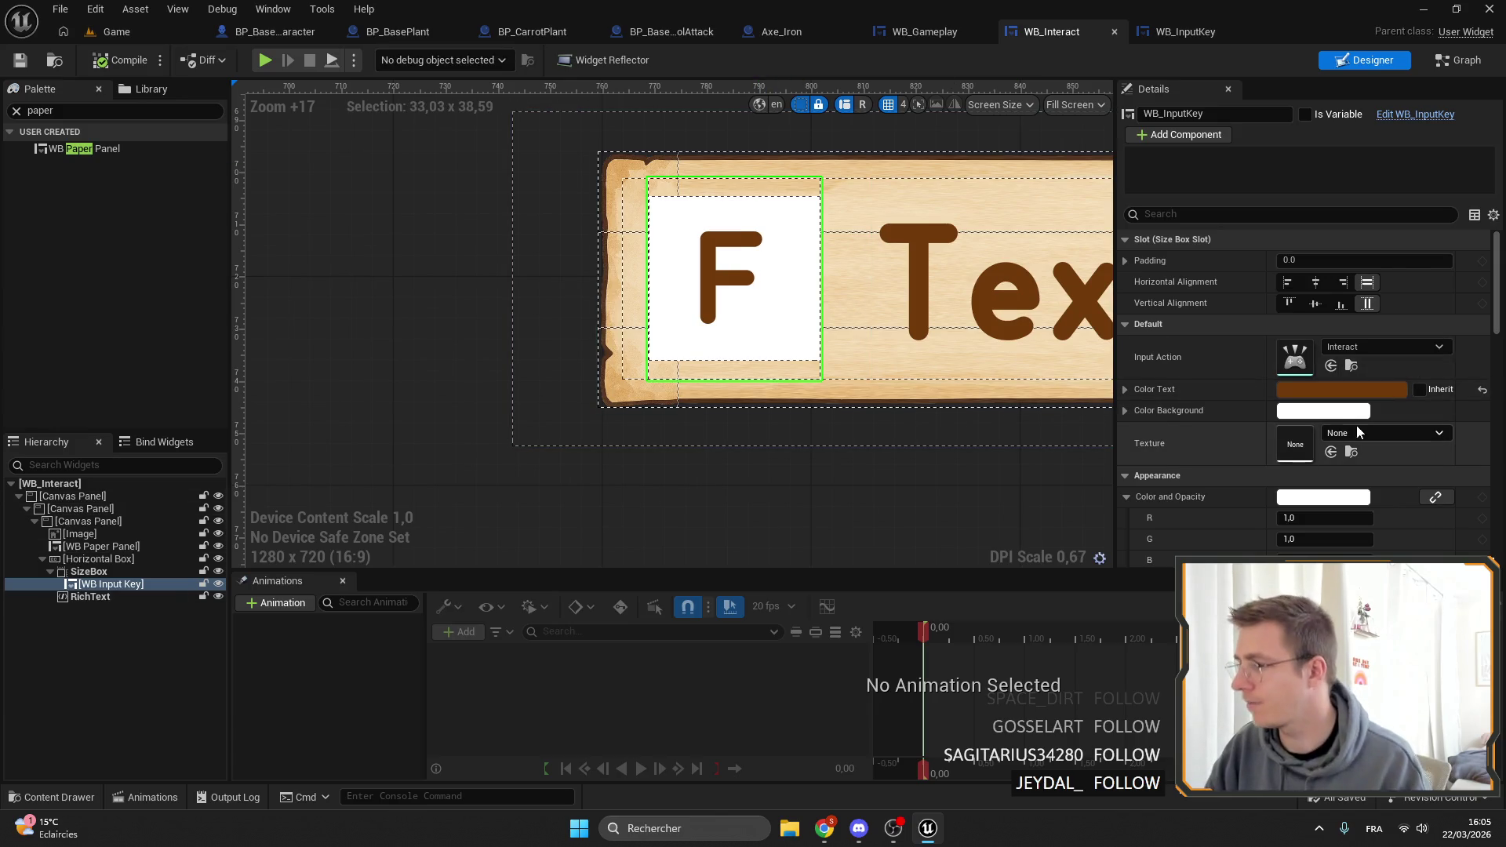
Give the input key the SquareOutlineRounded texture and a dark brown background colour.
{"action": "left_click", "coordinate": [1357, 435]}
{"action": "type", "text": "quare"}
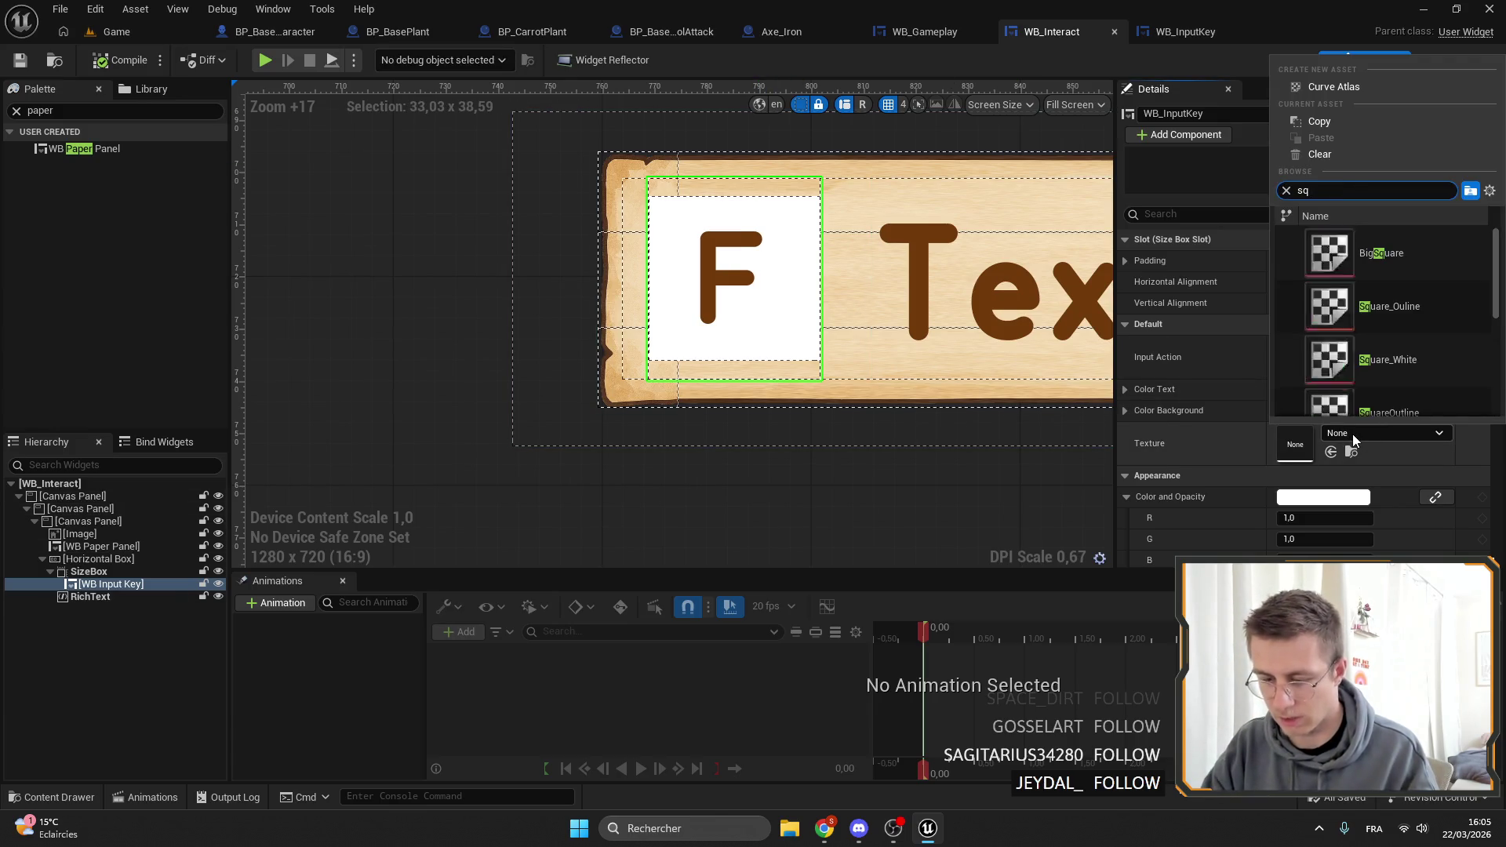
{"action": "scroll", "coordinate": [1375, 356], "scroll_direction": "down", "scroll_amount": 1}
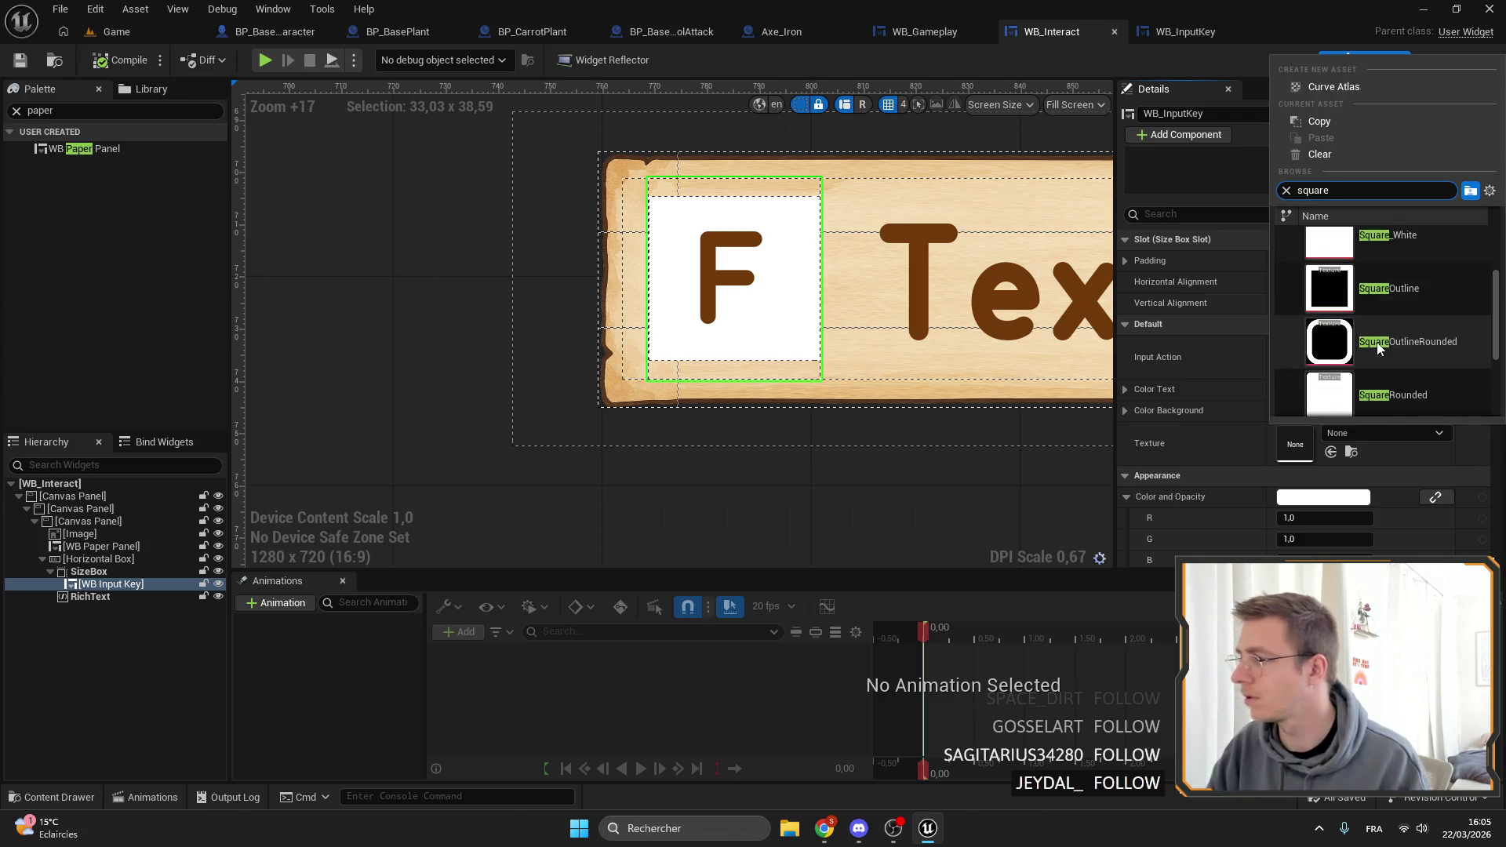
{"action": "left_click", "coordinate": [1374, 343]}
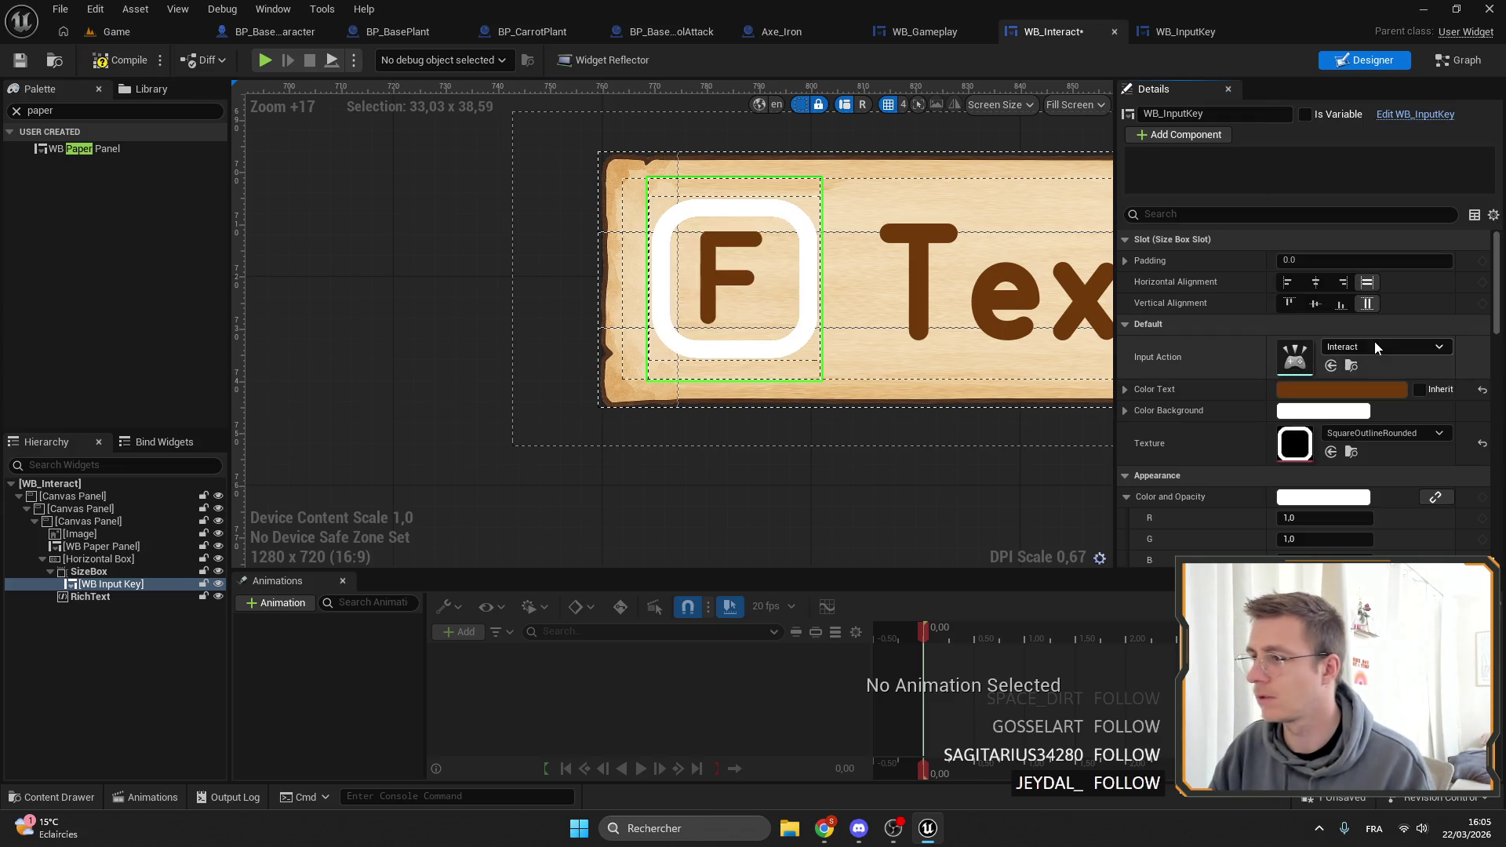
{"action": "left_click", "coordinate": [1302, 413]}
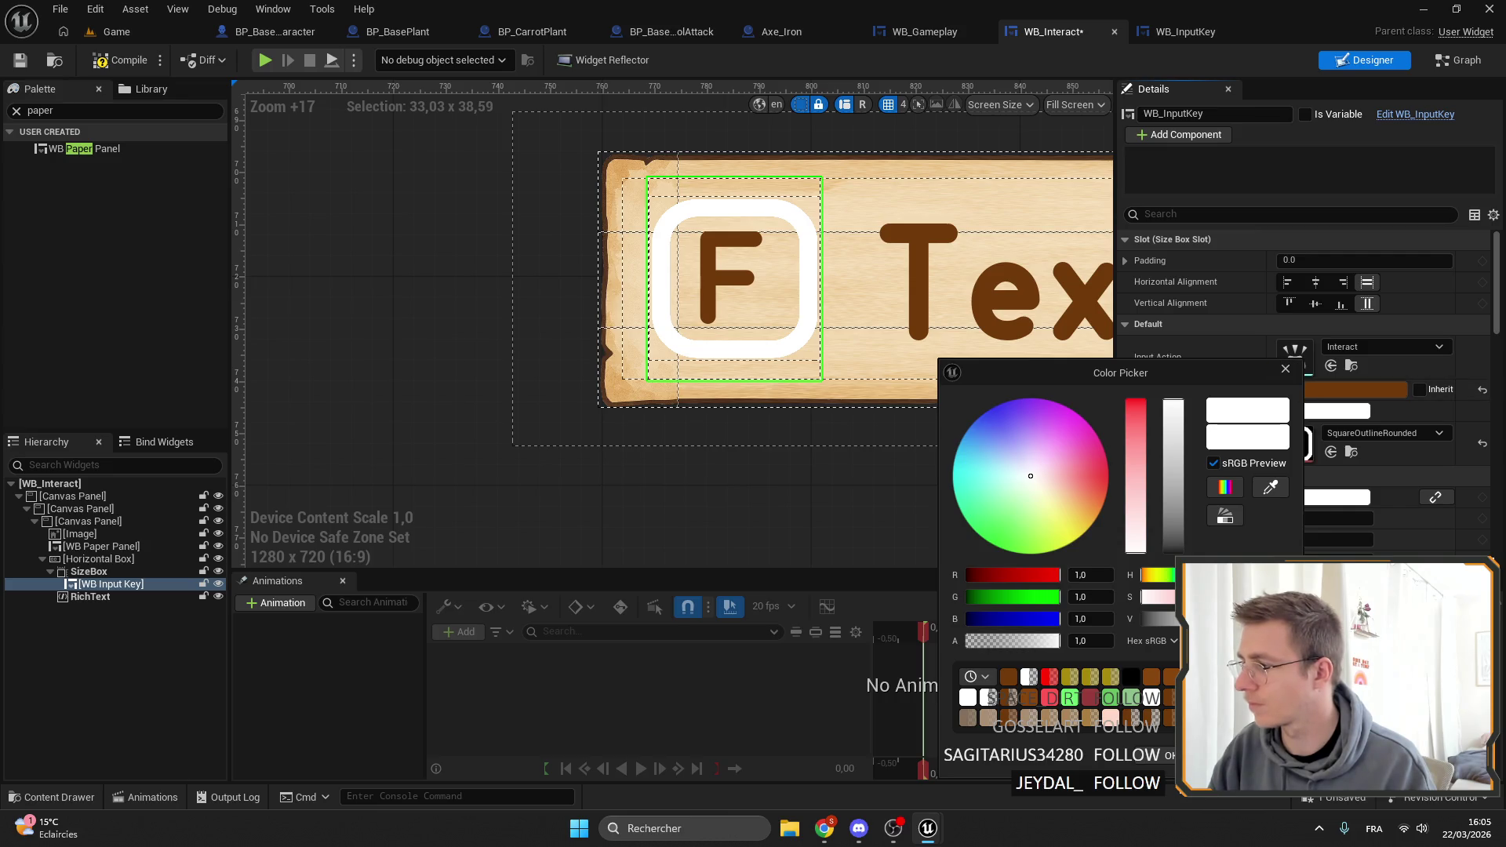
{"action": "left_click", "coordinate": [1270, 488]}
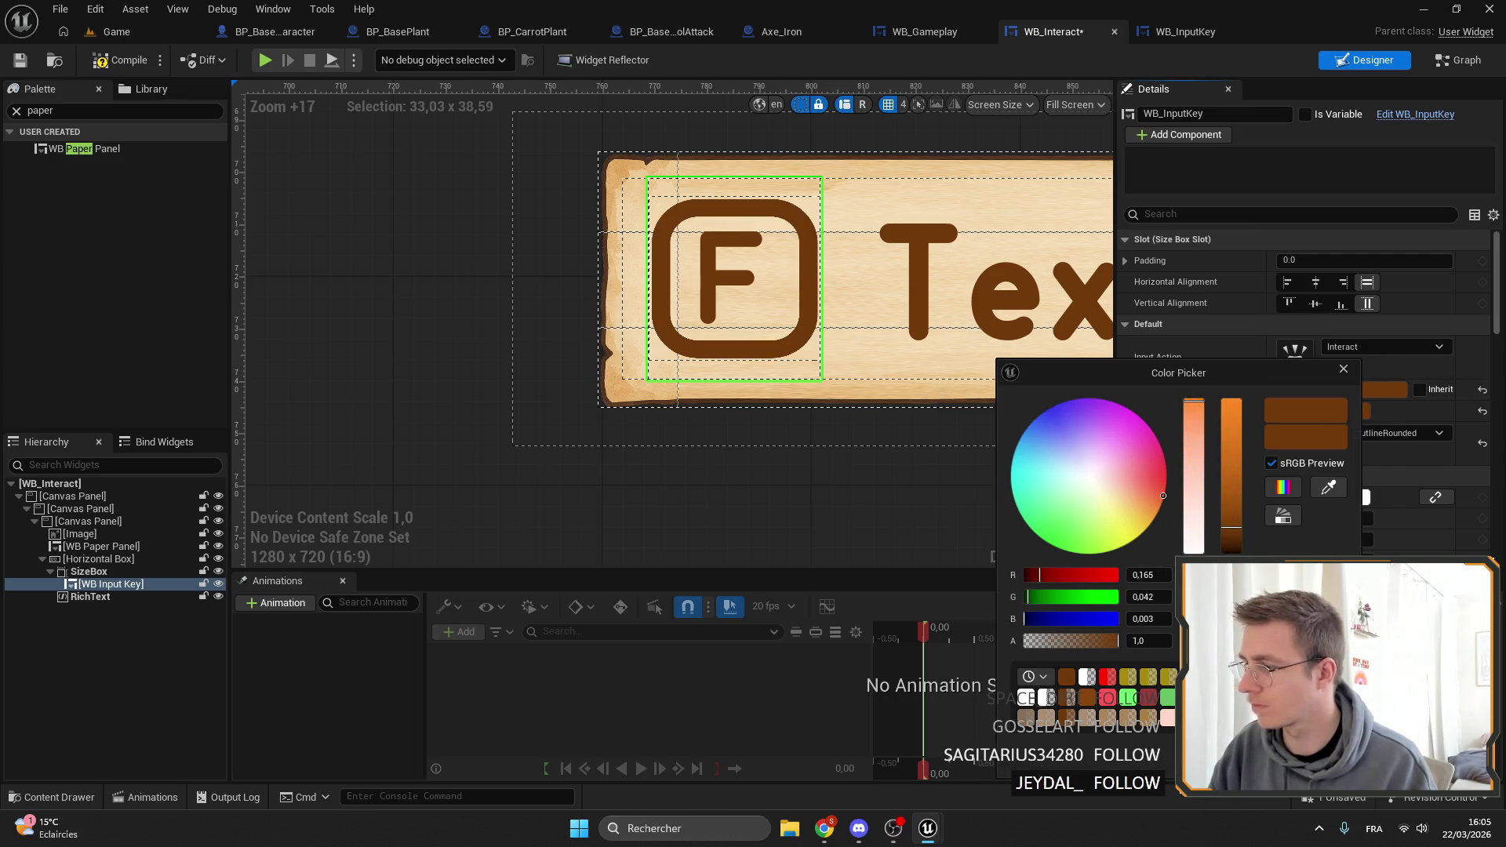
{"action": "left_click", "coordinate": [1343, 369]}
Switch the key texture to SquareOutline, save WB_Interact, and return to the Game level.
{"action": "left_click", "coordinate": [1362, 436]}
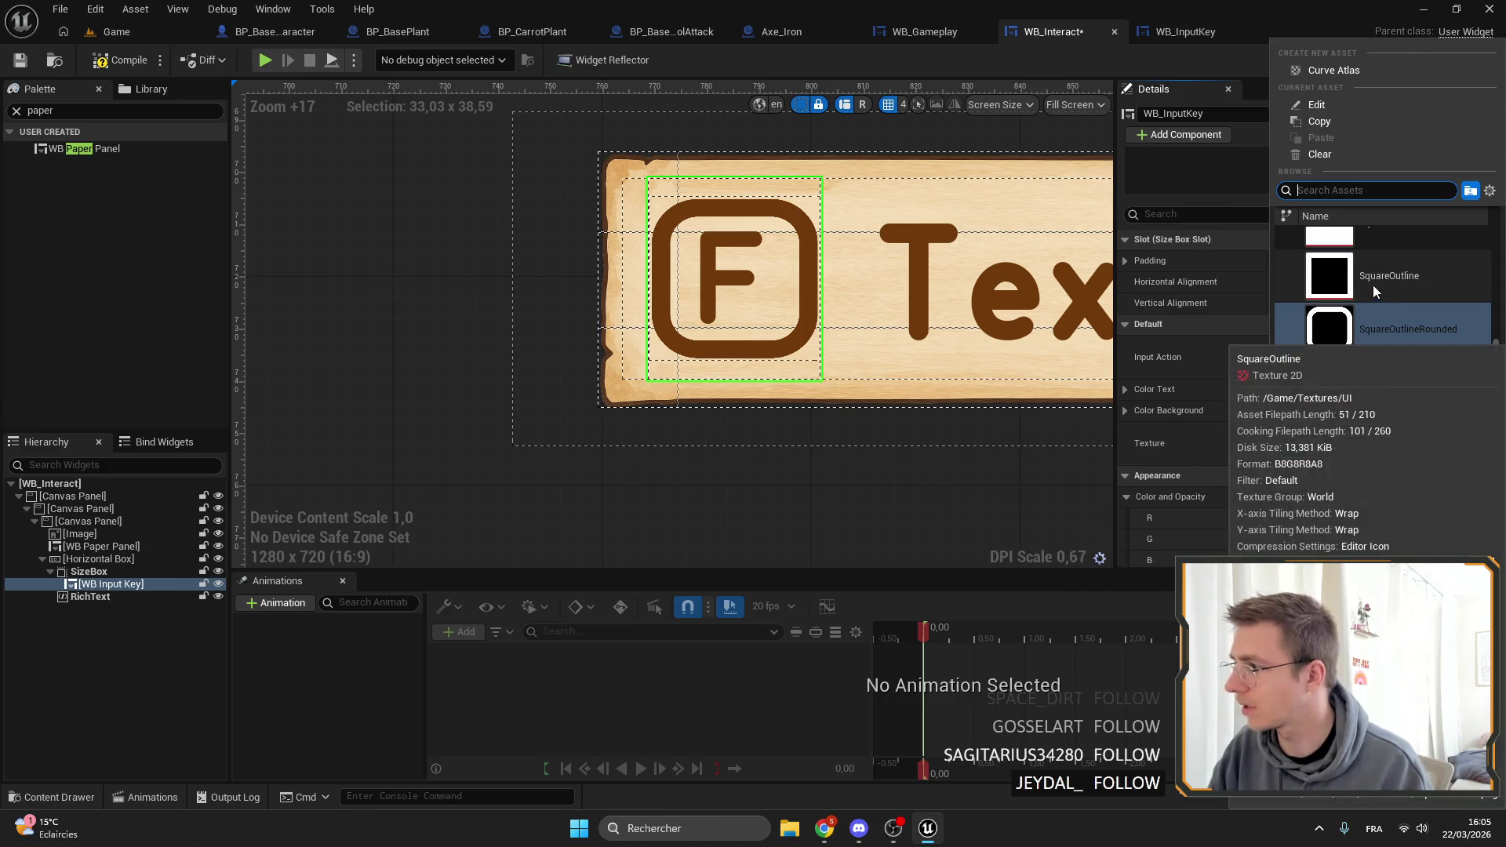
{"action": "left_click", "coordinate": [1373, 286]}
{"action": "scroll", "coordinate": [267, 210], "scroll_direction": "down", "scroll_amount": 10}
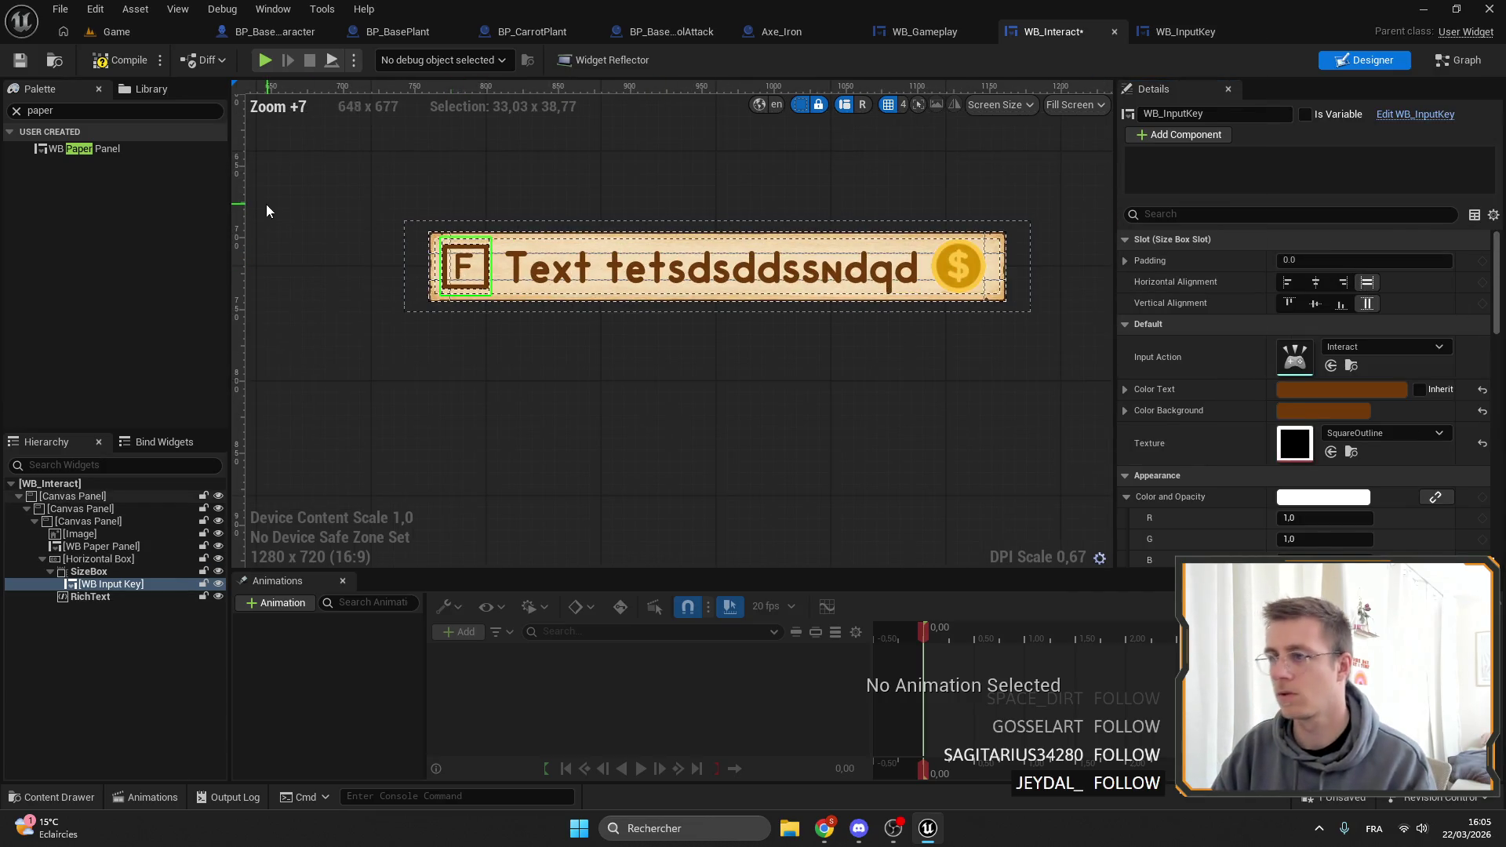
{"action": "left_click", "coordinate": [267, 210]}
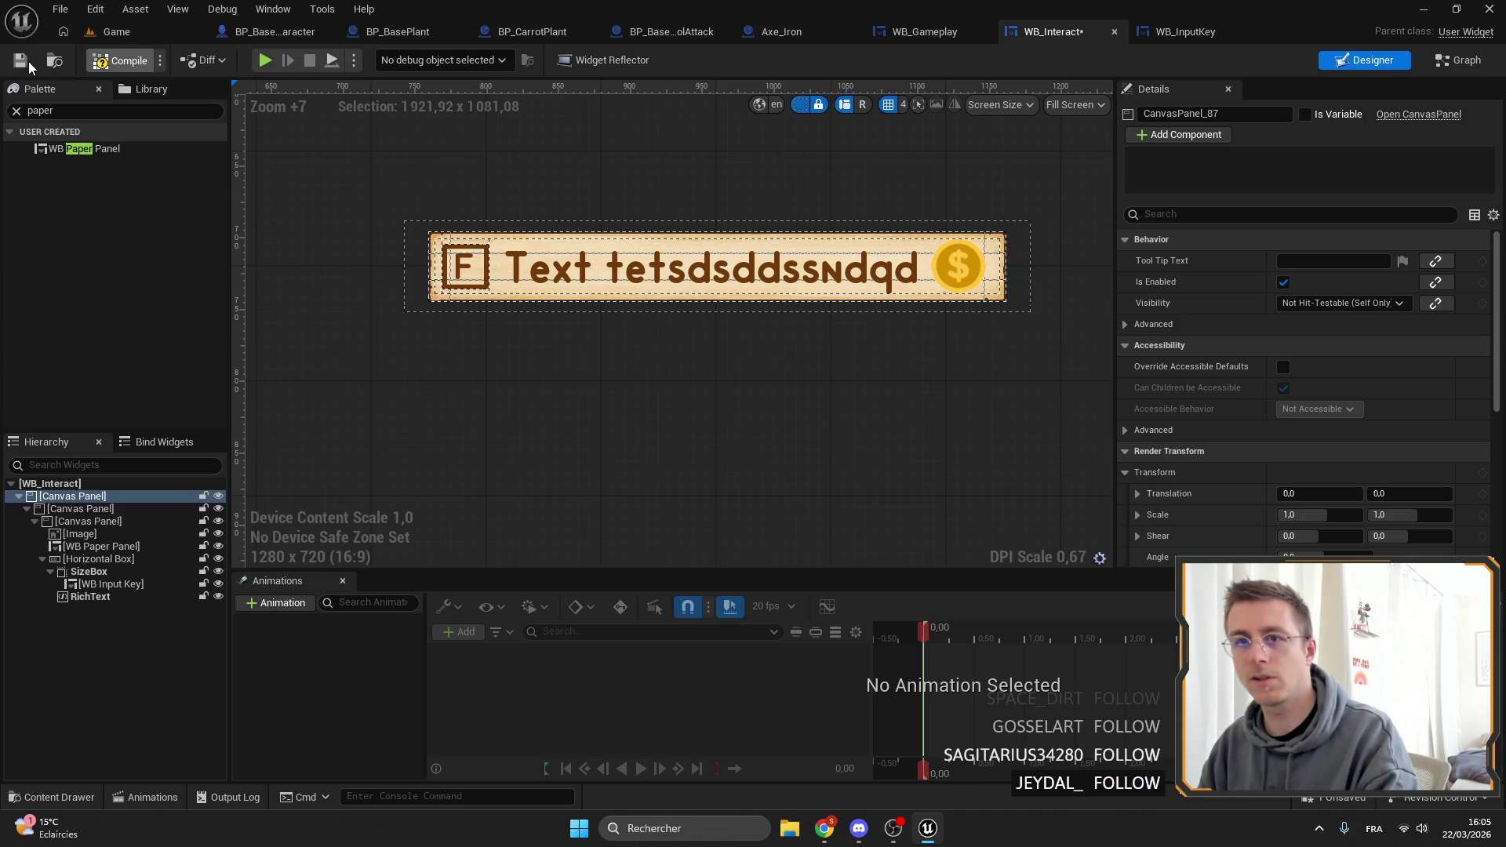
{"action": "left_click", "coordinate": [20, 61]}
{"action": "left_click", "coordinate": [146, 36]}
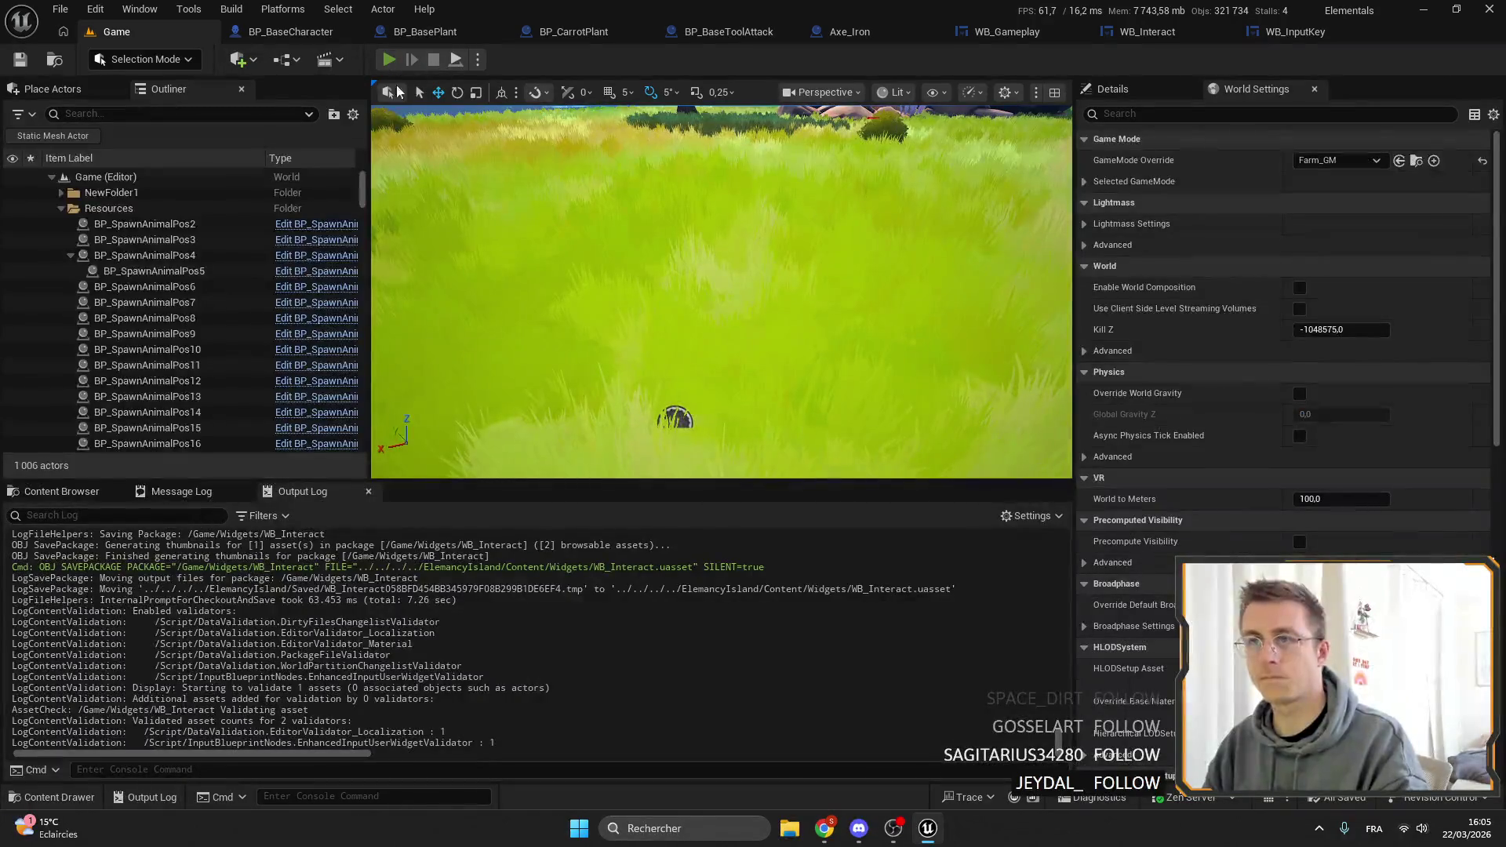
Start a fullscreen play-in-editor test and walk up to the carrot plant.
{"action": "left_click", "coordinate": [388, 59]}
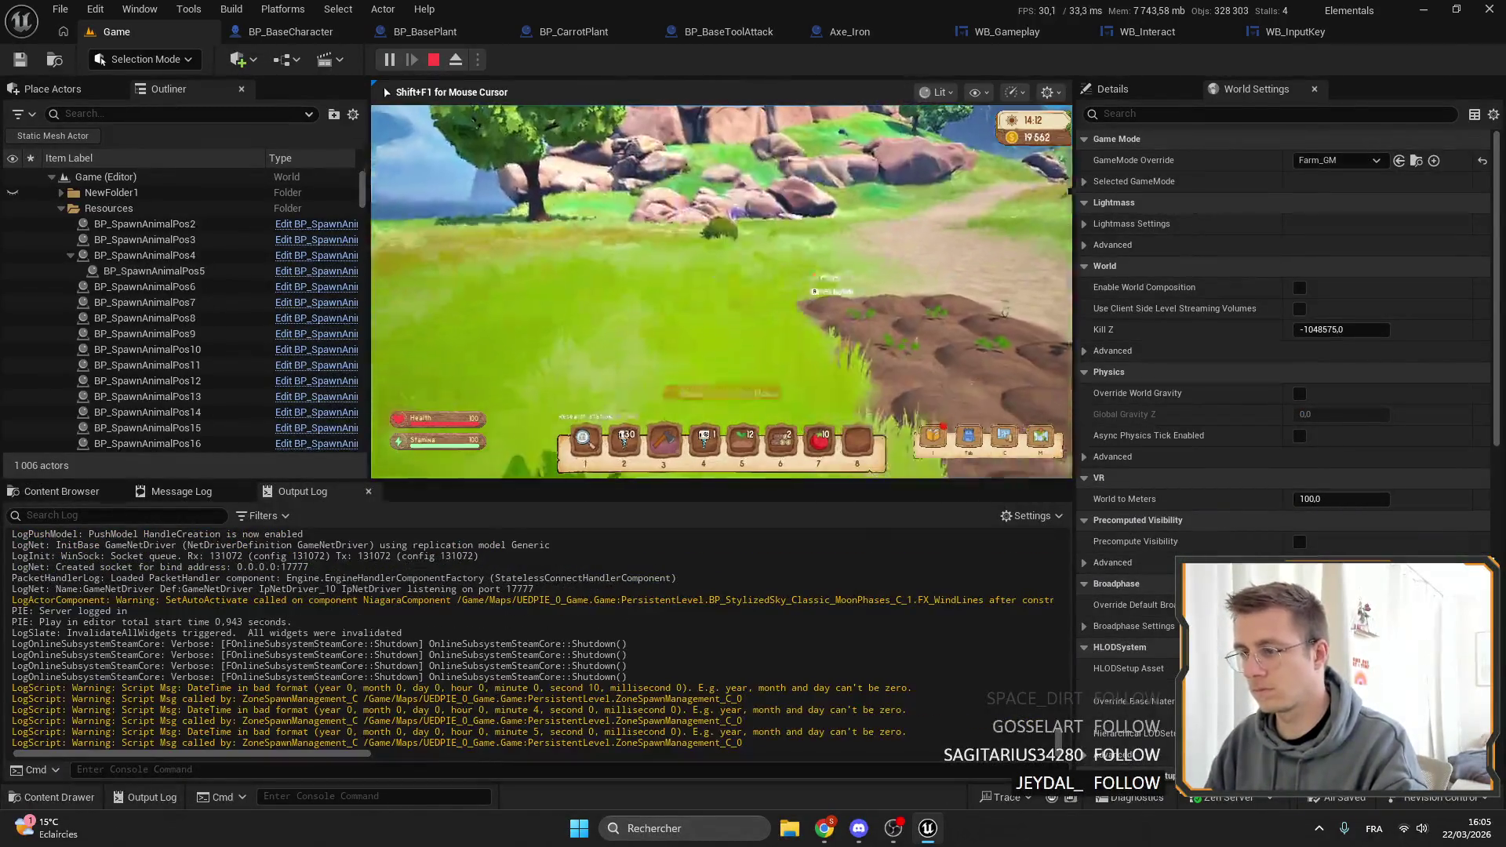
{"action": "key", "text": "F11"}
{"action": "key", "text": "w"}
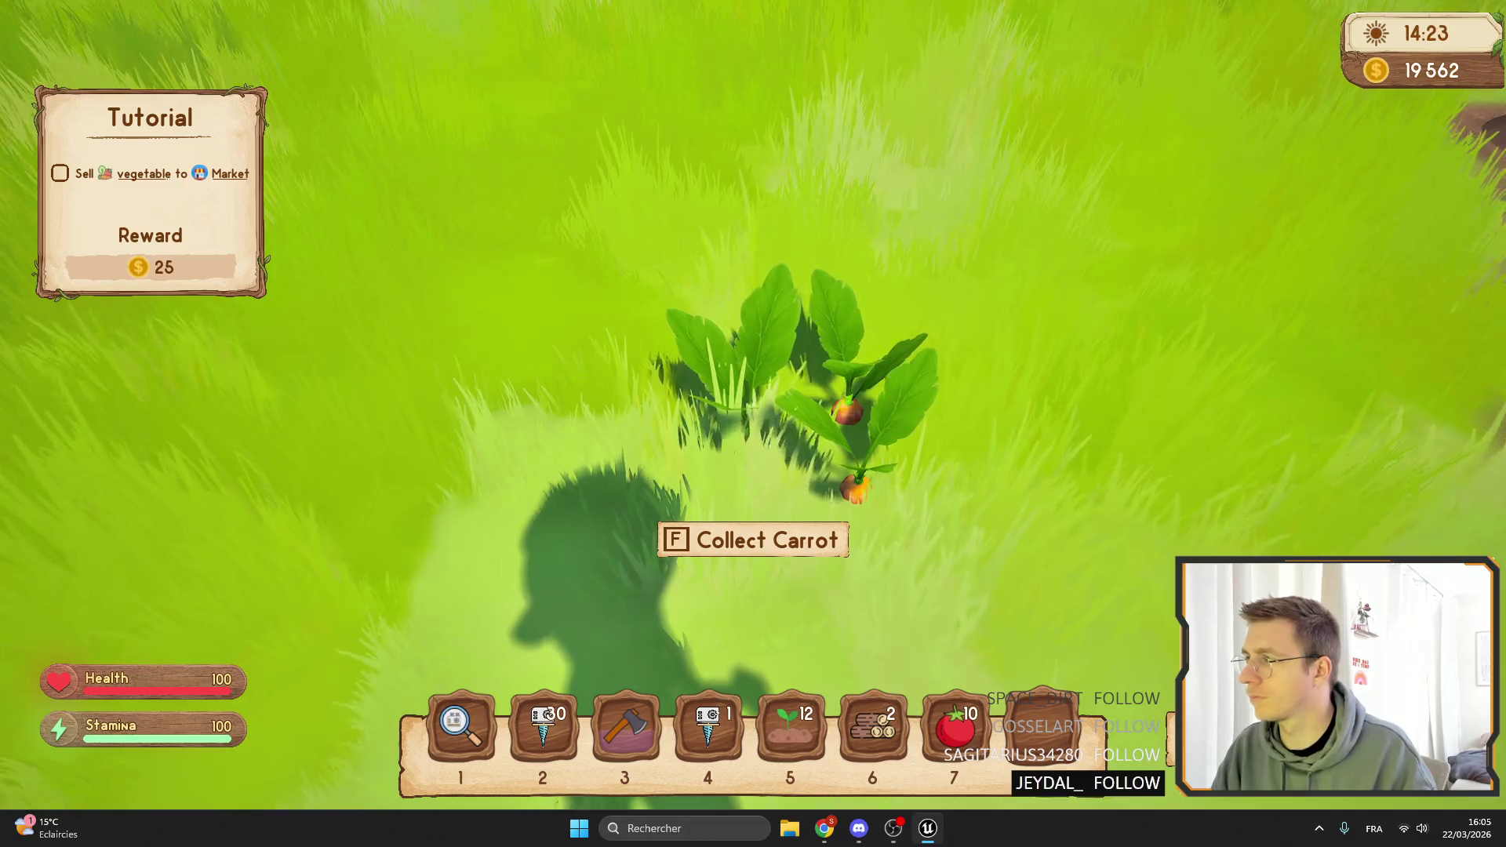
{"action": "key", "text": "z"}
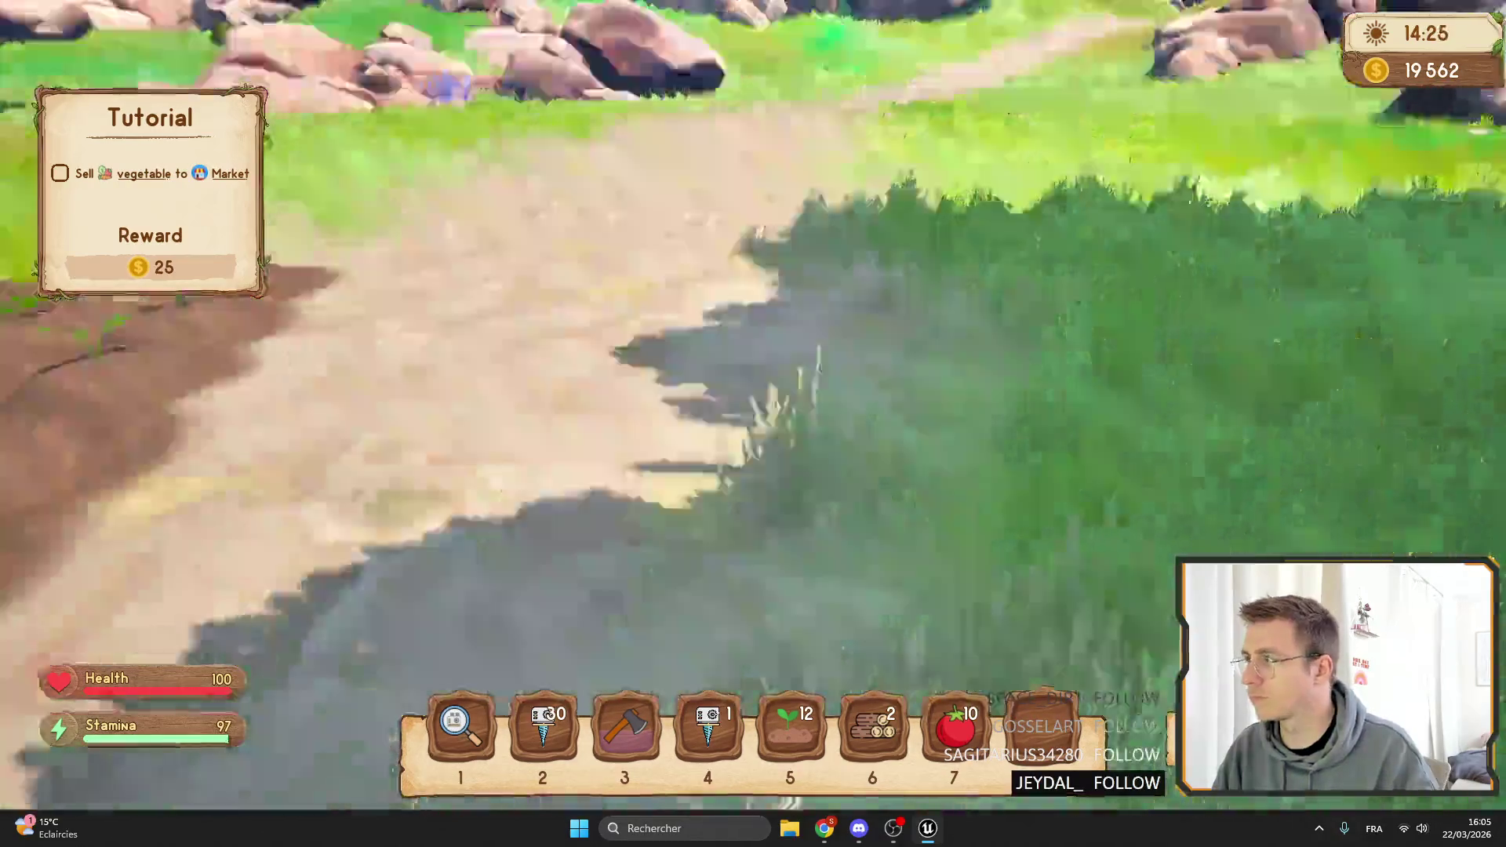
{"action": "key", "text": "s"}
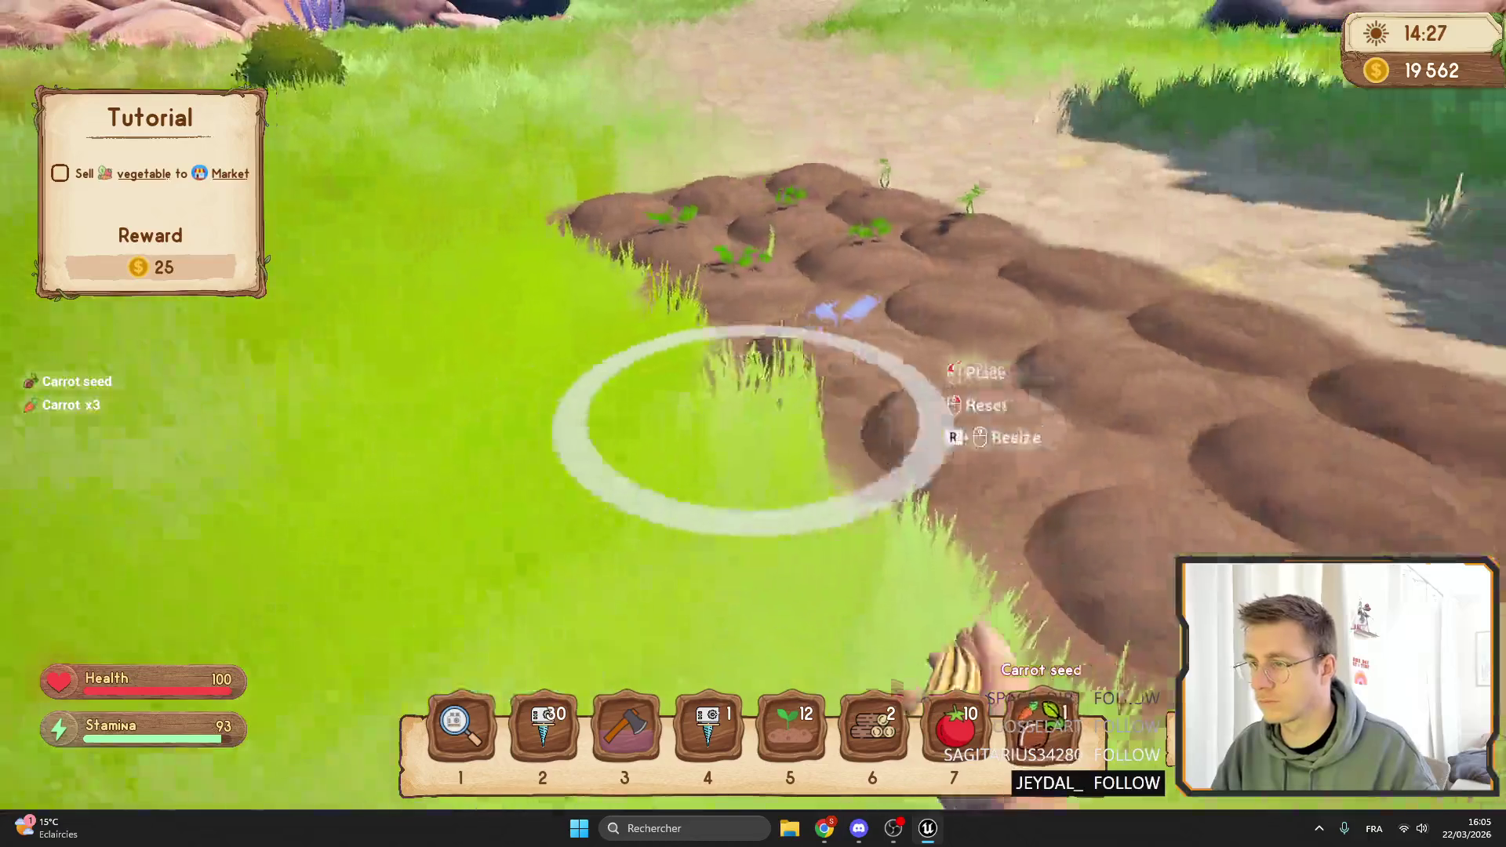
Lay down a 12-tile dirt field after moving the dirt stack to hotbar slot 5.
{"action": "key", "text": "1"}
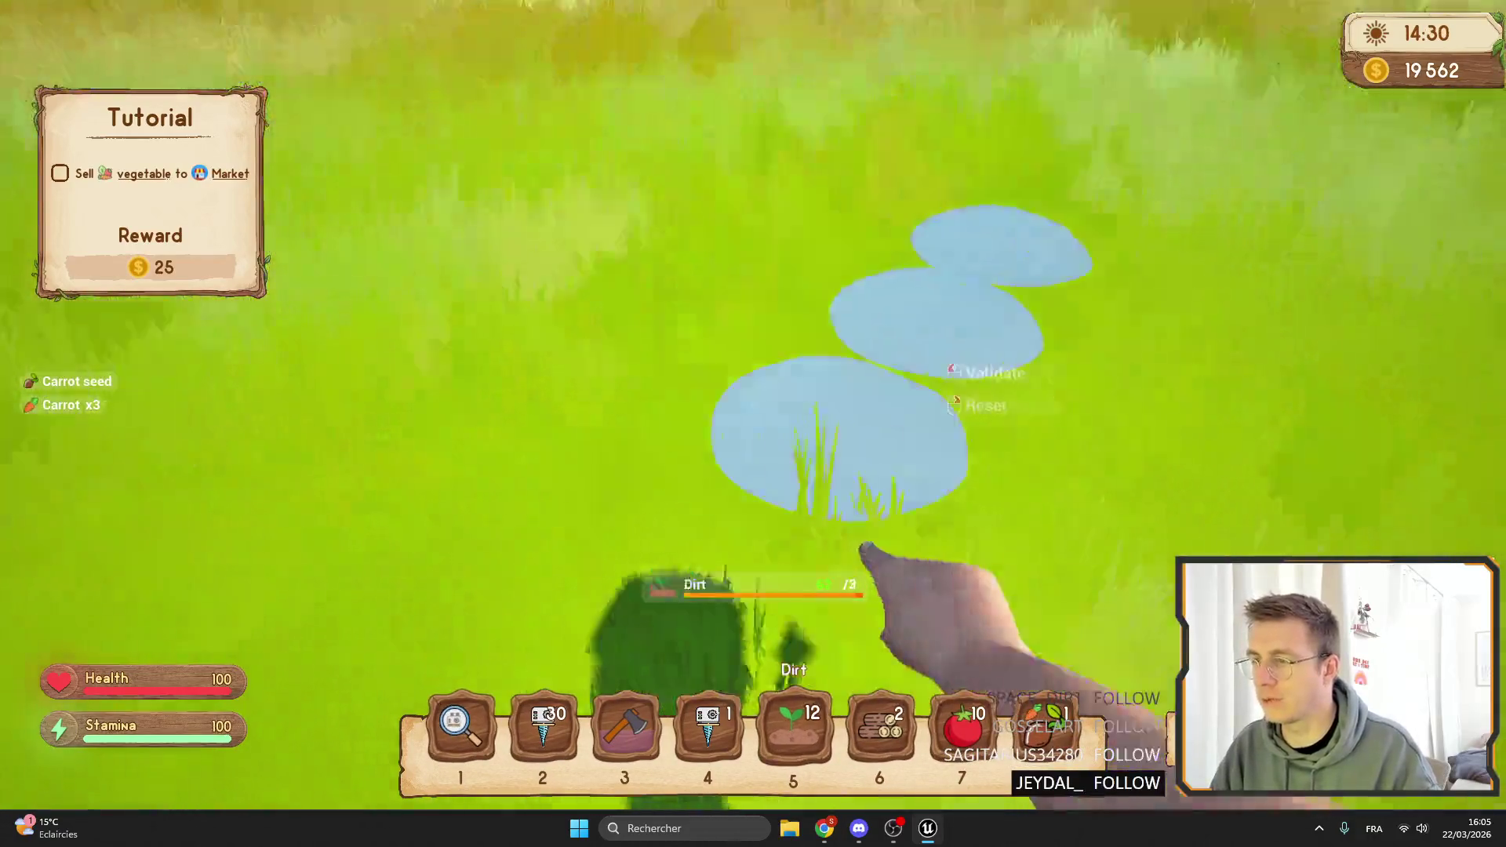
{"action": "left_click", "coordinate": [753, 424]}
{"action": "key", "text": "8"}
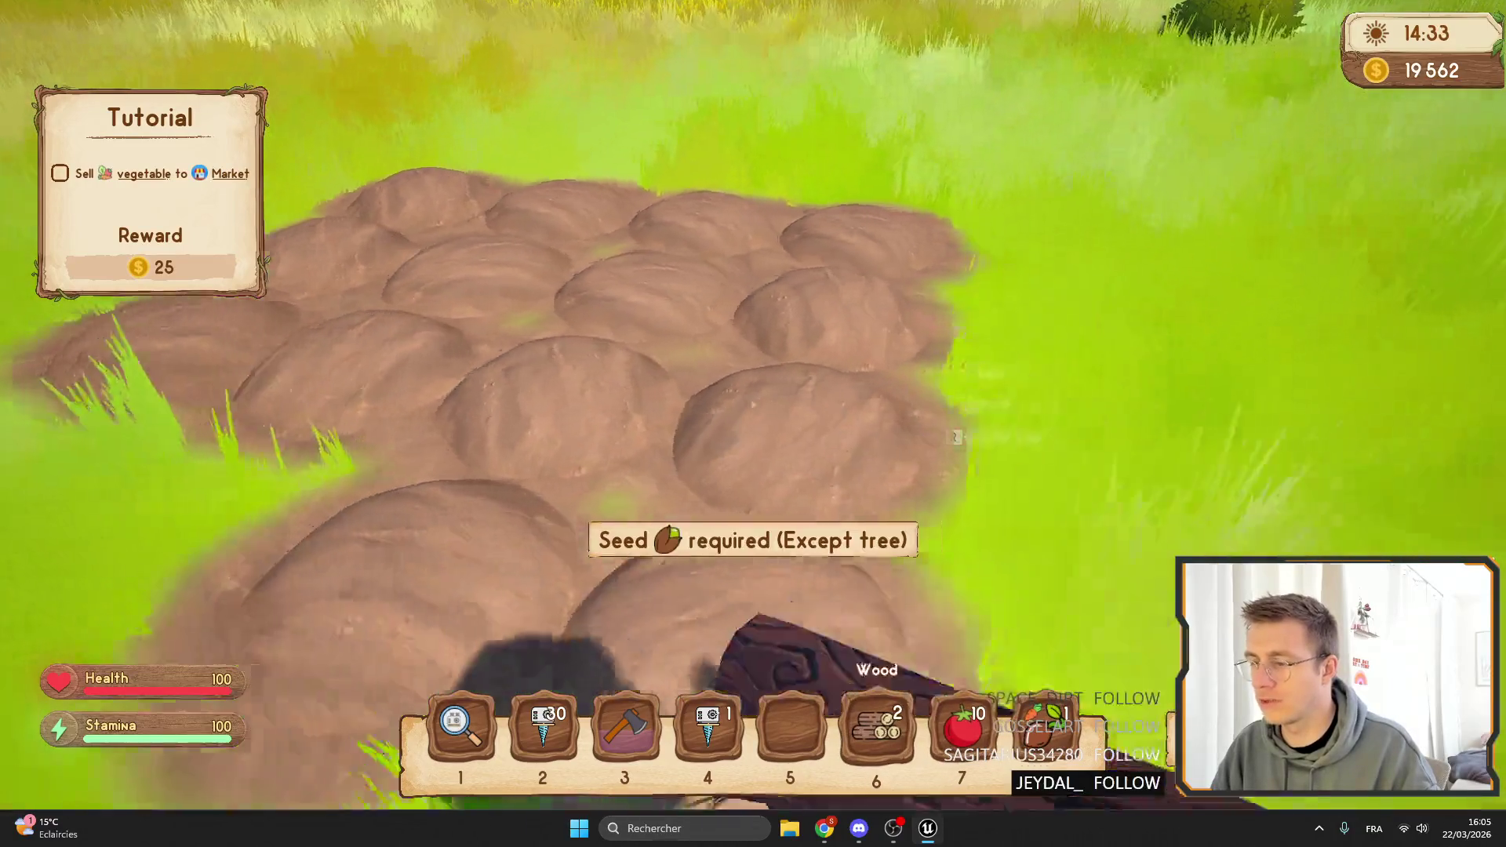
{"action": "key", "text": "Tab"}
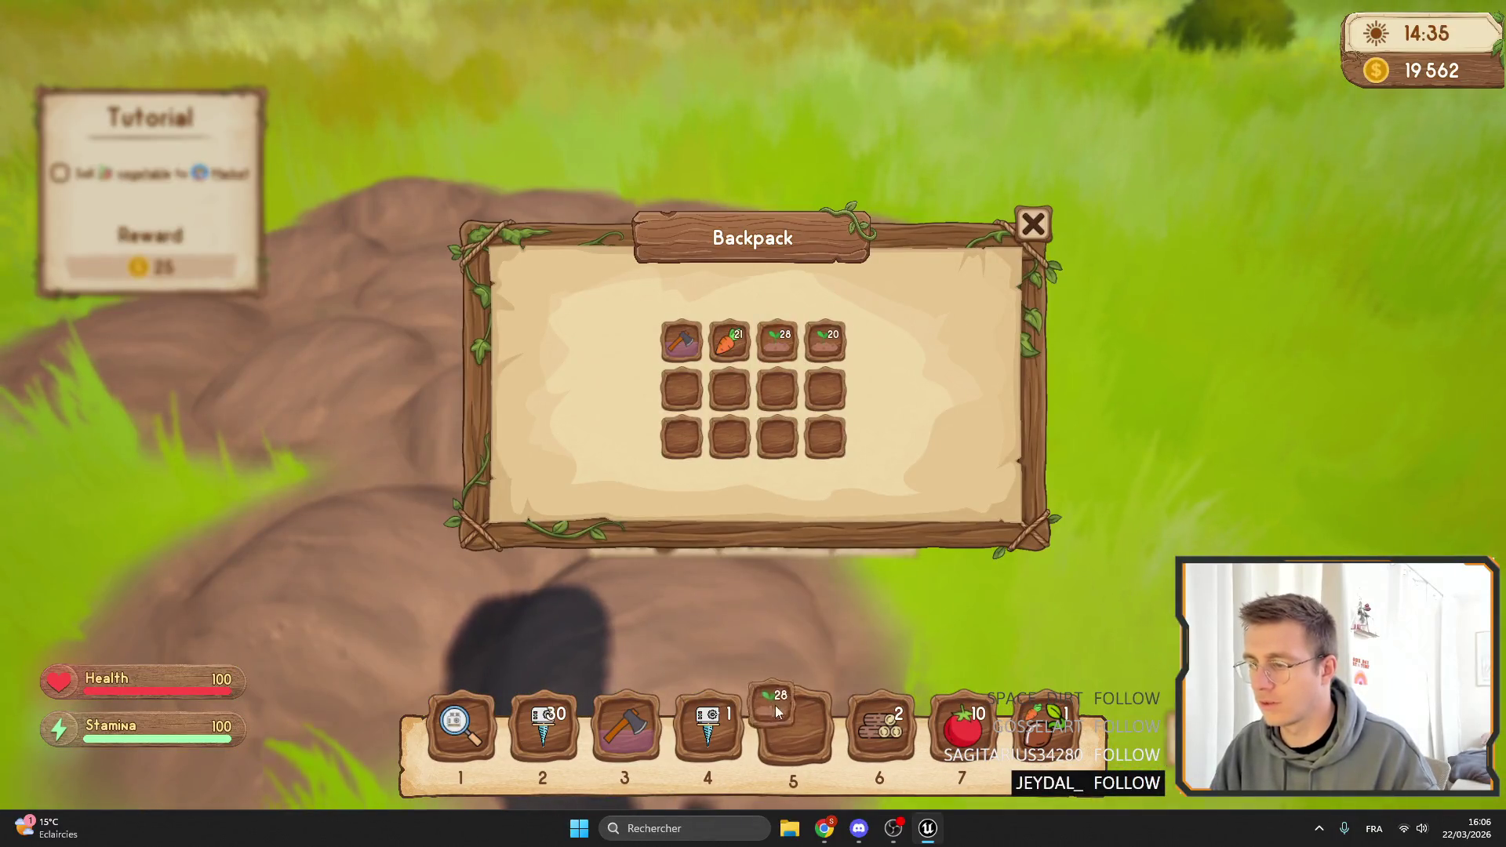
{"action": "left_click_drag", "start_coordinate": [773, 710], "coordinate": [785, 722]}
{"action": "key", "text": "Tab"}
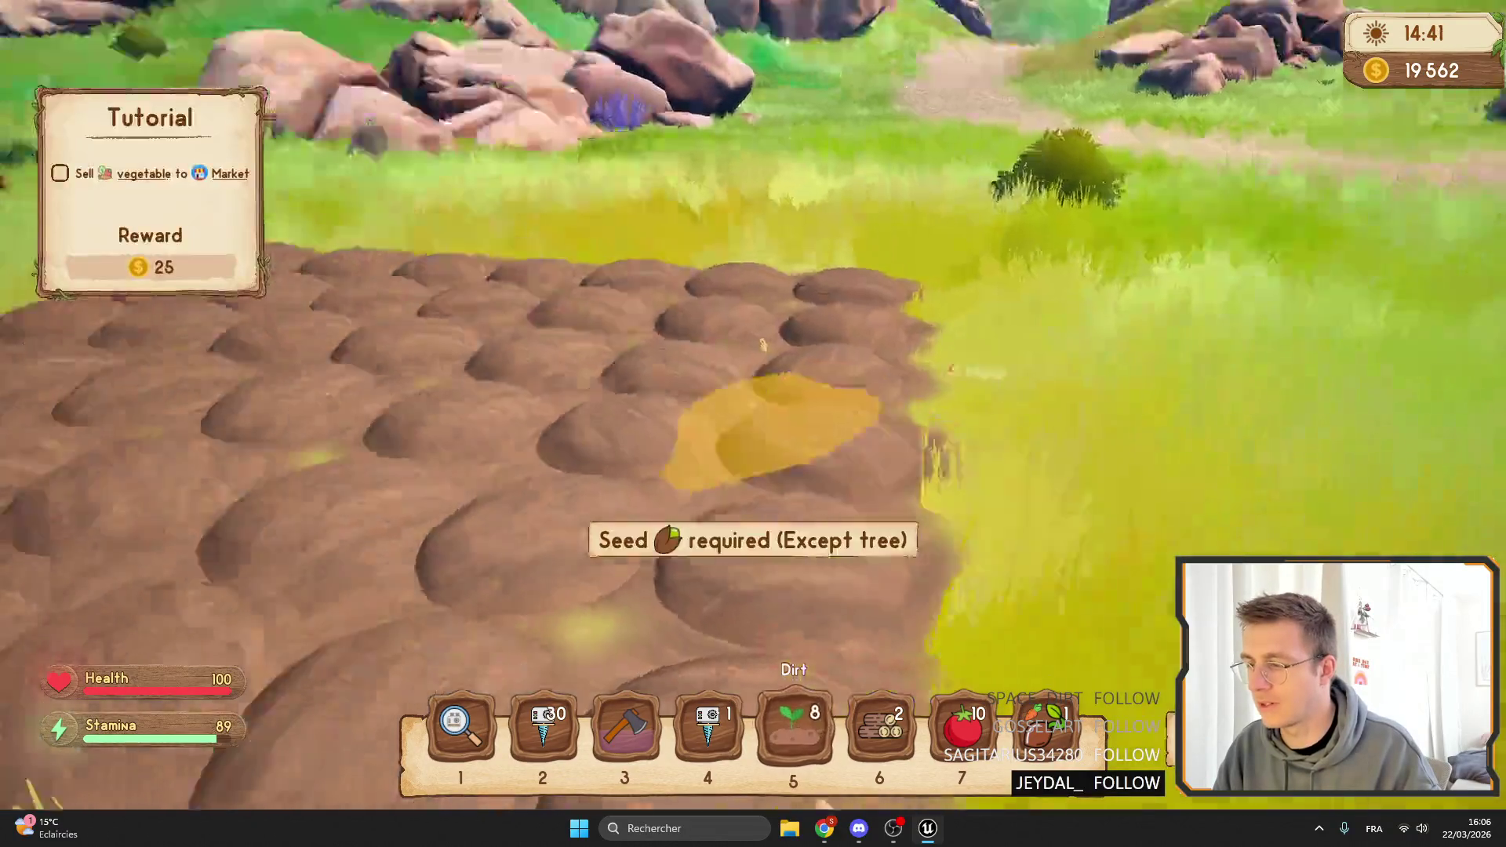
{"action": "left_click", "coordinate": [762, 345]}
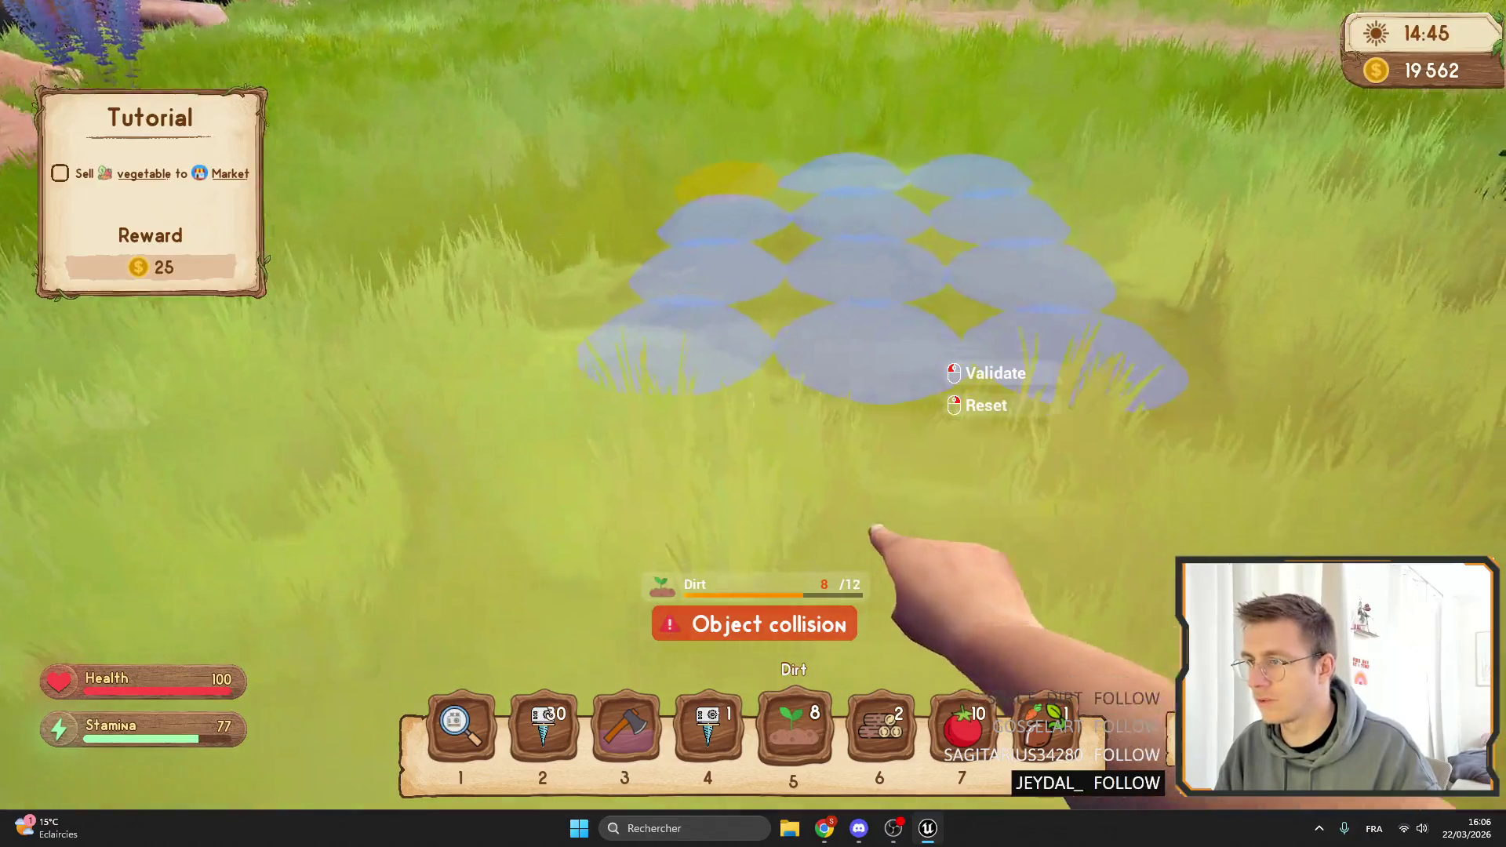
{"action": "right_click", "coordinate": [752, 406]}
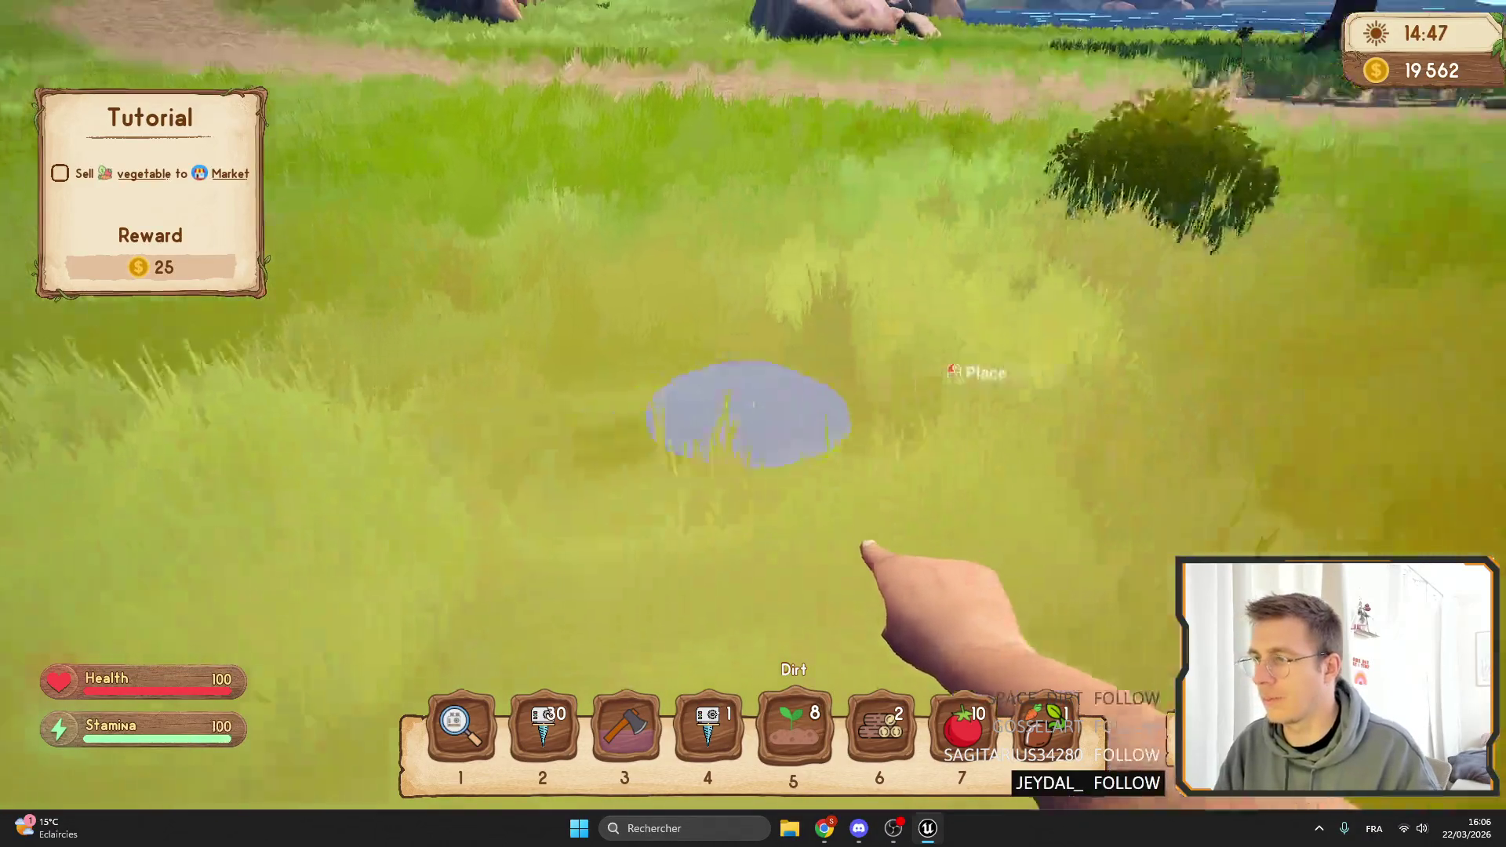
{"action": "left_click", "coordinate": [752, 406]}
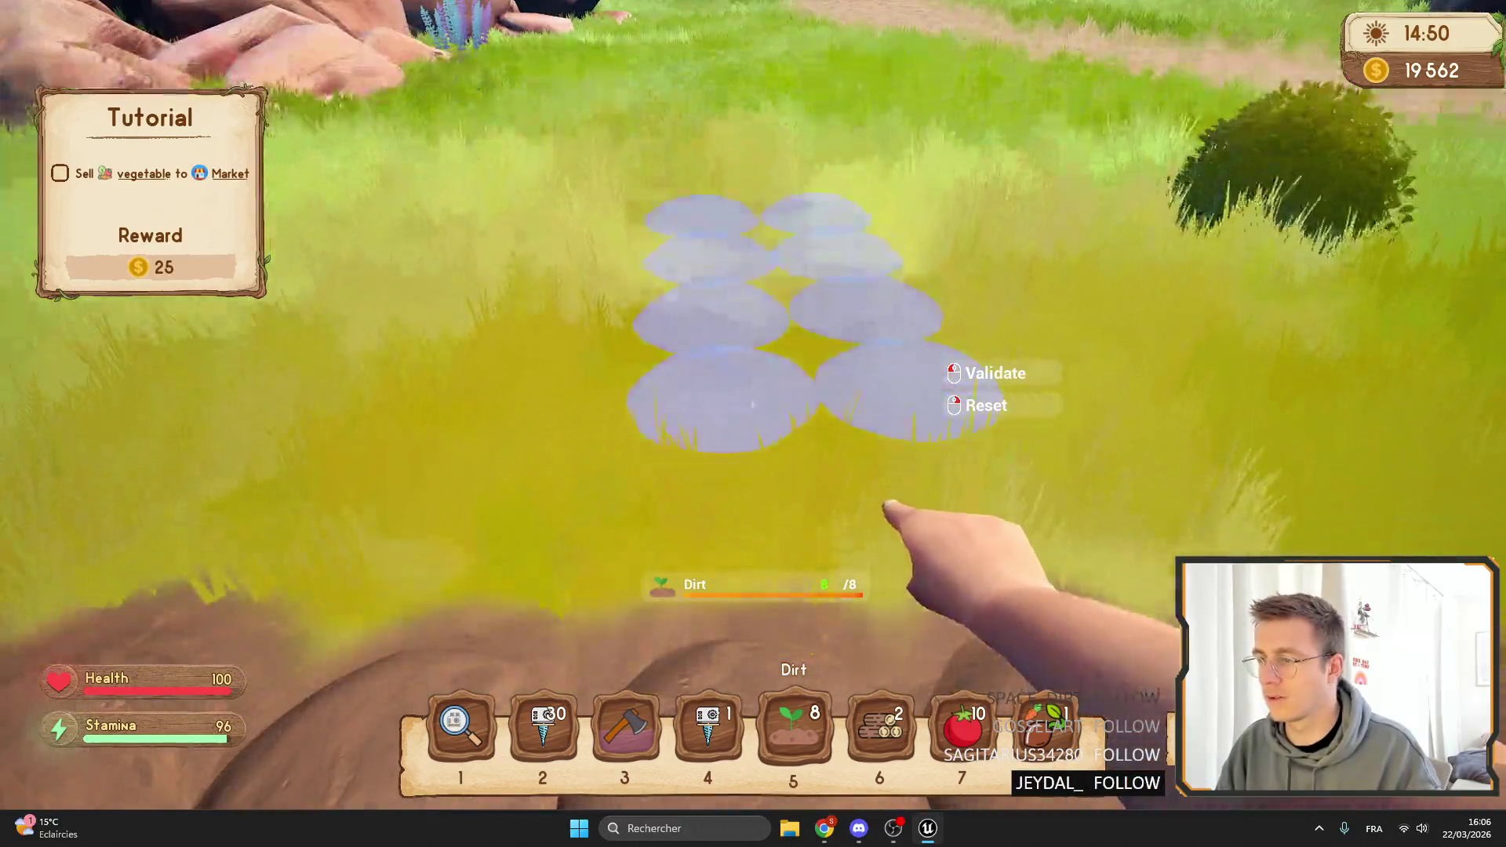
{"action": "left_click", "coordinate": [752, 423]}
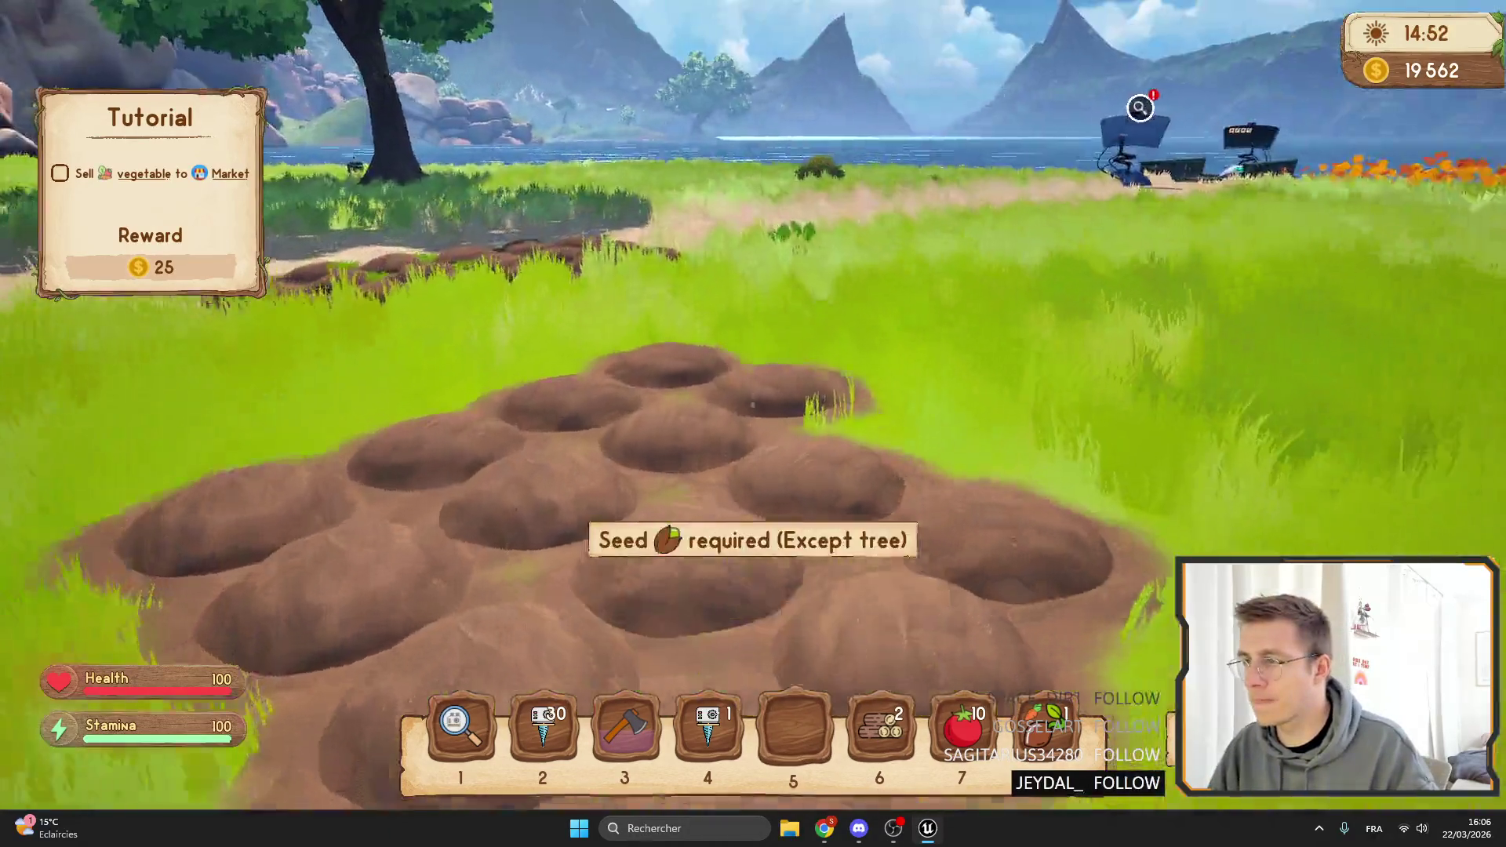
Place the Drill Tier2, open and close its inventory with F, then end the play test.
{"action": "key", "text": "4"}
{"action": "left_click", "coordinate": [753, 424]}
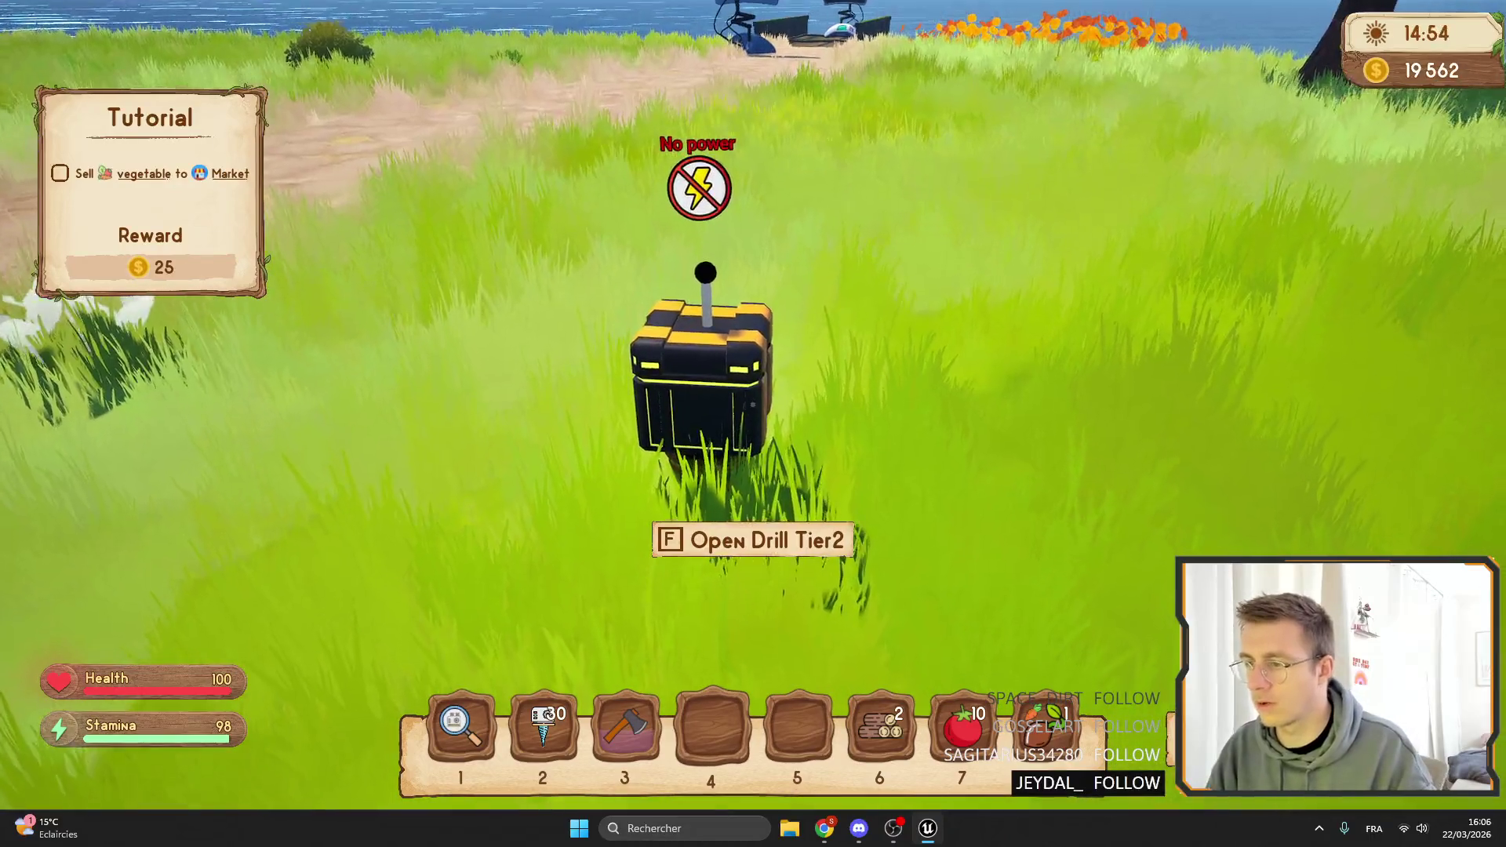
{"action": "key", "text": "f"}
{"action": "key", "text": "Escape"}
{"action": "key", "text": "f"}
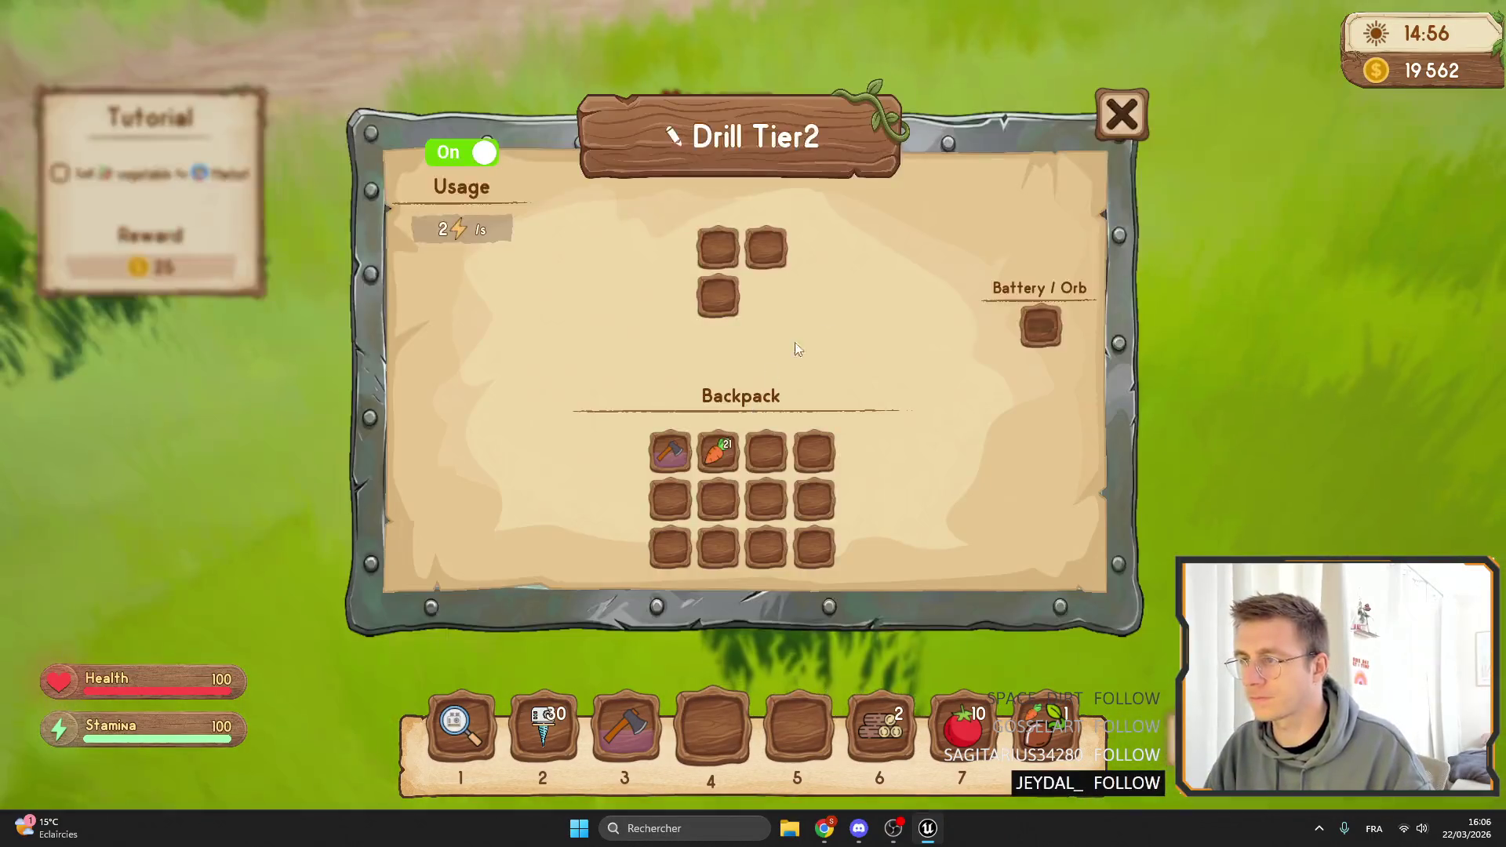
{"action": "key", "text": "Escape"}
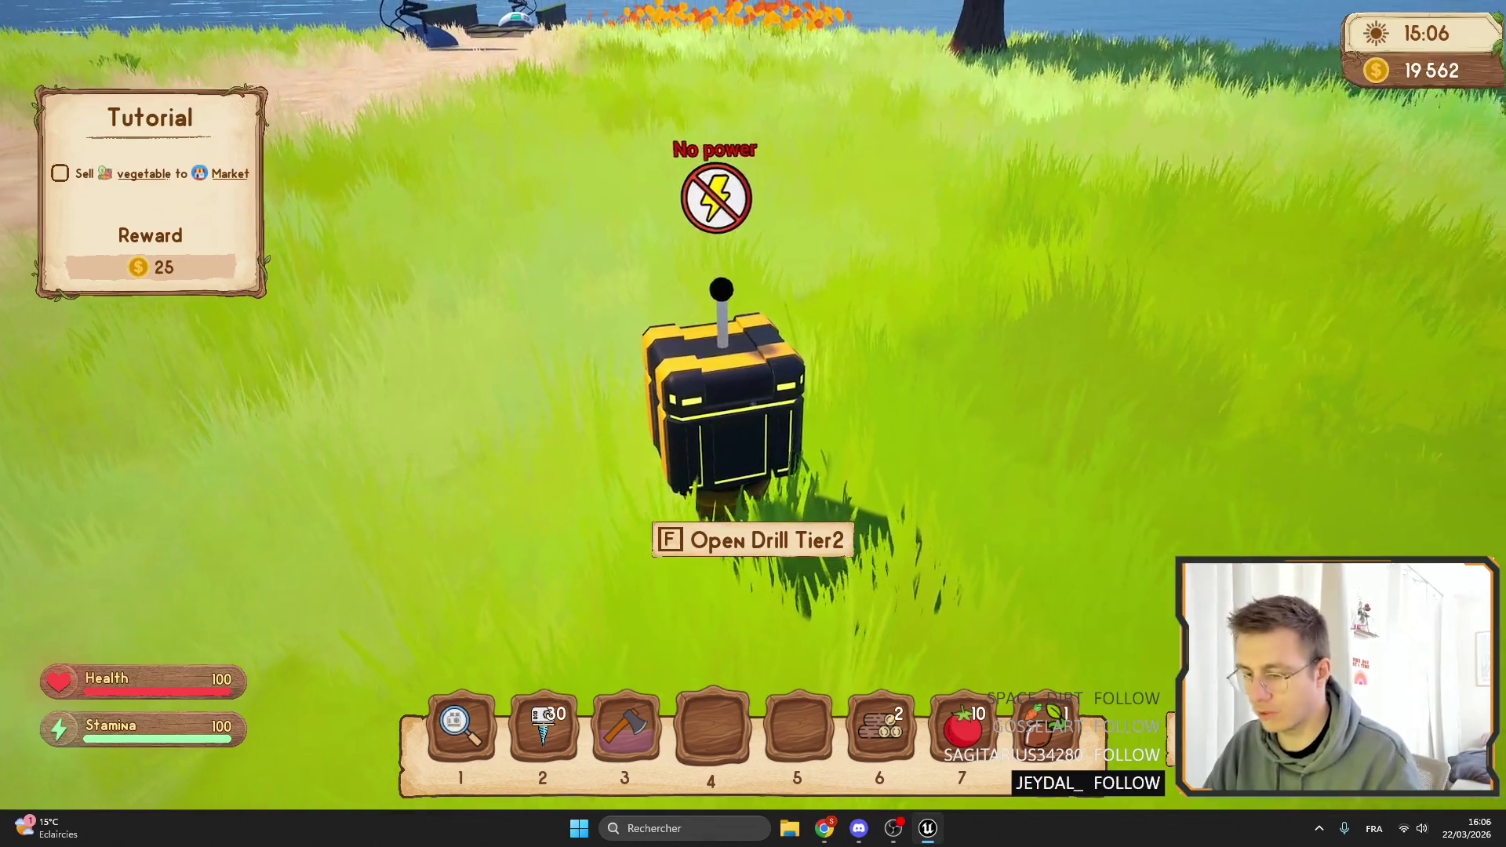
{"action": "key", "text": "Escape"}
{"action": "left_click", "coordinate": [1267, 35]}
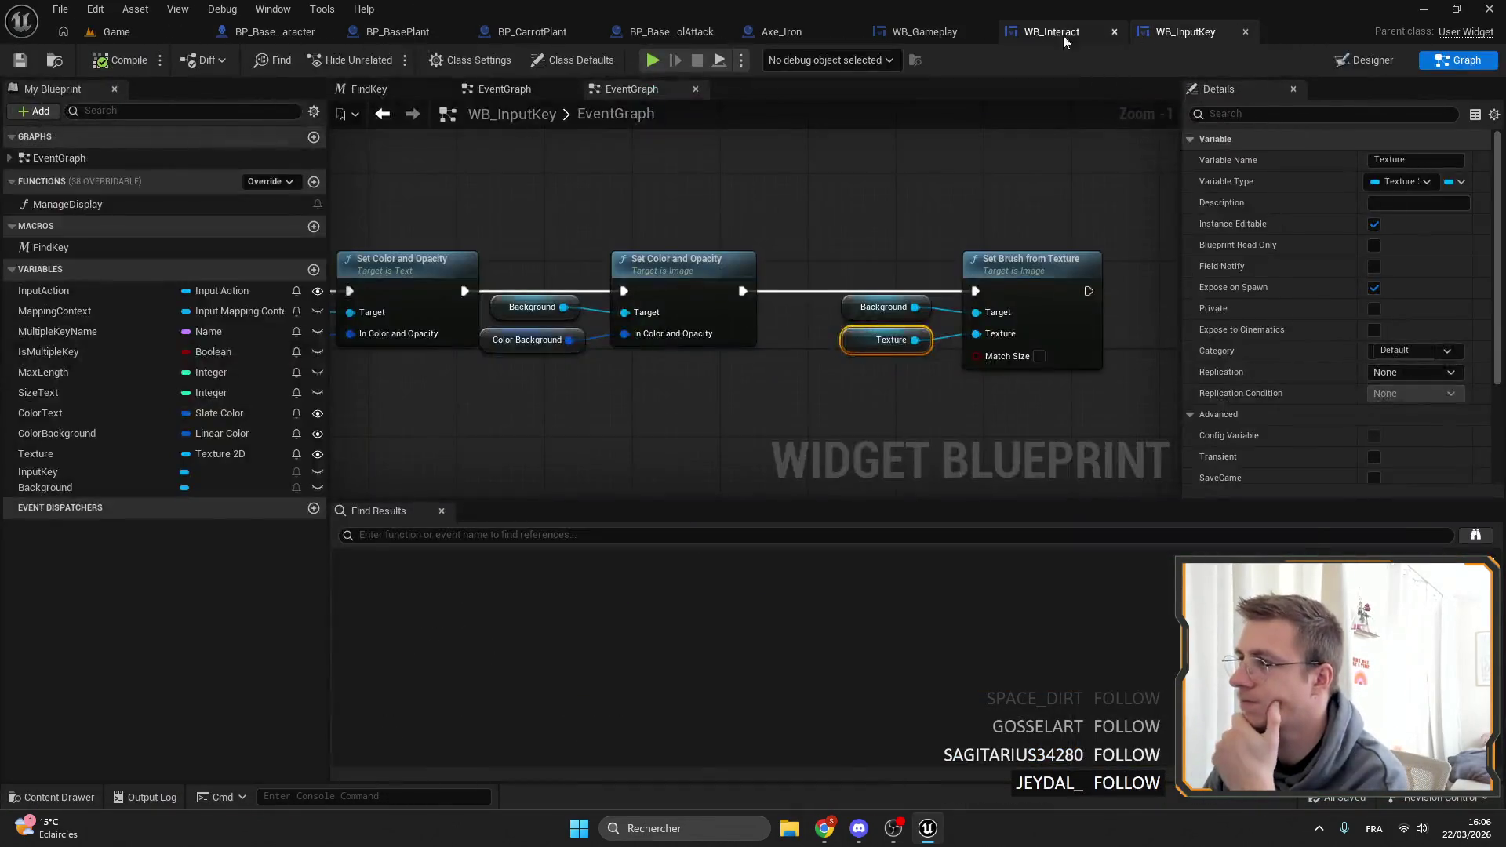
Raise the WB Paper Panel's Size Corner to about 24.44 and save WB_Interact.
{"action": "left_click", "coordinate": [1084, 34]}
{"action": "scroll", "coordinate": [434, 269], "scroll_direction": "up", "scroll_amount": 4}
{"action": "left_click", "coordinate": [490, 308]}
{"action": "scroll", "coordinate": [490, 308], "scroll_direction": "down", "scroll_amount": 7}
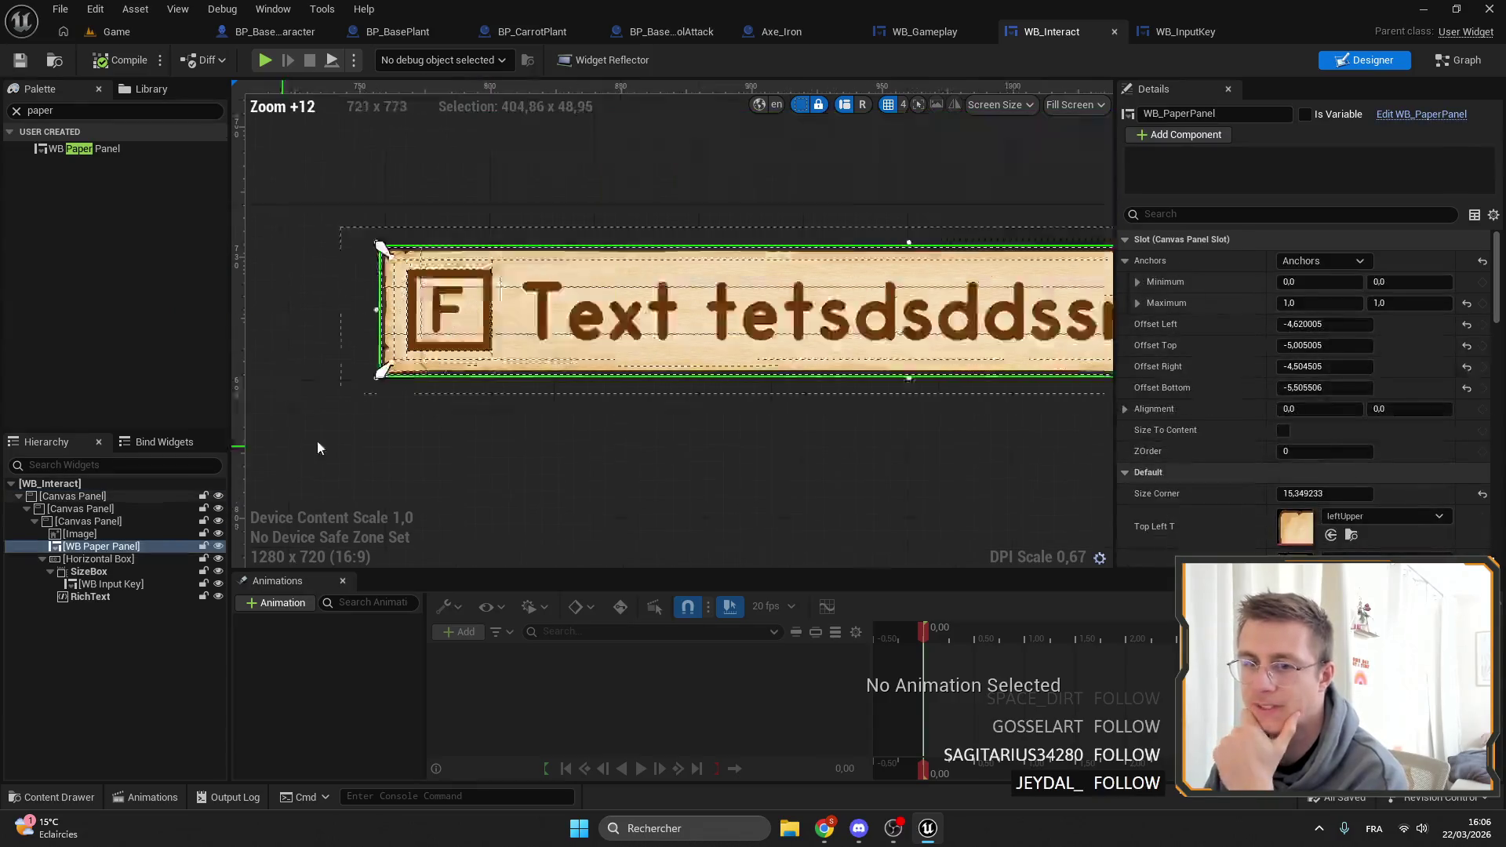
{"action": "mouse_move", "coordinate": [1322, 413]}
{"action": "left_mouse_down"}
{"action": "mouse_move", "coordinate": [1293, 418]}
{"action": "mouse_move", "coordinate": [1338, 419]}
{"action": "mouse_move", "coordinate": [1271, 422]}
{"action": "mouse_move", "coordinate": [1321, 419]}
{"action": "left_mouse_up"}
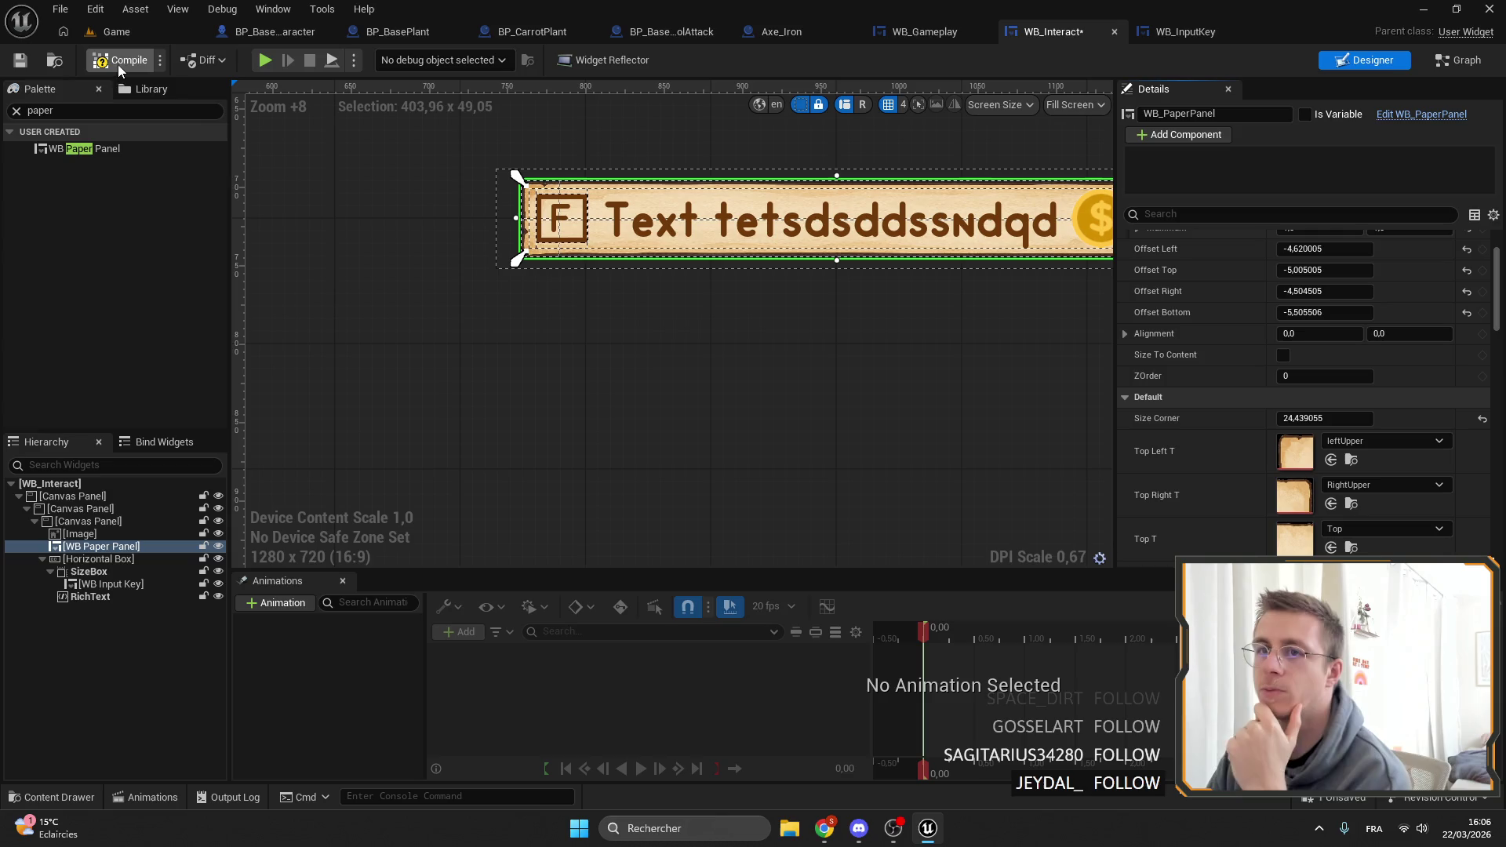
{"action": "left_click", "coordinate": [17, 62]}
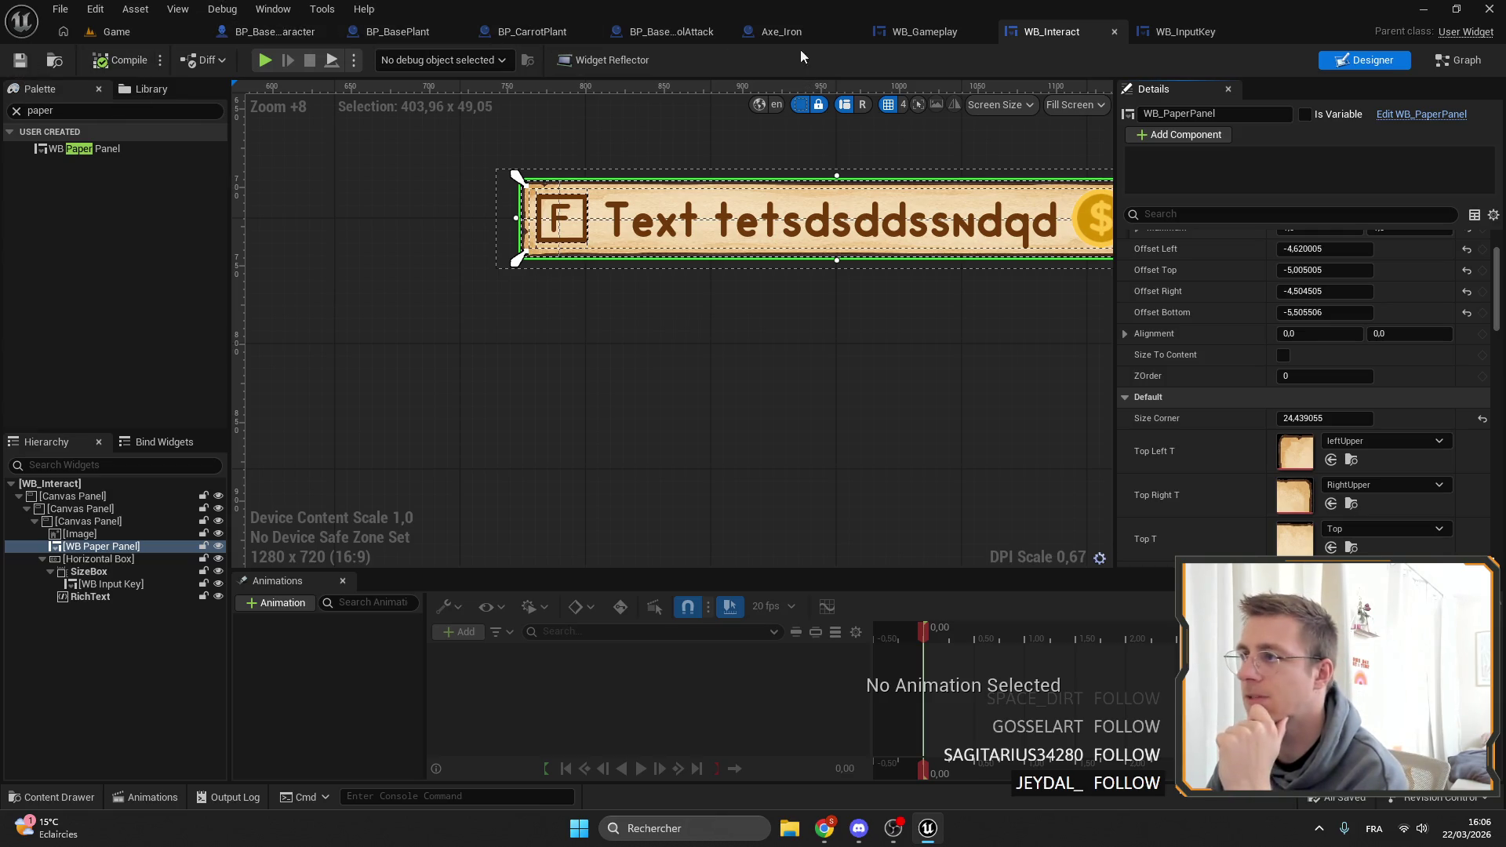
{"action": "left_click", "coordinate": [886, 39]}
{"action": "scroll", "coordinate": [498, 169], "scroll_direction": "up", "scroll_amount": 5}
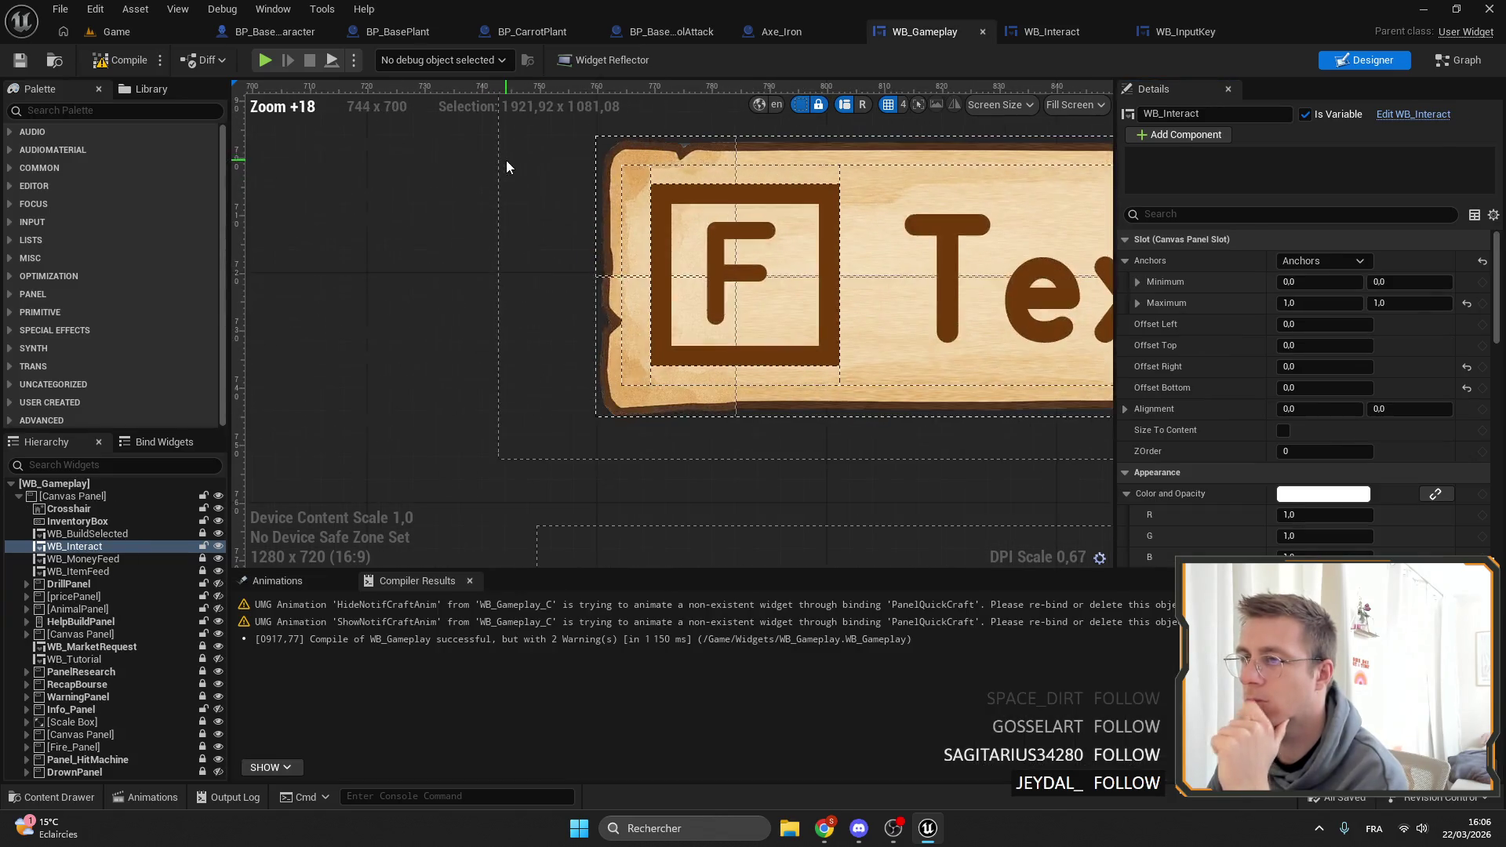
{"action": "left_click", "coordinate": [153, 33]}
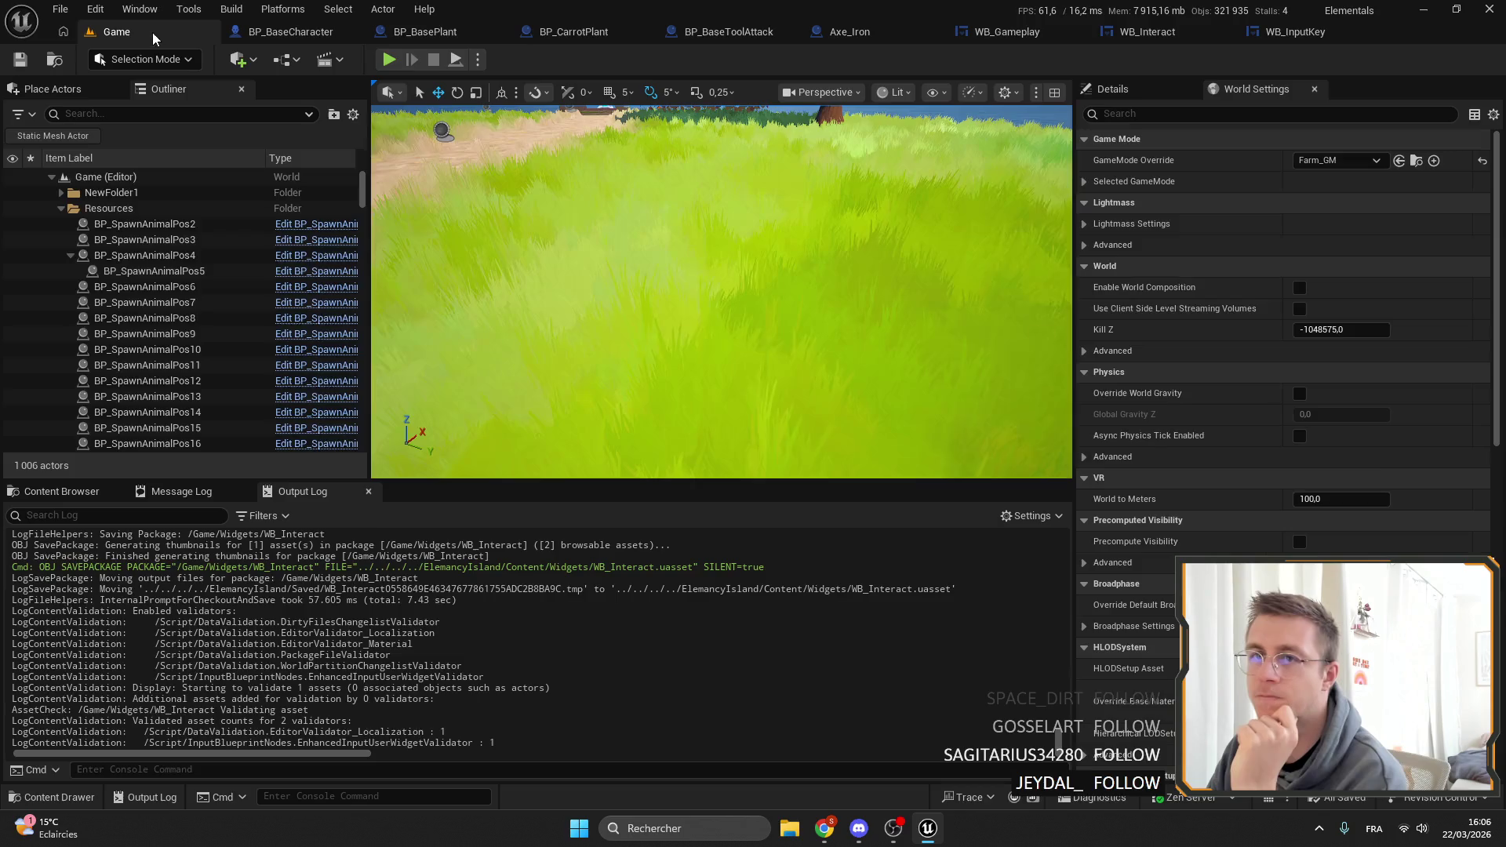
Play fullscreen and jump near the drill to view the rounder 'Open Drill Tier2' prompt, then exit fullscreen.
{"action": "left_click", "coordinate": [388, 60]}
{"action": "key", "text": "F11"}
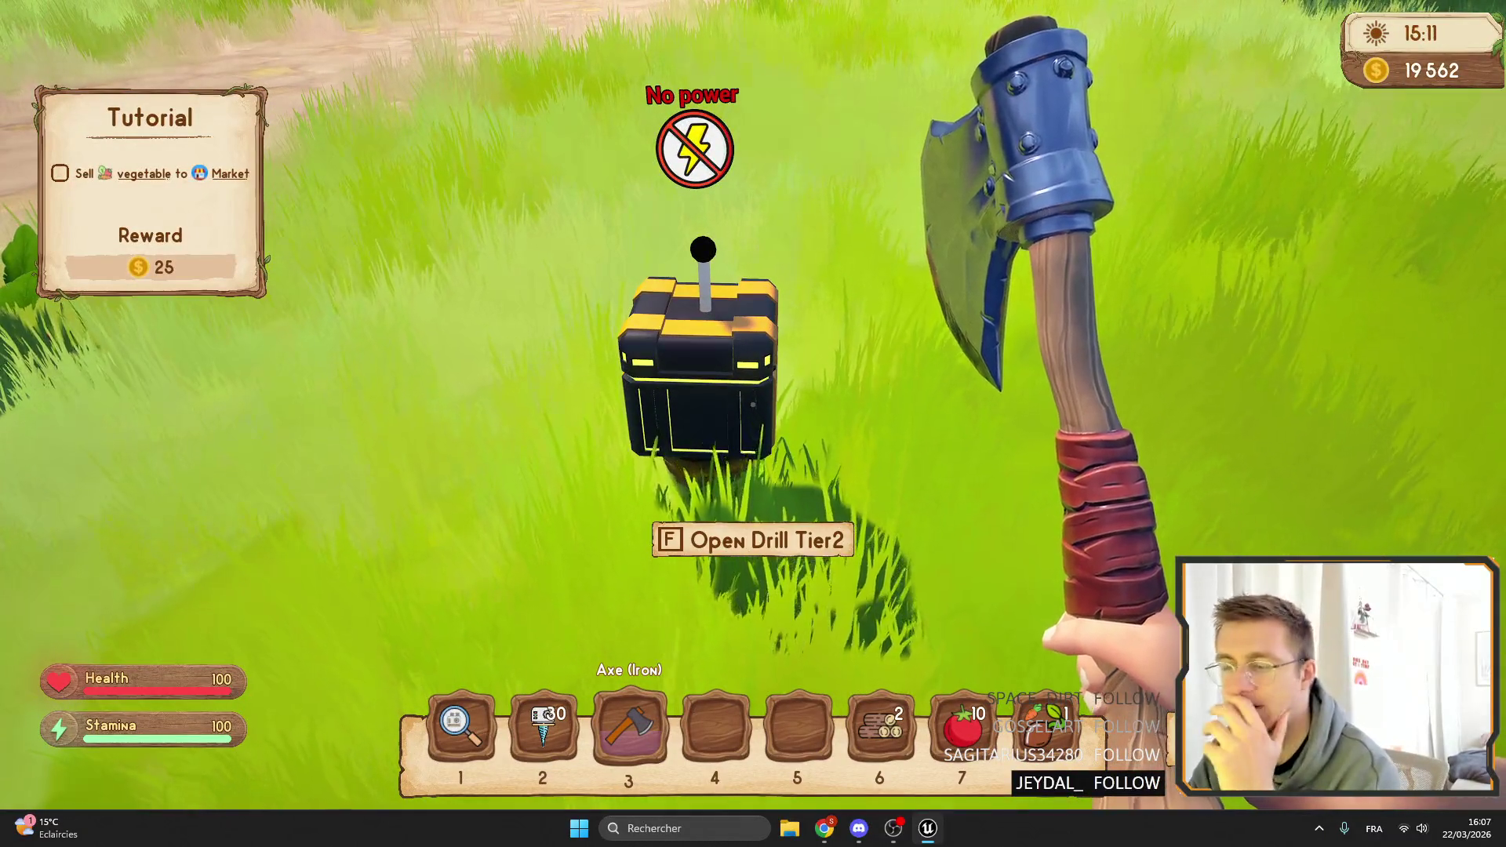
{"action": "key", "text": "space"}
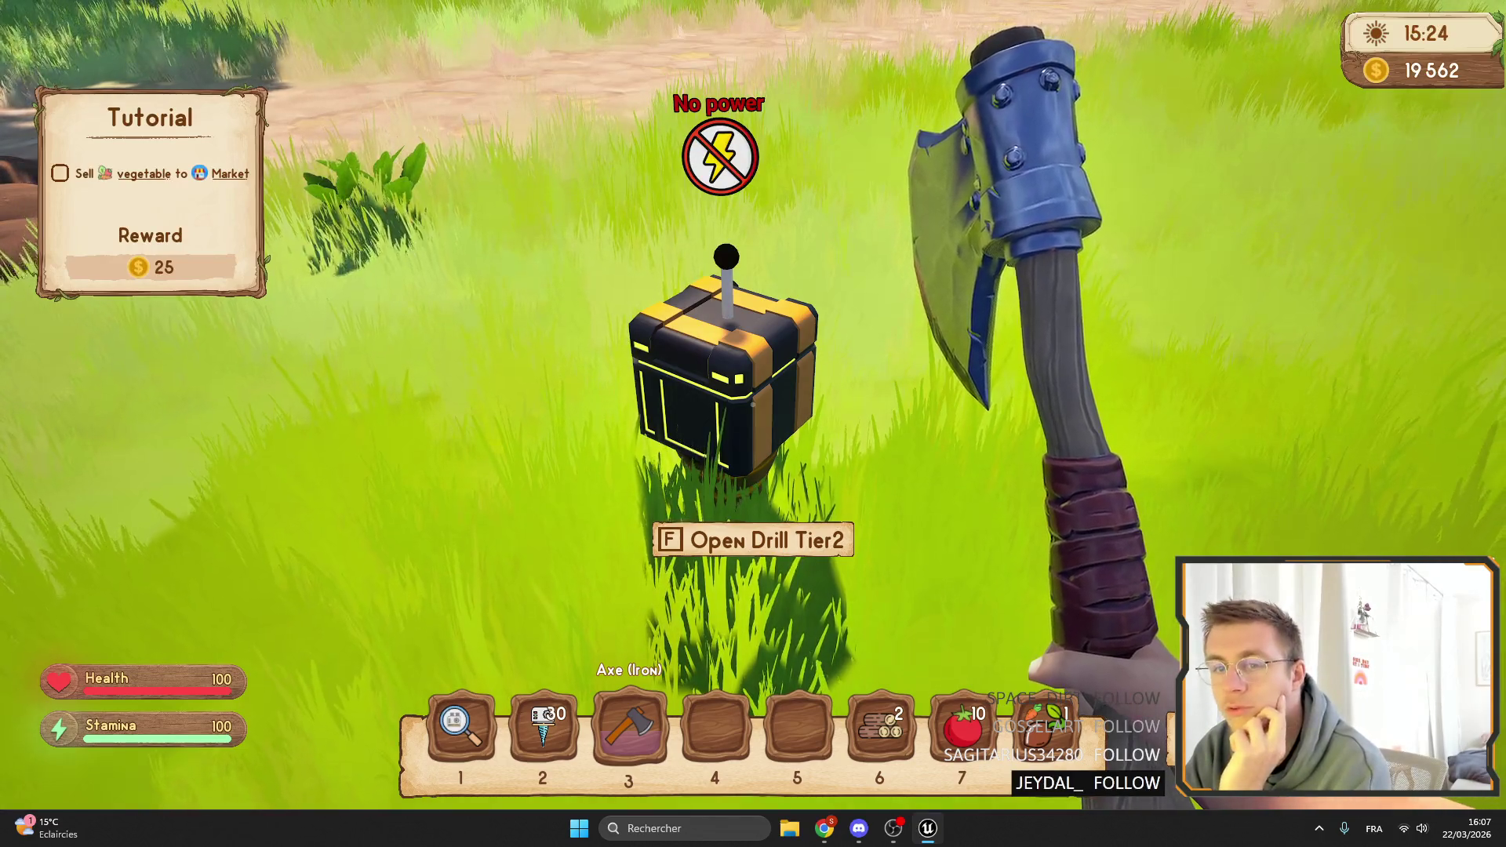
{"action": "key", "text": "F11"}
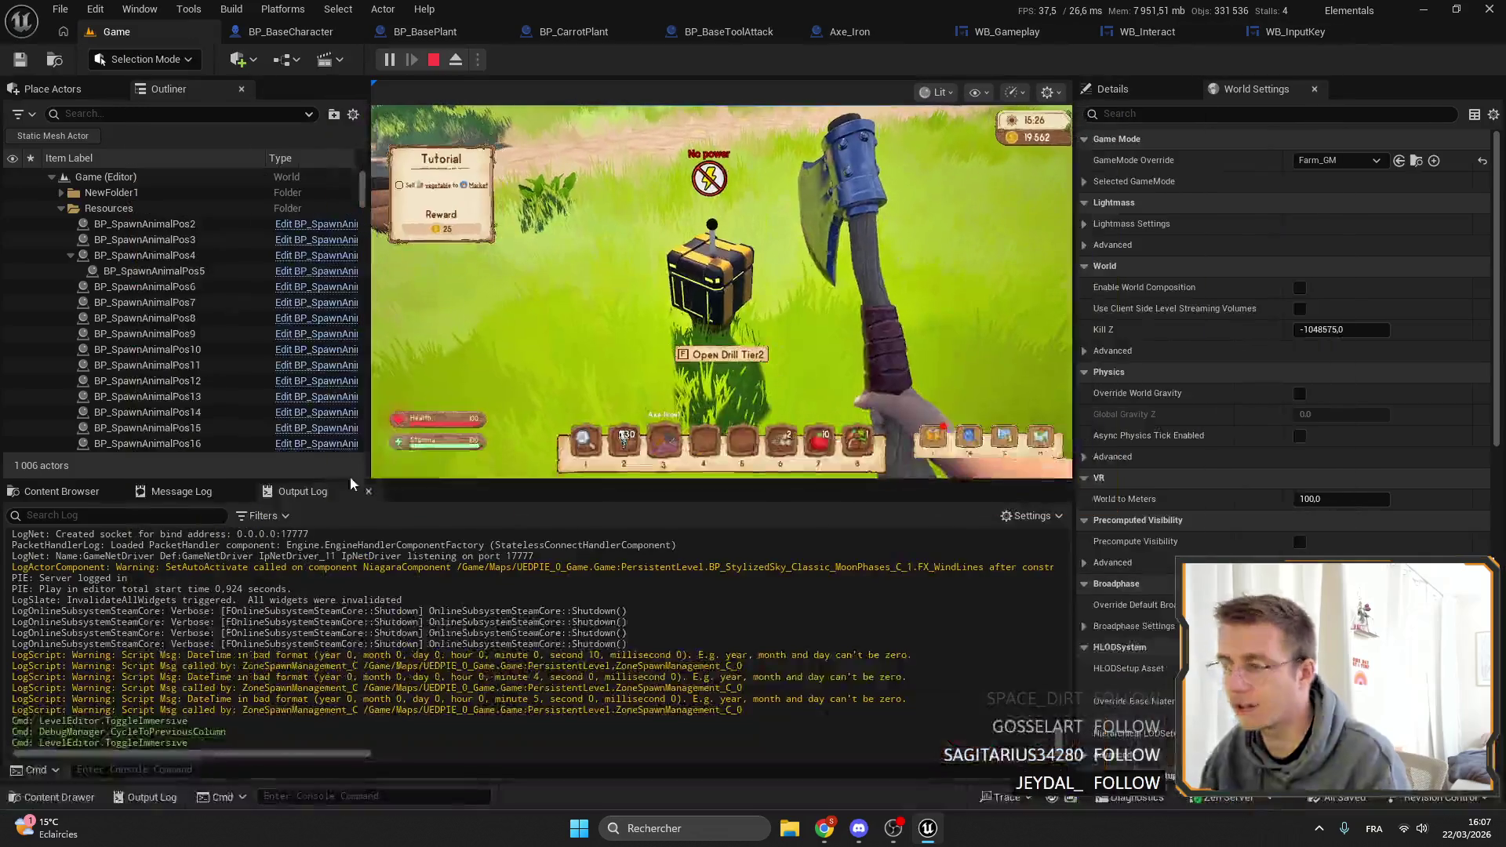
Box-select the Background, Texture and Set Brush nodes in WB_InputKey and shift them left.
{"action": "left_click", "coordinate": [1299, 31]}
{"action": "scroll", "coordinate": [425, 180], "scroll_direction": "up", "scroll_amount": 1}
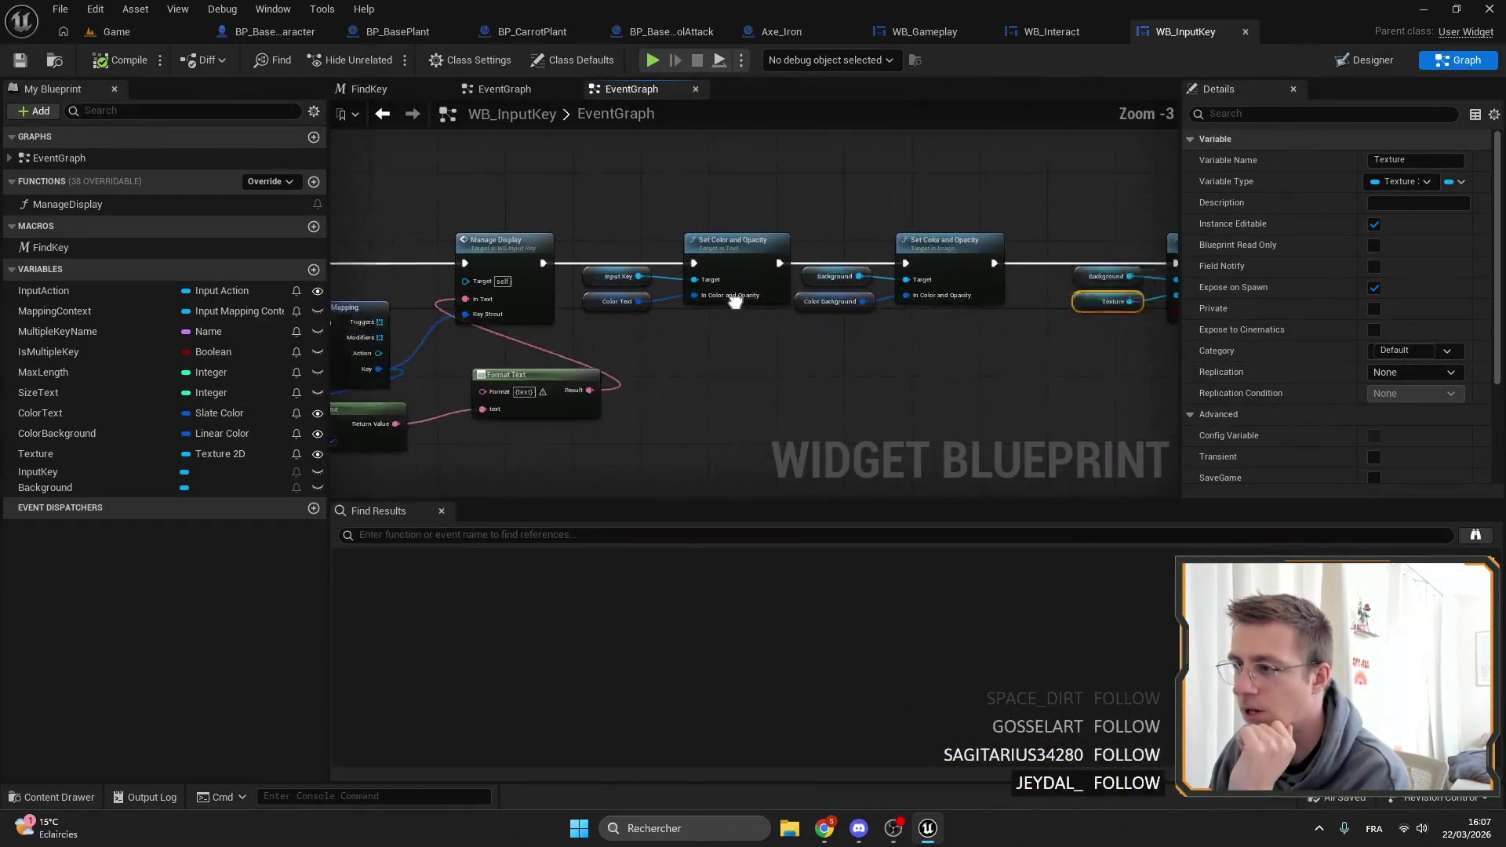
{"action": "left_click_drag", "start_coordinate": [784, 361], "coordinate": [1153, 196]}
{"action": "left_click_drag", "start_coordinate": [1077, 240], "coordinate": [1001, 238]}
{"action": "left_click", "coordinate": [734, 154]}
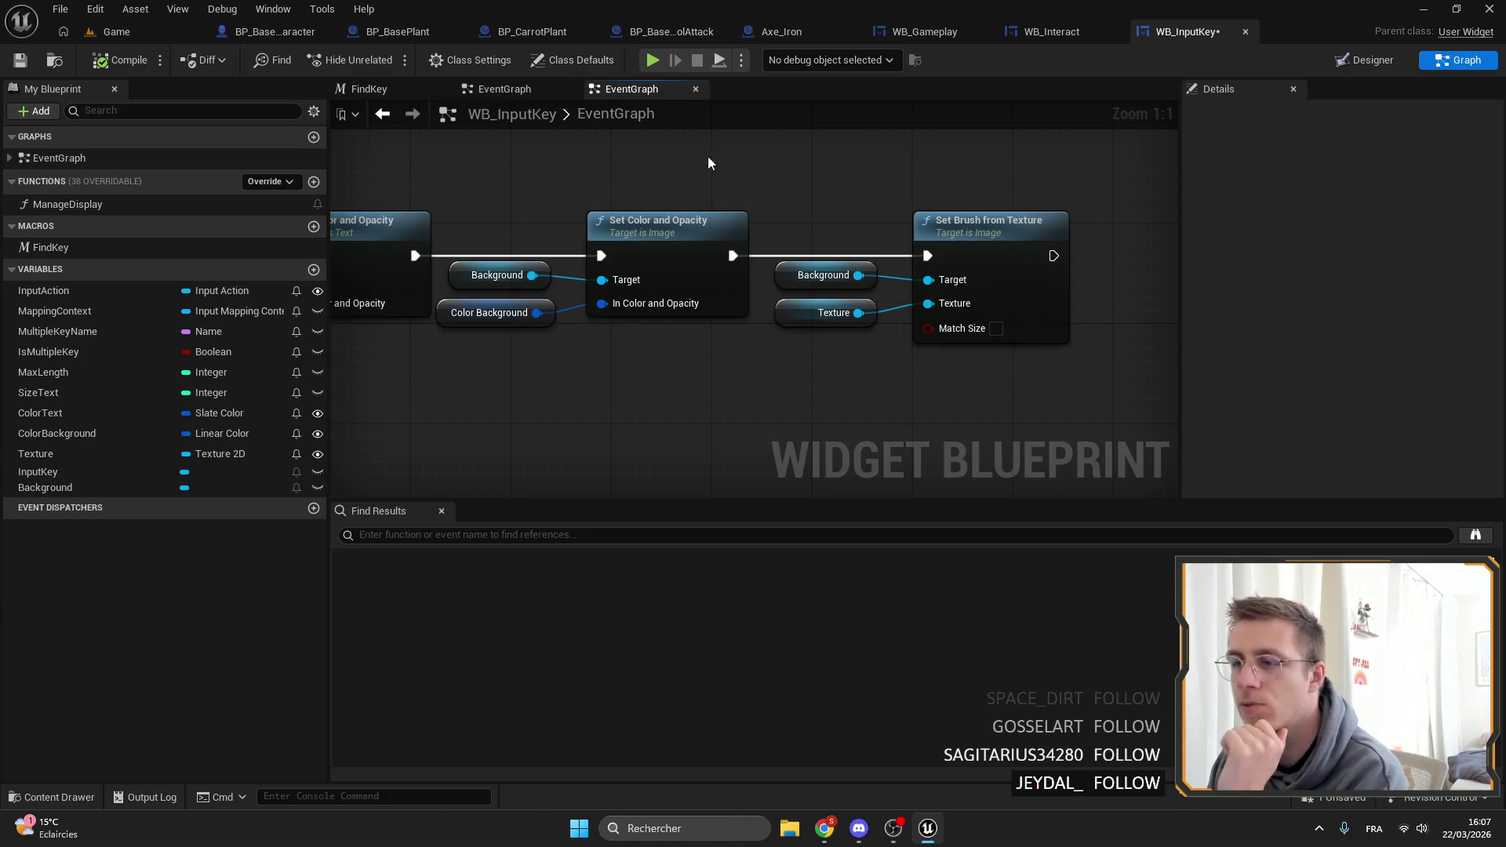
{"action": "key", "text": "ctrl+z"}
Save WB_InputKey, reselect the colour and brush nodes, and go back to WB_Interact's designer.
{"action": "left_click", "coordinate": [20, 60]}
{"action": "scroll", "coordinate": [822, 283], "scroll_direction": "down", "scroll_amount": 4}
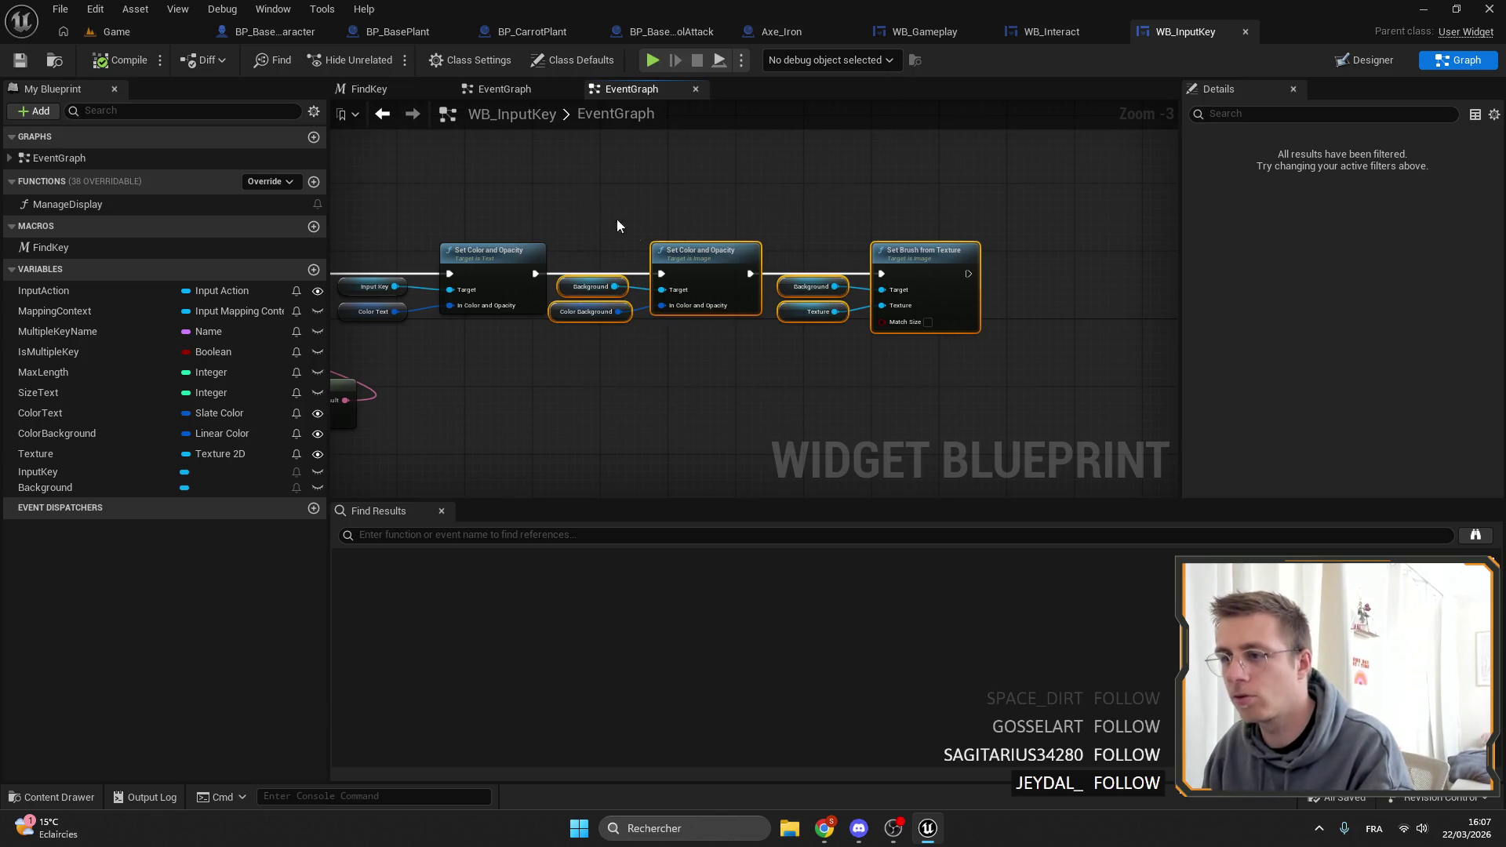
{"action": "scroll", "coordinate": [628, 345], "scroll_direction": "down", "scroll_amount": 2}
{"action": "scroll", "coordinate": [562, 317], "scroll_direction": "up", "scroll_amount": 4}
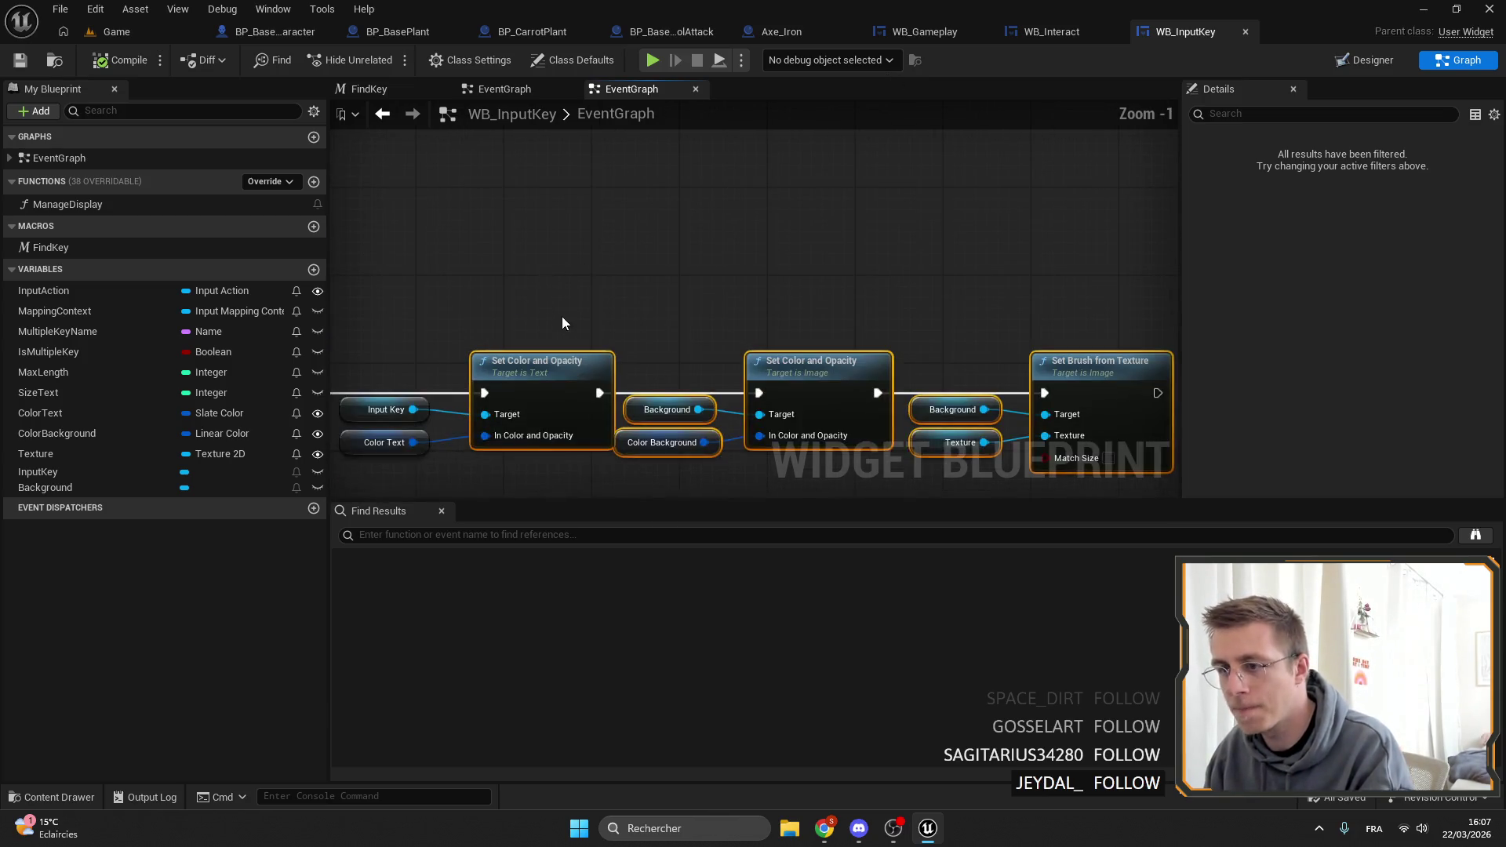
{"action": "left_click", "coordinate": [544, 319]}
{"action": "left_click", "coordinate": [29, 66]}
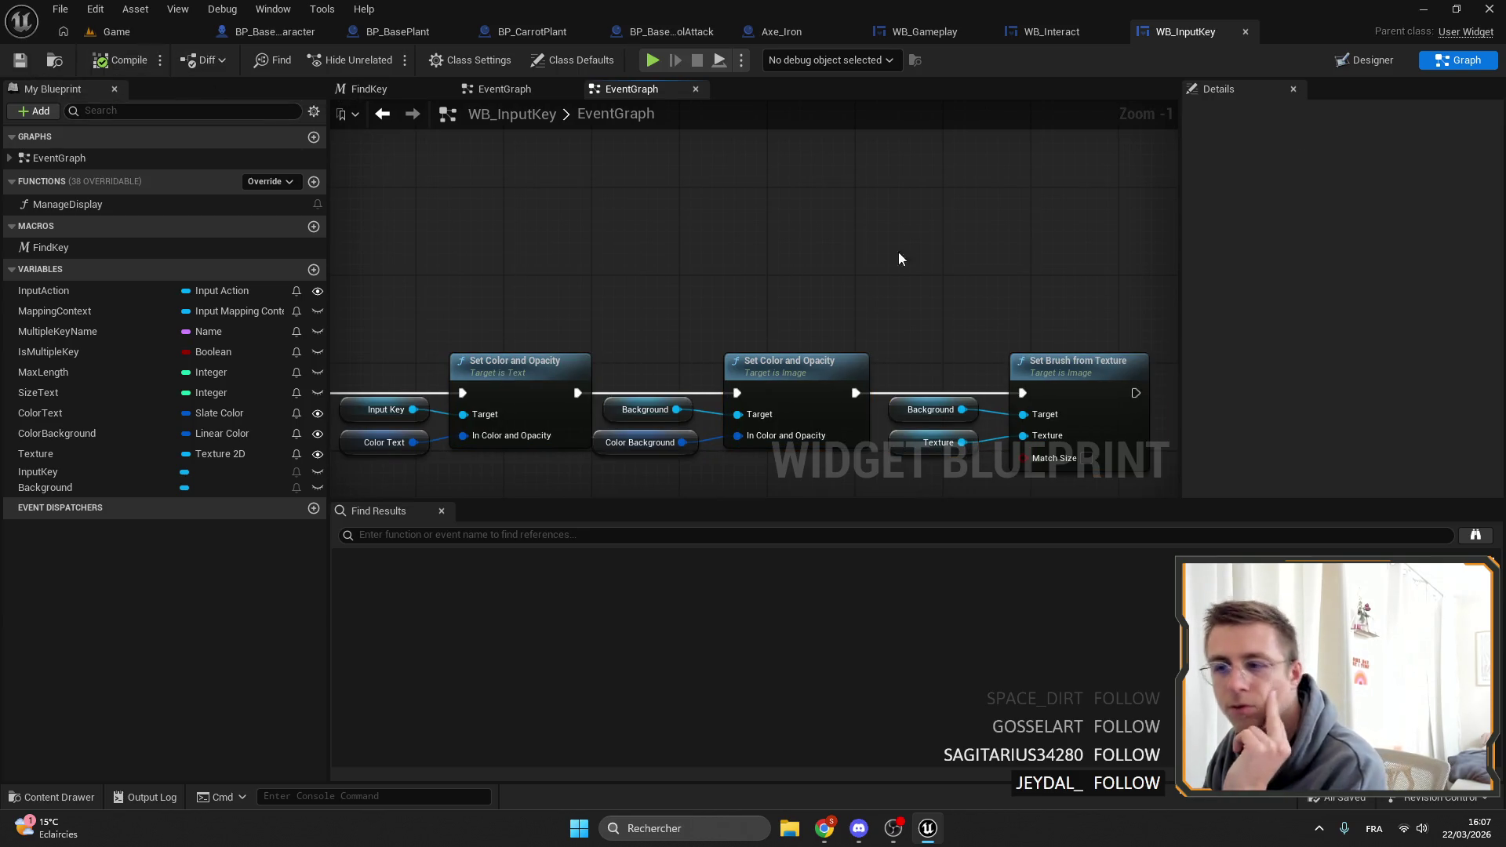
{"action": "left_click_drag", "start_coordinate": [716, 265], "coordinate": [567, 110]}
{"action": "left_click_drag", "start_coordinate": [925, 368], "coordinate": [454, 193]}
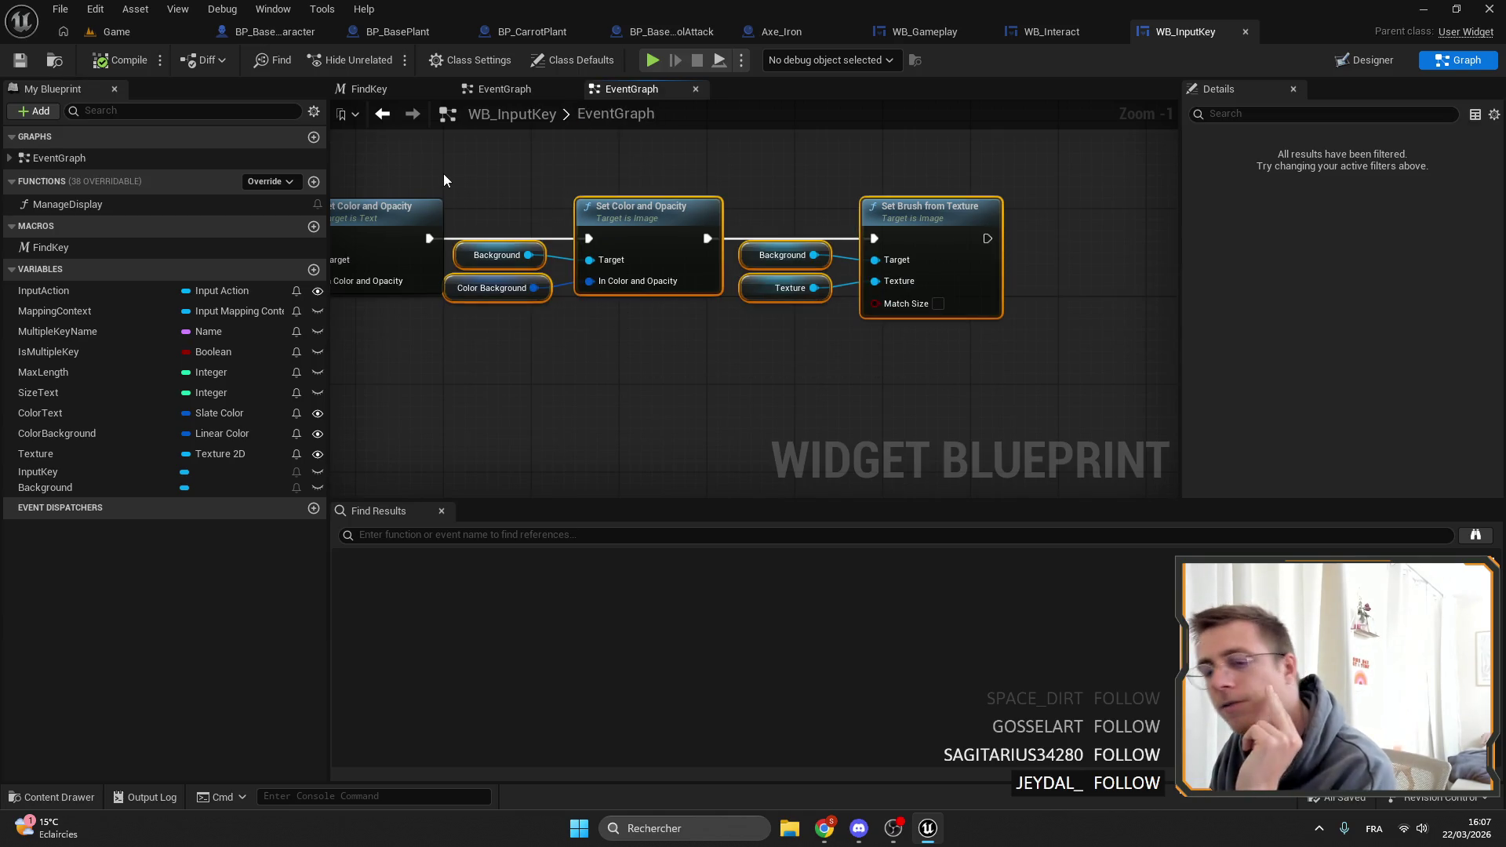
{"action": "left_click", "coordinate": [1044, 35]}
{"action": "scroll", "coordinate": [568, 218], "scroll_direction": "up", "scroll_amount": 5}
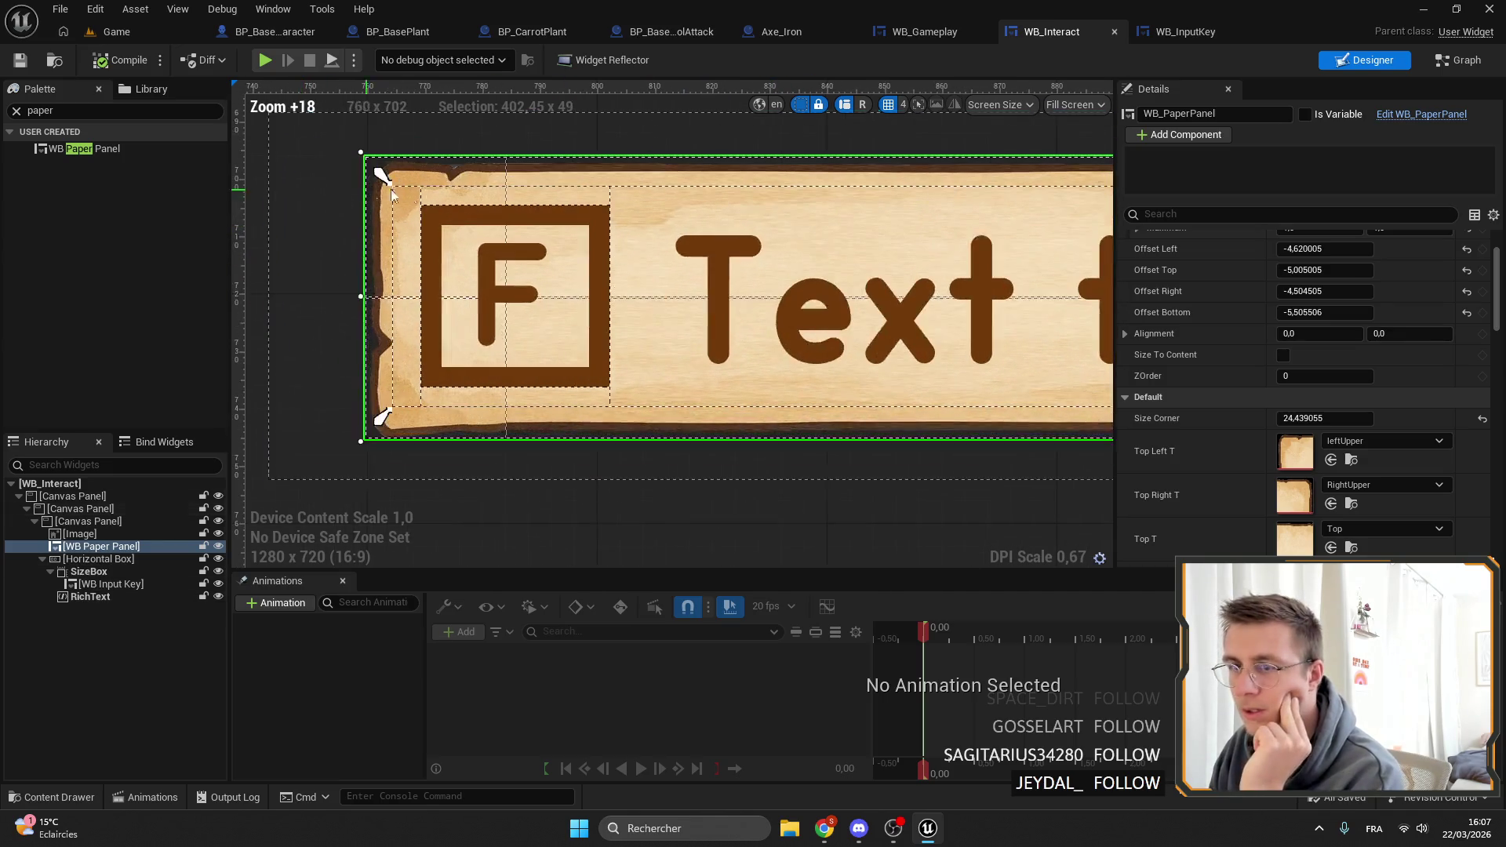
Select the RichText and check its Text Style Set list without changing it.
{"action": "scroll", "coordinate": [568, 218], "scroll_direction": "down", "scroll_amount": 5}
{"action": "left_click", "coordinate": [776, 261]}
{"action": "scroll", "coordinate": [1247, 326], "scroll_direction": "down", "scroll_amount": 3}
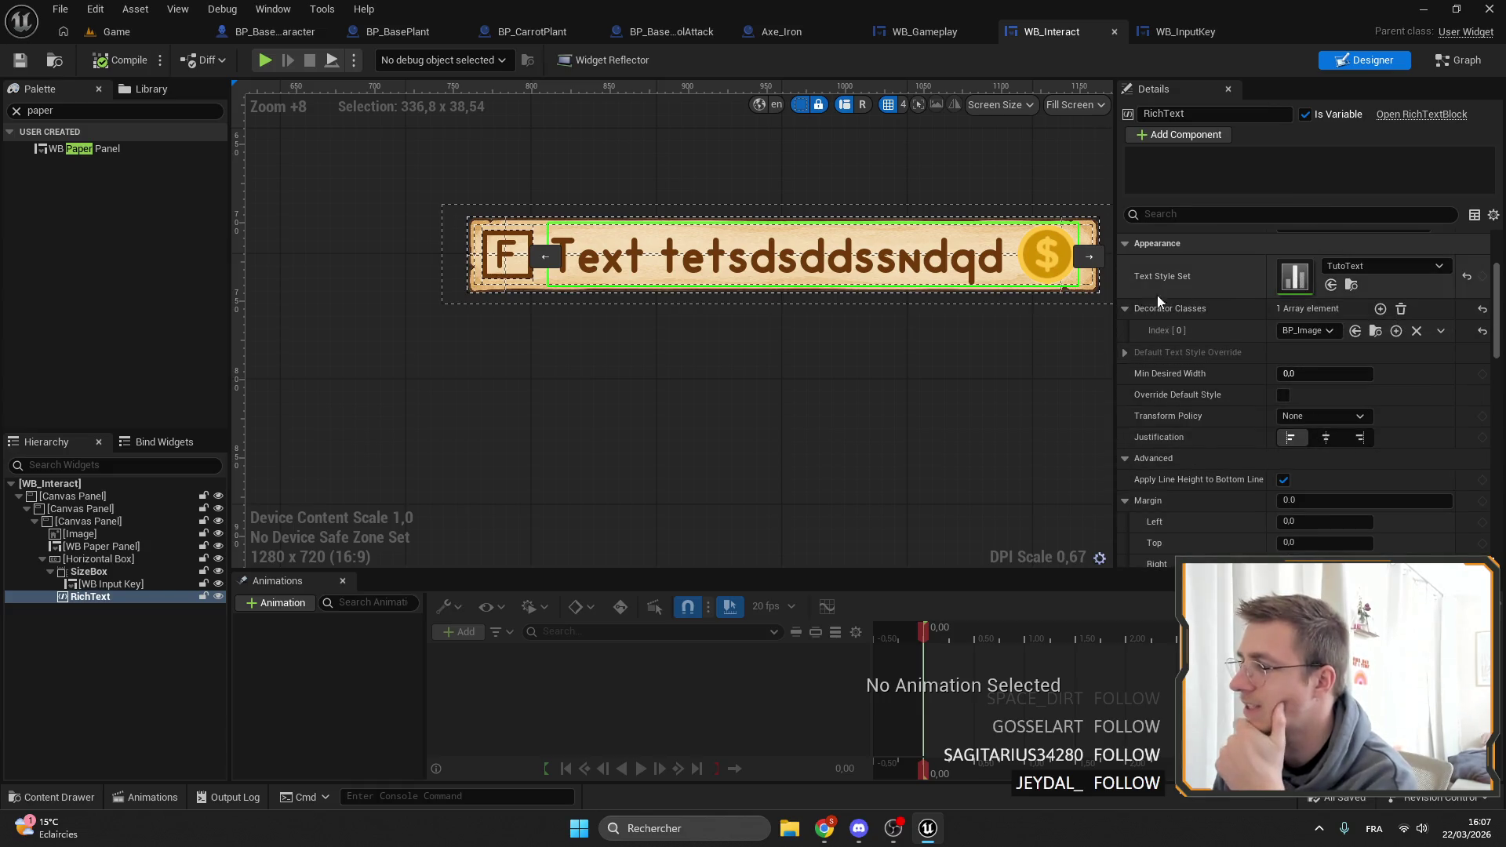
{"action": "scroll", "coordinate": [1380, 314], "scroll_direction": "up", "scroll_amount": 1}
{"action": "left_click", "coordinate": [1361, 291]}
{"action": "key", "text": "Escape"}
Drag the paper panel's right edge in to Offset Right -2.10 and save WB_Interact.
{"action": "scroll", "coordinate": [741, 255], "scroll_direction": "up", "scroll_amount": 3}
{"action": "scroll", "coordinate": [941, 259], "scroll_direction": "up", "scroll_amount": 1}
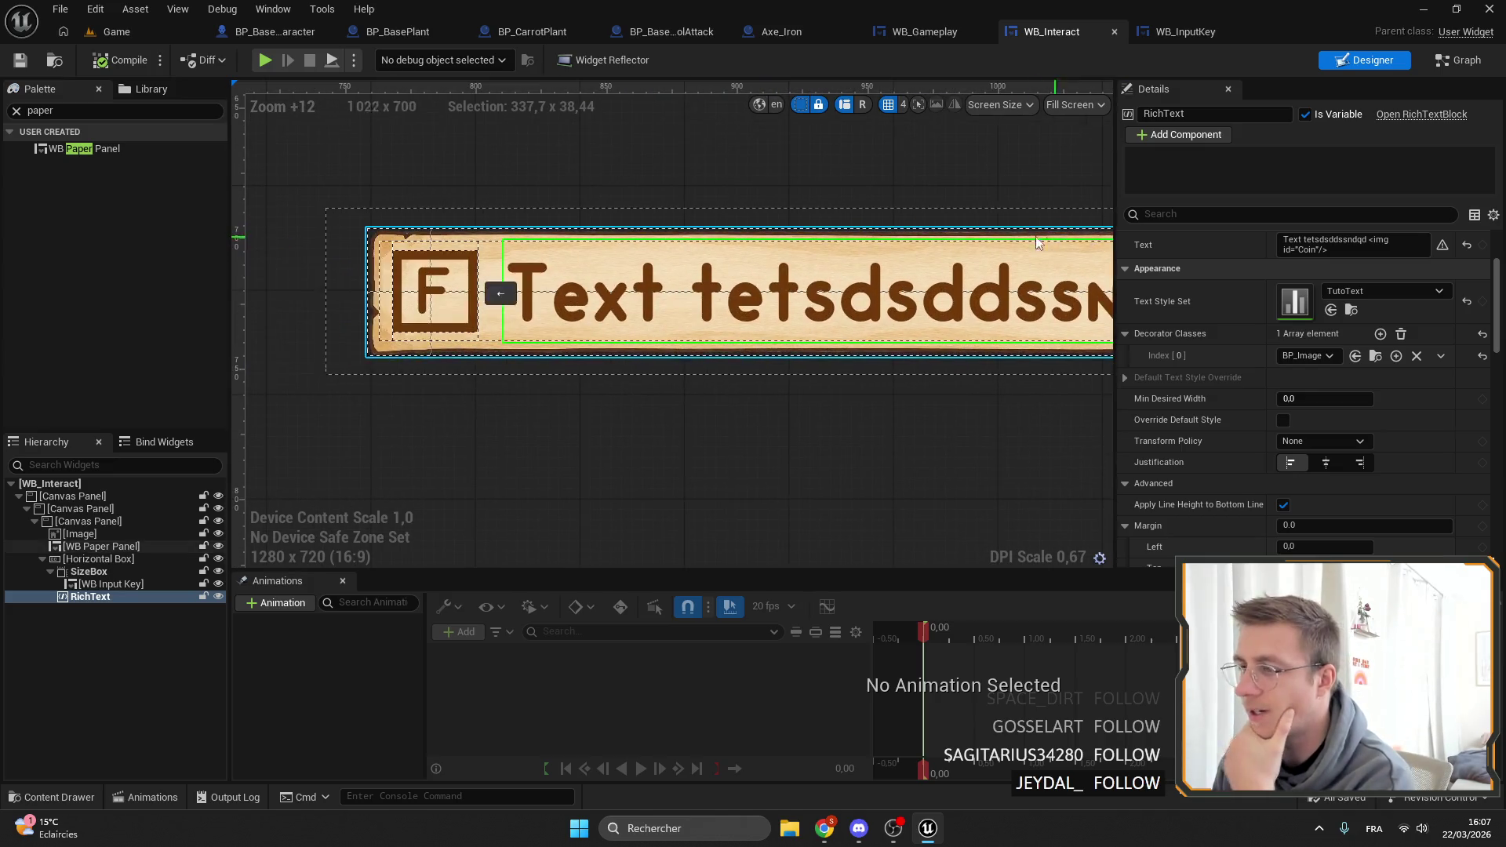
{"action": "scroll", "coordinate": [949, 275], "scroll_direction": "up", "scroll_amount": 5}
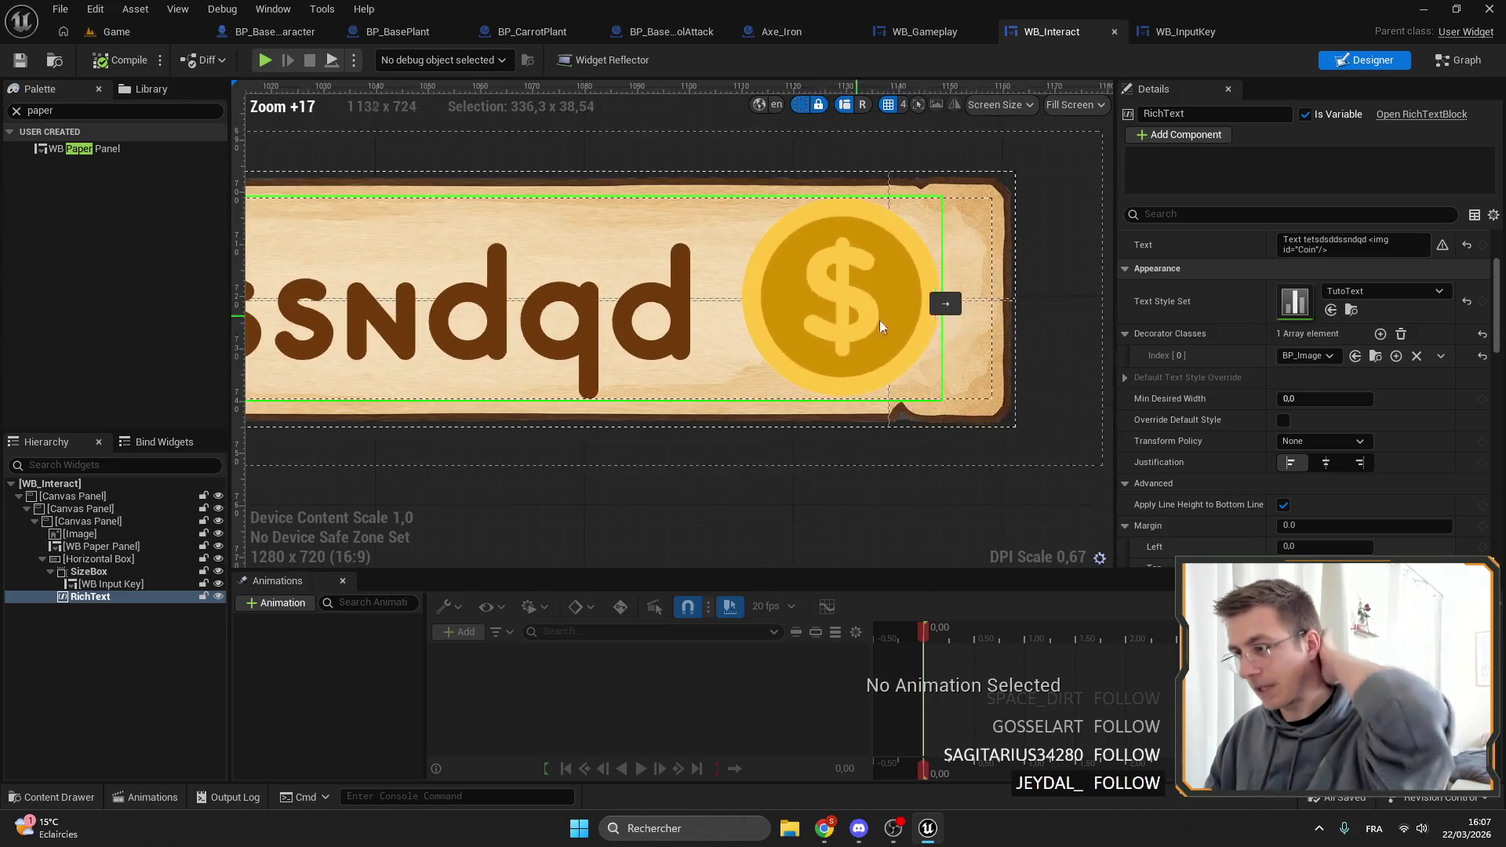
{"action": "left_click", "coordinate": [1005, 317]}
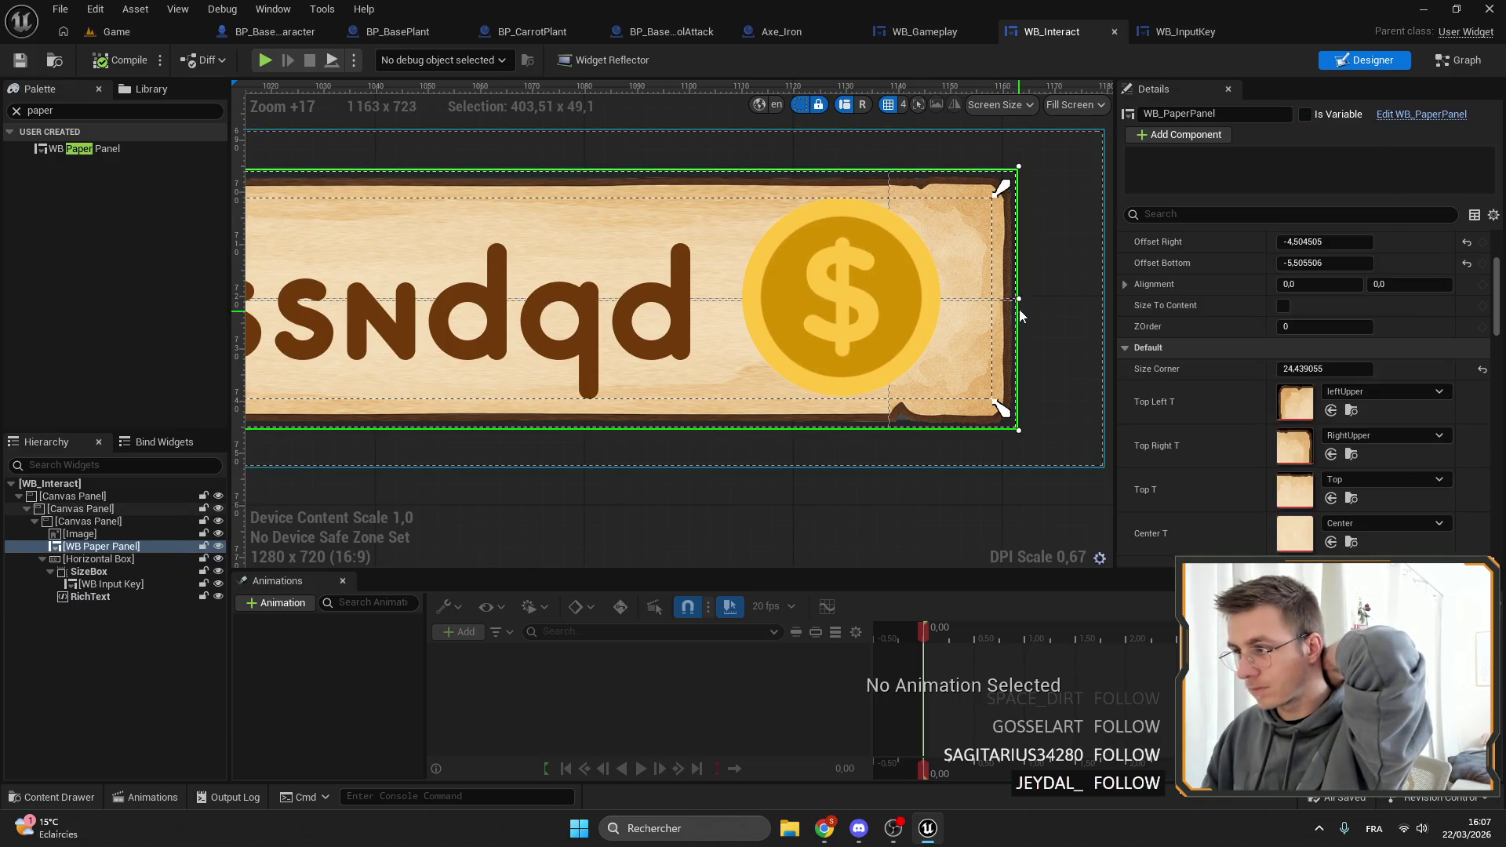
{"action": "left_click_drag", "start_coordinate": [1012, 298], "coordinate": [1005, 298]}
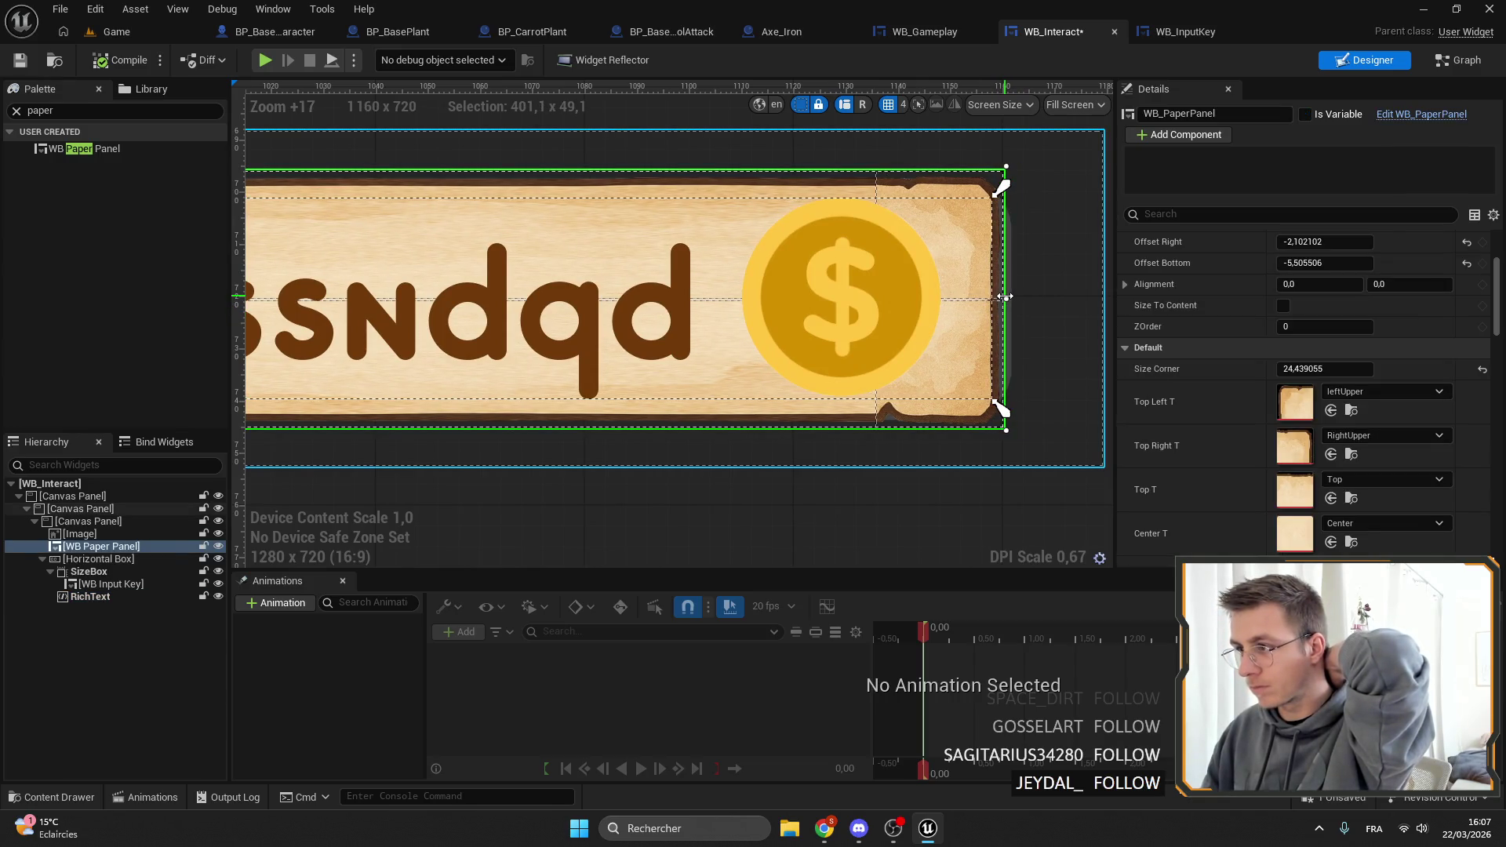
{"action": "left_click", "coordinate": [22, 62]}
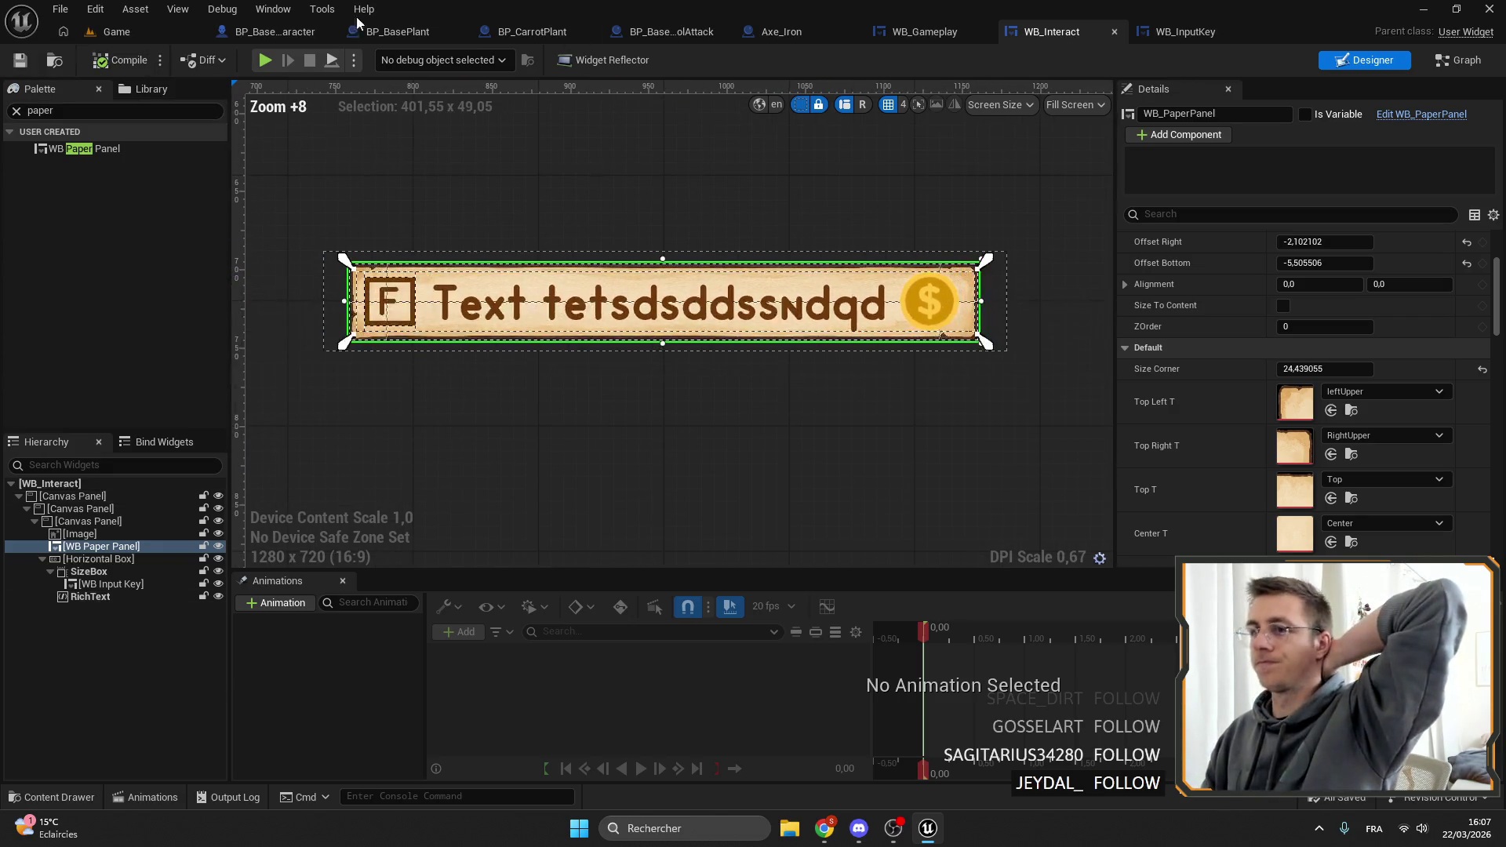
{"action": "left_click", "coordinate": [120, 34]}
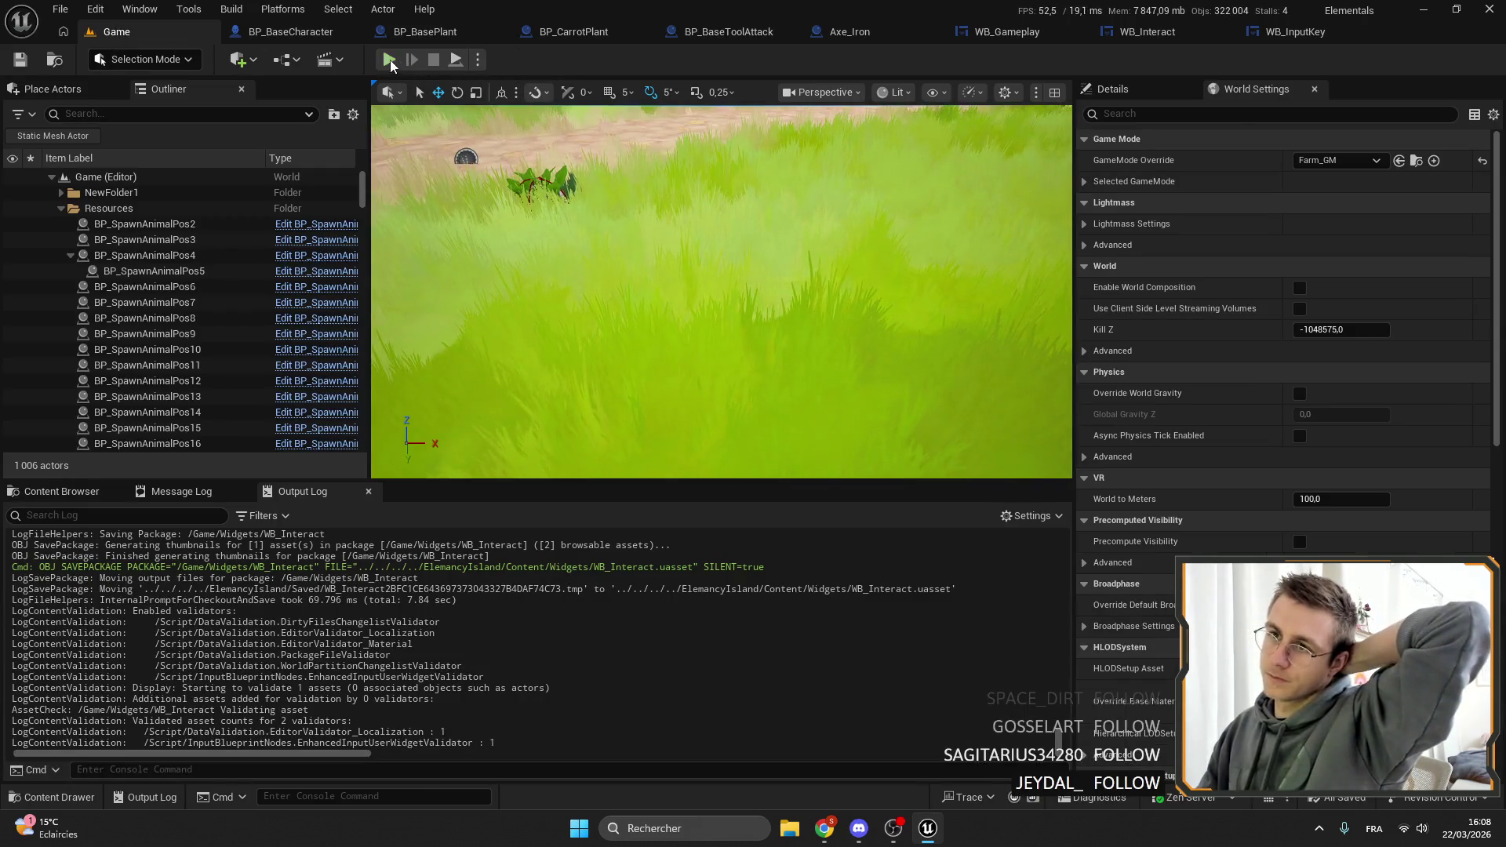
Start a play test with Alt+P and equip the iron axe to view the drill prompt.
{"action": "key", "text": "alt+p"}
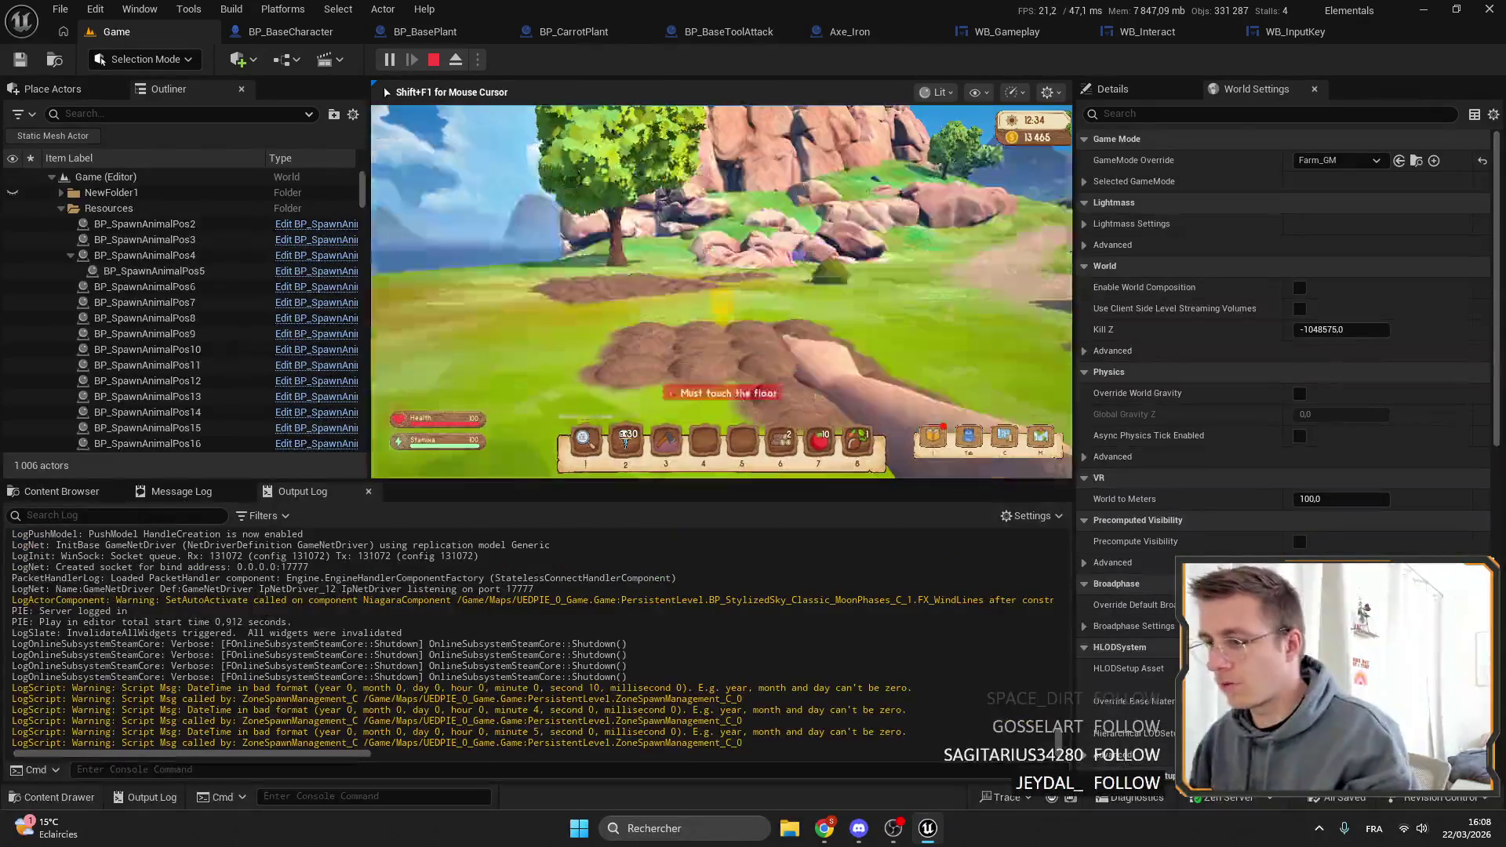
{"action": "key", "text": "3"}
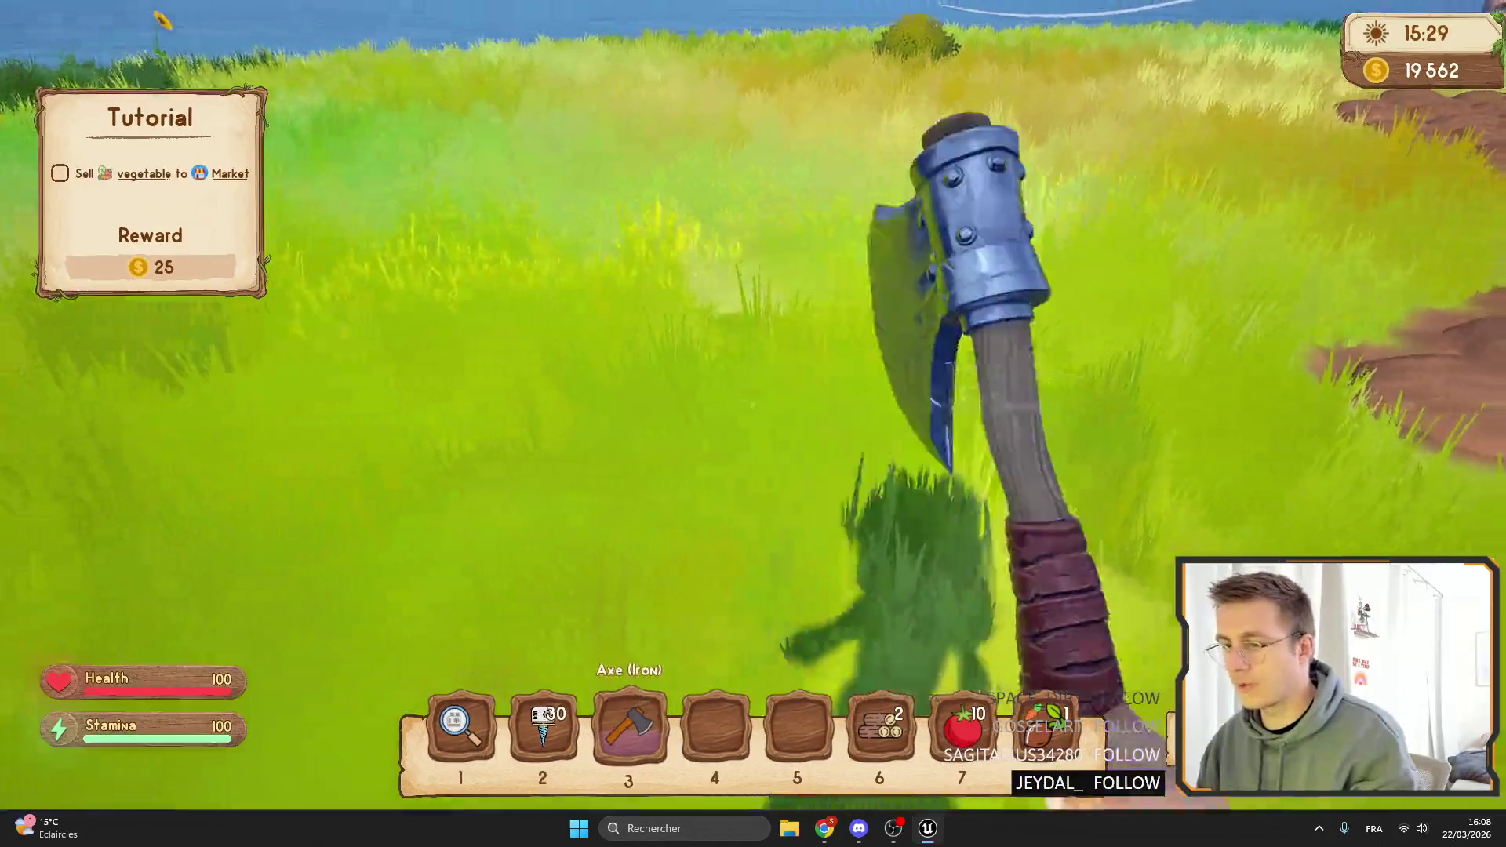
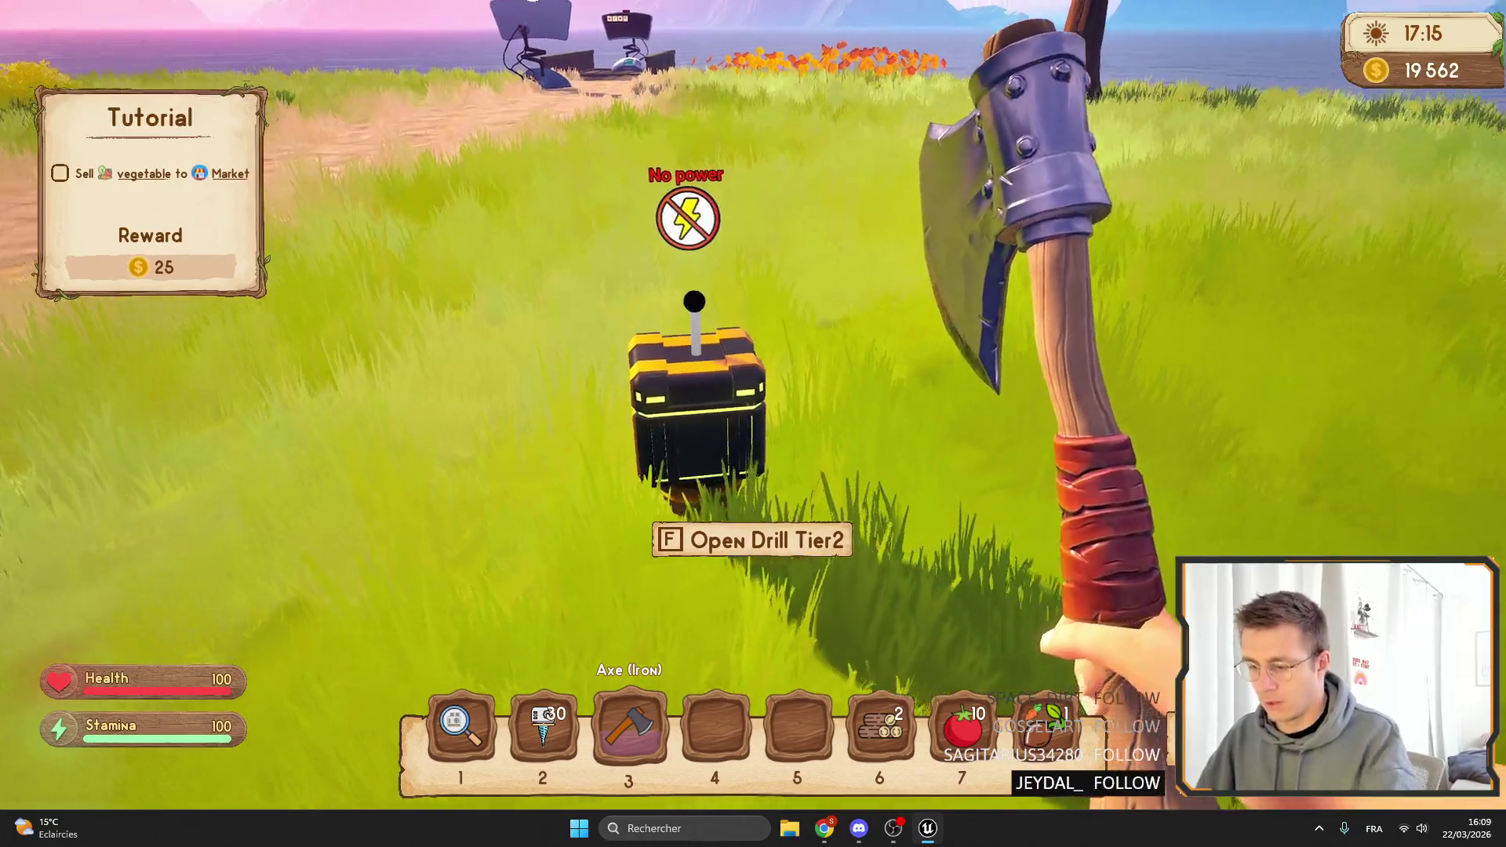
Exit fullscreen, stop the play session, and bring up the WB_Interact widget.
{"action": "key", "text": "F11"}
{"action": "key", "text": "Escape"}
{"action": "left_click", "coordinate": [1147, 31]}
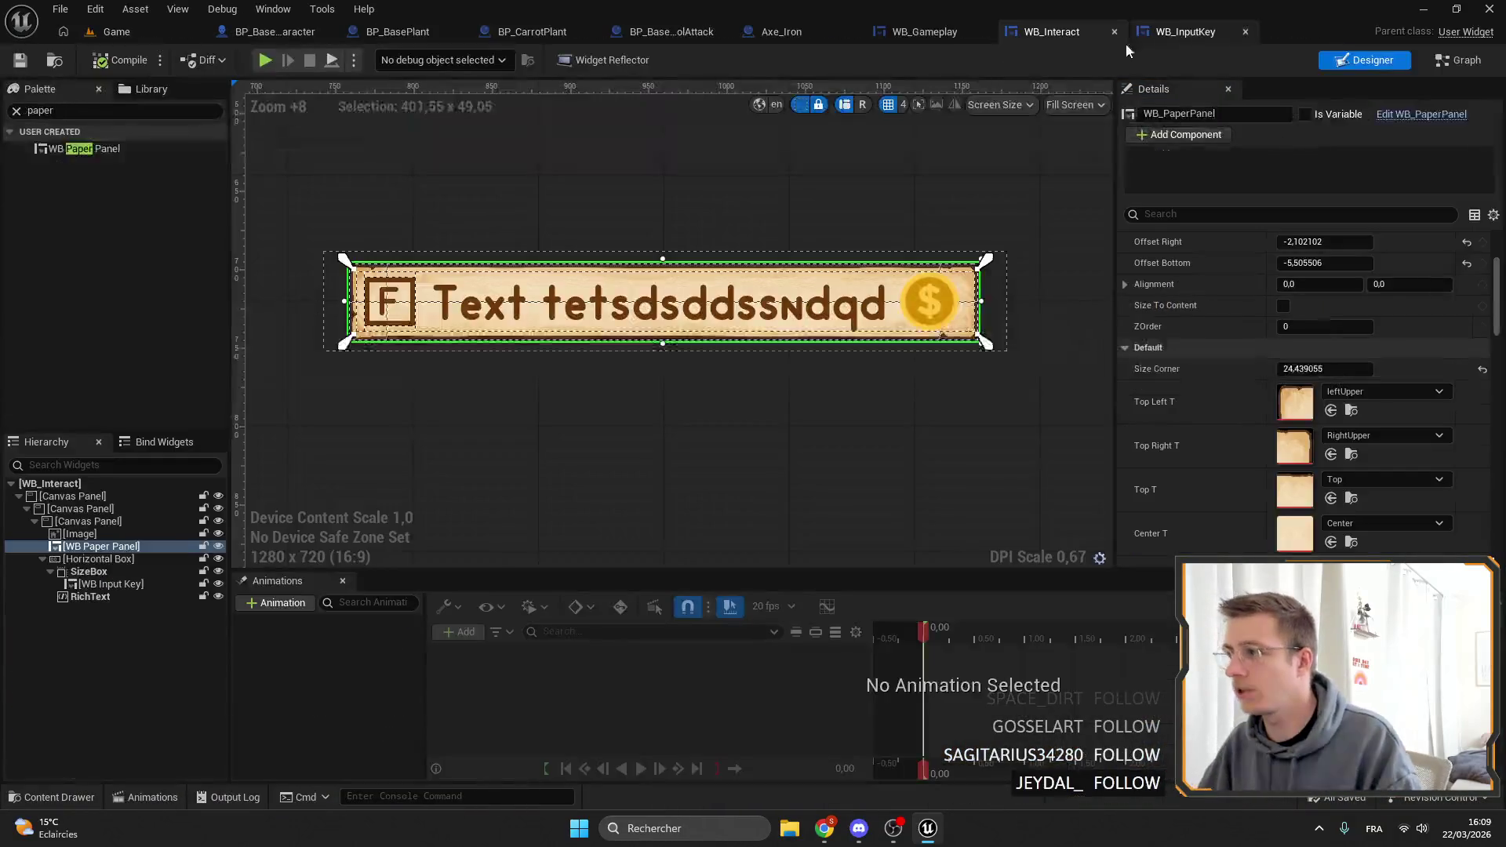
{"action": "scroll", "coordinate": [1306, 424], "scroll_direction": "down", "scroll_amount": 10}
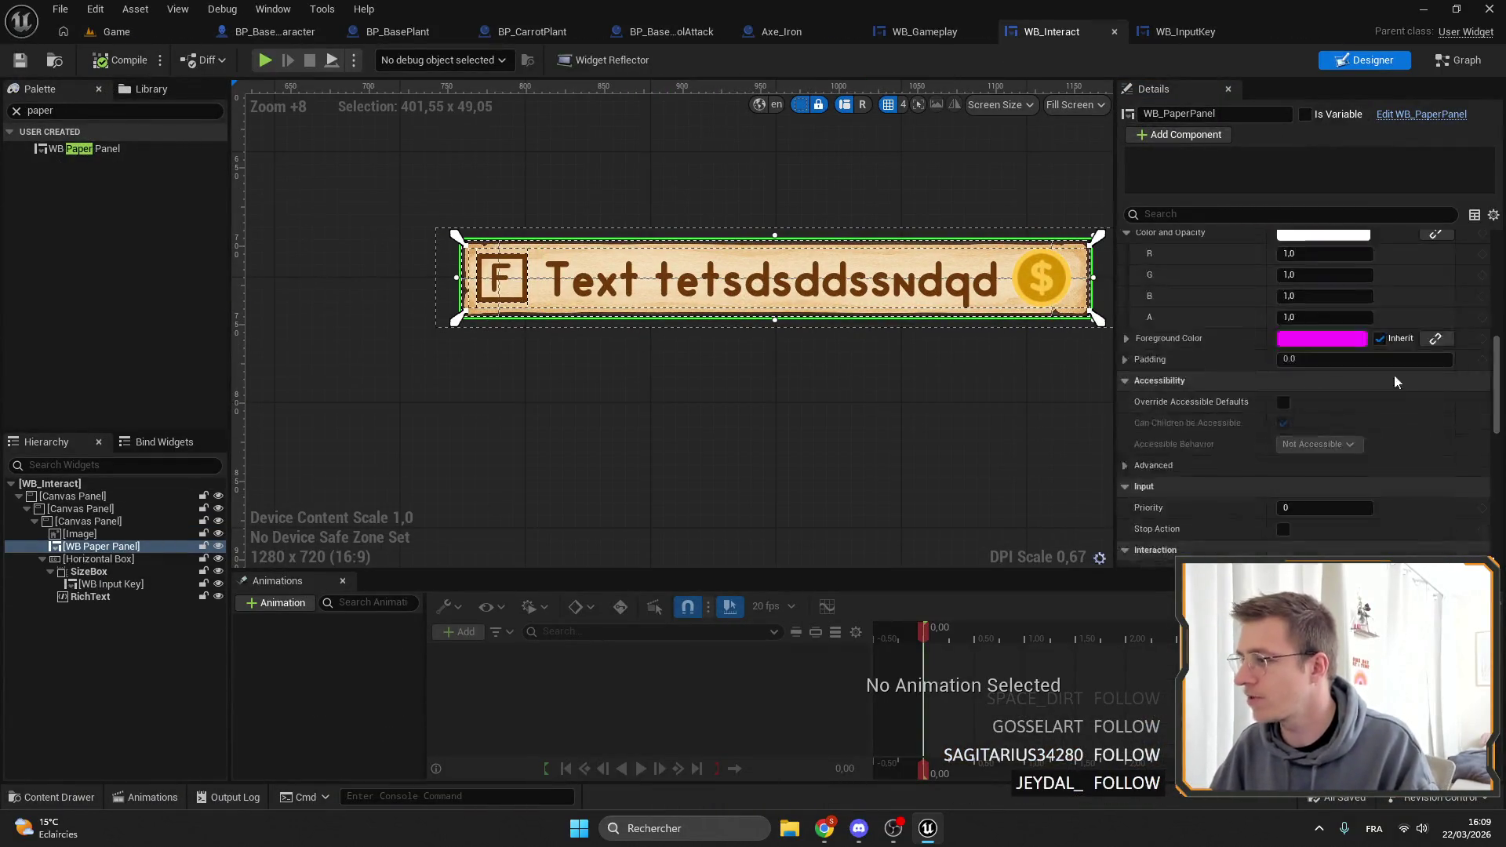
{"action": "scroll", "coordinate": [1320, 440], "scroll_direction": "up", "scroll_amount": 8}
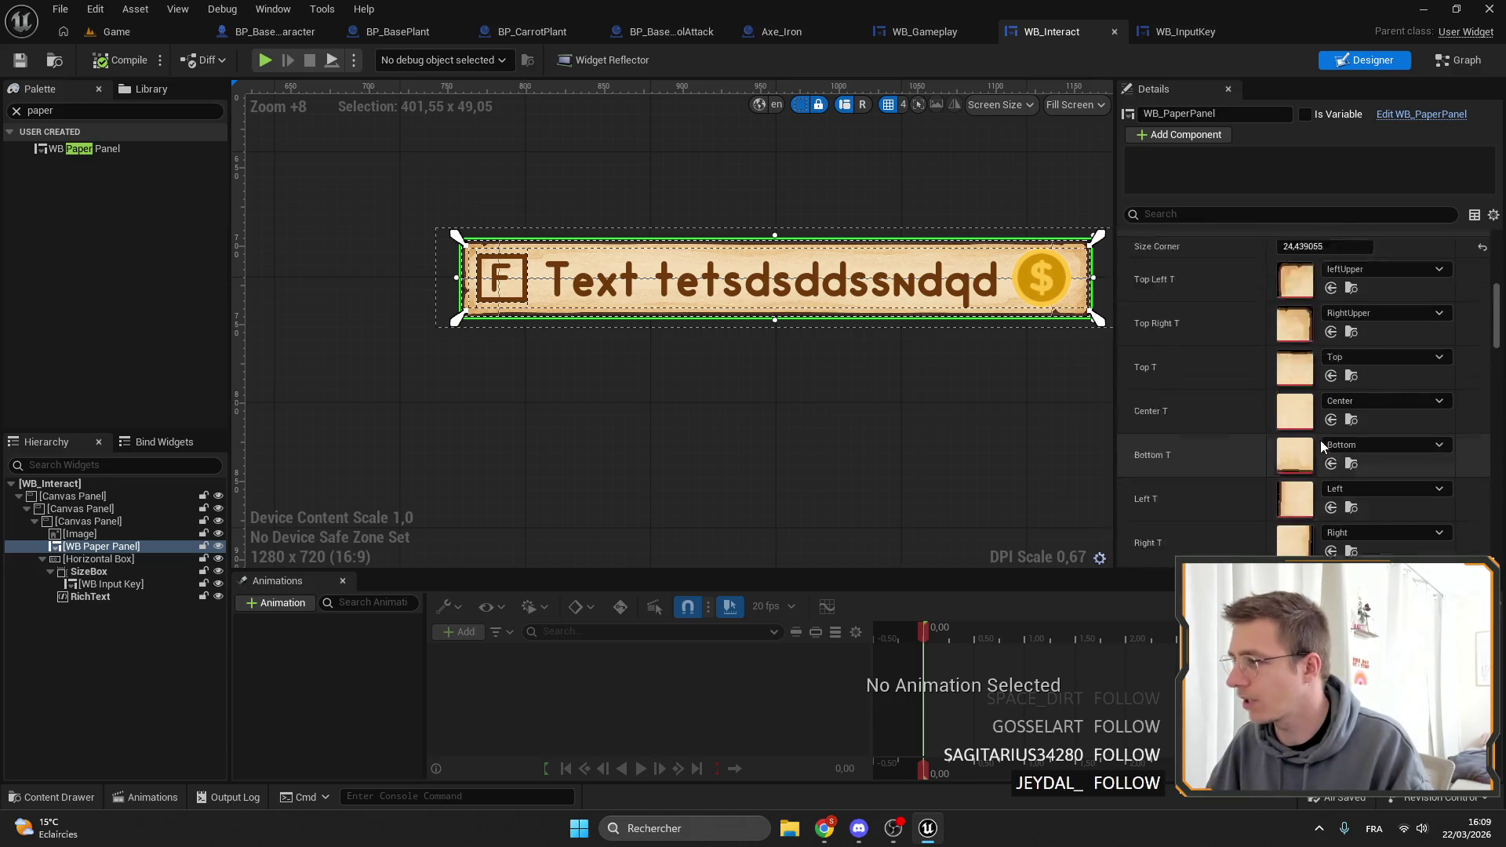
Select WB Paper Panel and expand its Color and Opacity and advanced Details groups.
{"action": "left_click", "coordinate": [219, 546]}
{"action": "scroll", "coordinate": [1344, 362], "scroll_direction": "down", "scroll_amount": 15}
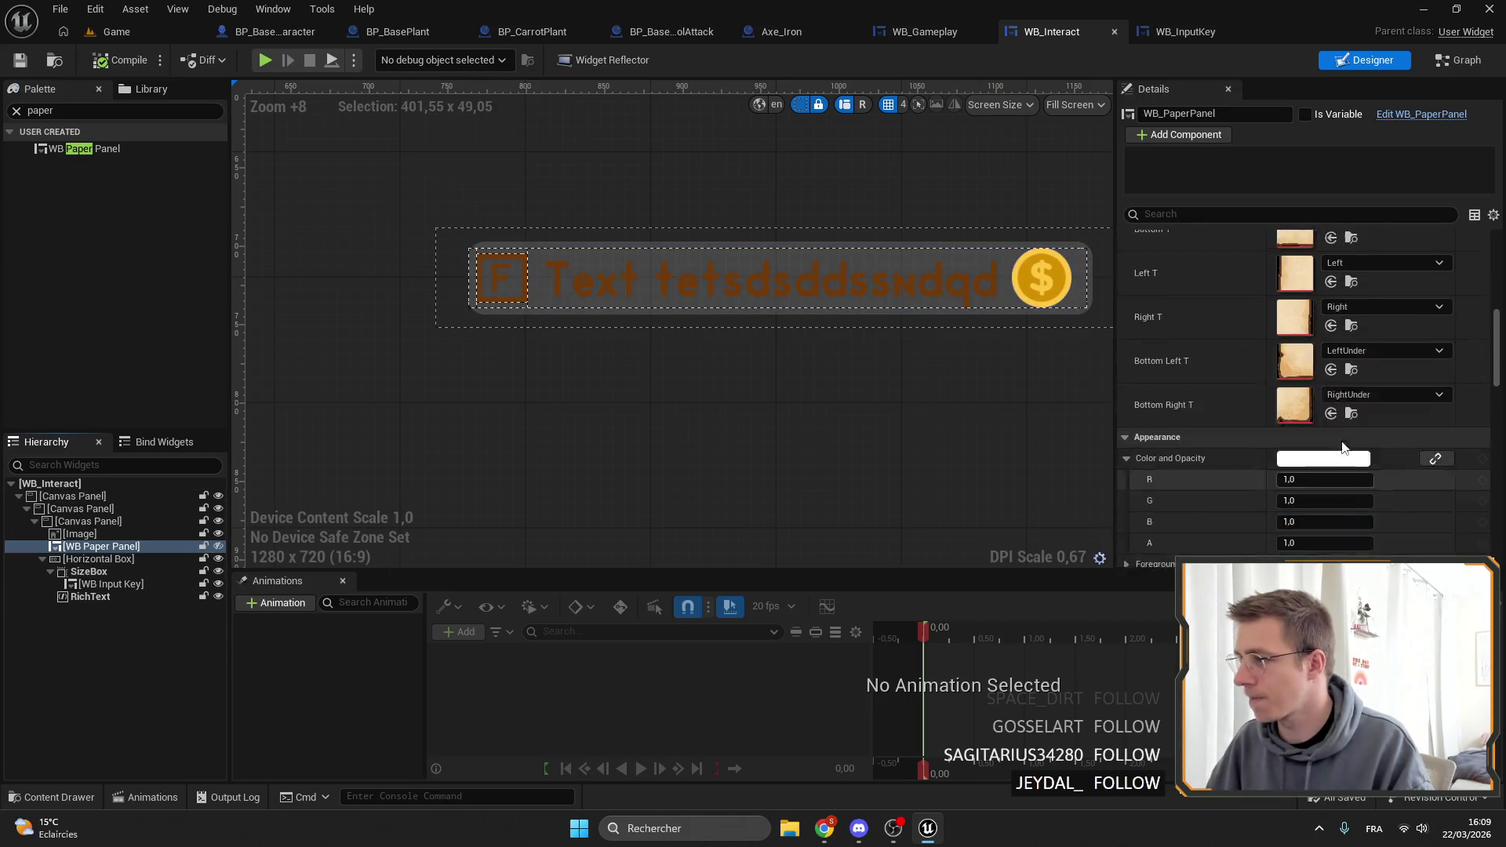
{"action": "scroll", "coordinate": [1333, 453], "scroll_direction": "down", "scroll_amount": 12}
{"action": "scroll", "coordinate": [1412, 494], "scroll_direction": "up", "scroll_amount": 4}
{"action": "scroll", "coordinate": [1440, 515], "scroll_direction": "up", "scroll_amount": 10}
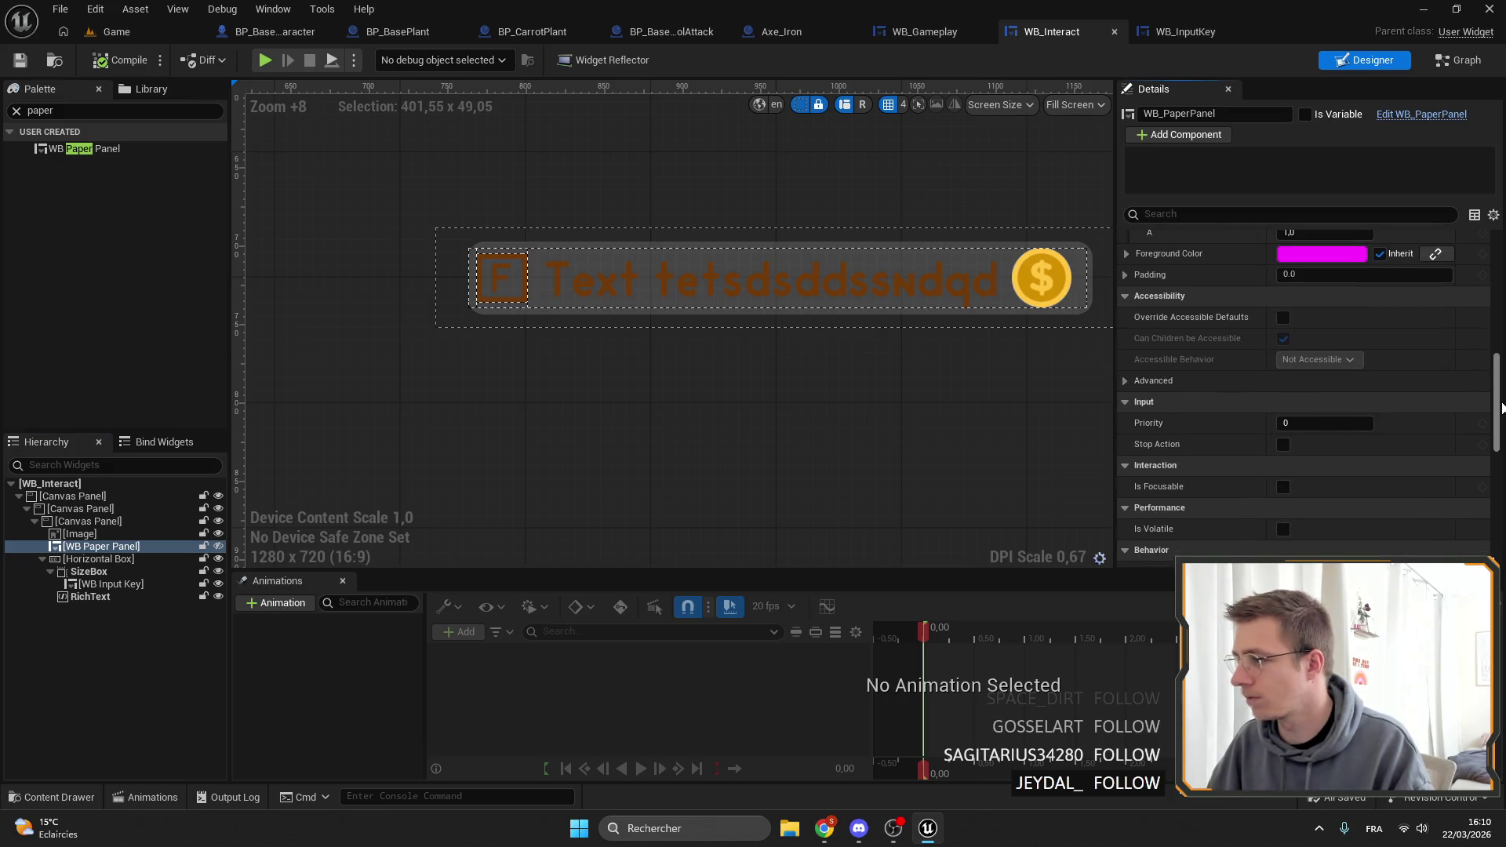
{"action": "scroll", "coordinate": [1132, 370], "scroll_direction": "up", "scroll_amount": 8}
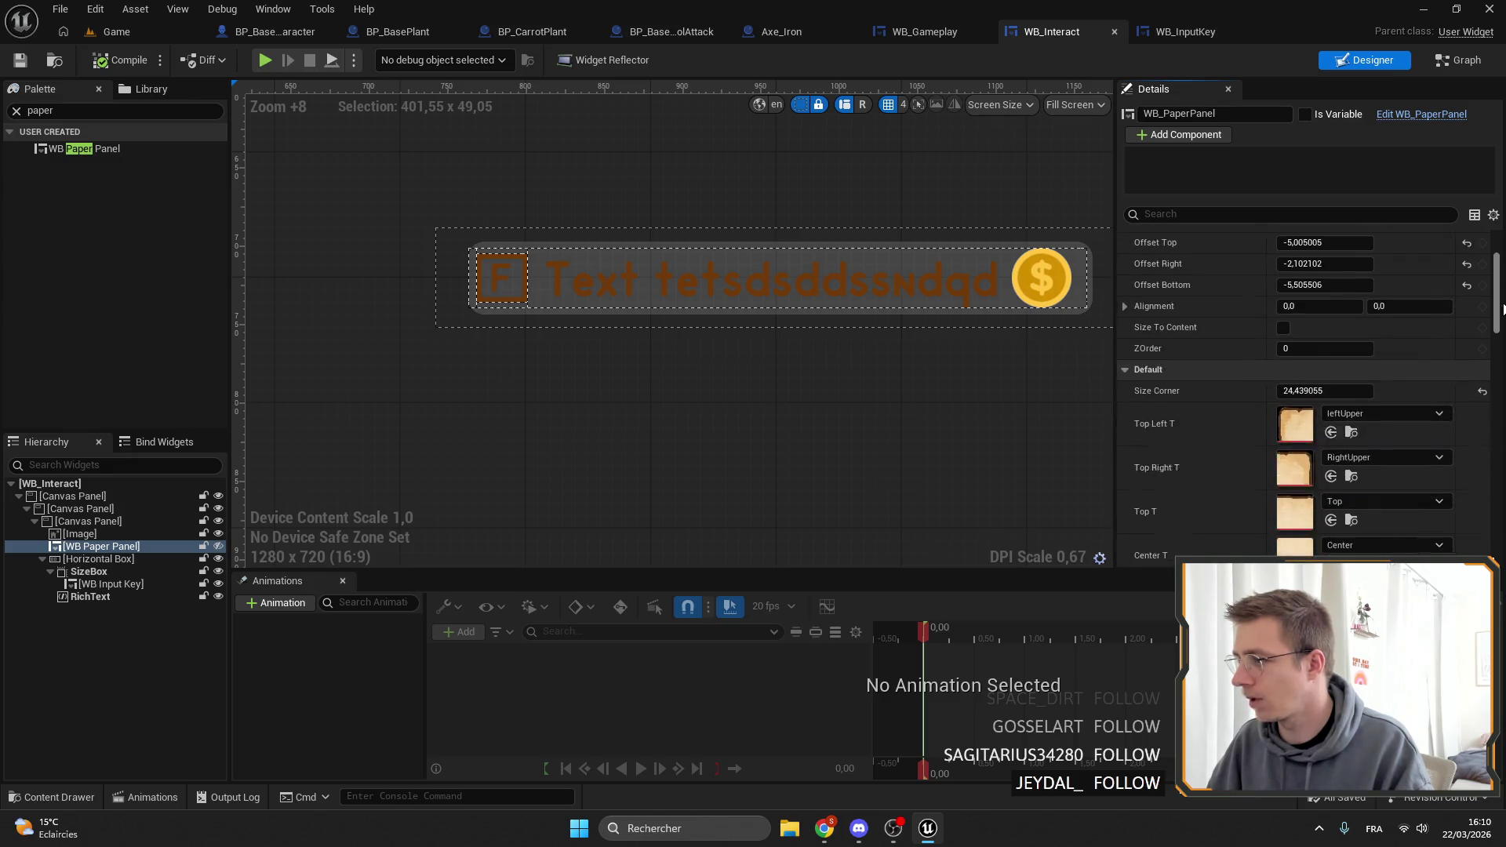
{"action": "left_click", "coordinate": [1127, 365]}
{"action": "left_click", "coordinate": [1127, 382]}
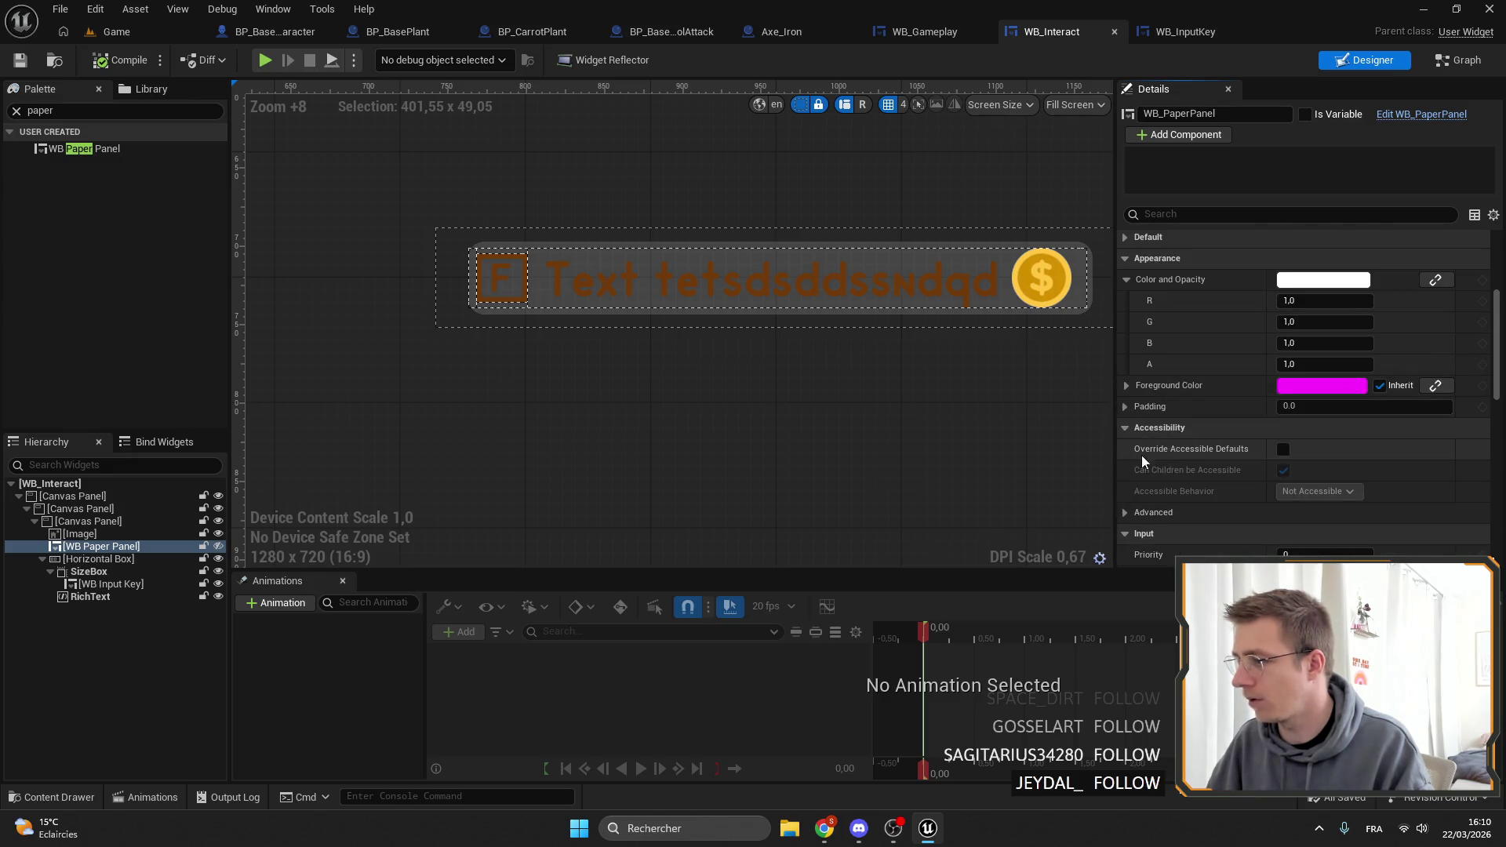
{"action": "scroll", "coordinate": [1141, 408], "scroll_direction": "down", "scroll_amount": 2}
{"action": "left_click", "coordinate": [1123, 431]}
{"action": "scroll", "coordinate": [1131, 430], "scroll_direction": "down", "scroll_amount": 5}
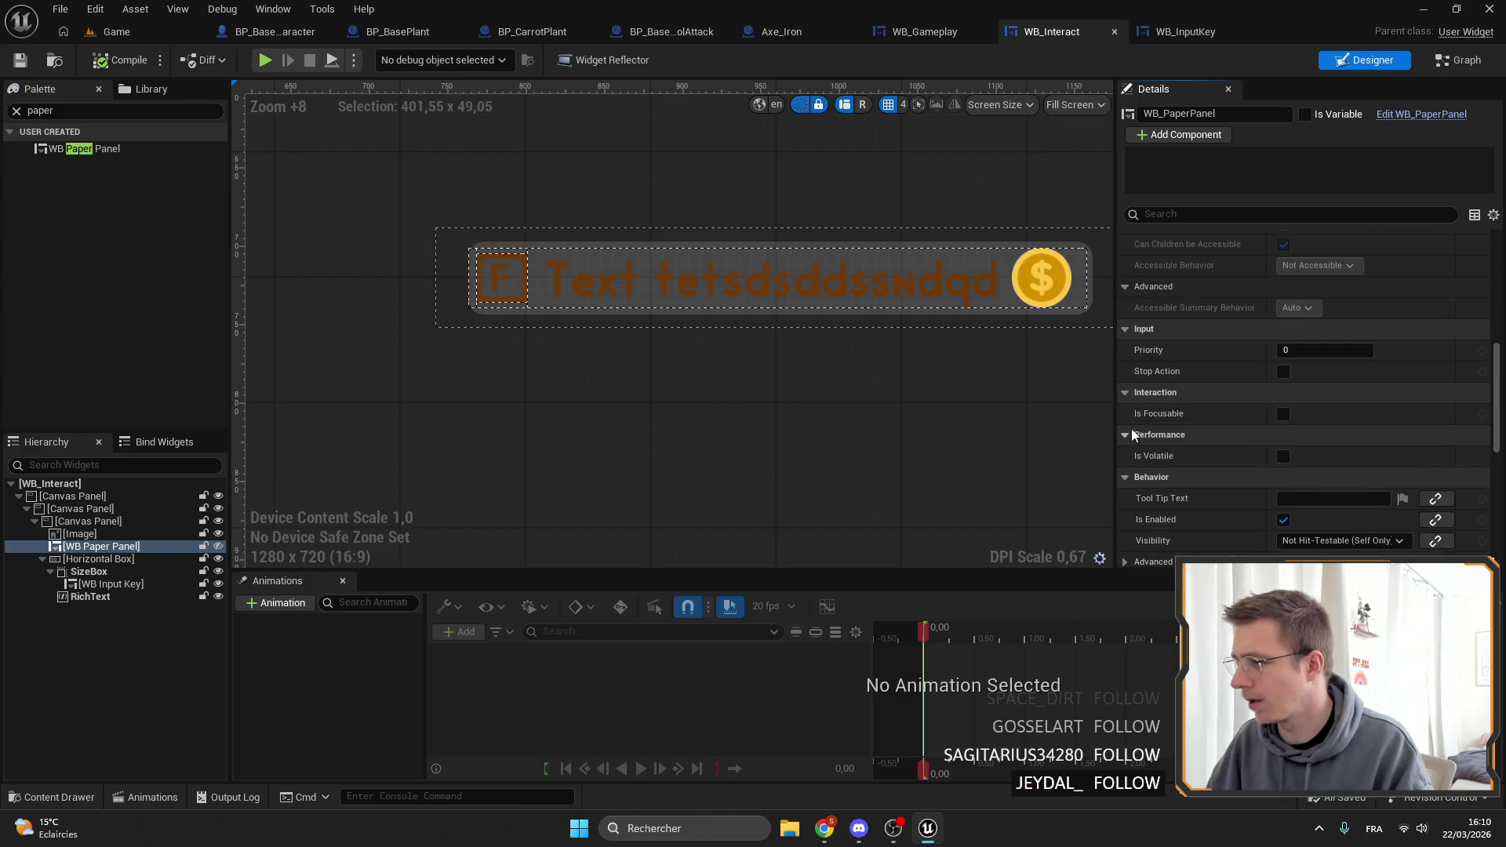
Set the paper panel's Visibility to Hidden and save WB_Interact.
{"action": "left_click", "coordinate": [1317, 465]}
{"action": "left_click", "coordinate": [1309, 498]}
{"action": "left_click", "coordinate": [1306, 467]}
{"action": "left_click", "coordinate": [1305, 511]}
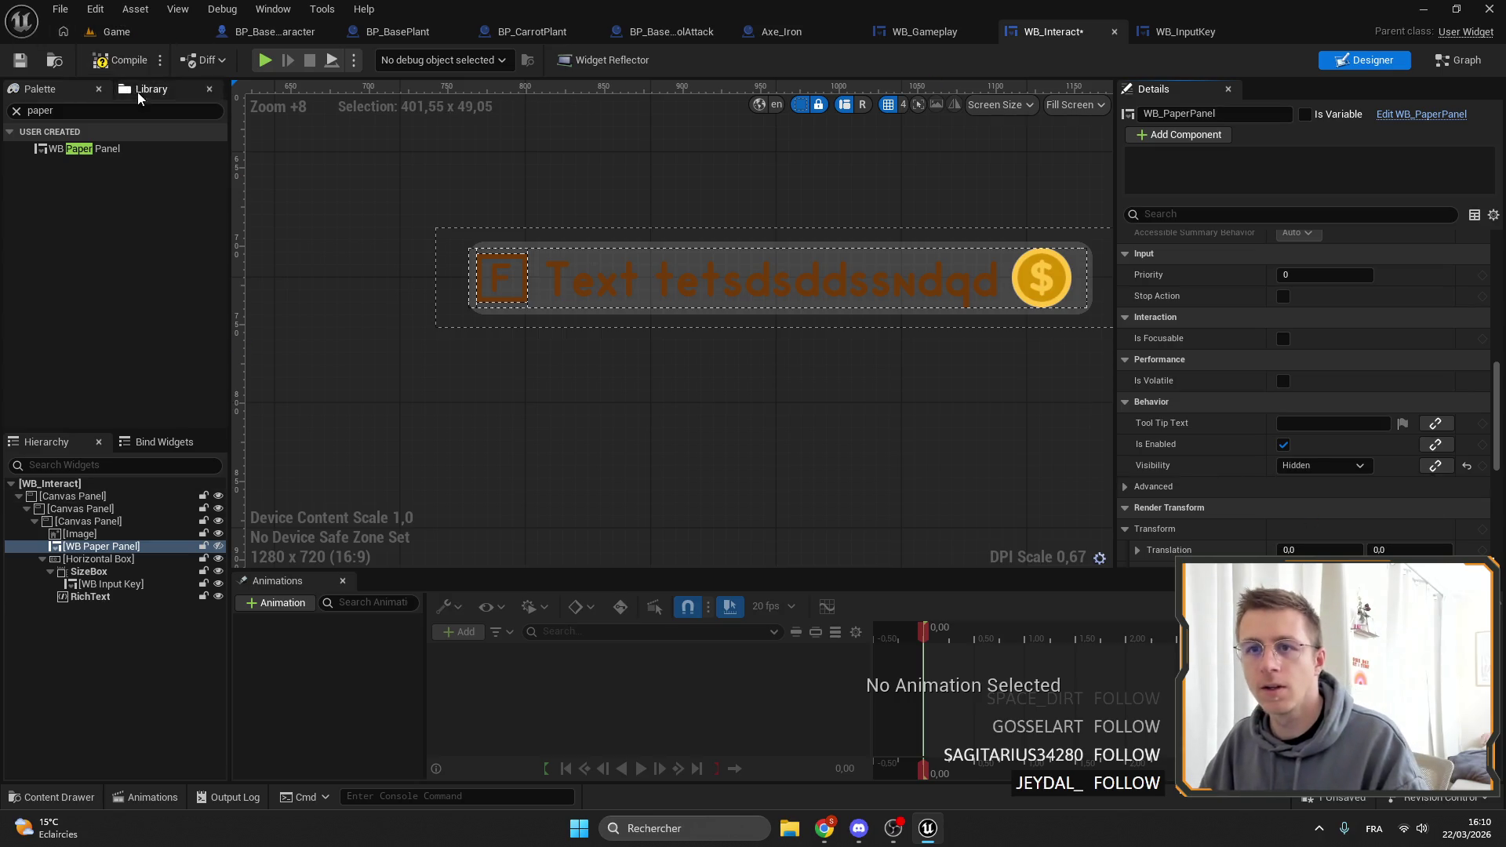
{"action": "left_click", "coordinate": [14, 61]}
Give the prompt's RichText the FarmText text style set and compile.
{"action": "left_click", "coordinate": [695, 276]}
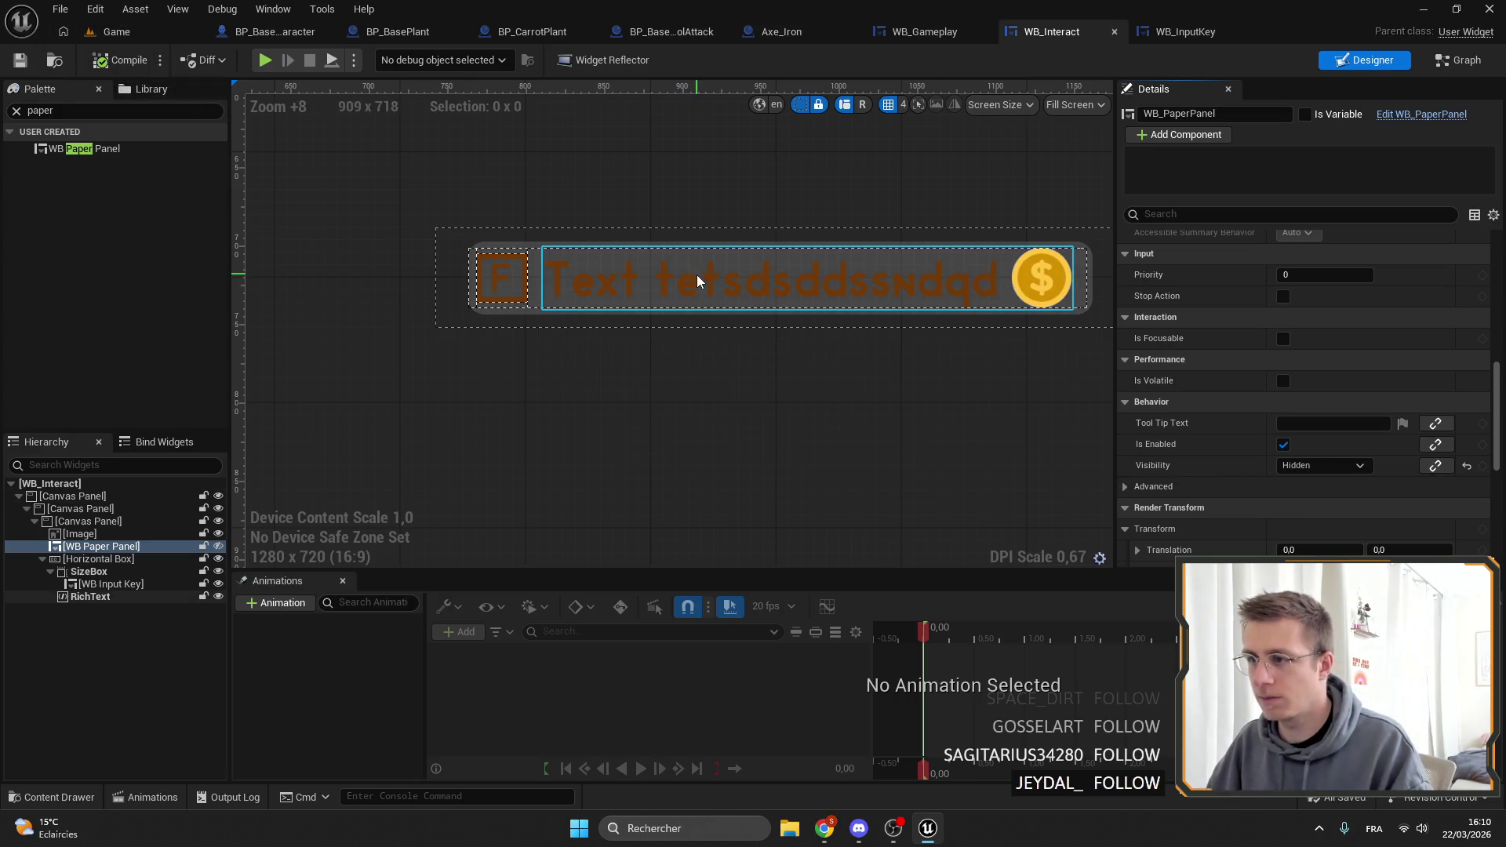
{"action": "scroll", "coordinate": [1208, 358], "scroll_direction": "up", "scroll_amount": 10}
{"action": "left_click", "coordinate": [1365, 417]}
{"action": "left_click", "coordinate": [1127, 651]}
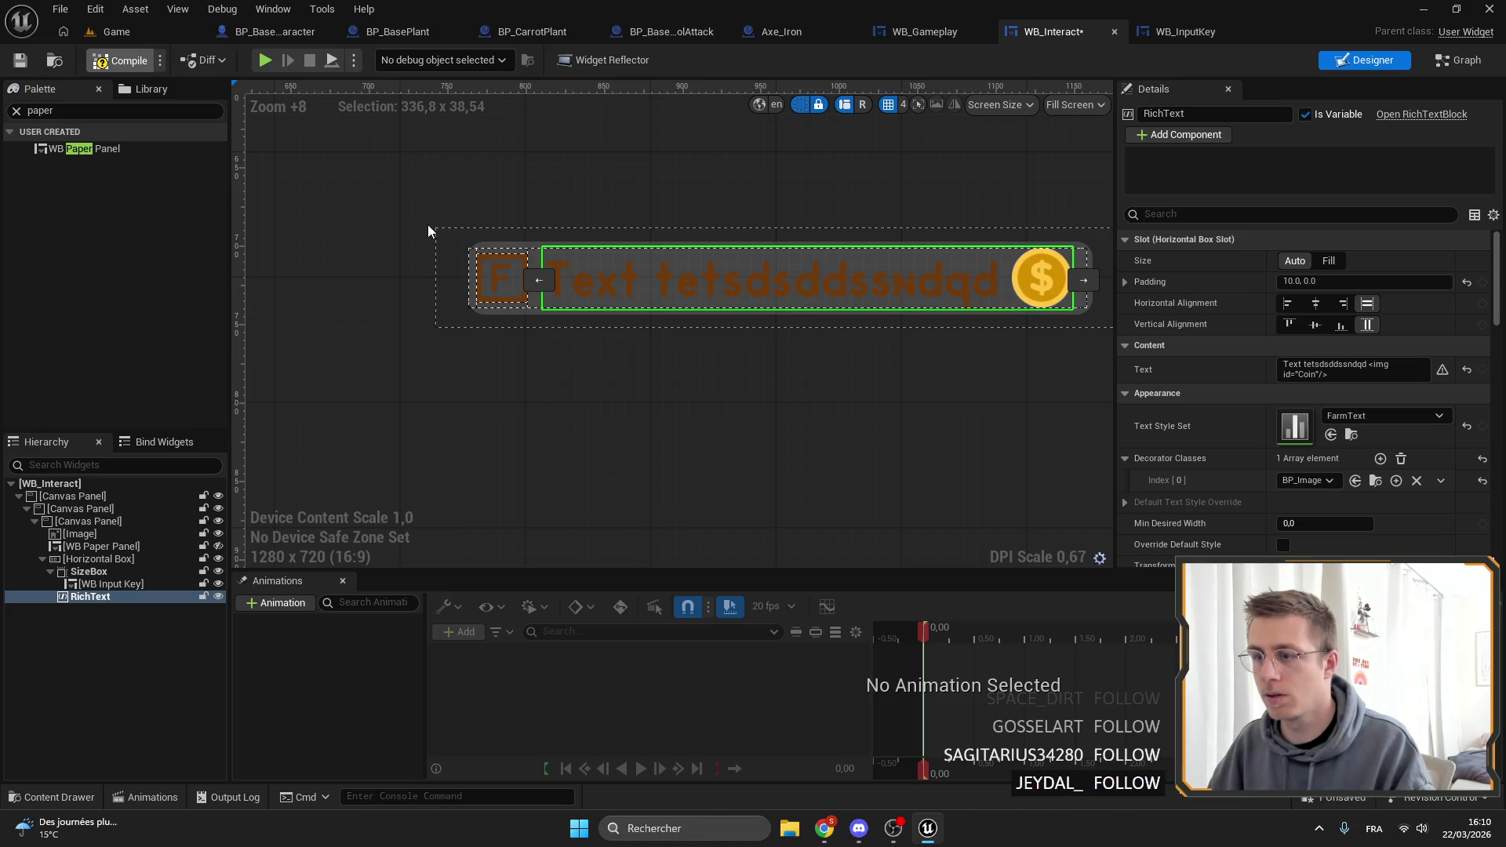
{"action": "key", "text": "ctrl+s"}
Set the F key badge's background colour to white.
{"action": "scroll", "coordinate": [534, 274], "scroll_direction": "up", "scroll_amount": 6}
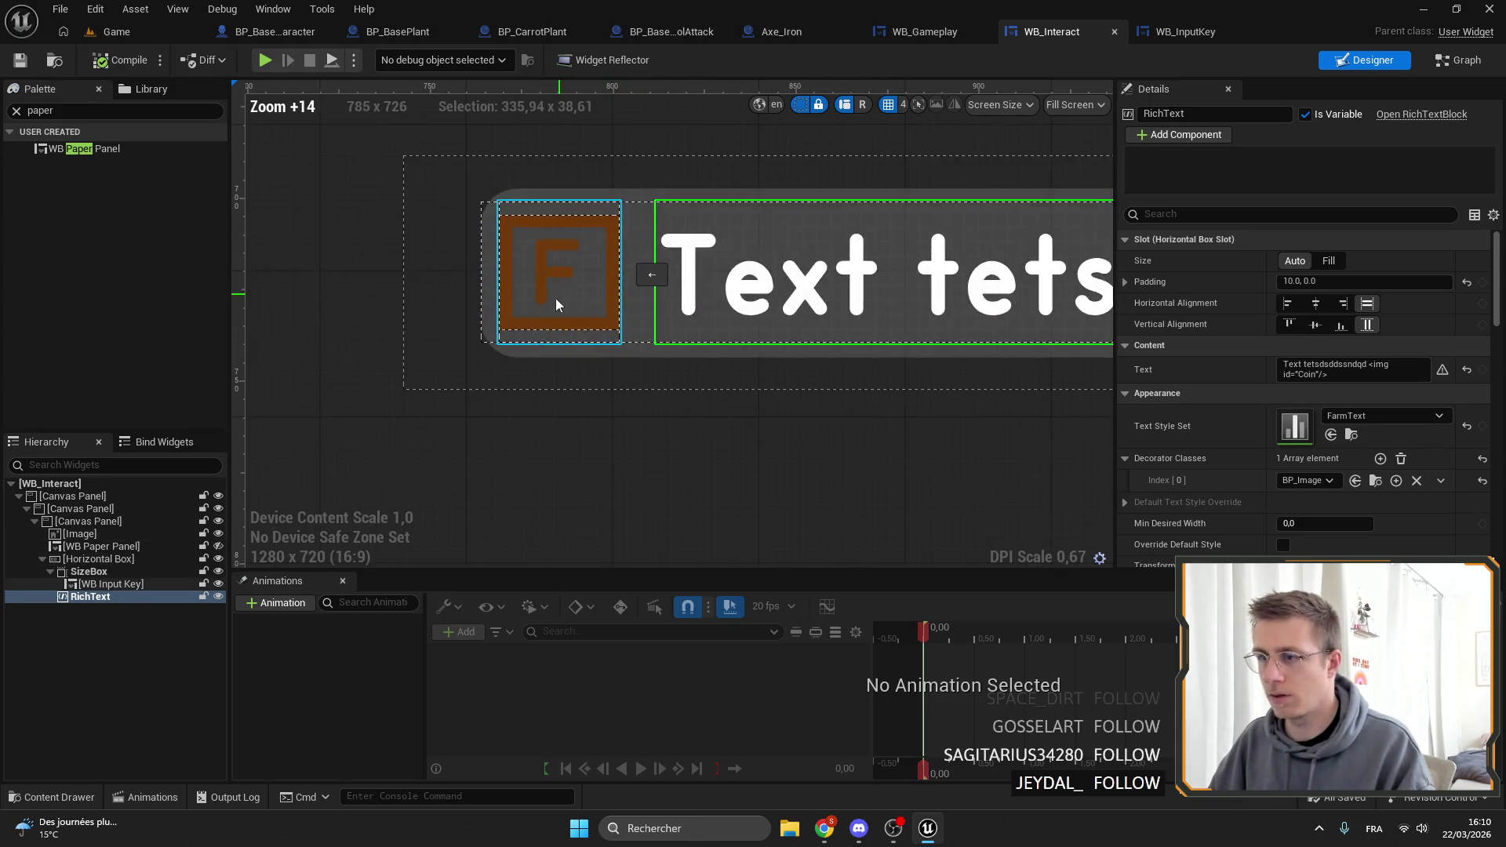
{"action": "left_click", "coordinate": [559, 309]}
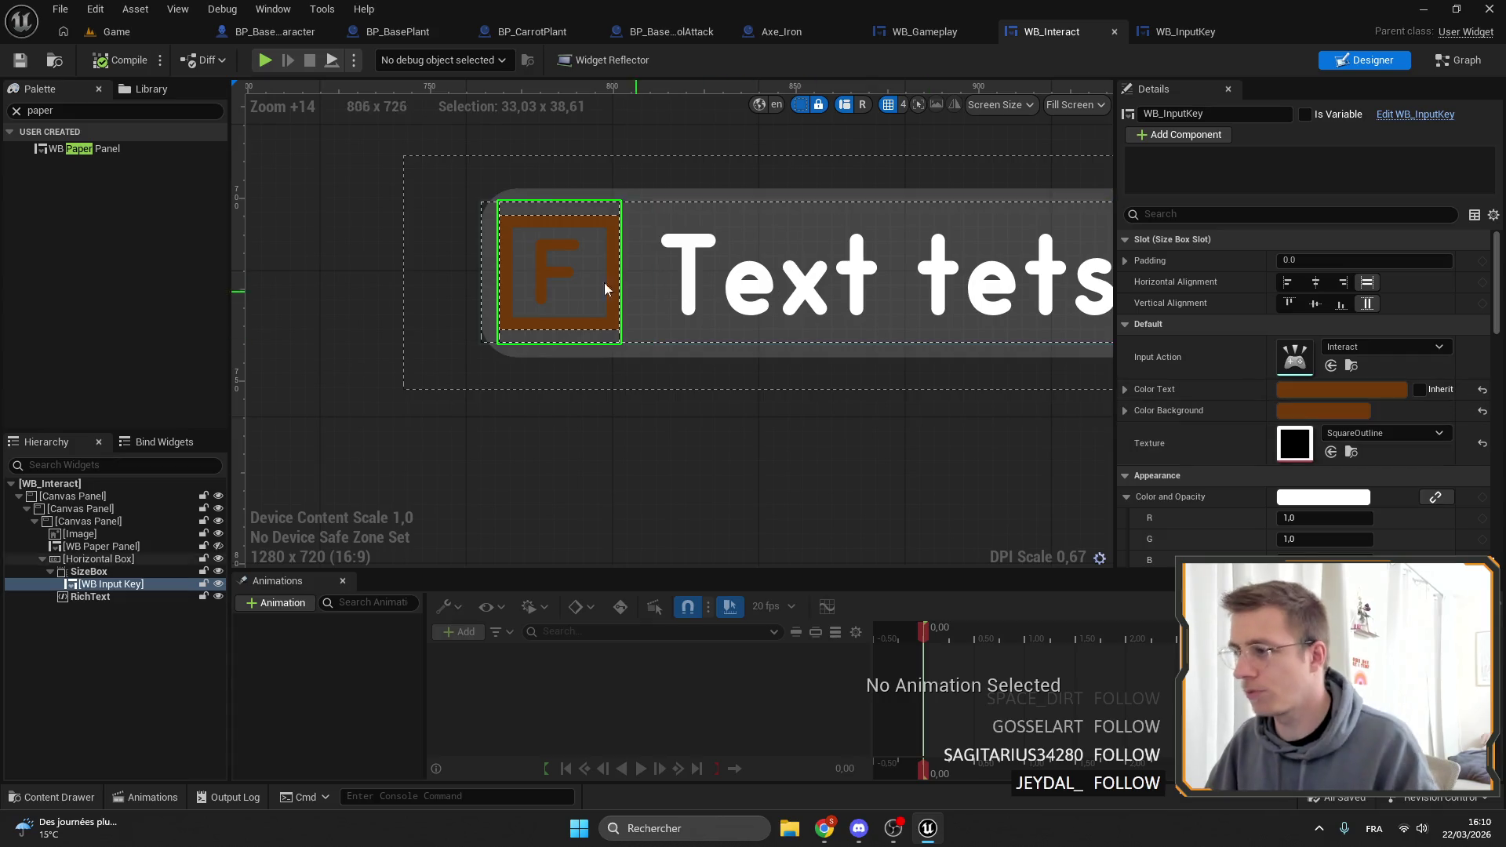
{"action": "left_click", "coordinate": [1337, 411]}
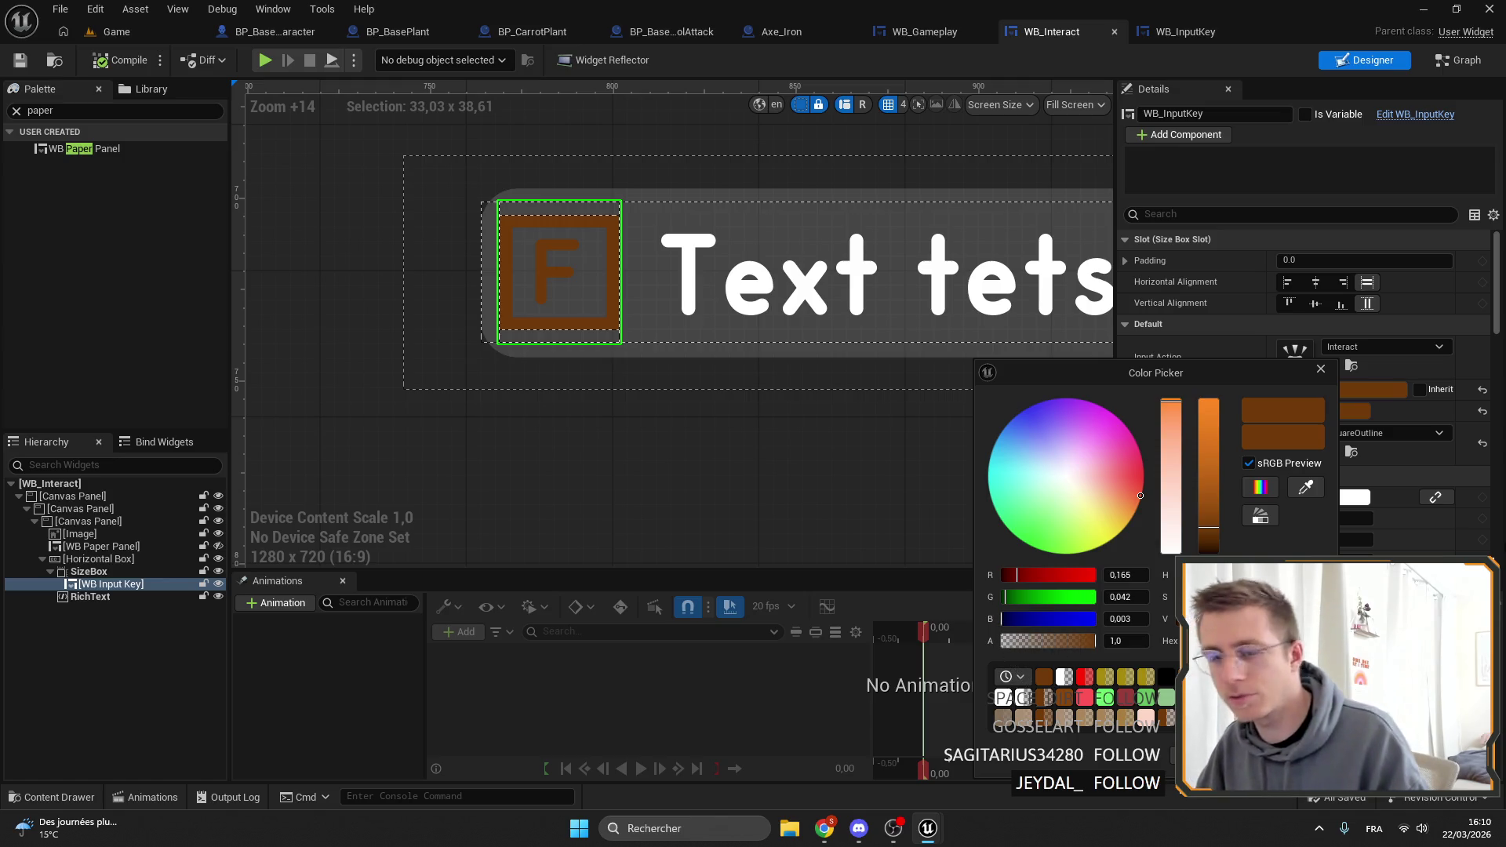
{"action": "left_click", "coordinate": [1171, 549]}
{"action": "left_click_drag", "start_coordinate": [1212, 535], "coordinate": [1208, 329]}
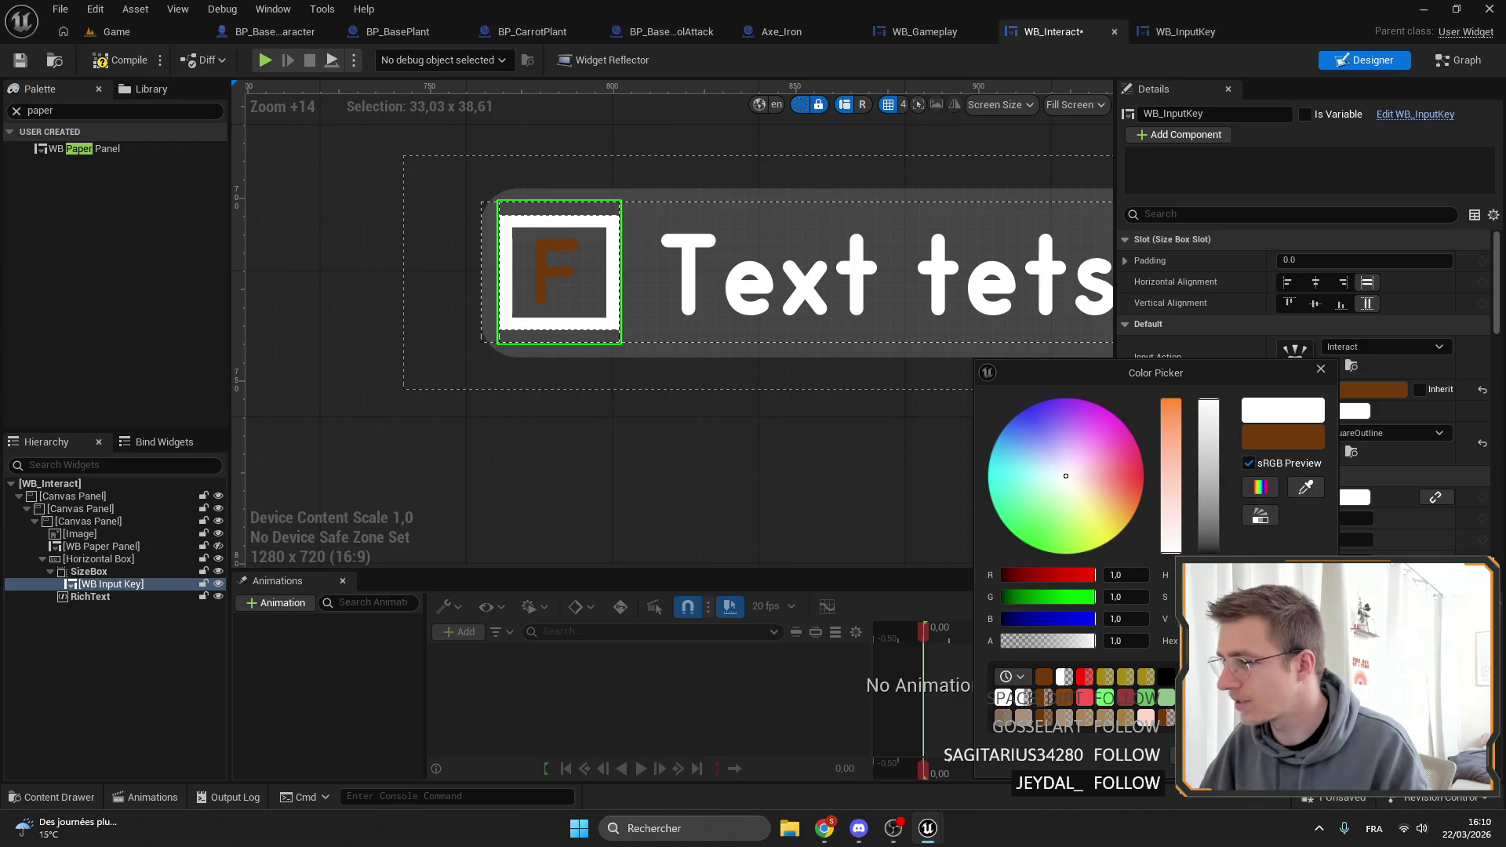
{"action": "left_click", "coordinate": [1384, 389]}
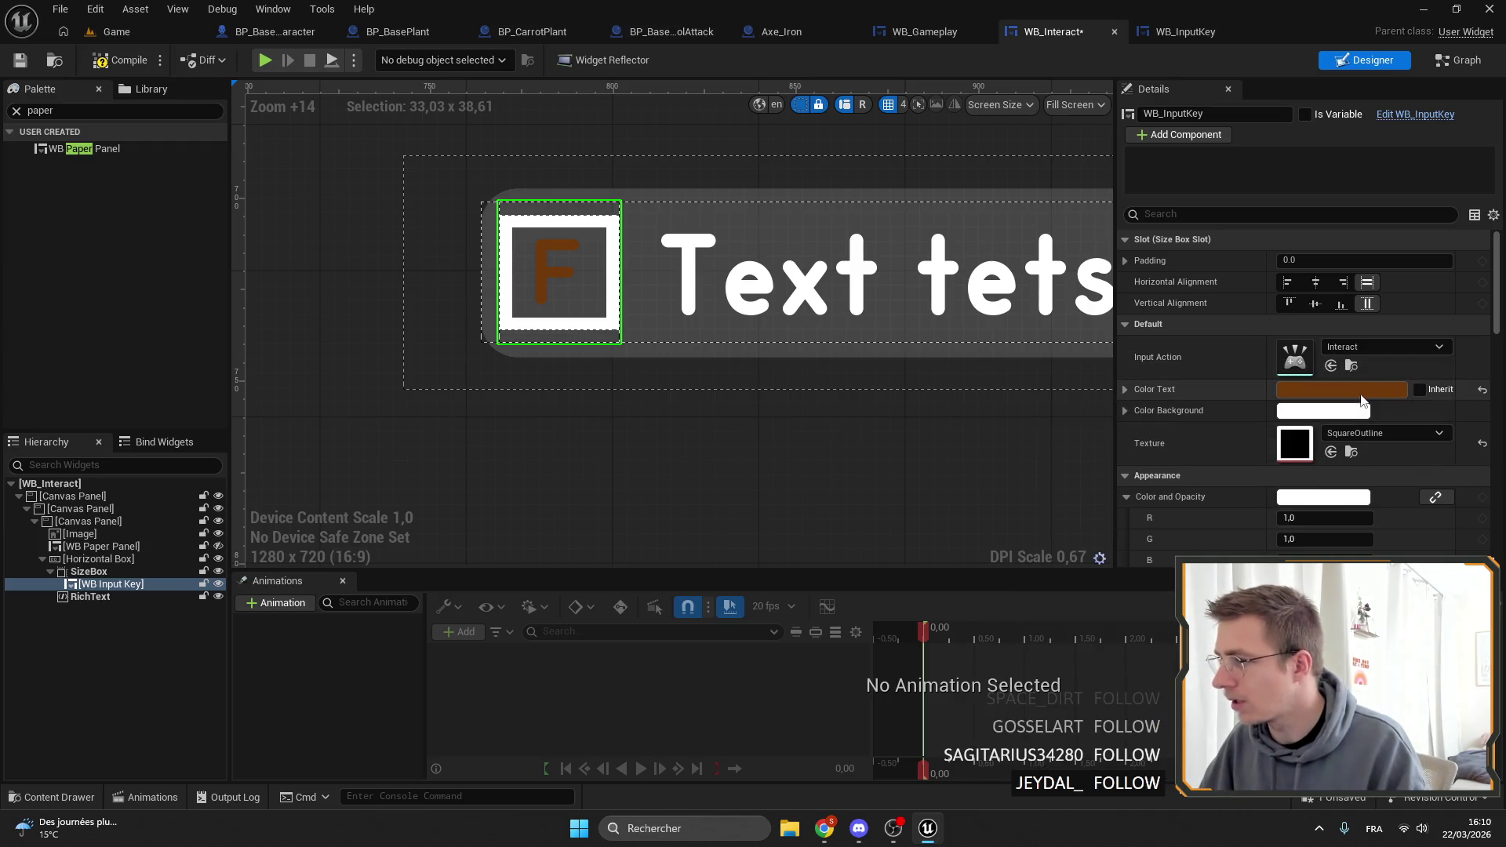
Set the F key badge's letter colour to white as well.
{"action": "left_click", "coordinate": [1385, 389]}
{"action": "left_click", "coordinate": [1193, 549]}
{"action": "left_click_drag", "start_coordinate": [1232, 527], "coordinate": [1232, 399]}
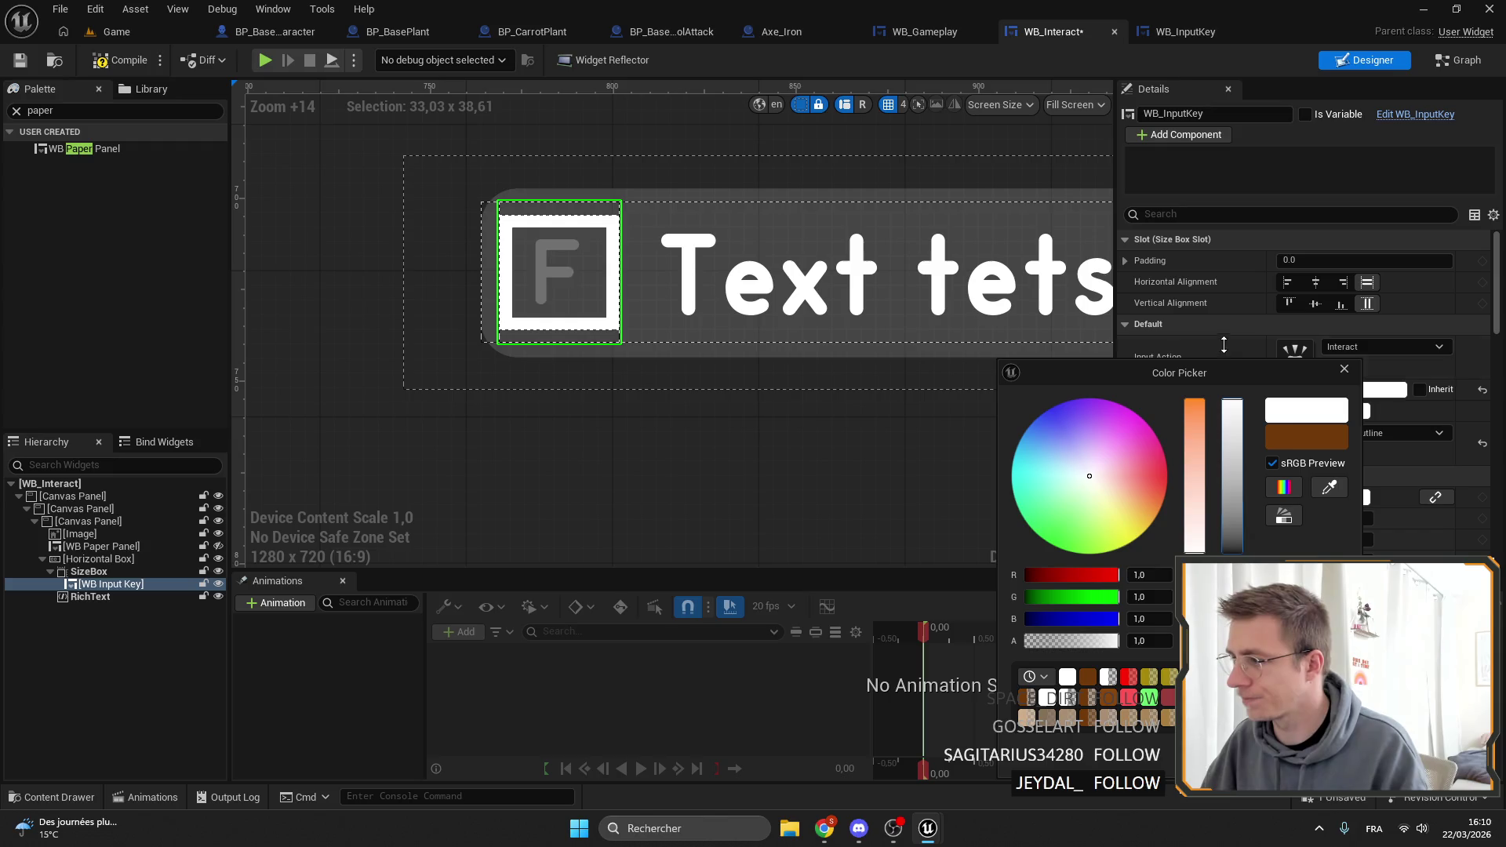
{"action": "left_click", "coordinate": [787, 313]}
{"action": "scroll", "coordinate": [787, 313], "scroll_direction": "down", "scroll_amount": 3}
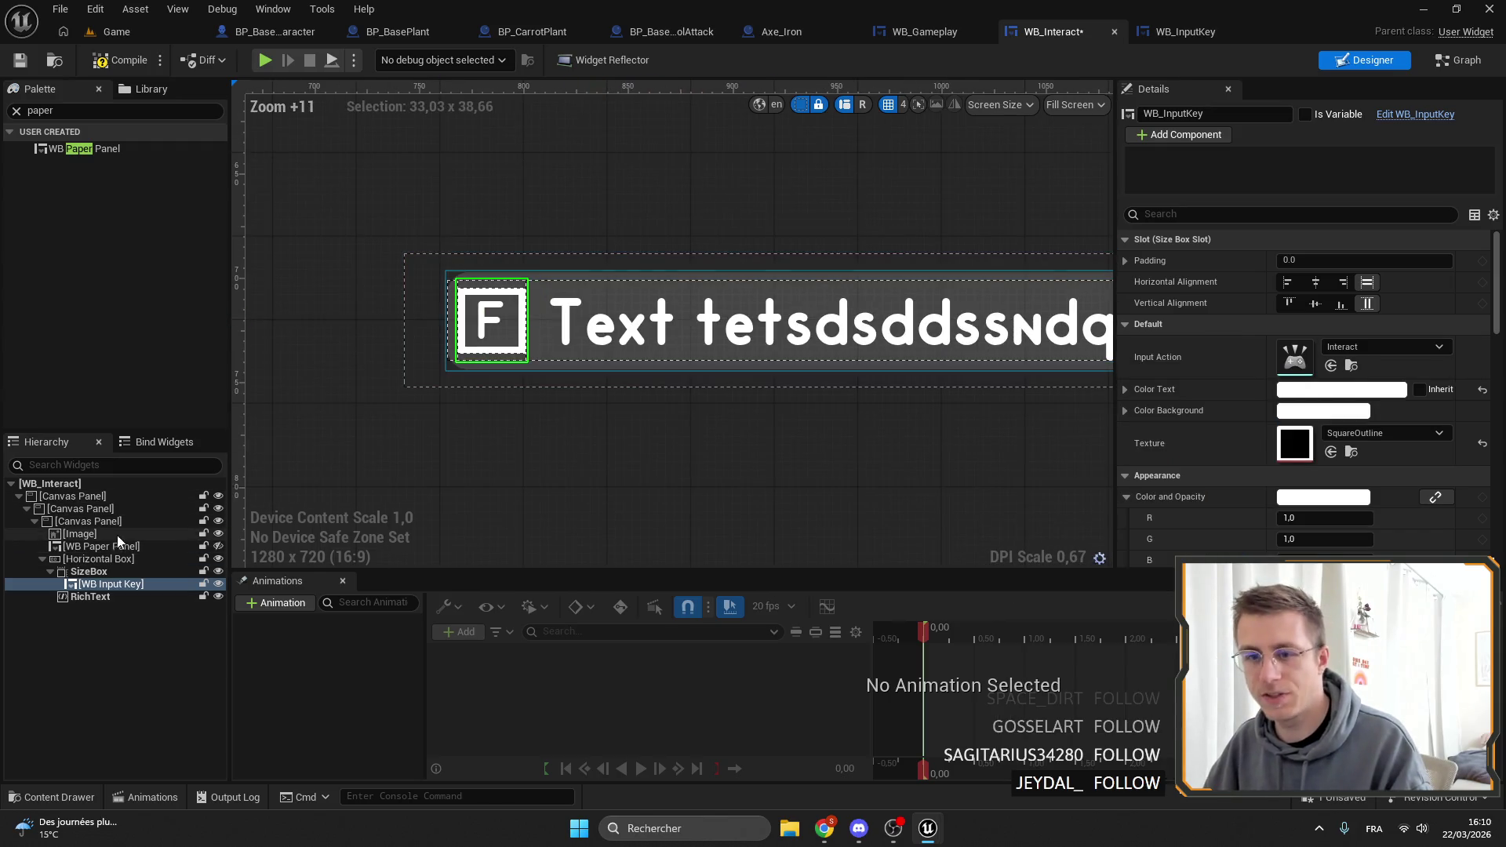
{"action": "left_click", "coordinate": [94, 533]}
Make the background image black at 0.174 alpha, save WB_Interact, and play the Game level.
{"action": "scroll", "coordinate": [1324, 350], "scroll_direction": "down", "scroll_amount": 3}
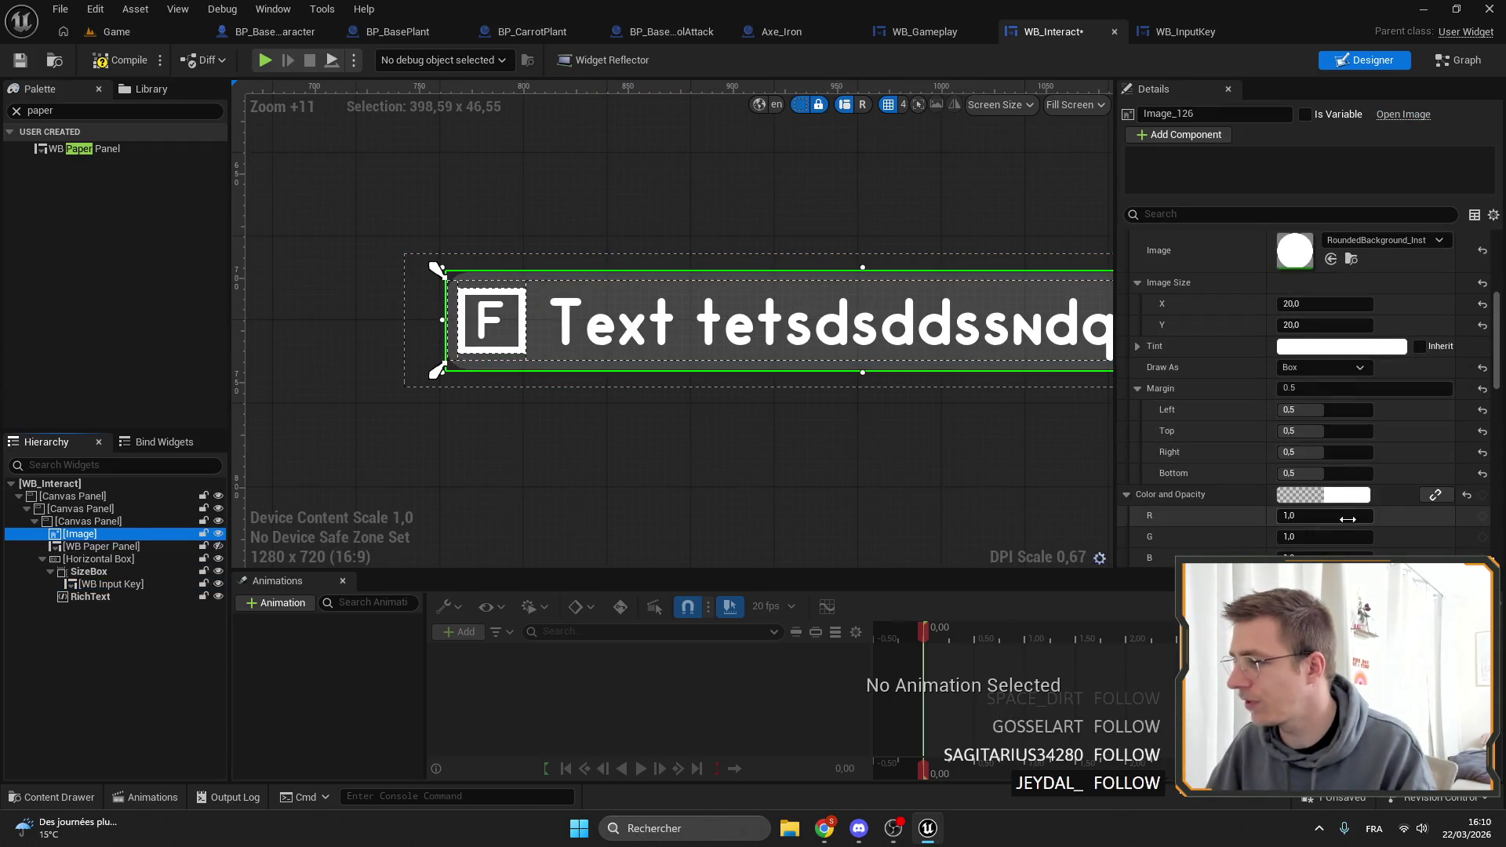
{"action": "left_click", "coordinate": [1341, 346]}
{"action": "left_click_drag", "start_coordinate": [1218, 462], "coordinate": [1220, 554]}
{"action": "left_click_drag", "start_coordinate": [1026, 643], "coordinate": [1029, 639]}
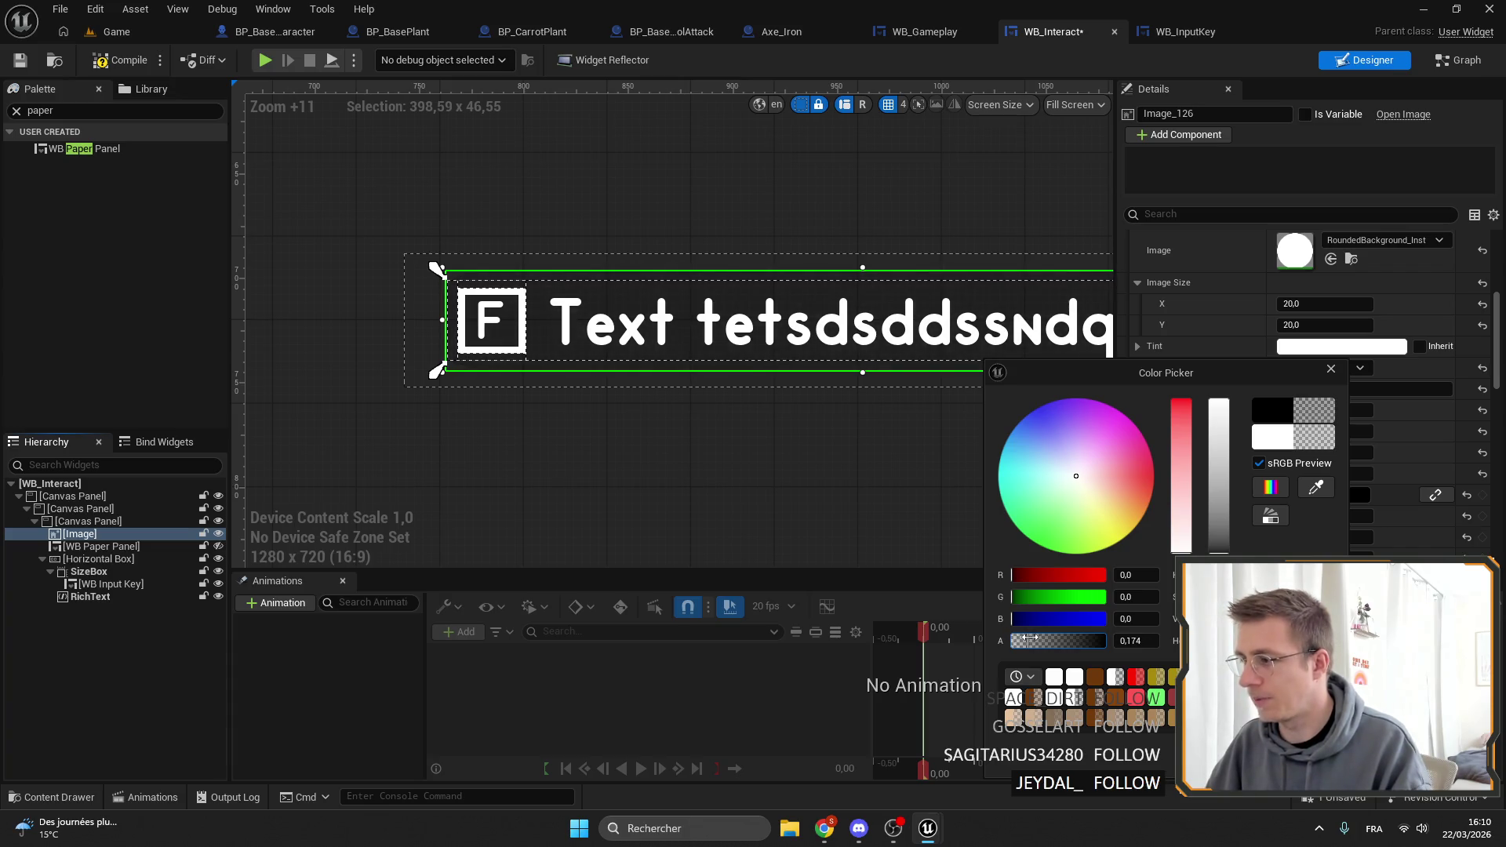
{"action": "key", "text": "Escape"}
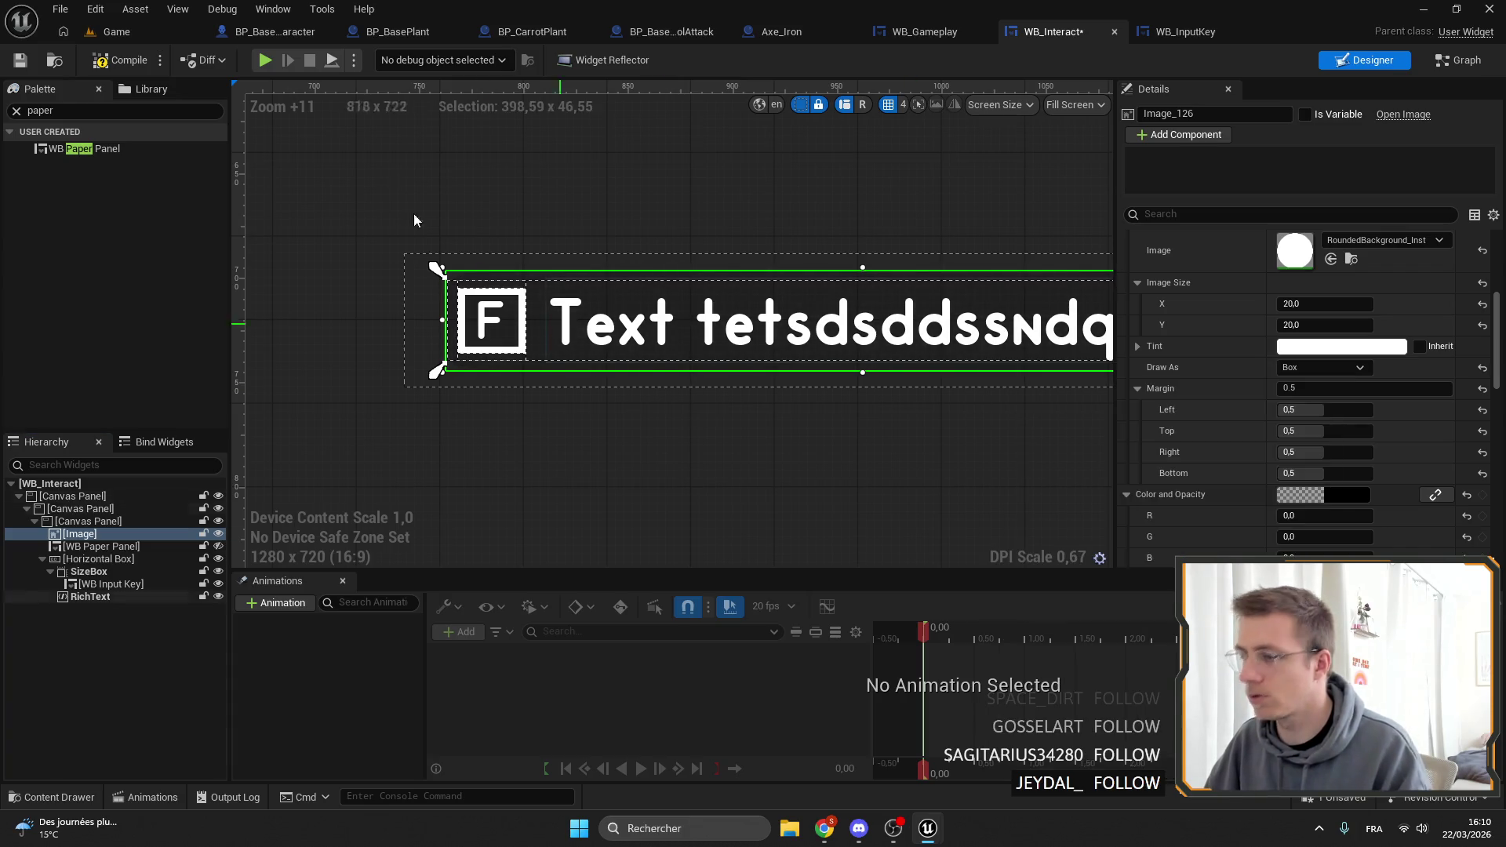
{"action": "left_click", "coordinate": [21, 60]}
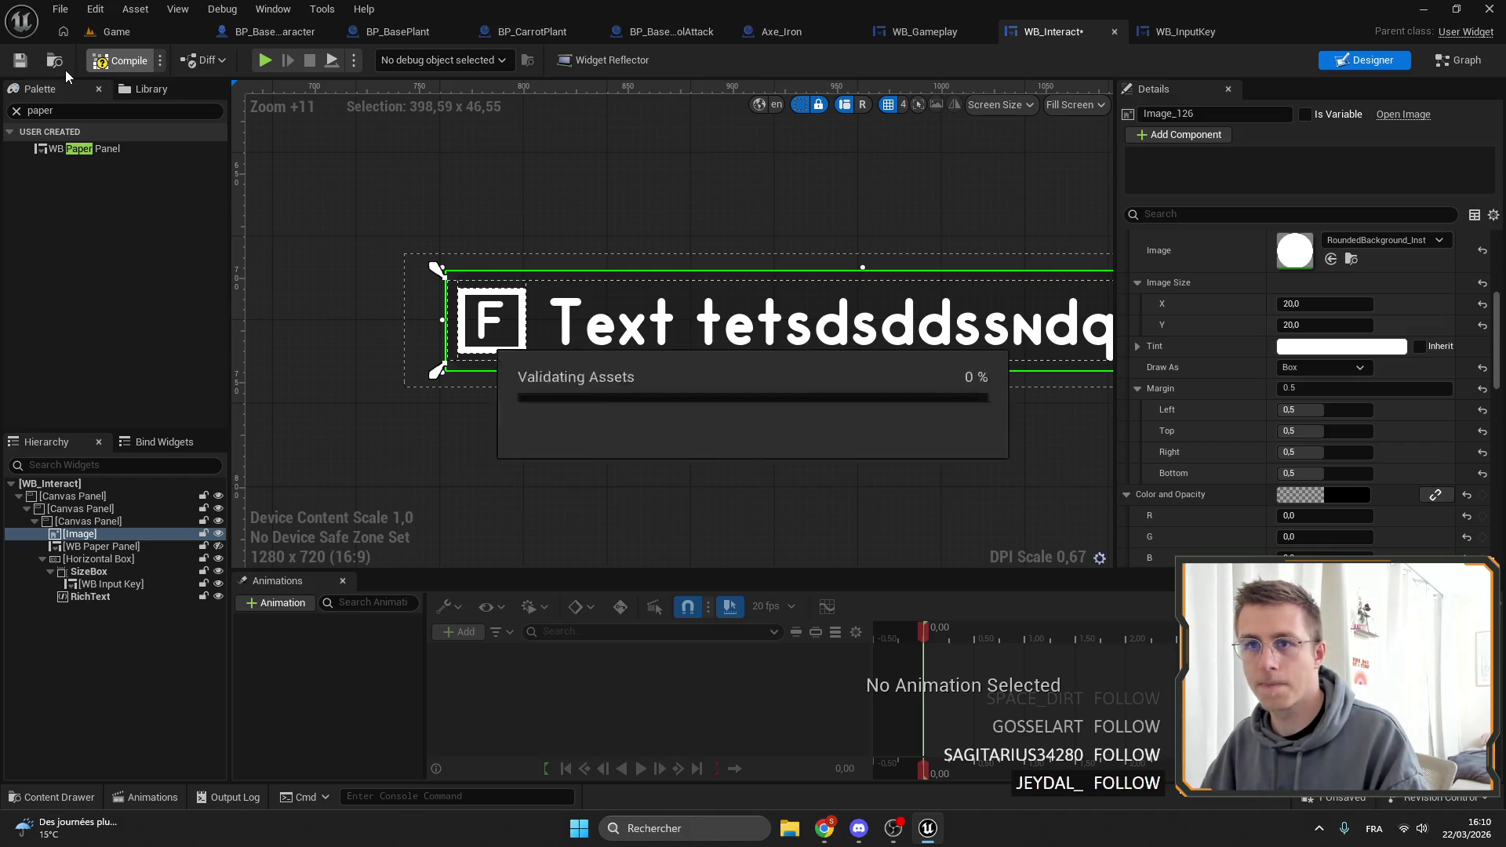
{"action": "left_click", "coordinate": [113, 32]}
{"action": "left_click", "coordinate": [388, 60]}
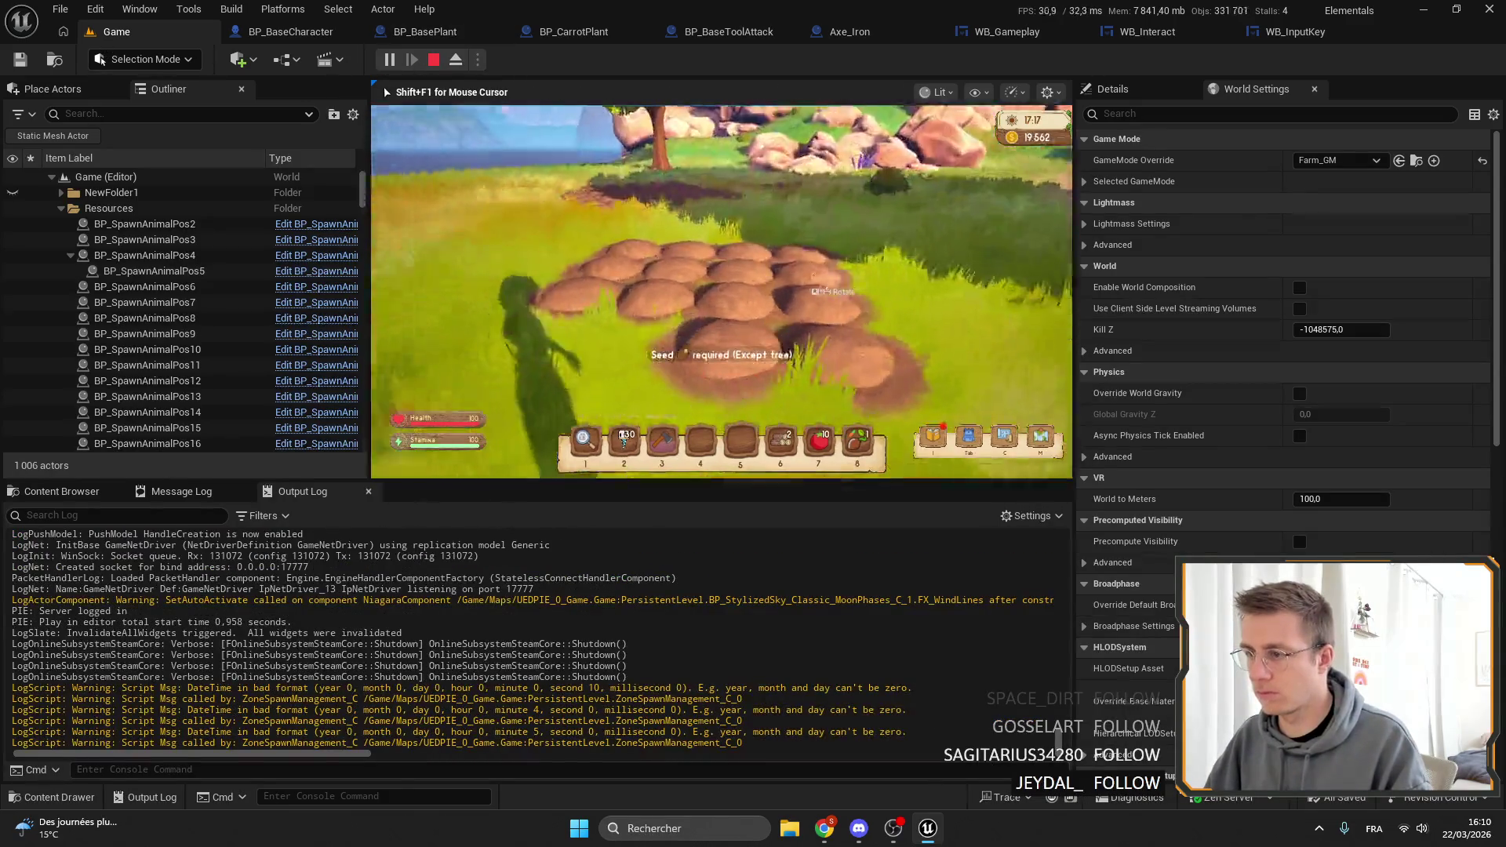
Stop play, undo the background back to white in WB_Interact, and save.
{"action": "key", "text": "F11"}
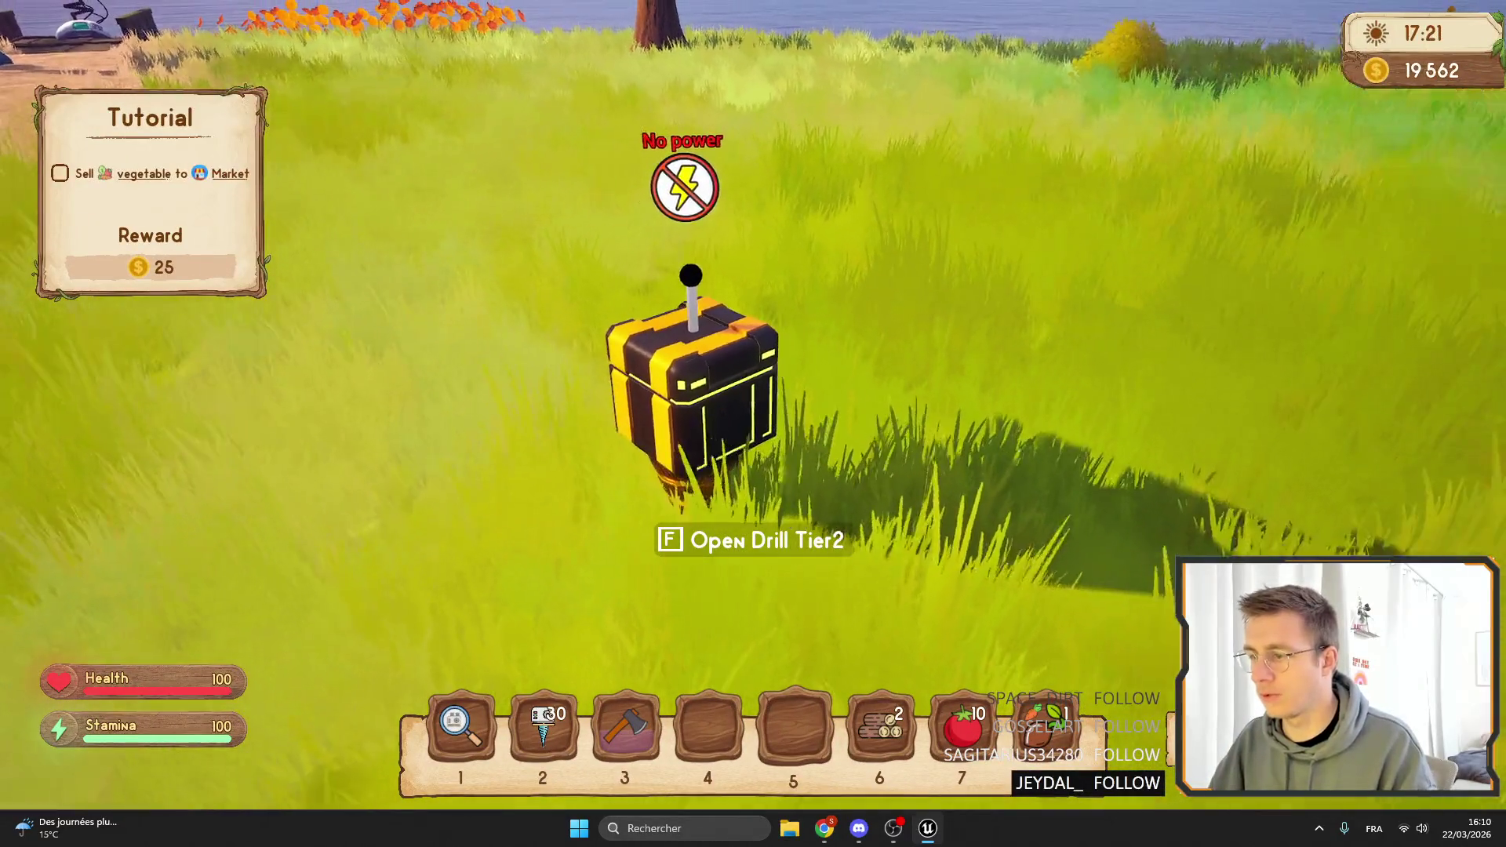
{"action": "key", "text": "F11"}
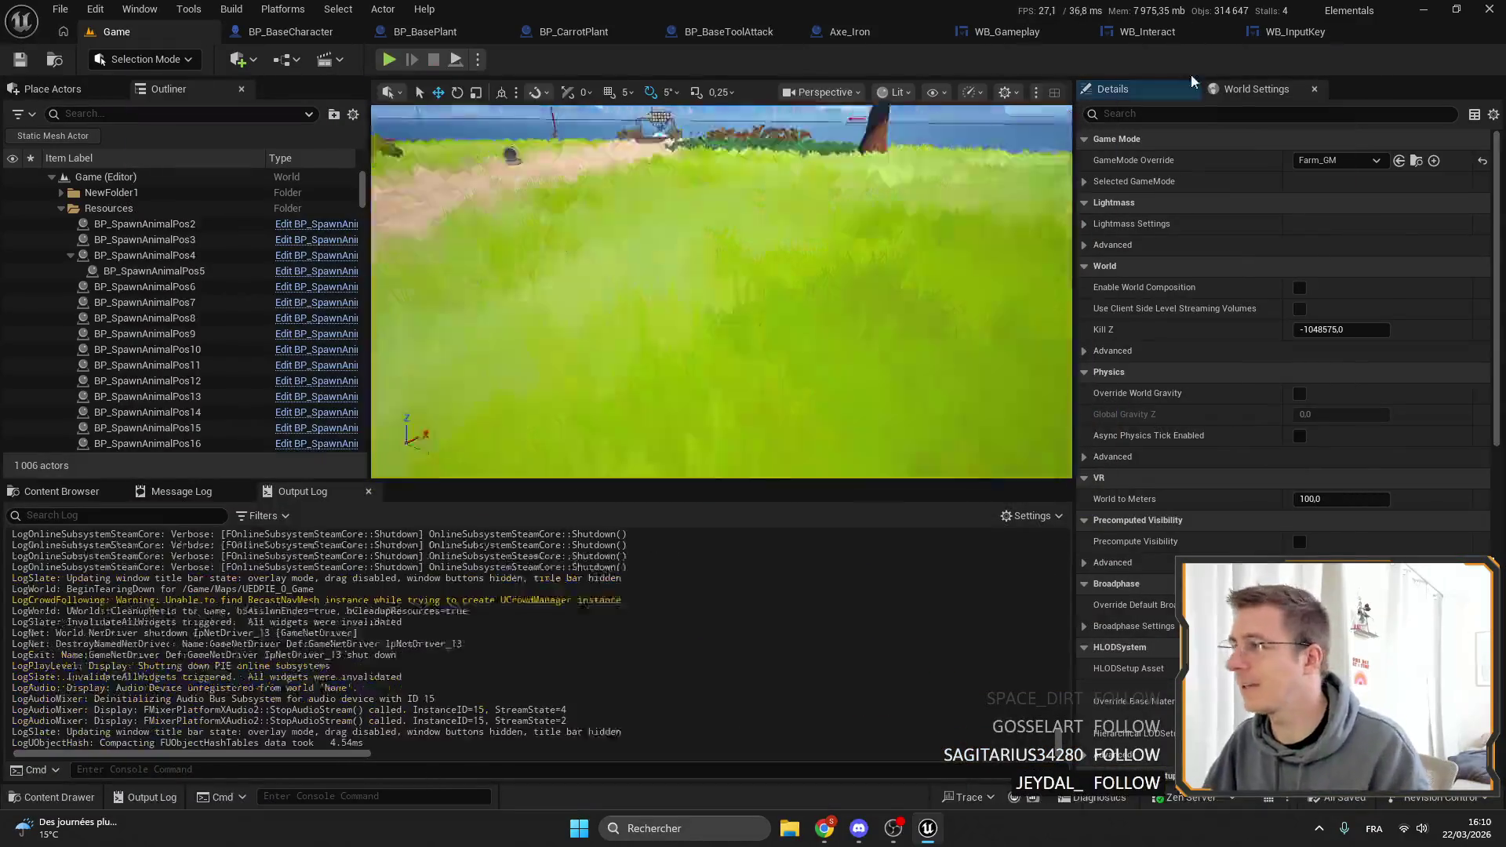
{"action": "key", "text": "Escape"}
{"action": "left_click", "coordinate": [1292, 36]}
{"action": "left_click", "coordinate": [1013, 36]}
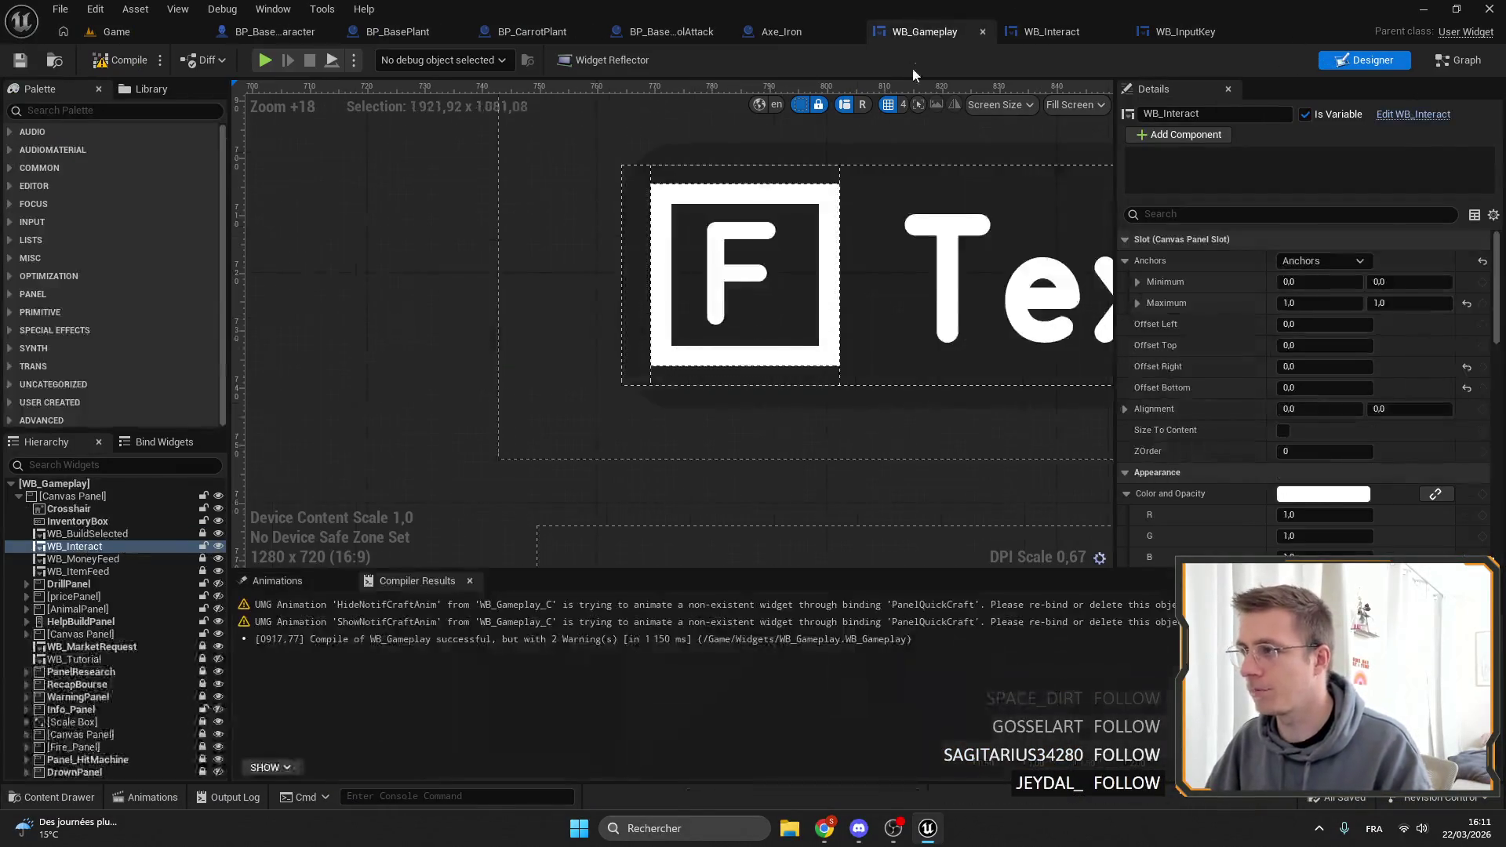
{"action": "key", "text": "ctrl+z"}
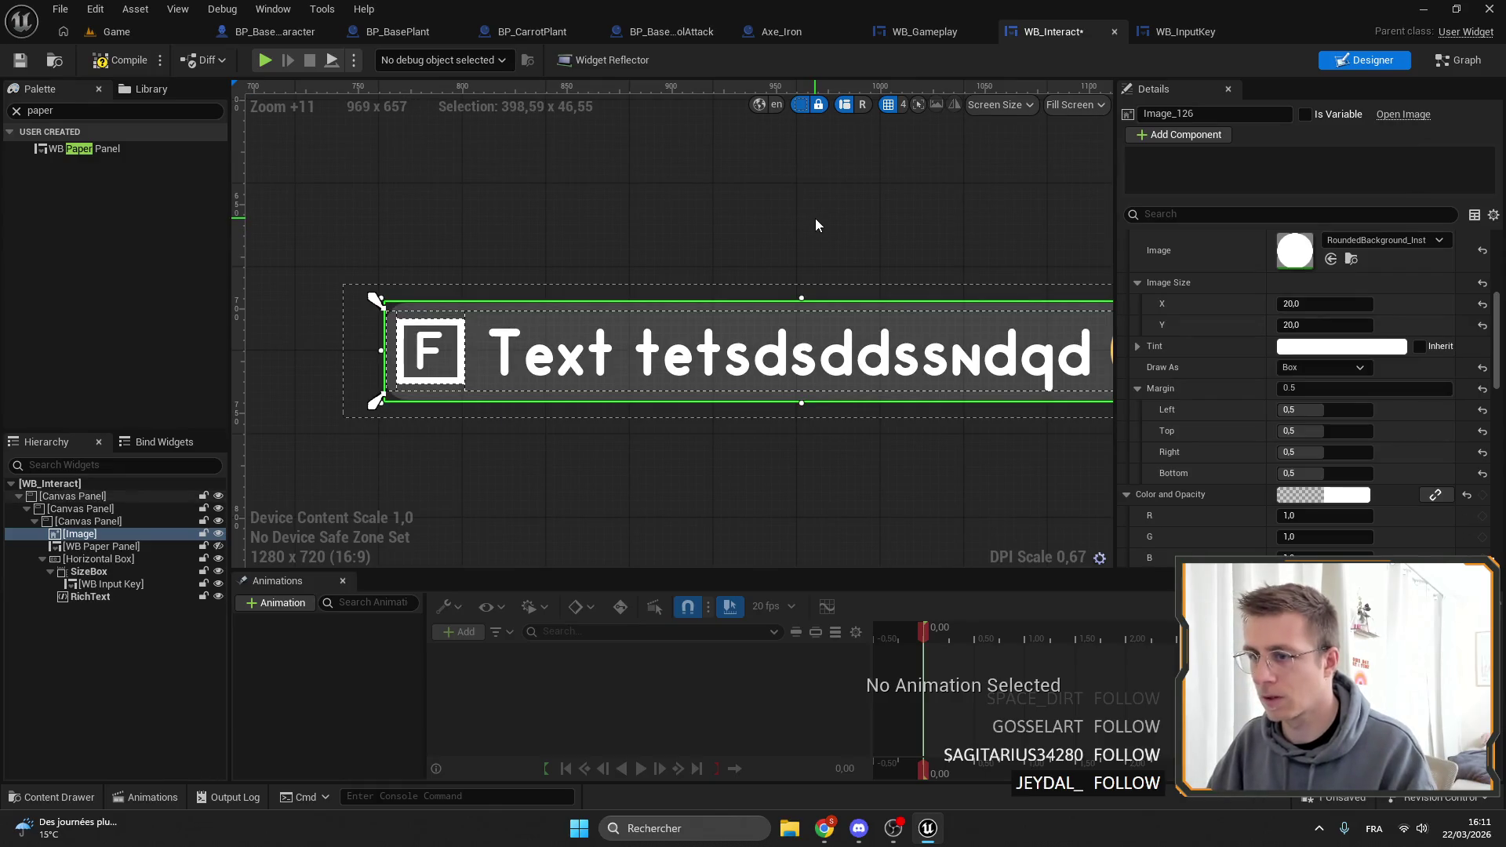
{"action": "left_click", "coordinate": [21, 60]}
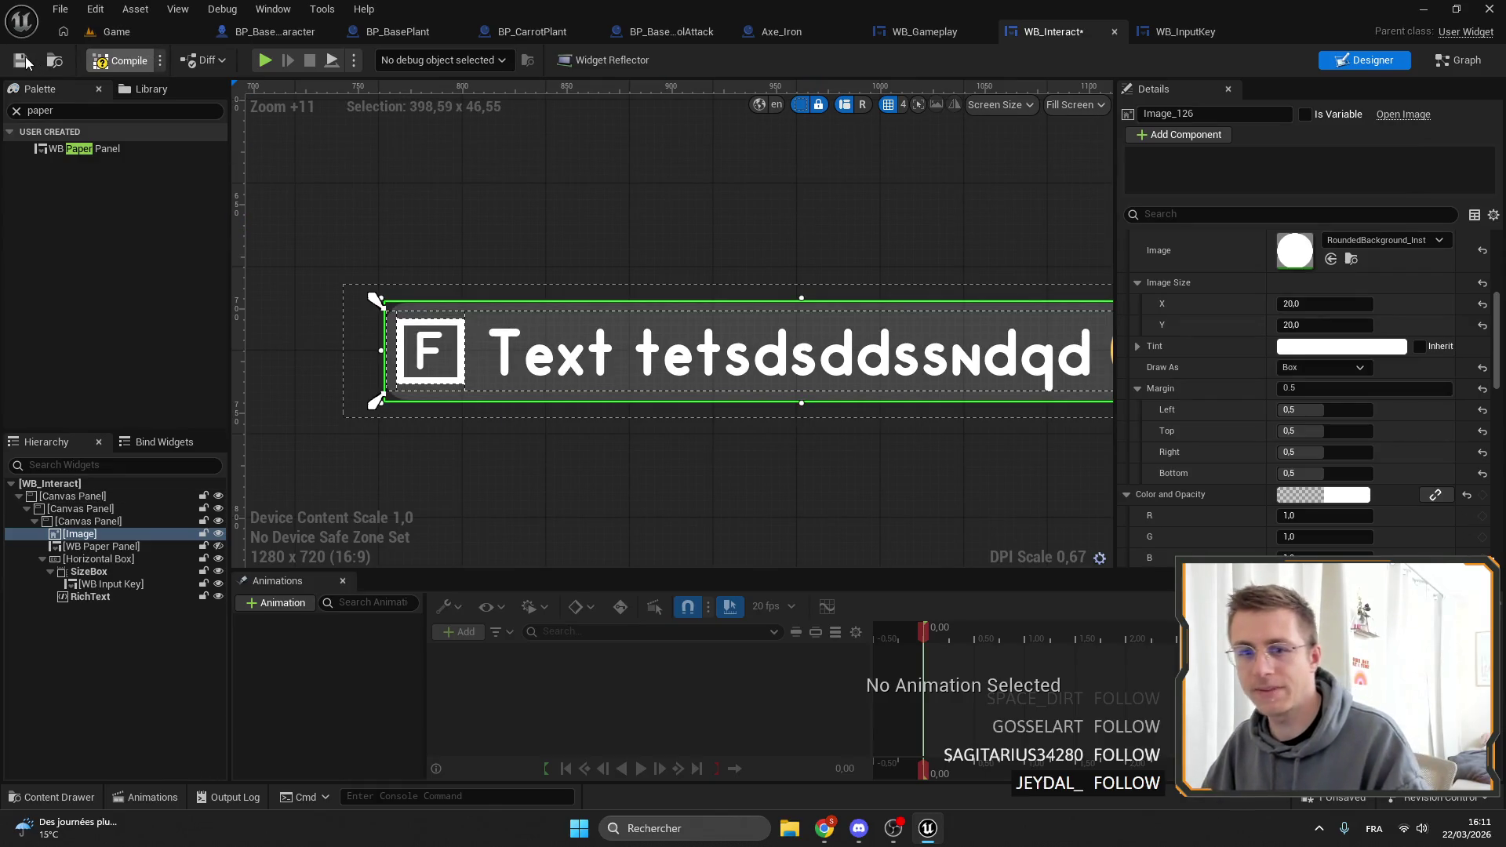
Replay the Game level to check the drill and research station prompts, then exit to the editor.
{"action": "left_click", "coordinate": [113, 31]}
{"action": "left_click", "coordinate": [390, 62]}
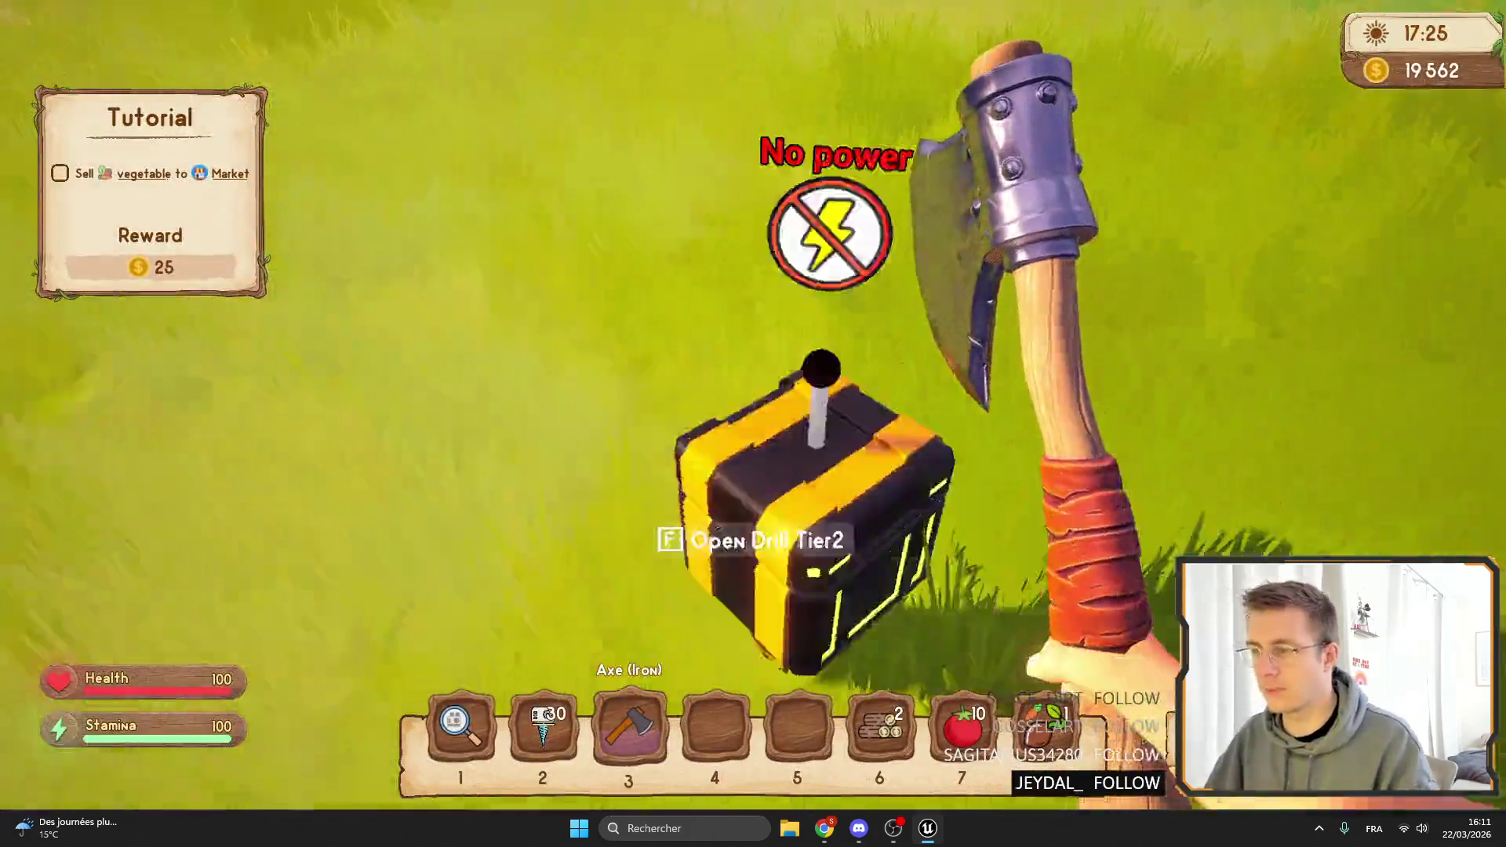
{"action": "key", "text": "s"}
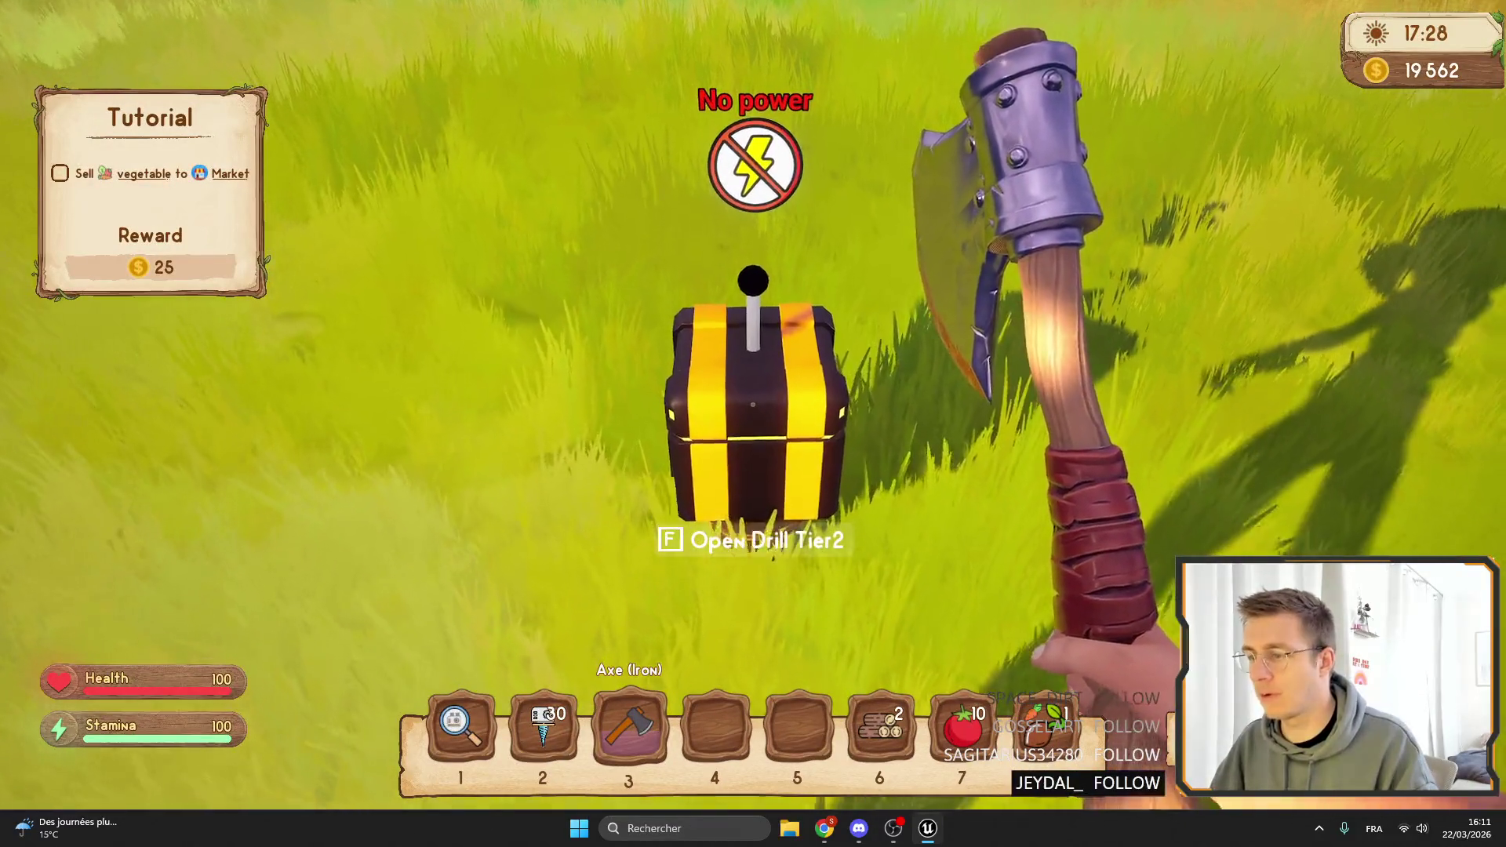
{"action": "key", "text": "w"}
{"action": "key", "text": "w"}
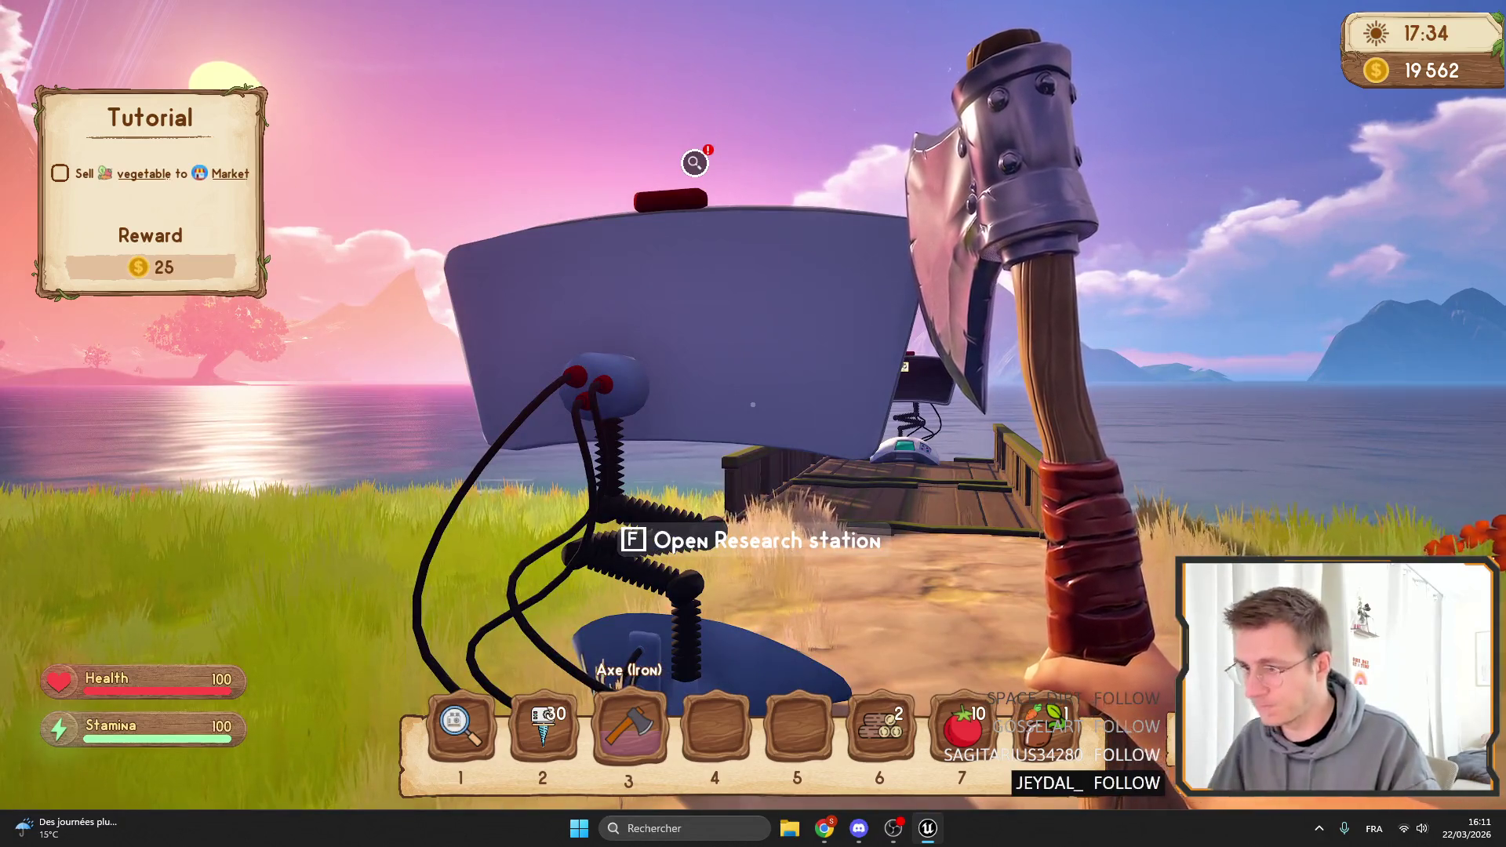
{"action": "key", "text": "w"}
{"action": "key", "text": "w"}
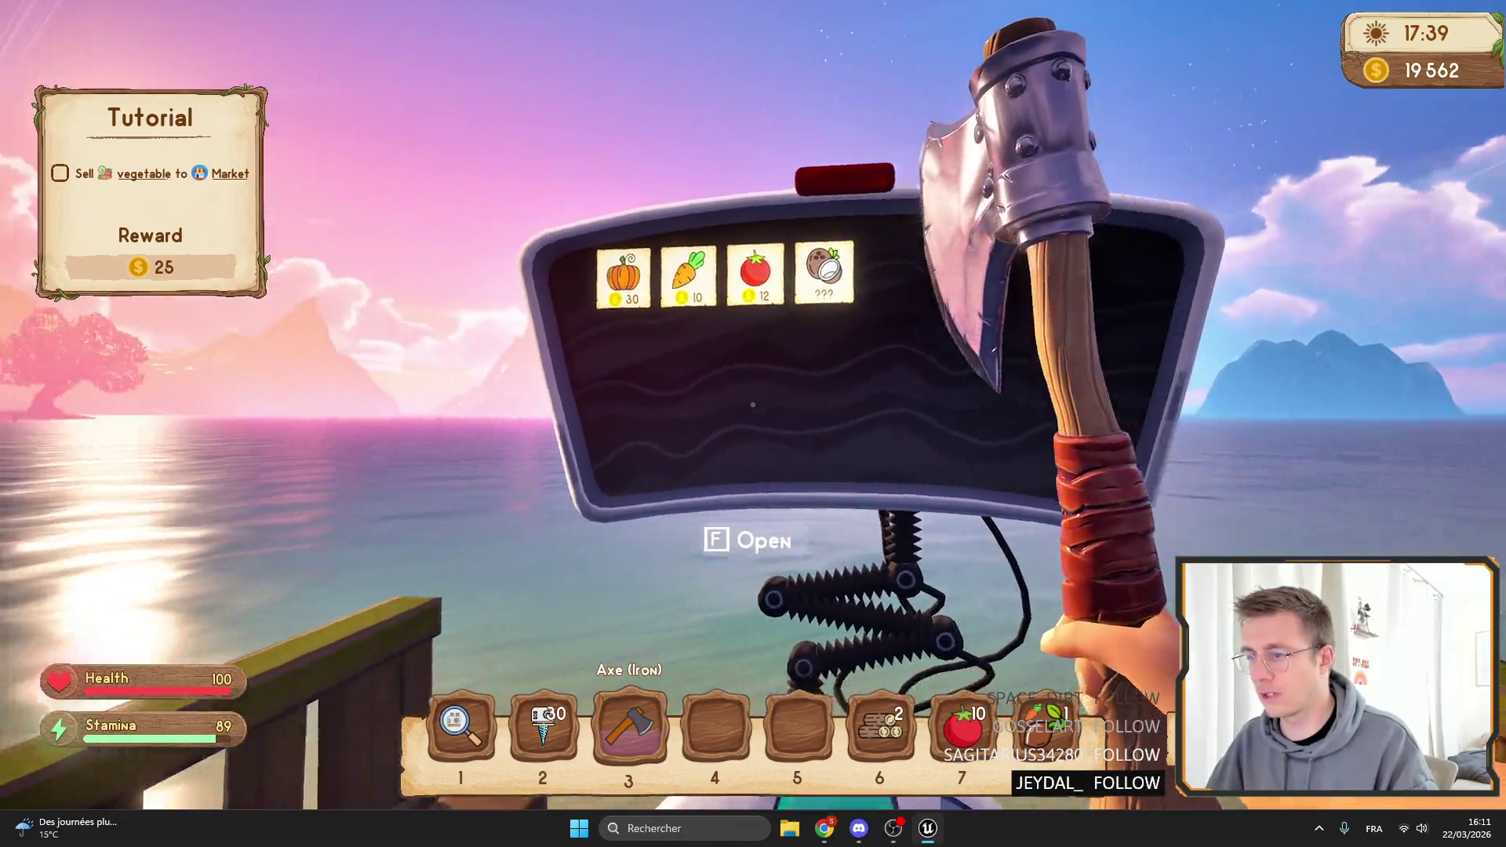
{"action": "mouse_move", "coordinate": [752, 404]}
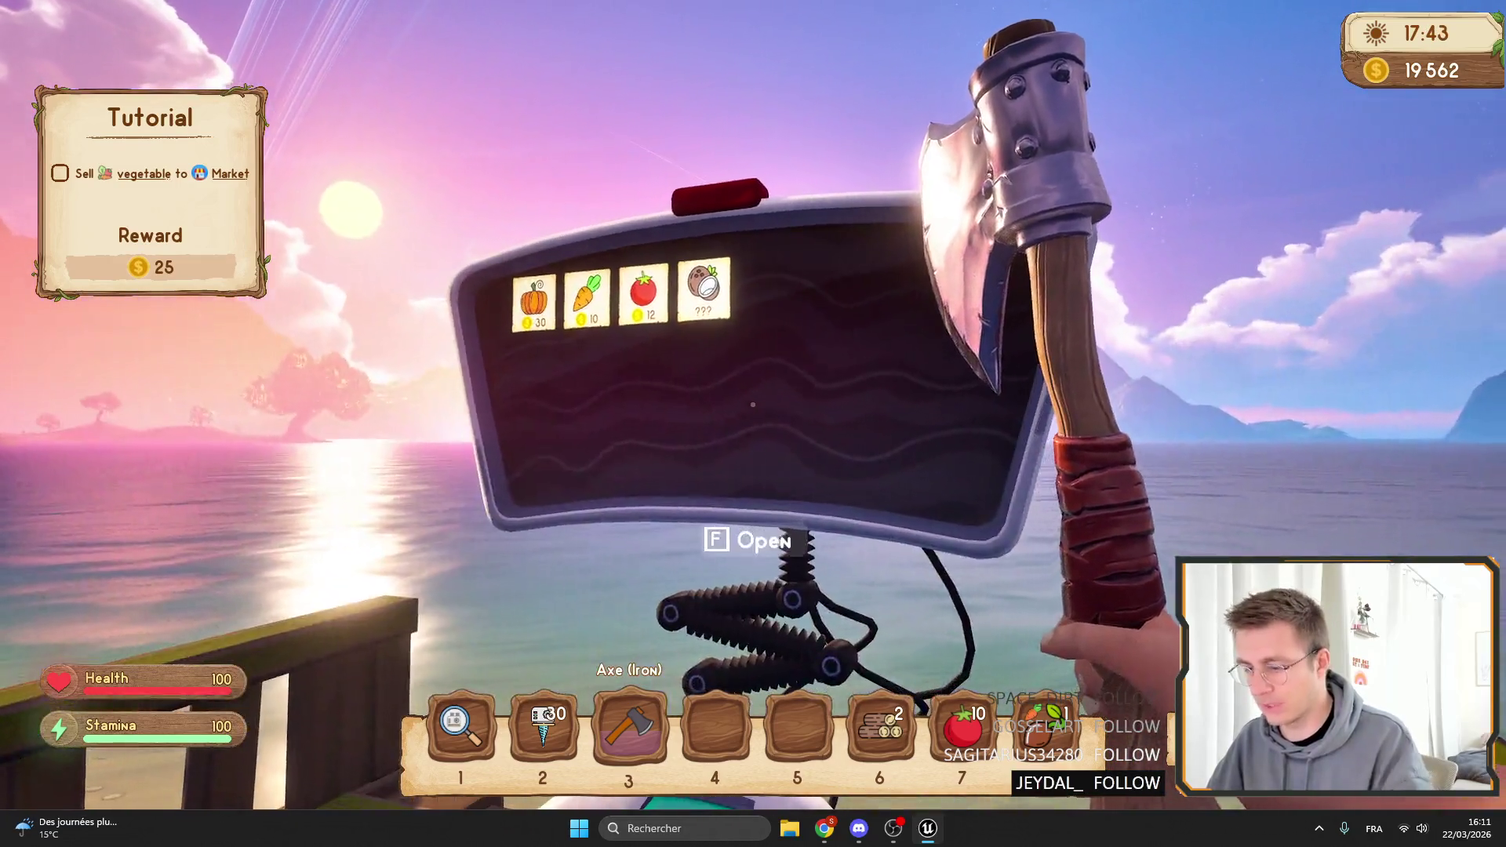
{"action": "key", "text": "F11"}
{"action": "key", "text": "shift+F1"}
{"action": "left_click", "coordinate": [1006, 31]}
Set WB_Interact's background image to grey 0.375 at 0.183 alpha, save, and return to the Game level.
{"action": "scroll", "coordinate": [908, 218], "scroll_direction": "down", "scroll_amount": 5}
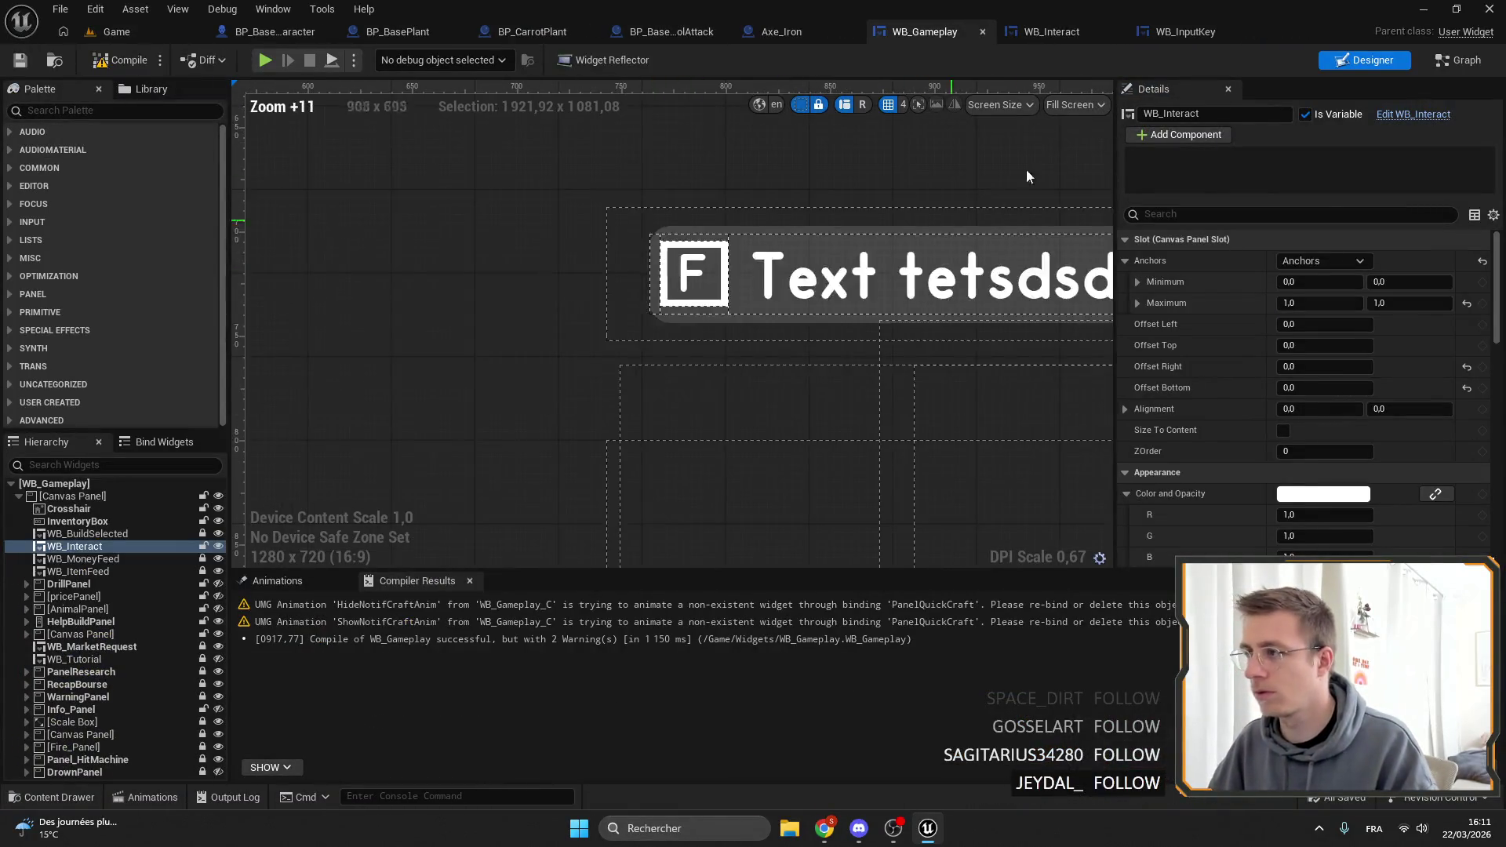
{"action": "left_click", "coordinate": [1043, 31]}
{"action": "scroll", "coordinate": [1361, 415], "scroll_direction": "down", "scroll_amount": 4}
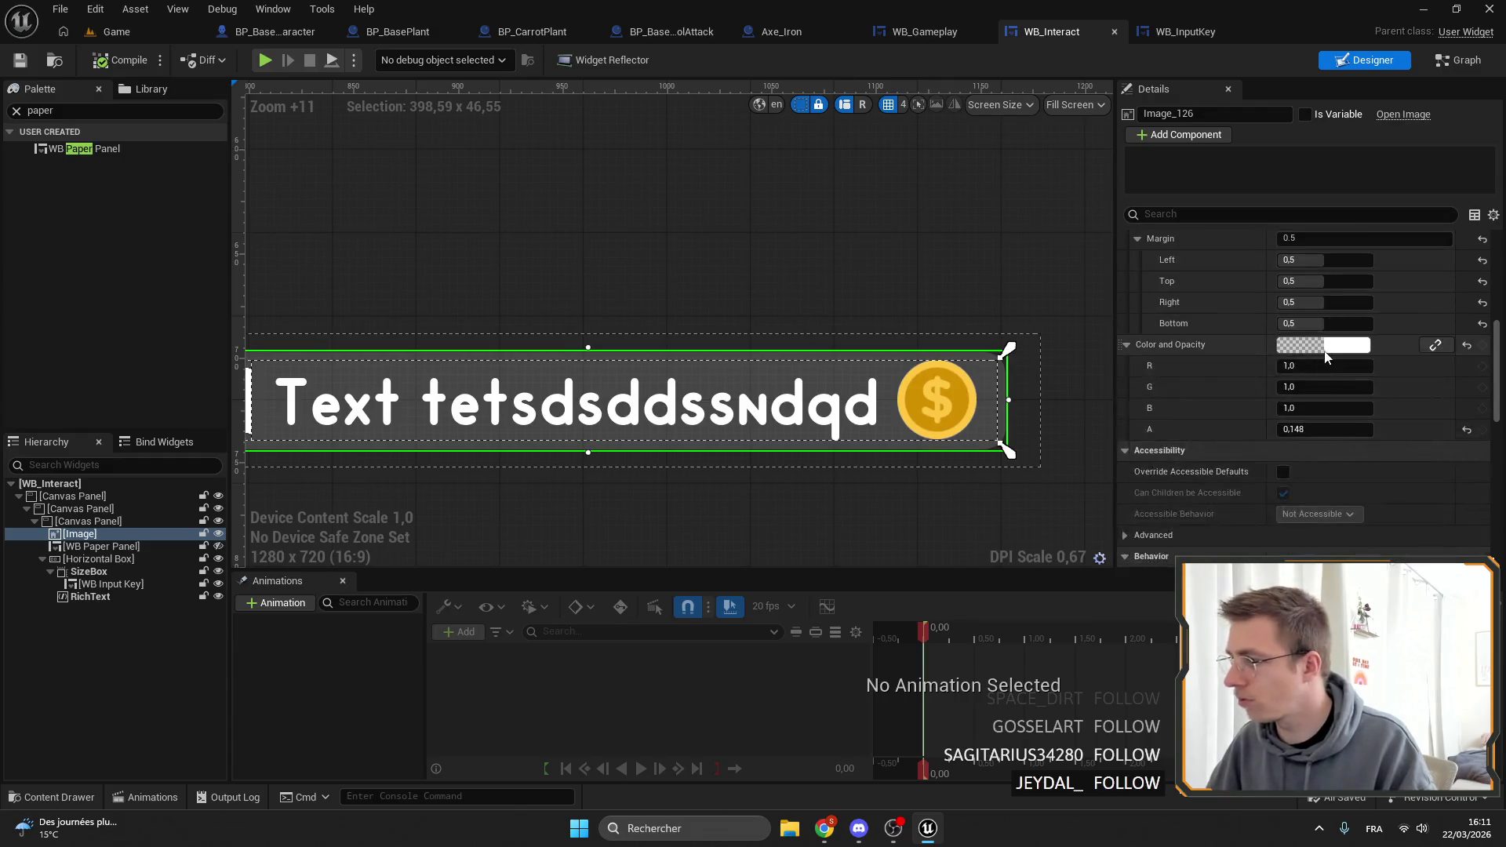
{"action": "left_click", "coordinate": [1323, 344]}
{"action": "left_click_drag", "start_coordinate": [1210, 492], "coordinate": [1211, 482]}
{"action": "left_click_drag", "start_coordinate": [1018, 634], "coordinate": [1013, 632]}
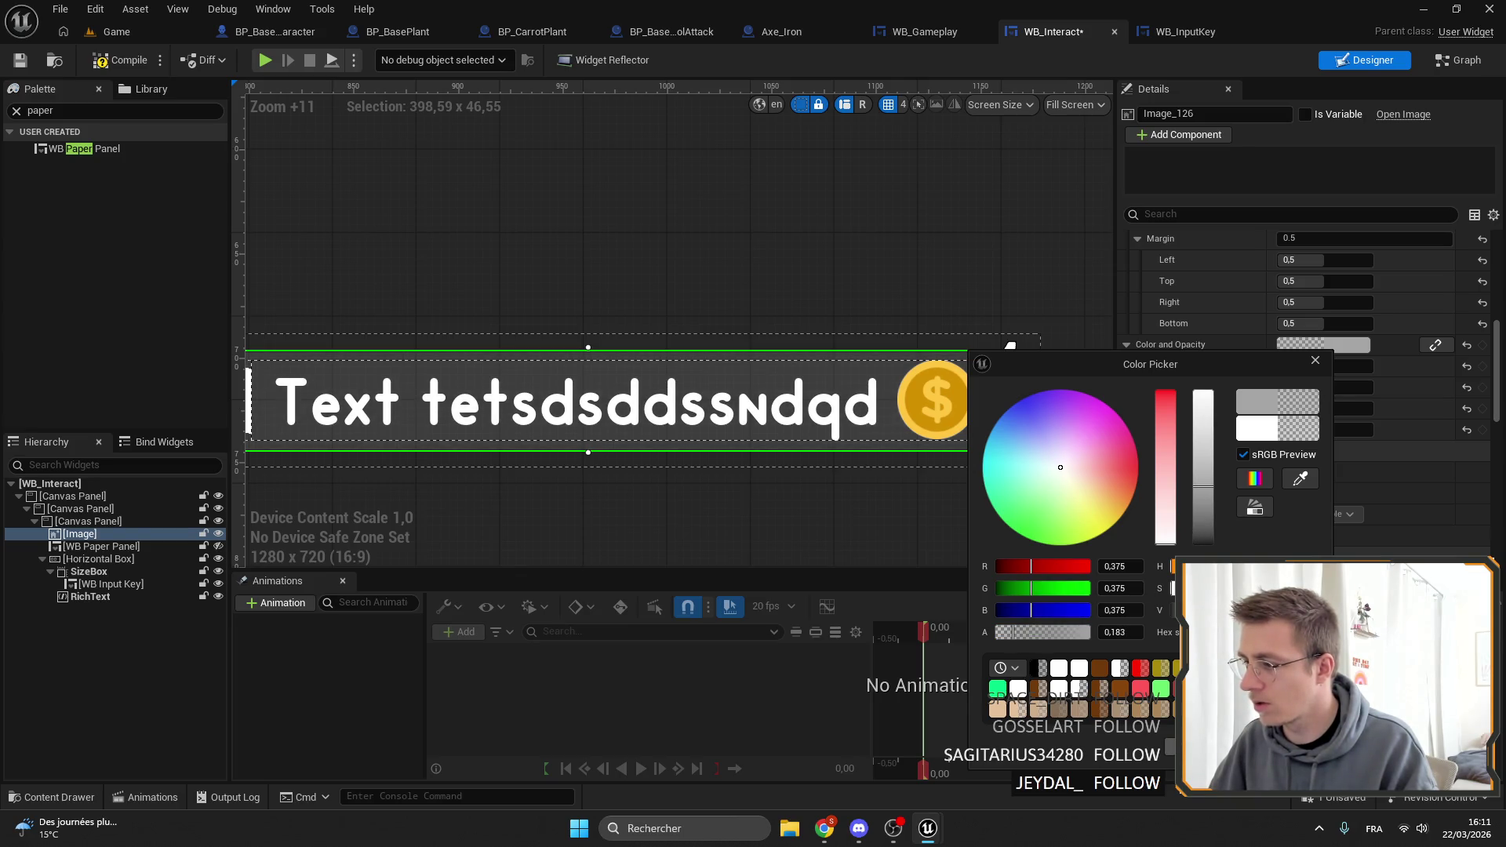
{"action": "left_click", "coordinate": [90, 596]}
{"action": "left_click", "coordinate": [90, 596]}
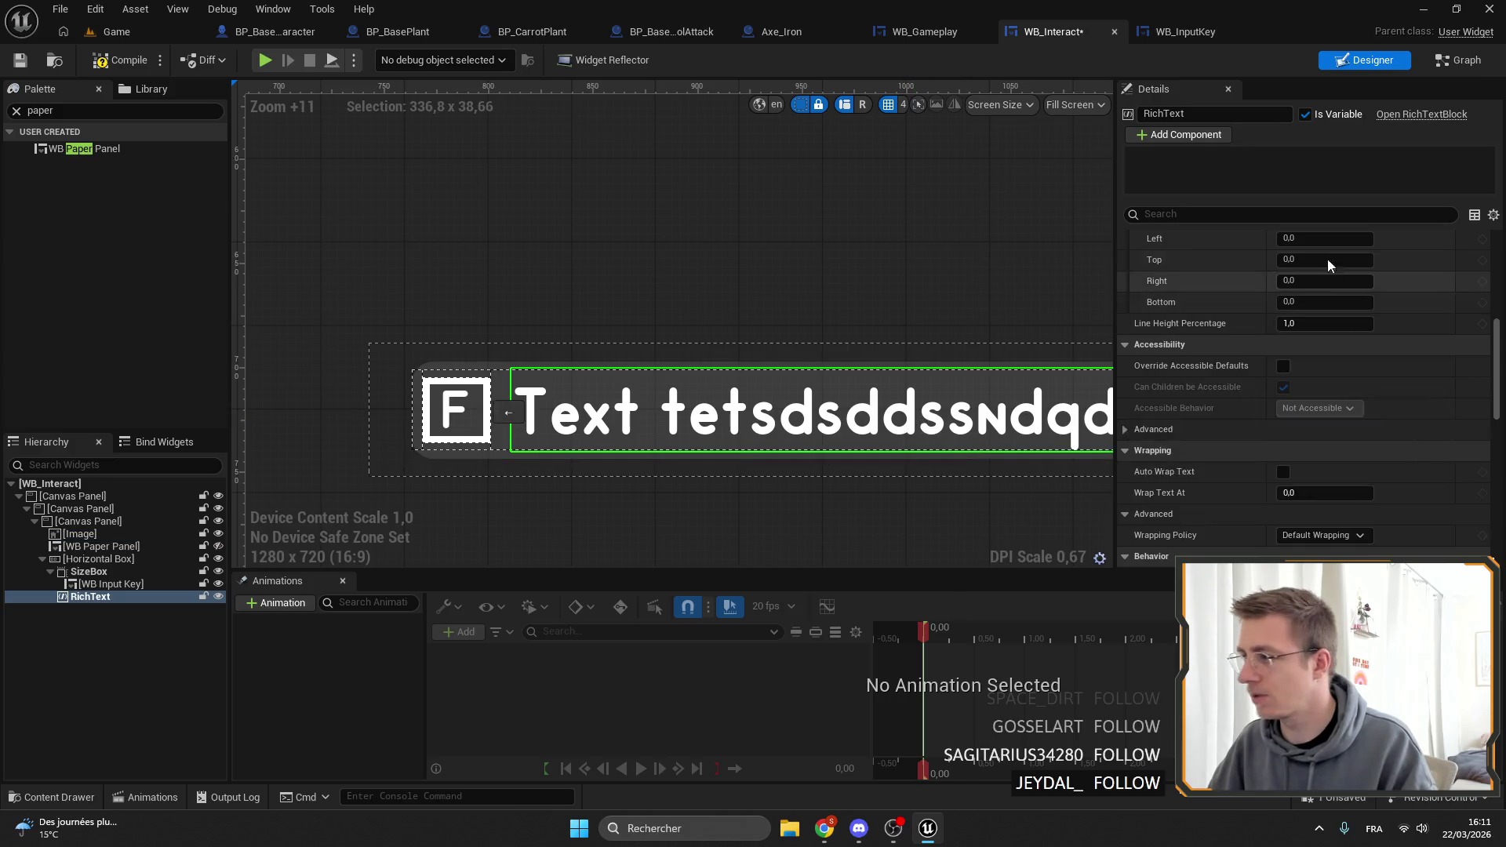
{"action": "left_click", "coordinate": [20, 67]}
{"action": "left_click", "coordinate": [106, 33]}
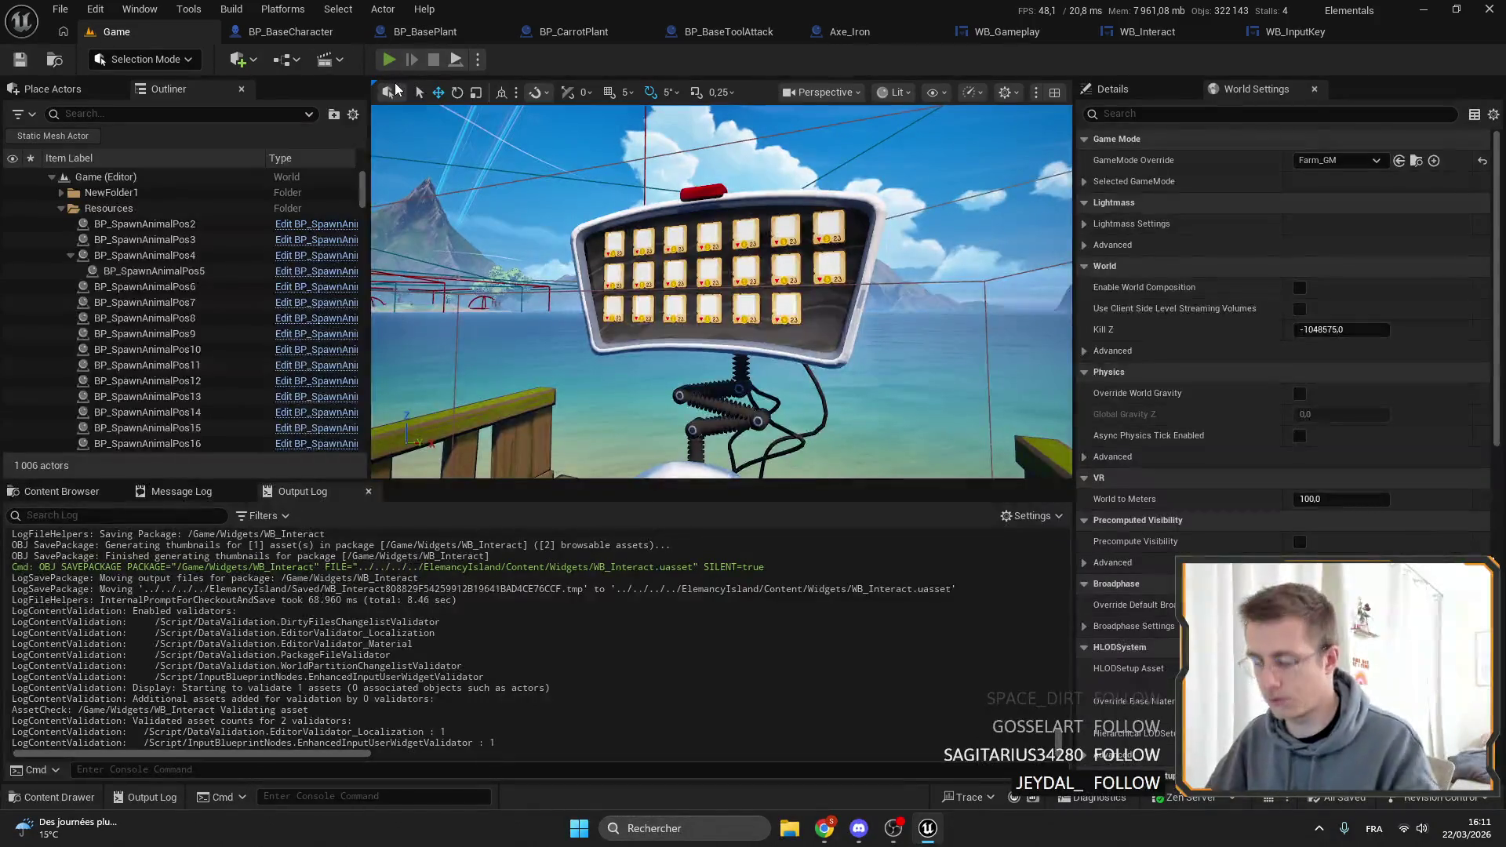
Play fullscreen and walk to the research station and selling terminal to view the darker prompts.
{"action": "key", "text": "alt+p"}
{"action": "key", "text": "F11"}
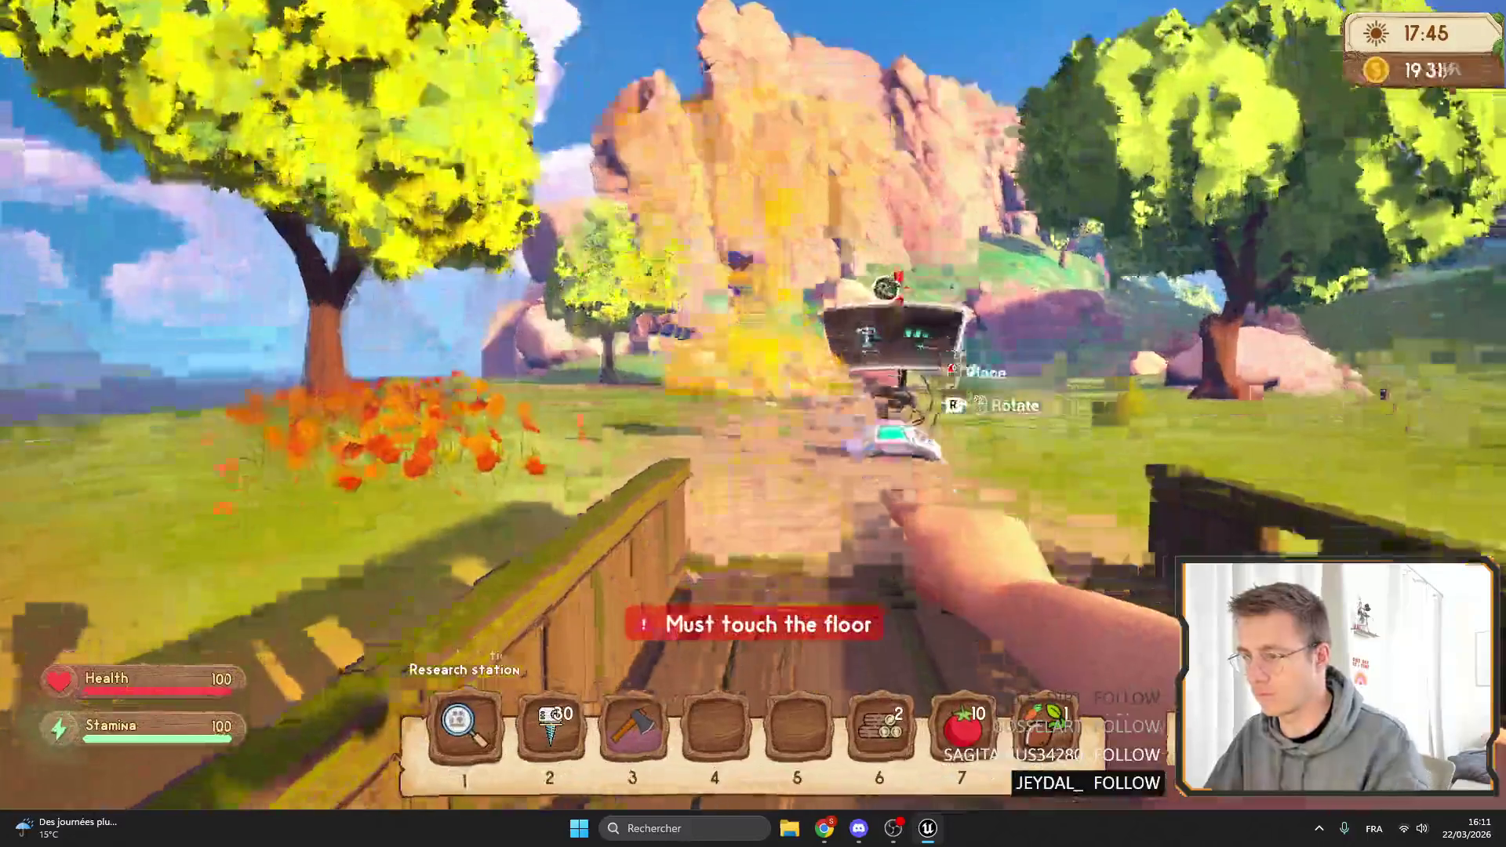
{"action": "scroll", "coordinate": [753, 423], "scroll_direction": "up", "scroll_amount": 2}
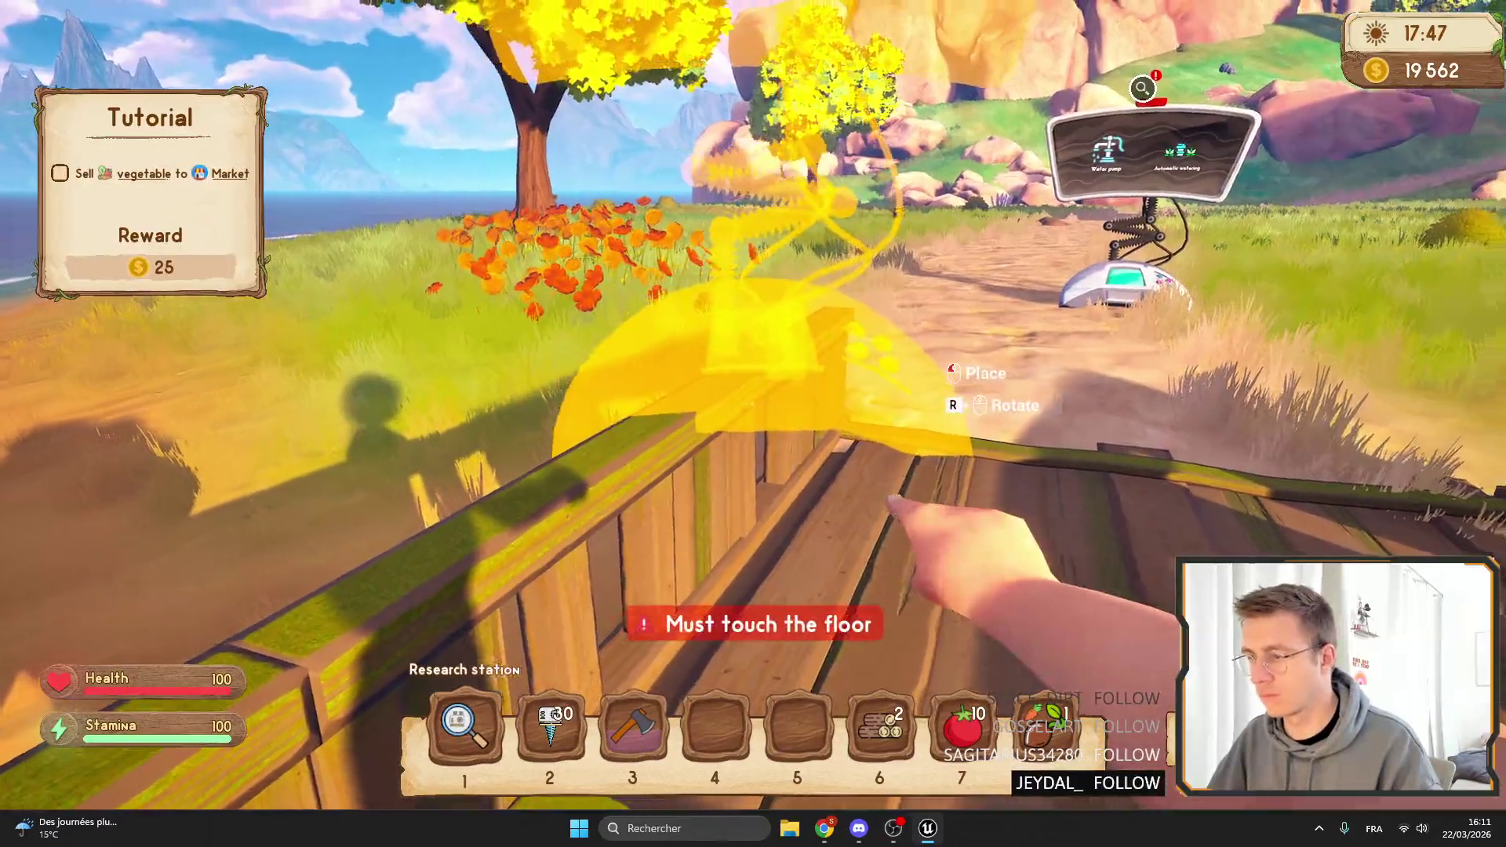
{"action": "scroll", "coordinate": [753, 423], "scroll_direction": "down", "scroll_amount": 2}
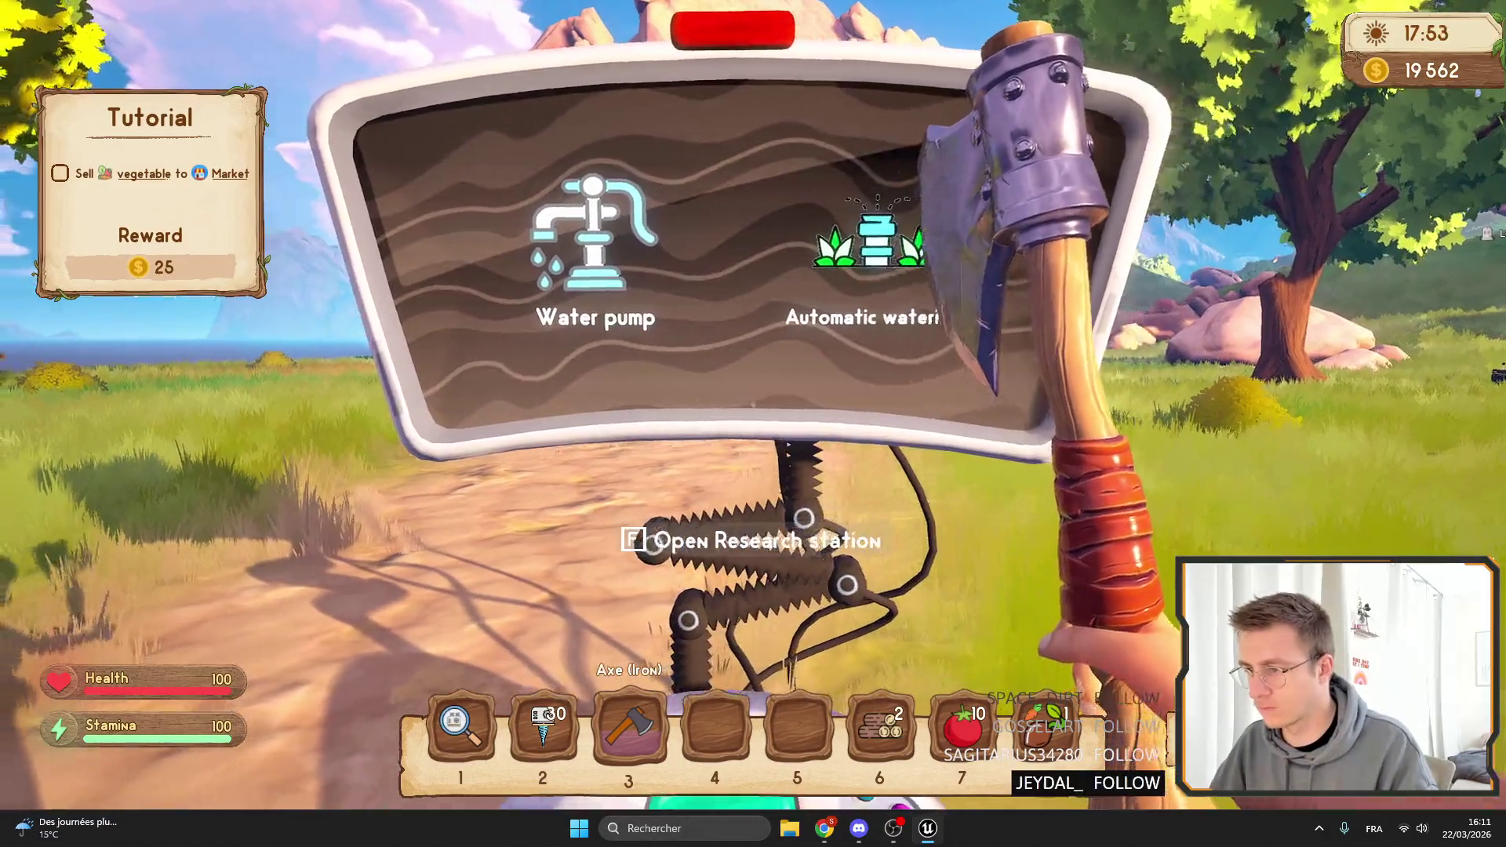
{"action": "key", "text": "w"}
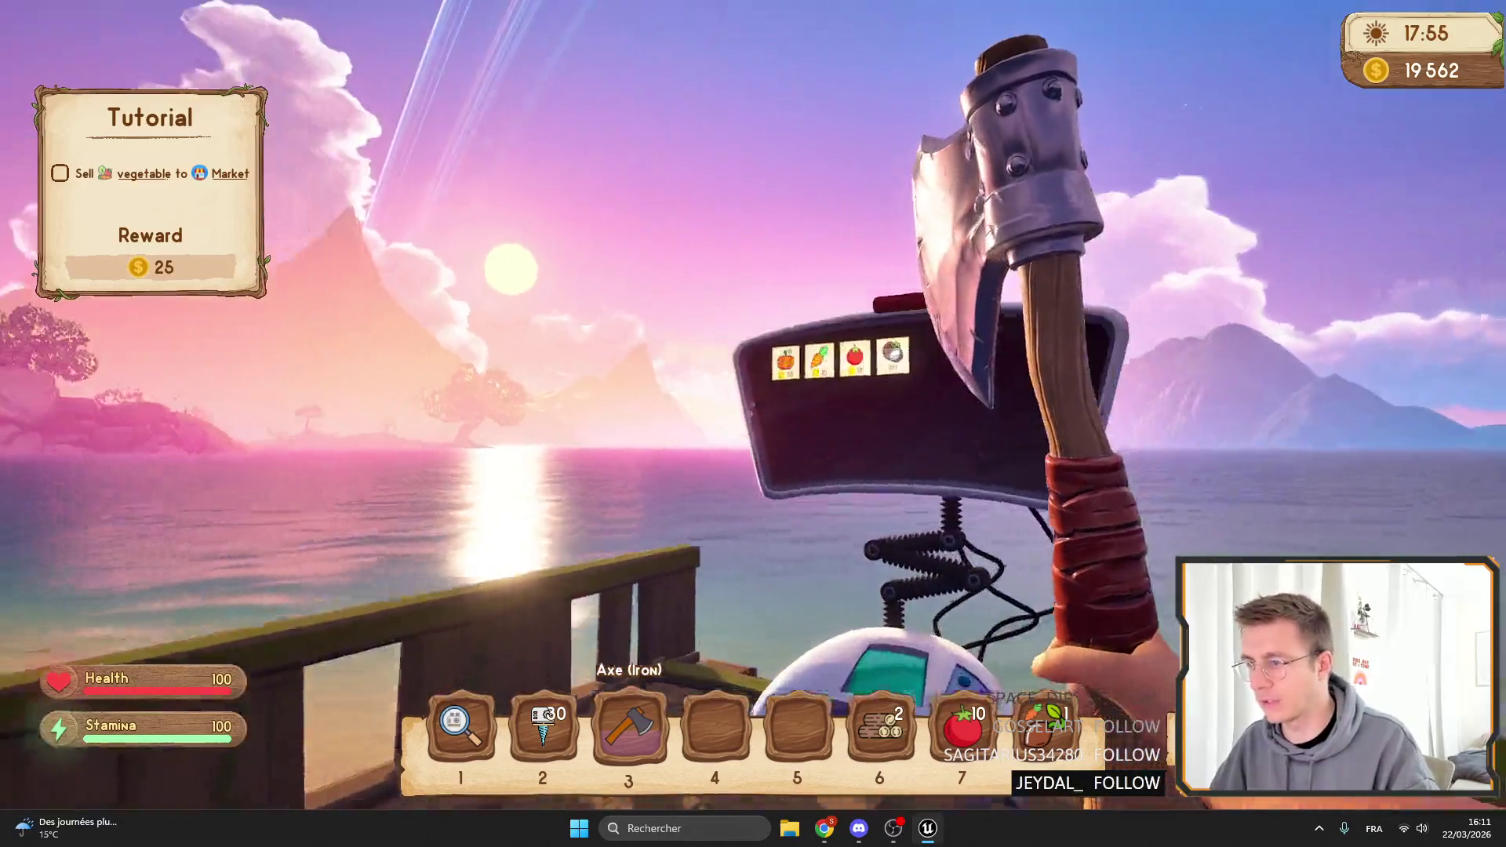
{"action": "key", "text": "w"}
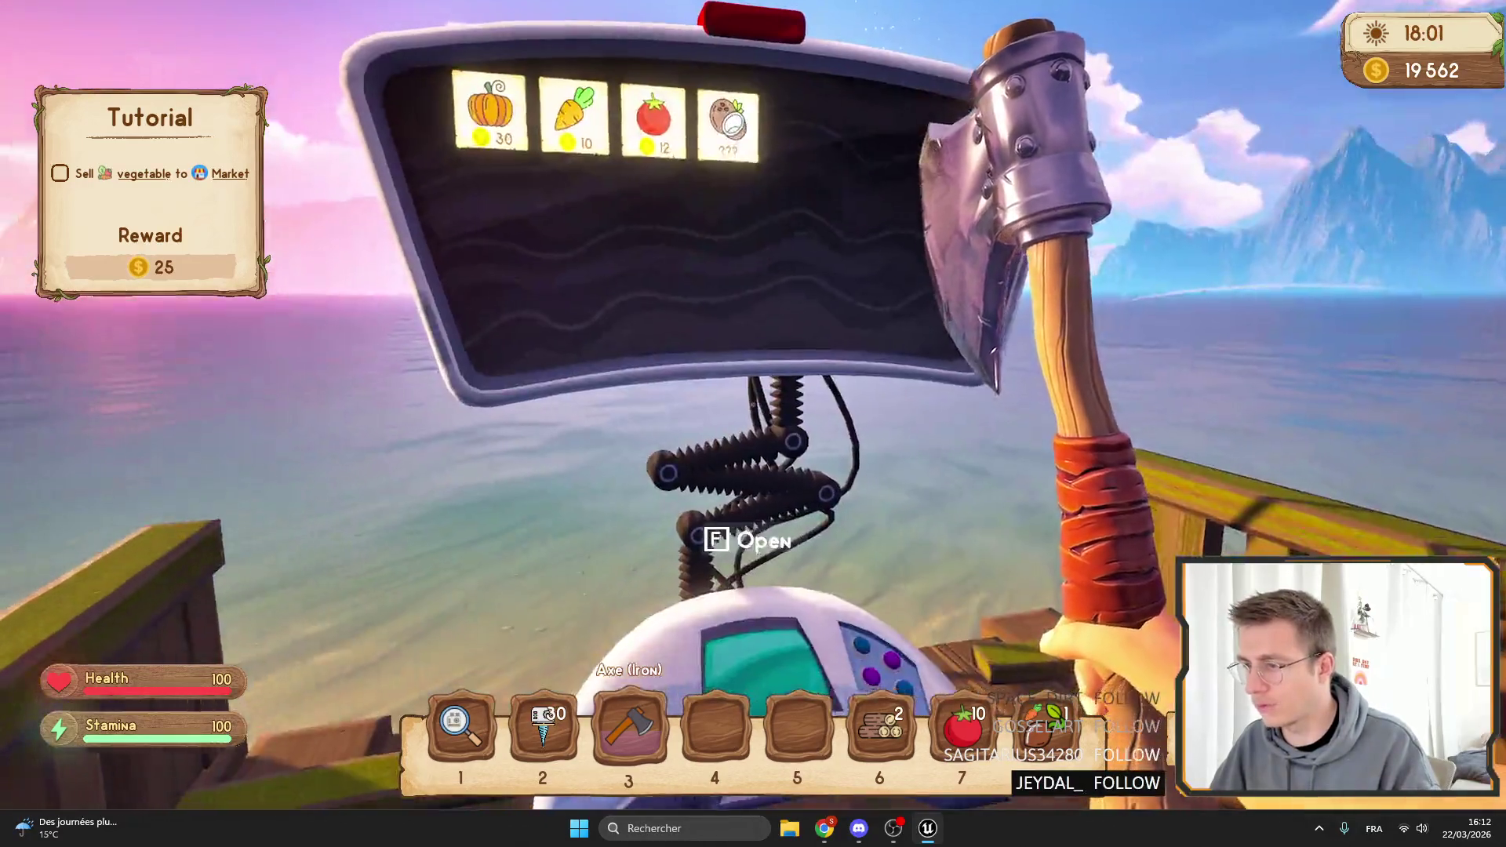
{"action": "key", "text": "w"}
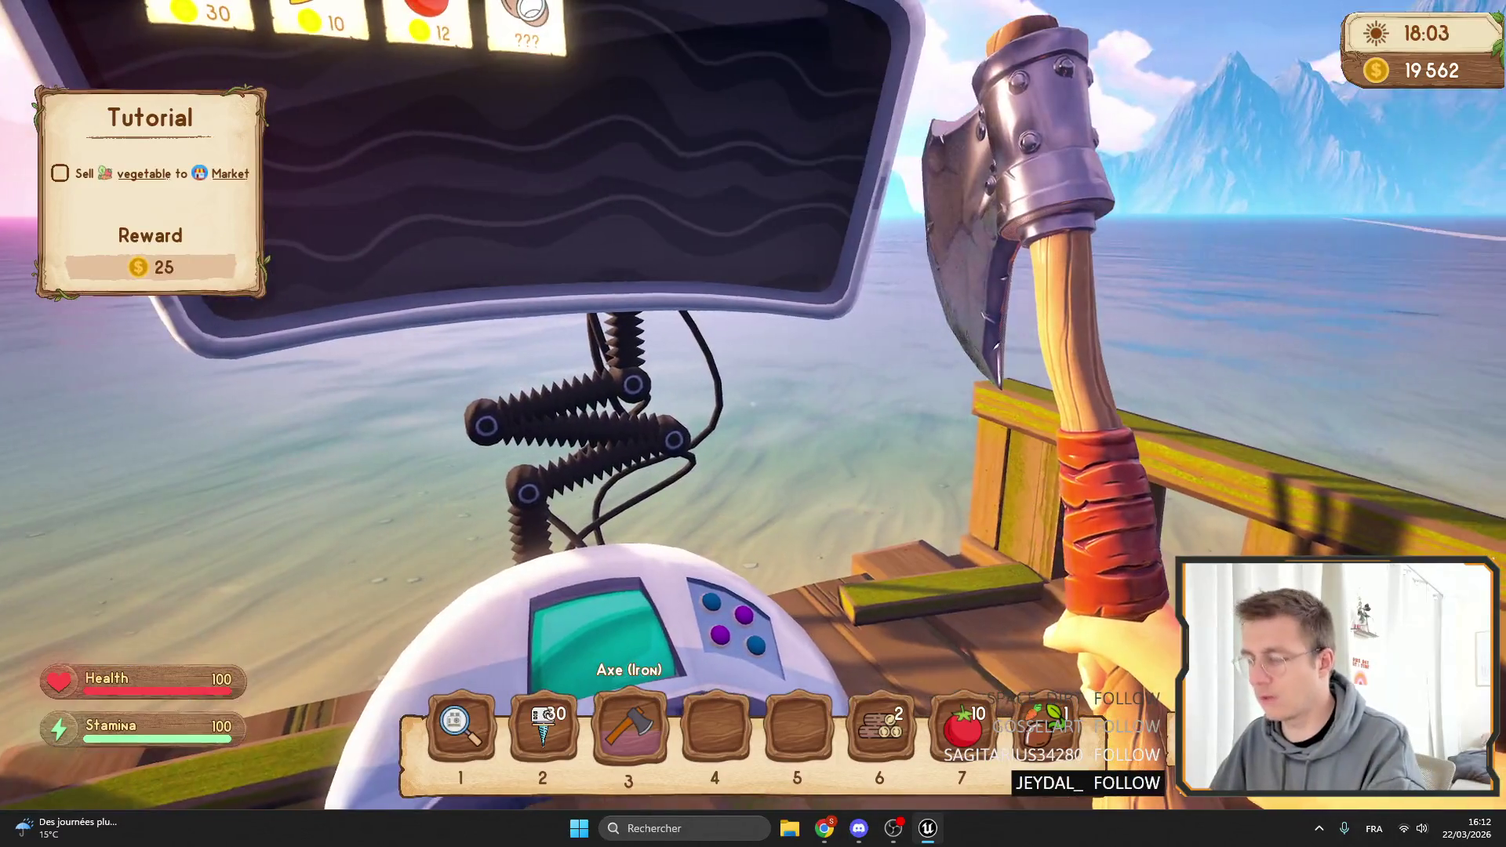
{"action": "key", "text": "Escape"}
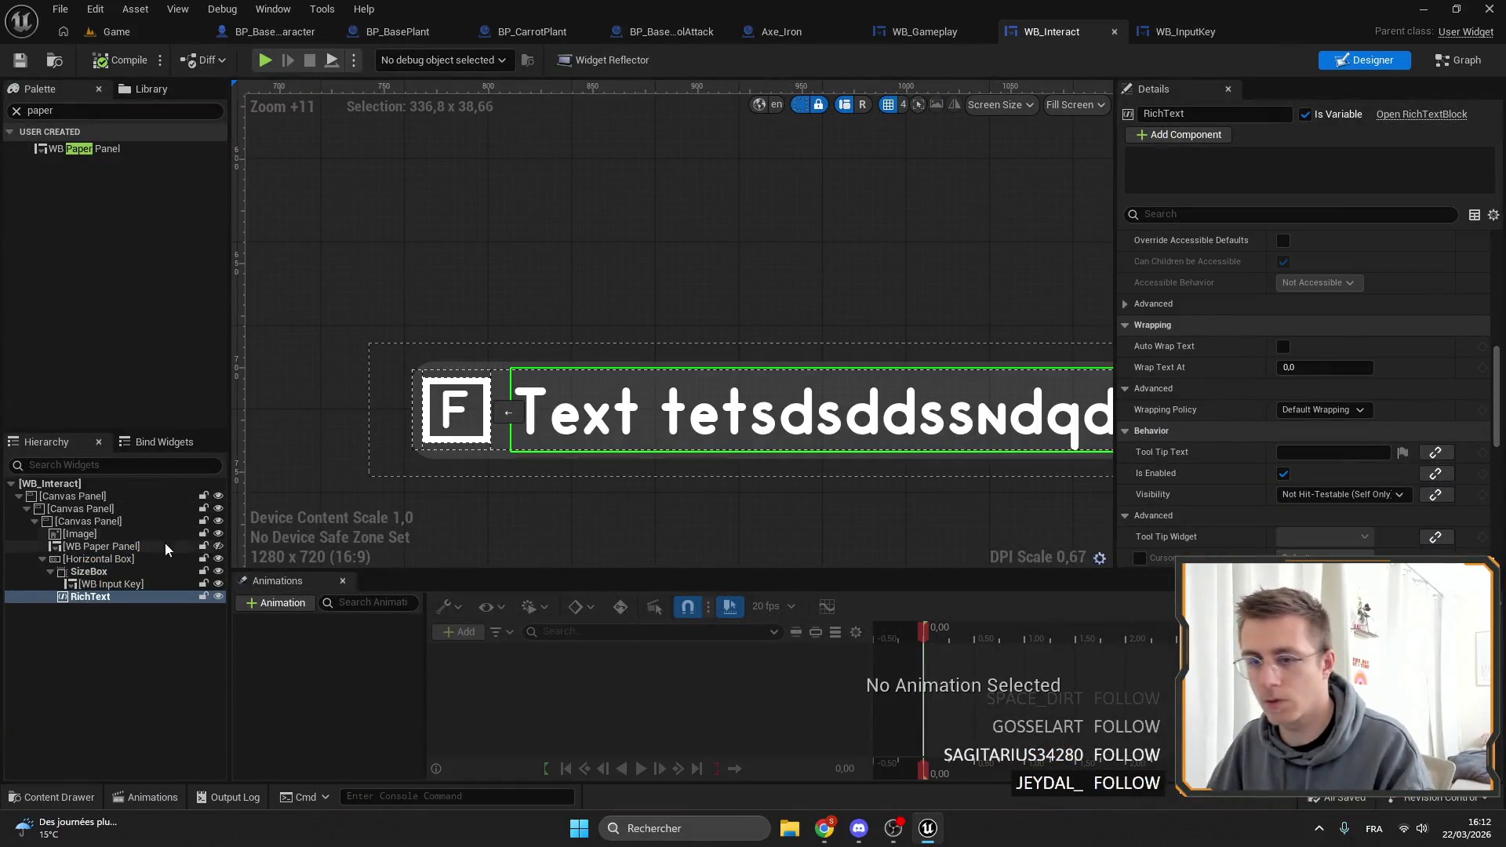
Make the background image darker grey 0.1875 at about 0.348 alpha, then return to the Game level.
{"action": "left_click", "coordinate": [149, 533]}
{"action": "scroll", "coordinate": [1301, 376], "scroll_direction": "down", "scroll_amount": 5}
{"action": "scroll", "coordinate": [1325, 440], "scroll_direction": "up", "scroll_amount": 10}
{"action": "left_click", "coordinate": [1349, 475]}
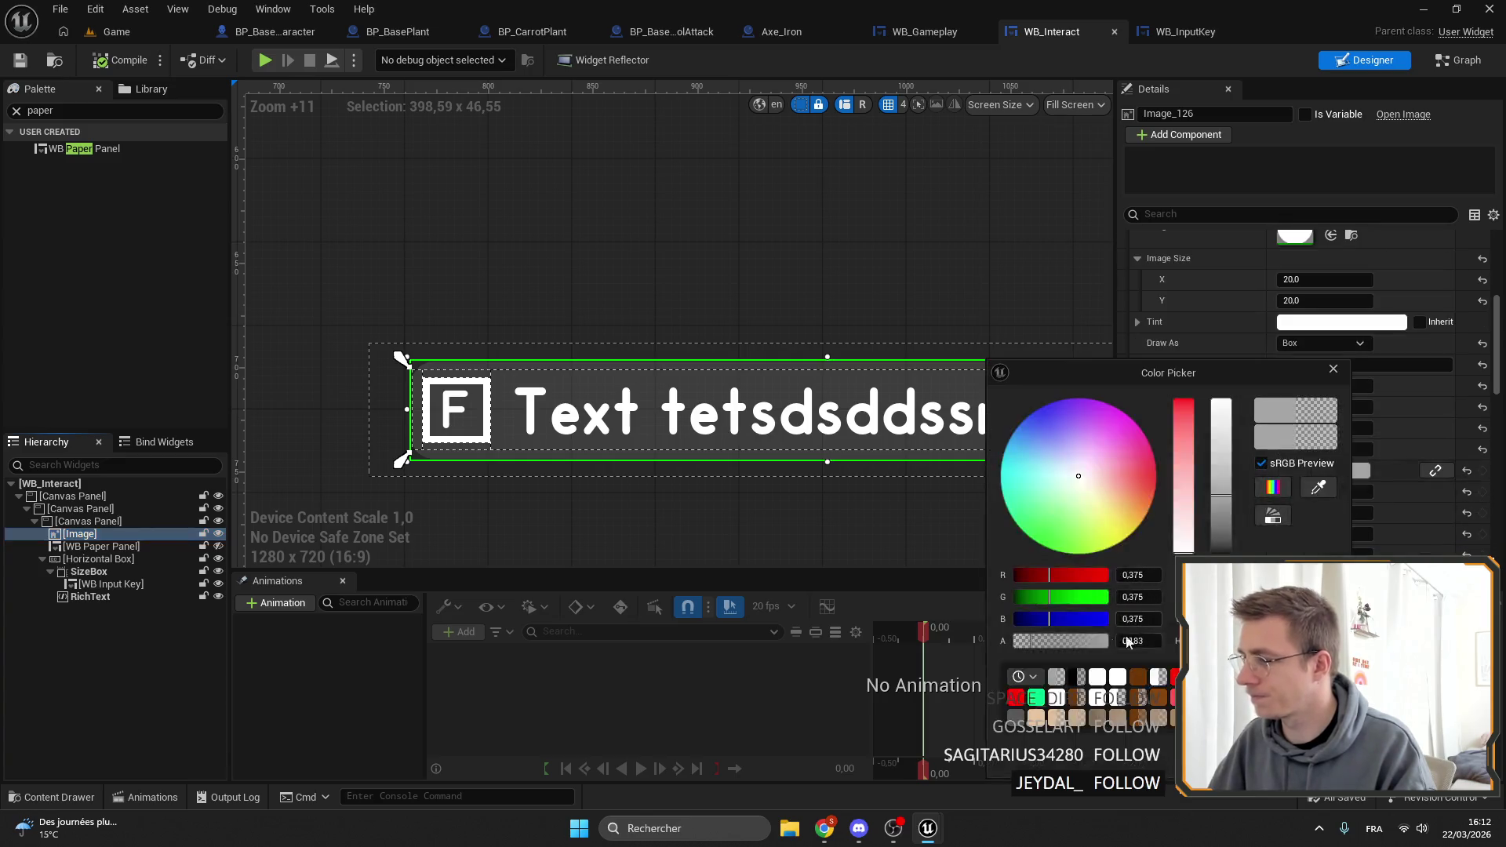
{"action": "left_click_drag", "start_coordinate": [1135, 637], "coordinate": [1162, 637]}
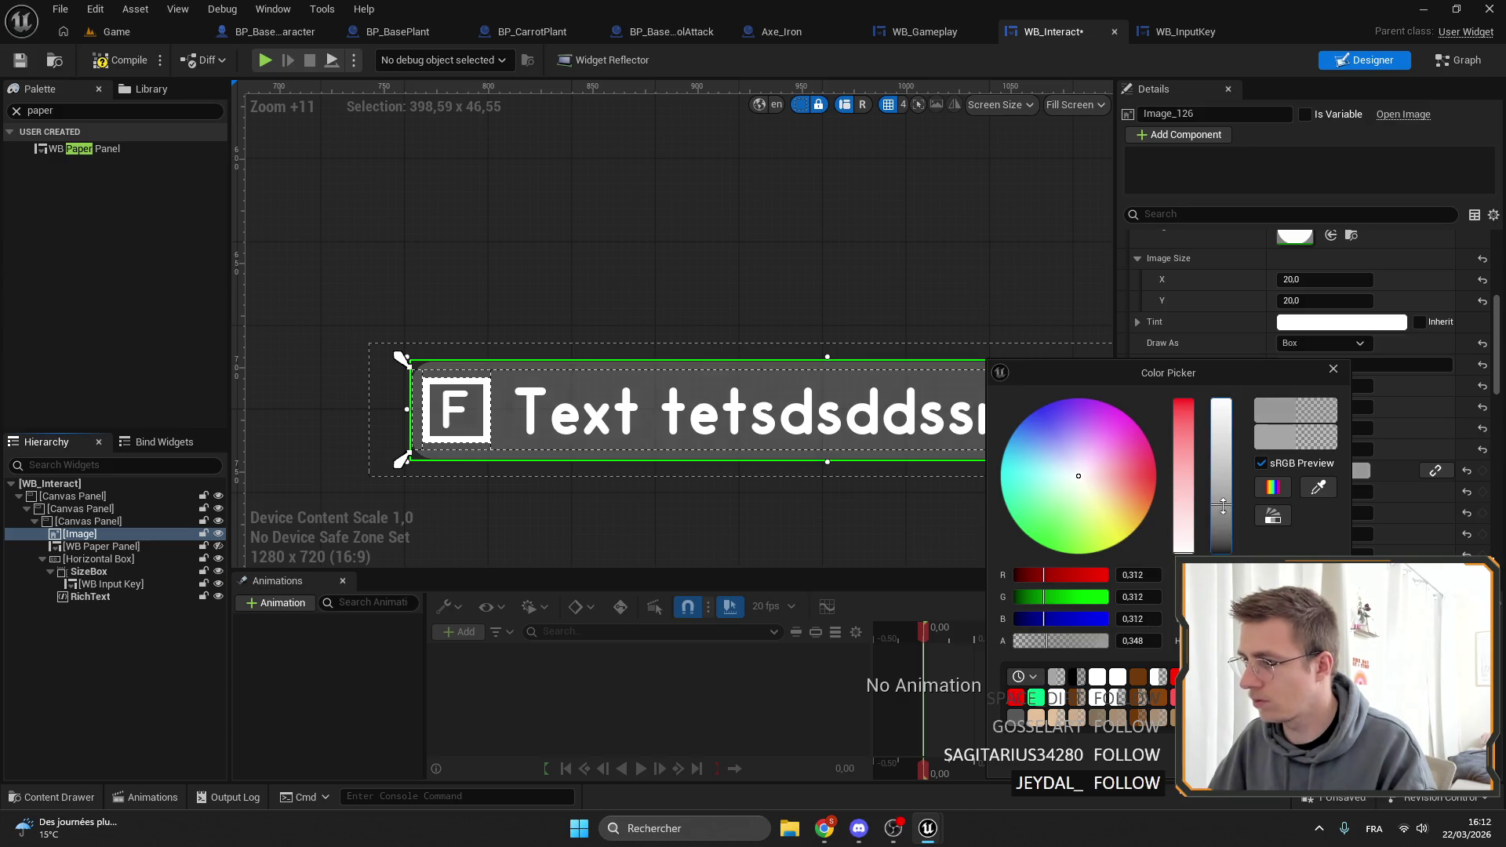
{"action": "left_click", "coordinate": [784, 235]}
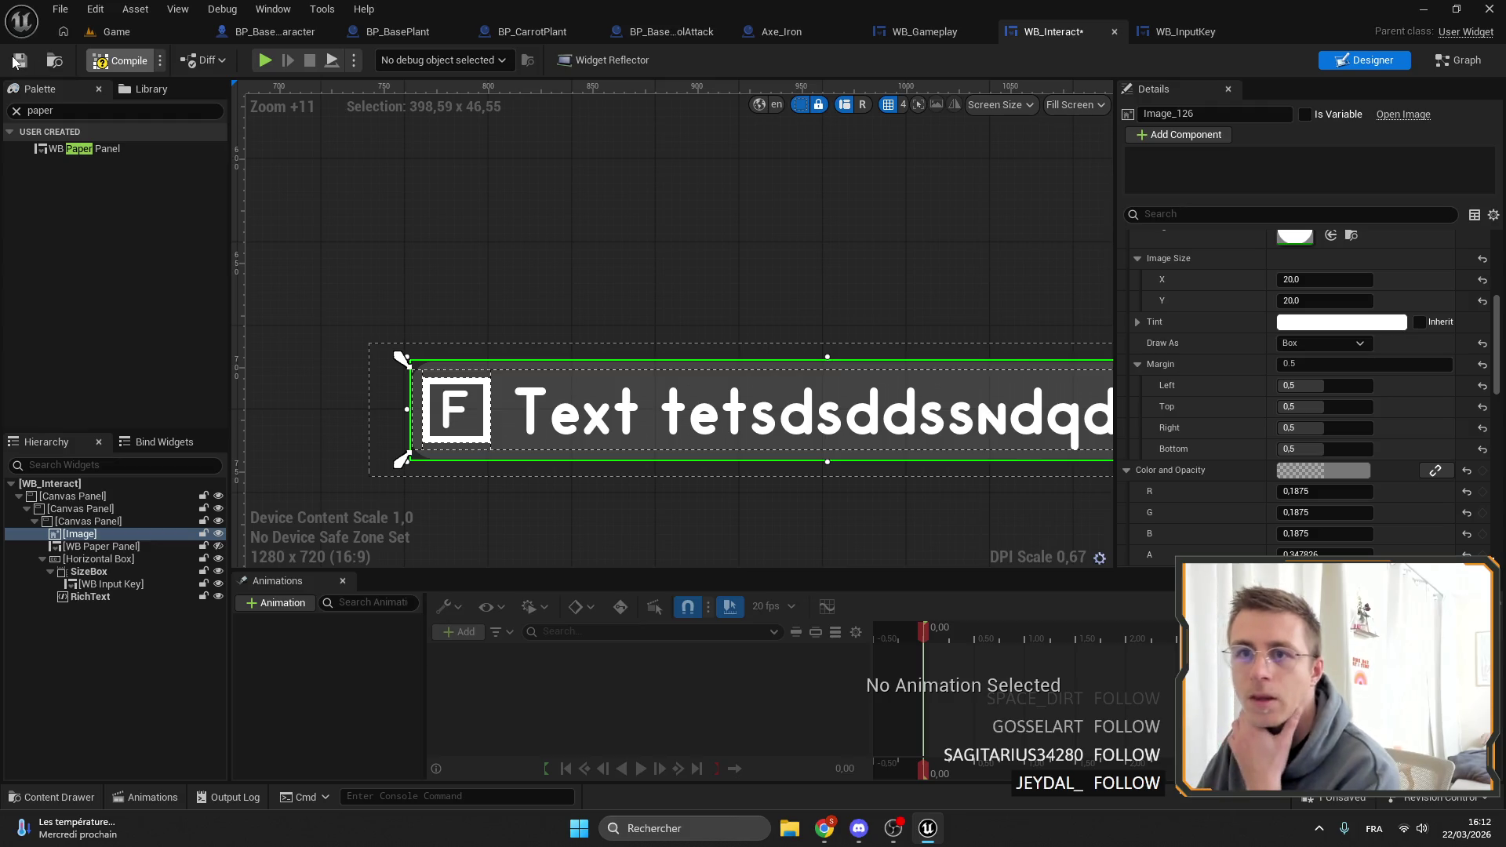
{"action": "left_click", "coordinate": [110, 32]}
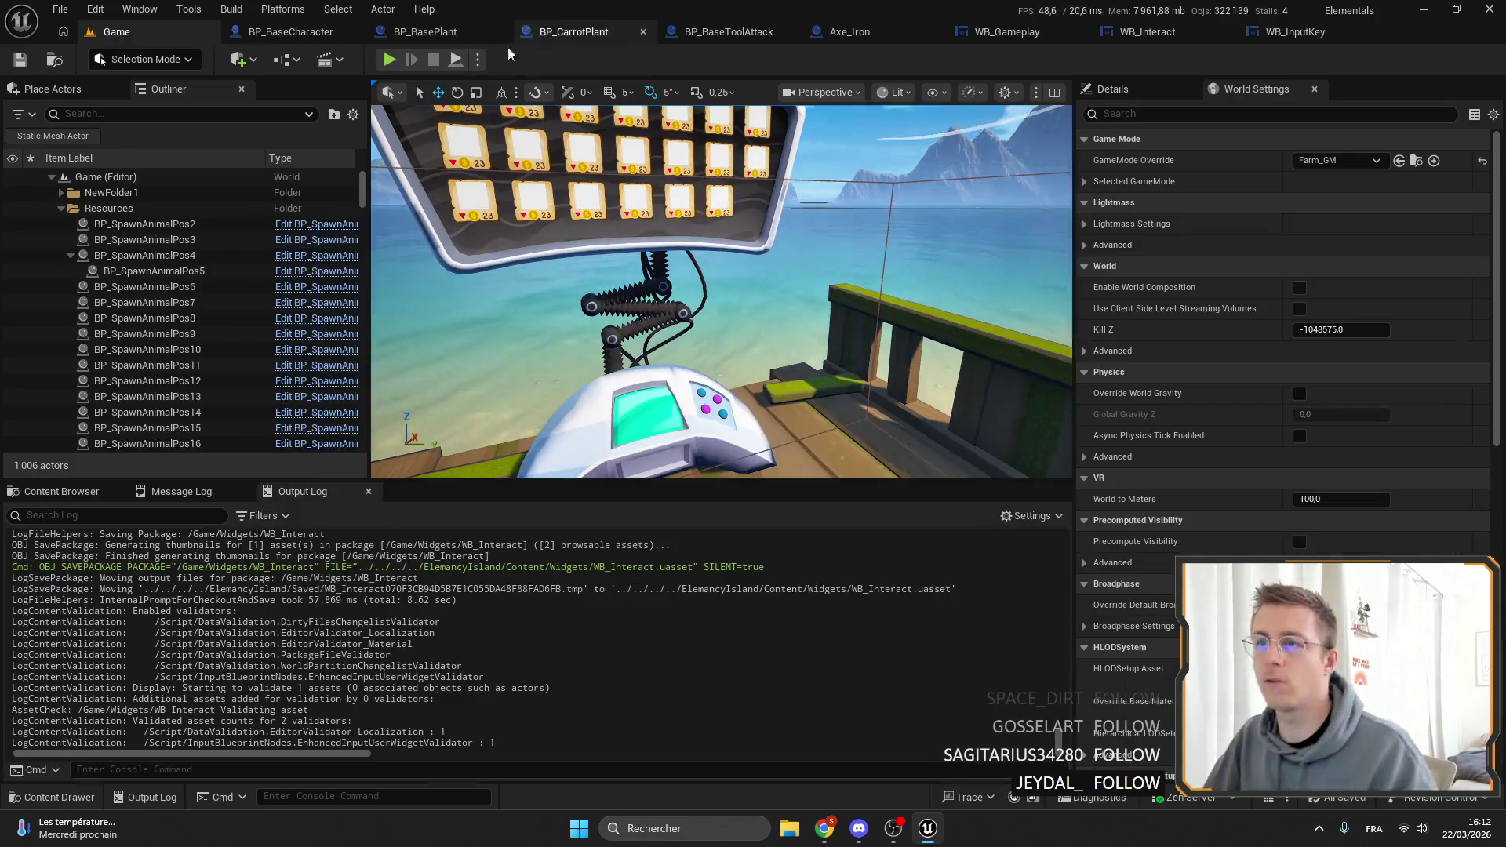
Play fullscreen and check the market board prompt, opening and closing the market window.
{"action": "left_click", "coordinate": [389, 60]}
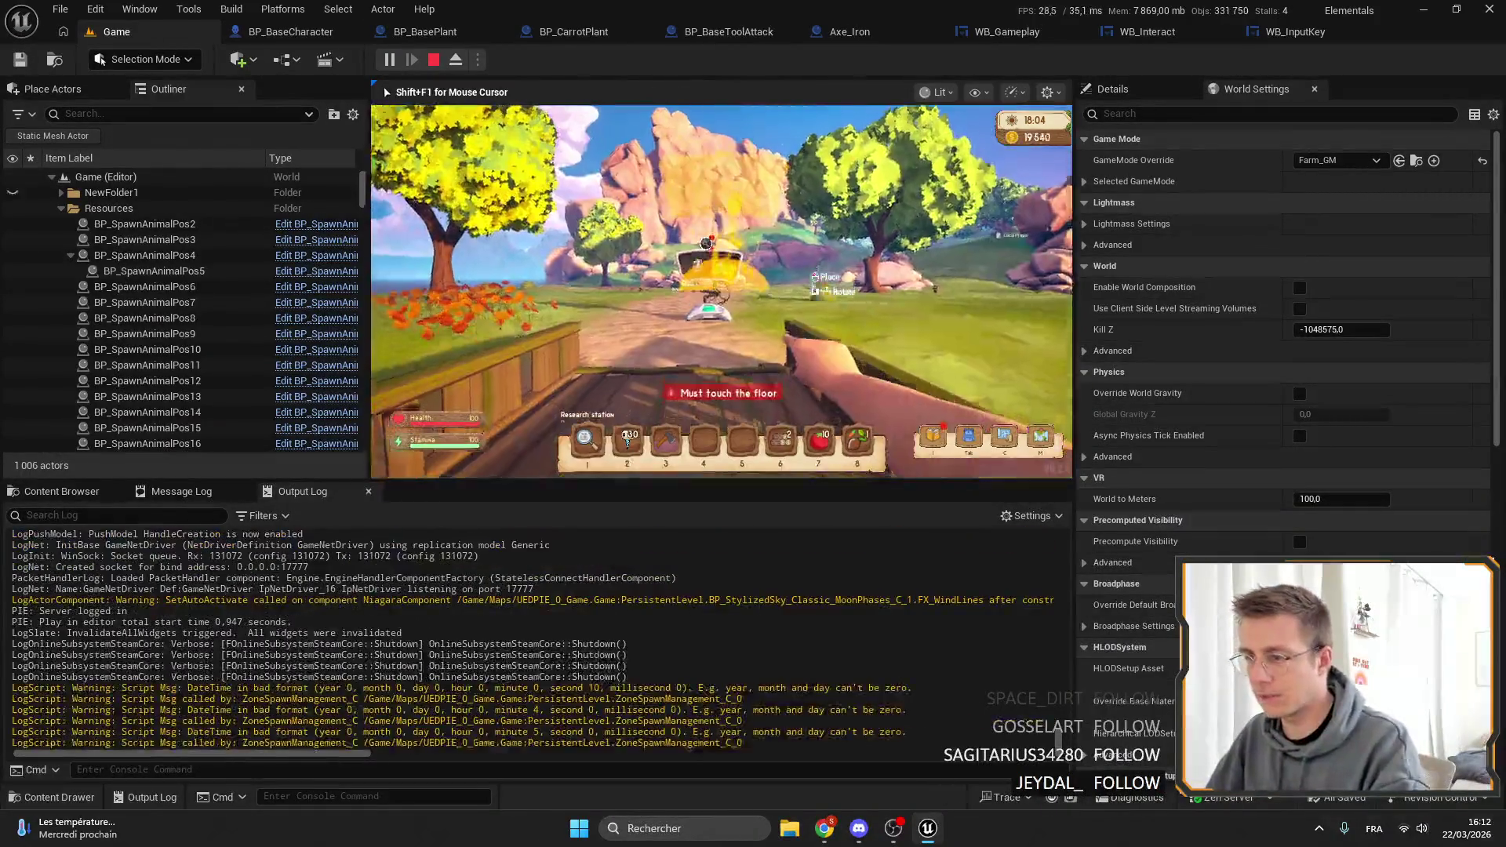
{"action": "key", "text": "F11"}
{"action": "key", "text": "3"}
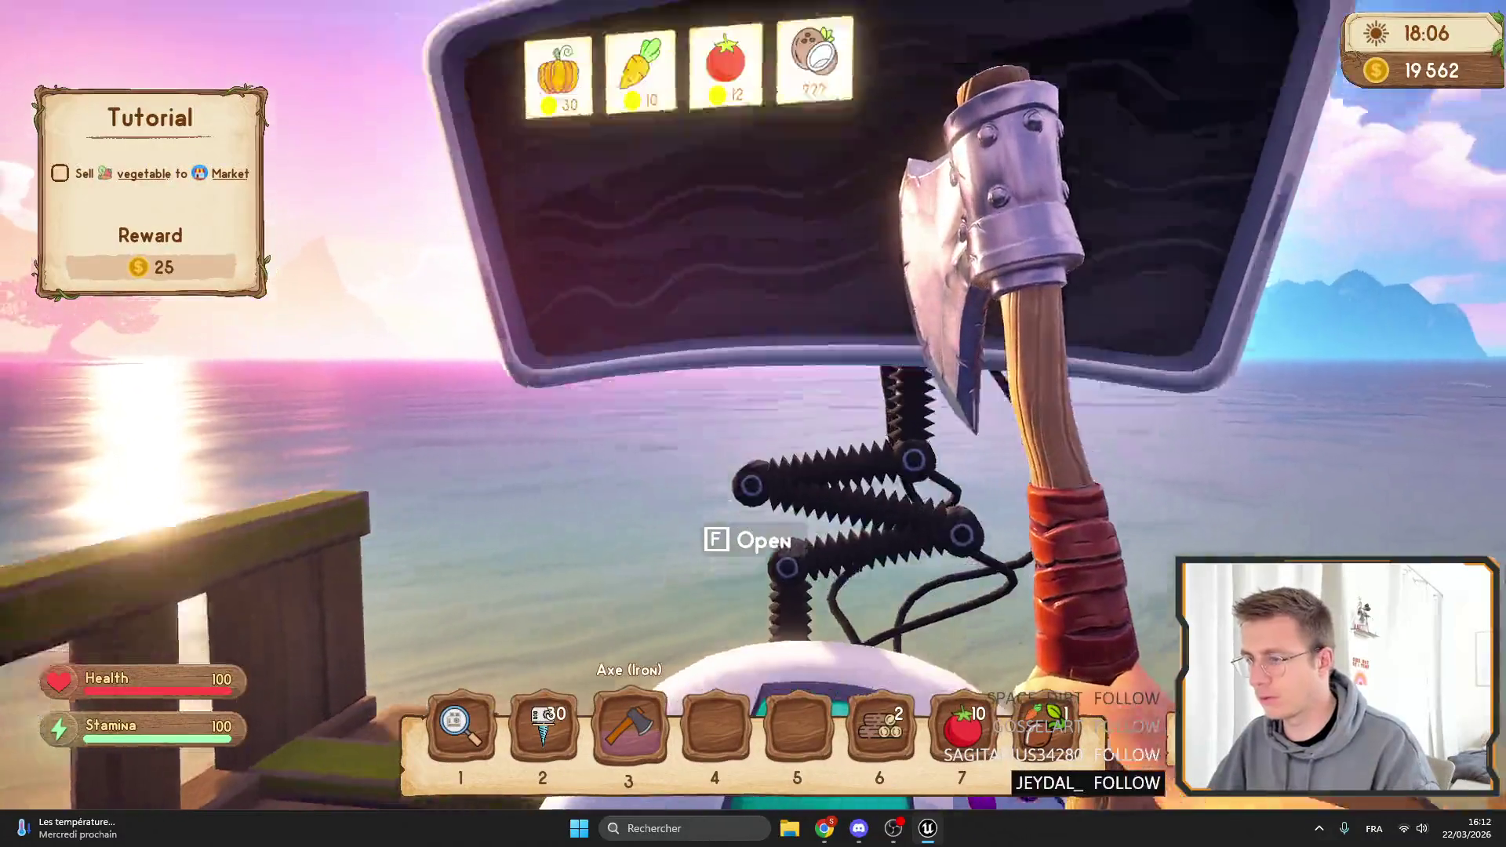
{"action": "key", "text": "w"}
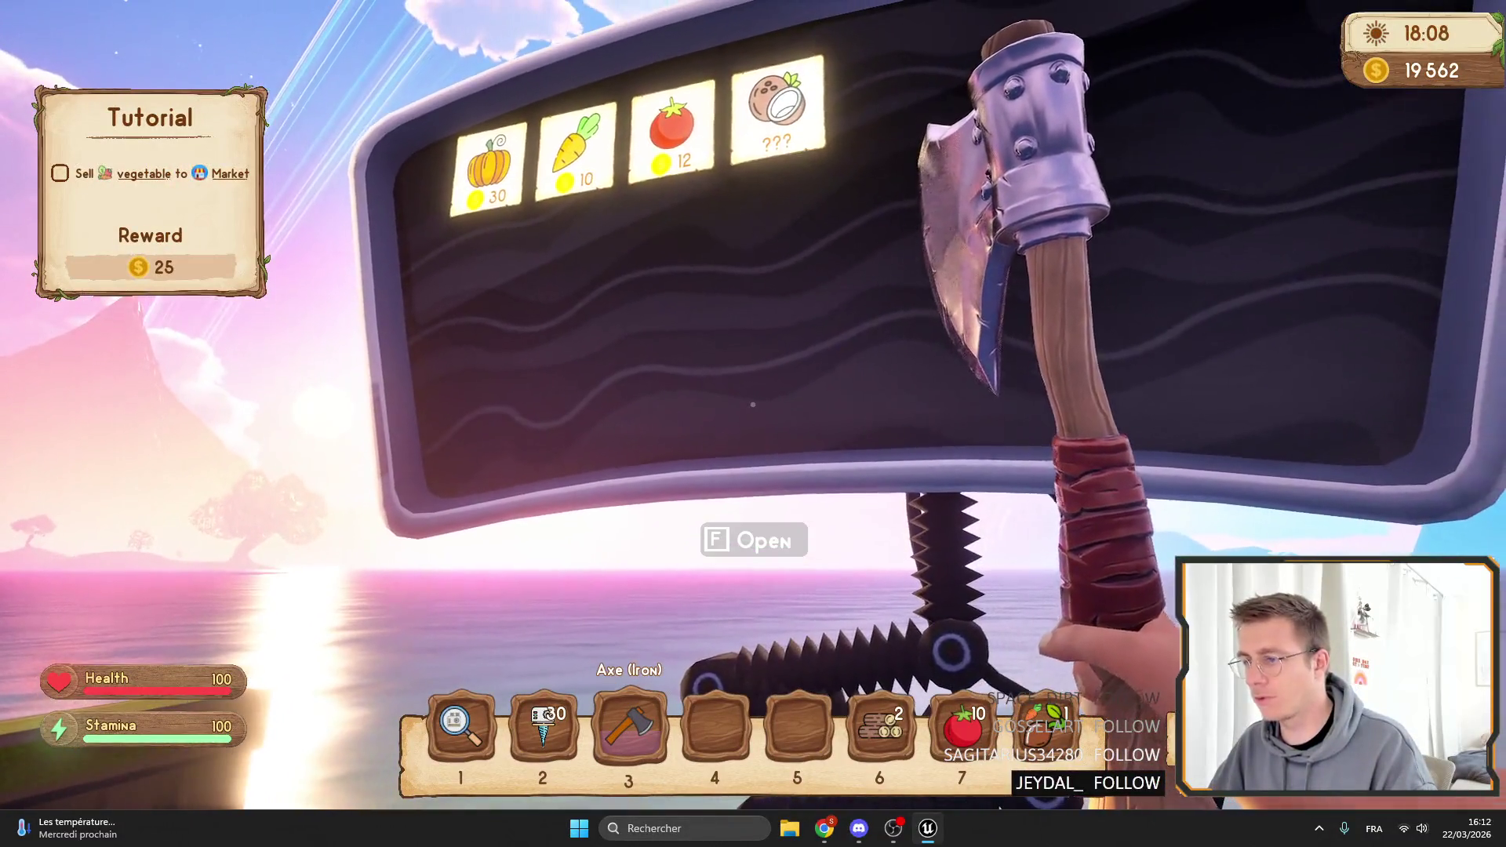
{"action": "key", "text": "s"}
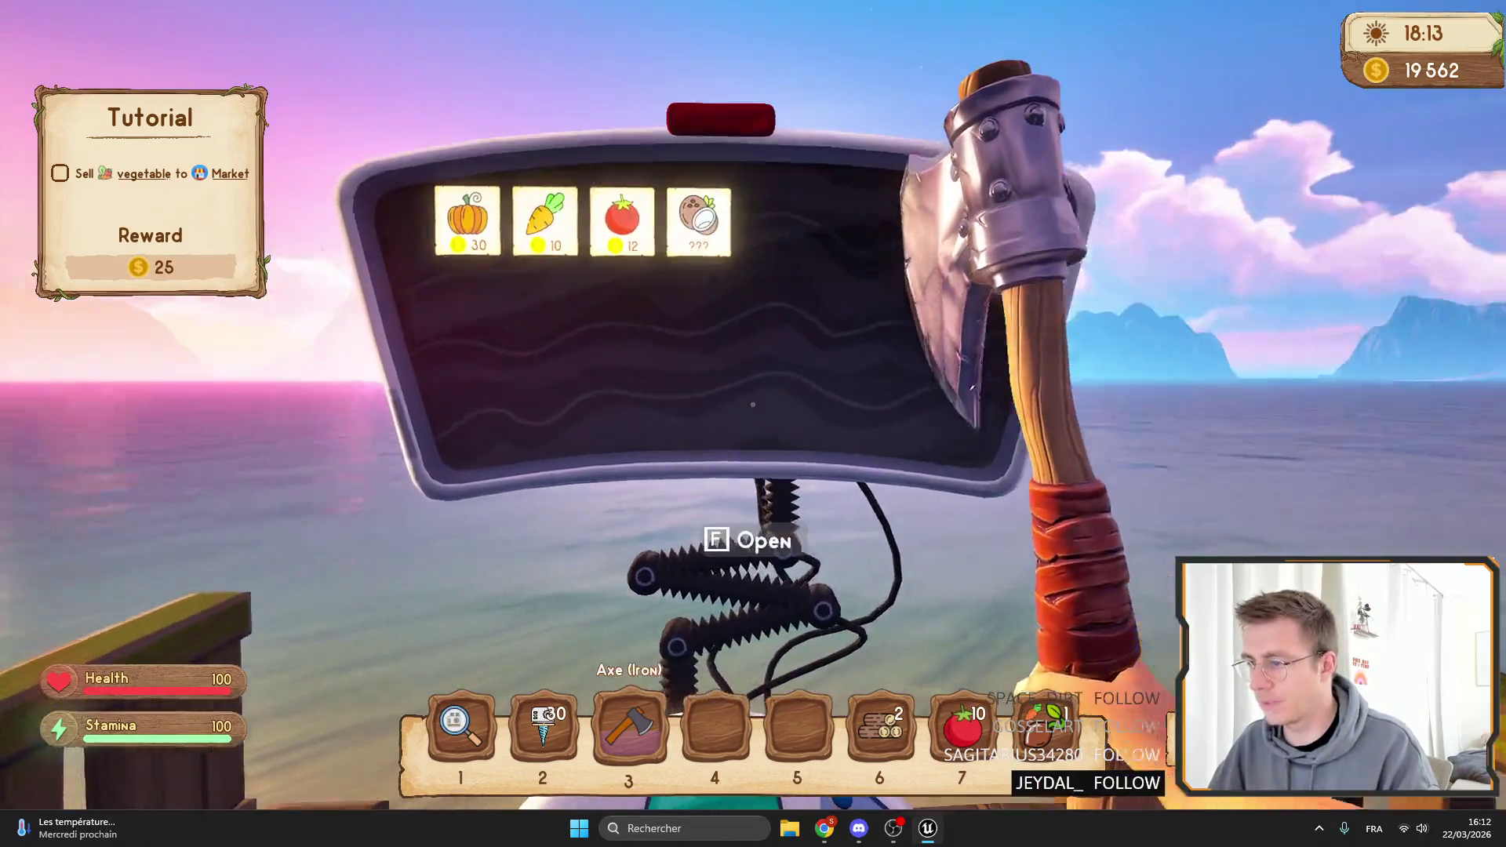
{"action": "key", "text": "f"}
{"action": "key", "text": "Escape"}
Walk past the research station to the drill box, then stop play and reopen WB_Interact.
{"action": "key", "text": "w"}
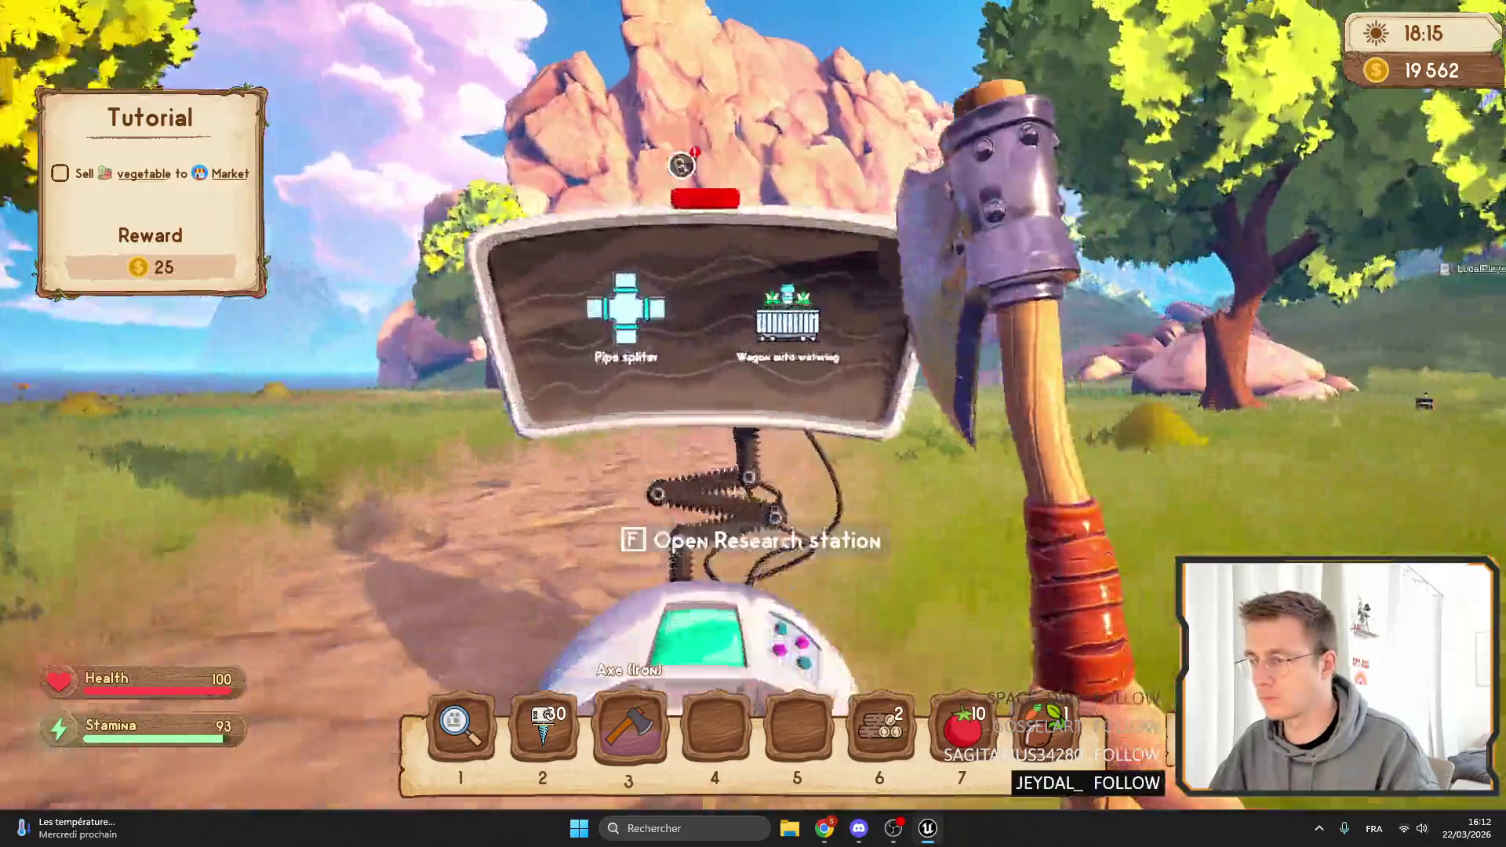
{"action": "key", "text": "w"}
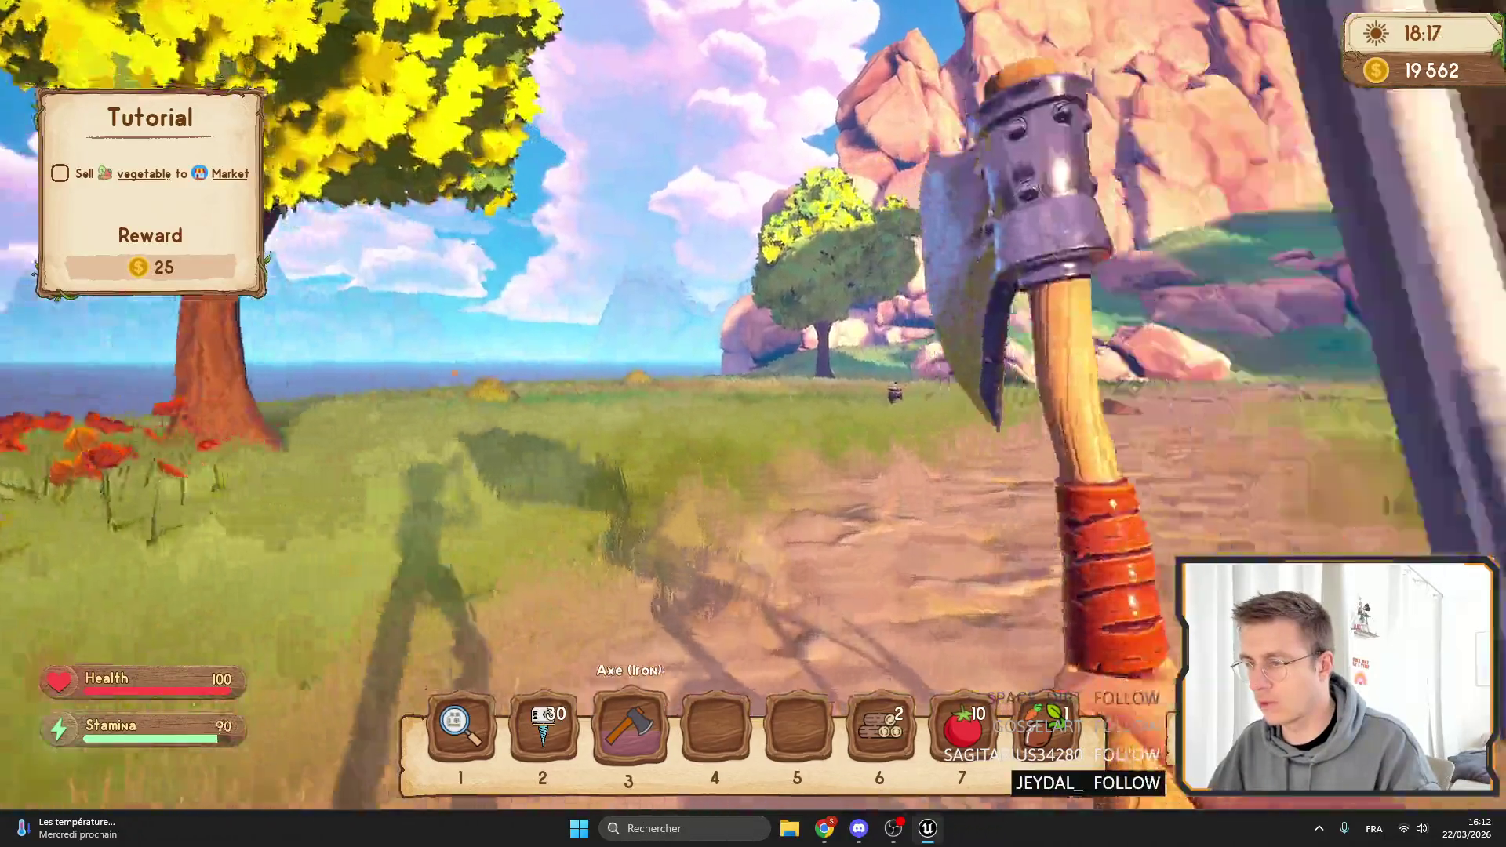
{"action": "key", "text": "w"}
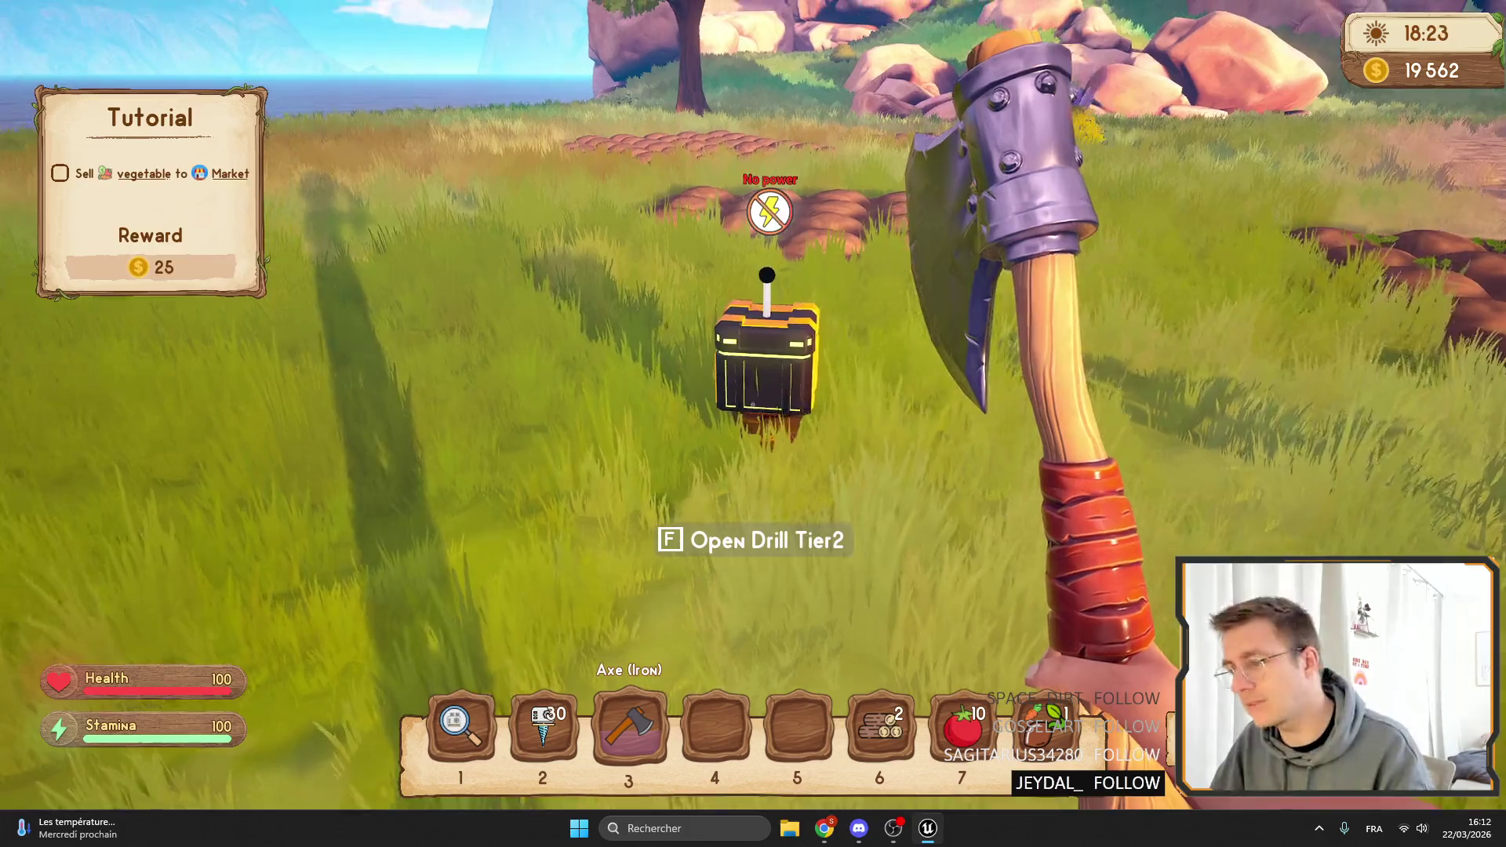
{"action": "key", "text": "F11"}
{"action": "key", "text": "Escape"}
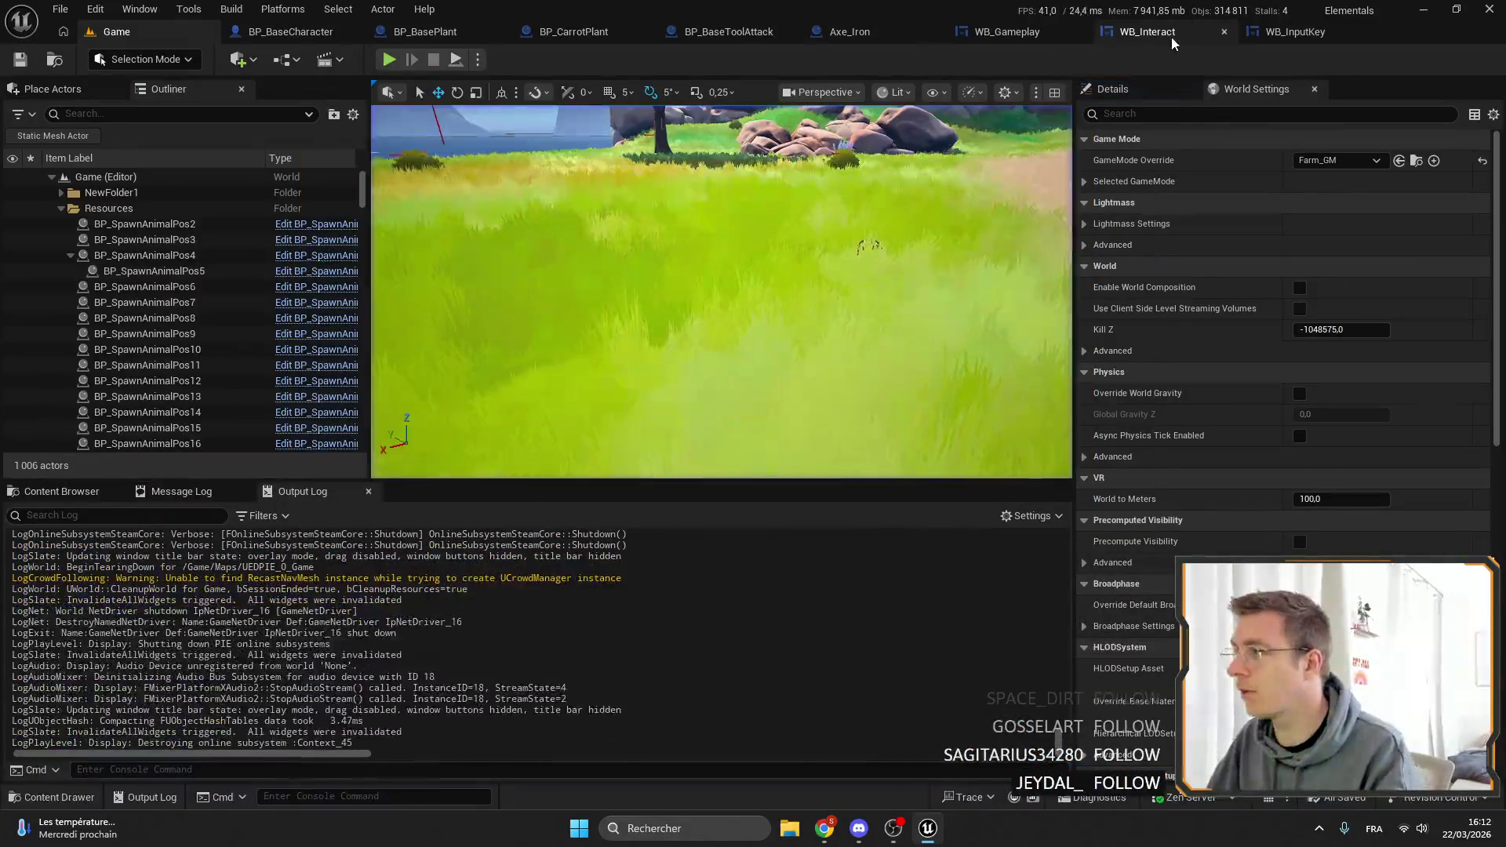
{"action": "left_click", "coordinate": [1150, 32]}
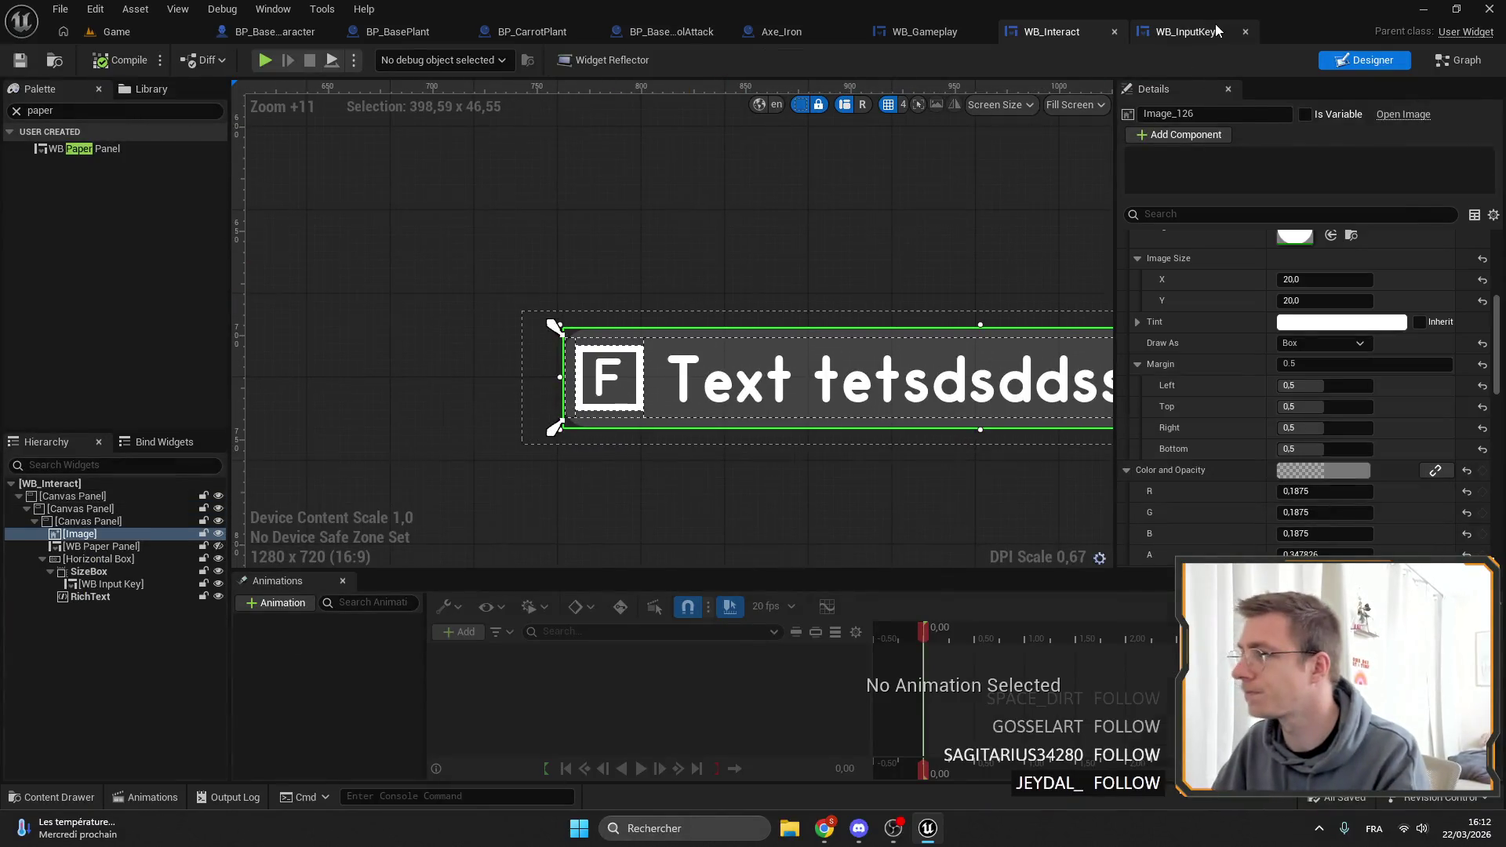
Set WB_InputKey's background brush image to SquareOutline.
{"action": "left_click", "coordinate": [1216, 30]}
{"action": "double_click", "coordinate": [782, 255]}
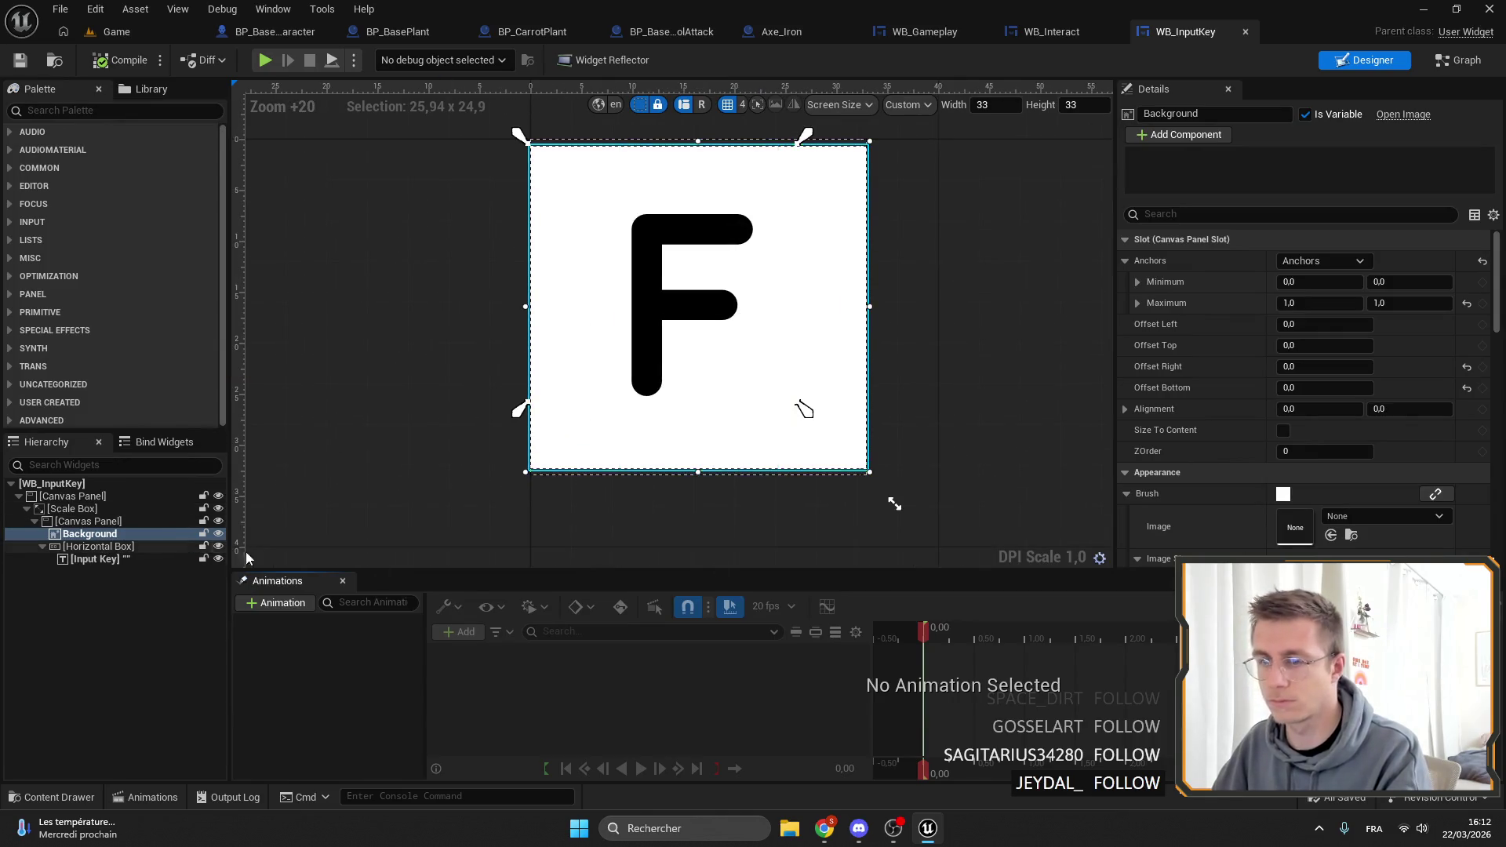
{"action": "left_click", "coordinate": [1384, 516]}
{"action": "type", "text": "square"}
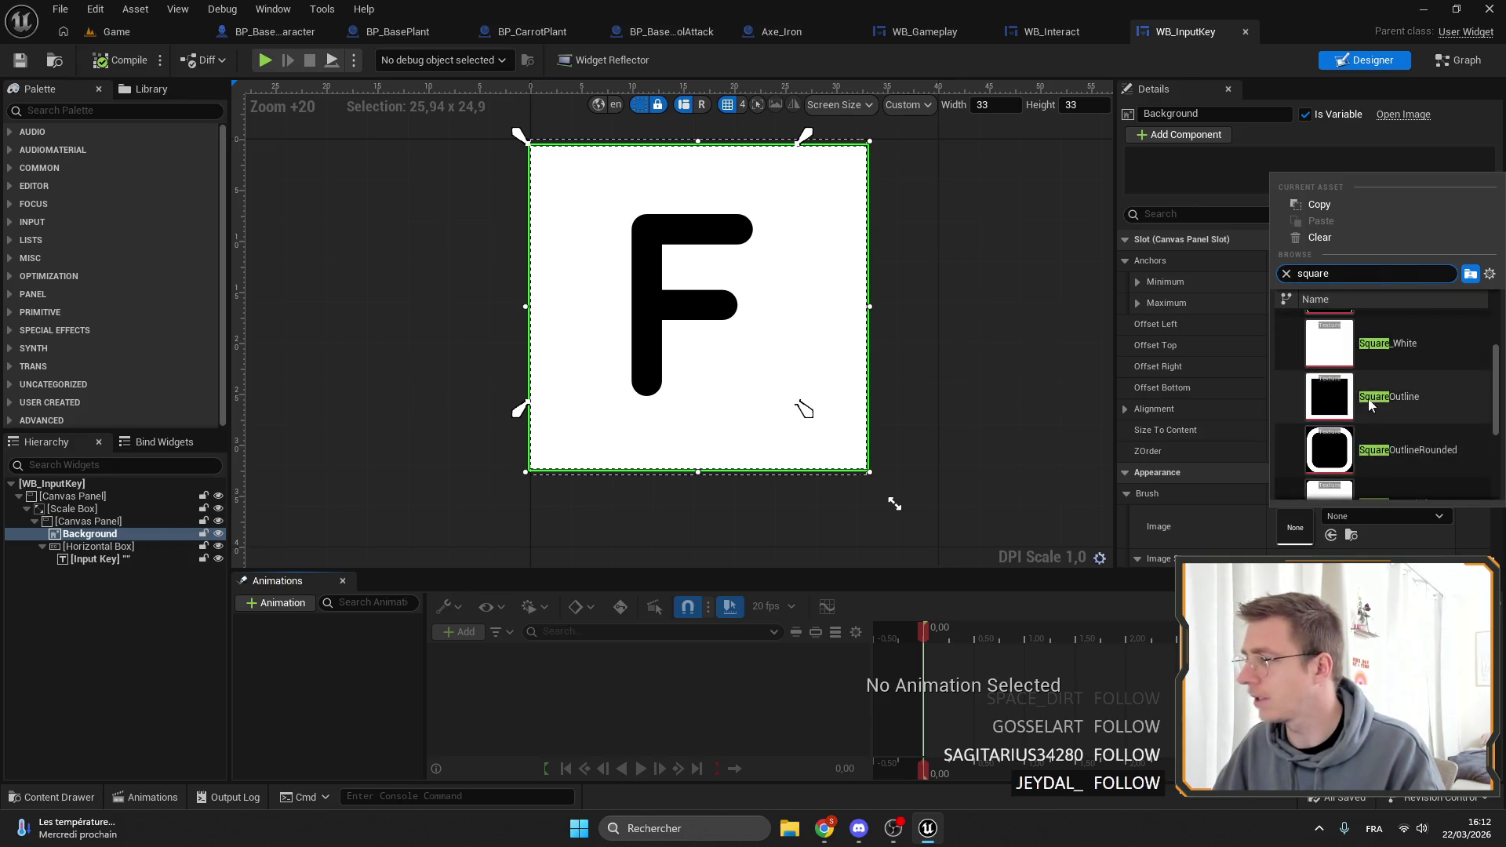
{"action": "left_click", "coordinate": [1365, 389]}
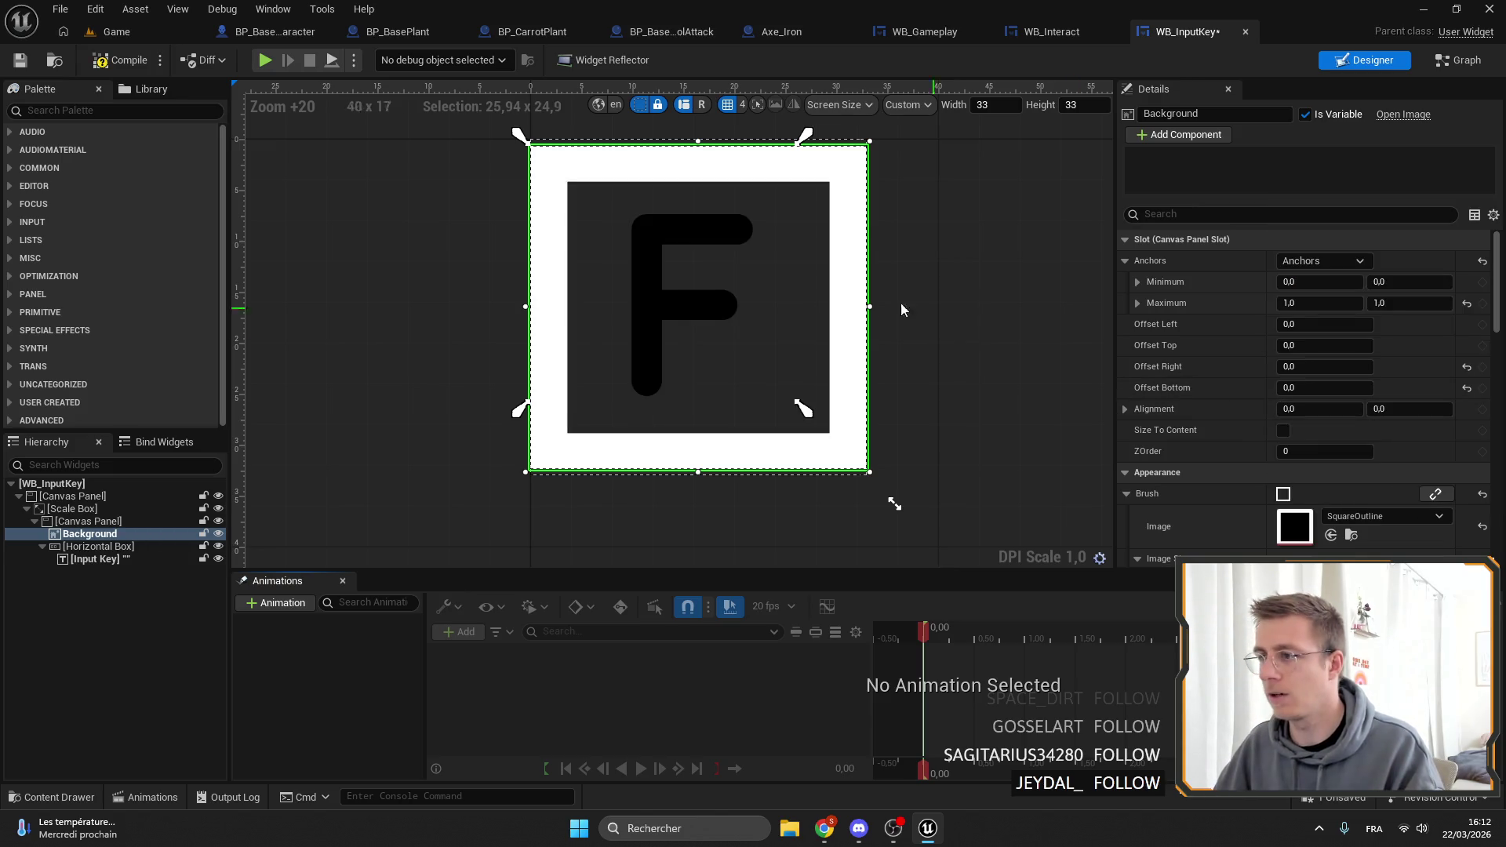
Select the key text, expose its padding, and preview the letter as S, G, then A.
{"action": "left_click", "coordinate": [688, 357]}
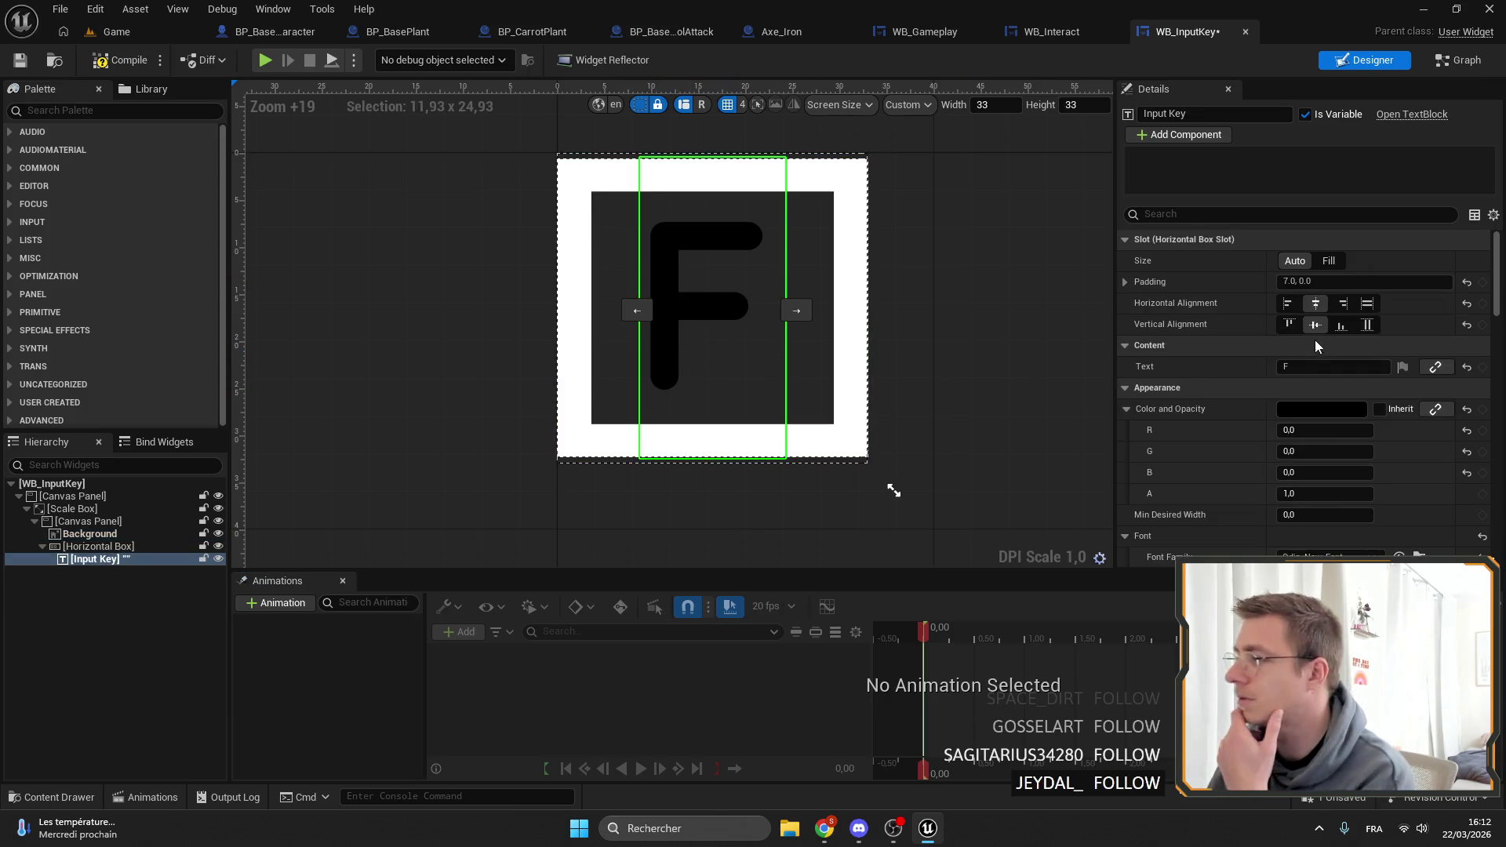
{"action": "left_click", "coordinate": [1130, 284]}
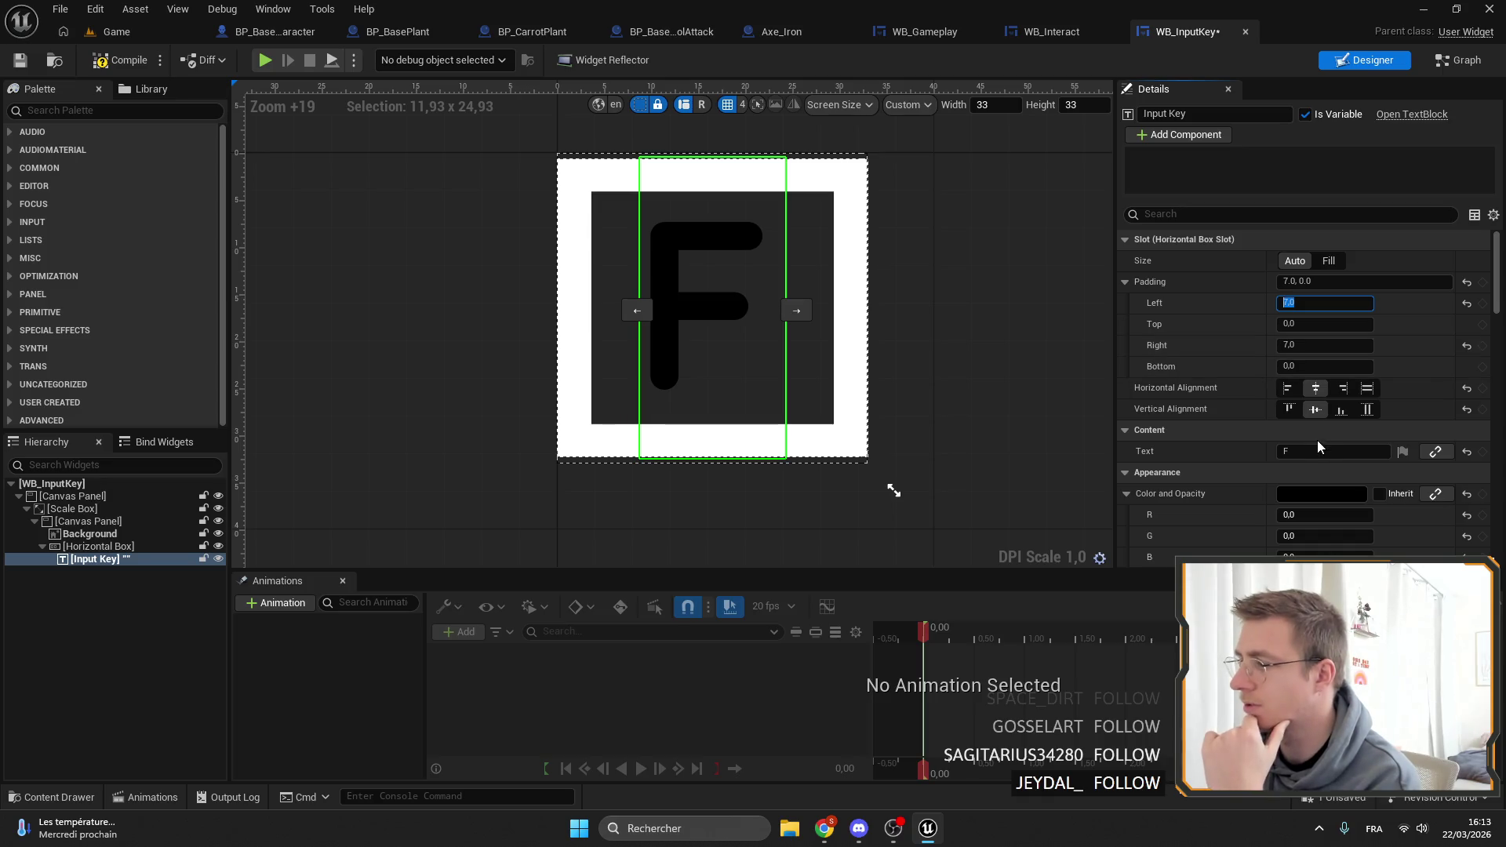
{"action": "key", "text": "BackSpace"}
{"action": "type", "text": "S"}
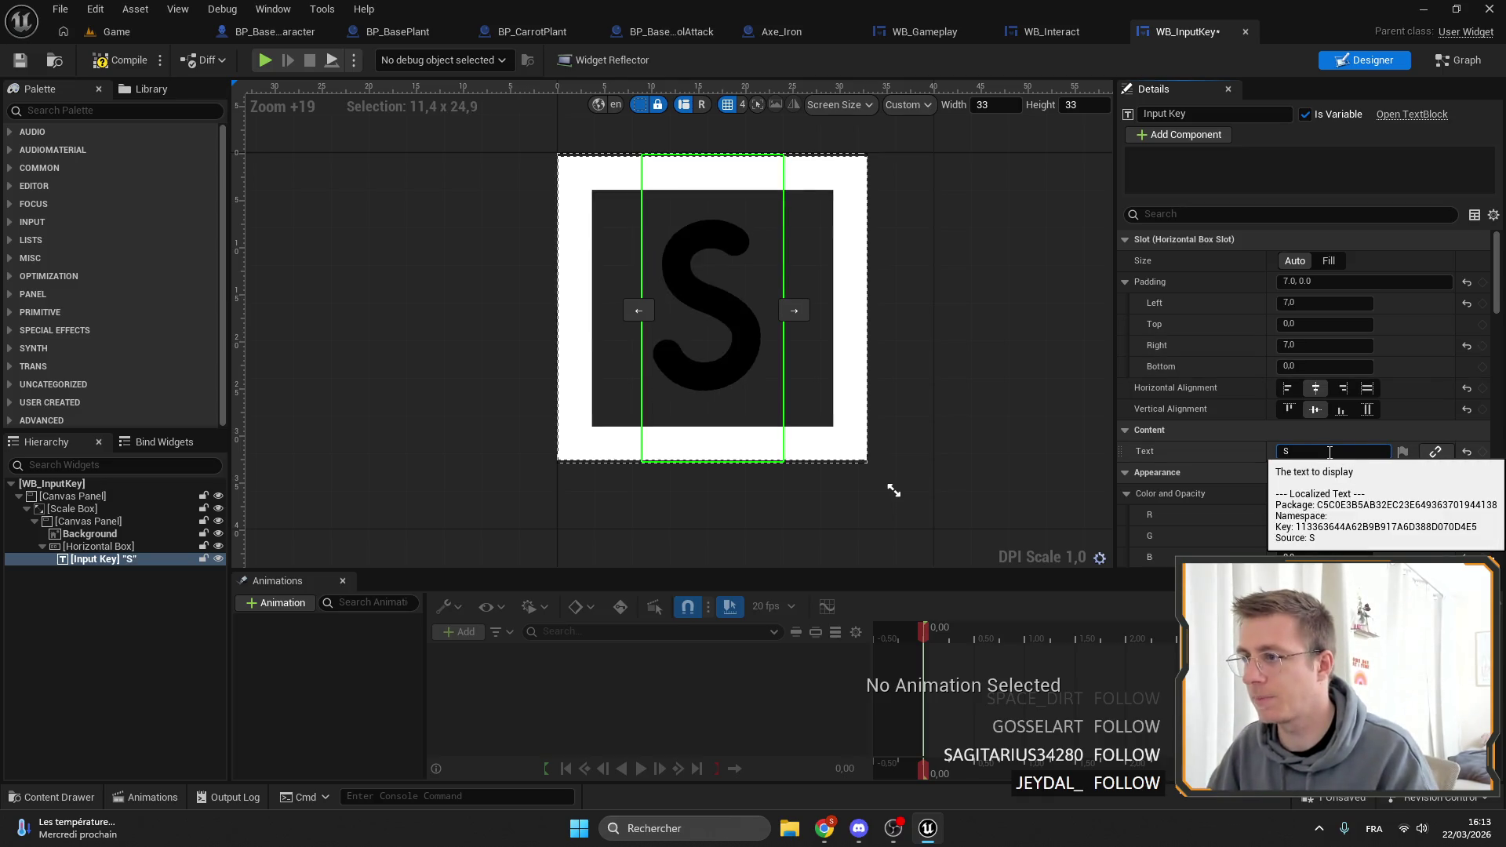
{"action": "key", "text": "BackSpace"}
{"action": "type", "text": "G"}
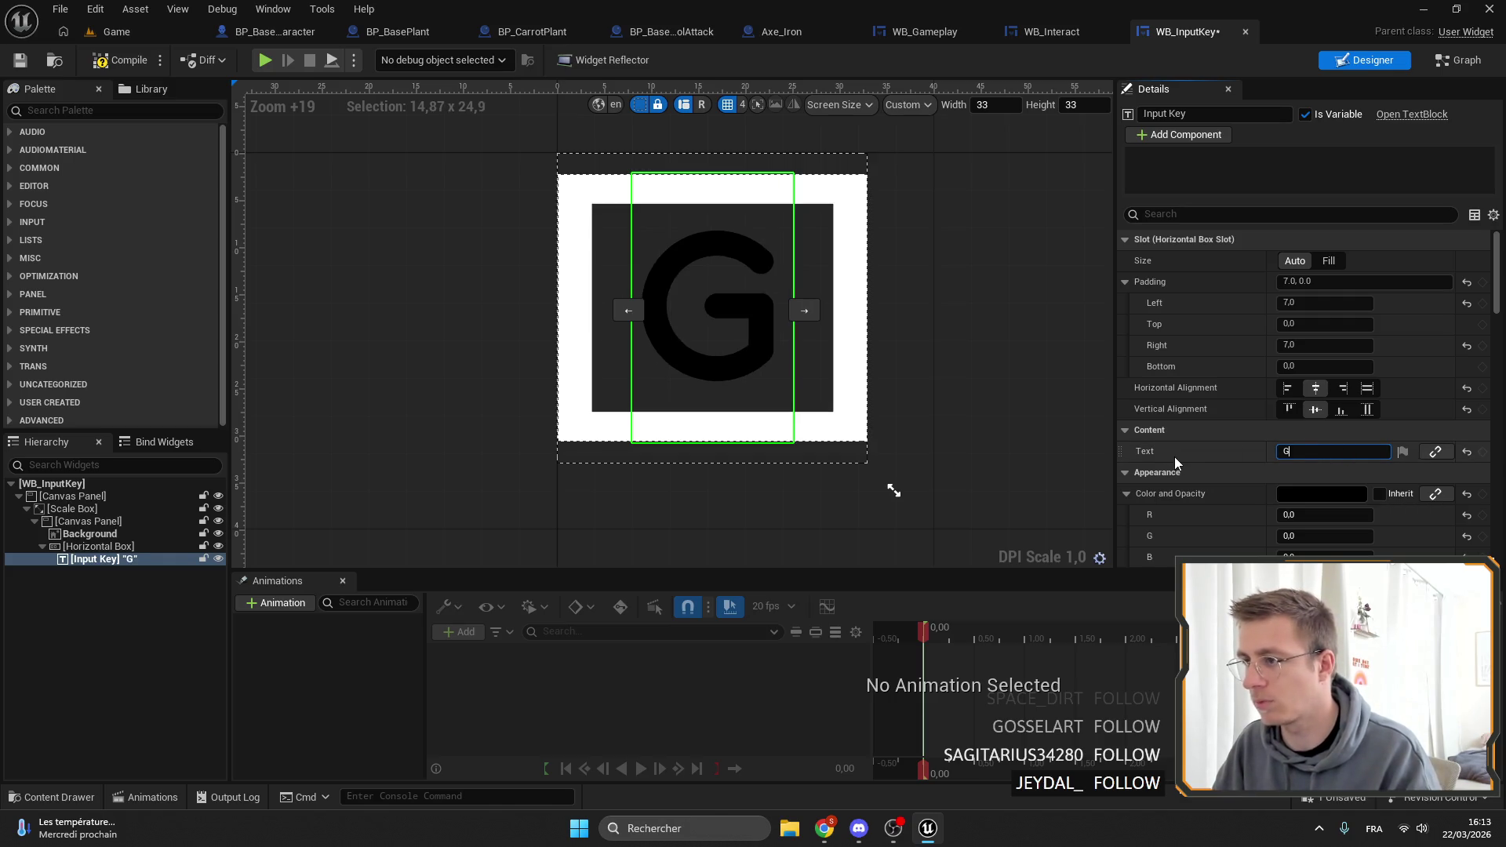
{"action": "key", "text": "BackSpace"}
{"action": "type", "text": "A"}
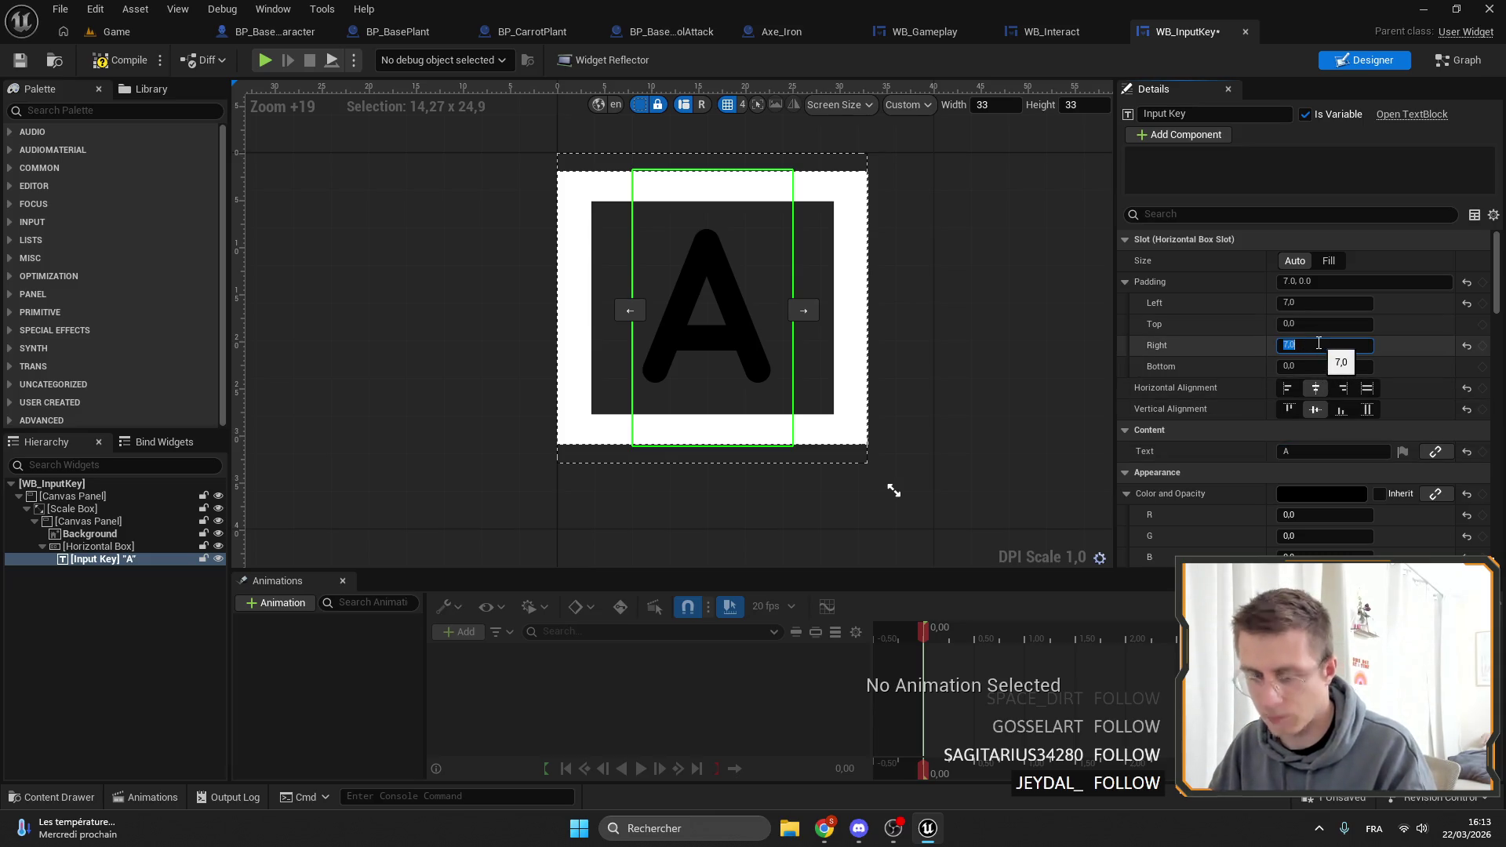
Set the key text's right padding to 6 and save WB_InputKey.
{"action": "key", "text": "Return"}
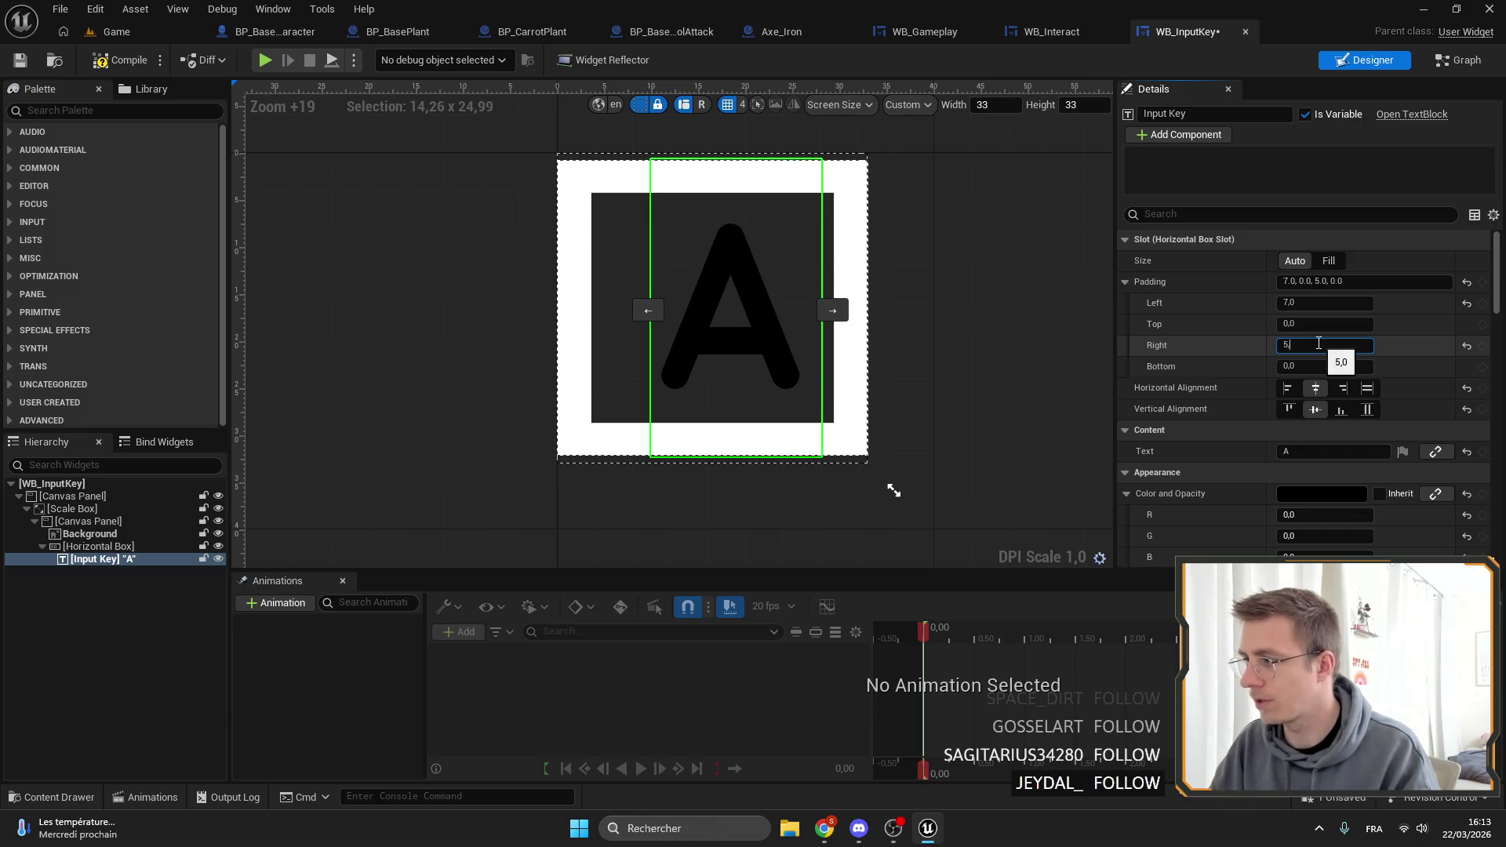
{"action": "type", "text": "6"}
{"action": "key", "text": "Return"}
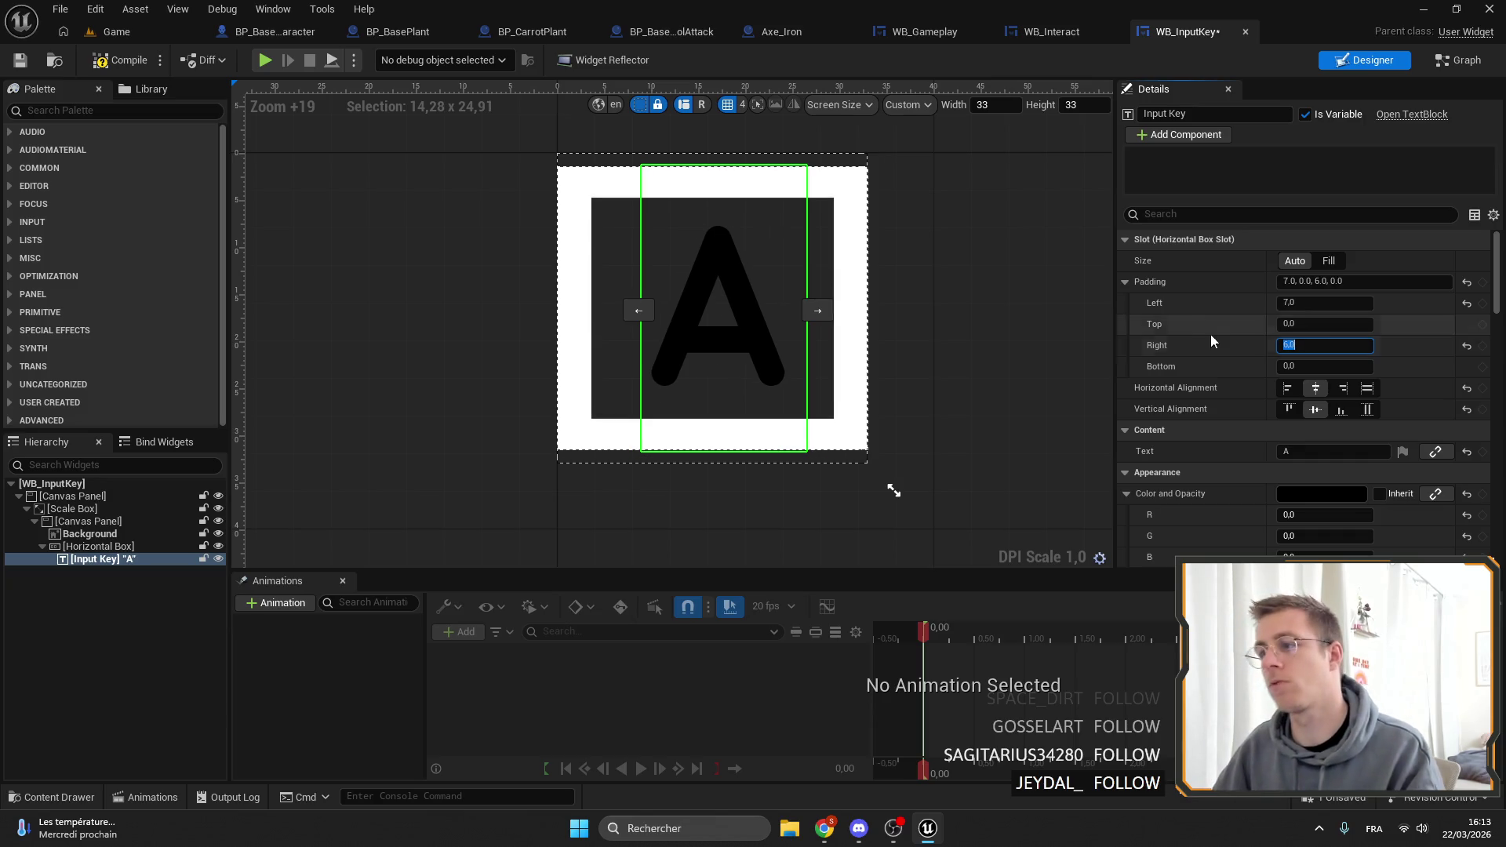
{"action": "left_click", "coordinate": [946, 388]}
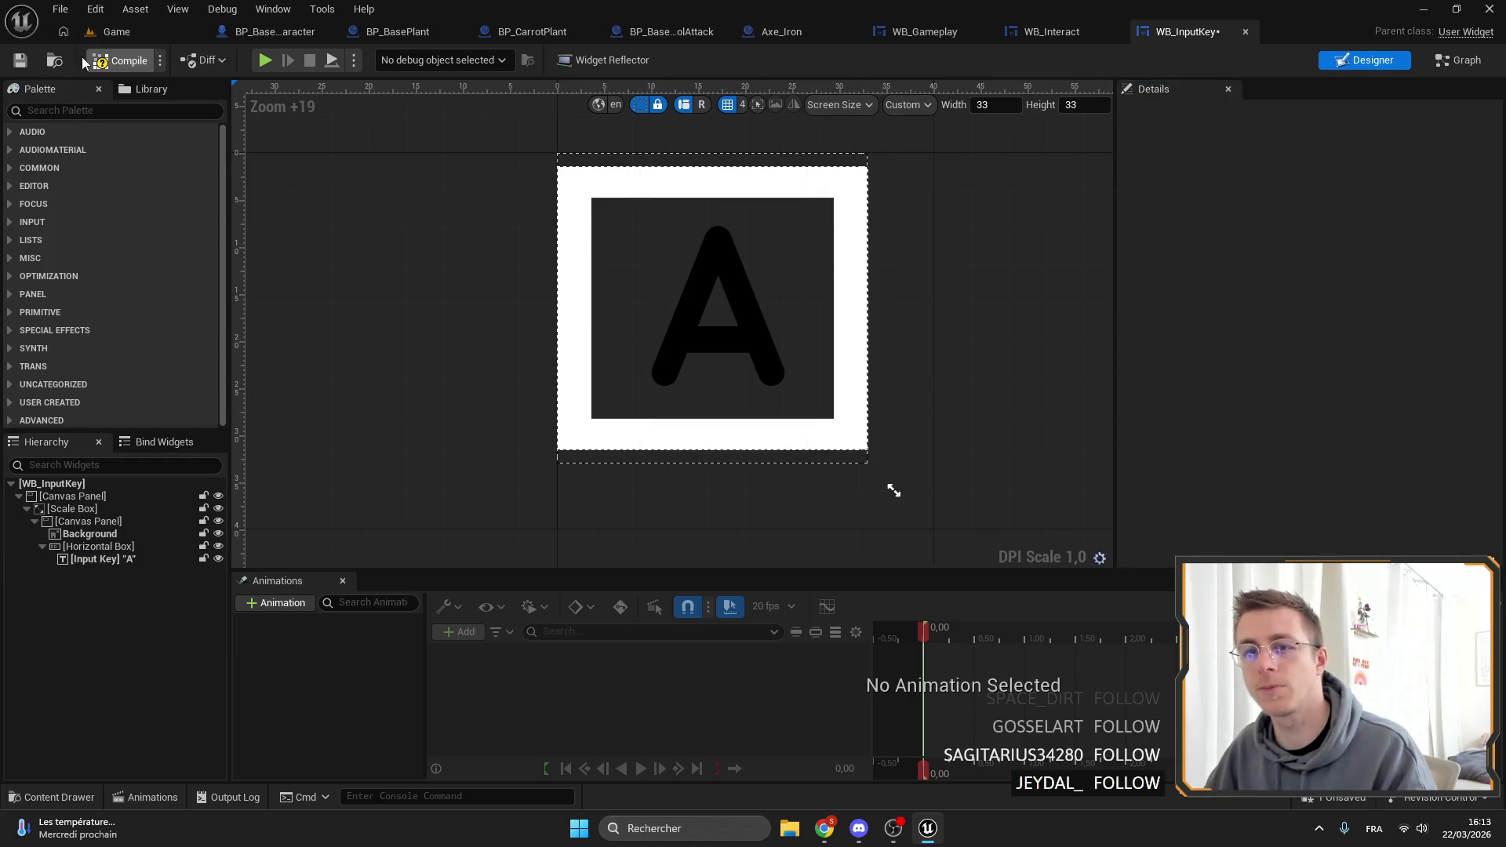
{"action": "left_click", "coordinate": [29, 65]}
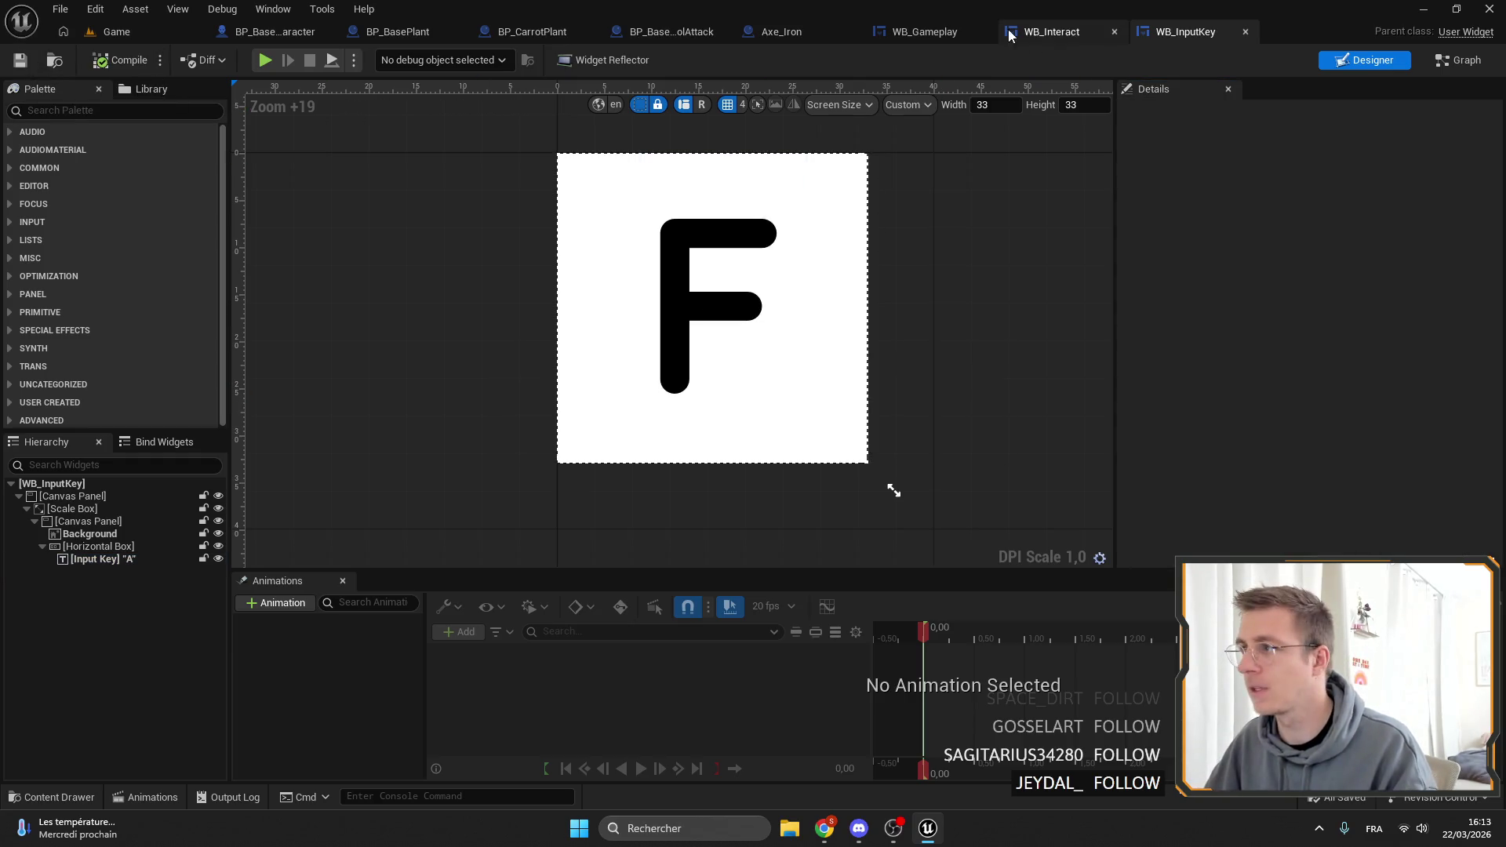
In play, harvest a tomato plant and switch briefly between tomato seed and axe.
{"action": "left_click", "coordinate": [1012, 38]}
{"action": "scroll", "coordinate": [643, 332], "scroll_direction": "up", "scroll_amount": 2}
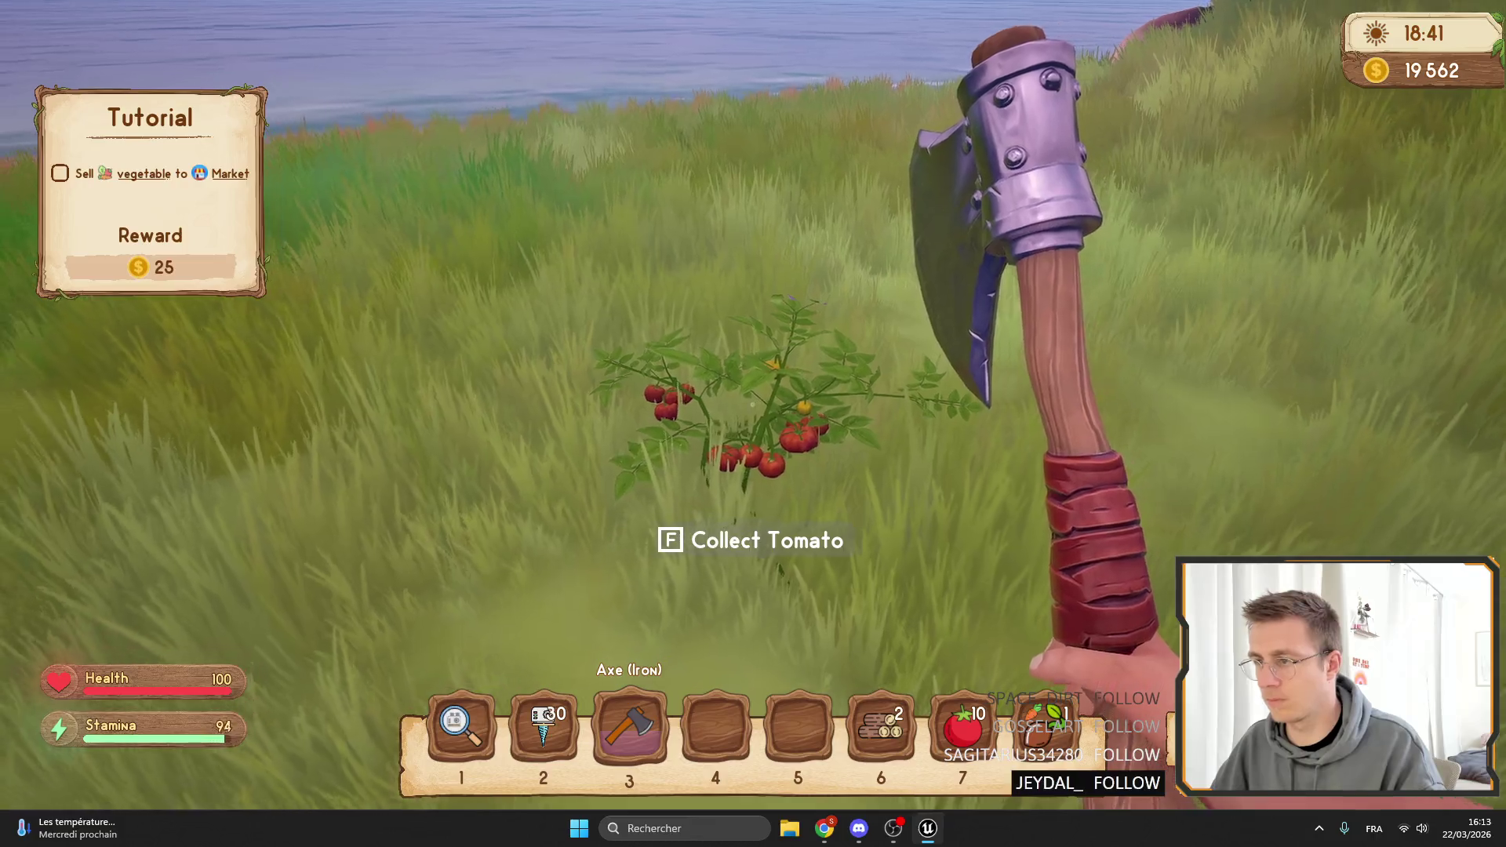
{"action": "key", "text": "f"}
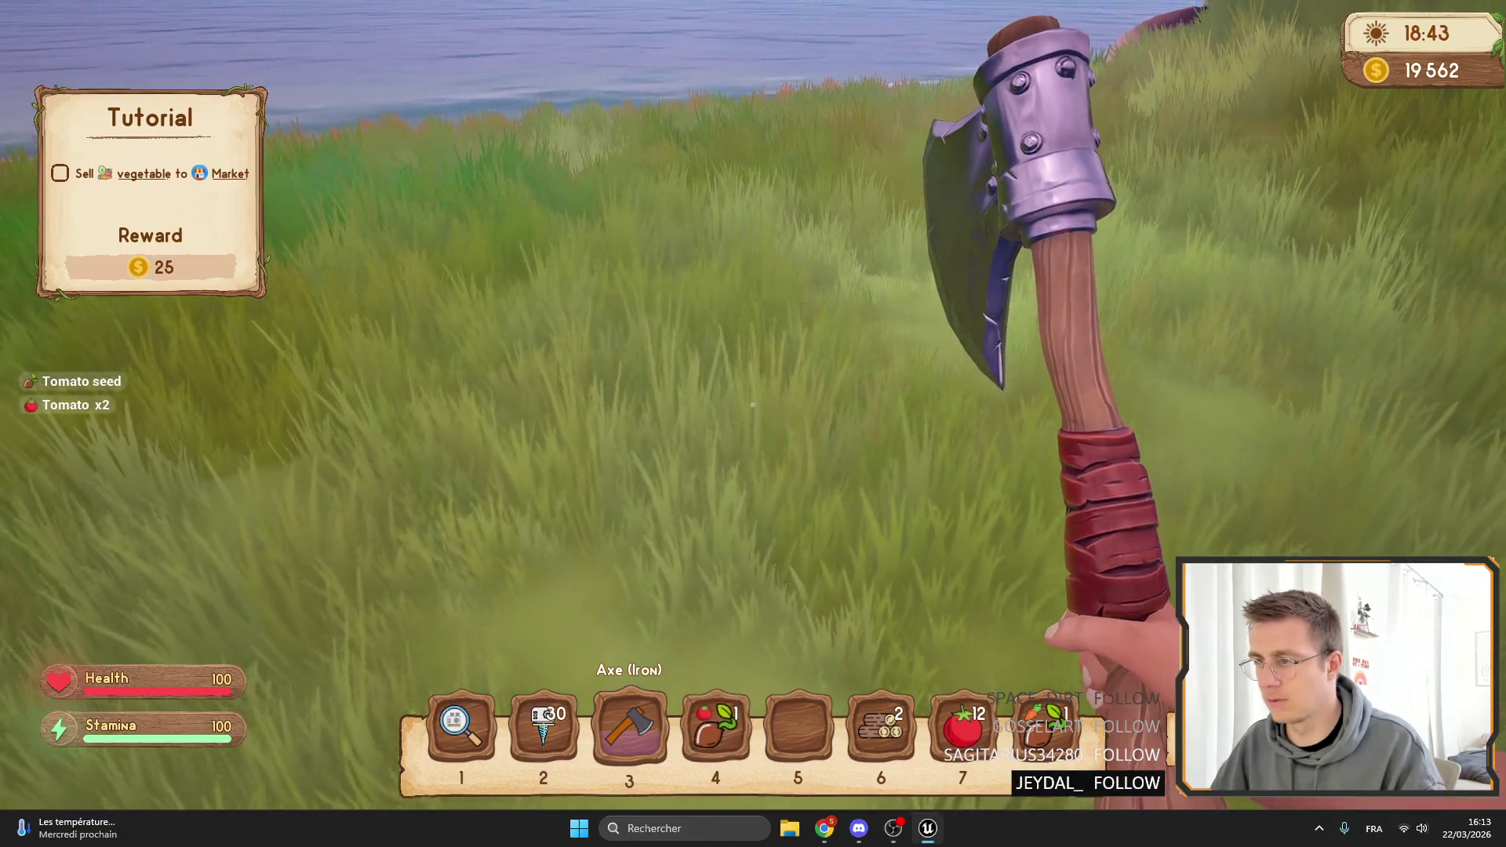
{"action": "left_click", "coordinate": [753, 404]}
{"action": "key", "text": "4"}
{"action": "key", "text": "3"}
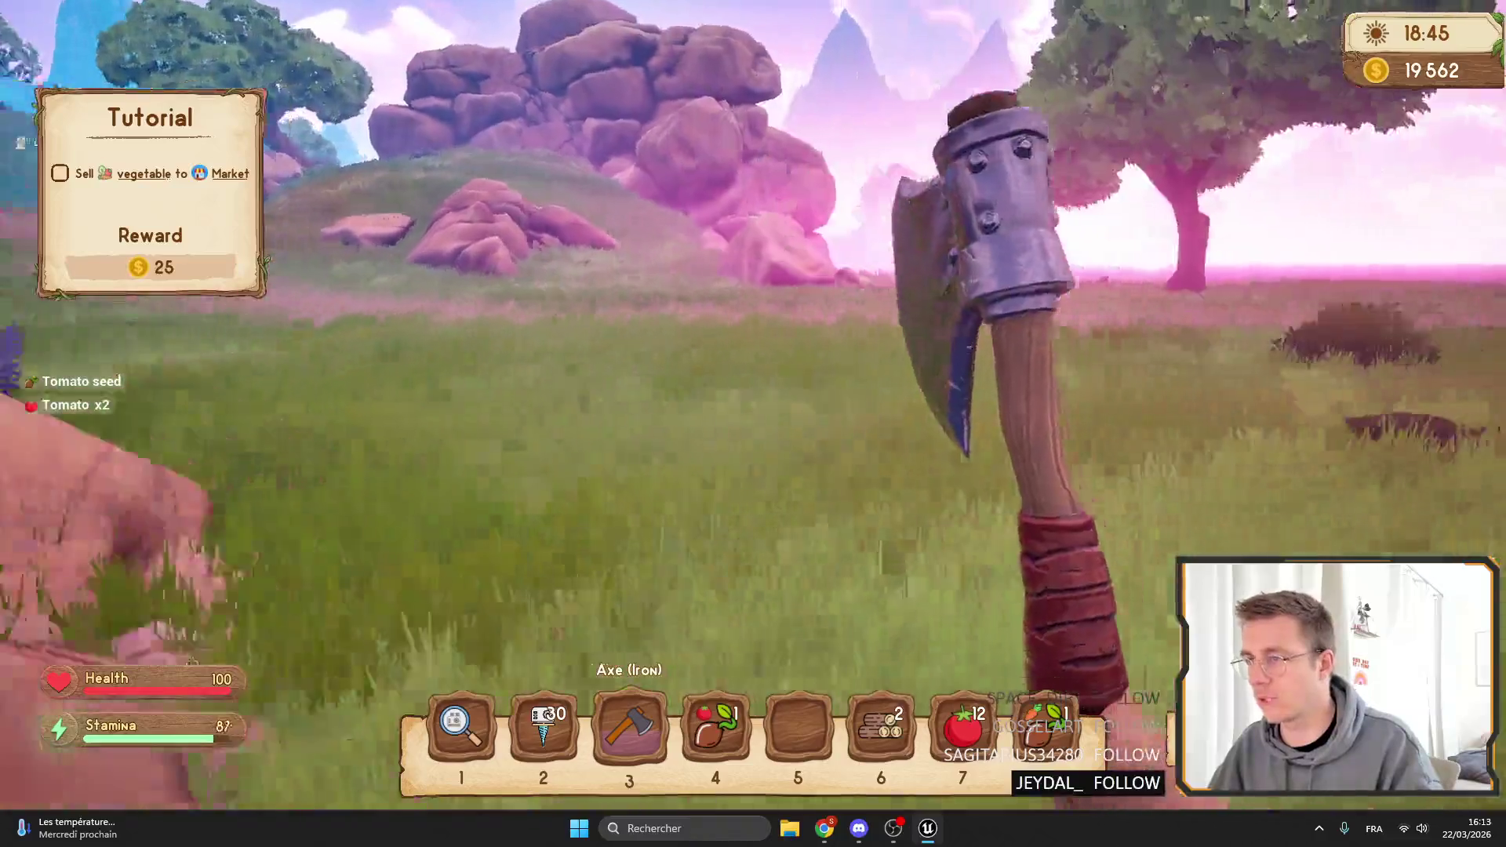
{"action": "left_click", "coordinate": [752, 404]}
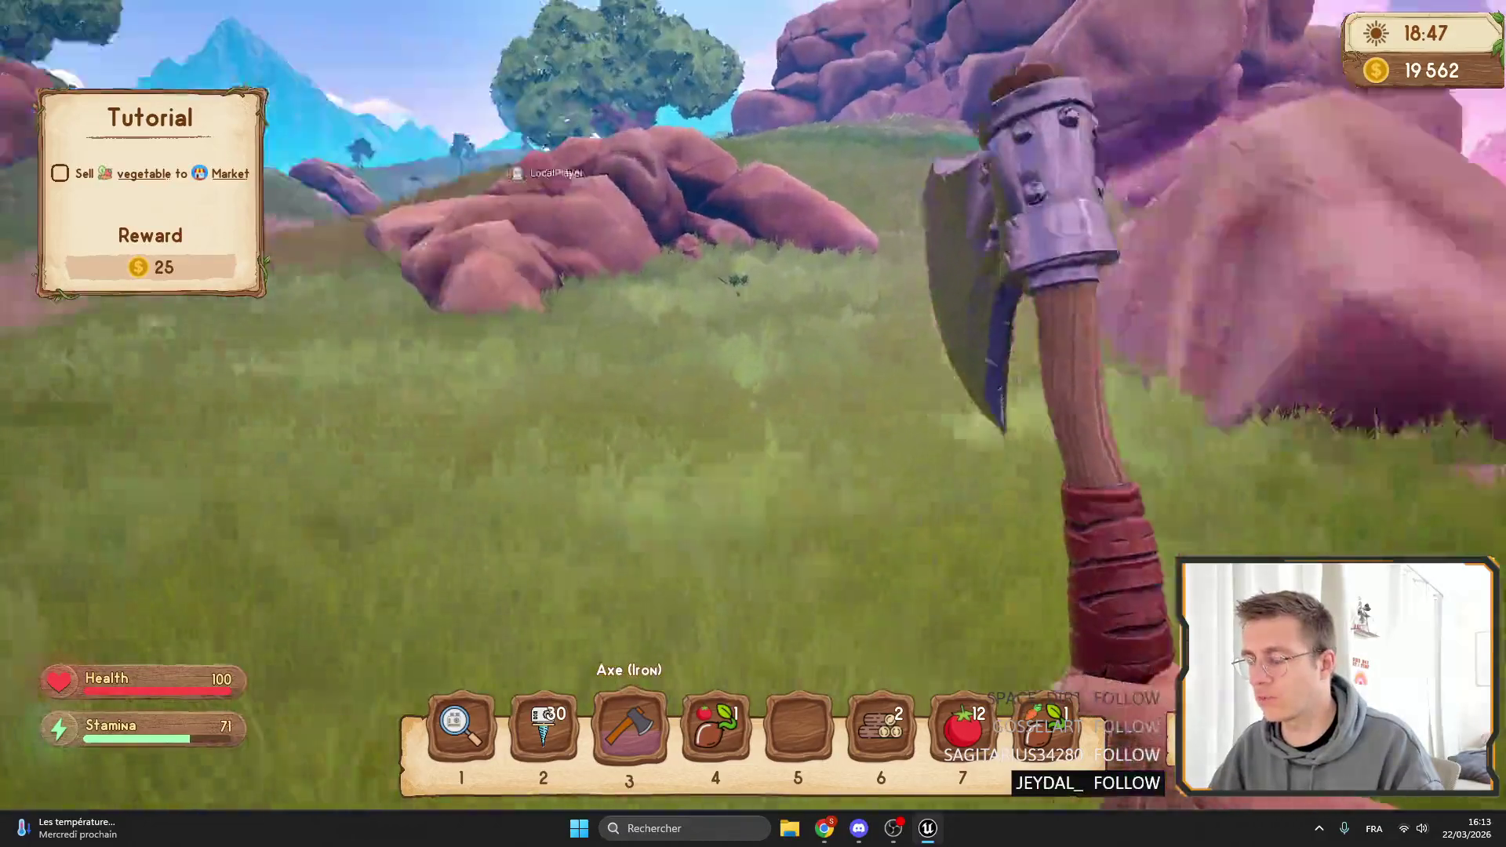
{"action": "left_click", "coordinate": [752, 404]}
Walk past the carrot plant to the tomato plant, then stop play and show the content browser.
{"action": "key", "text": "w"}
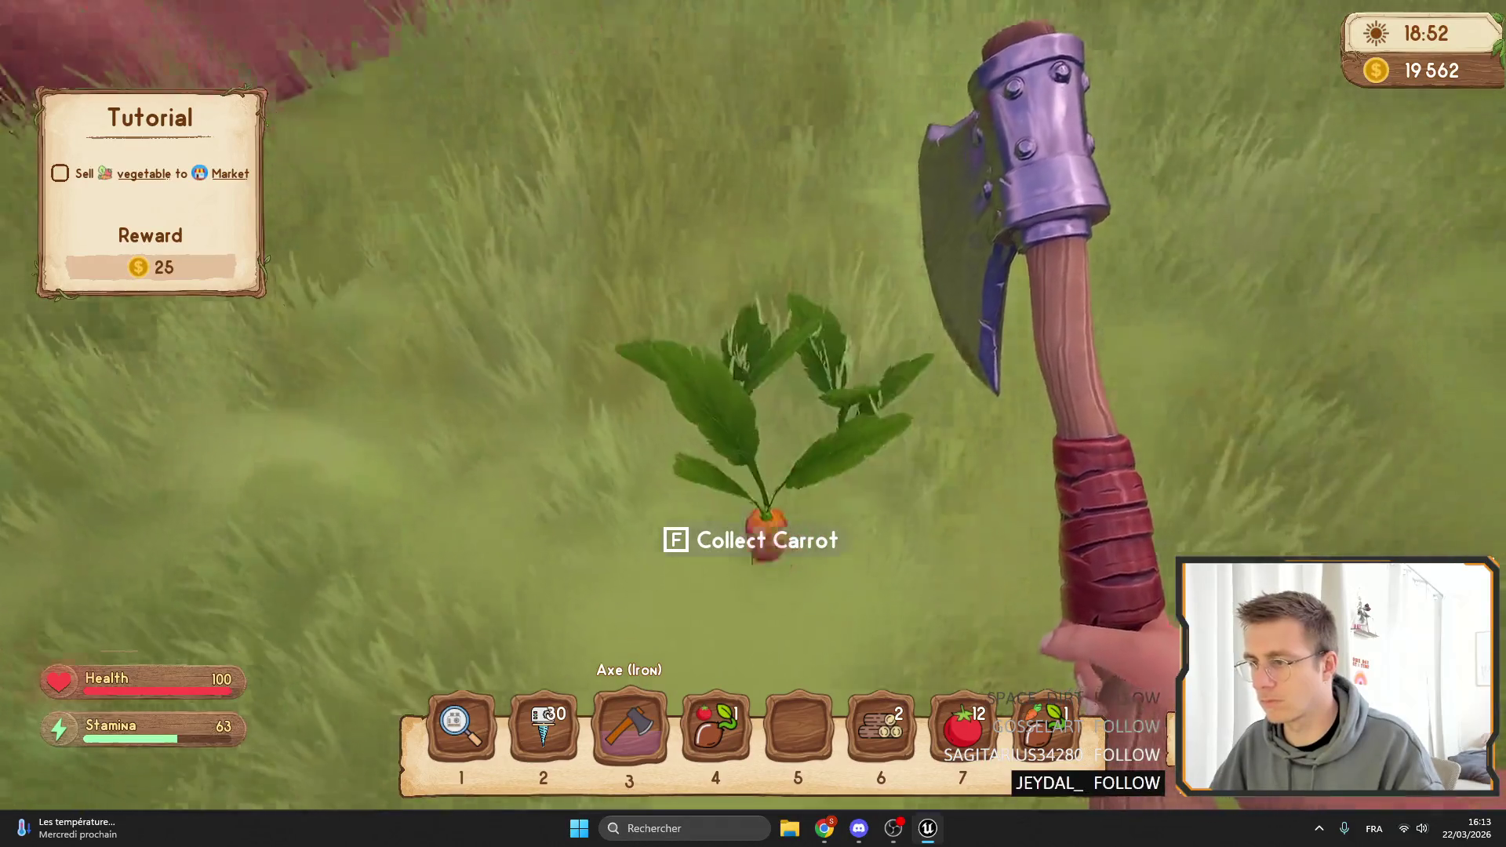
{"action": "key", "text": "w"}
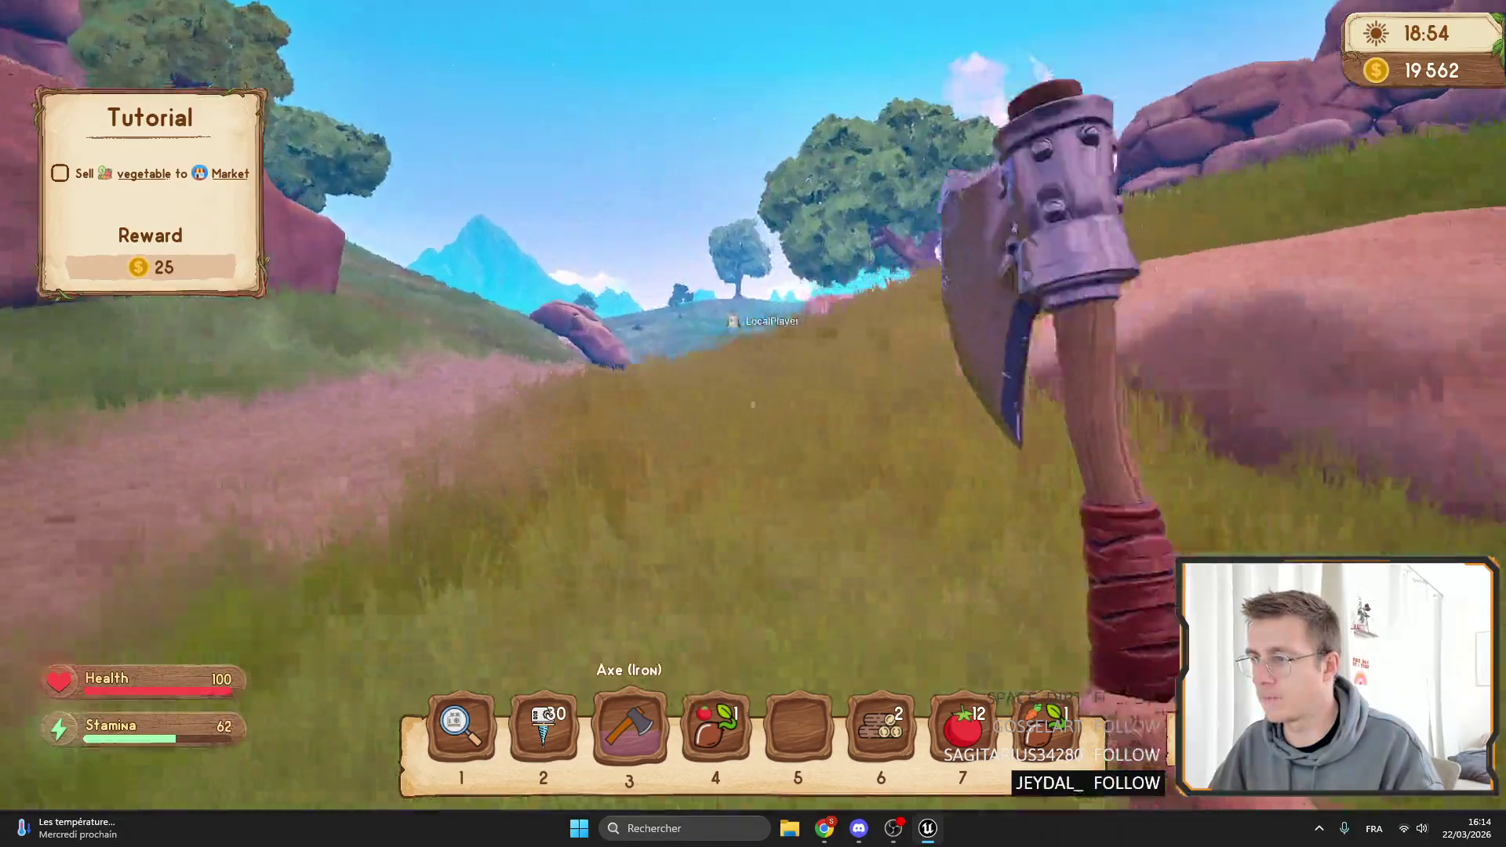
{"action": "key", "text": "w"}
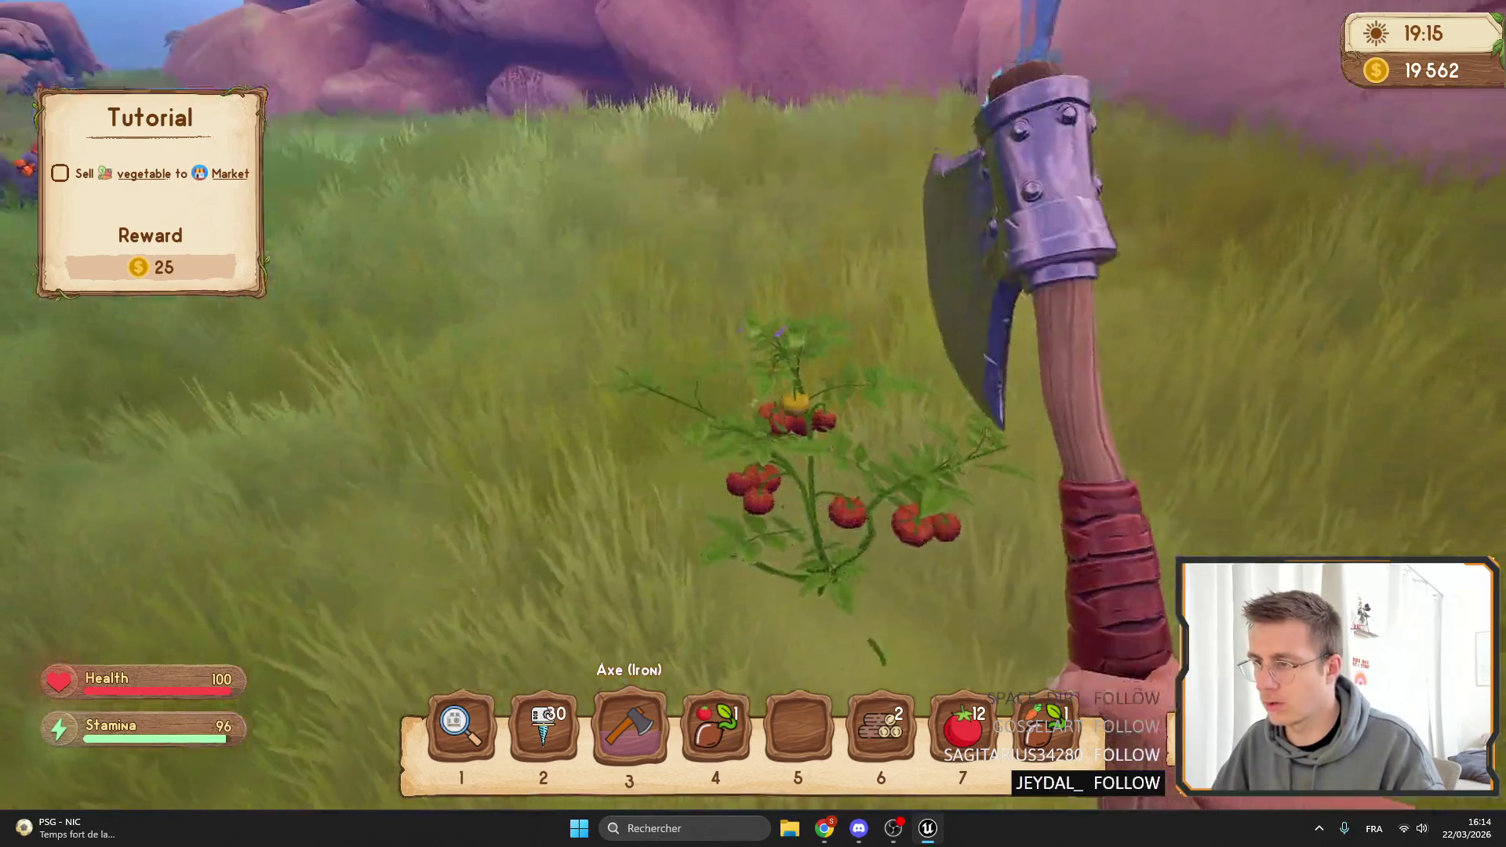
{"action": "left_click", "coordinate": [753, 423]}
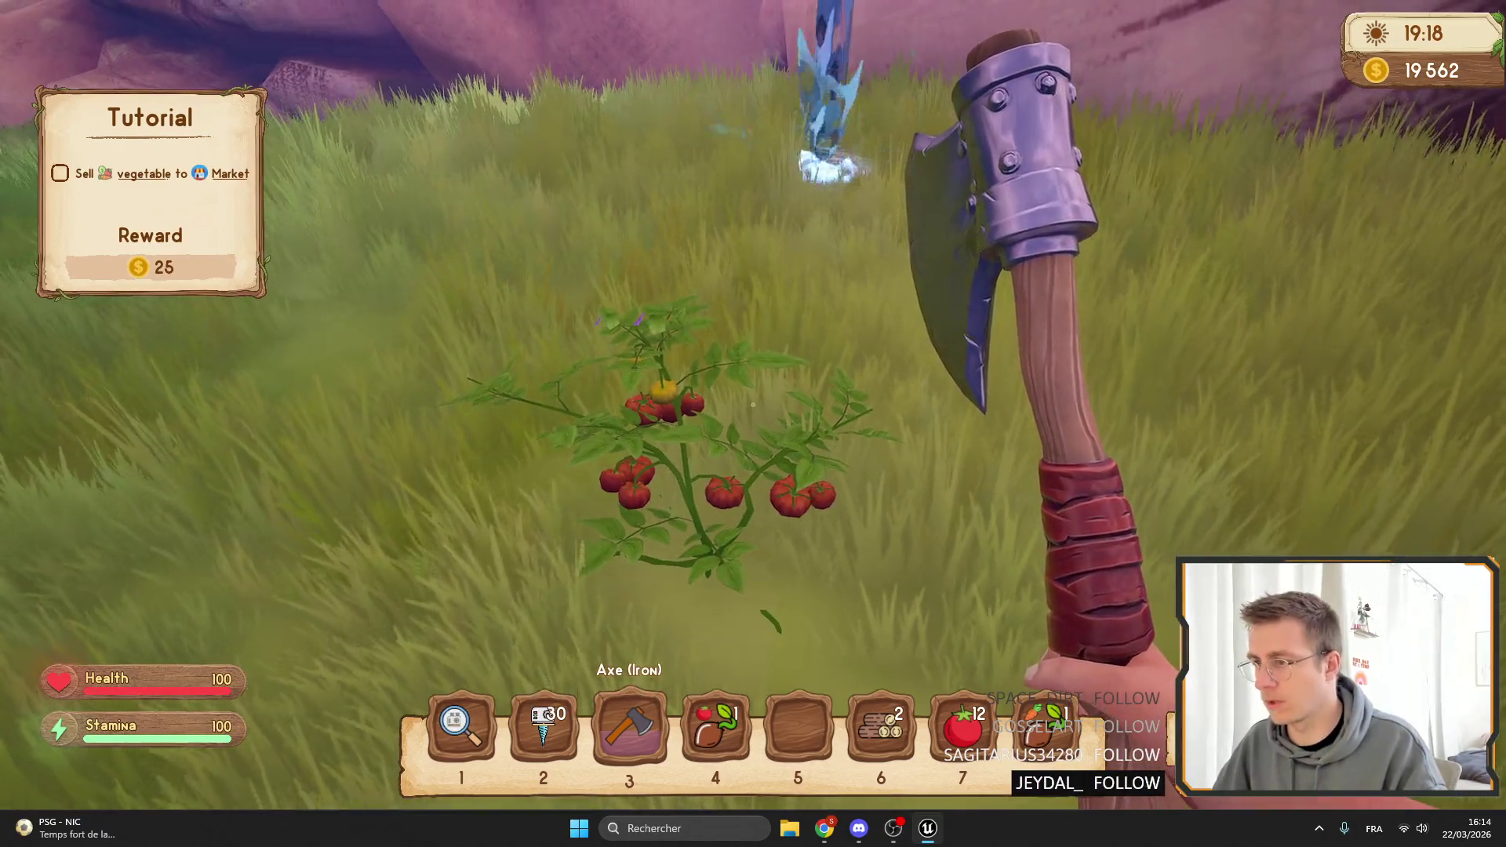
{"action": "key", "text": "w"}
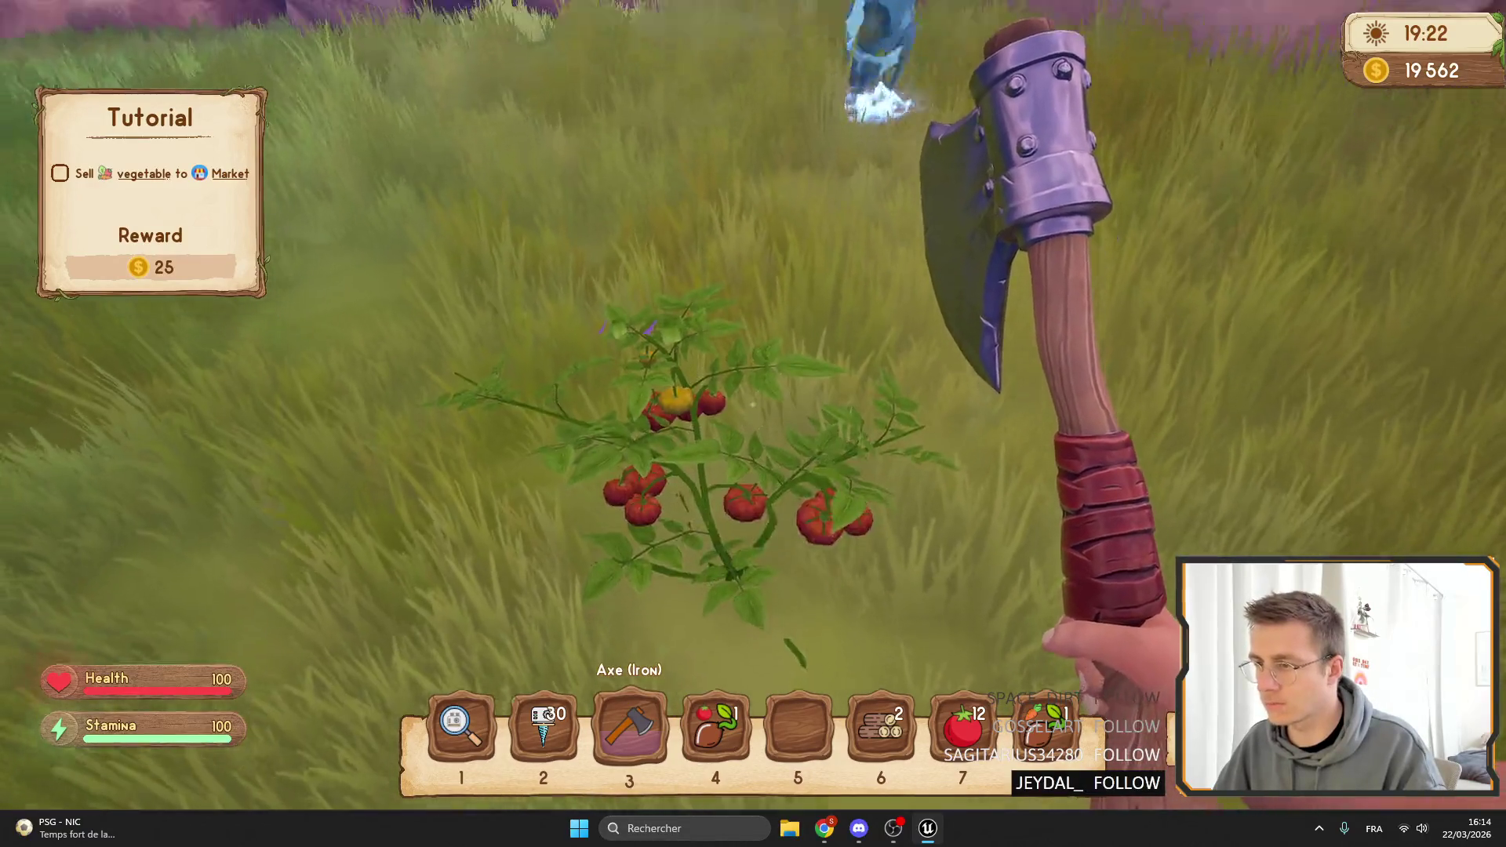
{"action": "key", "text": "shift+w"}
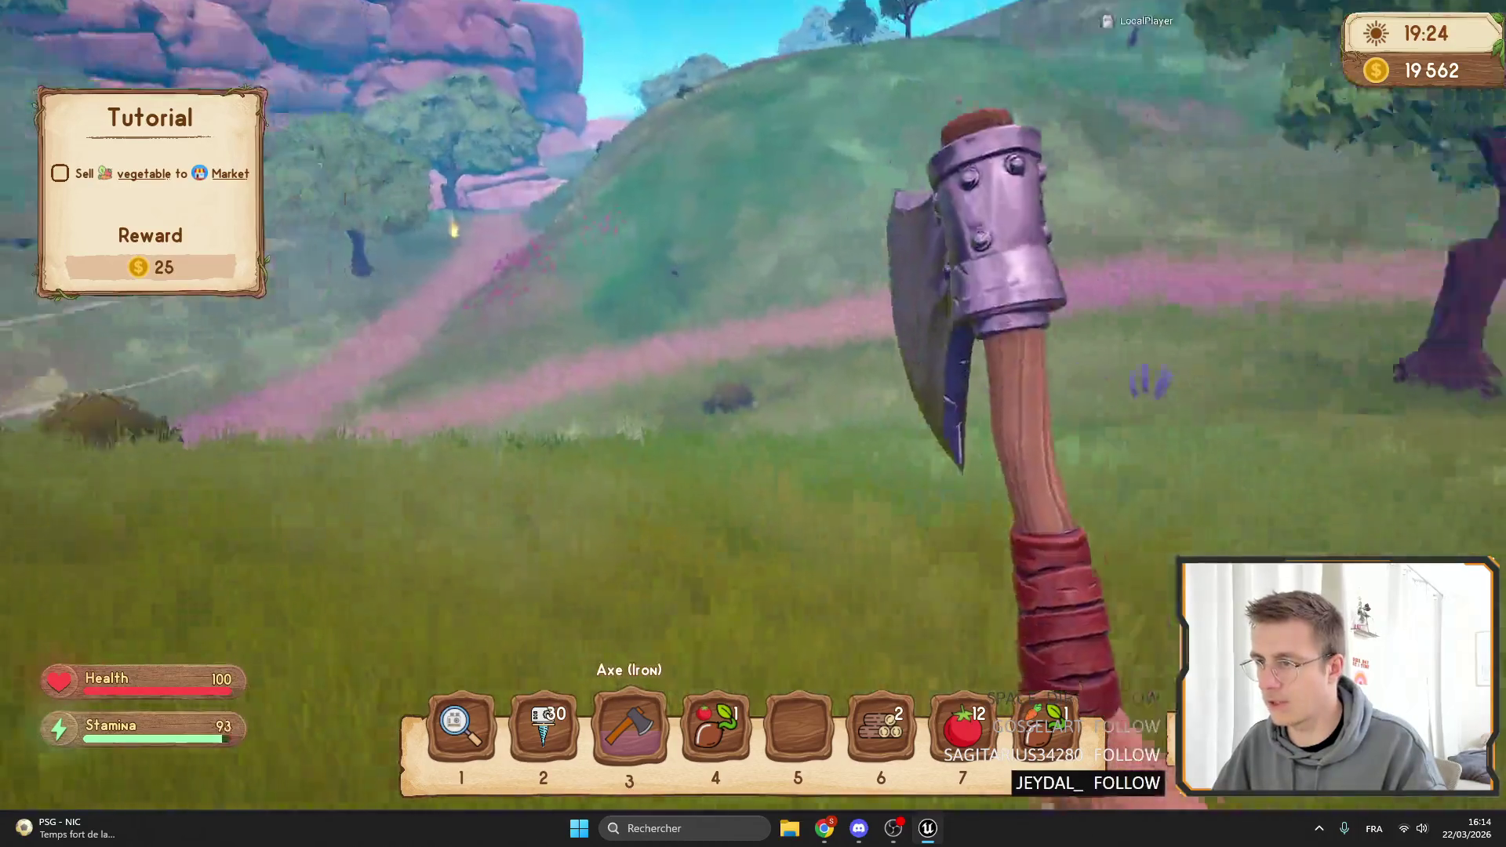
{"action": "key", "text": "Escape"}
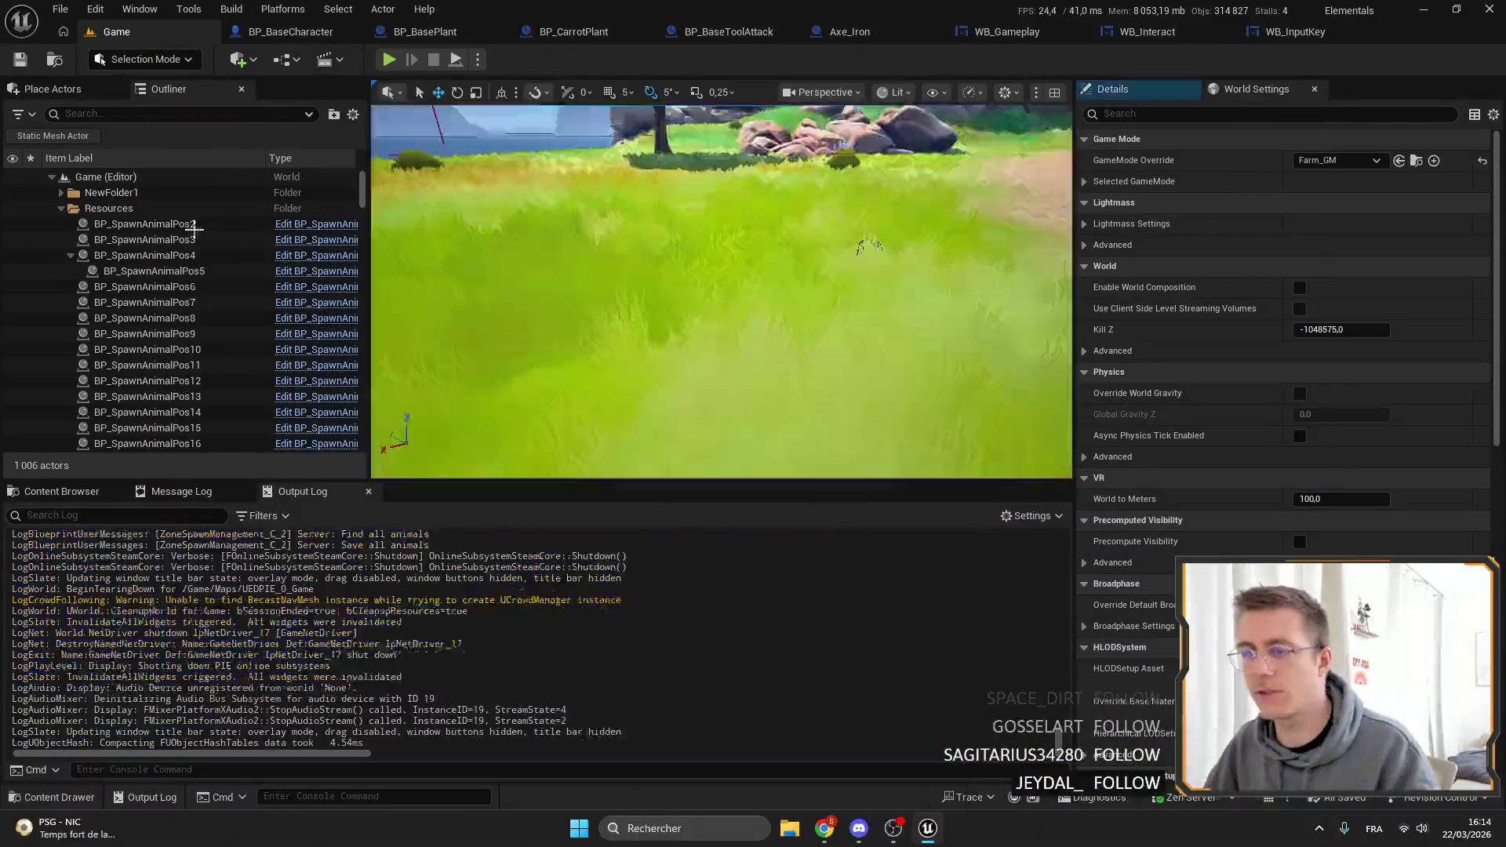
{"action": "left_click", "coordinate": [36, 494]}
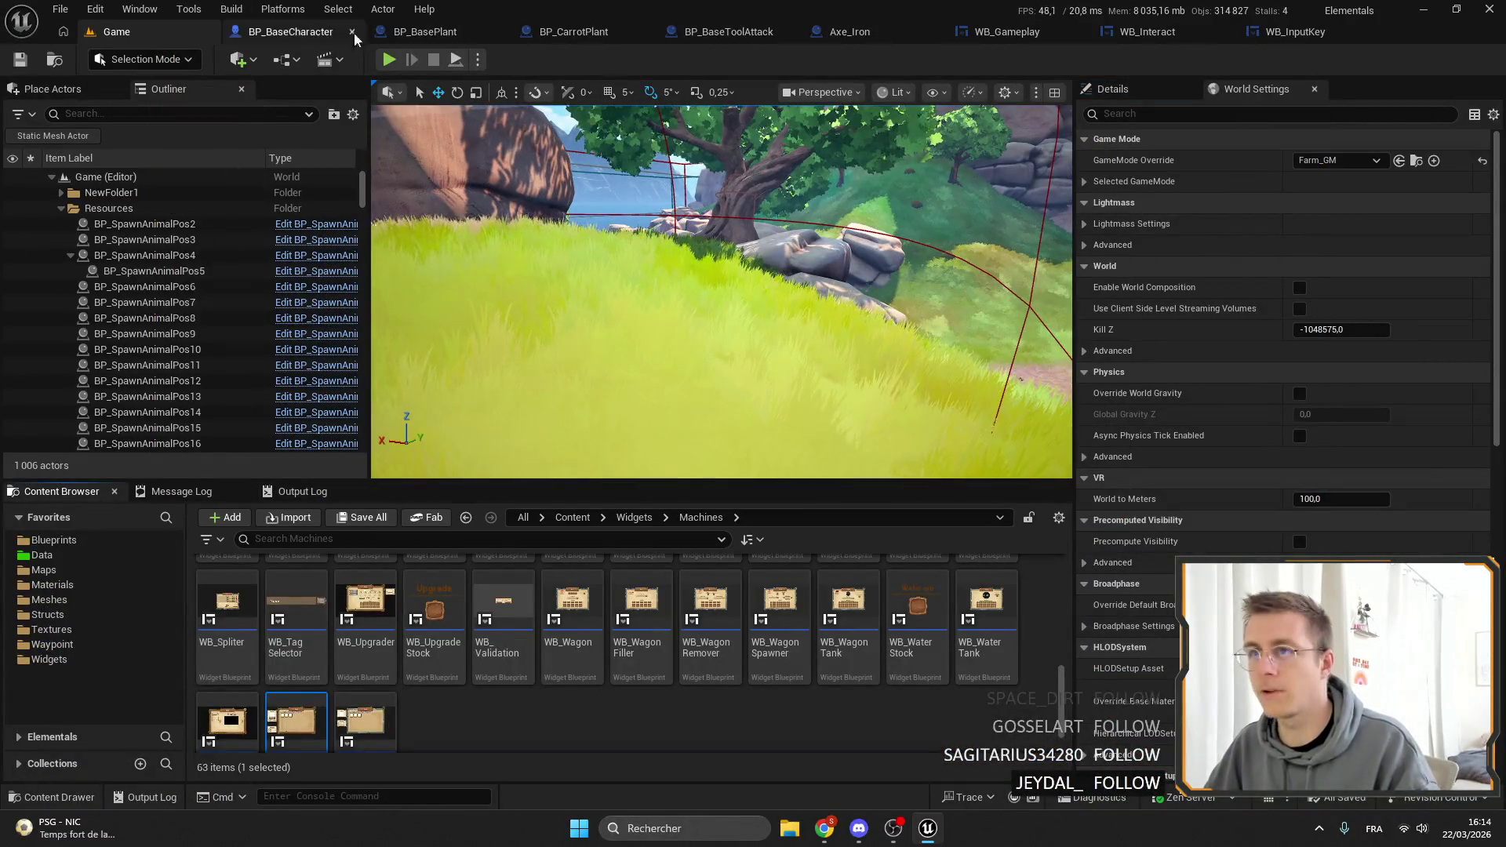
Open BP_BasePlant and search its component list for a capsule.
{"action": "left_click", "coordinate": [392, 32]}
{"action": "left_click", "coordinate": [92, 256]}
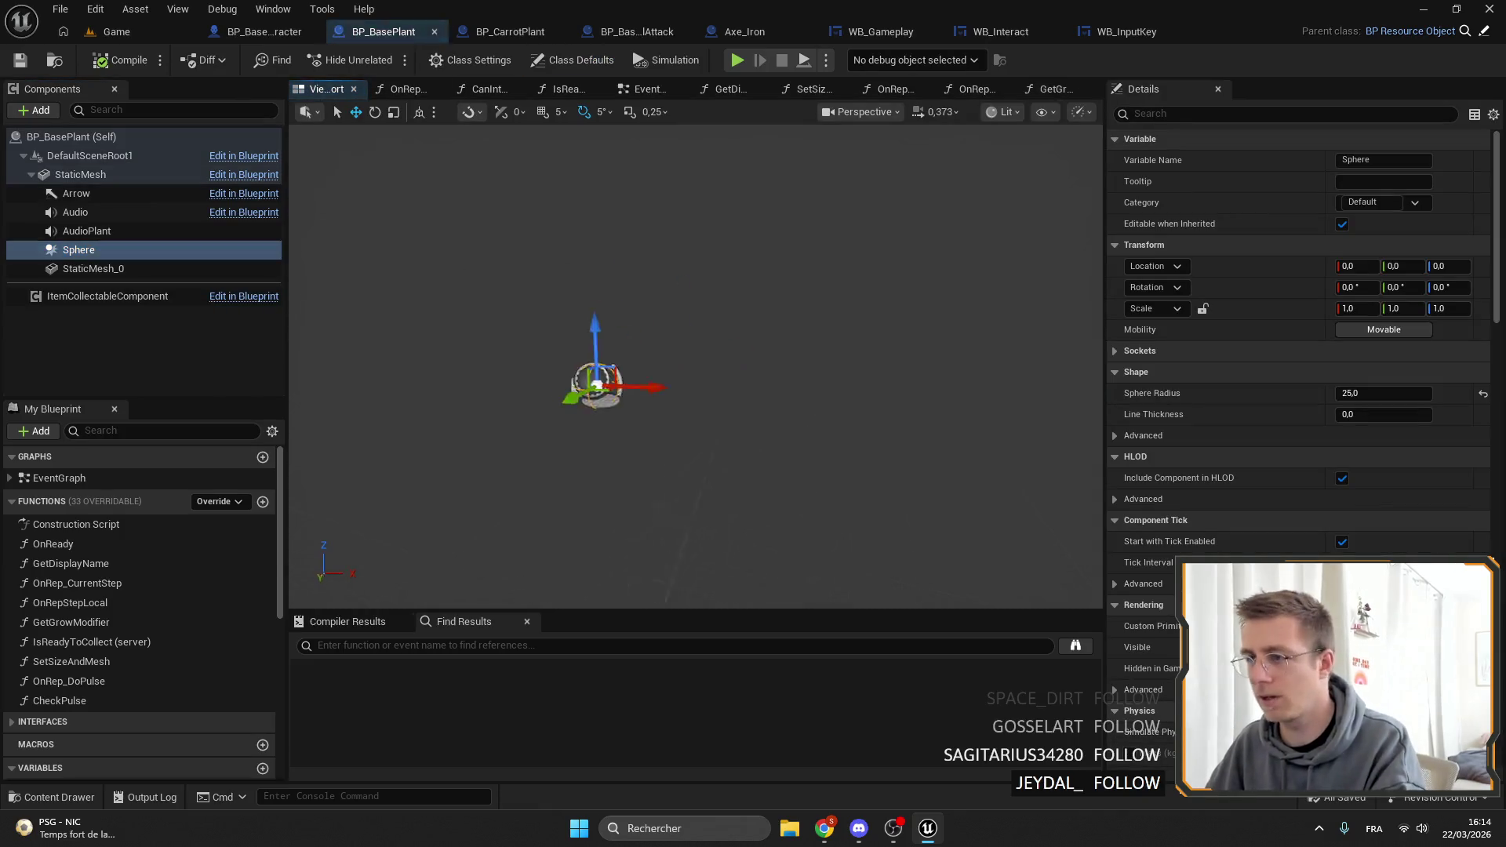
{"action": "left_click", "coordinate": [136, 109]}
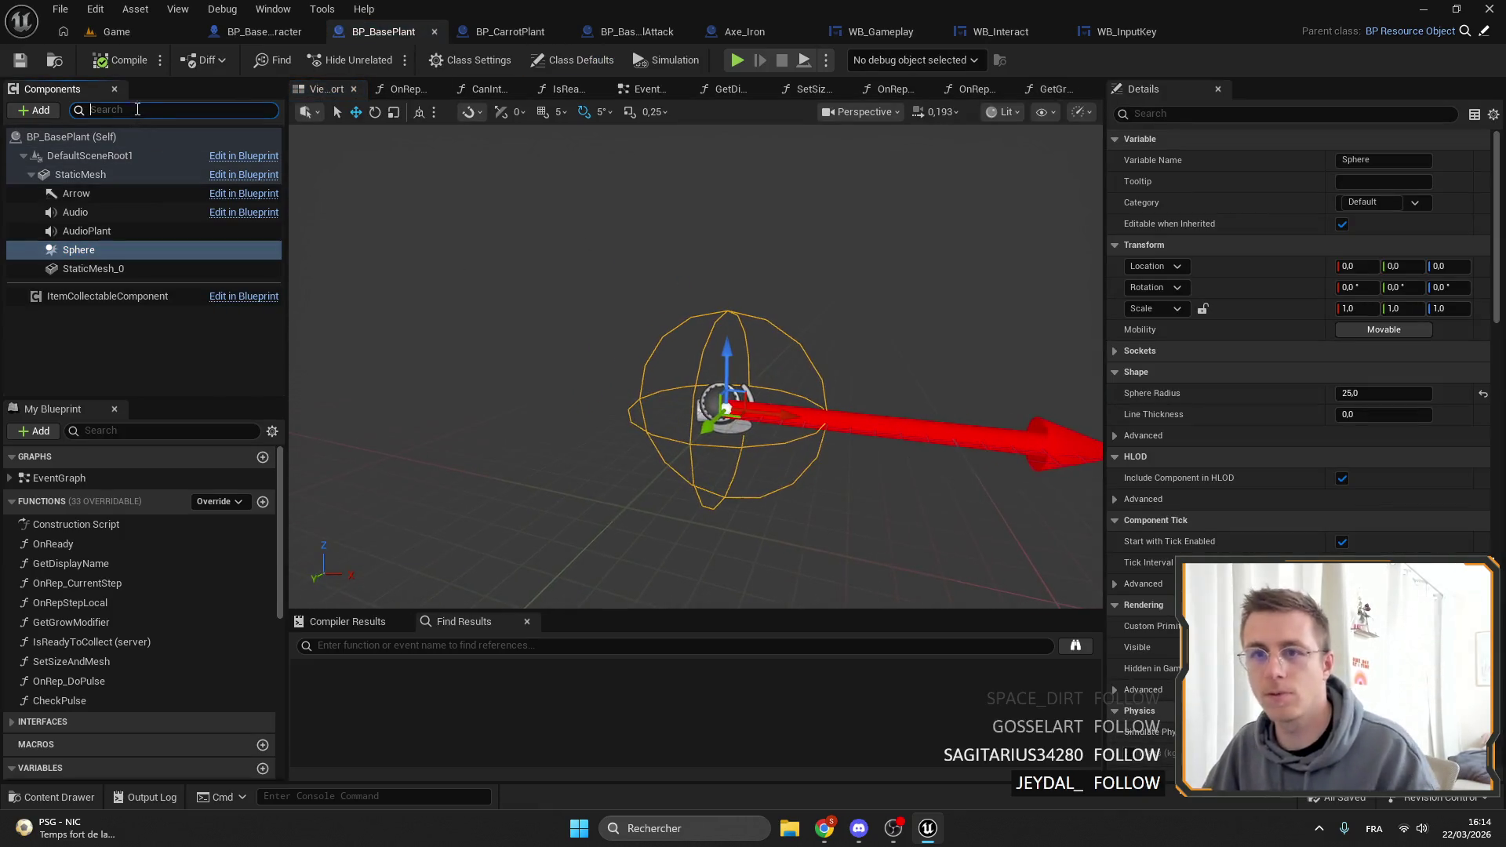
{"action": "key", "text": "Down"}
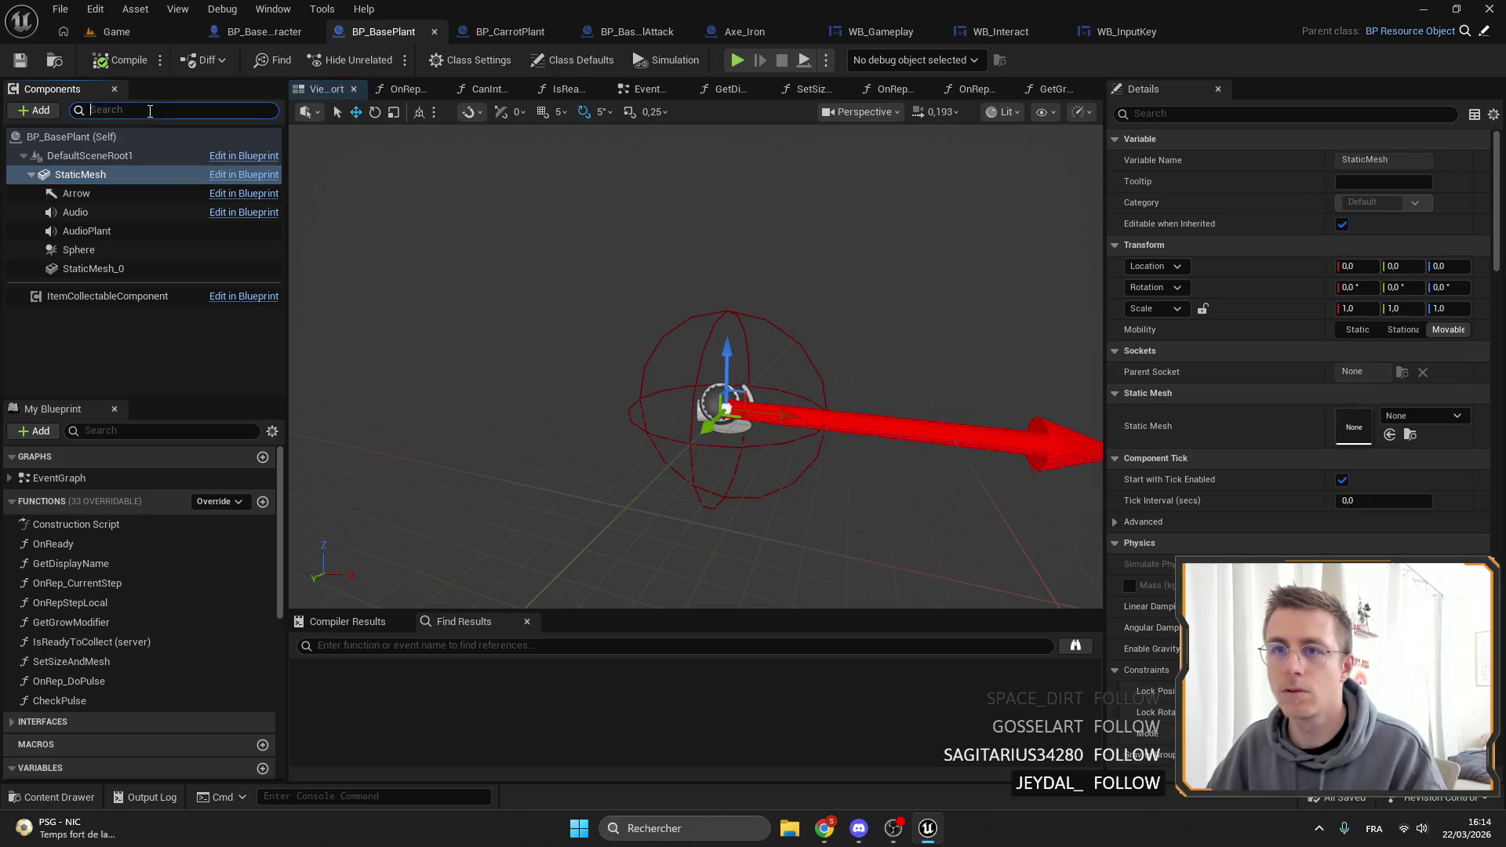
{"action": "type", "text": "CPAS"}
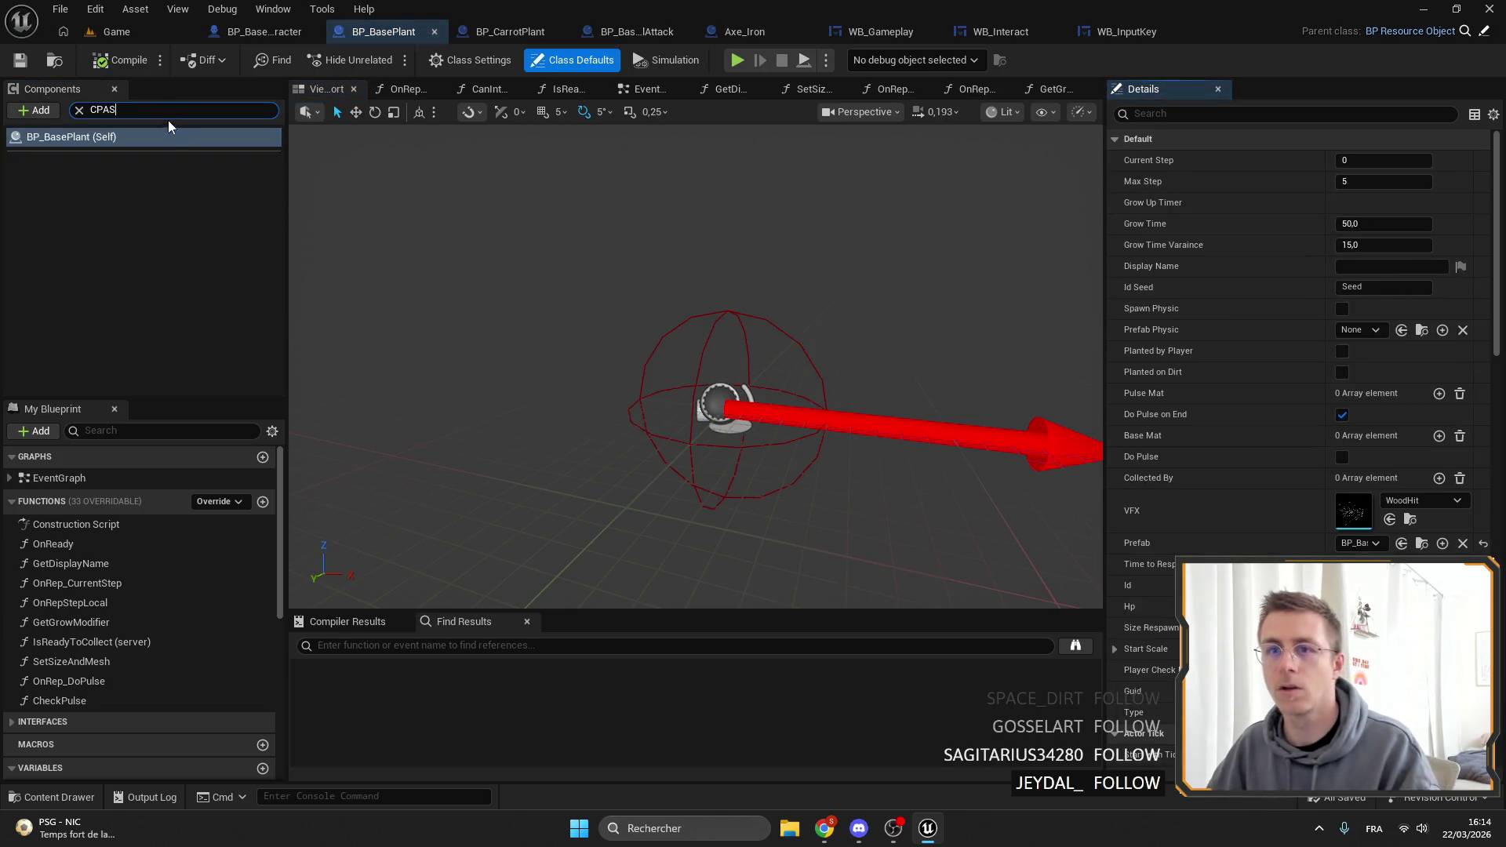
{"action": "key", "text": "BackSpace"}
{"action": "key", "text": "BackSpace"}
{"action": "key", "text": "BackSpace"}
{"action": "type", "text": "CP"}
{"action": "left_click", "coordinate": [79, 111]}
Add a capsule collision component under the StaticMesh component.
{"action": "left_click", "coordinate": [31, 110]}
{"action": "key", "text": "Escape"}
{"action": "left_click", "coordinate": [23, 155]}
{"action": "left_click", "coordinate": [32, 174]}
{"action": "left_click", "coordinate": [79, 174]}
{"action": "left_click", "coordinate": [39, 110]}
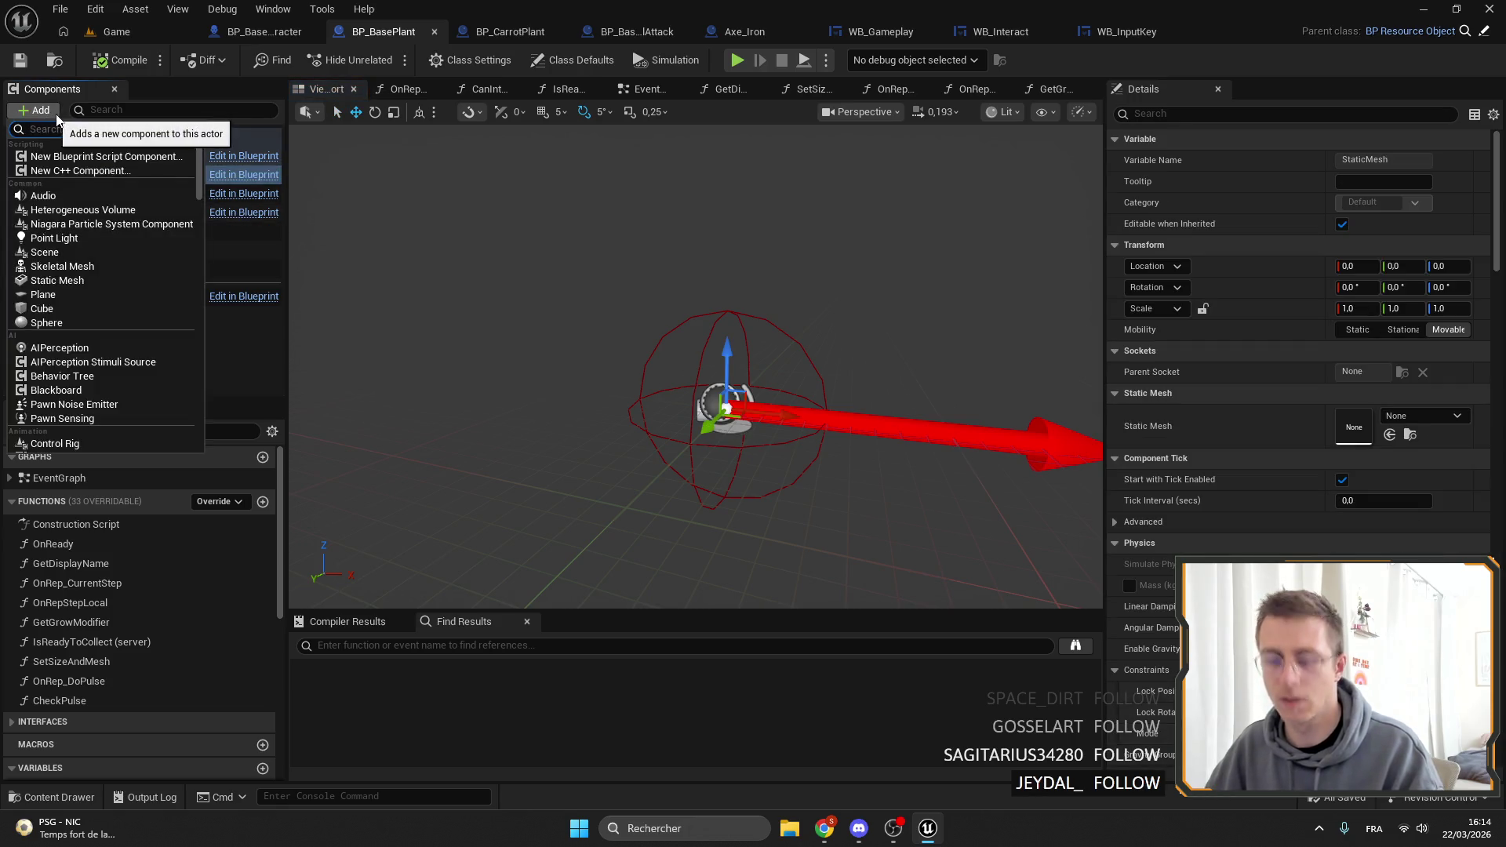
{"action": "key", "text": "Escape"}
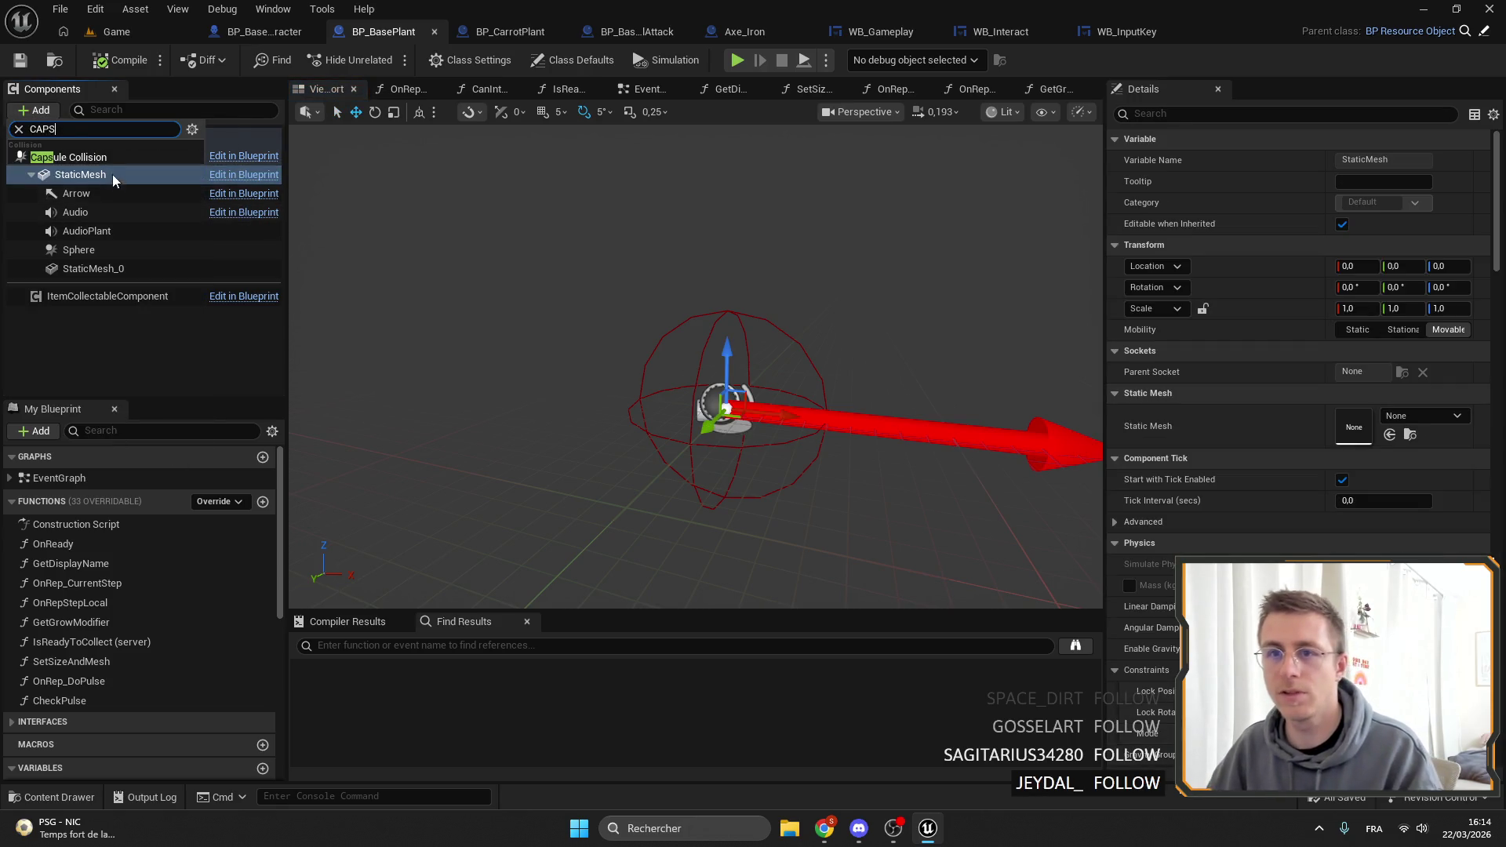
Set the capsule's radius and half height both to 25.
{"action": "left_click", "coordinate": [130, 275]}
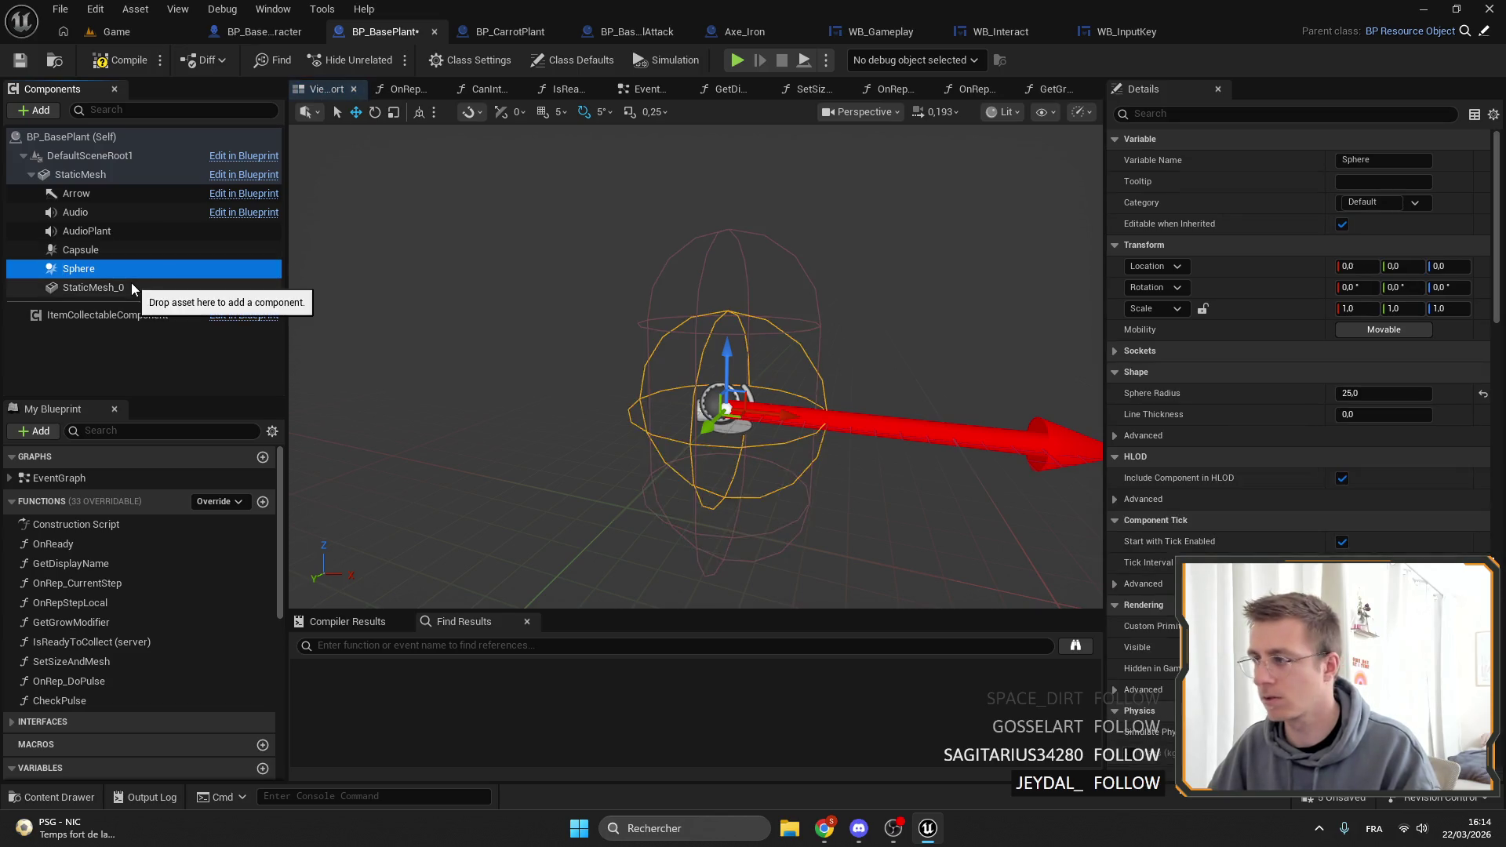
{"action": "left_click", "coordinate": [132, 251]}
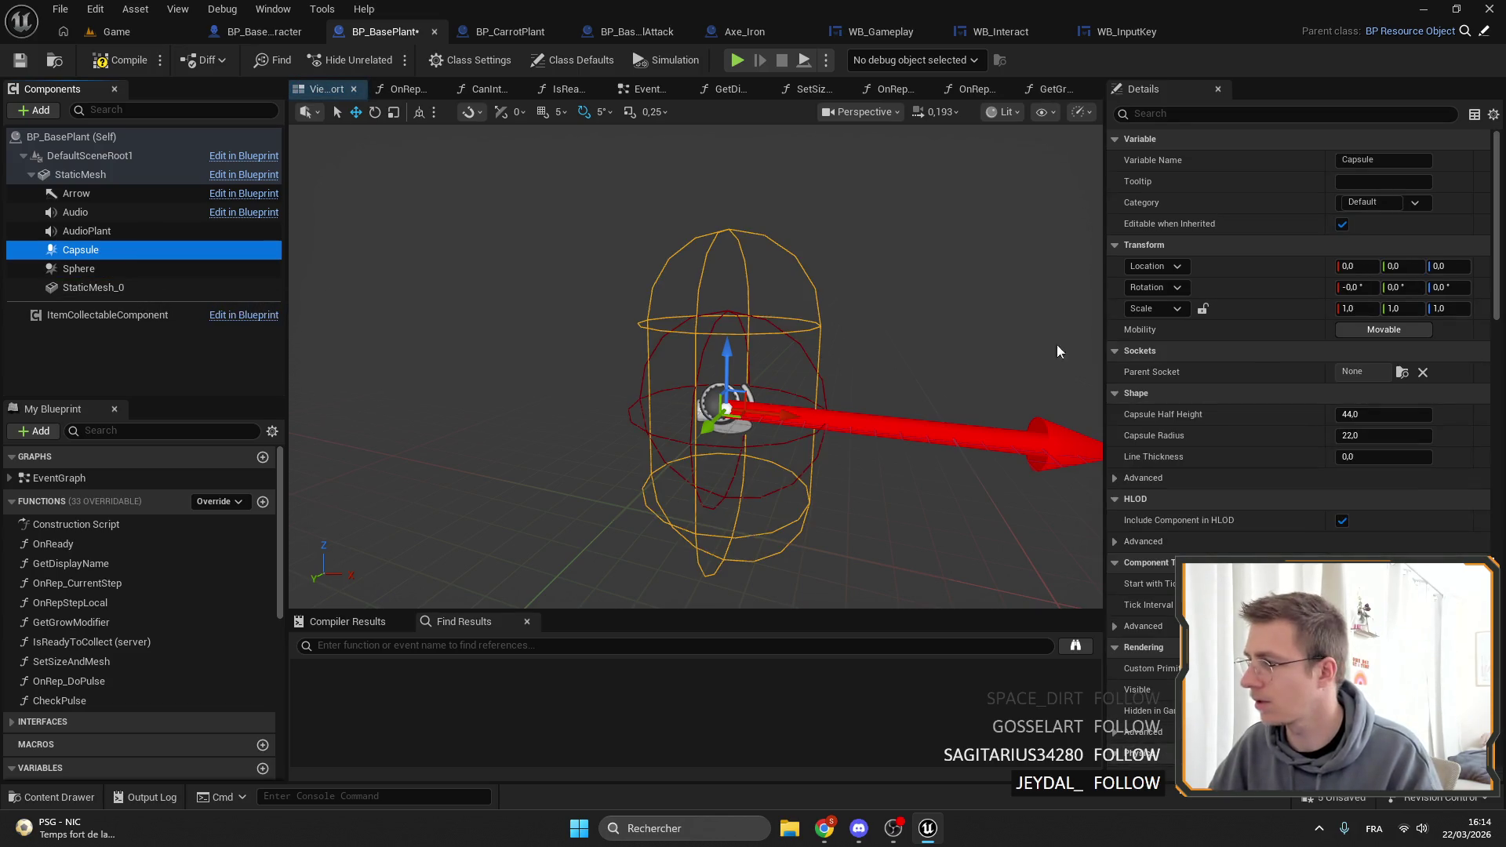
{"action": "left_click", "coordinate": [1396, 438]}
{"action": "type", "text": "25"}
{"action": "key", "text": "Return"}
{"action": "left_click", "coordinate": [1404, 413]}
{"action": "type", "text": "25"}
{"action": "key", "text": "Return"}
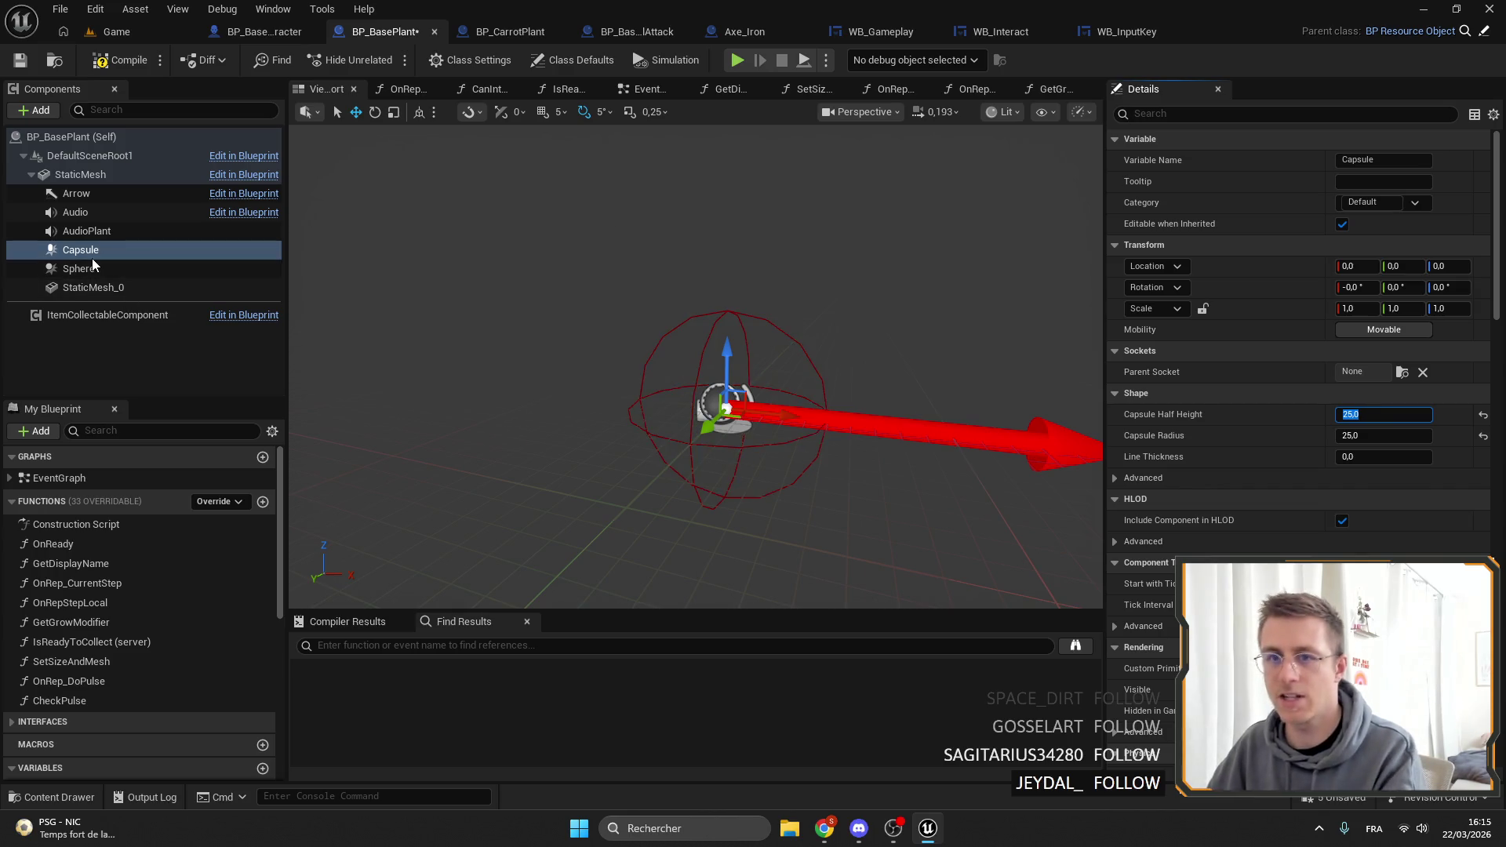
Set all of the capsule's collision trace responses to Ignore.
{"action": "left_click", "coordinate": [93, 267]}
{"action": "scroll", "coordinate": [1231, 346], "scroll_direction": "down", "scroll_amount": 15}
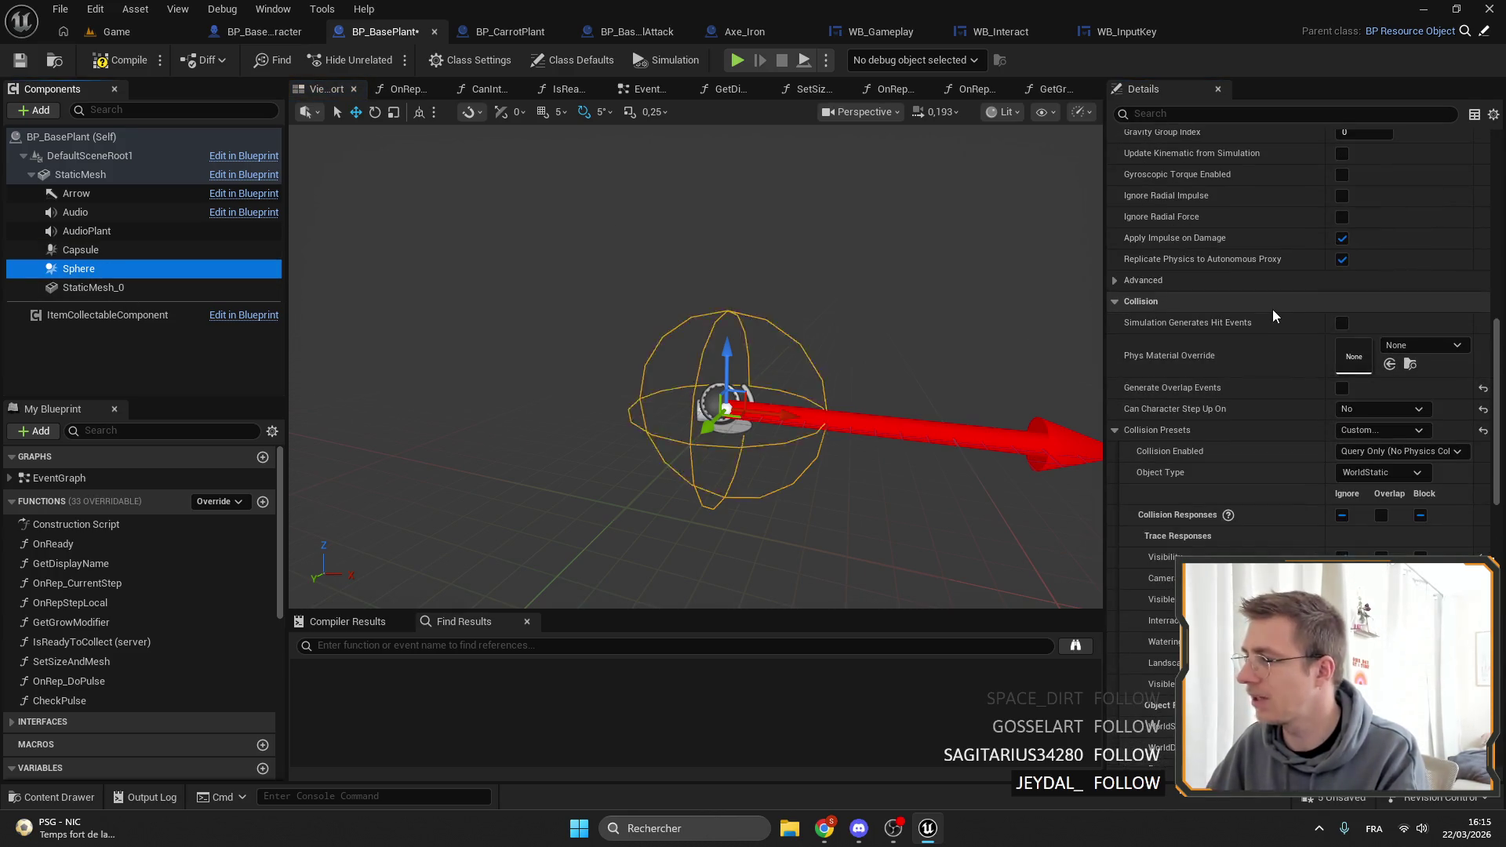
{"action": "left_click", "coordinate": [784, 314]}
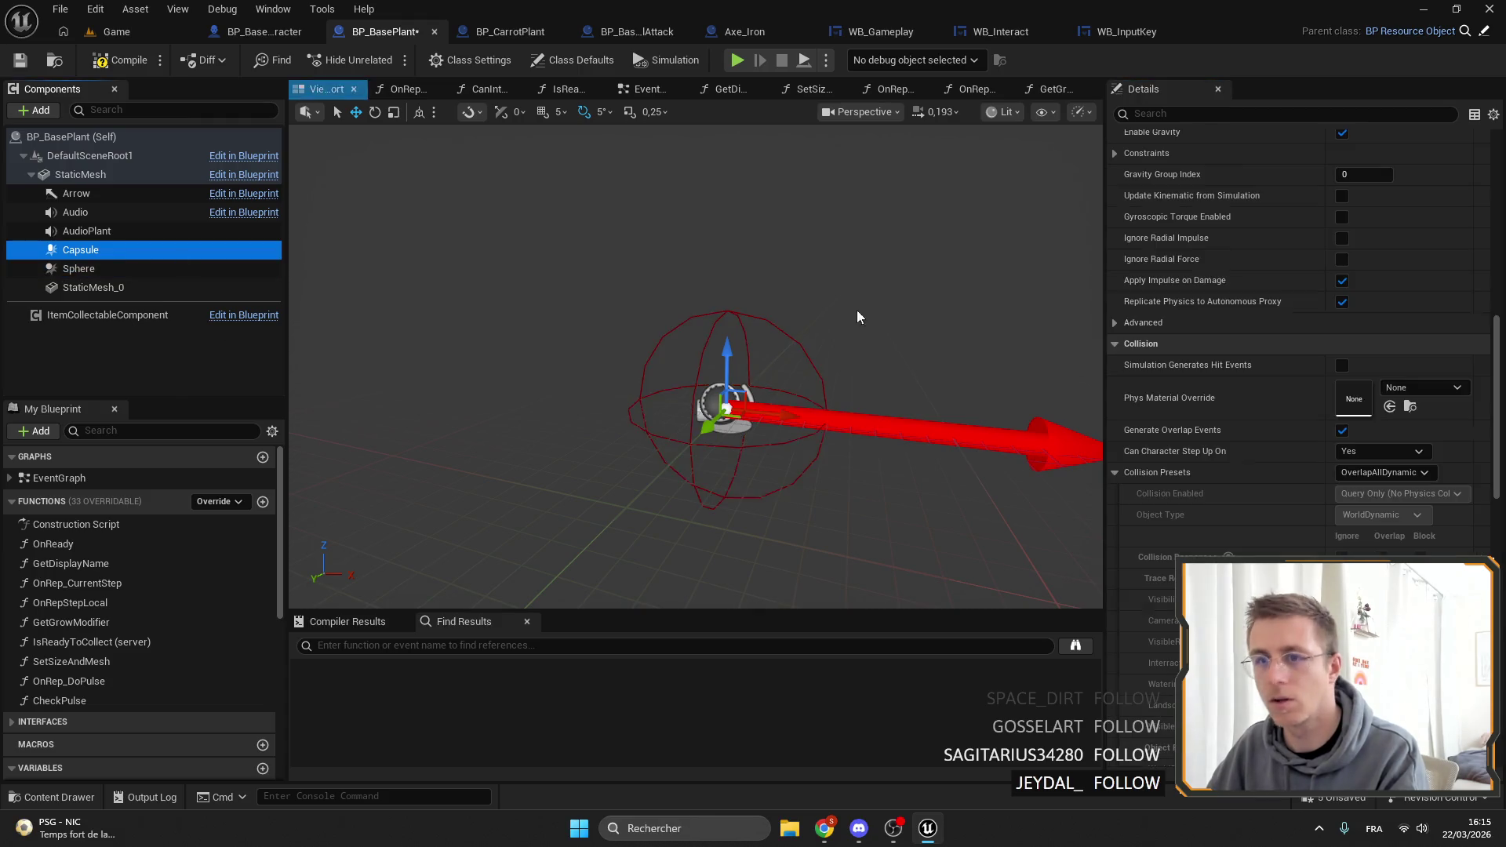
{"action": "right_click", "coordinate": [1298, 347]}
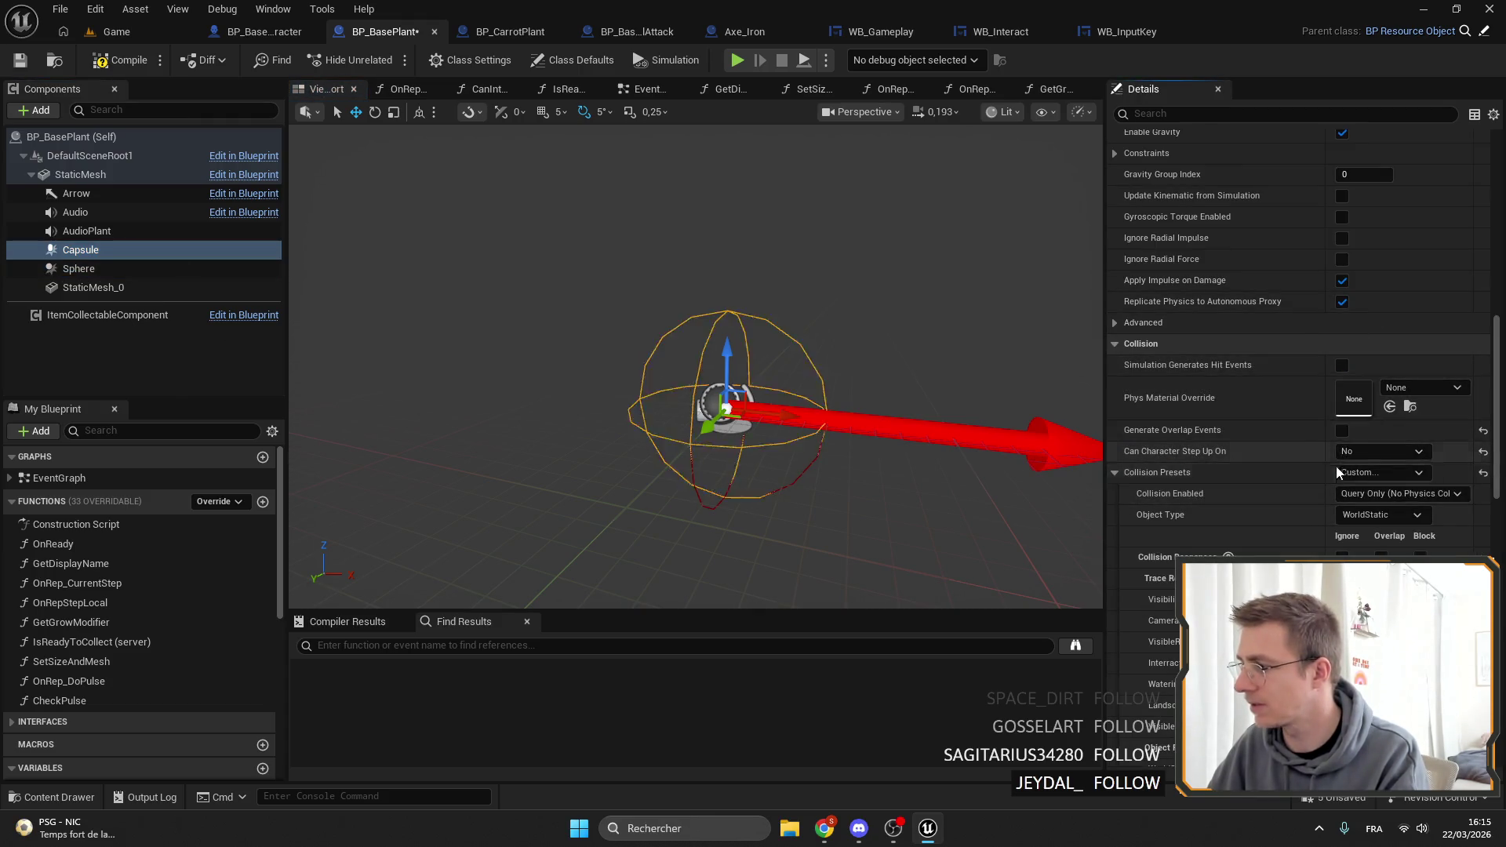
{"action": "scroll", "coordinate": [1339, 447], "scroll_direction": "down", "scroll_amount": 3}
{"action": "left_click", "coordinate": [1341, 432]}
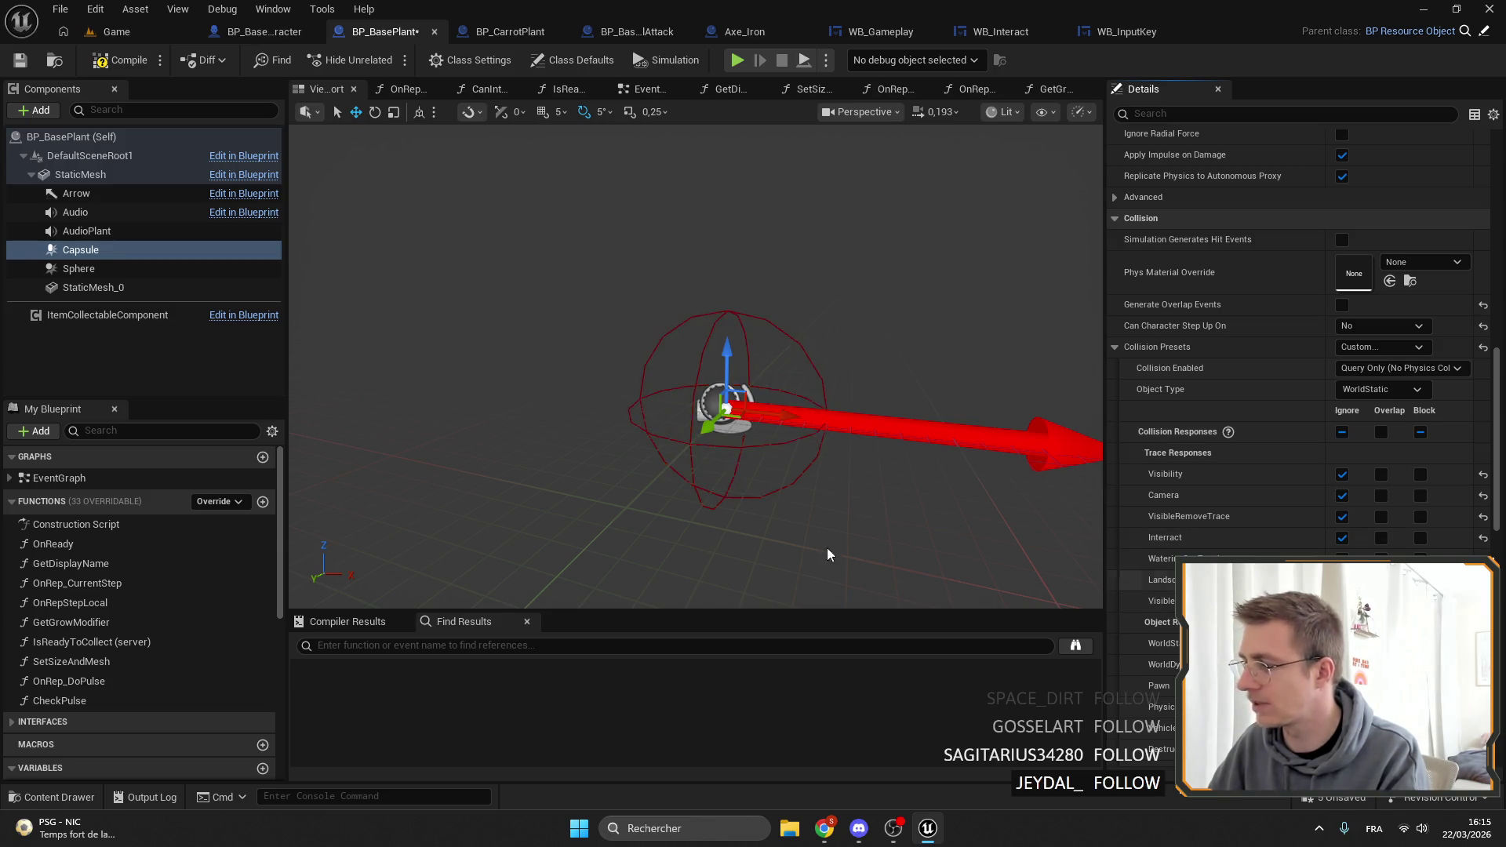
Compare the capsule's collision settings with the Sphere, StaticMesh_0 and AudioPlant components.
{"action": "left_click", "coordinate": [93, 275]}
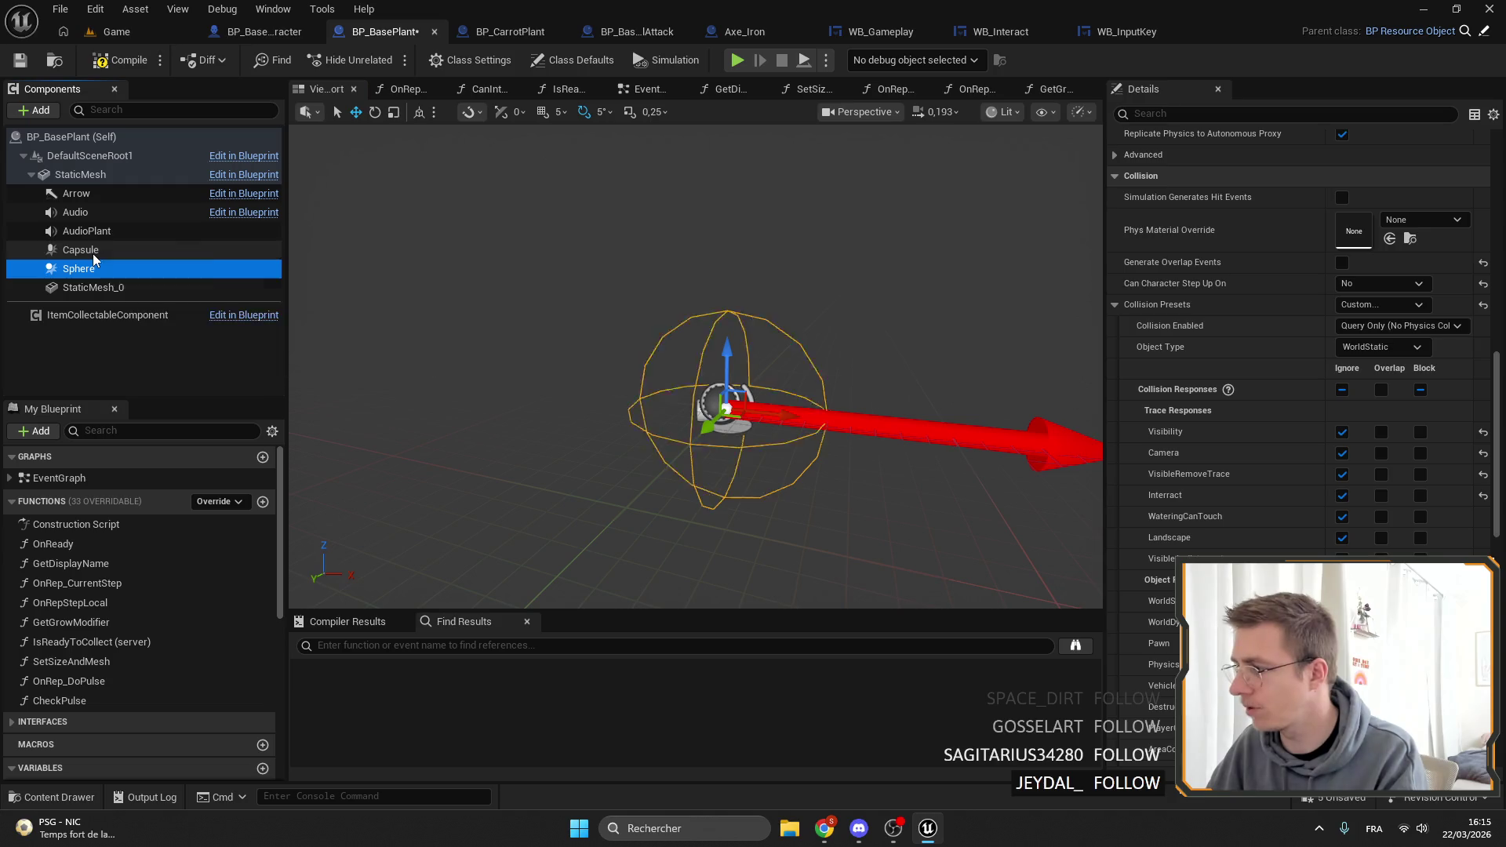
{"action": "left_click", "coordinate": [92, 252]}
{"action": "left_click", "coordinate": [91, 286]}
{"action": "left_click", "coordinate": [96, 253]}
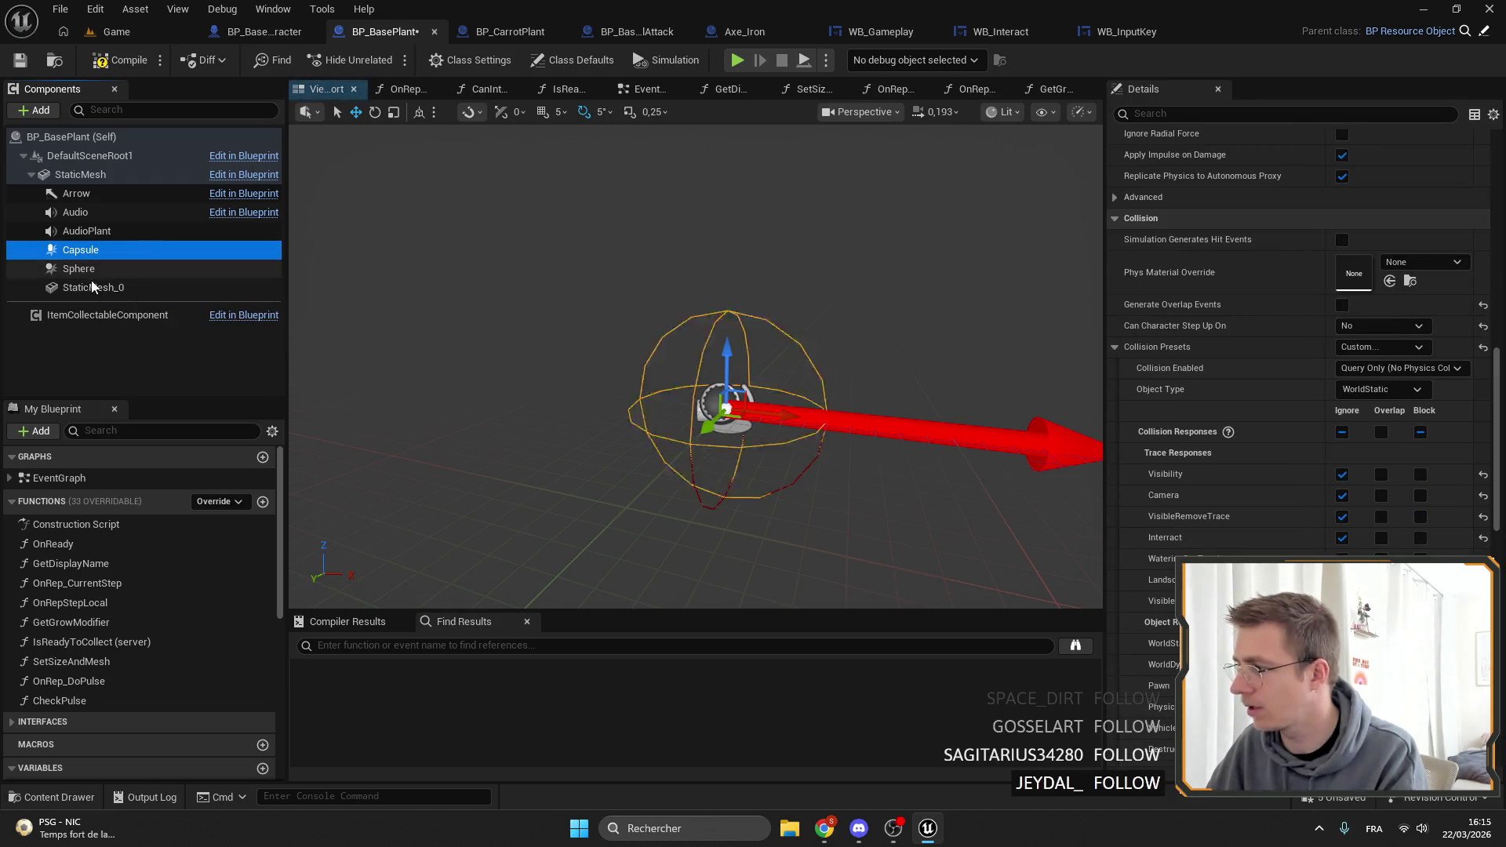
{"action": "scroll", "coordinate": [1274, 477], "scroll_direction": "down", "scroll_amount": 5}
{"action": "scroll", "coordinate": [361, 305], "scroll_direction": "down", "scroll_amount": 3}
{"action": "left_click", "coordinate": [101, 268]}
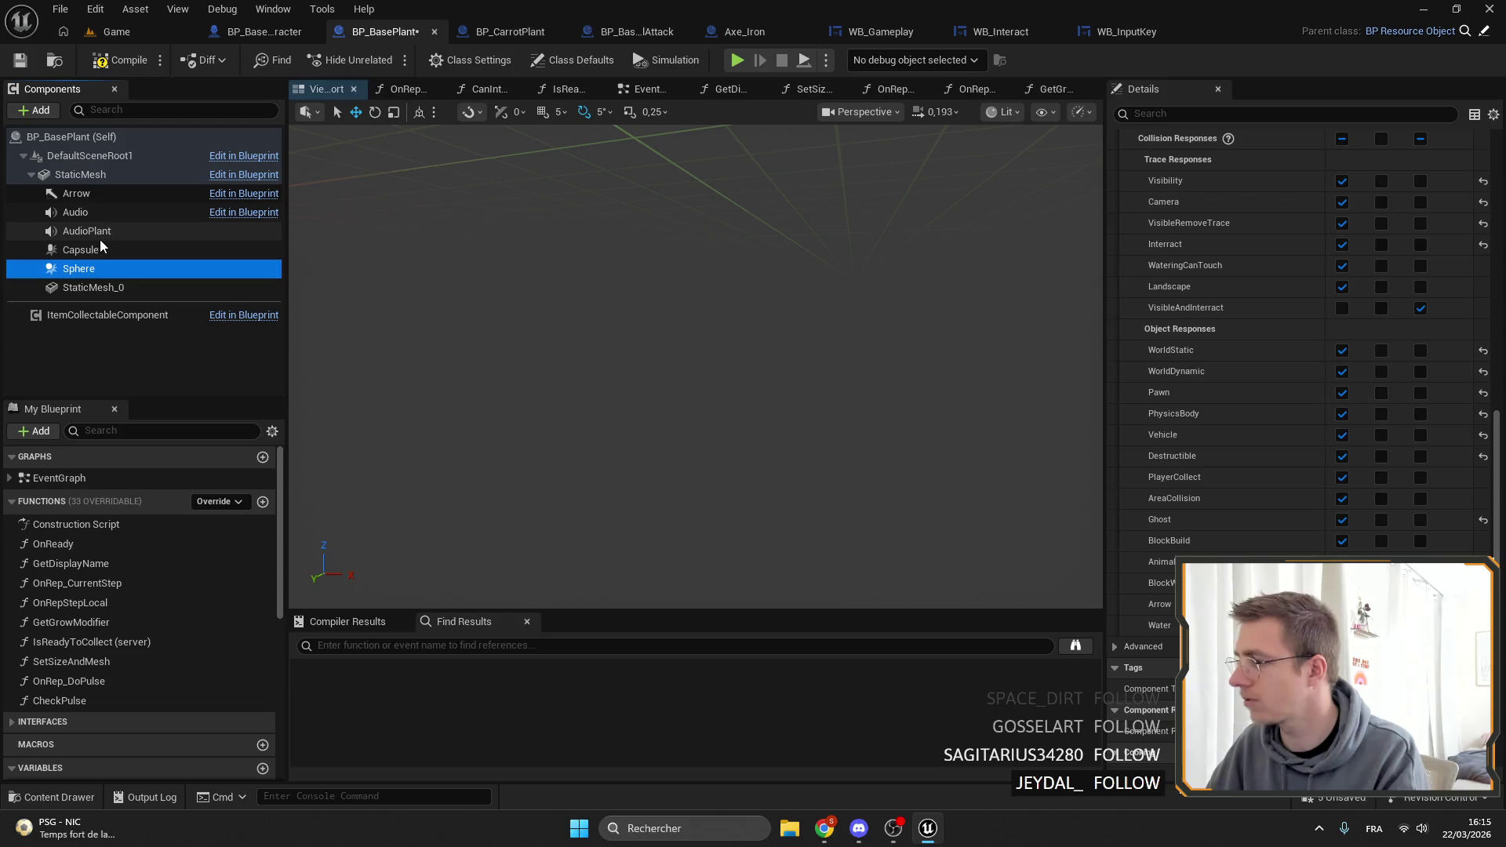
{"action": "left_click", "coordinate": [100, 237]}
{"action": "left_click", "coordinate": [153, 267]}
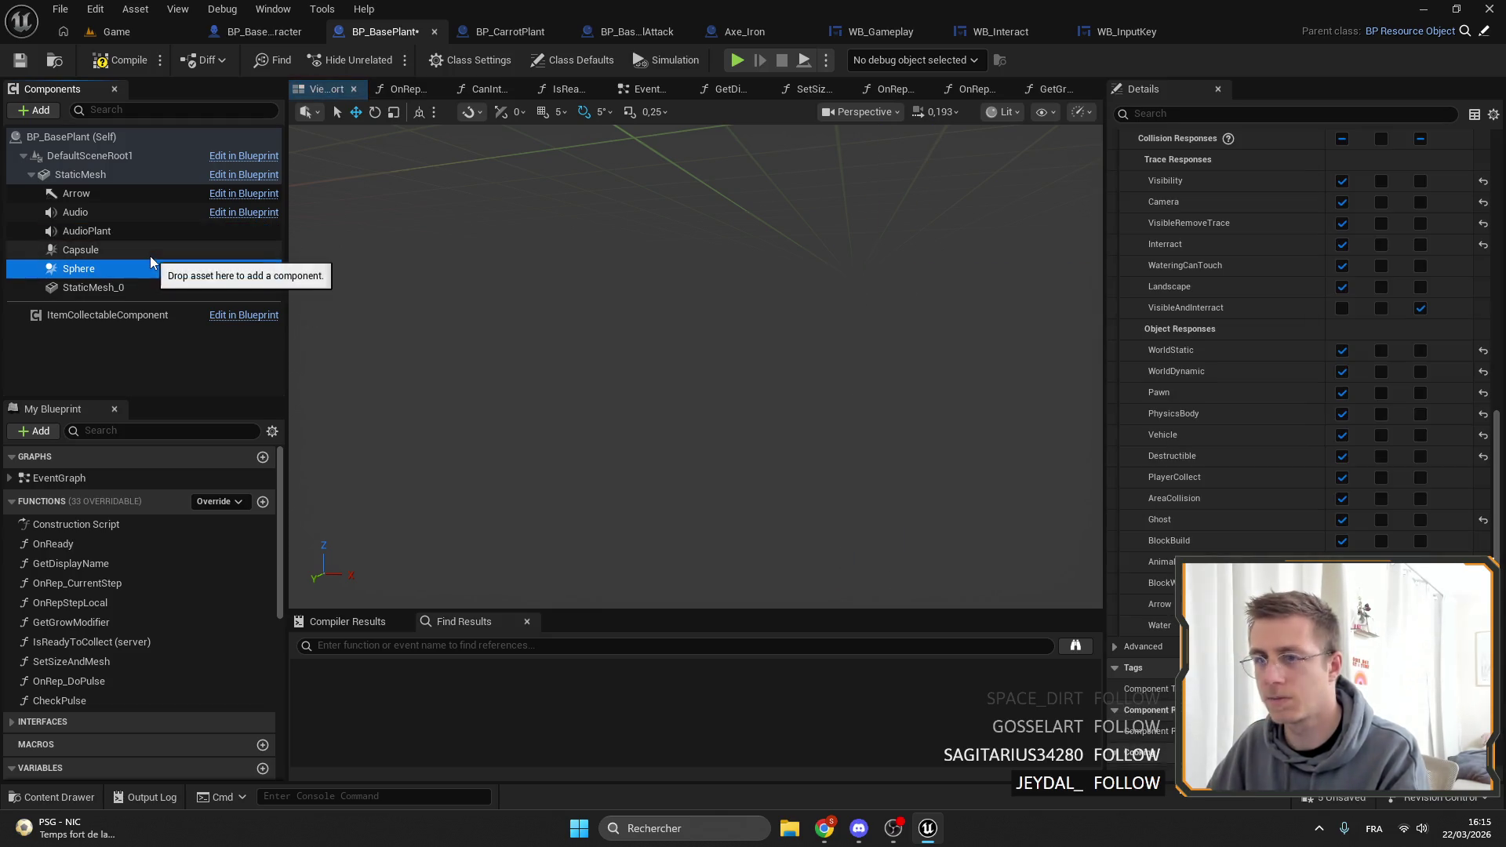
{"action": "left_click", "coordinate": [149, 253]}
{"action": "scroll", "coordinate": [1412, 369], "scroll_direction": "up", "scroll_amount": 3}
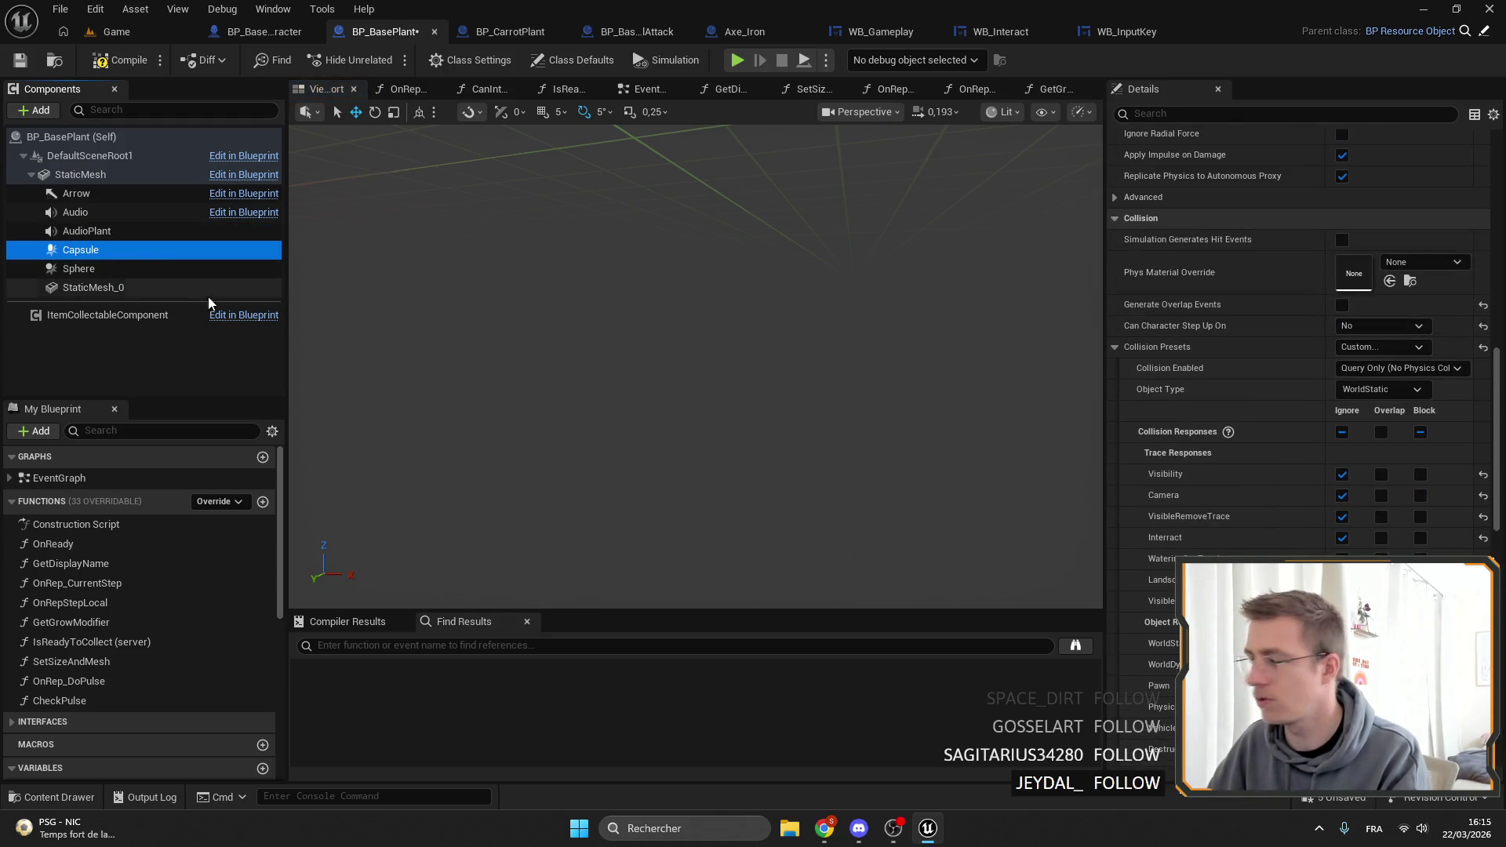
{"action": "left_click", "coordinate": [114, 271]}
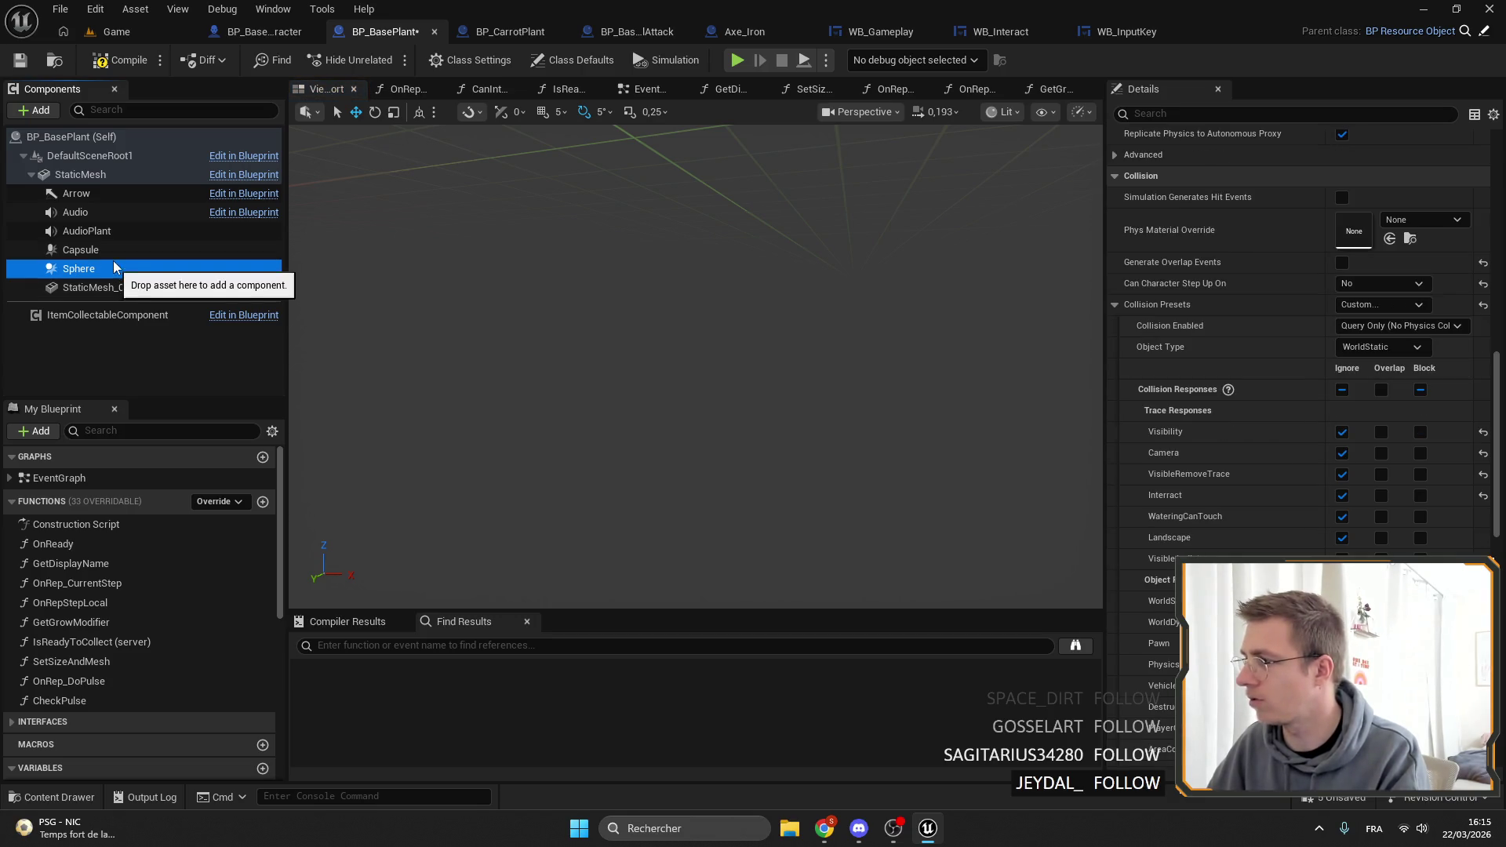
{"action": "left_click", "coordinate": [109, 251]}
{"action": "left_click", "coordinate": [1373, 369]}
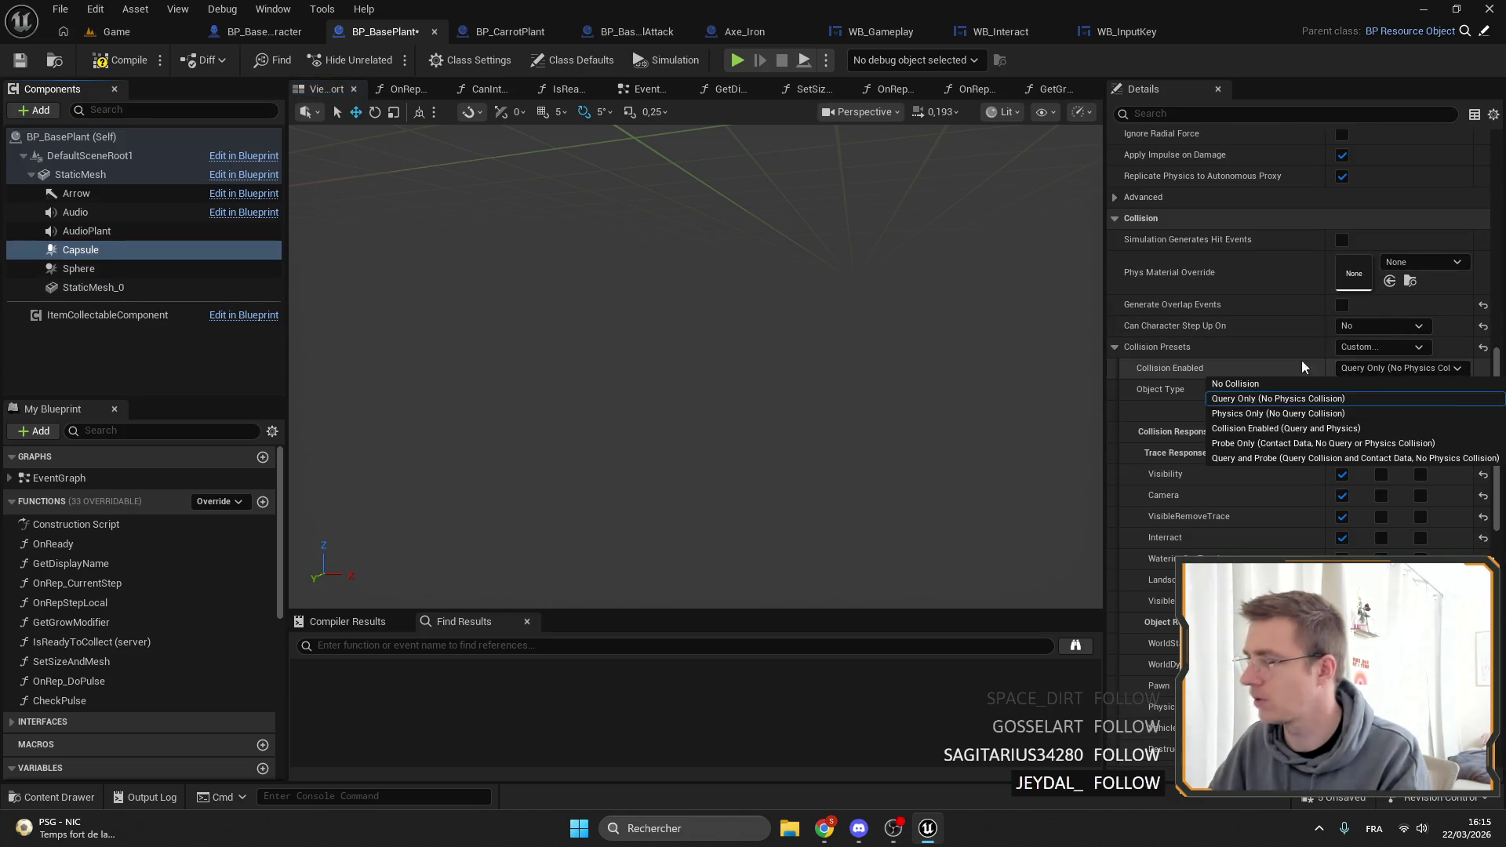
{"action": "key", "text": "Escape"}
Delete the Sphere component, then compile and save BP_BasePlant.
{"action": "left_click", "coordinate": [87, 269]}
{"action": "key", "text": "Delete"}
{"action": "left_click", "coordinate": [112, 67]}
{"action": "key", "text": "ctrl+s"}
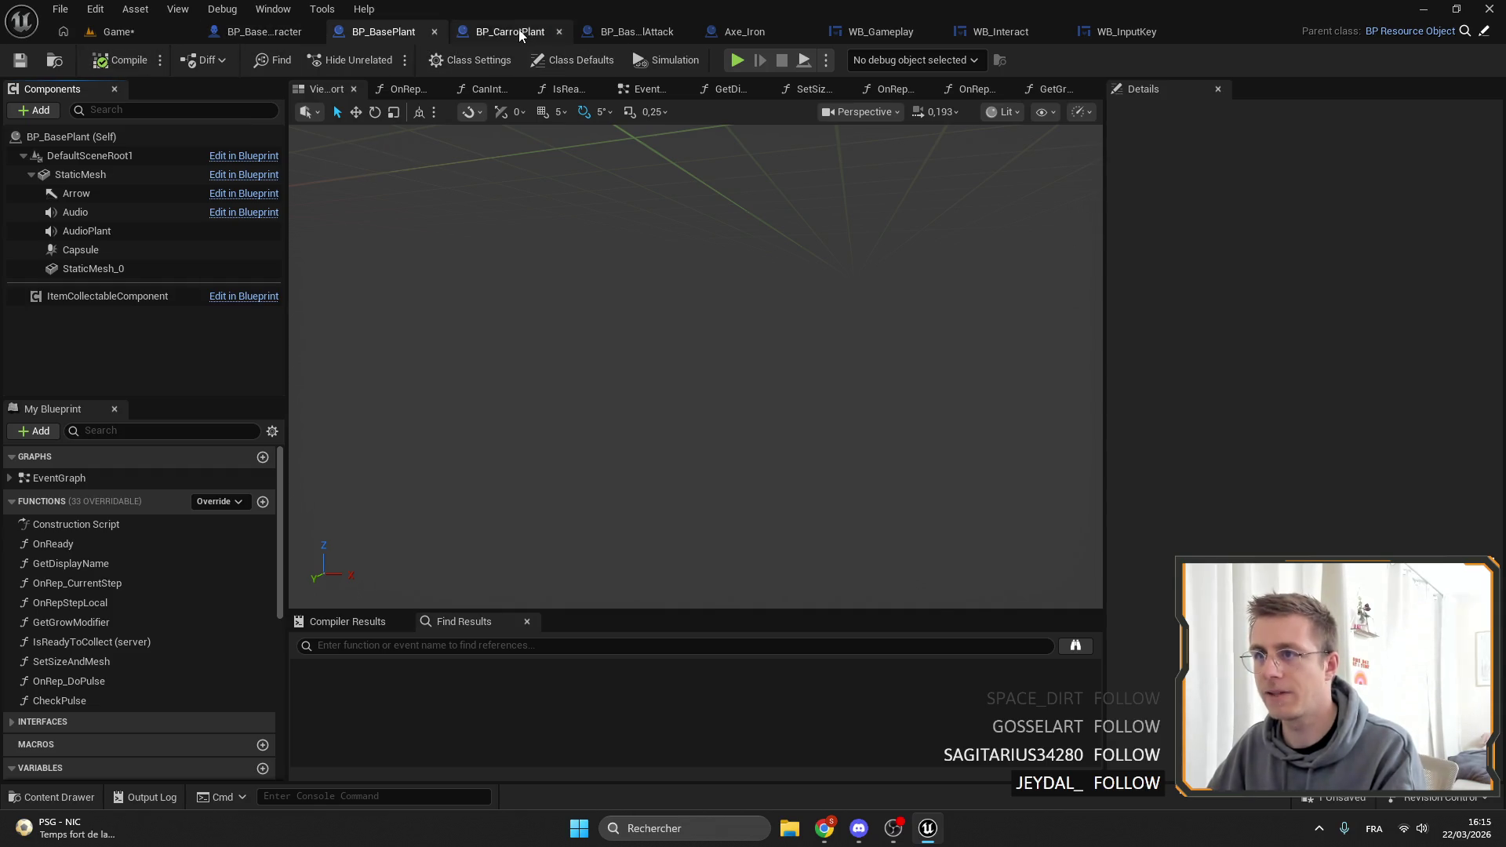
{"action": "left_click", "coordinate": [520, 35]}
{"action": "left_click", "coordinate": [73, 155]}
{"action": "left_click", "coordinate": [332, 92]}
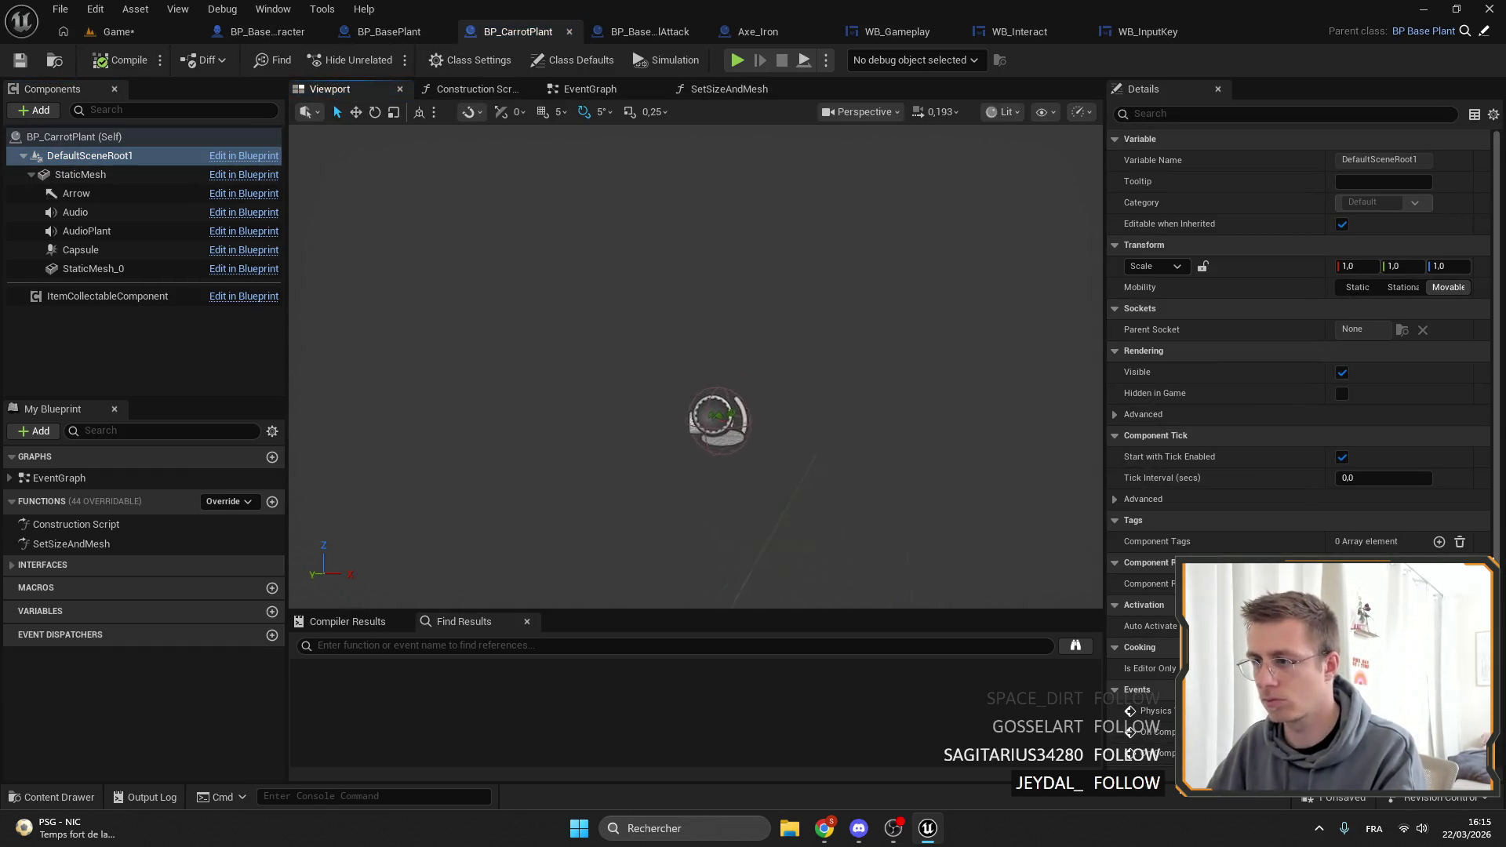
{"action": "left_click", "coordinate": [63, 31]}
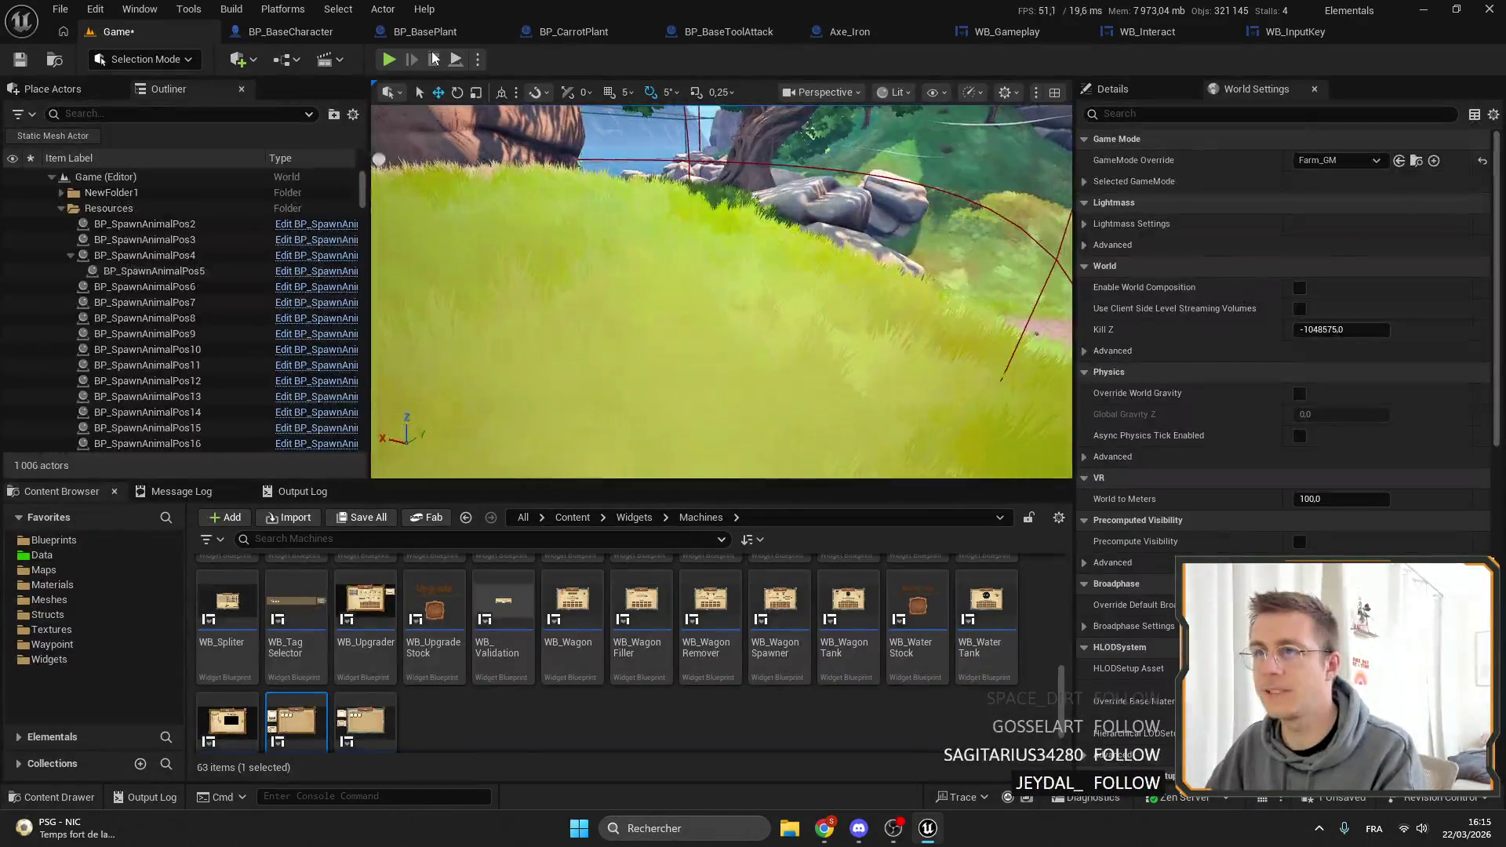
{"action": "left_click", "coordinate": [590, 34]}
{"action": "left_click", "coordinate": [53, 62]}
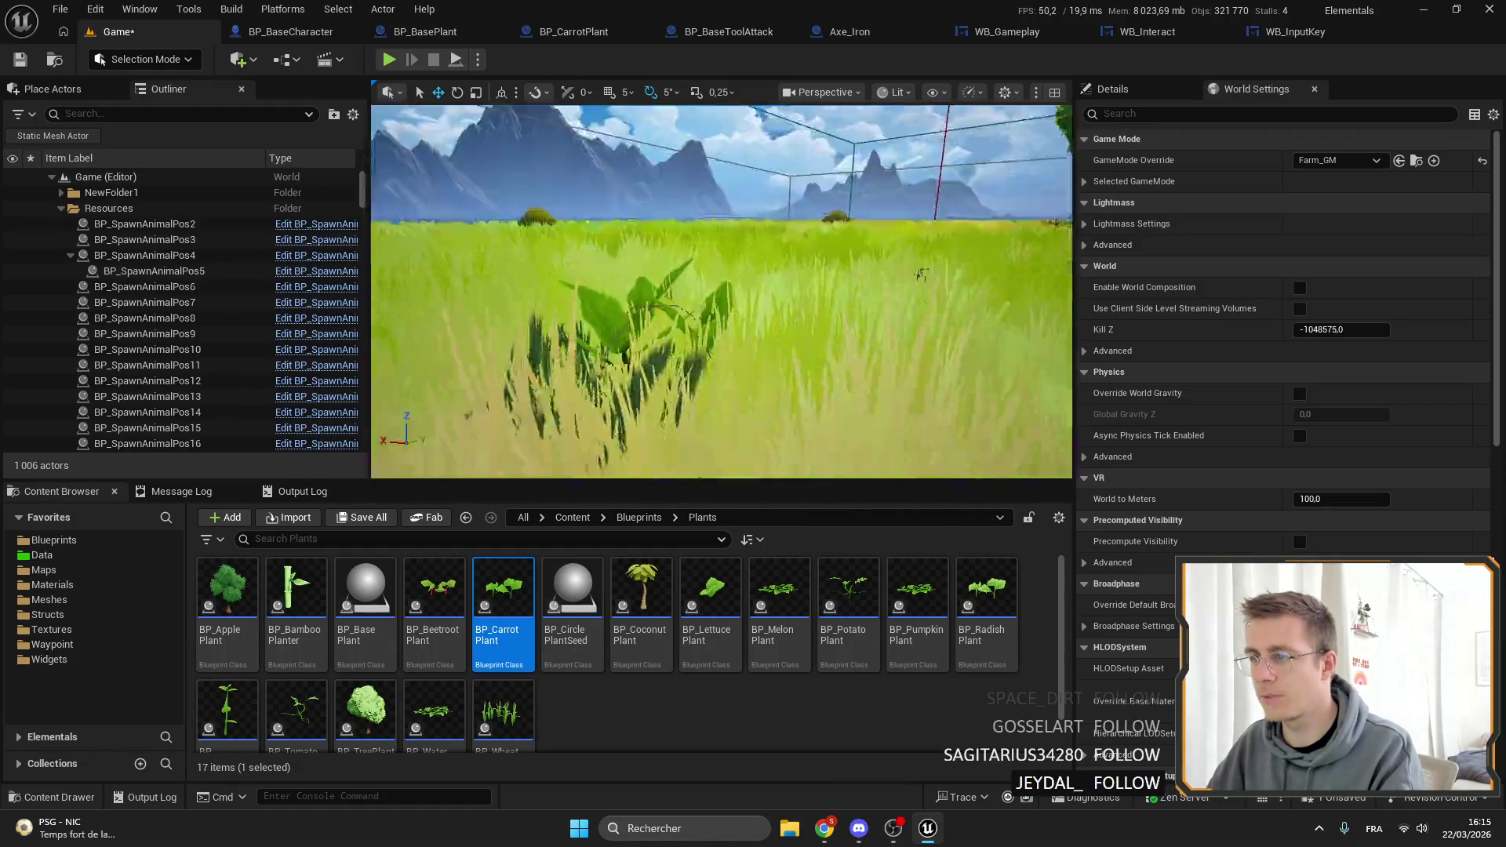
{"action": "left_click", "coordinate": [666, 317]}
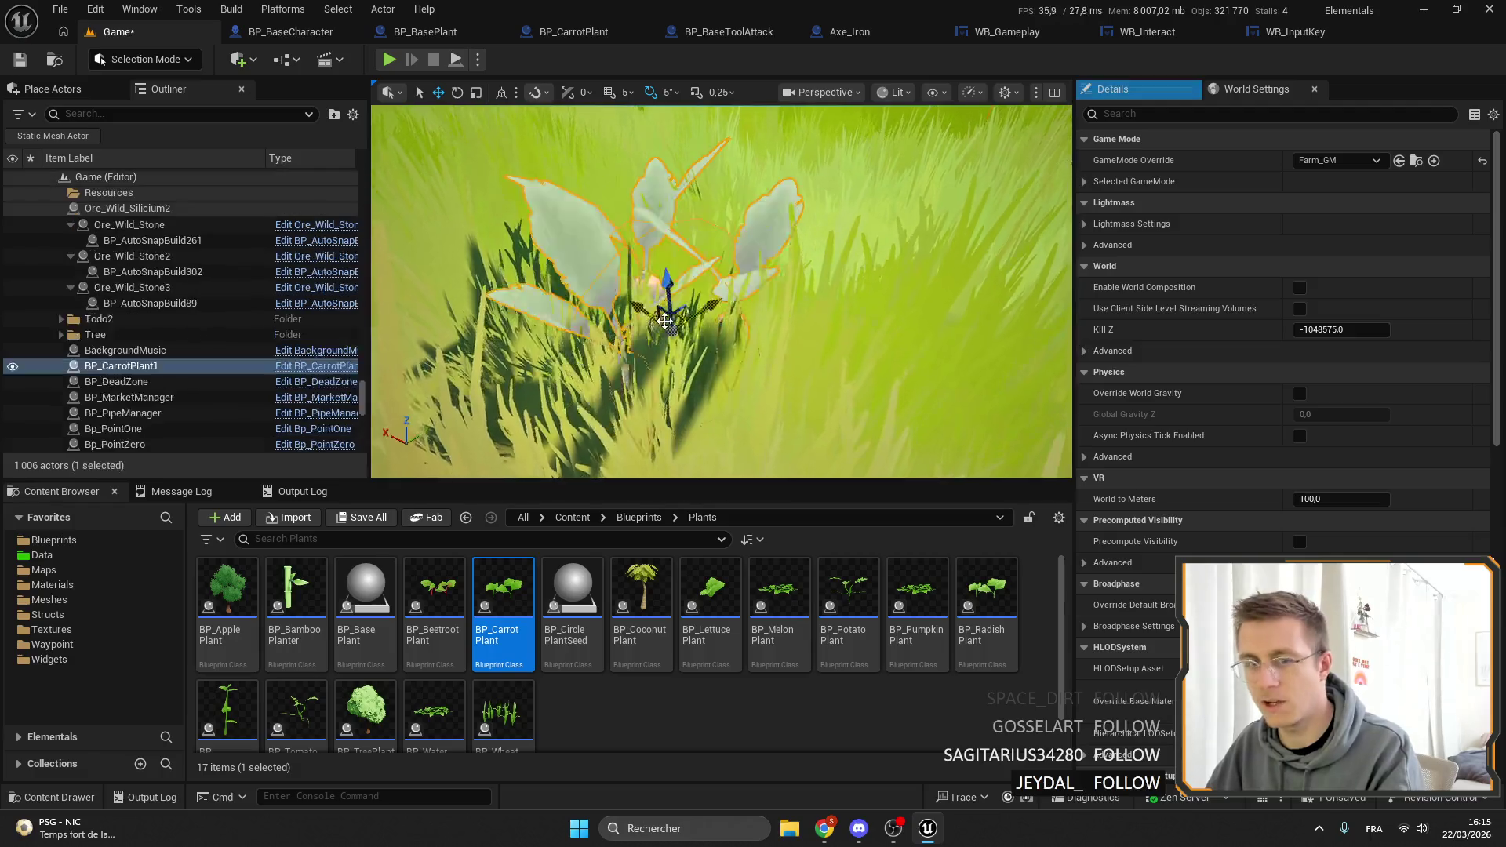
{"action": "left_click", "coordinate": [316, 365]}
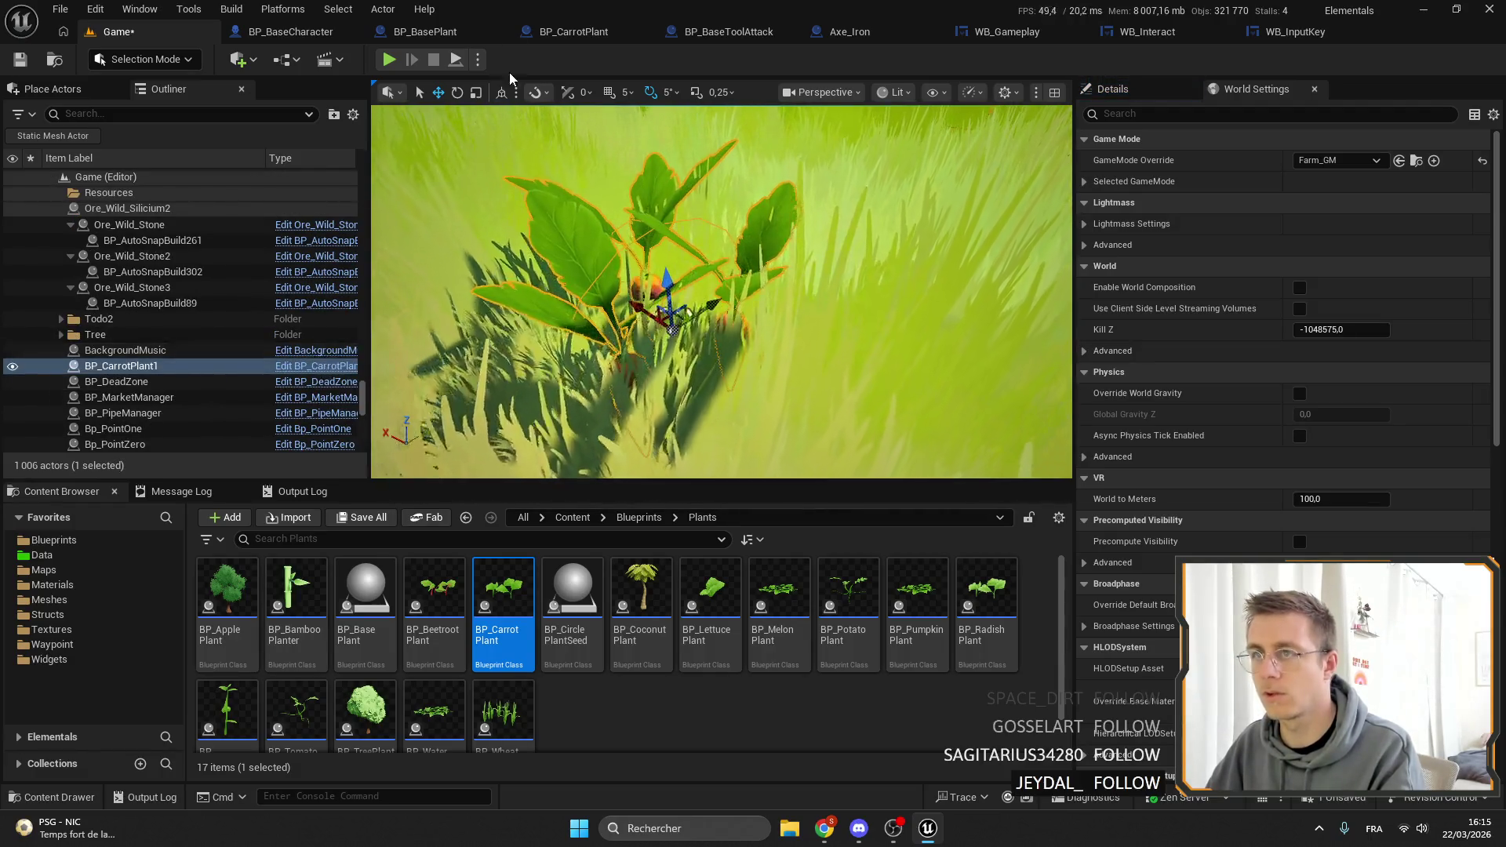
{"action": "left_click", "coordinate": [376, 33]}
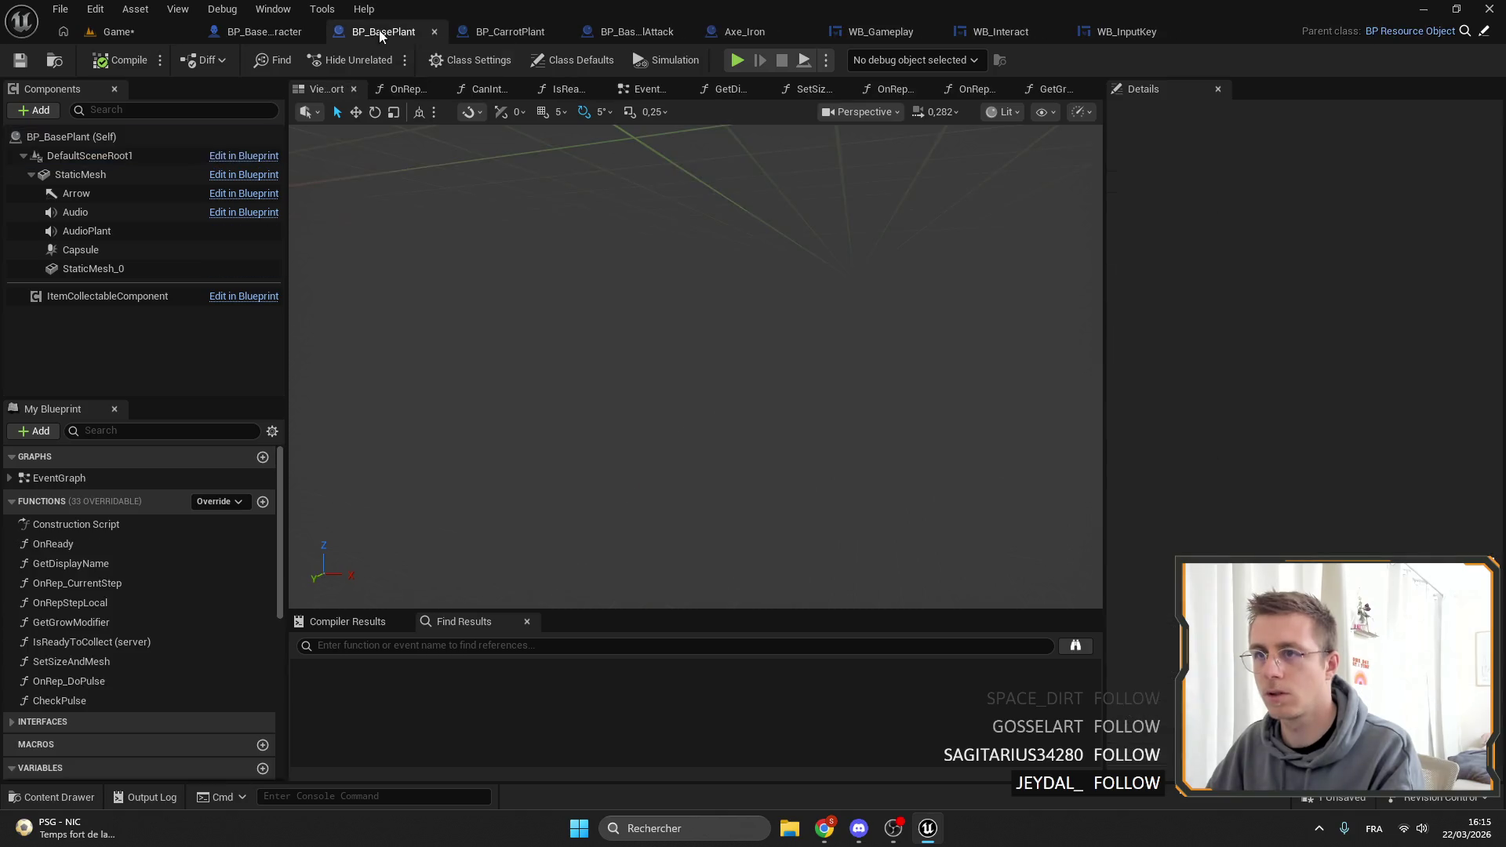
{"action": "left_click", "coordinate": [106, 251]}
{"action": "double_click", "coordinate": [106, 251]}
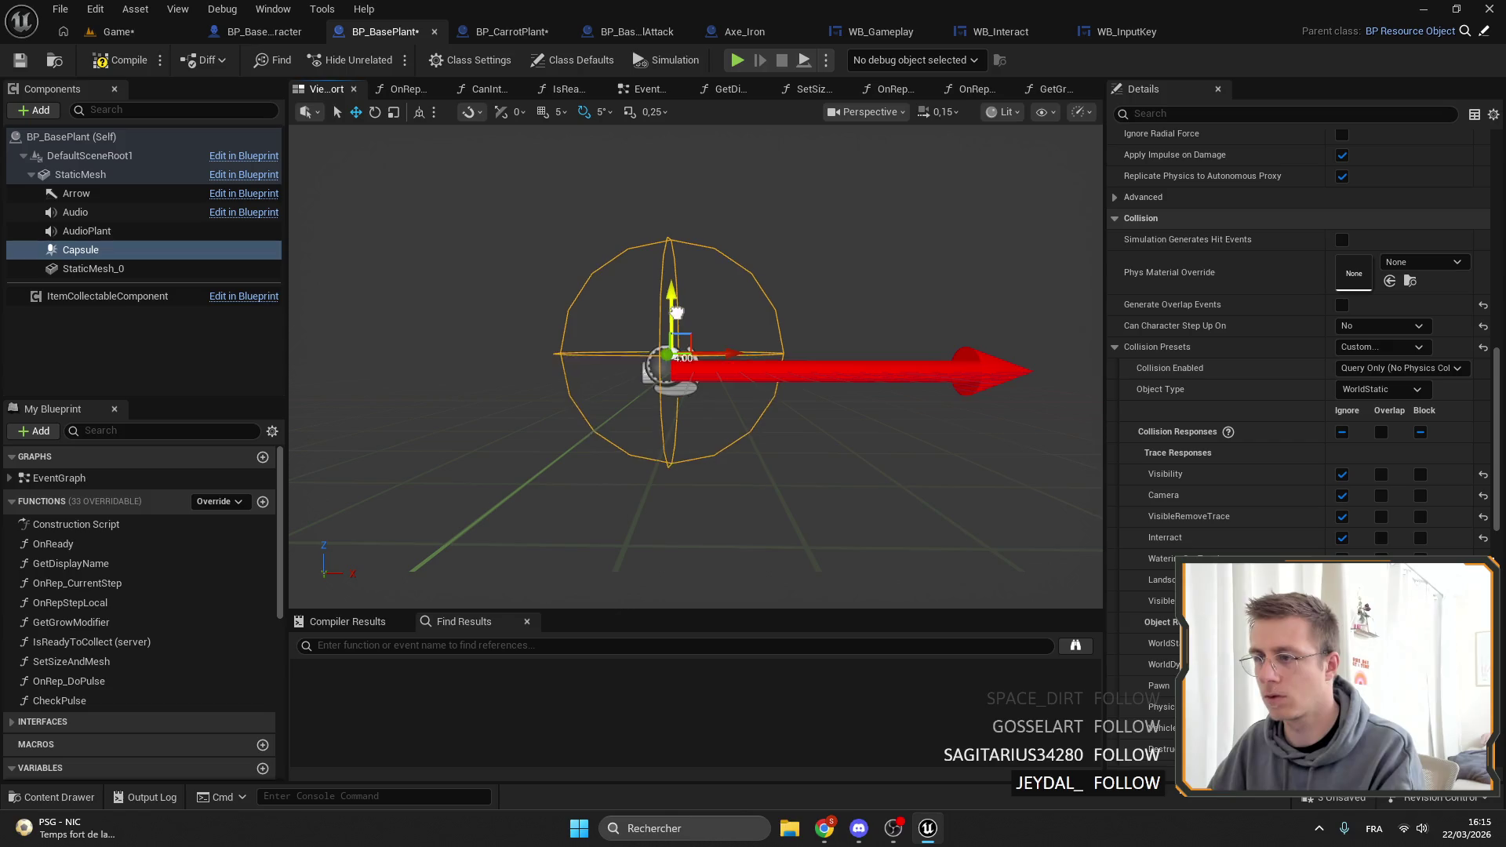
{"action": "key", "text": "ctrl+s"}
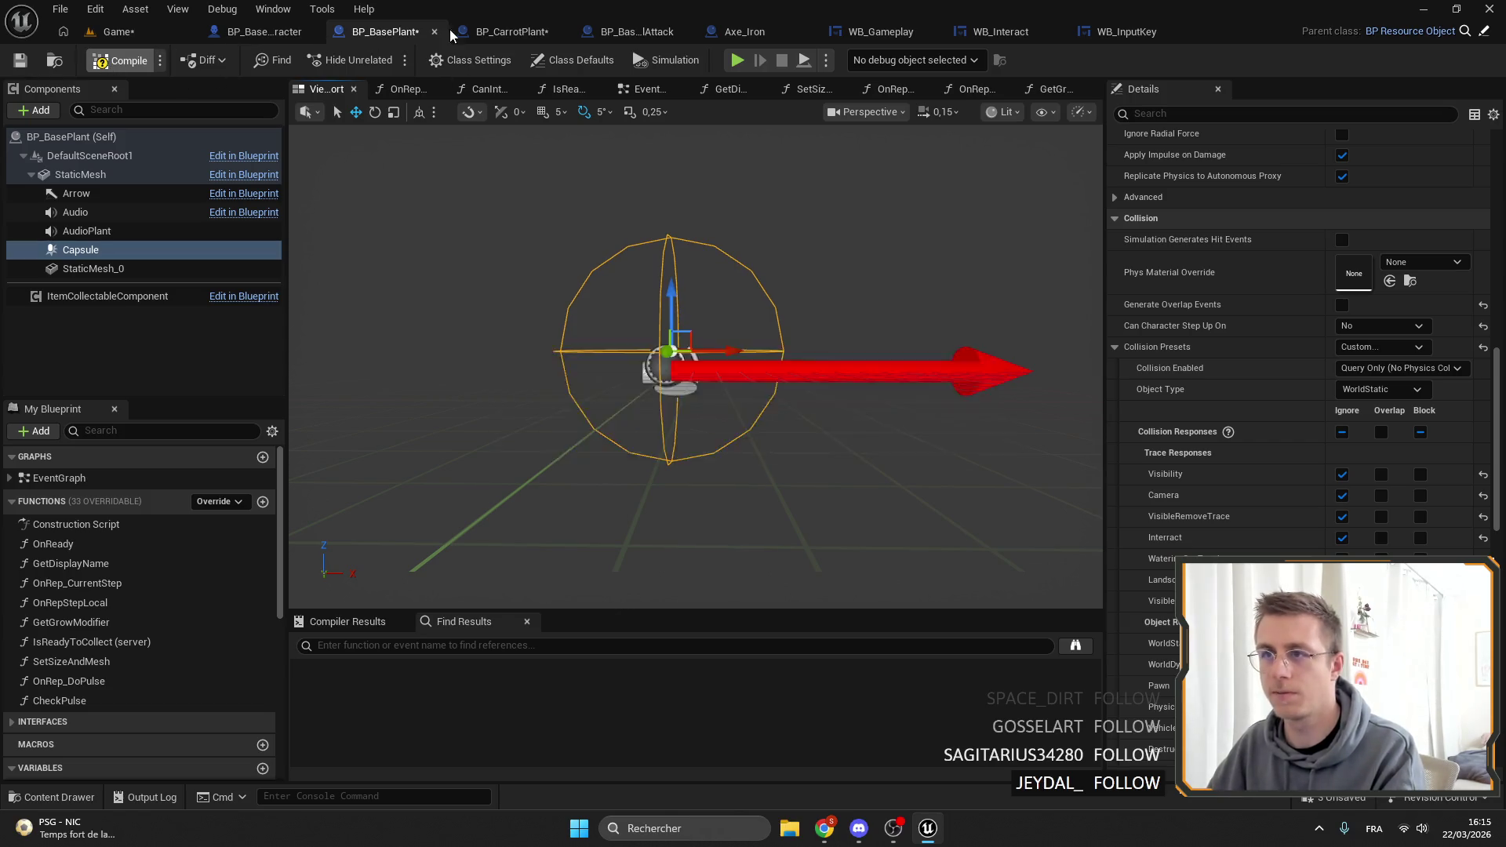
{"action": "left_click", "coordinate": [514, 32]}
{"action": "left_click", "coordinate": [170, 35]}
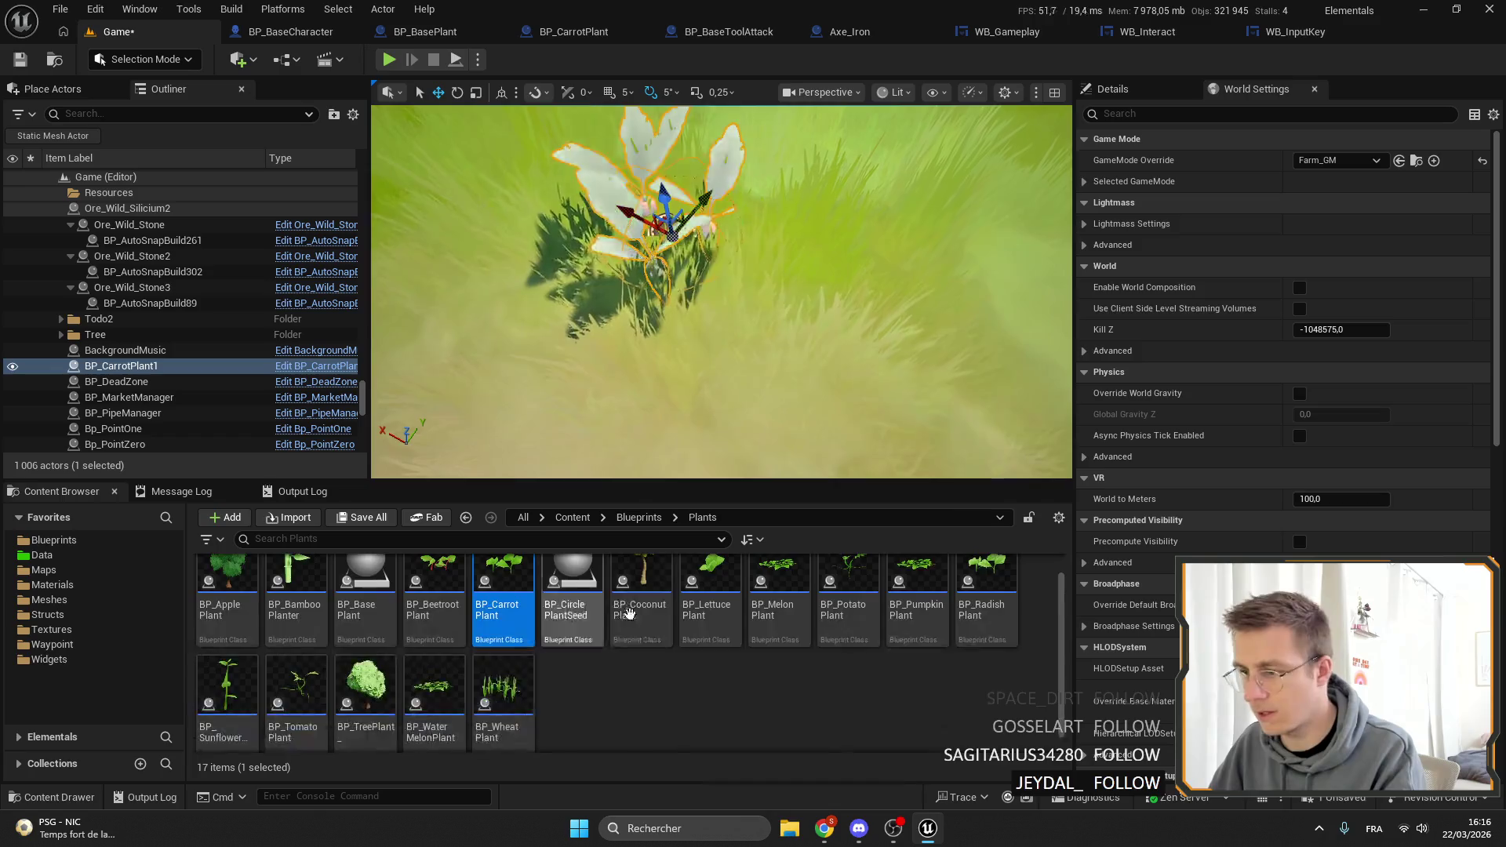
Place a potato plant in the level at growth step 3 and frame it.
{"action": "mouse_move", "coordinate": [847, 596]}
{"action": "left_mouse_down"}
{"action": "mouse_move", "coordinate": [855, 414]}
{"action": "mouse_move", "coordinate": [890, 240]}
{"action": "left_mouse_up"}
{"action": "key", "text": "f"}
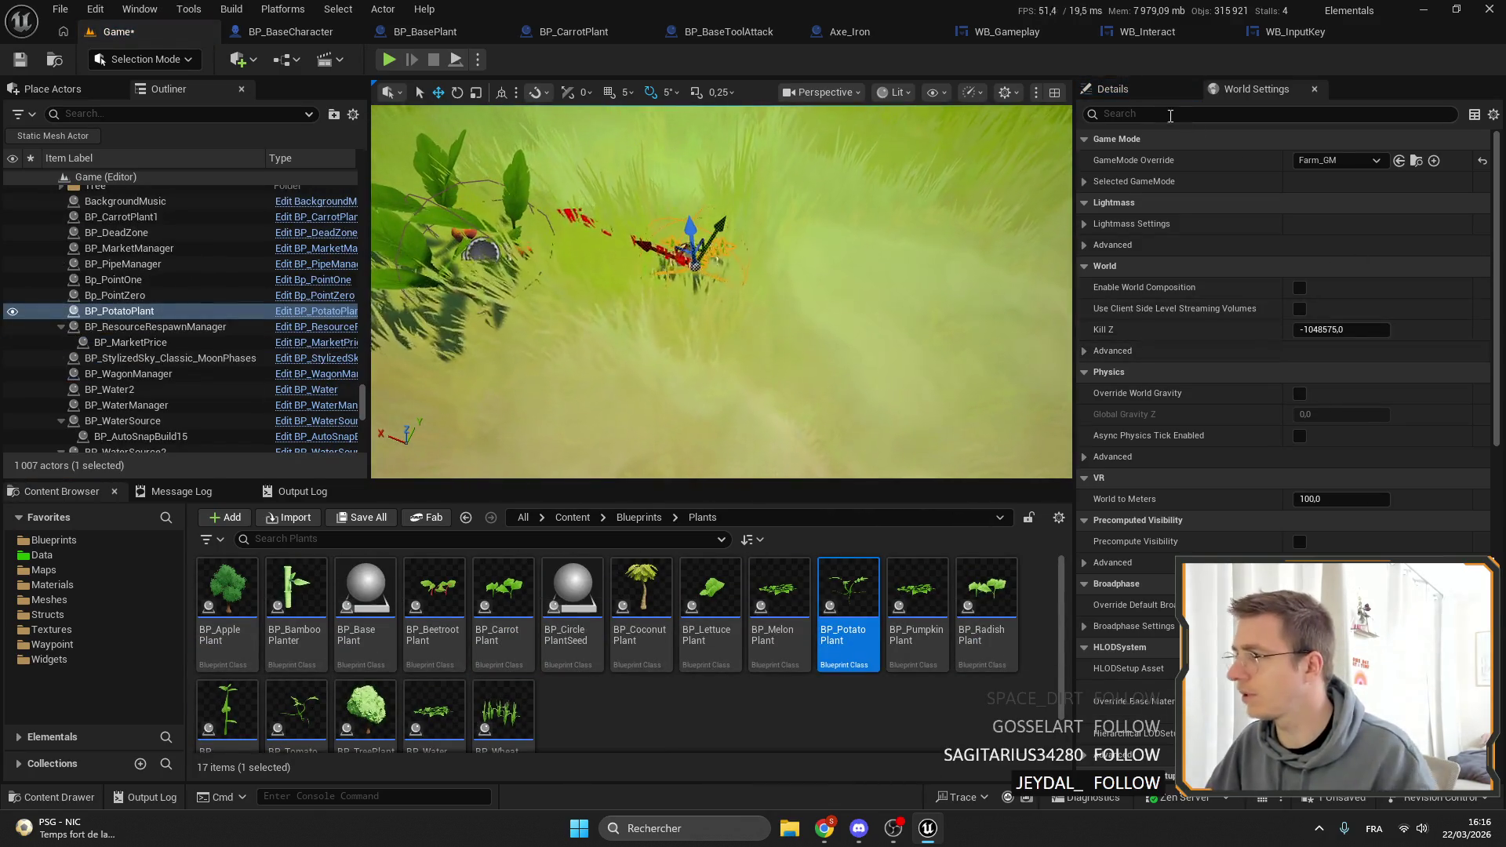
{"action": "left_click", "coordinate": [1390, 461]}
{"action": "left_click", "coordinate": [1391, 462]}
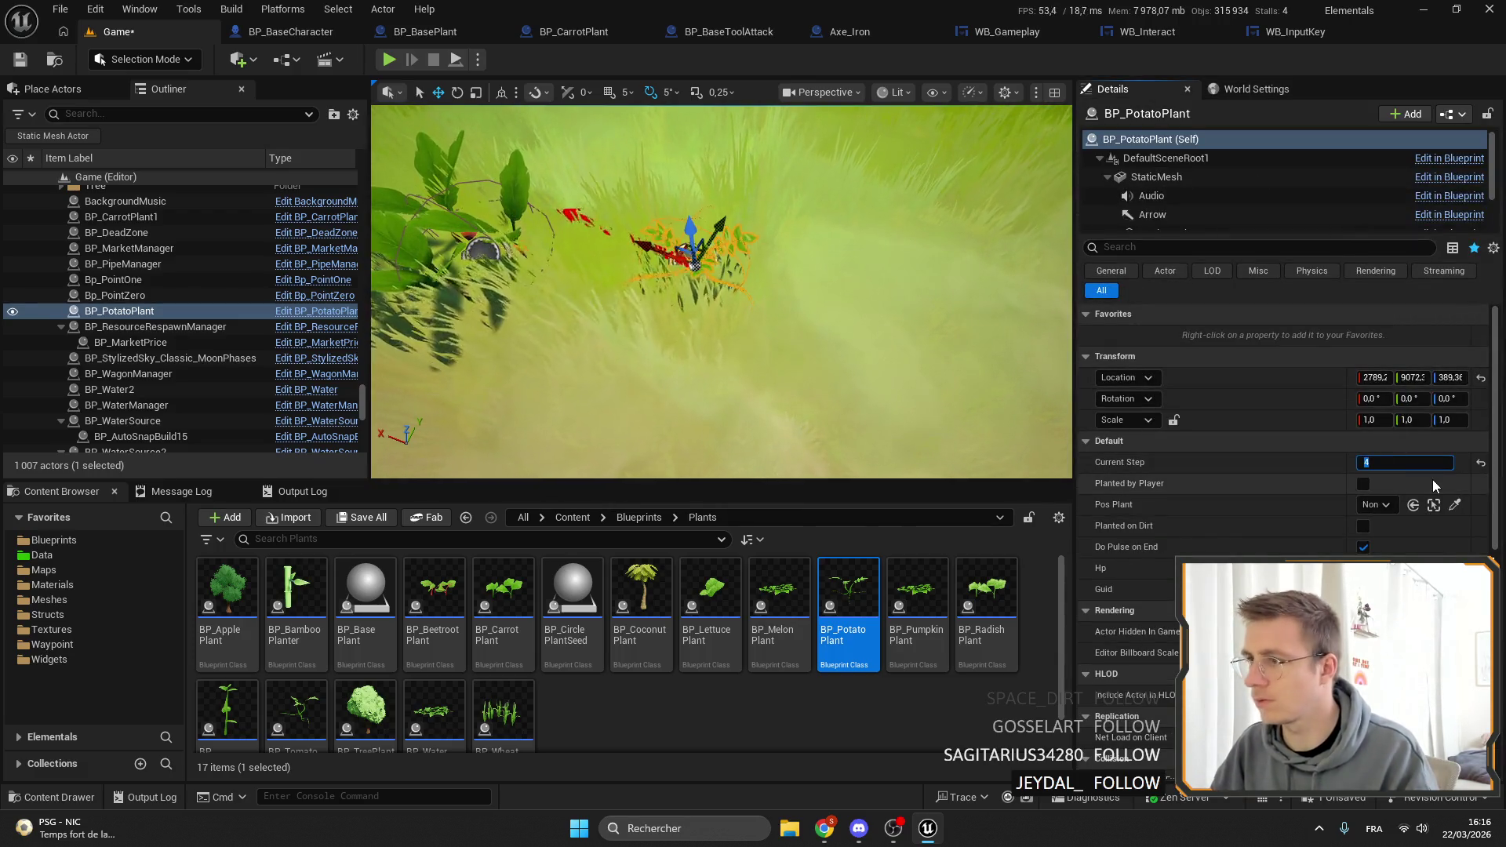
{"action": "key", "text": "Return"}
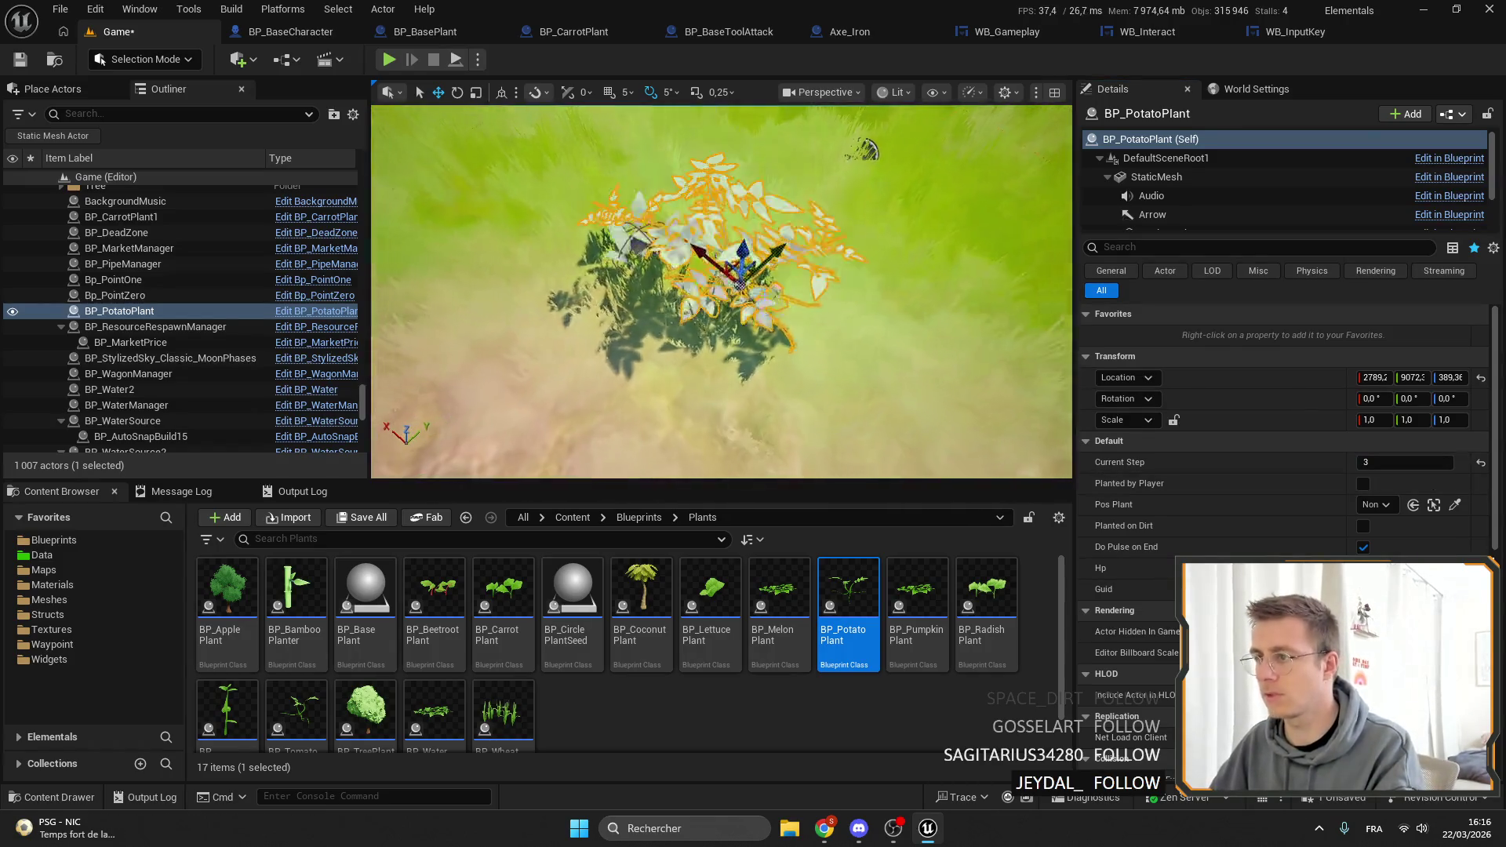
{"action": "key", "text": "f"}
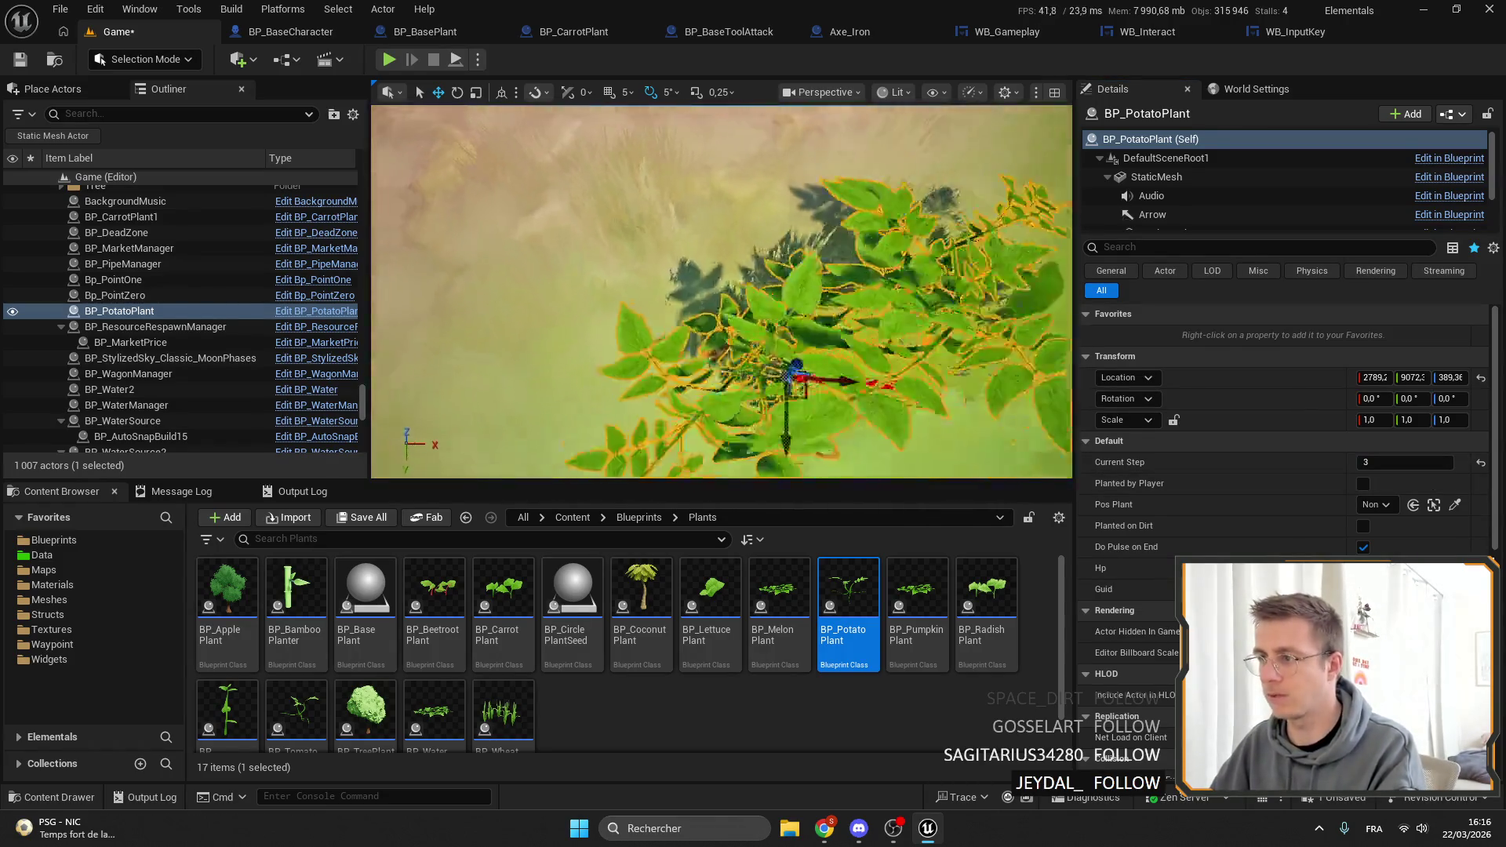
{"action": "key", "text": "f"}
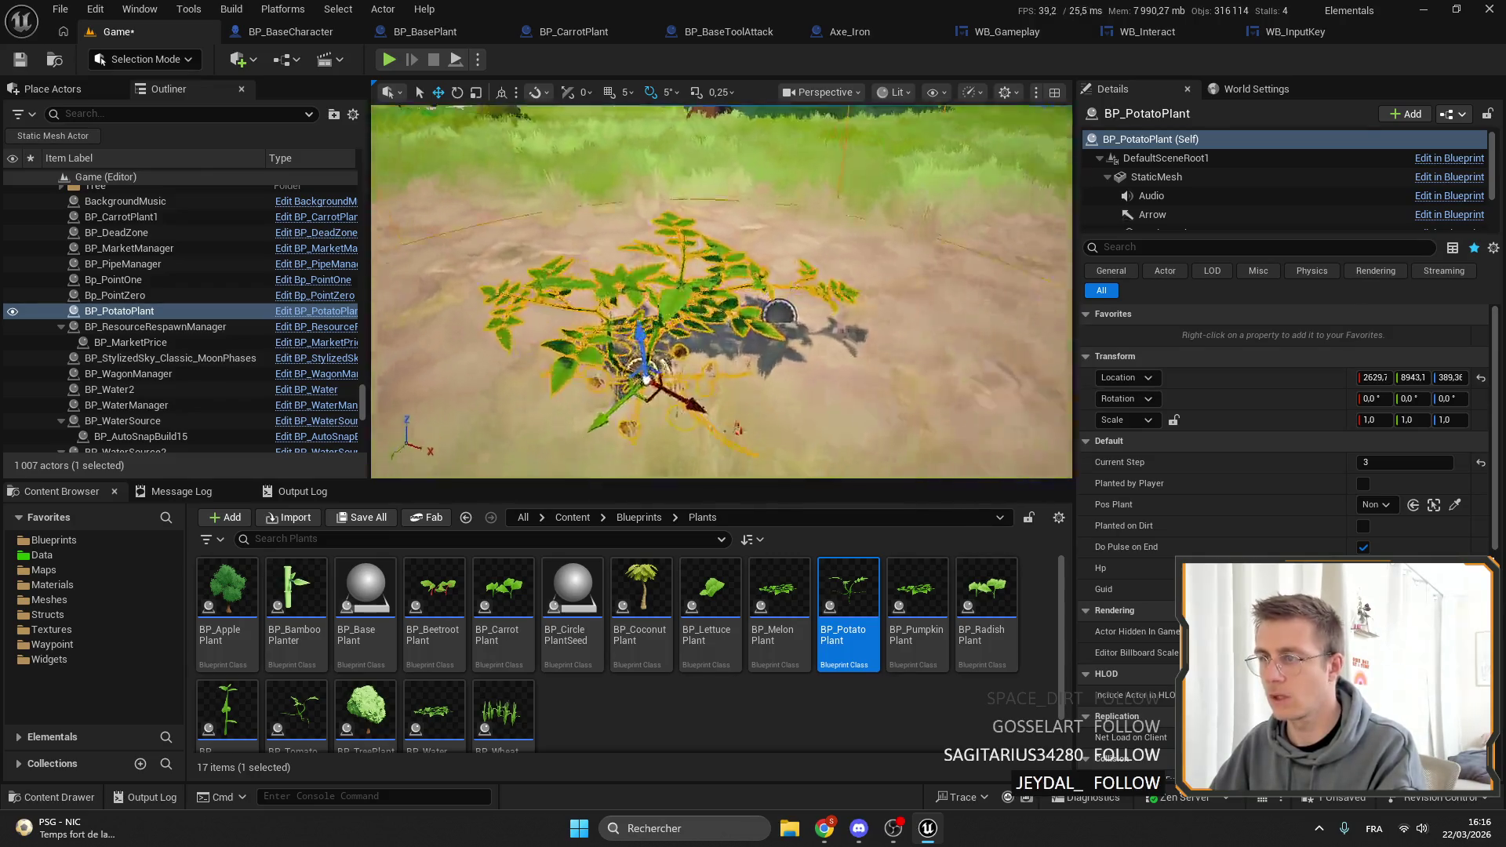
{"action": "mouse_move", "coordinate": [722, 290]}
{"action": "left_mouse_down"}
{"action": "mouse_move", "coordinate": [689, 223]}
{"action": "mouse_move", "coordinate": [694, 294]}
{"action": "left_mouse_up"}
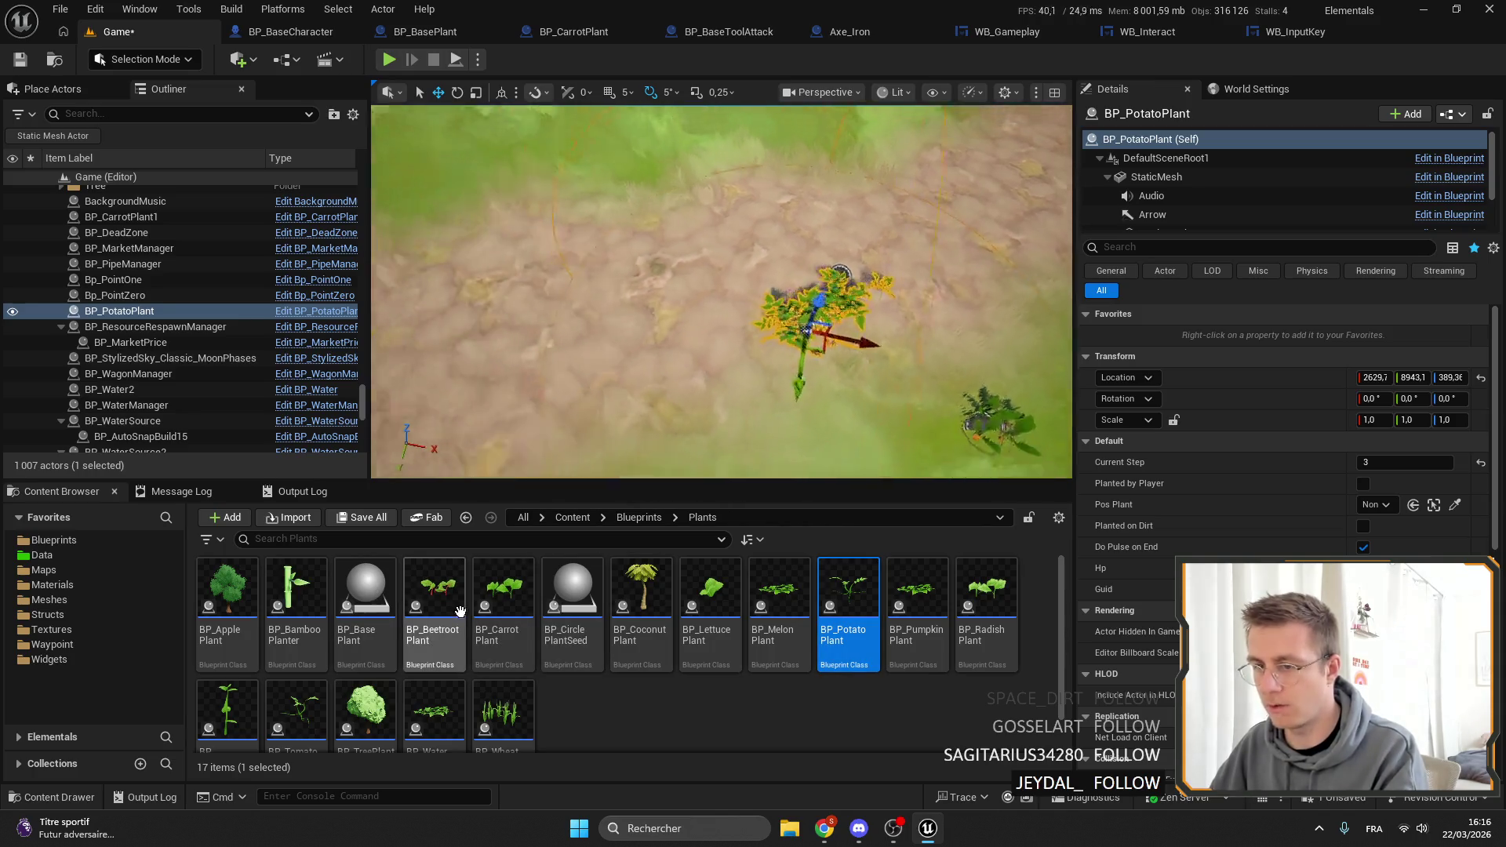
Place a beetroot plant at growth step 3, then open its blueprint.
{"action": "mouse_move", "coordinate": [461, 611]}
{"action": "left_mouse_down"}
{"action": "mouse_move", "coordinate": [732, 320]}
{"action": "mouse_move", "coordinate": [733, 333]}
{"action": "left_mouse_up"}
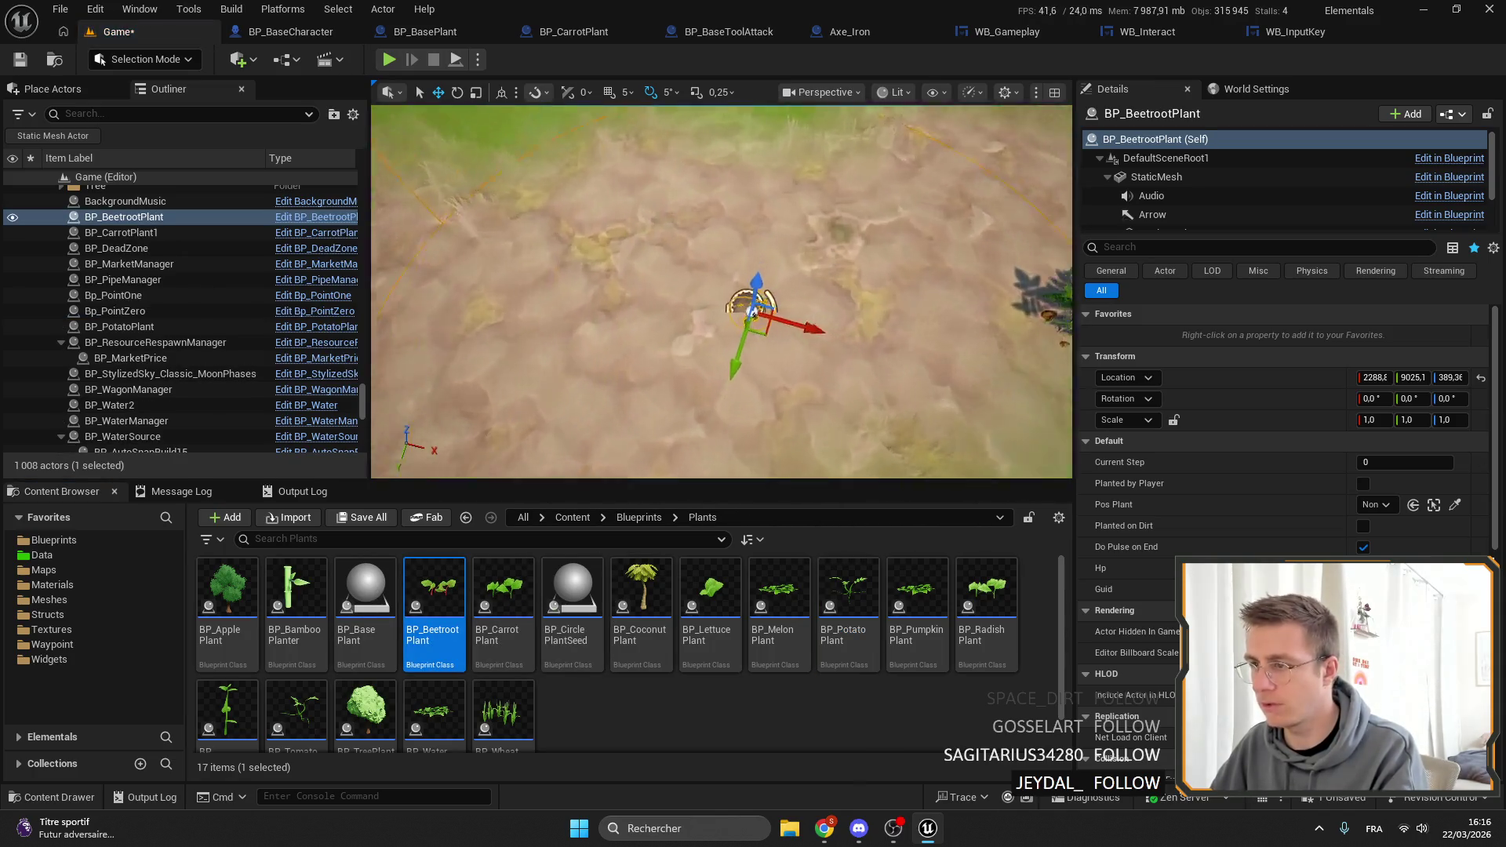
{"action": "left_click", "coordinate": [1406, 463]}
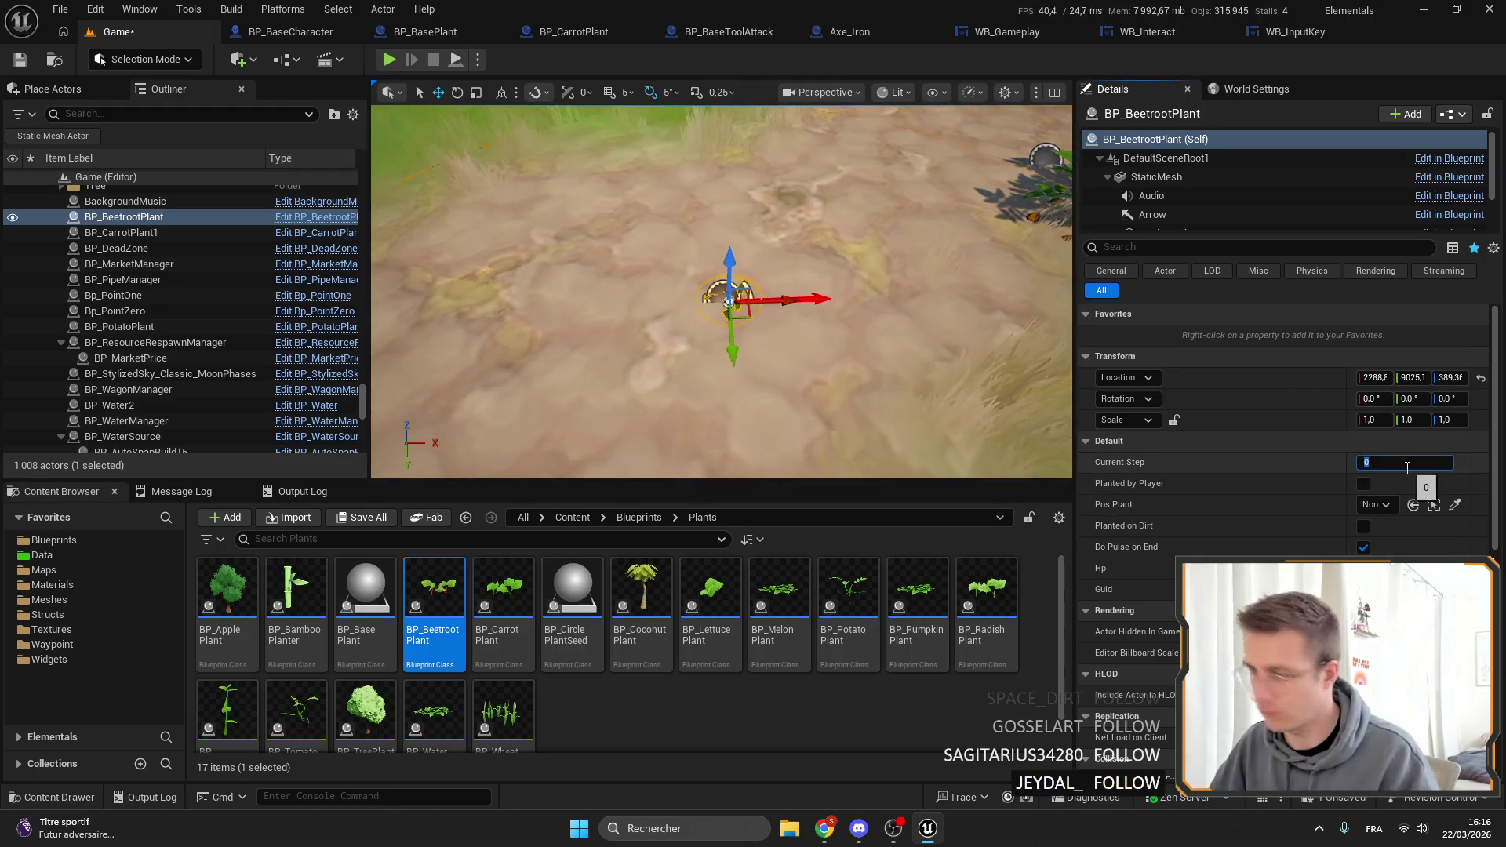
{"action": "type", "text": "3"}
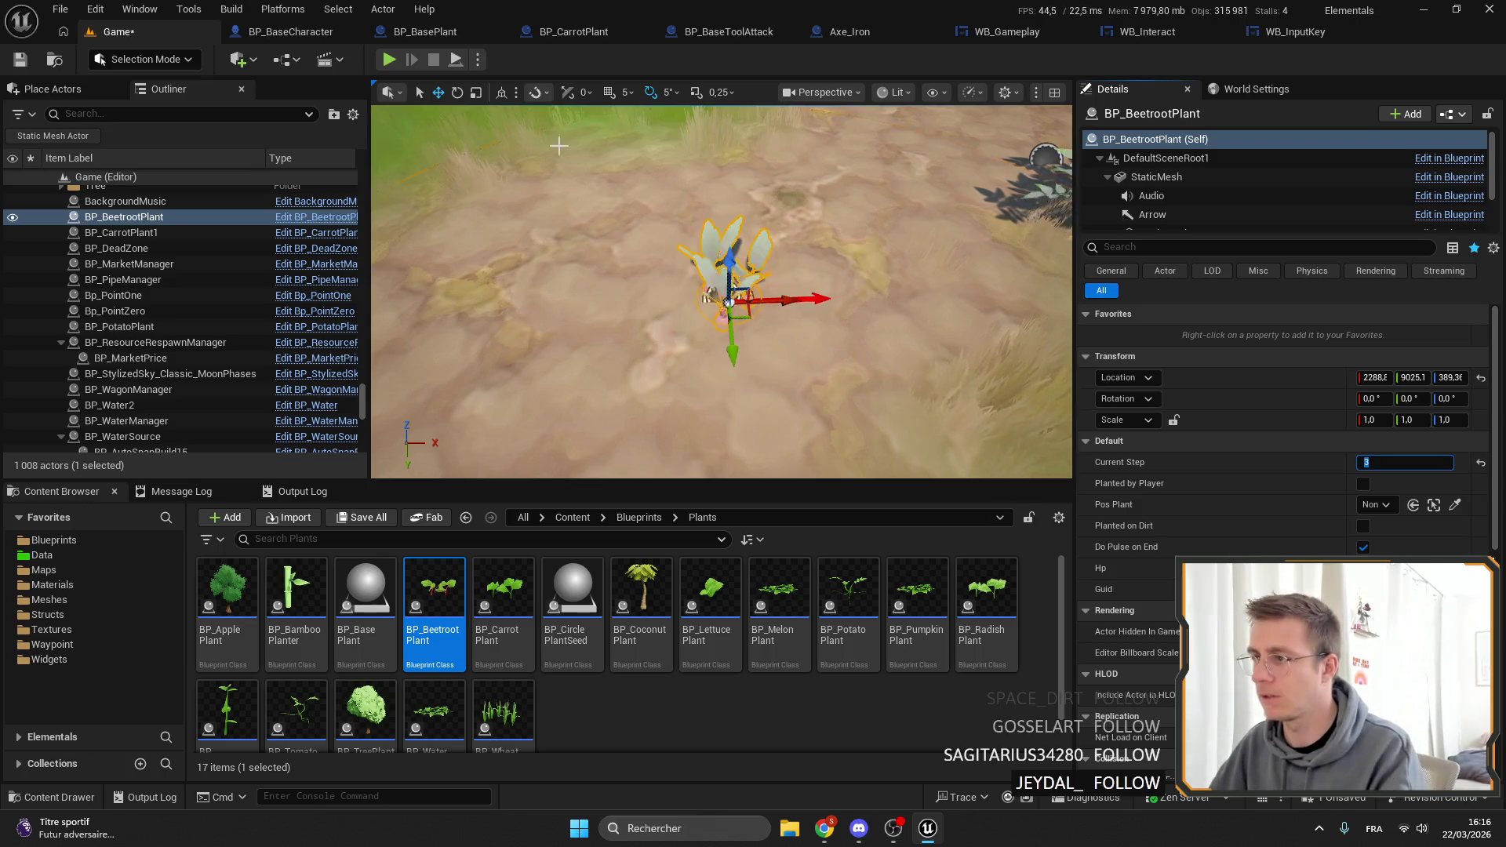
{"action": "type", "text": "f"}
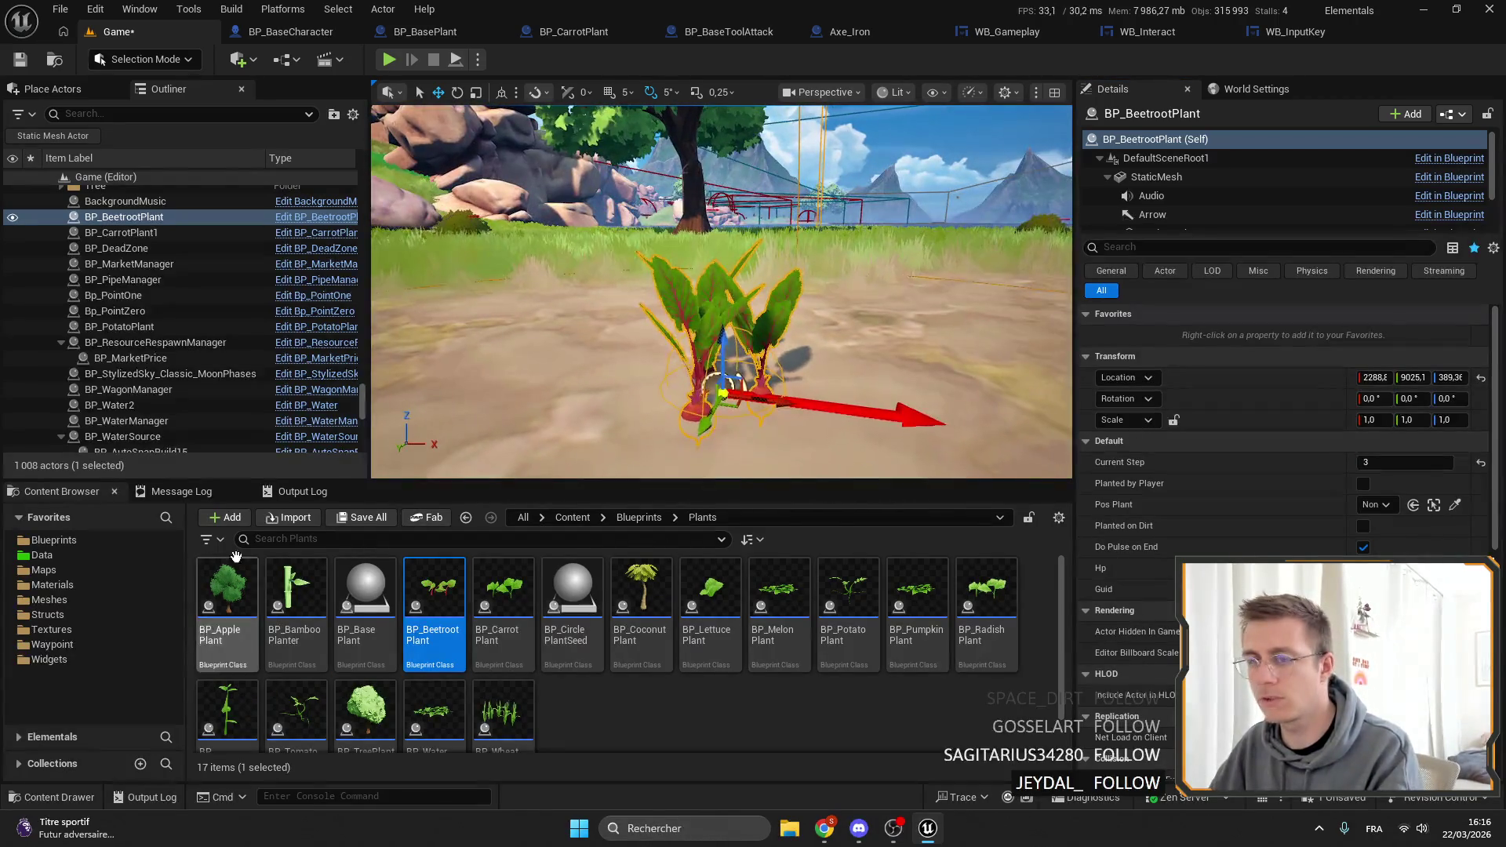
{"action": "double_click", "coordinate": [434, 596]}
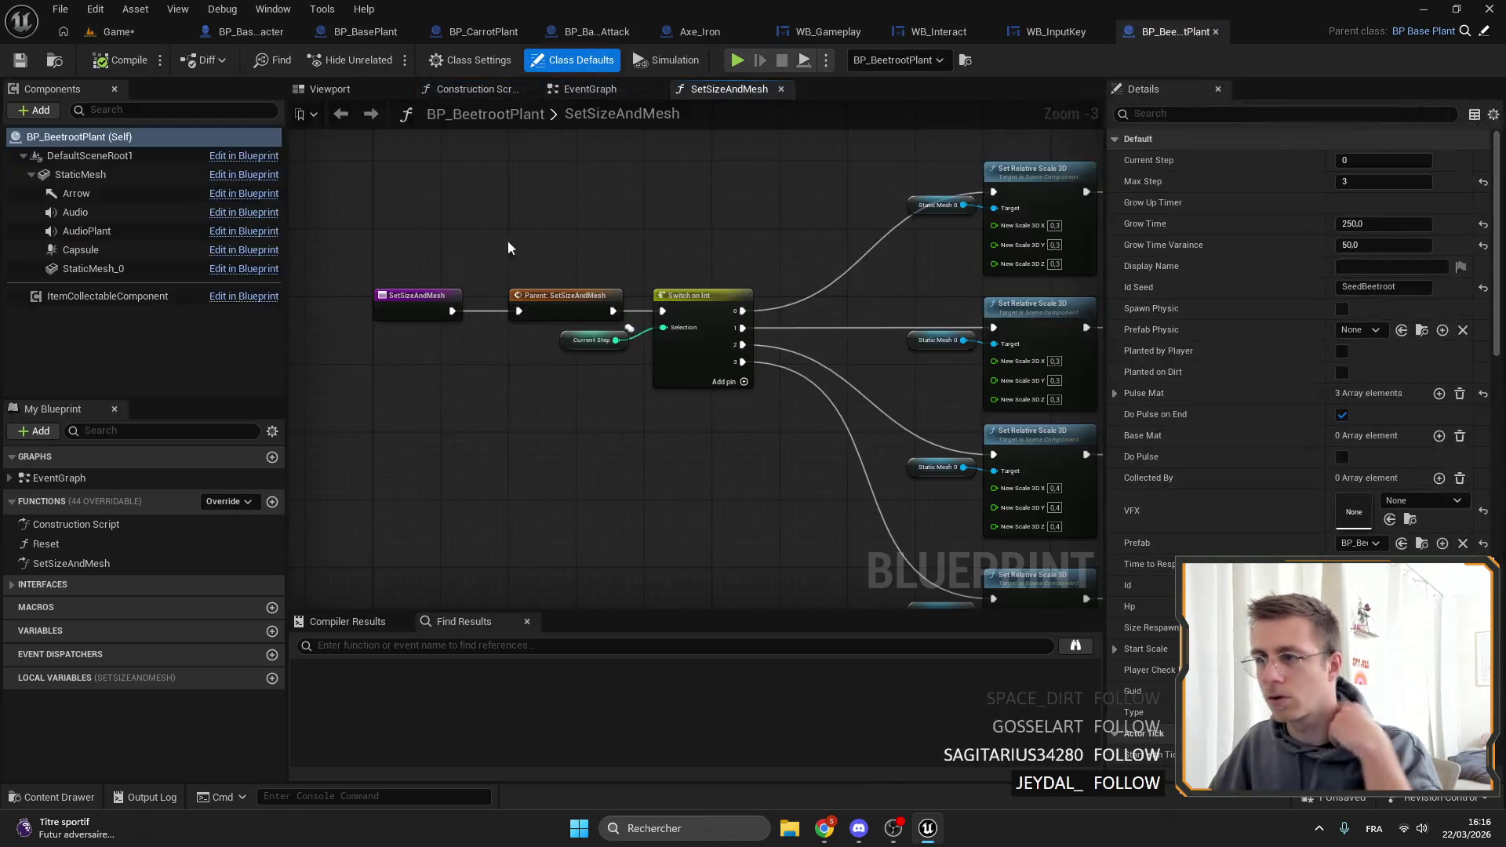
Enlarge the beetroot capsule to about 41.91 half height and 30.27 radius, checking against the level.
{"action": "left_click", "coordinate": [134, 251]}
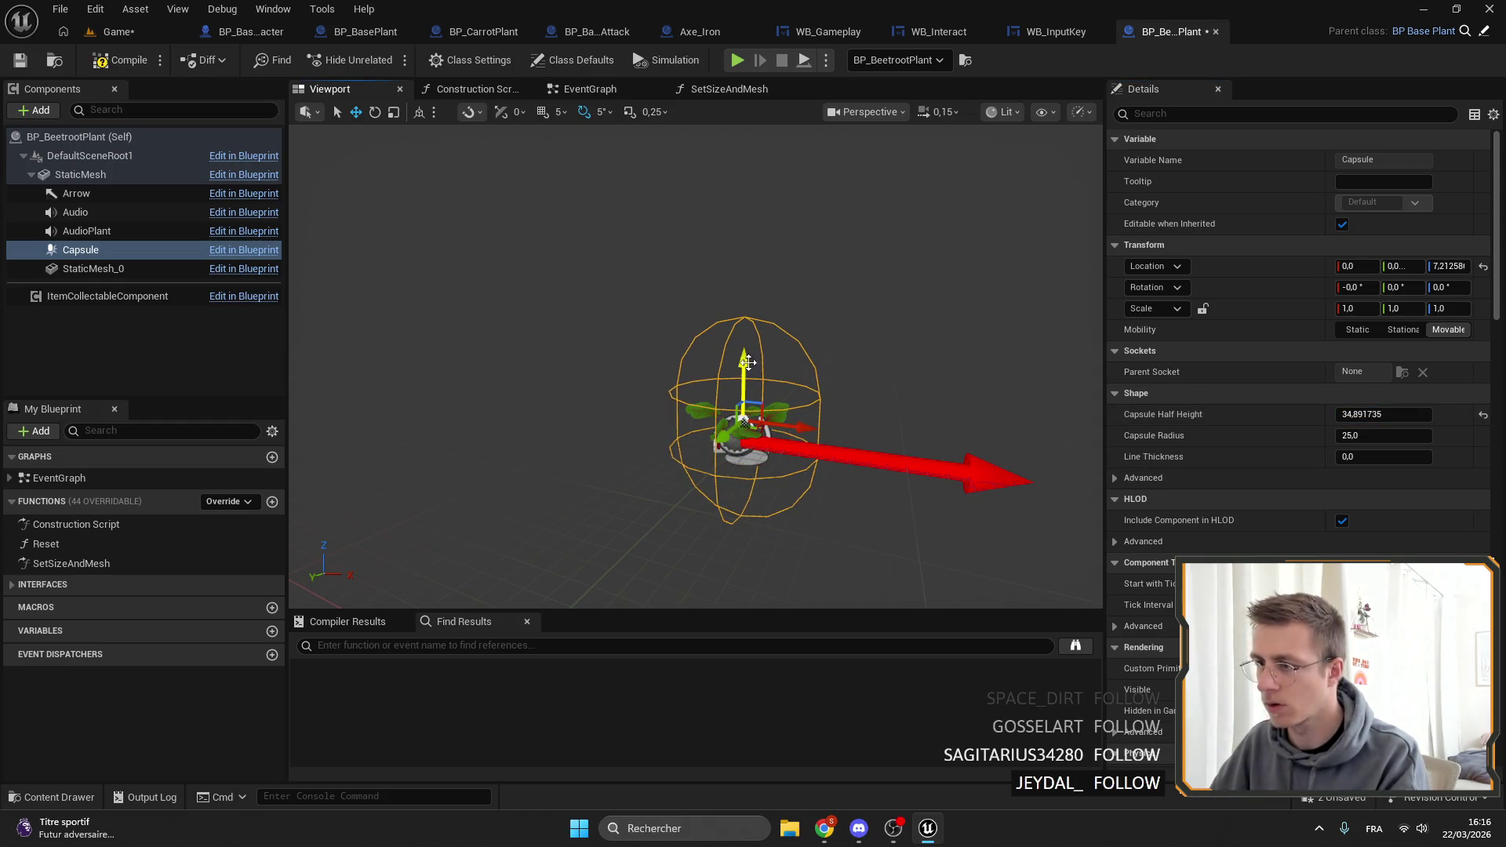
{"action": "left_click", "coordinate": [118, 31]}
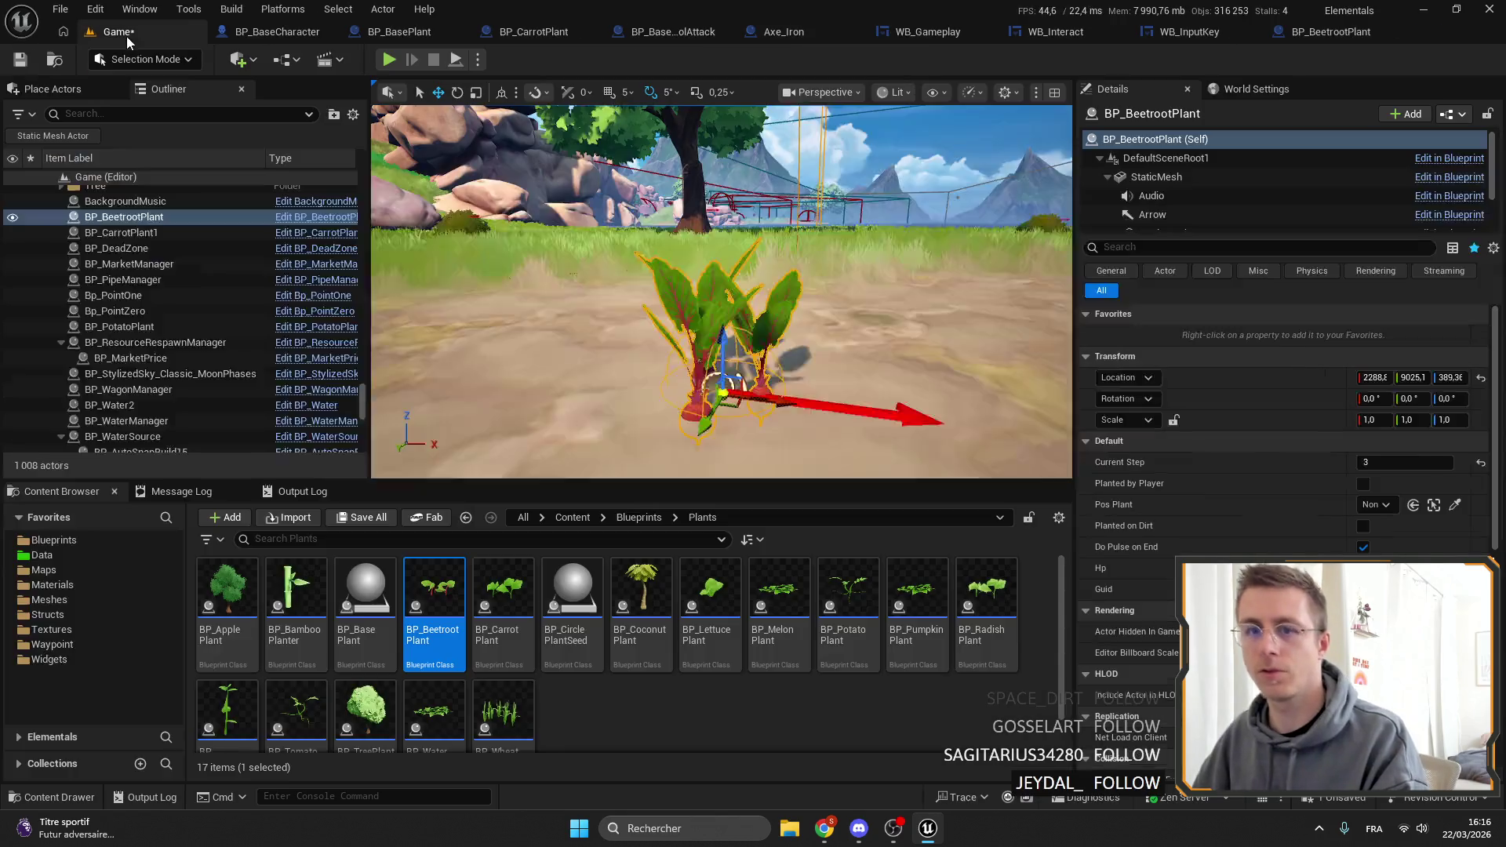
{"action": "scroll", "coordinate": [642, 167], "scroll_direction": "down", "scroll_amount": 5}
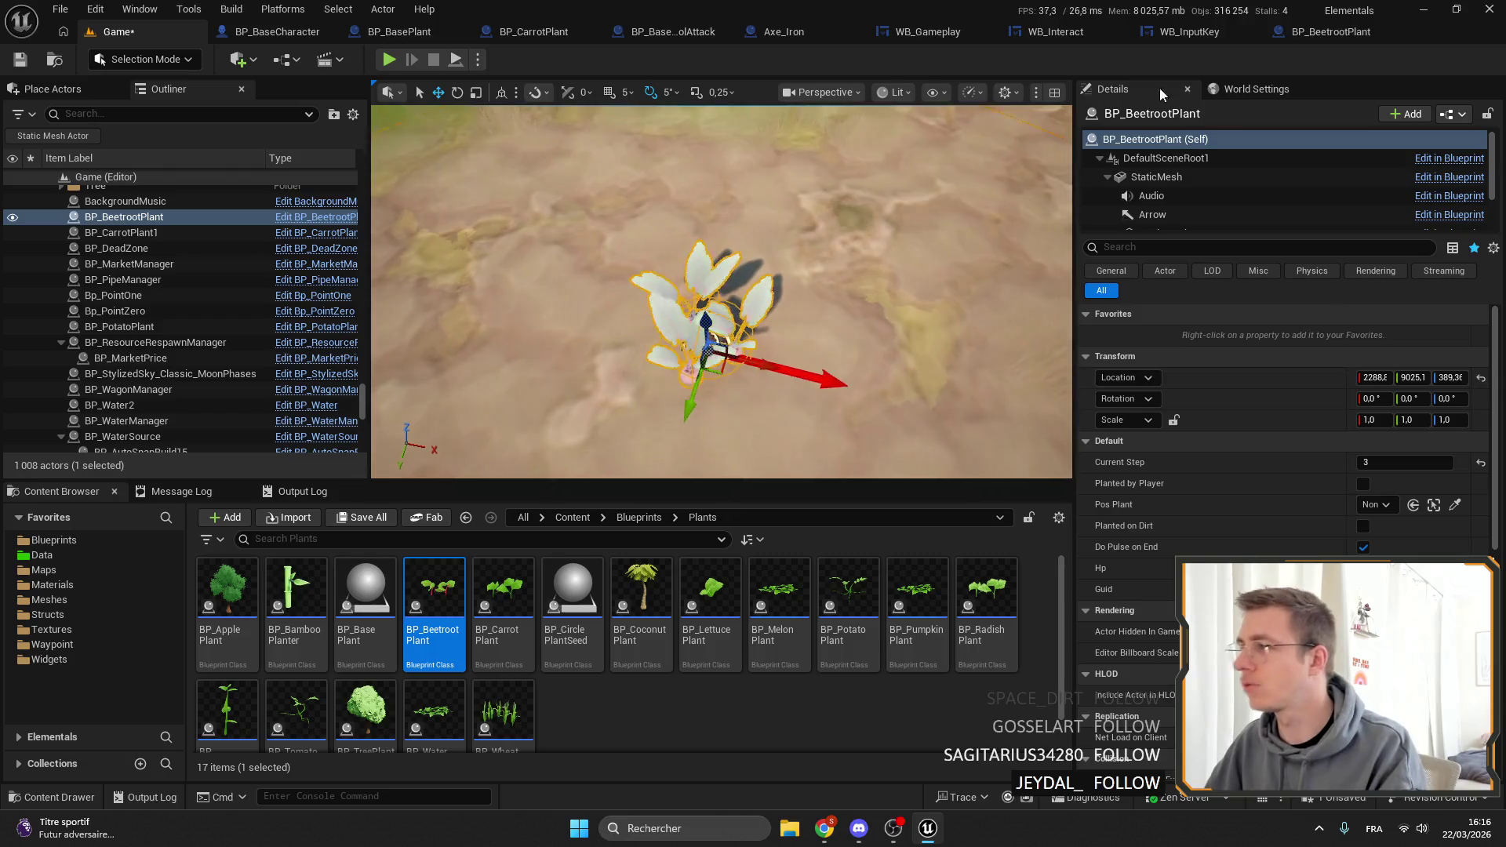
{"action": "left_click", "coordinate": [1343, 34]}
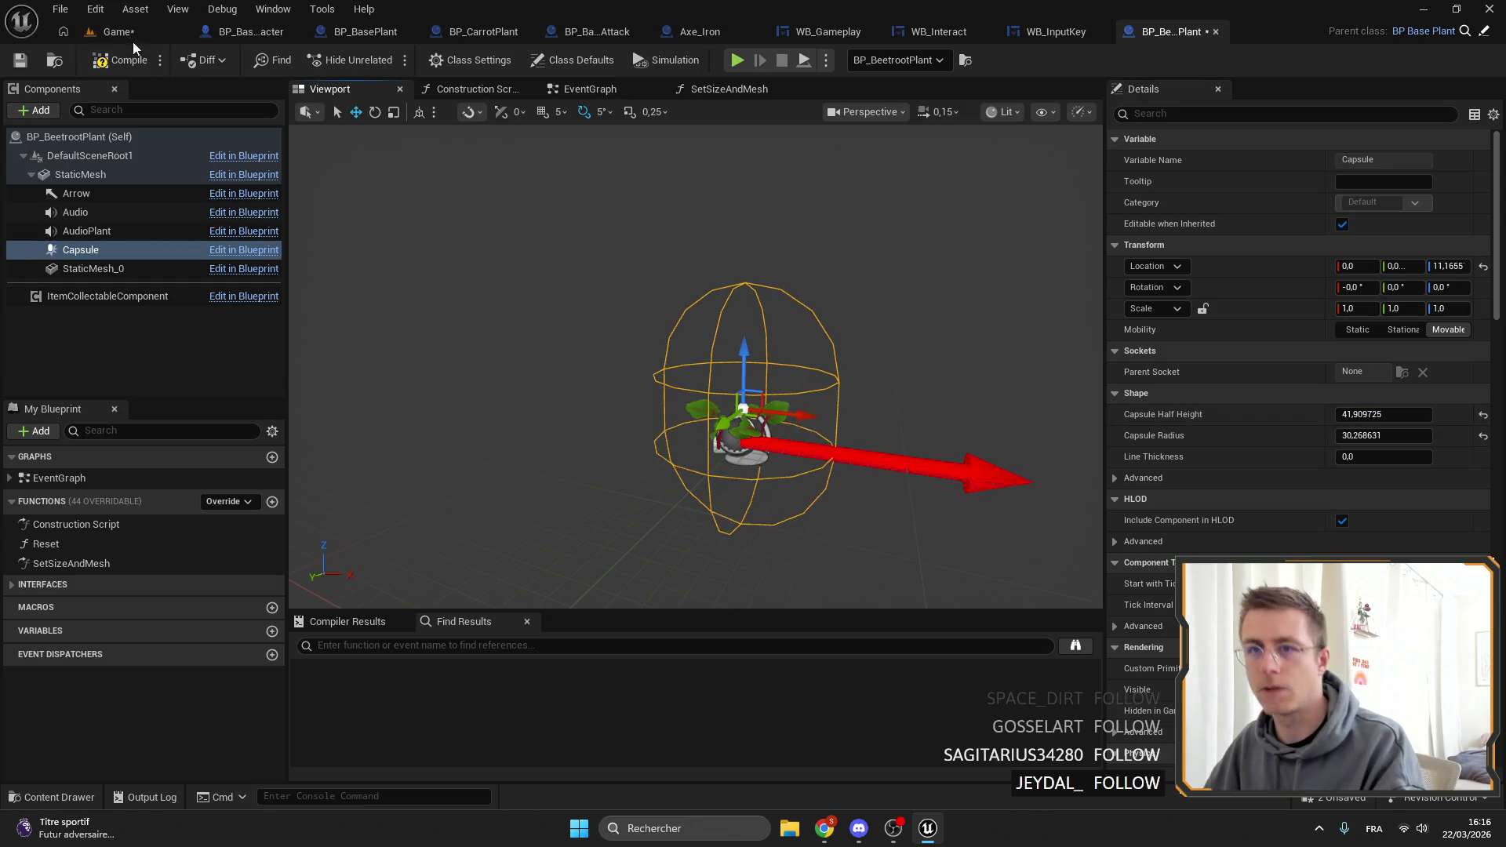
{"action": "left_click", "coordinate": [51, 61]}
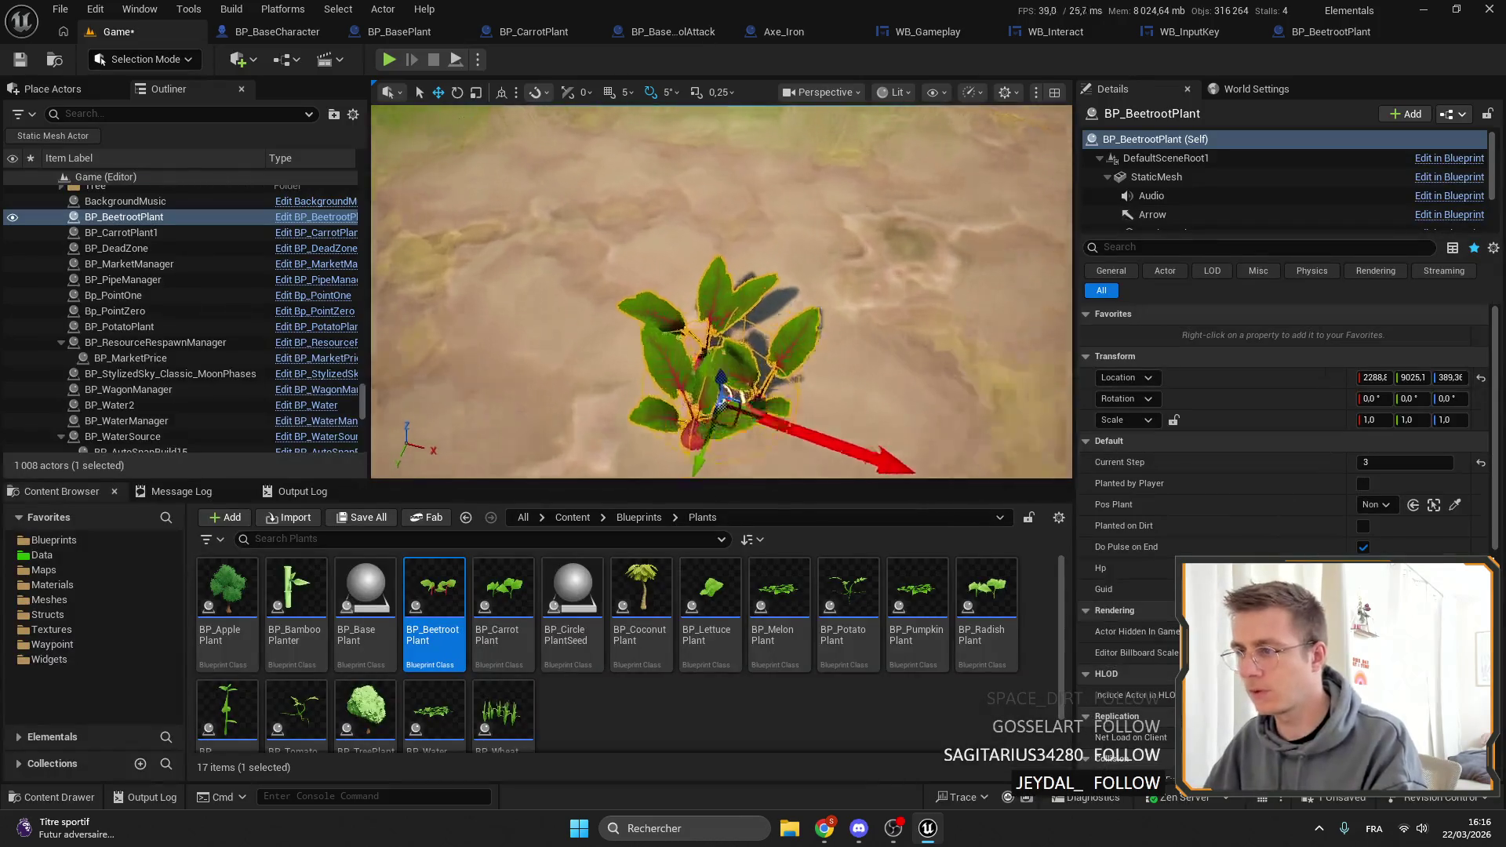
{"action": "scroll", "coordinate": [722, 290], "scroll_direction": "down", "scroll_amount": 5}
{"action": "scroll", "coordinate": [721, 290], "scroll_direction": "up", "scroll_amount": 3}
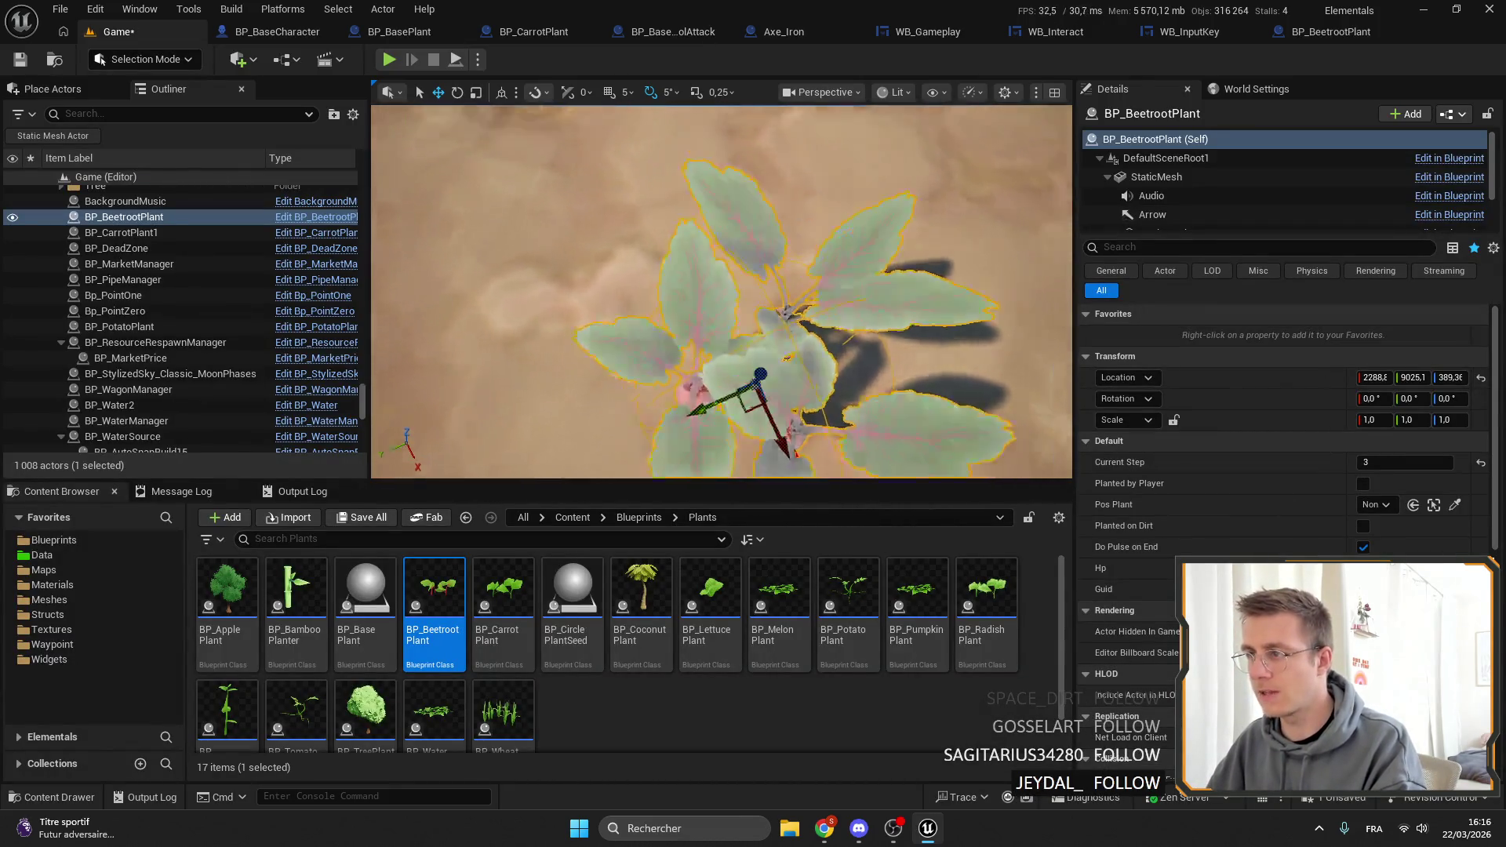
{"action": "scroll", "coordinate": [722, 290], "scroll_direction": "down", "scroll_amount": 3}
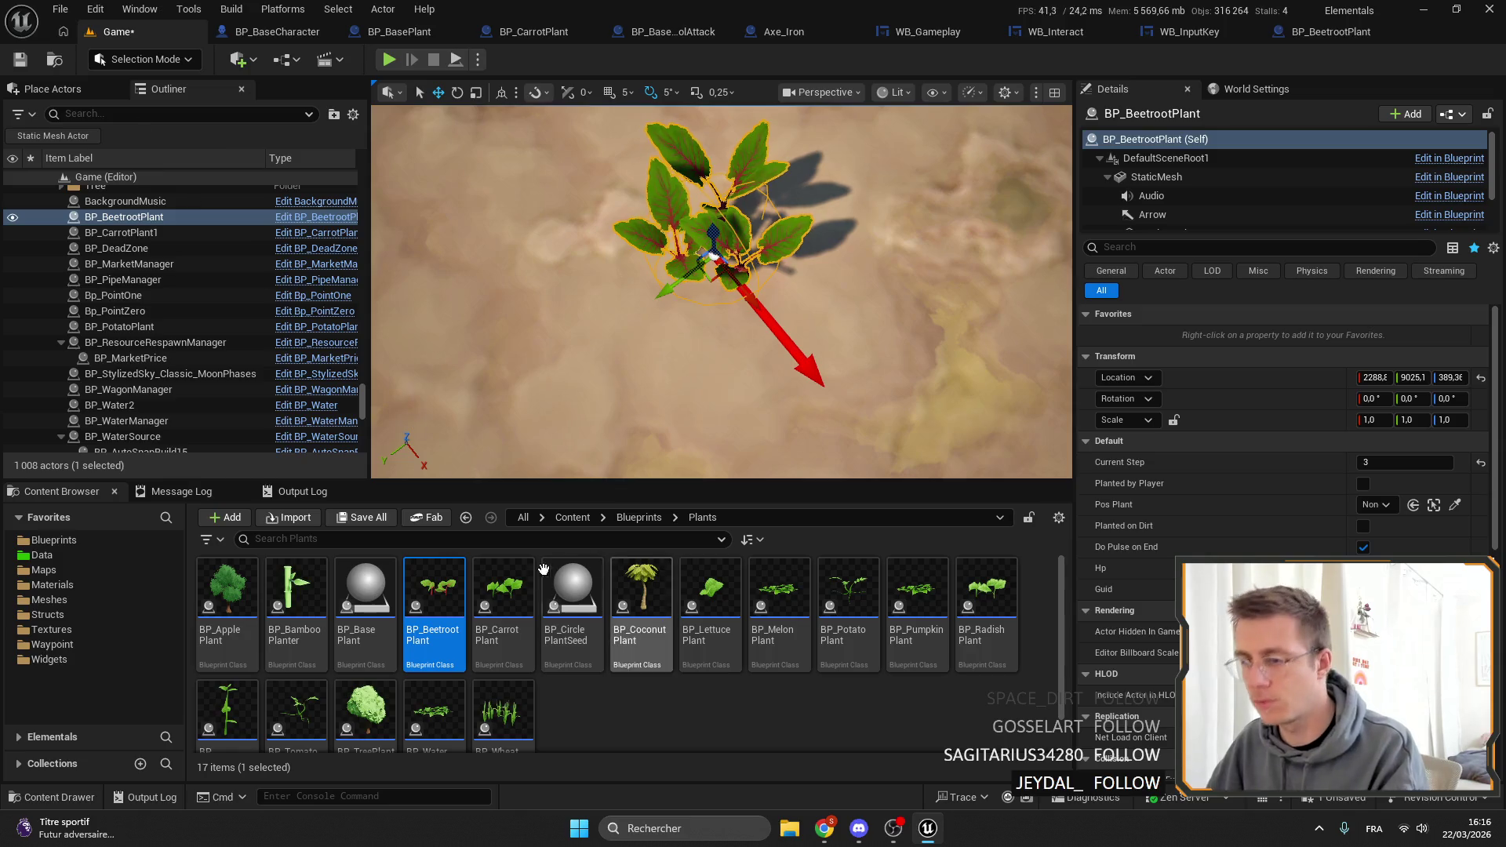
{"action": "left_click", "coordinate": [1326, 33]}
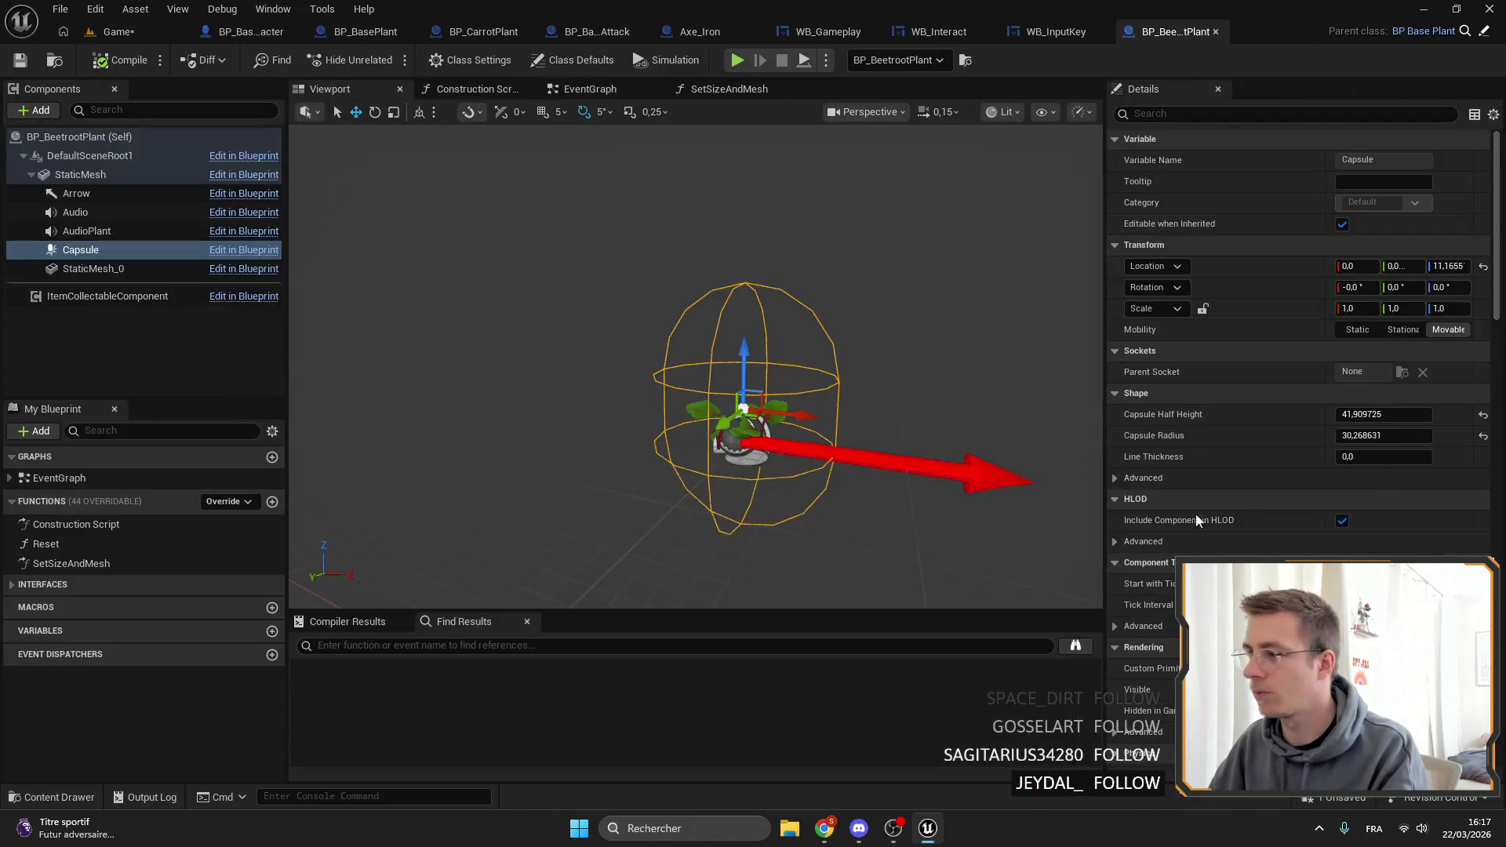
{"action": "right_click", "coordinate": [1299, 392]}
{"action": "left_click", "coordinate": [1315, 470]}
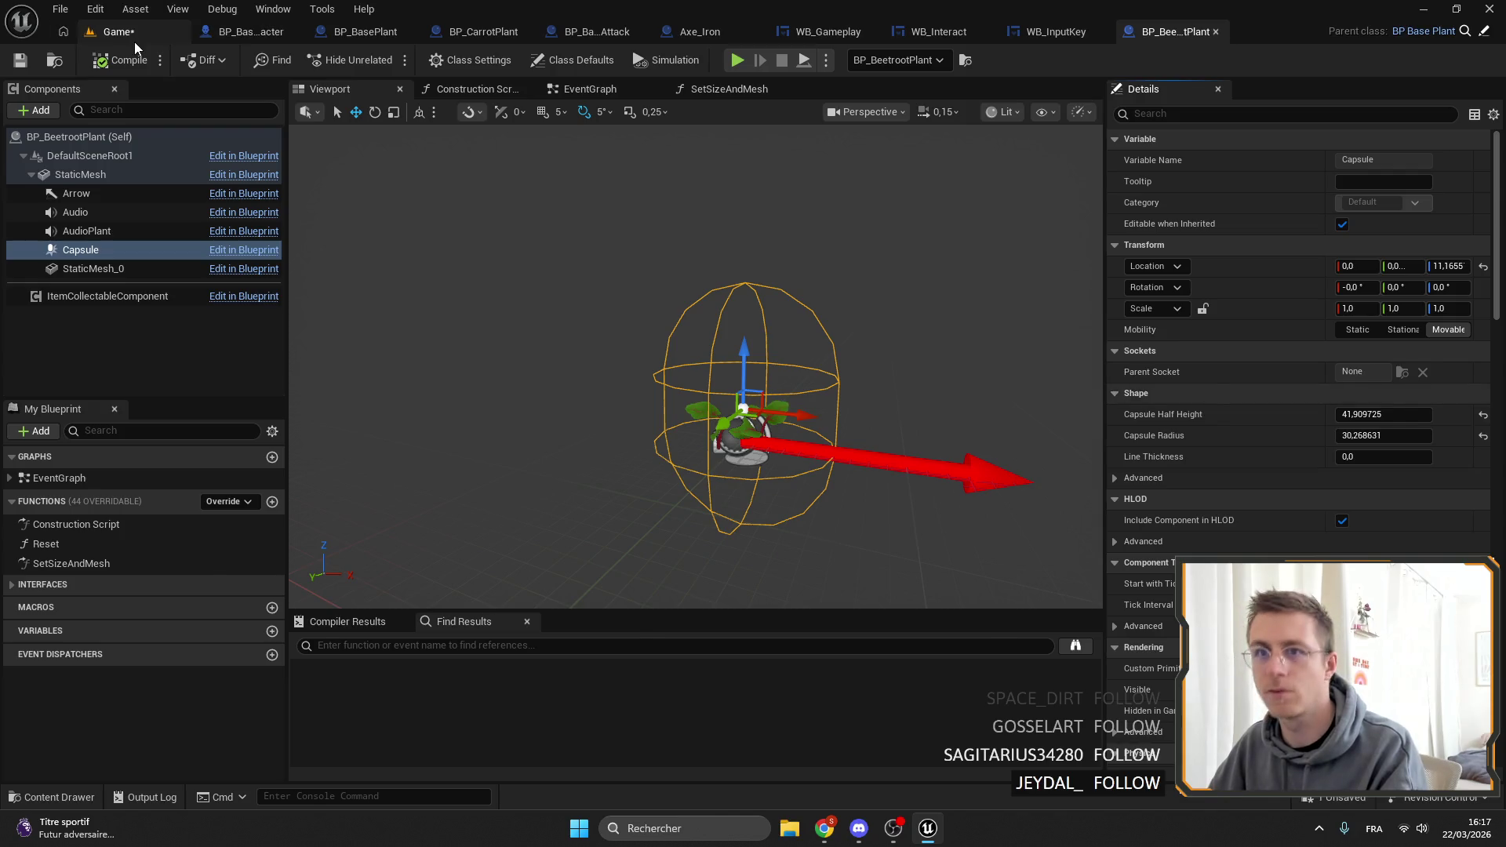
{"action": "left_click", "coordinate": [118, 31]}
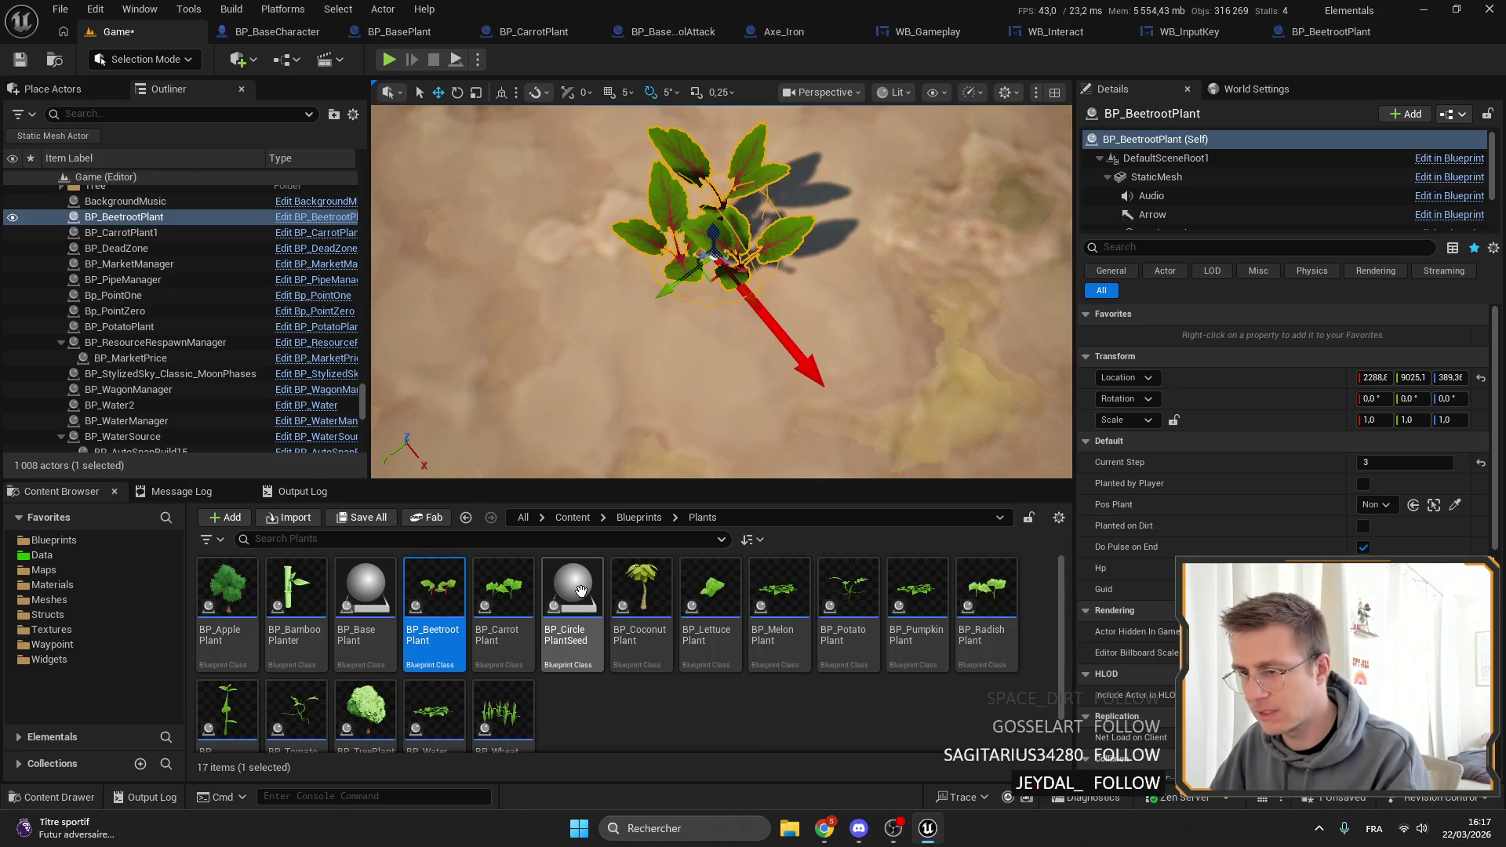
Drop a BP_CirclePlantSeed beside the beetroot, then delete it.
{"action": "left_click_drag", "start_coordinate": [572, 592], "coordinate": [515, 390]}
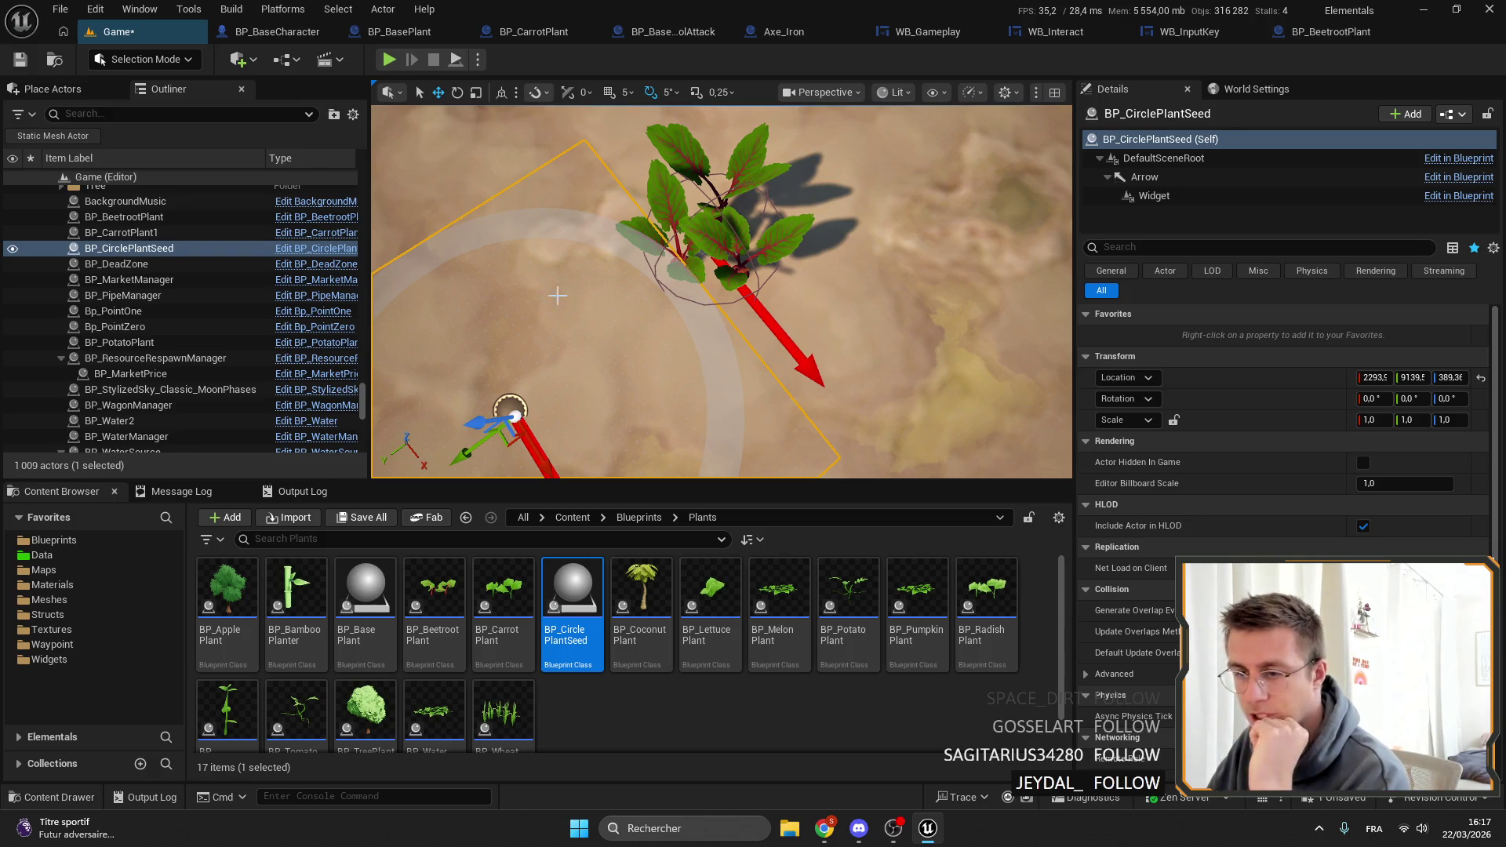
{"action": "key", "text": "Delete"}
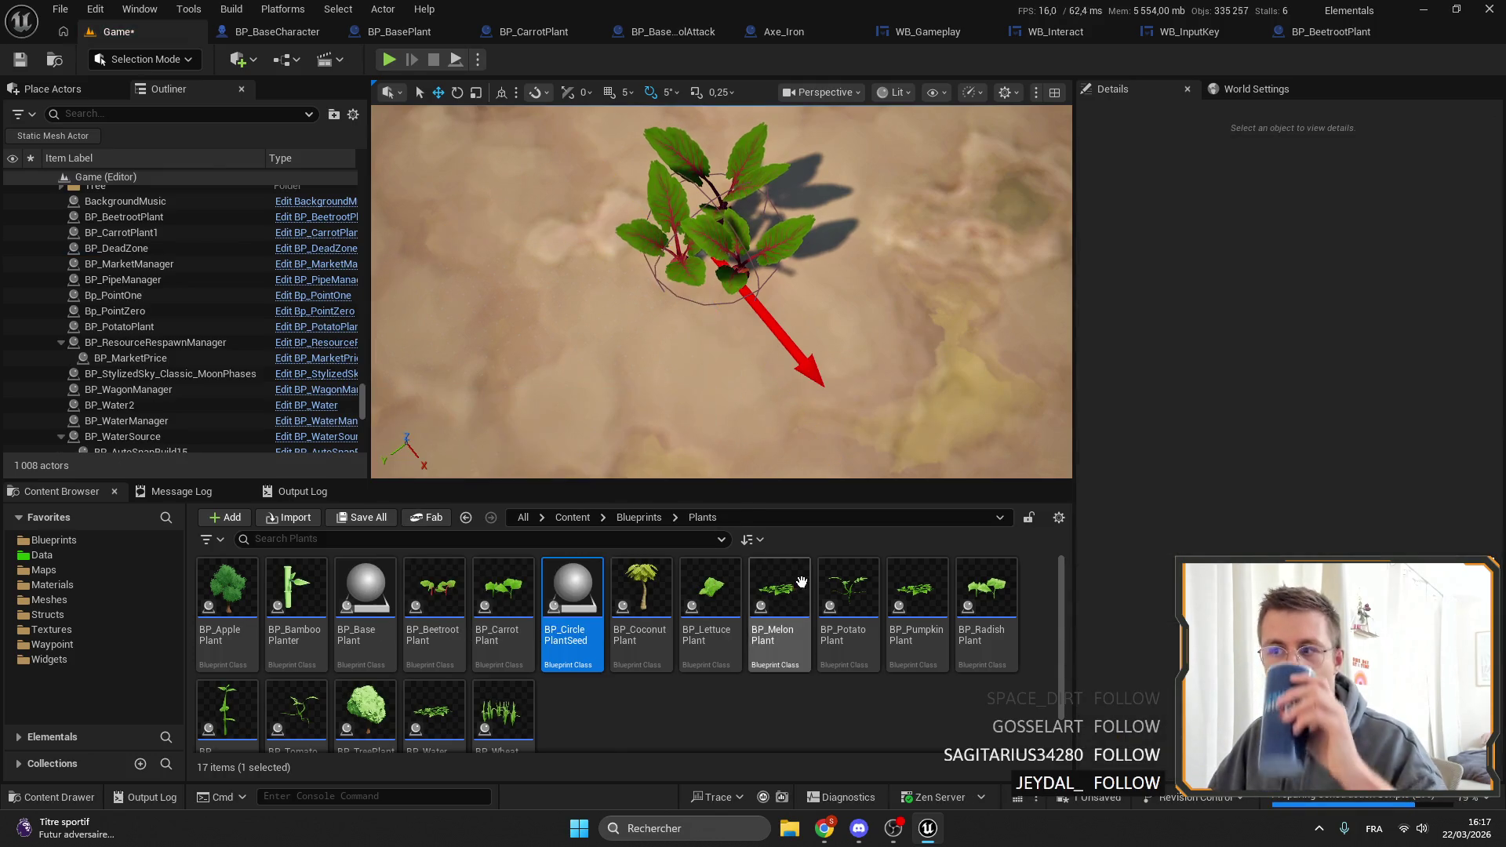
Place a BP_LettucePlant, frame it, and set its Current Step to 4.
{"action": "mouse_move", "coordinate": [723, 632]}
{"action": "left_mouse_down"}
{"action": "mouse_move", "coordinate": [553, 369]}
{"action": "mouse_move", "coordinate": [587, 331]}
{"action": "left_mouse_up"}
{"action": "key", "text": "f"}
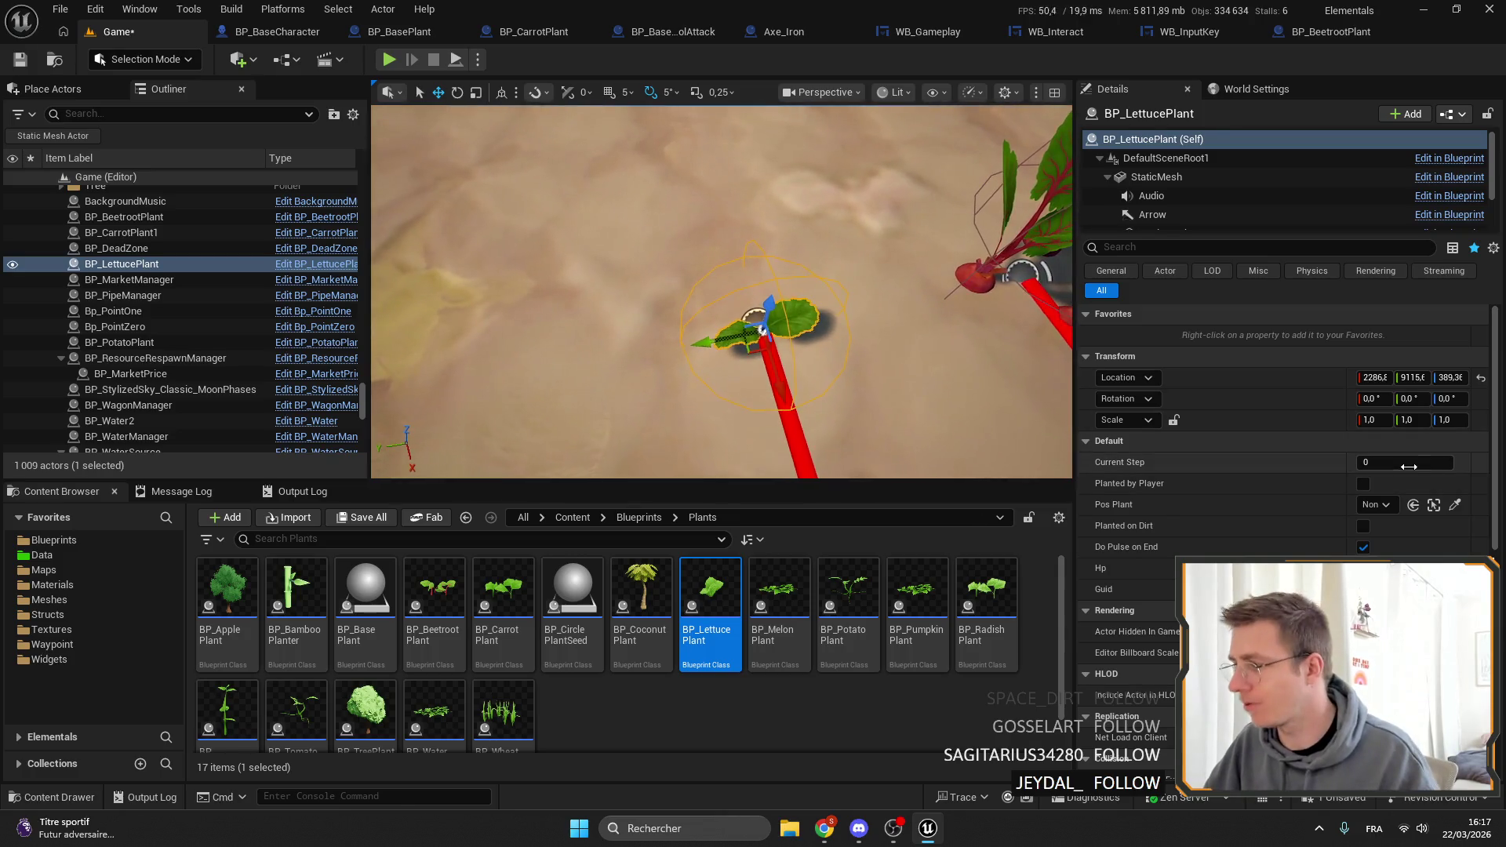
{"action": "key", "text": "Return"}
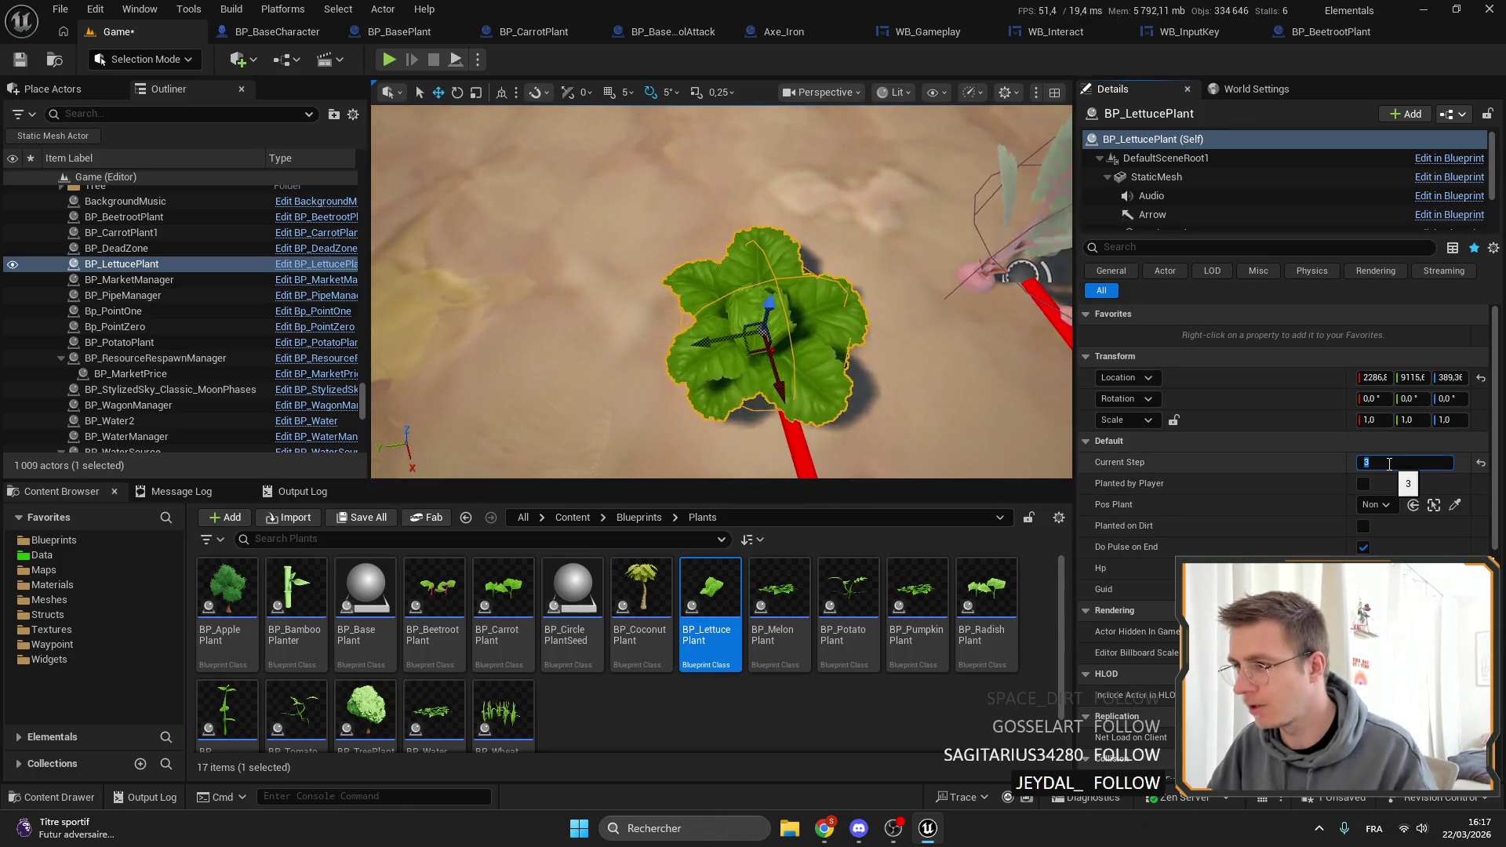
{"action": "type", "text": "4"}
{"action": "key", "text": "Return"}
{"action": "type", "text": "5"}
{"action": "key", "text": "Return"}
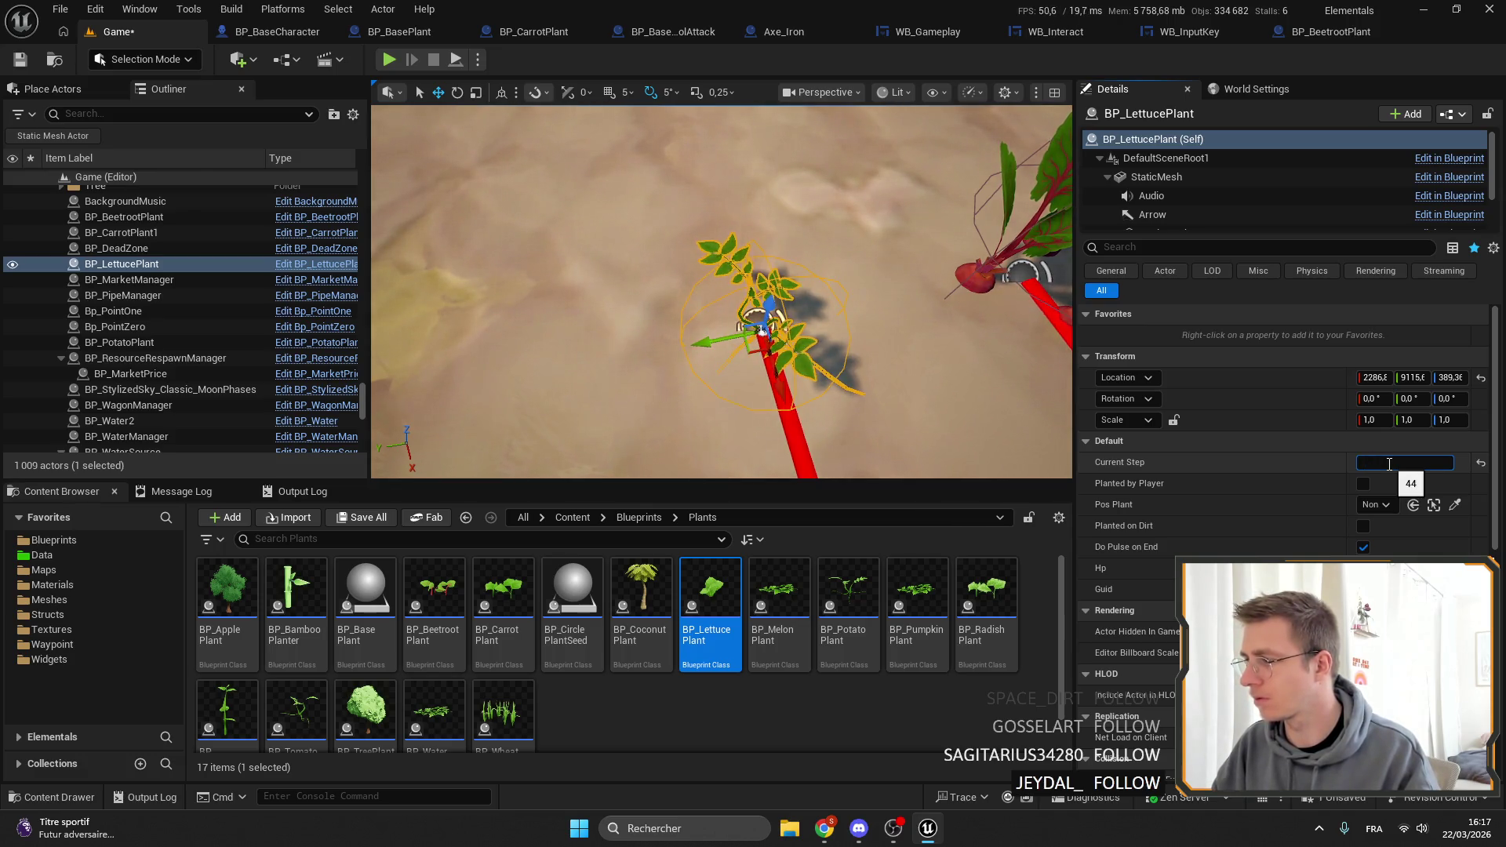
{"action": "type", "text": "4"}
{"action": "key", "text": "Return"}
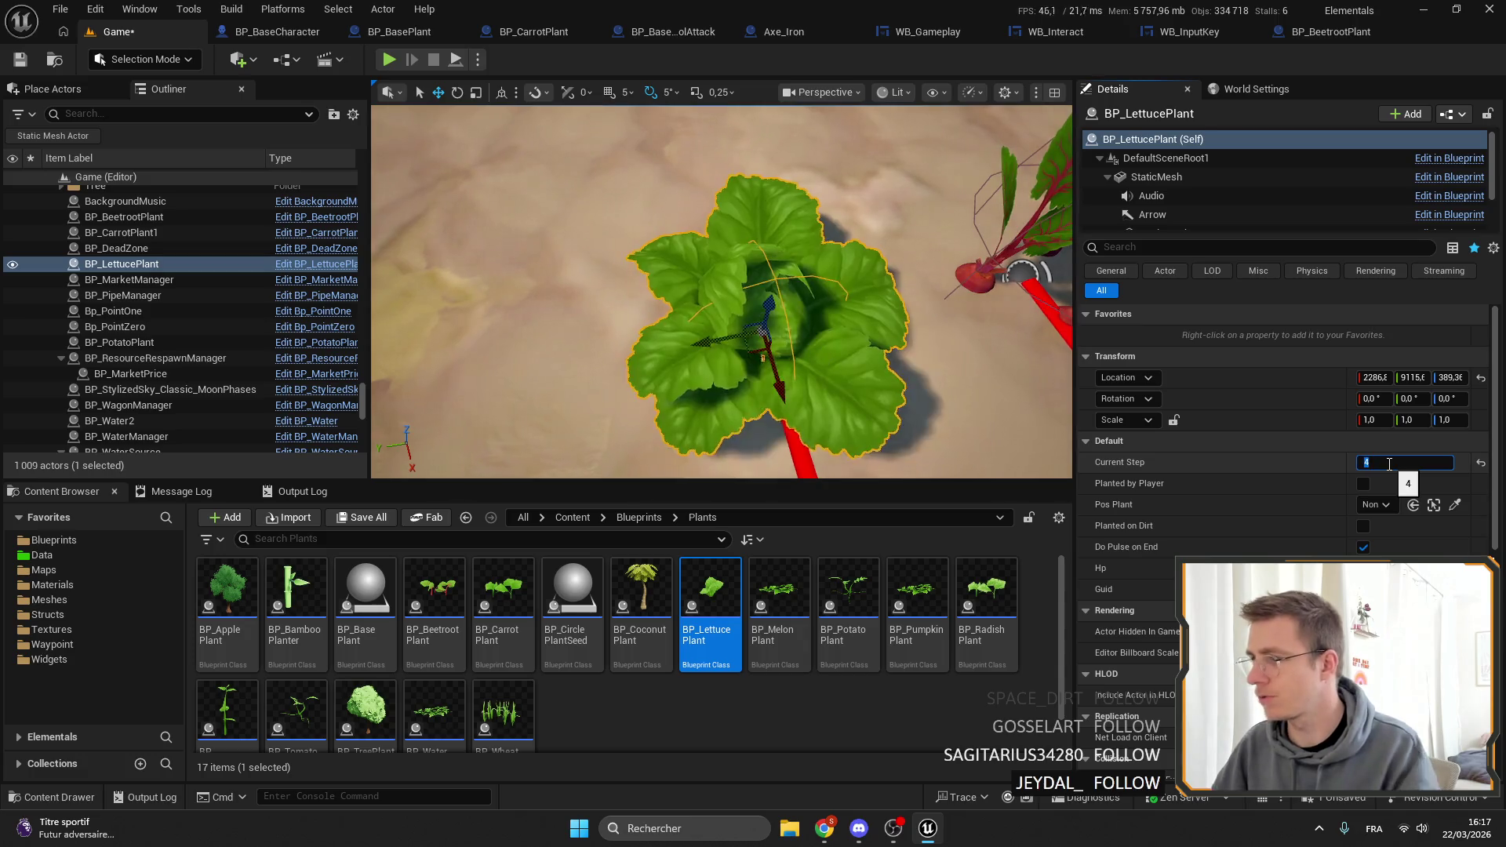
Raise BP_LettucePlant's capsule half height to about 38.44, then reframe the lettuce in the level.
{"action": "key", "text": "f"}
{"action": "double_click", "coordinate": [687, 600]}
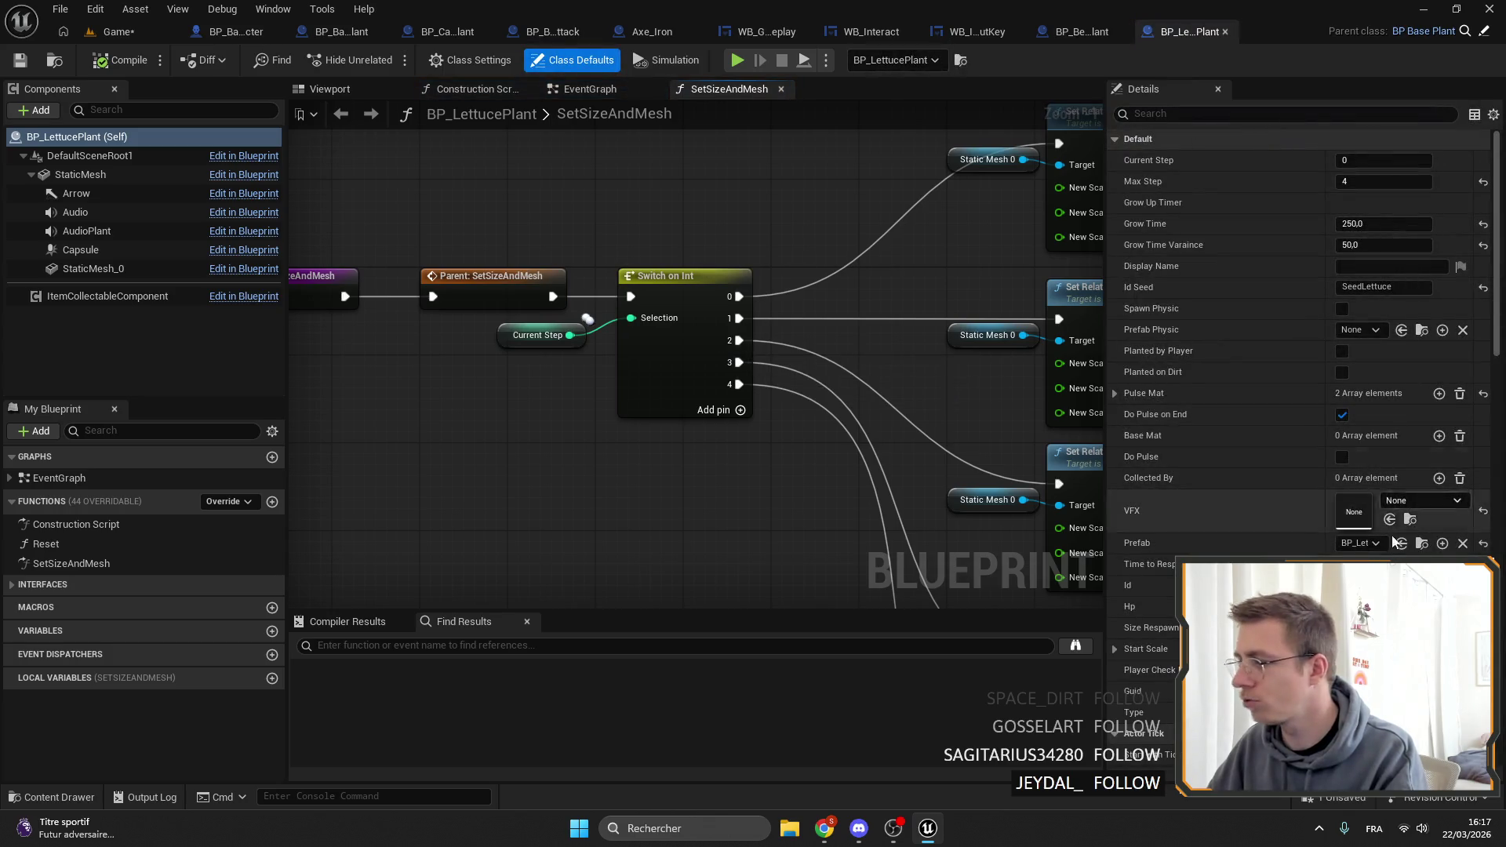
{"action": "left_click", "coordinate": [171, 271]}
{"action": "left_click", "coordinate": [144, 251]}
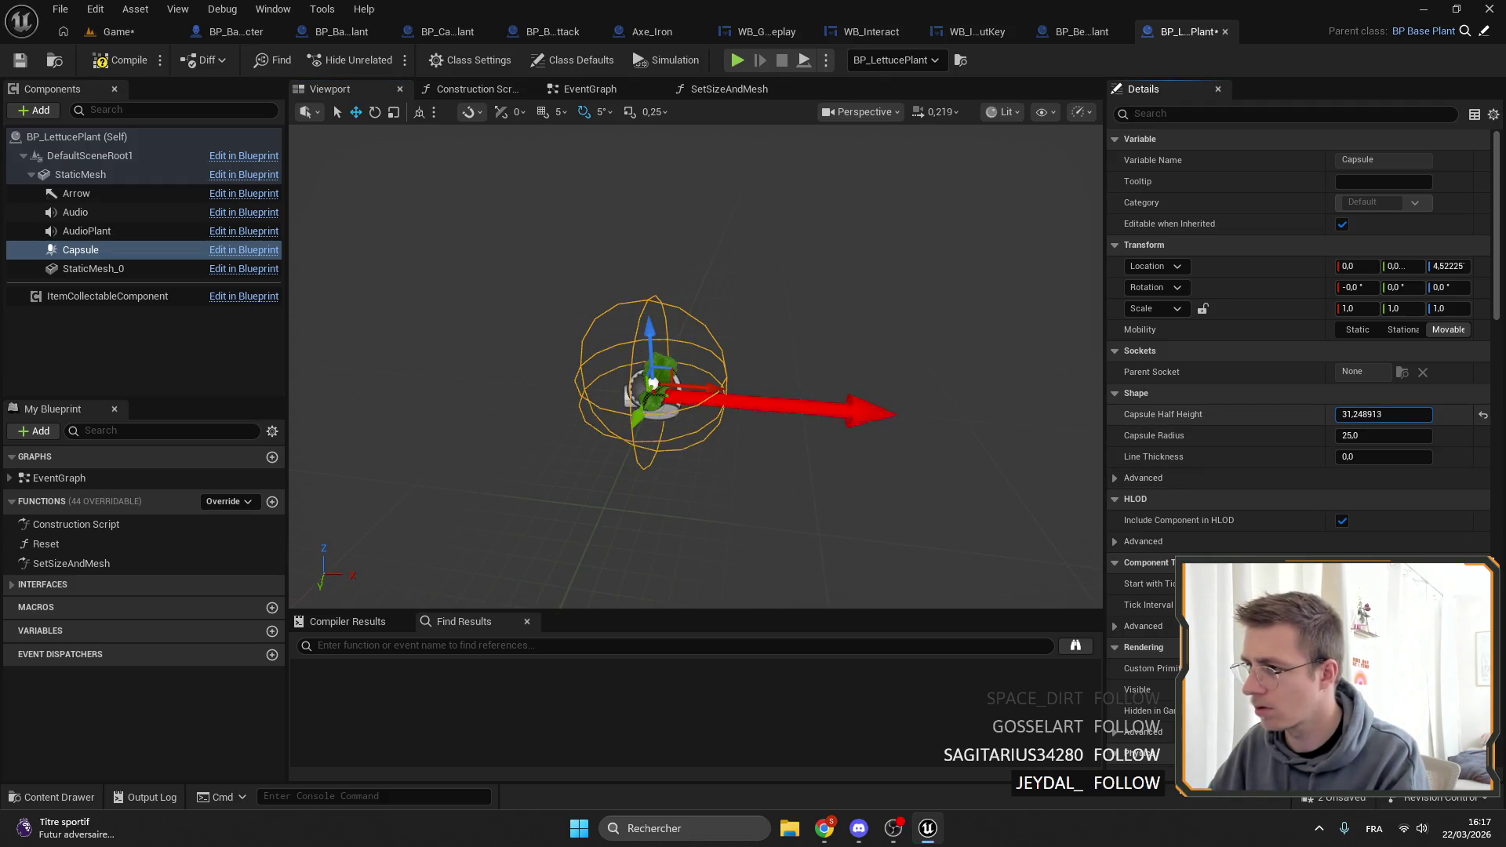
{"action": "mouse_move", "coordinate": [1365, 414]}
{"action": "left_mouse_down"}
{"action": "mouse_move", "coordinate": [1369, 435]}
{"action": "mouse_move", "coordinate": [1436, 436]}
{"action": "left_mouse_up"}
{"action": "left_click", "coordinate": [126, 35]}
{"action": "key", "text": "f"}
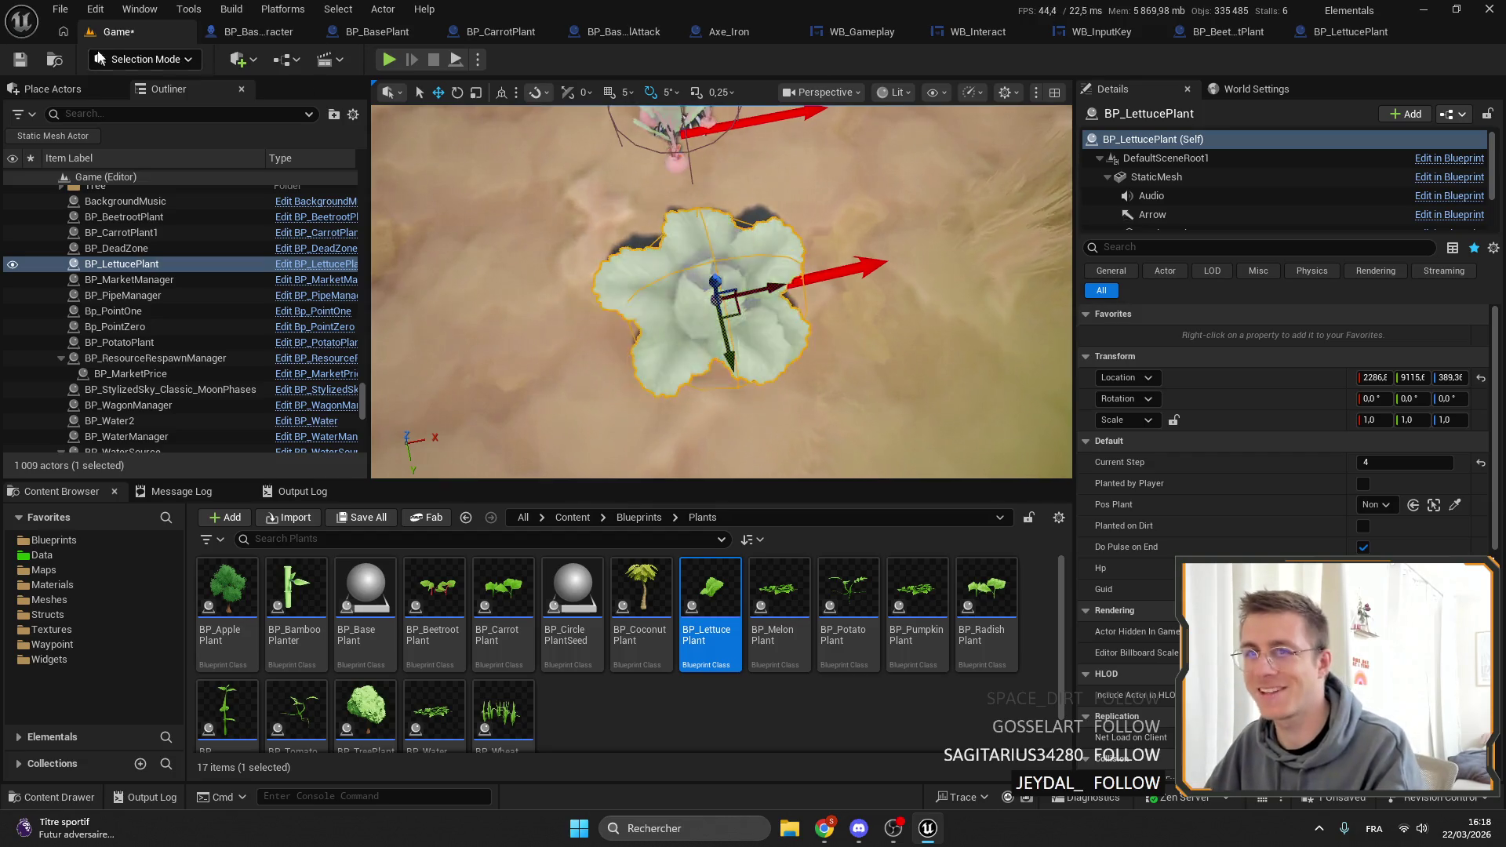
Save the level and place a melon plant set to growth step 3.
{"action": "left_click", "coordinate": [29, 60]}
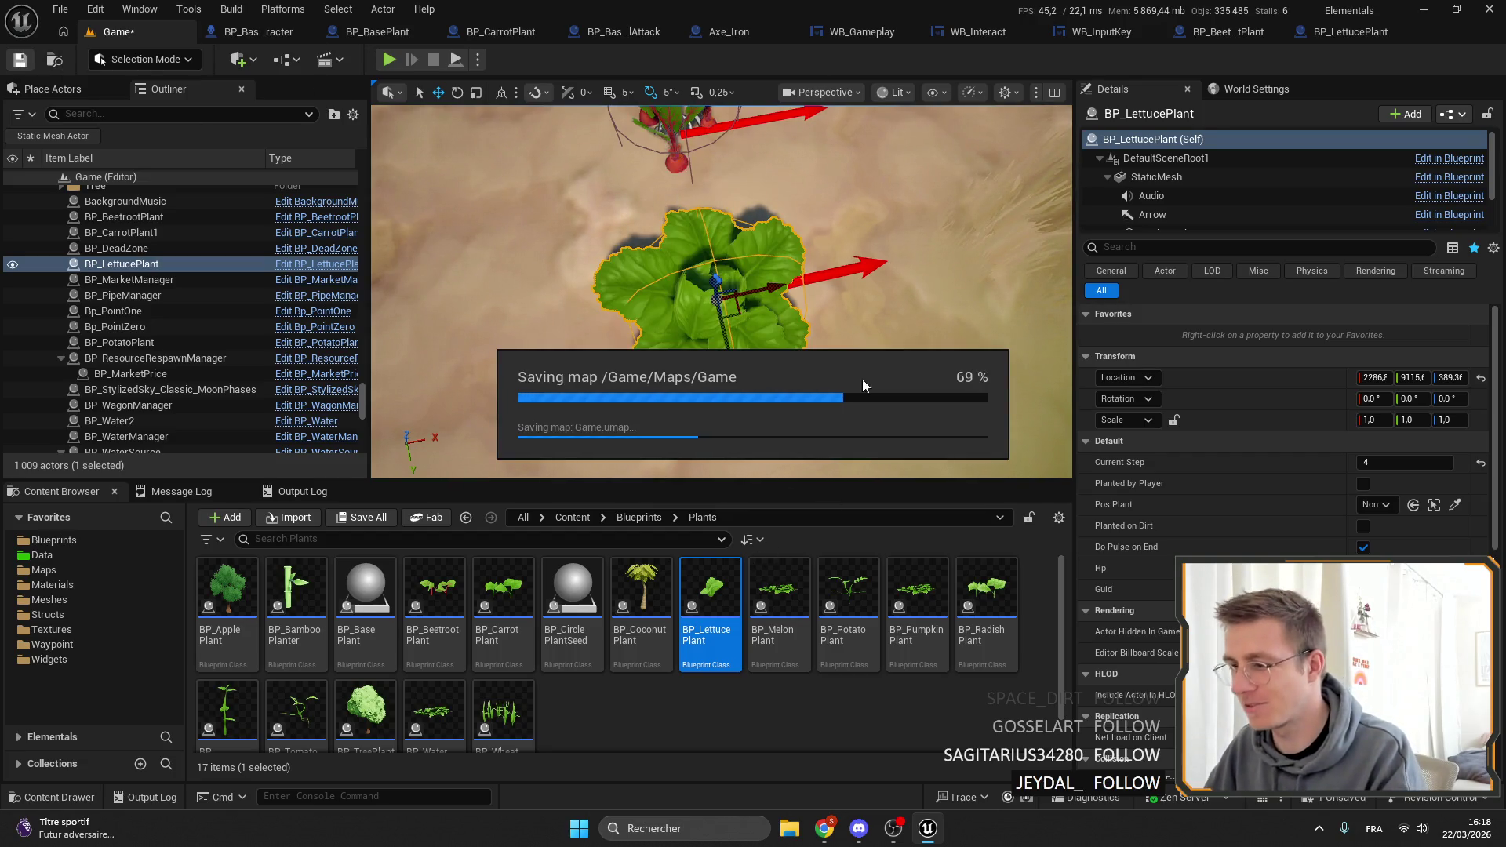
{"action": "scroll", "coordinate": [722, 290], "scroll_direction": "down", "scroll_amount": 5}
{"action": "left_click_drag", "start_coordinate": [778, 590], "coordinate": [647, 312]}
{"action": "key", "text": "f"}
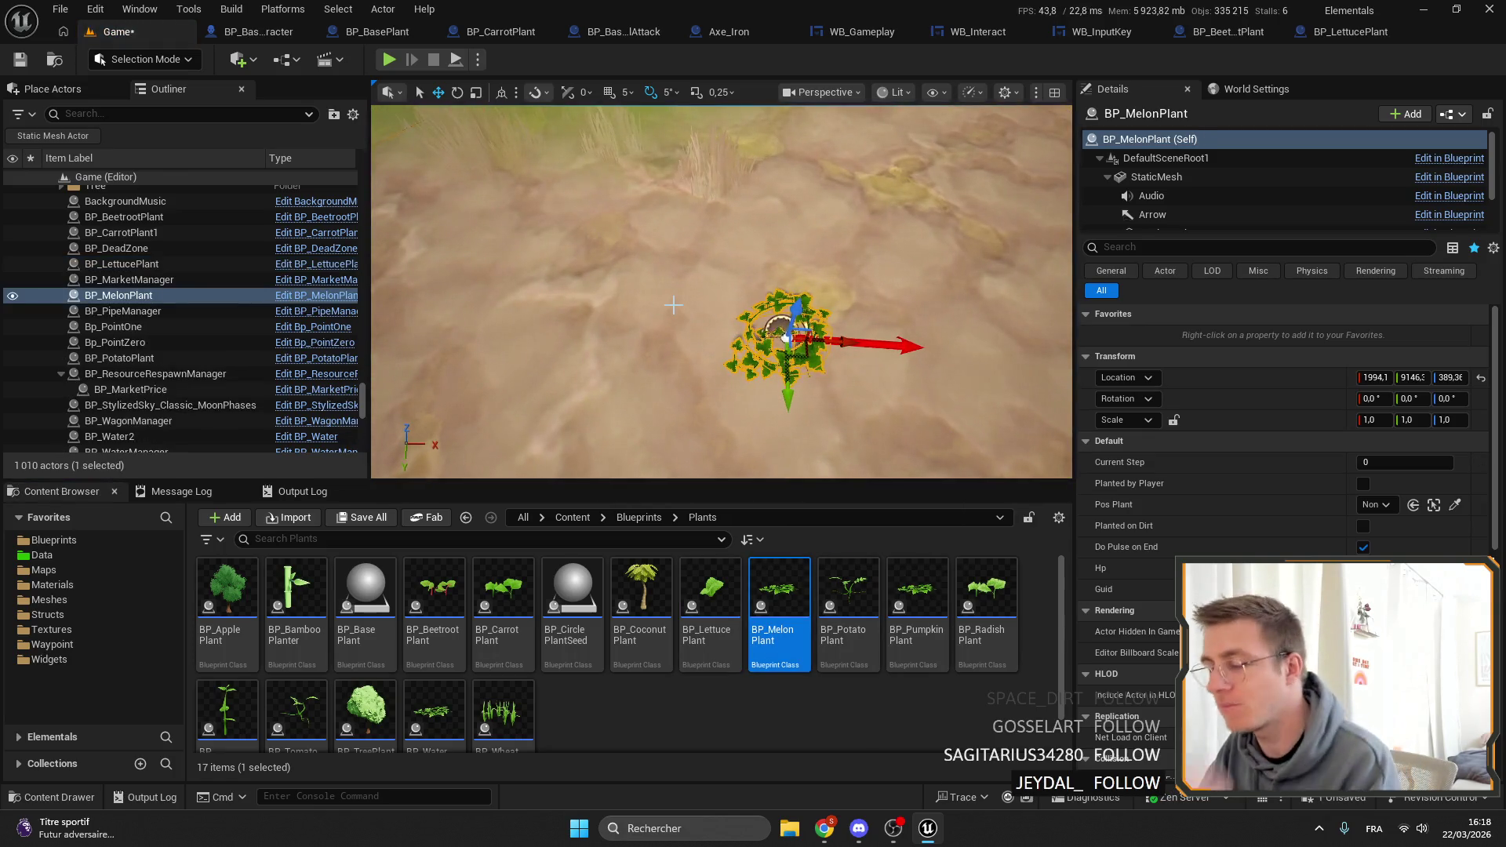
{"action": "left_click_drag", "start_coordinate": [817, 256], "coordinate": [829, 257]}
{"action": "scroll", "coordinate": [829, 257], "scroll_direction": "down", "scroll_amount": 1}
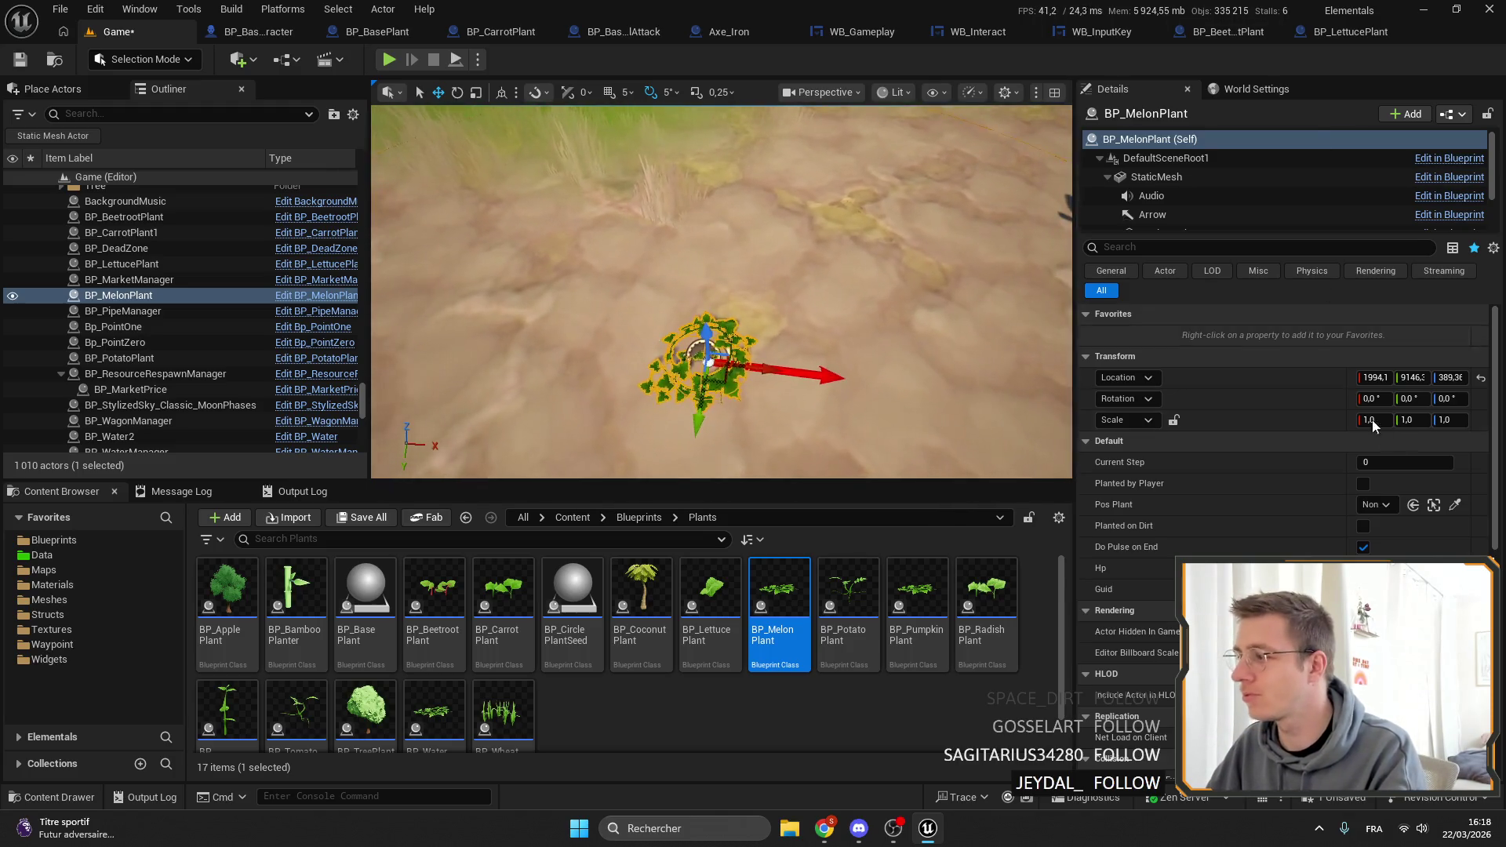
{"action": "type", "text": "4"}
{"action": "key", "text": "Return"}
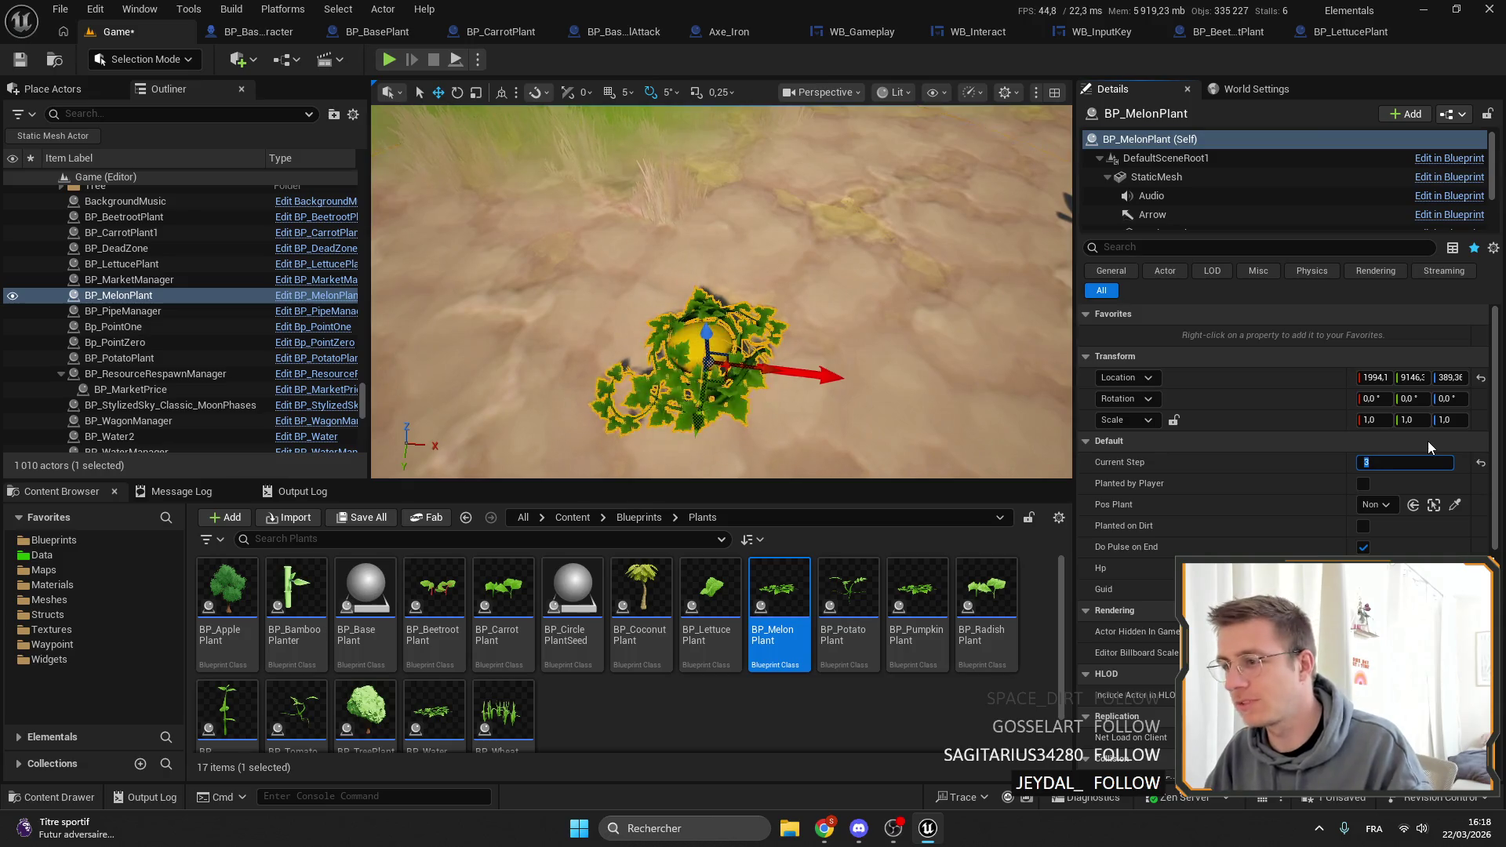
{"action": "type", "text": "3"}
{"action": "key", "text": "Return"}
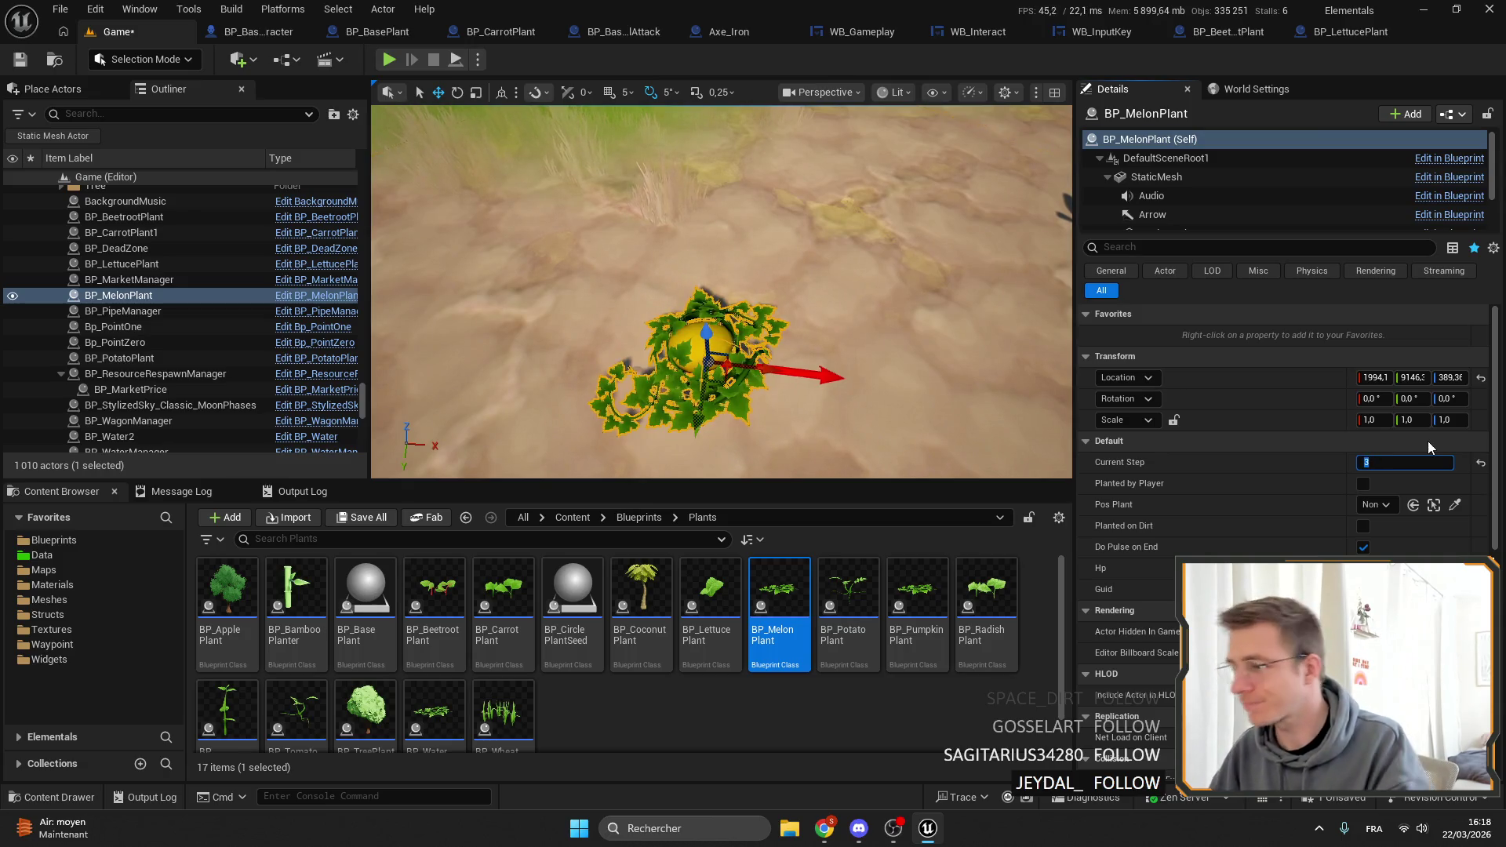
Open the BP_MelonPlant blueprint from the level.
{"action": "left_click", "coordinate": [1313, 36]}
{"action": "left_click", "coordinate": [168, 35]}
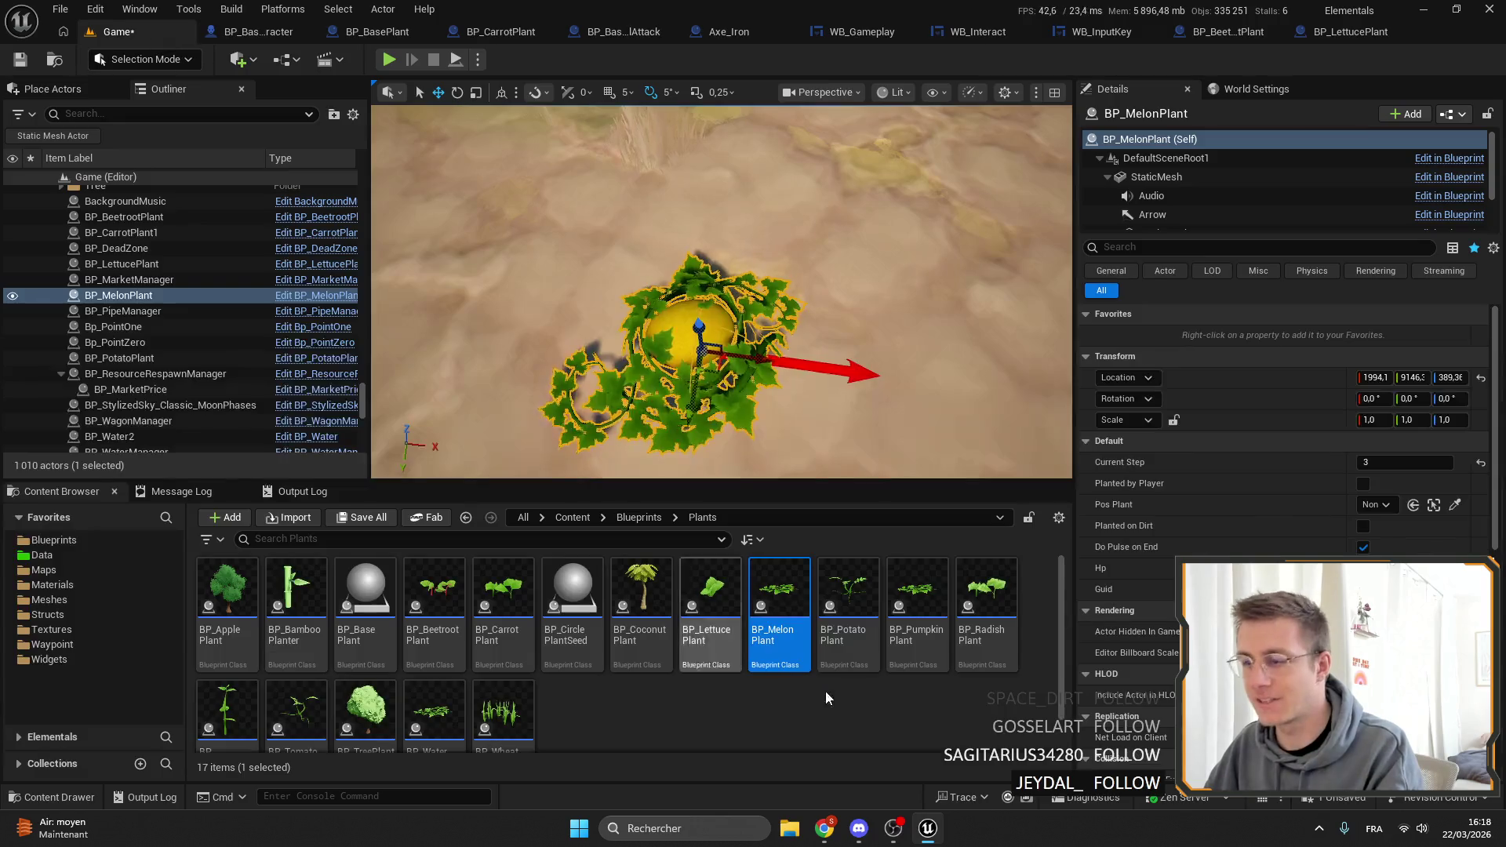
{"action": "key", "text": "ctrl+e"}
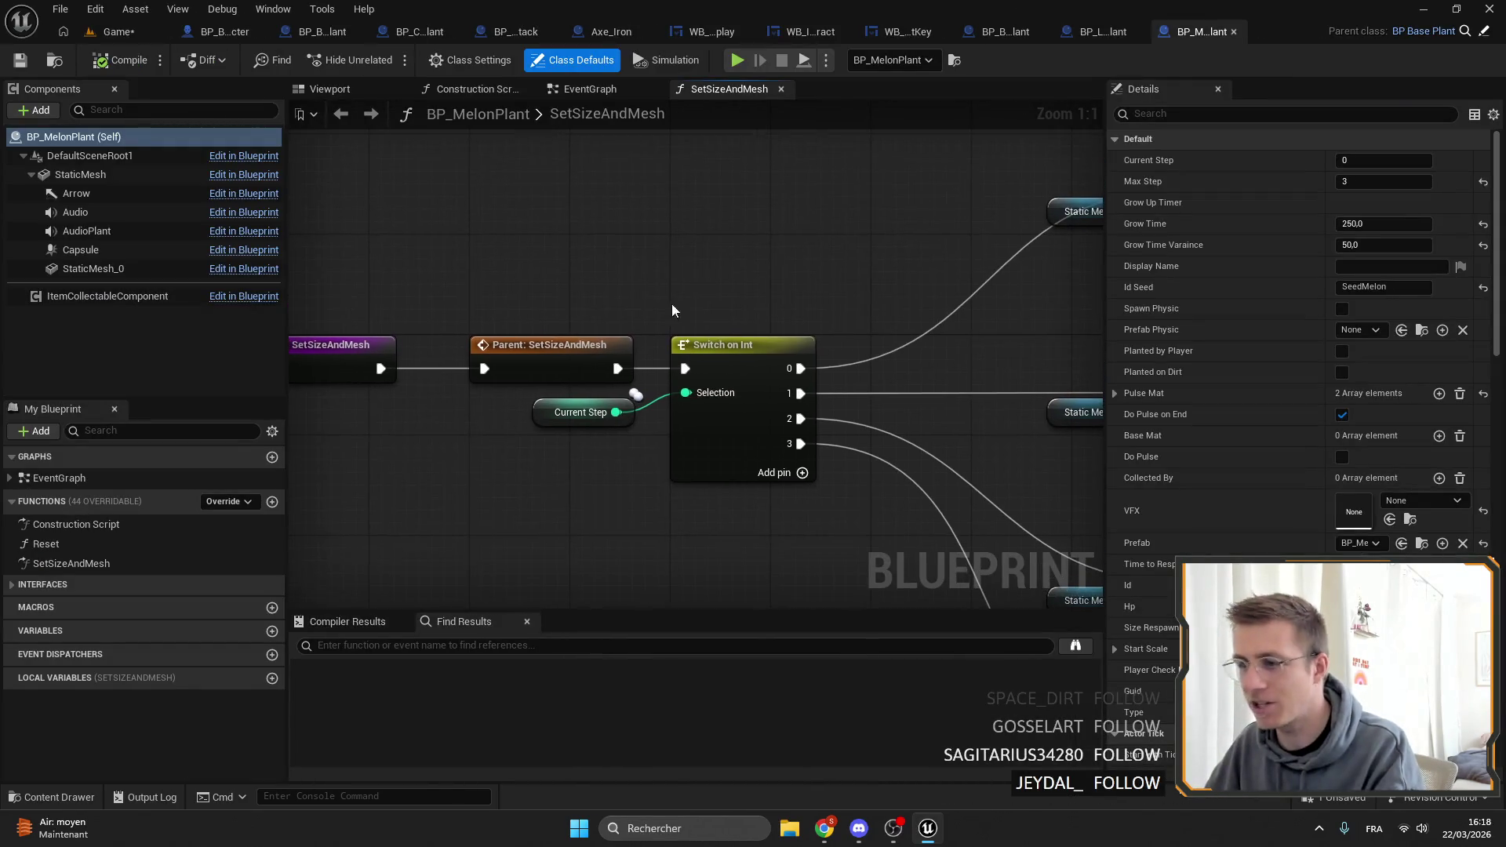
Set the melon capsule half height to 48.823029, widen its radius, and compile.
{"action": "left_click", "coordinate": [125, 268]}
{"action": "scroll", "coordinate": [416, 309], "scroll_direction": "up", "scroll_amount": 3}
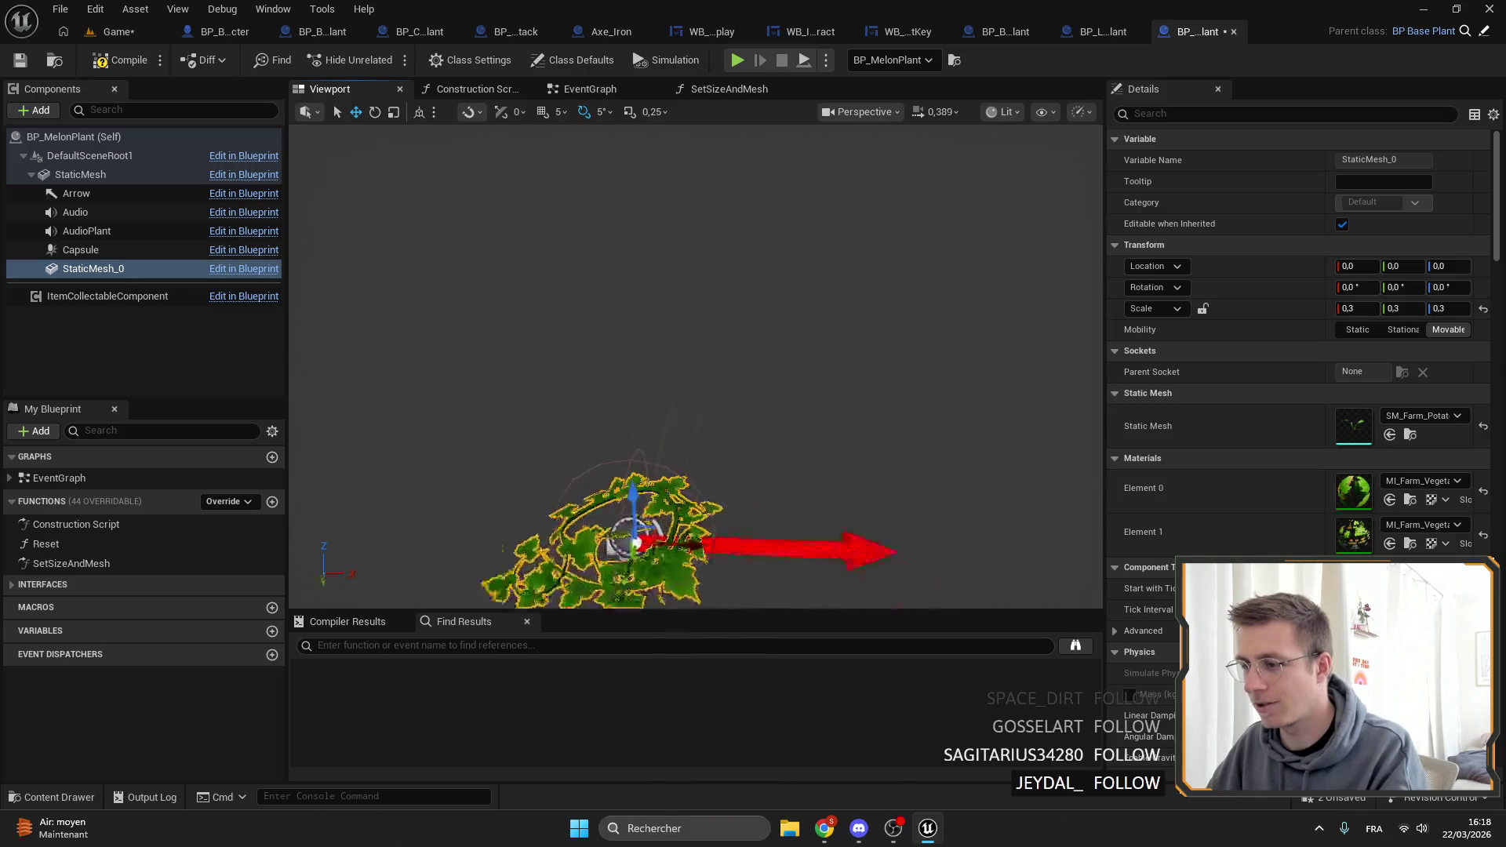
{"action": "scroll", "coordinate": [415, 309], "scroll_direction": "down", "scroll_amount": 3}
{"action": "left_click", "coordinate": [157, 250]}
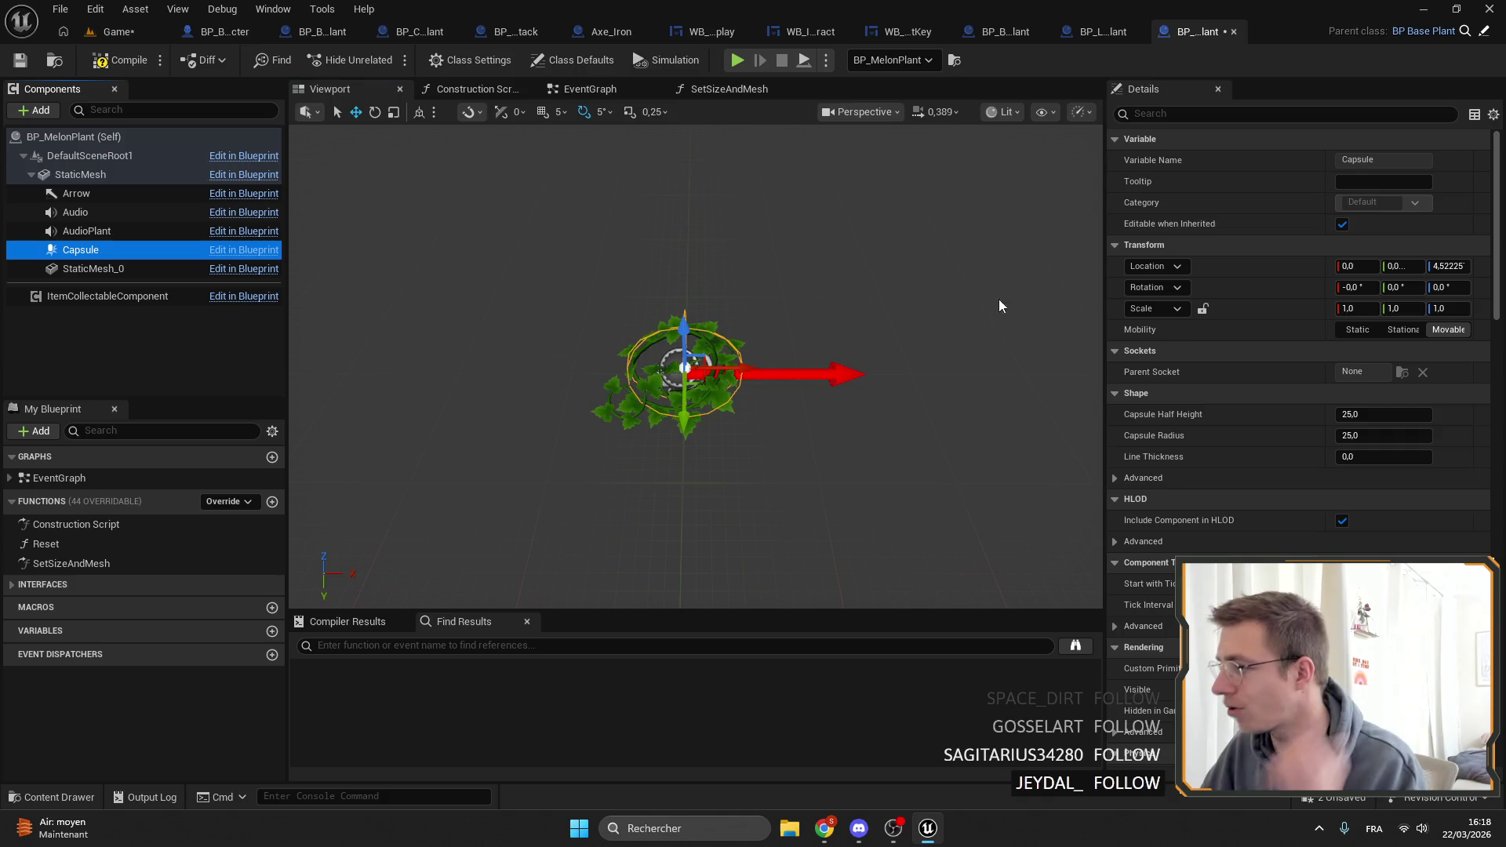
{"action": "left_click", "coordinate": [1384, 414]}
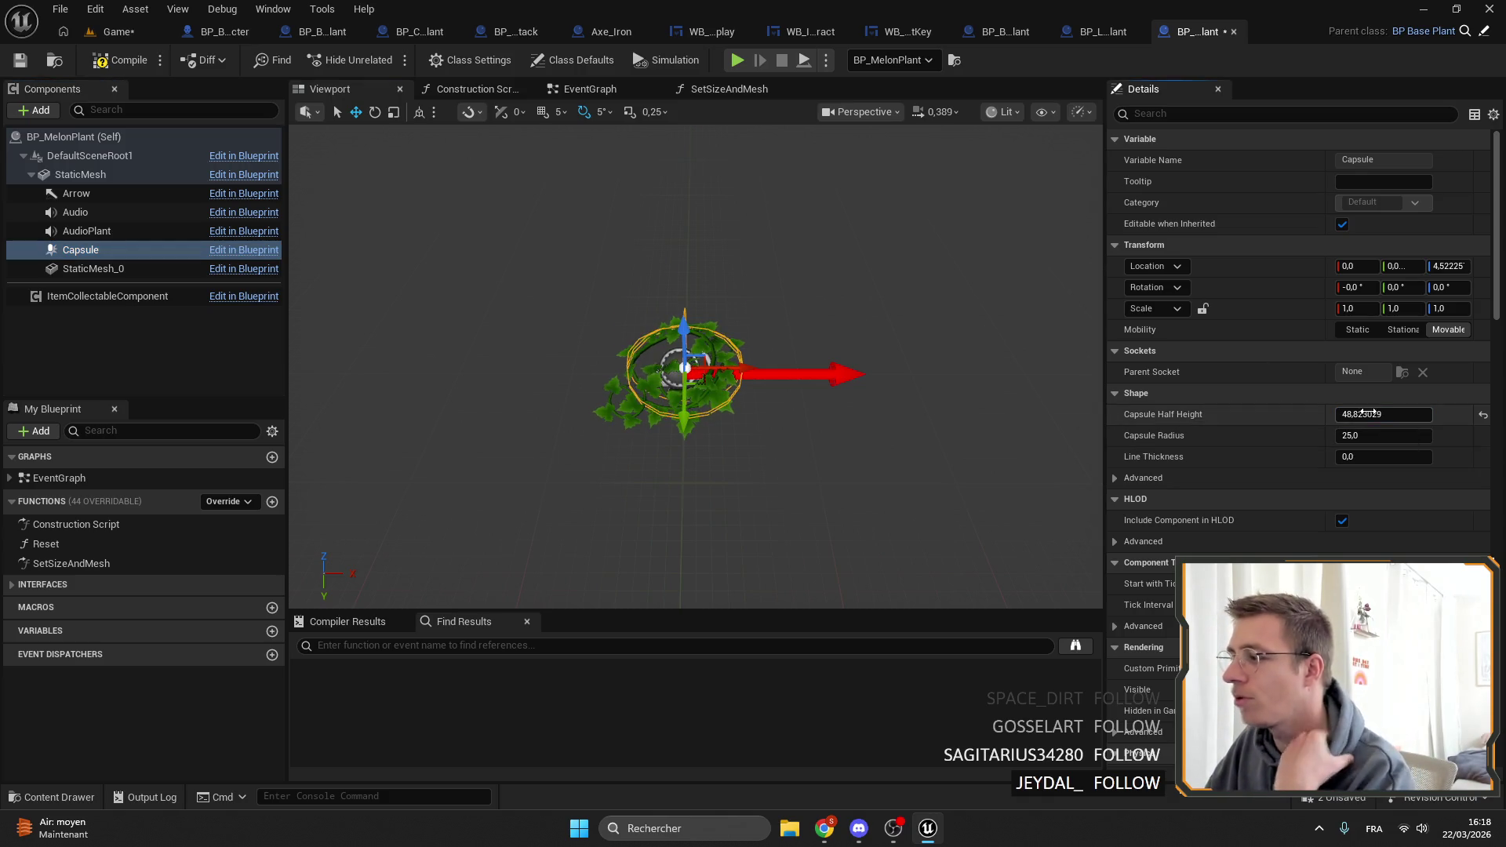
{"action": "key", "text": "Return"}
{"action": "left_click_drag", "start_coordinate": [1378, 438], "coordinate": [1411, 442]}
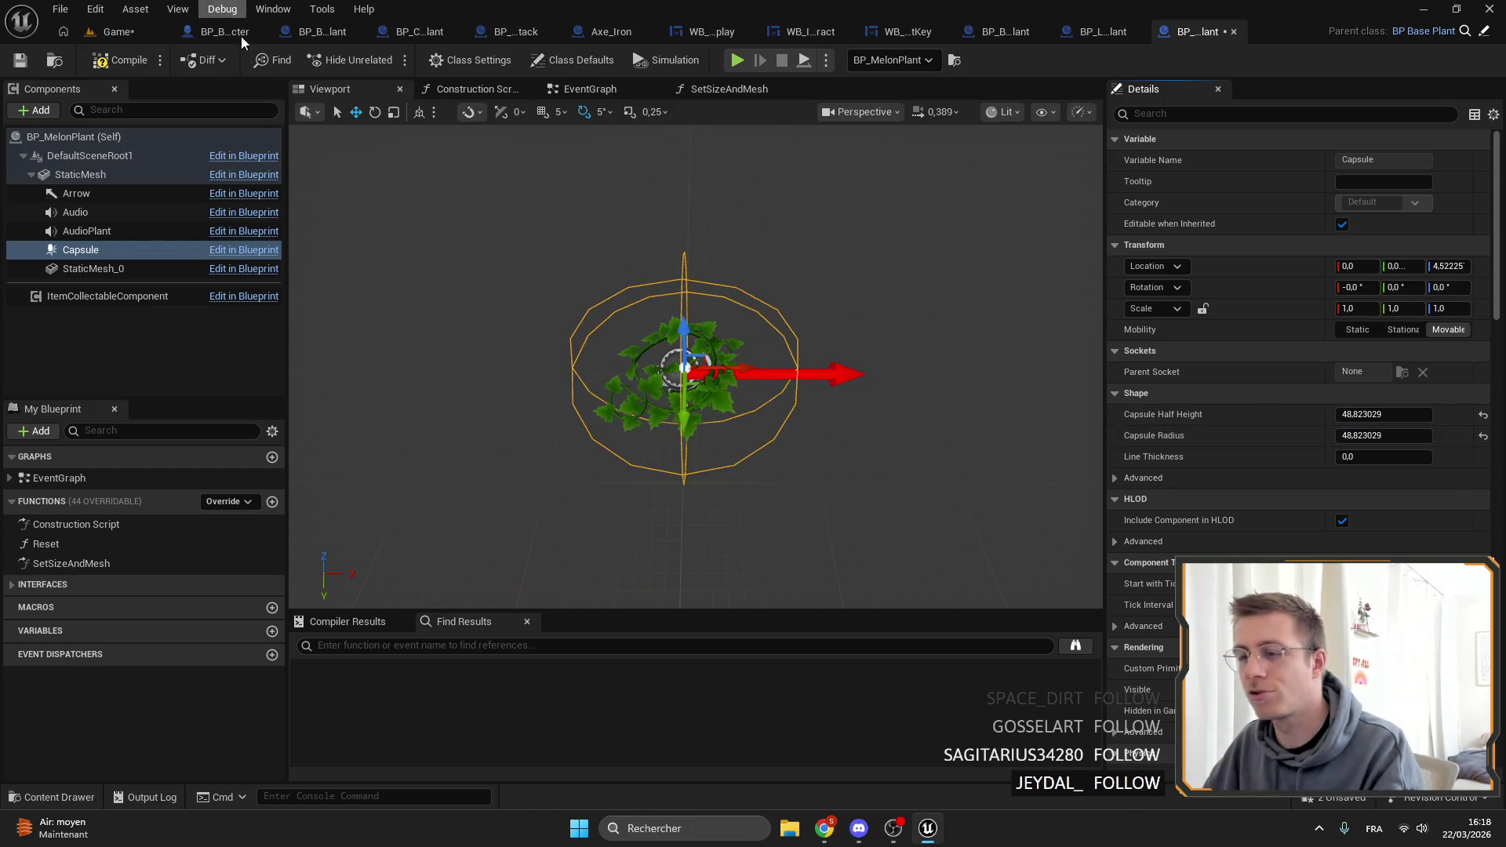
{"action": "left_click", "coordinate": [21, 62]}
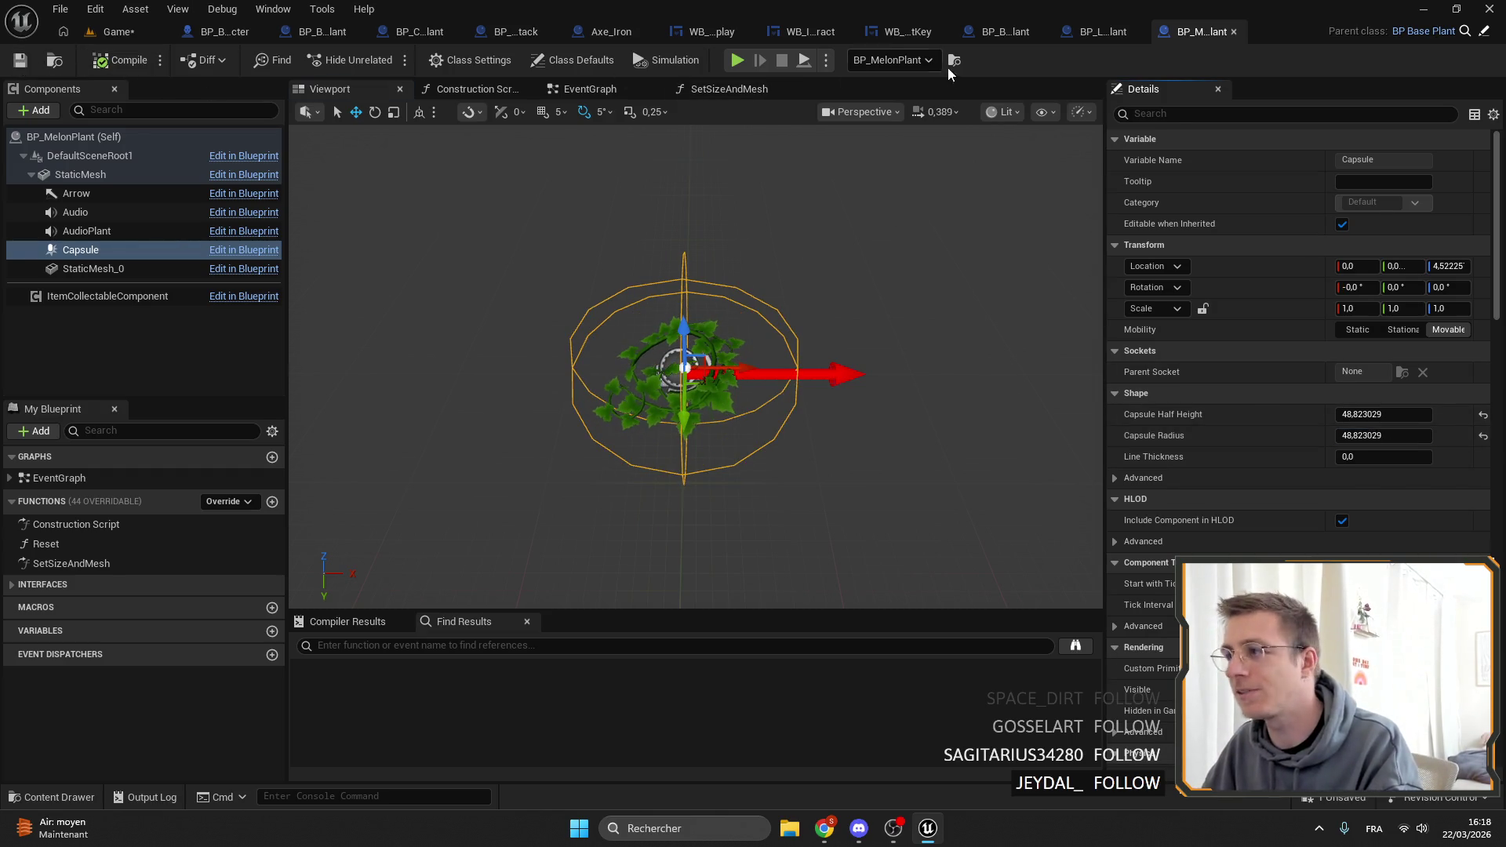
{"action": "left_click", "coordinate": [134, 31]}
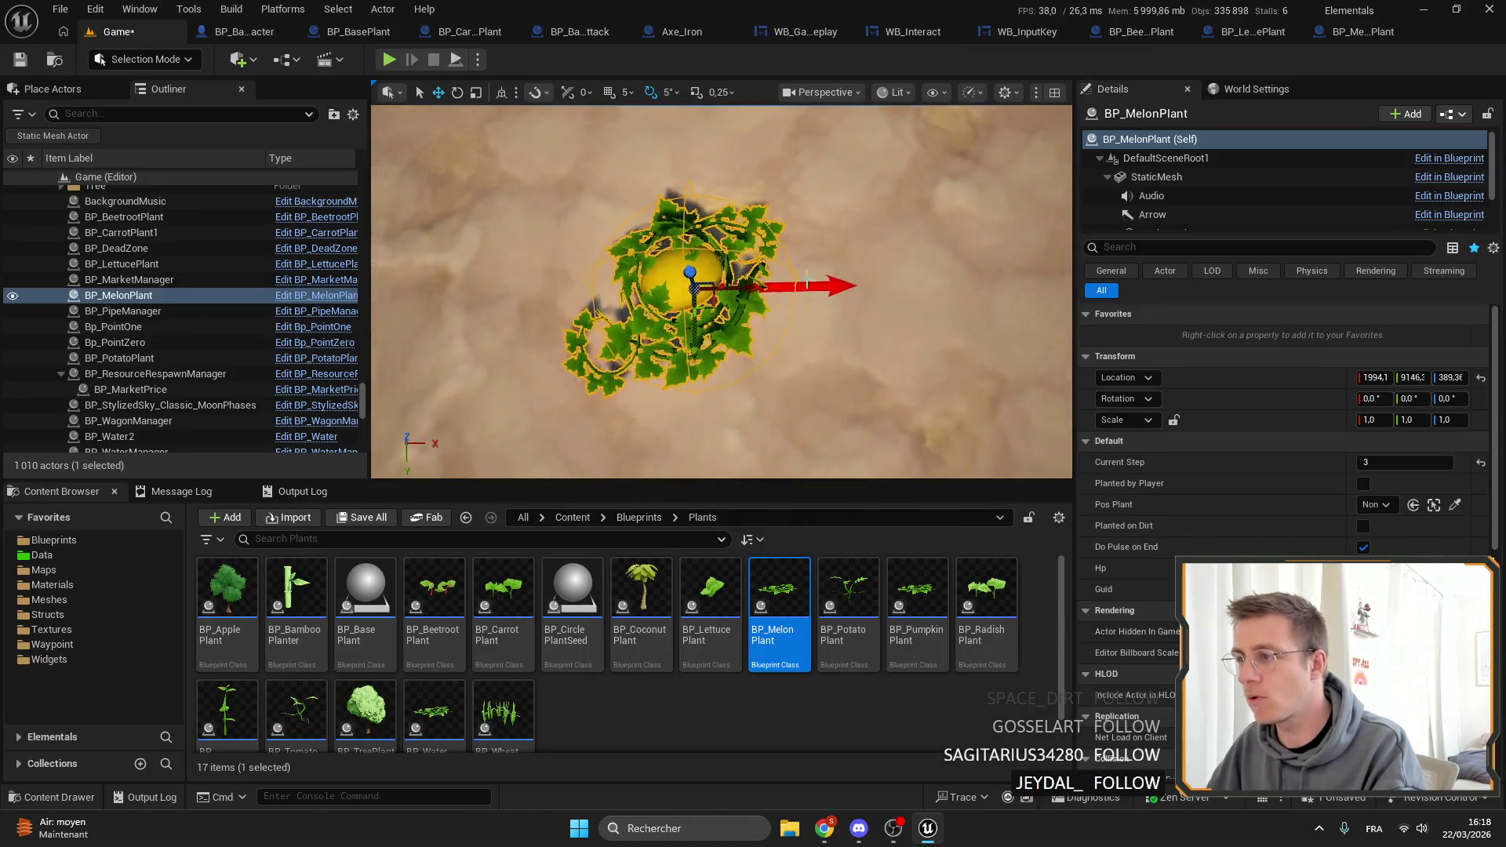
Try capsule radii of 44 then 38, comparing each against the melon in the level.
{"action": "left_click", "coordinate": [1380, 32]}
{"action": "left_click", "coordinate": [1396, 436]}
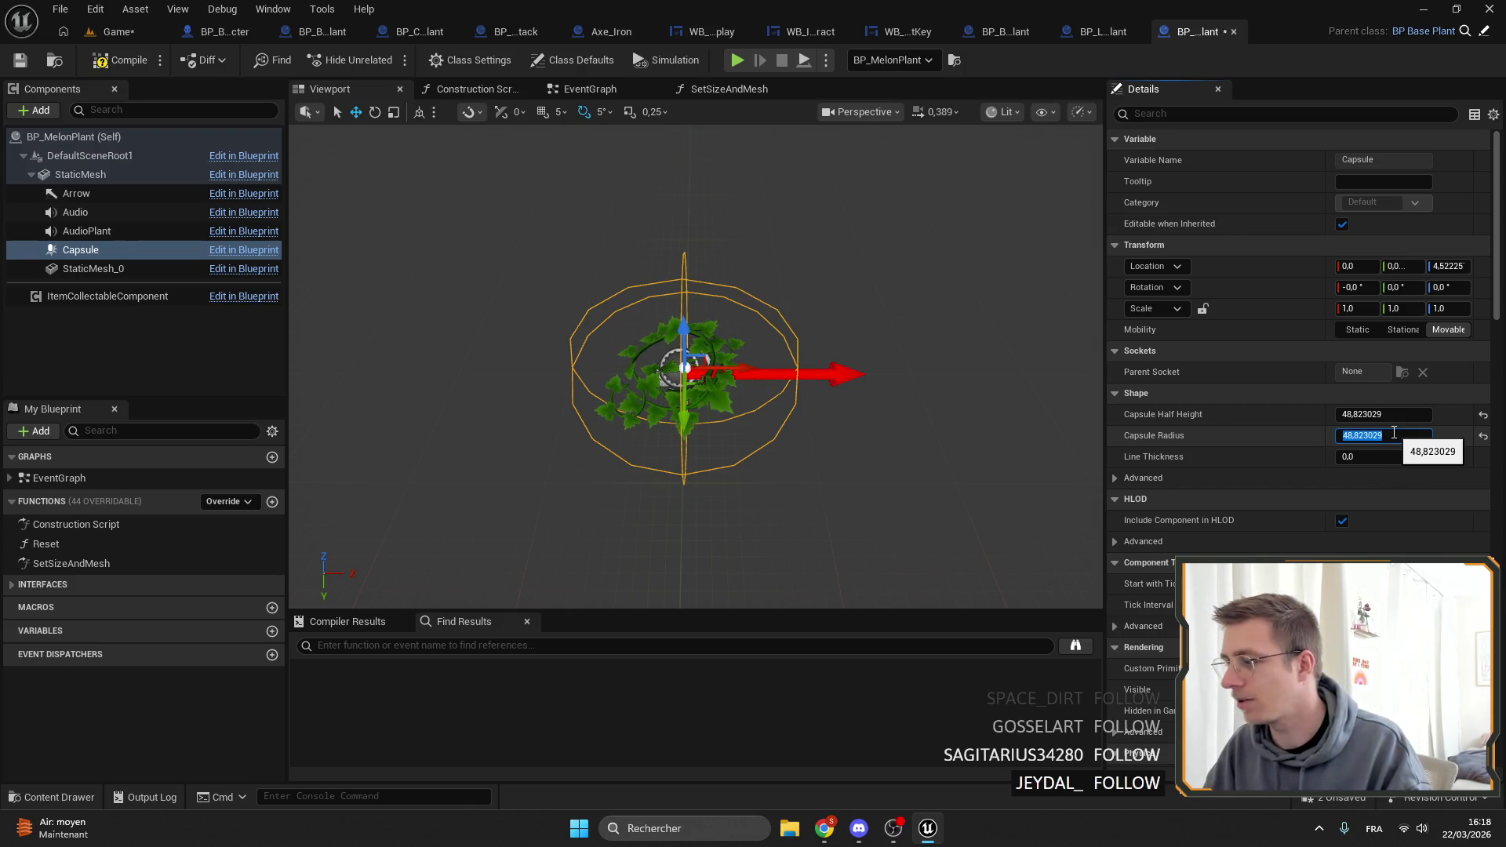
{"action": "left_click", "coordinate": [1393, 422]}
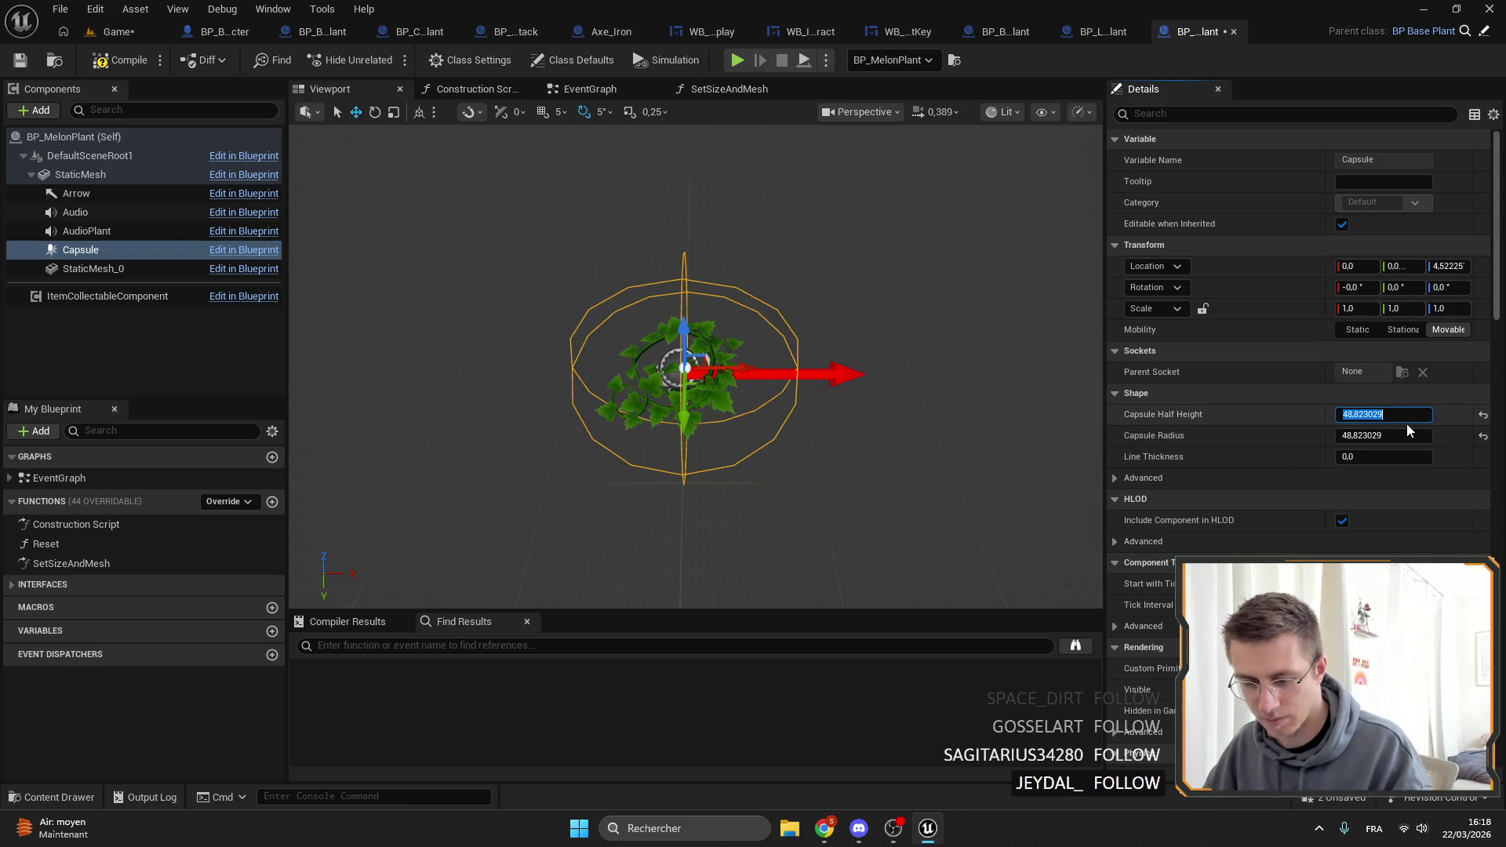
{"action": "left_click", "coordinate": [1405, 436]}
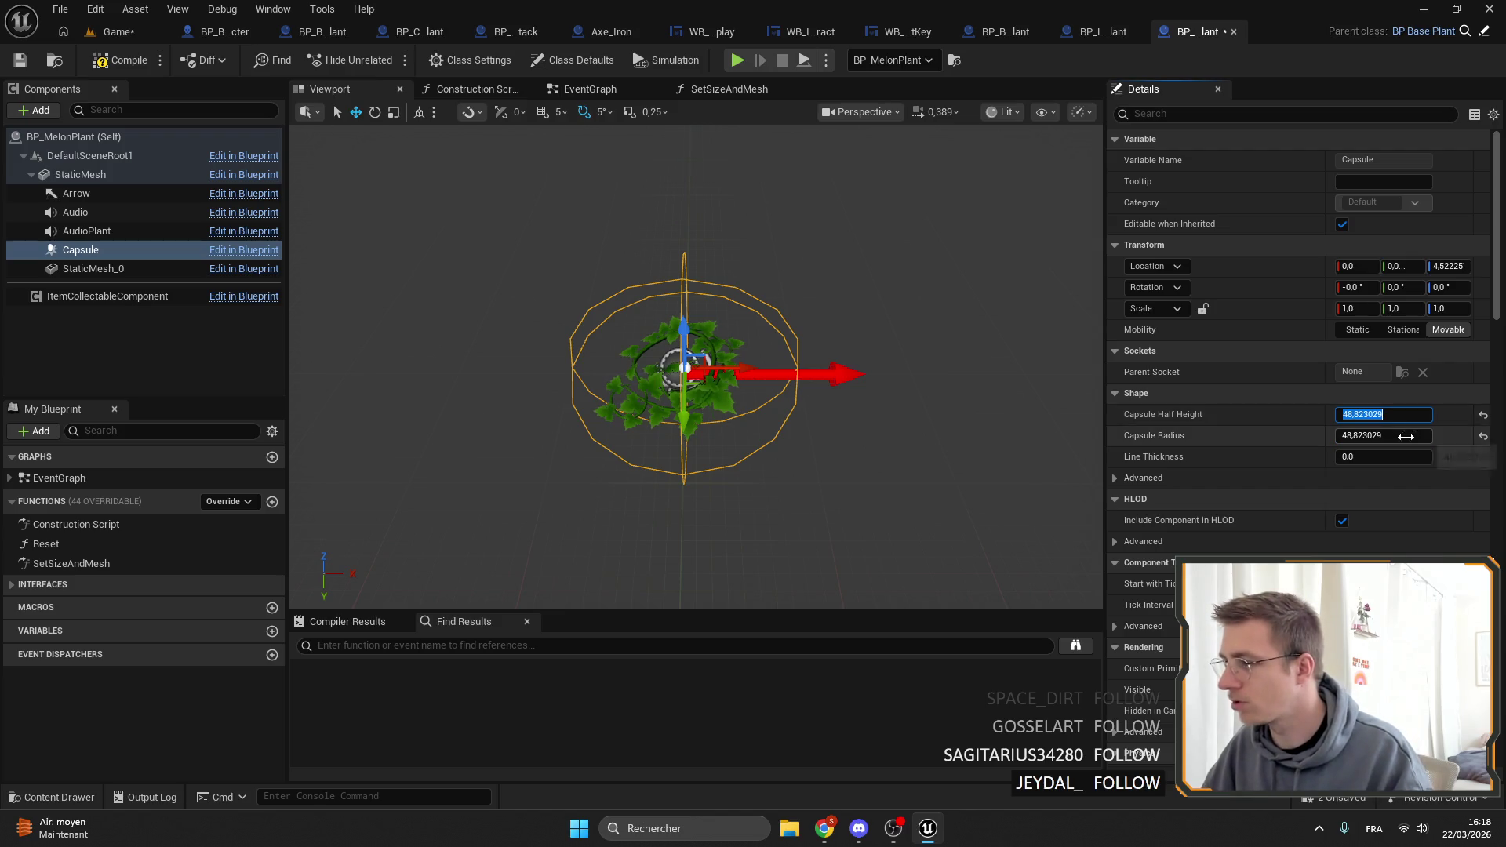
{"action": "type", "text": "44"}
{"action": "key", "text": "Return"}
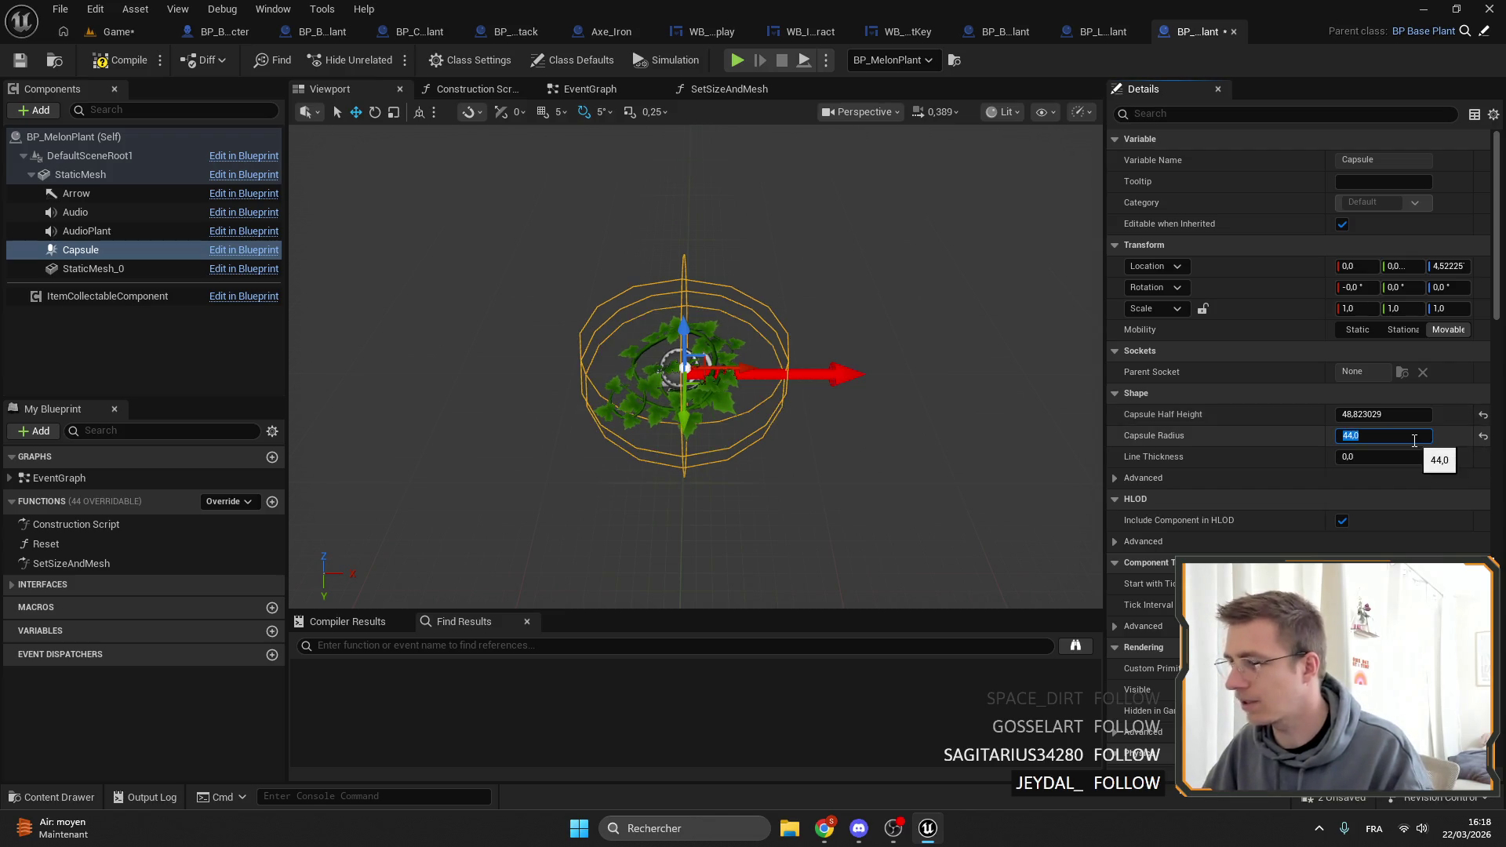
{"action": "left_click", "coordinate": [121, 36]}
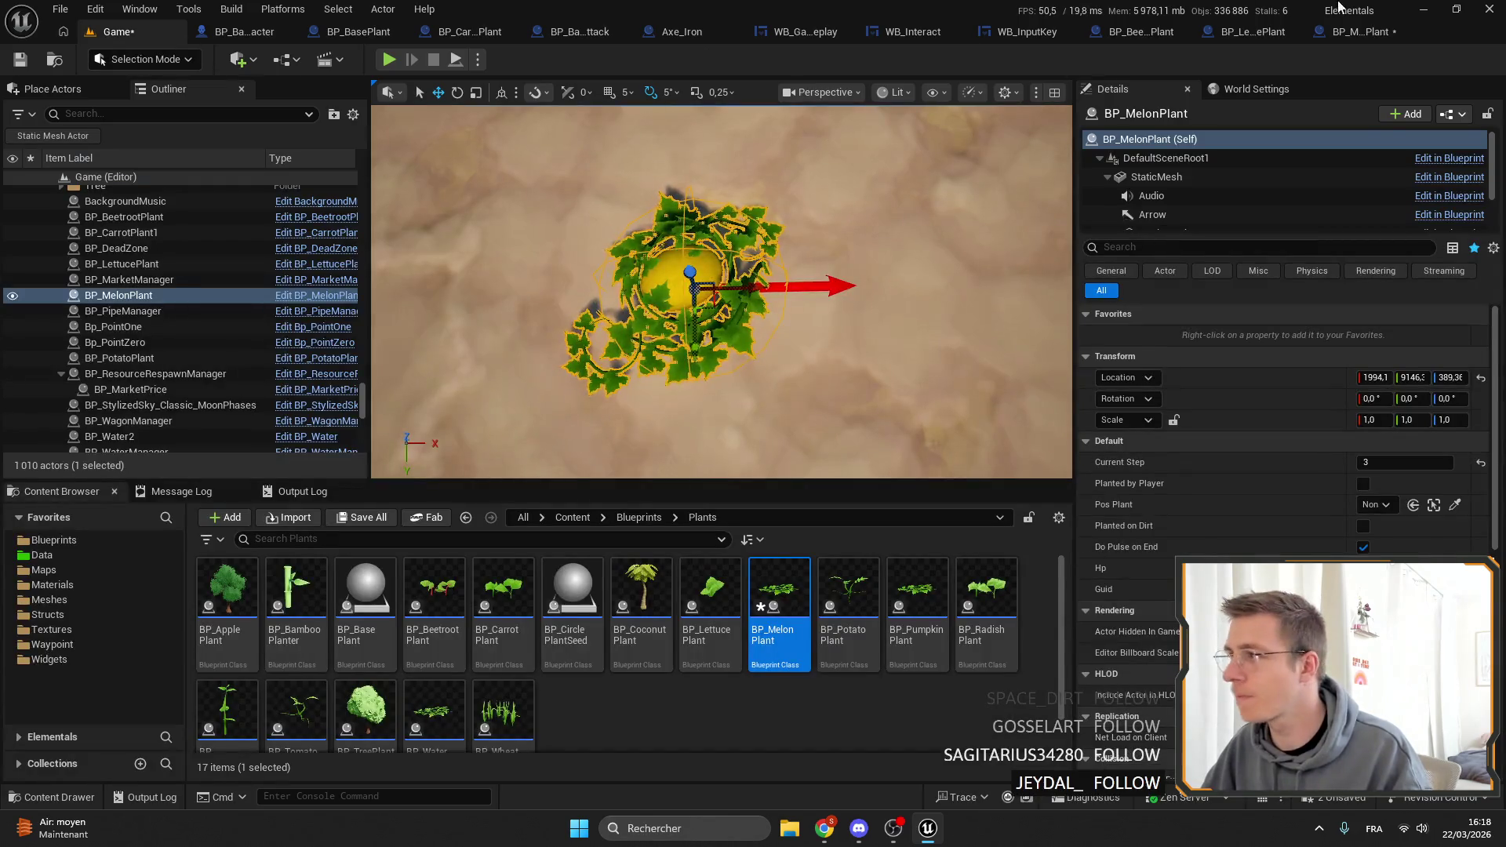
{"action": "left_click", "coordinate": [1346, 32]}
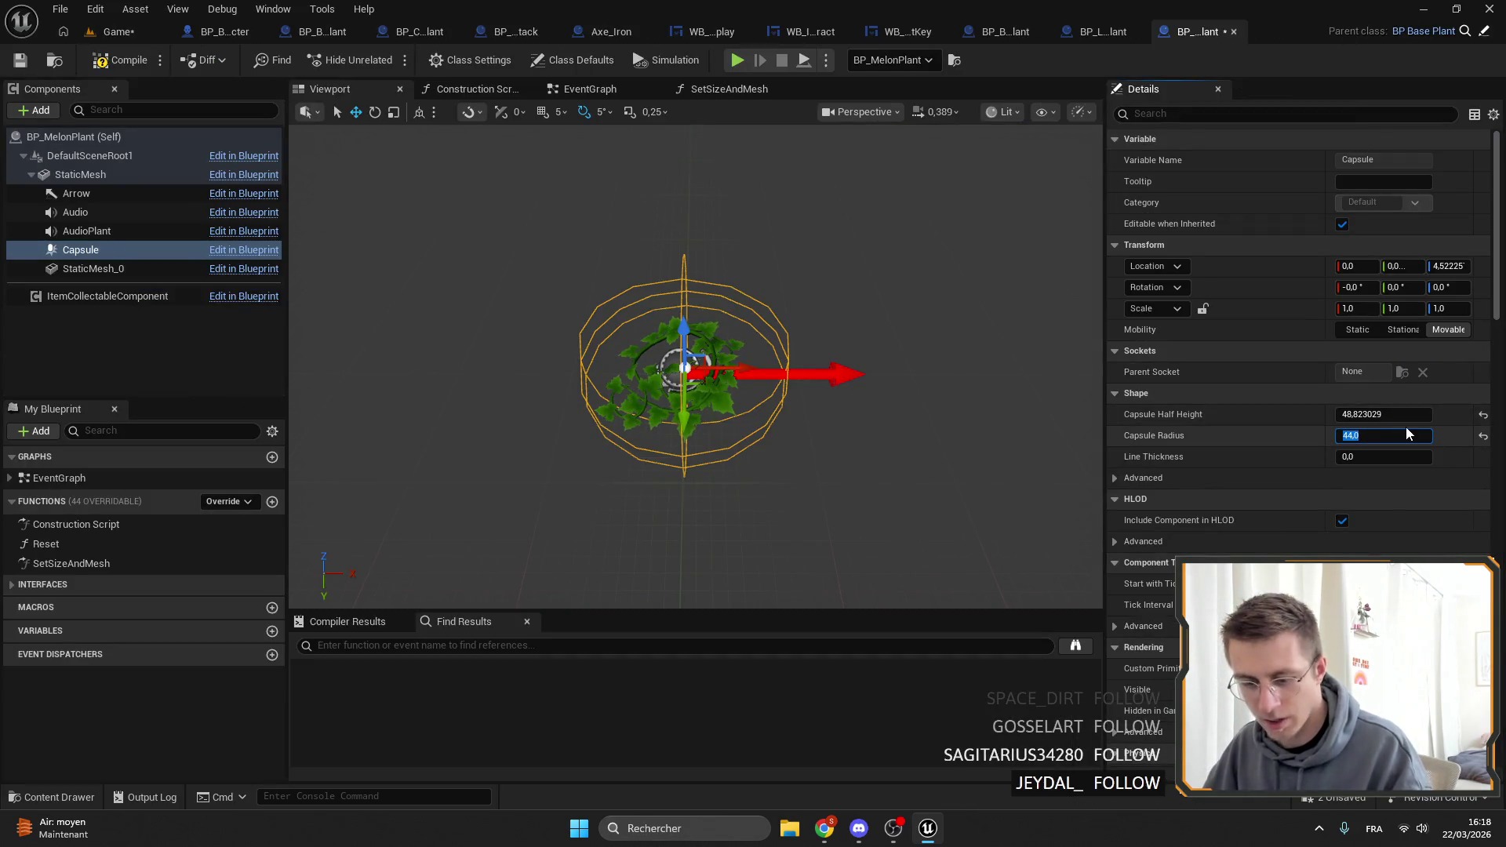
{"action": "type", "text": "38"}
{"action": "key", "text": "Return"}
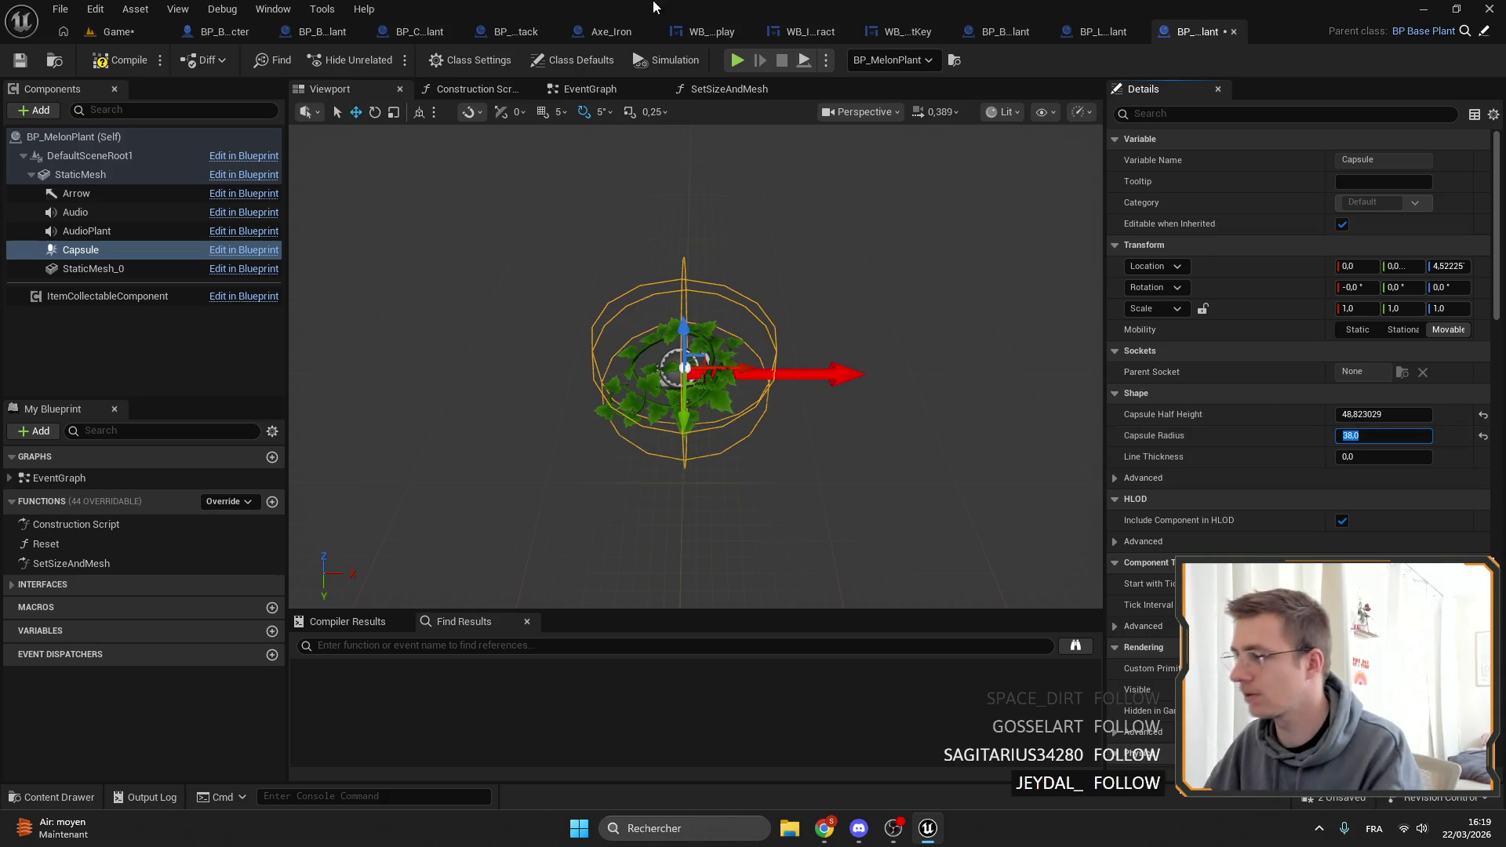
{"action": "left_click", "coordinate": [118, 33]}
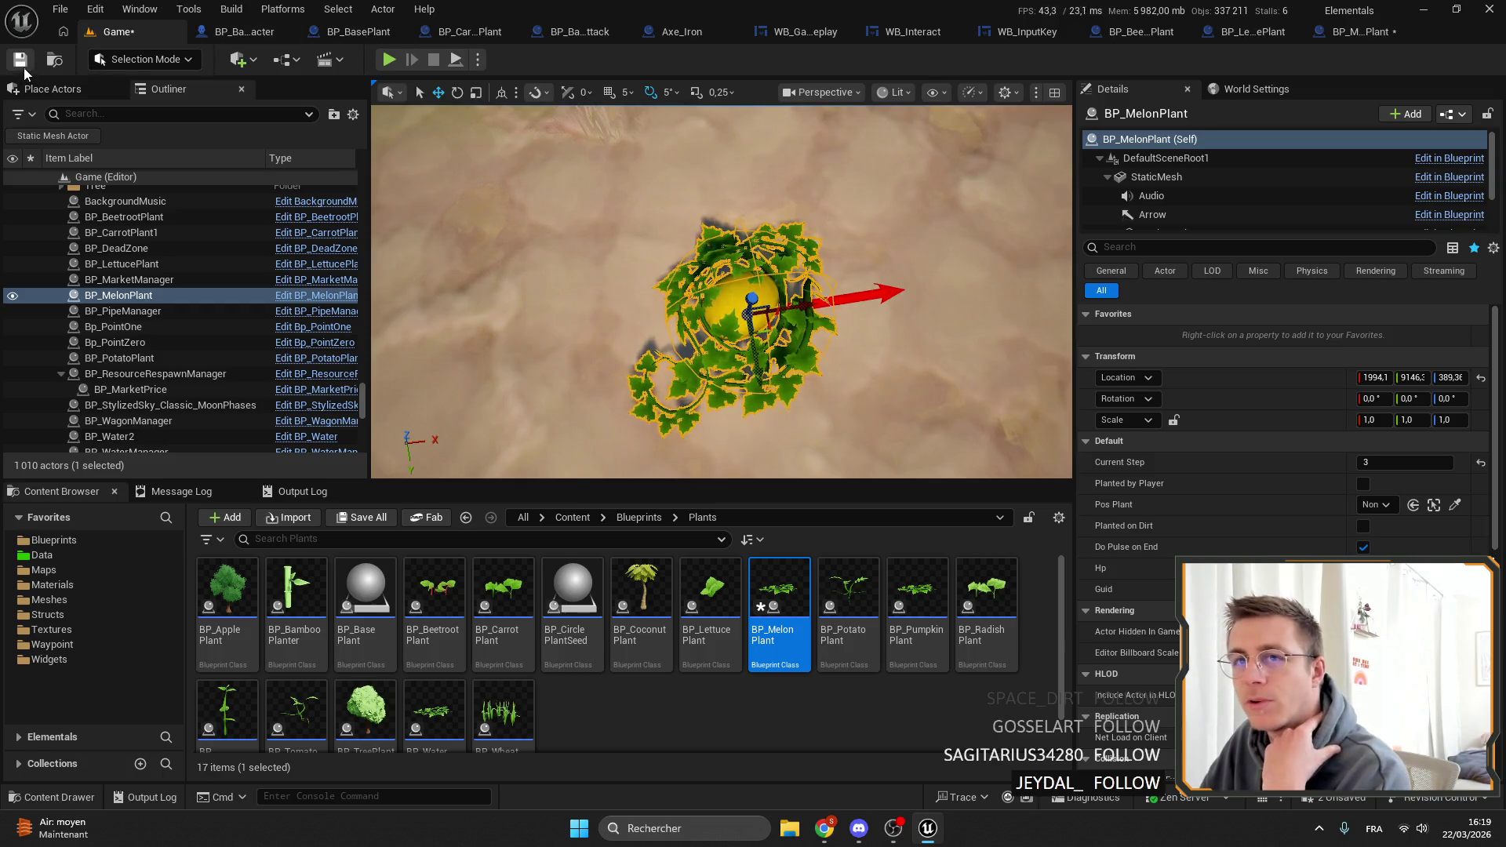
Save the level, set the melon capsule half height to 38, then compile and save.
{"action": "left_click", "coordinate": [21, 62]}
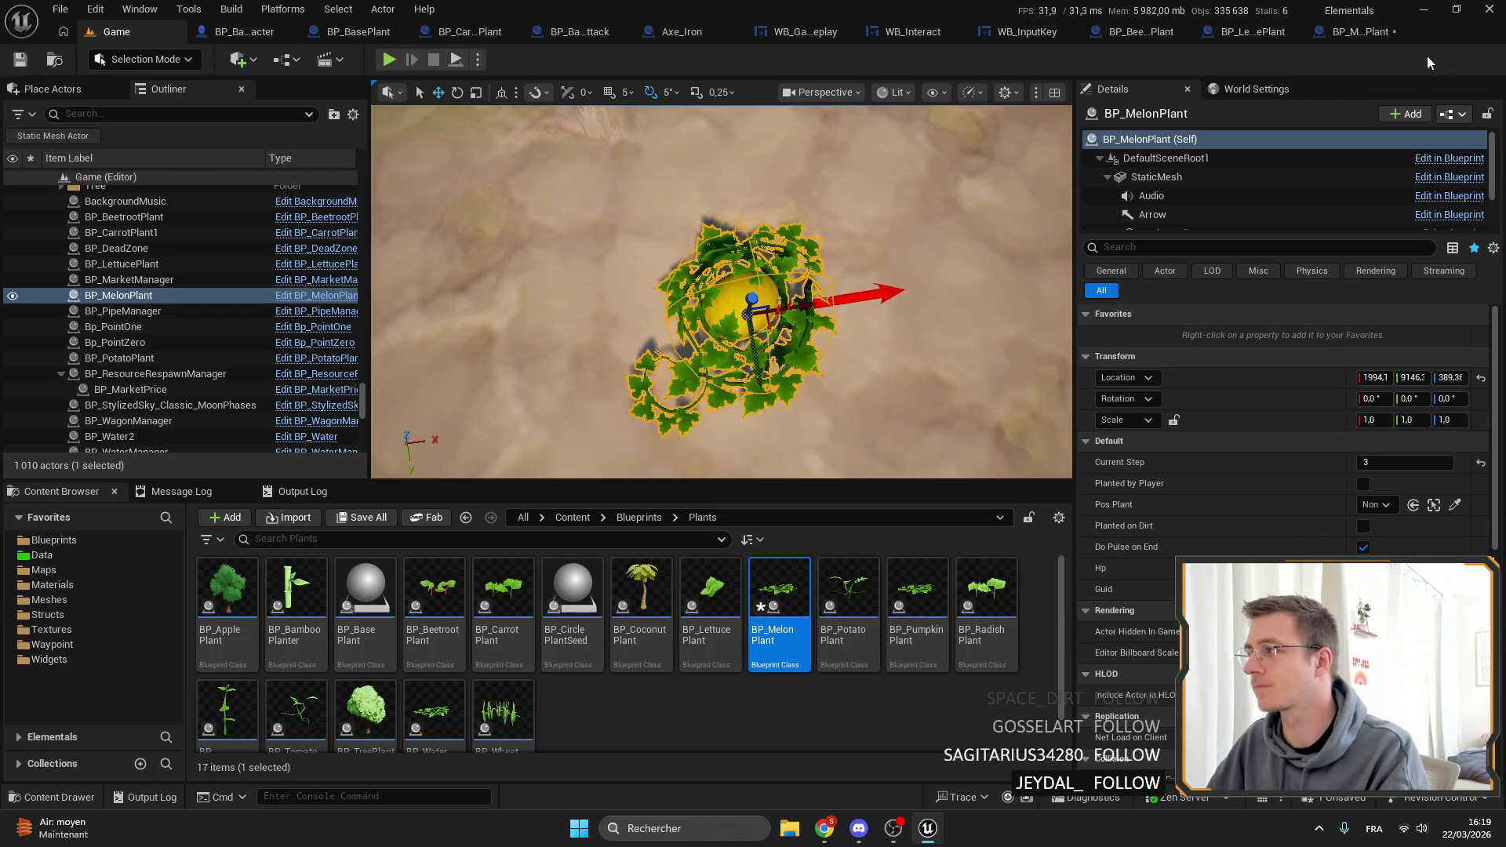
{"action": "left_click", "coordinate": [1374, 33]}
{"action": "left_click", "coordinate": [1408, 435]}
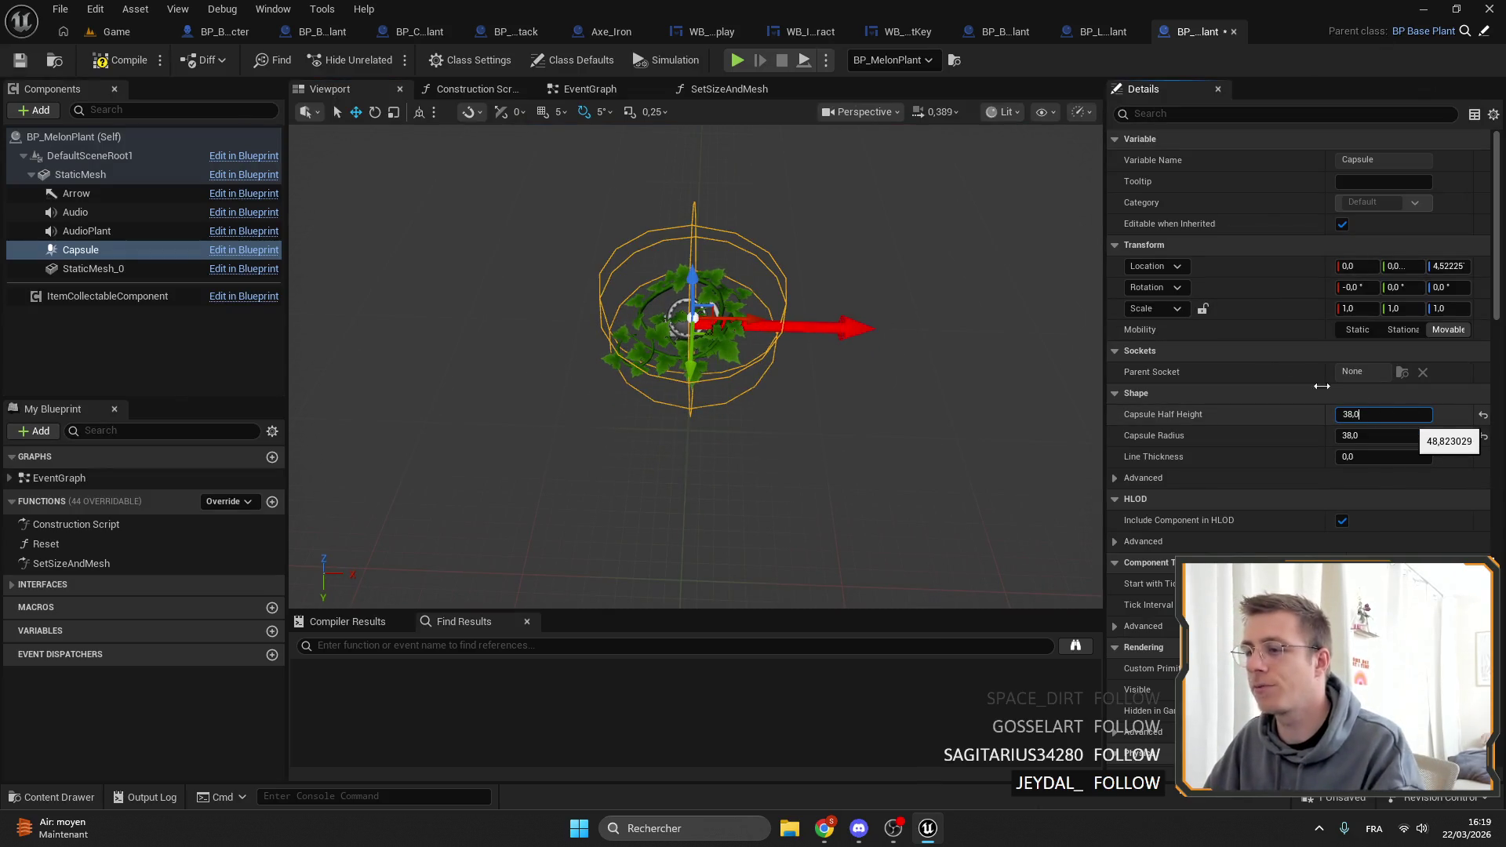
{"action": "key", "text": "Return"}
{"action": "left_click", "coordinate": [109, 60]}
{"action": "left_click", "coordinate": [20, 60]}
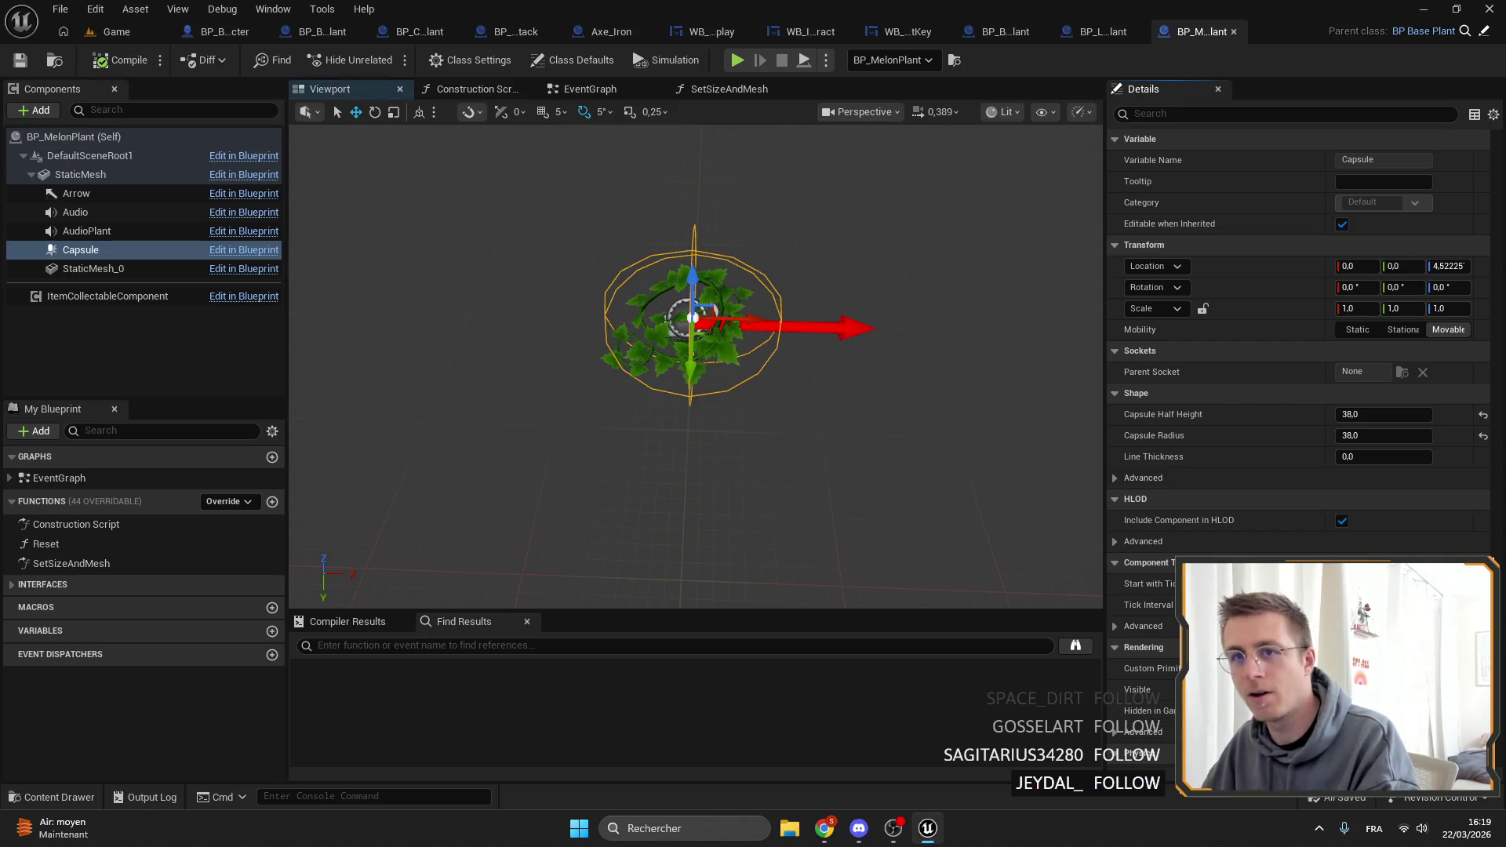
Orbit around the melon plant in the blueprint and level to check the capsule fit.
{"action": "left_click_drag", "start_coordinate": [538, 195], "coordinate": [572, 188]}
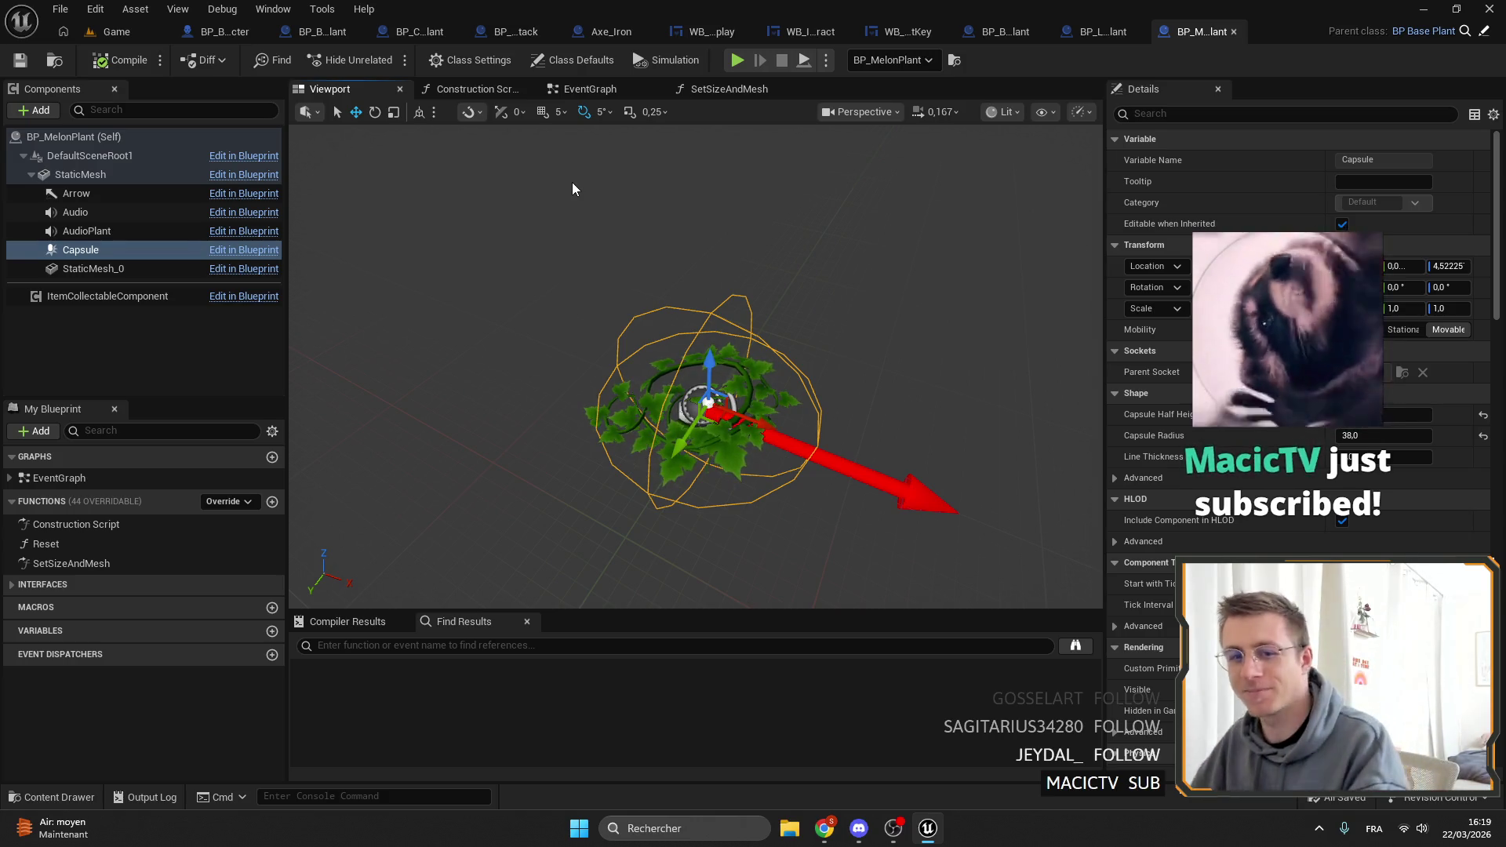
{"action": "left_click_drag", "start_coordinate": [572, 182], "coordinate": [572, 166]}
{"action": "scroll", "coordinate": [572, 166], "scroll_direction": "down", "scroll_amount": 1}
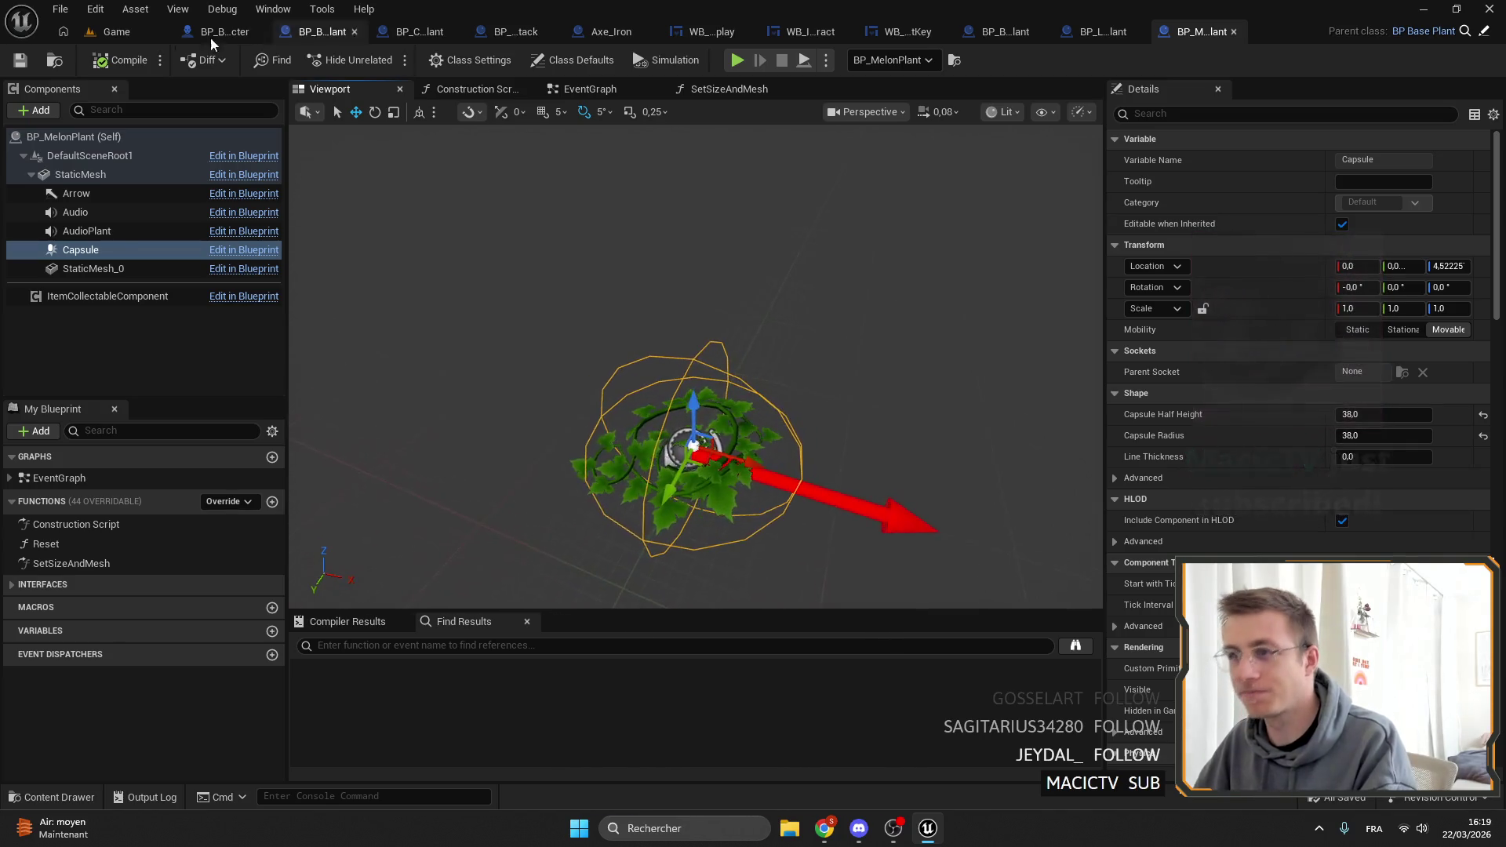
{"action": "left_click", "coordinate": [114, 31]}
{"action": "left_click_drag", "start_coordinate": [429, 119], "coordinate": [430, 119]}
{"action": "scroll", "coordinate": [744, 251], "scroll_direction": "down", "scroll_amount": 5}
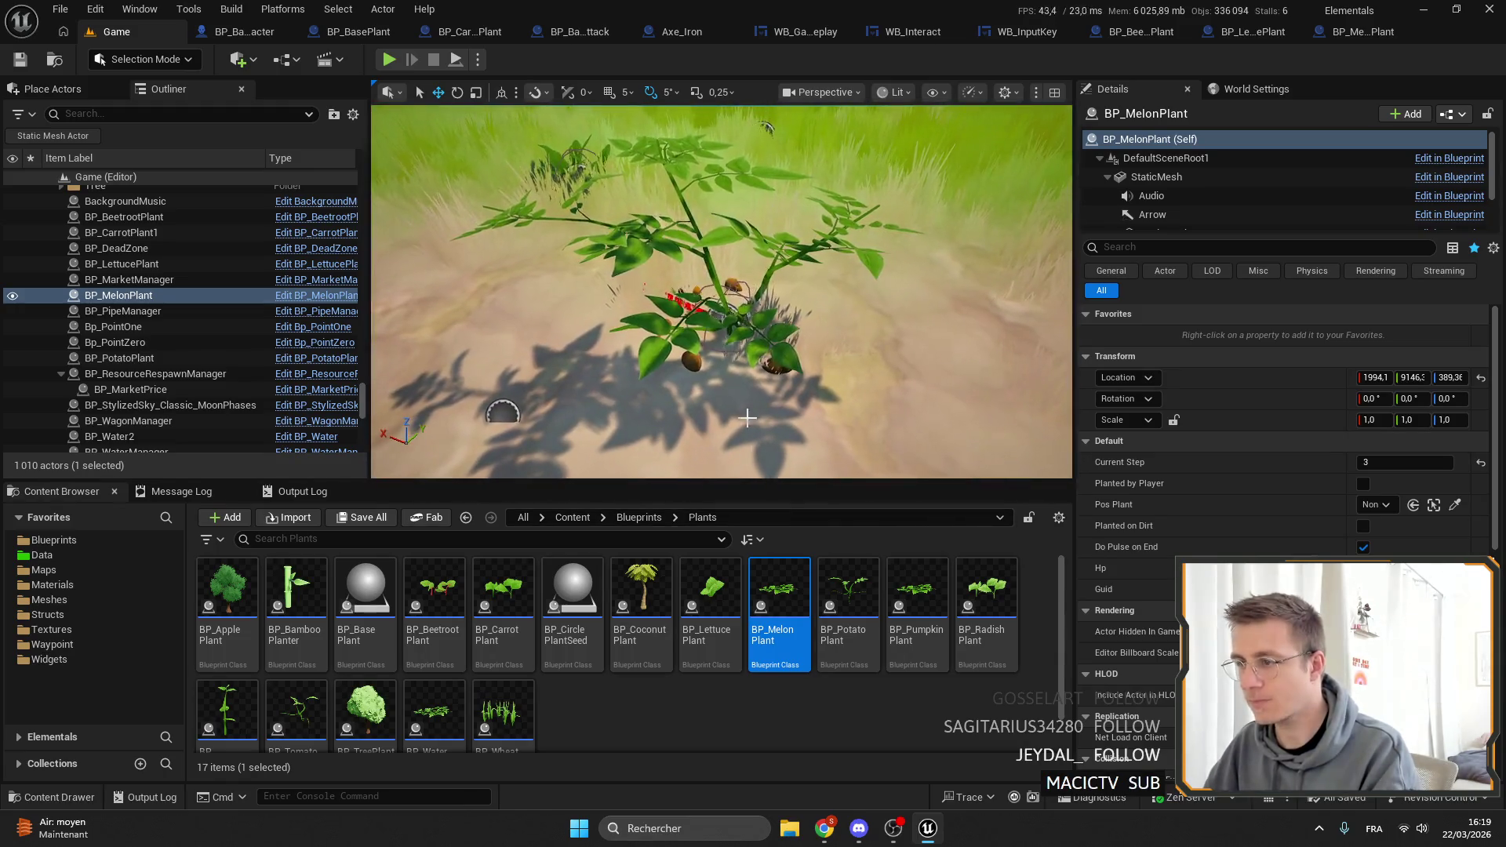
{"action": "double_click", "coordinate": [779, 596]}
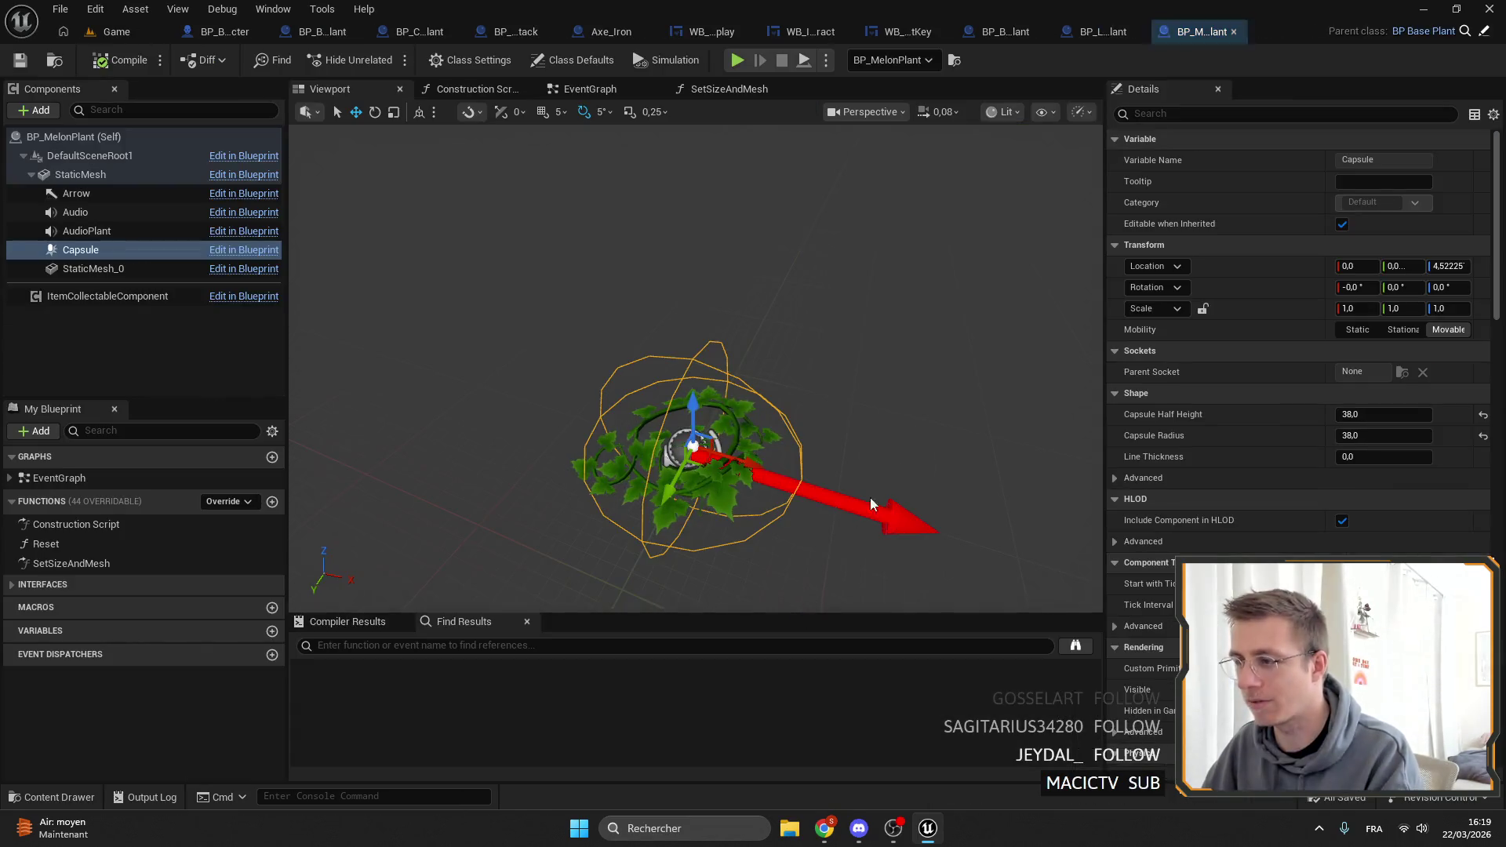
{"action": "right_click", "coordinate": [1309, 393]}
{"action": "key", "text": "Escape"}
{"action": "mouse_move", "coordinate": [1380, 414]}
{"action": "left_mouse_down"}
{"action": "mouse_move", "coordinate": [1359, 415]}
{"action": "mouse_move", "coordinate": [1382, 414]}
{"action": "left_mouse_up"}
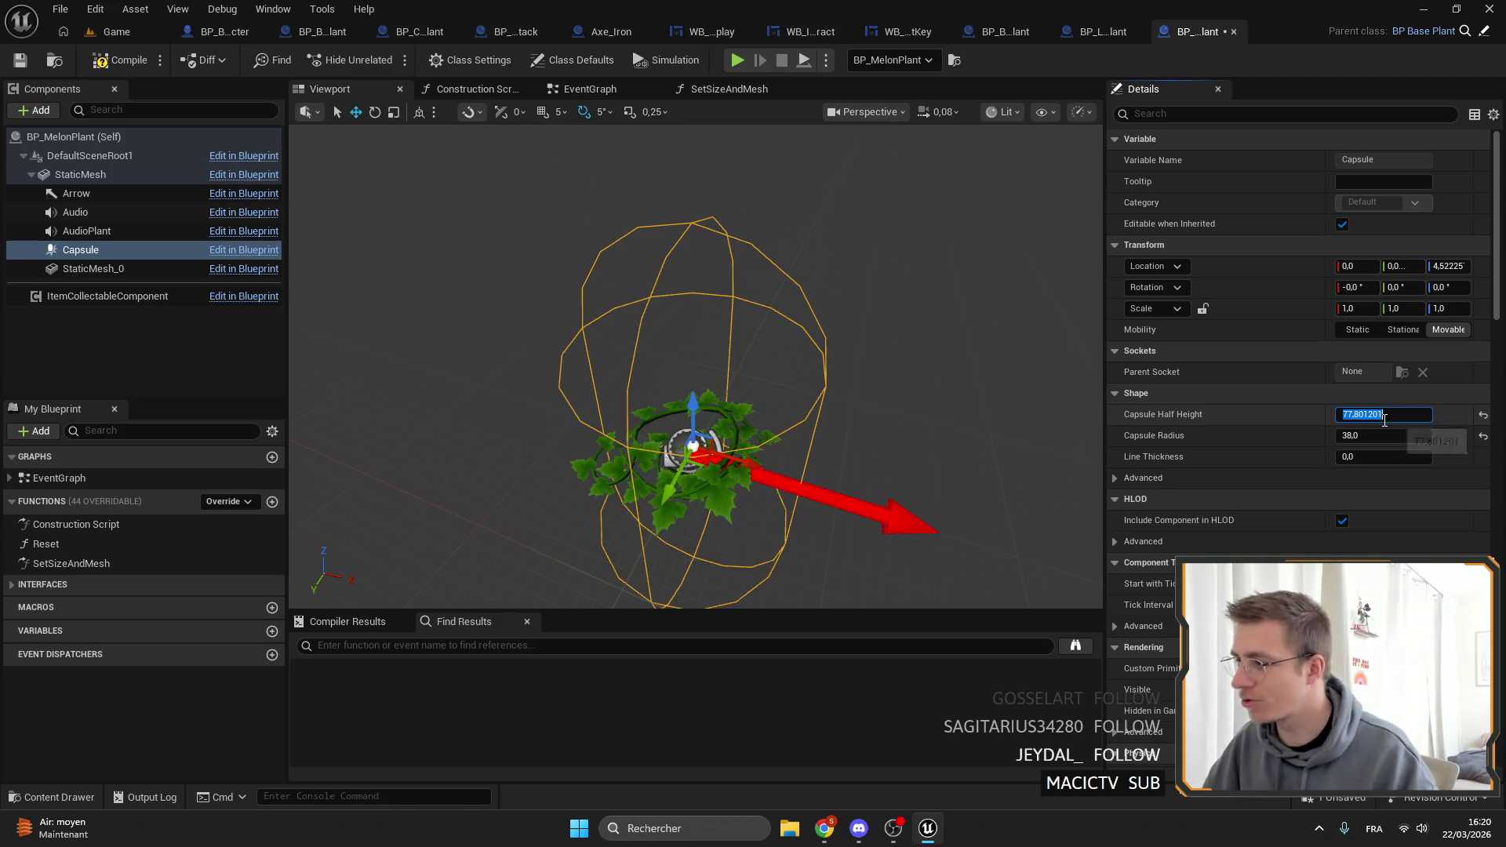
{"action": "key", "text": "Return"}
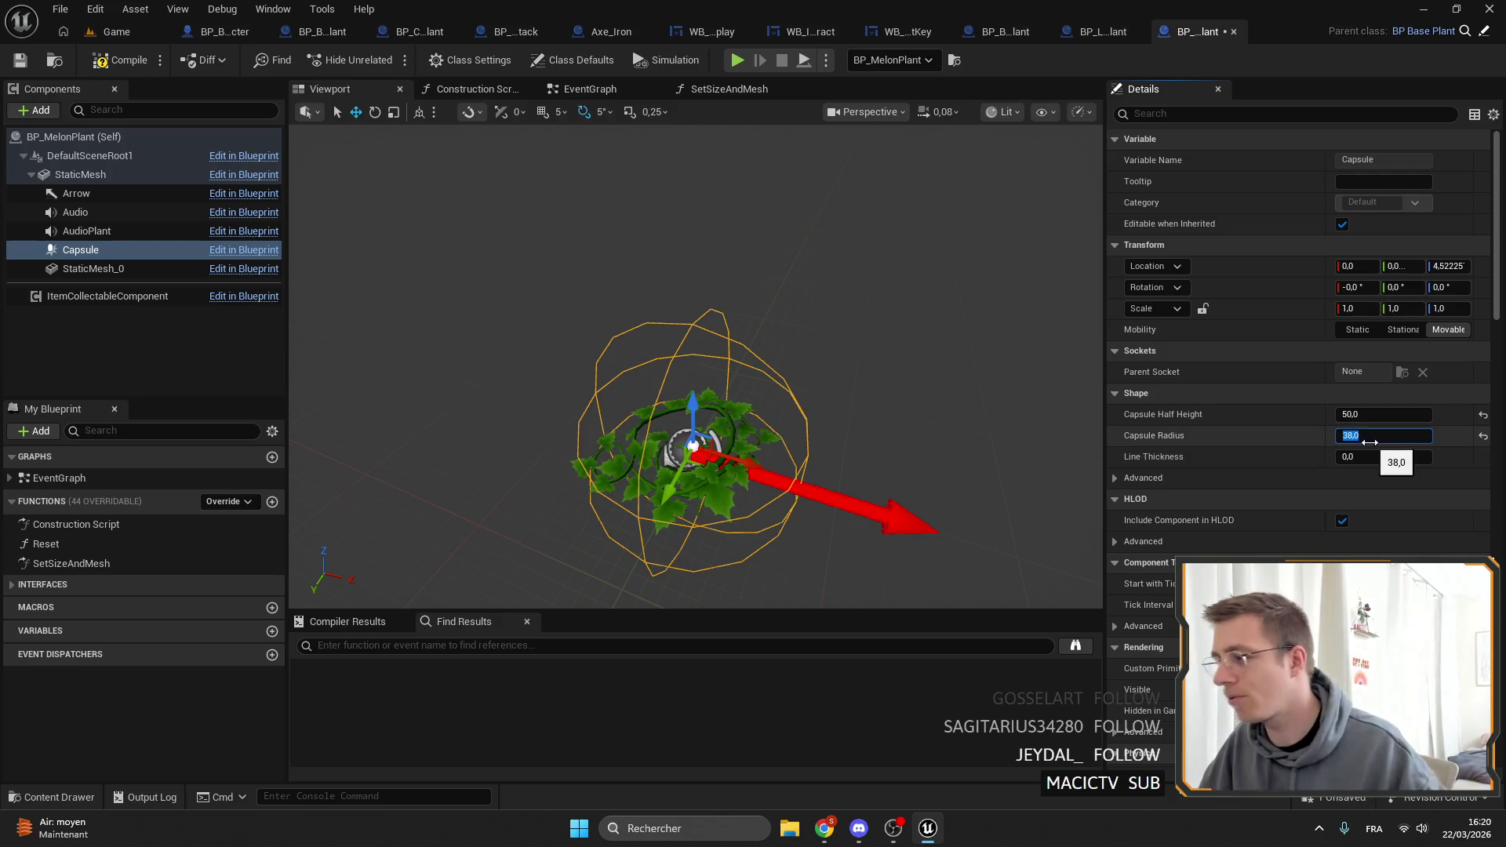
{"action": "type", "text": "50"}
{"action": "key", "text": "Return"}
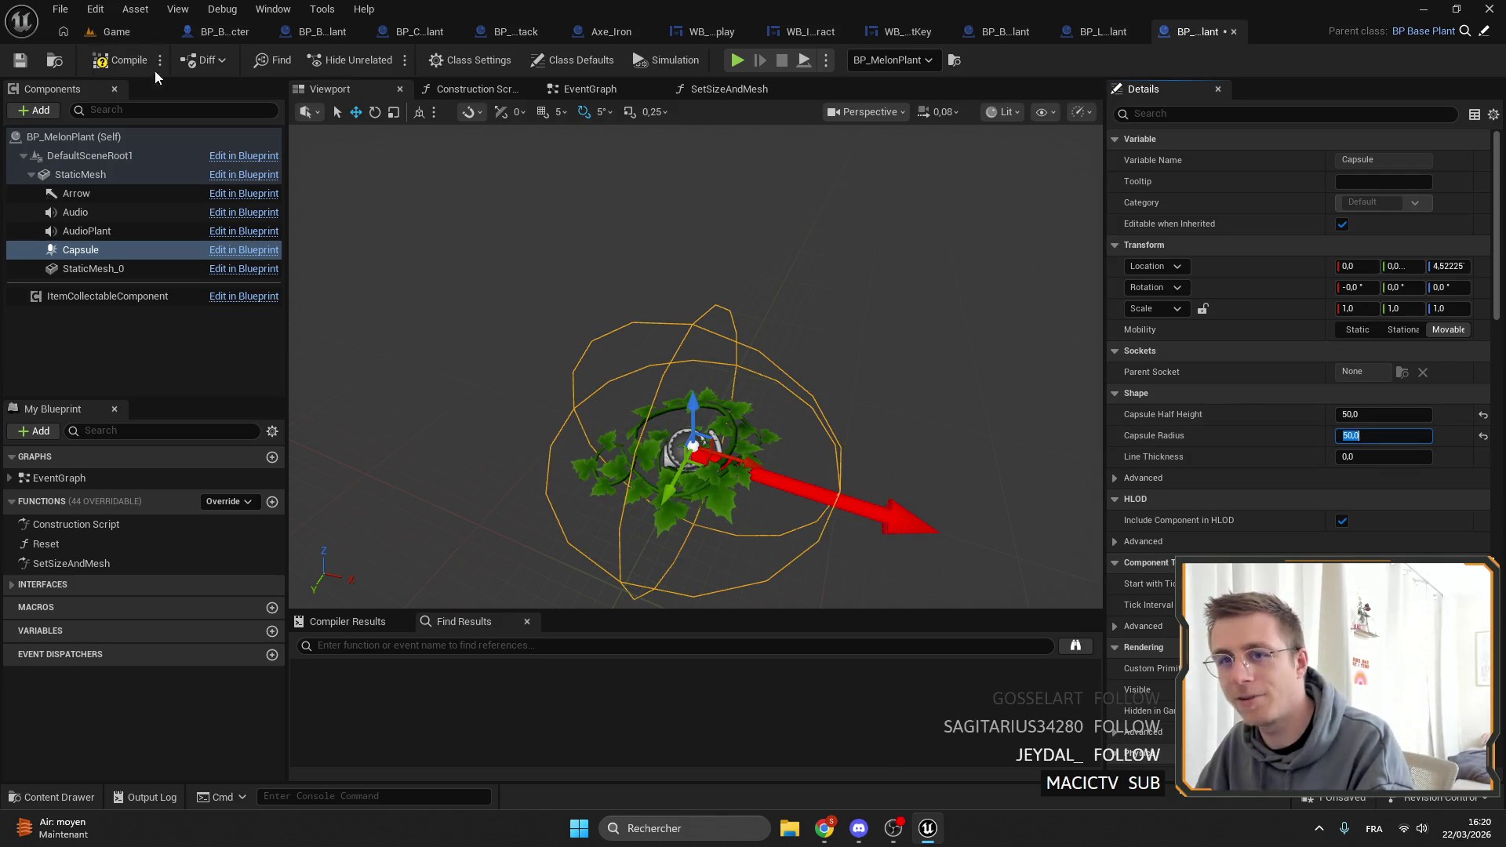
{"action": "left_click", "coordinate": [21, 63]}
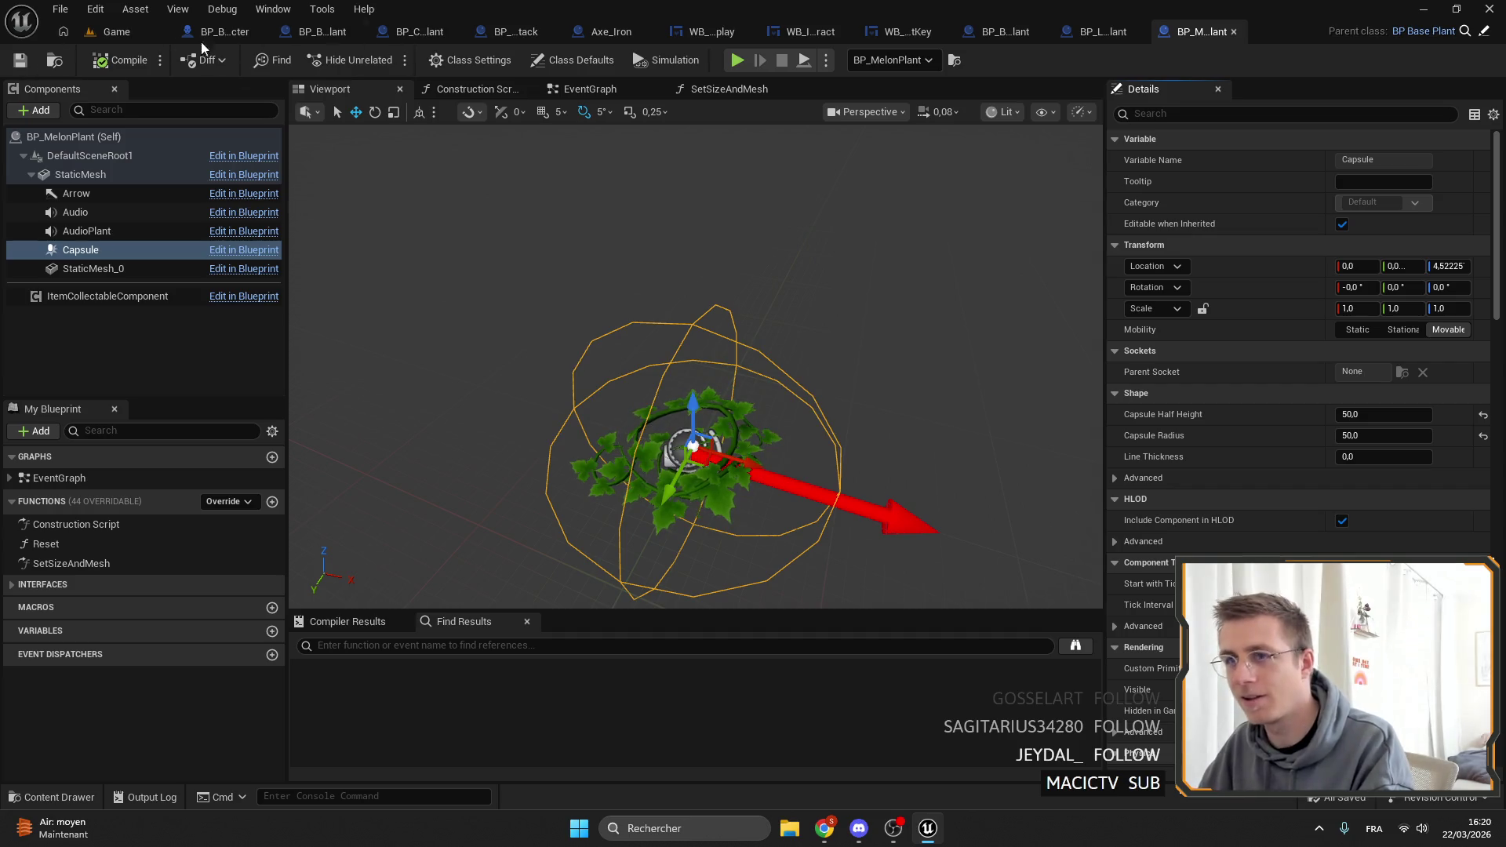
{"action": "left_click", "coordinate": [144, 31]}
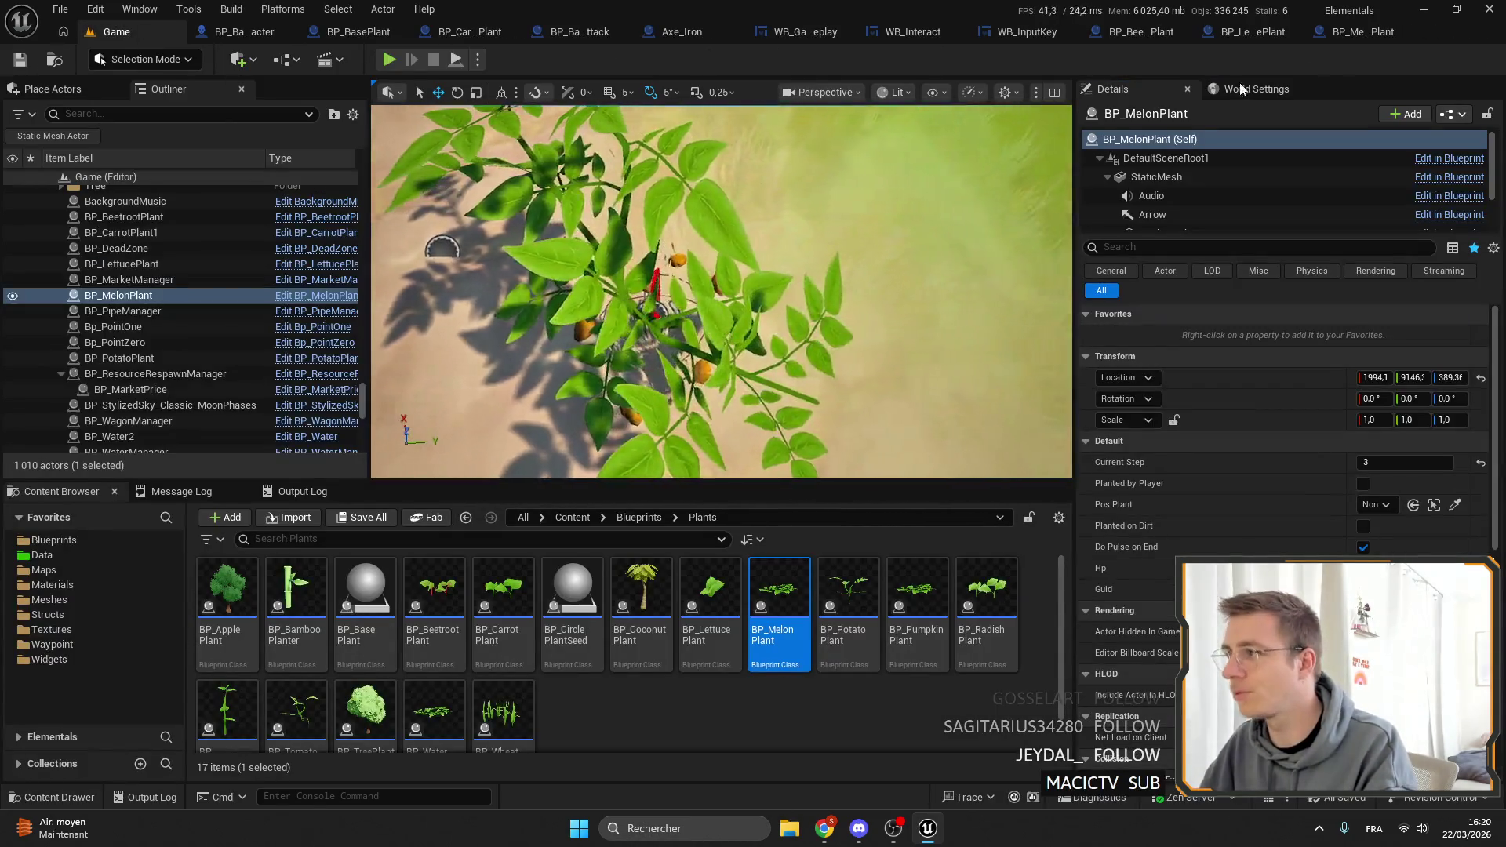
{"action": "left_click", "coordinate": [1364, 32]}
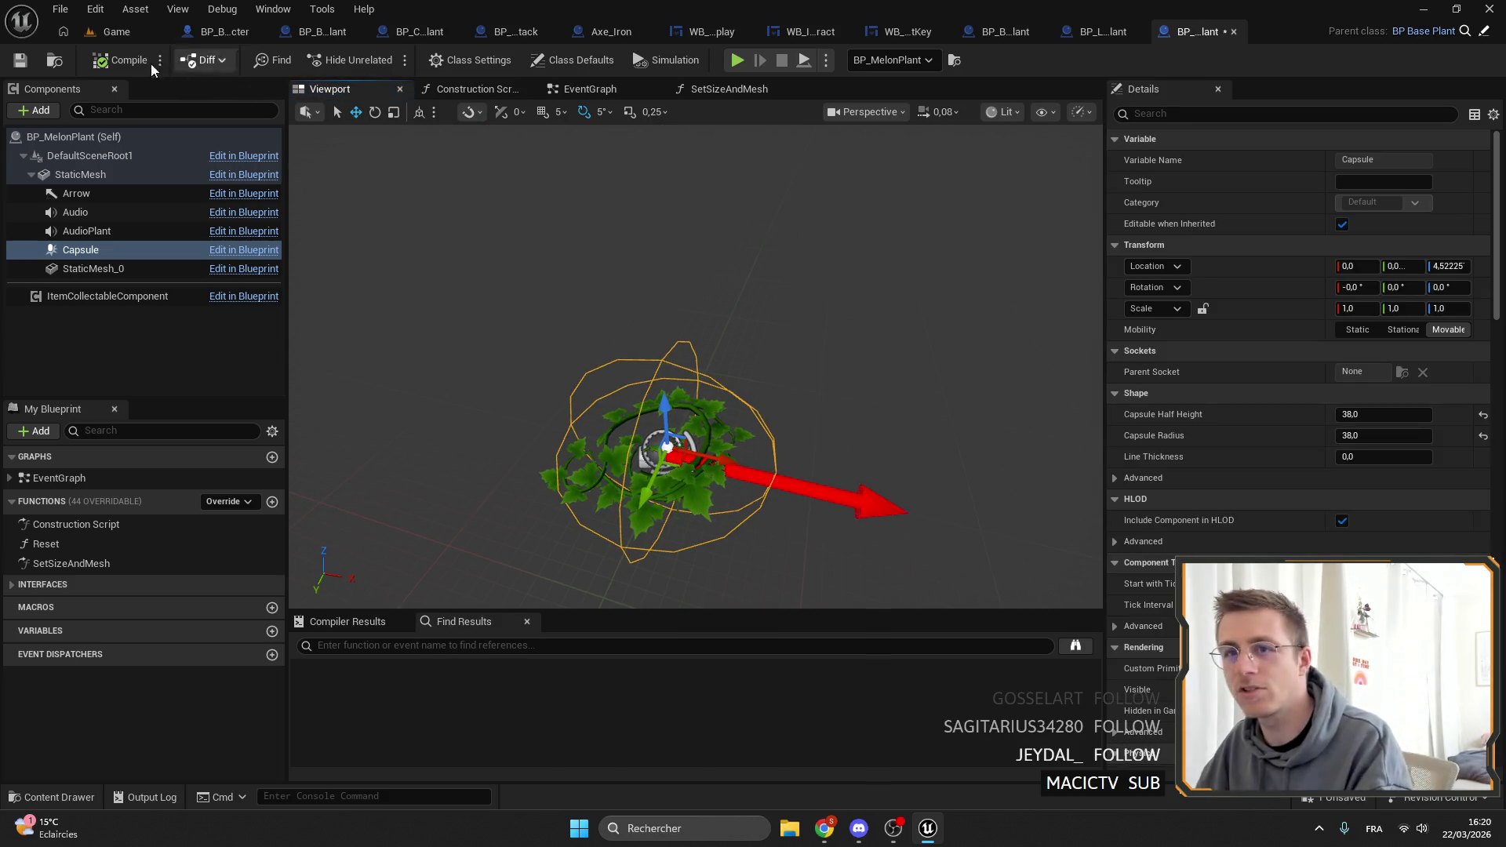
{"action": "key", "text": "ctrl+s"}
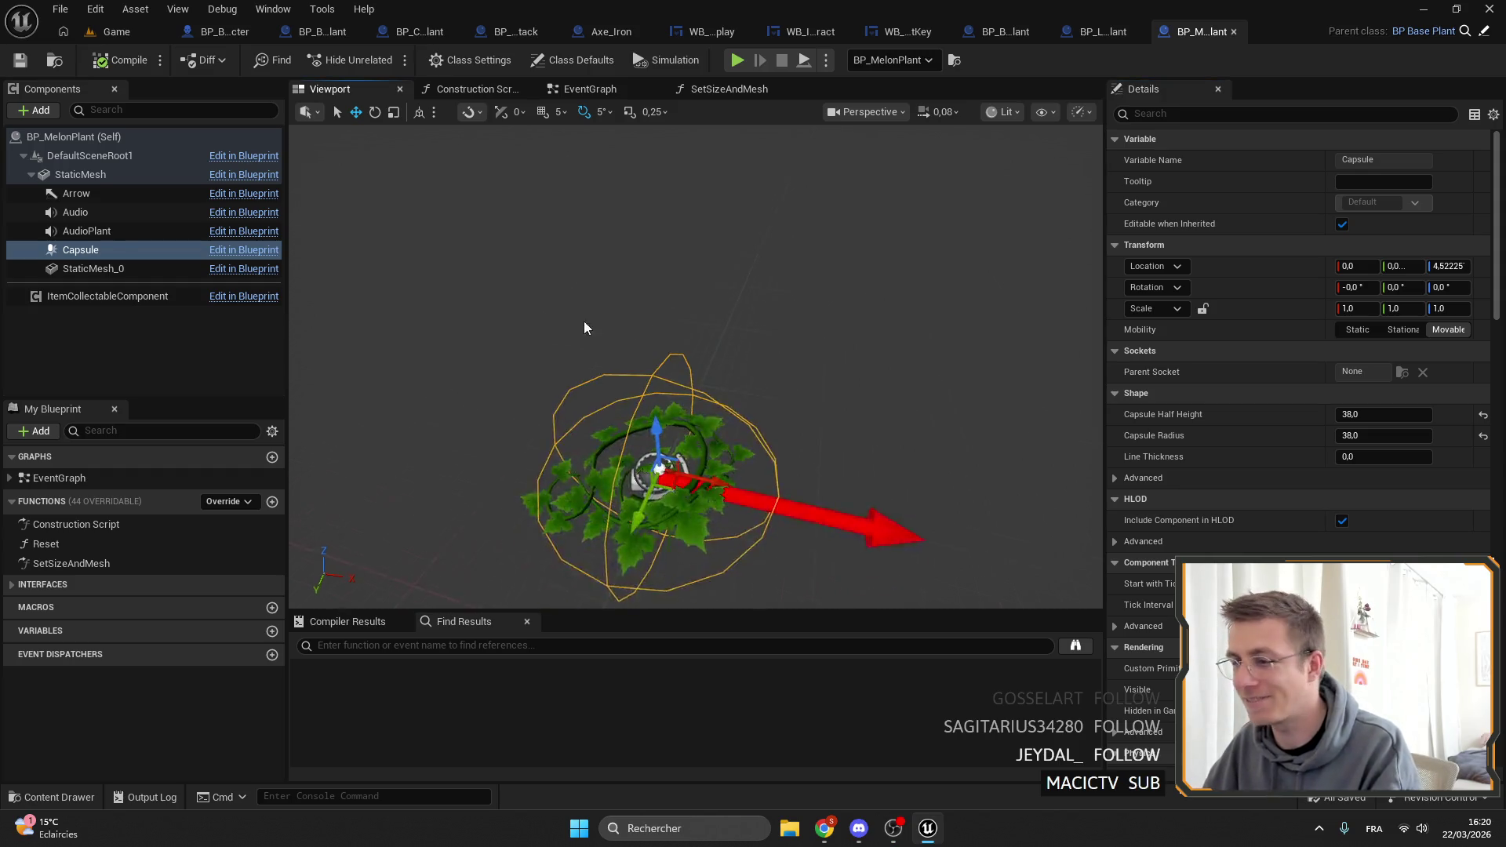
{"action": "left_click", "coordinate": [114, 33]}
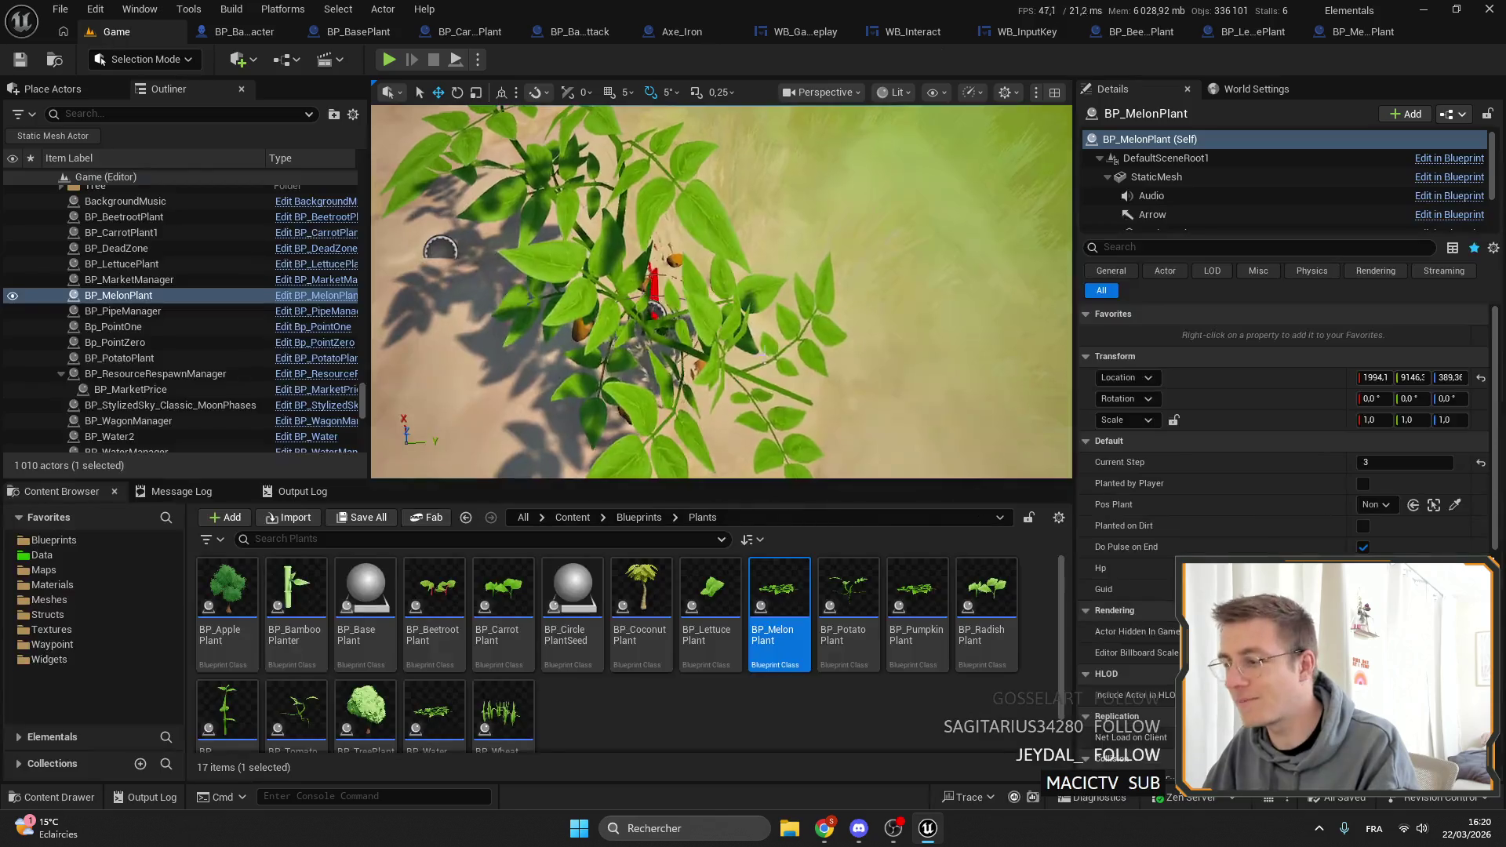
{"action": "double_click", "coordinate": [843, 667]}
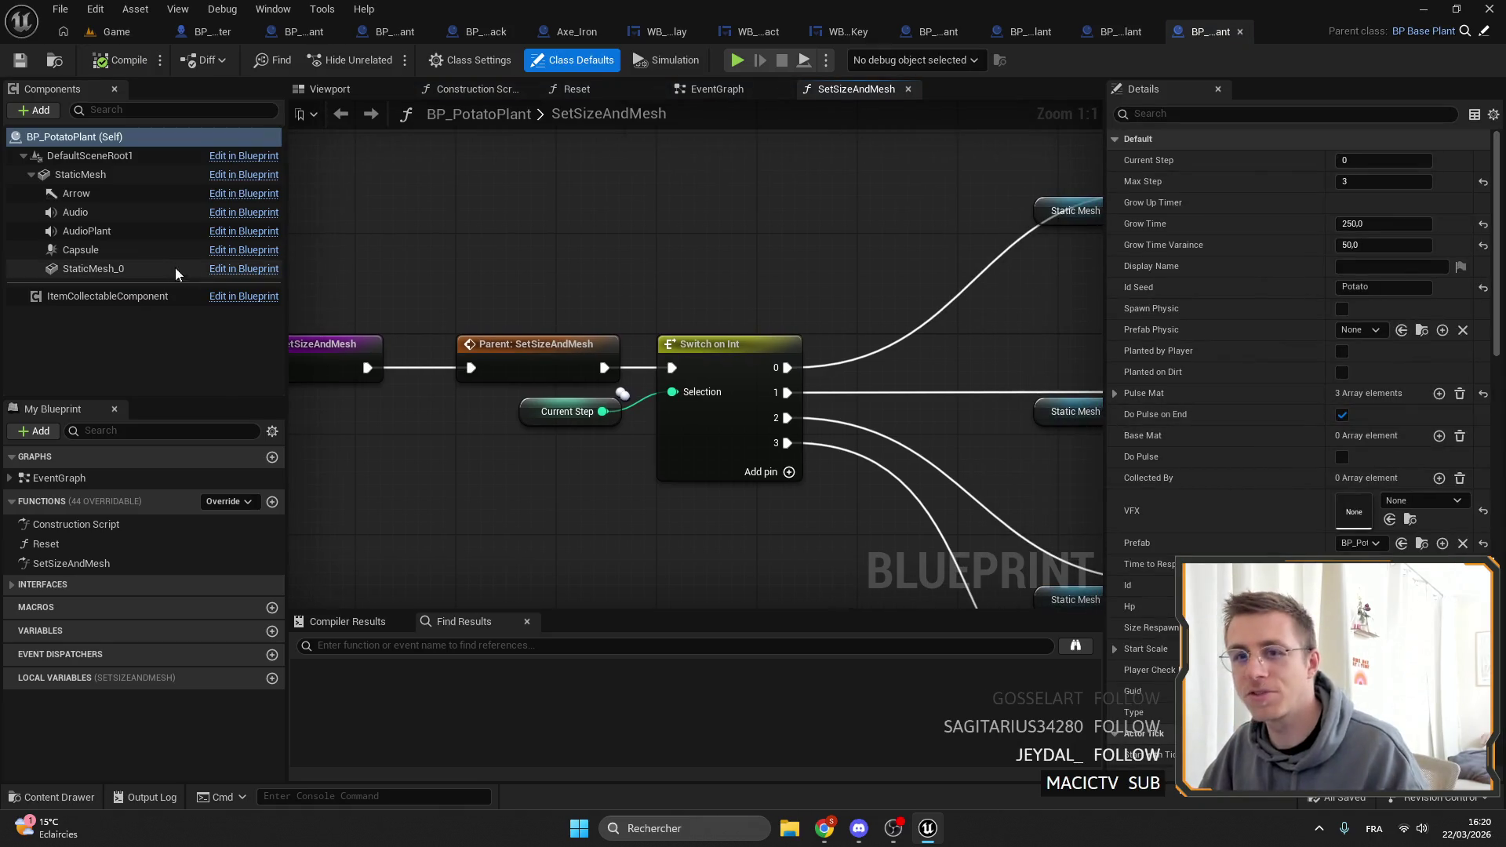
Set the potato plant's capsule radius to 50, keeping half height about 70.
{"action": "left_click", "coordinate": [122, 251]}
{"action": "left_click", "coordinate": [1378, 415]}
{"action": "type", "text": "50"}
{"action": "key", "text": "Return"}
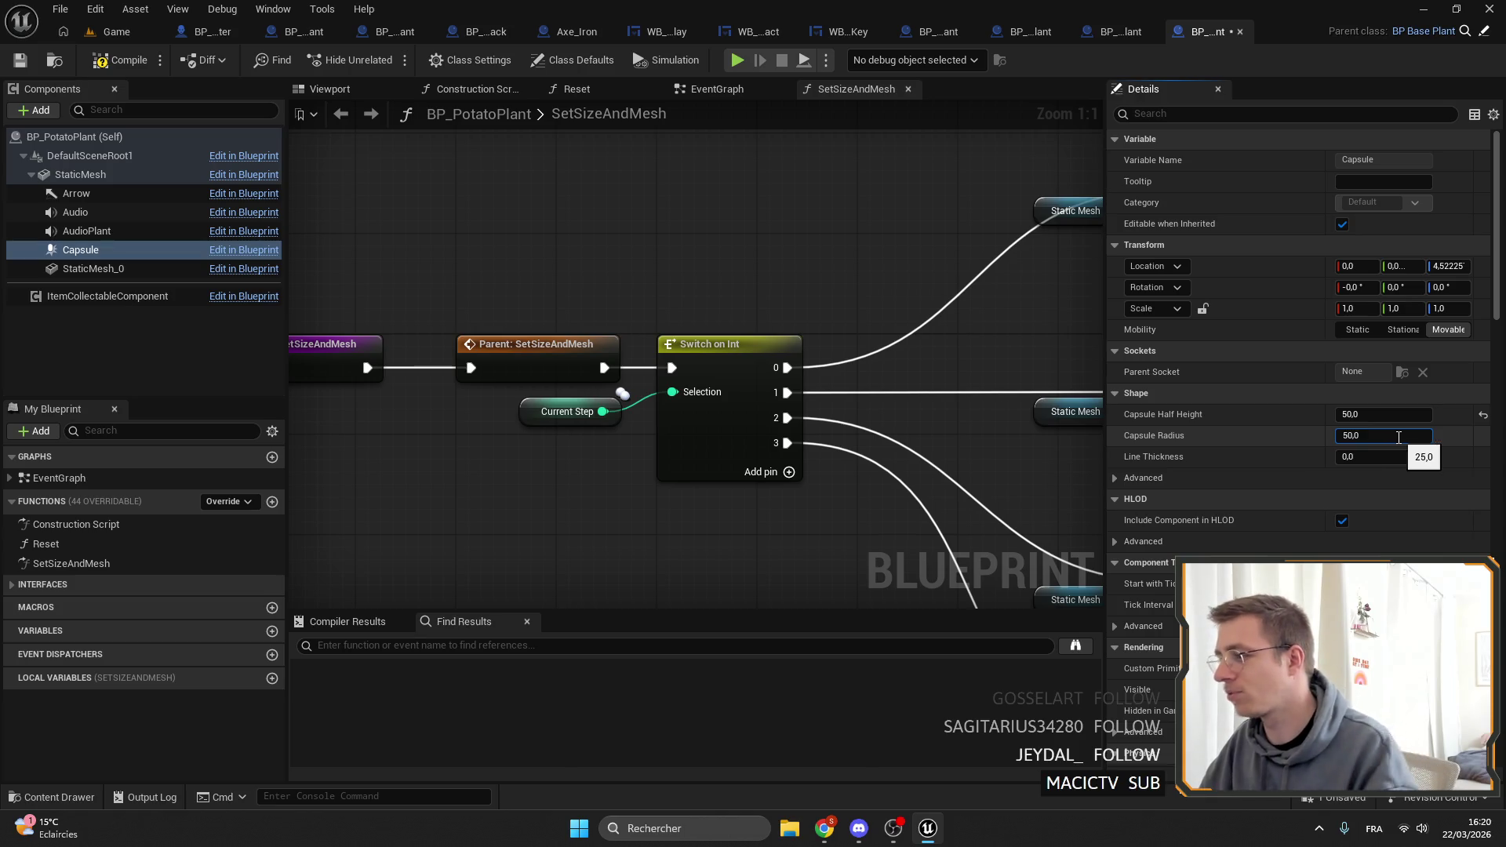
{"action": "key", "text": "Return"}
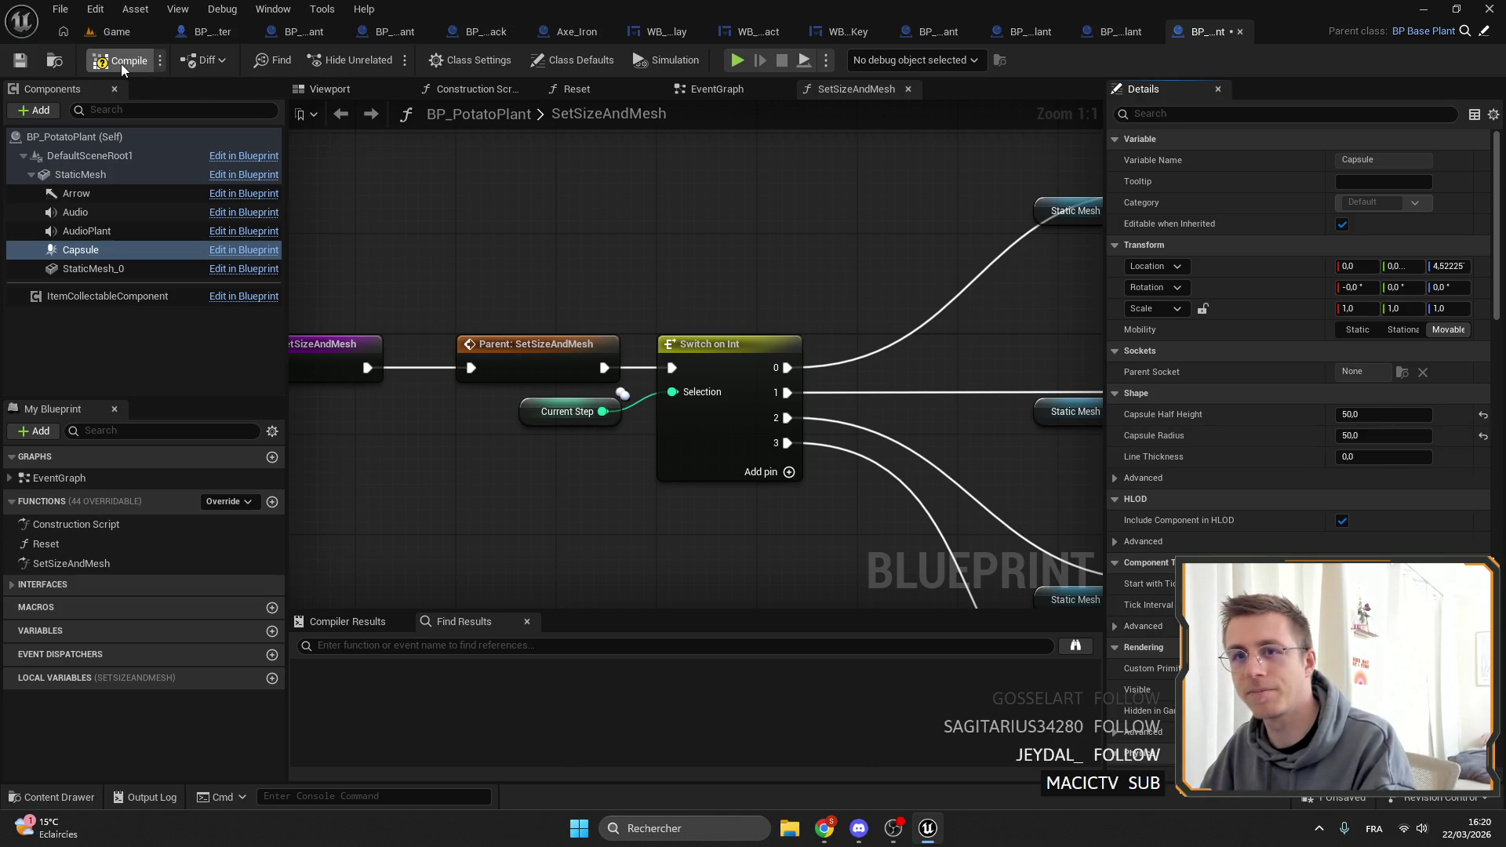
{"action": "left_click", "coordinate": [116, 32]}
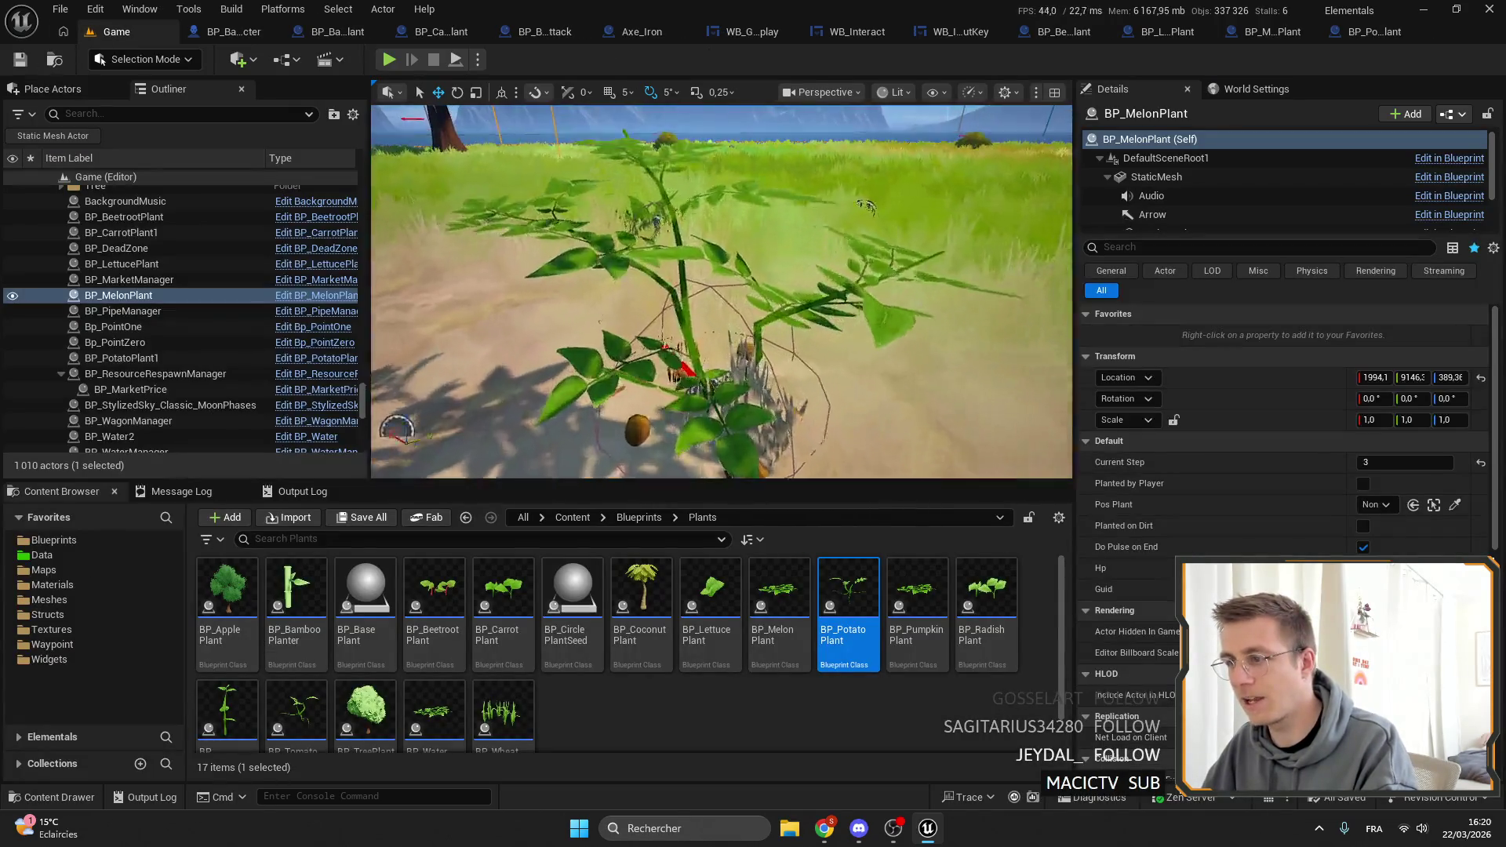
{"action": "left_click", "coordinate": [1379, 33]}
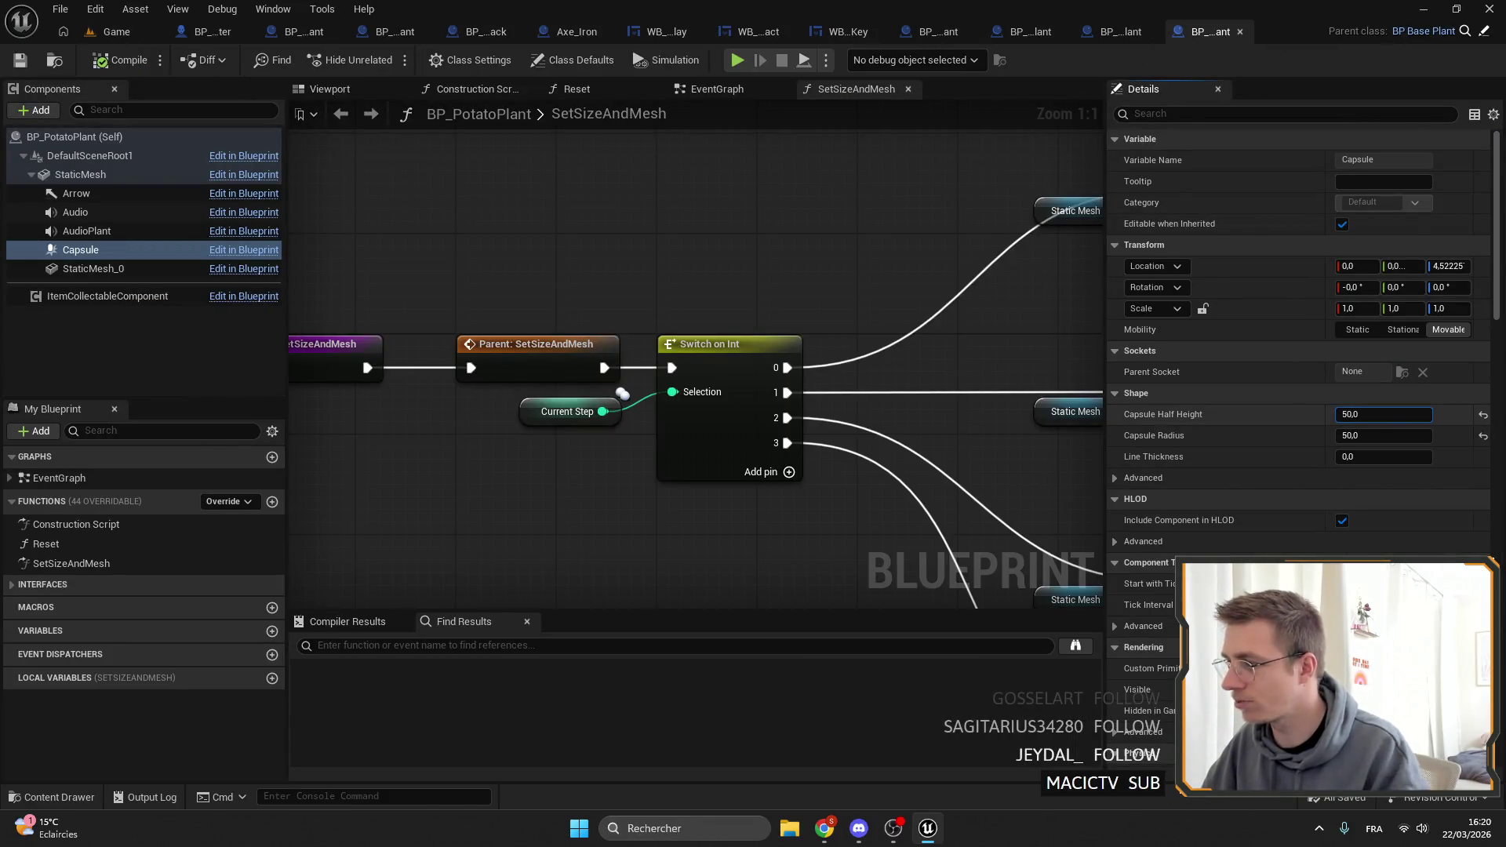
Raise the potato capsule to about Z 30.94, compile, and return to the Game level.
{"action": "left_click", "coordinate": [145, 252]}
{"action": "scroll", "coordinate": [586, 320], "scroll_direction": "up", "scroll_amount": 3}
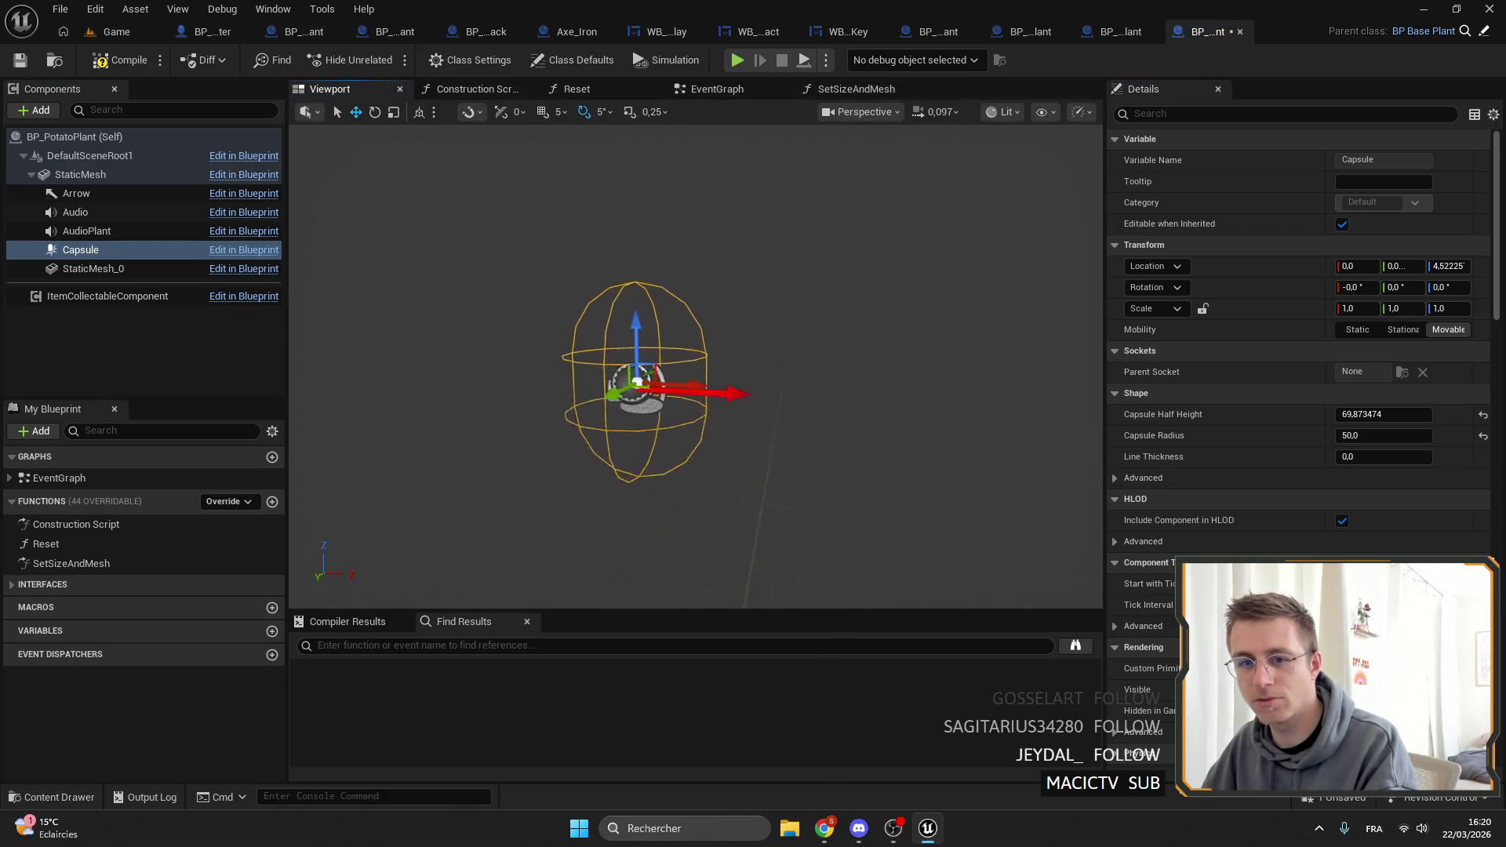
{"action": "scroll", "coordinate": [615, 343], "scroll_direction": "up", "scroll_amount": 2}
{"action": "mouse_move", "coordinate": [683, 369]}
{"action": "left_mouse_down"}
{"action": "mouse_move", "coordinate": [695, 270]}
{"action": "mouse_move", "coordinate": [690, 314]}
{"action": "left_mouse_up"}
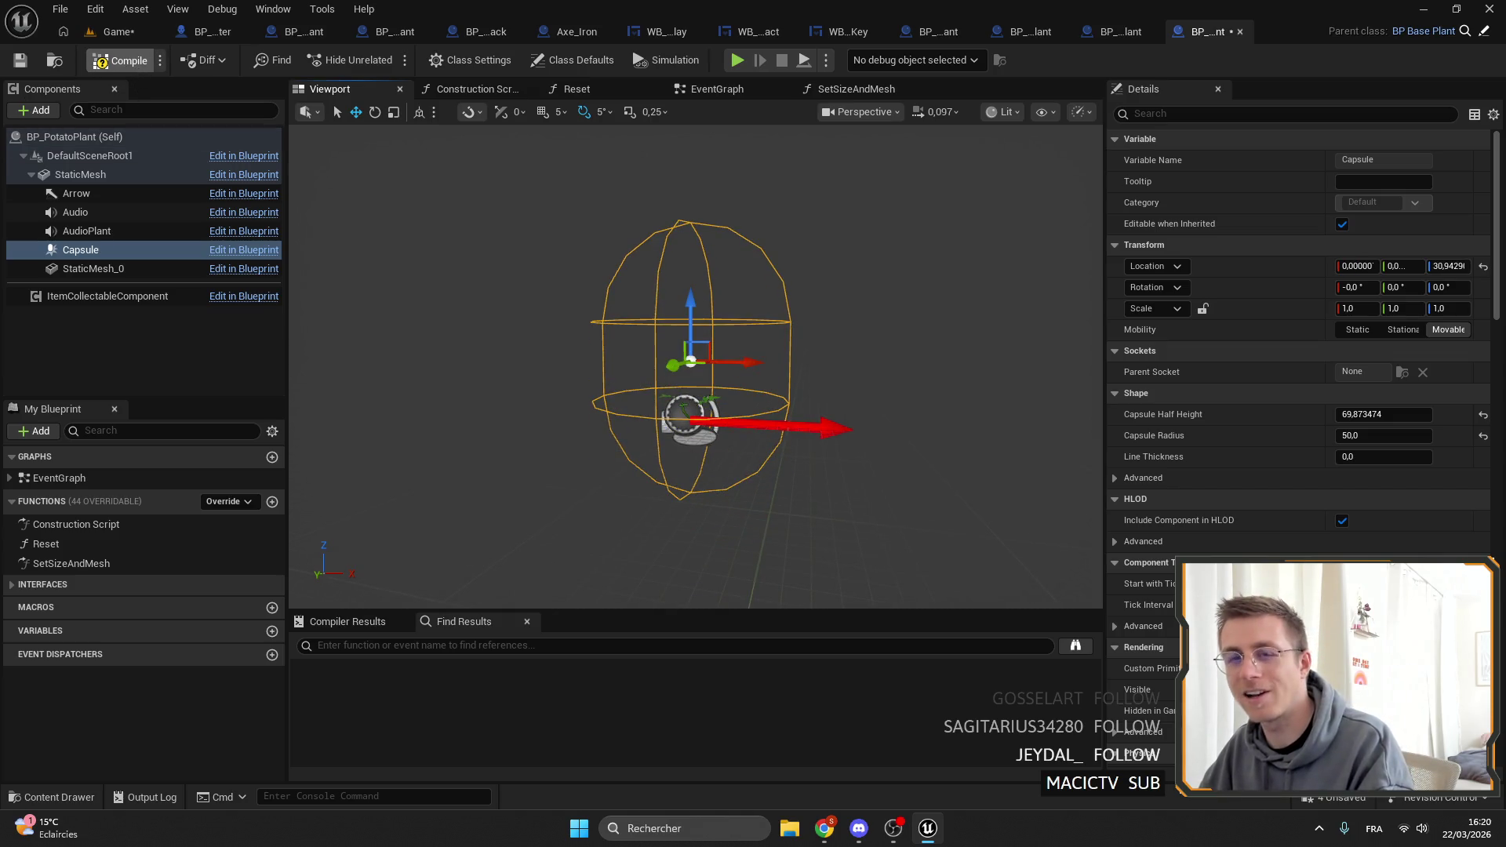
{"action": "left_click", "coordinate": [119, 61]}
{"action": "left_click", "coordinate": [118, 32]}
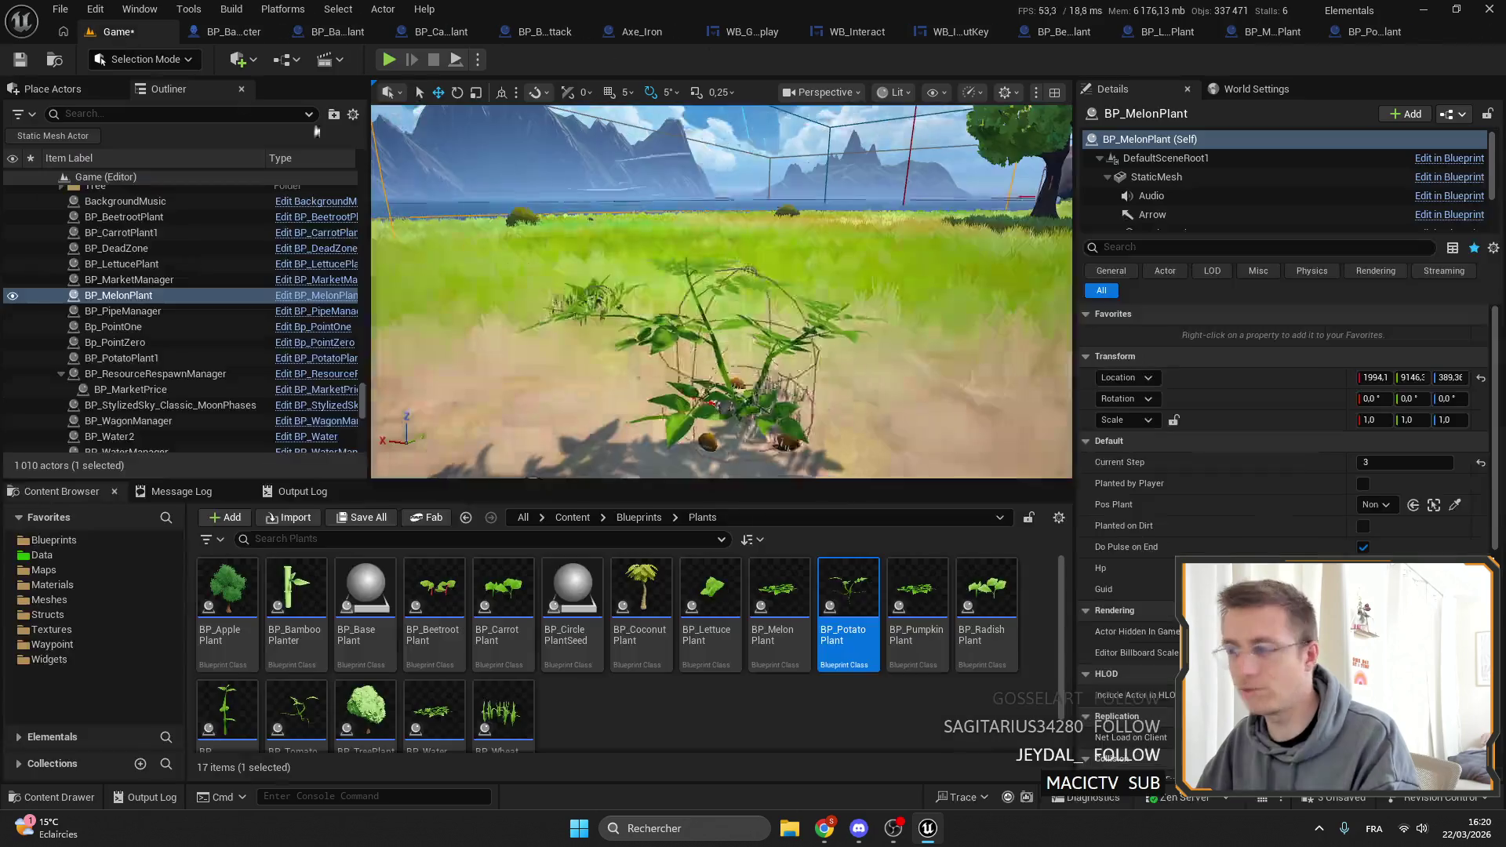
Save the level and frame the melon plant in the viewport.
{"action": "scroll", "coordinate": [722, 290], "scroll_direction": "up", "scroll_amount": 5}
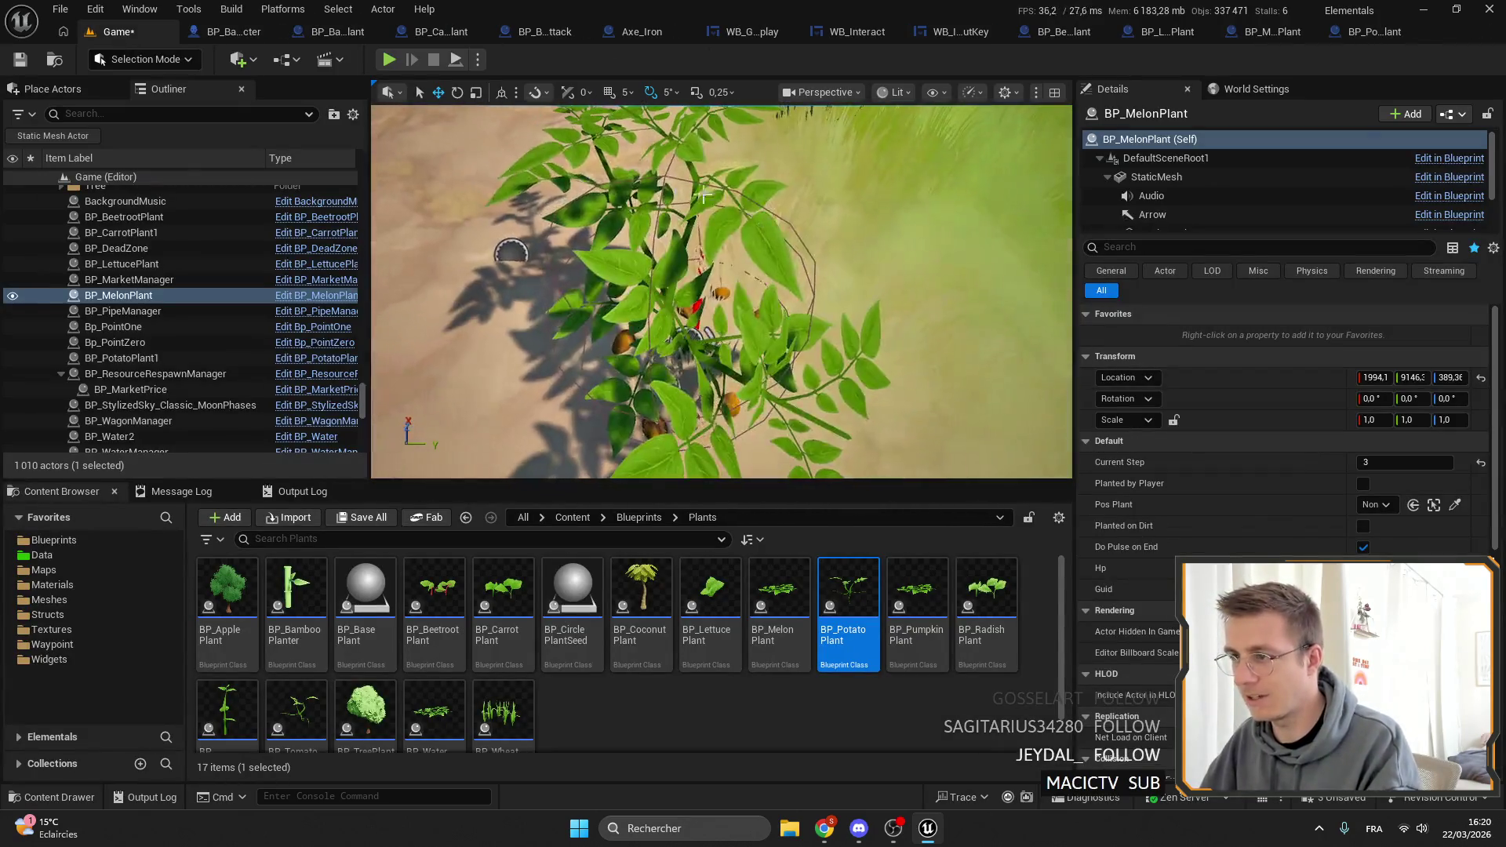
{"action": "key", "text": "ctrl+s"}
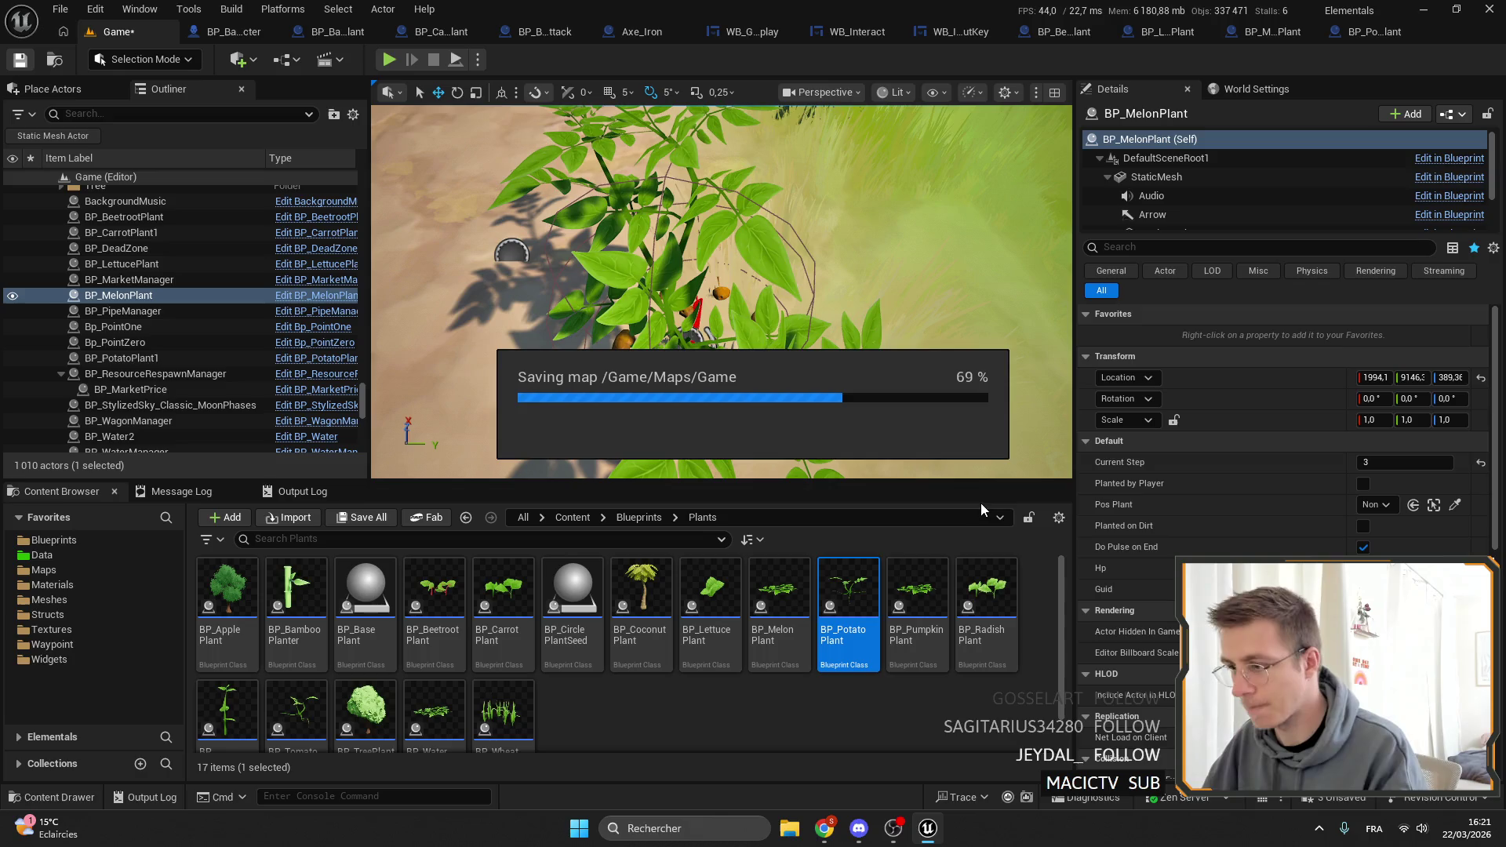
{"action": "double_click", "coordinate": [927, 578]}
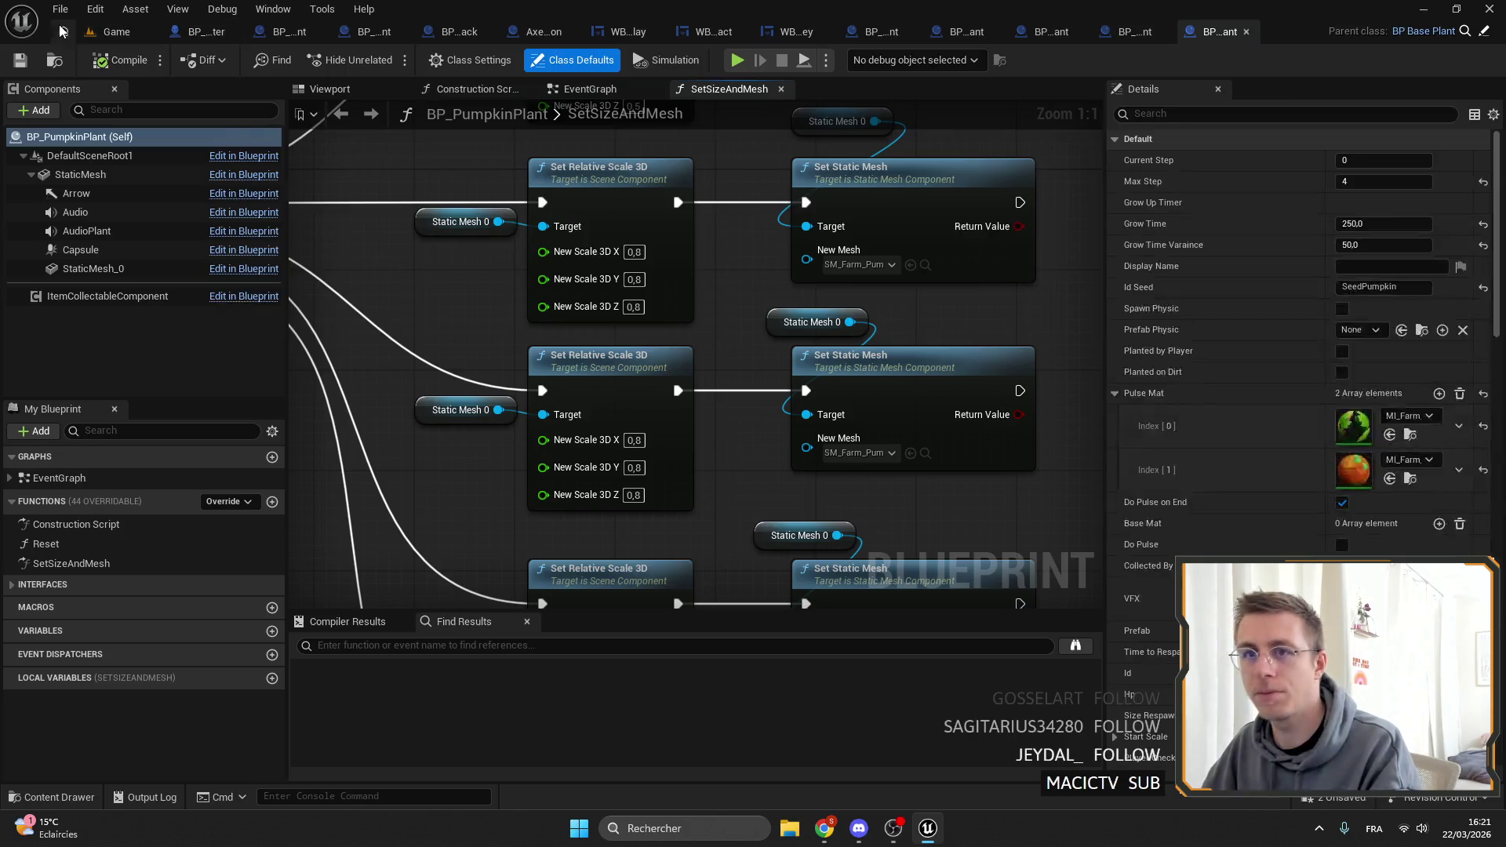
{"action": "left_click", "coordinate": [102, 36]}
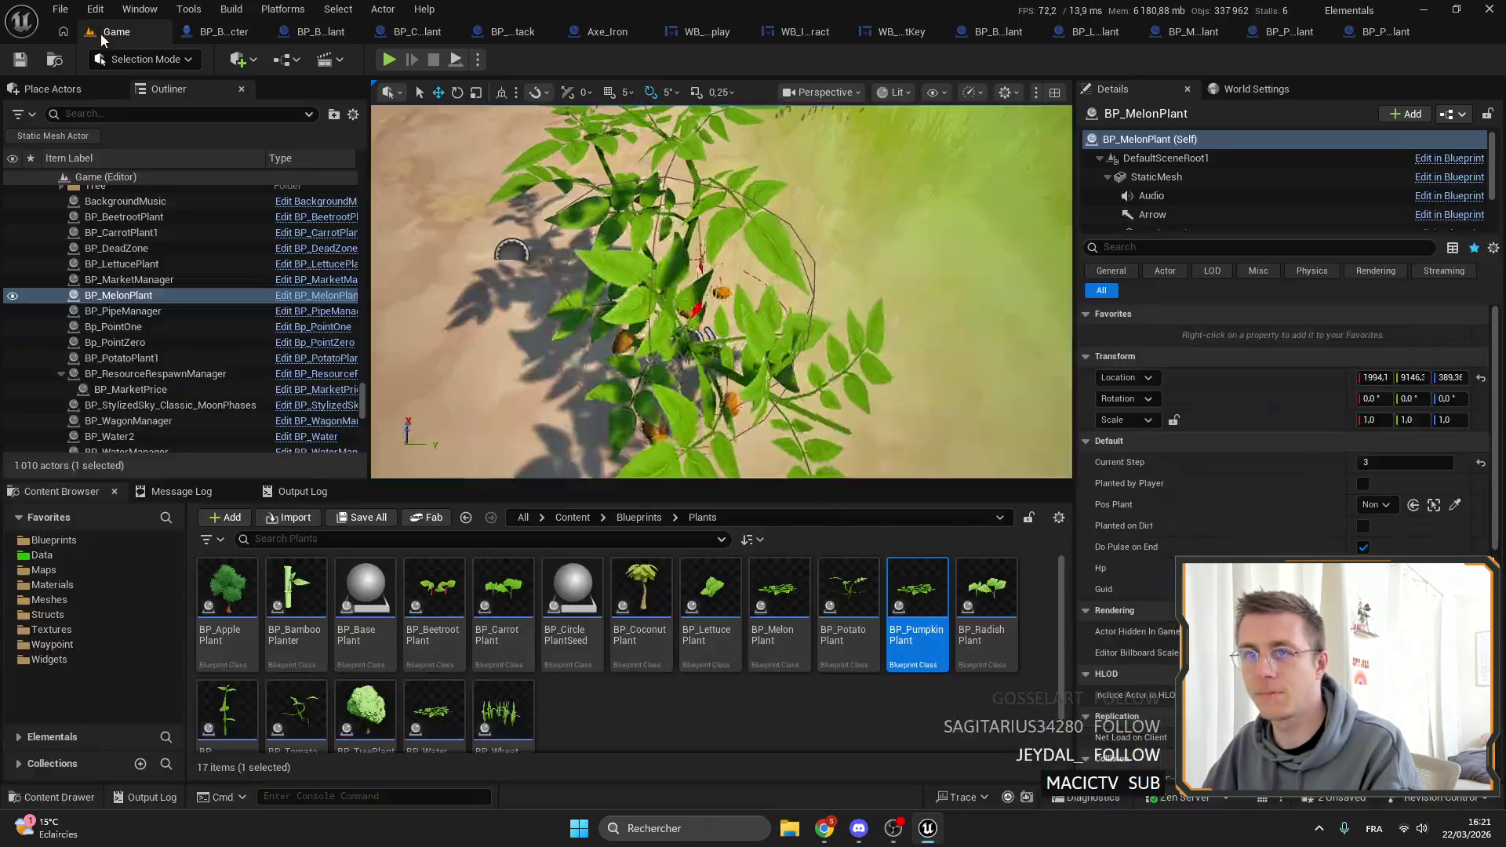
{"action": "key", "text": "f"}
Place a BP_PumpkinPlant beside the melon at Current Step 4, then open BP_MelonPlant.
{"action": "mouse_move", "coordinate": [916, 596]}
{"action": "left_mouse_down"}
{"action": "mouse_move", "coordinate": [592, 356]}
{"action": "mouse_move", "coordinate": [605, 262]}
{"action": "mouse_move", "coordinate": [581, 275]}
{"action": "left_mouse_up"}
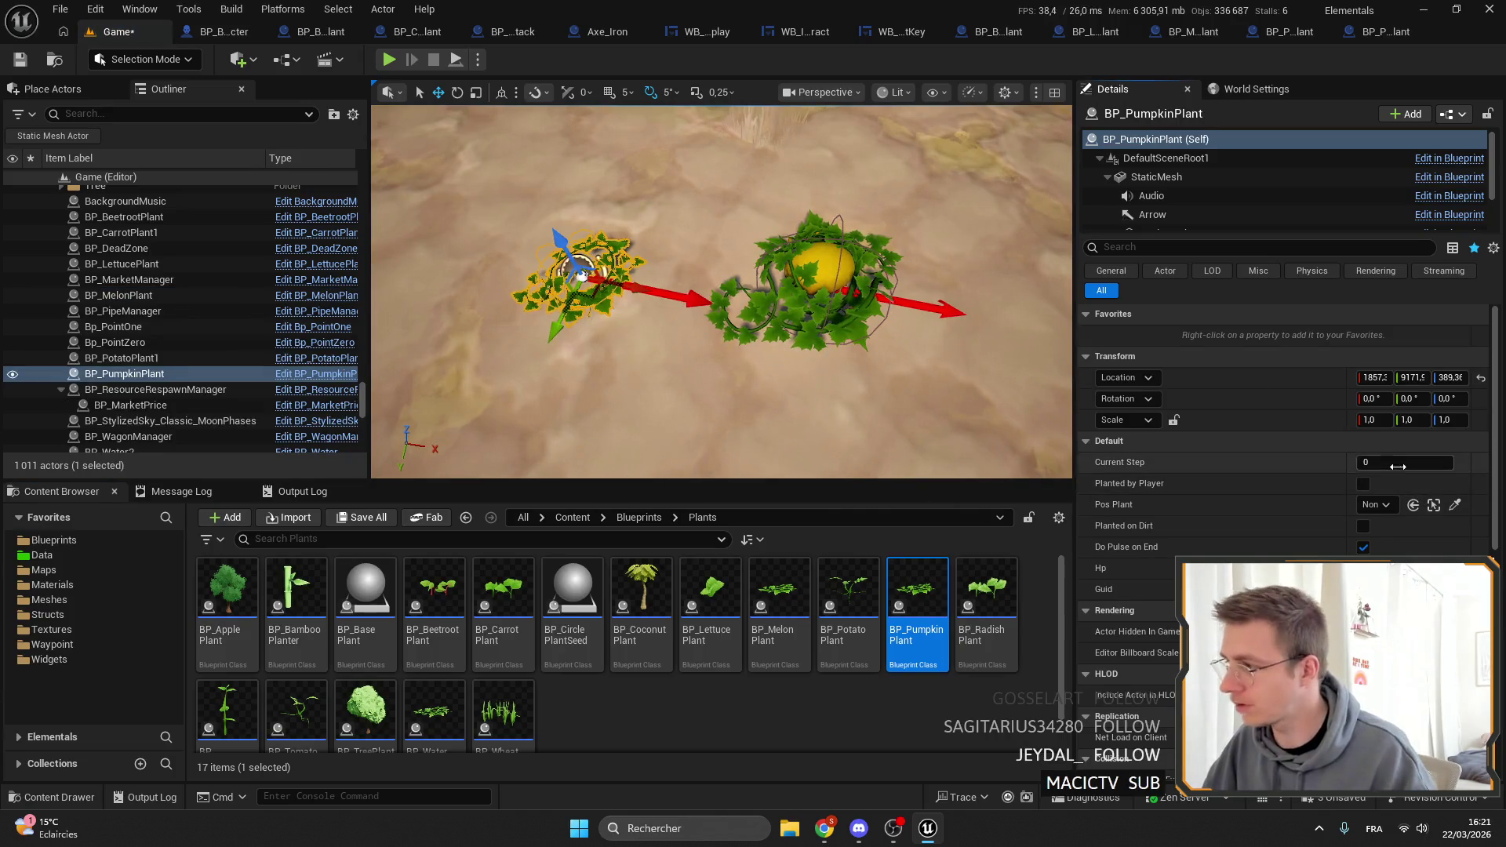
{"action": "type", "text": "34"}
{"action": "key", "text": "Return"}
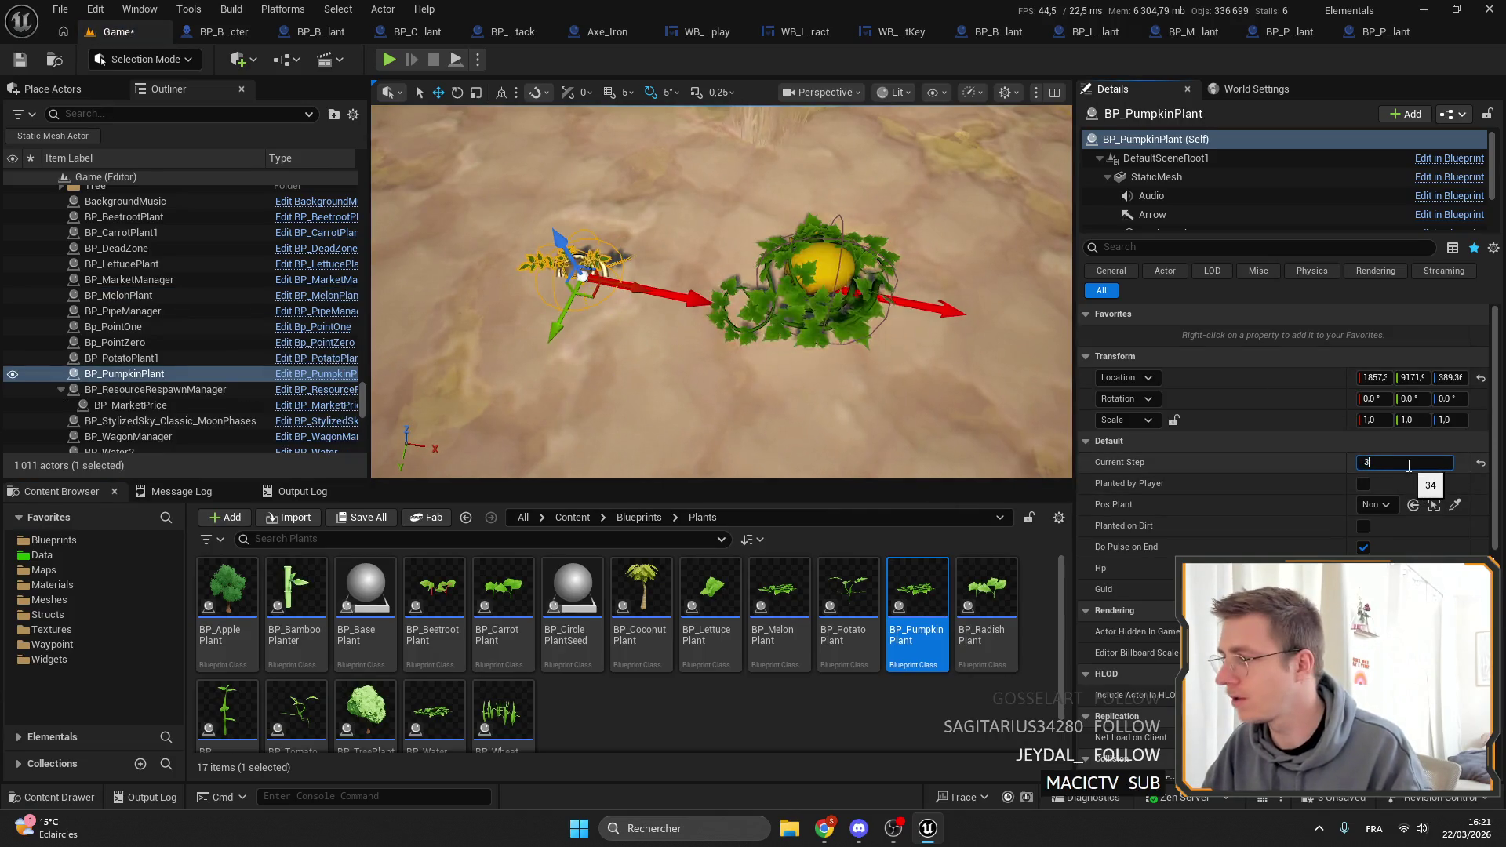
{"action": "type", "text": "4"}
{"action": "key", "text": "Return"}
{"action": "key", "text": "Return"}
{"action": "key", "text": "ctrl+z"}
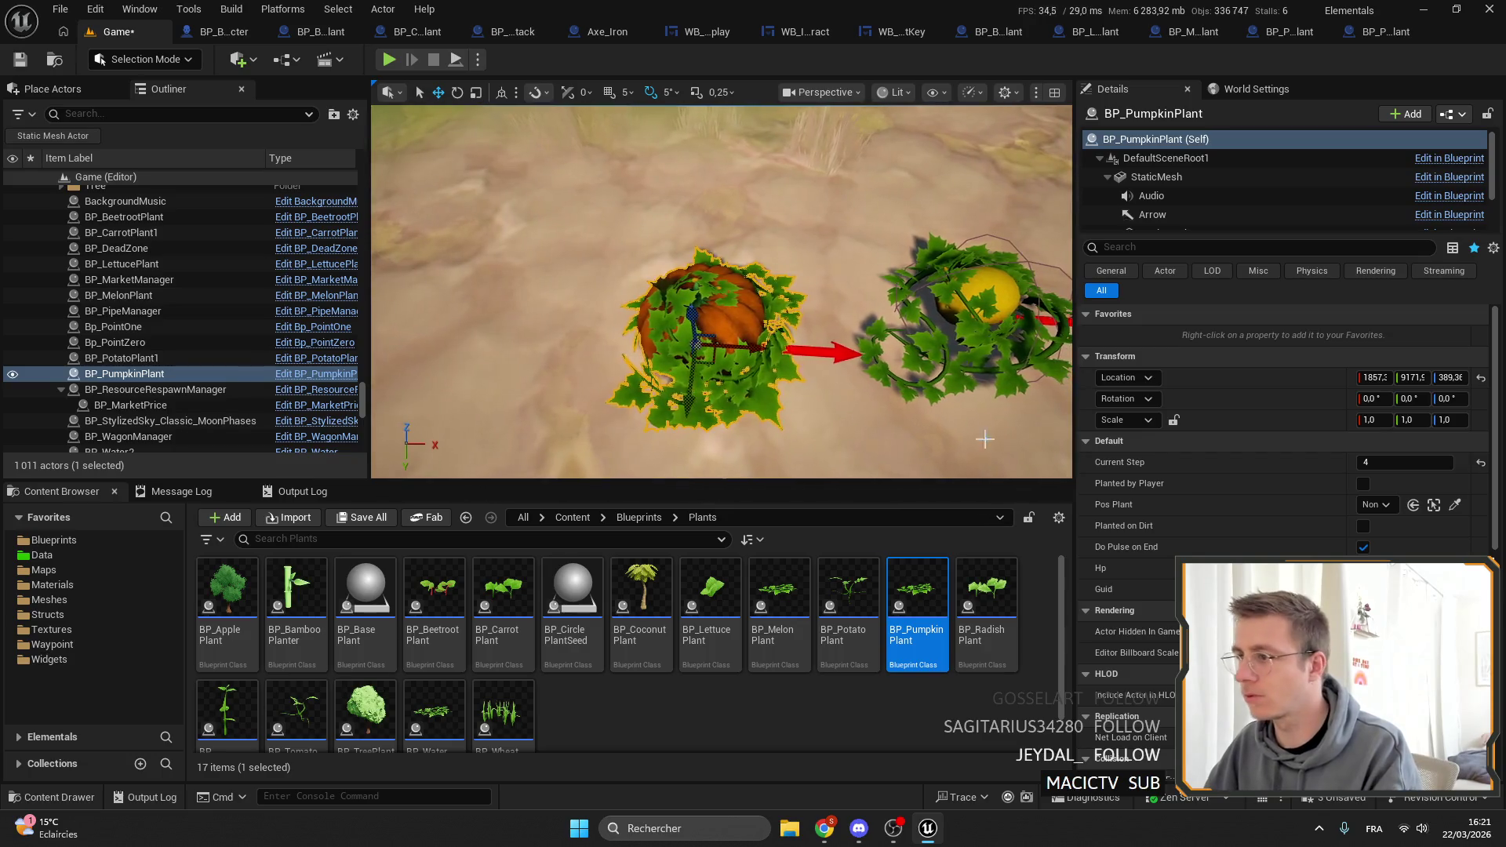
{"action": "left_click", "coordinate": [1186, 35]}
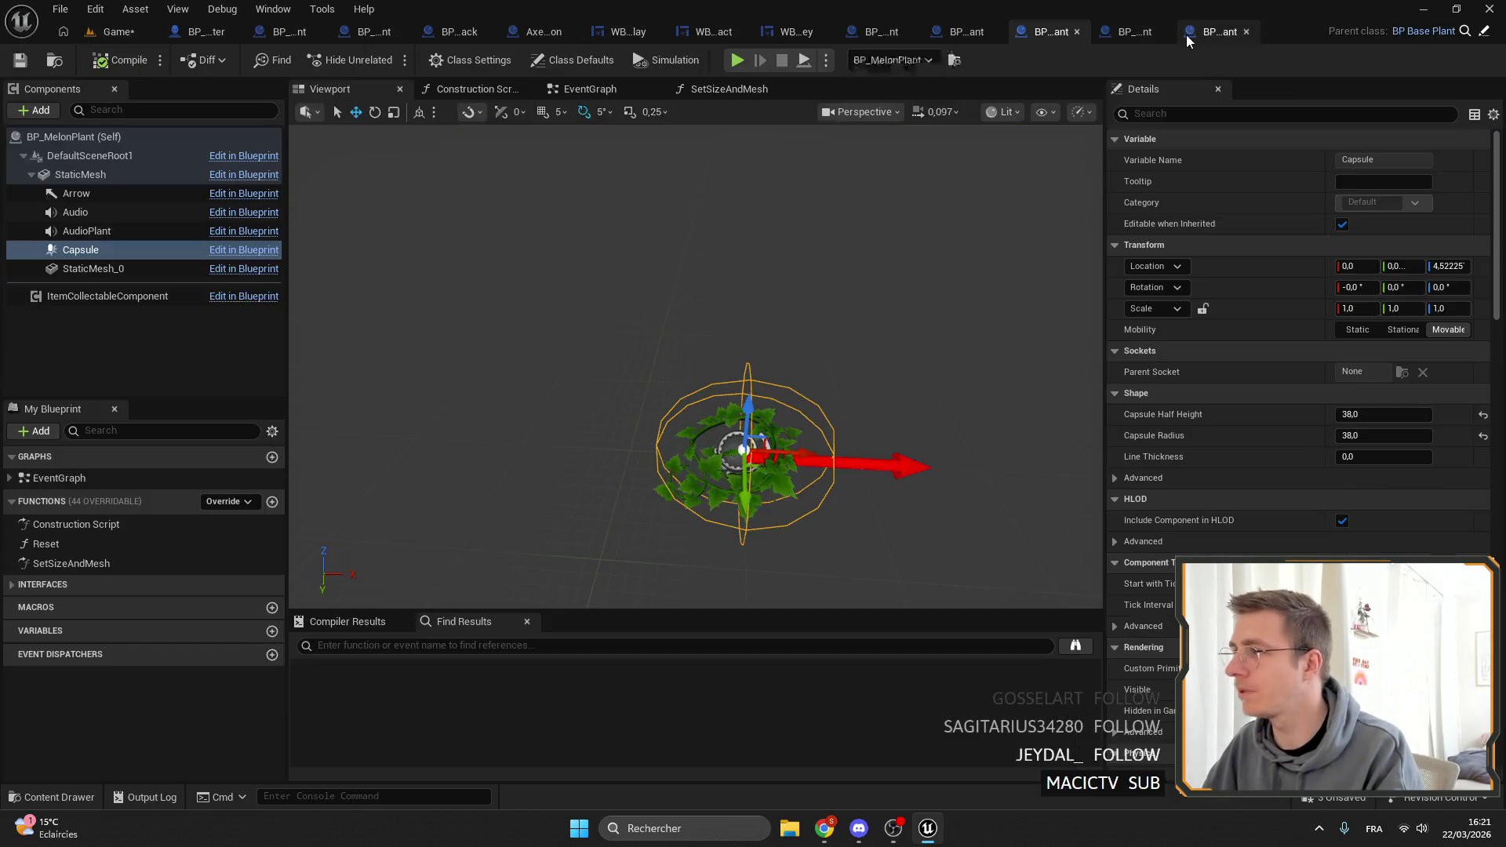
Copy the melon capsule's Shape (half height and radius 38) into the pumpkin capsule, compile, and return.
{"action": "right_click", "coordinate": [1283, 414]}
{"action": "right_click", "coordinate": [1282, 398]}
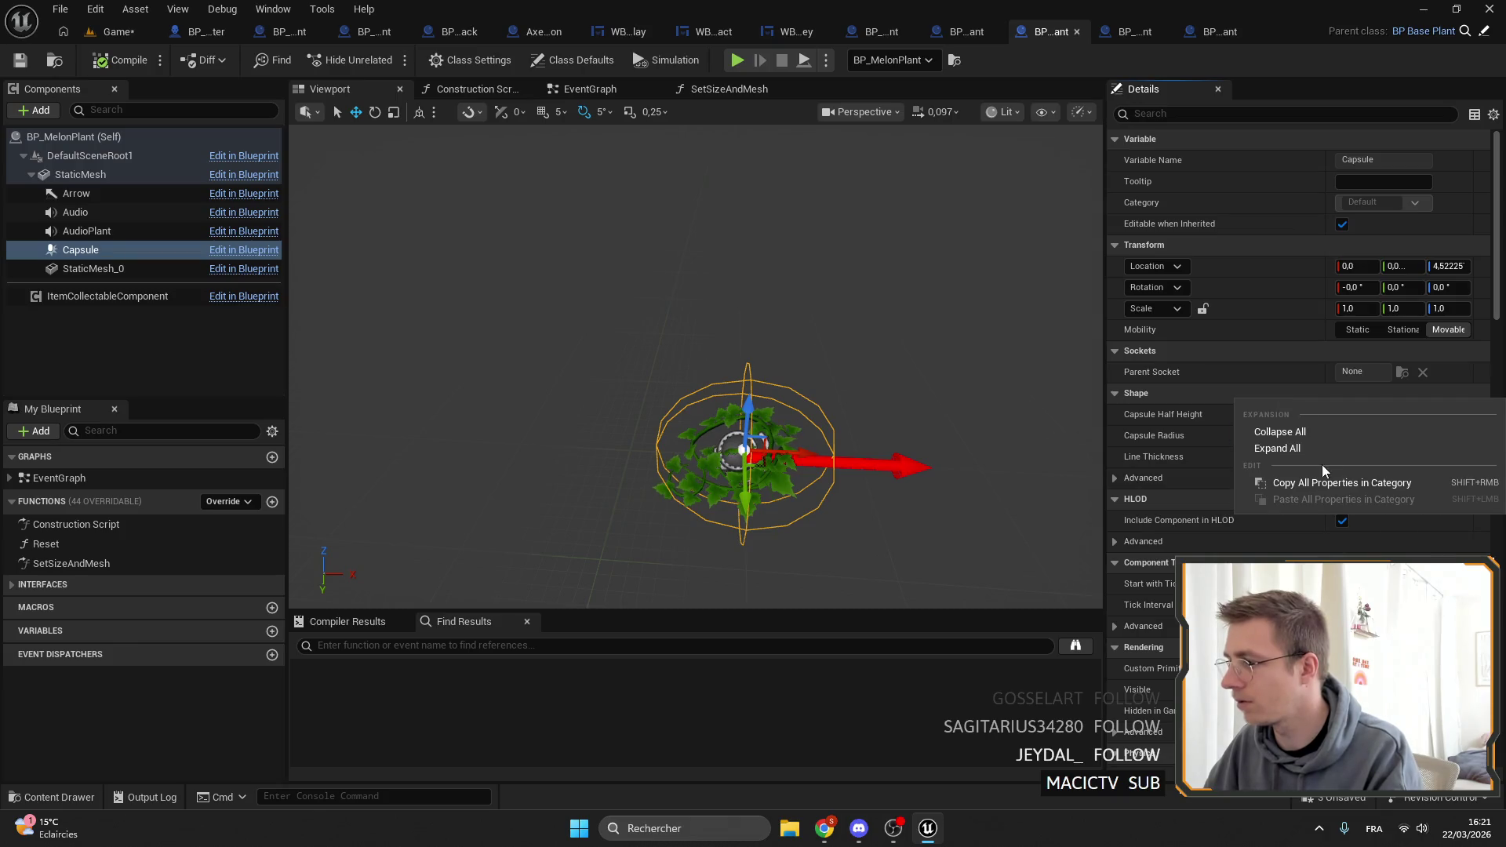
{"action": "left_click", "coordinate": [1323, 481]}
{"action": "left_click", "coordinate": [1203, 40]}
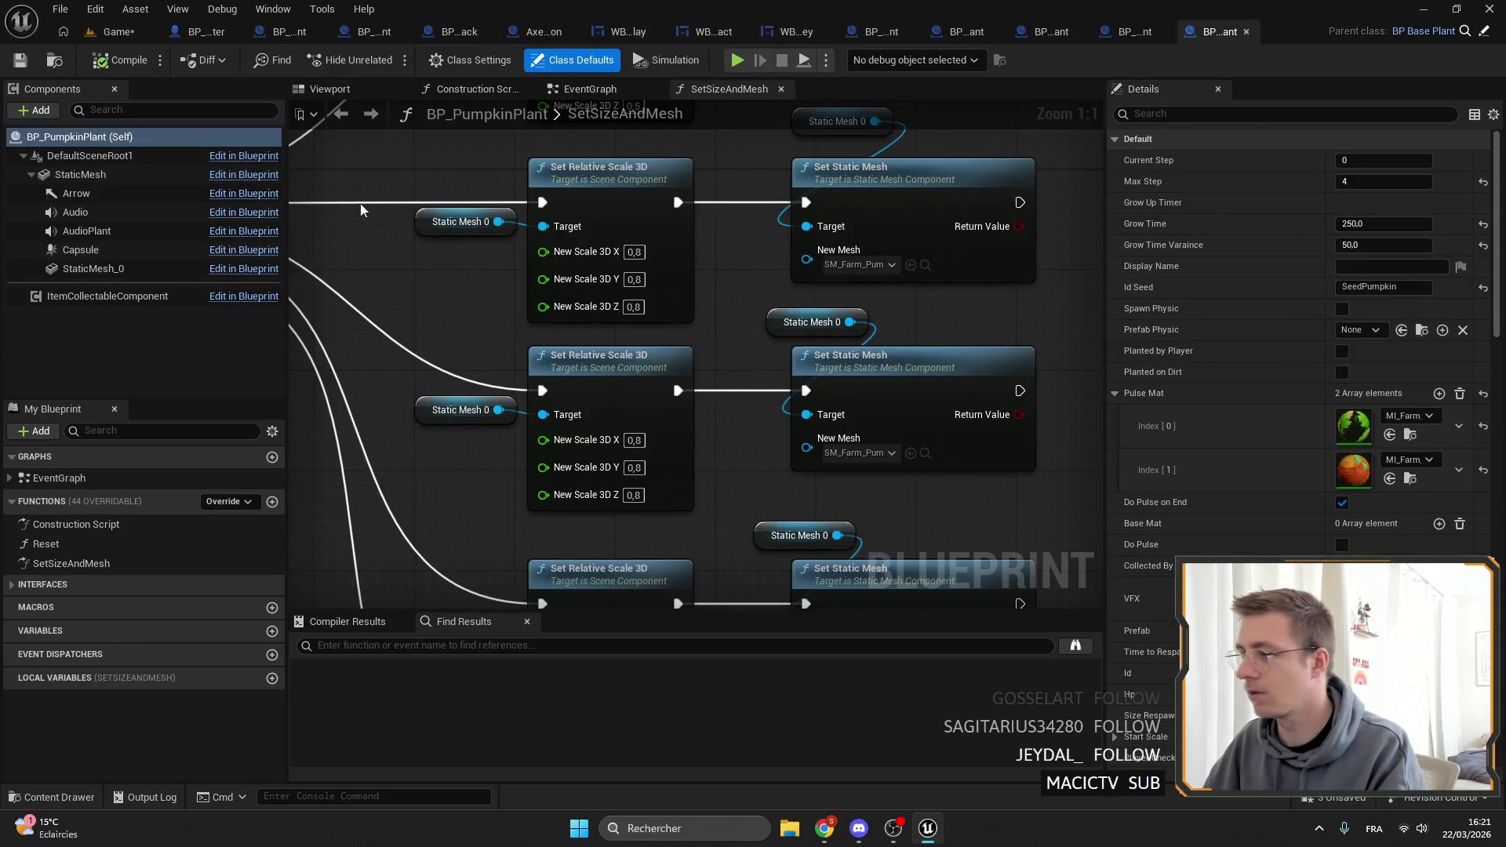
{"action": "left_click", "coordinate": [107, 271]}
{"action": "left_click", "coordinate": [81, 249]}
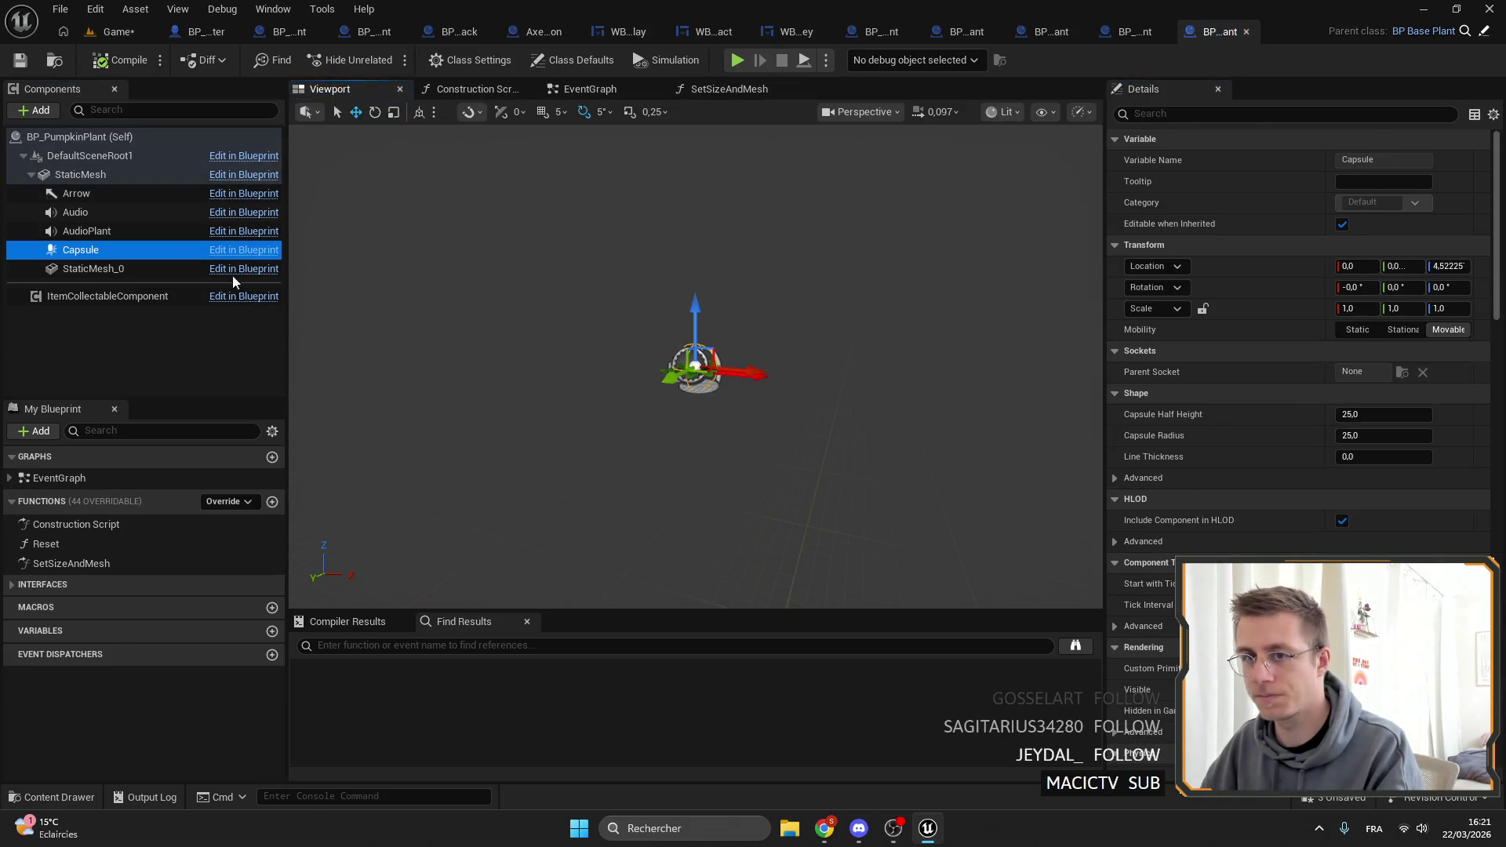
{"action": "right_click", "coordinate": [1292, 397]}
{"action": "left_click", "coordinate": [1334, 496]}
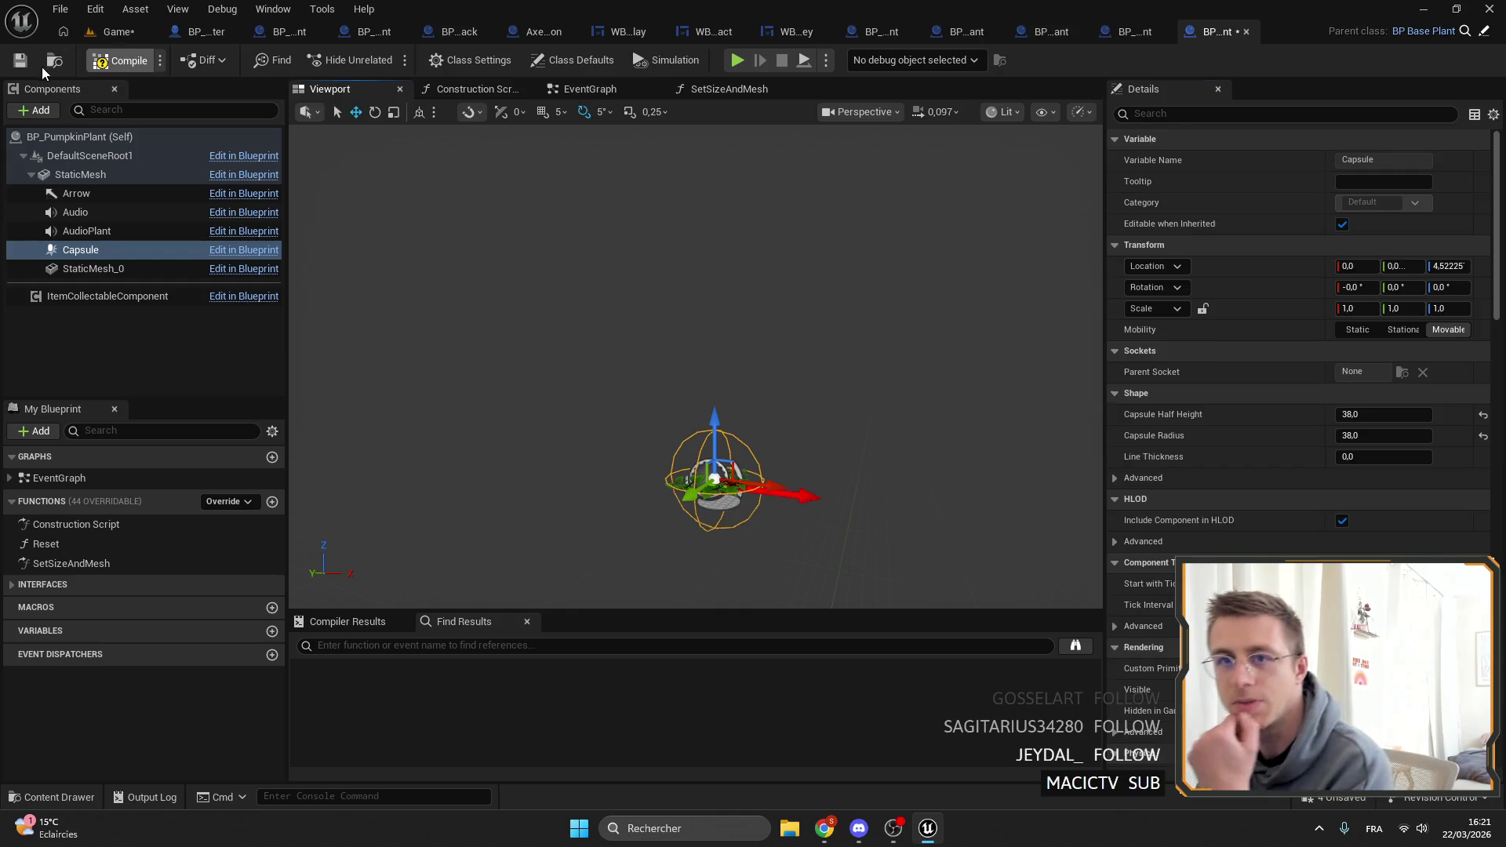
{"action": "left_click", "coordinate": [18, 62]}
{"action": "left_click", "coordinate": [103, 34]}
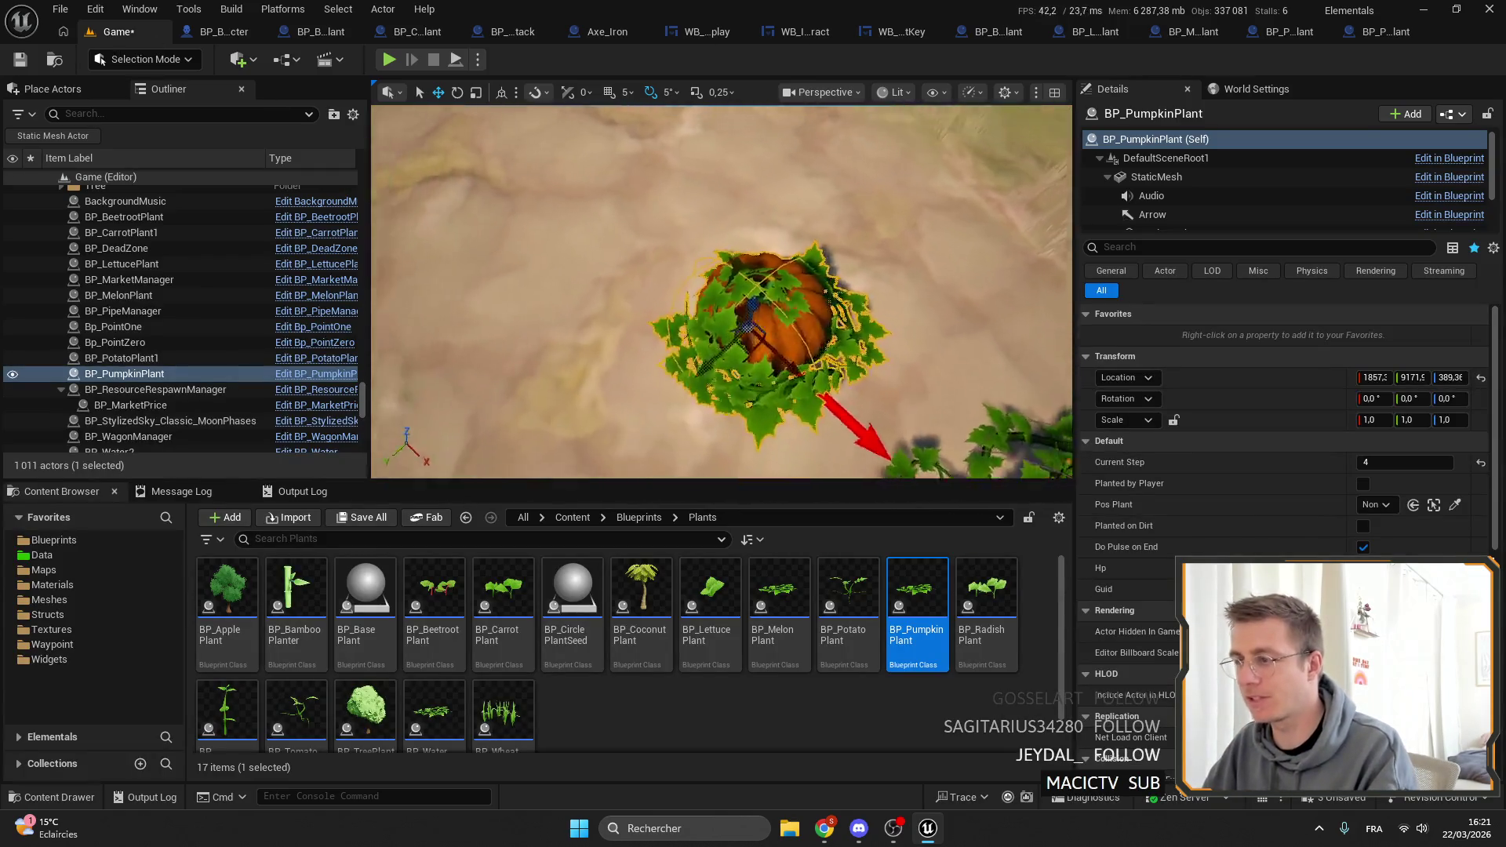
Save all changes and orbit the view over the row of placed plants.
{"action": "left_click", "coordinate": [38, 63]}
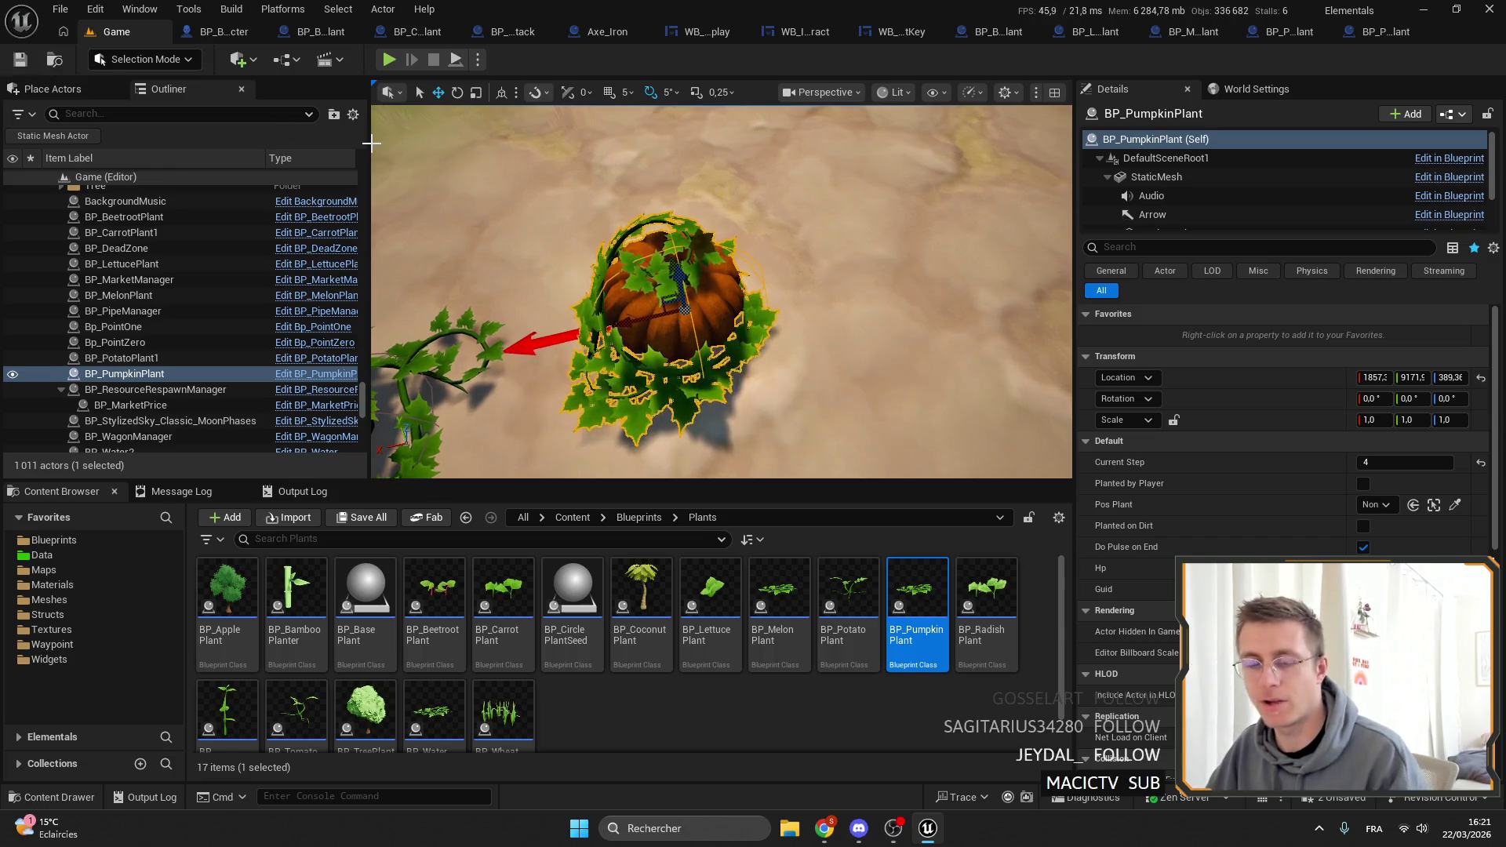
{"action": "left_click_drag", "start_coordinate": [644, 212], "coordinate": [439, 368]}
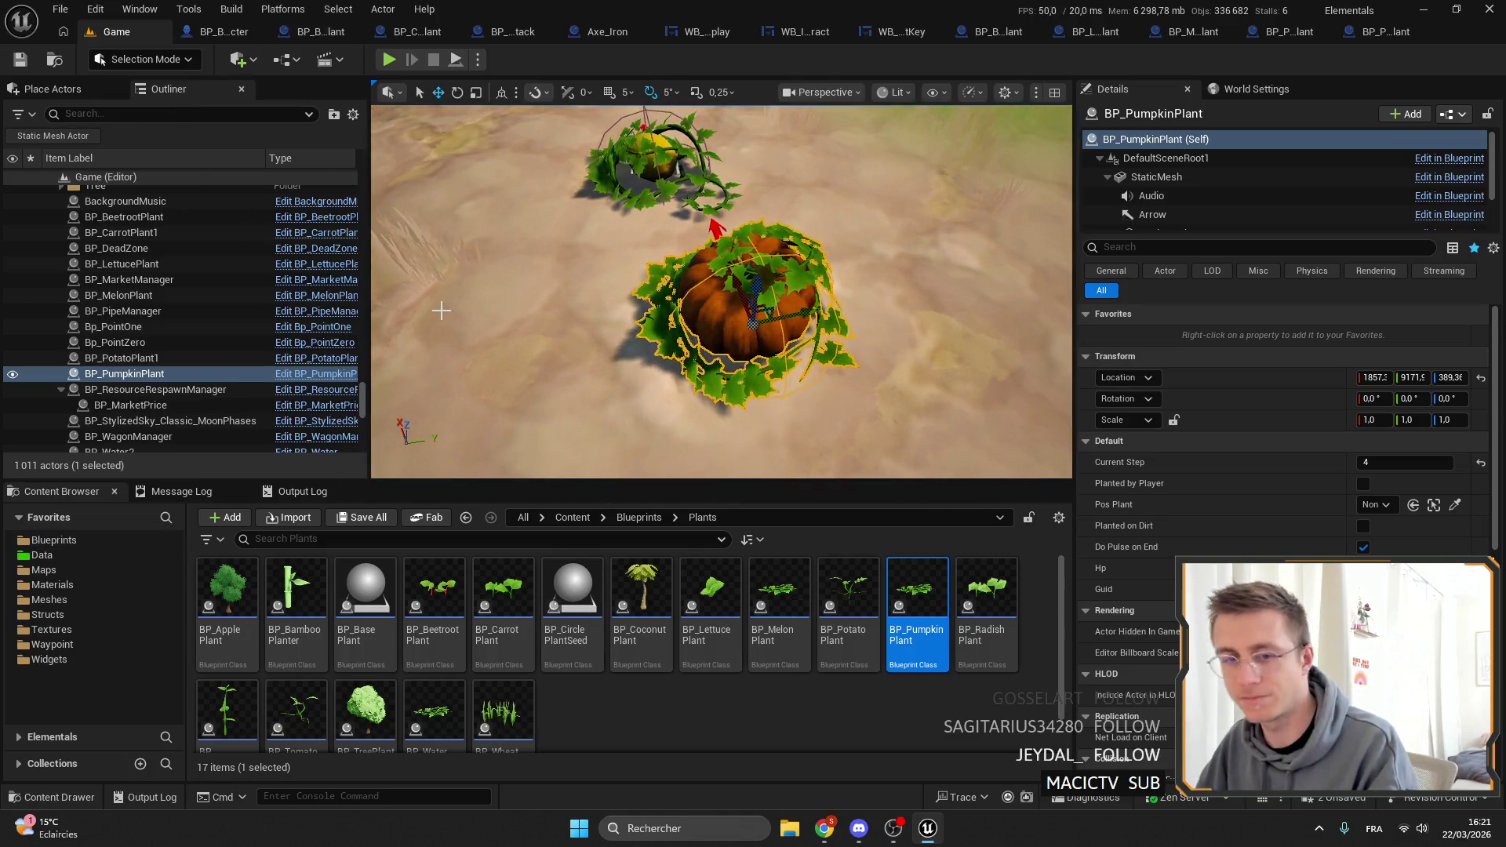
{"action": "left_click_drag", "start_coordinate": [372, 319], "coordinate": [381, 431]}
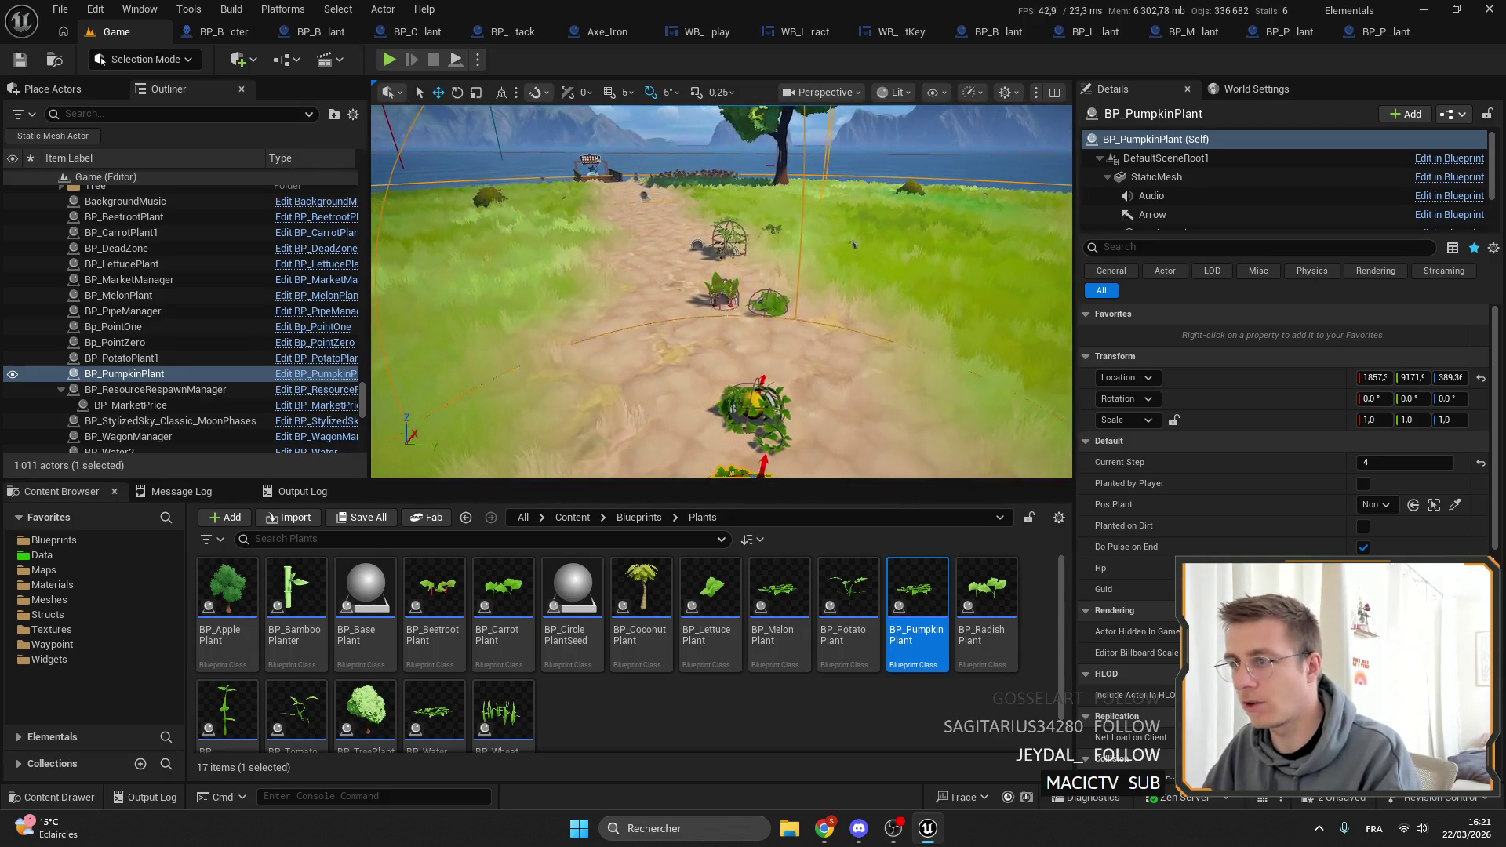
{"action": "mouse_move", "coordinate": [667, 136]}
{"action": "left_mouse_down"}
{"action": "mouse_move", "coordinate": [667, 228]}
{"action": "mouse_move", "coordinate": [668, 136]}
{"action": "left_mouse_up"}
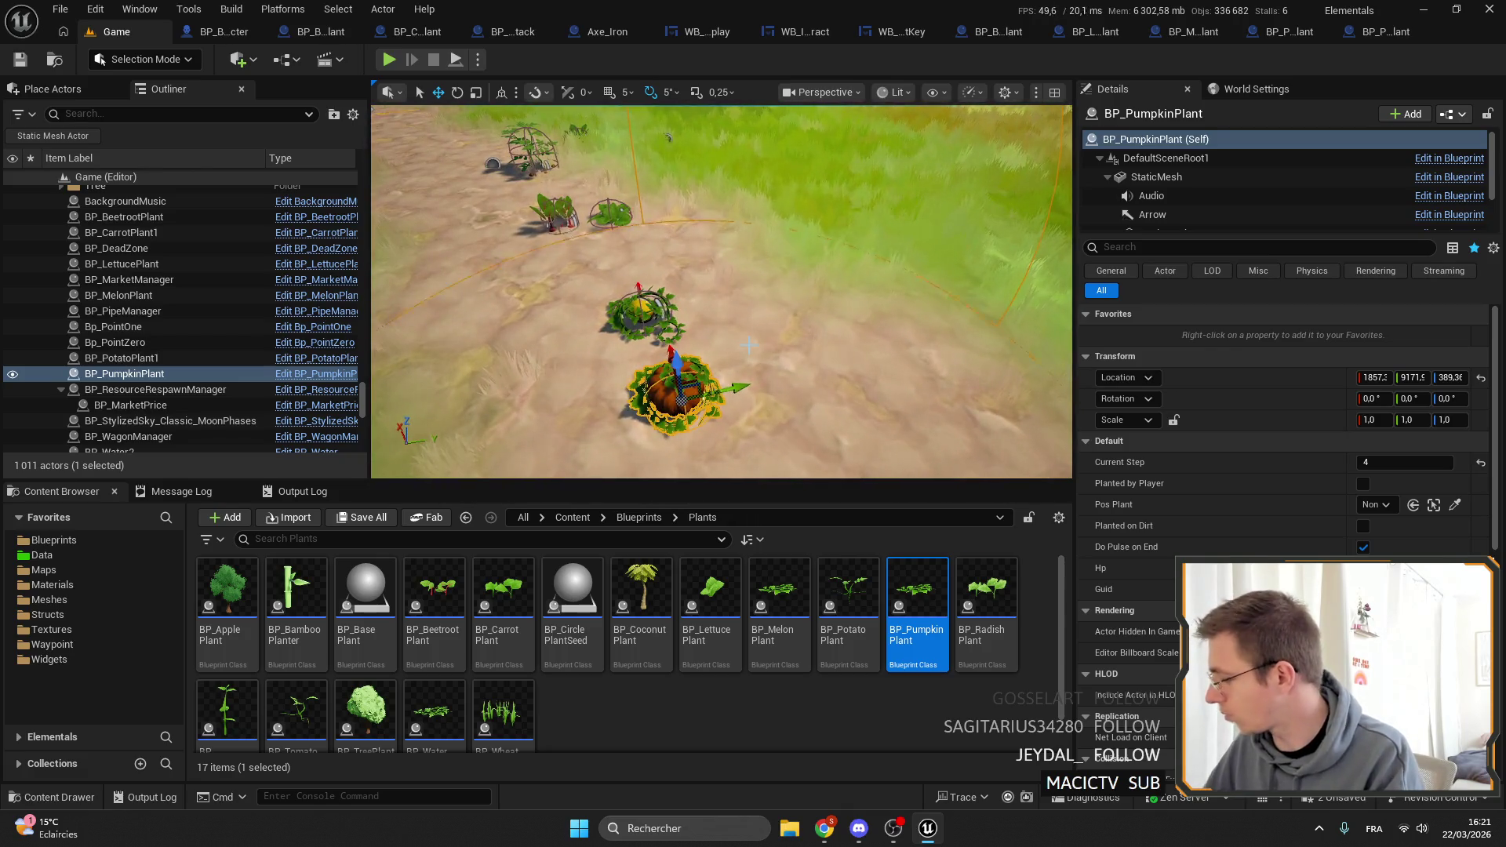
{"action": "left_click_drag", "start_coordinate": [896, 124], "coordinate": [738, 332]}
Place a BP_RadishPlant beside the pumpkin at Current Step 3 and select its blueprint's Capsule.
{"action": "left_click_drag", "start_coordinate": [999, 600], "coordinate": [488, 352]}
{"action": "key", "text": "f"}
{"action": "left_click", "coordinate": [1450, 469]}
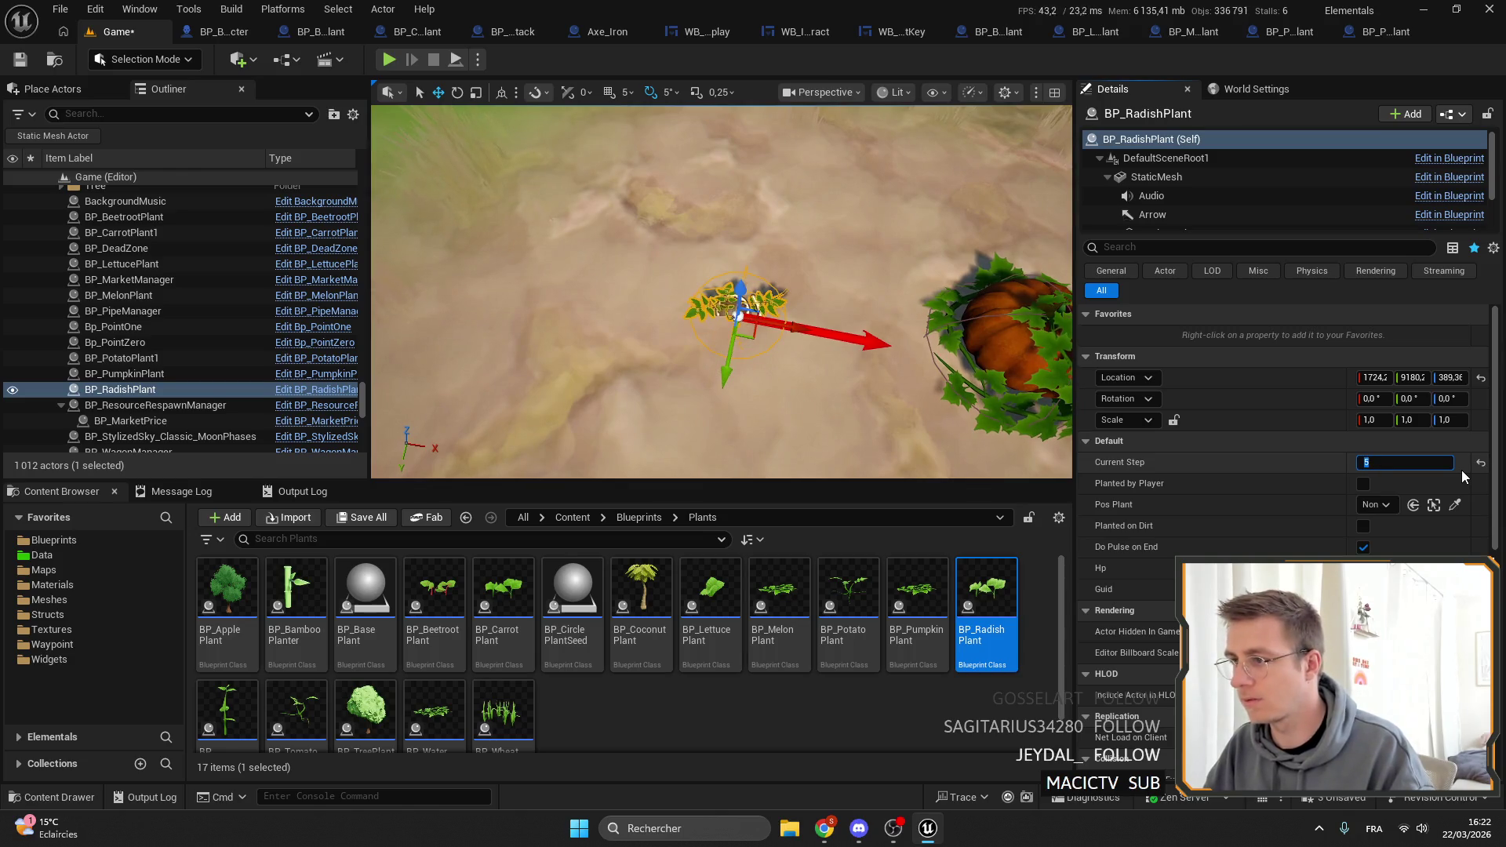
{"action": "type", "text": "3"}
{"action": "key", "text": "Return"}
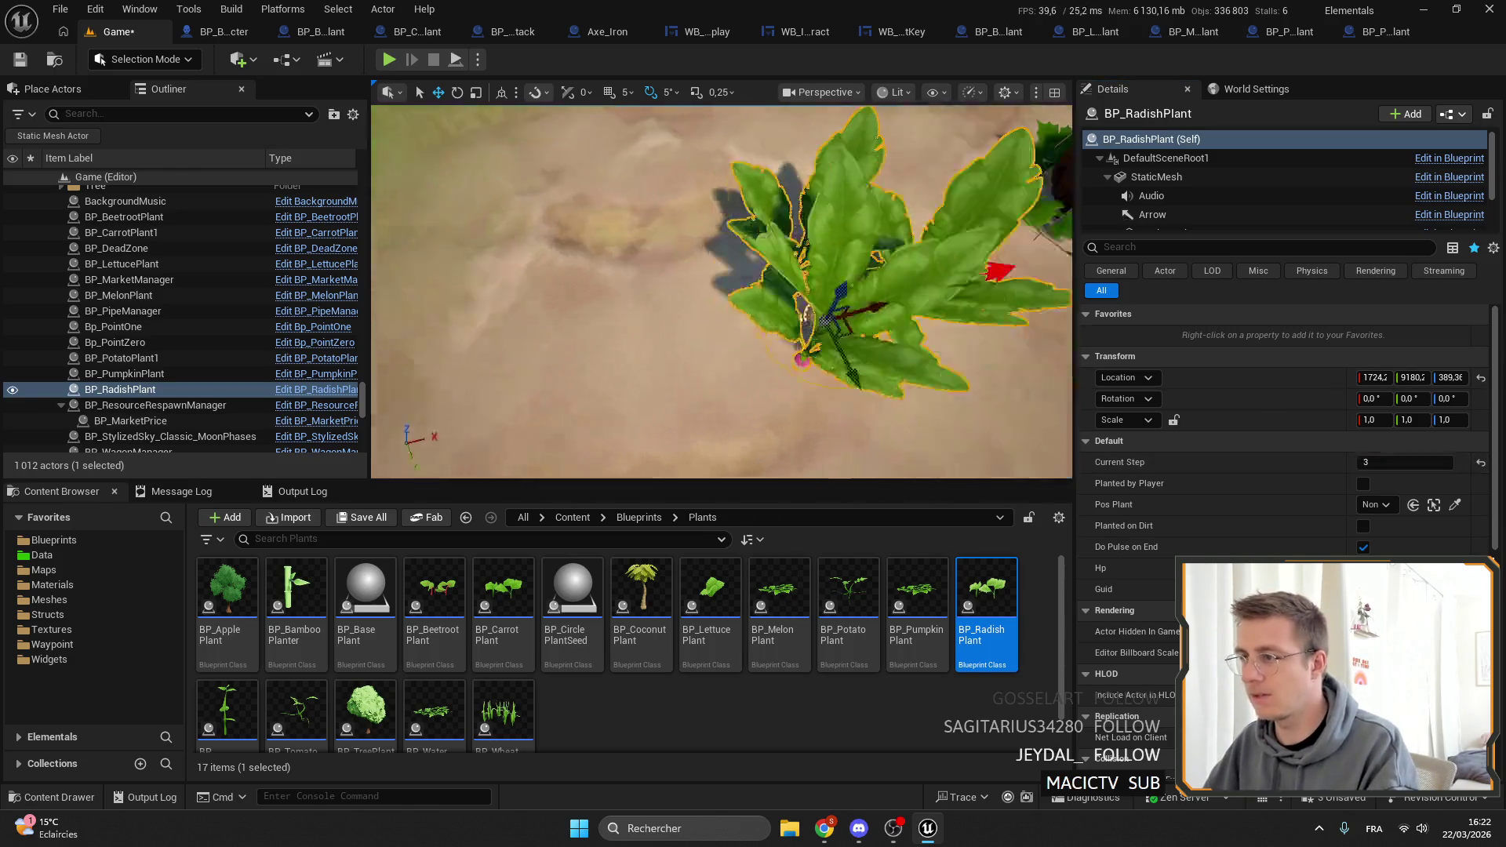
{"action": "double_click", "coordinate": [986, 596]}
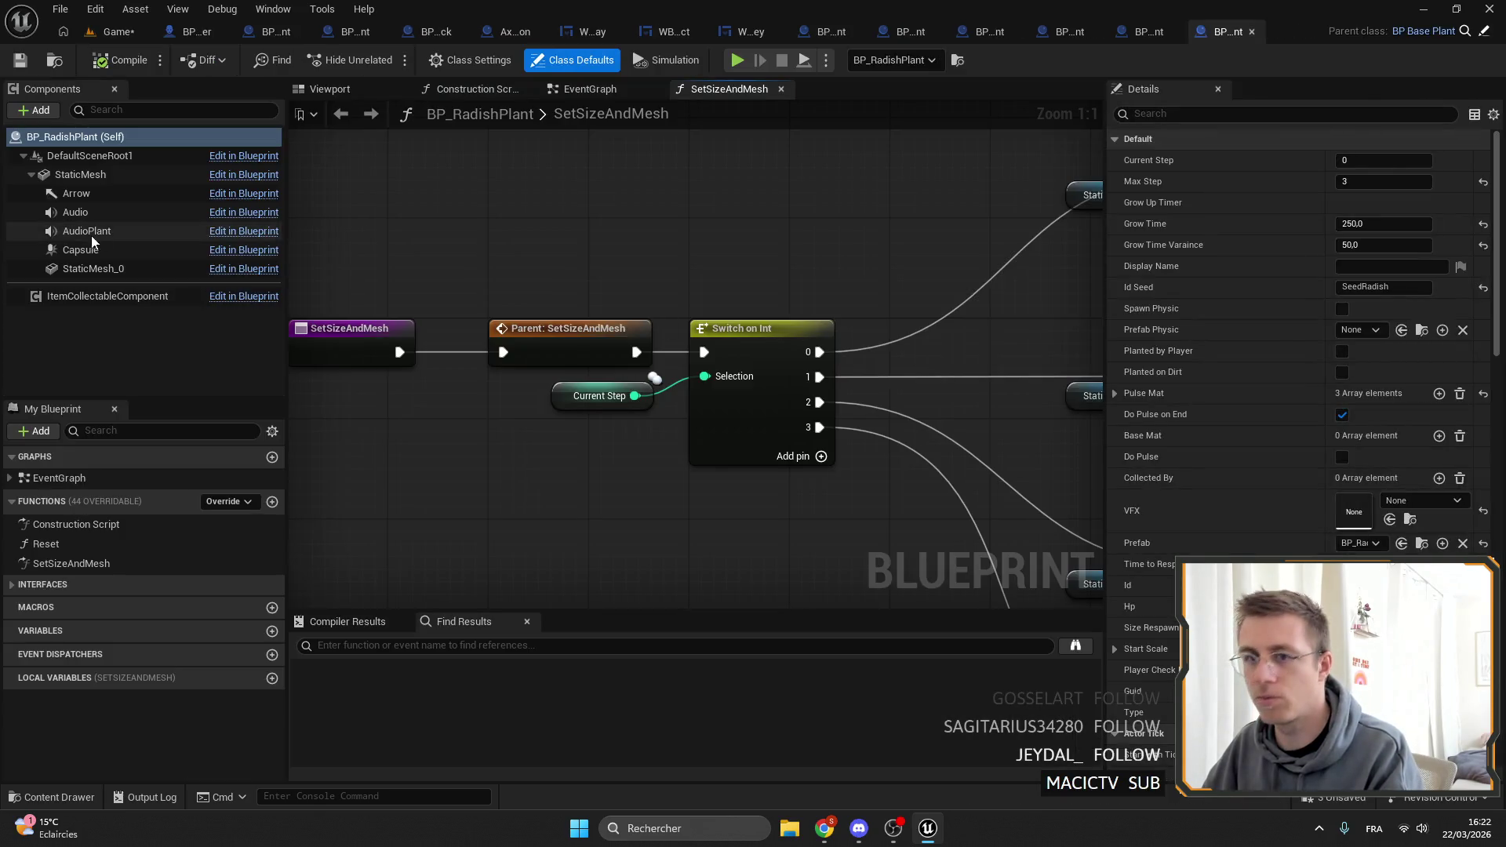
{"action": "left_click", "coordinate": [86, 249]}
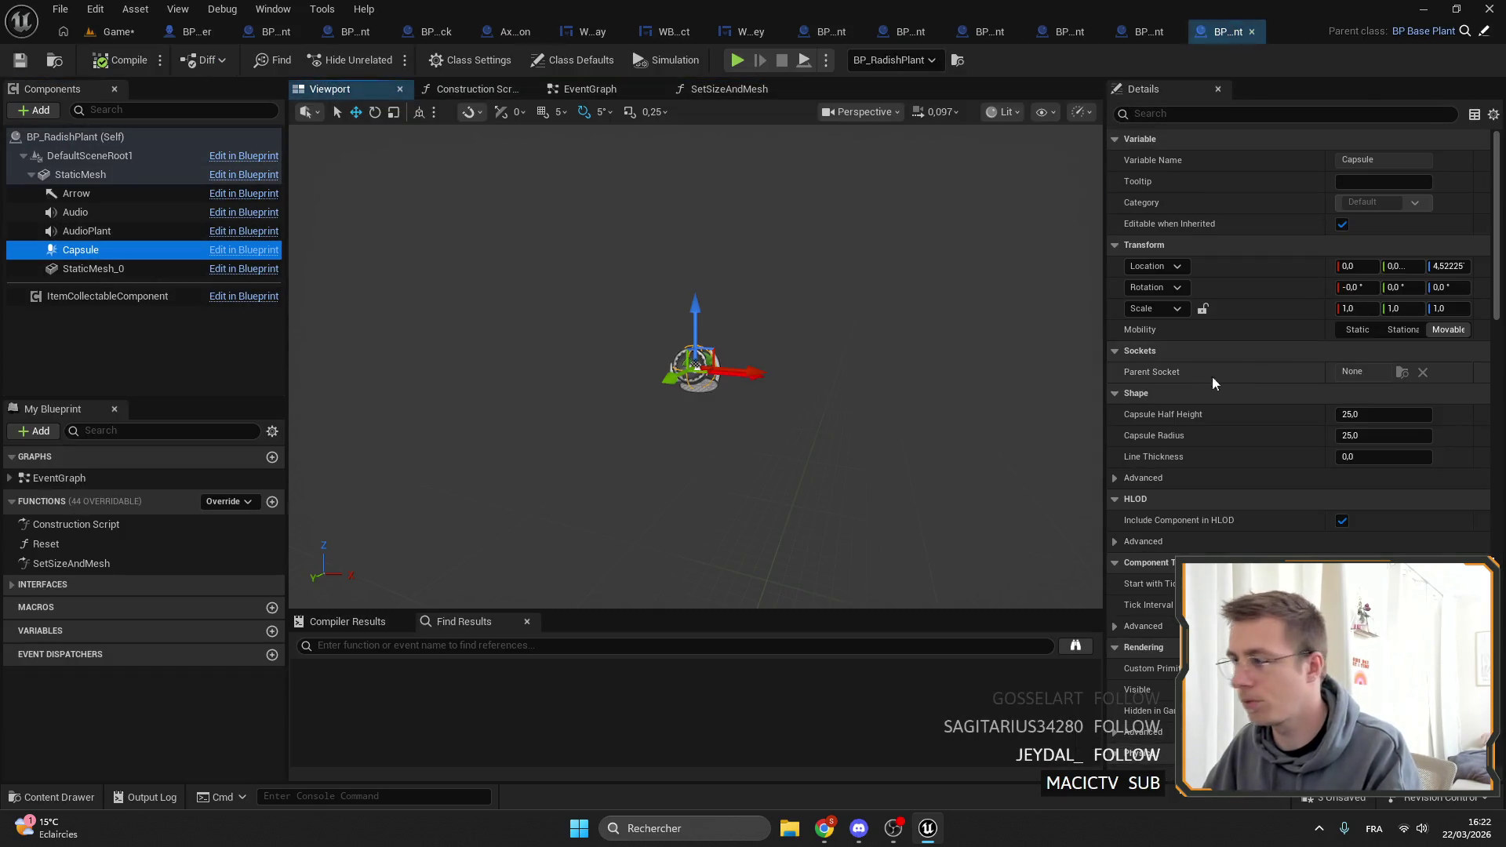
Give the radish capsule half height and radius 35, raise it to Z ≈ 11.33, and save.
{"action": "left_click", "coordinate": [1372, 419]}
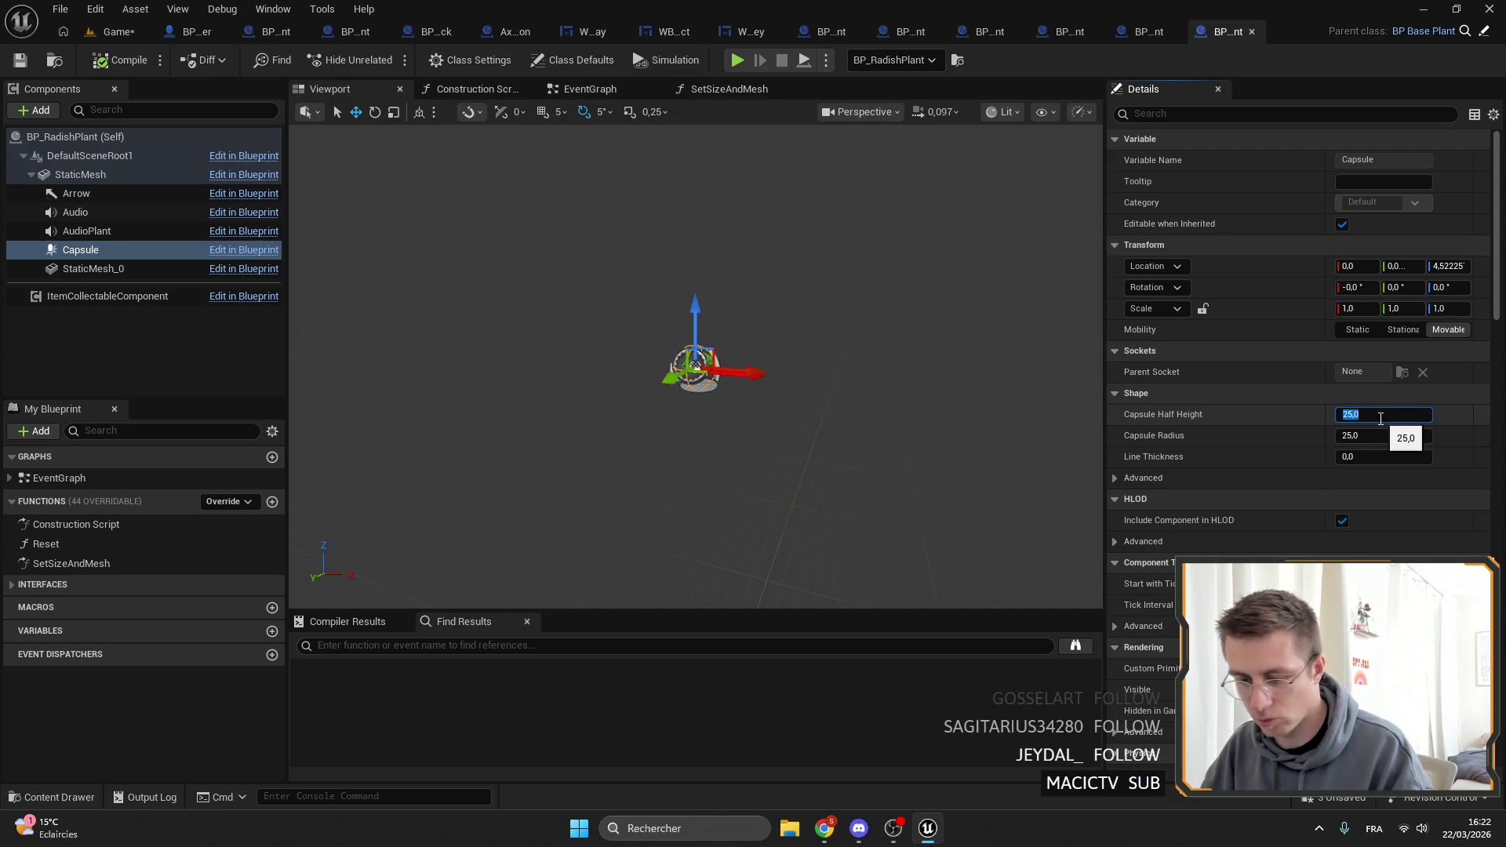
{"action": "type", "text": "30"}
{"action": "key", "text": "Return"}
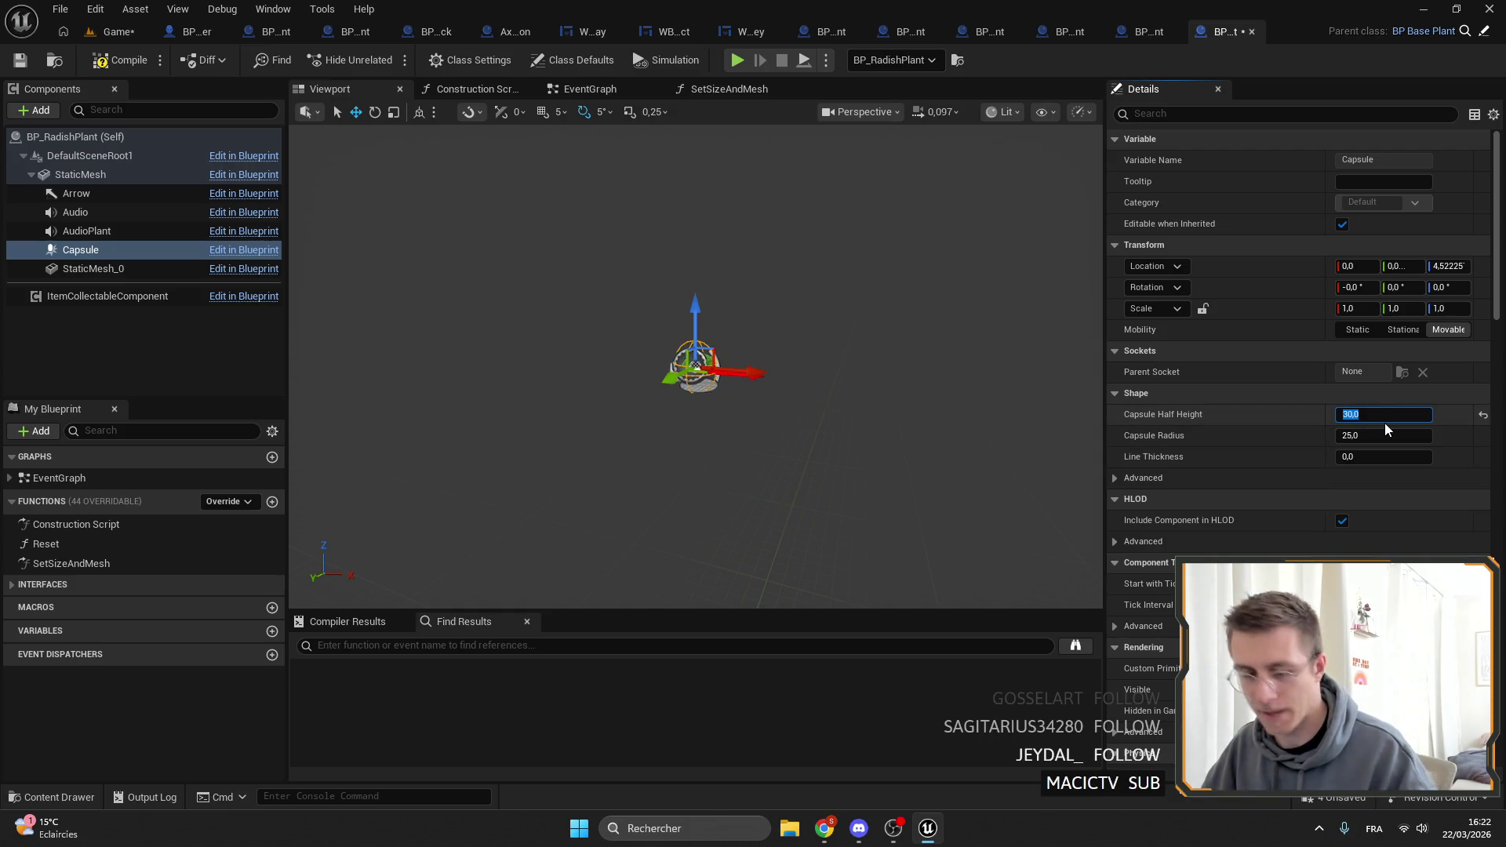
{"action": "left_click", "coordinate": [1385, 432]}
{"action": "type", "text": "35"}
{"action": "key", "text": "Return"}
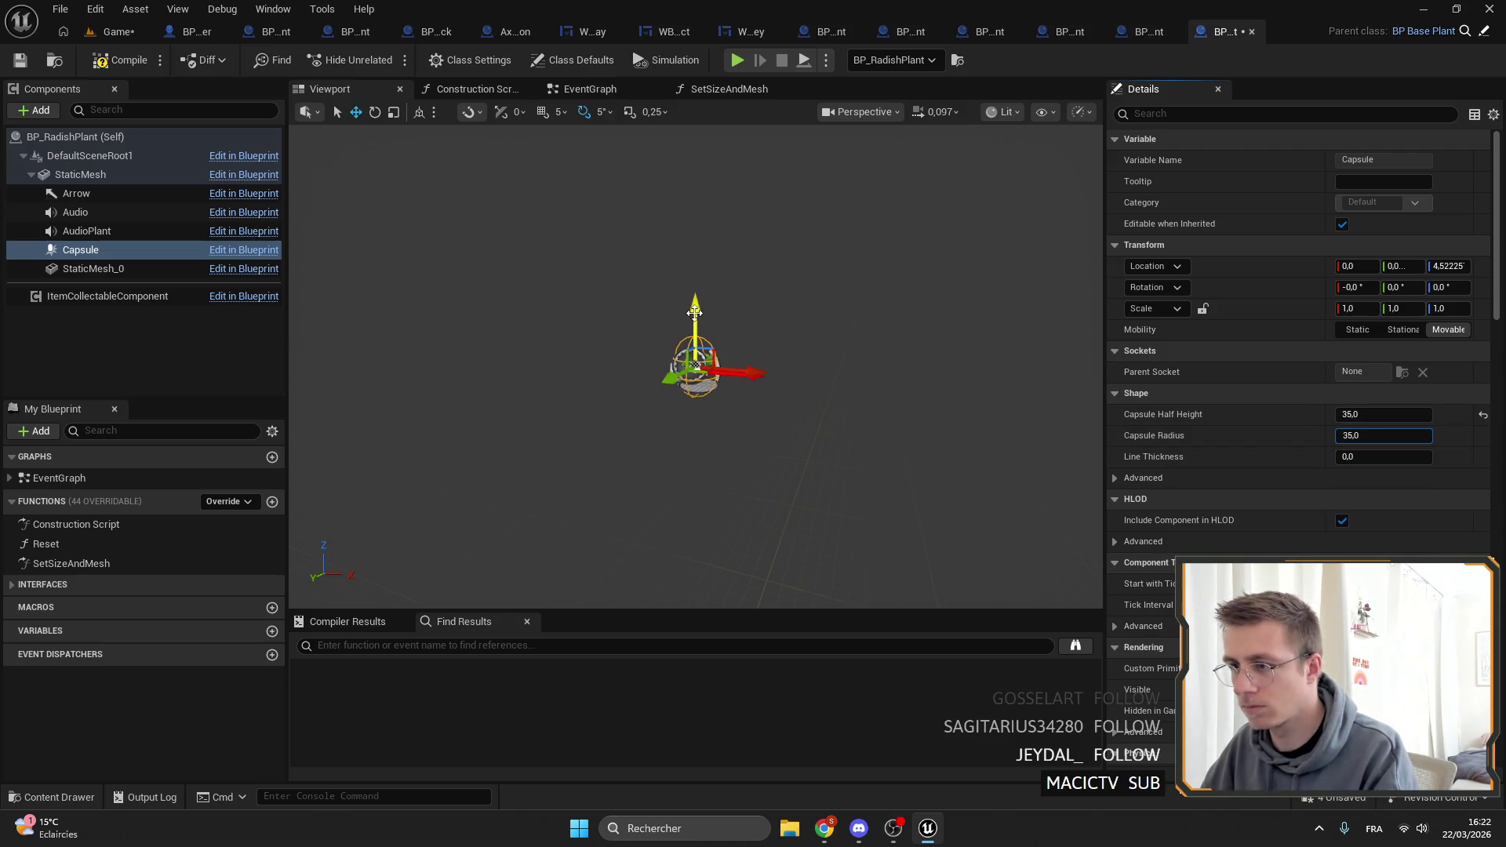
{"action": "left_click_drag", "start_coordinate": [693, 302], "coordinate": [695, 292]}
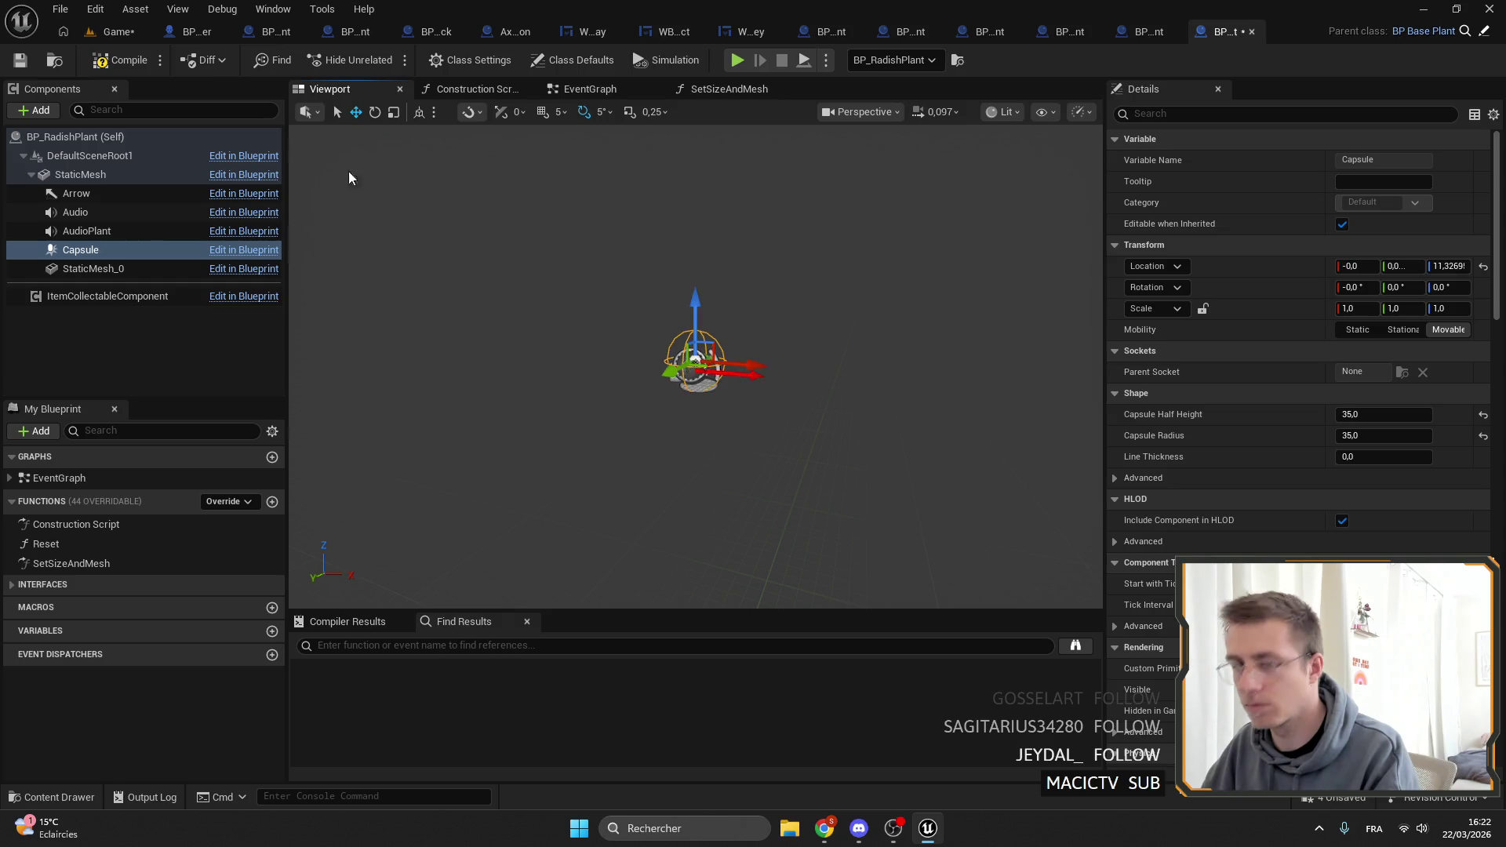
{"action": "left_click", "coordinate": [19, 61]}
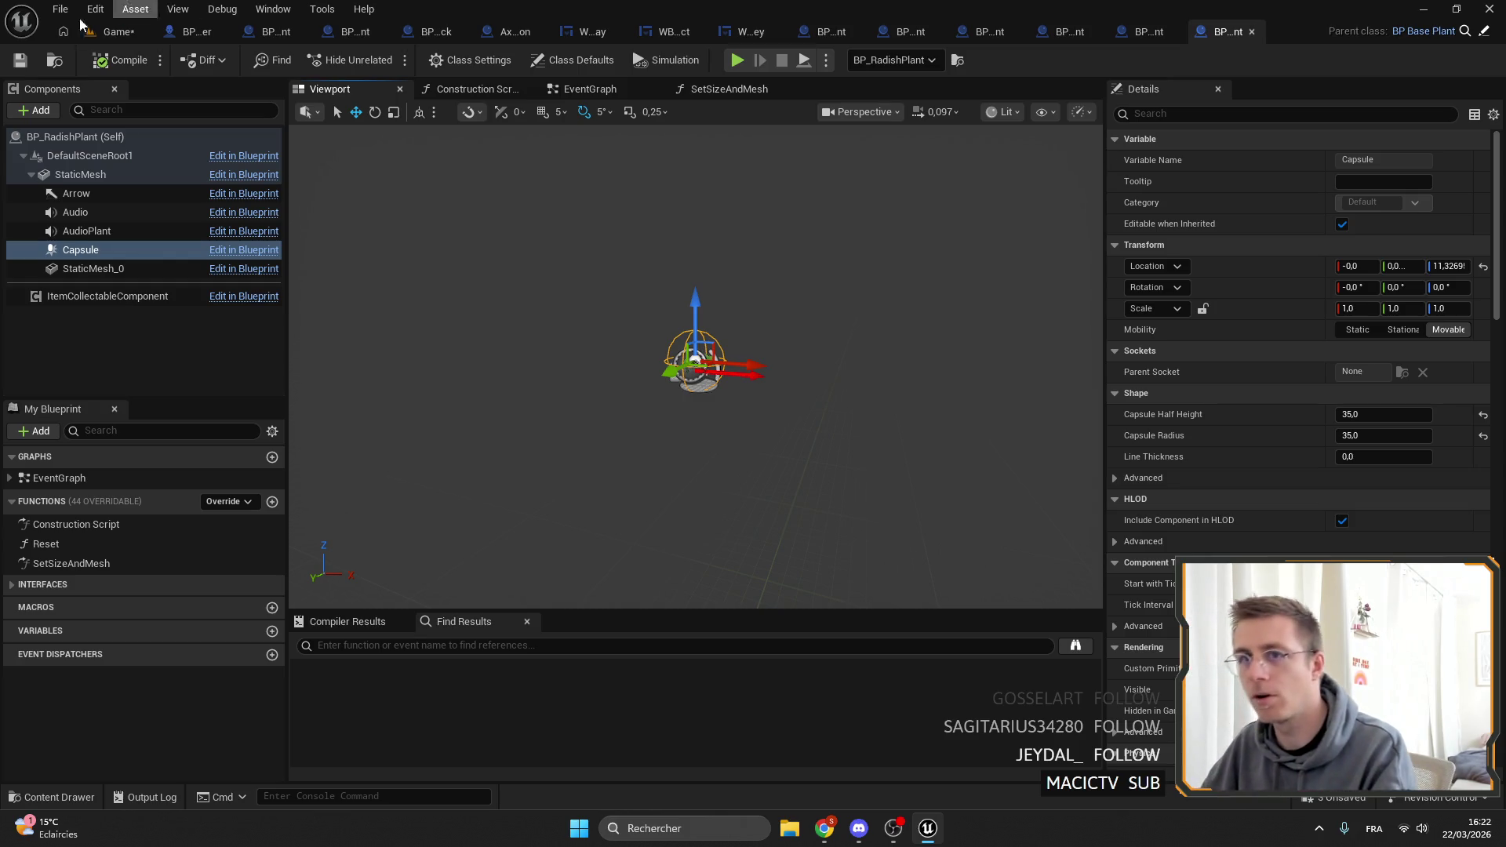
{"action": "left_click", "coordinate": [118, 32]}
{"action": "left_click", "coordinate": [20, 60]}
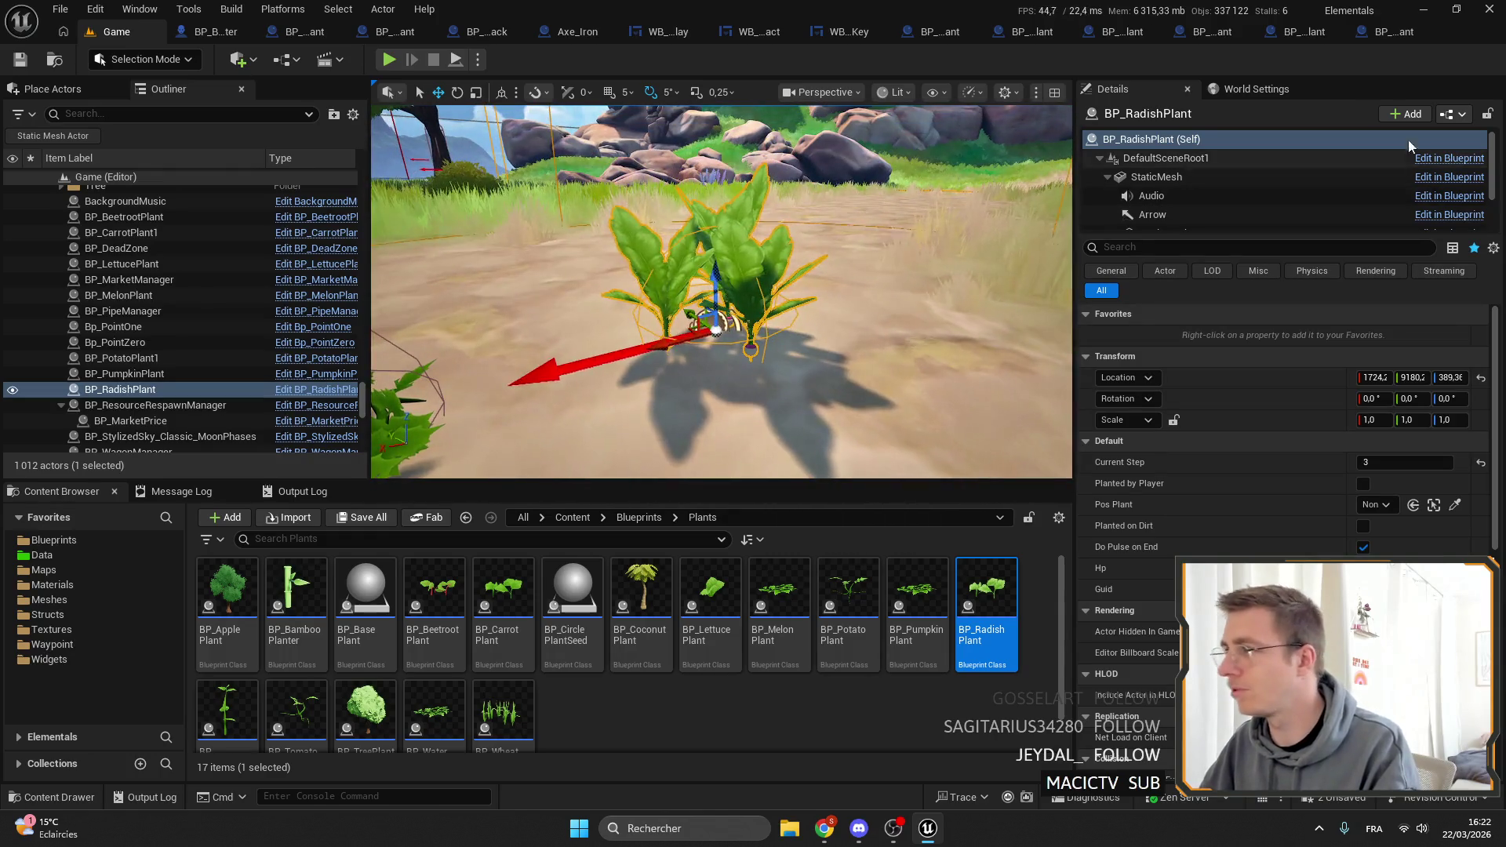
Place a BP_SunflowerPlant, compare Current Step 4 and 3, leave it at 3, and open its blueprint.
{"action": "left_click", "coordinate": [227, 710]}
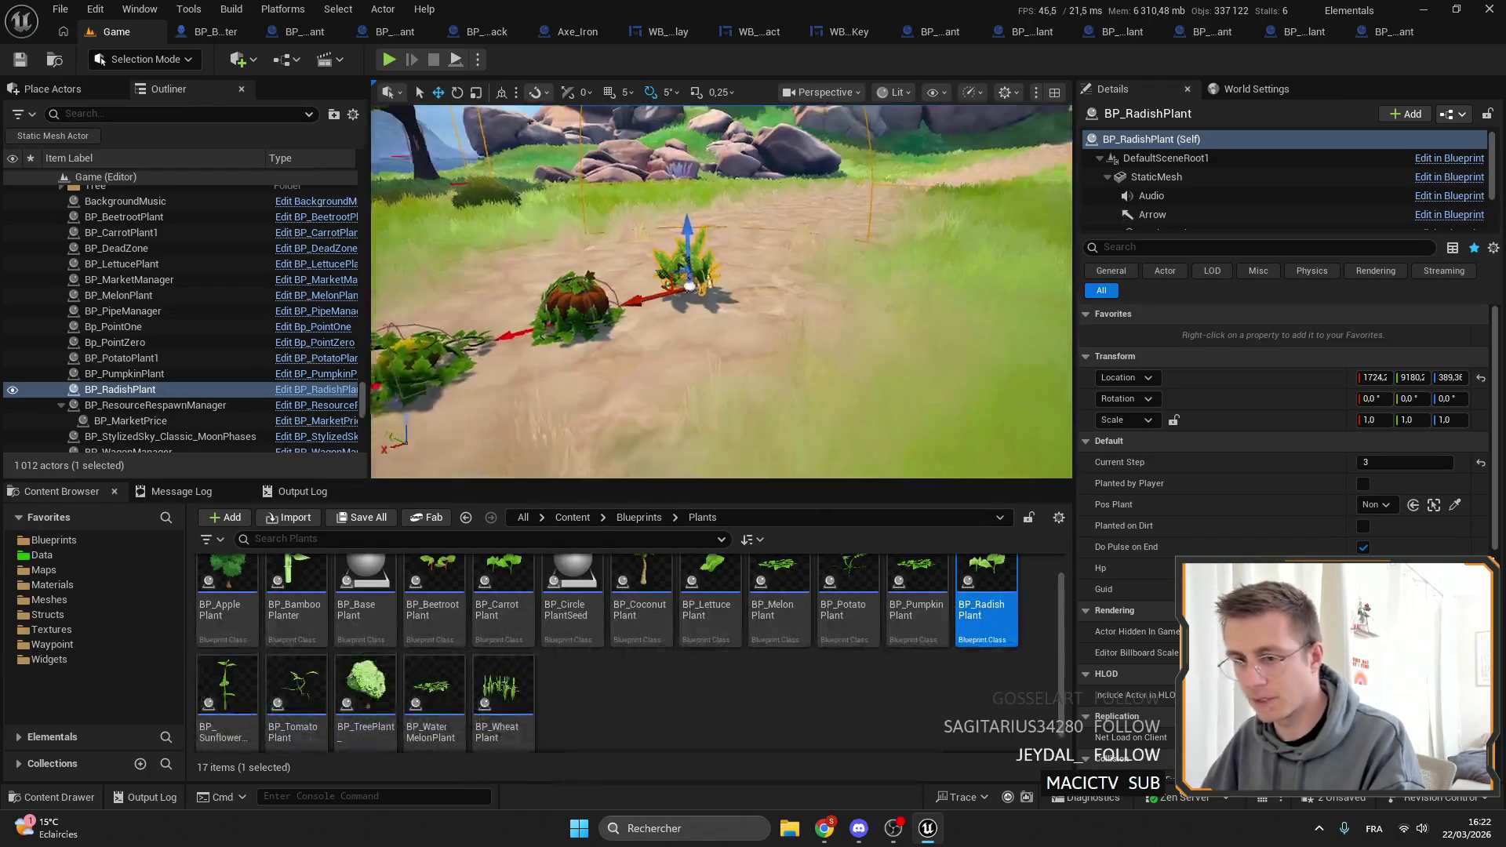
{"action": "mouse_move", "coordinate": [227, 690]}
{"action": "left_mouse_down"}
{"action": "mouse_move", "coordinate": [585, 558]}
{"action": "mouse_move", "coordinate": [777, 310]}
{"action": "left_mouse_up"}
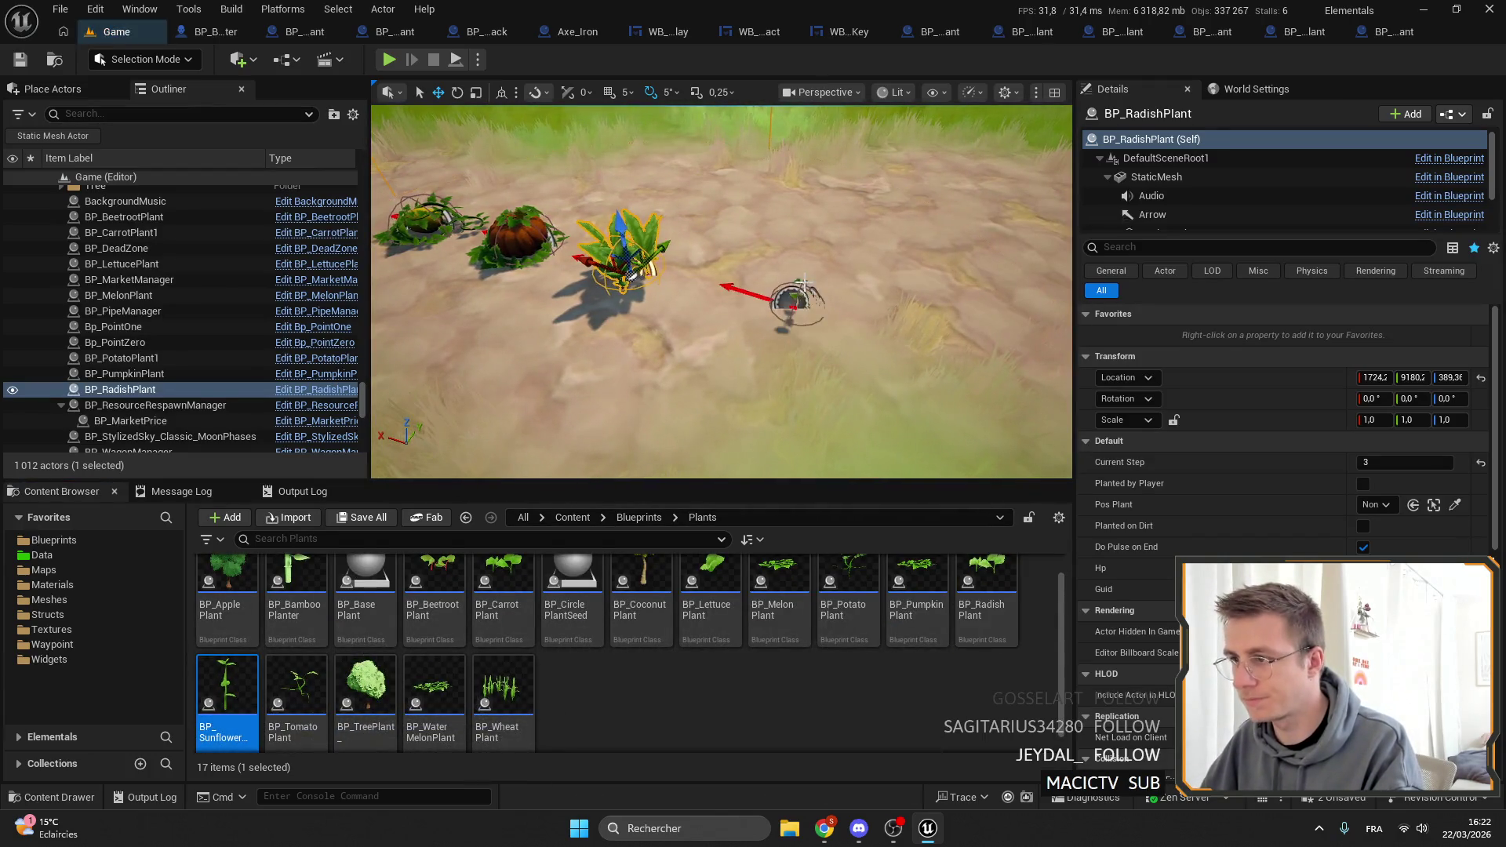
{"action": "left_click", "coordinate": [1384, 463]}
{"action": "type", "text": "4"}
{"action": "key", "text": "Return"}
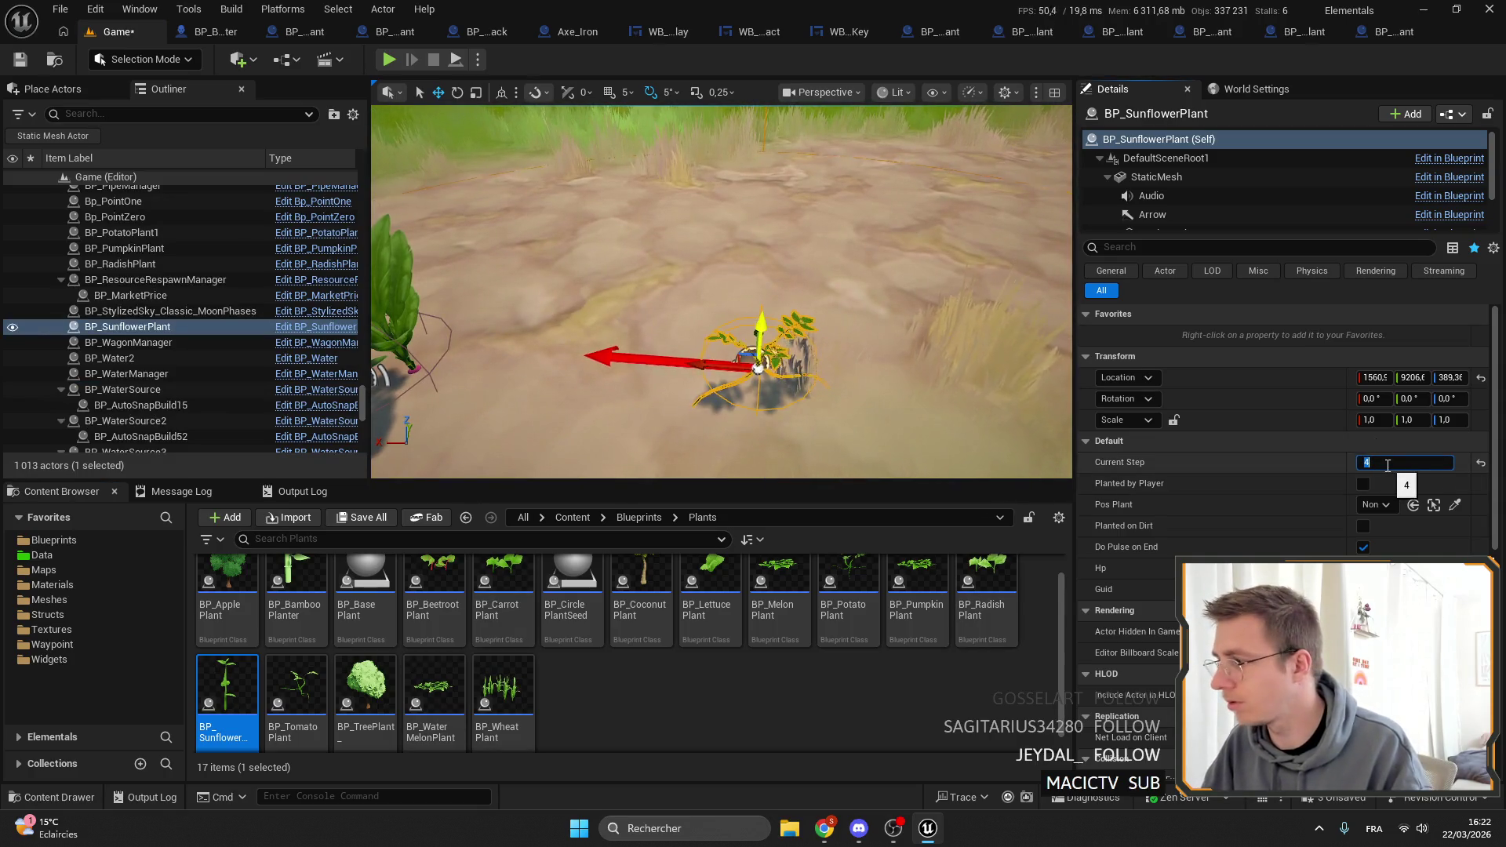
{"action": "type", "text": "3"}
{"action": "key", "text": "Return"}
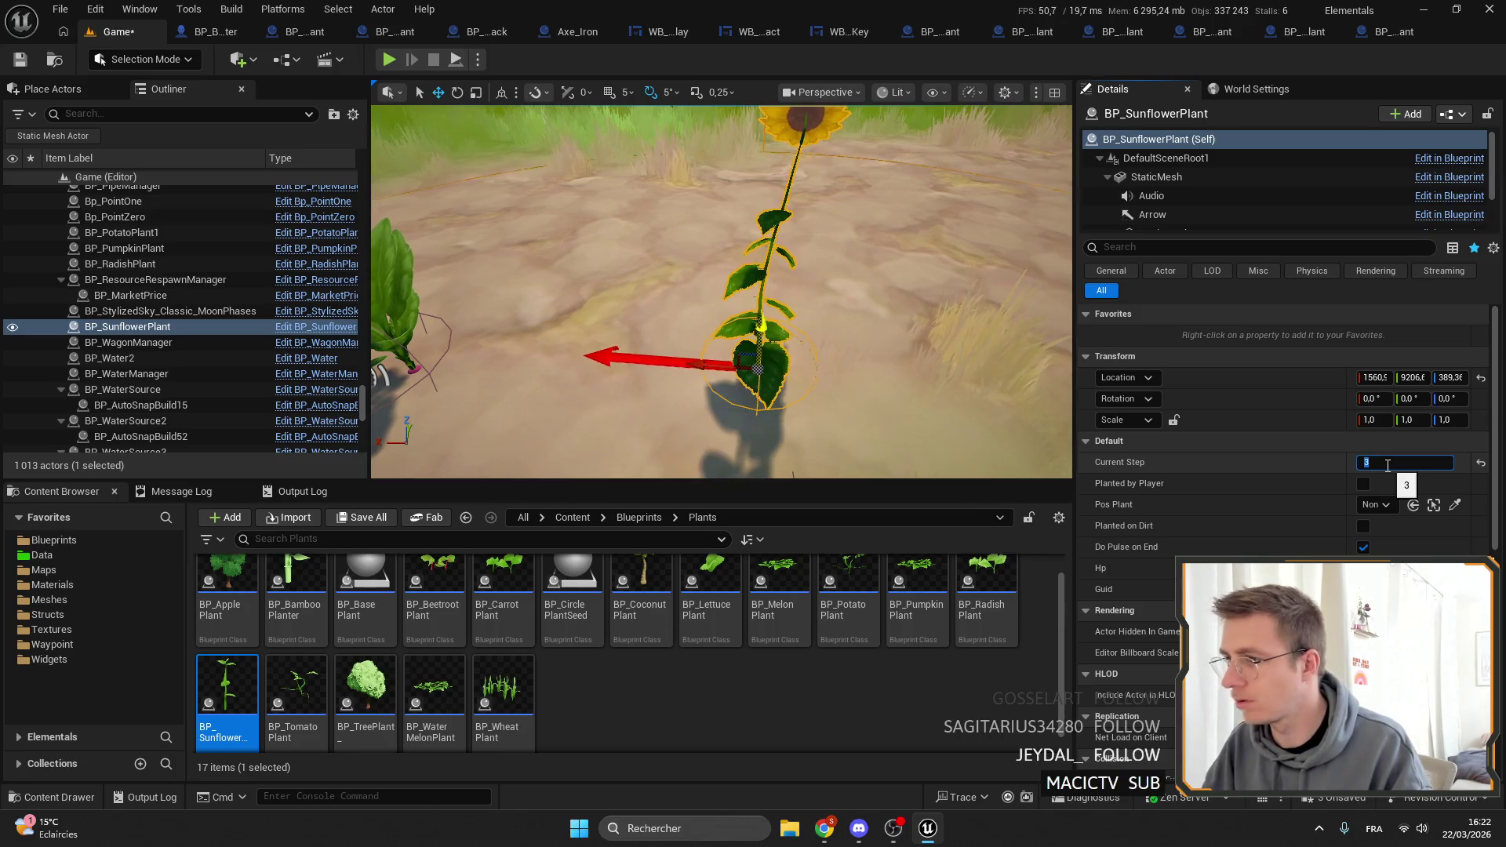
{"action": "type", "text": "4"}
{"action": "key", "text": "Return"}
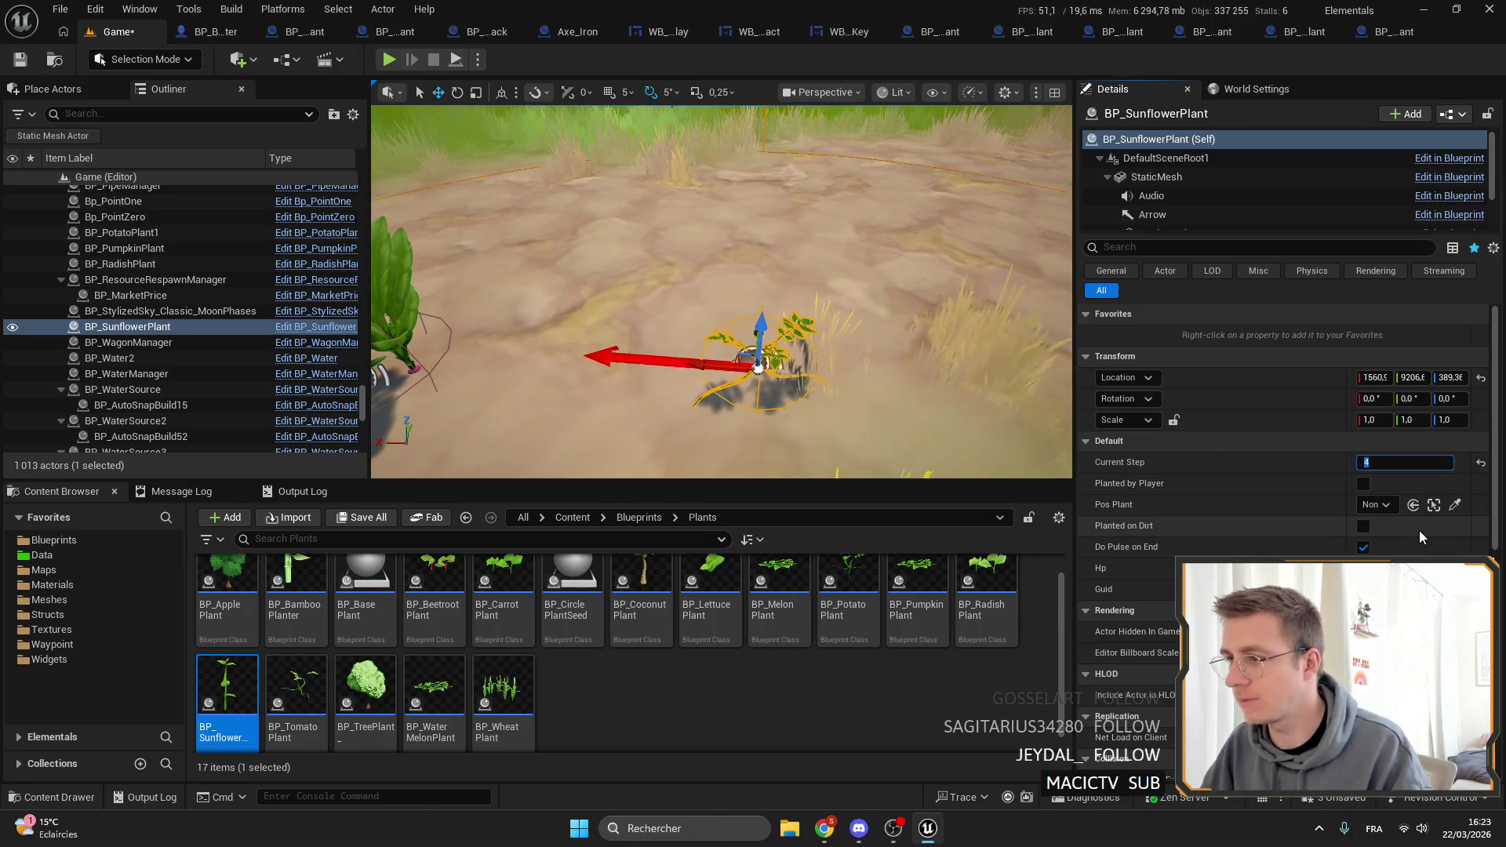
{"action": "type", "text": "3"}
{"action": "key", "text": "Return"}
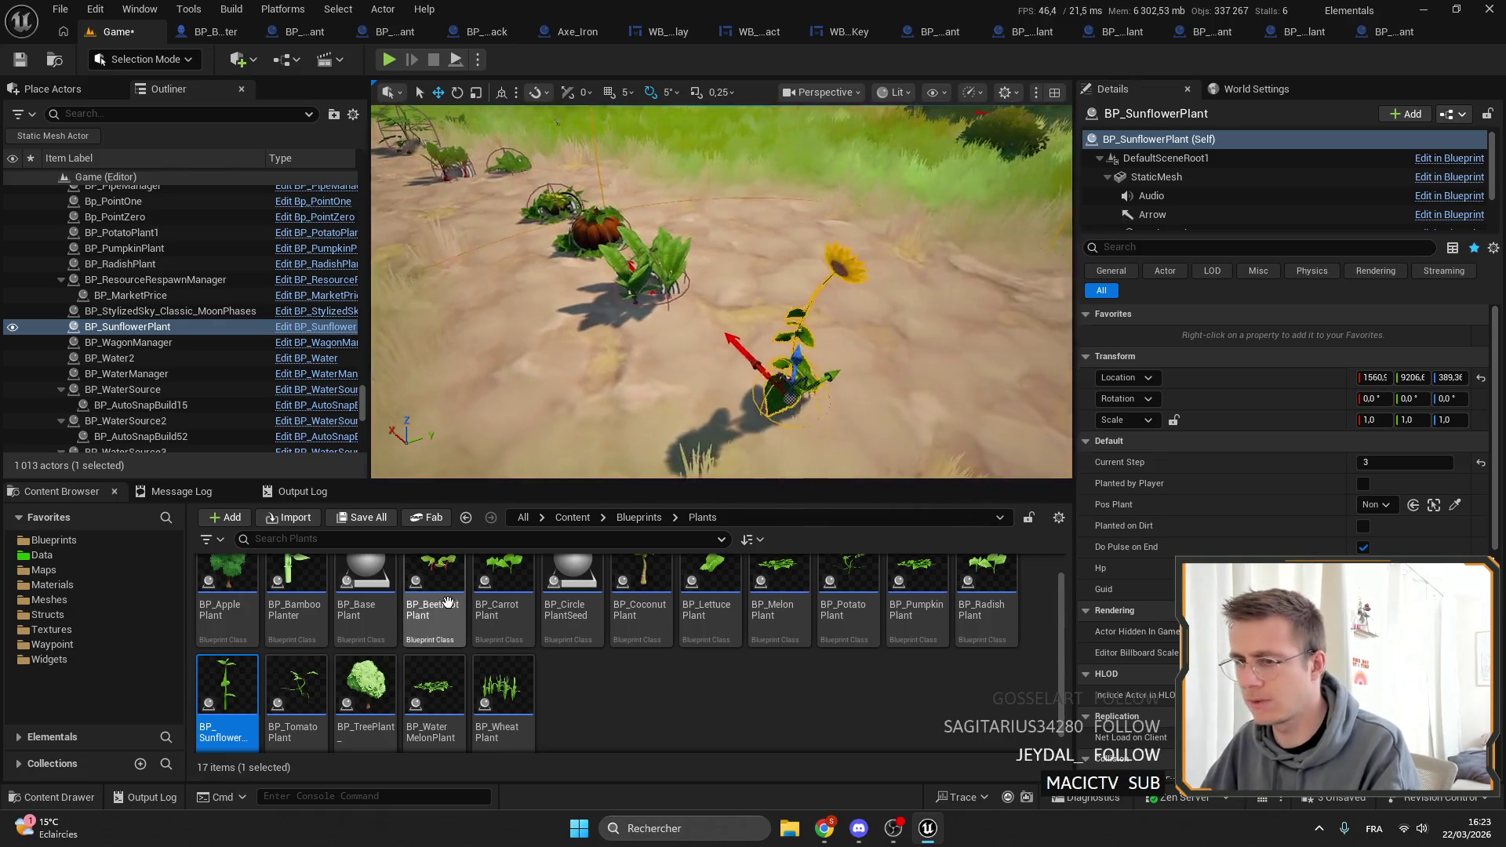
{"action": "key", "text": "ctrl+e"}
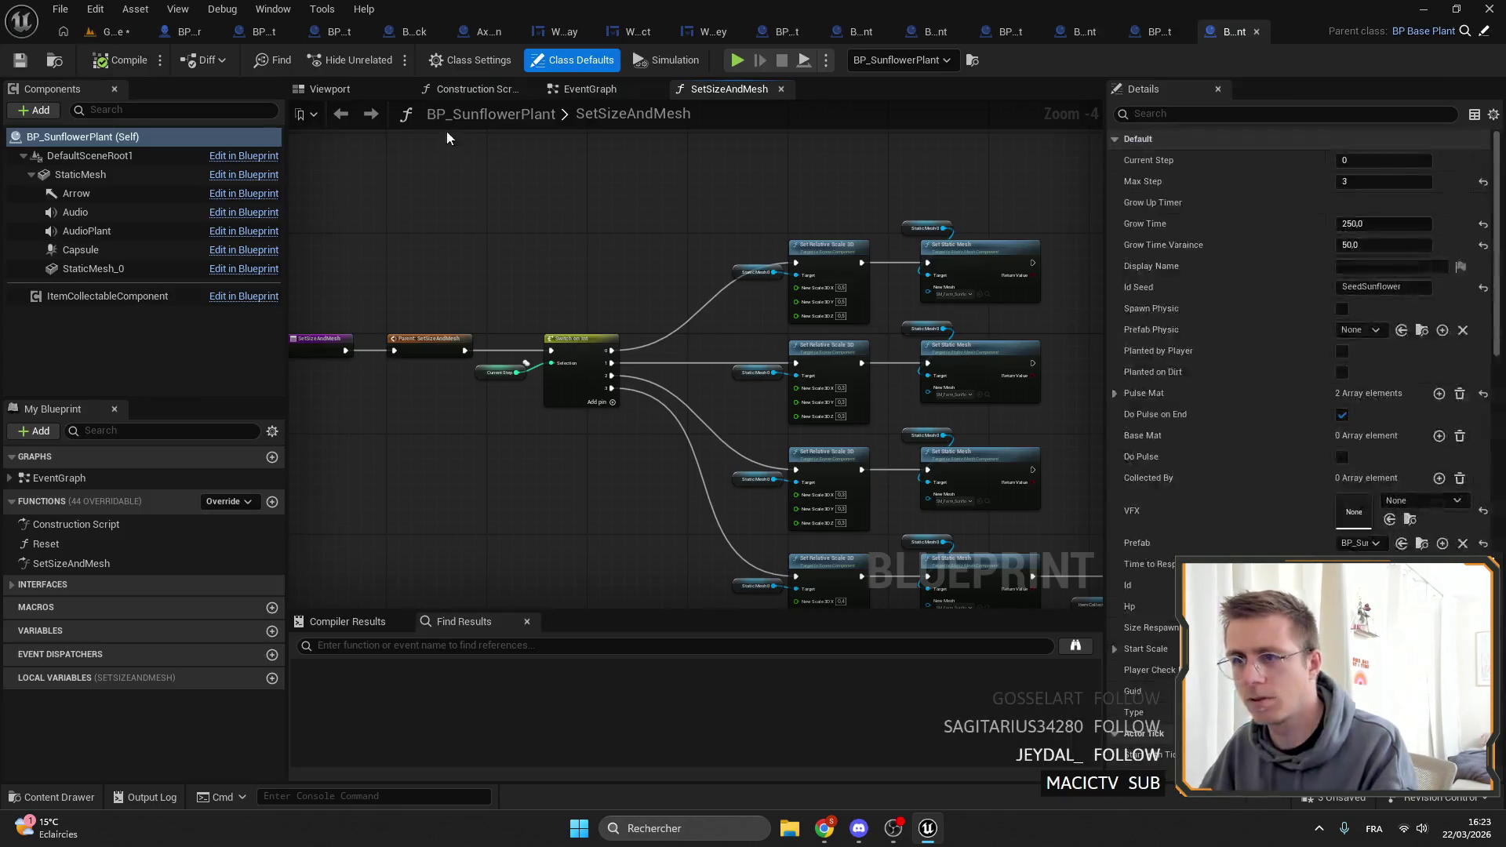
Check the sunflower's ItemCollectableComponent and SetSizeAndMesh scale nodes, then close BP_SunflowerPlant.
{"action": "left_click", "coordinate": [119, 296]}
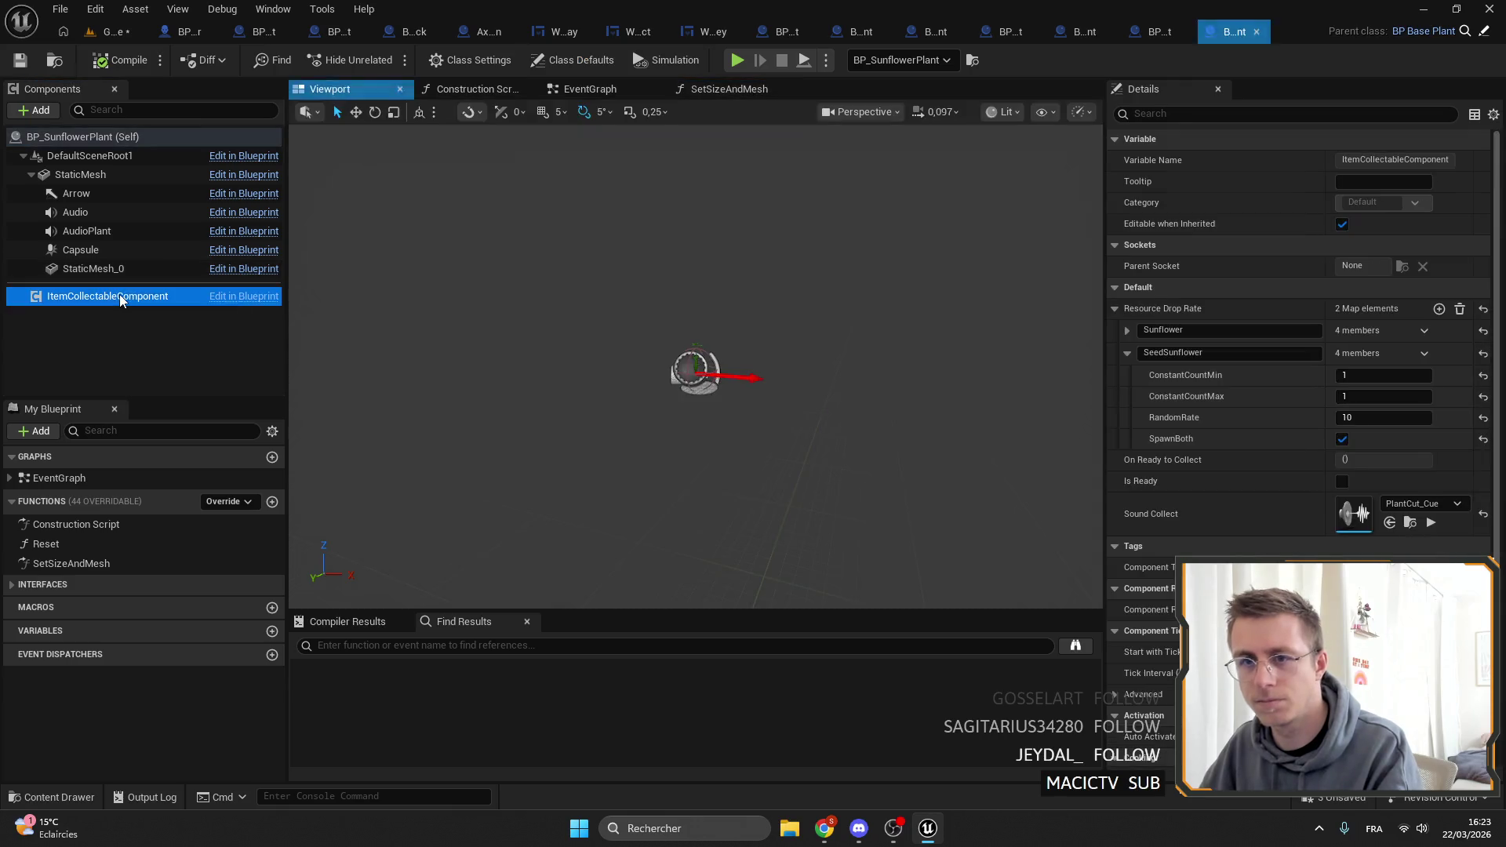
{"action": "double_click", "coordinate": [91, 566]}
{"action": "scroll", "coordinate": [696, 329], "scroll_direction": "up", "scroll_amount": 3}
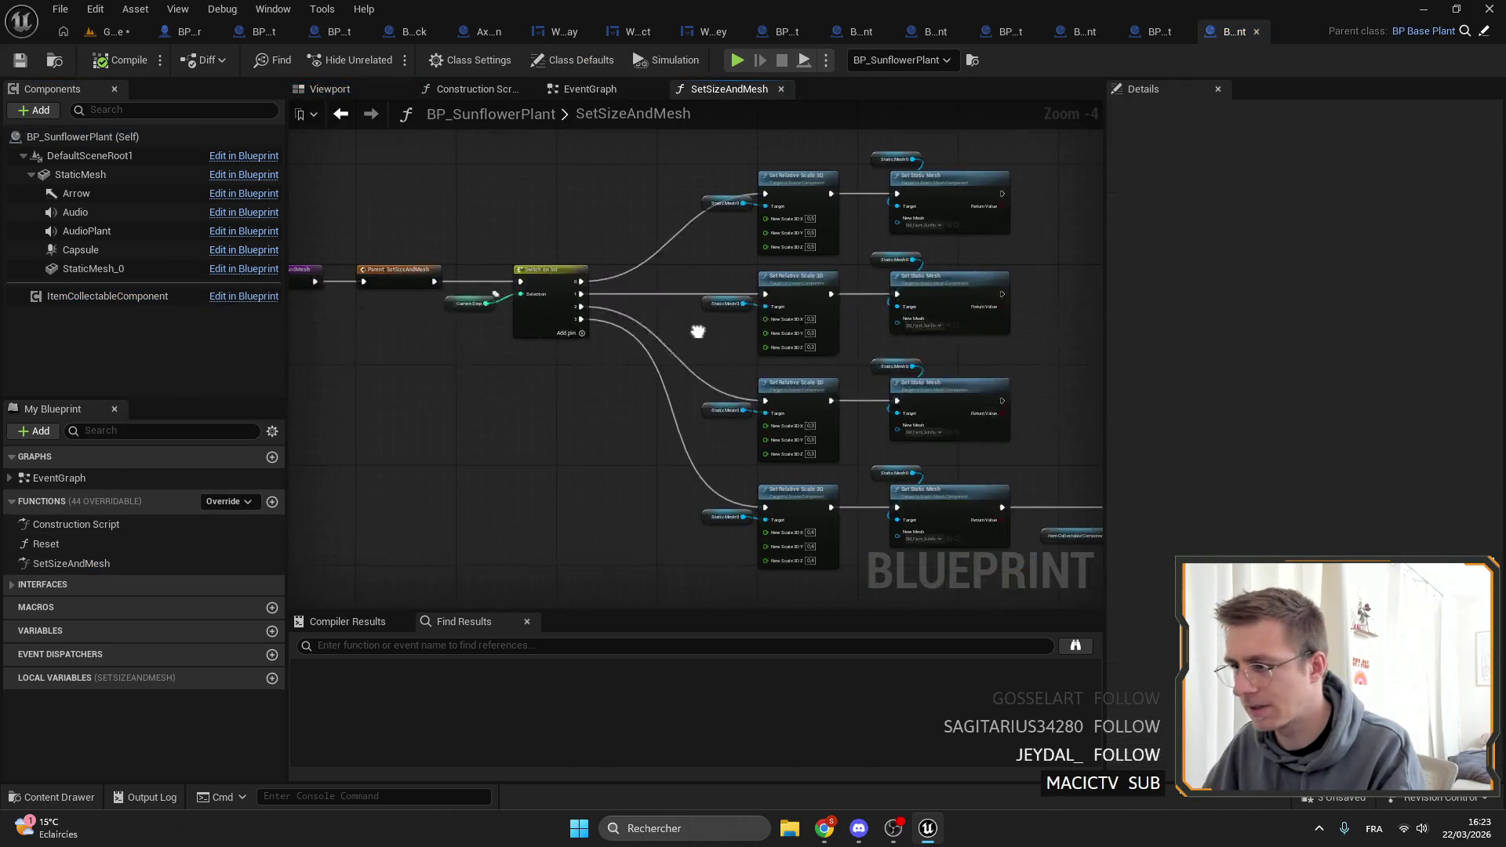
{"action": "scroll", "coordinate": [788, 445], "scroll_direction": "up", "scroll_amount": 2}
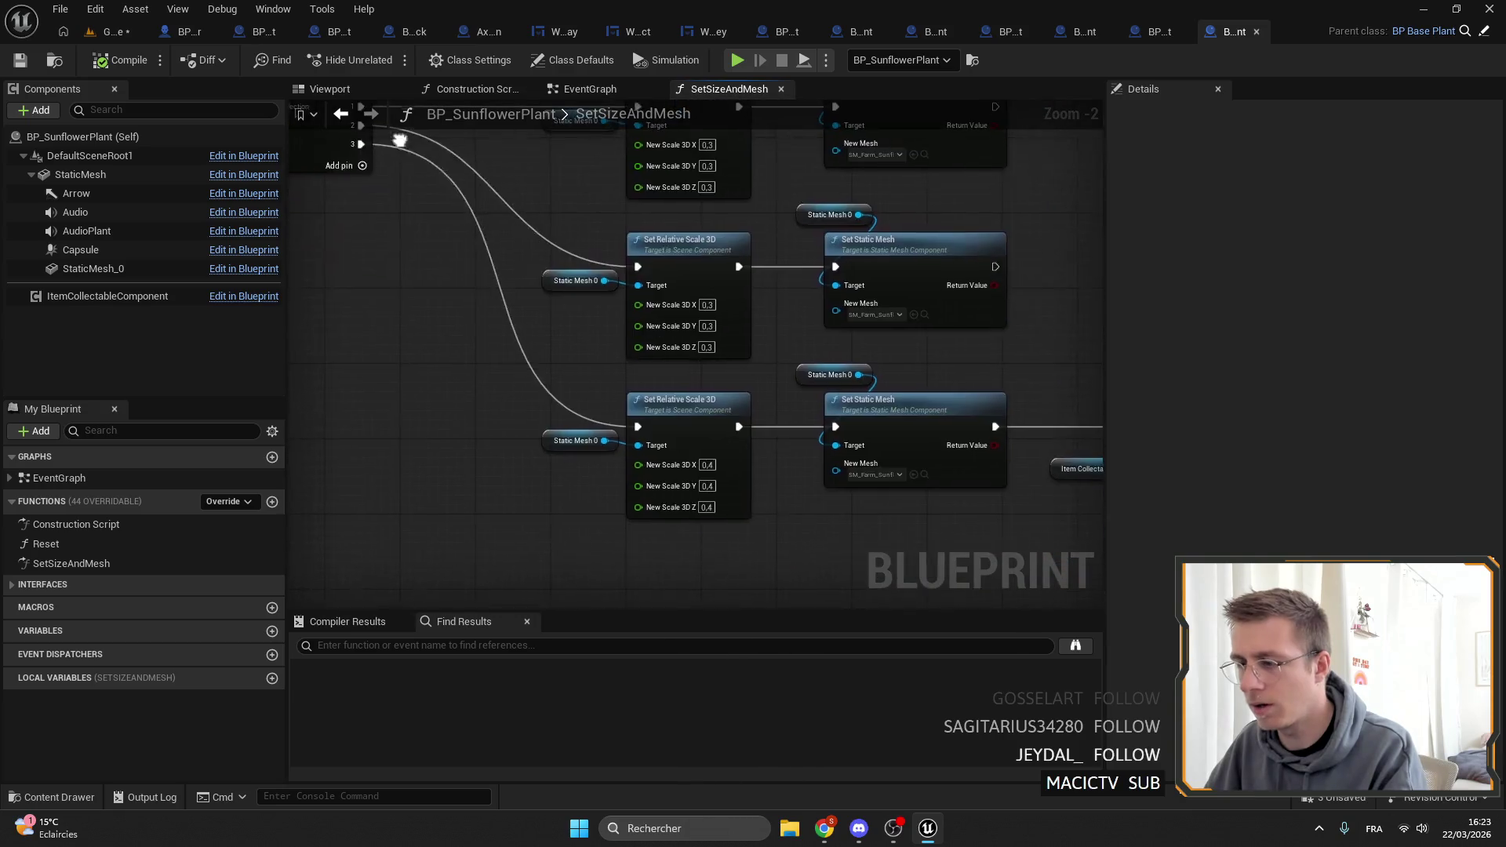
{"action": "scroll", "coordinate": [841, 504], "scroll_direction": "down", "scroll_amount": 1}
{"action": "scroll", "coordinate": [930, 514], "scroll_direction": "up", "scroll_amount": 1}
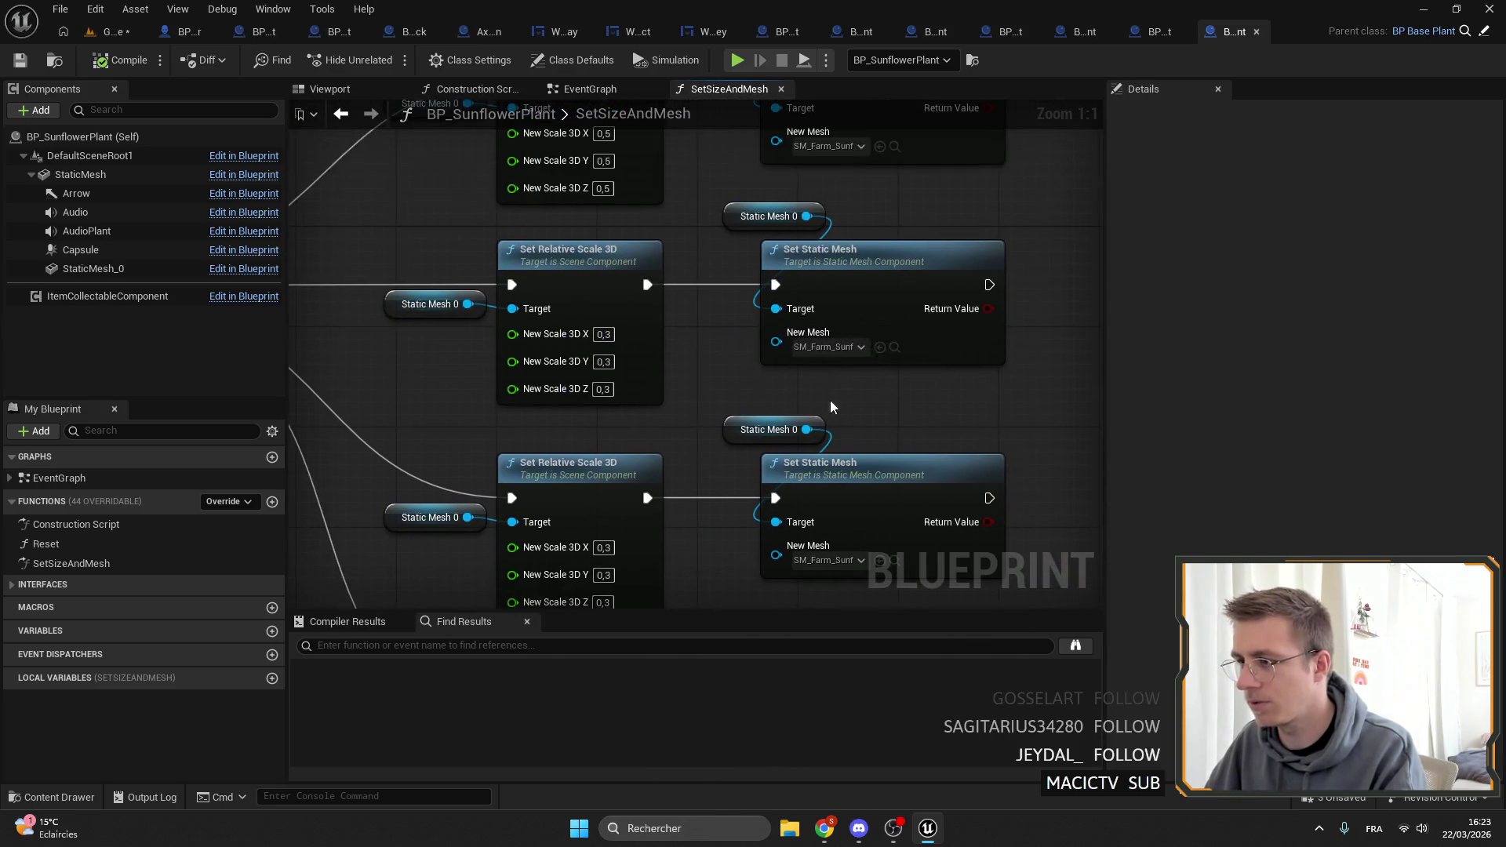
{"action": "scroll", "coordinate": [853, 452], "scroll_direction": "down", "scroll_amount": 4}
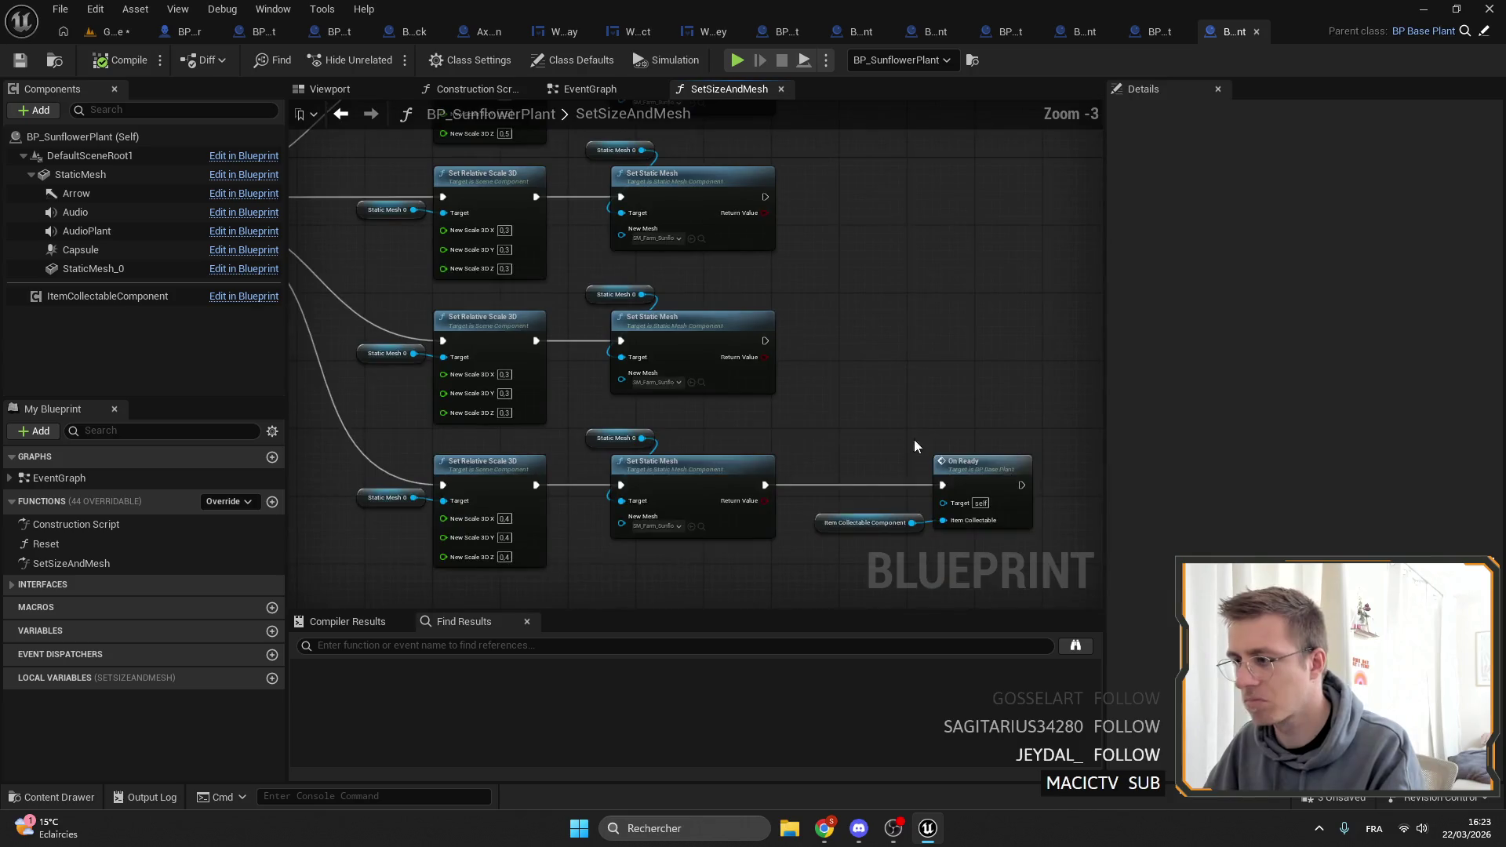
{"action": "left_click", "coordinate": [1254, 33]}
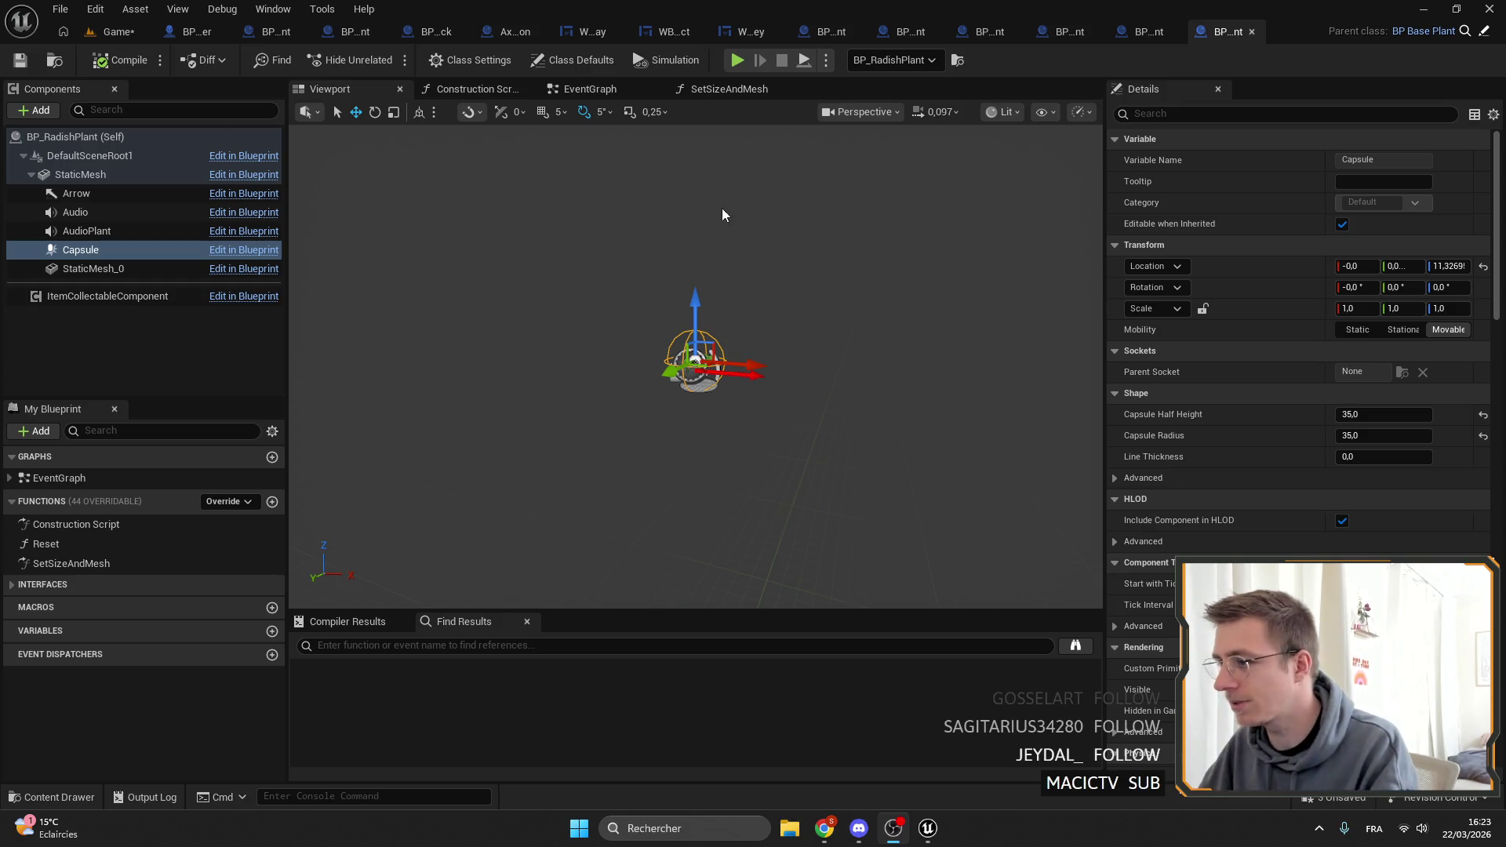
{"action": "scroll", "coordinate": [723, 214], "scroll_direction": "up", "scroll_amount": 5}
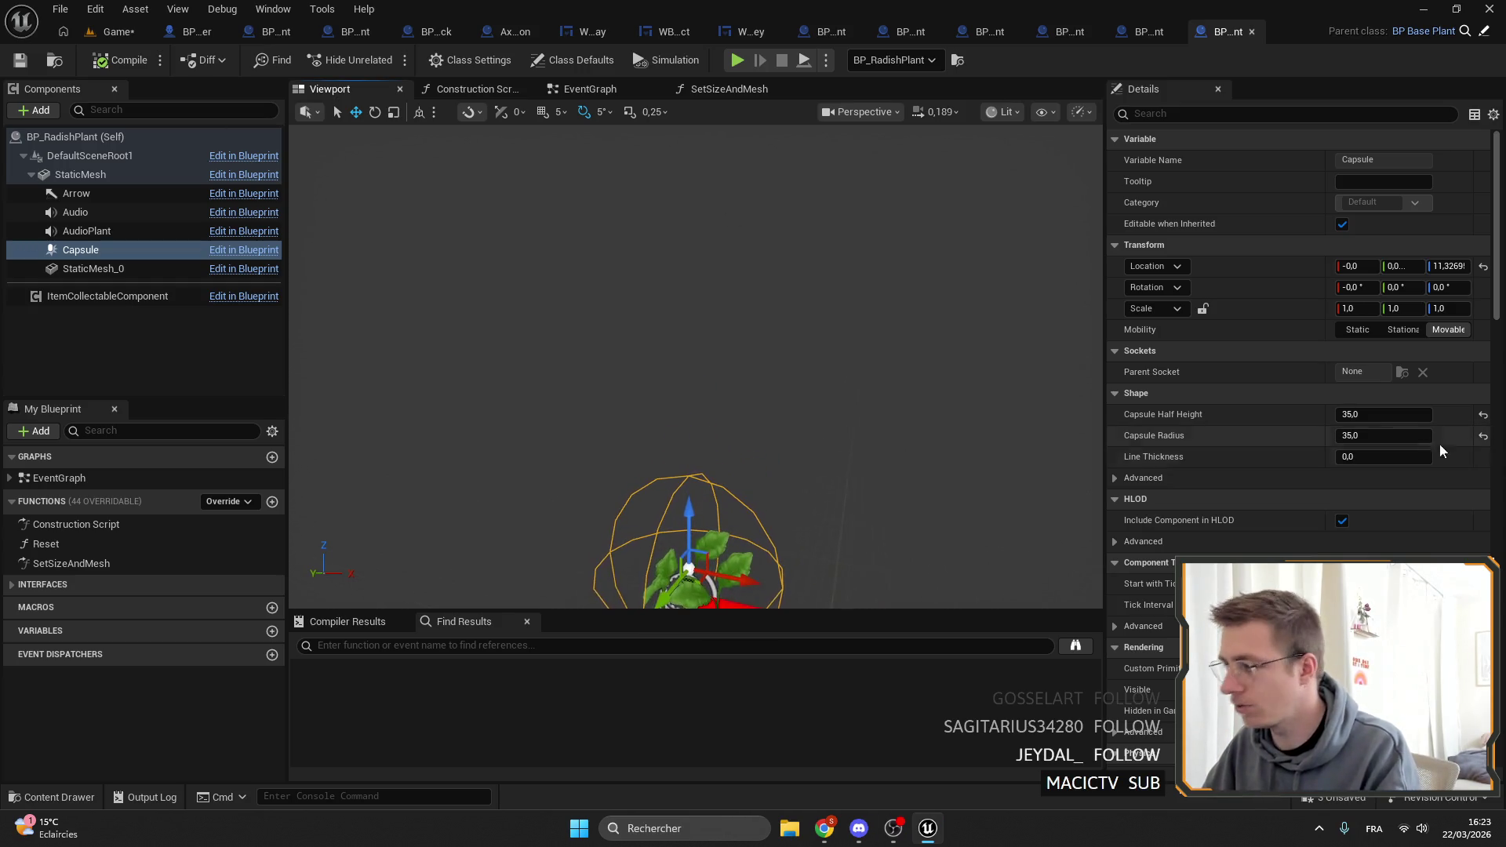
{"action": "left_click", "coordinate": [1378, 418]}
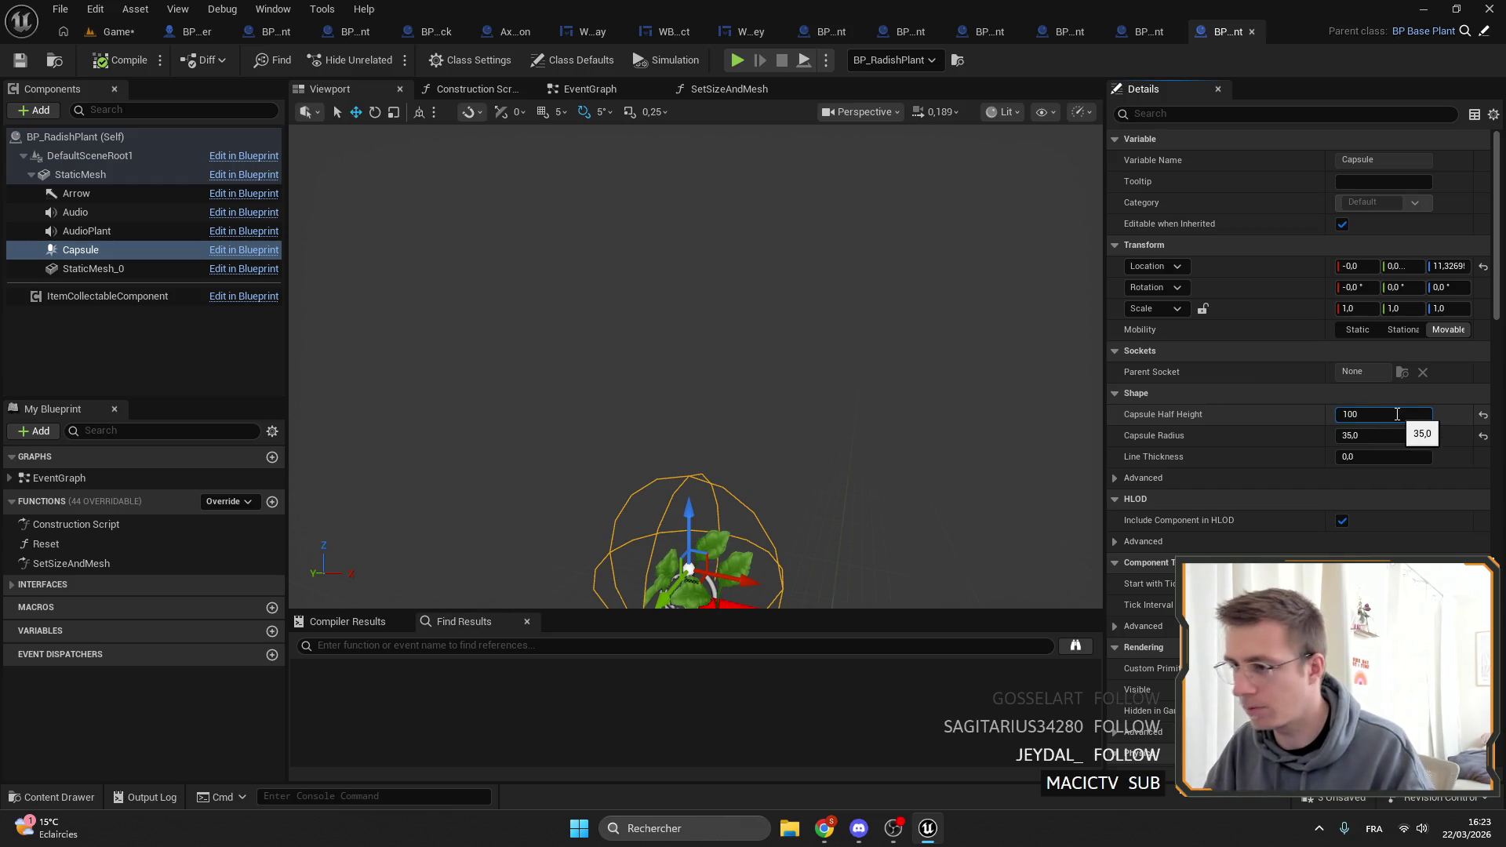
{"action": "key", "text": "Return"}
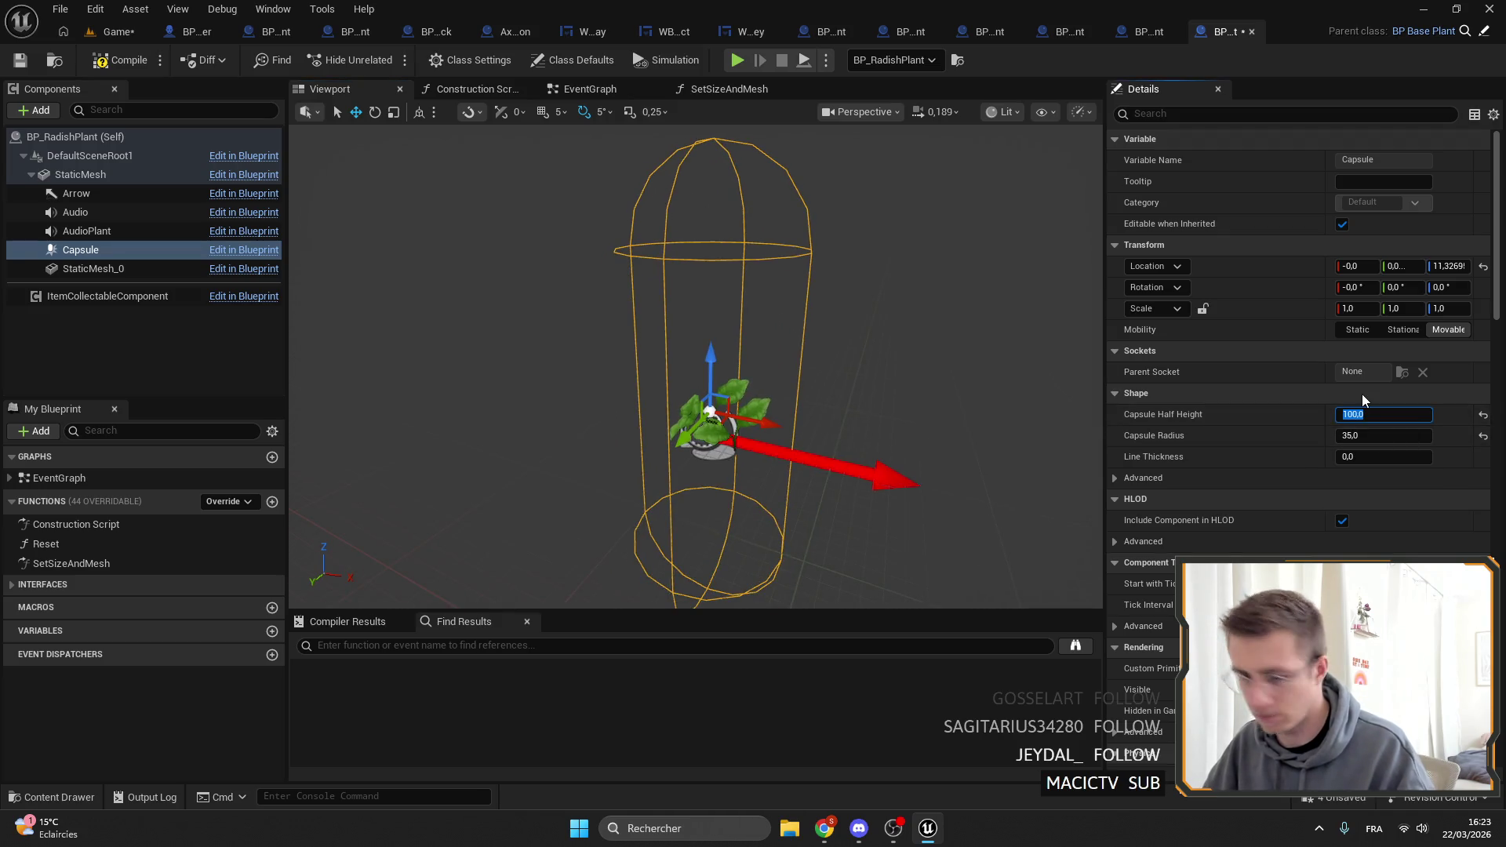
{"action": "key", "text": "Return"}
{"action": "left_click", "coordinate": [1381, 439]}
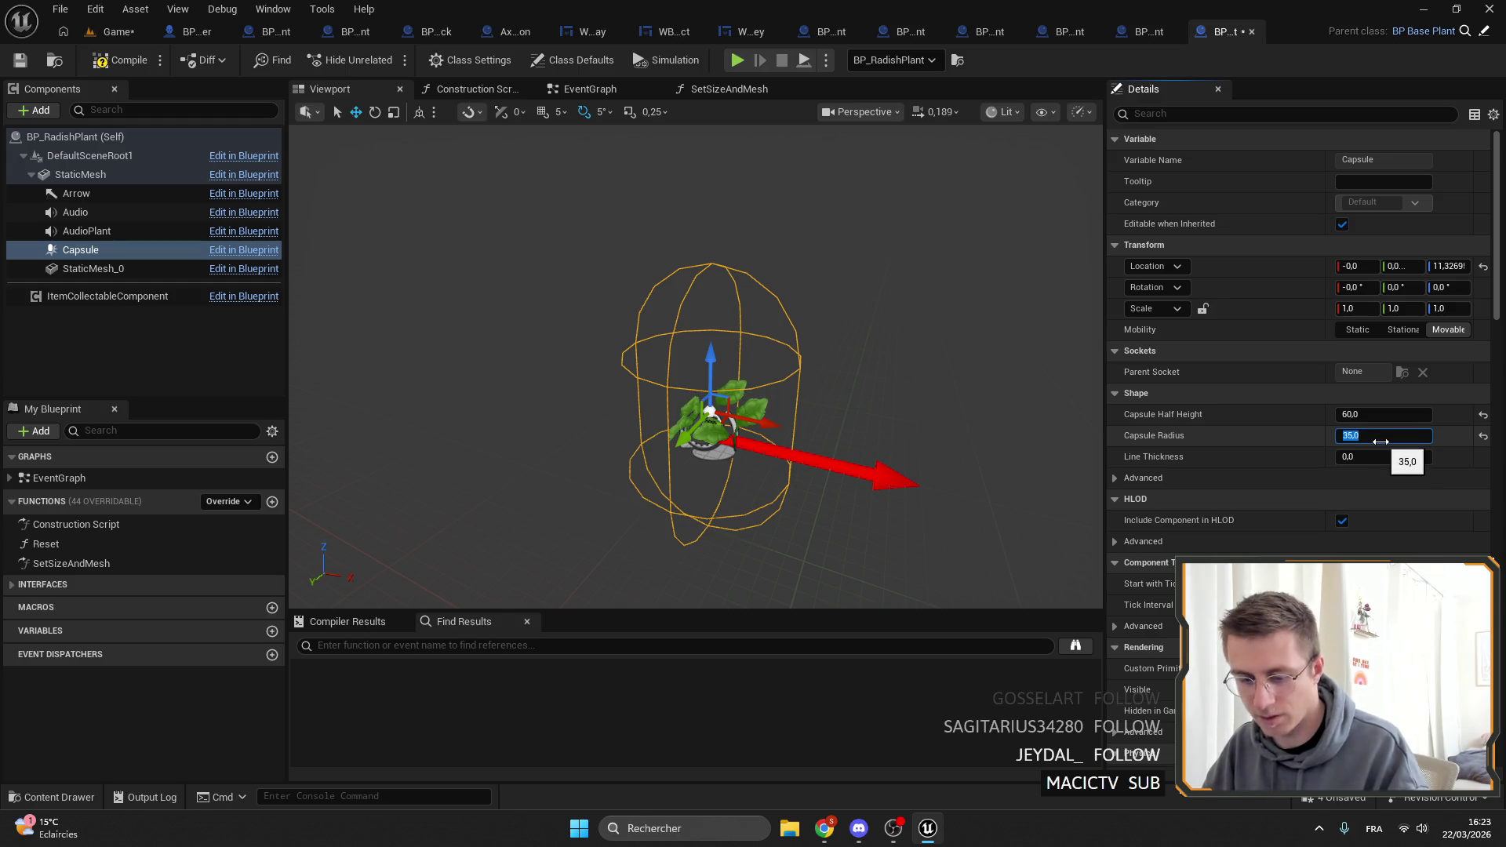
{"action": "type", "text": "10"}
{"action": "type", "text": "15"}
{"action": "key", "text": "Return"}
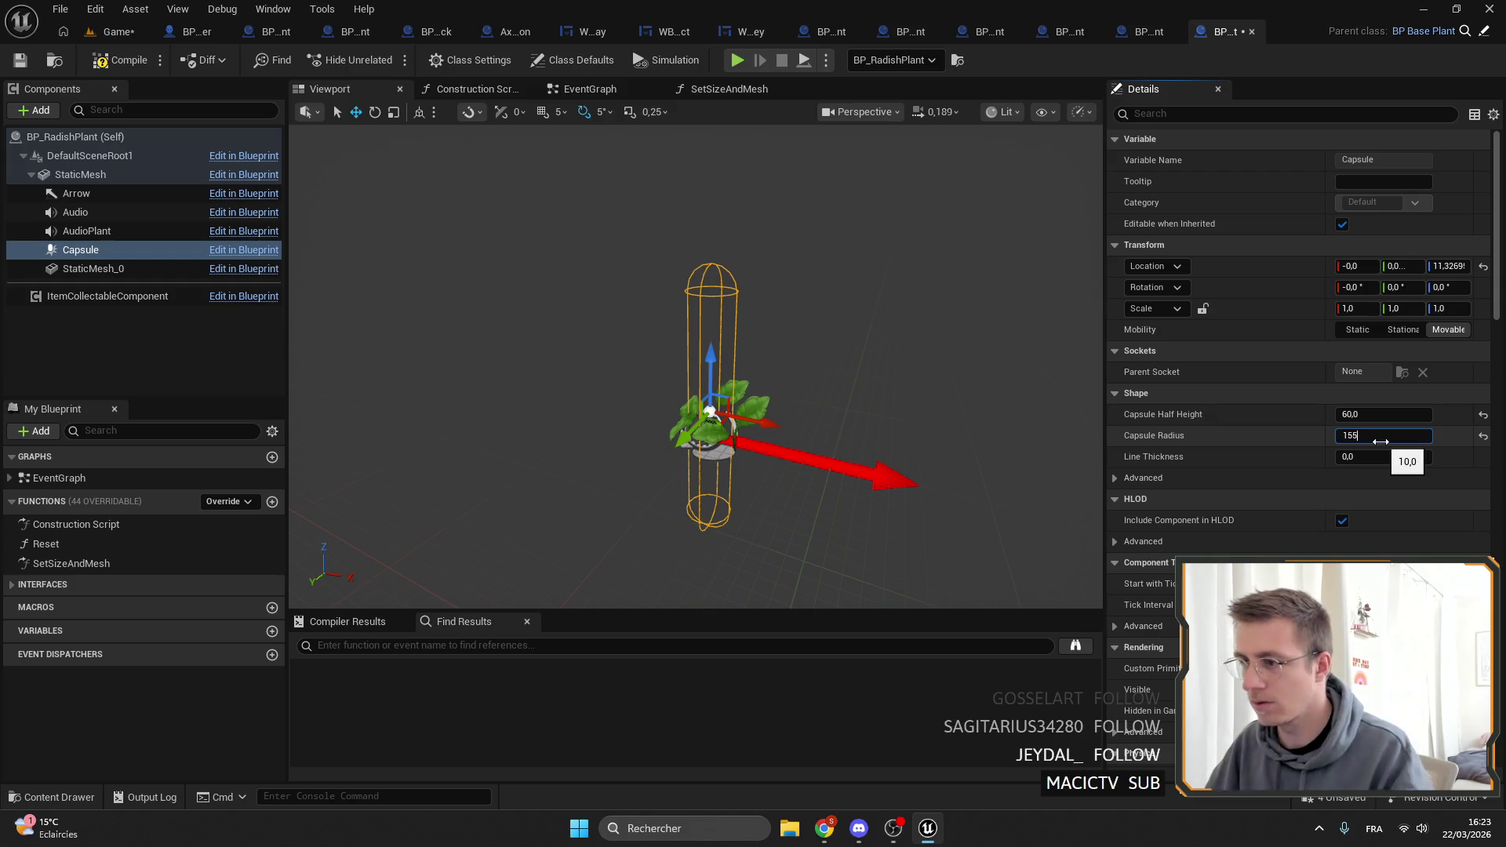
{"action": "key", "text": "Return"}
{"action": "left_click", "coordinate": [1384, 445]}
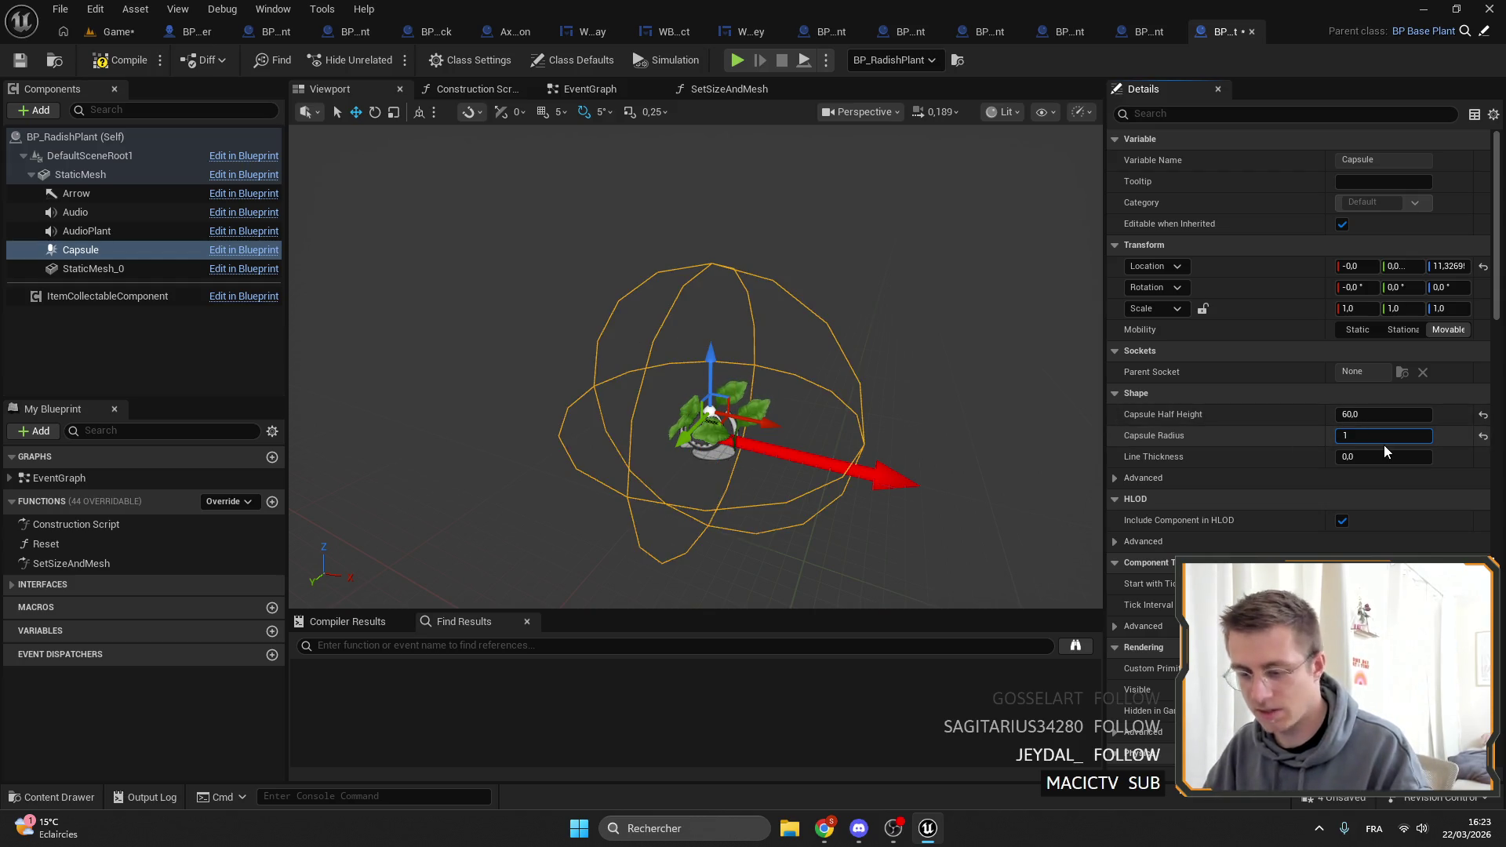
{"action": "type", "text": "5"}
{"action": "key", "text": "Return"}
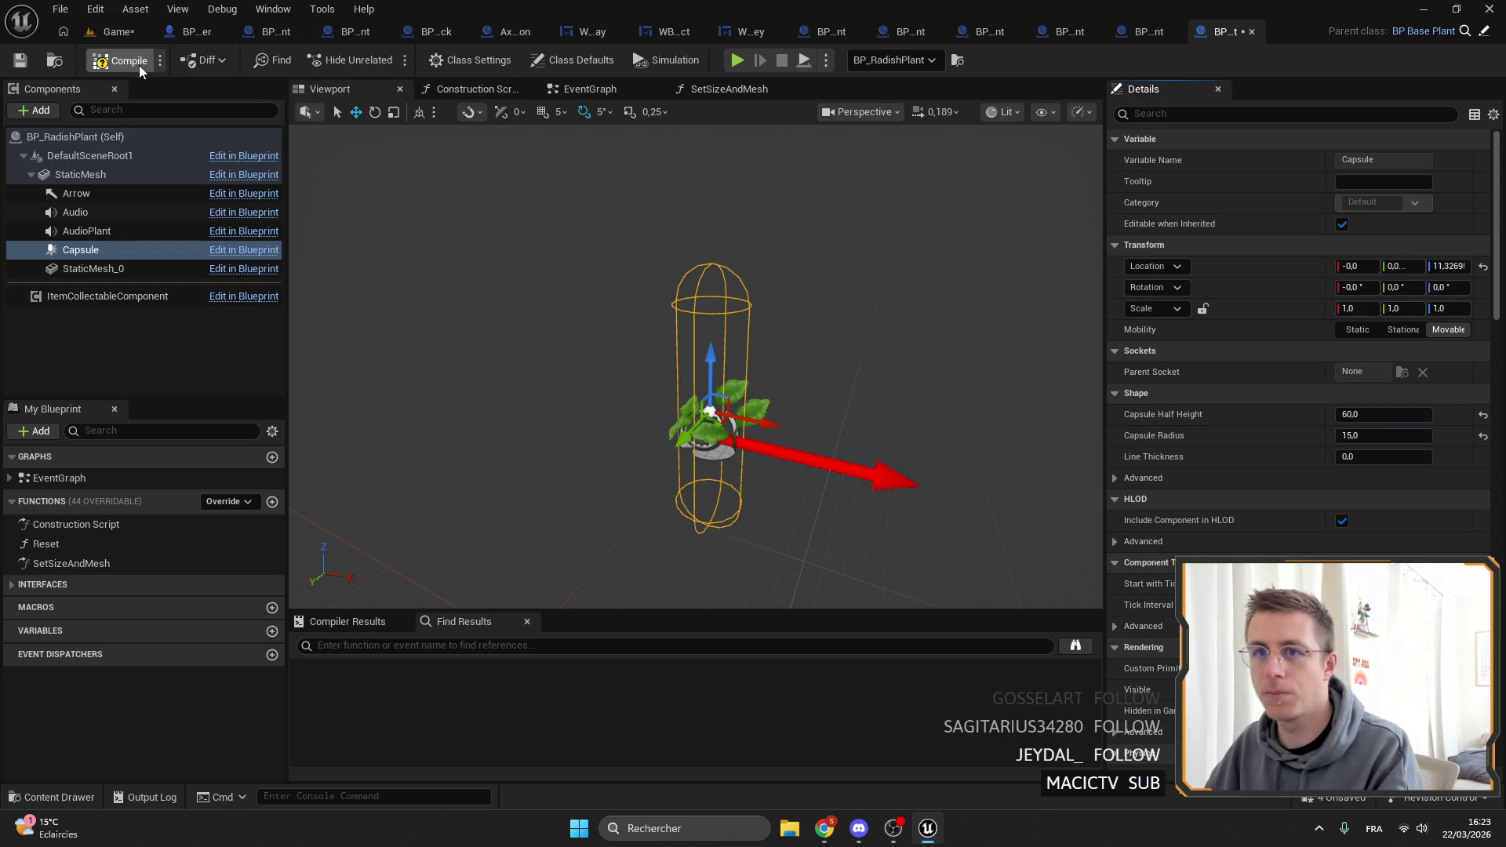
{"action": "left_click", "coordinate": [21, 65]}
{"action": "left_click", "coordinate": [118, 31]}
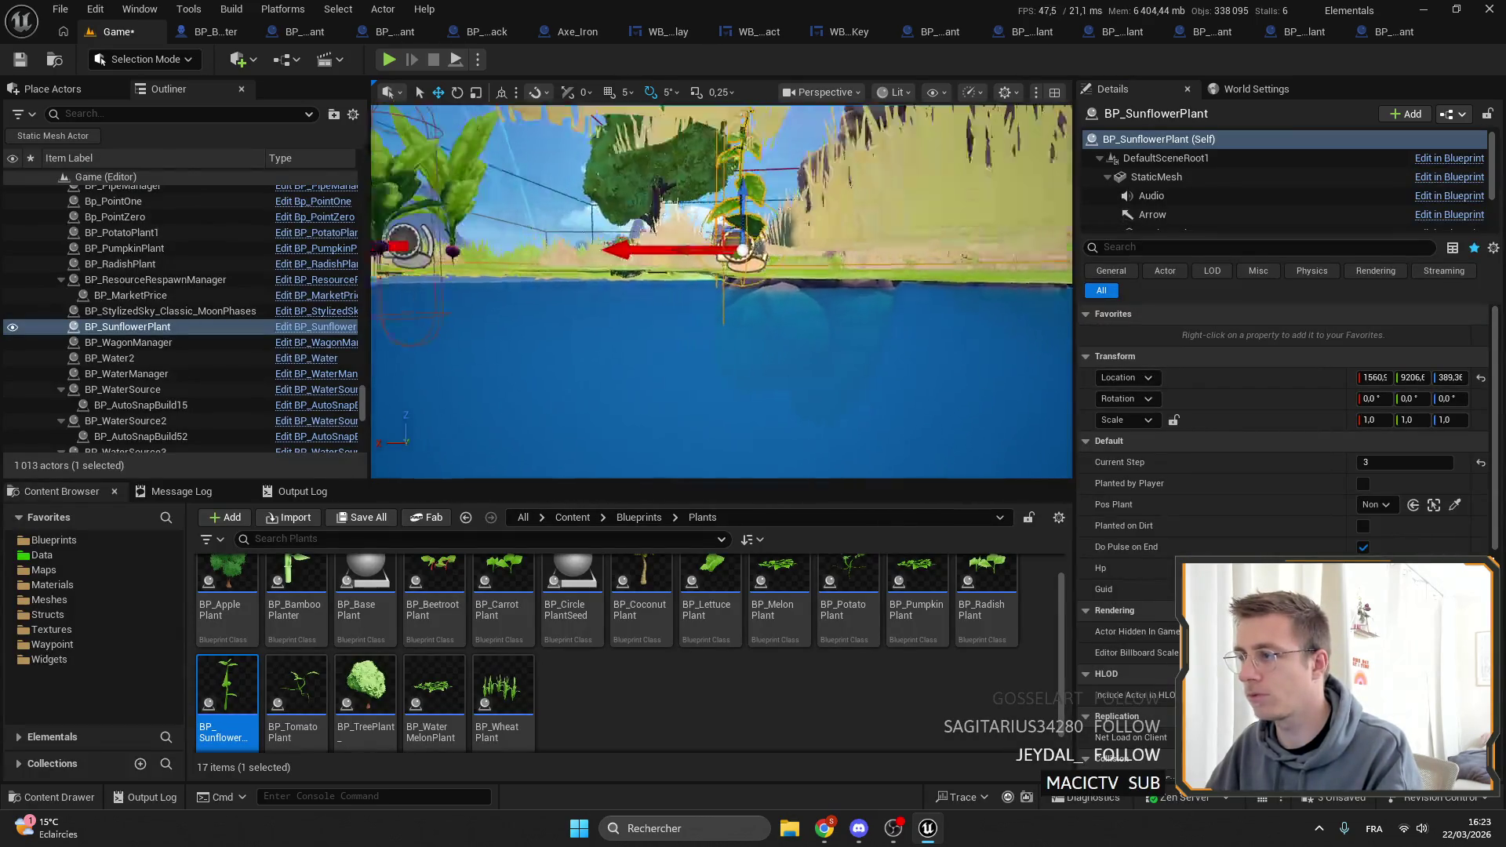
{"action": "left_click", "coordinate": [1394, 32]}
{"action": "scroll", "coordinate": [1293, 392], "scroll_direction": "down", "scroll_amount": 1}
{"action": "right_click", "coordinate": [1306, 381]}
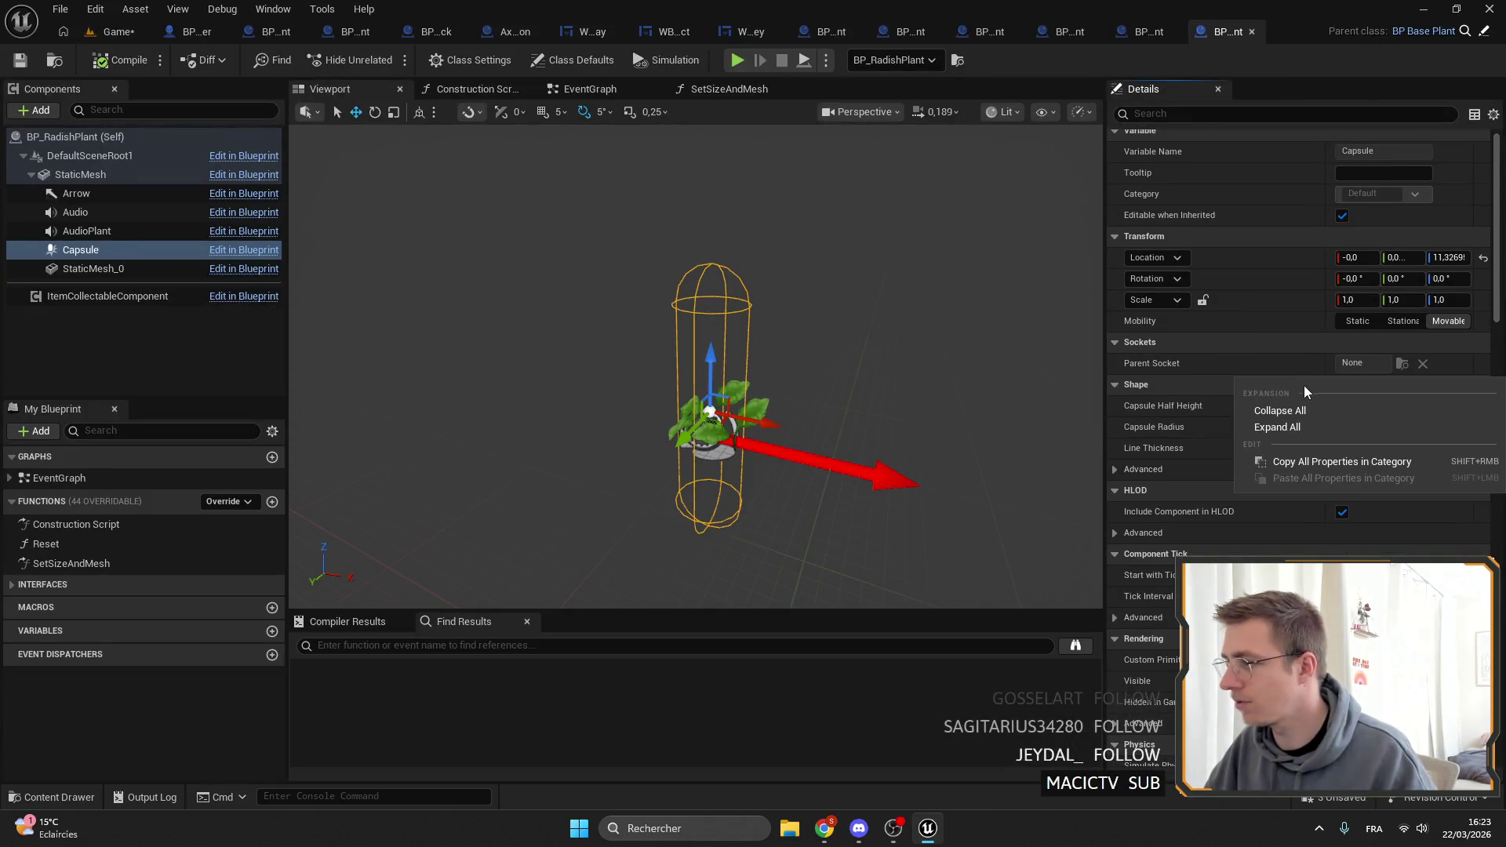
{"action": "left_click", "coordinate": [1283, 461]}
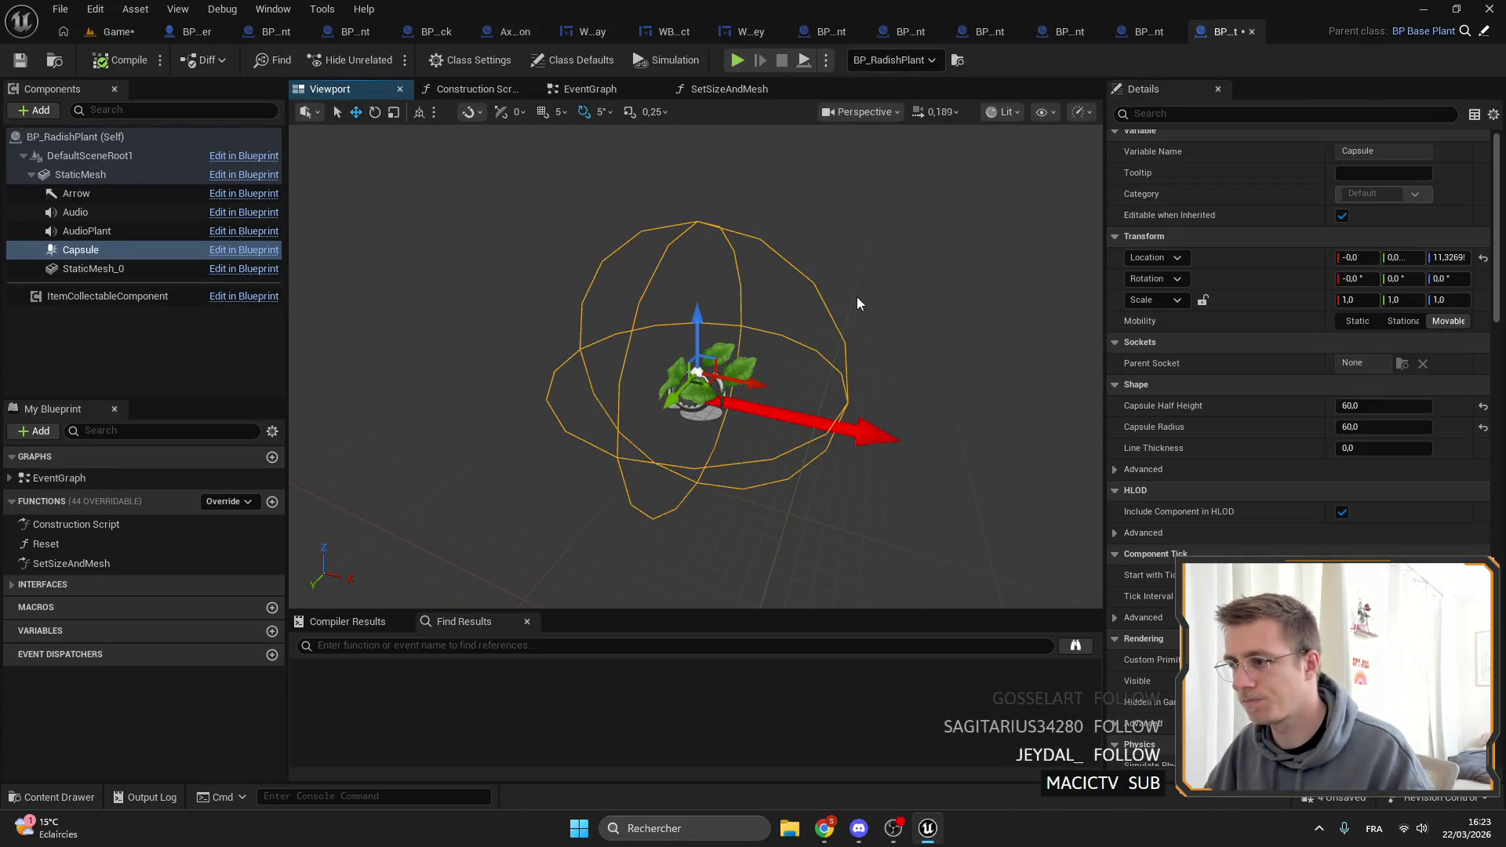
{"action": "key", "text": "ctrl+z"}
{"action": "key", "text": "ctrl+y"}
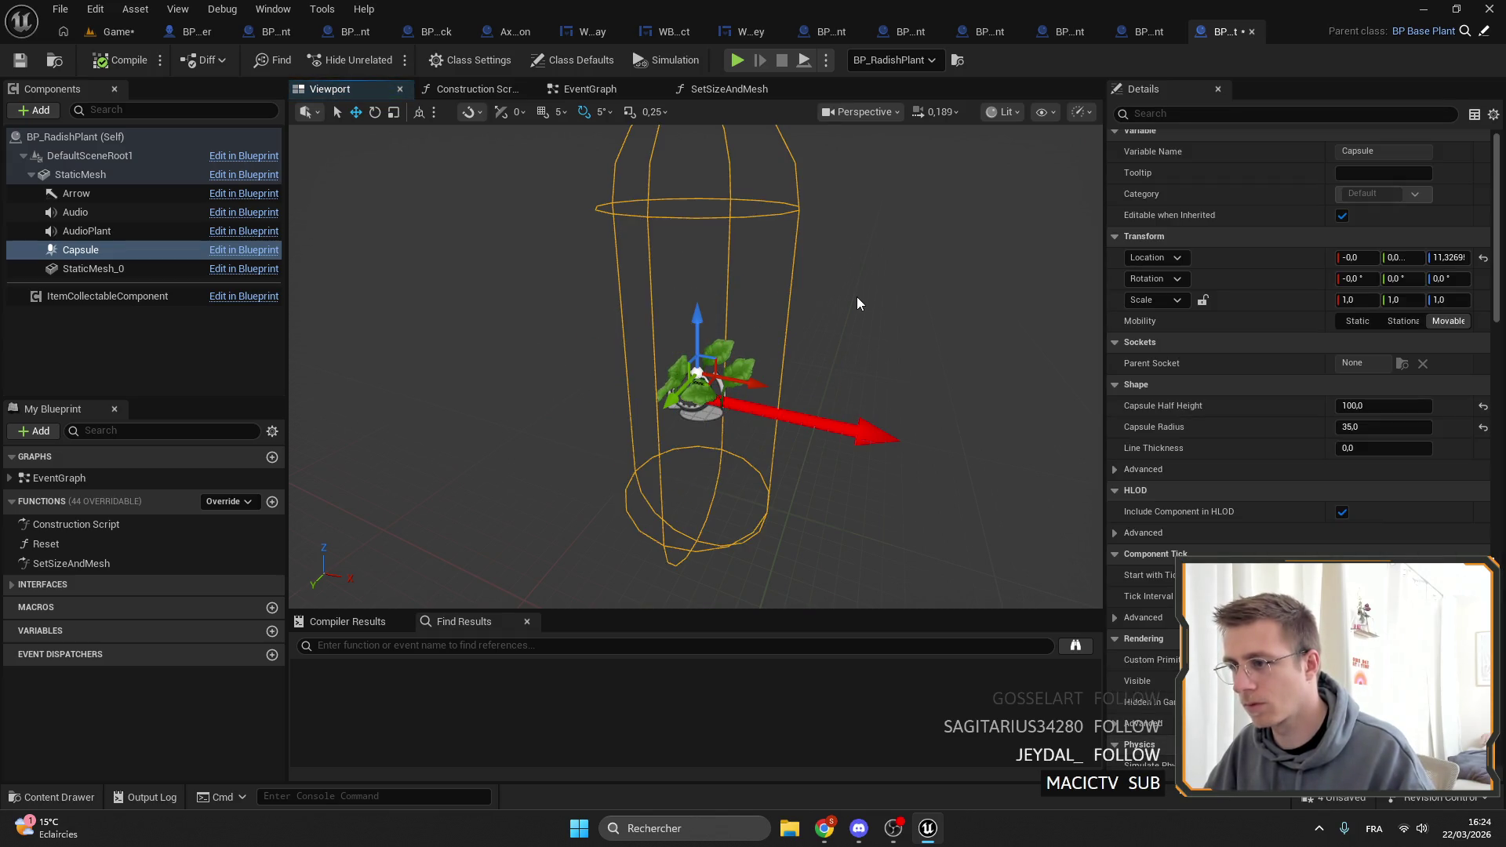
{"action": "key", "text": "ctrl+z"}
{"action": "left_click", "coordinate": [119, 60]}
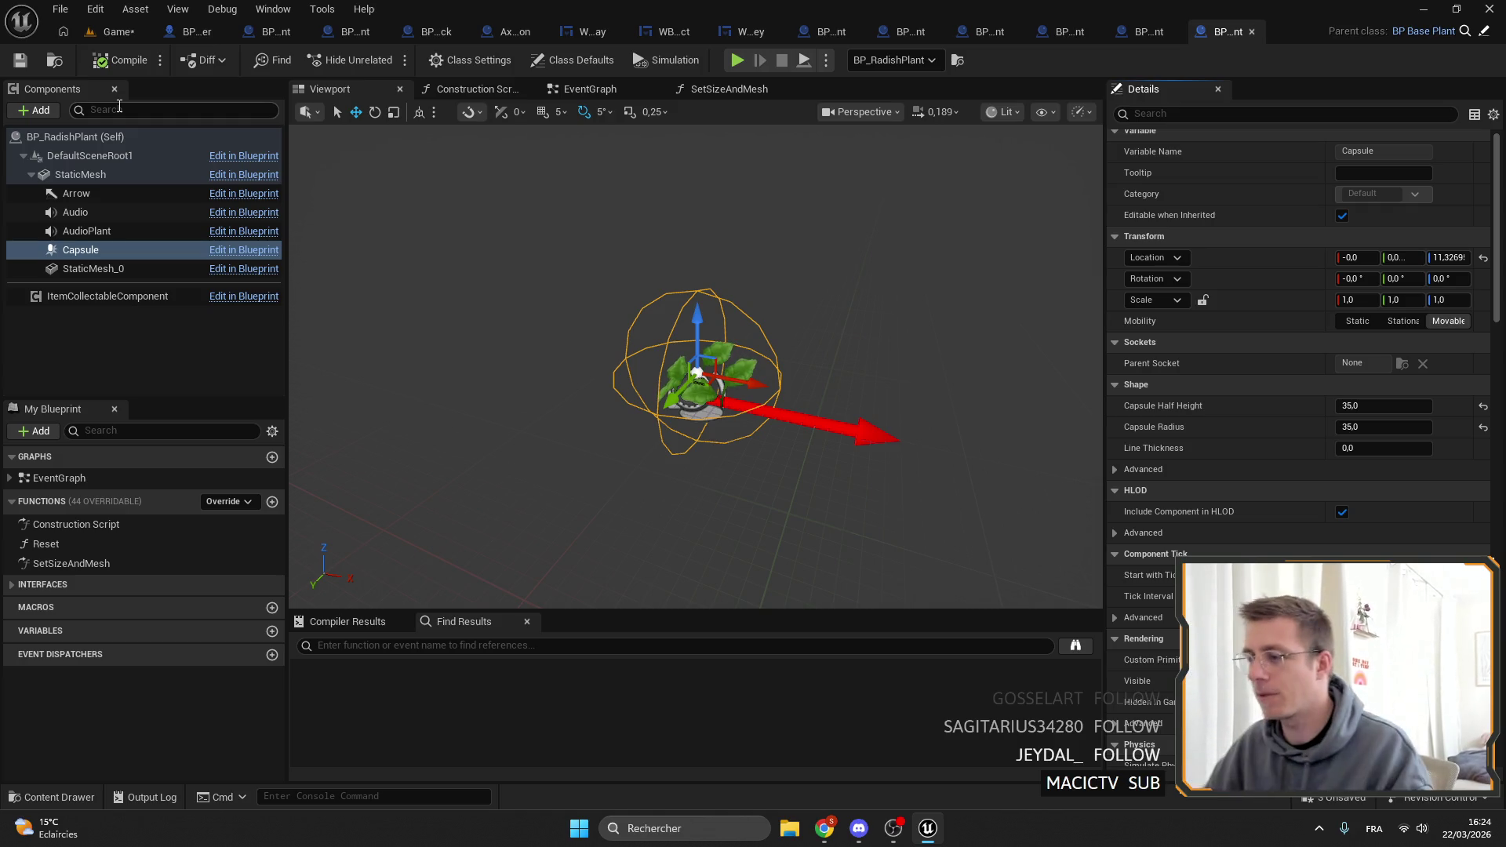
Paste the copied Shape into the sunflower capsule (half height 60, radius 15), raise it, and save.
{"action": "left_click", "coordinate": [132, 30]}
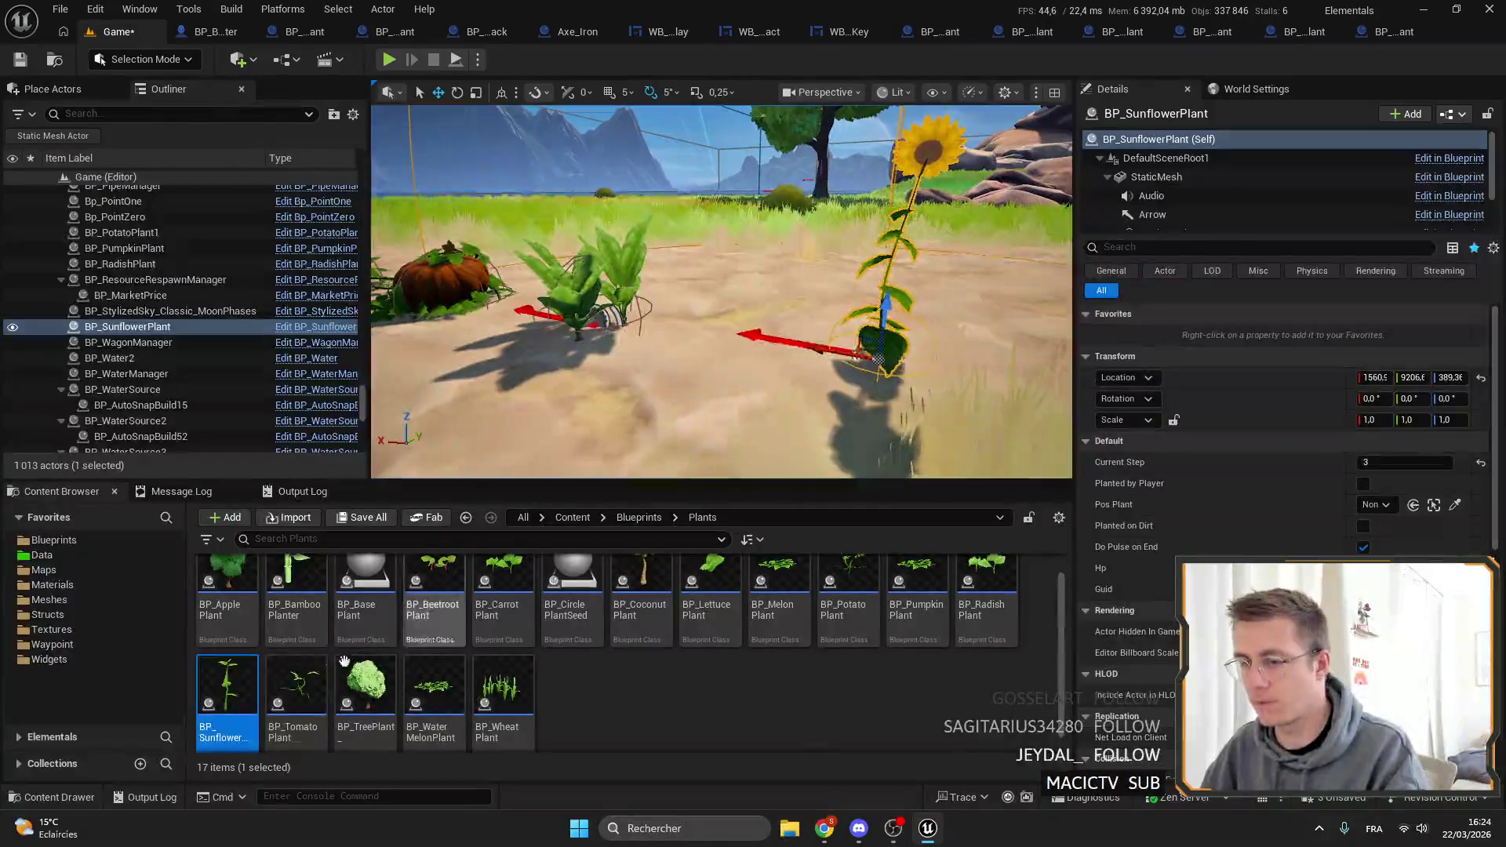
{"action": "key", "text": "ctrl+e"}
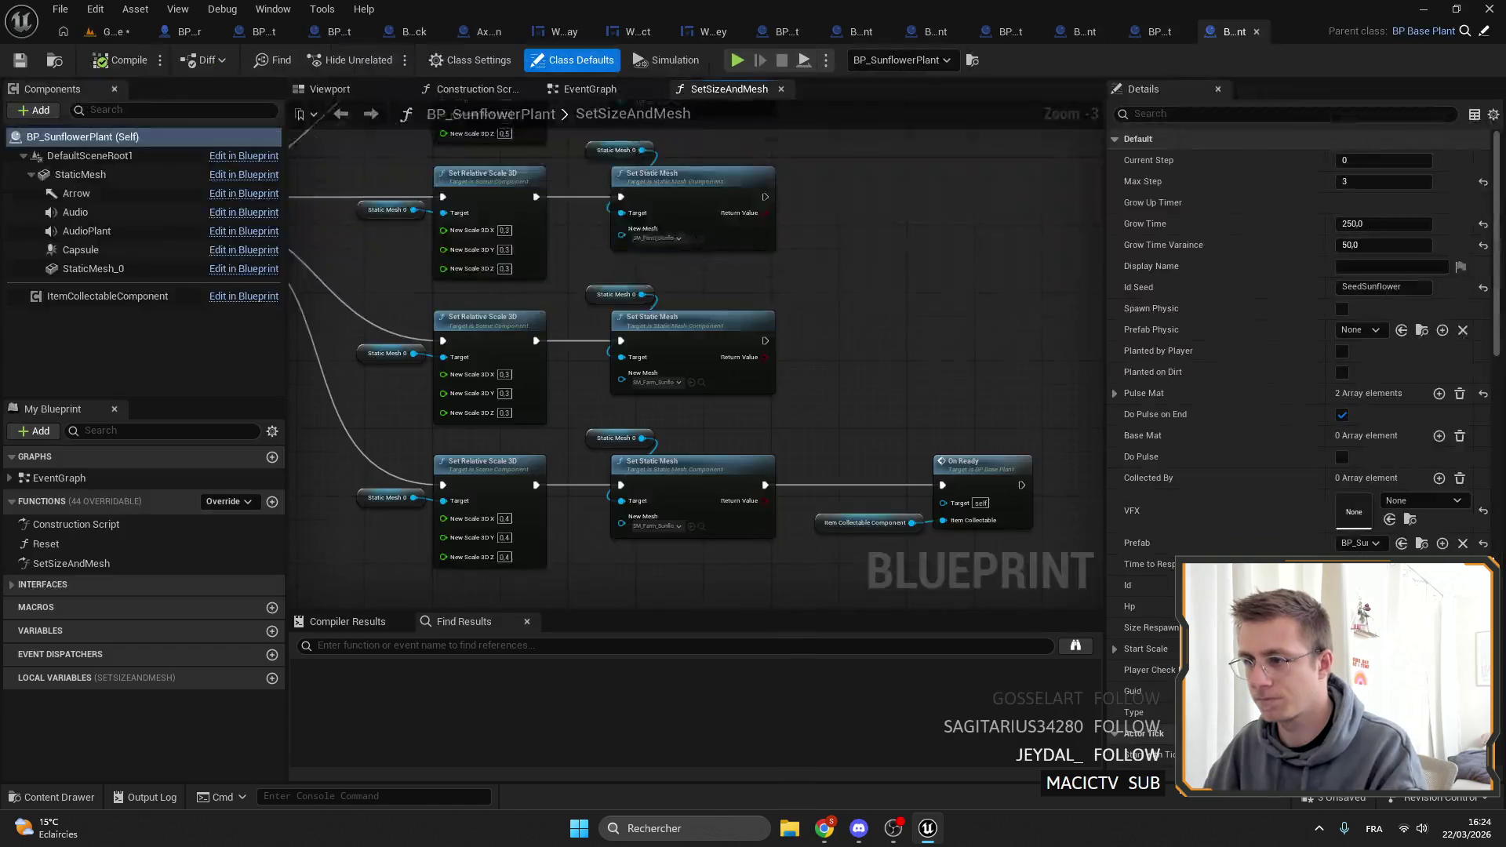
{"action": "left_click", "coordinate": [118, 271]}
{"action": "scroll", "coordinate": [680, 445], "scroll_direction": "up", "scroll_amount": 5}
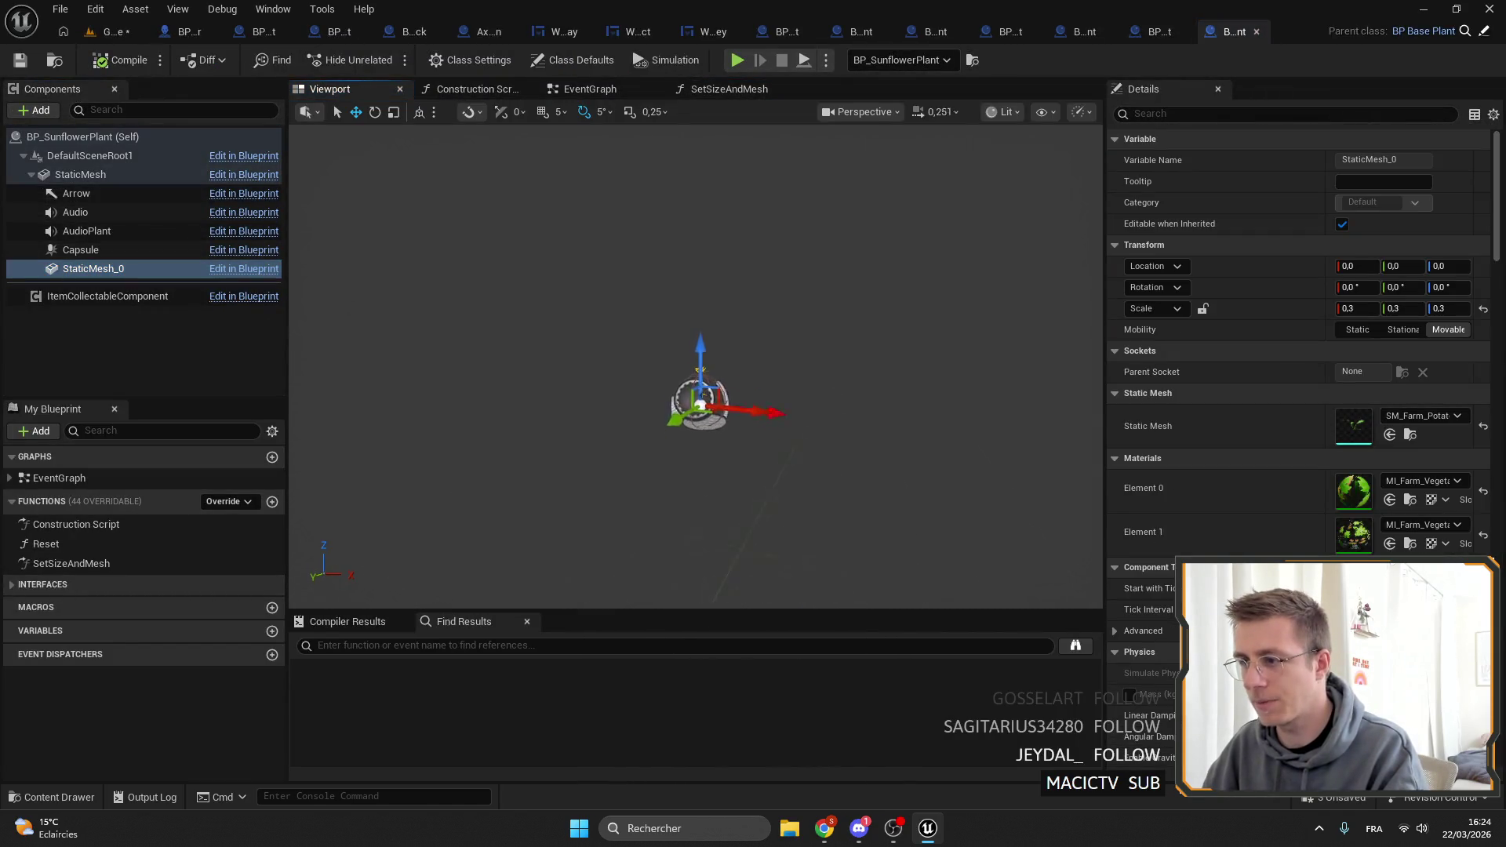
{"action": "left_click", "coordinate": [109, 250]}
{"action": "right_click", "coordinate": [1236, 394]}
{"action": "left_click", "coordinate": [1286, 491]}
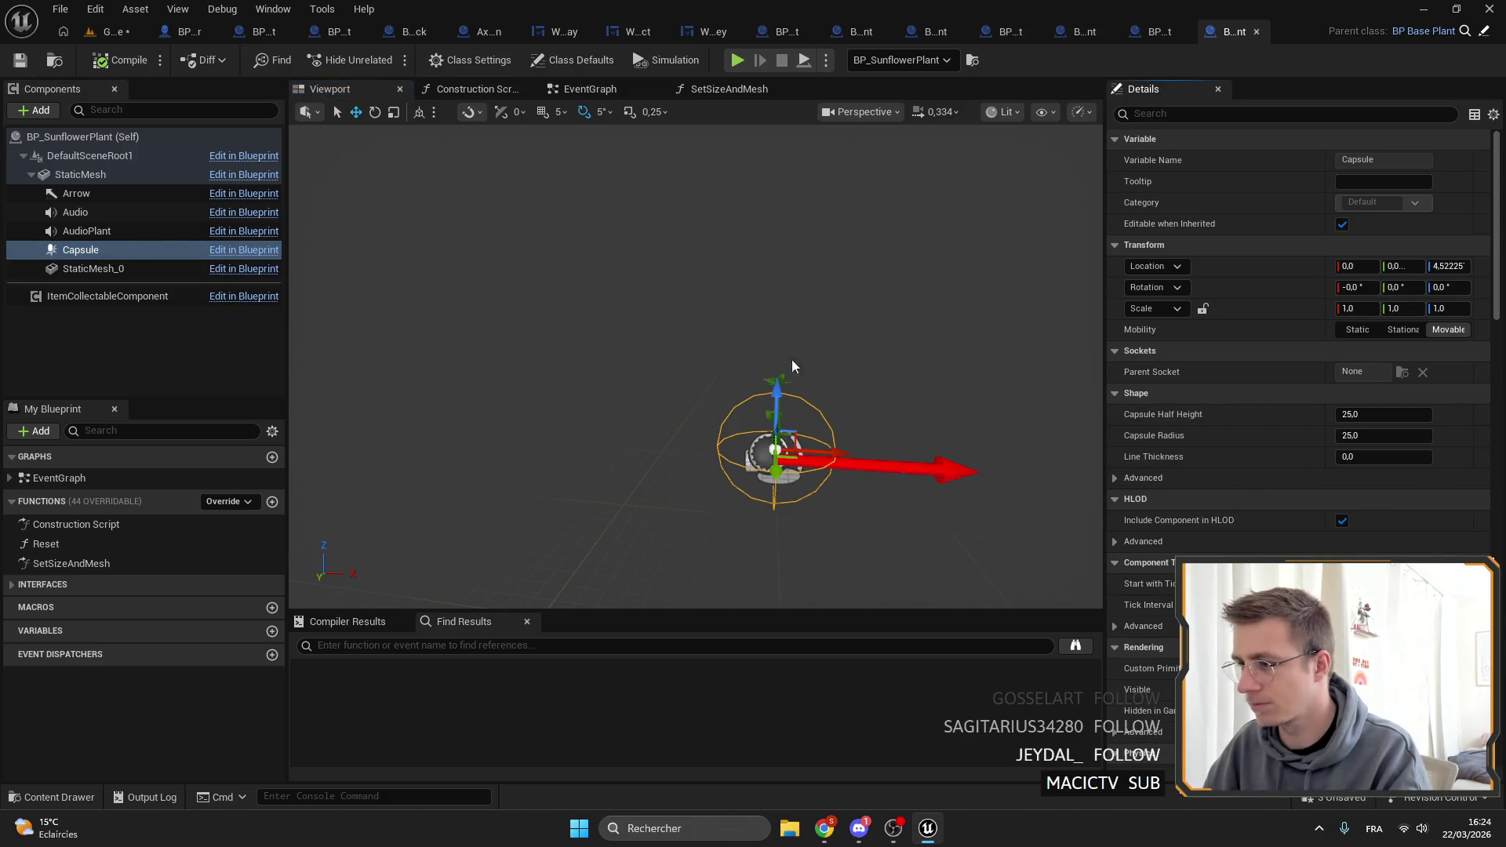
{"action": "left_click_drag", "start_coordinate": [776, 412], "coordinate": [777, 321]}
{"action": "left_click", "coordinate": [20, 59]}
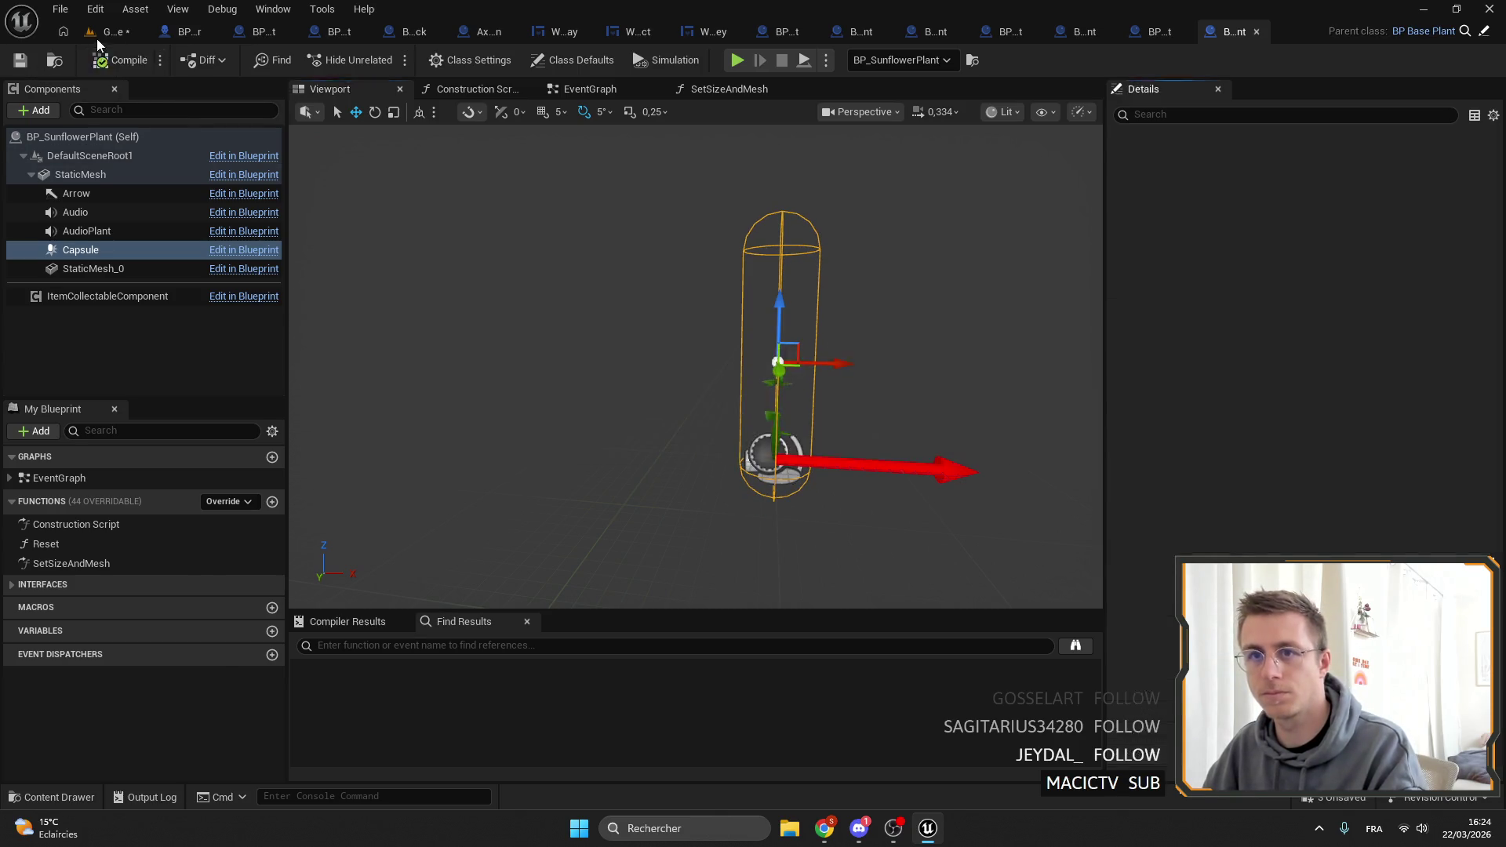
Inspect the sunflower's collision in the level and place a BP_TomatoPlant nearby.
{"action": "left_click", "coordinate": [110, 32]}
{"action": "mouse_move", "coordinate": [643, 237]}
{"action": "left_mouse_down"}
{"action": "mouse_move", "coordinate": [612, 243]}
{"action": "mouse_move", "coordinate": [643, 237]}
{"action": "left_mouse_up"}
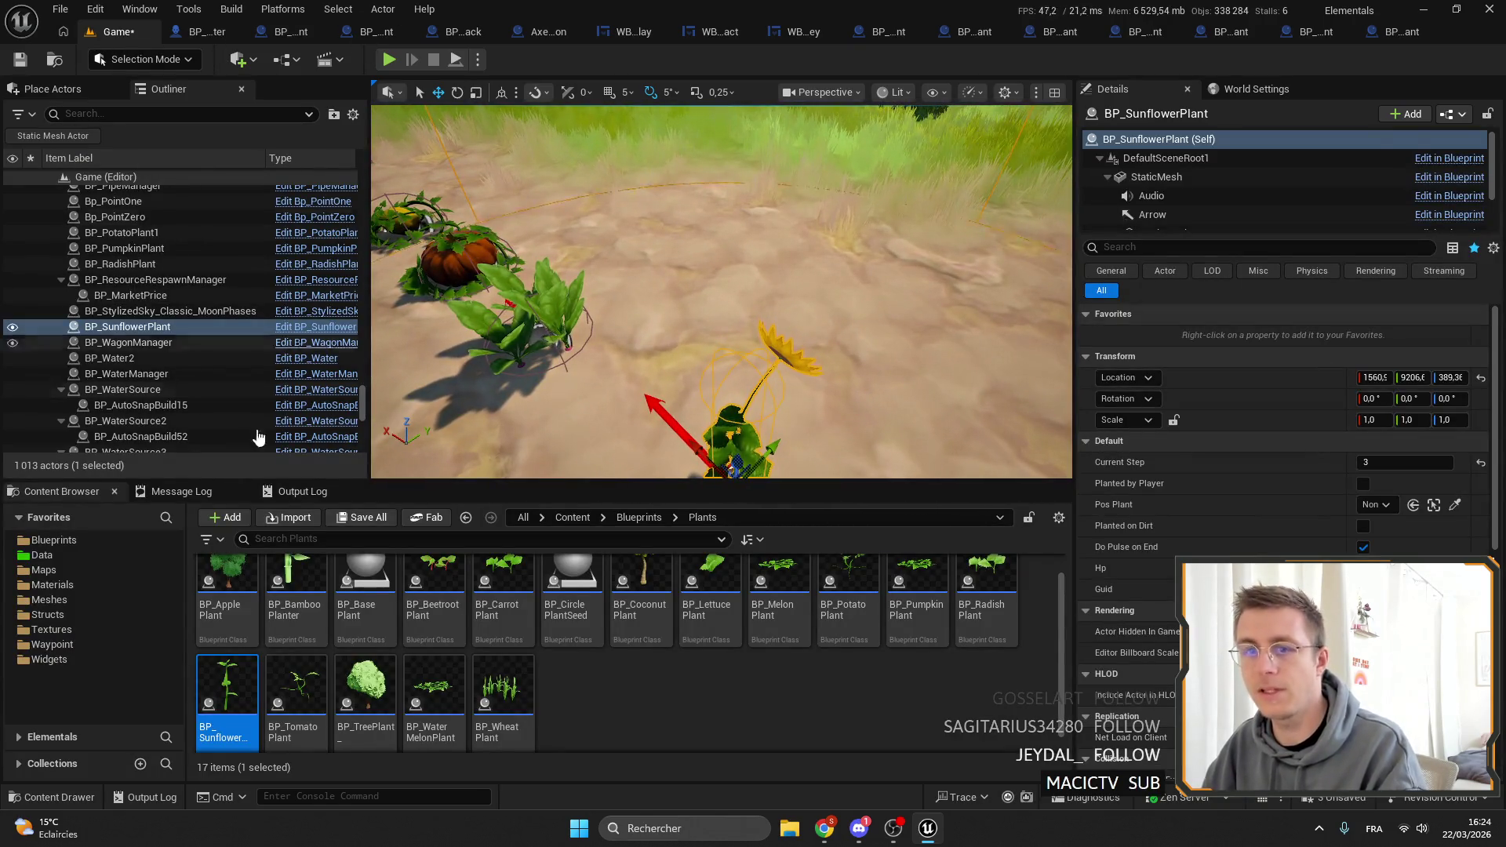
{"action": "mouse_move", "coordinate": [266, 704]}
{"action": "left_mouse_down"}
{"action": "mouse_move", "coordinate": [721, 439]}
{"action": "mouse_move", "coordinate": [813, 235]}
{"action": "mouse_move", "coordinate": [815, 250]}
{"action": "mouse_move", "coordinate": [603, 228]}
{"action": "mouse_move", "coordinate": [604, 188]}
{"action": "mouse_move", "coordinate": [620, 186]}
{"action": "mouse_move", "coordinate": [596, 251]}
{"action": "left_mouse_up"}
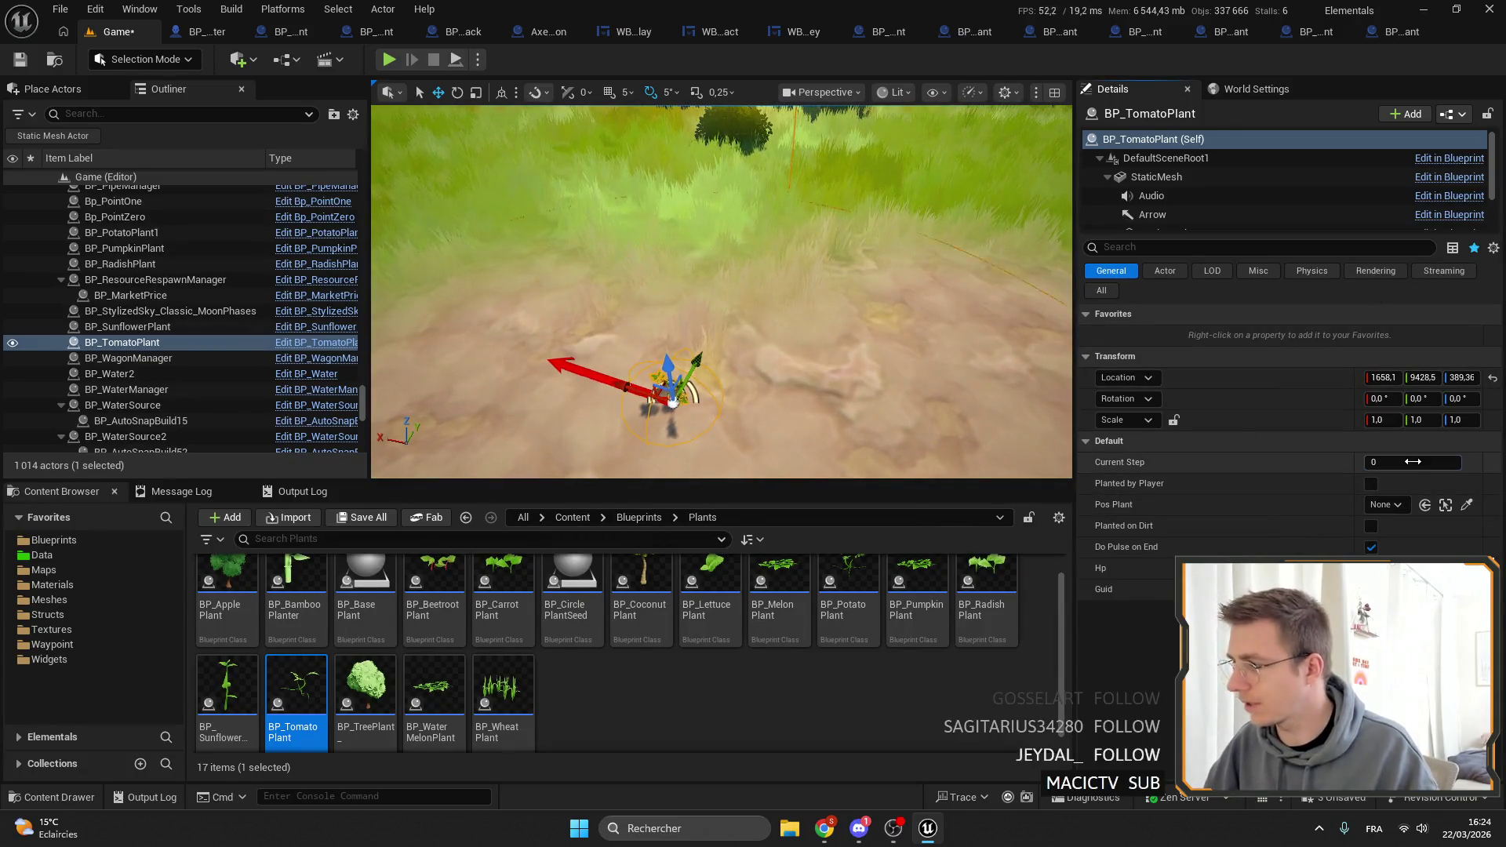
{"action": "type", "text": "3"}
Confirm Current Step 3 on the placed tomato, then select BP_TomatoPlant's Capsule in its blueprint.
{"action": "key", "text": "Return"}
{"action": "mouse_move", "coordinate": [888, 407]}
{"action": "left_mouse_down"}
{"action": "mouse_move", "coordinate": [831, 353]}
{"action": "mouse_move", "coordinate": [862, 392]}
{"action": "mouse_move", "coordinate": [824, 361]}
{"action": "mouse_move", "coordinate": [808, 385]}
{"action": "mouse_move", "coordinate": [745, 353]}
{"action": "mouse_move", "coordinate": [659, 290]}
{"action": "left_mouse_up"}
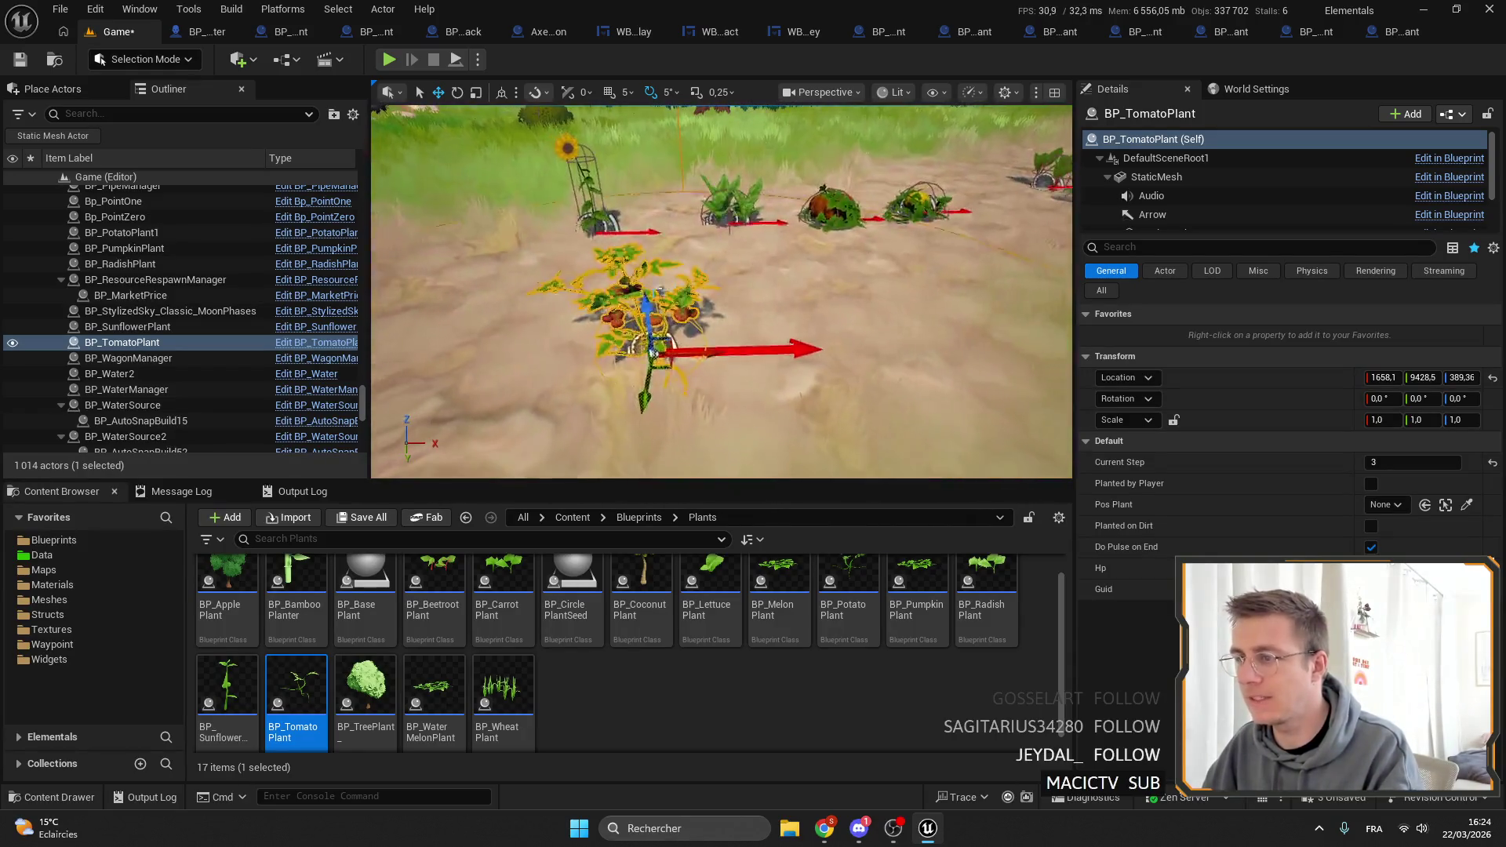
{"action": "double_click", "coordinate": [297, 698]}
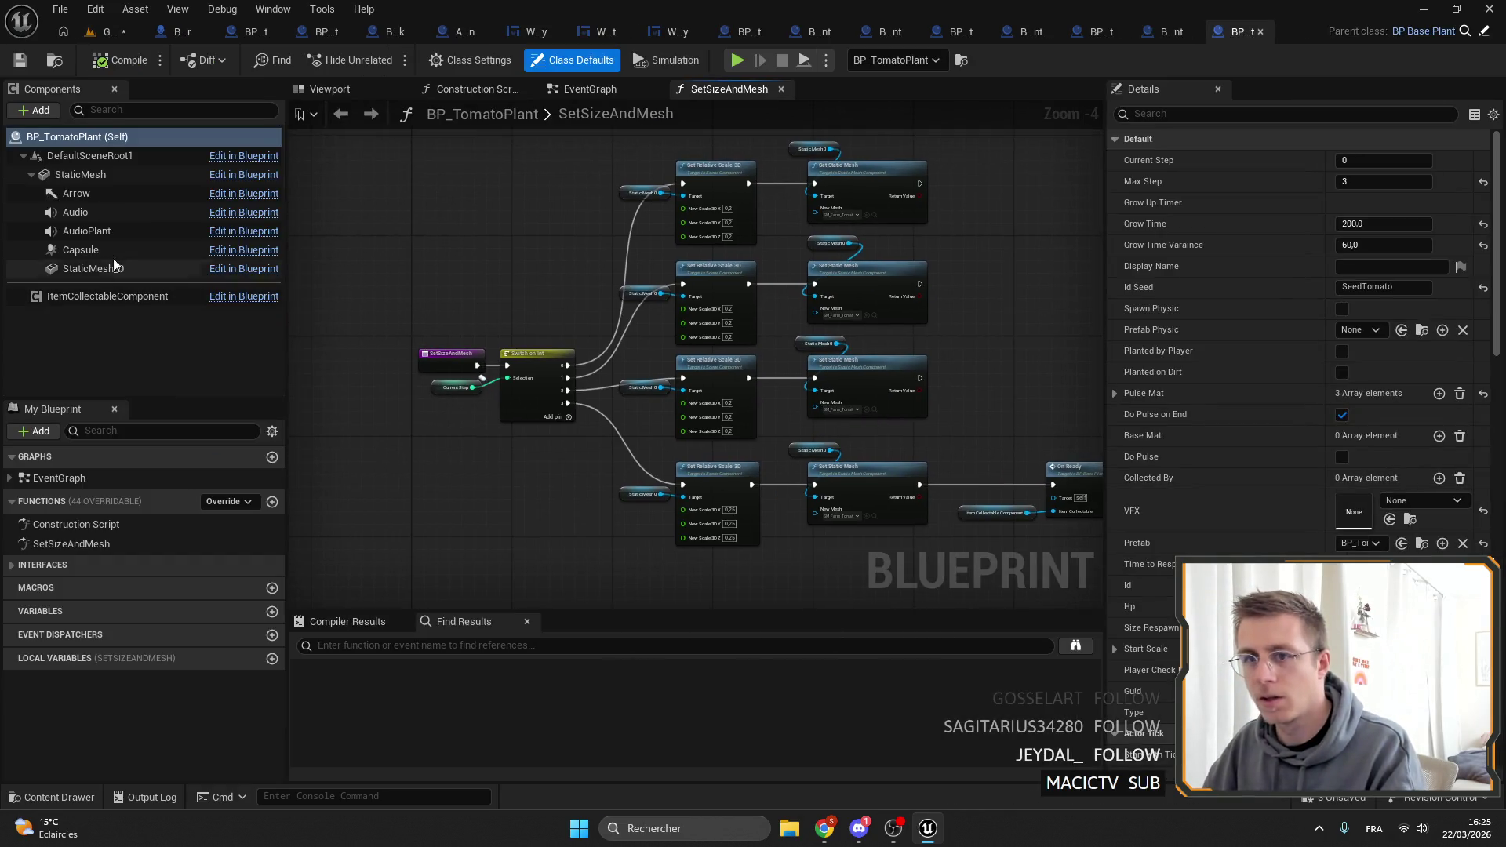
{"action": "left_click", "coordinate": [107, 250]}
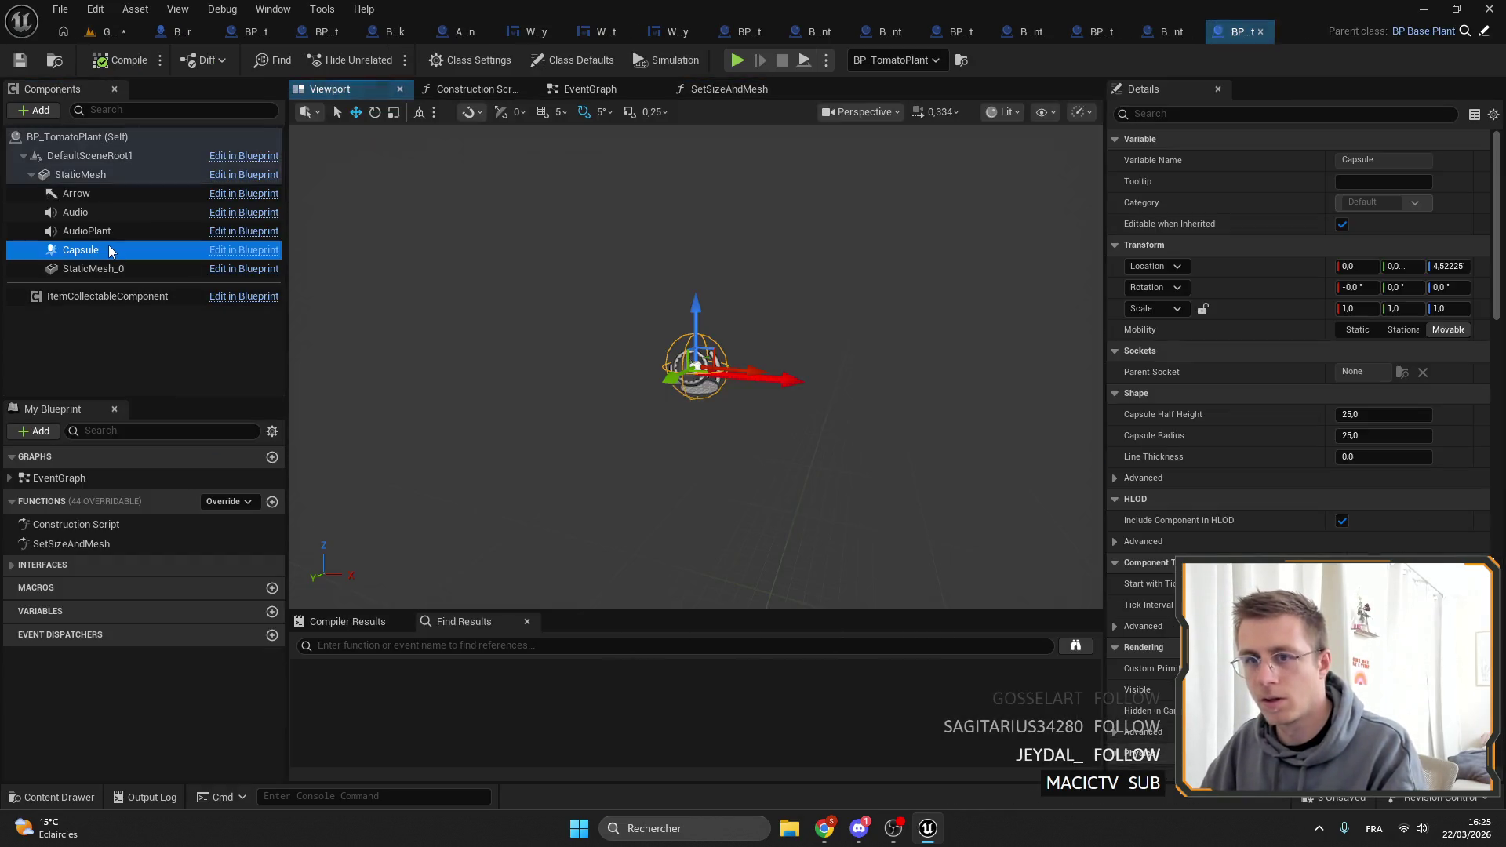
Set the tomato capsule's half height and radius to 40, save, and frame the tomato in the level.
{"action": "left_click", "coordinate": [1399, 416]}
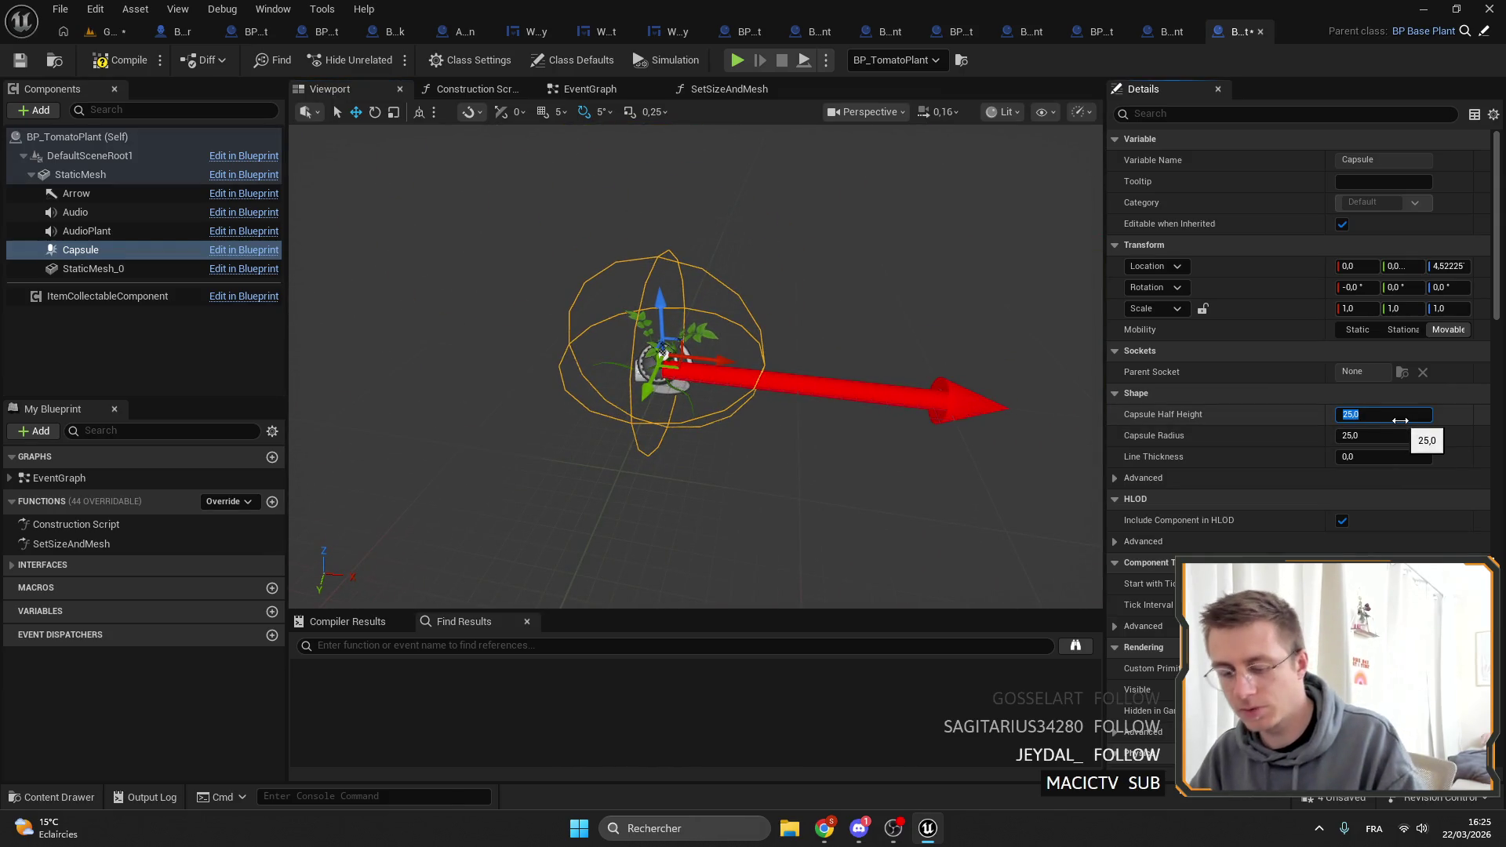
{"action": "type", "text": "40"}
{"action": "key", "text": "Return"}
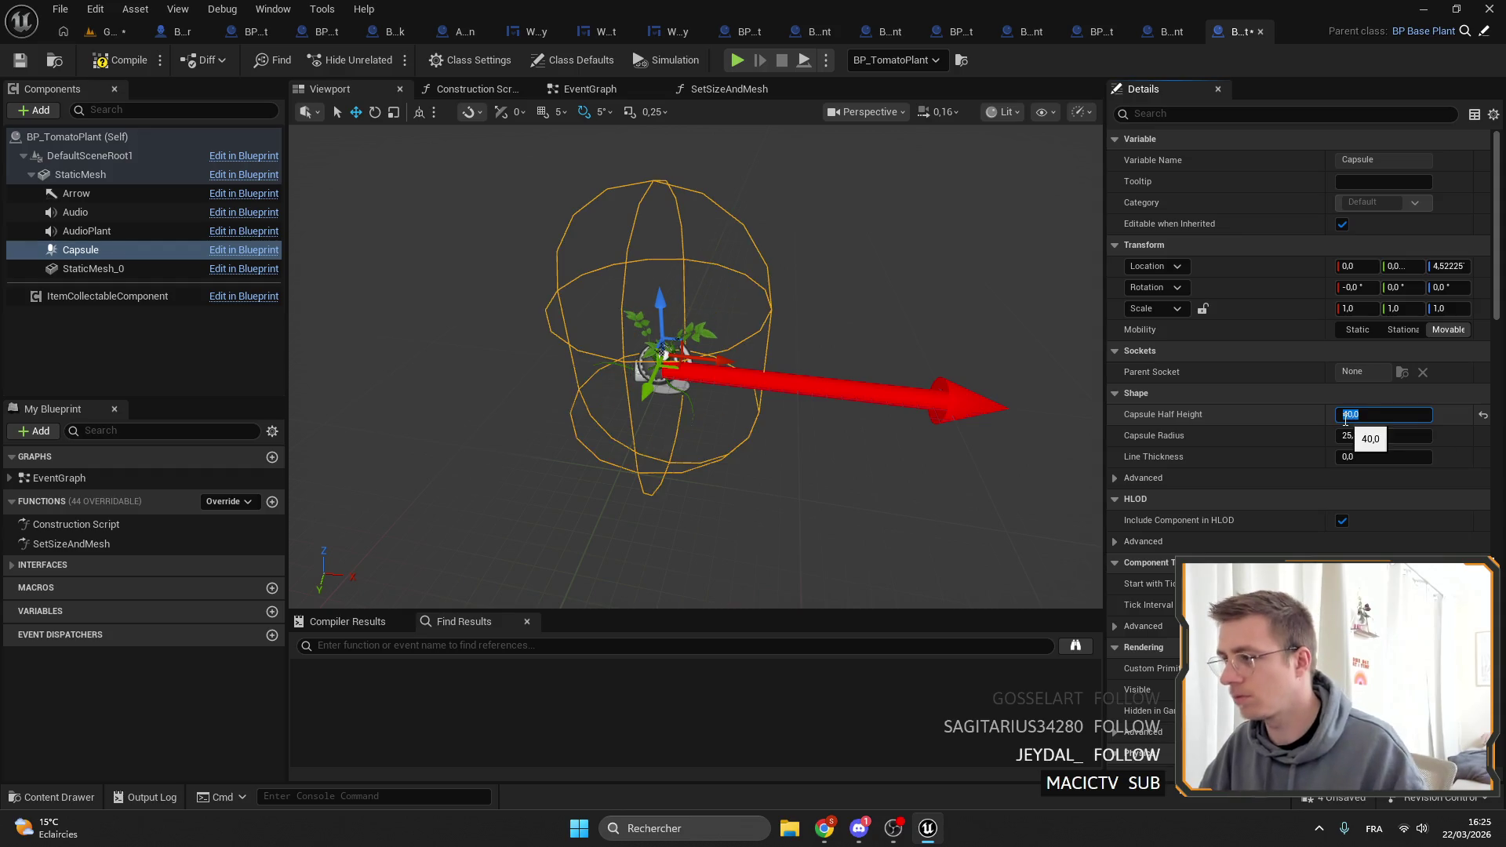
{"action": "key", "text": "Return"}
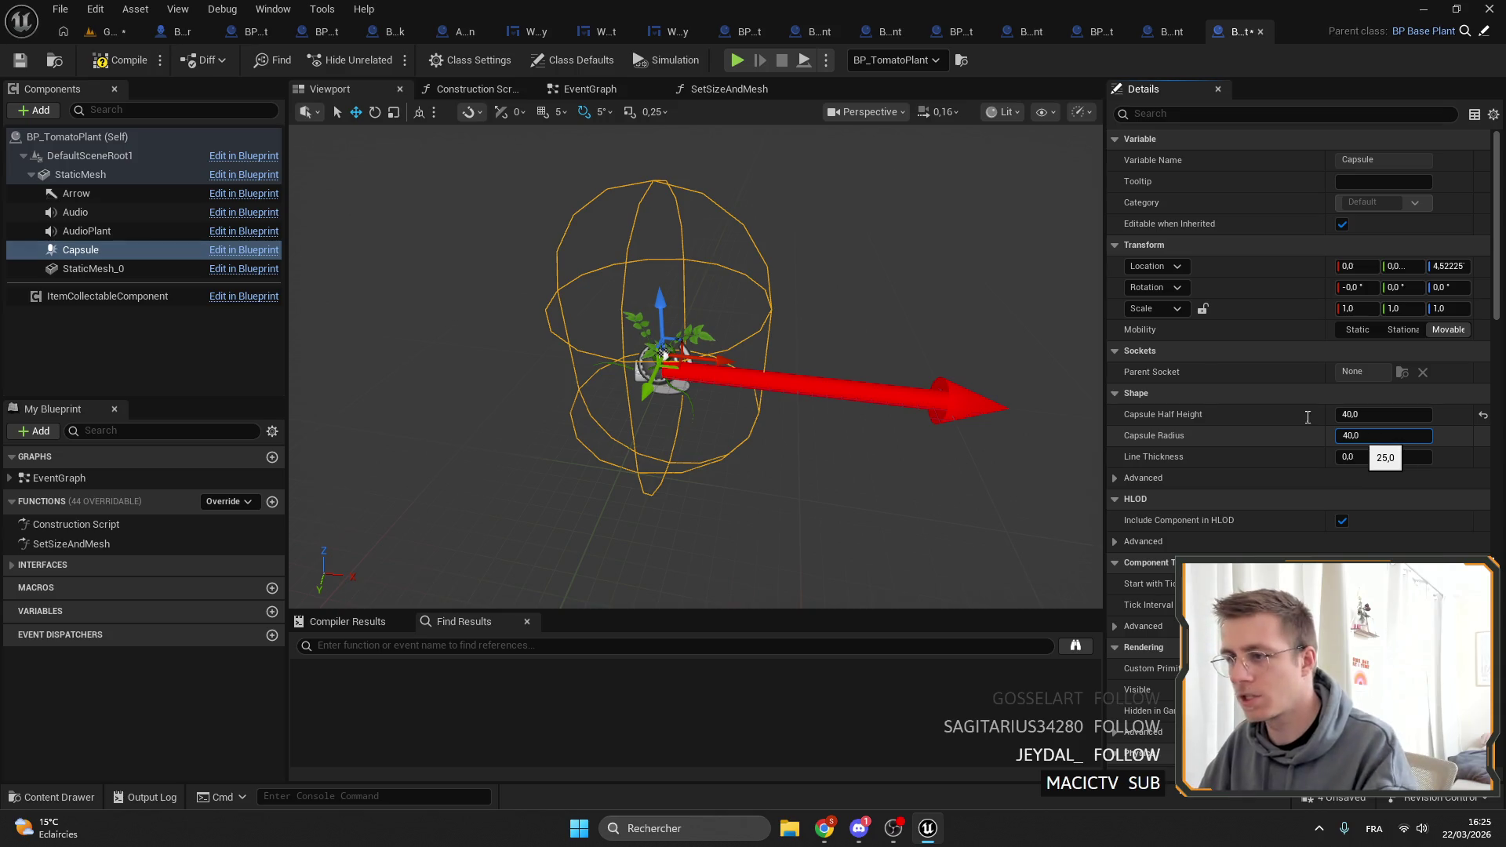
{"action": "key", "text": "Return"}
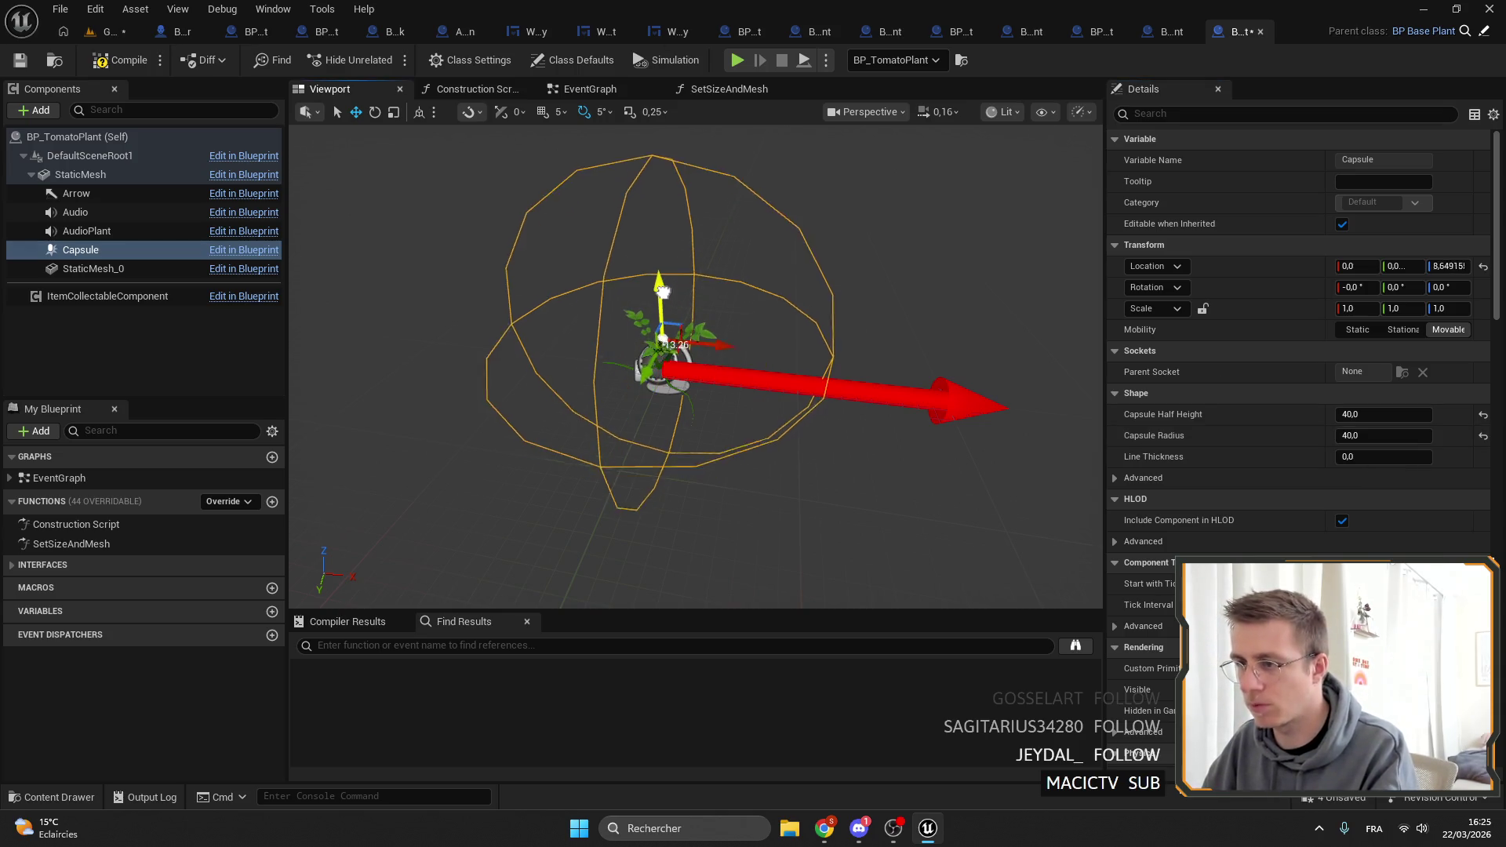
{"action": "left_click", "coordinate": [19, 63]}
{"action": "left_click", "coordinate": [109, 31]}
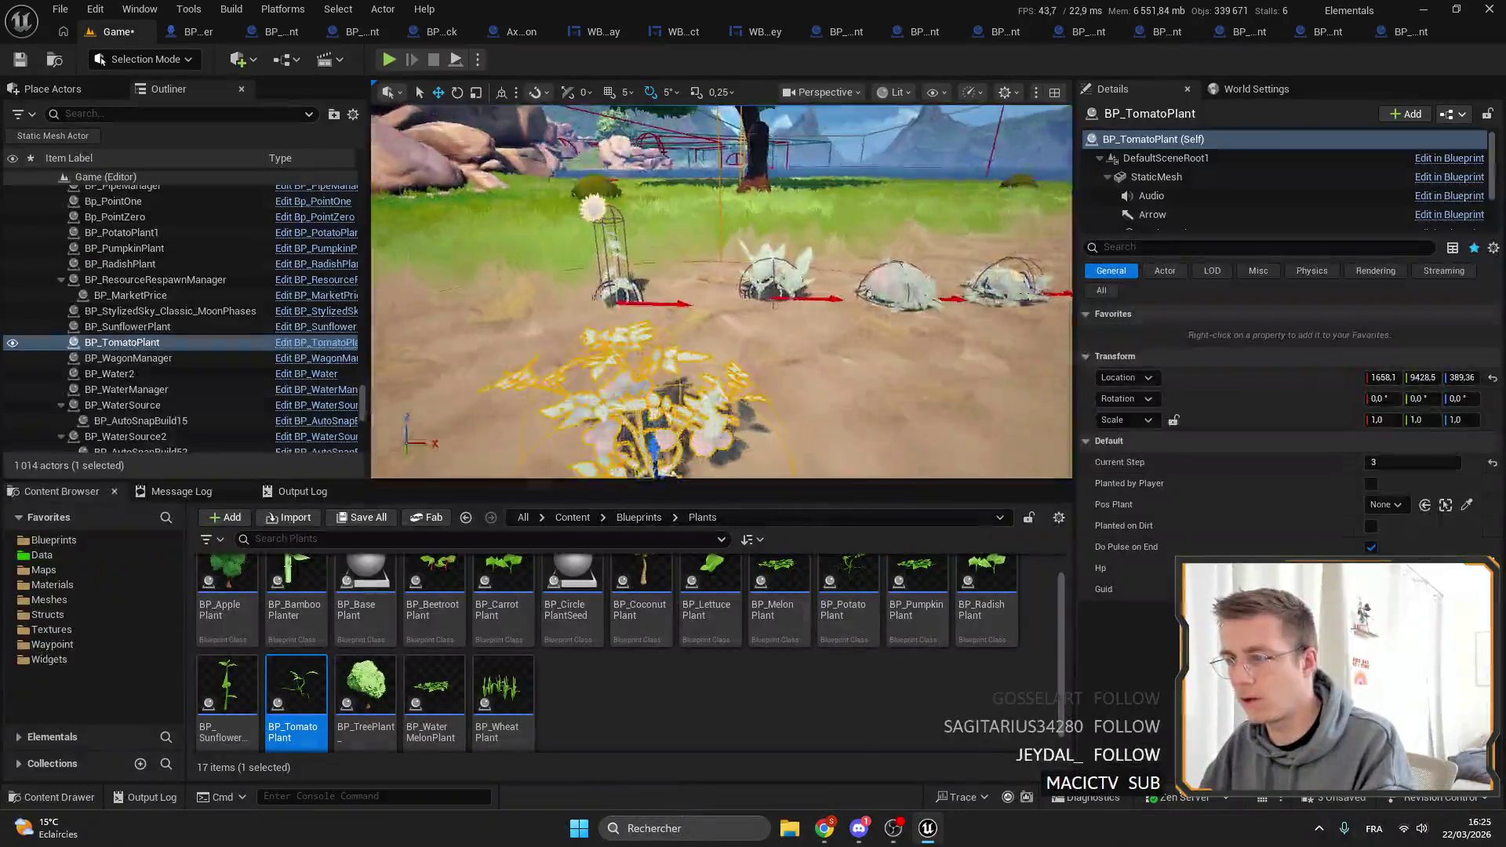
{"action": "key", "text": "f"}
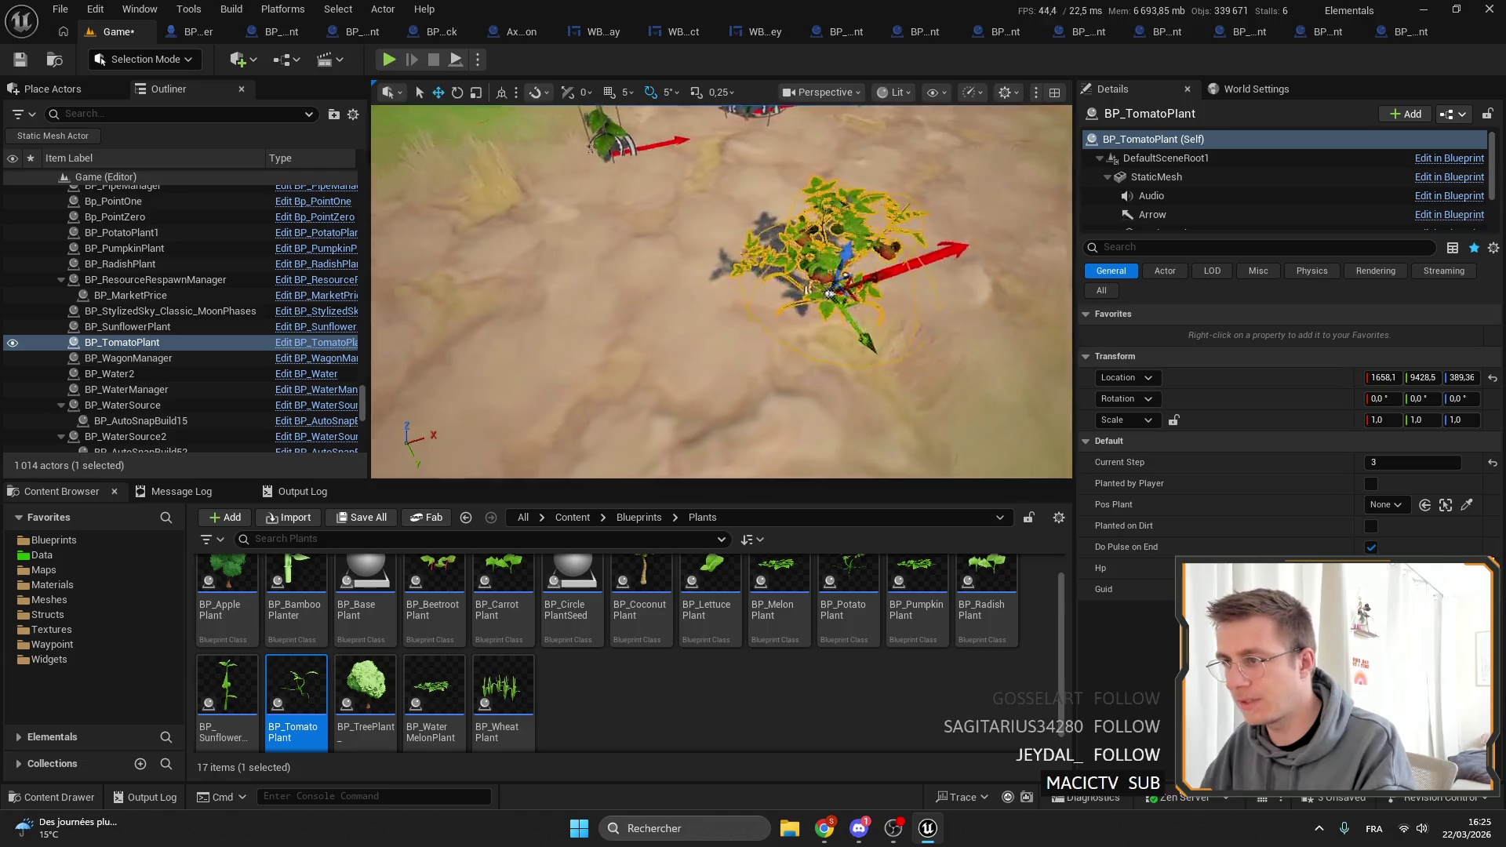
{"action": "left_click_drag", "start_coordinate": [784, 314], "coordinate": [706, 353]}
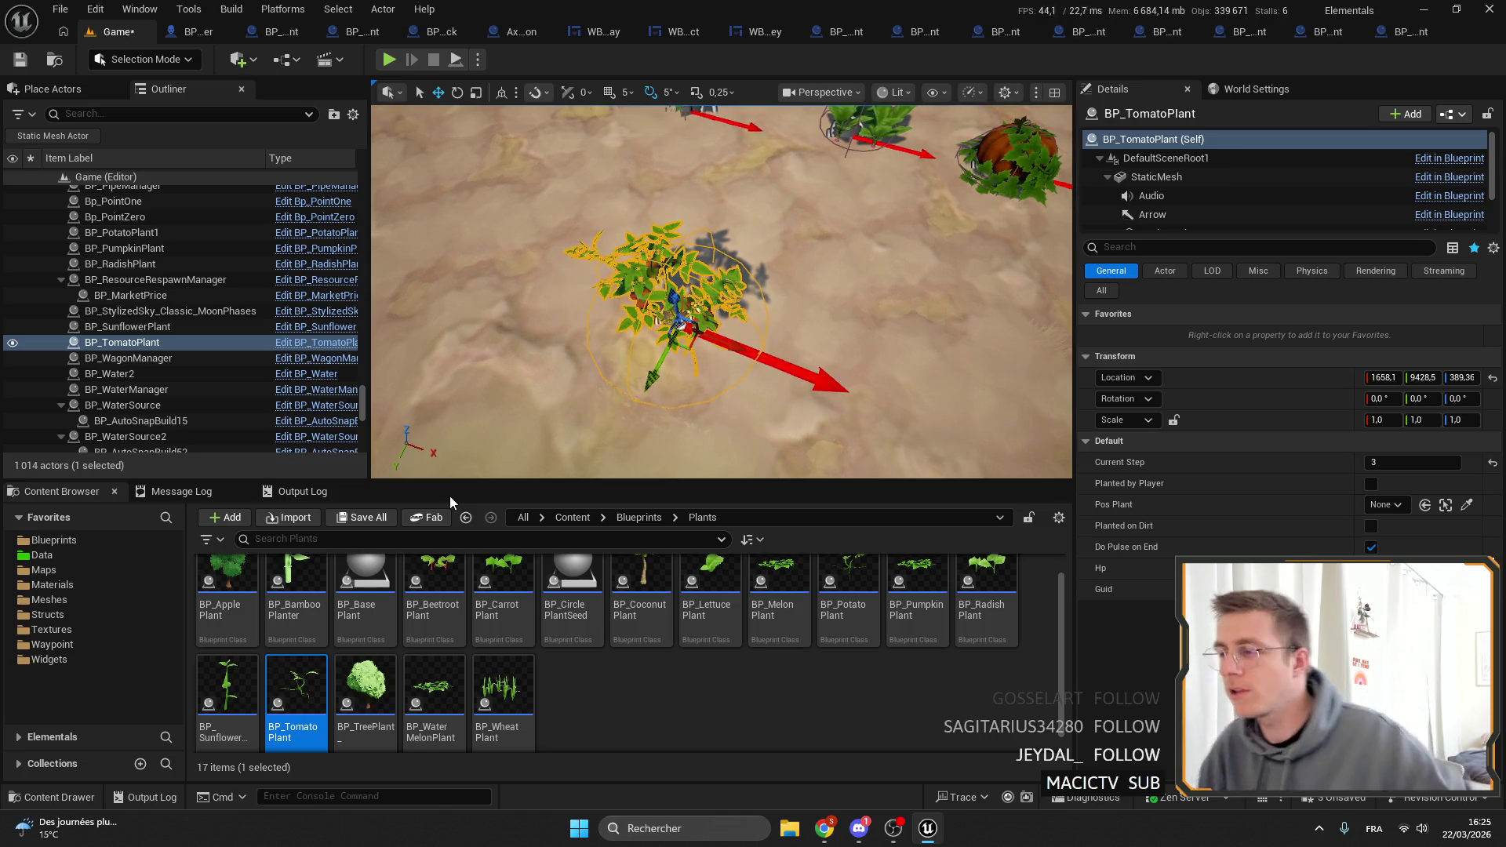
Place a BP_WaterMelonPlant in the level and briefly open its blueprint.
{"action": "mouse_move", "coordinate": [434, 690]}
{"action": "left_mouse_down"}
{"action": "mouse_move", "coordinate": [816, 427]}
{"action": "mouse_move", "coordinate": [902, 294]}
{"action": "left_mouse_up"}
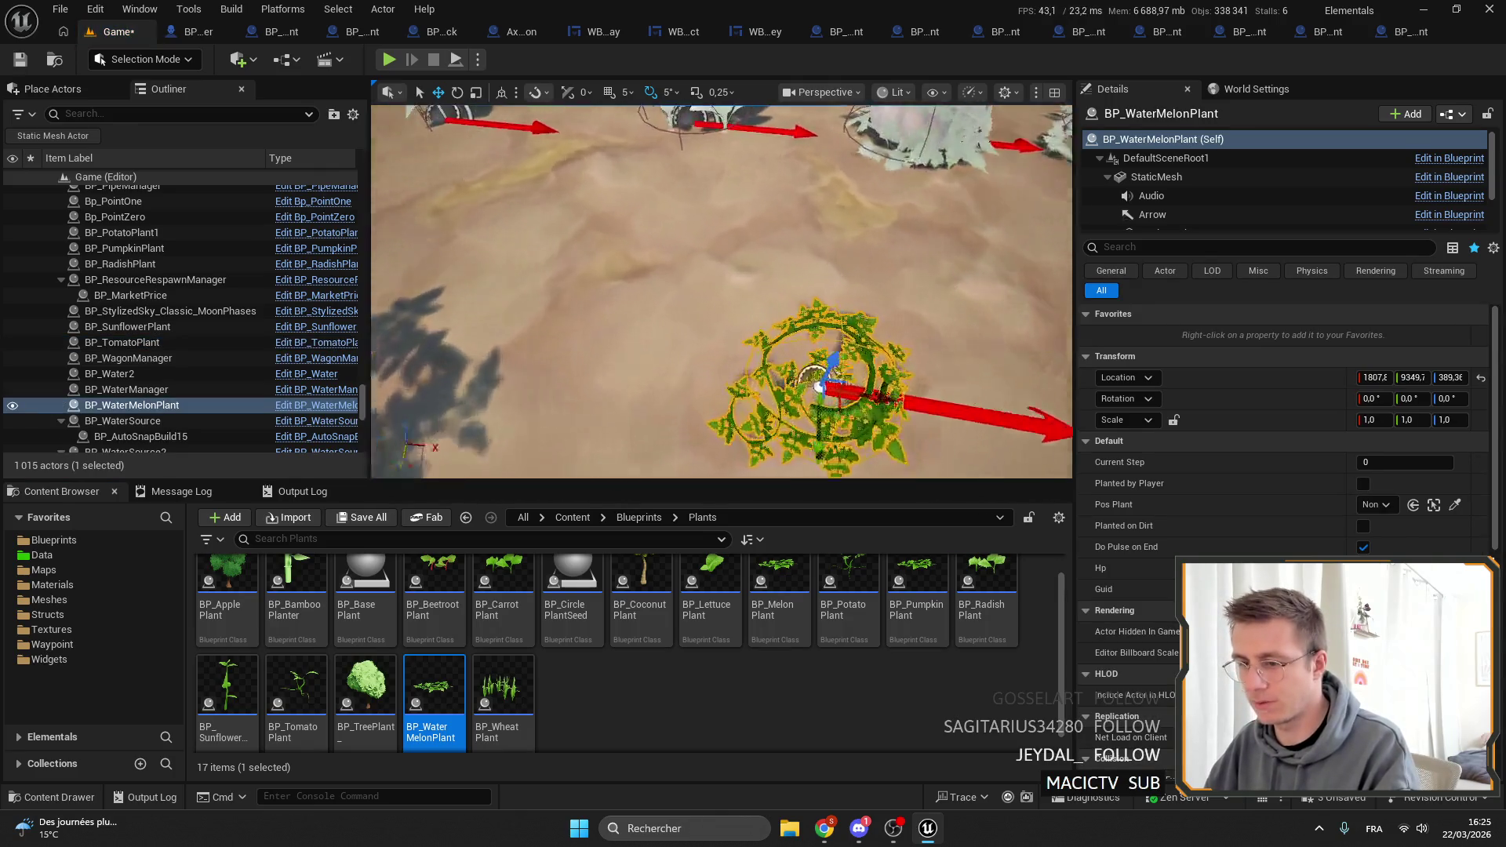
{"action": "double_click", "coordinate": [424, 690]}
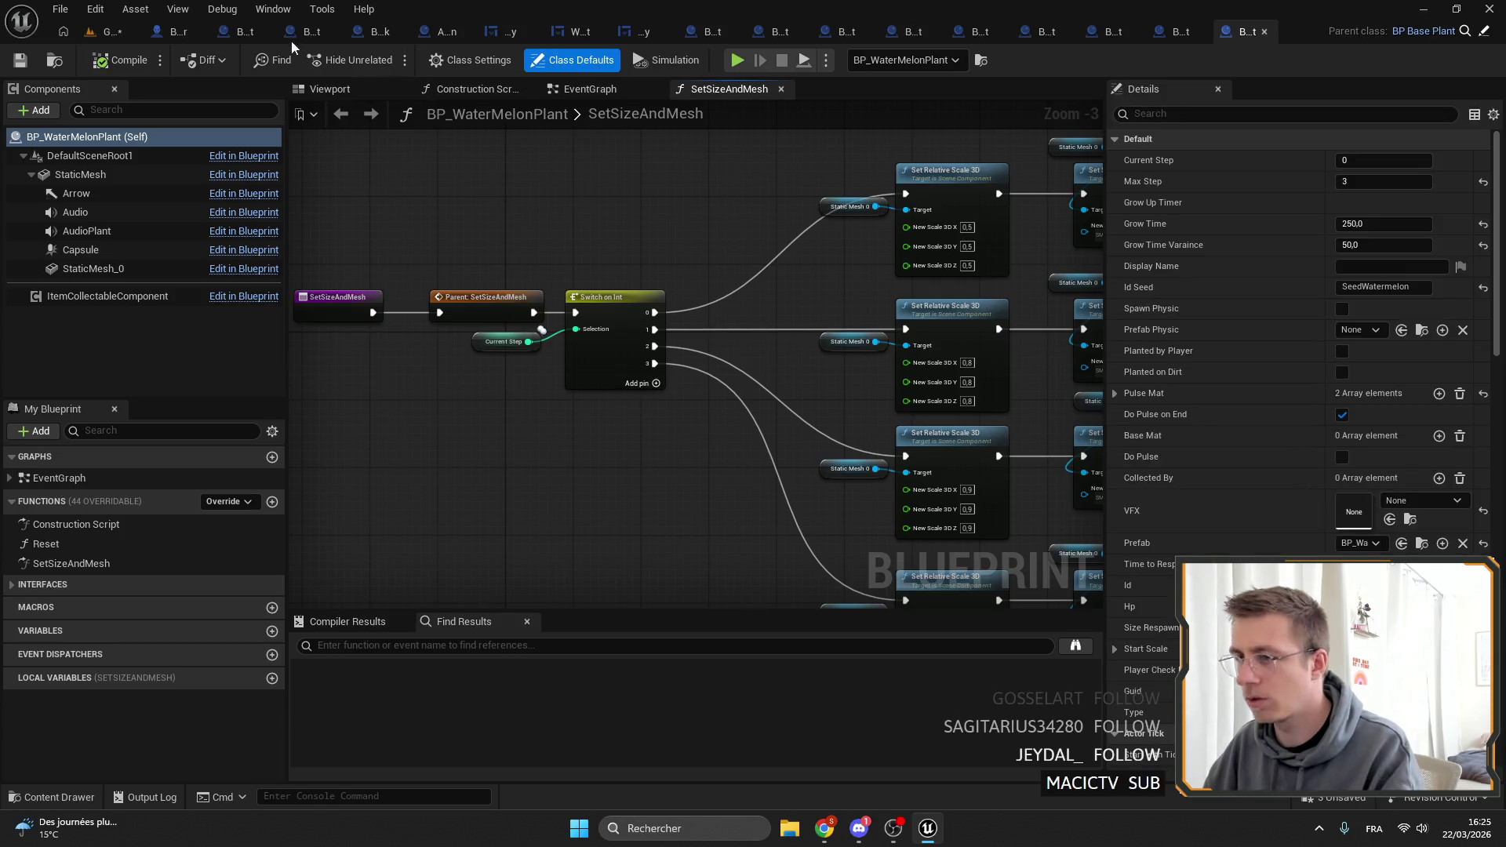
{"action": "left_click", "coordinate": [108, 31]}
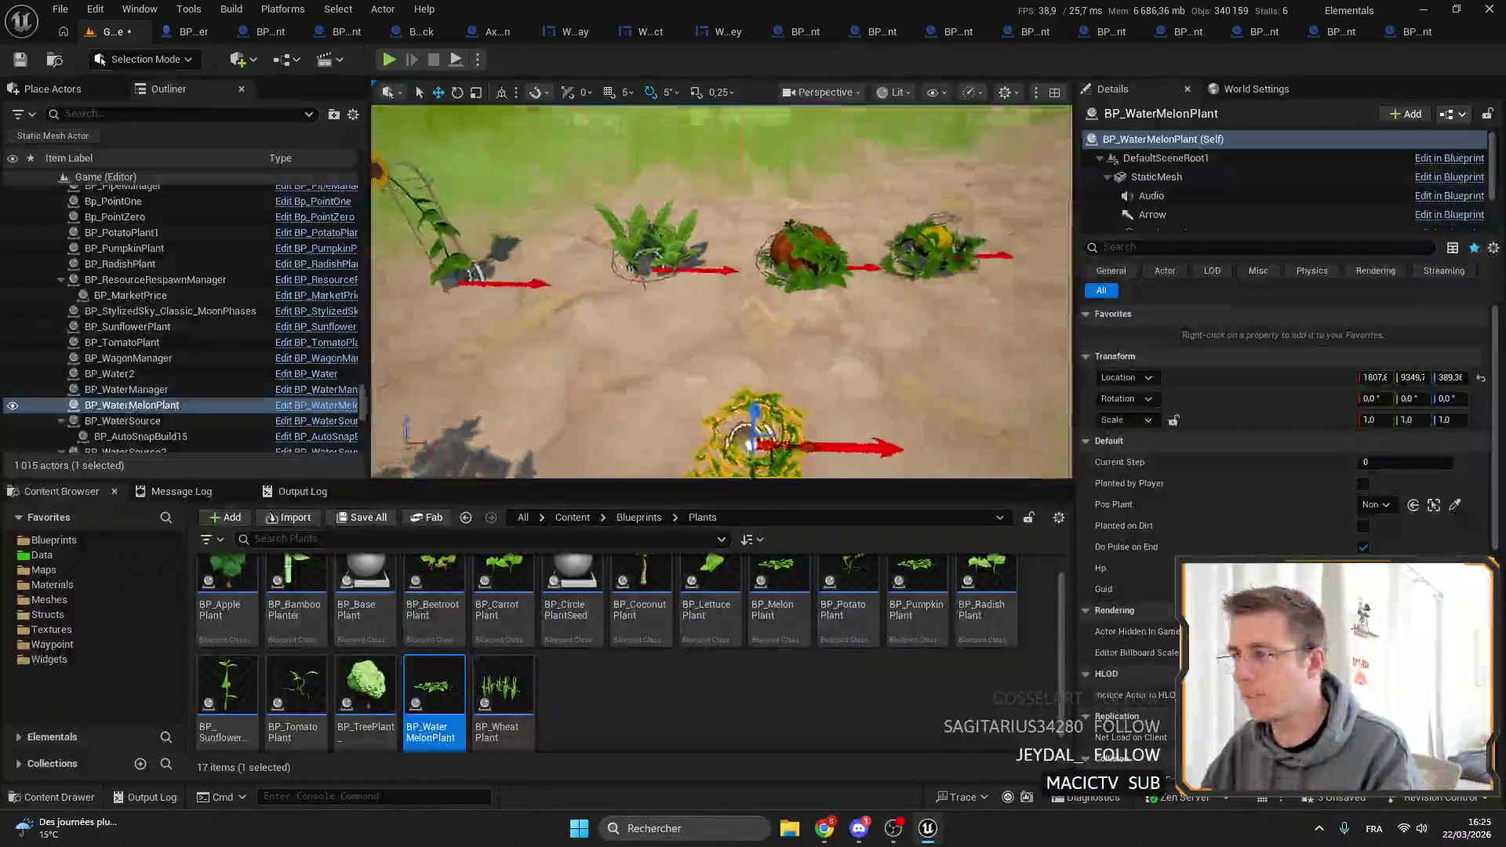
Set the placed watermelon's Current Step to 3, then open the BP_PumpkinPlant blueprint.
{"action": "left_click", "coordinate": [1389, 464]}
{"action": "type", "text": "4"}
{"action": "key", "text": "Return"}
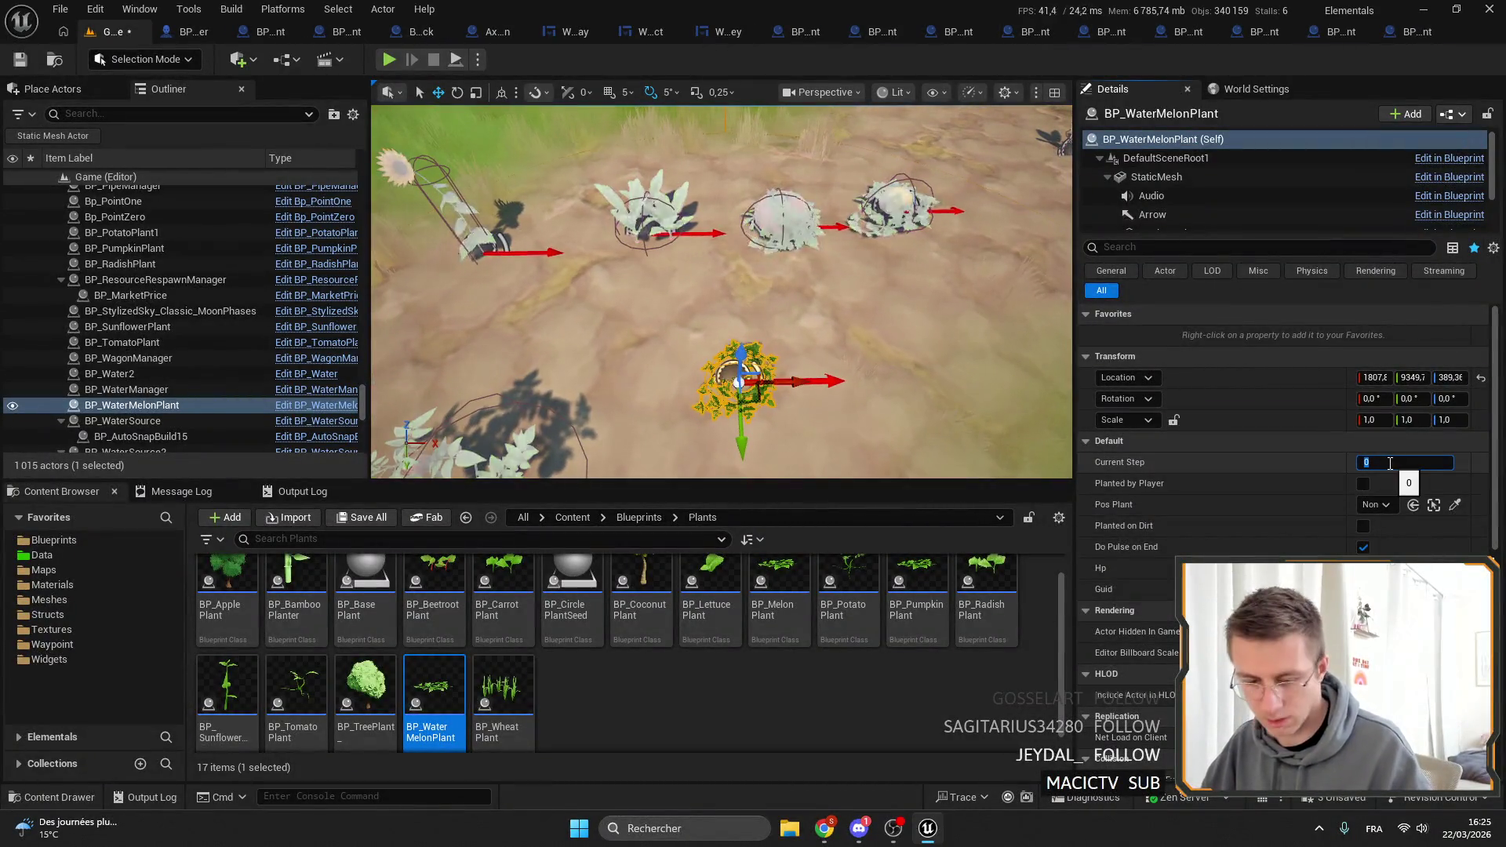
{"action": "type", "text": "3"}
{"action": "key", "text": "Return"}
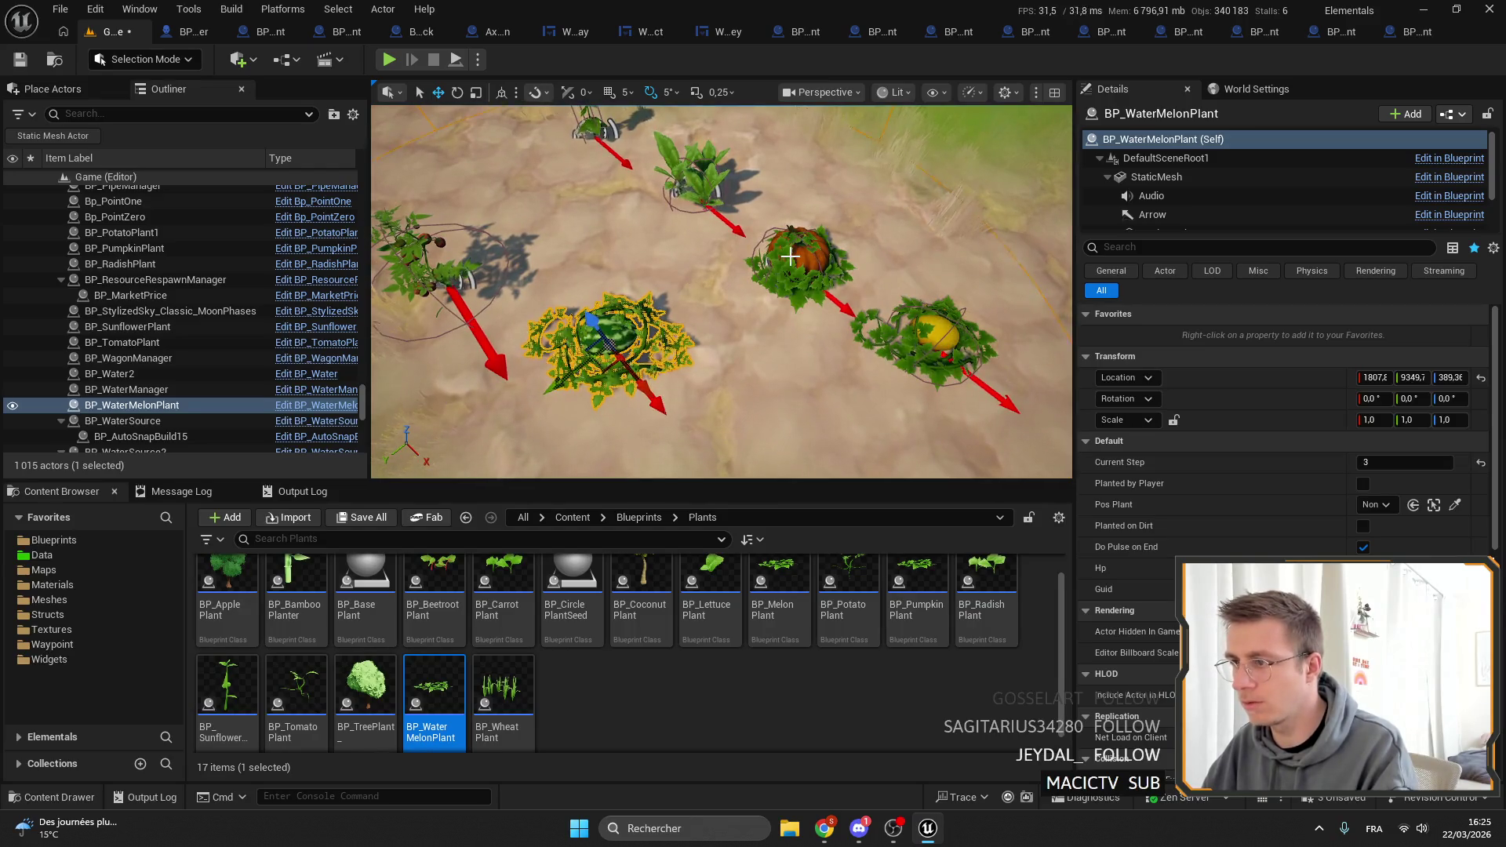
{"action": "left_click", "coordinate": [149, 248]}
{"action": "left_click", "coordinate": [318, 248]}
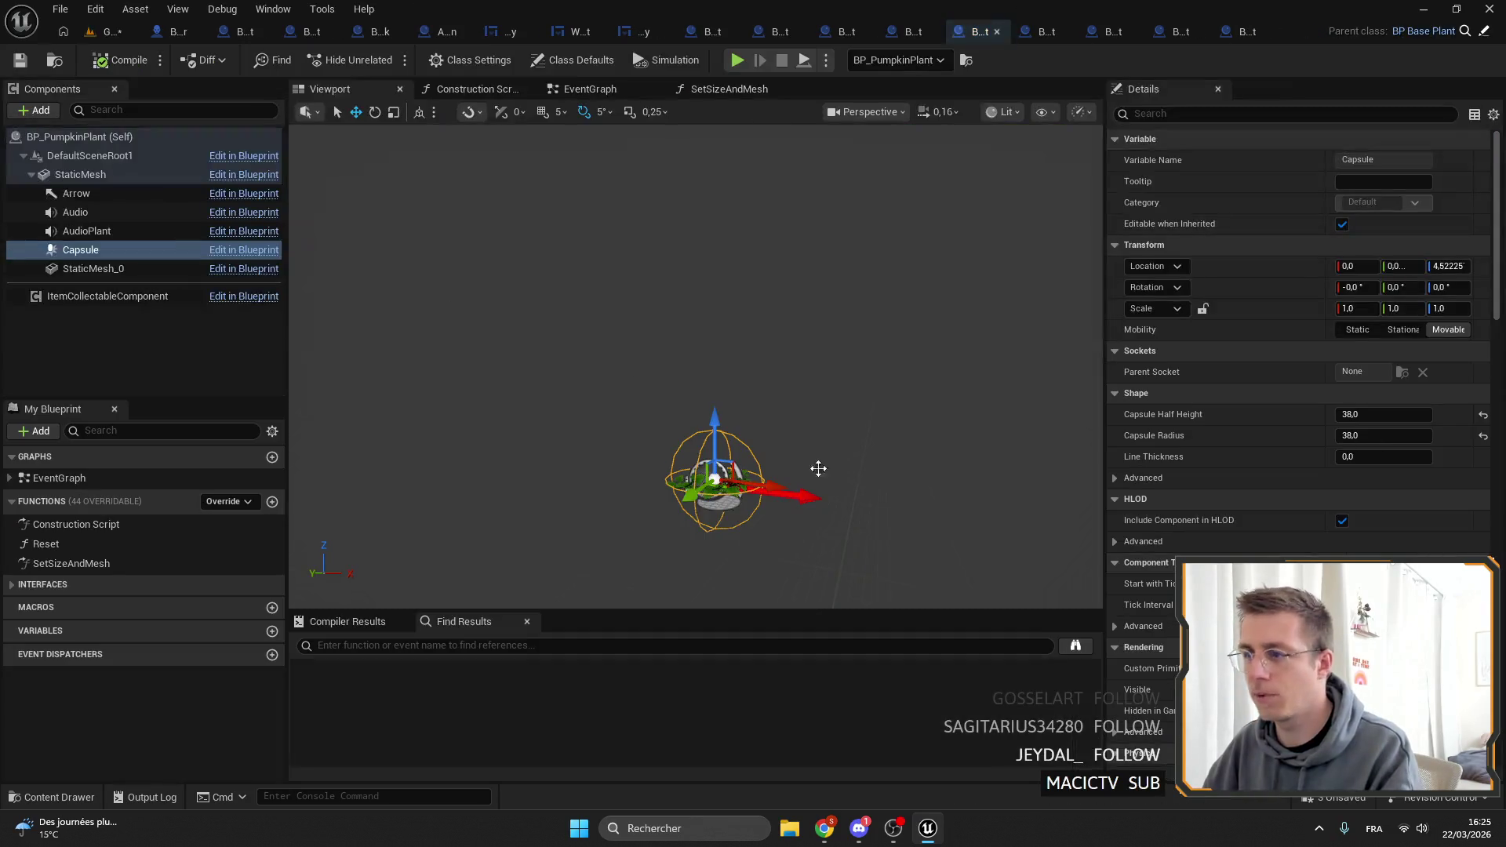
Try copying the pumpkin capsule's Shape settings, then select the watermelon blueprint's capsule collision.
{"action": "right_click", "coordinate": [1278, 395]}
{"action": "left_click", "coordinate": [1303, 446]}
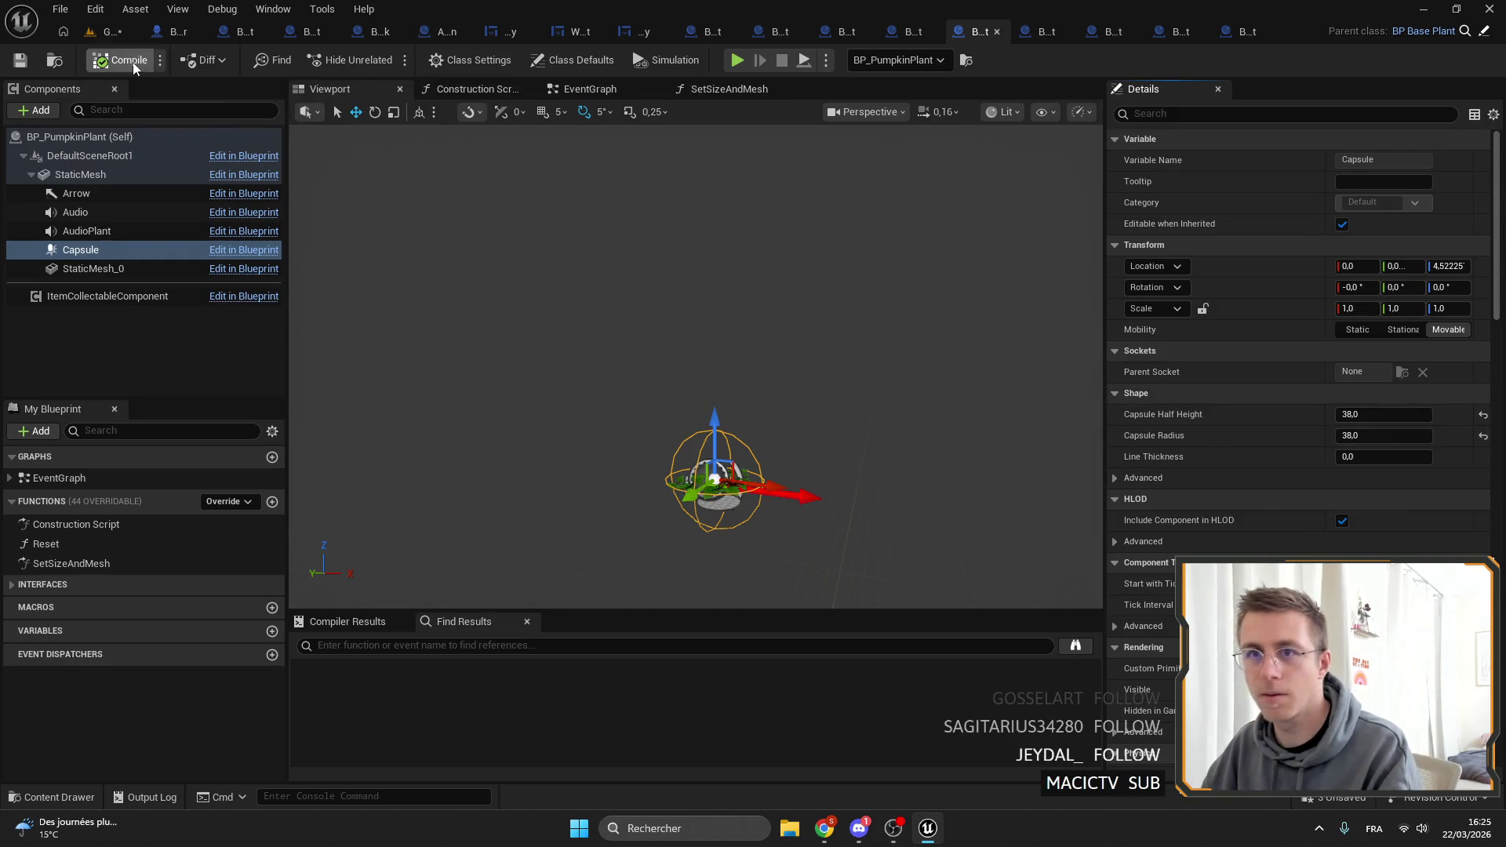
{"action": "left_click", "coordinate": [103, 31]}
{"action": "double_click", "coordinate": [438, 695]}
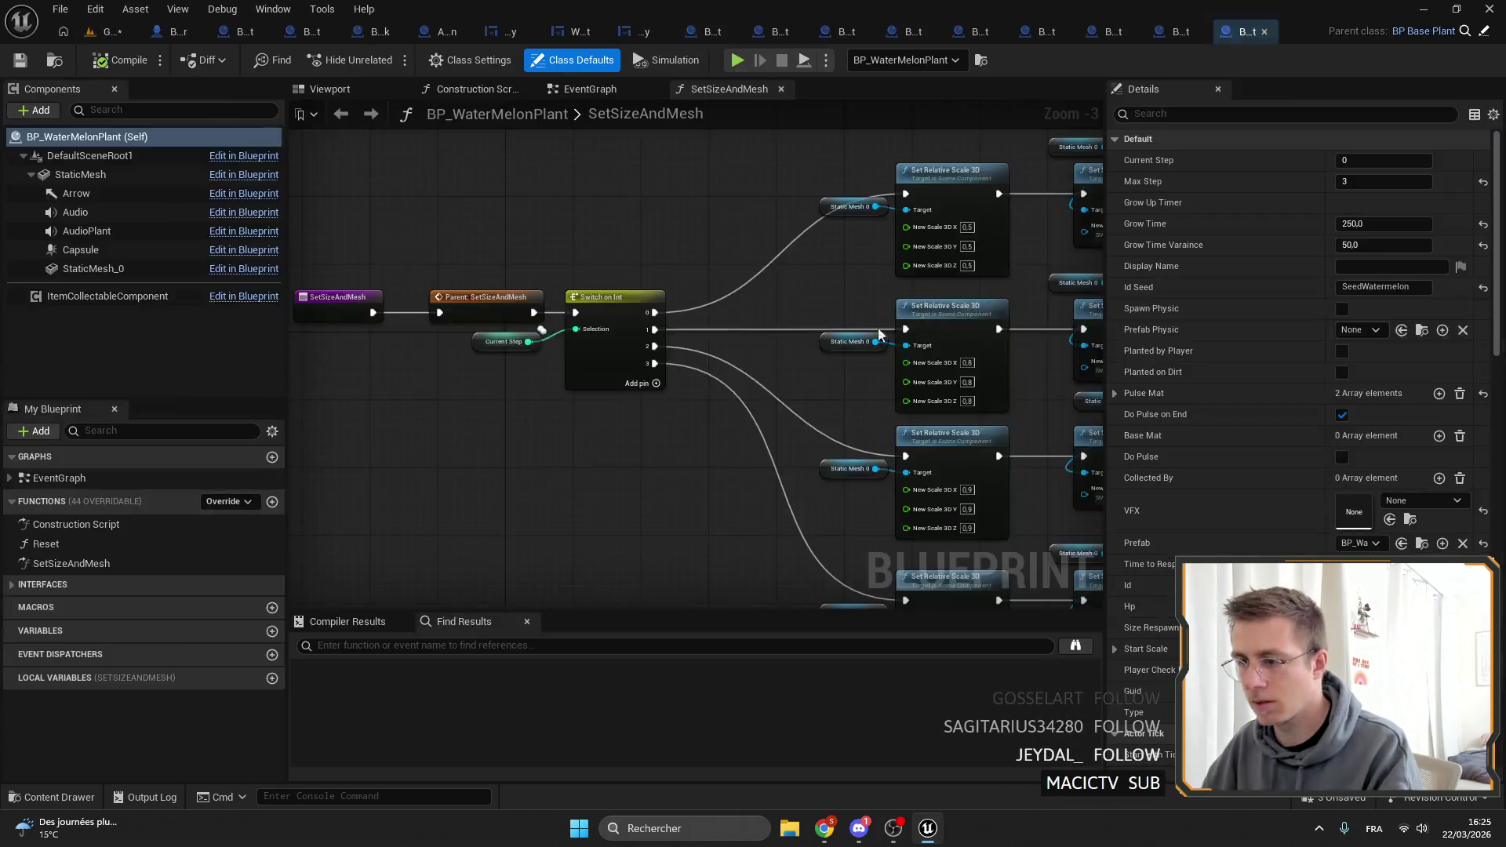
{"action": "left_click", "coordinate": [81, 249]}
Copy all Shape properties from BP_PumpkinPlant's capsule and return to the BP_WaterMelonPlant blueprint.
{"action": "right_click", "coordinate": [1217, 248]}
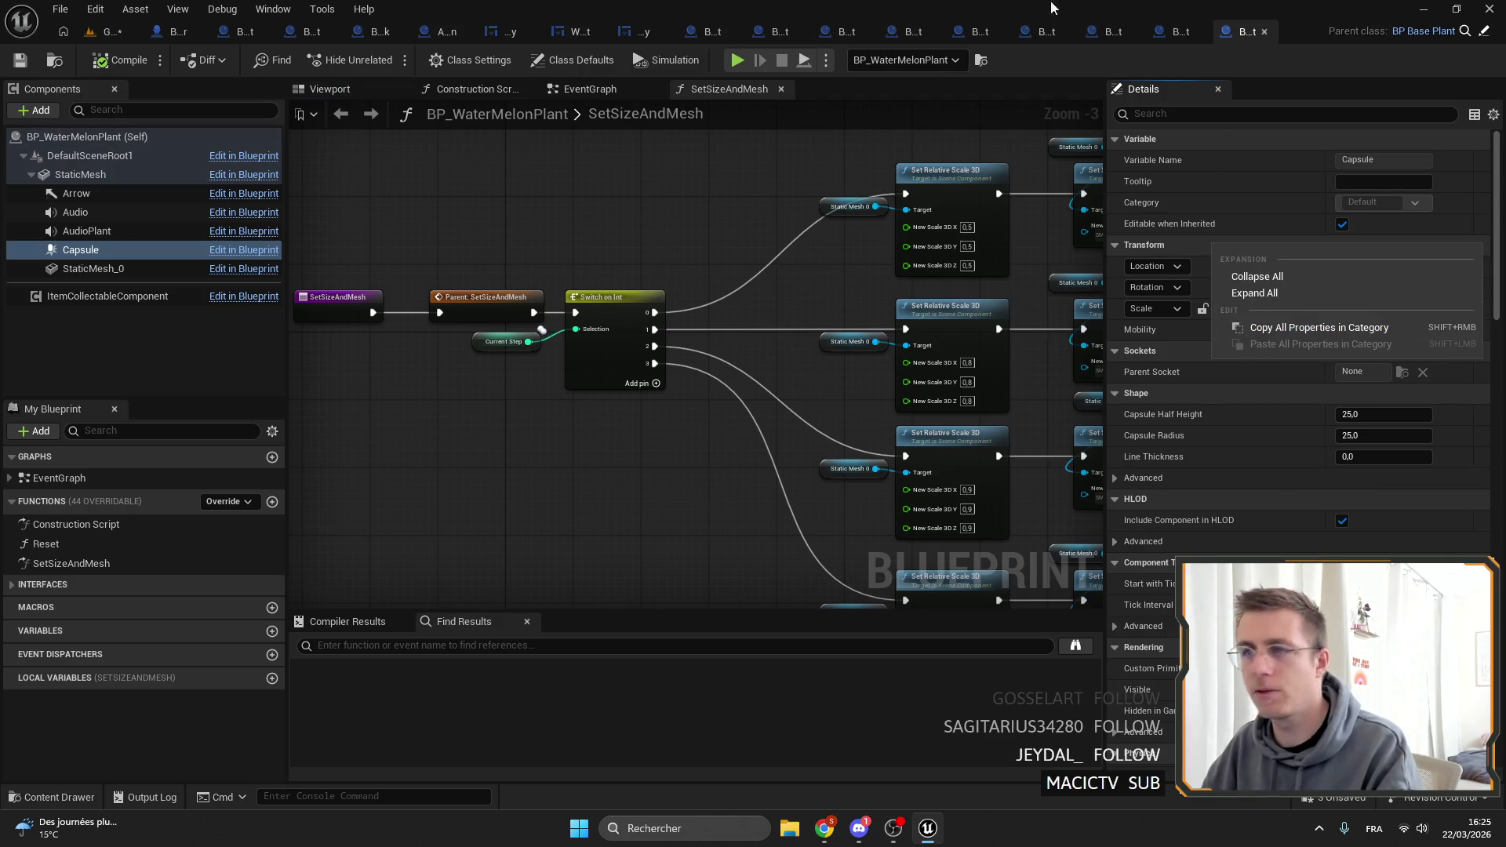
{"action": "left_click", "coordinate": [103, 32]}
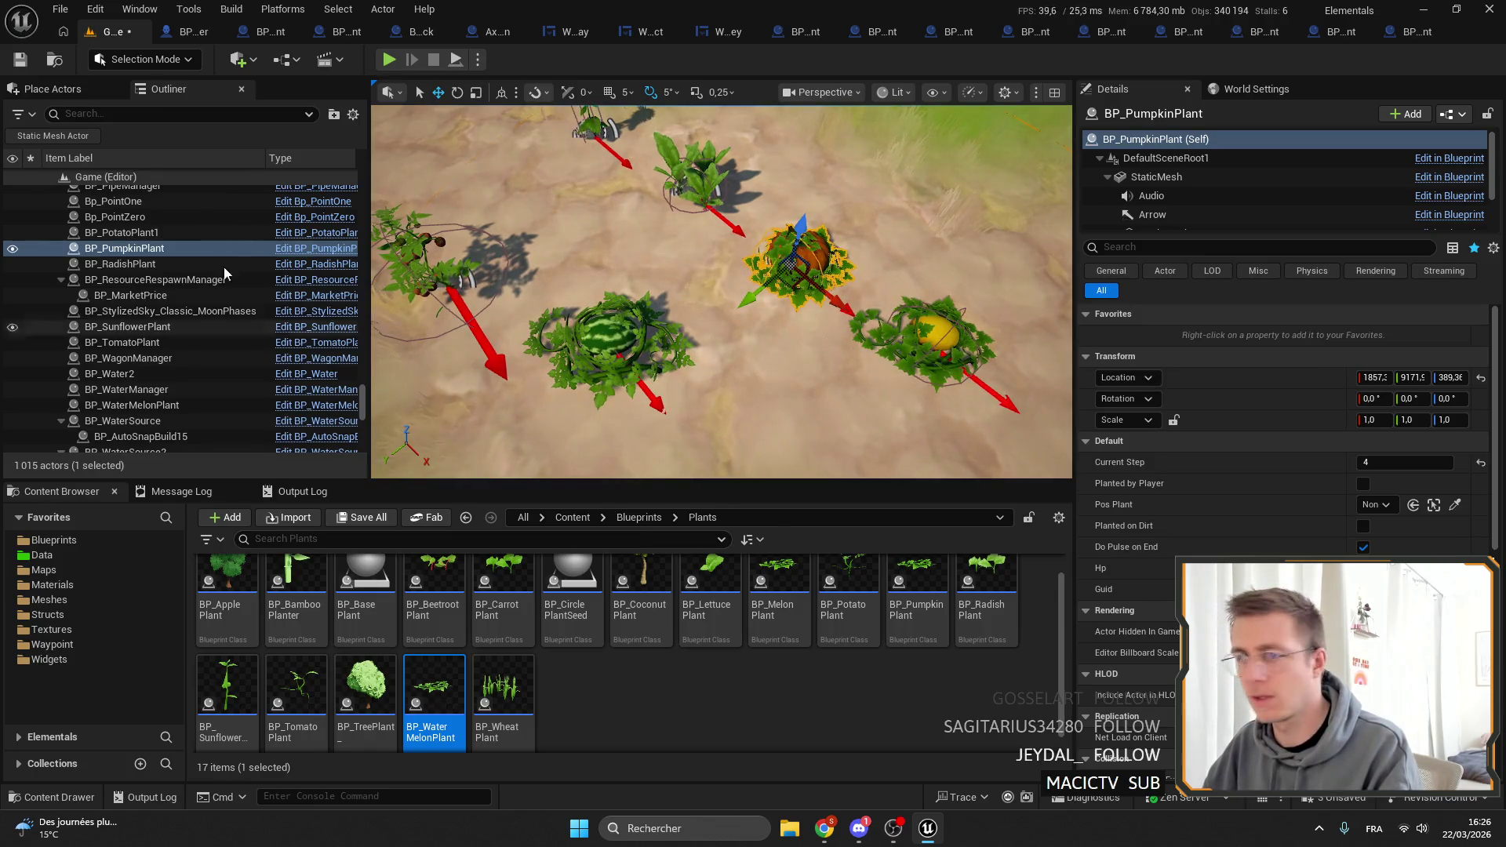
{"action": "left_click", "coordinate": [337, 248]}
{"action": "right_click", "coordinate": [1294, 394]}
{"action": "left_click", "coordinate": [1327, 475]}
{"action": "left_click", "coordinate": [1246, 31]}
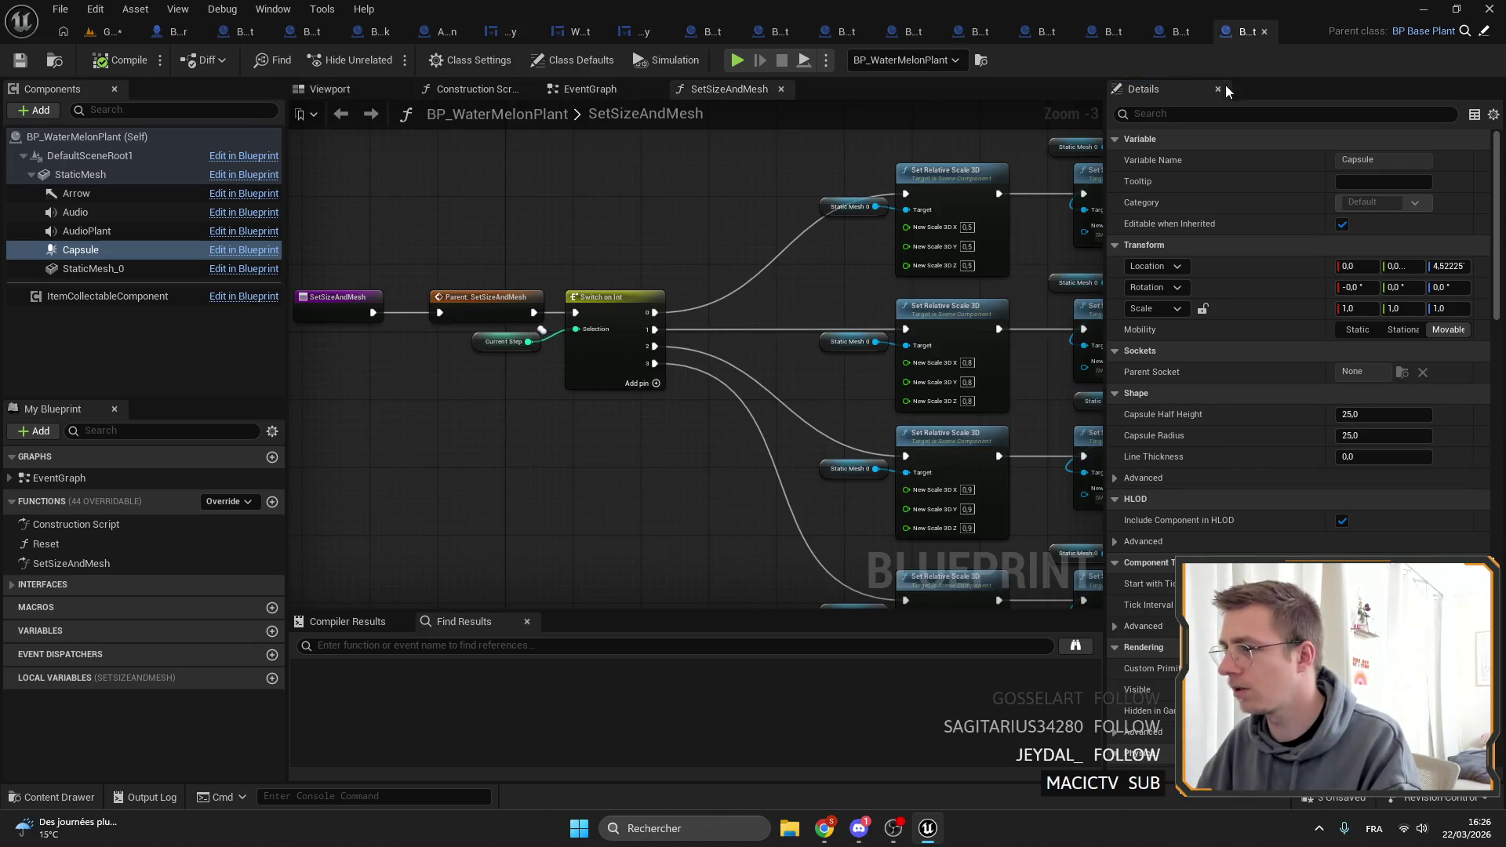